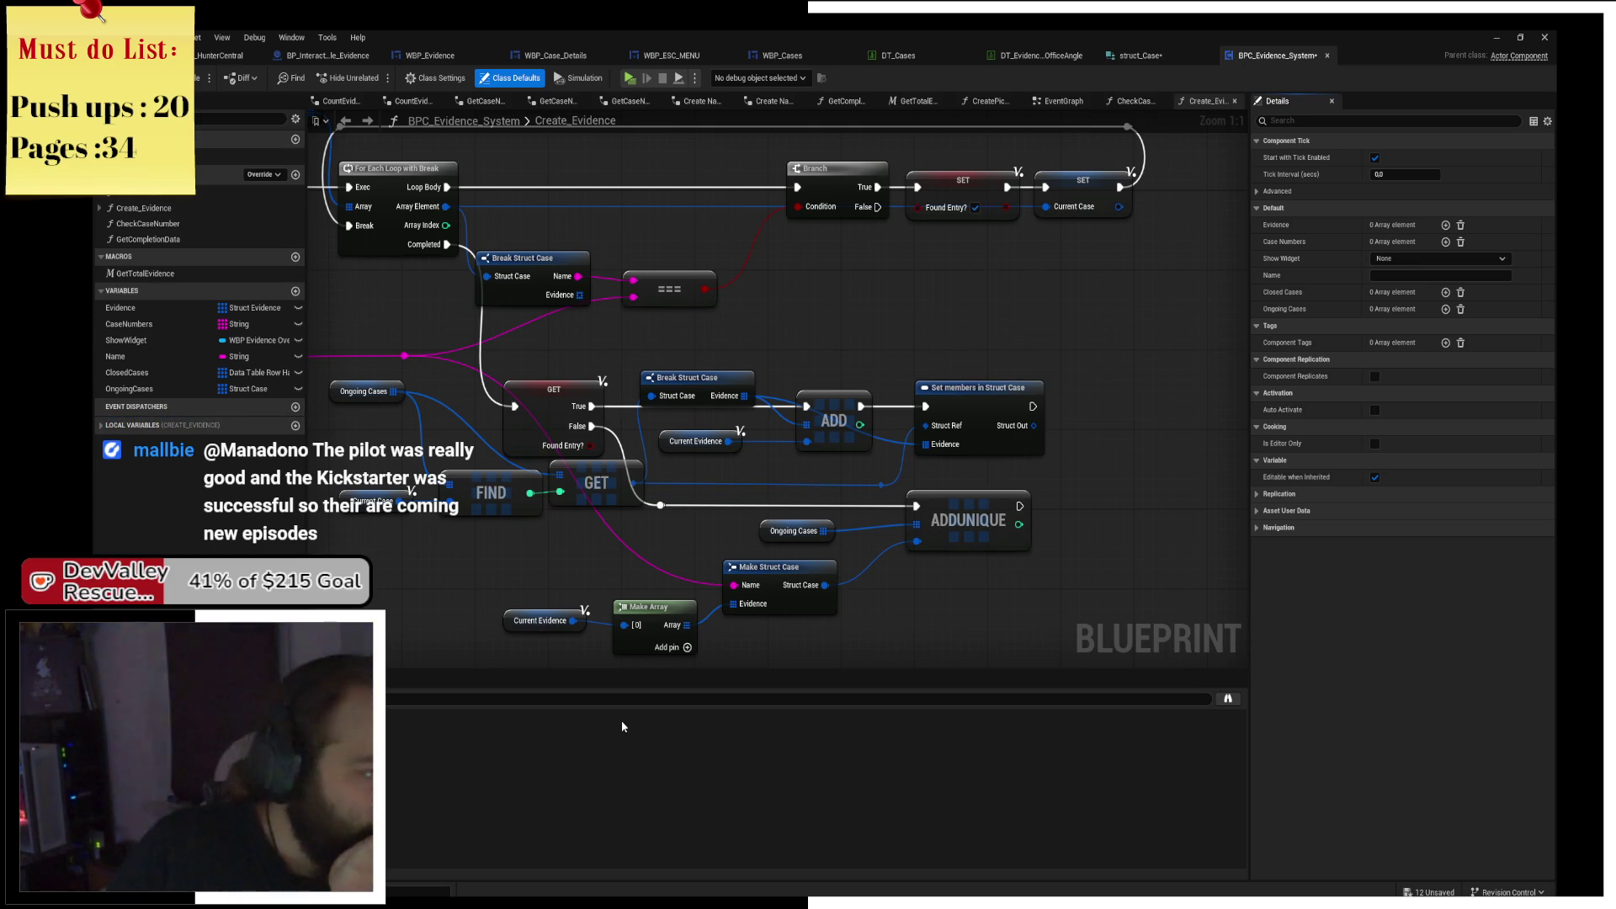
Move the reroute knot and the Set members in Struct Case node further right.
{"action": "mouse_move", "coordinate": [774, 399]}
{"action": "left_mouse_down"}
{"action": "mouse_move", "coordinate": [861, 482]}
{"action": "mouse_move", "coordinate": [823, 474]}
{"action": "left_mouse_up"}
{"action": "left_click", "coordinate": [825, 472]}
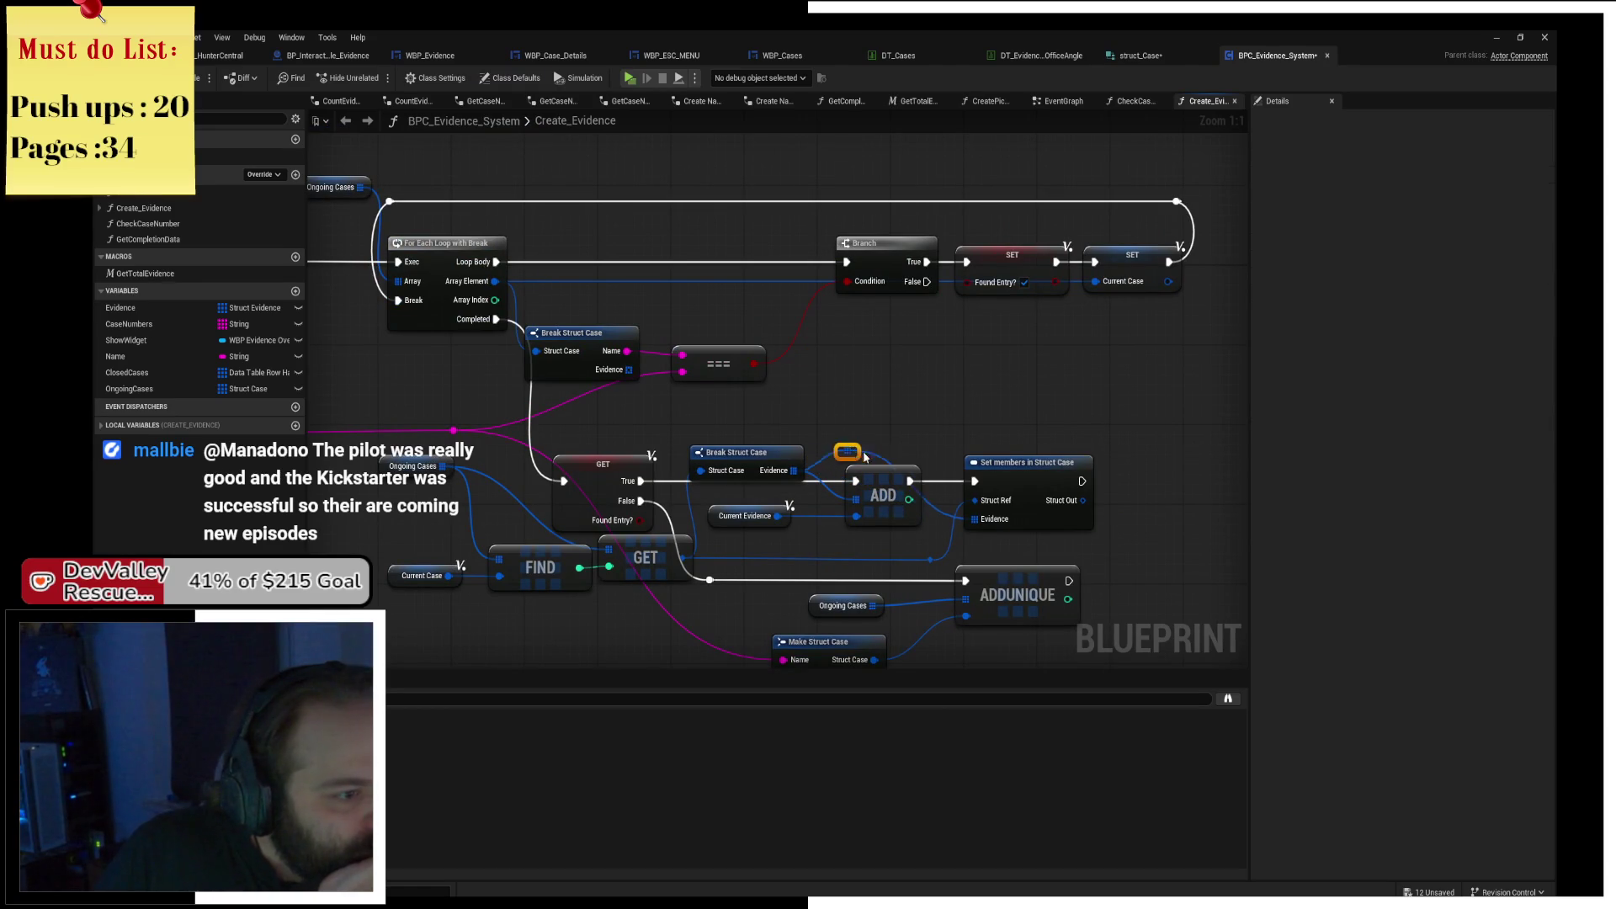
{"action": "mouse_move", "coordinate": [860, 457]}
{"action": "left_mouse_down"}
{"action": "mouse_move", "coordinate": [915, 457]}
{"action": "mouse_move", "coordinate": [867, 356]}
{"action": "mouse_move", "coordinate": [978, 403]}
{"action": "left_mouse_up"}
{"action": "left_click", "coordinate": [929, 395]}
{"action": "left_click", "coordinate": [857, 345]}
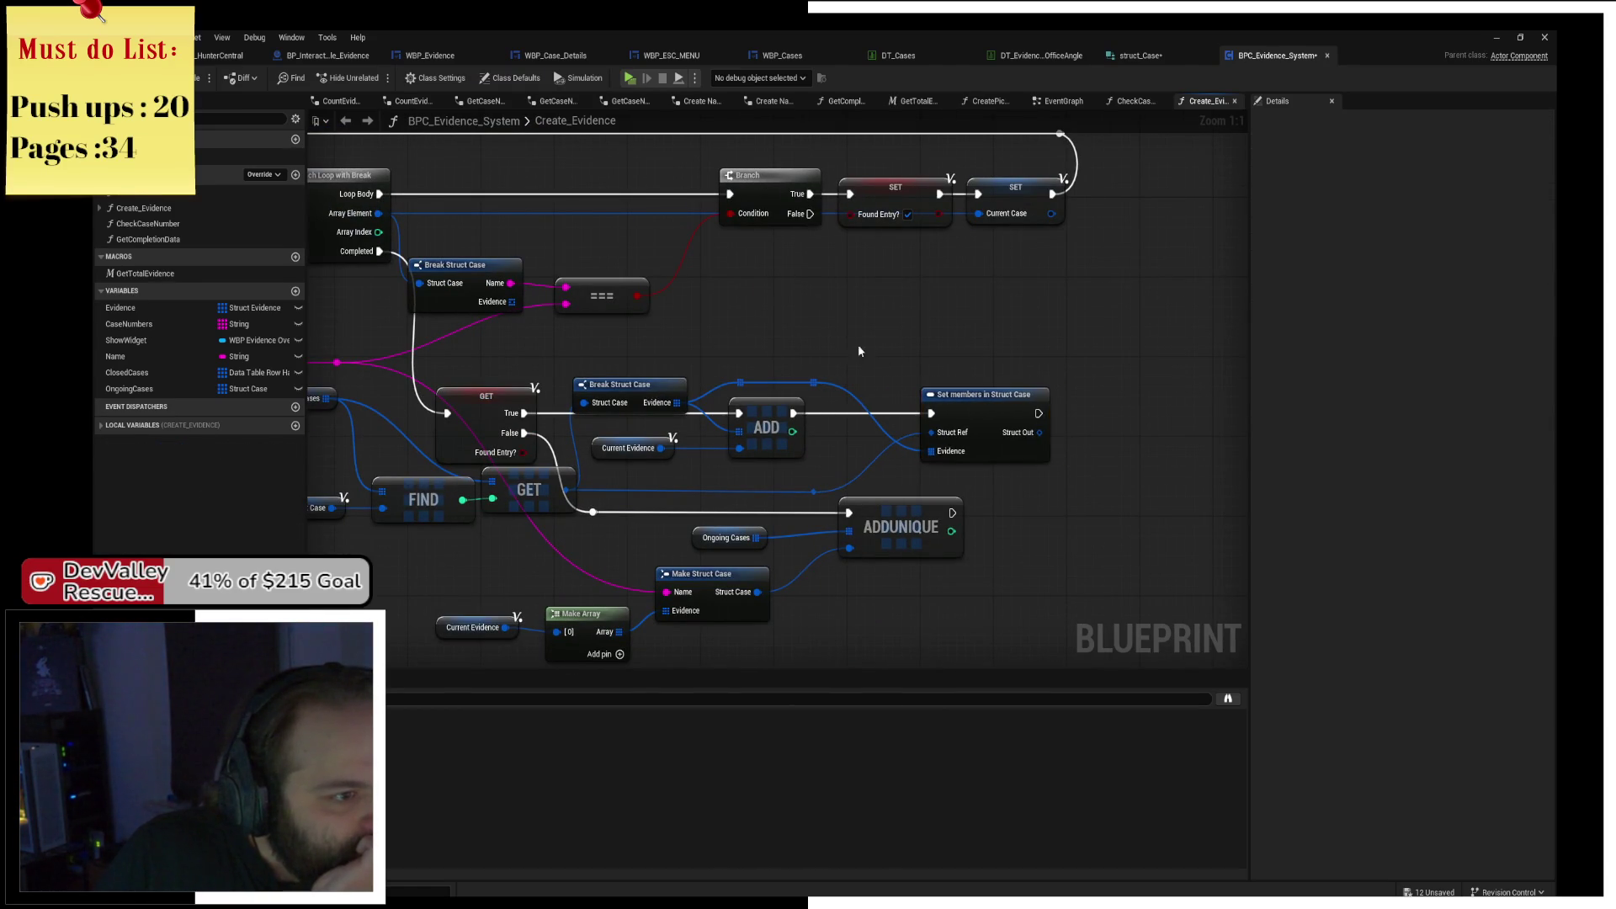
{"action": "left_click_drag", "start_coordinate": [764, 349], "coordinate": [906, 355]}
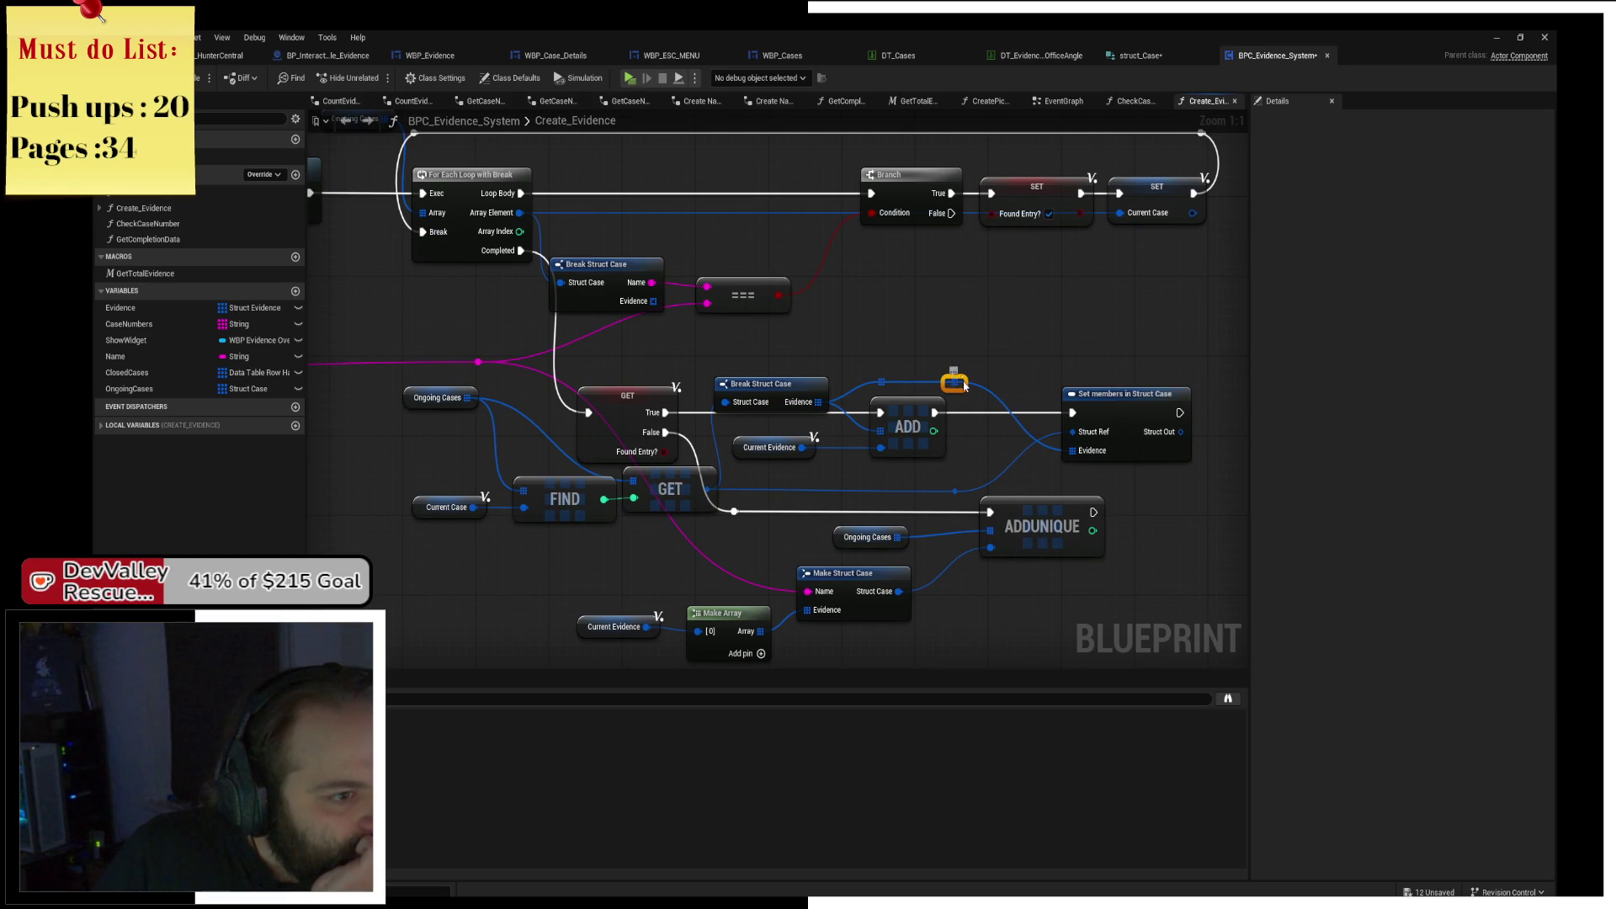
Pan back to the Create_Evidence entry node, then switch to the EventGraph.
{"action": "left_click_drag", "start_coordinate": [956, 350], "coordinate": [922, 404]}
{"action": "scroll", "coordinate": [921, 403], "scroll_direction": "down", "scroll_amount": 2}
{"action": "mouse_move", "coordinate": [791, 422]}
{"action": "left_mouse_down"}
{"action": "mouse_move", "coordinate": [862, 402]}
{"action": "mouse_move", "coordinate": [766, 438]}
{"action": "mouse_move", "coordinate": [891, 514]}
{"action": "mouse_move", "coordinate": [1093, 554]}
{"action": "left_mouse_up"}
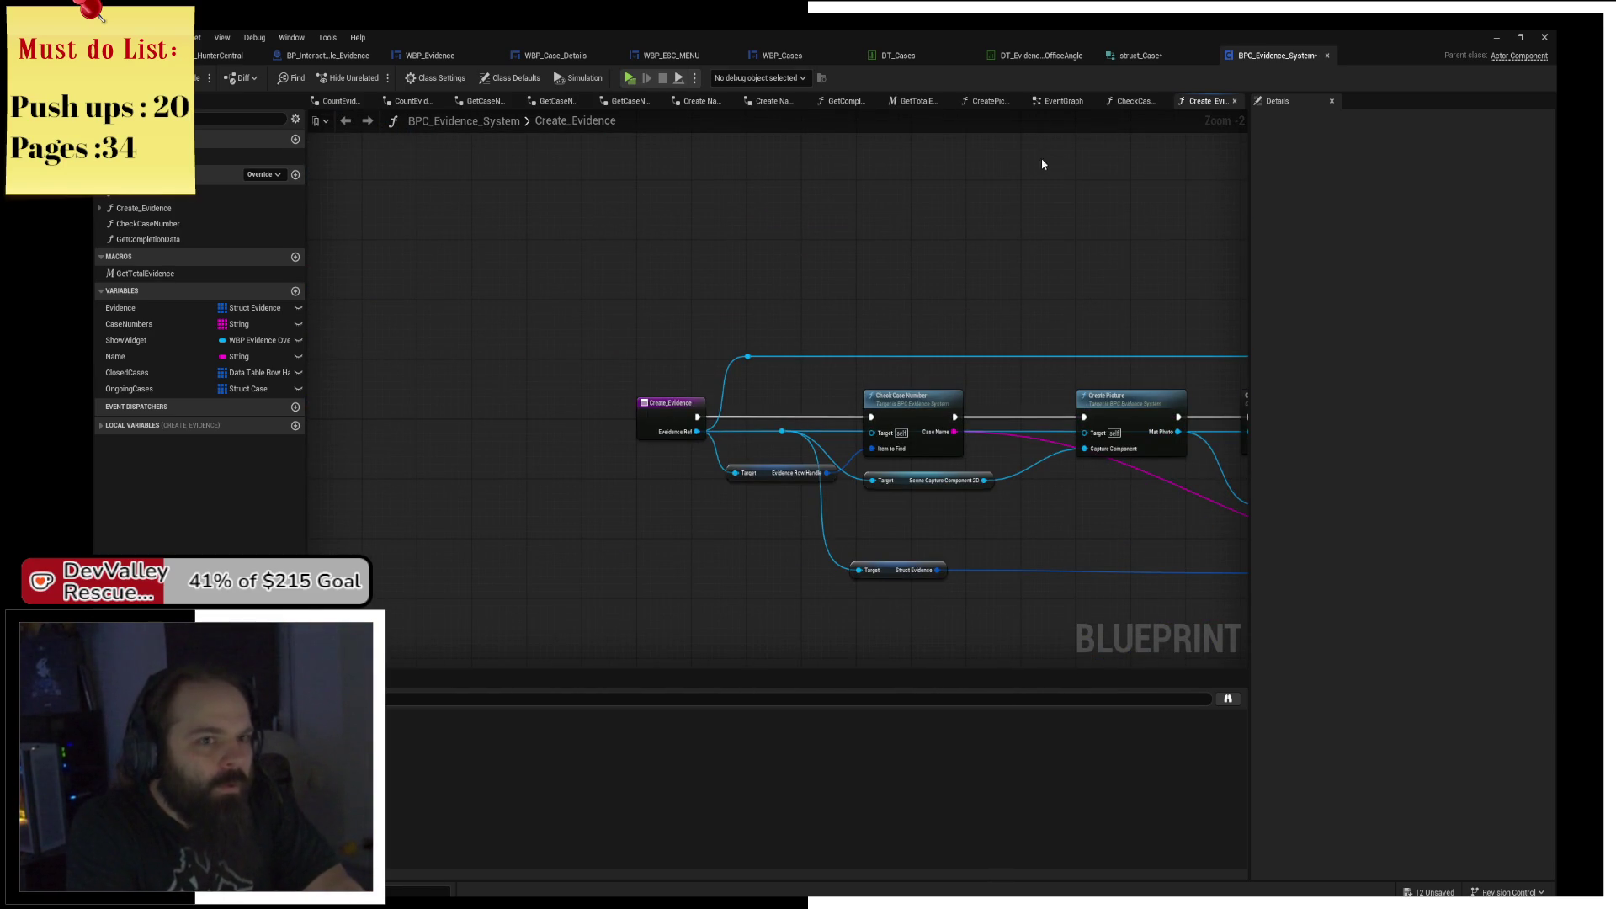
{"action": "left_click", "coordinate": [1057, 101]}
Reposition ADDUNIQUE, the CE_CloseCase event and the Closed Cases getter.
{"action": "left_click_drag", "start_coordinate": [913, 394], "coordinate": [886, 394]}
{"action": "left_click", "coordinate": [714, 320]}
{"action": "left_click_drag", "start_coordinate": [711, 367], "coordinate": [639, 365]}
{"action": "mouse_move", "coordinate": [745, 329]}
{"action": "left_mouse_down"}
{"action": "mouse_move", "coordinate": [754, 410]}
{"action": "mouse_move", "coordinate": [698, 404]}
{"action": "left_mouse_up"}
Wire Current Case into ADDUNIQUE's item input and delete the stray reroute knot.
{"action": "double_click", "coordinate": [718, 409]}
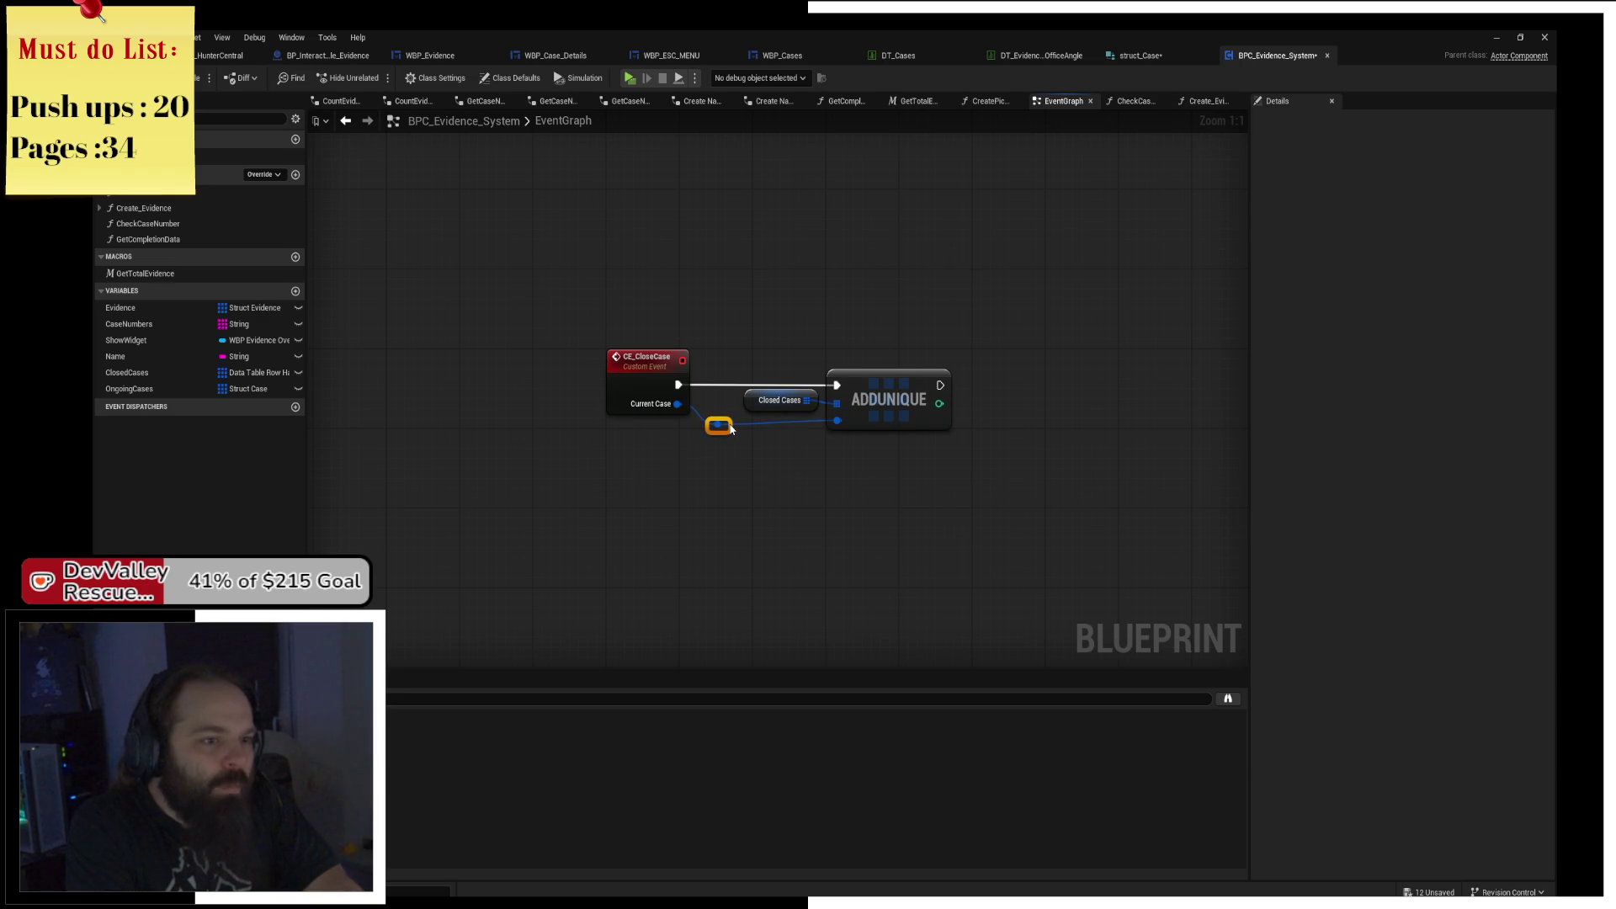
{"action": "left_click_drag", "start_coordinate": [677, 404], "coordinate": [838, 427]}
{"action": "left_click_drag", "start_coordinate": [700, 472], "coordinate": [744, 428]}
{"action": "key", "text": "Delete"}
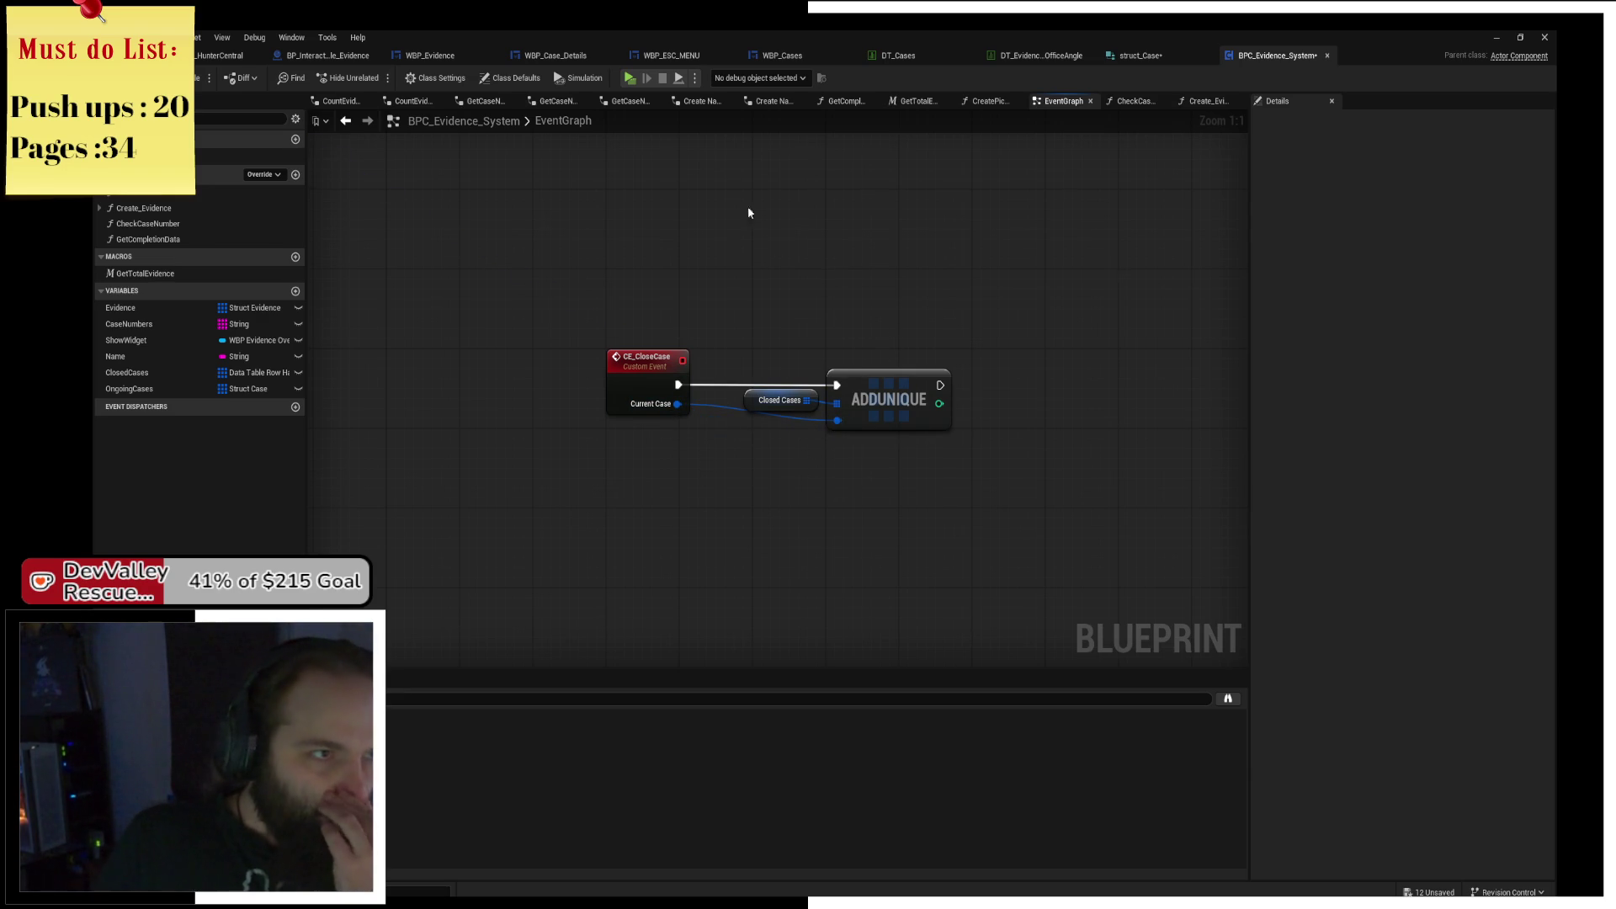
{"action": "left_click", "coordinate": [925, 401]}
{"action": "left_click", "coordinate": [780, 401]}
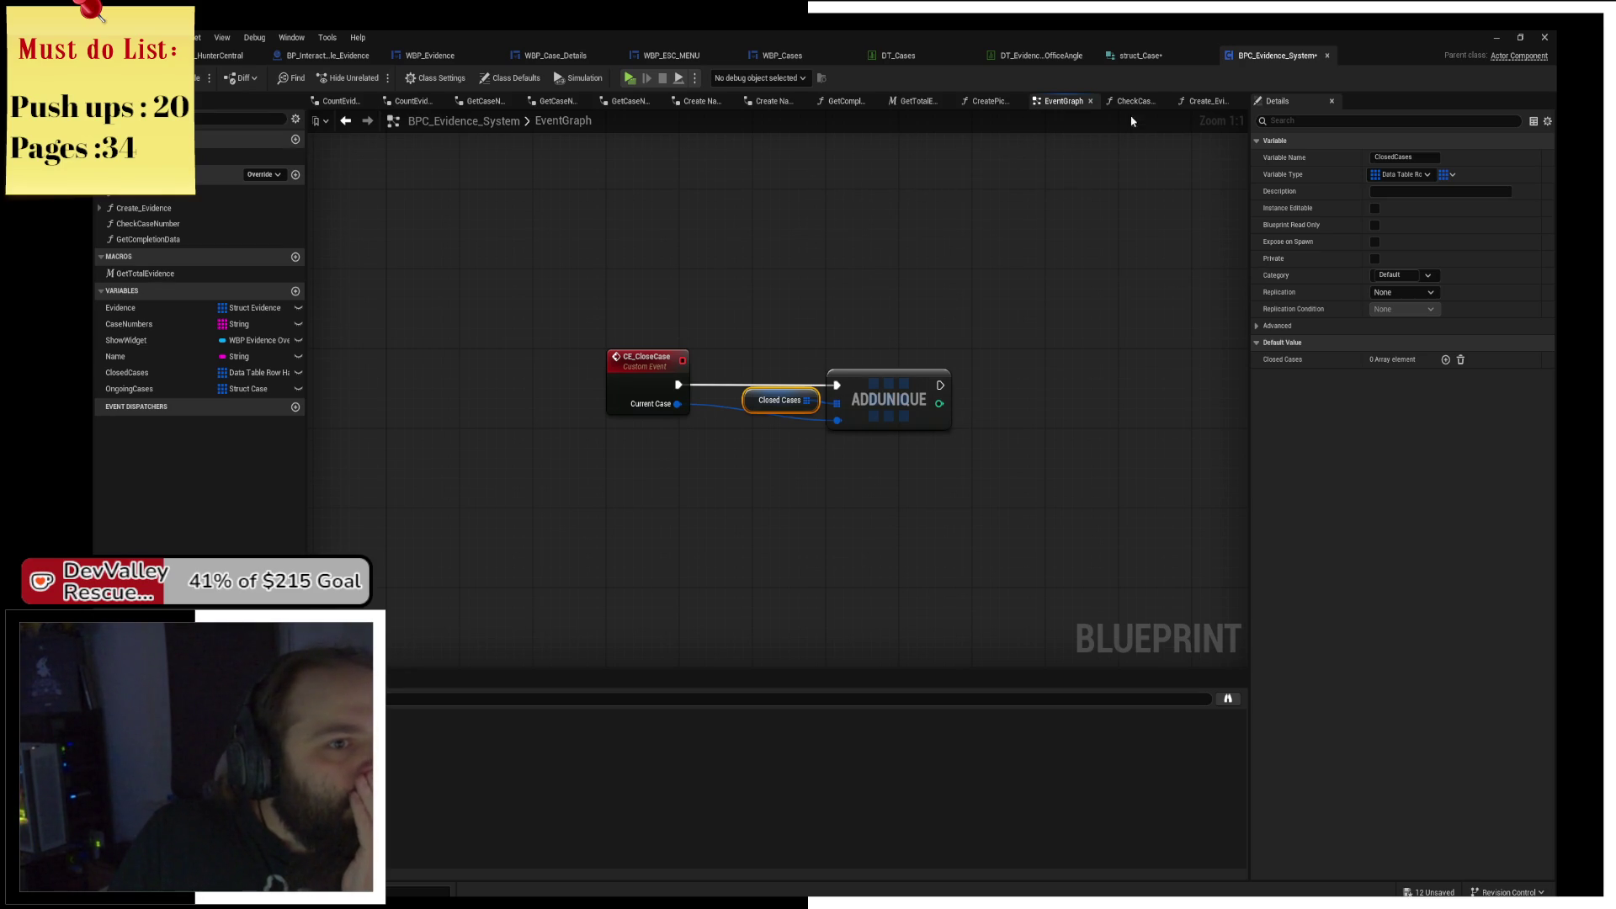
{"action": "key", "text": "F2"}
{"action": "scroll", "coordinate": [776, 389], "scroll_direction": "down", "scroll_amount": 6}
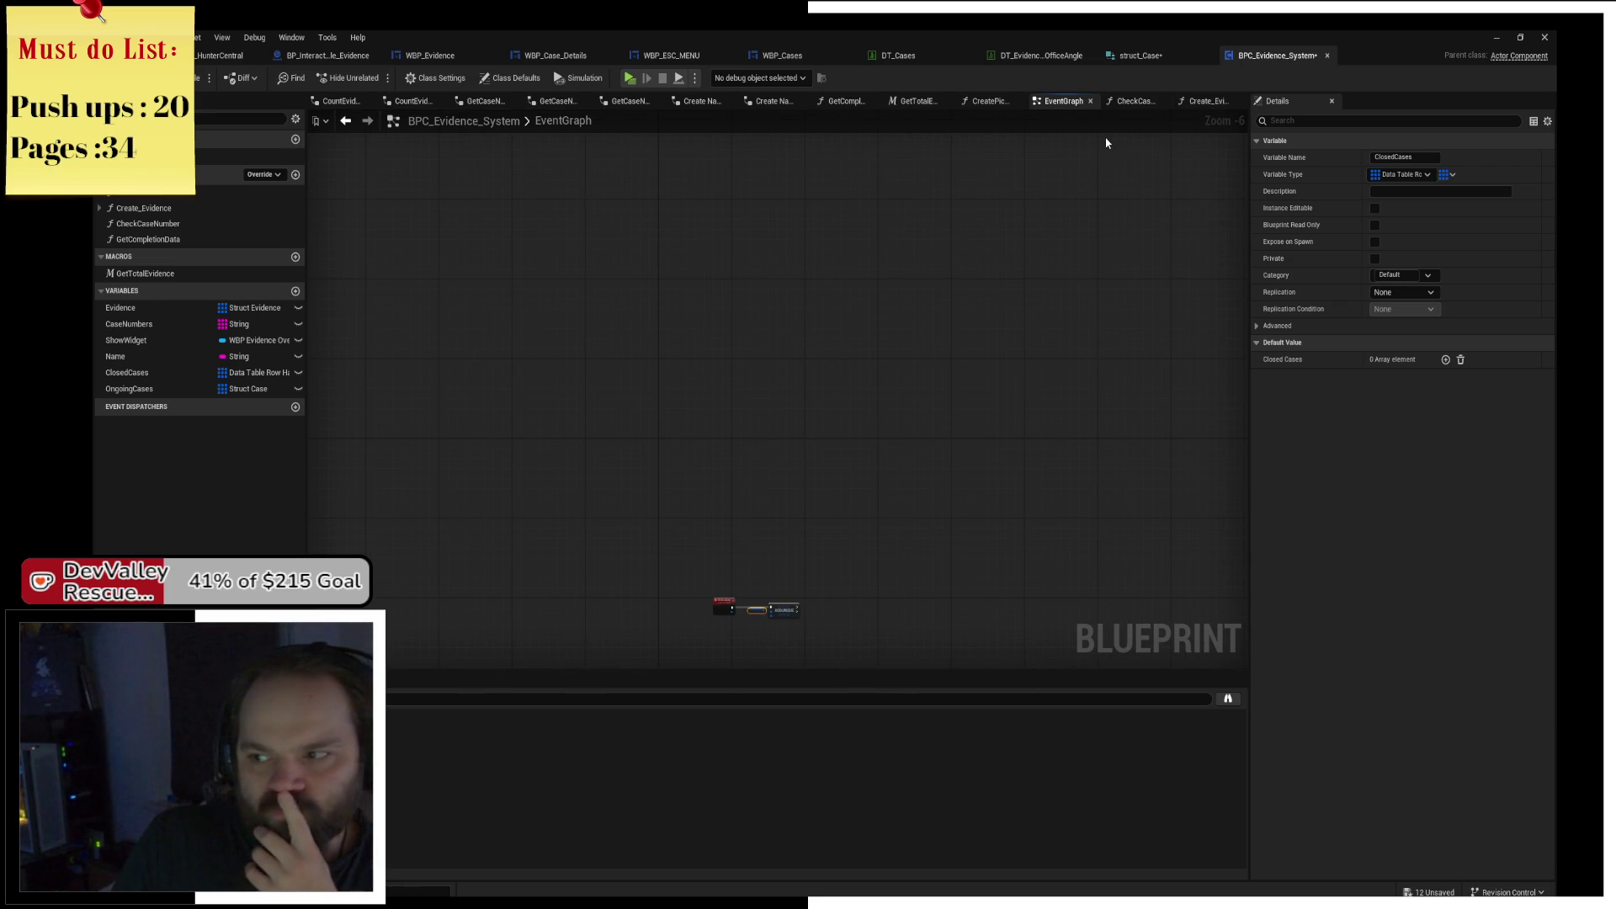
Review the CreatePicture graph, widening its comment around the entry node.
{"action": "left_click", "coordinate": [1010, 100]}
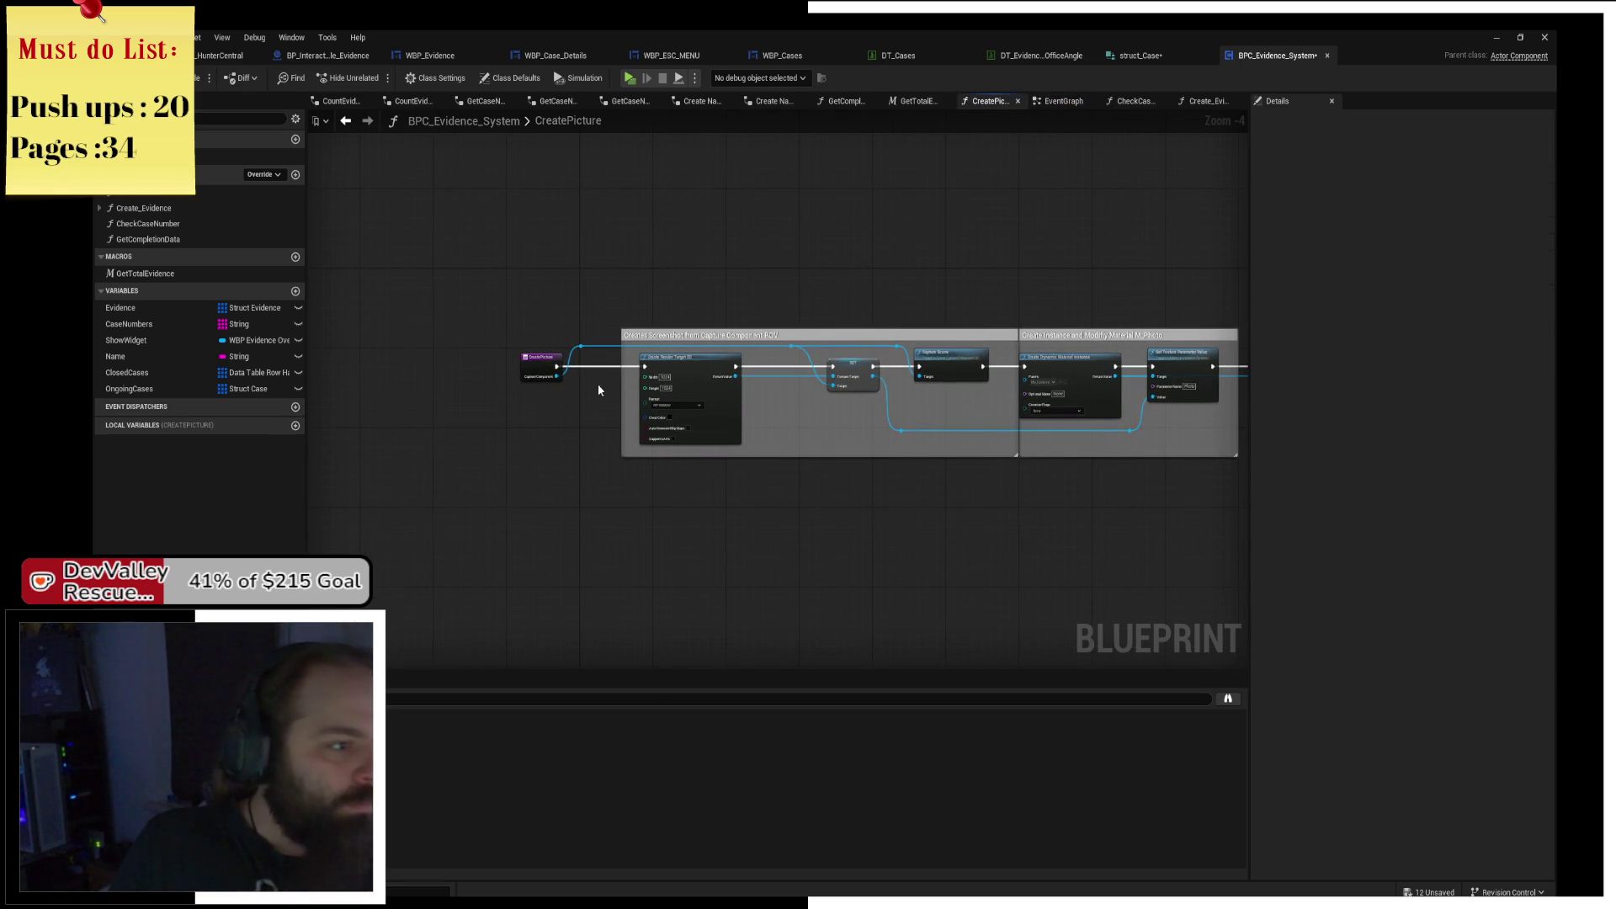
{"action": "scroll", "coordinate": [597, 389], "scroll_direction": "up", "scroll_amount": 4}
{"action": "left_click_drag", "start_coordinate": [648, 386], "coordinate": [440, 389]}
{"action": "scroll", "coordinate": [436, 395], "scroll_direction": "down", "scroll_amount": 2}
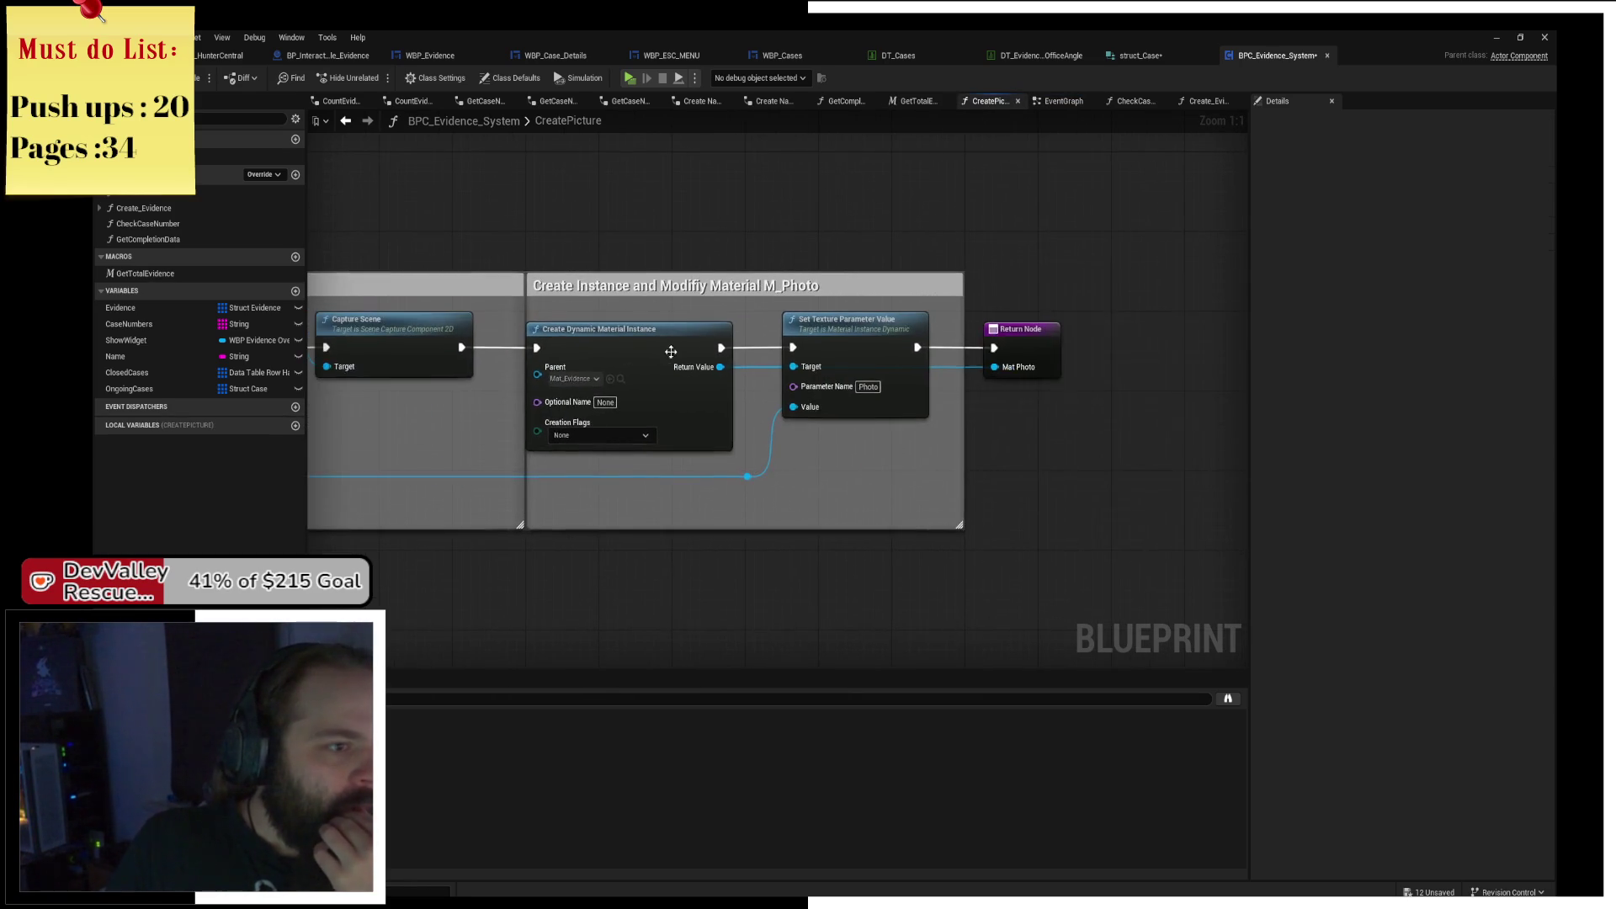
{"action": "scroll", "coordinate": [953, 331], "scroll_direction": "up", "scroll_amount": 2}
{"action": "scroll", "coordinate": [953, 331], "scroll_direction": "down", "scroll_amount": 1}
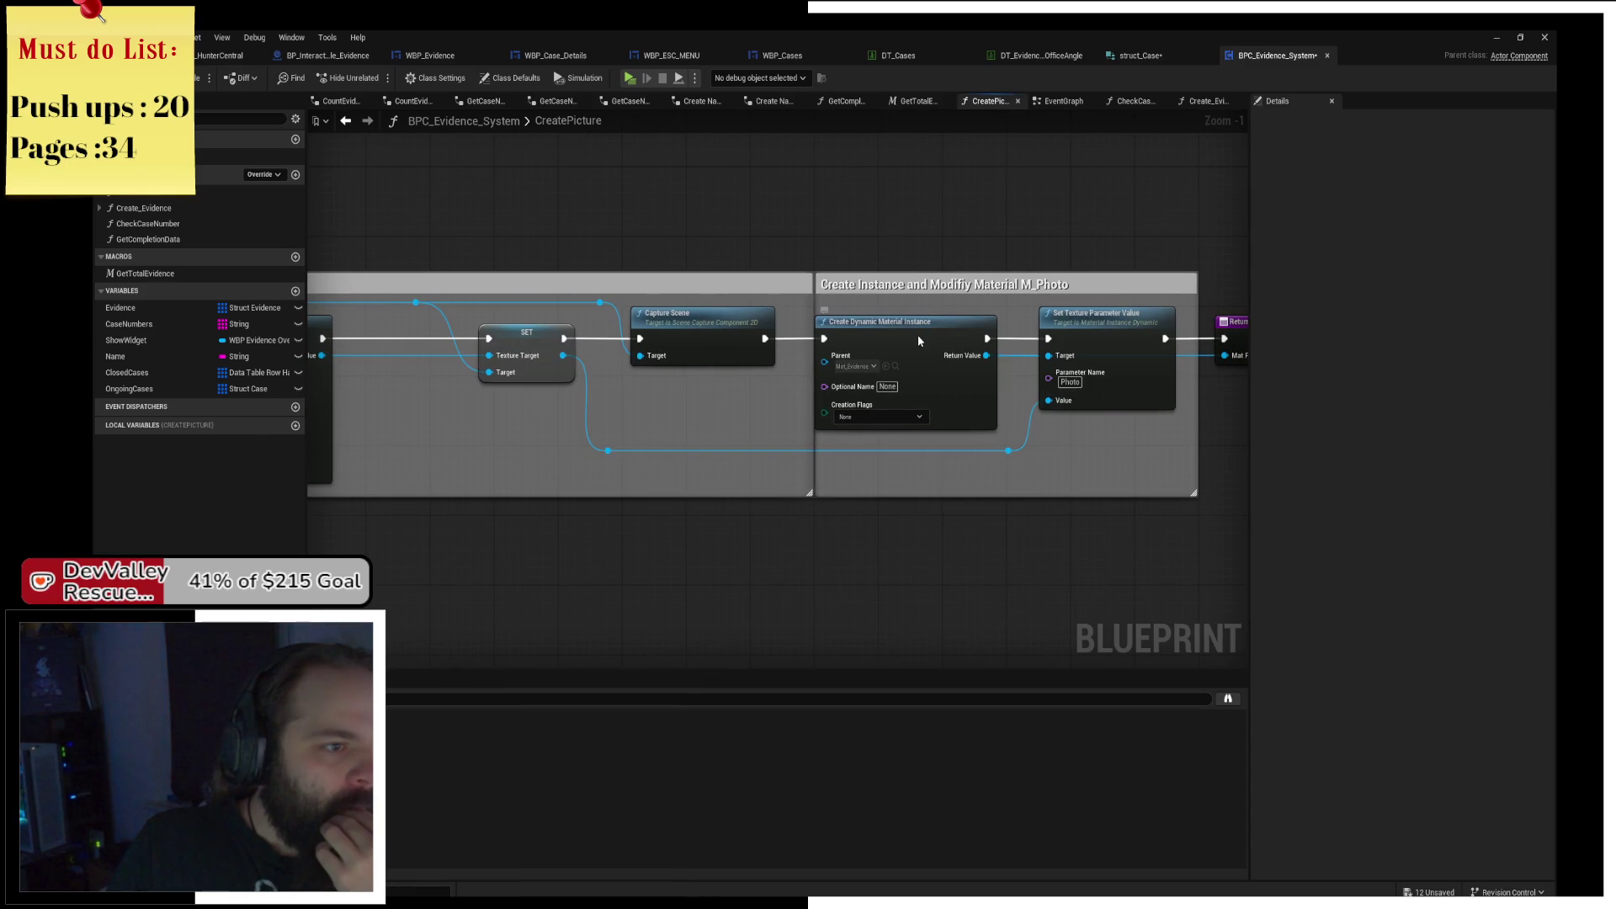
{"action": "mouse_move", "coordinate": [1040, 254]}
{"action": "left_mouse_down"}
{"action": "mouse_move", "coordinate": [1015, 310]}
{"action": "mouse_move", "coordinate": [1123, 325]}
{"action": "left_mouse_up"}
{"action": "left_click_drag", "start_coordinate": [799, 269], "coordinate": [1037, 309]}
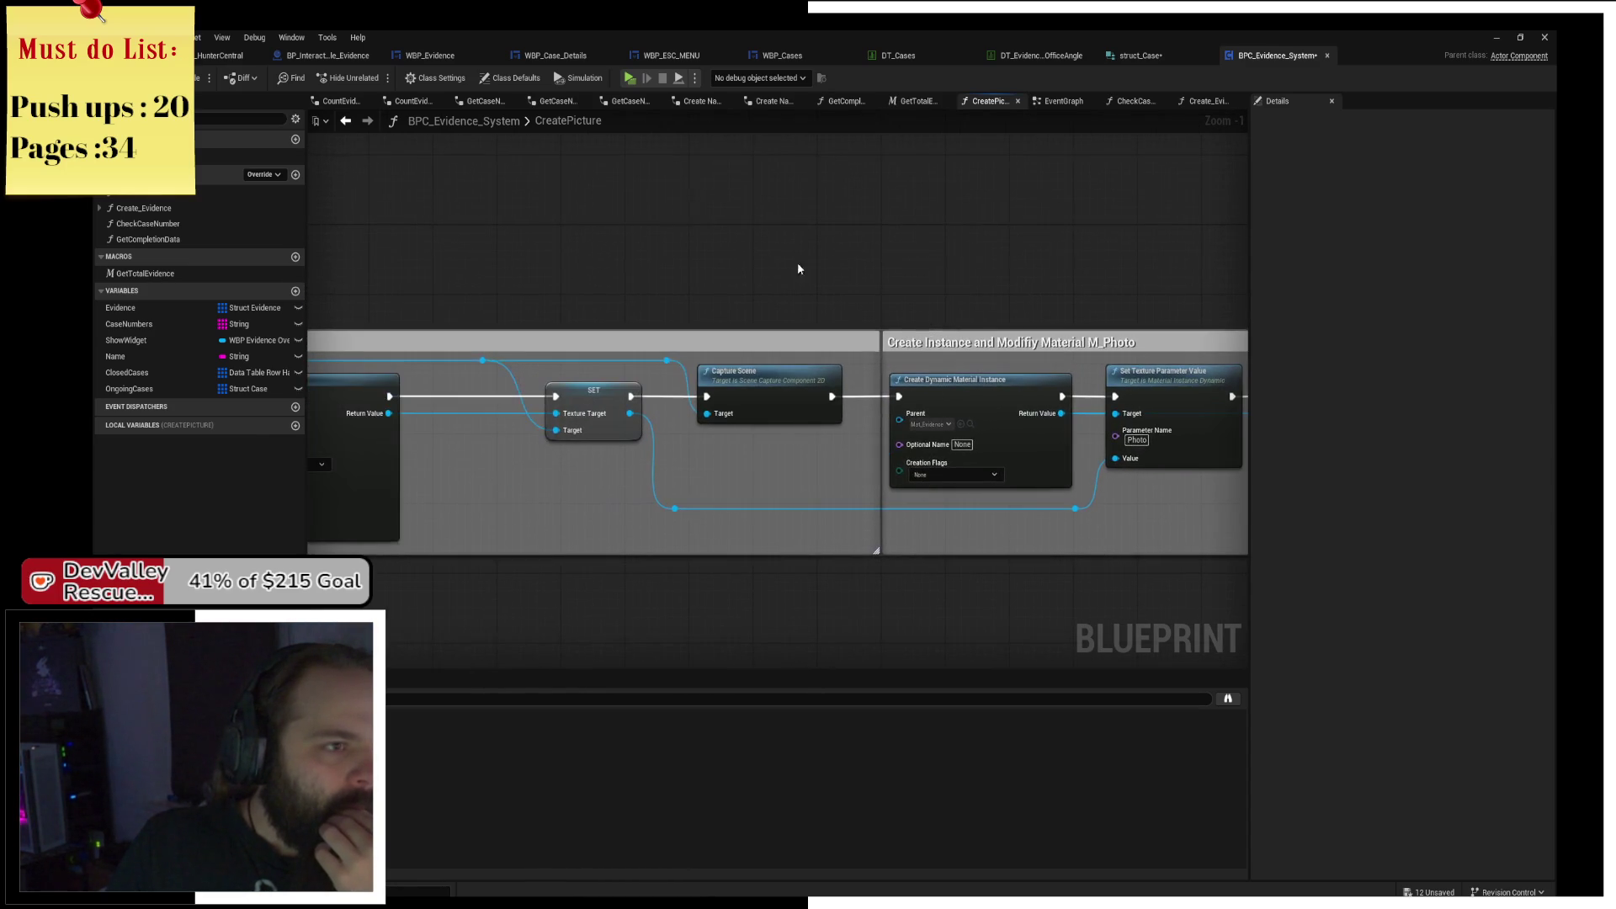
Pan across the CheckCaseNumber graph's loop, Break Struct Case, CONTAINS and Return Node.
{"action": "left_click", "coordinate": [1118, 102]}
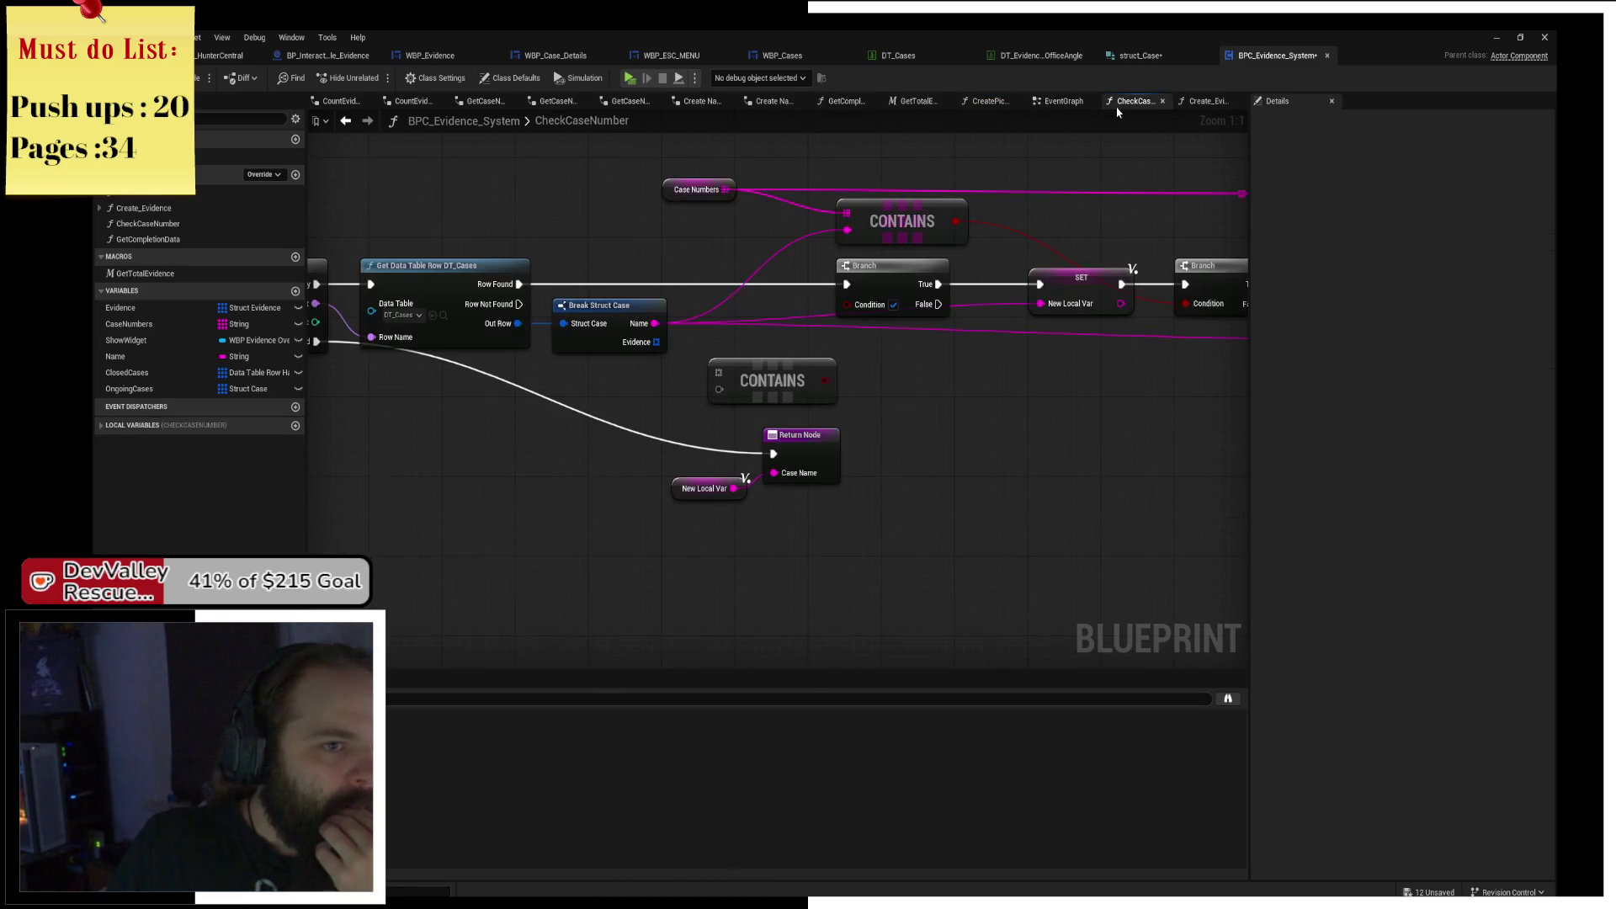
{"action": "mouse_move", "coordinate": [877, 266]}
{"action": "left_mouse_down"}
{"action": "mouse_move", "coordinate": [743, 362]}
{"action": "mouse_move", "coordinate": [743, 439]}
{"action": "left_mouse_up"}
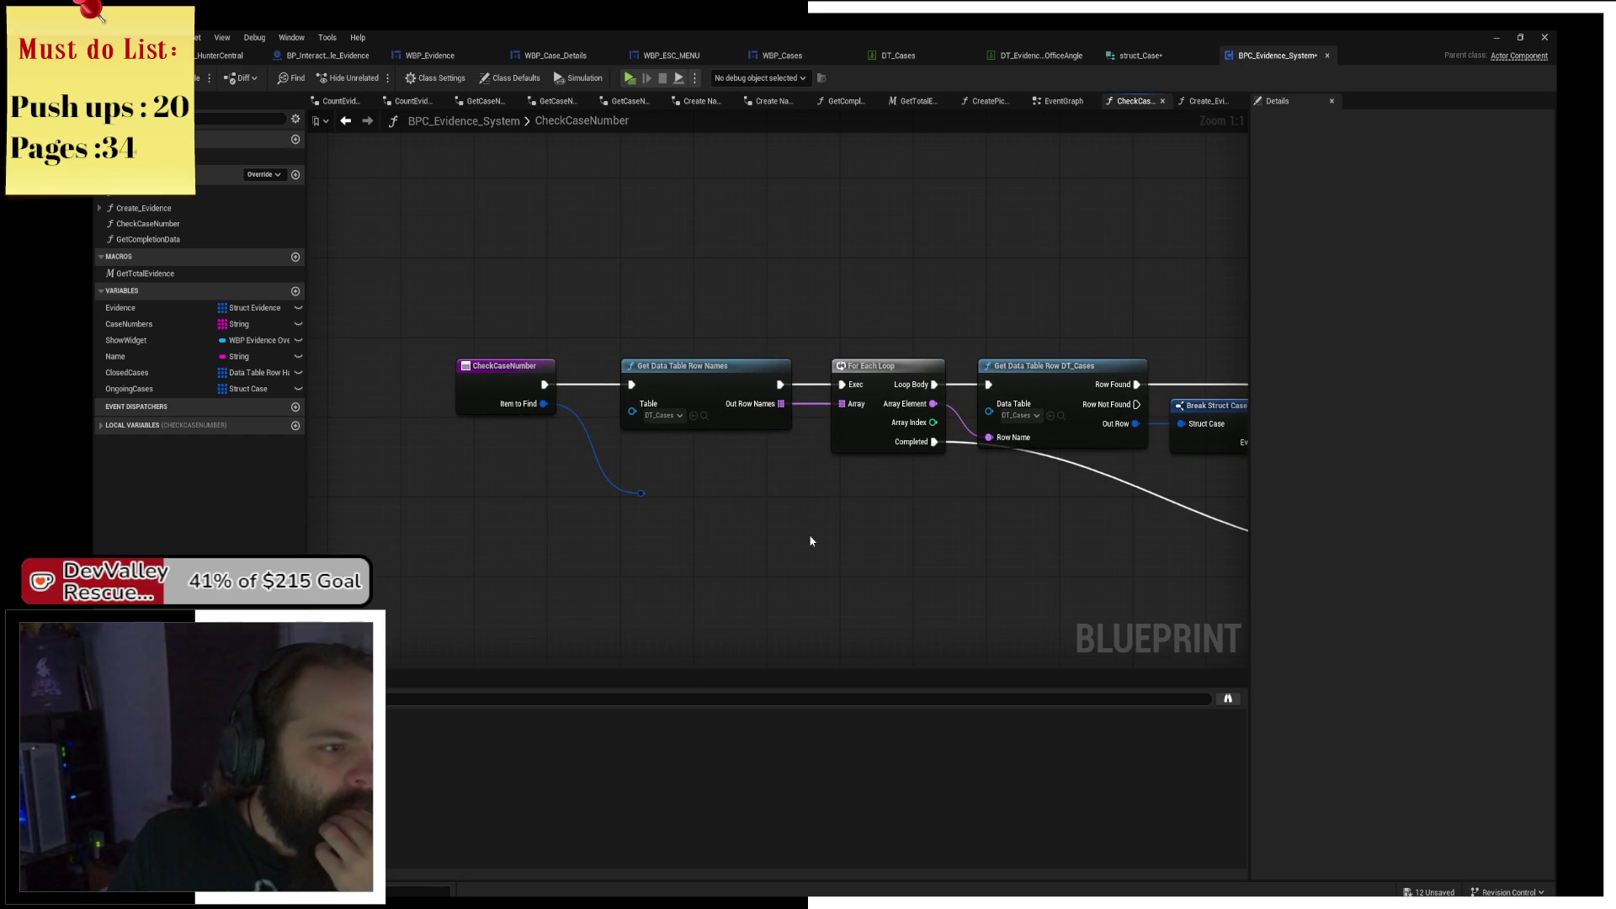
{"action": "mouse_move", "coordinate": [810, 533]}
{"action": "left_mouse_down"}
{"action": "mouse_move", "coordinate": [485, 512]}
{"action": "mouse_move", "coordinate": [614, 483]}
{"action": "left_mouse_up"}
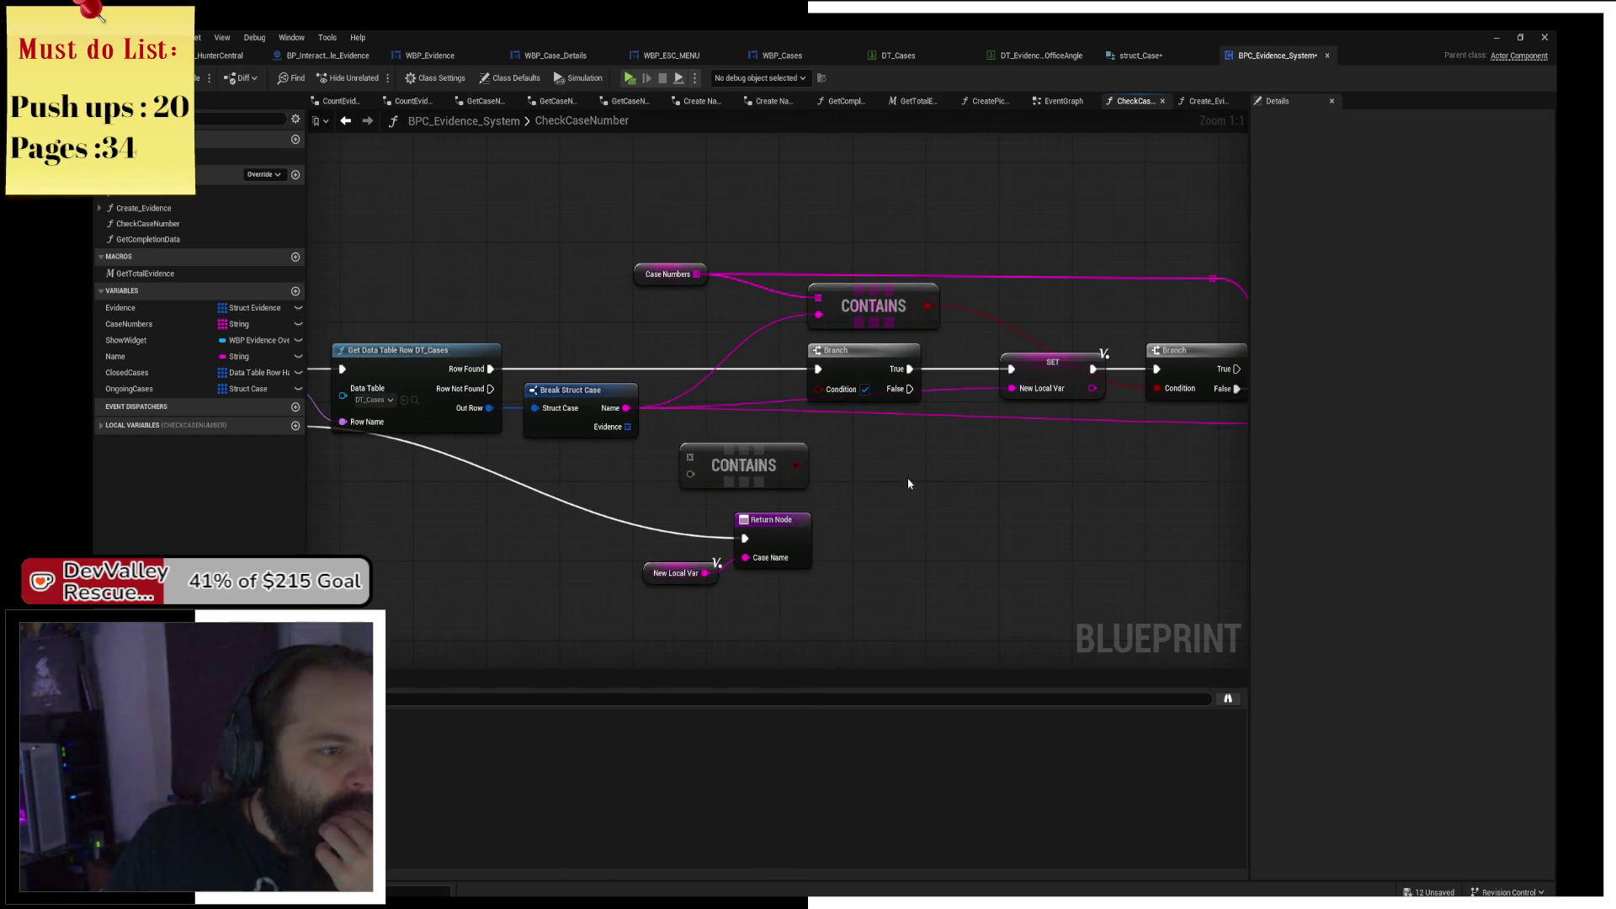
{"action": "left_click_drag", "start_coordinate": [909, 480], "coordinate": [1027, 480]}
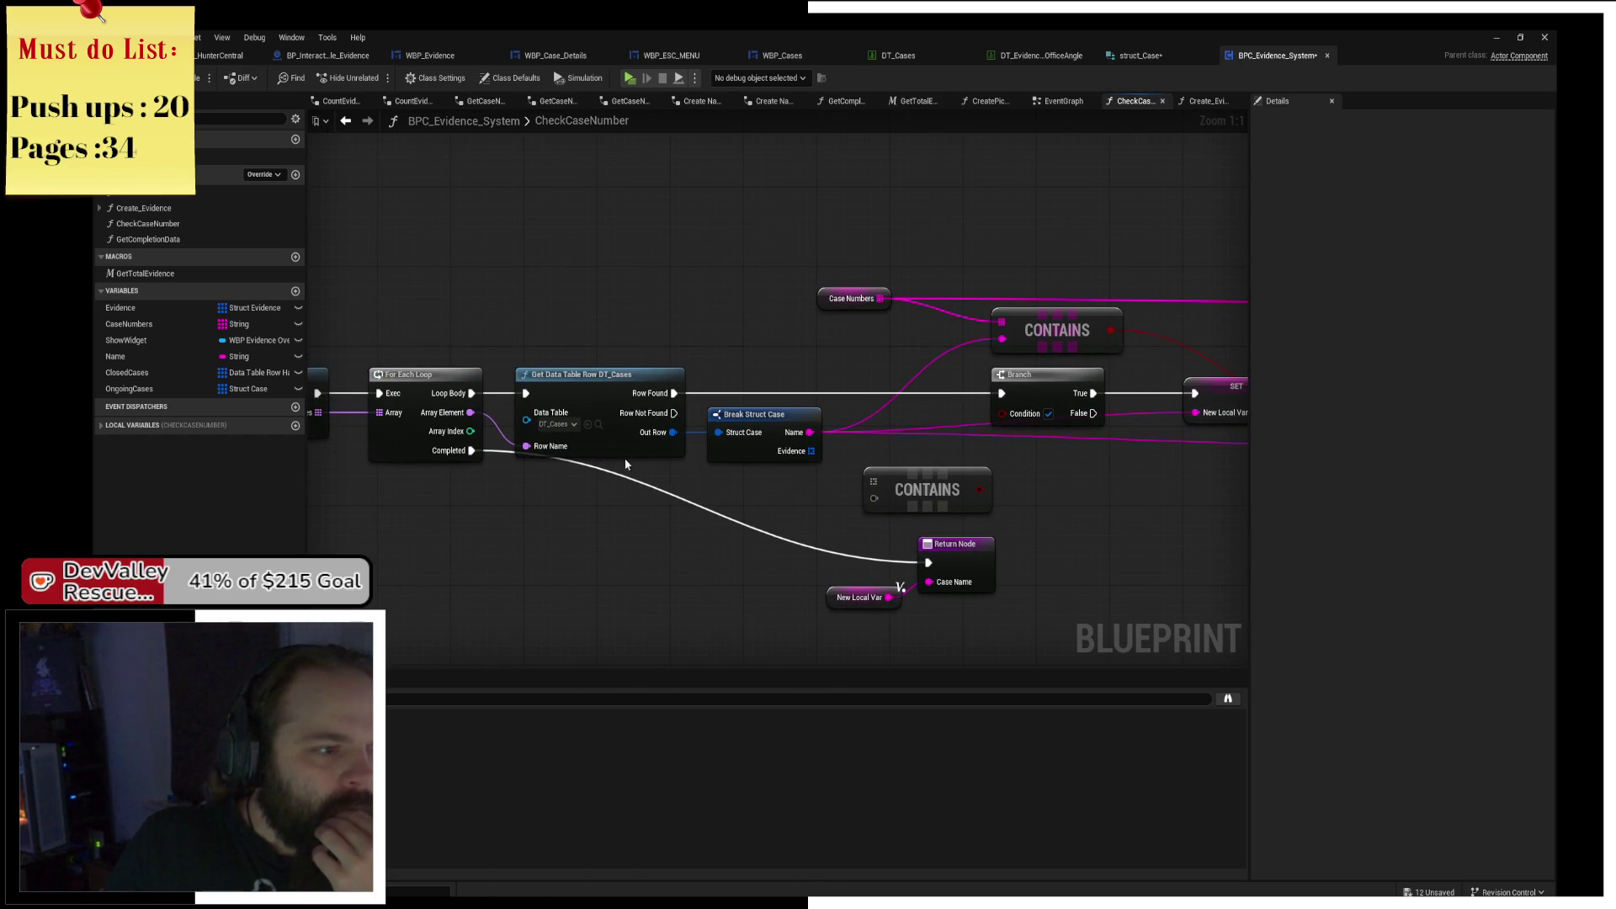
{"action": "mouse_move", "coordinate": [985, 450]}
{"action": "left_mouse_down"}
{"action": "mouse_move", "coordinate": [592, 412]}
{"action": "mouse_move", "coordinate": [1056, 415]}
{"action": "mouse_move", "coordinate": [873, 459]}
{"action": "mouse_move", "coordinate": [929, 471]}
{"action": "mouse_move", "coordinate": [786, 480]}
{"action": "mouse_move", "coordinate": [828, 480]}
{"action": "left_mouse_up"}
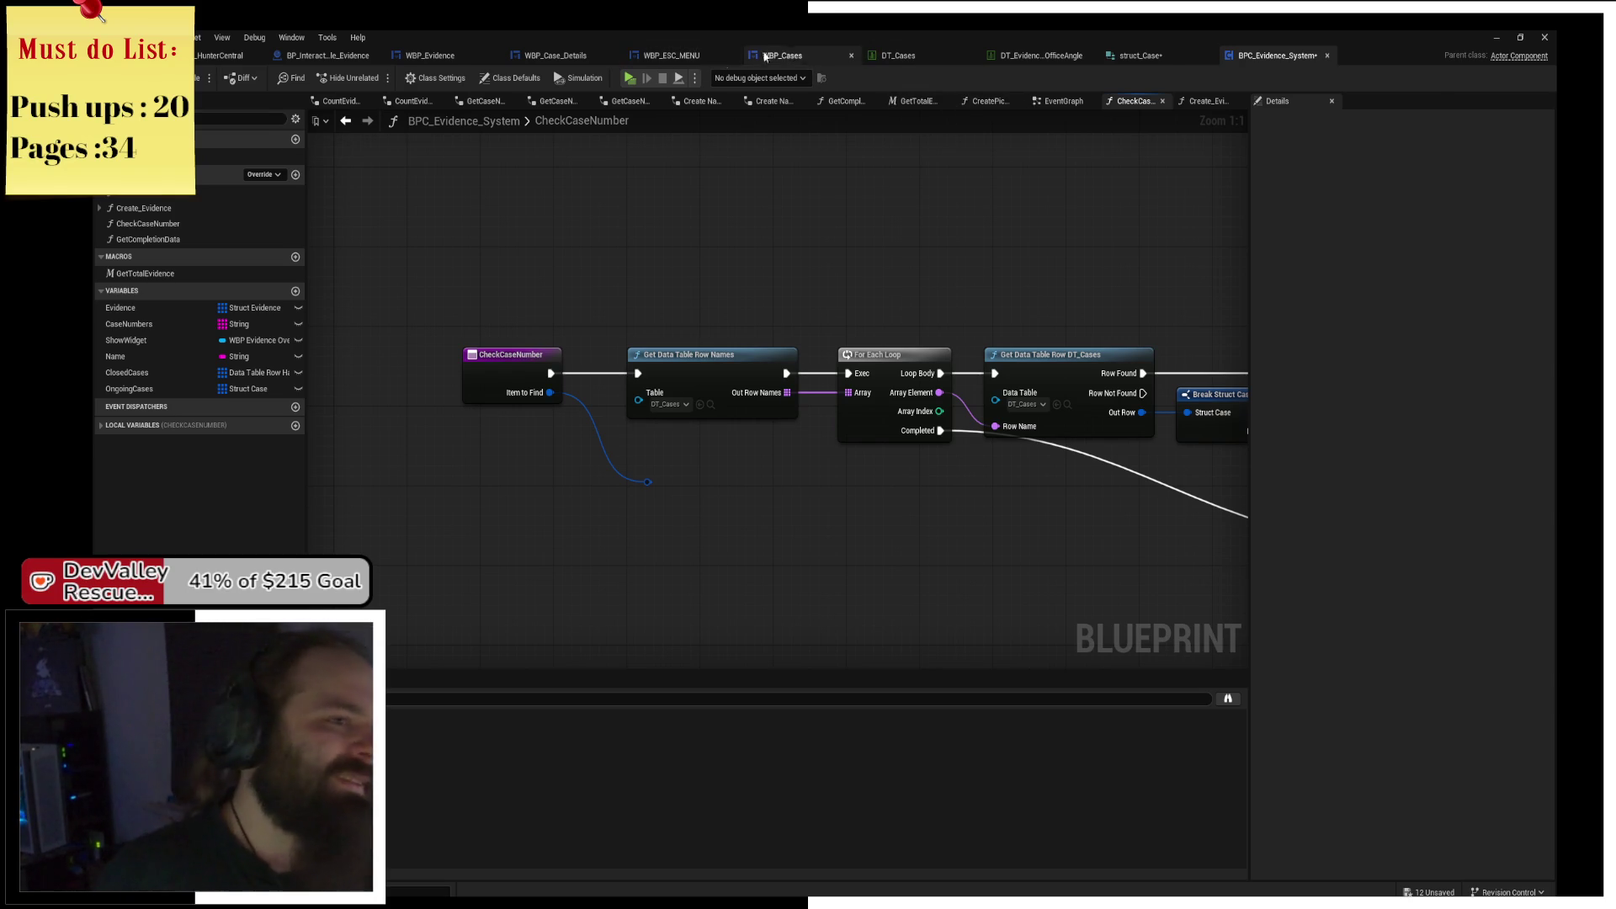
Go to BP_Interactable_Evidence's EventGraph and set an F9 breakpoint on the Interact call.
{"action": "left_click", "coordinate": [765, 56]}
{"action": "left_click", "coordinate": [677, 57]}
{"action": "left_click", "coordinate": [559, 56]}
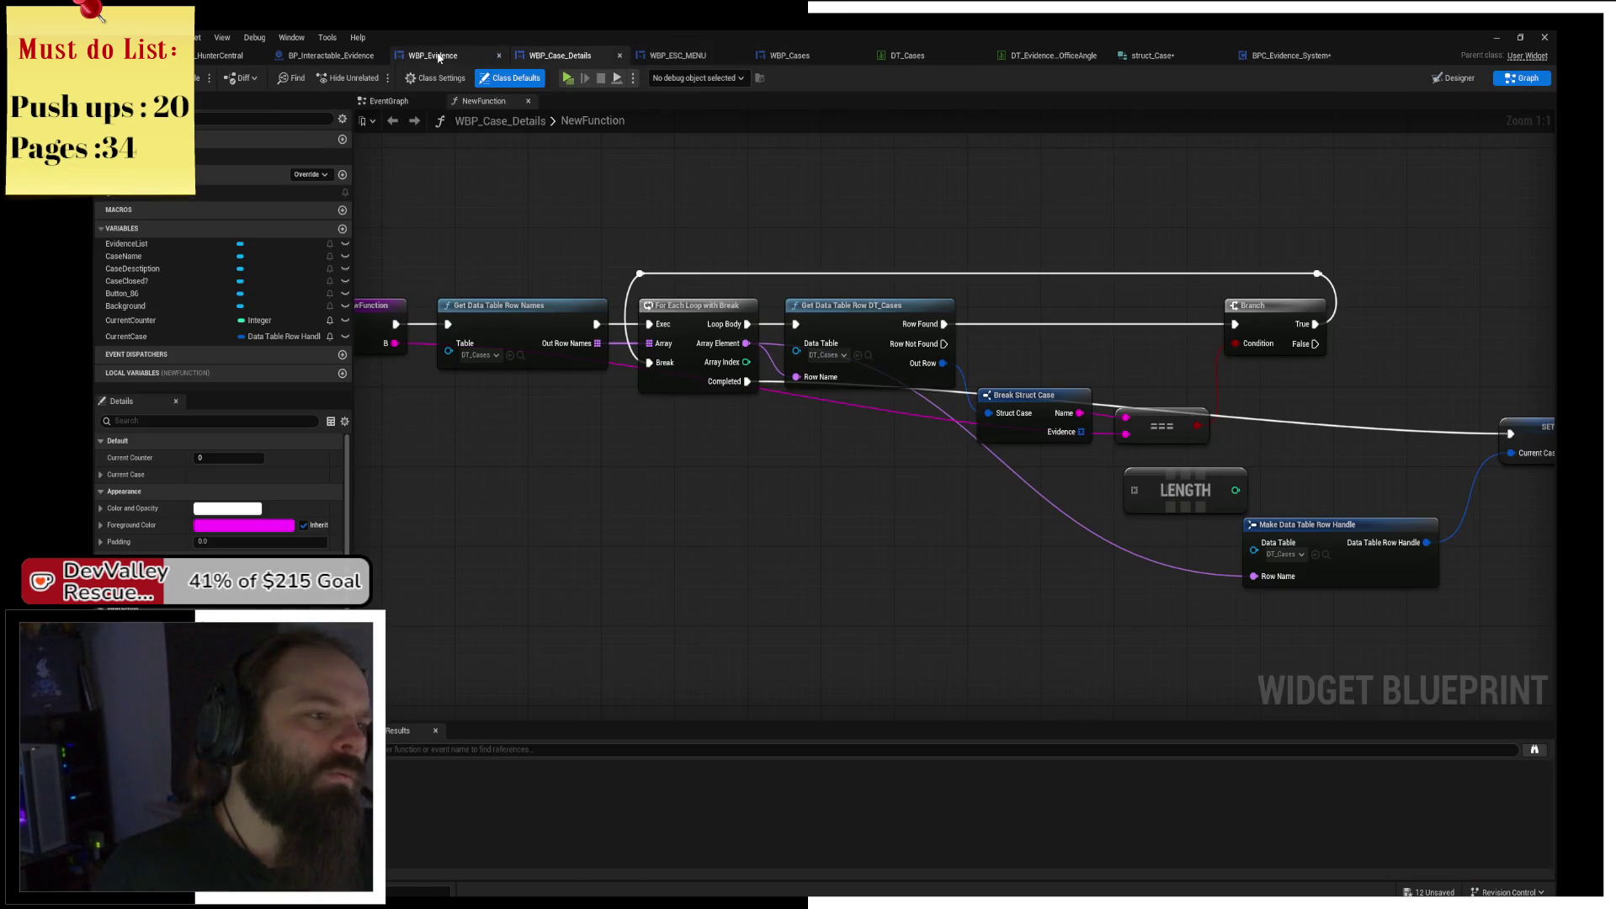
{"action": "left_click", "coordinate": [438, 57]}
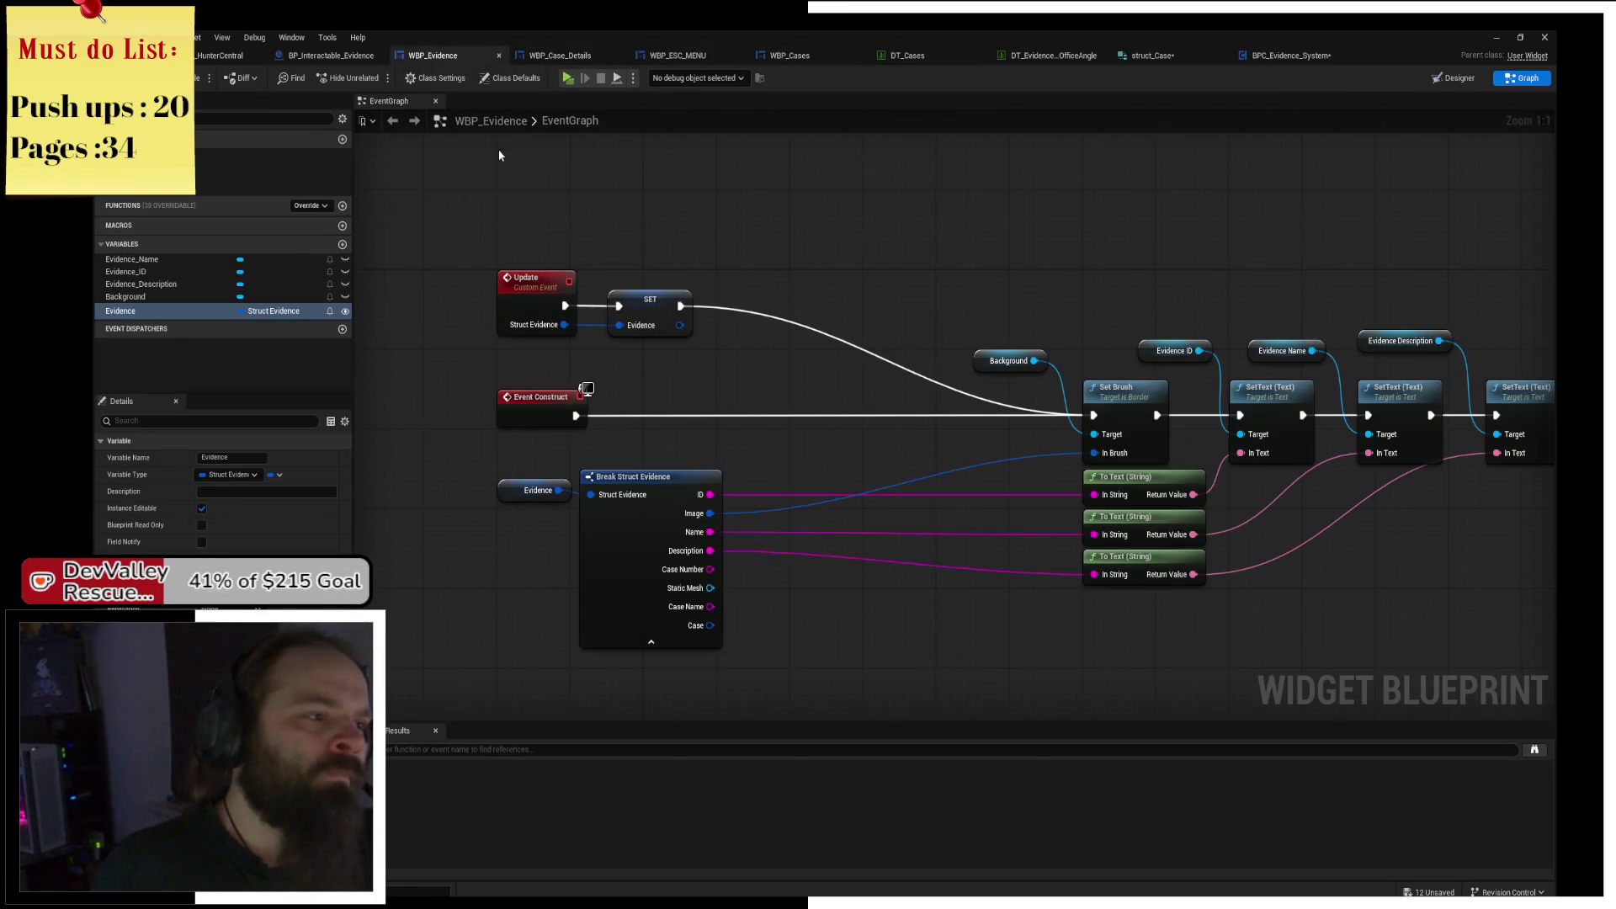
{"action": "left_click", "coordinate": [332, 56]}
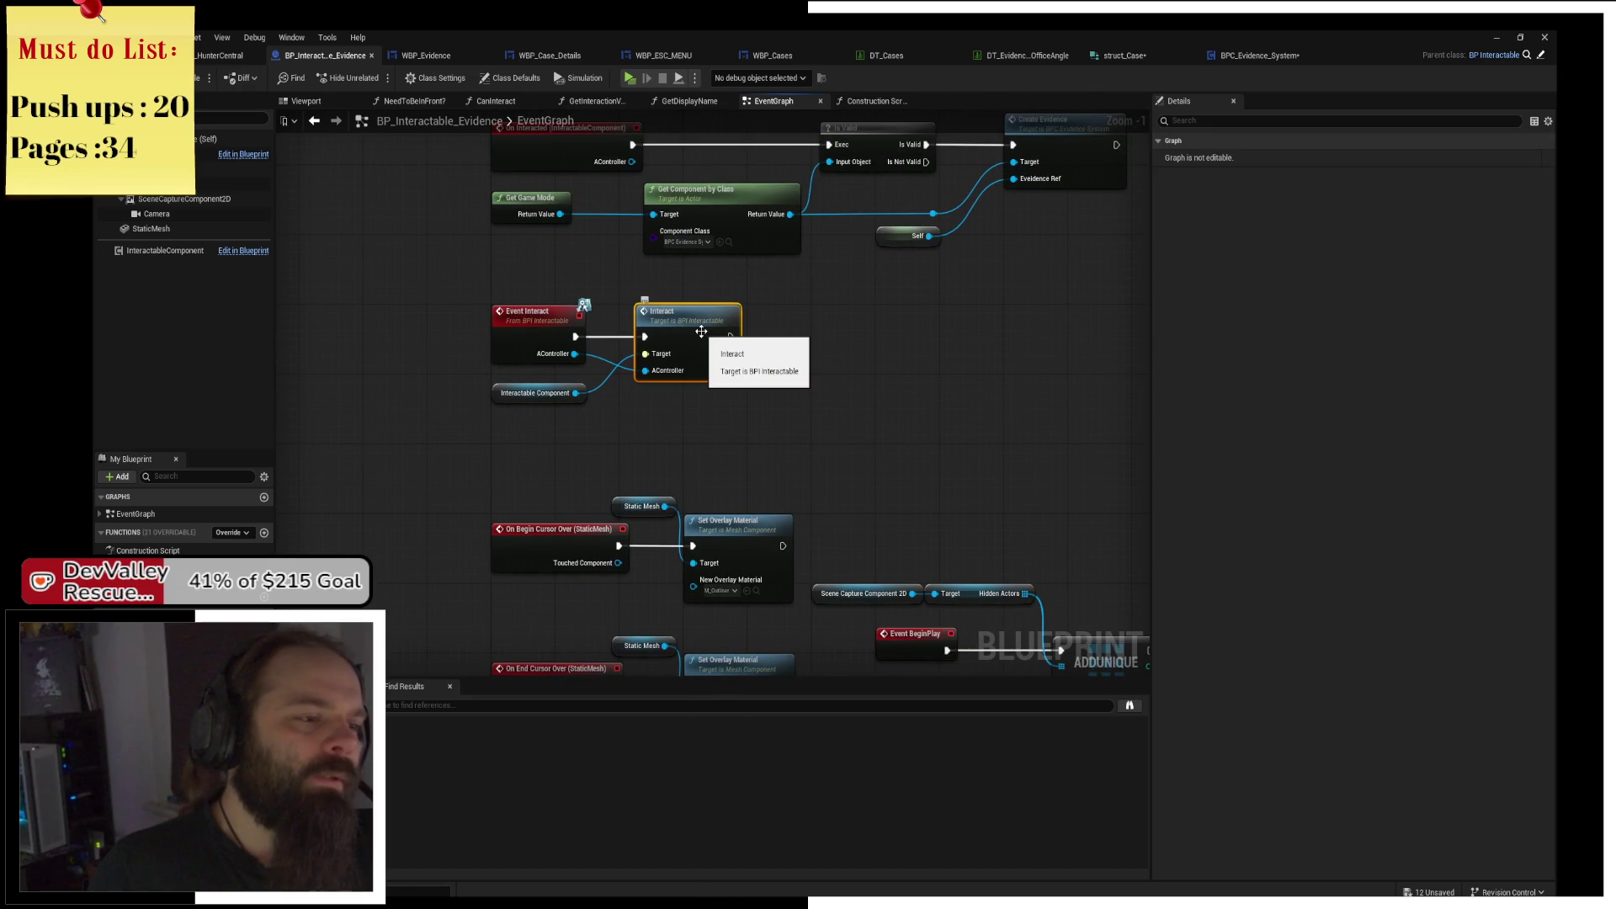
{"action": "key", "text": "F9"}
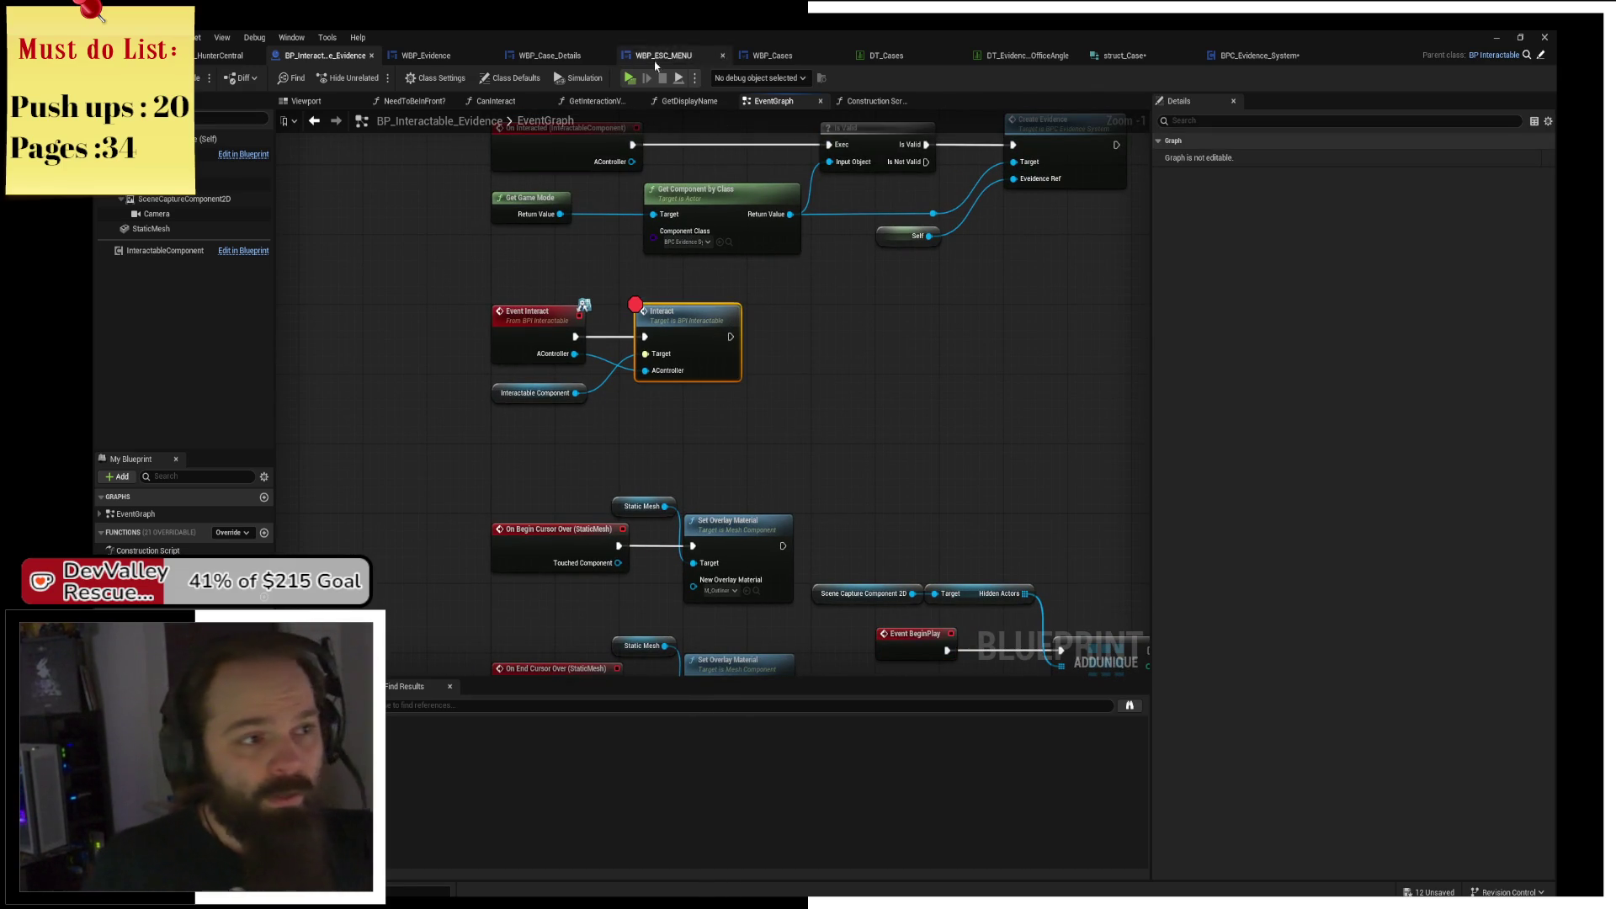
{"action": "key", "text": "alt+Tab"}
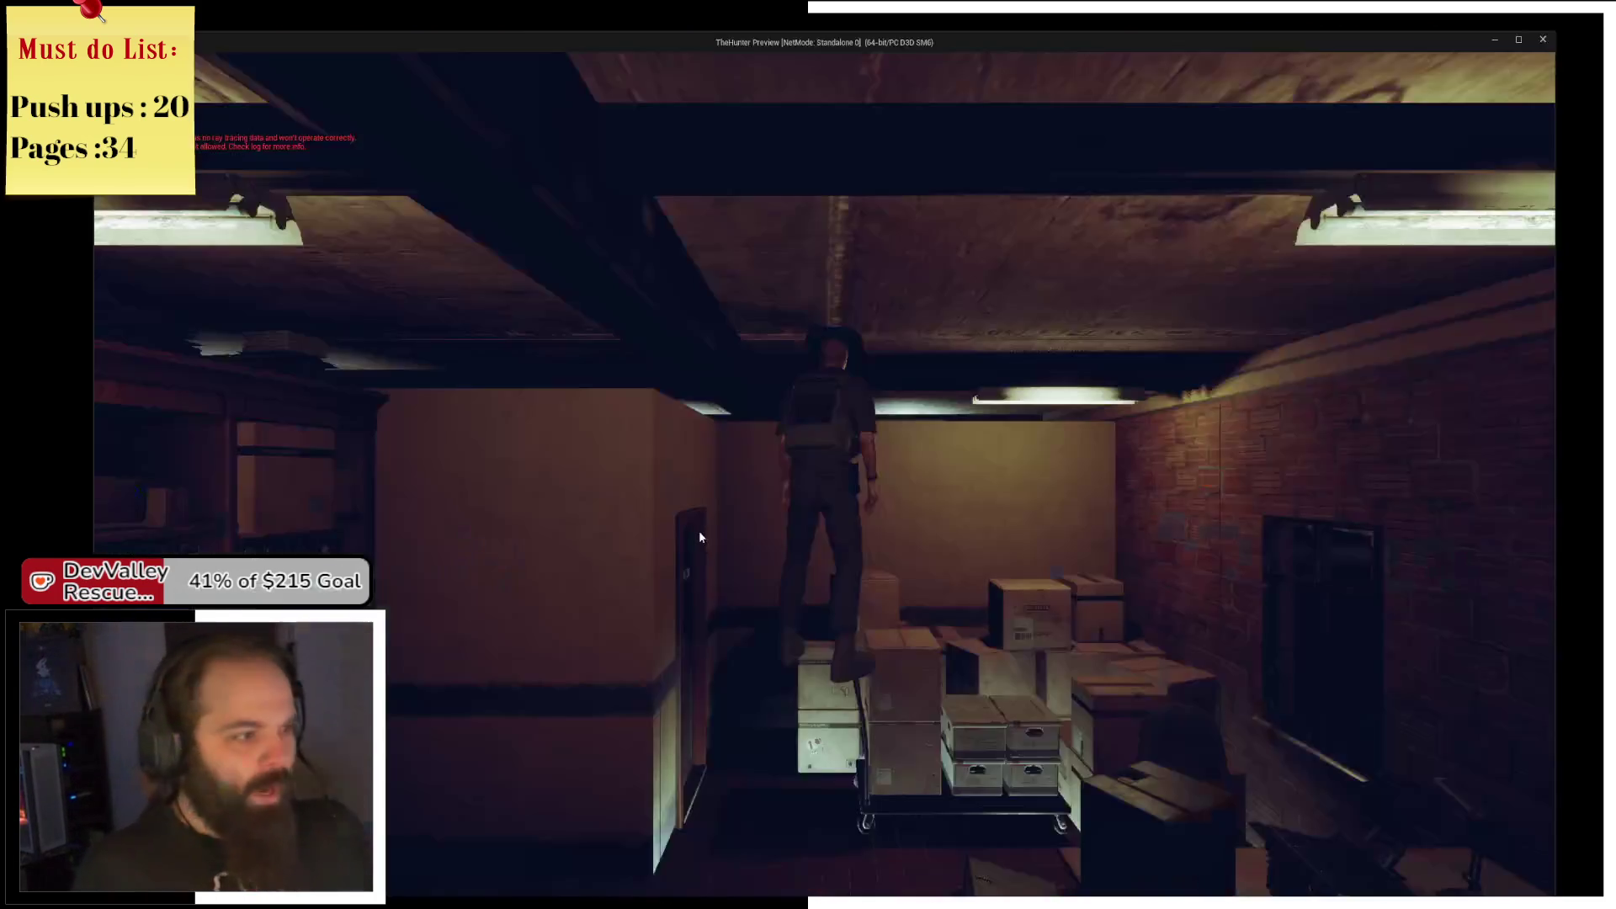
Walk the character through the office in the game preview.
{"action": "left_click", "coordinate": [700, 537]}
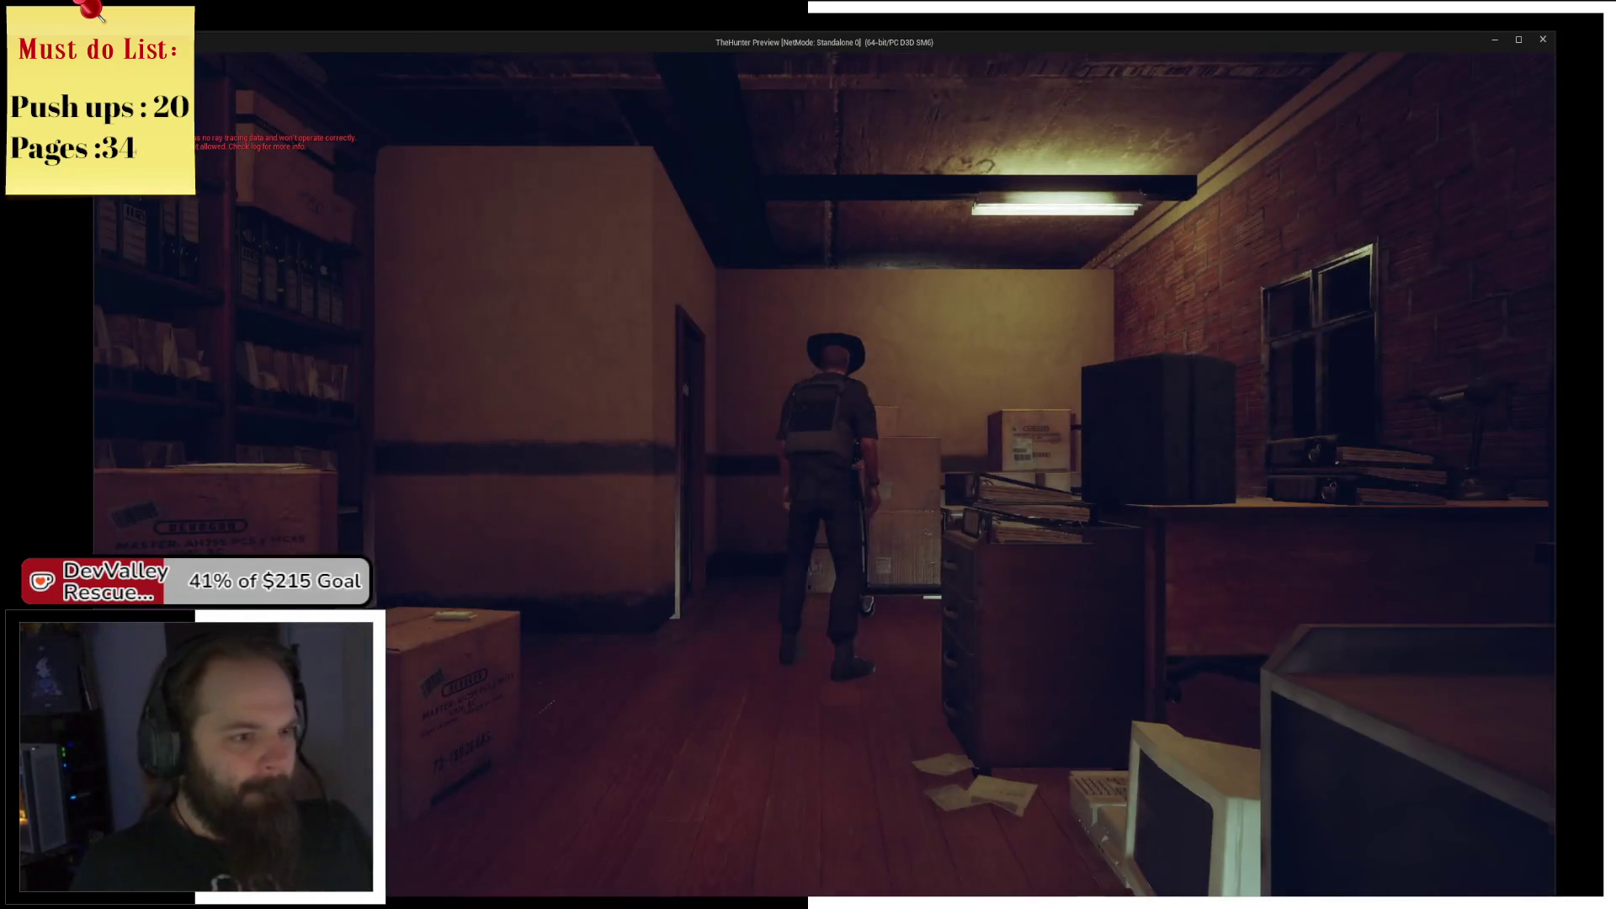
{"action": "key", "text": "w"}
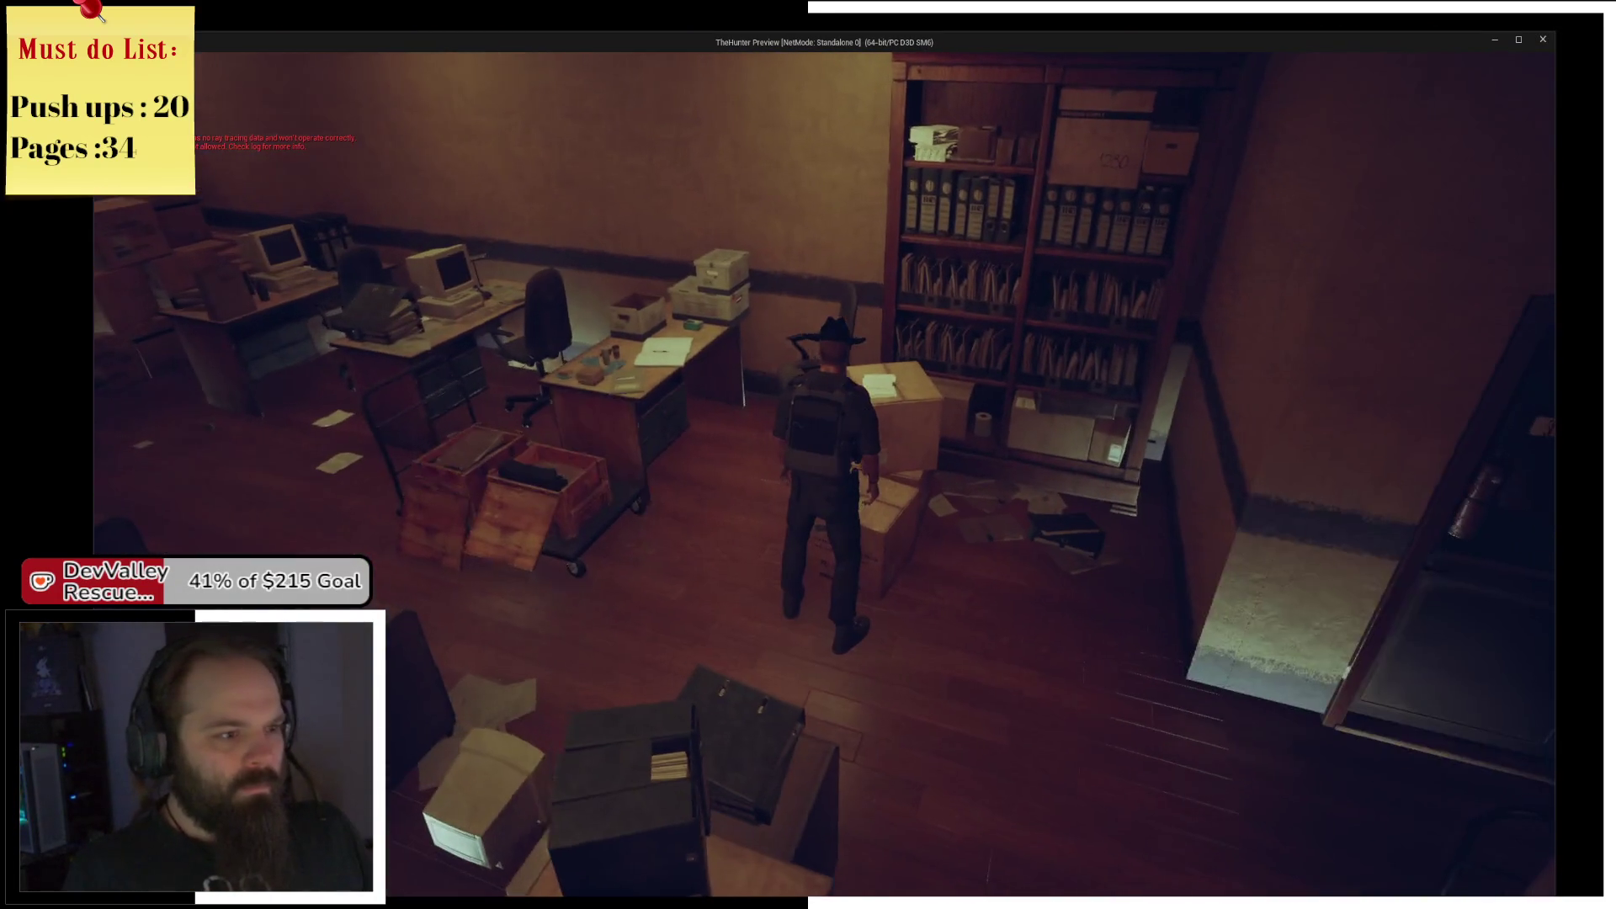
{"action": "key", "text": "alt+Tab"}
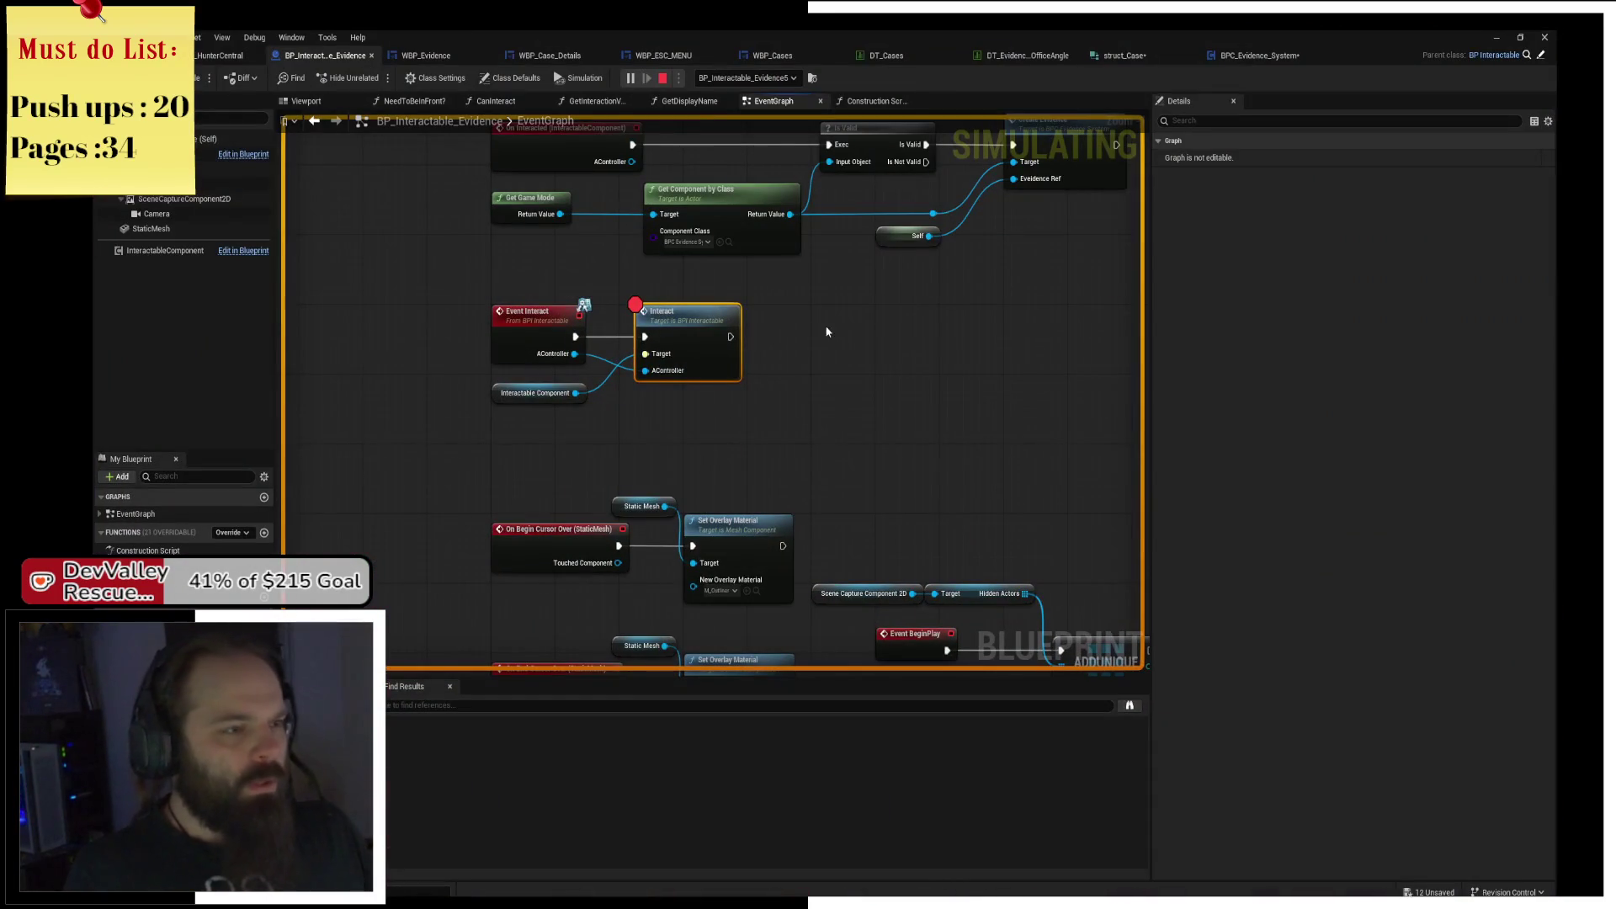
Select Event Interact in the editor, return to the game, then stop the play session.
{"action": "left_click", "coordinate": [534, 326]}
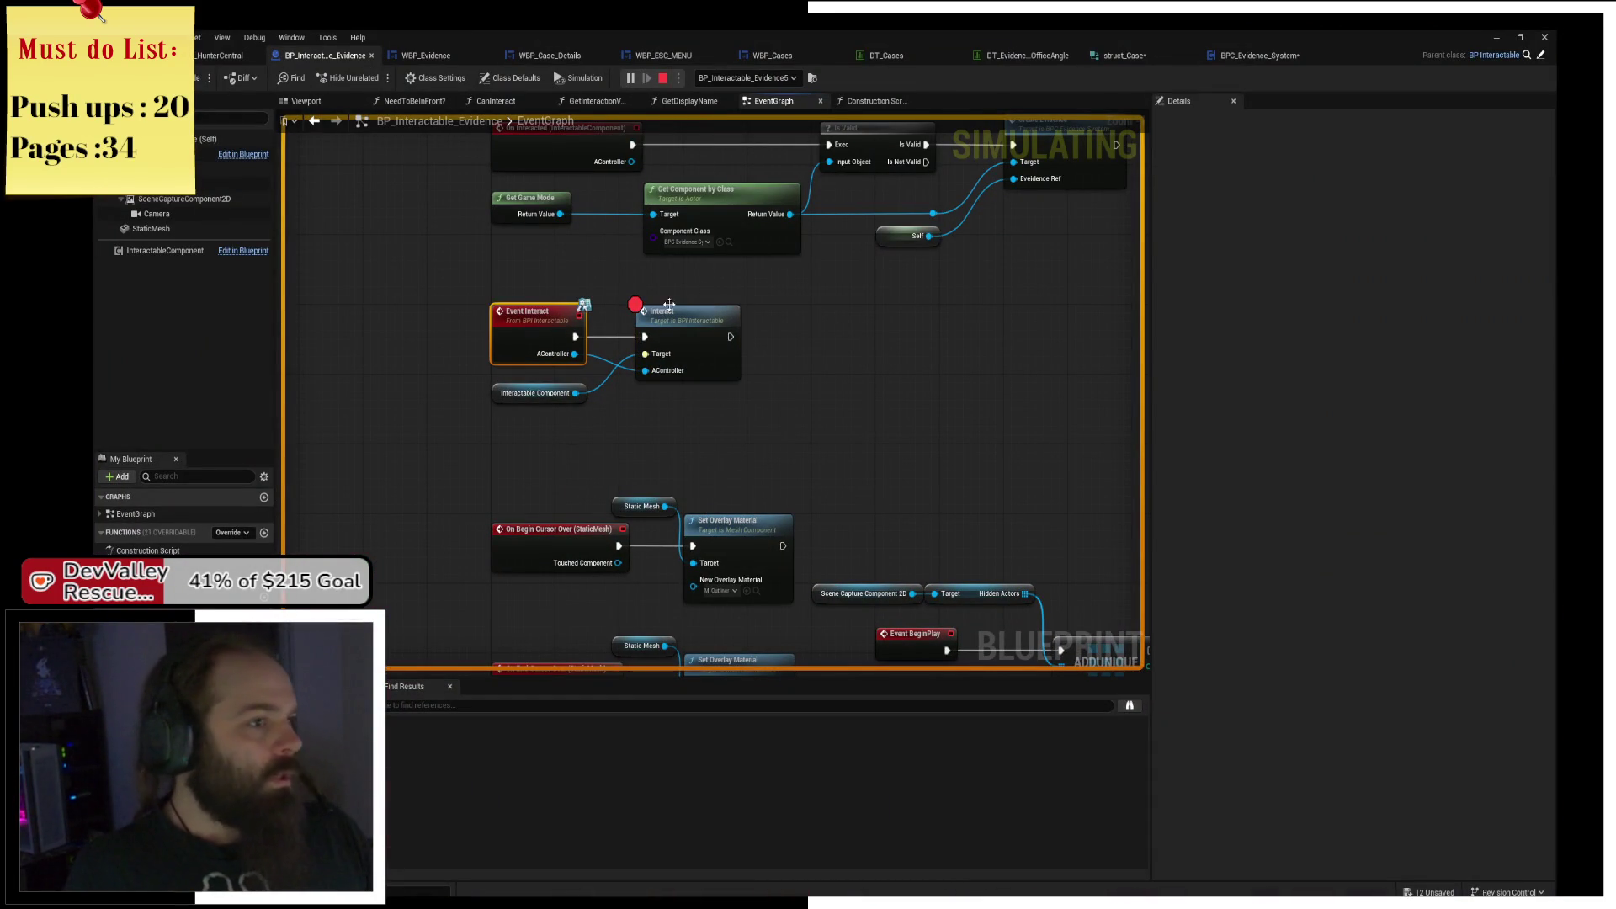
{"action": "key", "text": "alt+Tab"}
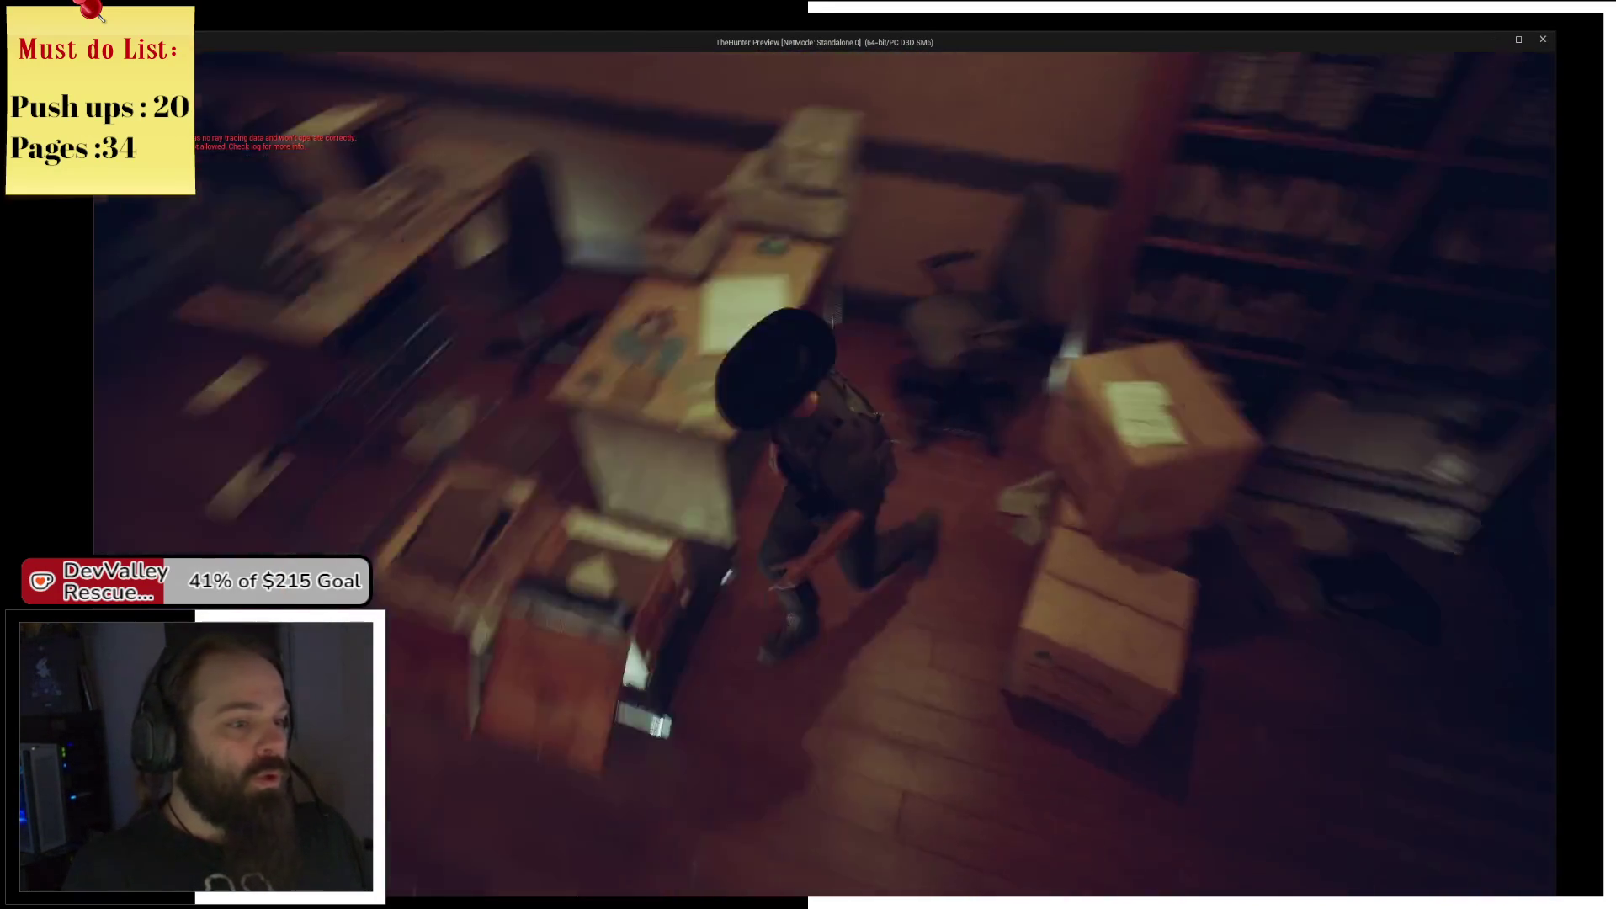
{"action": "key", "text": "alt+Tab"}
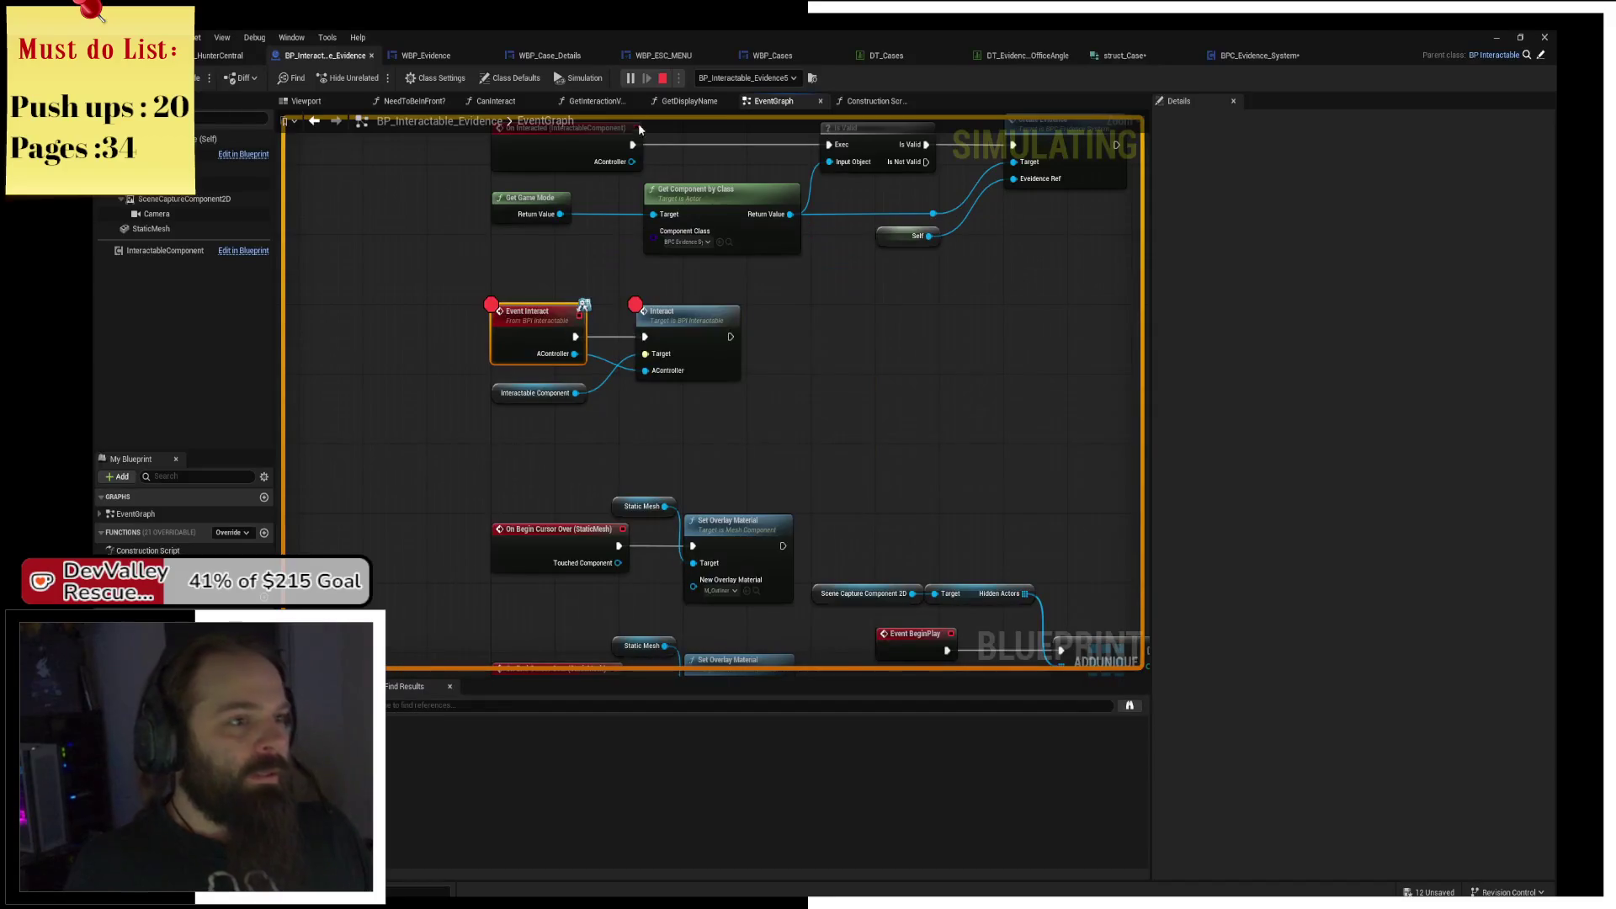
{"action": "key", "text": "Escape"}
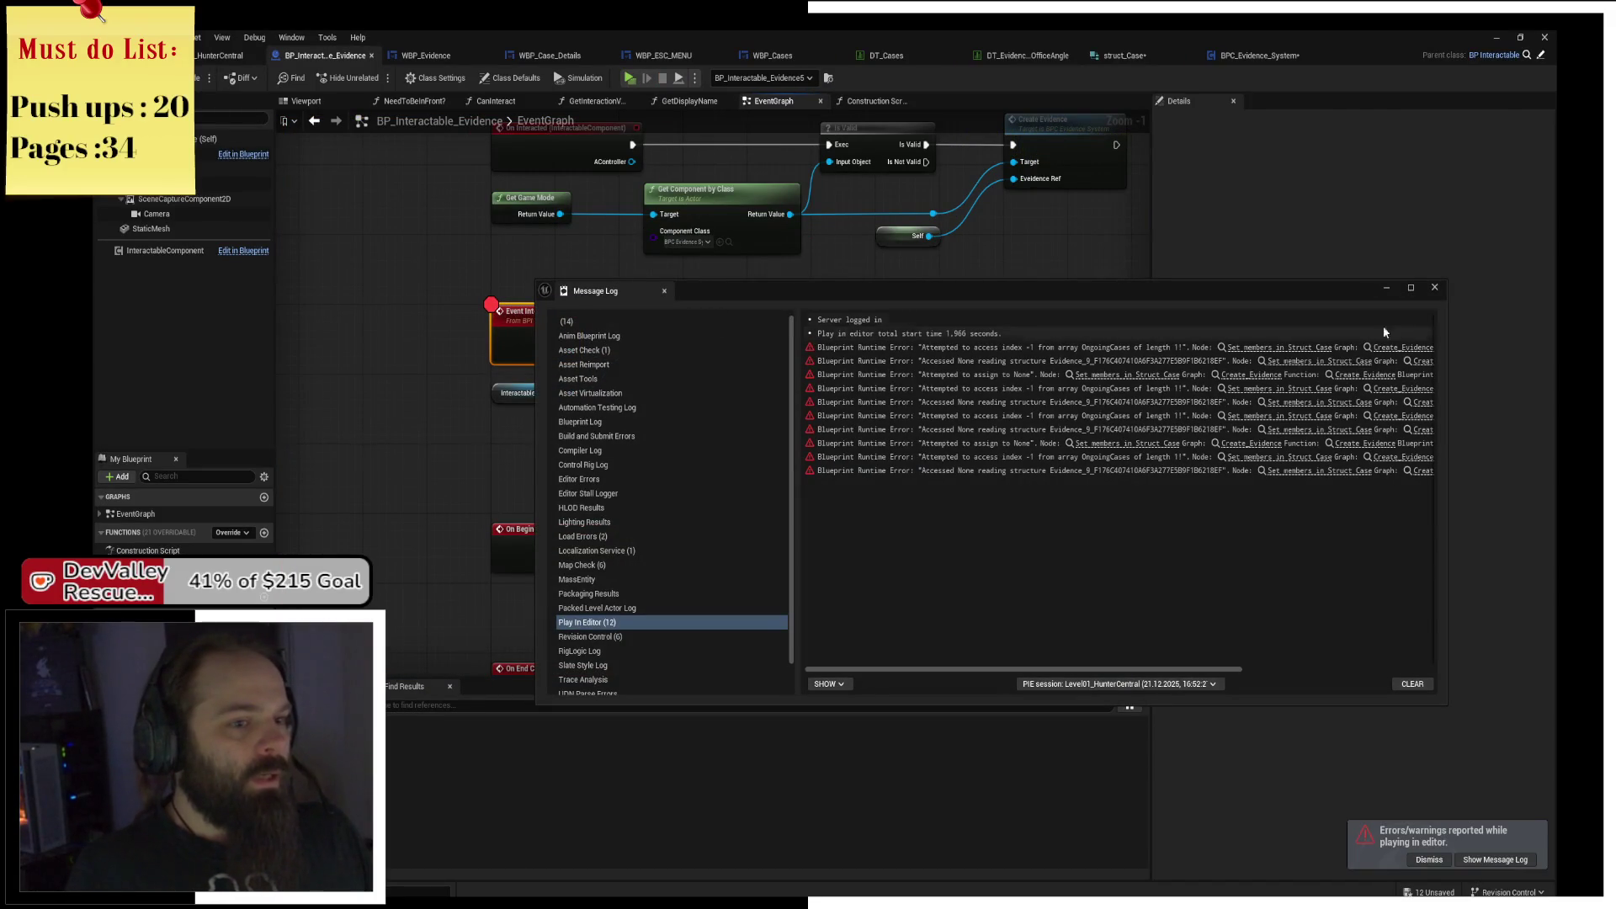
Dismiss the Message Log and close WBP_Evidence, WBP_Case_Details, WBP_ESC_MENU, WBP_Cases, DT_Cases, DT_Evidence_OfficeAngle and struct_Case.
{"action": "left_click", "coordinate": [1435, 287]}
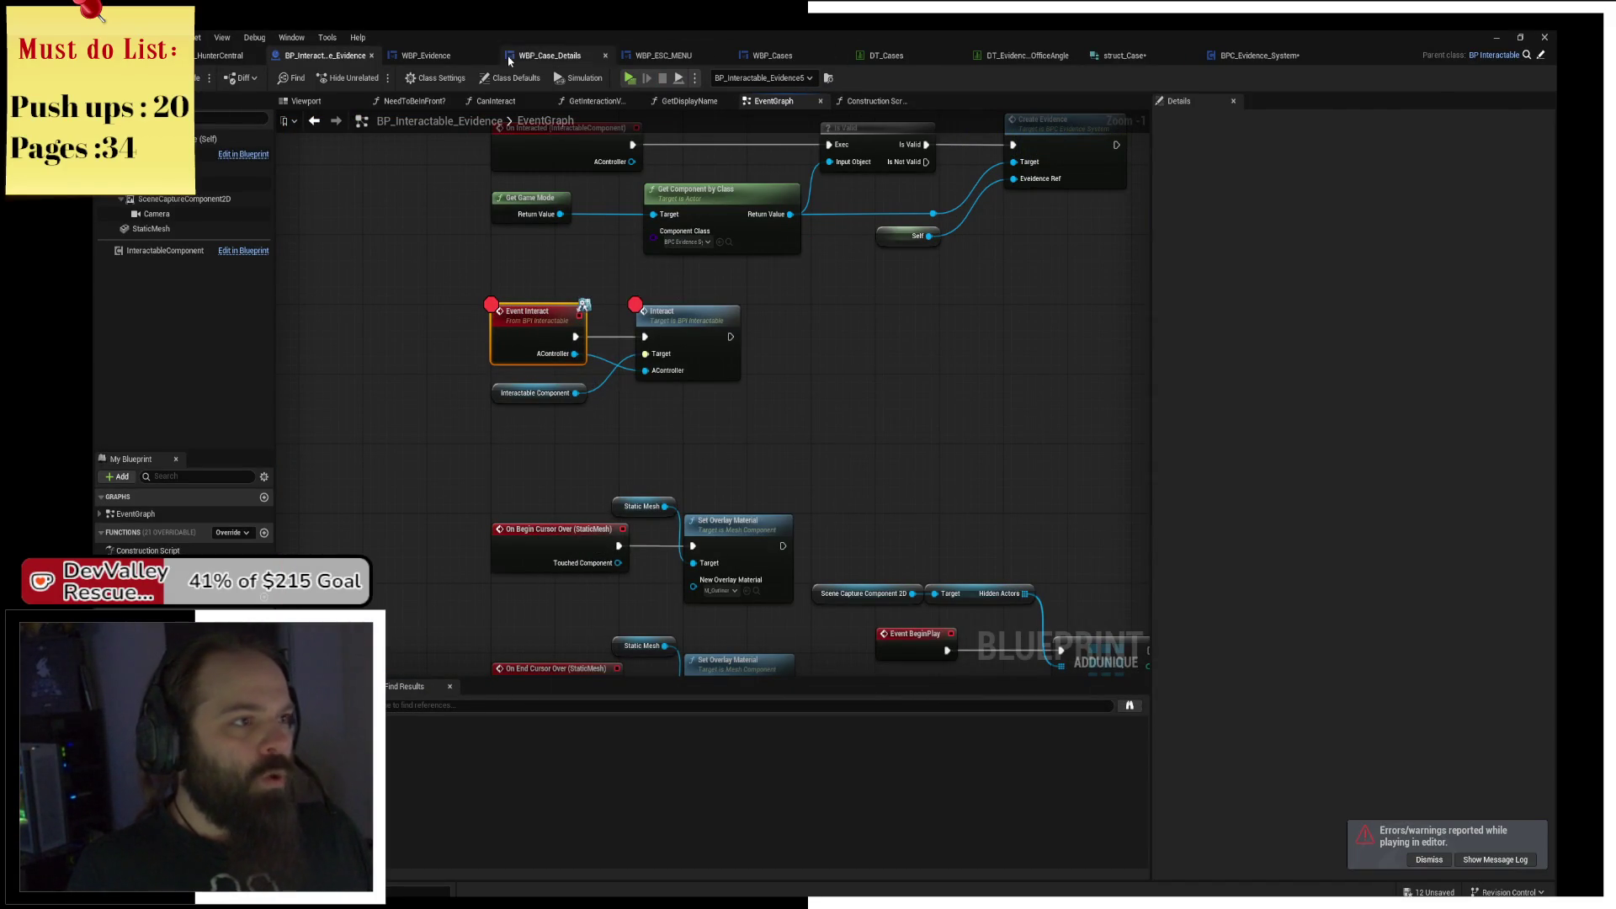
{"action": "left_click", "coordinate": [455, 56]}
{"action": "middle_click", "coordinate": [462, 59]}
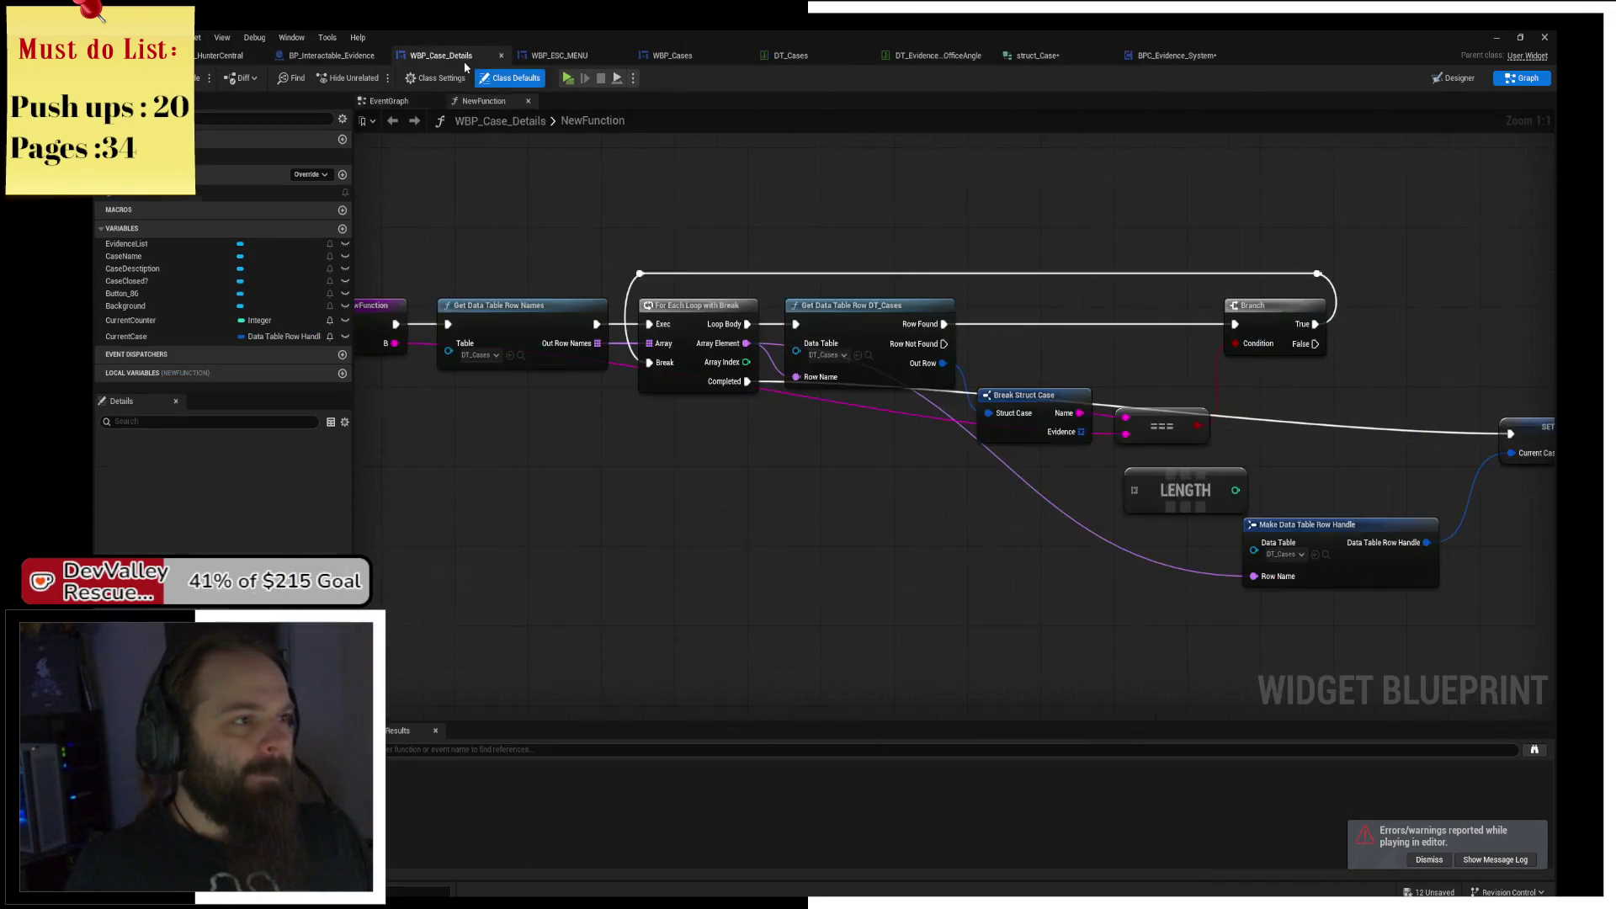
{"action": "middle_click", "coordinate": [453, 59]}
{"action": "middle_click", "coordinate": [454, 59]}
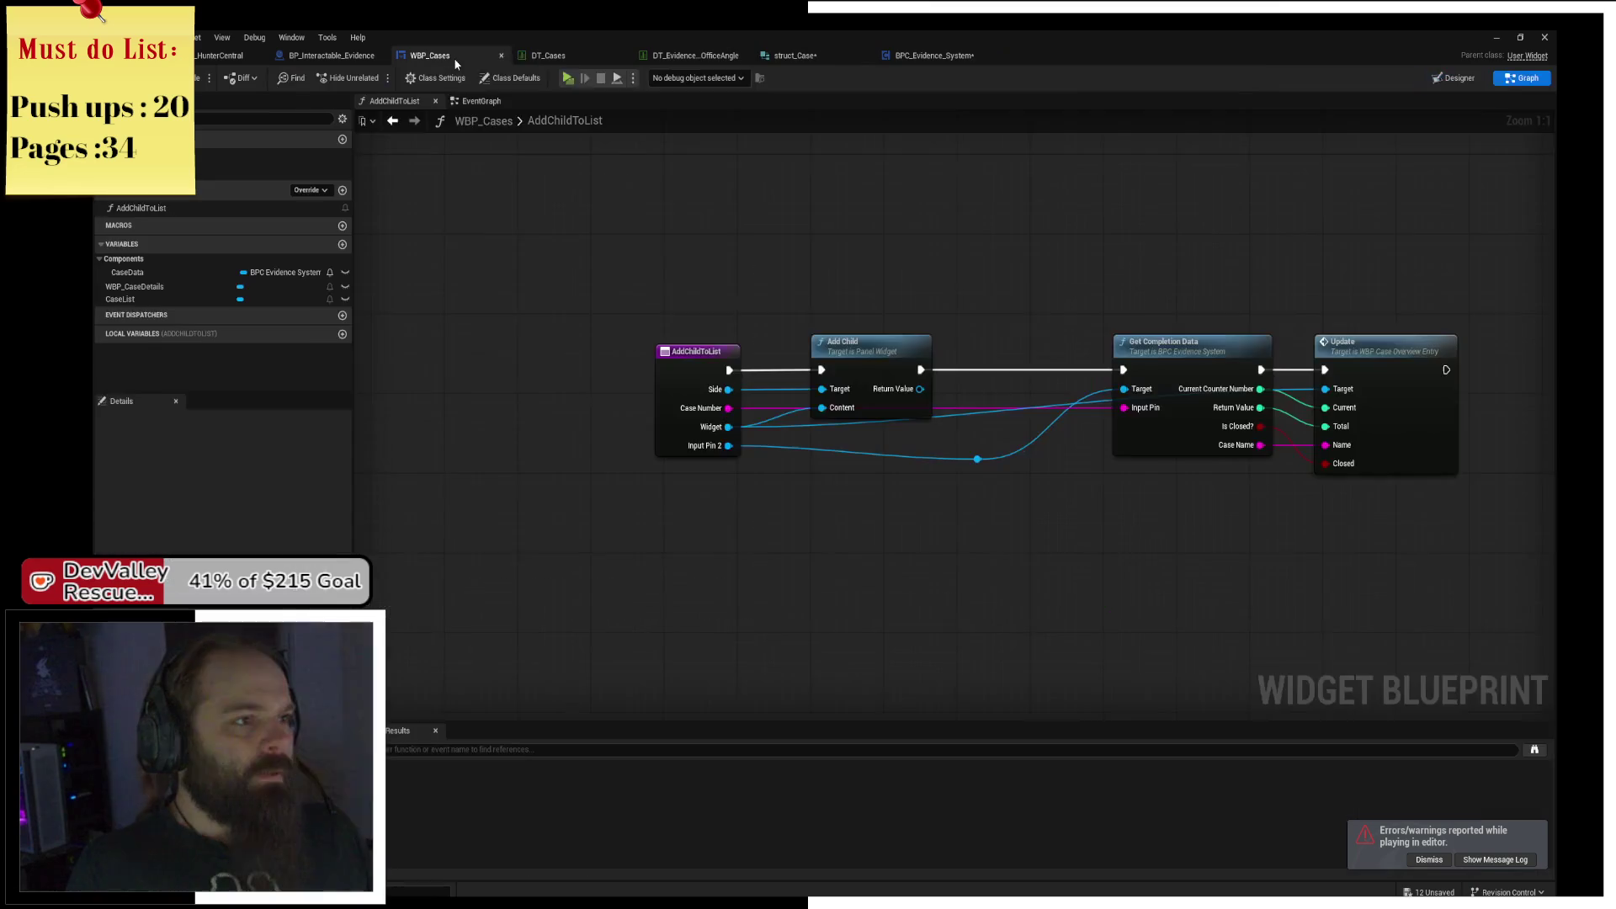
{"action": "middle_click", "coordinate": [455, 59]}
{"action": "middle_click", "coordinate": [454, 59]}
{"action": "middle_click", "coordinate": [455, 59]}
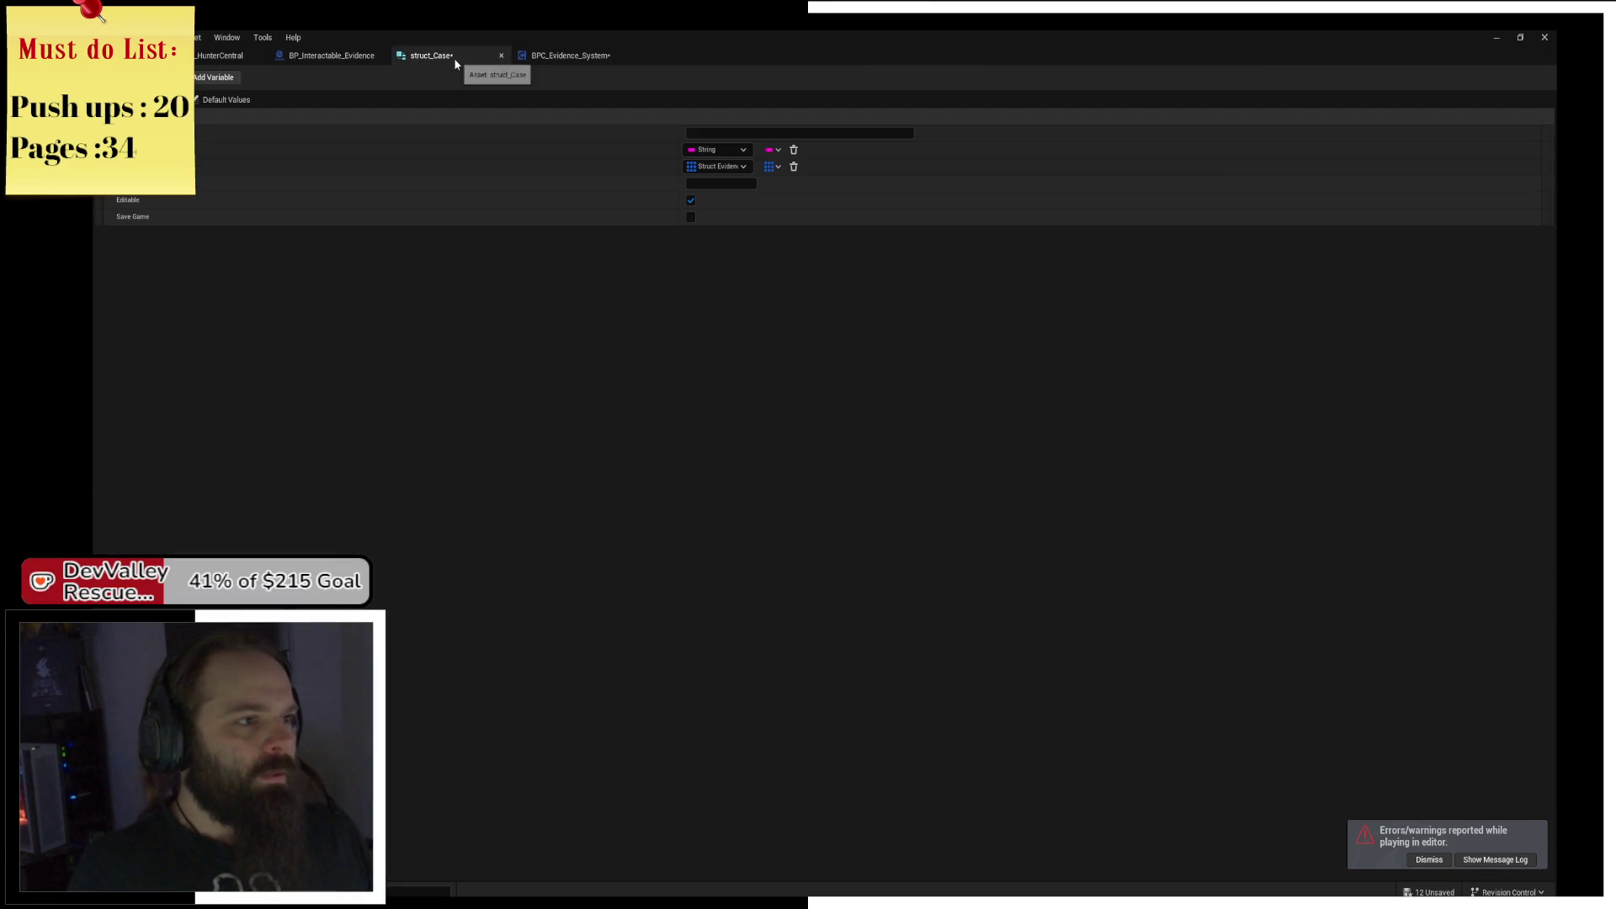
{"action": "middle_click", "coordinate": [455, 58]}
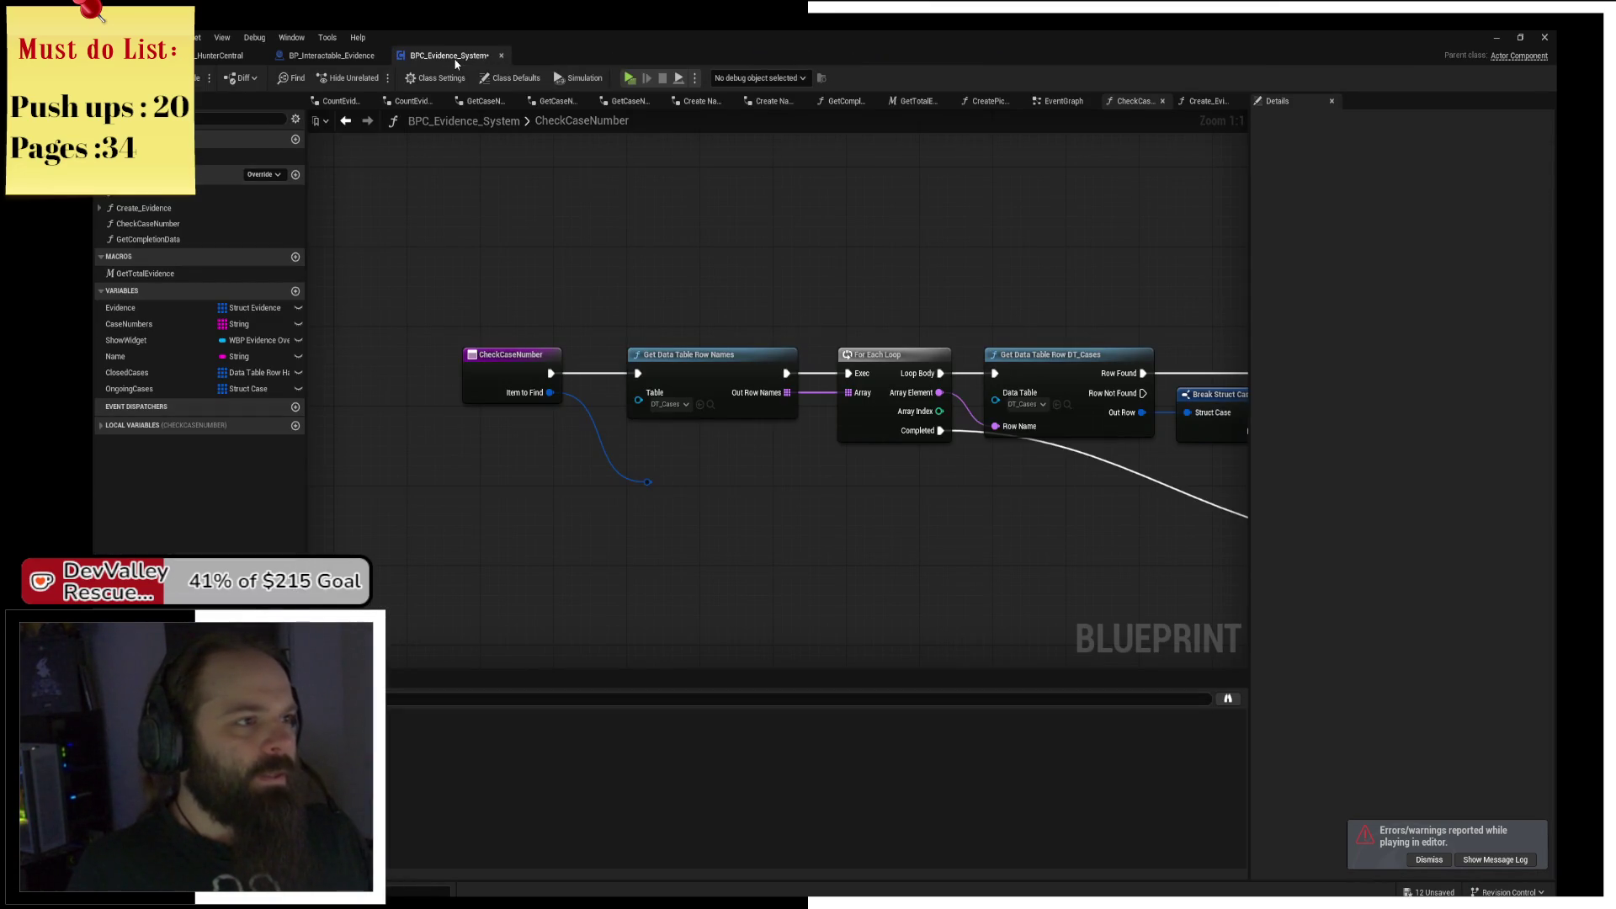
Open the Create_Evidence function and inspect its entry node and Evidence Row Handle.
{"action": "mouse_move", "coordinate": [721, 301]}
{"action": "left_mouse_down"}
{"action": "mouse_move", "coordinate": [702, 297]}
{"action": "mouse_move", "coordinate": [840, 322]}
{"action": "left_mouse_up"}
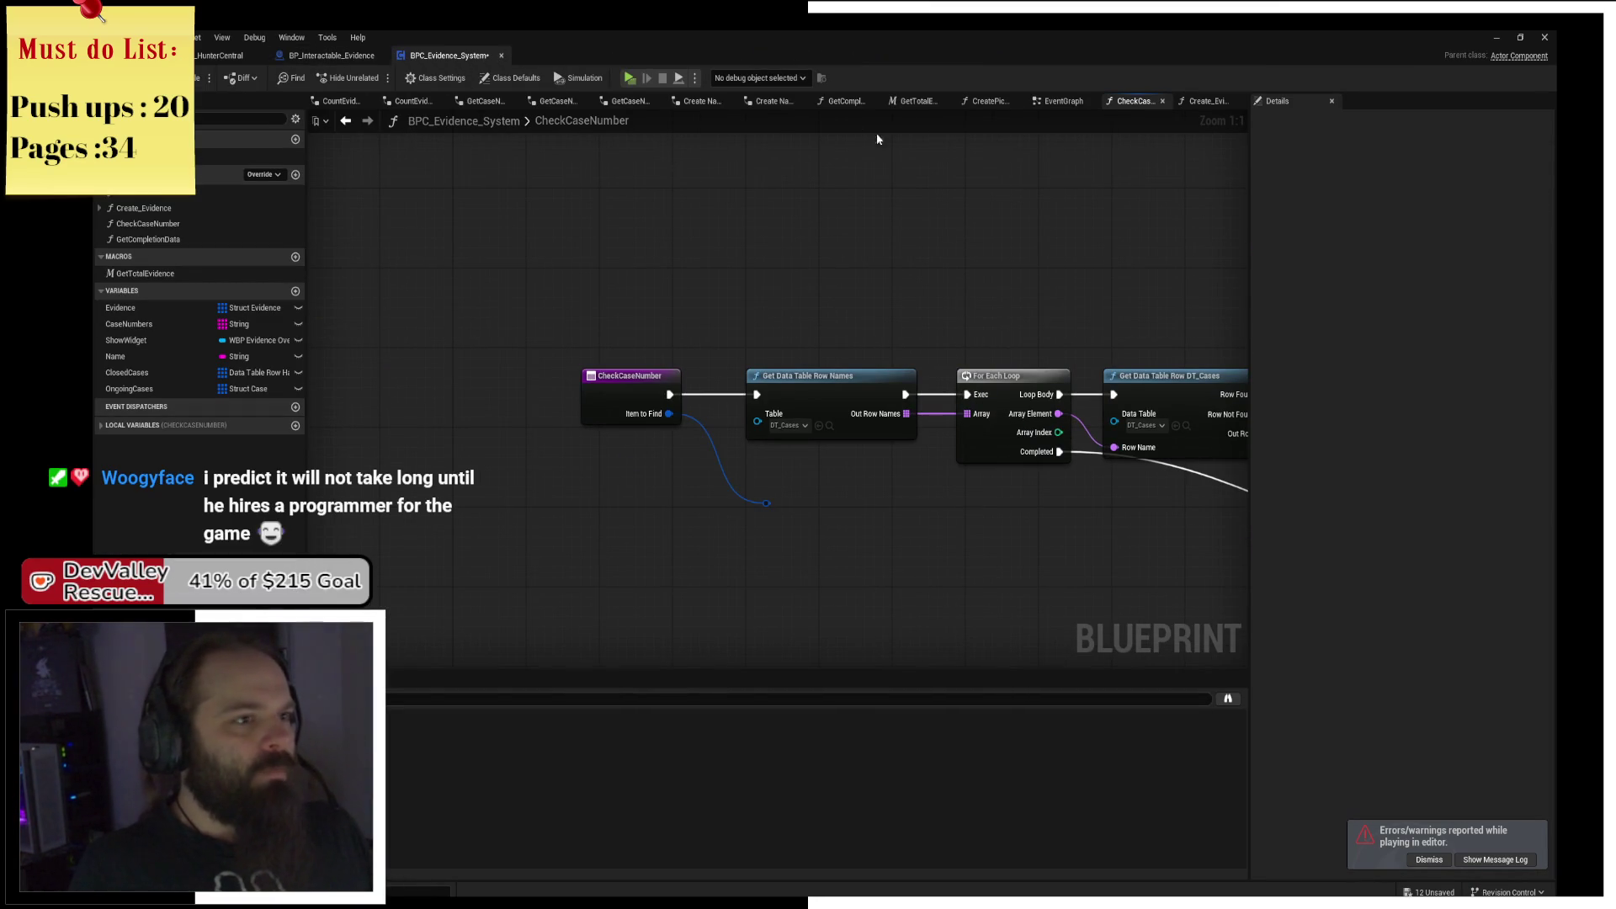
{"action": "left_click", "coordinate": [978, 109]}
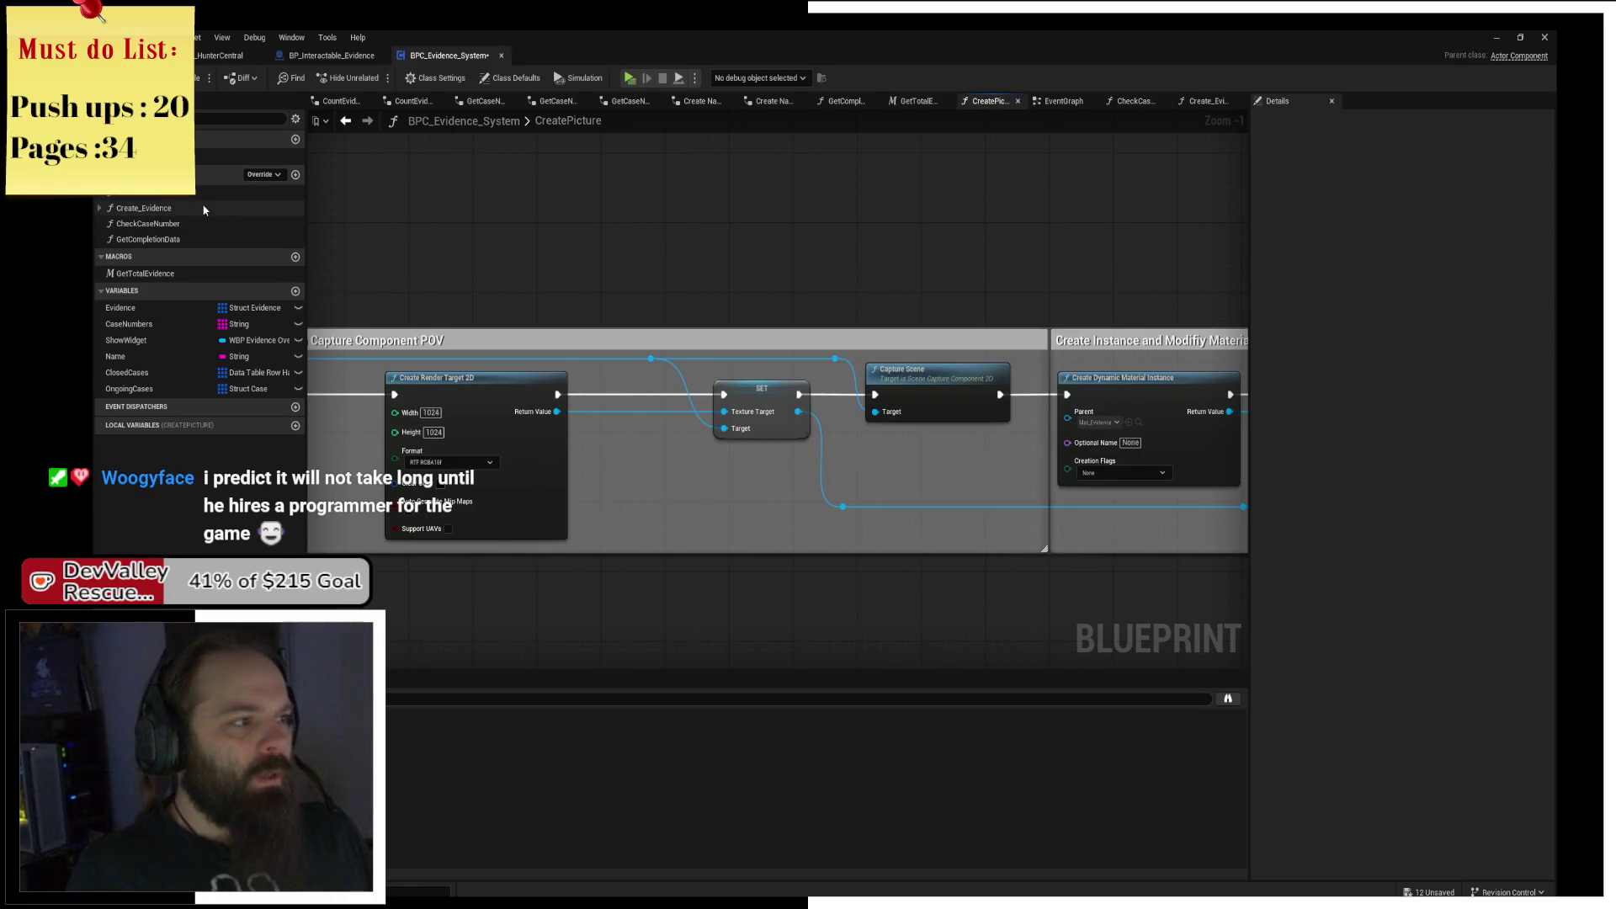
{"action": "double_click", "coordinate": [199, 208]}
{"action": "scroll", "coordinate": [755, 253], "scroll_direction": "up", "scroll_amount": 3}
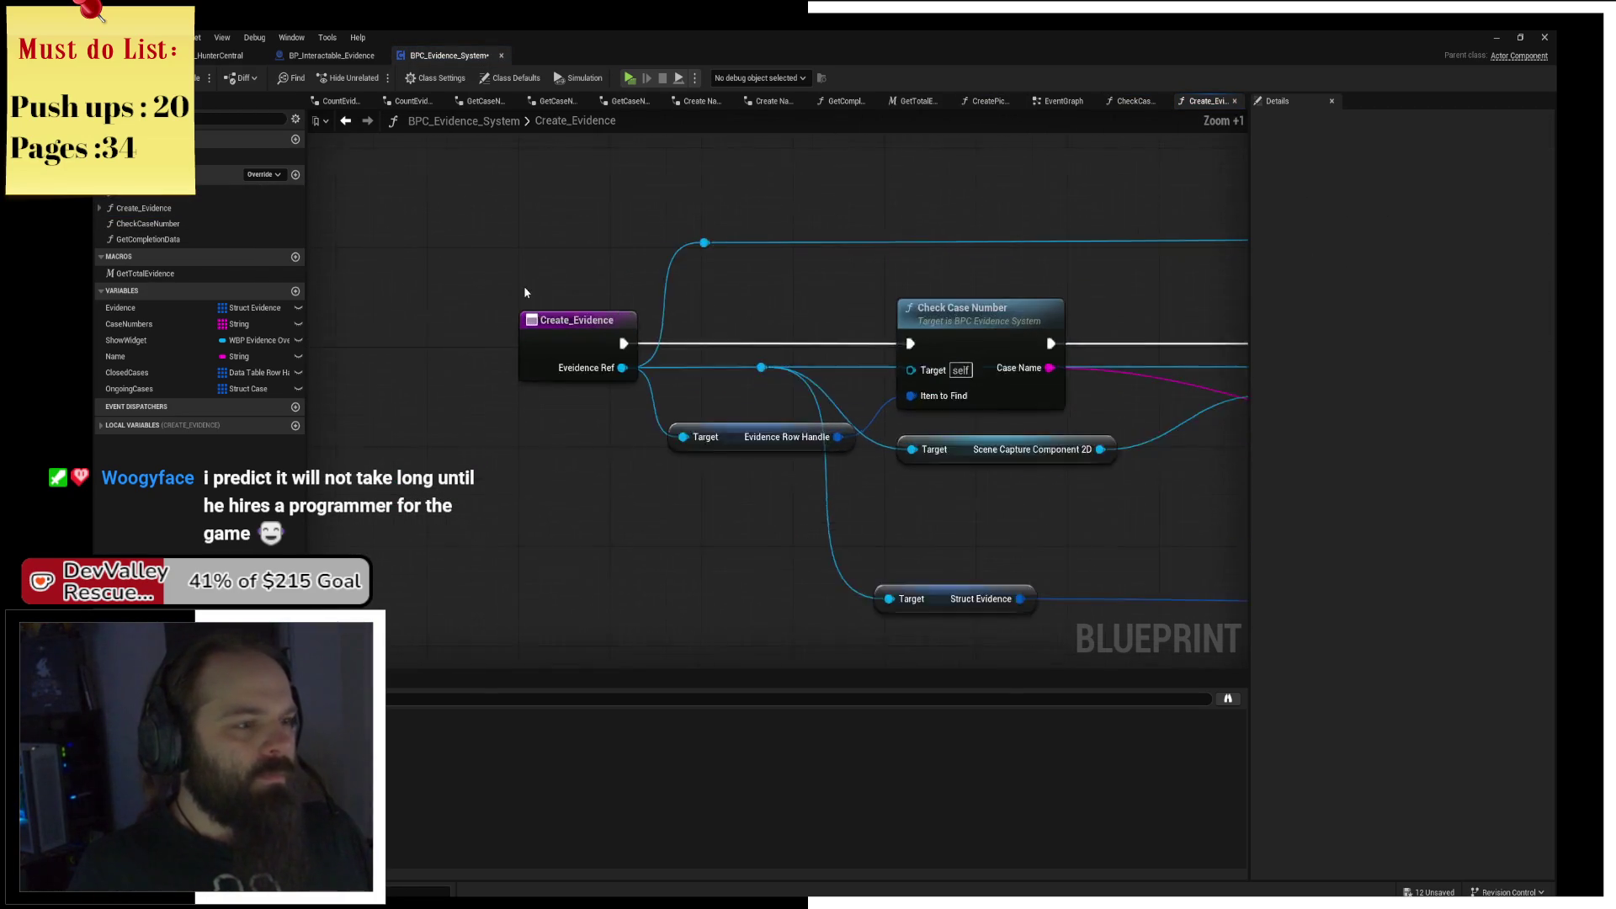
{"action": "left_click", "coordinate": [554, 347]}
{"action": "scroll", "coordinate": [578, 325], "scroll_direction": "up", "scroll_amount": 1}
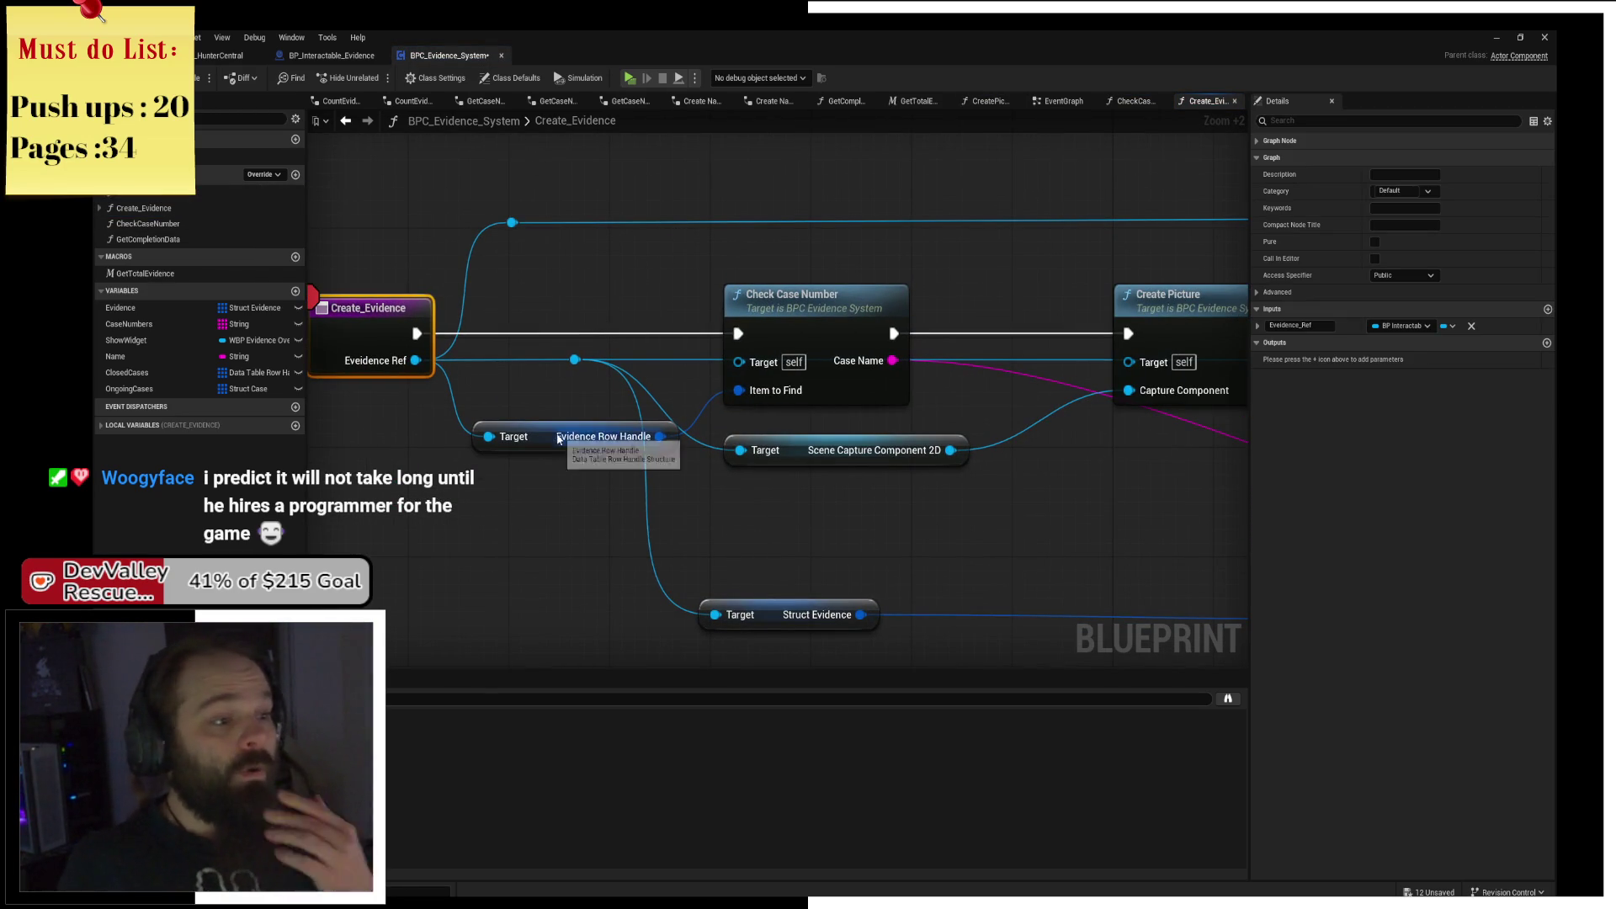
{"action": "left_click", "coordinate": [589, 436]}
{"action": "mouse_move", "coordinate": [944, 337]}
{"action": "left_mouse_down"}
{"action": "mouse_move", "coordinate": [627, 329]}
{"action": "mouse_move", "coordinate": [613, 286]}
{"action": "mouse_move", "coordinate": [790, 338]}
{"action": "left_mouse_up"}
{"action": "scroll", "coordinate": [790, 338], "scroll_direction": "down", "scroll_amount": 2}
Move Scene Capture Component 2D up, expand Break Struct Evidence, and drag from its Case pin.
{"action": "left_click_drag", "start_coordinate": [663, 395], "coordinate": [659, 254]}
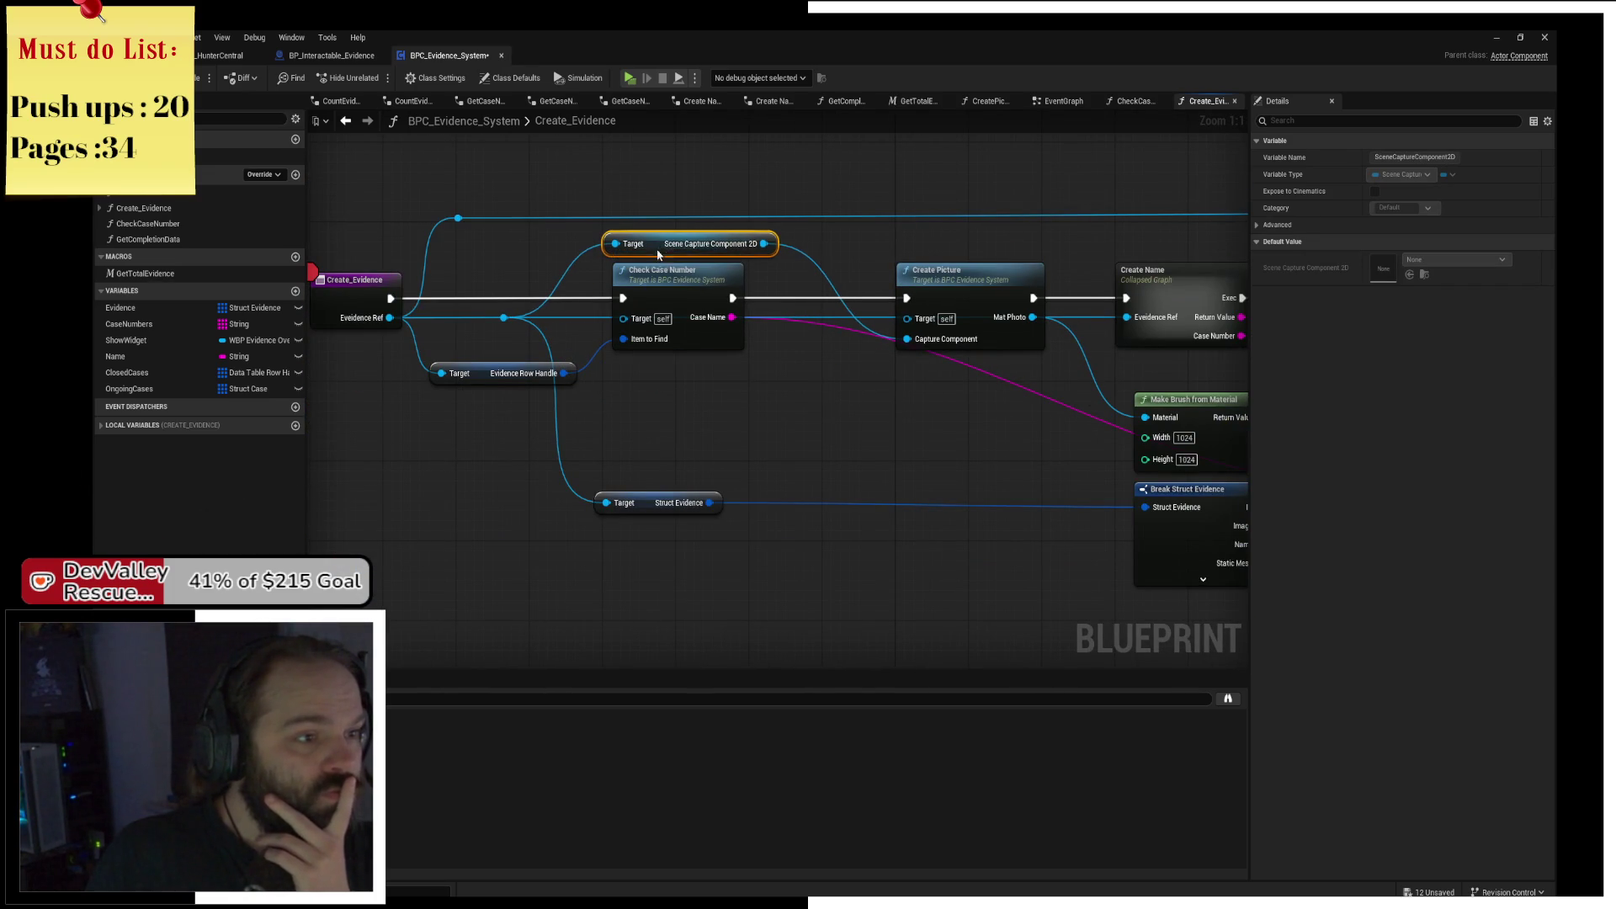
{"action": "left_click_drag", "start_coordinate": [864, 305], "coordinate": [704, 261]}
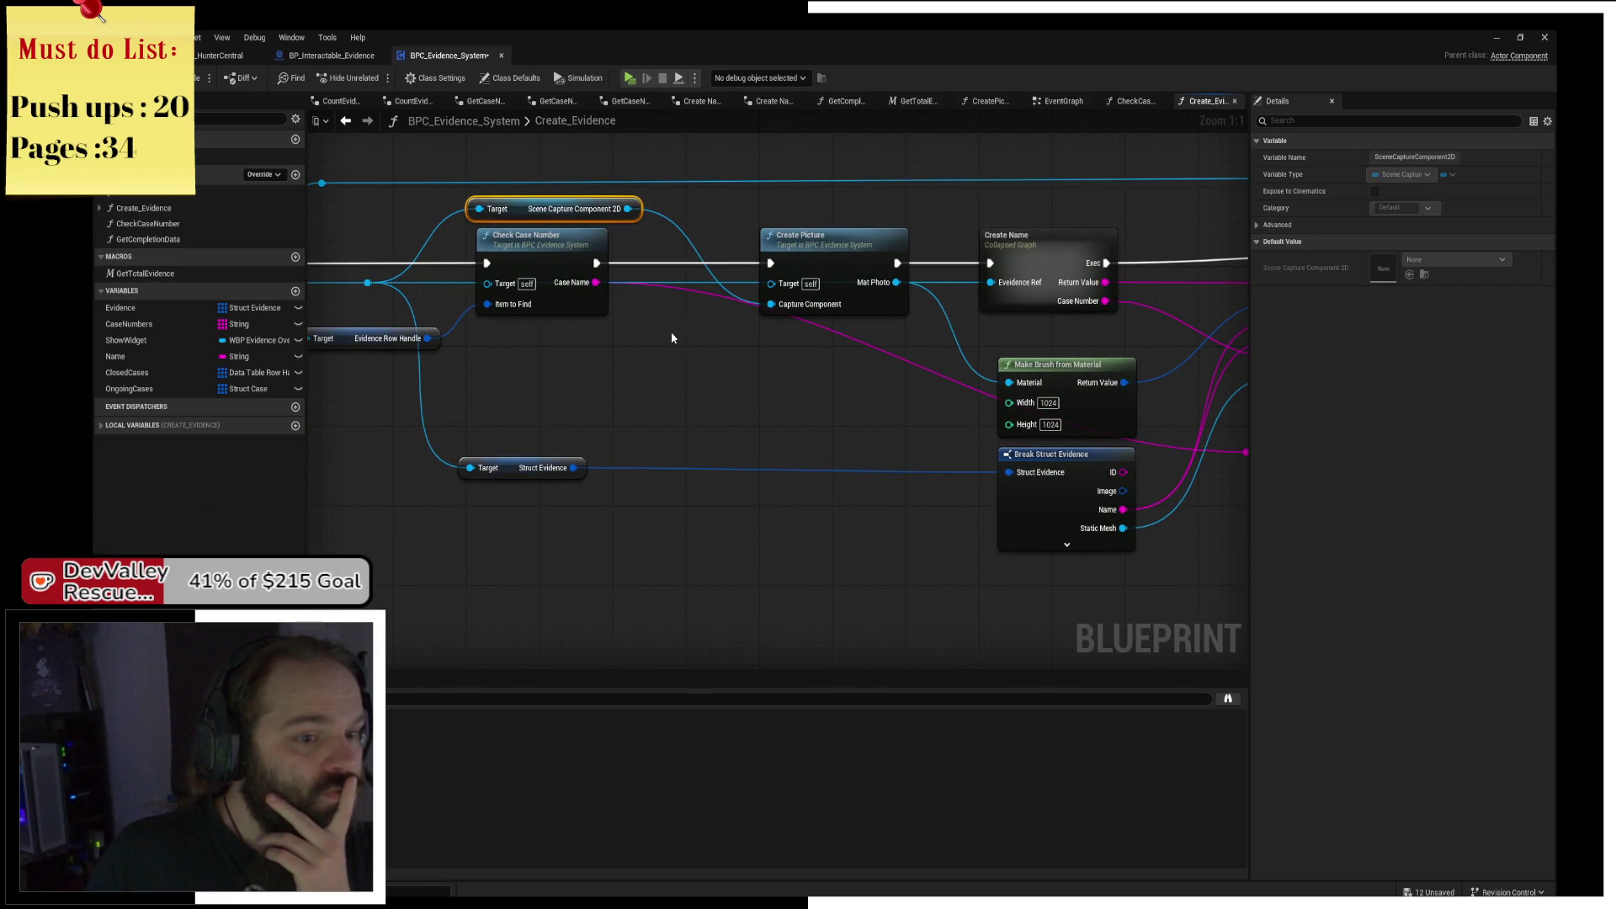
{"action": "left_click", "coordinate": [1111, 548]}
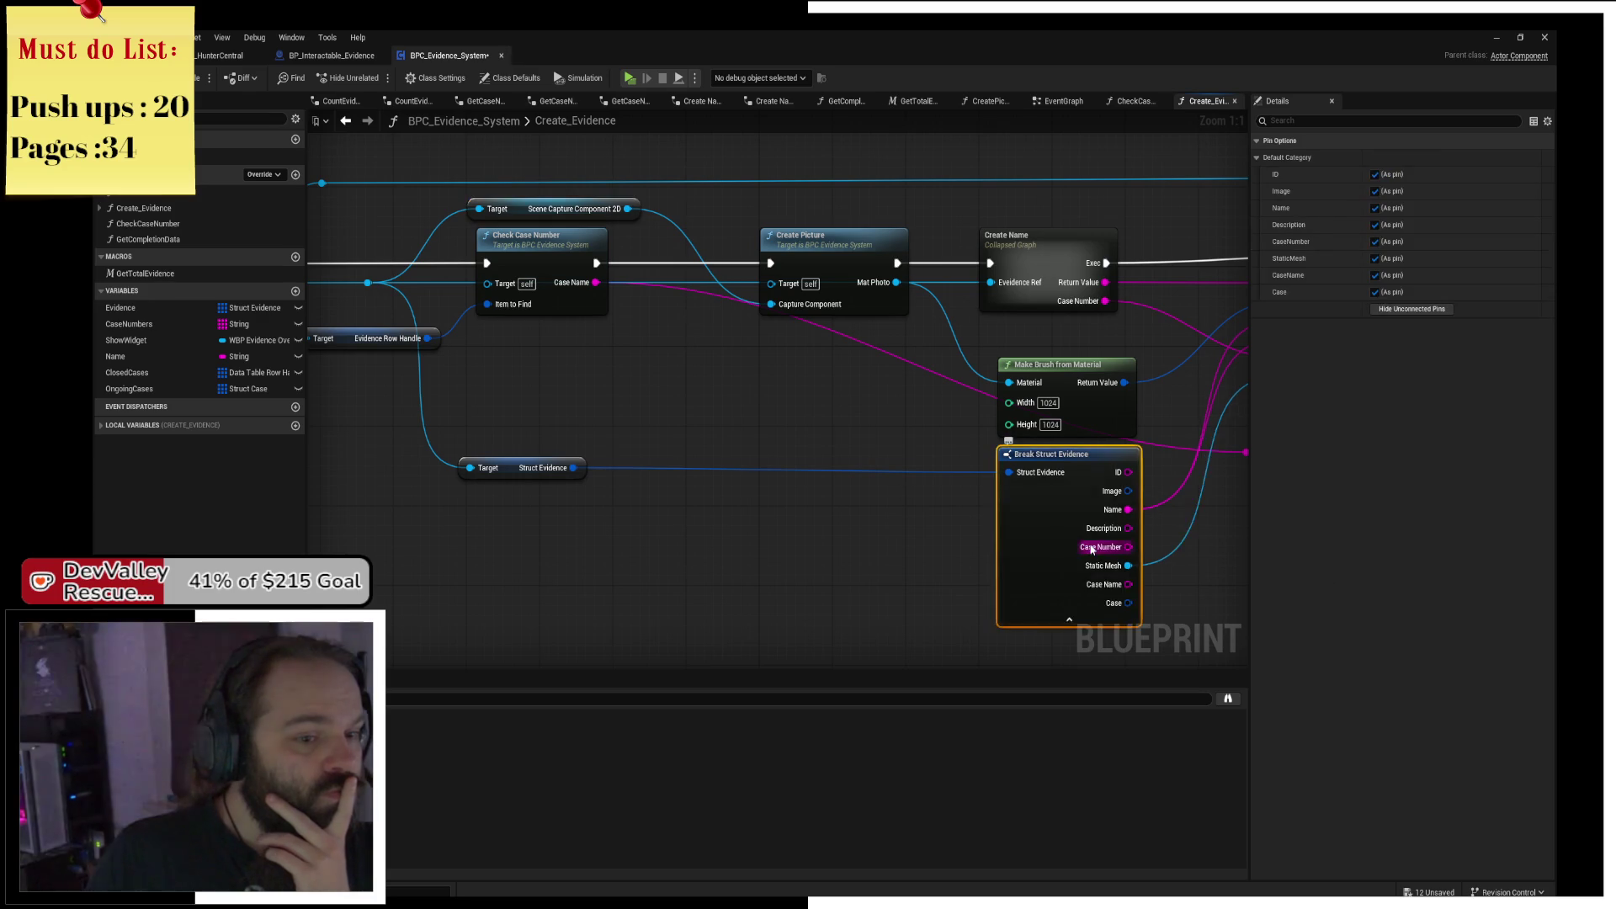
{"action": "left_click_drag", "start_coordinate": [1056, 570], "coordinate": [802, 479]}
{"action": "left_click_drag", "start_coordinate": [1070, 441], "coordinate": [714, 507]}
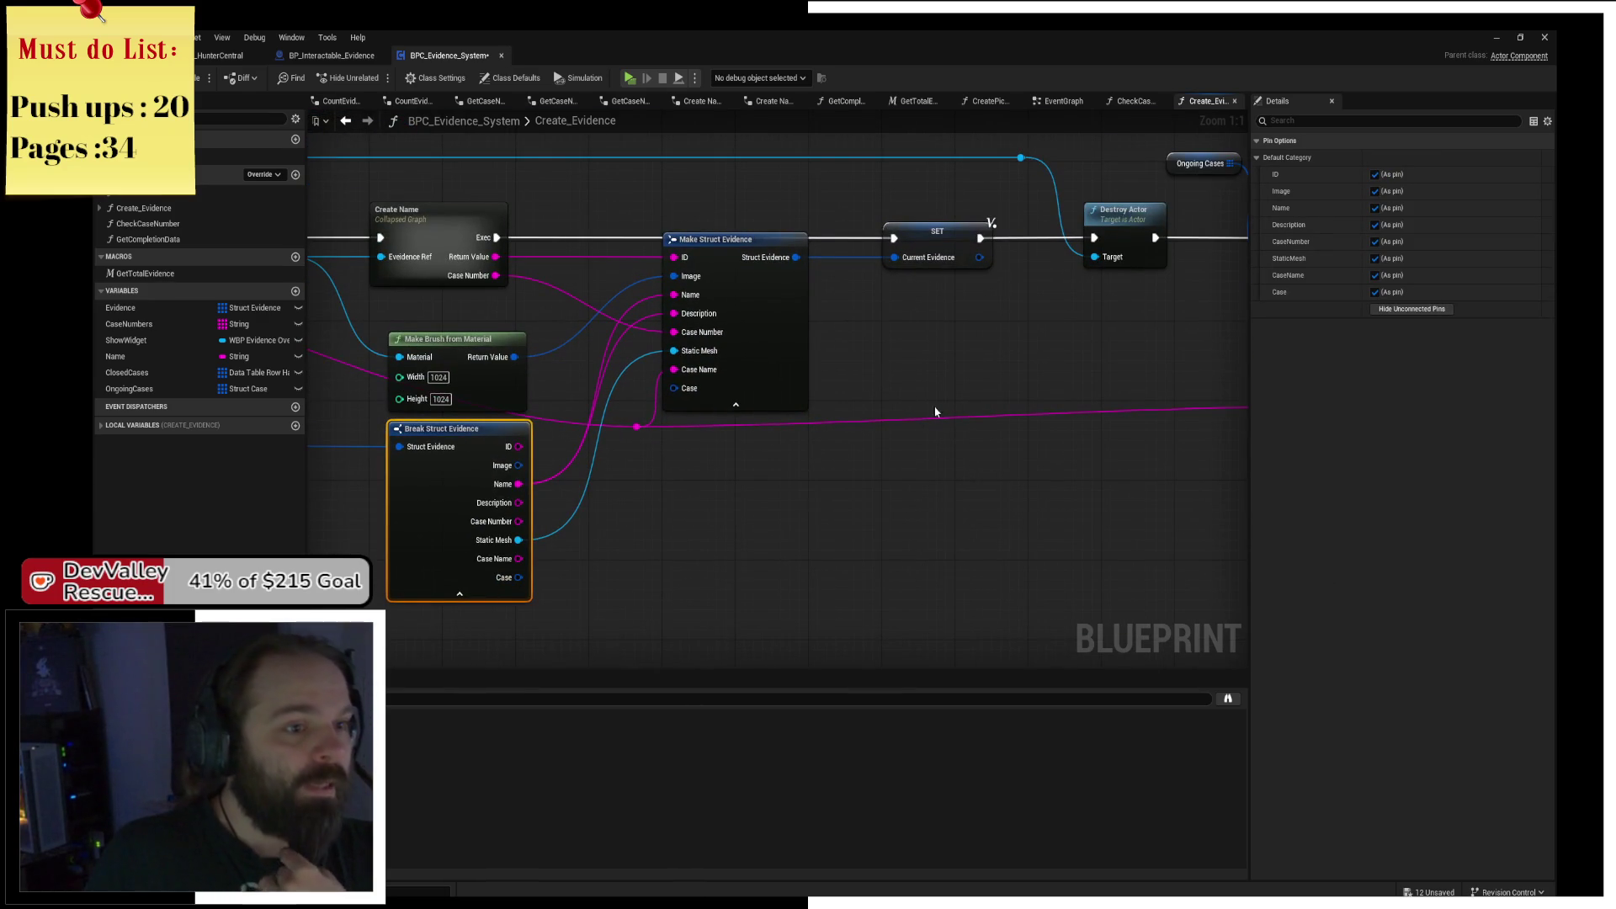
{"action": "mouse_move", "coordinate": [864, 372]}
{"action": "left_mouse_down"}
{"action": "mouse_move", "coordinate": [852, 383]}
{"action": "mouse_move", "coordinate": [873, 353]}
{"action": "mouse_move", "coordinate": [307, 346]}
{"action": "mouse_move", "coordinate": [876, 383]}
{"action": "left_mouse_up"}
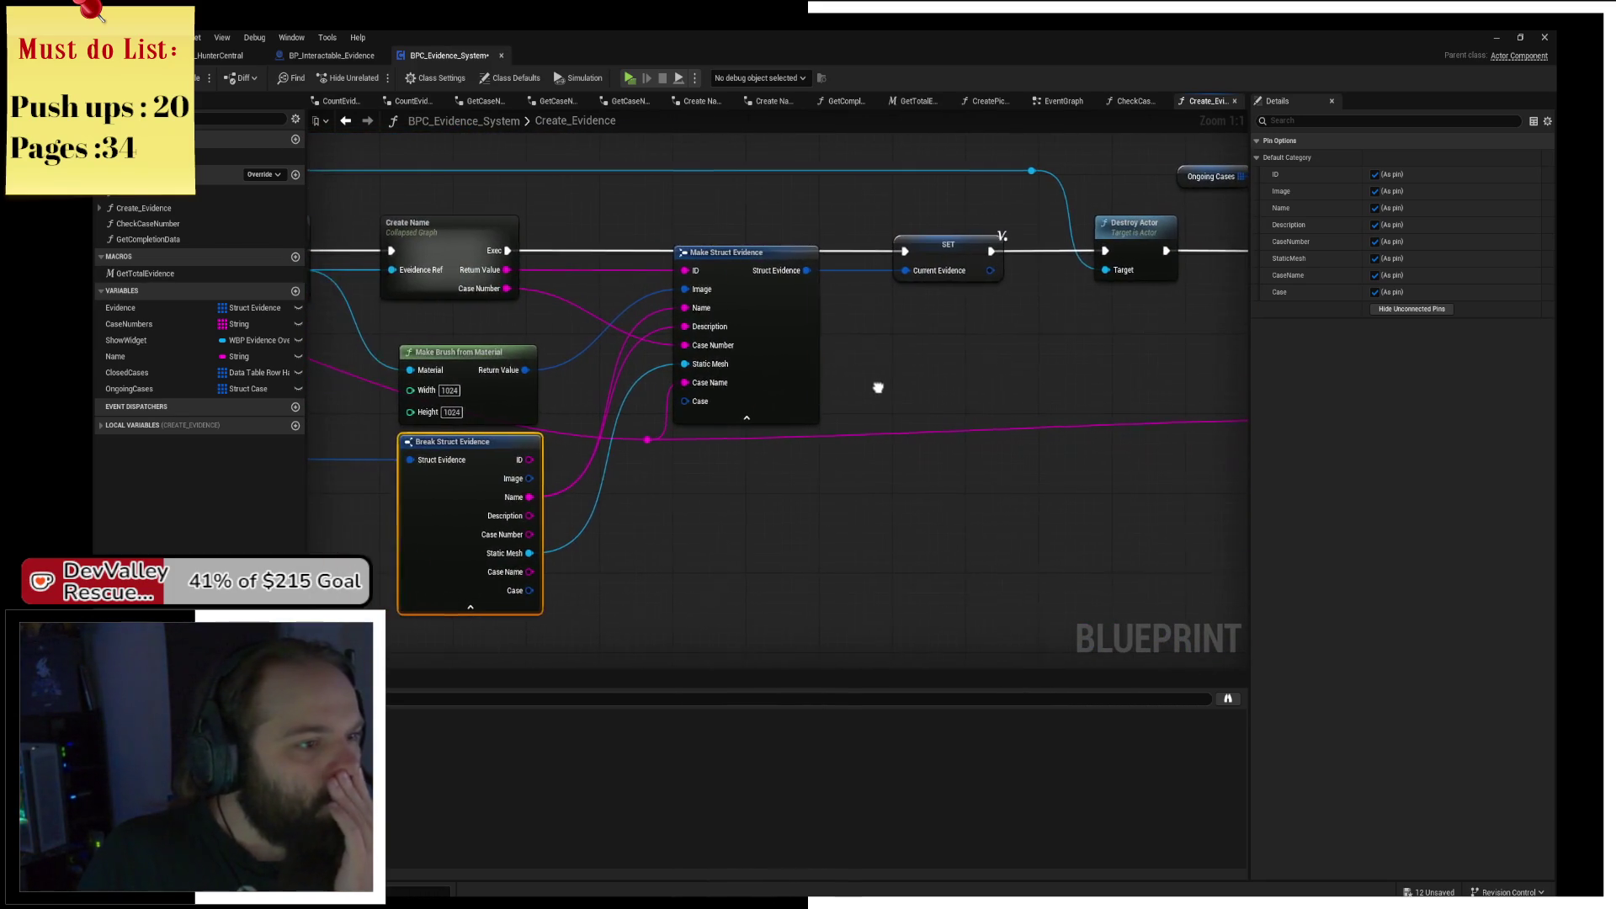
{"action": "left_click_drag", "start_coordinate": [771, 359], "coordinate": [819, 358]}
{"action": "mouse_move", "coordinate": [529, 589]}
{"action": "left_mouse_down"}
{"action": "mouse_move", "coordinate": [548, 599]}
{"action": "mouse_move", "coordinate": [598, 566]}
{"action": "left_mouse_up"}
Add Break Data Table Row Handle and Get Data Table Row, feeding Row Name into the lookup.
{"action": "type", "text": "break"}
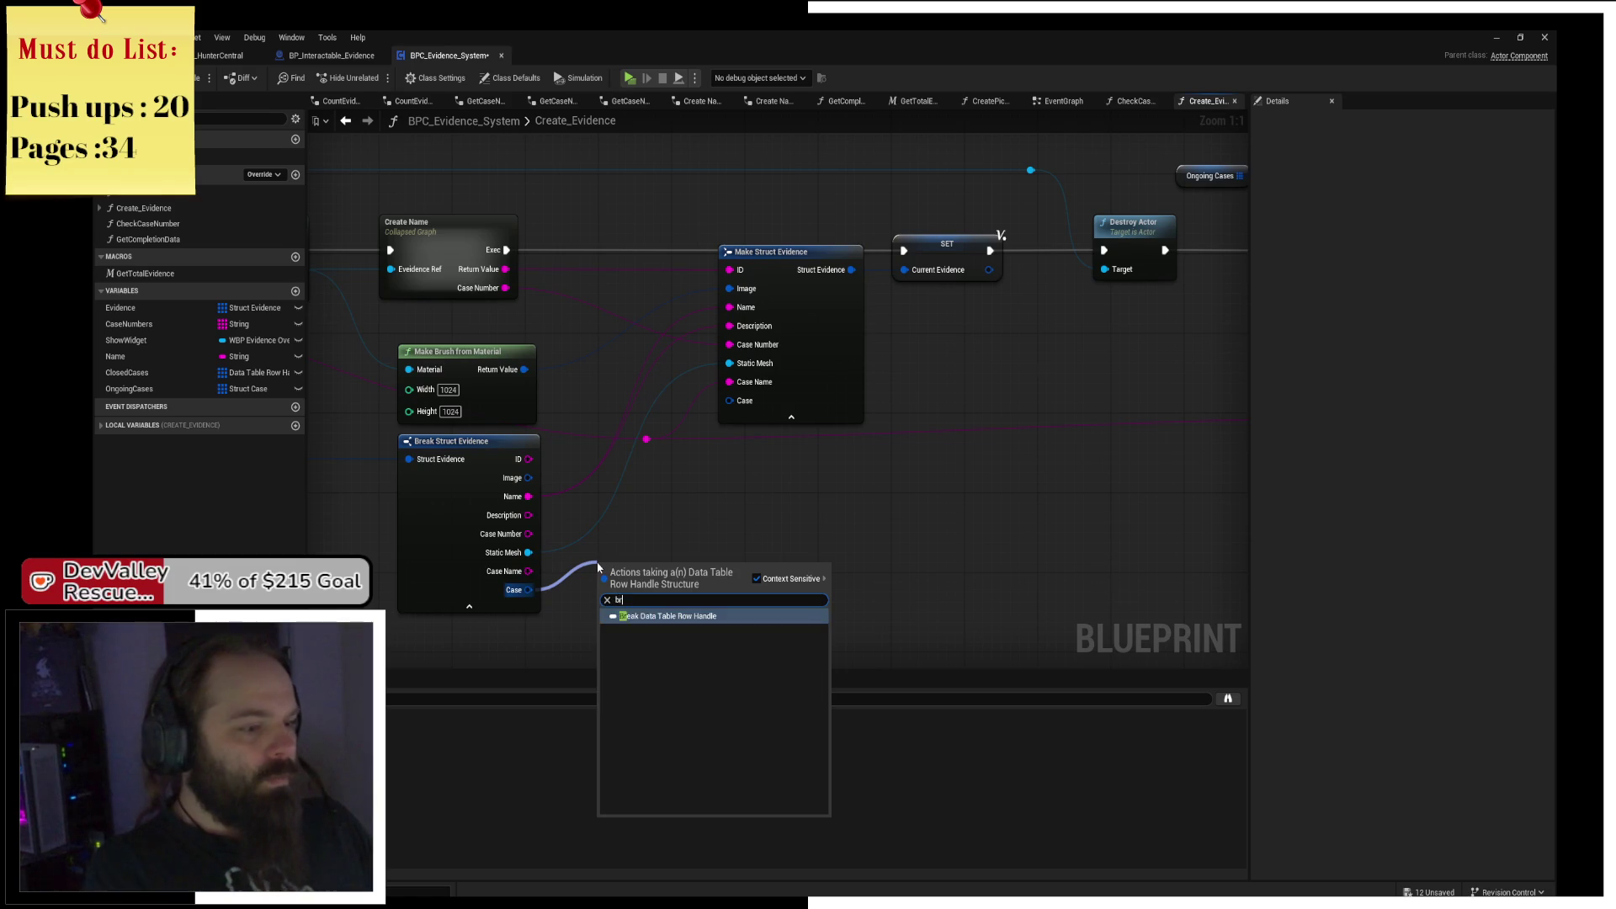
{"action": "key", "text": "Return"}
{"action": "mouse_move", "coordinate": [676, 566]}
{"action": "left_mouse_down"}
{"action": "mouse_move", "coordinate": [648, 587]}
{"action": "mouse_move", "coordinate": [816, 547]}
{"action": "left_mouse_up"}
{"action": "type", "text": "ata tab"}
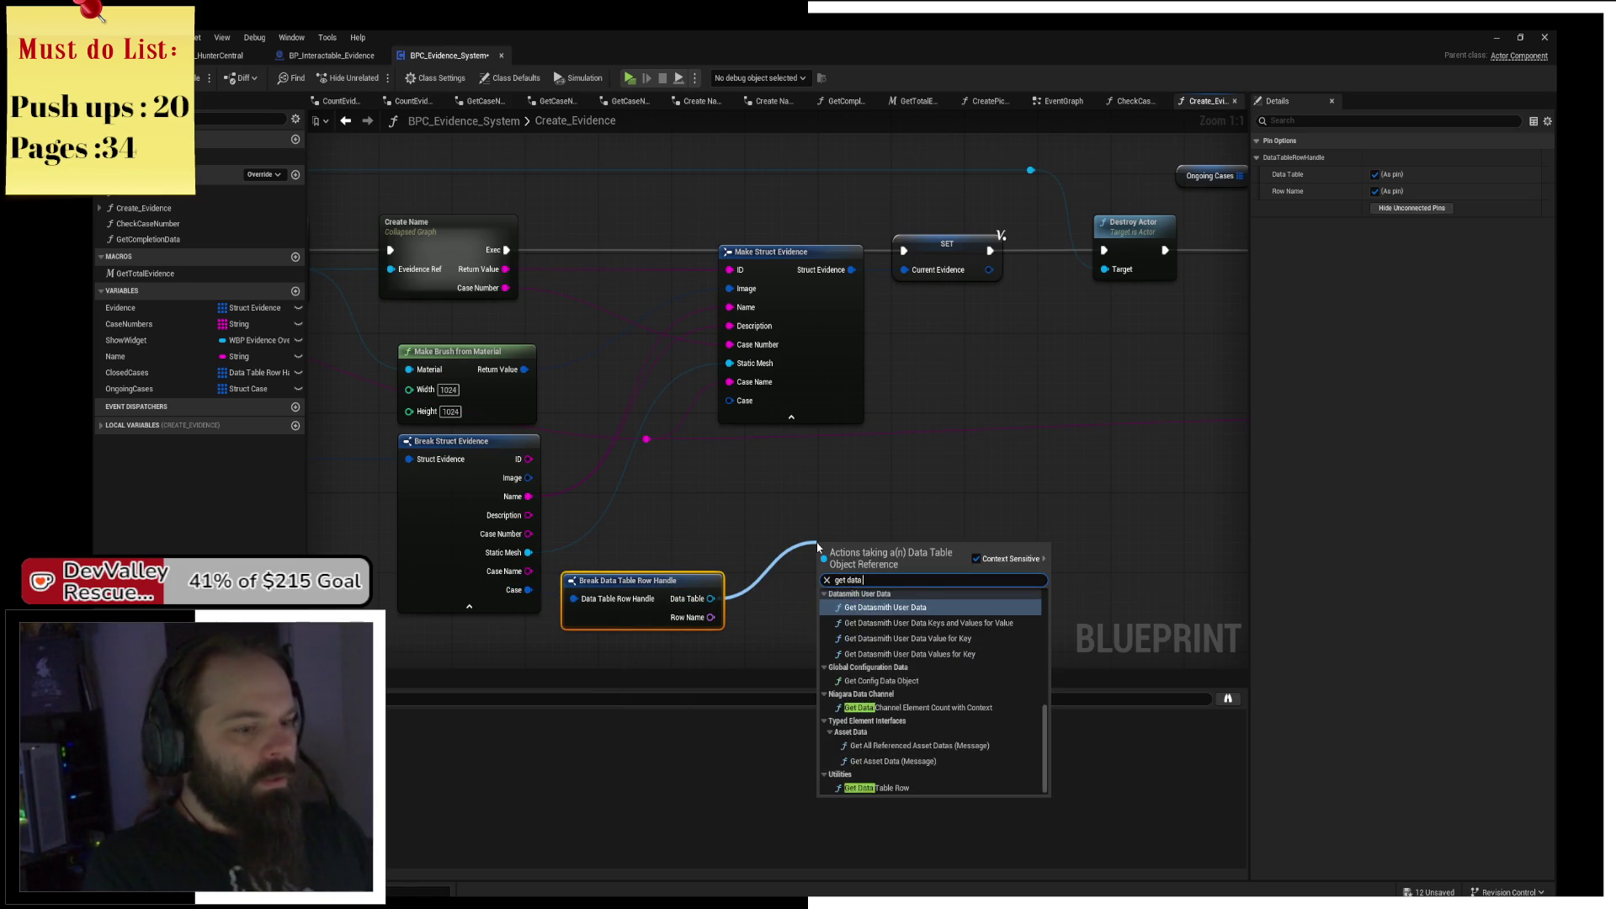
{"action": "key", "text": "Down"}
{"action": "key", "text": "Down"}
{"action": "key", "text": "Return"}
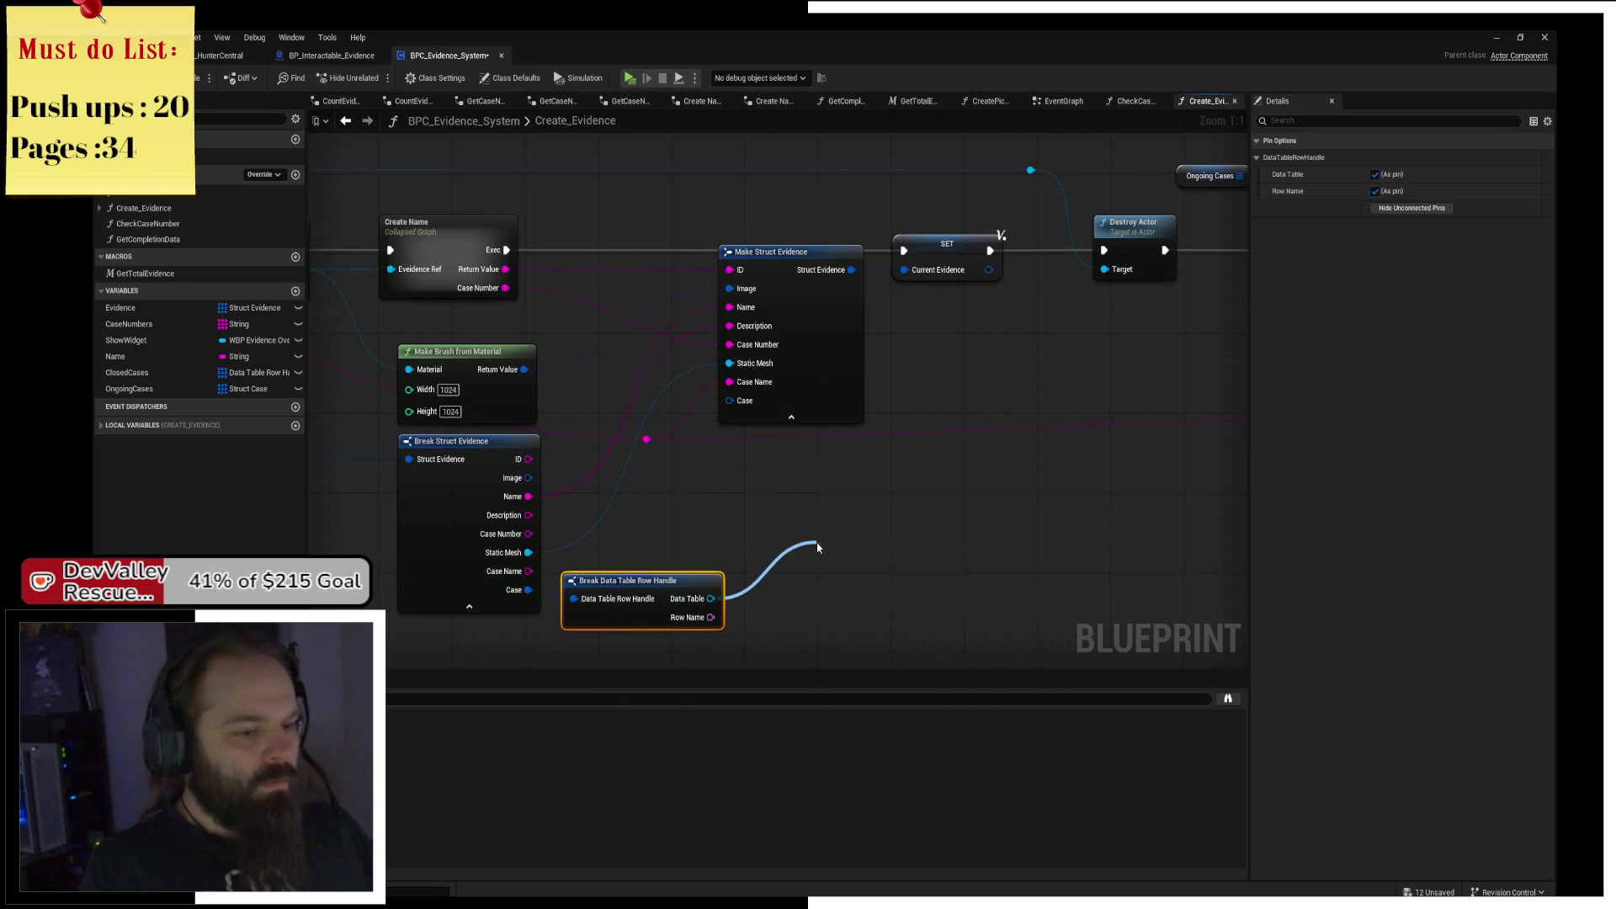
{"action": "mouse_move", "coordinate": [710, 617]}
{"action": "left_mouse_down"}
{"action": "mouse_move", "coordinate": [820, 599]}
{"action": "mouse_move", "coordinate": [799, 576]}
{"action": "left_mouse_up"}
Add a Break Struct Case from Out Row and move it near the lookup.
{"action": "left_click_drag", "start_coordinate": [870, 618], "coordinate": [911, 627]}
{"action": "type", "text": "st"}
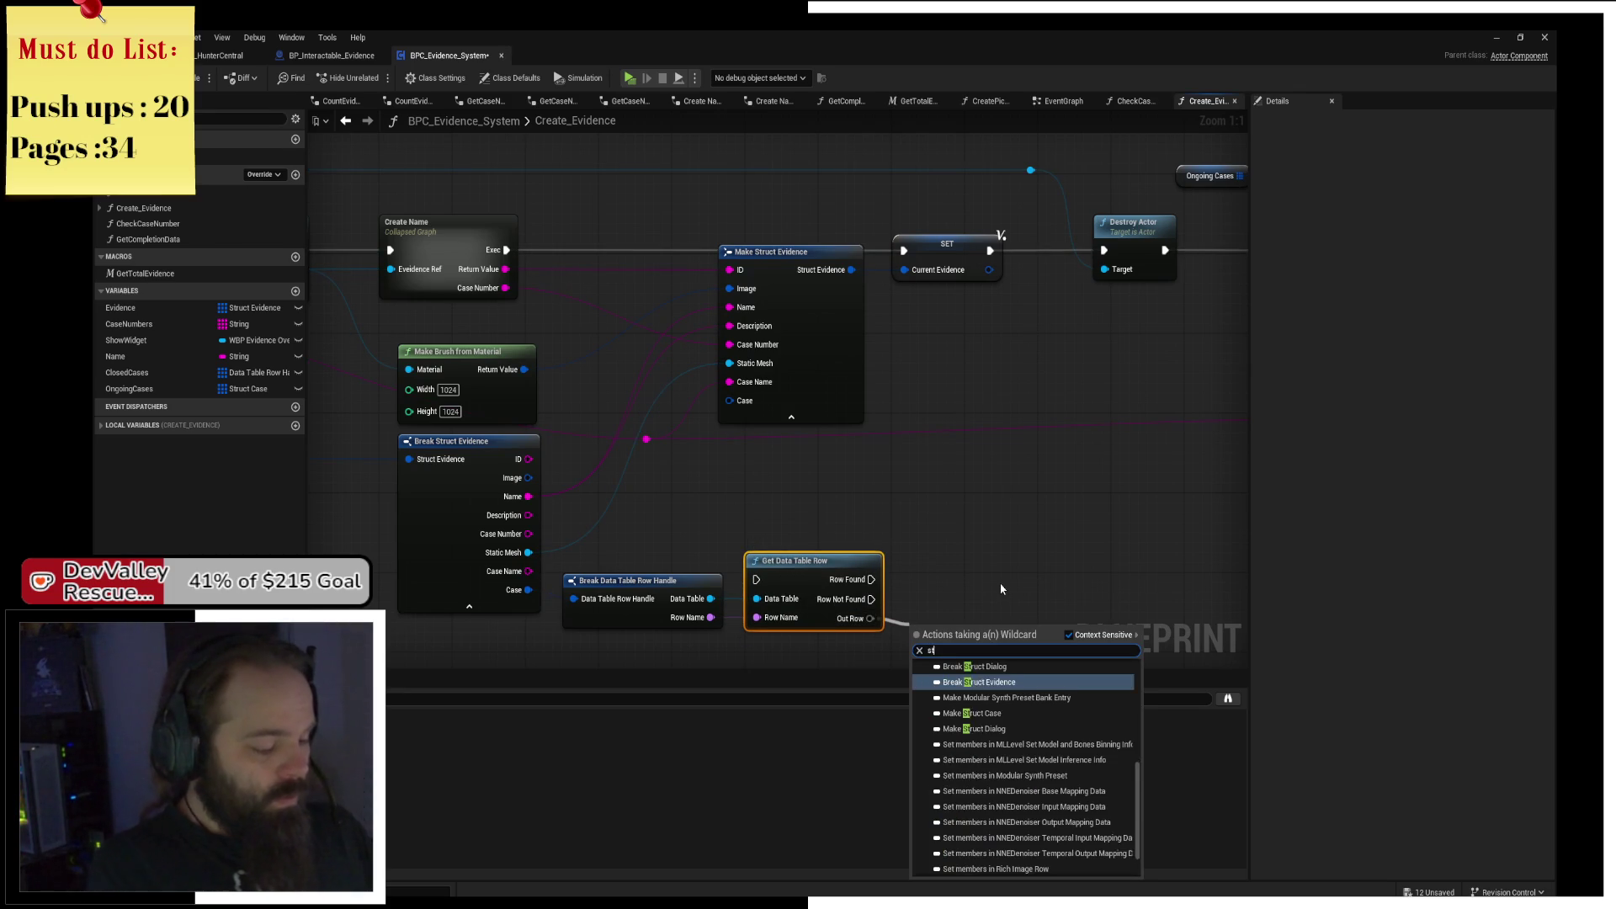
{"action": "type", "text": "ruct case"}
{"action": "key", "text": "Return"}
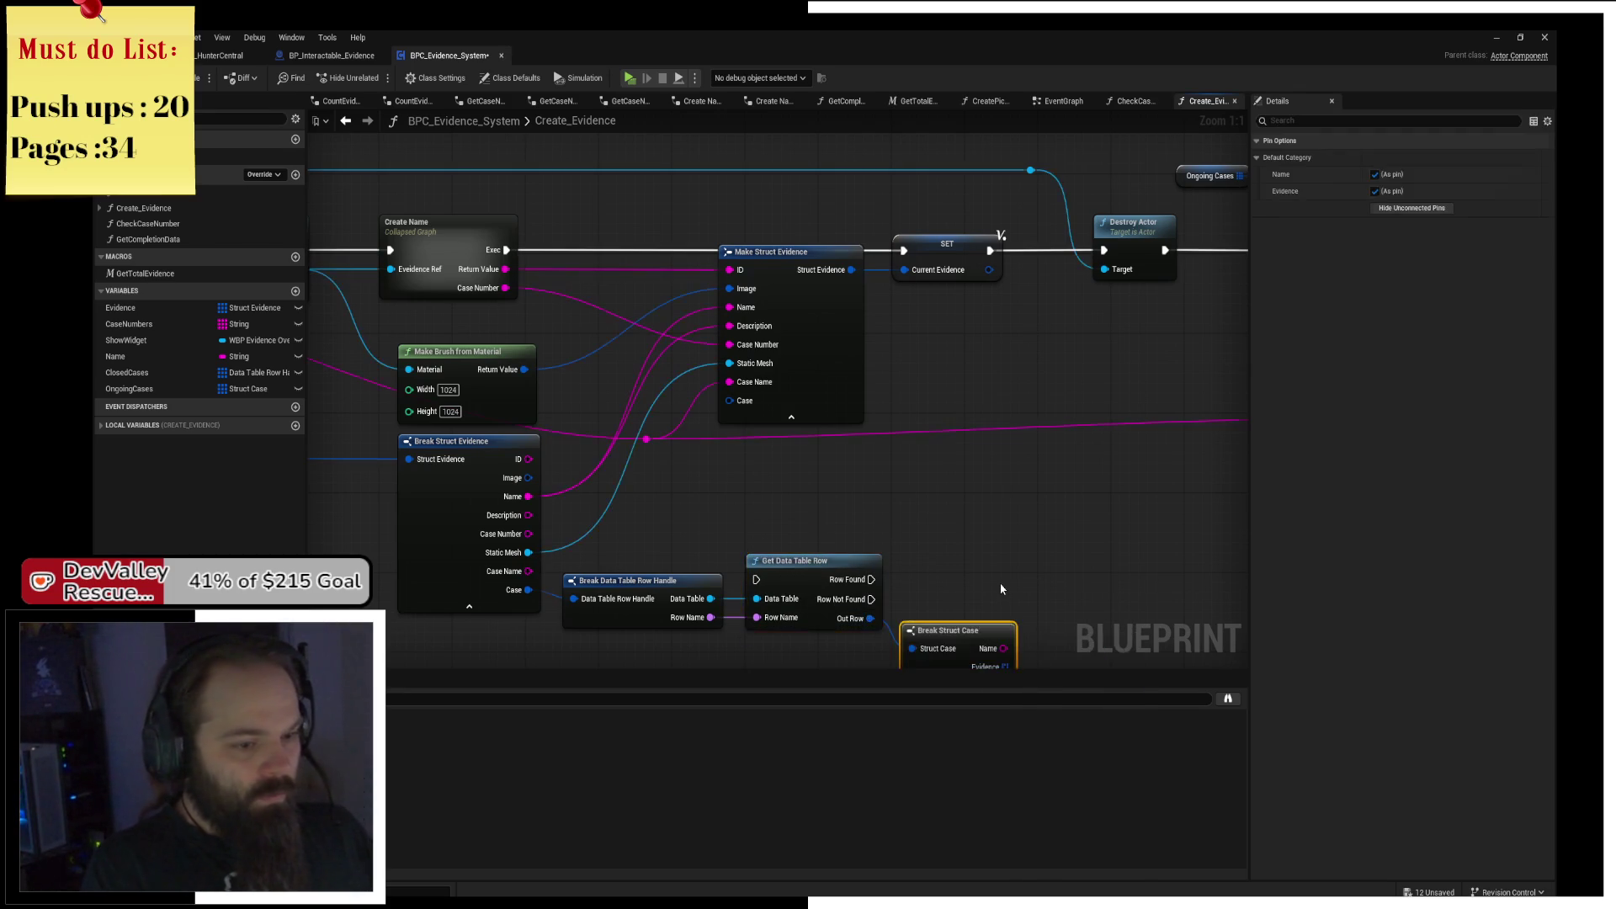
{"action": "mouse_move", "coordinate": [930, 634]}
{"action": "left_mouse_down"}
{"action": "mouse_move", "coordinate": [929, 595]}
{"action": "mouse_move", "coordinate": [851, 472]}
{"action": "mouse_move", "coordinate": [744, 351]}
{"action": "mouse_move", "coordinate": [754, 385]}
{"action": "left_mouse_up"}
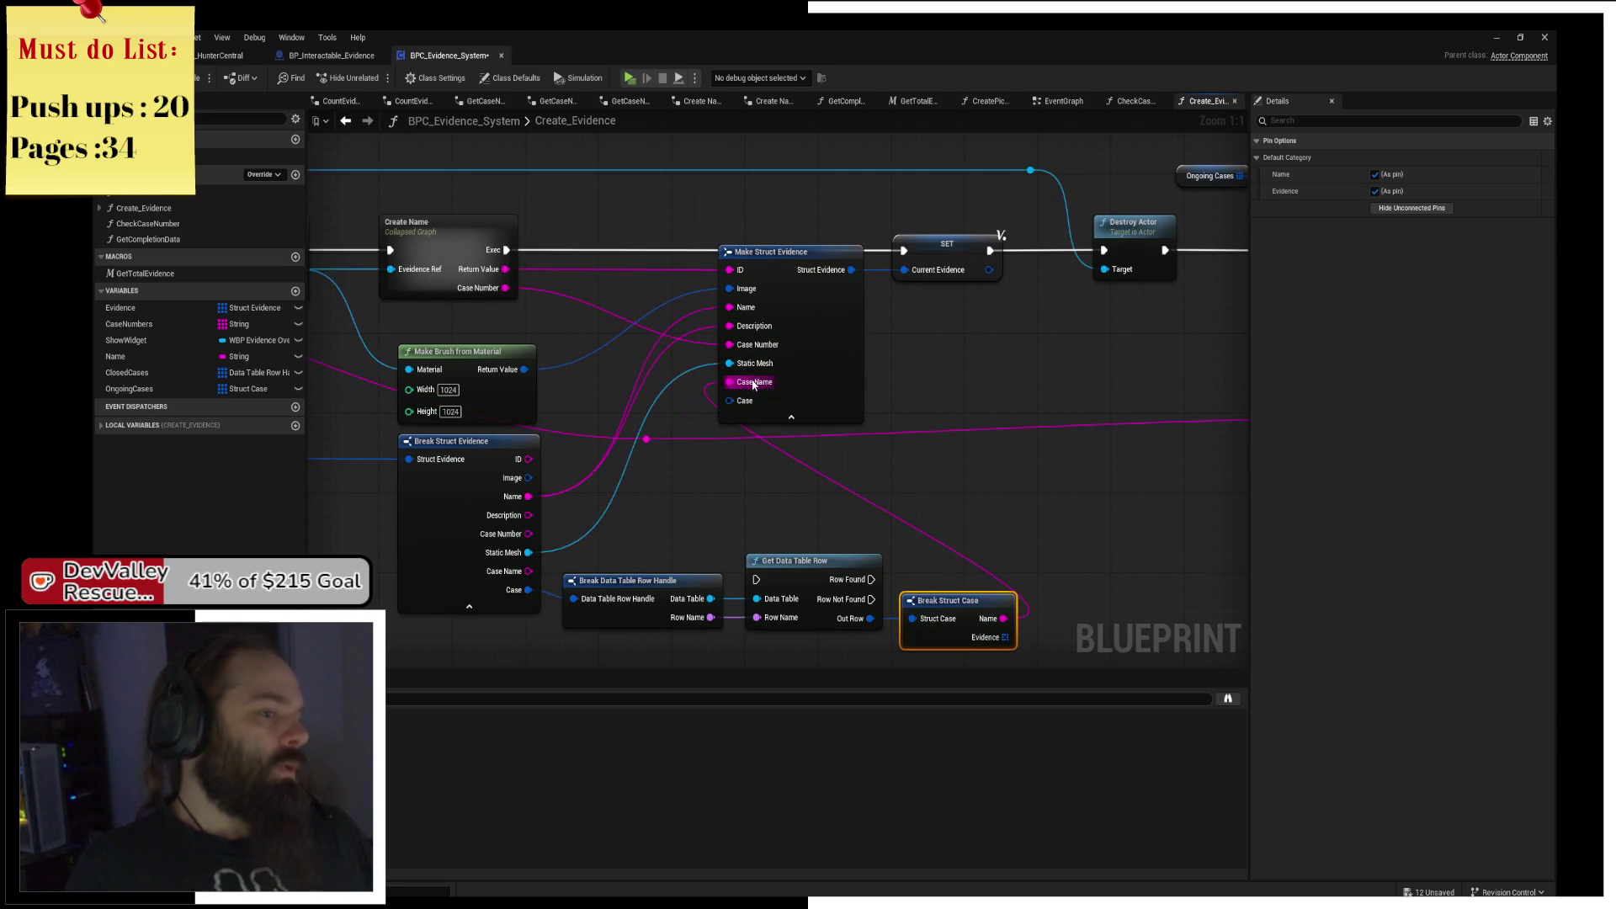
{"action": "left_click_drag", "start_coordinate": [936, 488], "coordinate": [728, 461]}
Route Break Struct Case's Name into the case-matching logic.
{"action": "left_click_drag", "start_coordinate": [711, 590], "coordinate": [1016, 488]}
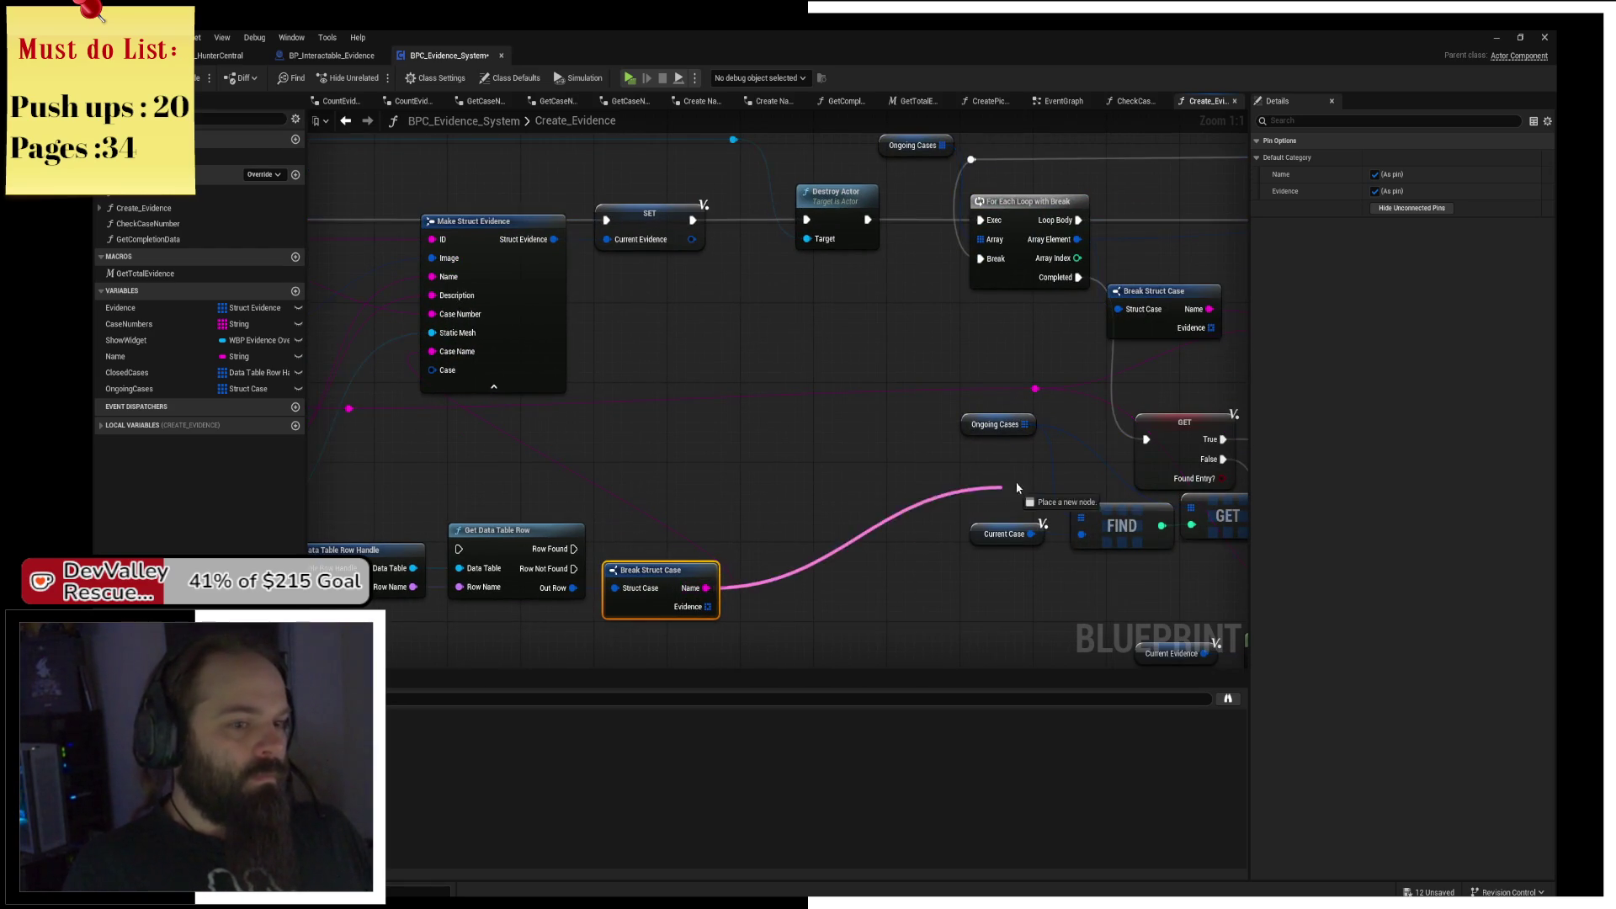
{"action": "left_click_drag", "start_coordinate": [1037, 392], "coordinate": [1036, 392]}
{"action": "mouse_move", "coordinate": [891, 422]}
{"action": "left_mouse_down"}
{"action": "mouse_move", "coordinate": [859, 390]}
{"action": "mouse_move", "coordinate": [855, 505]}
{"action": "left_mouse_up"}
{"action": "left_click", "coordinate": [859, 435]}
{"action": "scroll", "coordinate": [858, 434], "scroll_direction": "down", "scroll_amount": 2}
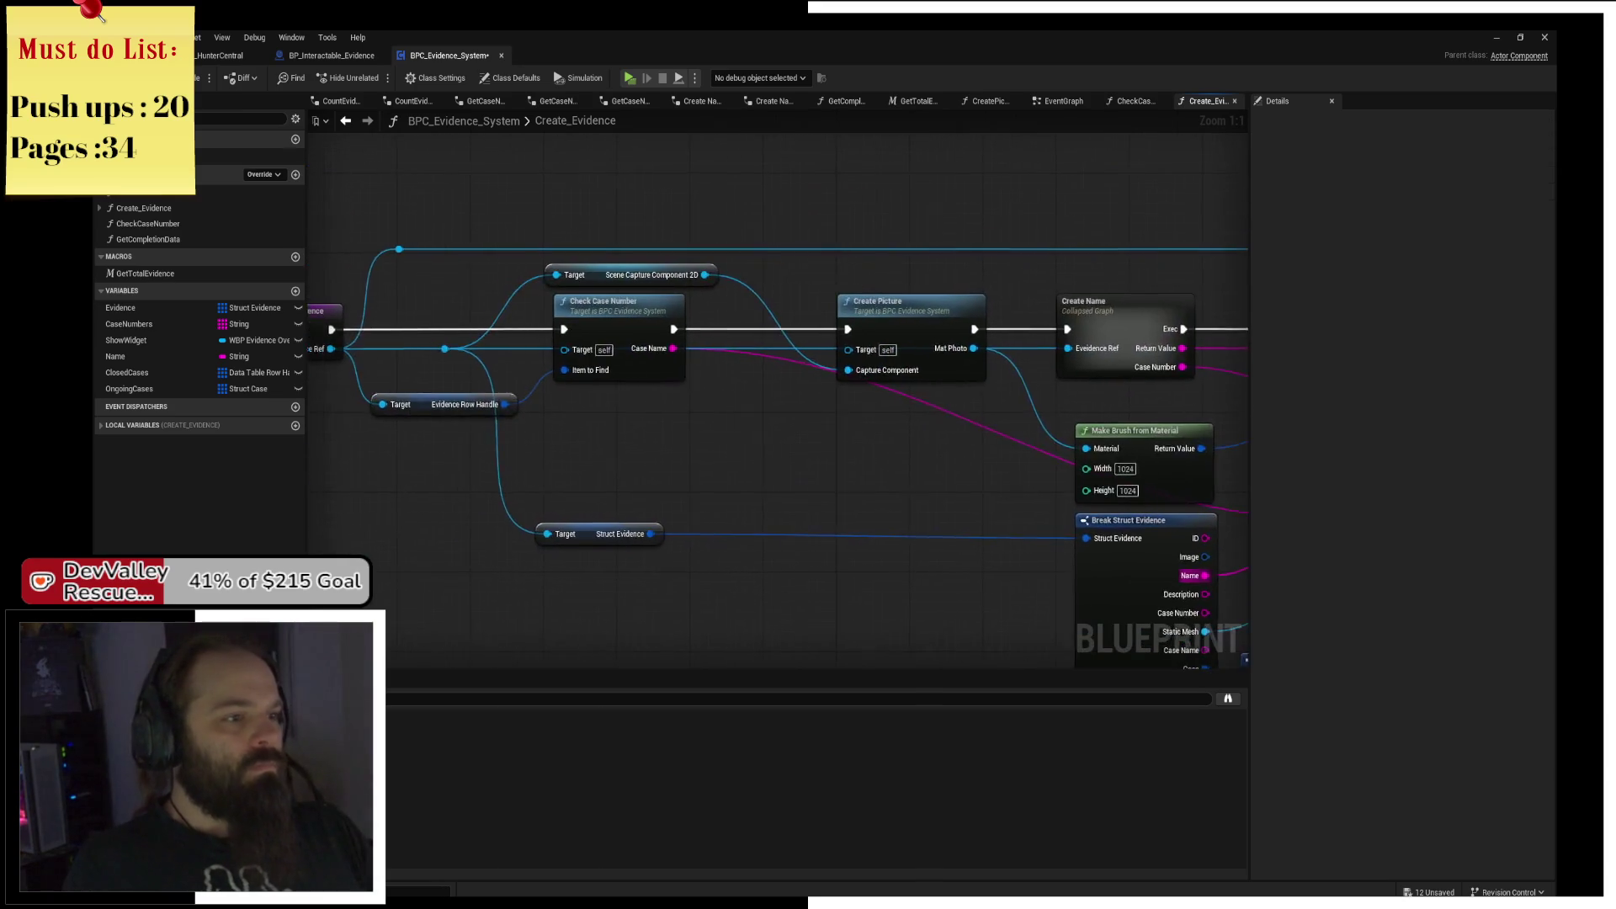
{"action": "scroll", "coordinate": [920, 446], "scroll_direction": "up", "scroll_amount": 2}
{"action": "mouse_move", "coordinate": [1083, 498]}
{"action": "left_mouse_down"}
{"action": "mouse_move", "coordinate": [1006, 437]}
{"action": "mouse_move", "coordinate": [708, 407]}
{"action": "mouse_move", "coordinate": [712, 469]}
{"action": "left_mouse_up"}
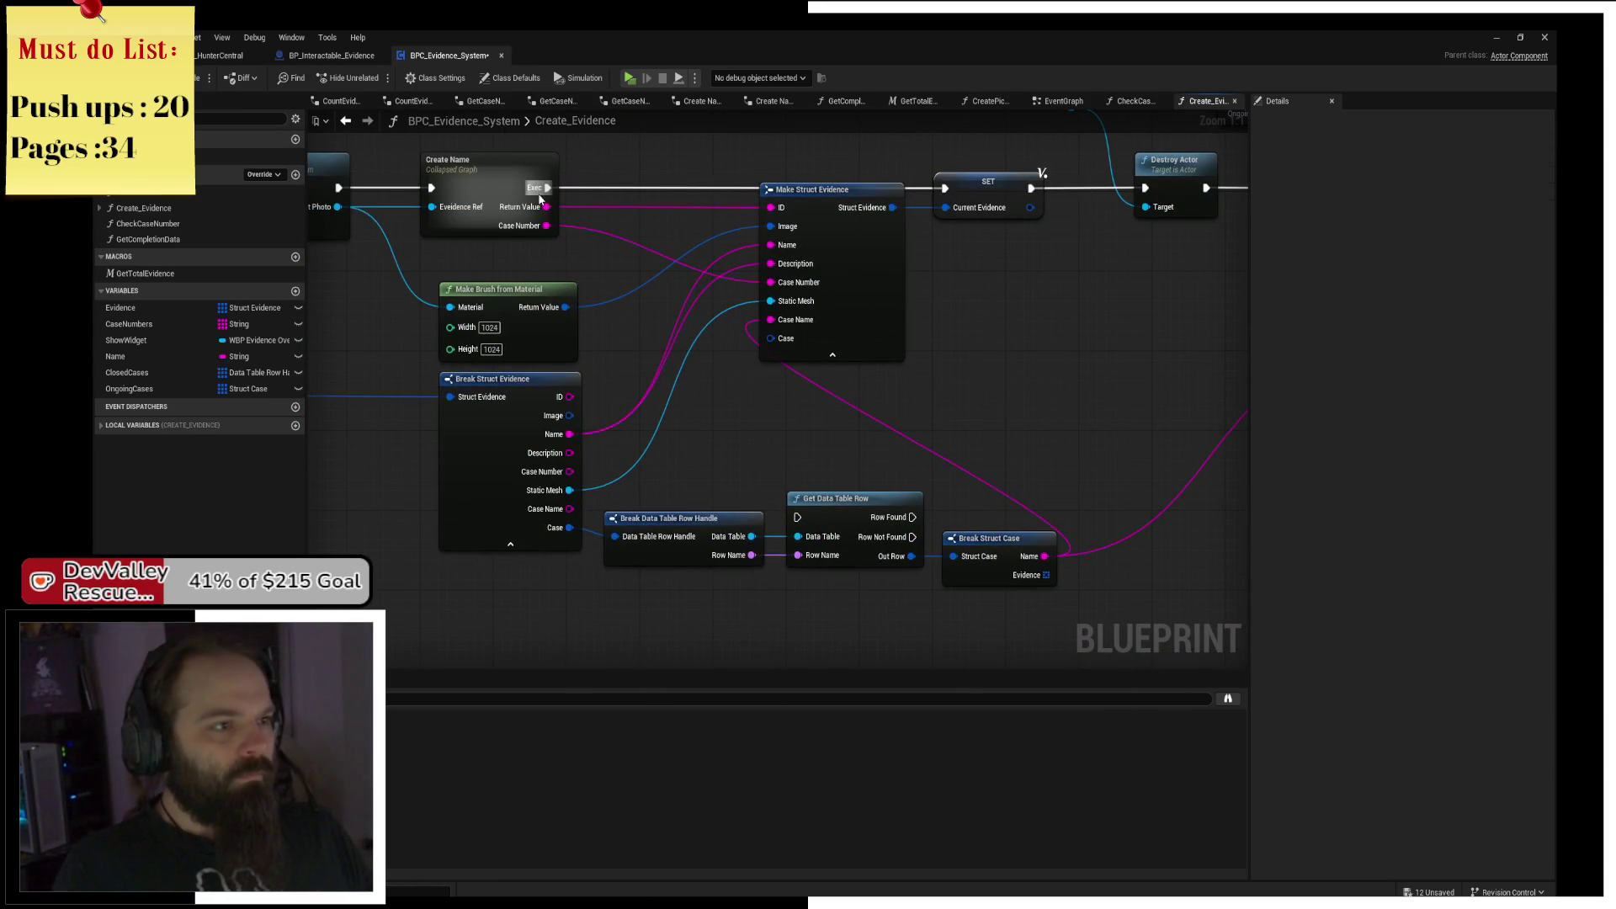
Run execution through Get Data Table Row to SET on Row Found, then launch a play test.
{"action": "left_click_drag", "start_coordinate": [808, 519], "coordinate": [800, 517]}
{"action": "left_click_drag", "start_coordinate": [912, 516], "coordinate": [945, 188]}
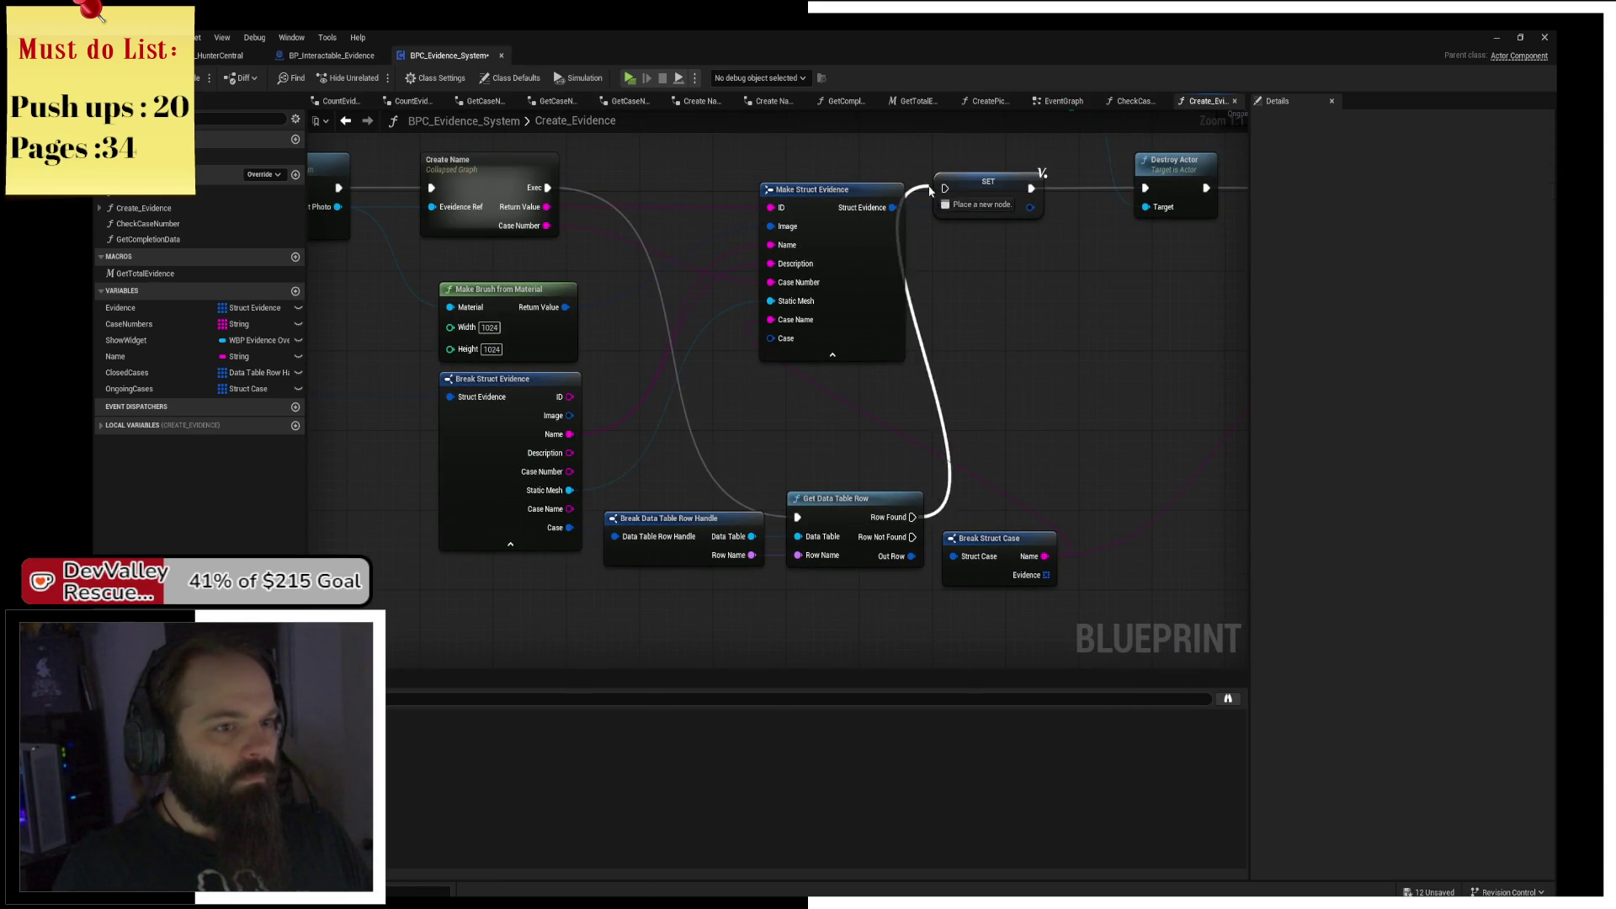
{"action": "mouse_move", "coordinate": [1152, 360]}
{"action": "left_mouse_down"}
{"action": "mouse_move", "coordinate": [870, 345]}
{"action": "mouse_move", "coordinate": [618, 400]}
{"action": "left_mouse_up"}
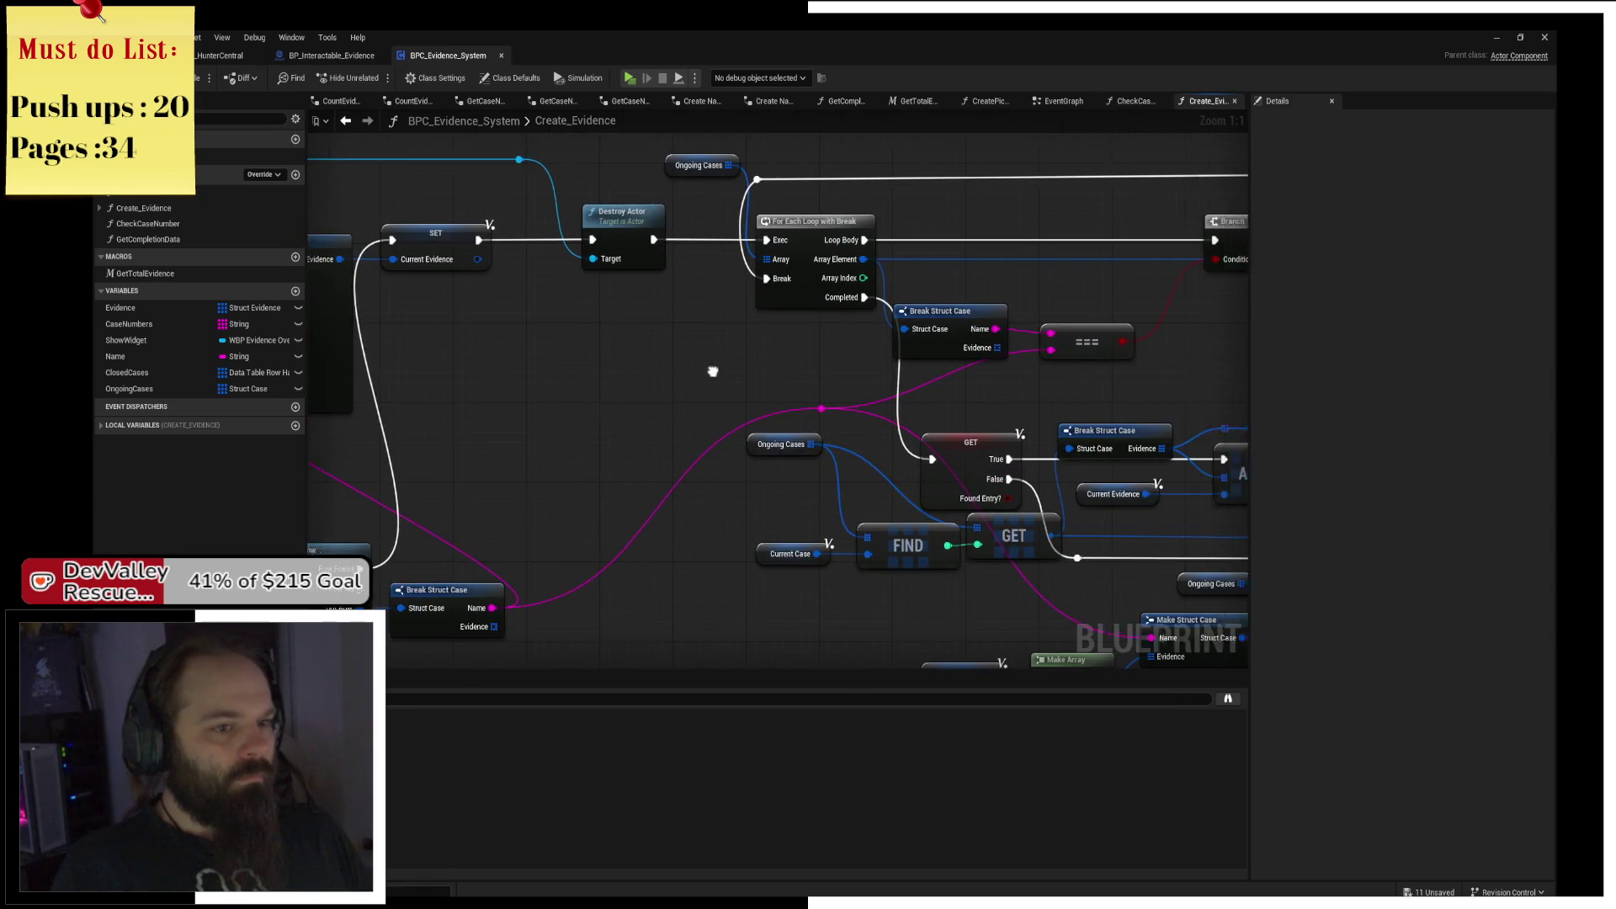
{"action": "left_click_drag", "start_coordinate": [913, 358], "coordinate": [697, 359]}
{"action": "mouse_move", "coordinate": [919, 373]}
{"action": "left_mouse_down"}
{"action": "mouse_move", "coordinate": [616, 356]}
{"action": "mouse_move", "coordinate": [863, 310]}
{"action": "left_mouse_up"}
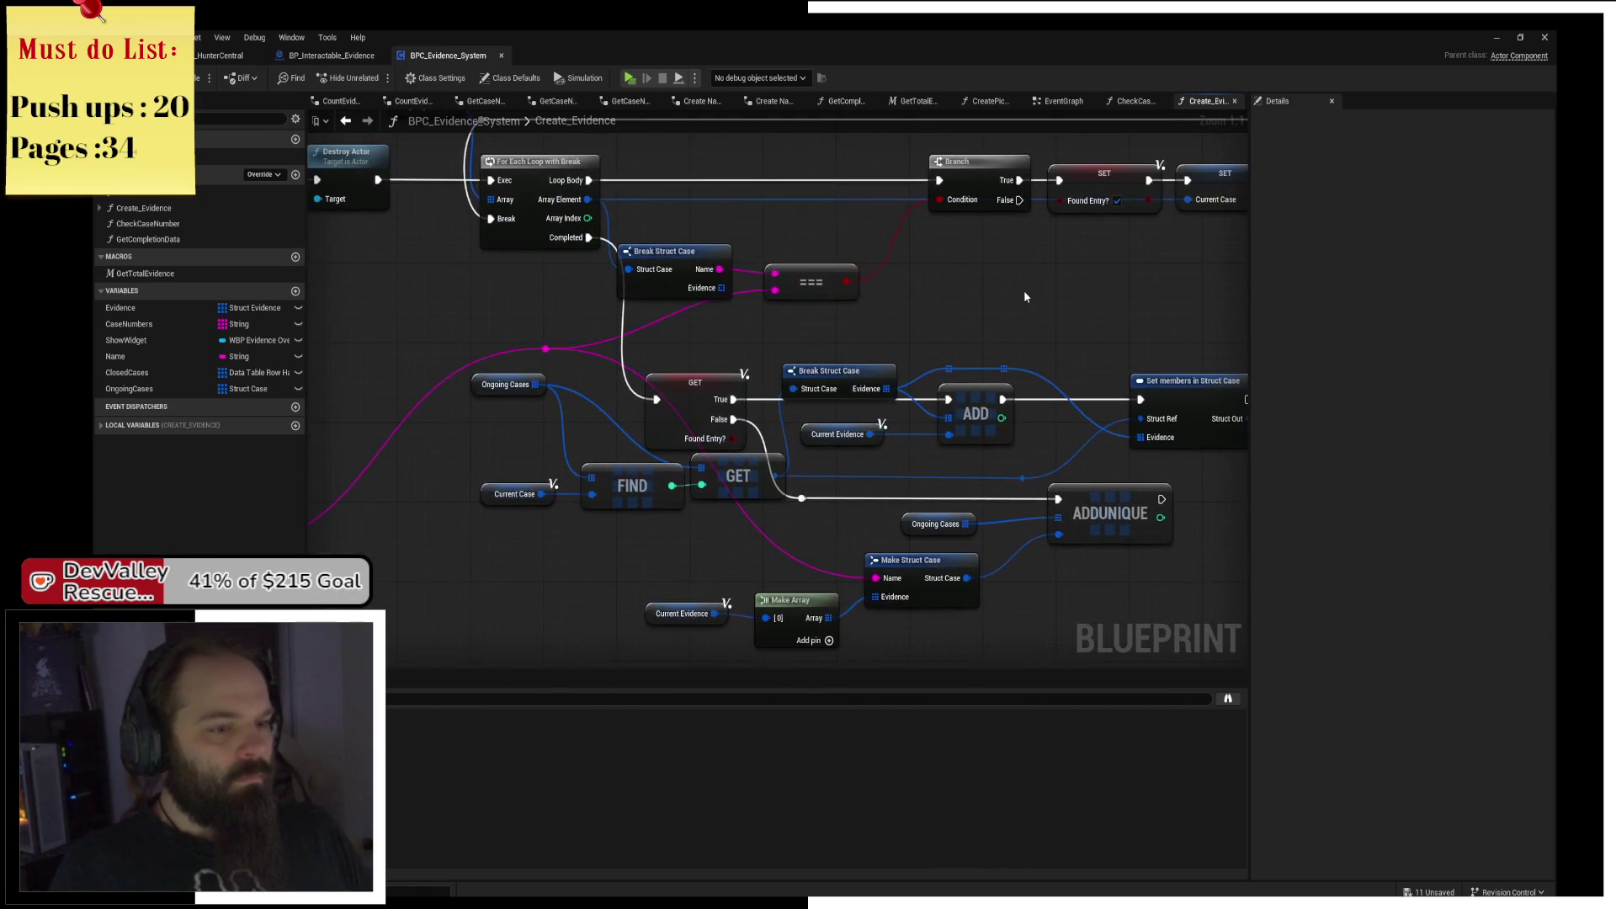
{"action": "left_click_drag", "start_coordinate": [957, 324], "coordinate": [988, 246]}
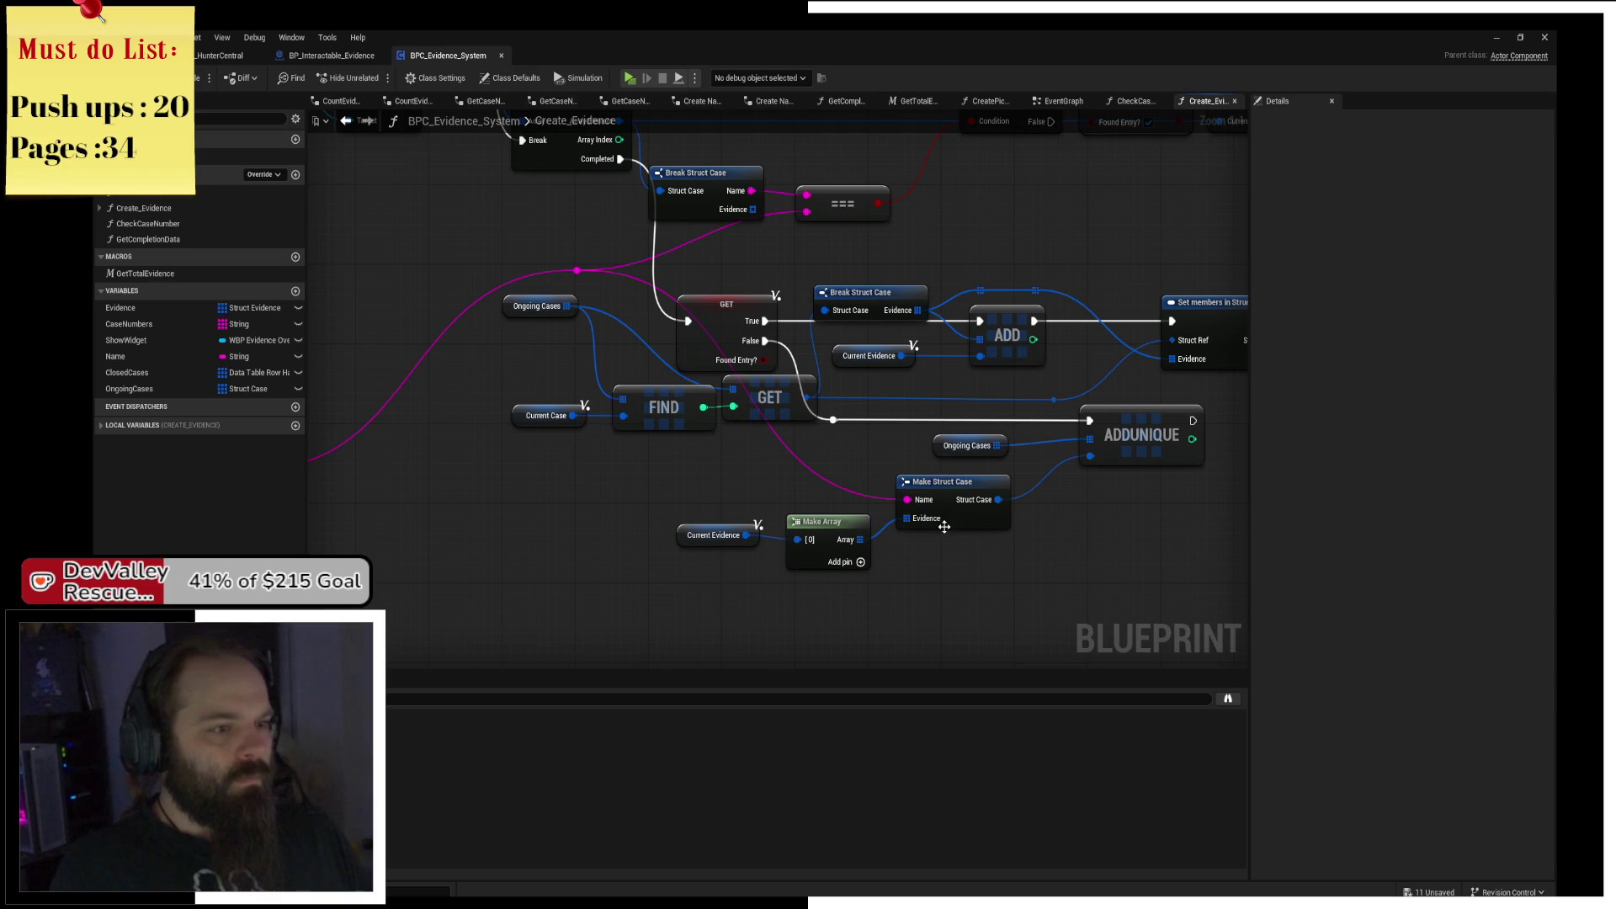
{"action": "left_click_drag", "start_coordinate": [755, 482], "coordinate": [674, 583]}
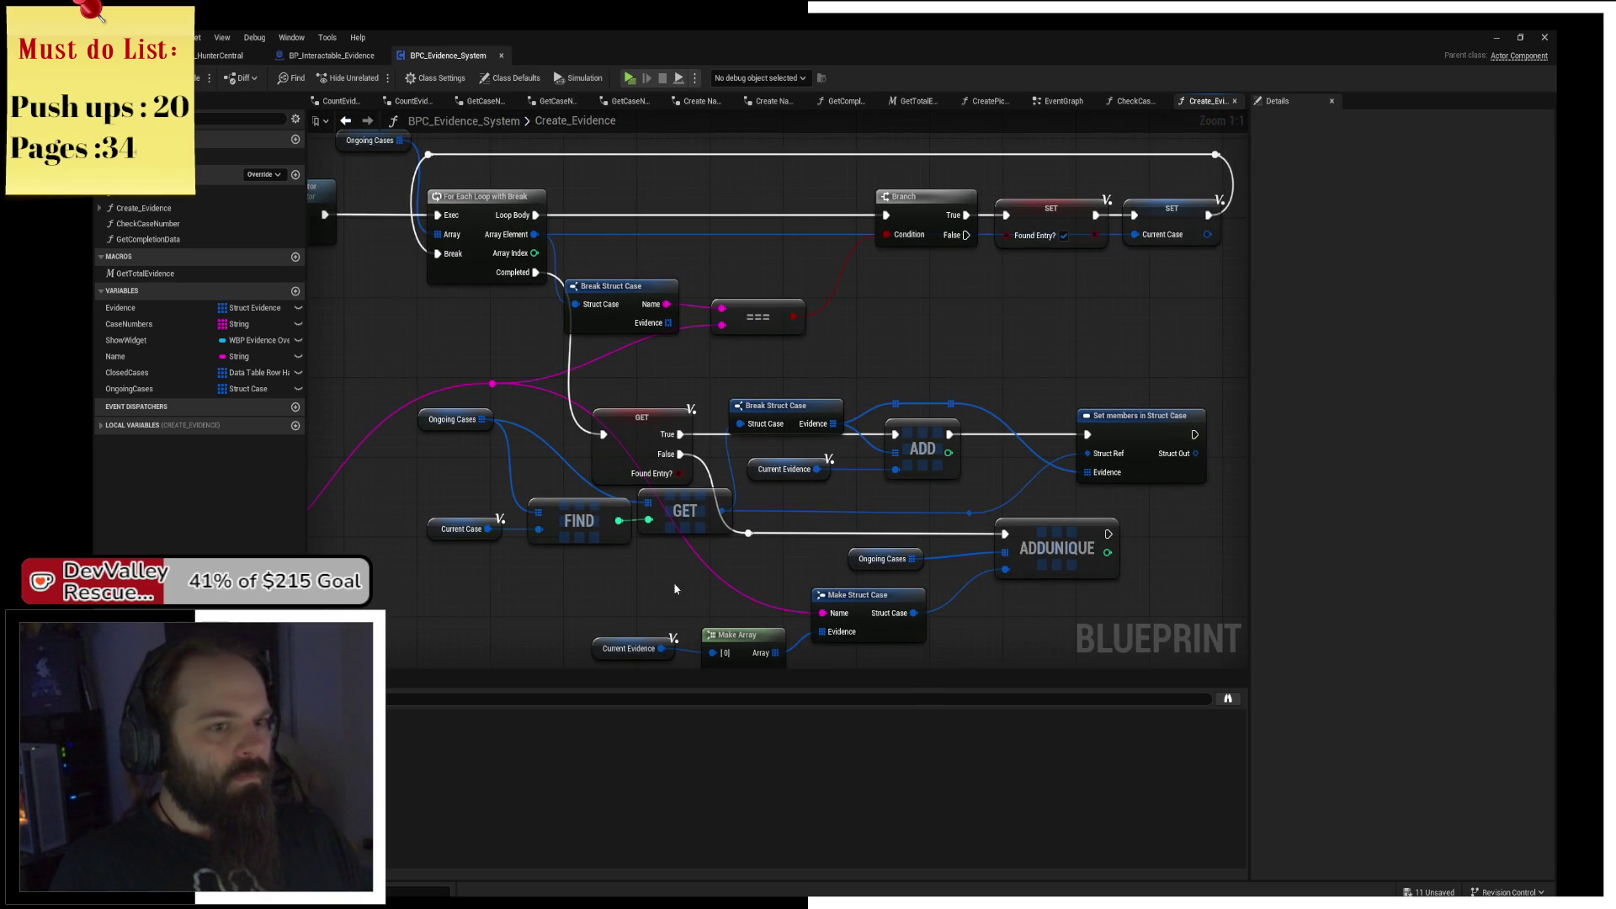
{"action": "mouse_move", "coordinate": [946, 316]}
{"action": "left_mouse_down"}
{"action": "mouse_move", "coordinate": [955, 299]}
{"action": "mouse_move", "coordinate": [997, 308]}
{"action": "mouse_move", "coordinate": [1005, 328]}
{"action": "mouse_move", "coordinate": [861, 289]}
{"action": "left_mouse_up"}
{"action": "left_click_drag", "start_coordinate": [791, 331], "coordinate": [771, 263]}
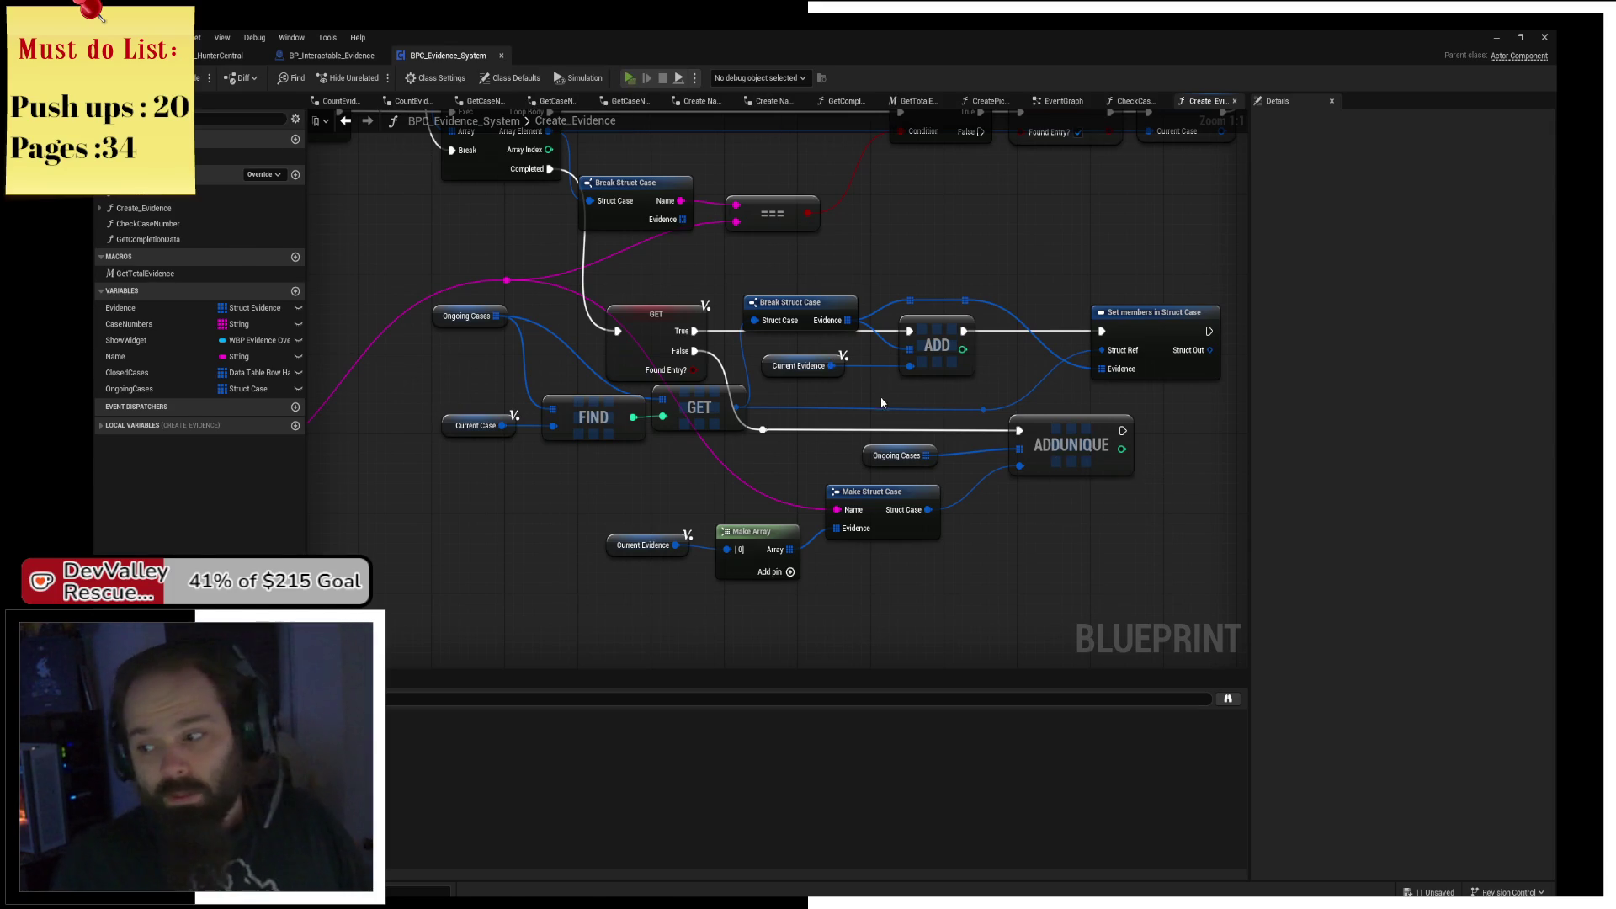
{"action": "key", "text": "super+d"}
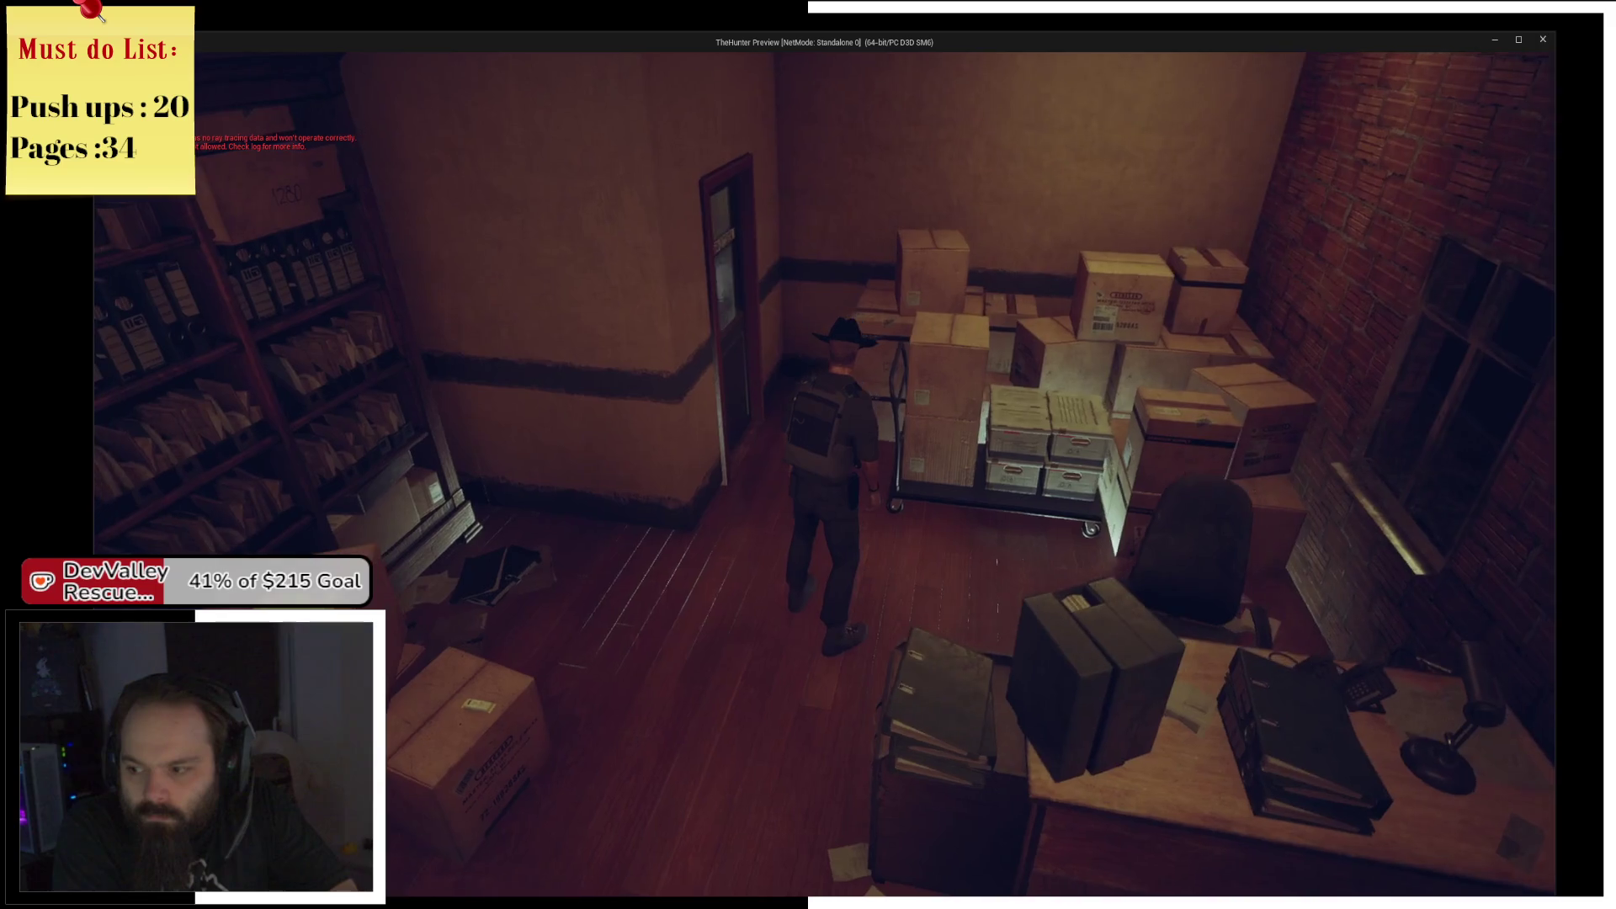
Walk into the office, glance at the paused Blueprint graph, and return to the game.
{"action": "key", "text": "w"}
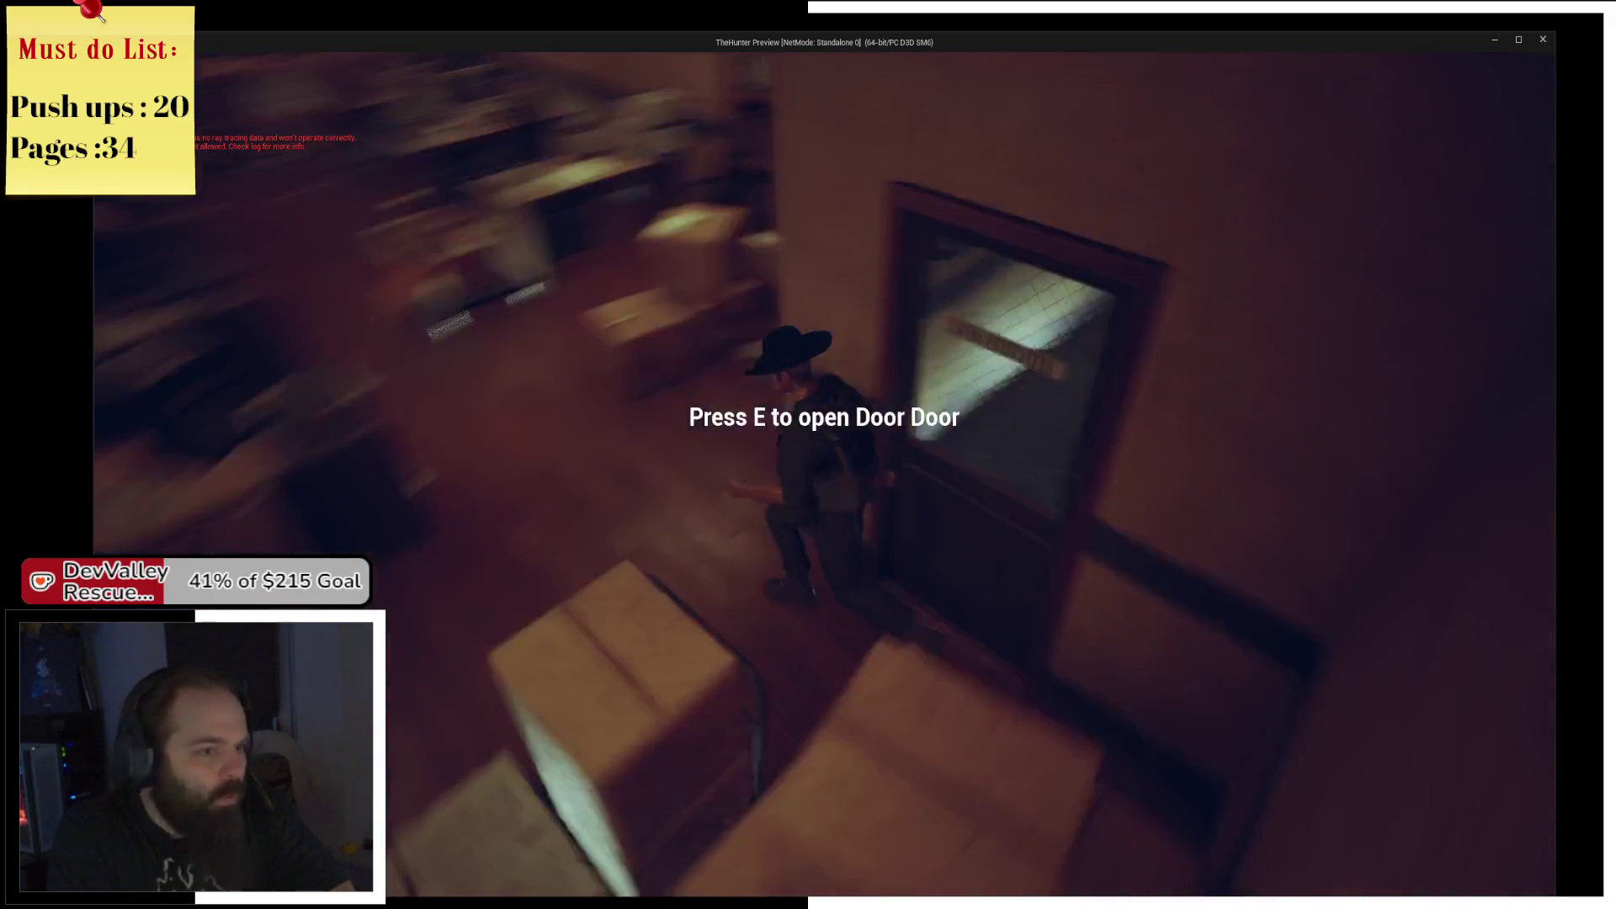
{"action": "key", "text": "e"}
{"action": "key", "text": "alt+Tab"}
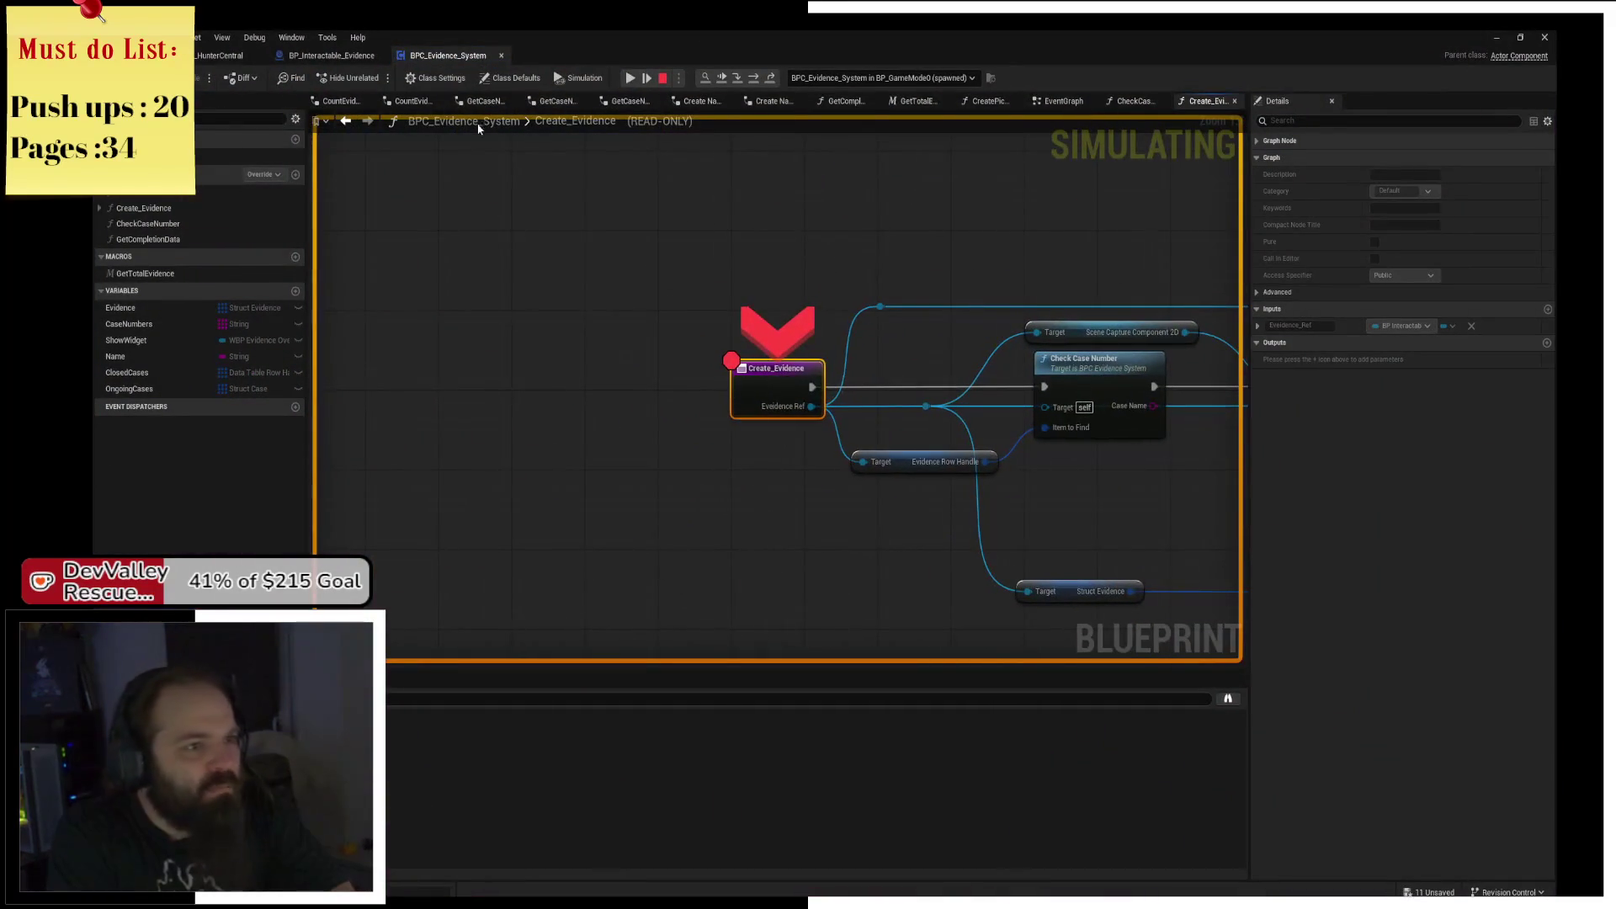
{"action": "key", "text": "alt+Tab"}
Walk the character through the hallway and down the corridor to its end.
{"action": "key", "text": "w"}
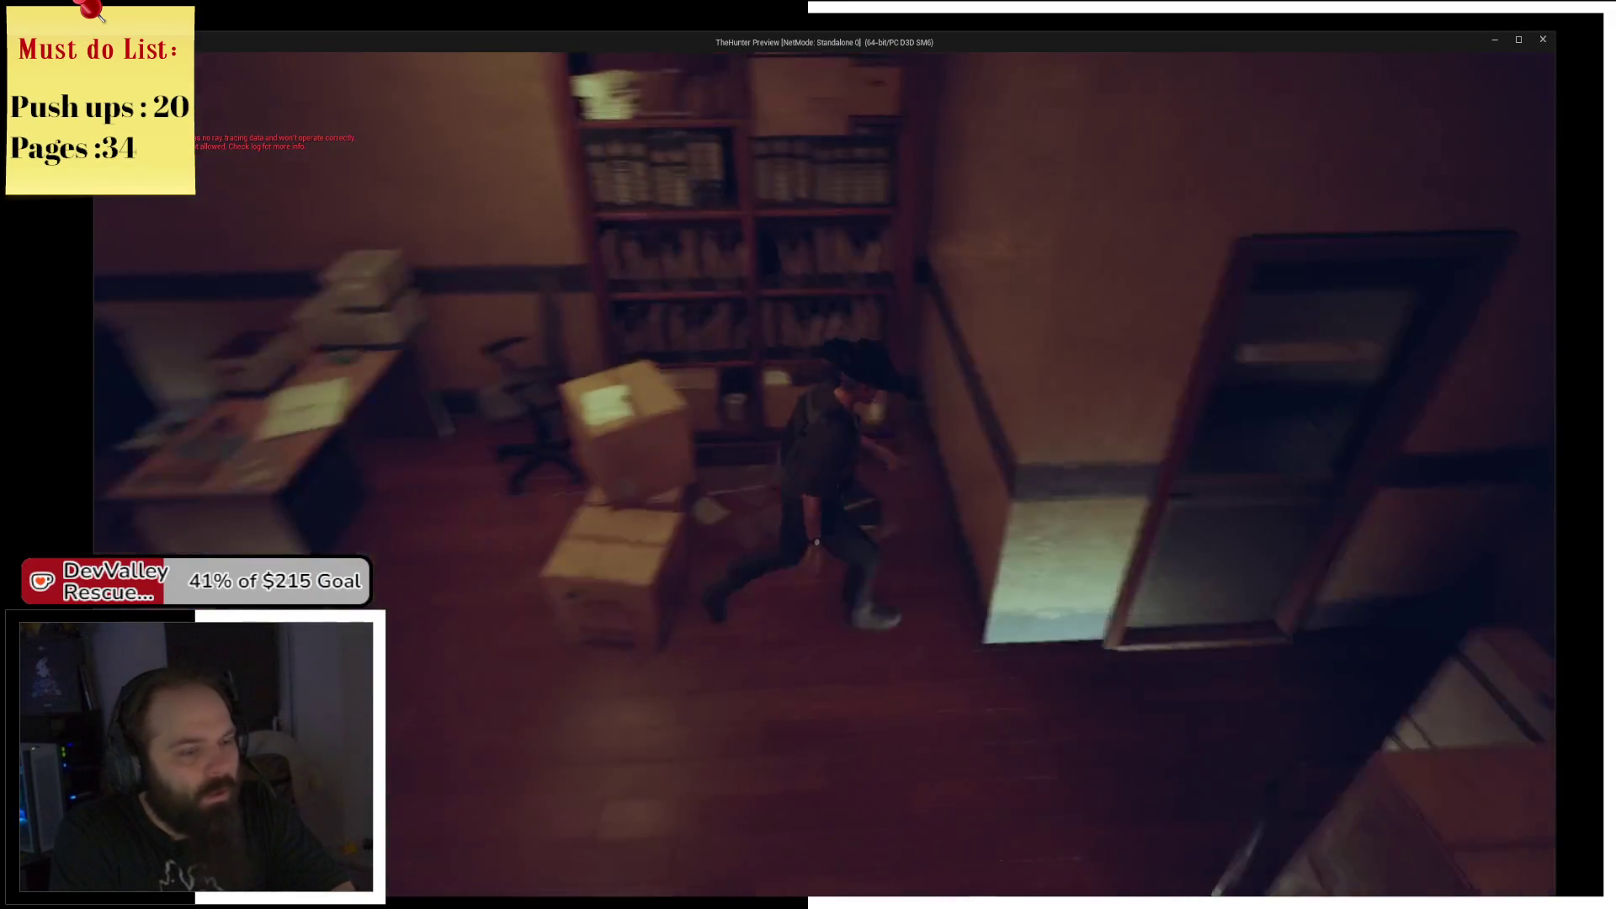
{"action": "key", "text": "w"}
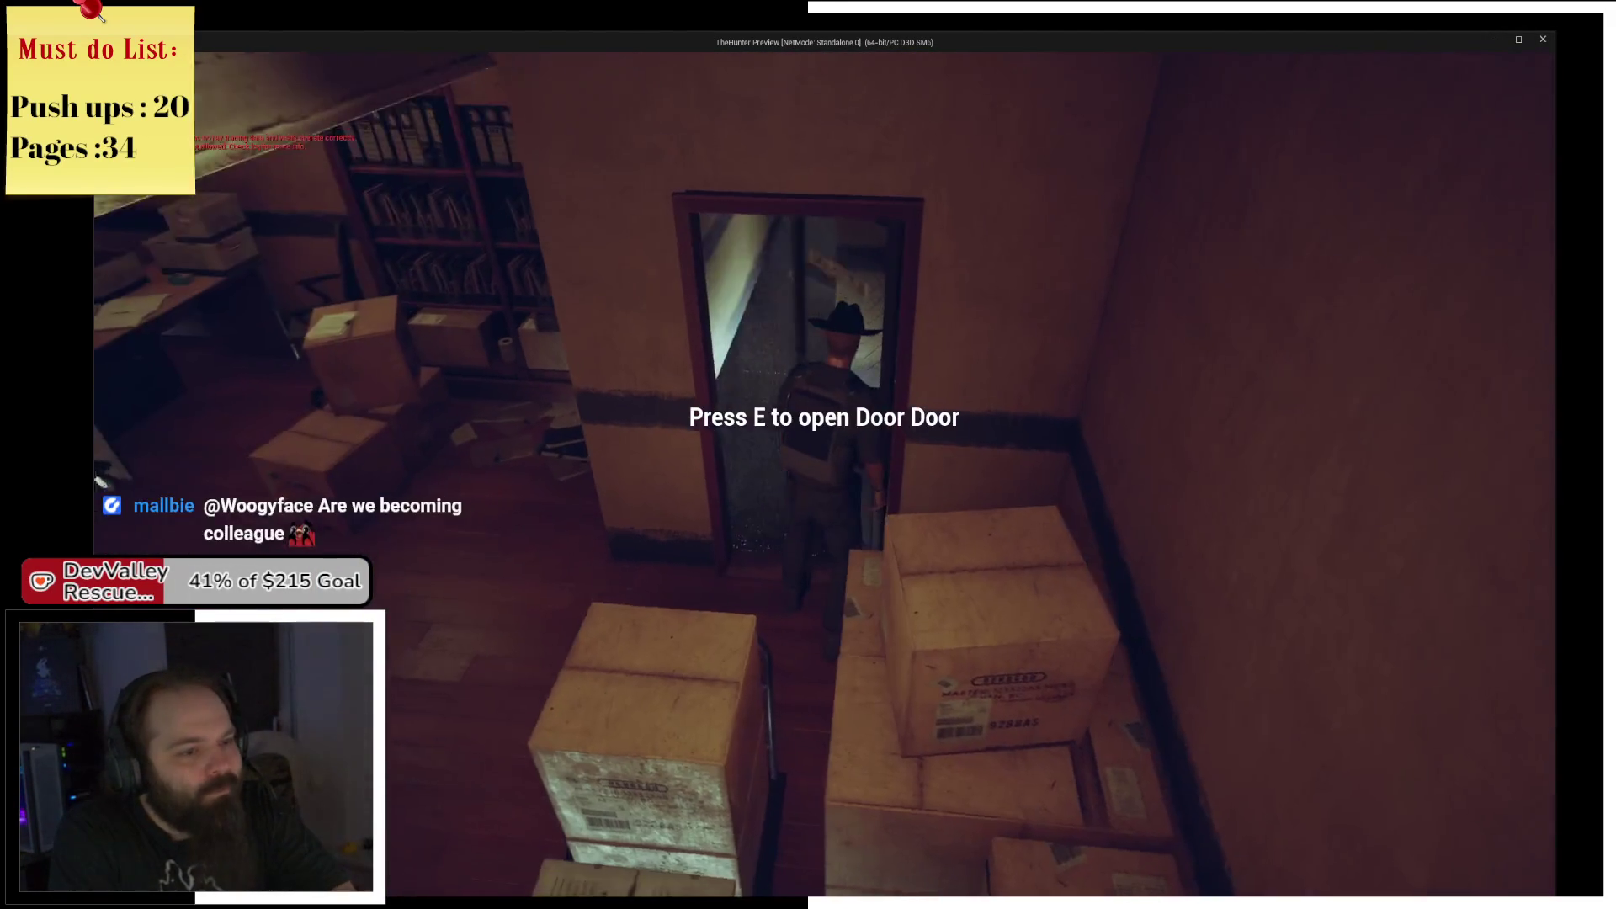
{"action": "key", "text": "w"}
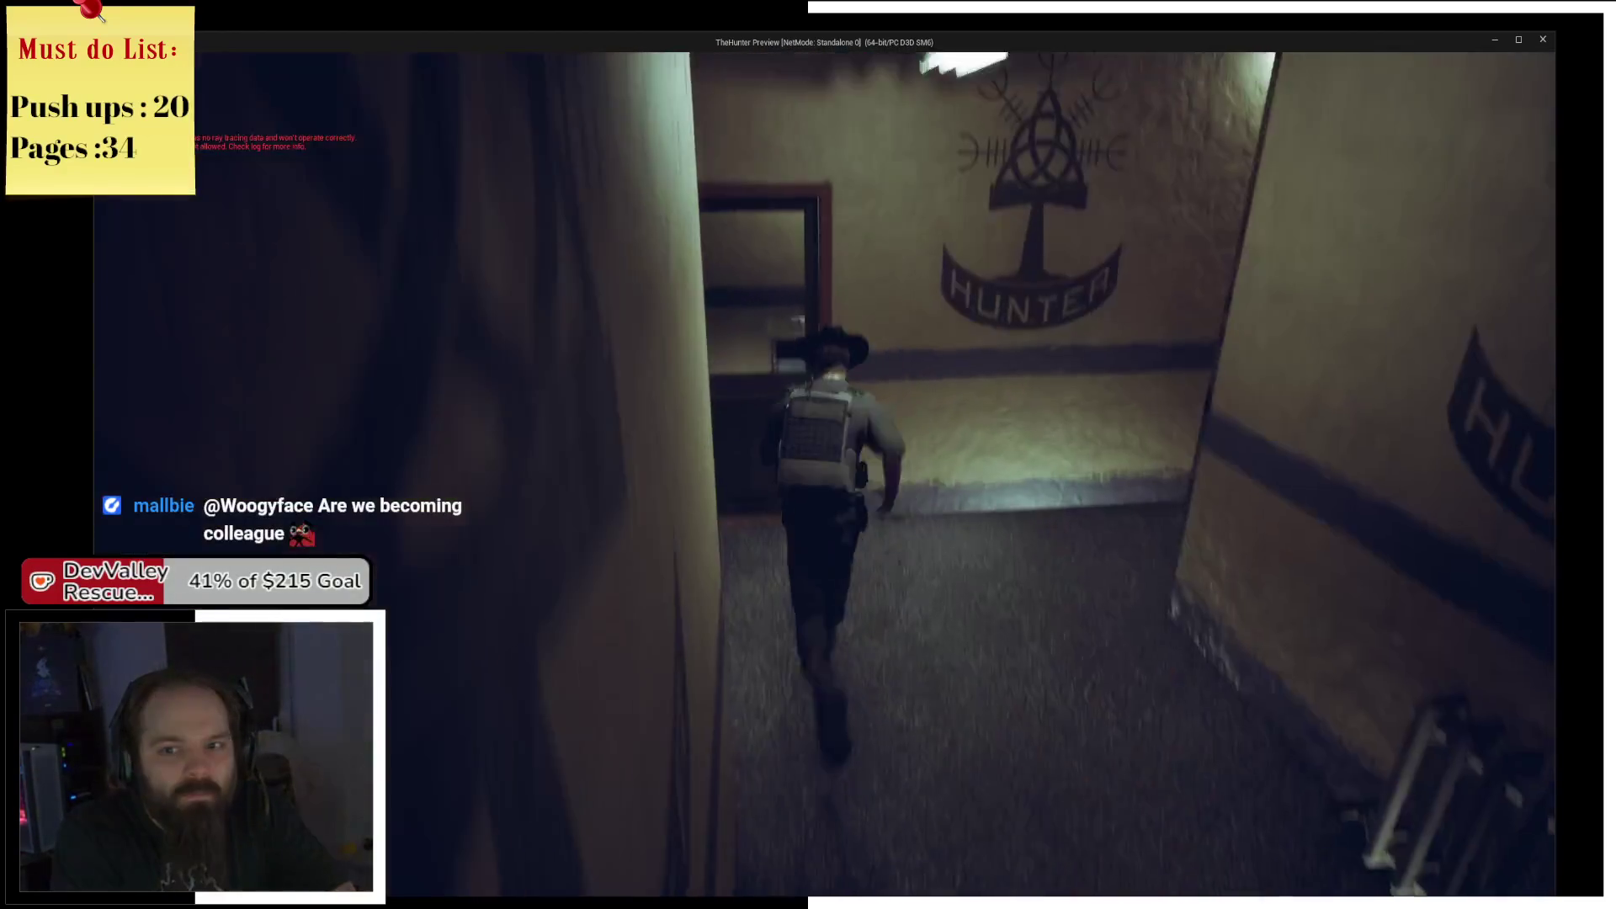
{"action": "key", "text": "w"}
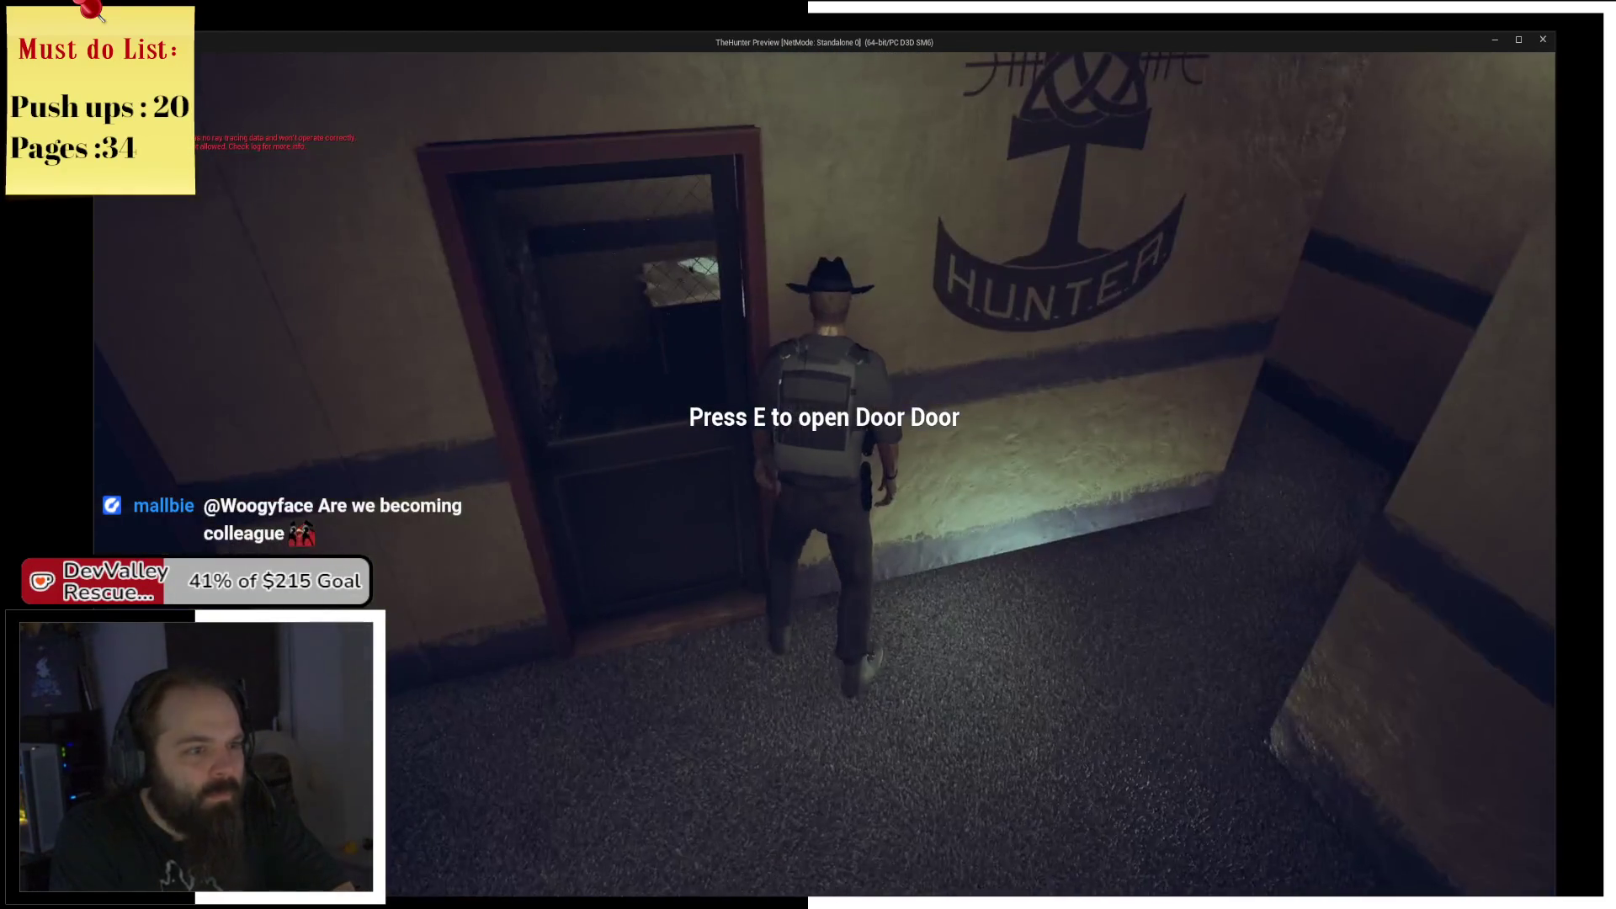
{"action": "key", "text": "w"}
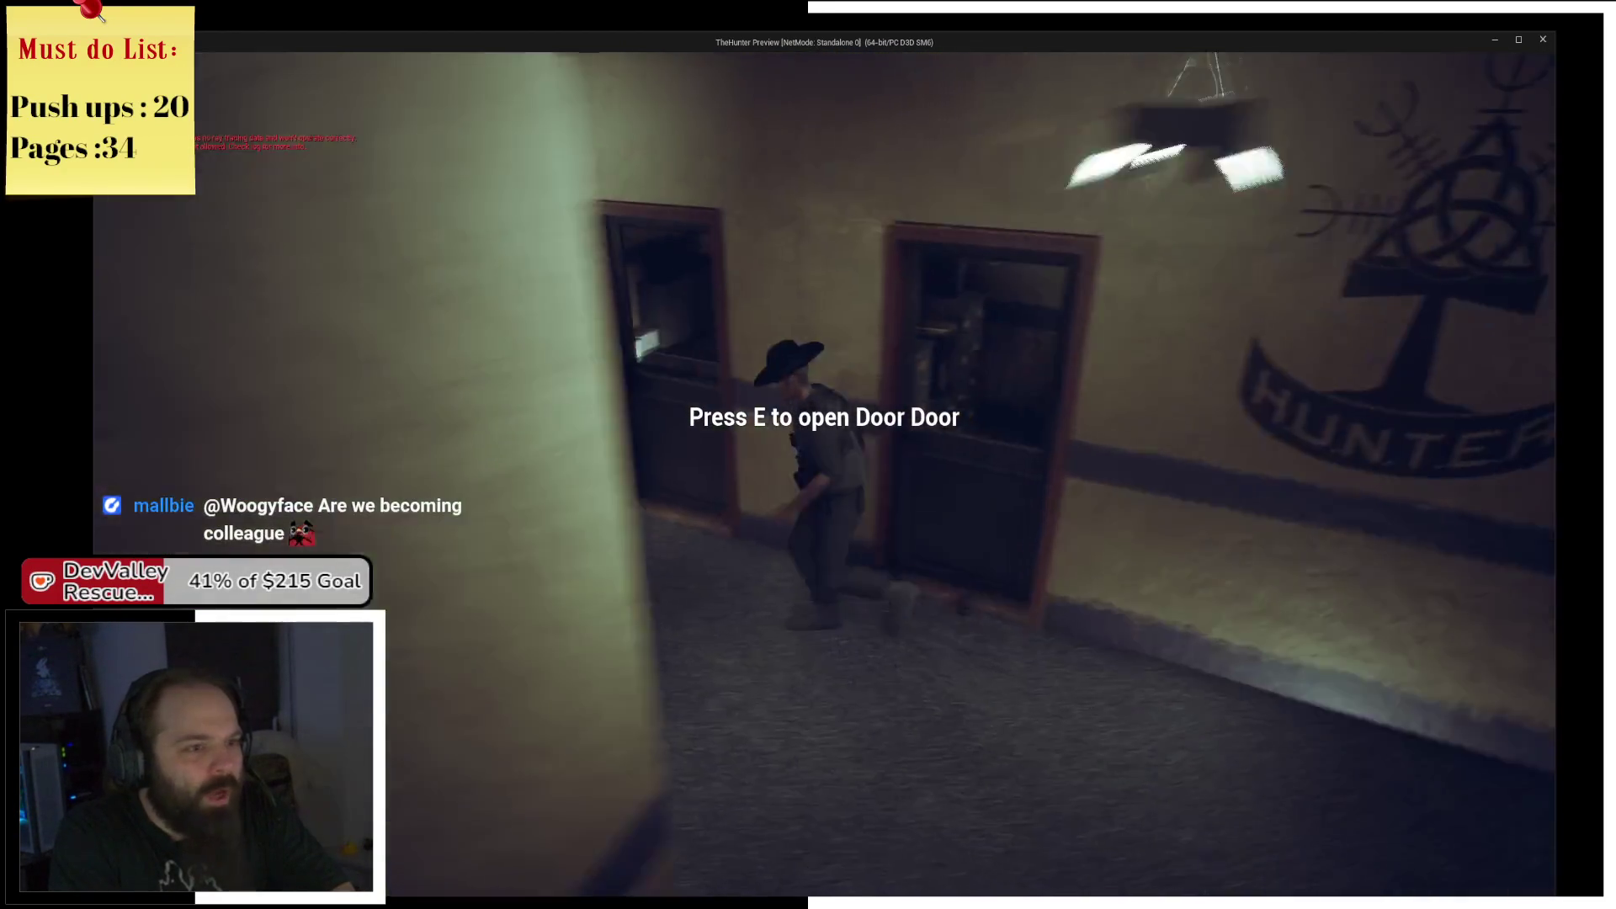
{"action": "key", "text": "w"}
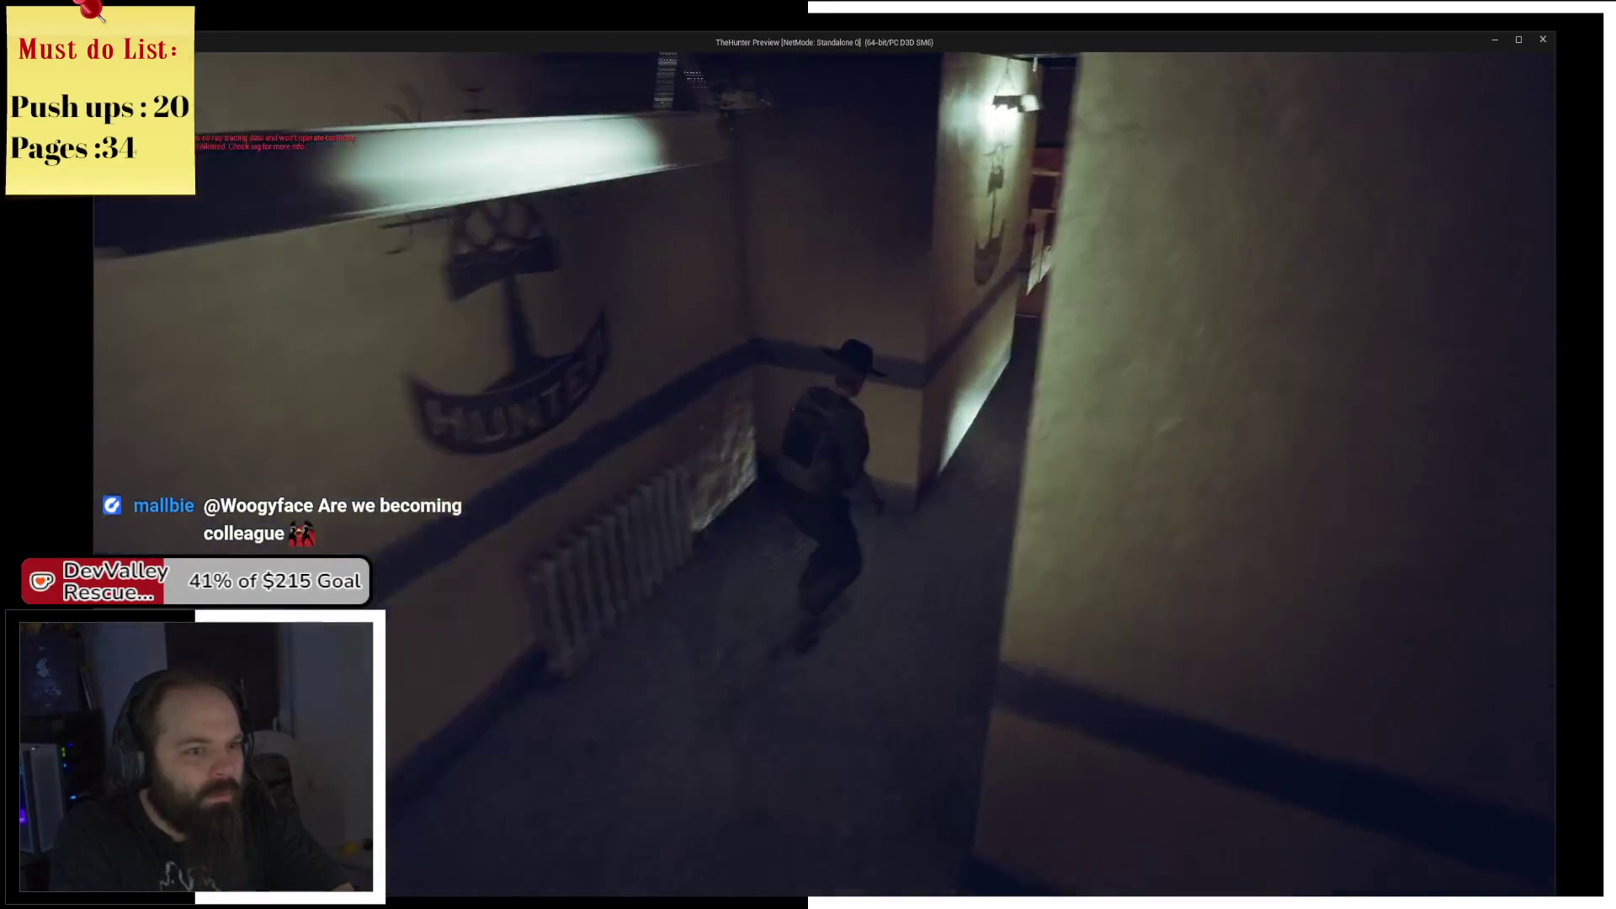
{"action": "key", "text": "w"}
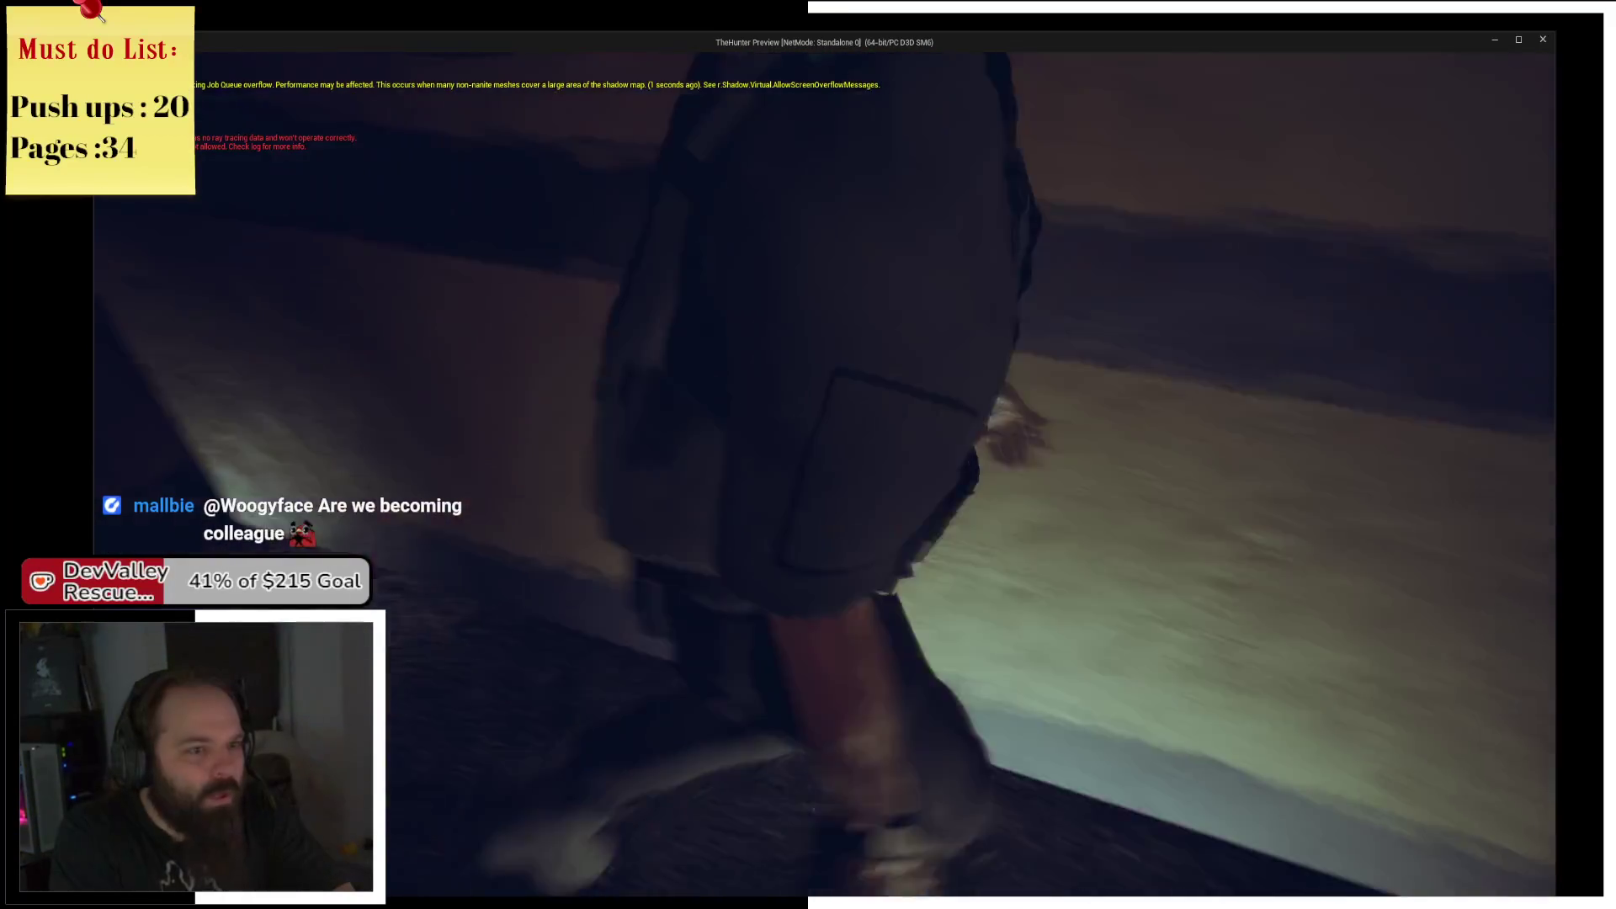
{"action": "key", "text": "w"}
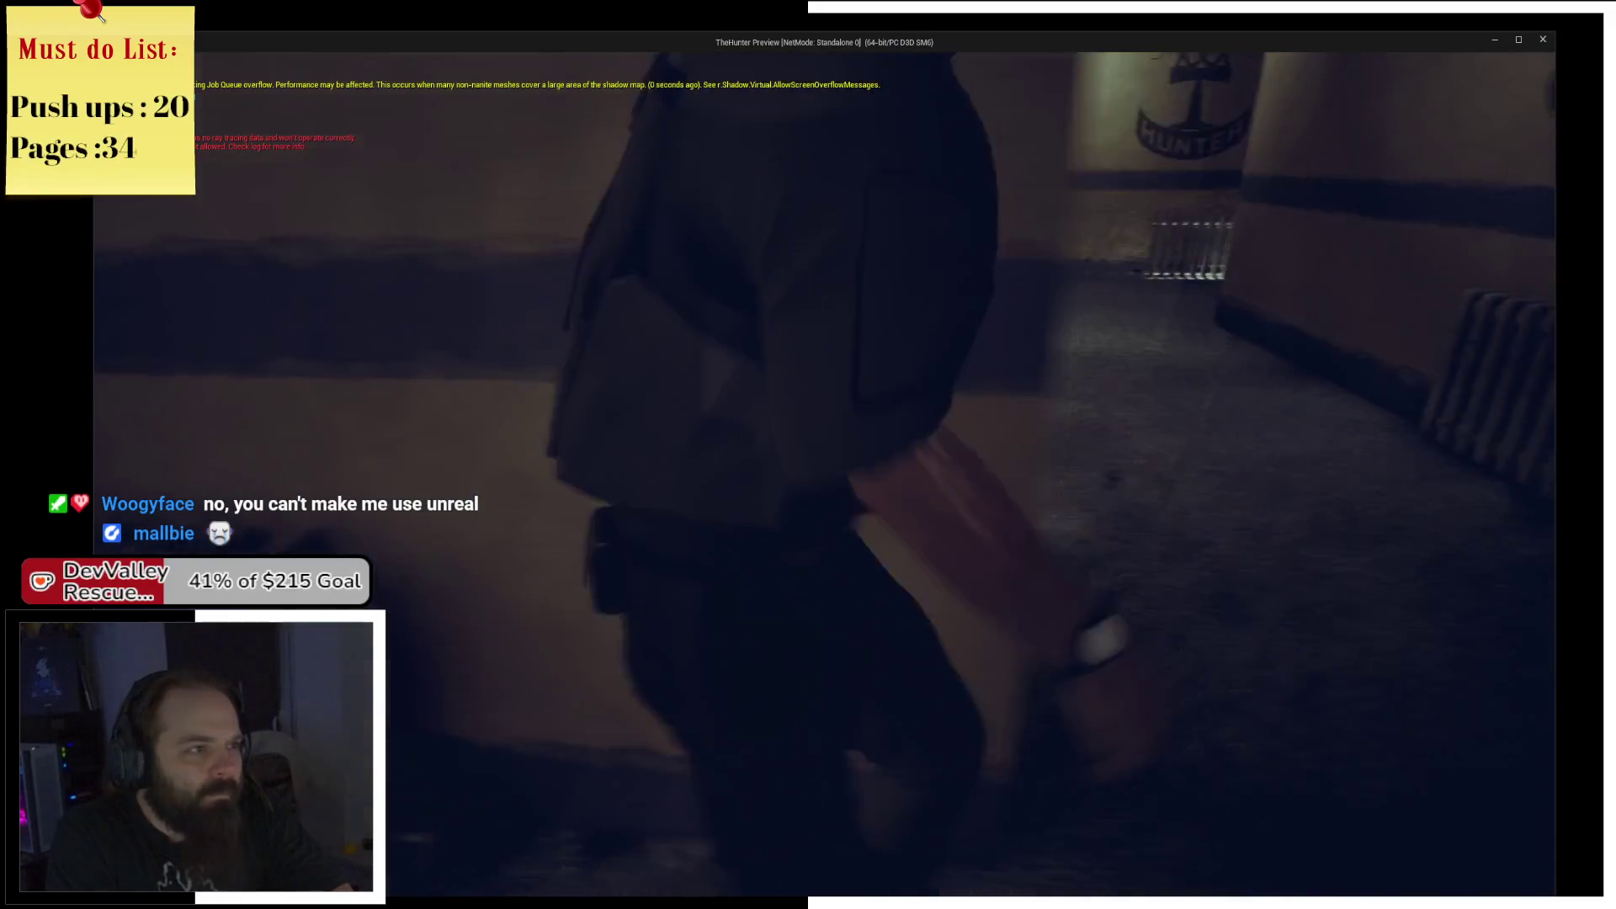
{"action": "key", "text": "w"}
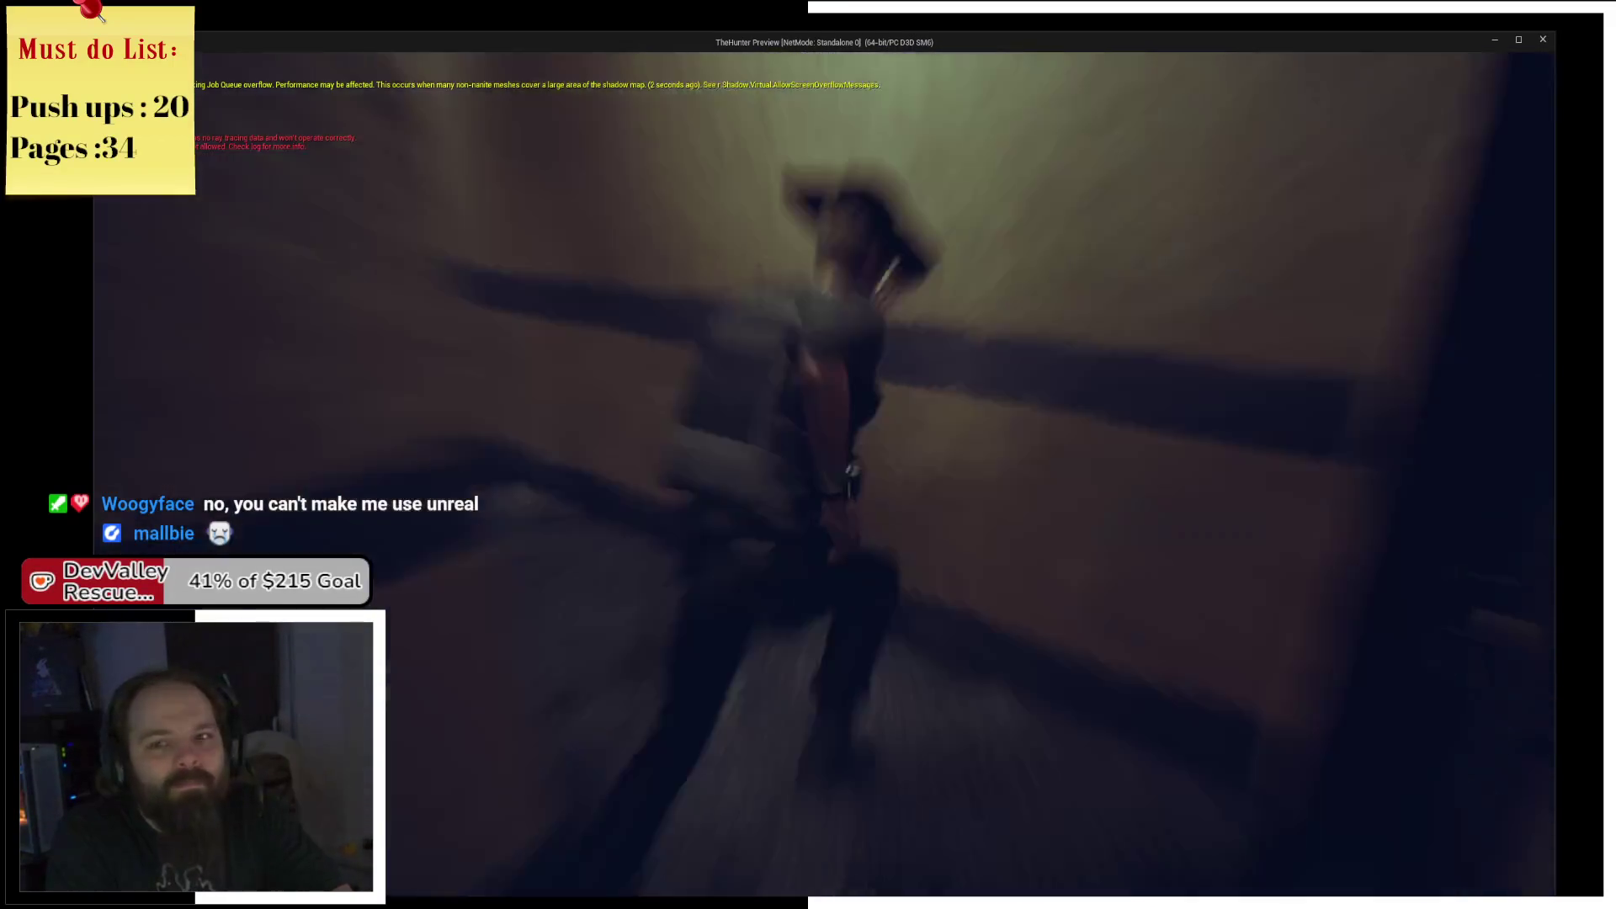
{"action": "key", "text": "w"}
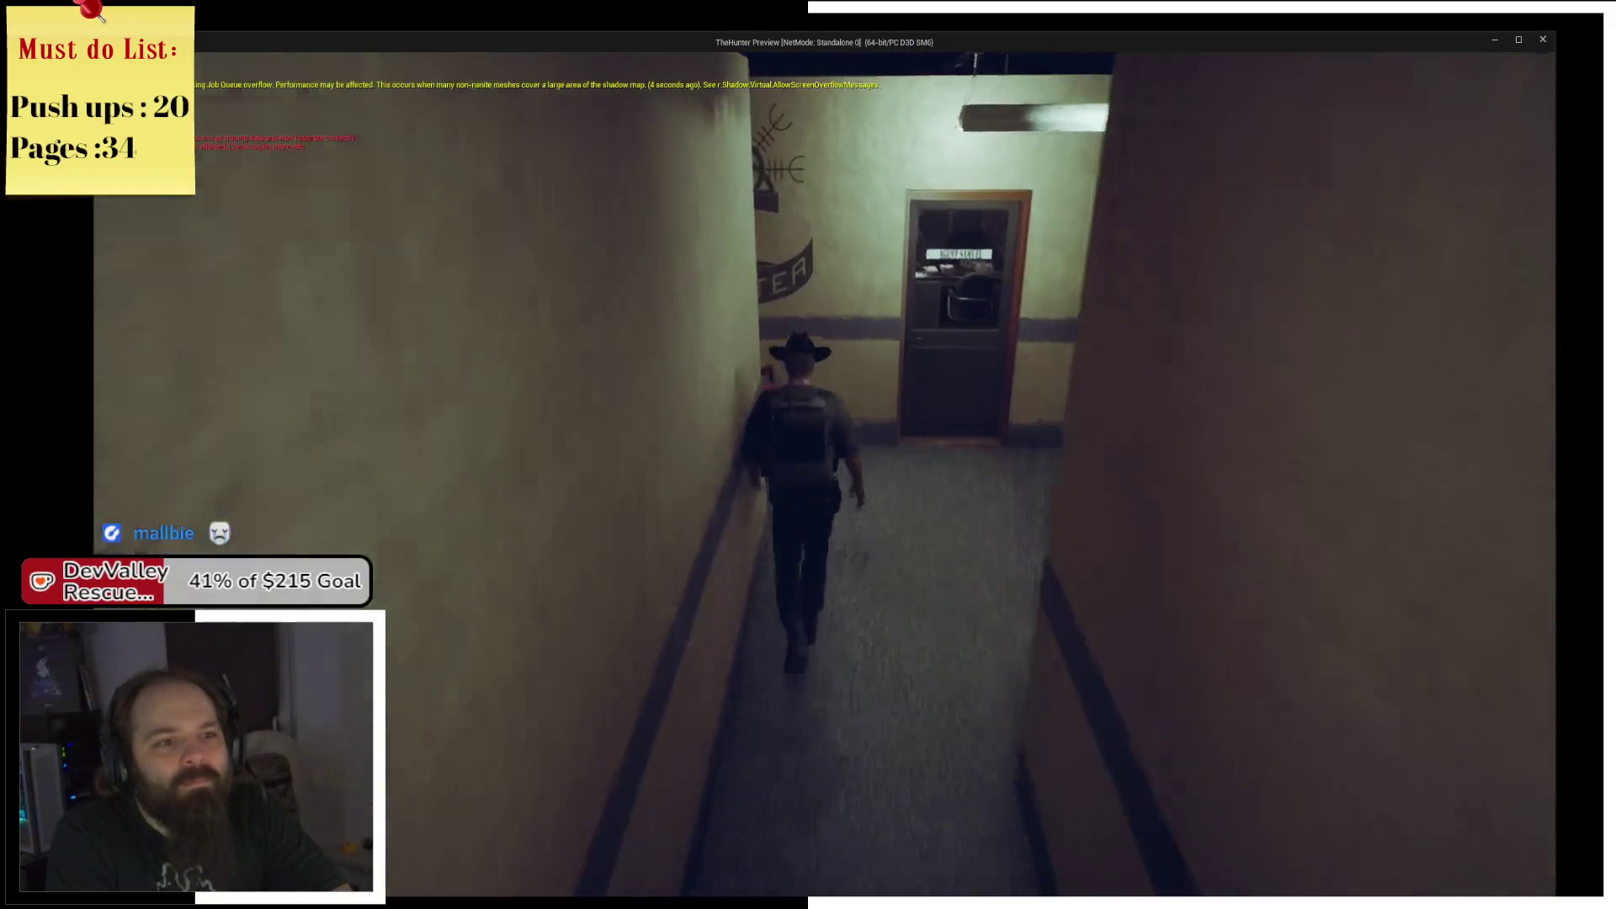
{"action": "key", "text": "w"}
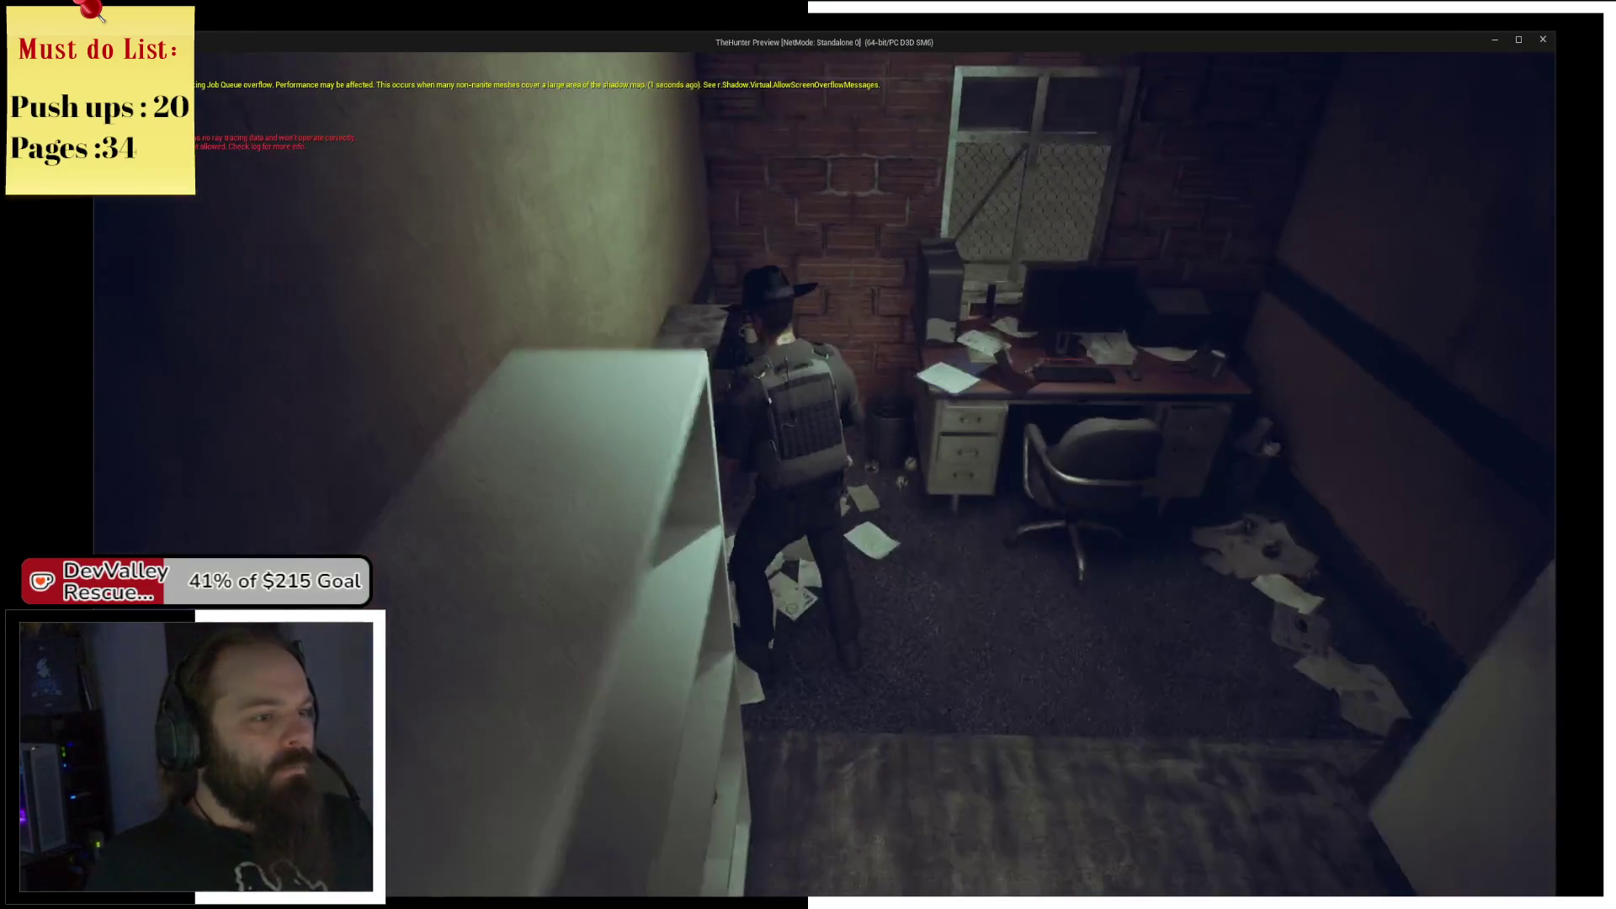
Test the overview panel, then remove the Create_Evidence breakpoint and resume play.
{"action": "key", "text": "e"}
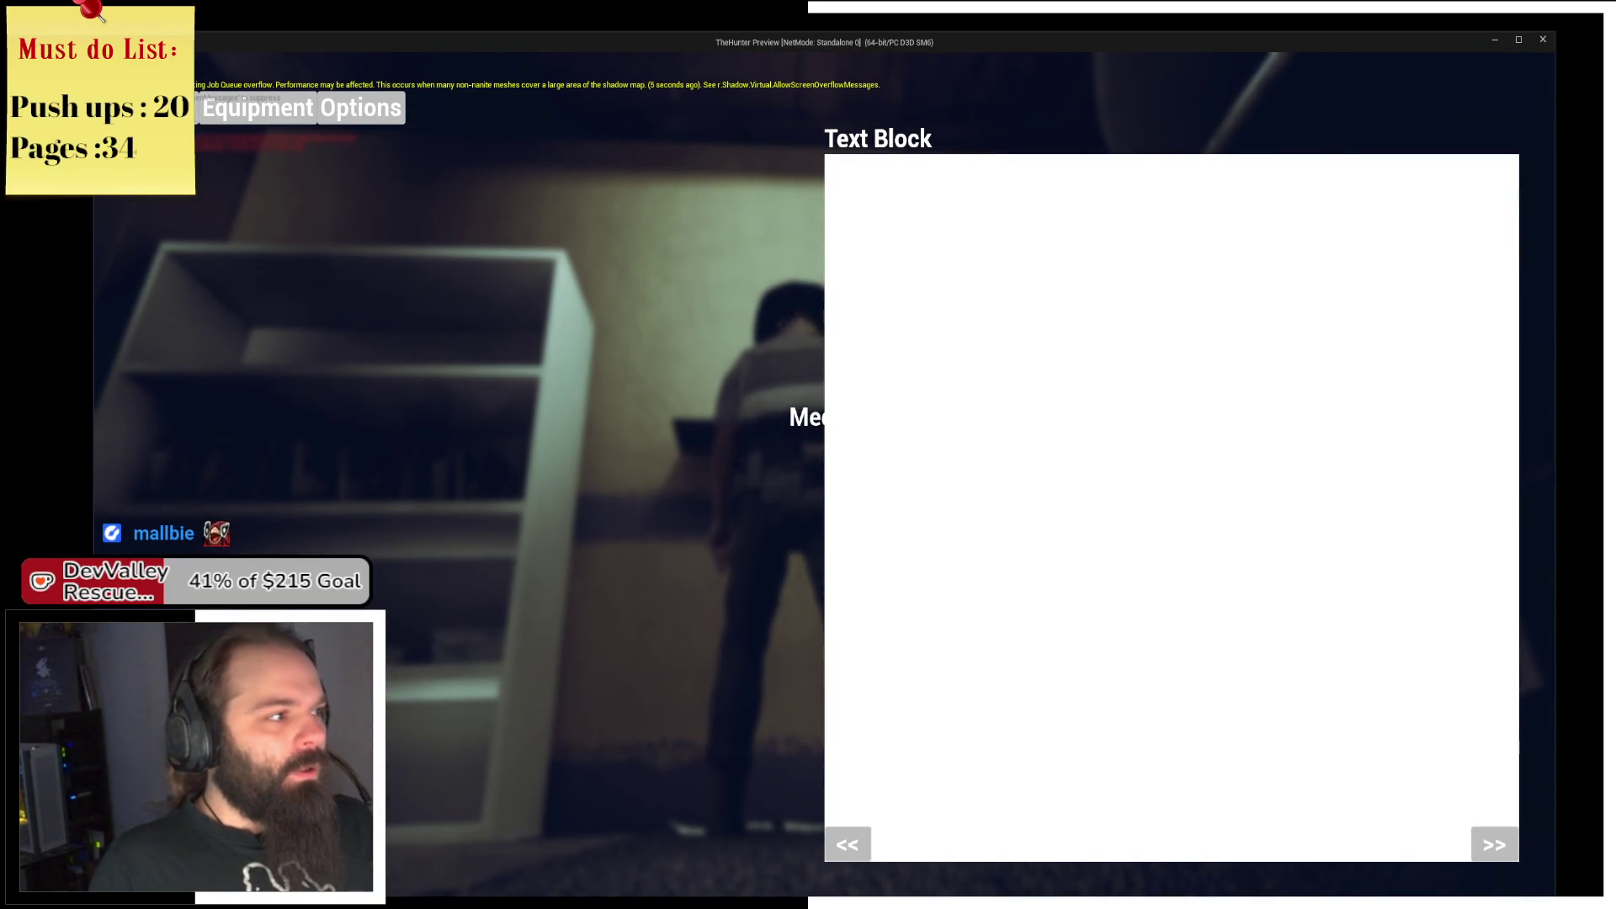
{"action": "key", "text": "e"}
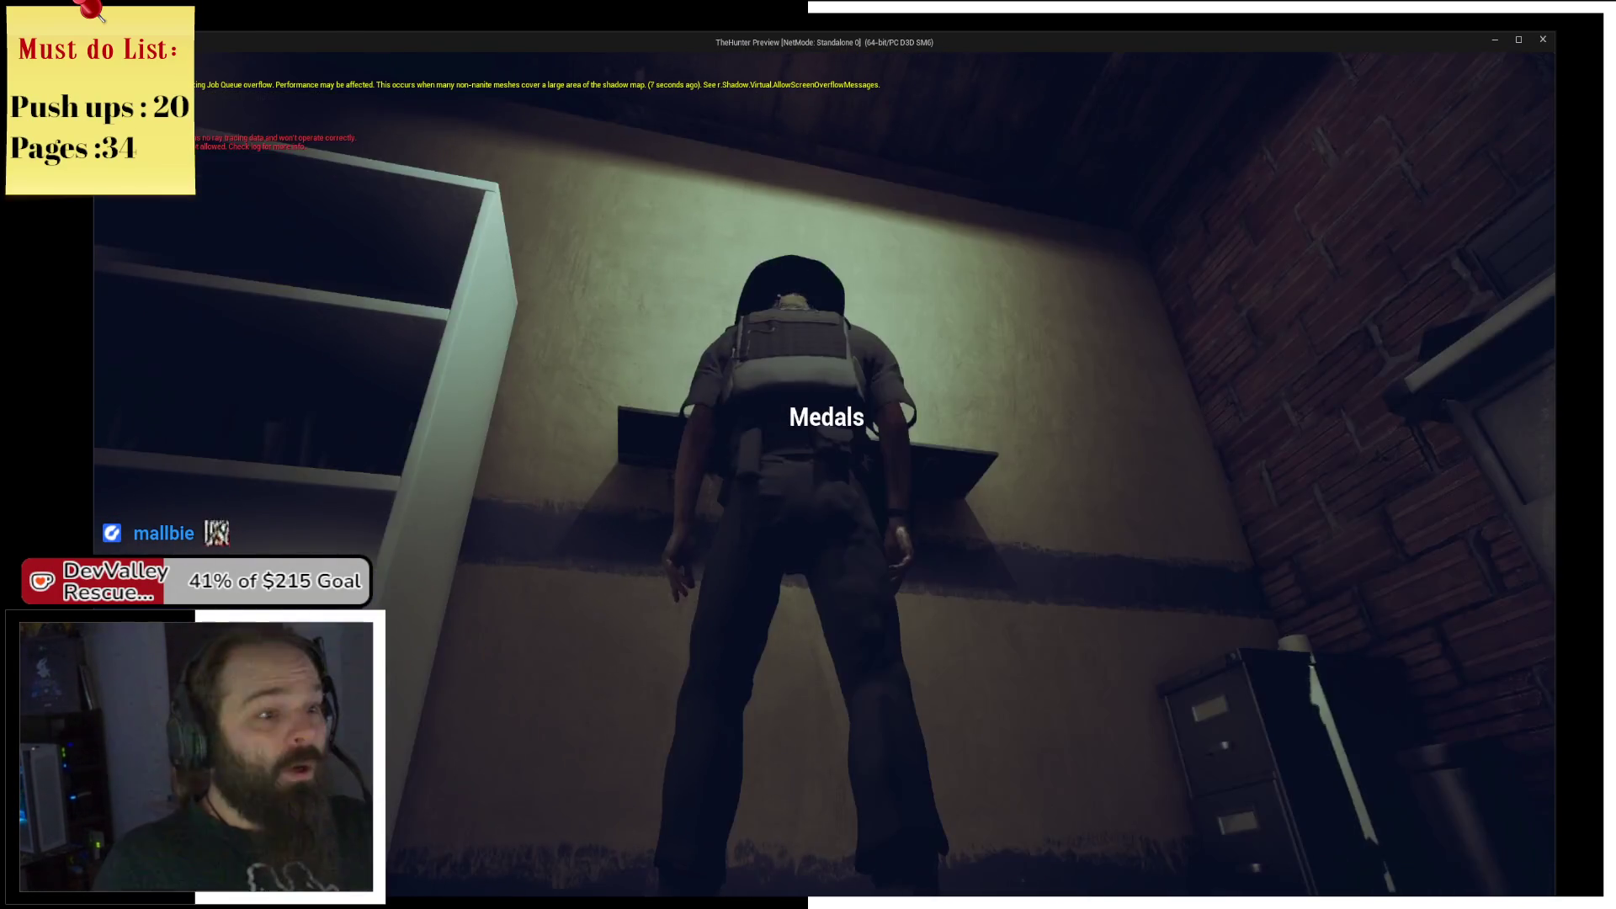
{"action": "key", "text": "alt+Tab"}
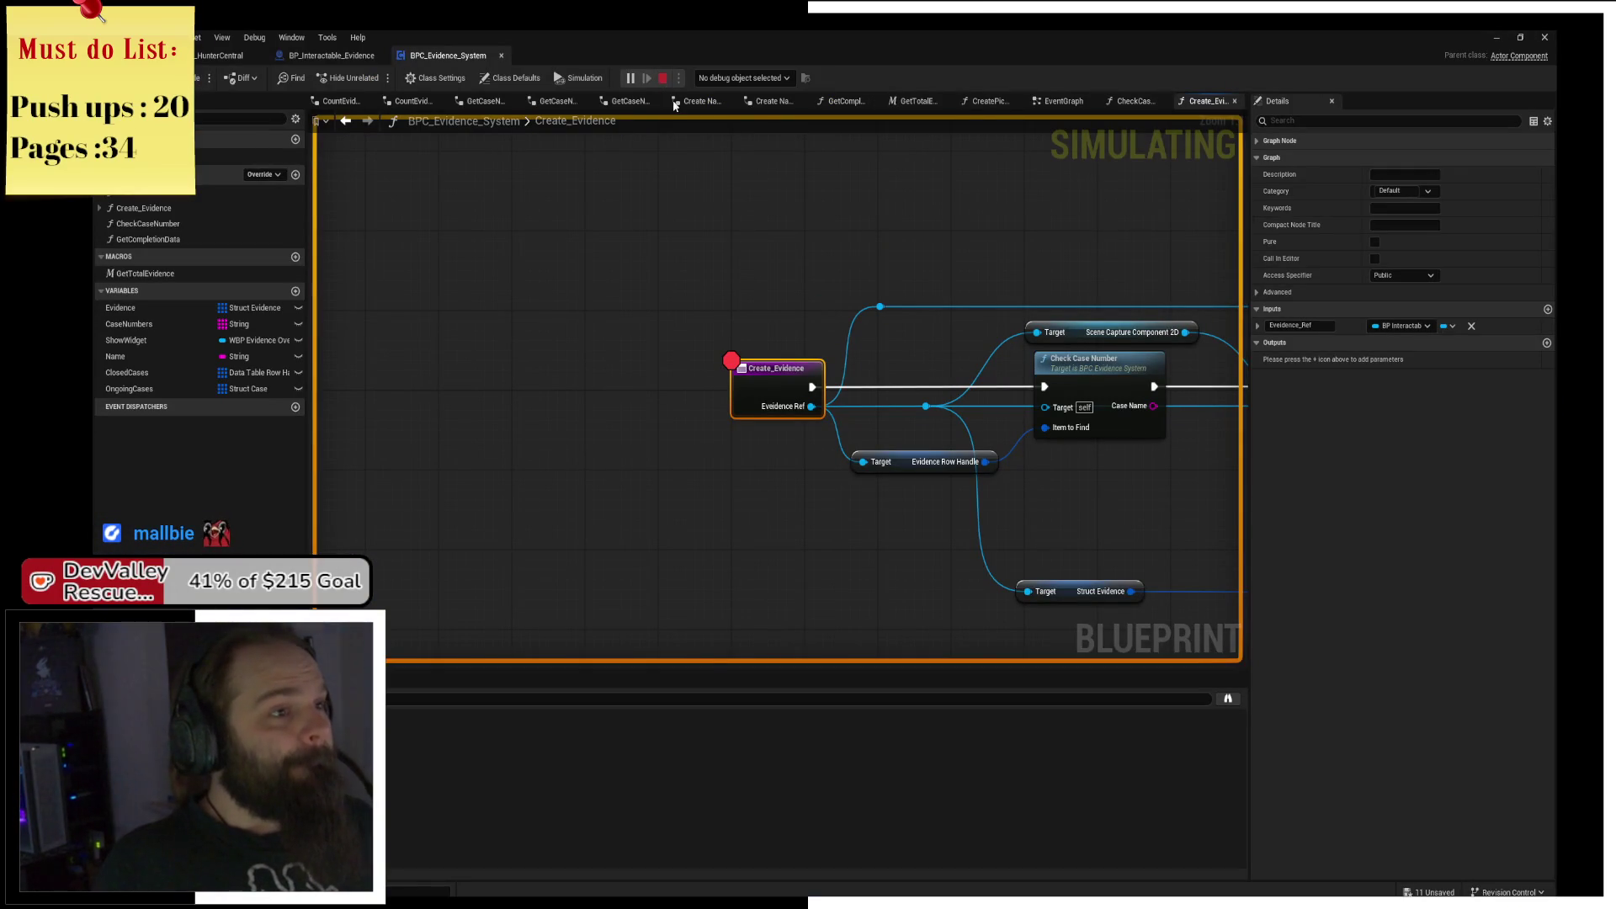
{"action": "key", "text": "F9"}
{"action": "left_click", "coordinate": [595, 119]}
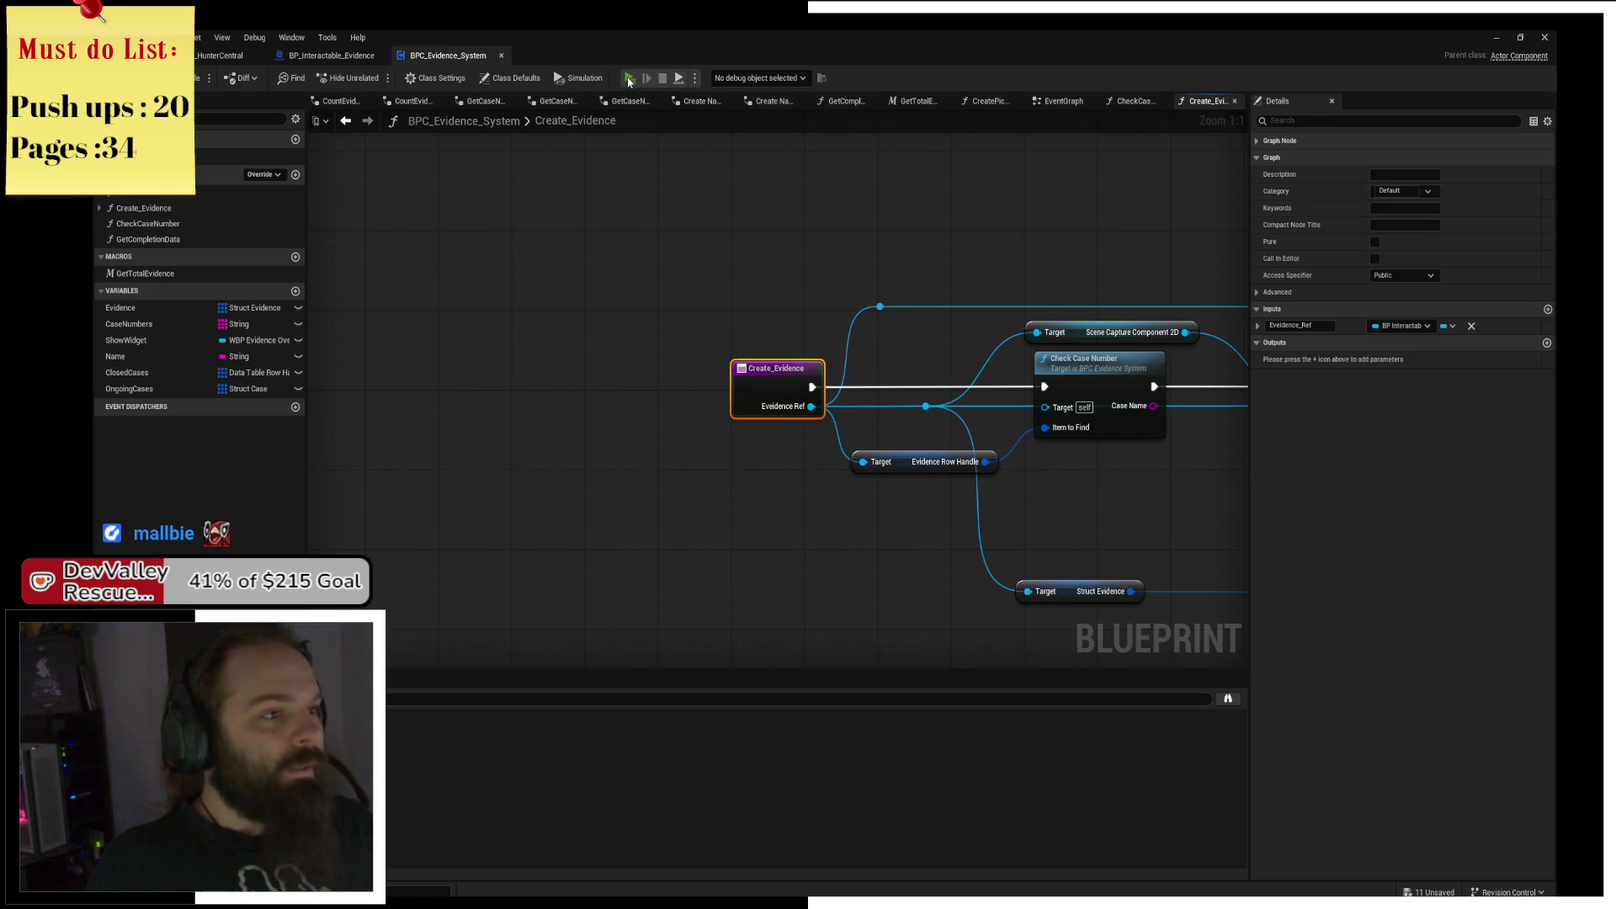
{"action": "key", "text": "super+d"}
{"action": "key", "text": "alt+Tab"}
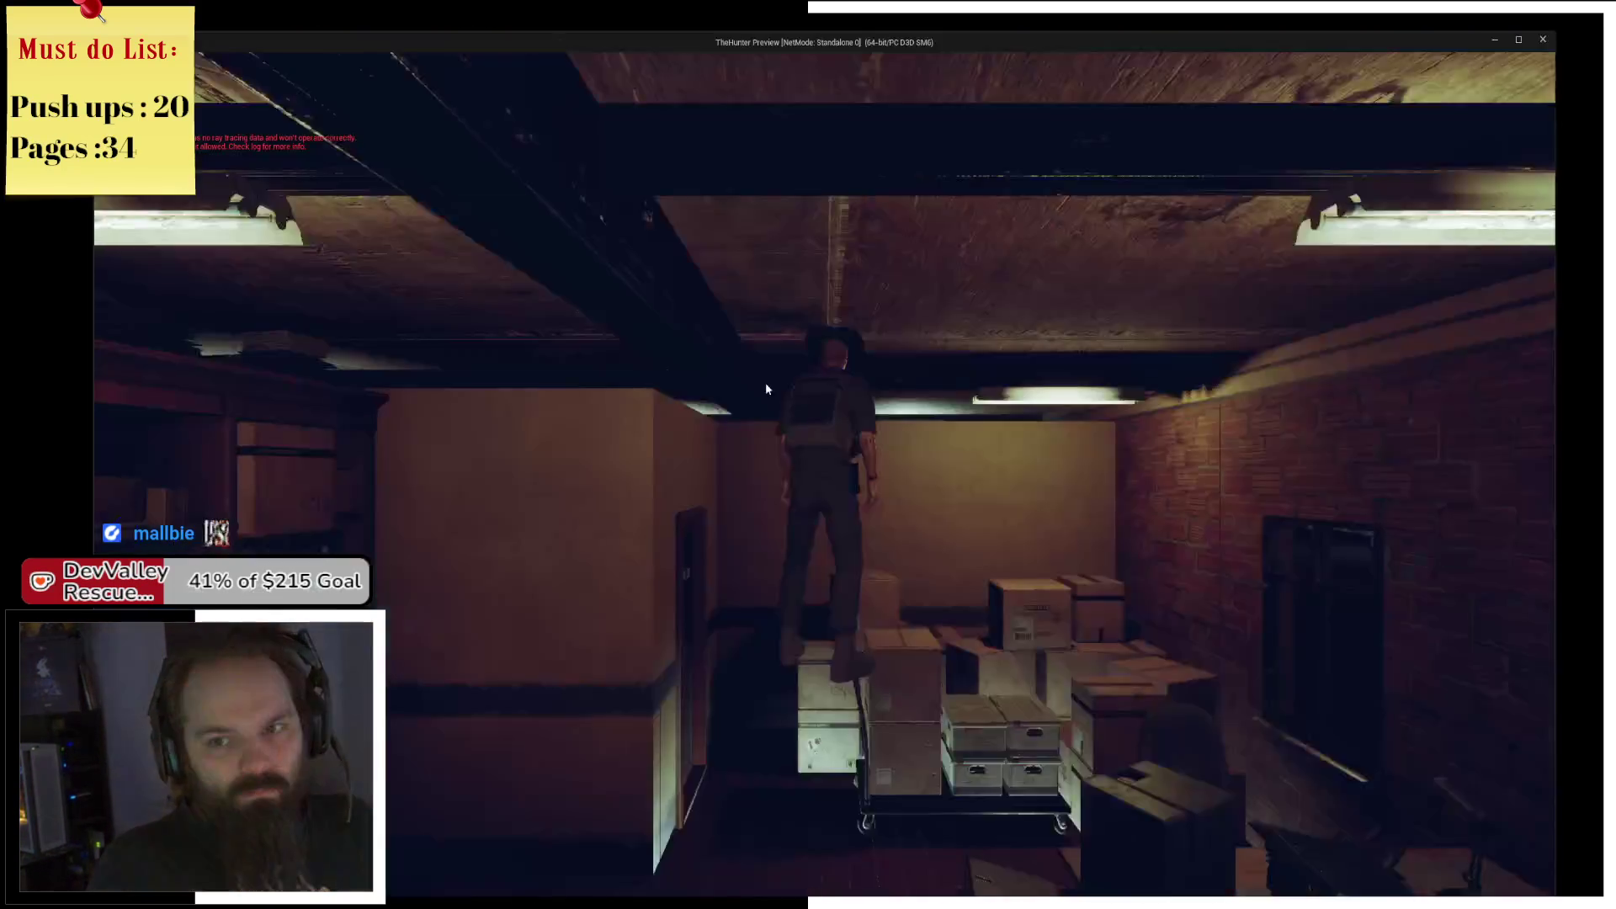
Walk back through the hallway into the brick-walled office and up to the wall shelf.
{"action": "key", "text": "s"}
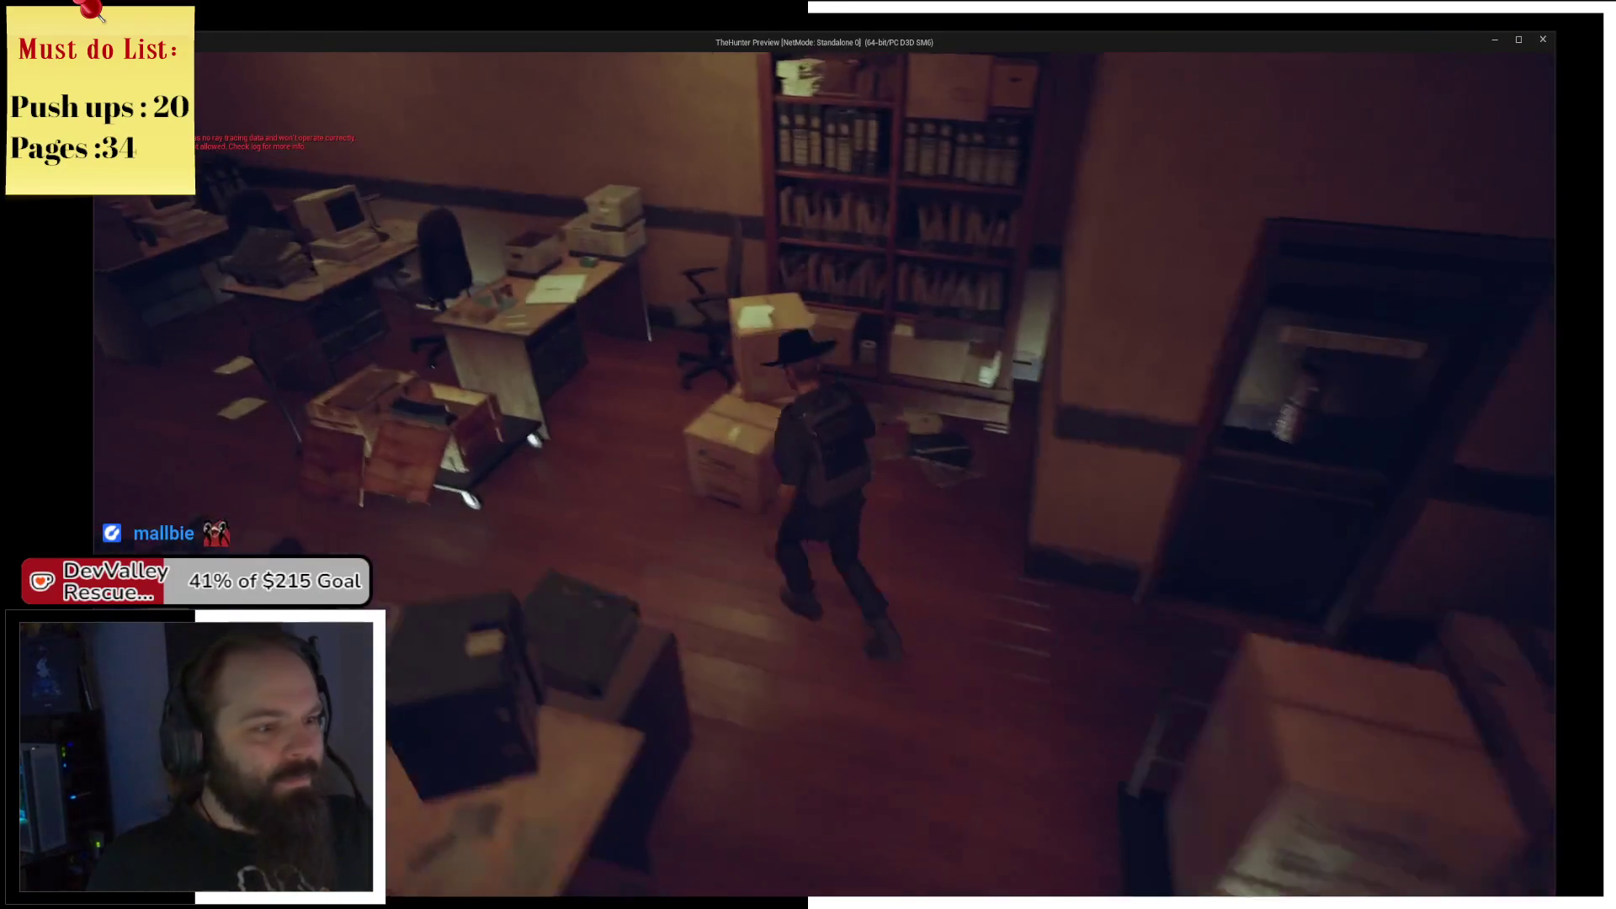
{"action": "key", "text": "w"}
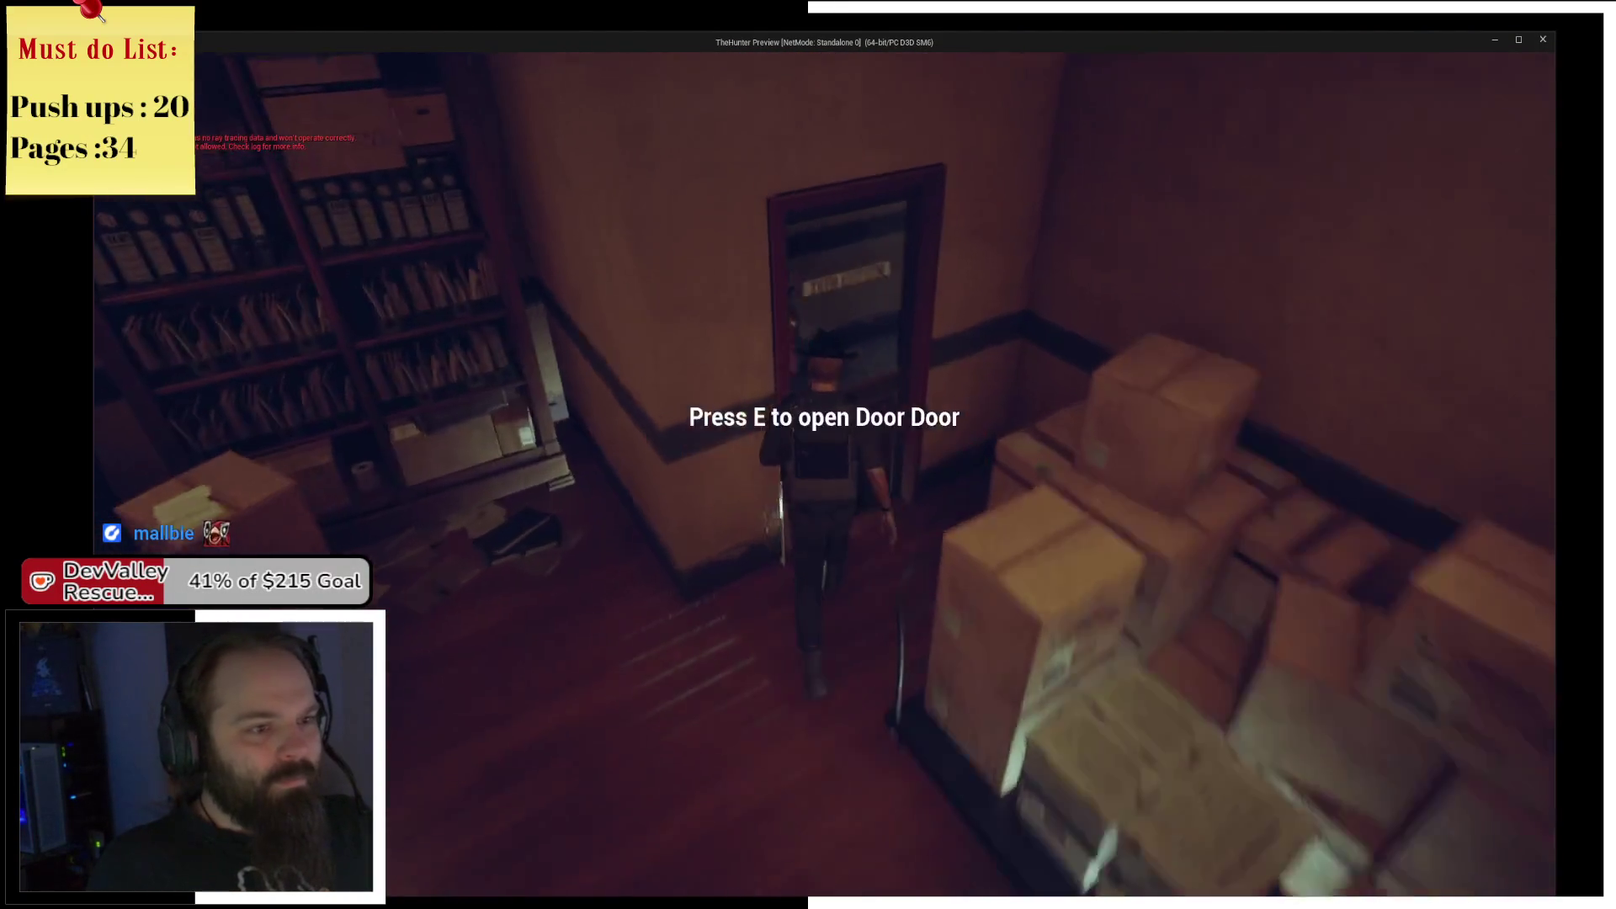
{"action": "key", "text": "e"}
{"action": "key", "text": "w"}
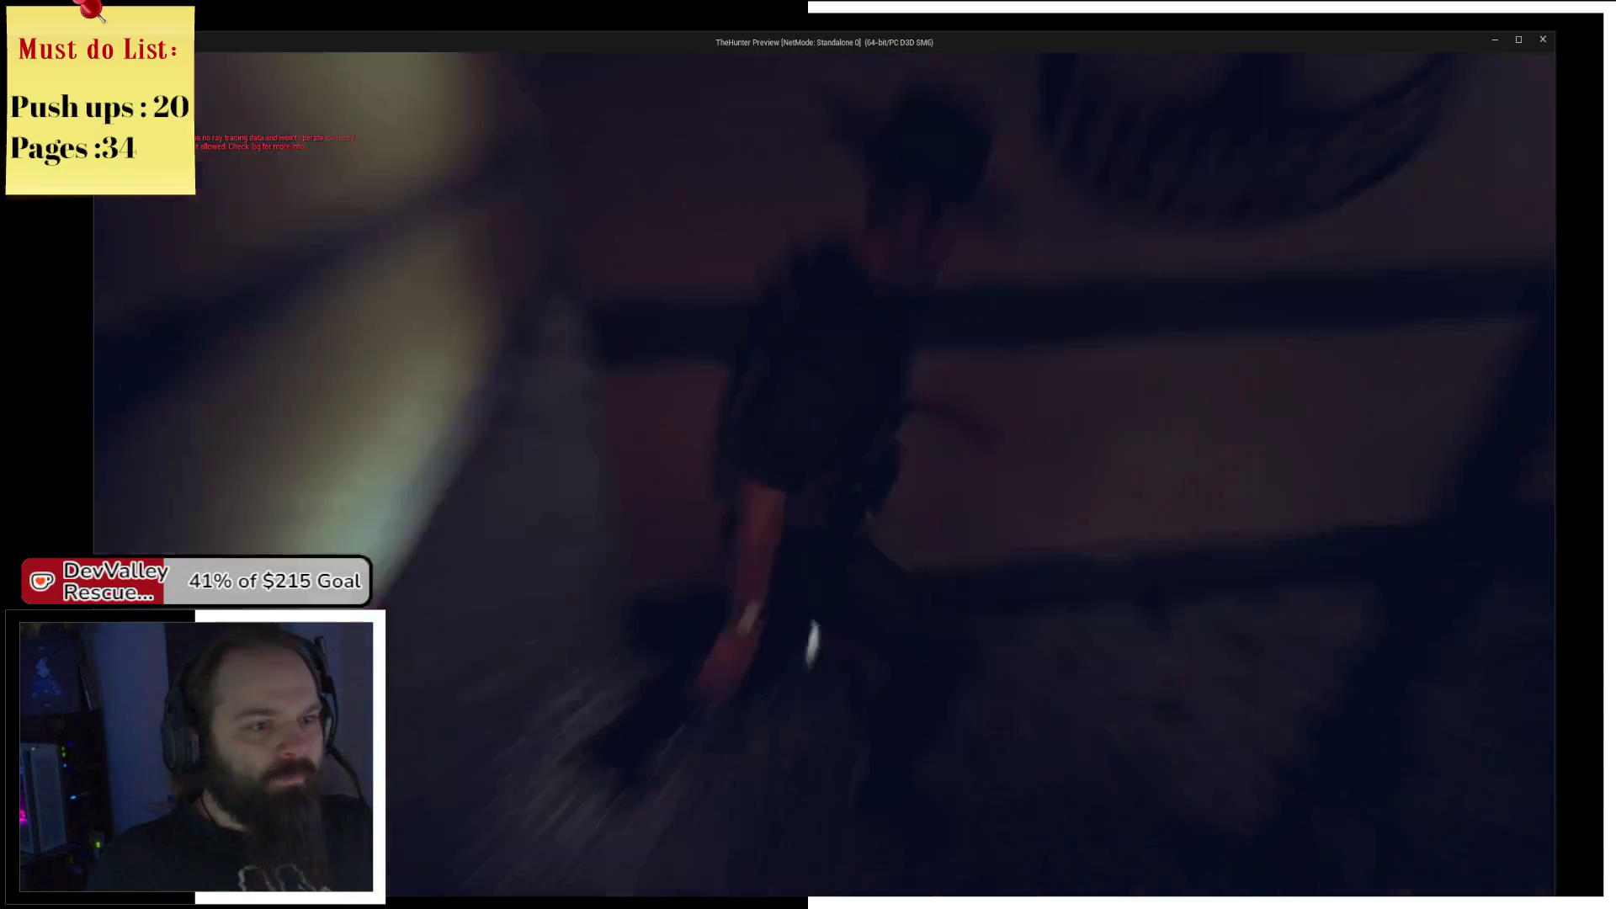
{"action": "key", "text": "w"}
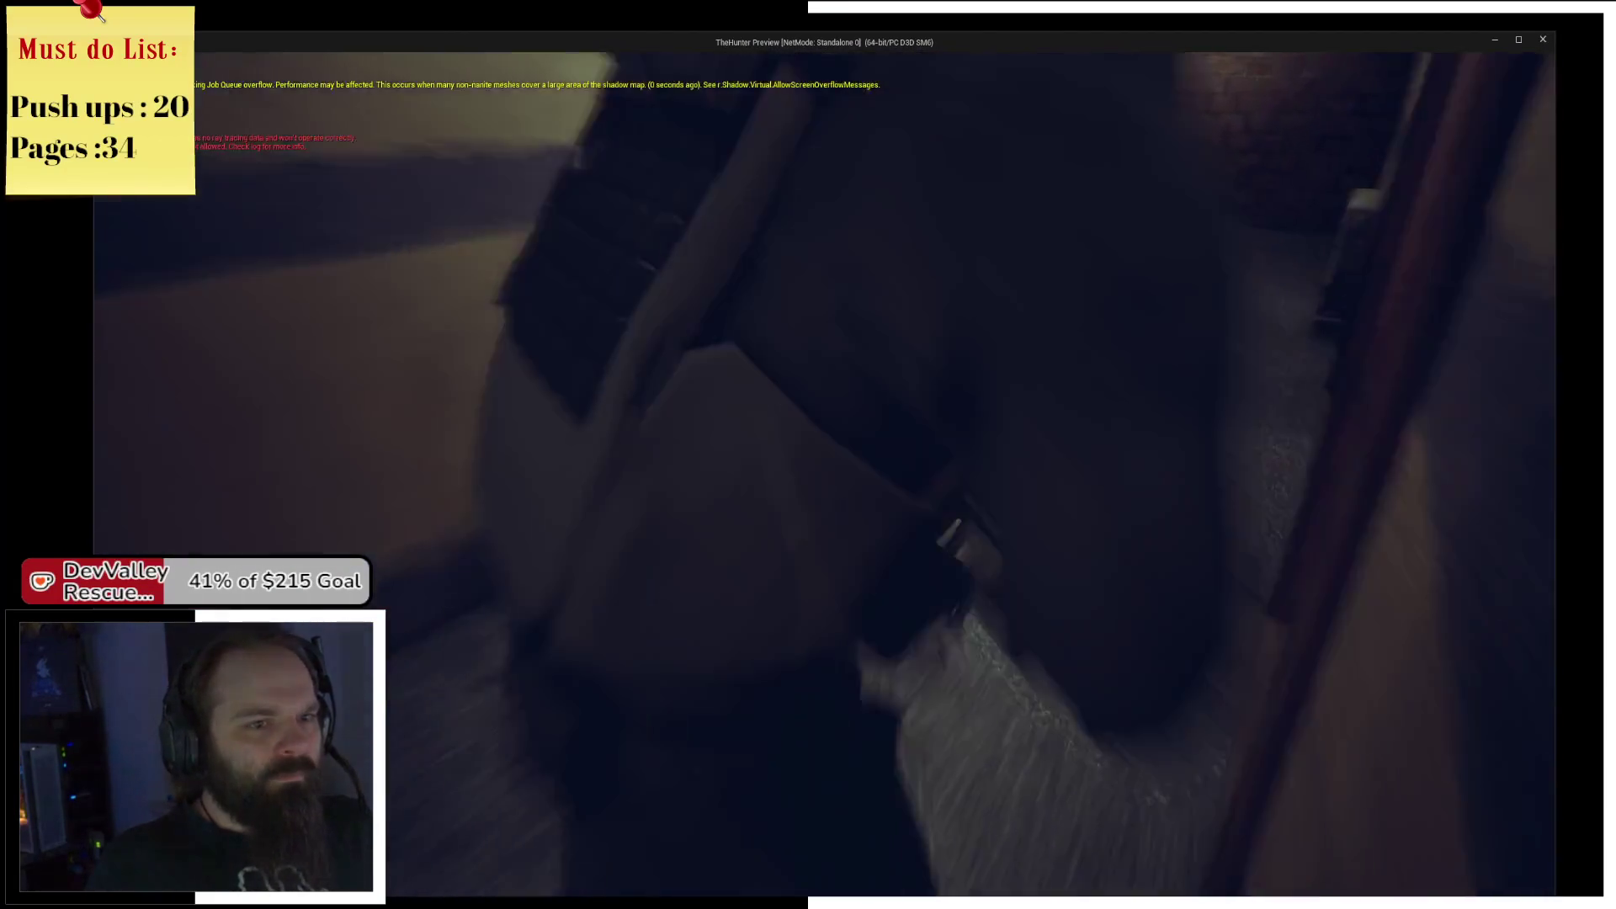
{"action": "key", "text": "w"}
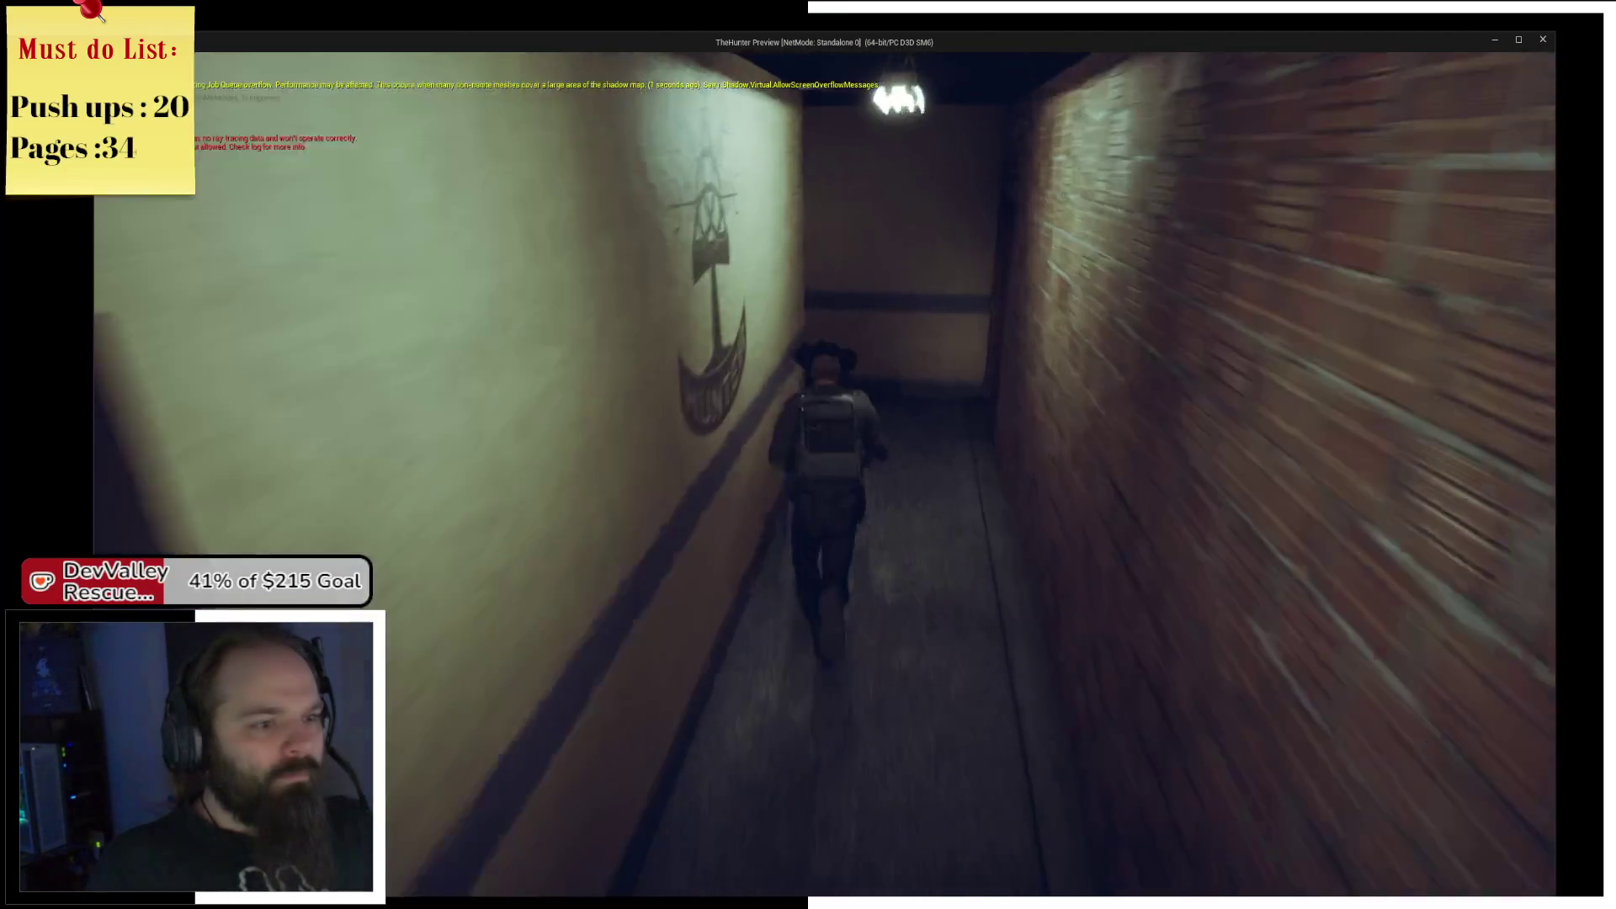
{"action": "key", "text": "w"}
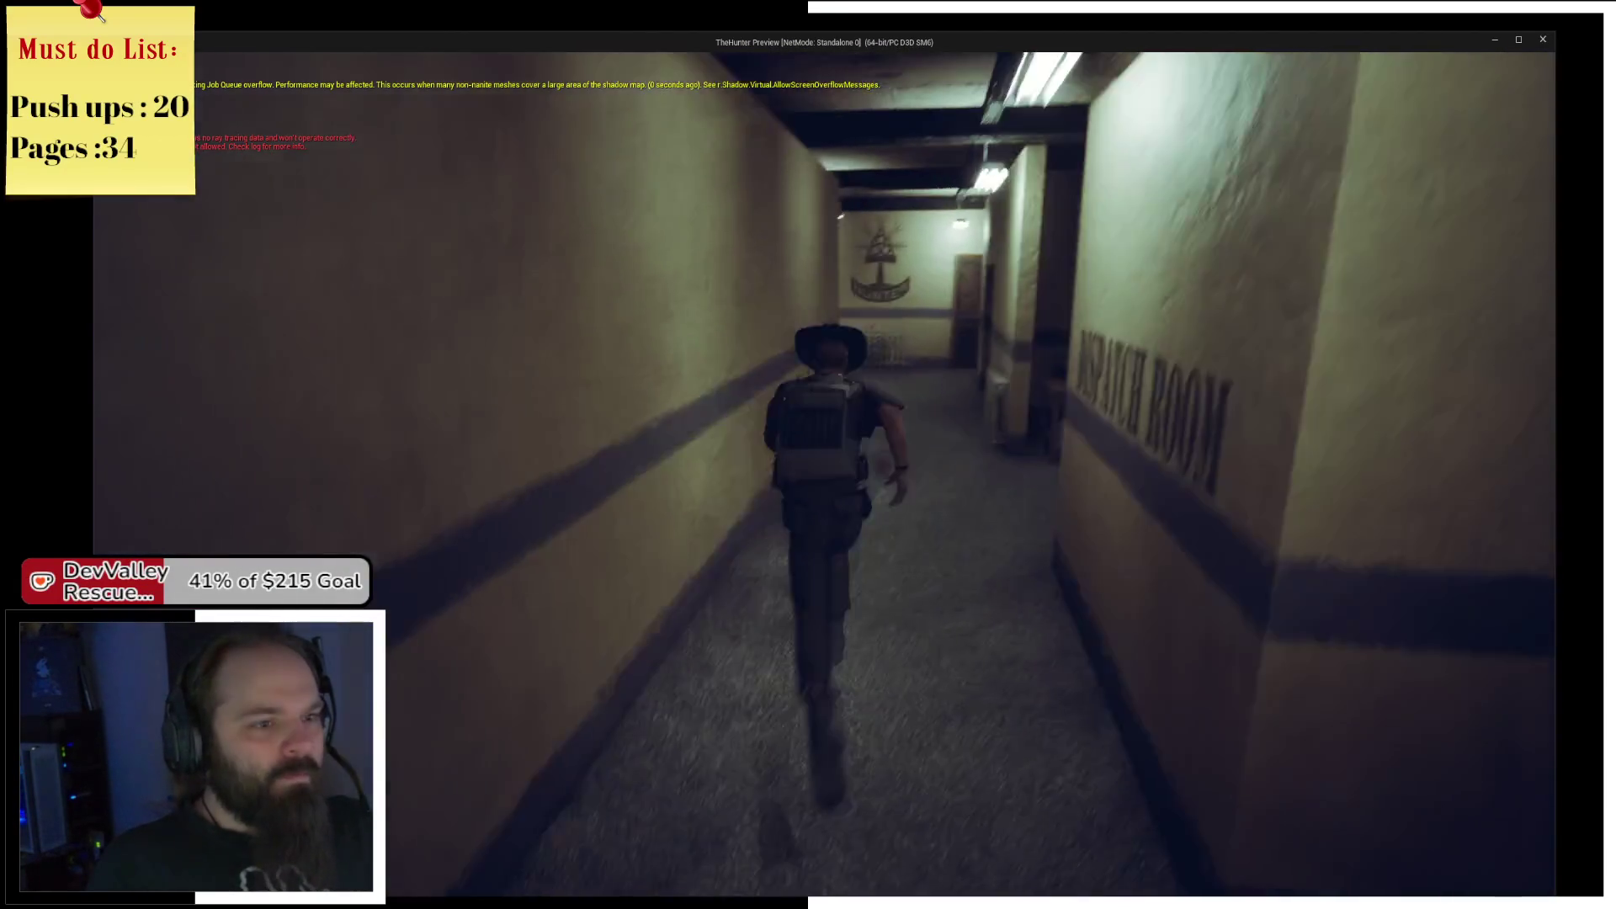
{"action": "key", "text": "w"}
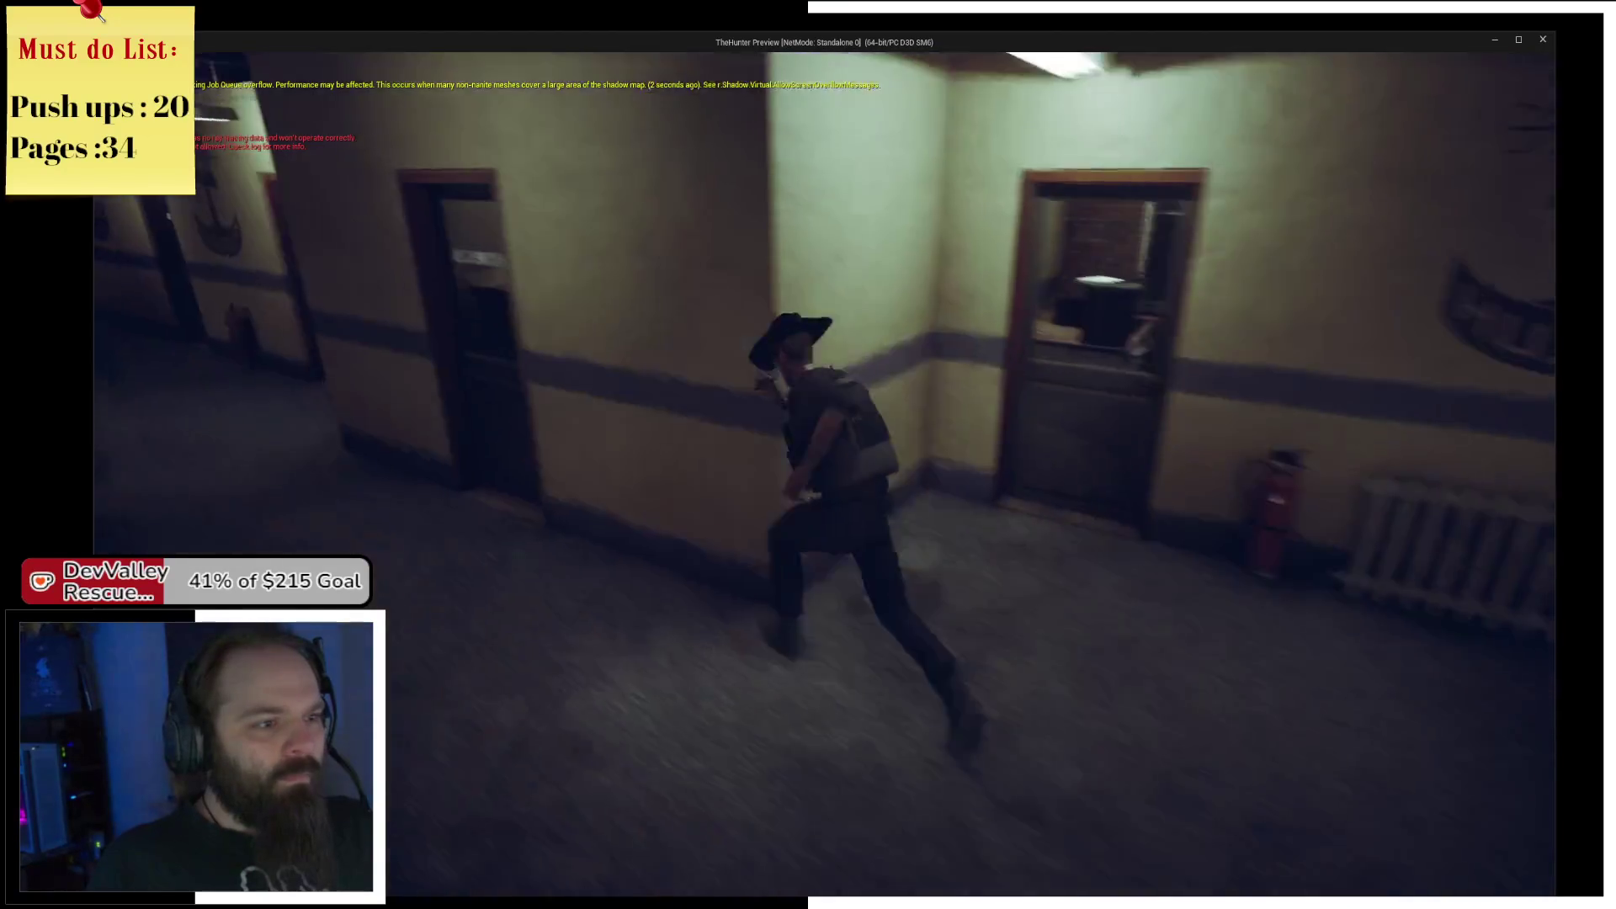
{"action": "key", "text": "a"}
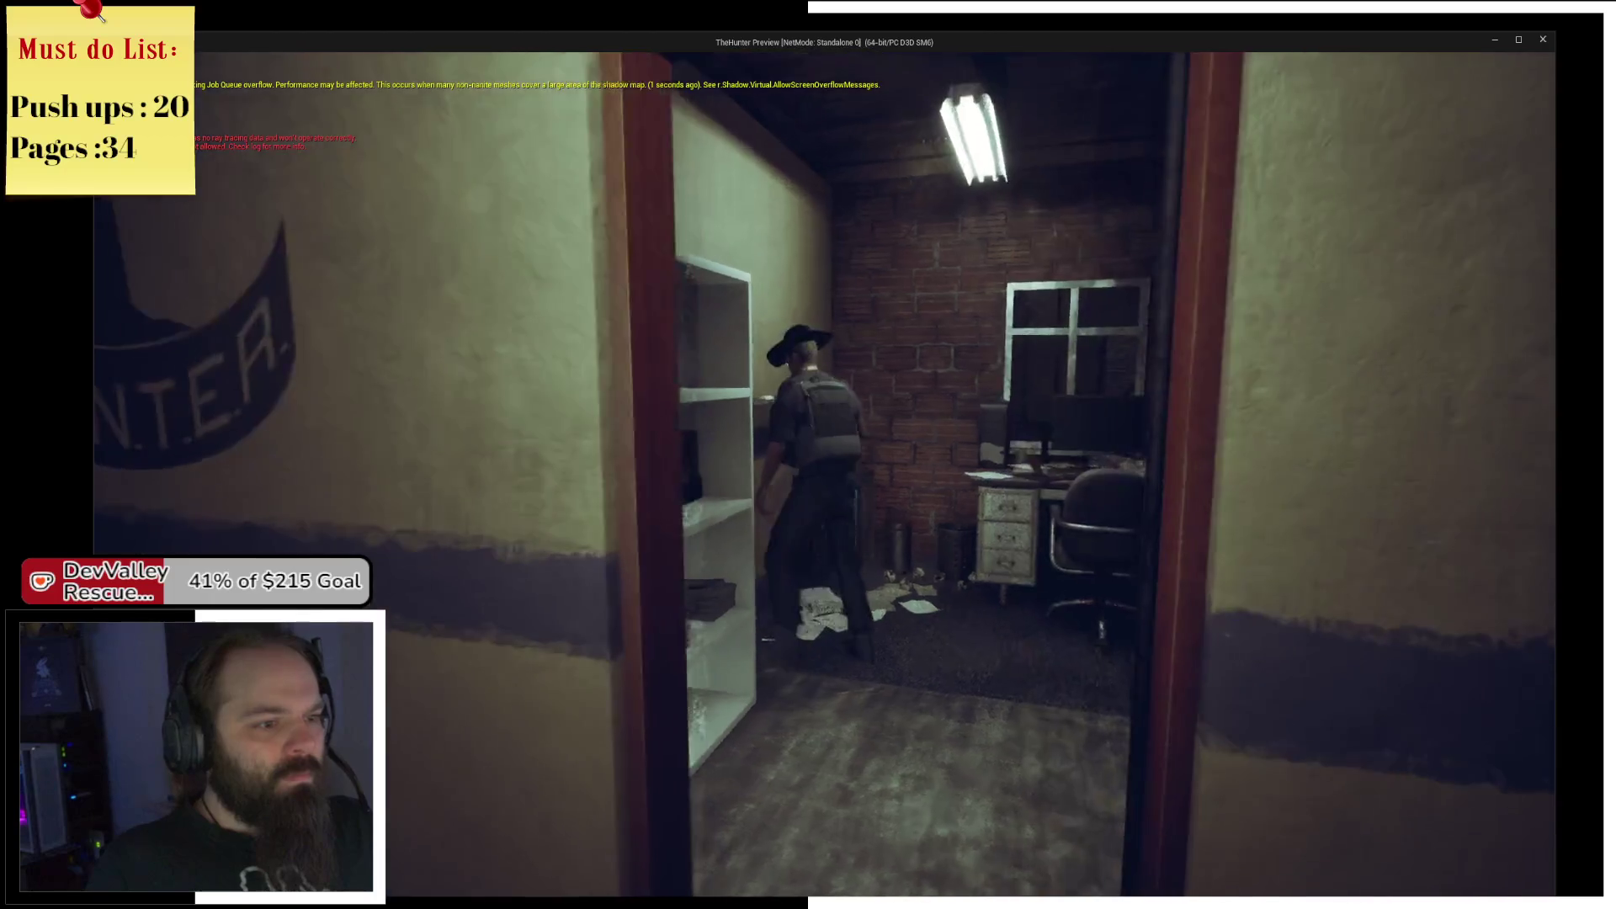
{"action": "key", "text": "w"}
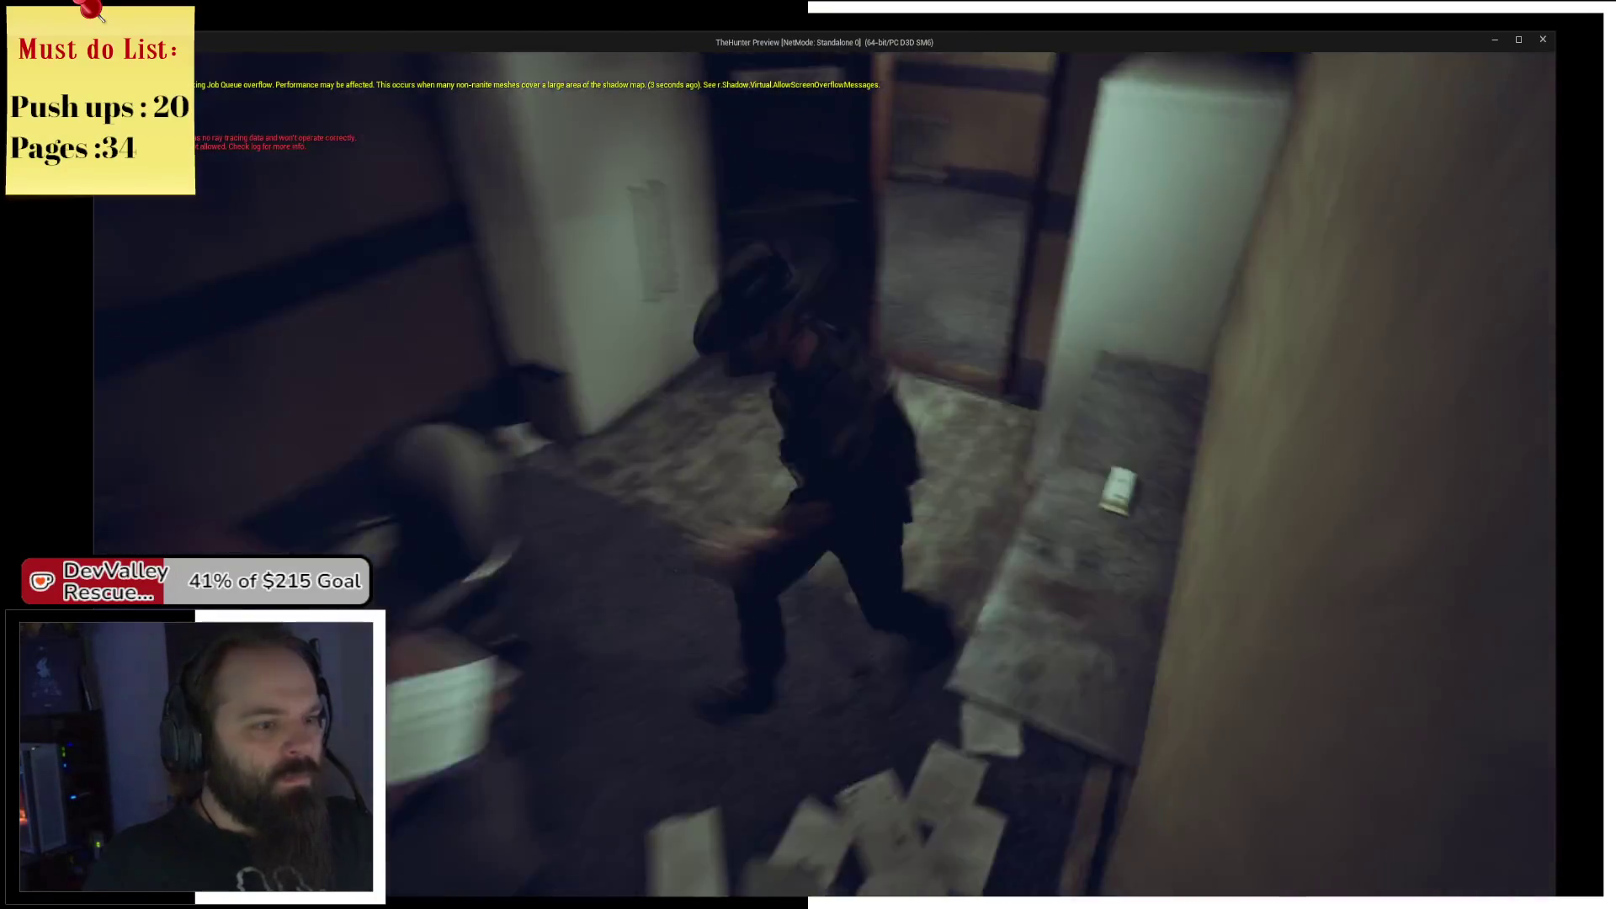
{"action": "key", "text": "w"}
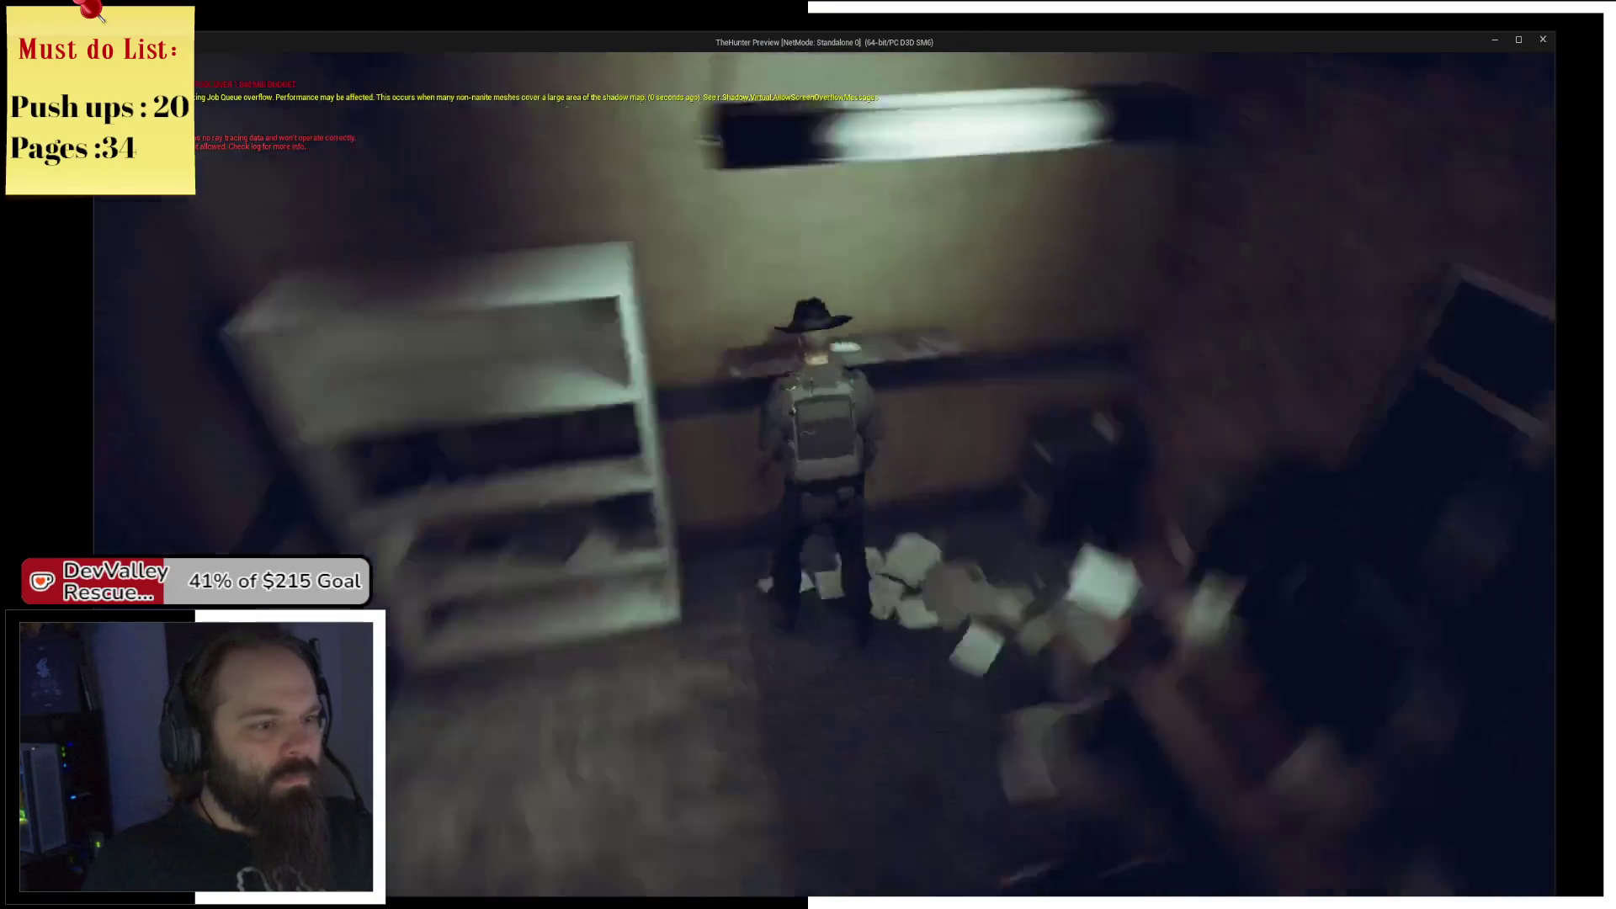
{"action": "key", "text": "w"}
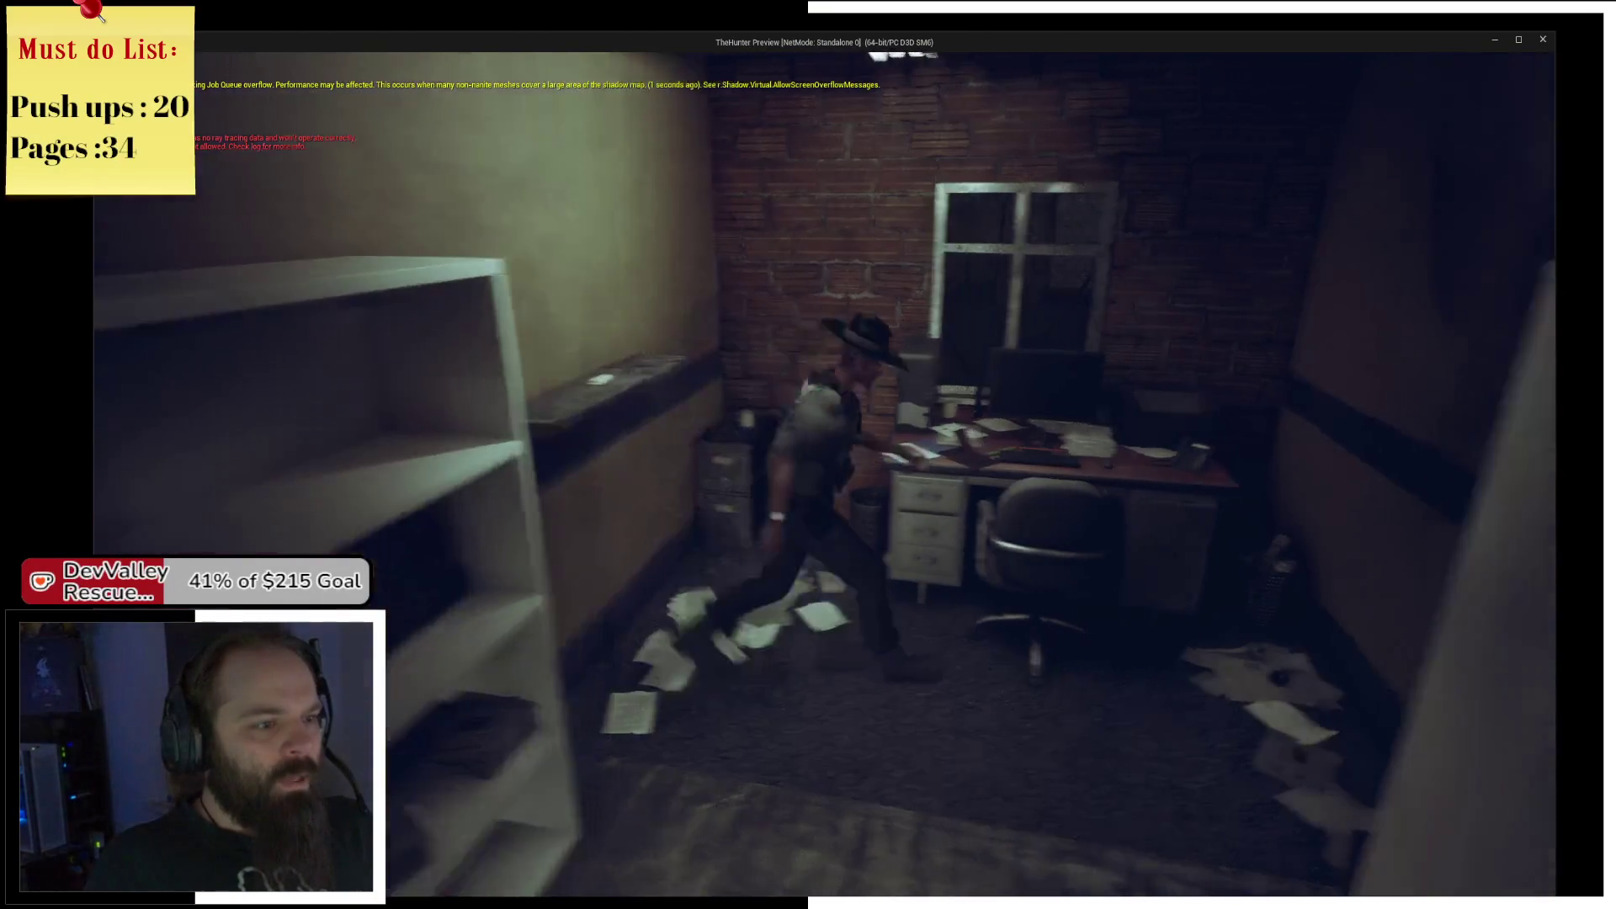
{"action": "key", "text": "w"}
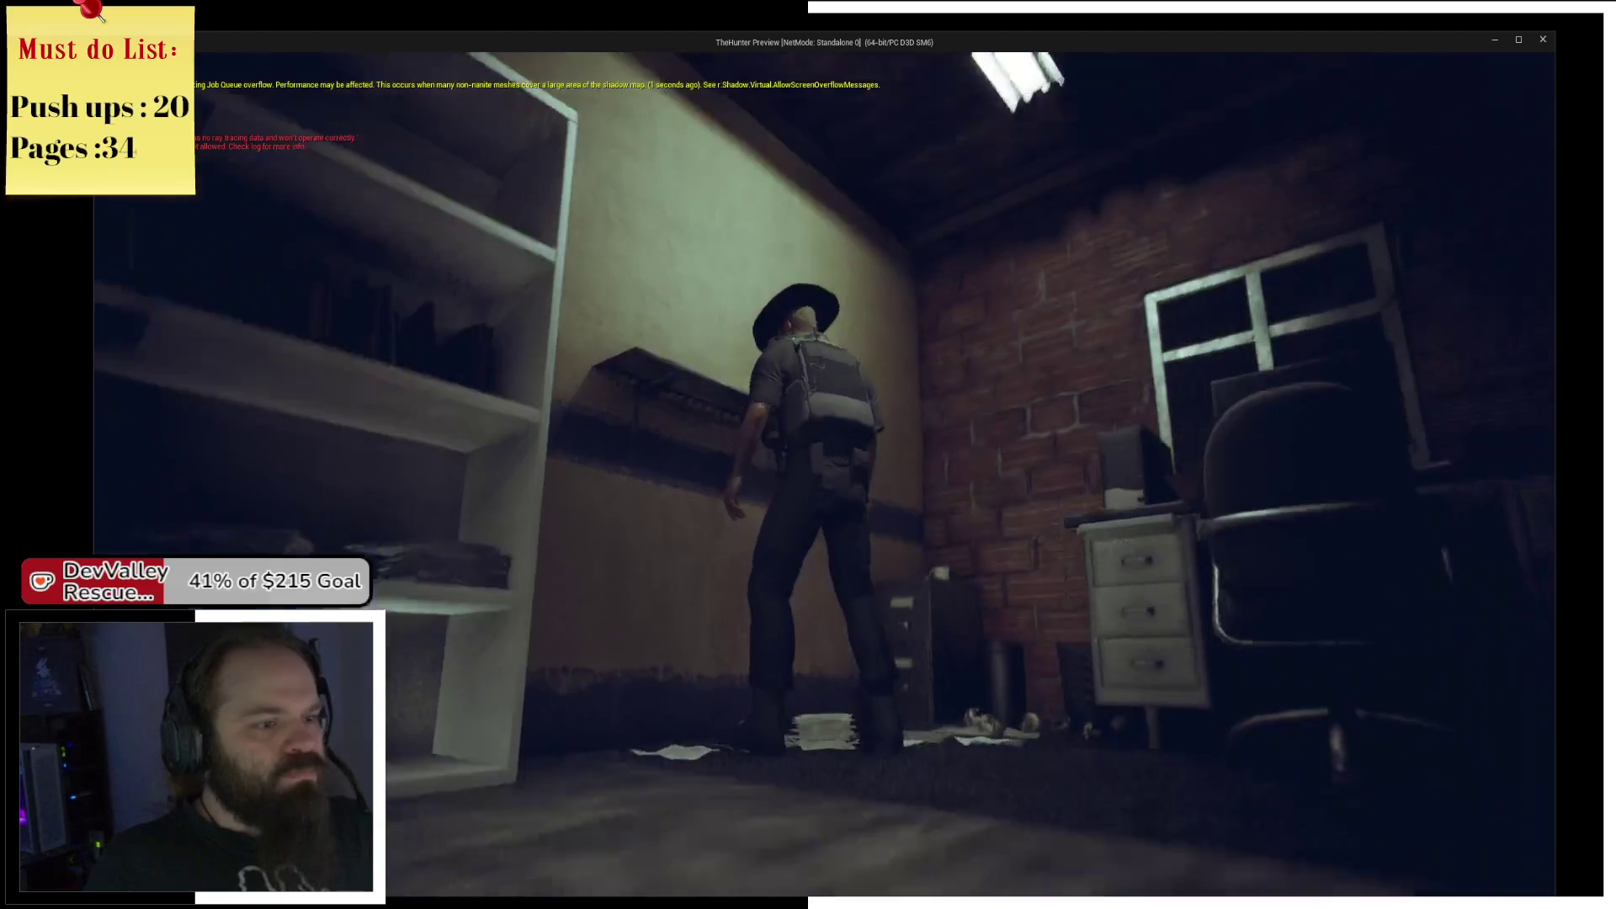
{"action": "key", "text": "w"}
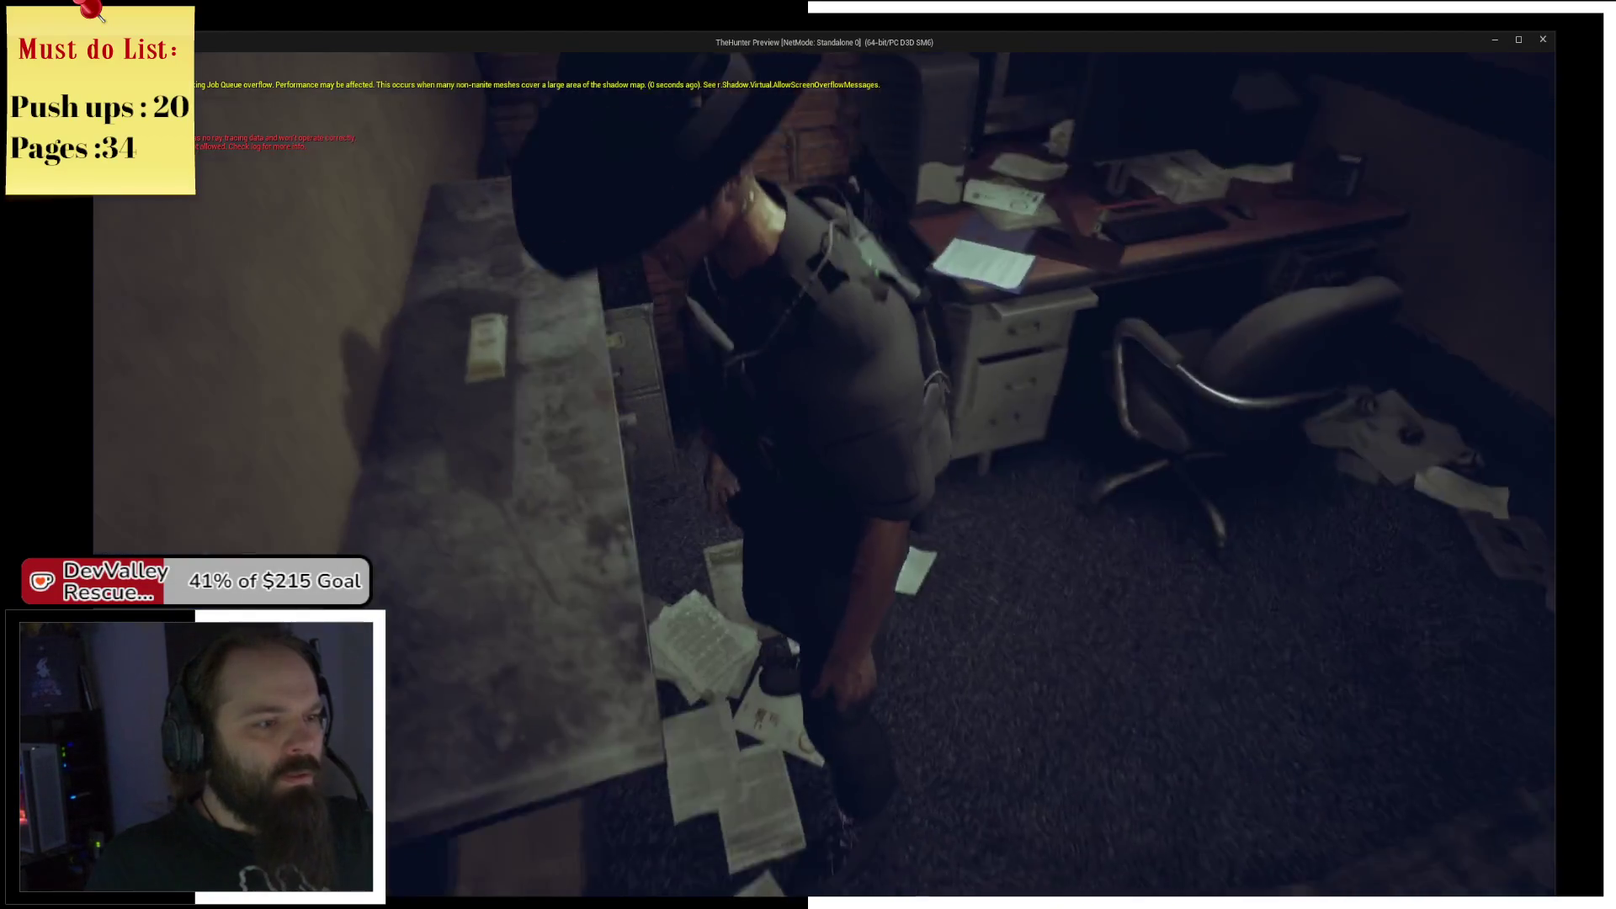
{"action": "key", "text": "w"}
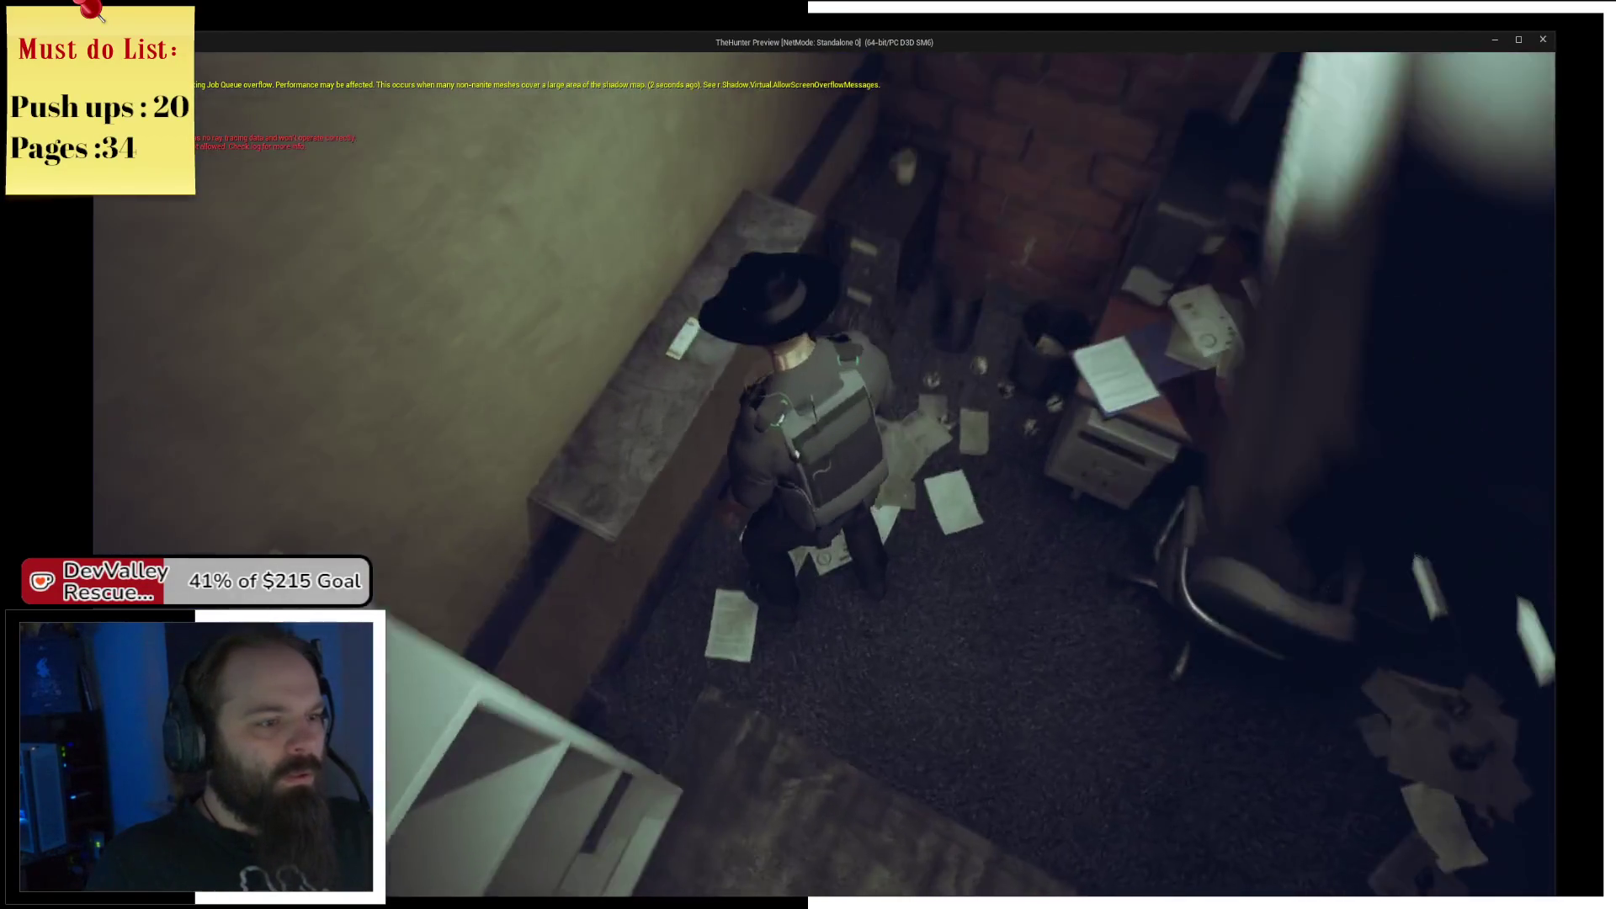
Interact with the shelf evidence and step from Interact through On Interacted into Create Evidence.
{"action": "key", "text": "e"}
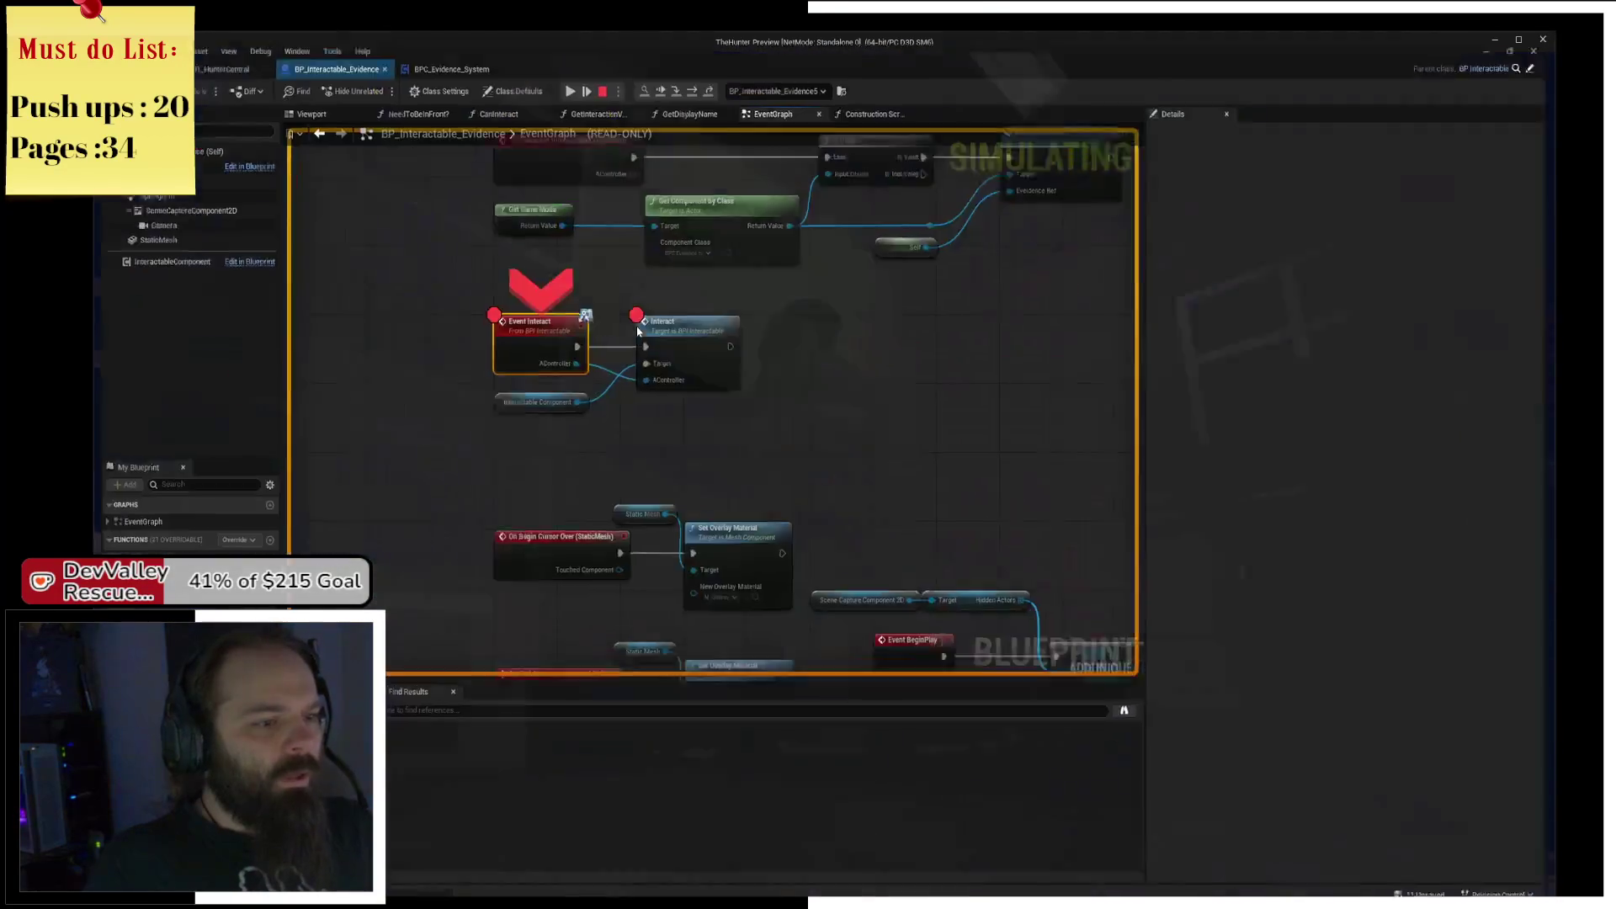
{"action": "left_click", "coordinate": [584, 78]}
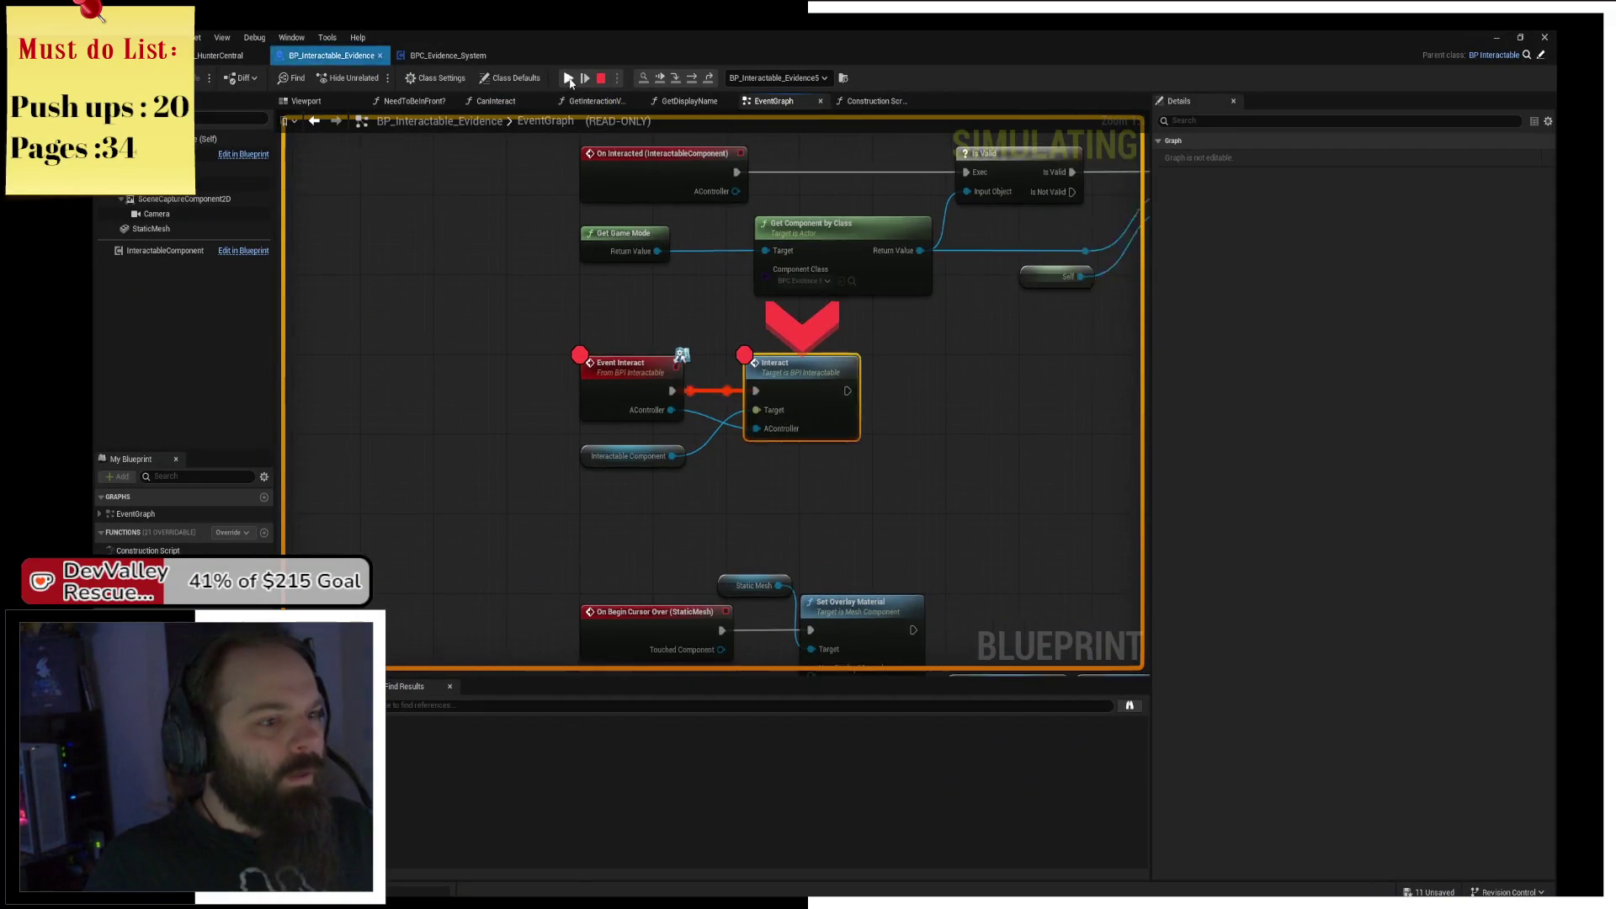
{"action": "left_click", "coordinate": [677, 79]}
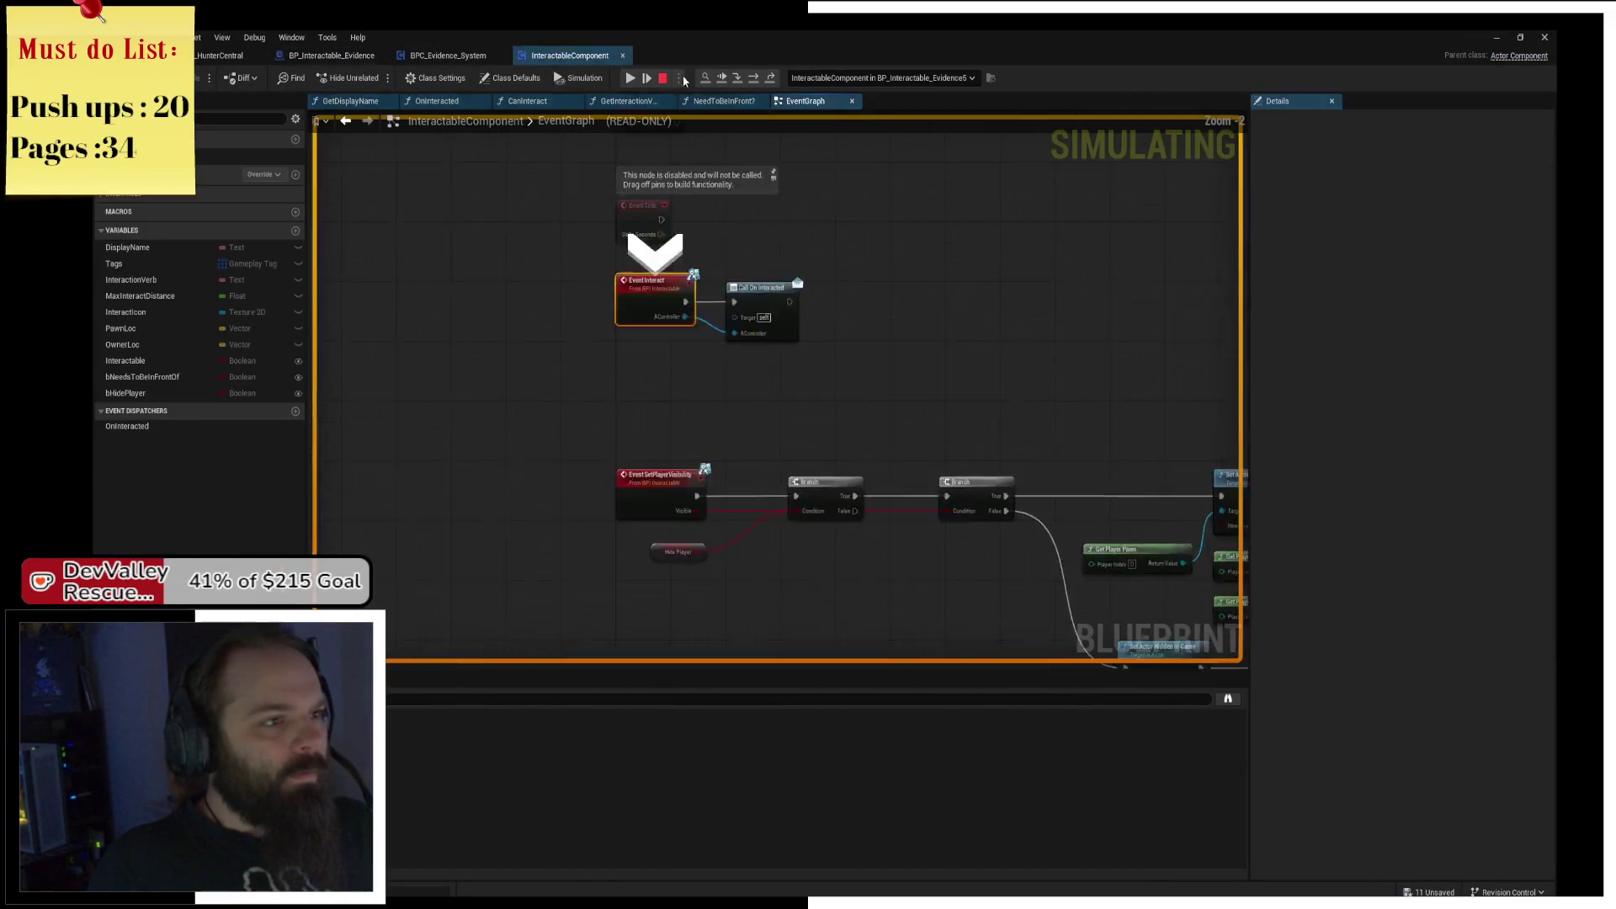
{"action": "left_click", "coordinate": [755, 79]}
{"action": "left_click", "coordinate": [755, 79]}
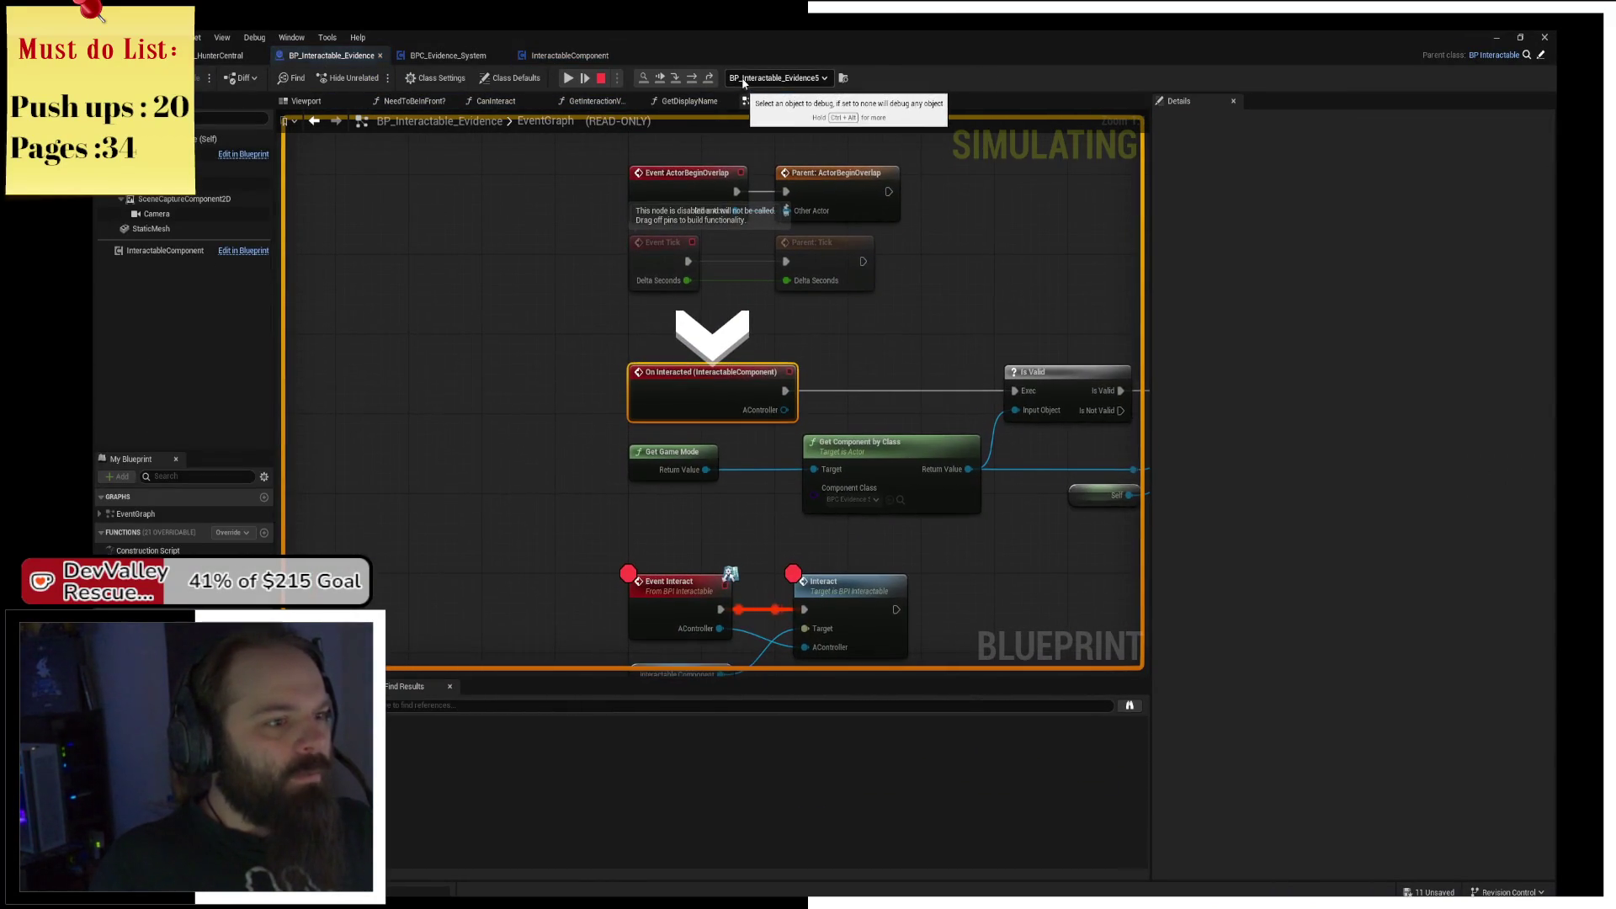
{"action": "left_click", "coordinate": [695, 82]}
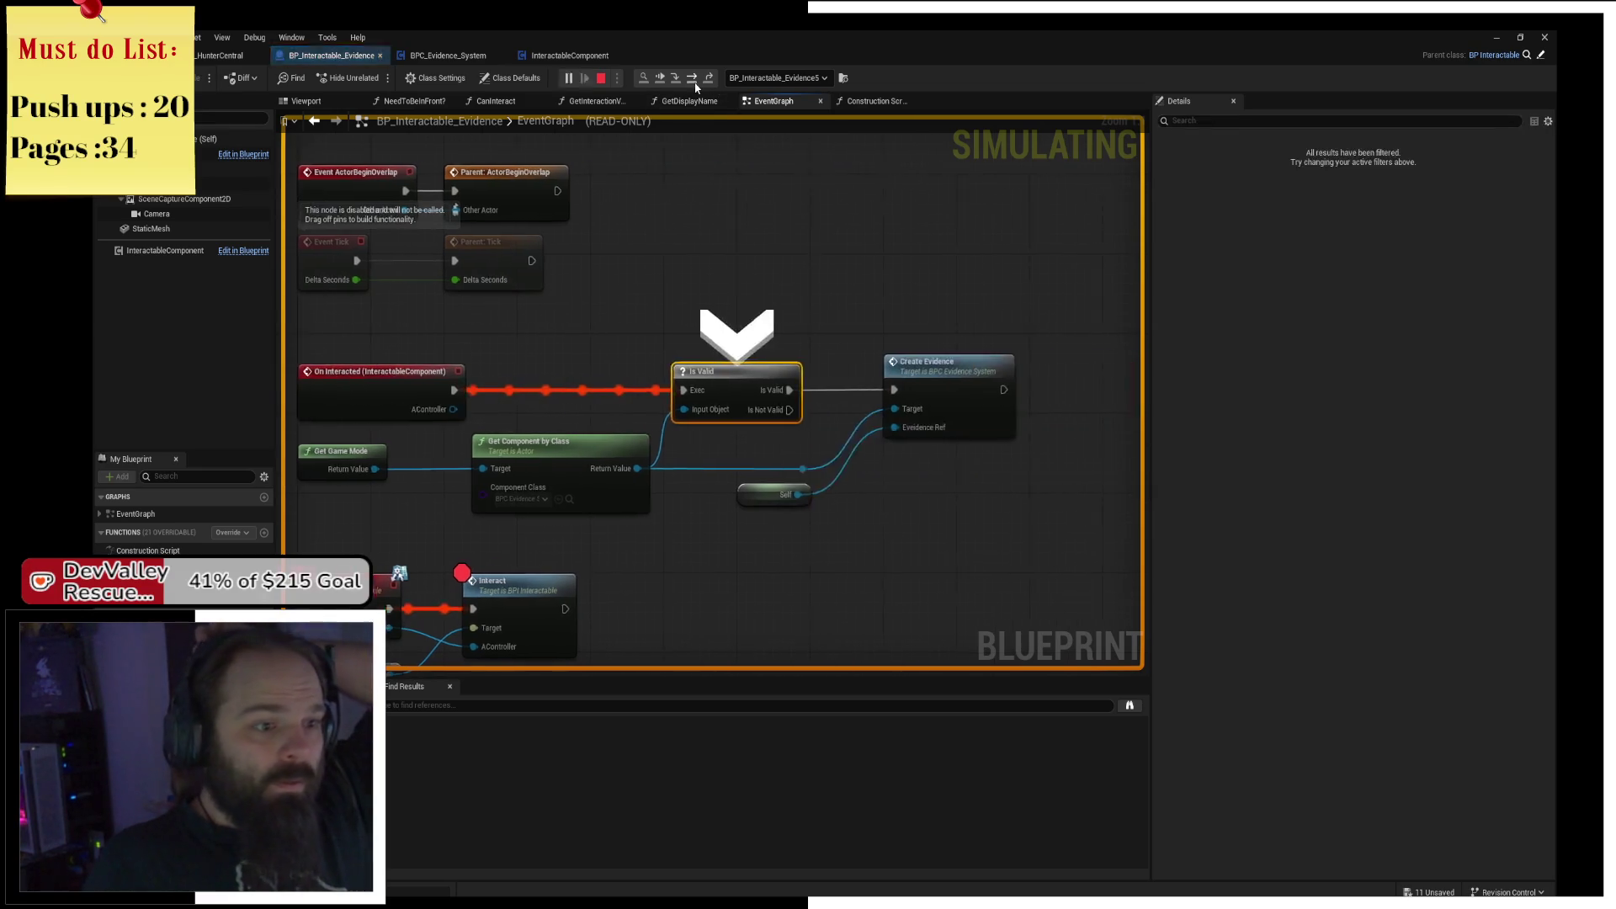
{"action": "left_click", "coordinate": [689, 84]}
{"action": "left_click", "coordinate": [678, 80]}
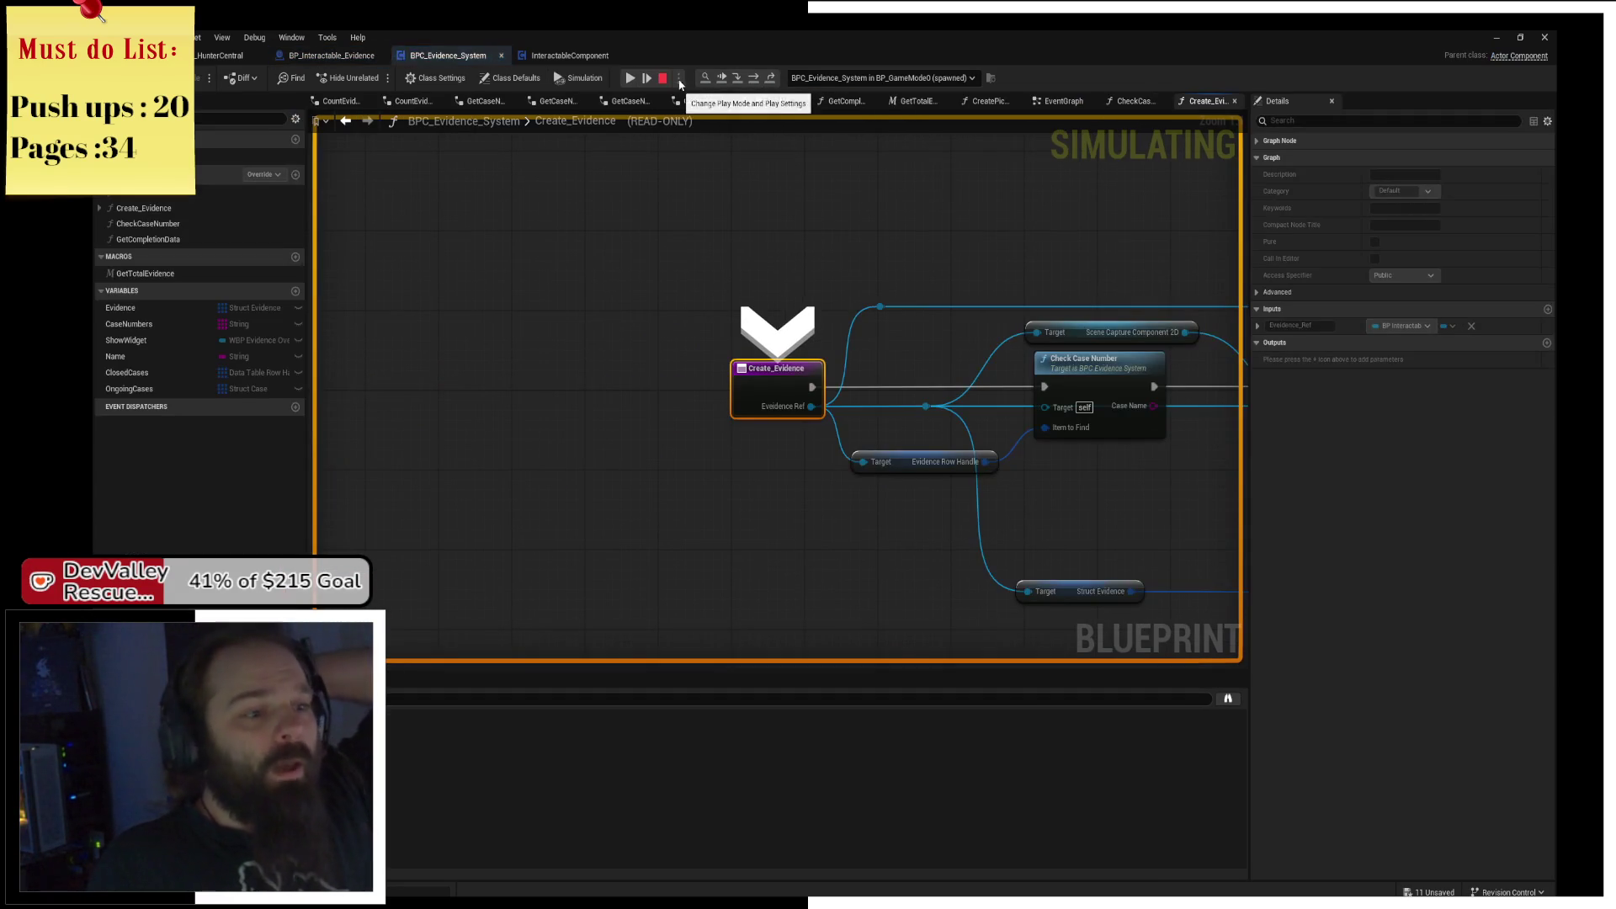
Step through Create_Evidence to the SET Current Evidence node and view the data table row nodes.
{"action": "left_click", "coordinate": [754, 78]}
{"action": "left_click", "coordinate": [753, 78]}
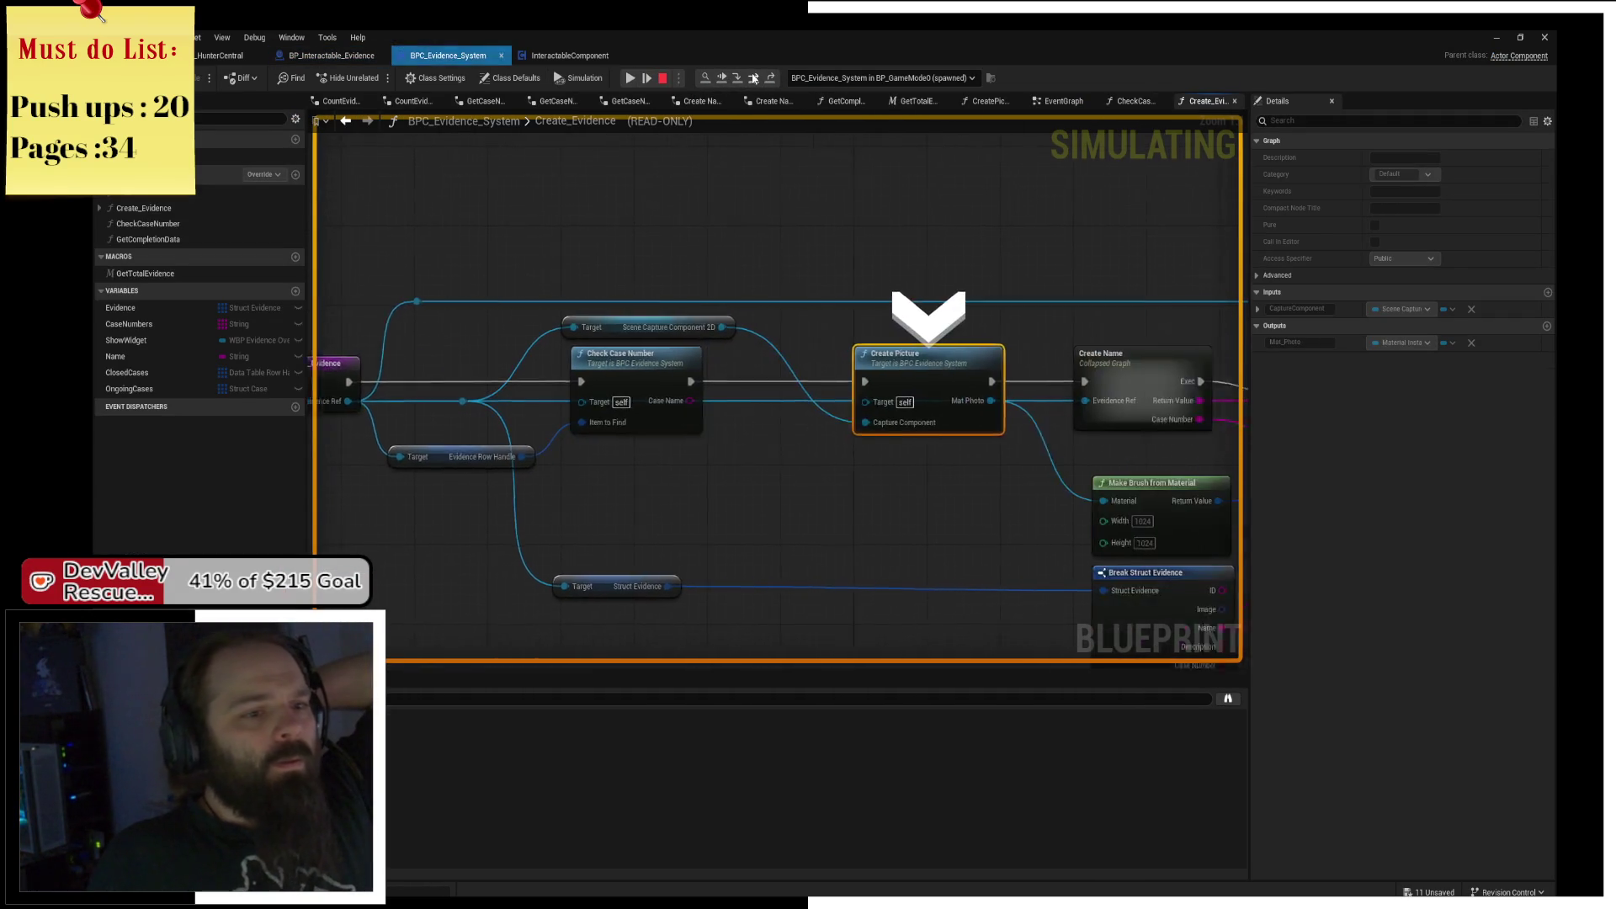
{"action": "left_click", "coordinate": [753, 78]}
{"action": "left_click", "coordinate": [753, 79]}
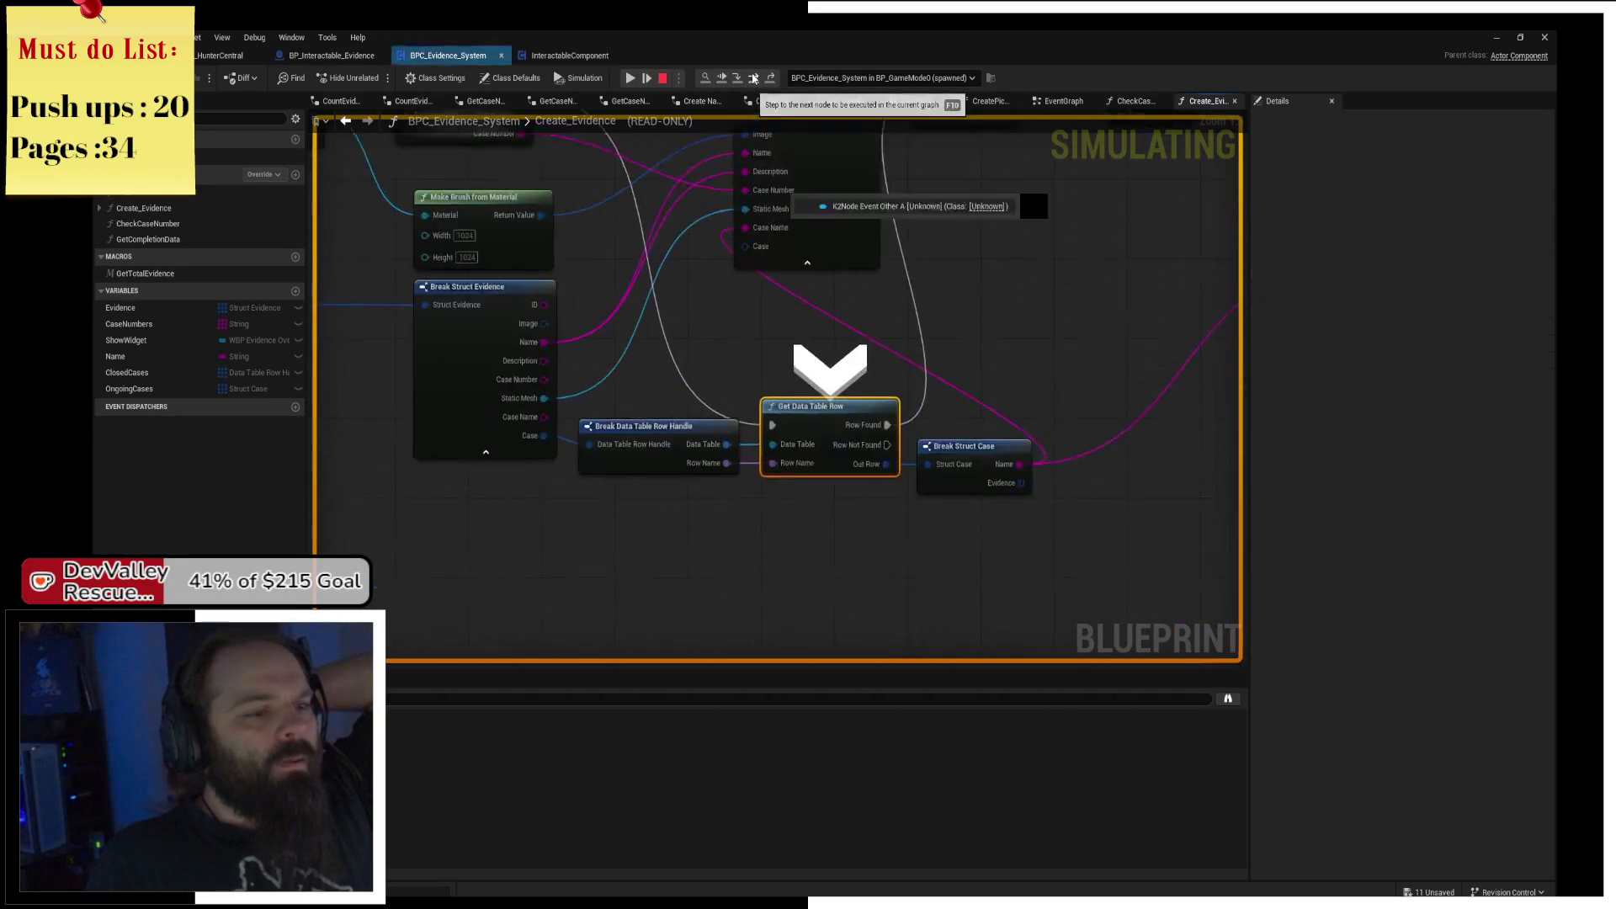
{"action": "left_click", "coordinate": [754, 78]}
{"action": "left_click", "coordinate": [754, 78]}
{"action": "left_click_drag", "start_coordinate": [790, 473], "coordinate": [808, 205]}
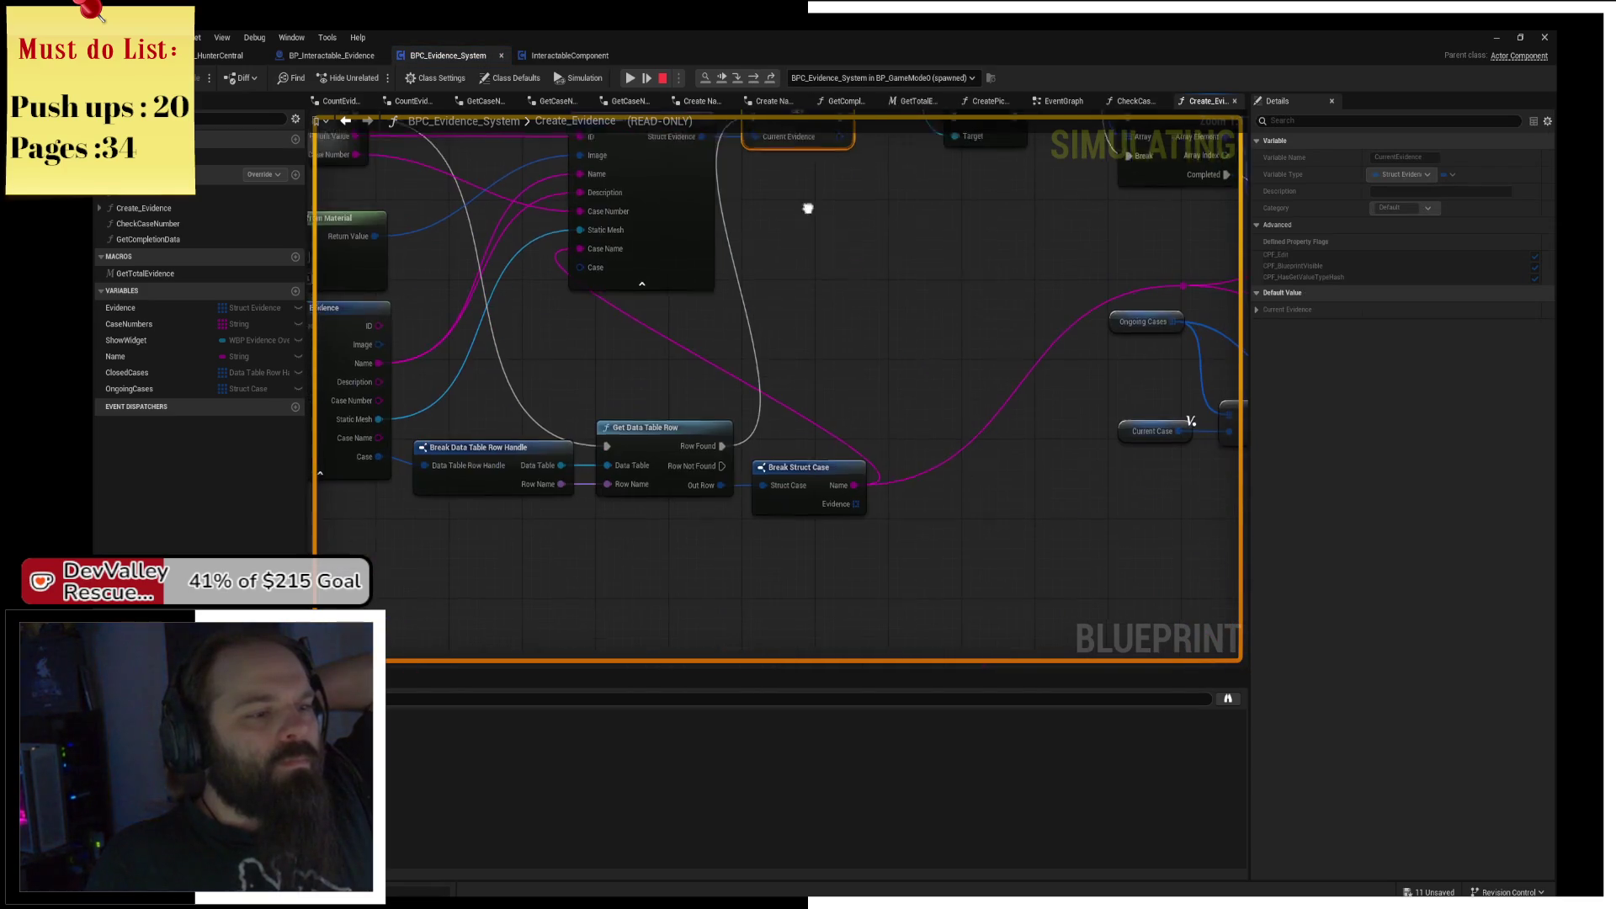
Check pin values while stepping through the case-matching loop and Branch, then step out.
{"action": "mouse_move", "coordinate": [715, 490]}
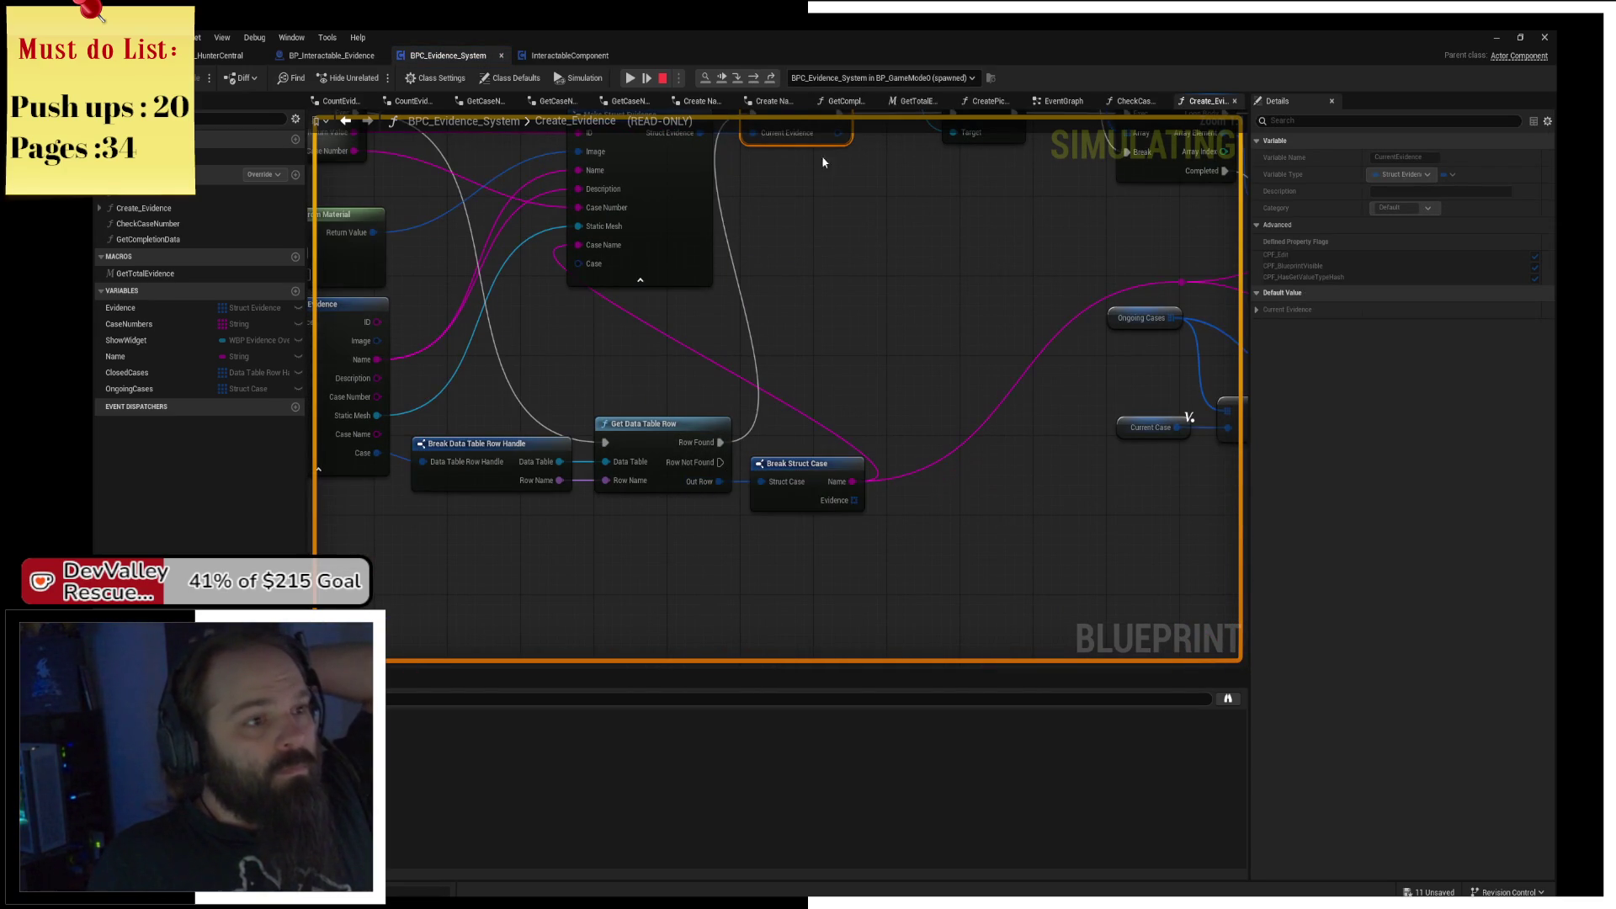
{"action": "left_click", "coordinate": [755, 79]}
{"action": "left_click", "coordinate": [755, 78]}
{"action": "left_click", "coordinate": [755, 79]}
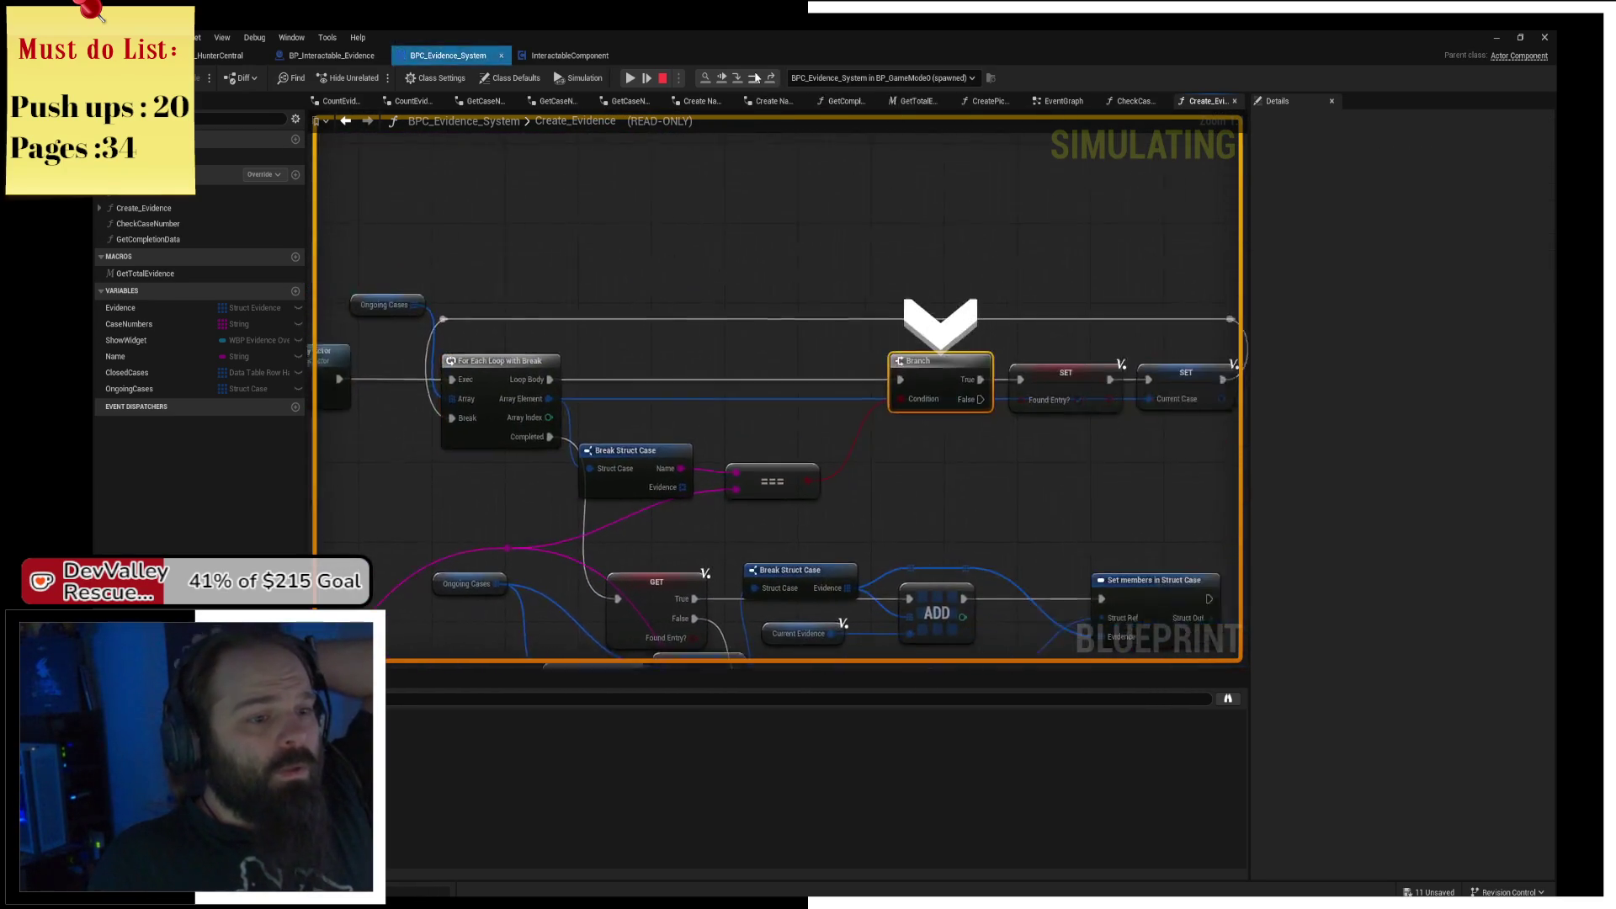
{"action": "left_click", "coordinate": [755, 78]}
{"action": "mouse_move", "coordinate": [577, 480]}
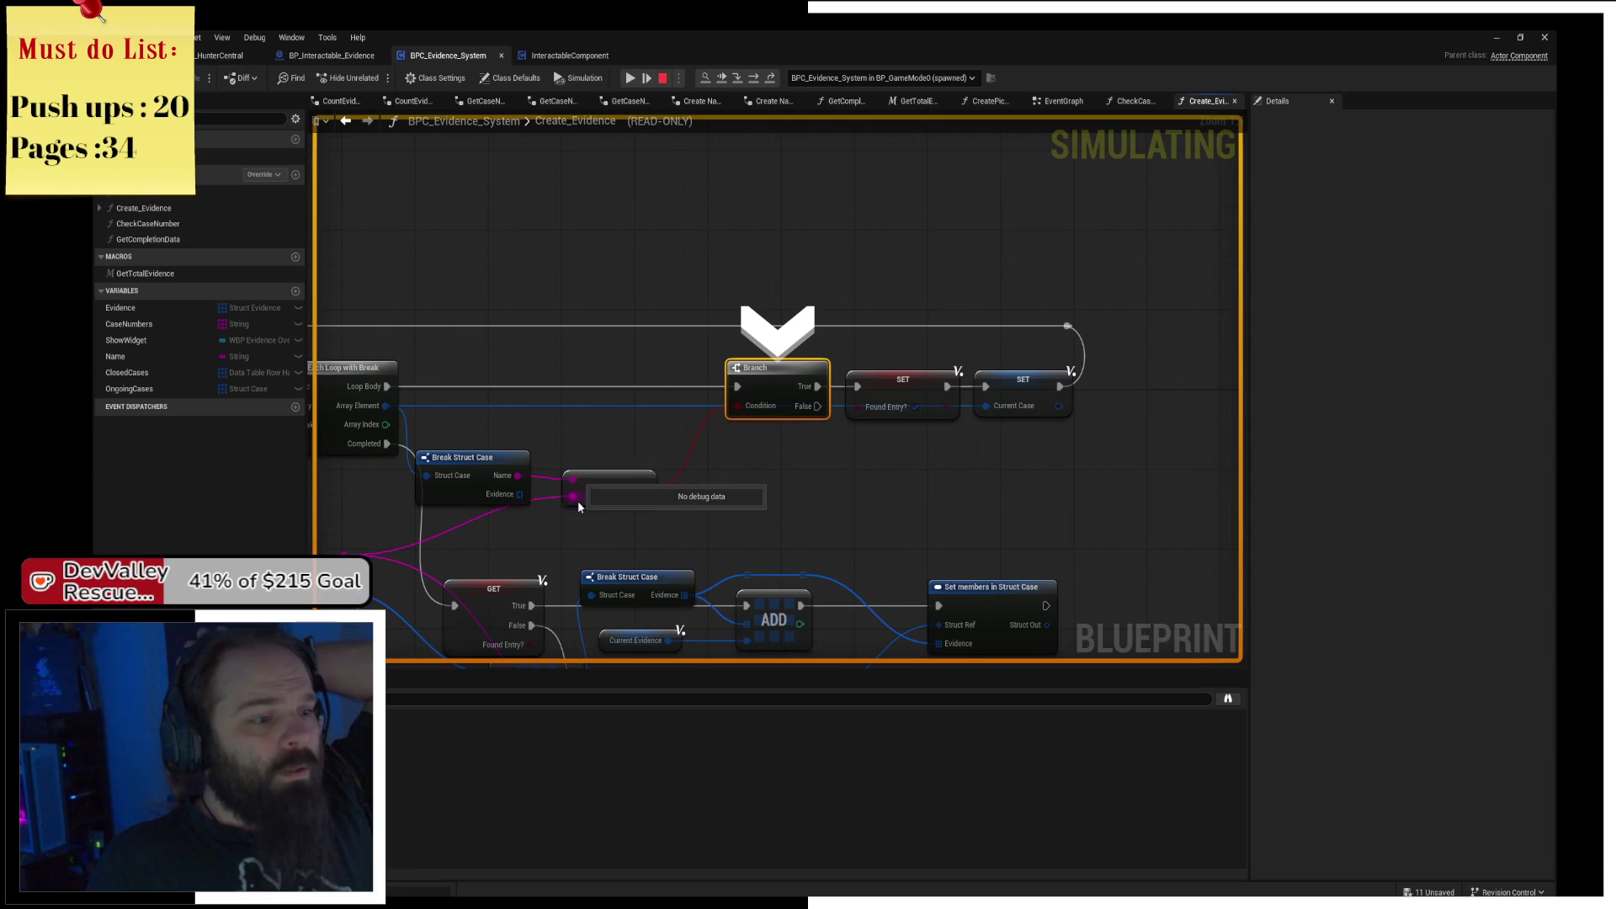
{"action": "left_click", "coordinate": [754, 79]}
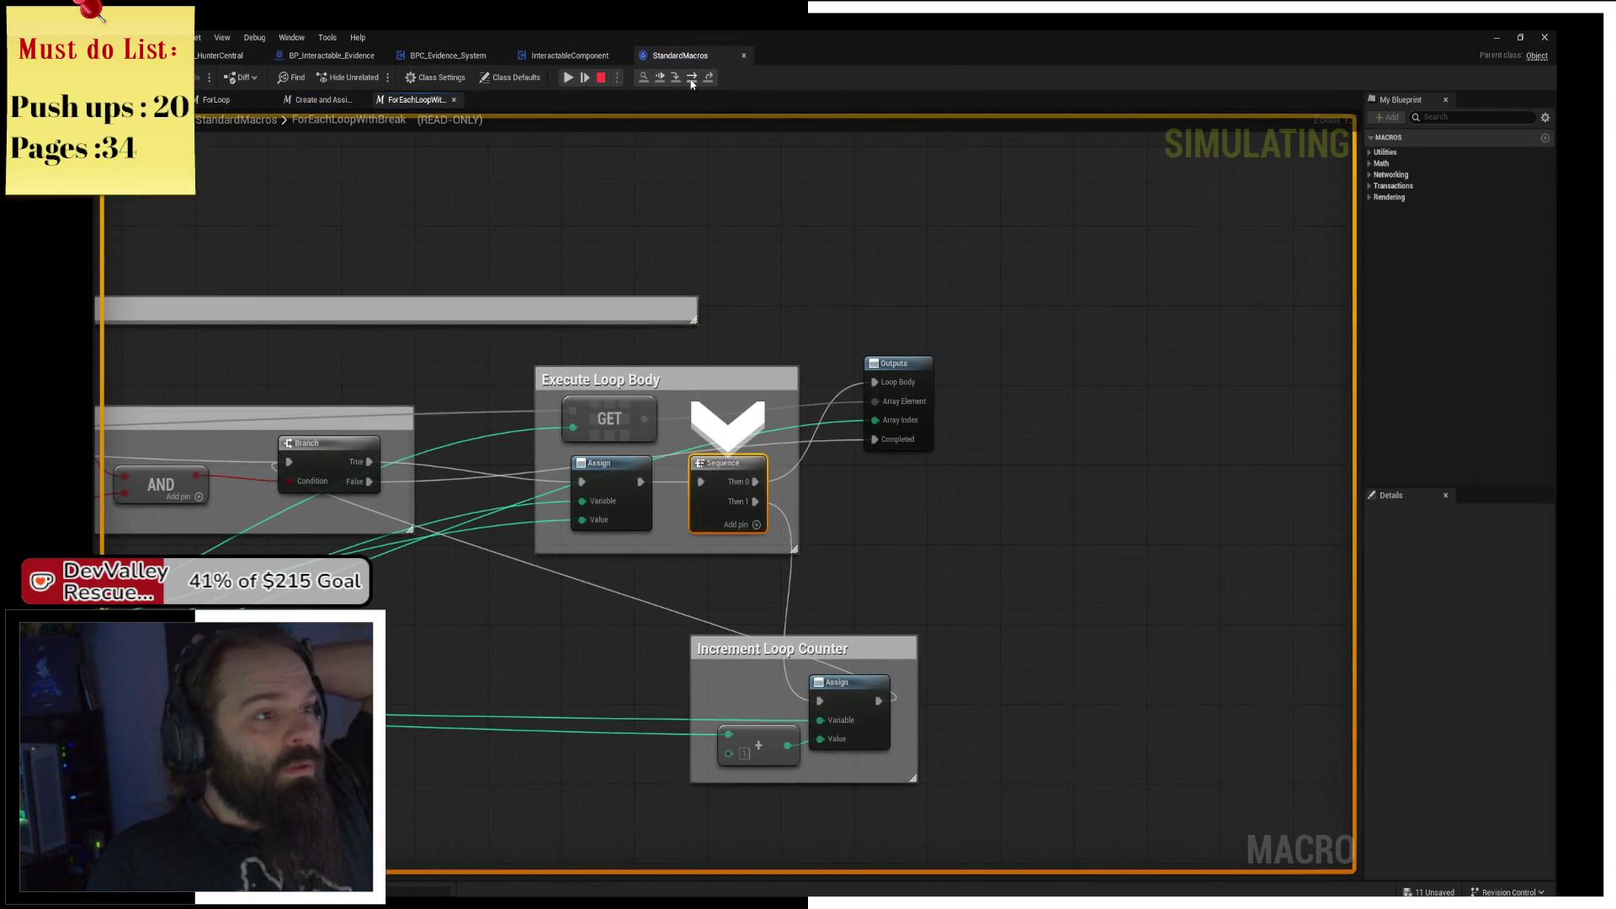
{"action": "left_click", "coordinate": [691, 78]}
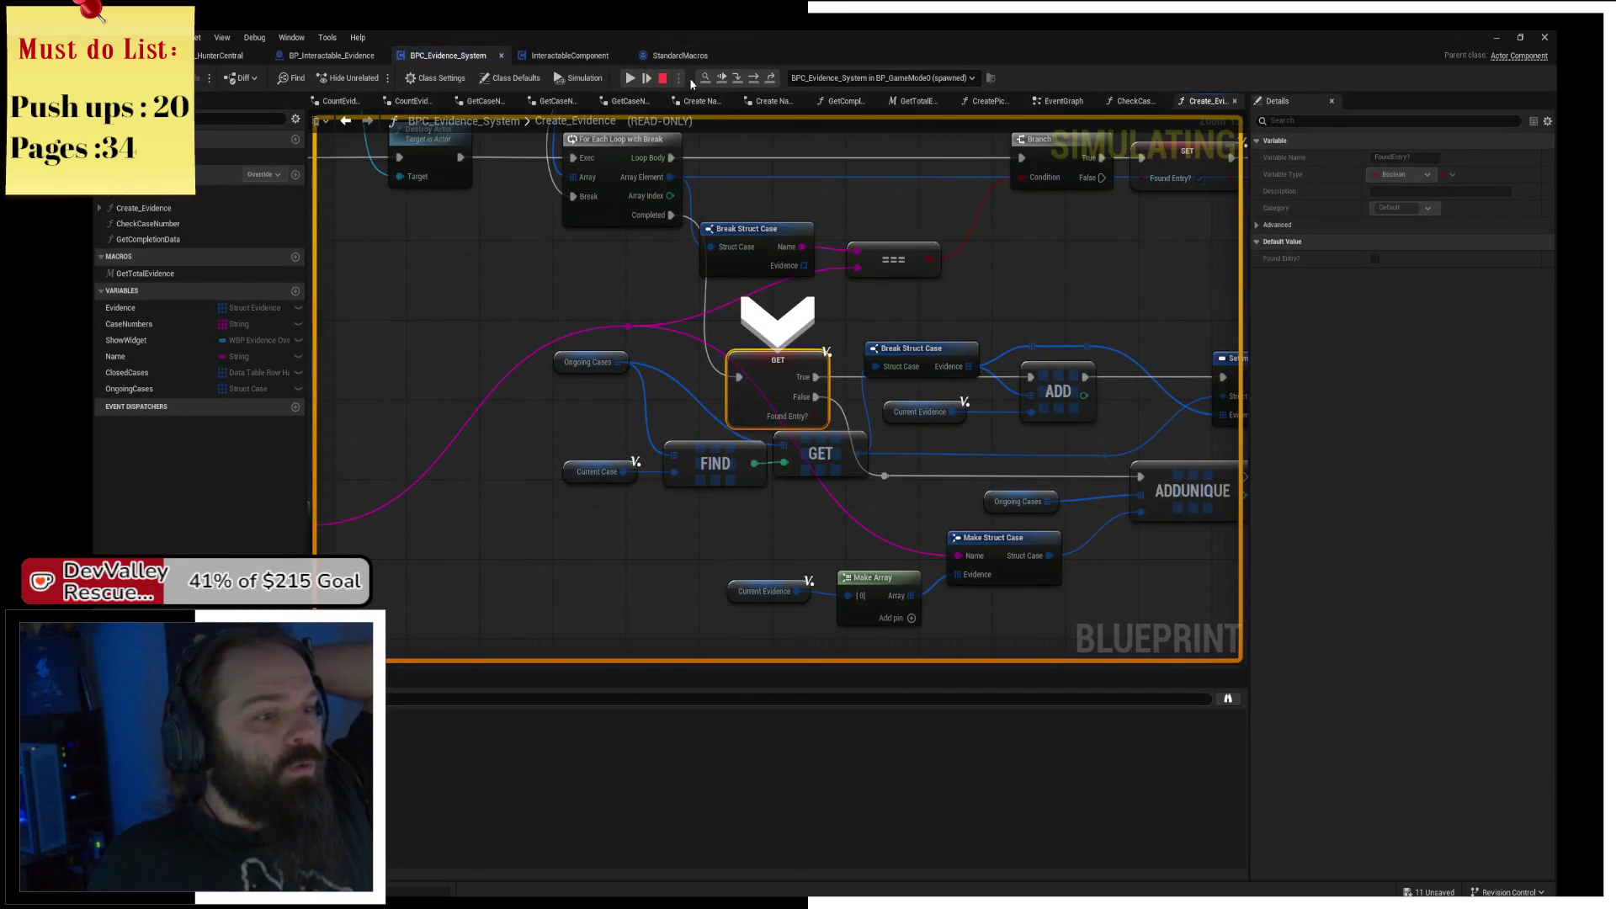
At ADDUNIQUE, expand Ongoing Cases to confirm one Office Angel case with its evidence, then resume.
{"action": "left_click", "coordinate": [750, 79]}
{"action": "mouse_move", "coordinate": [635, 403]}
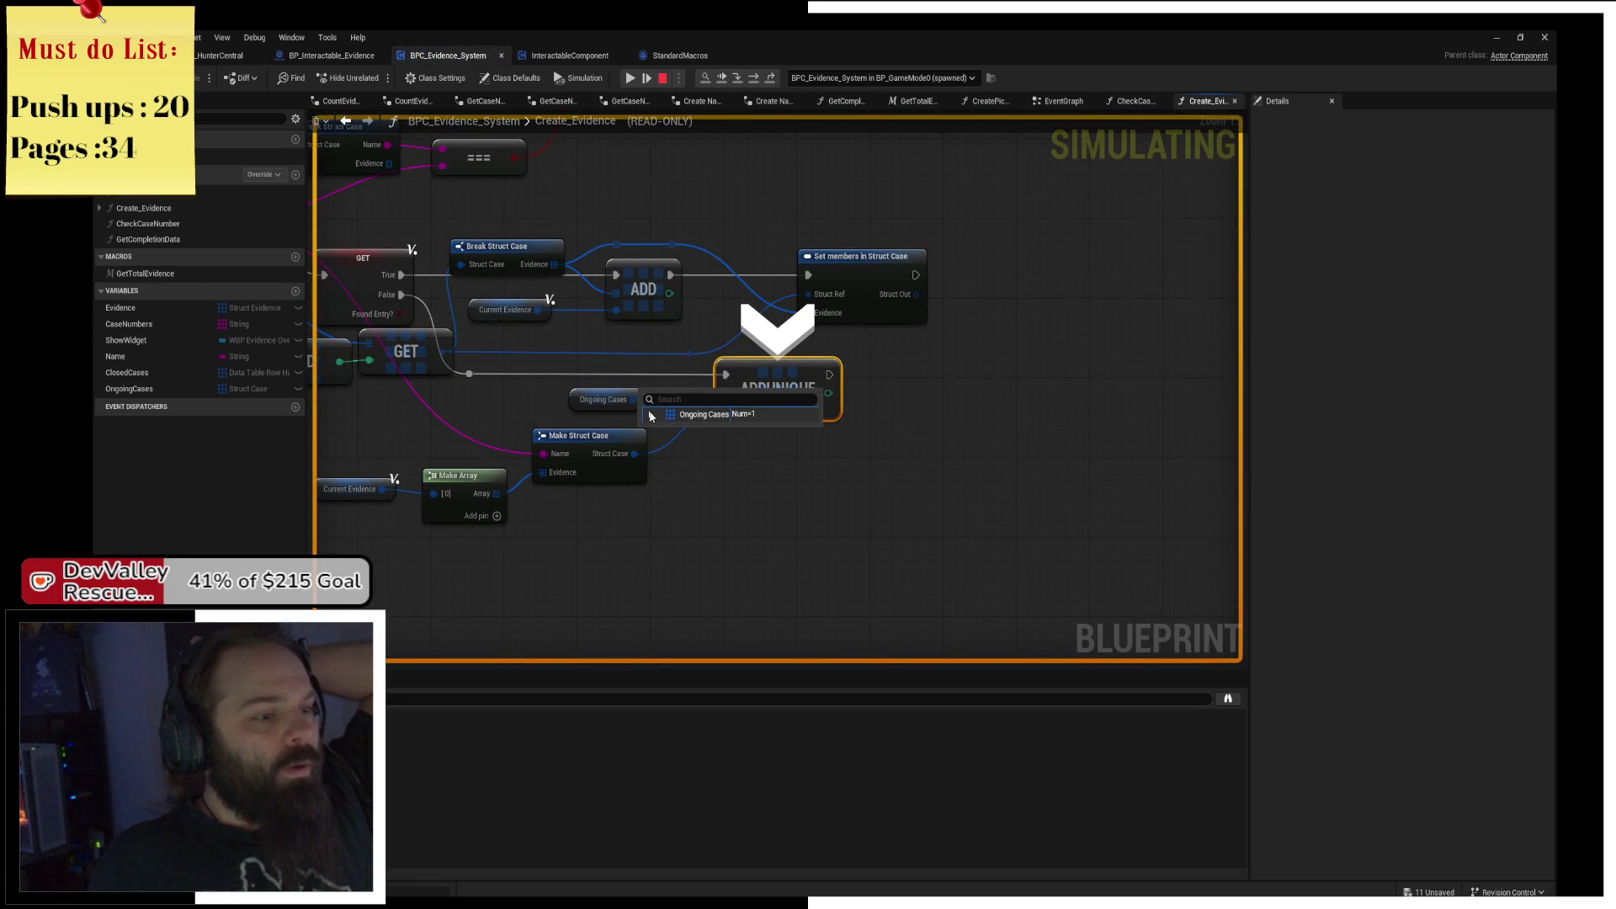
{"action": "left_click", "coordinate": [651, 414]}
{"action": "left_click", "coordinate": [658, 430]}
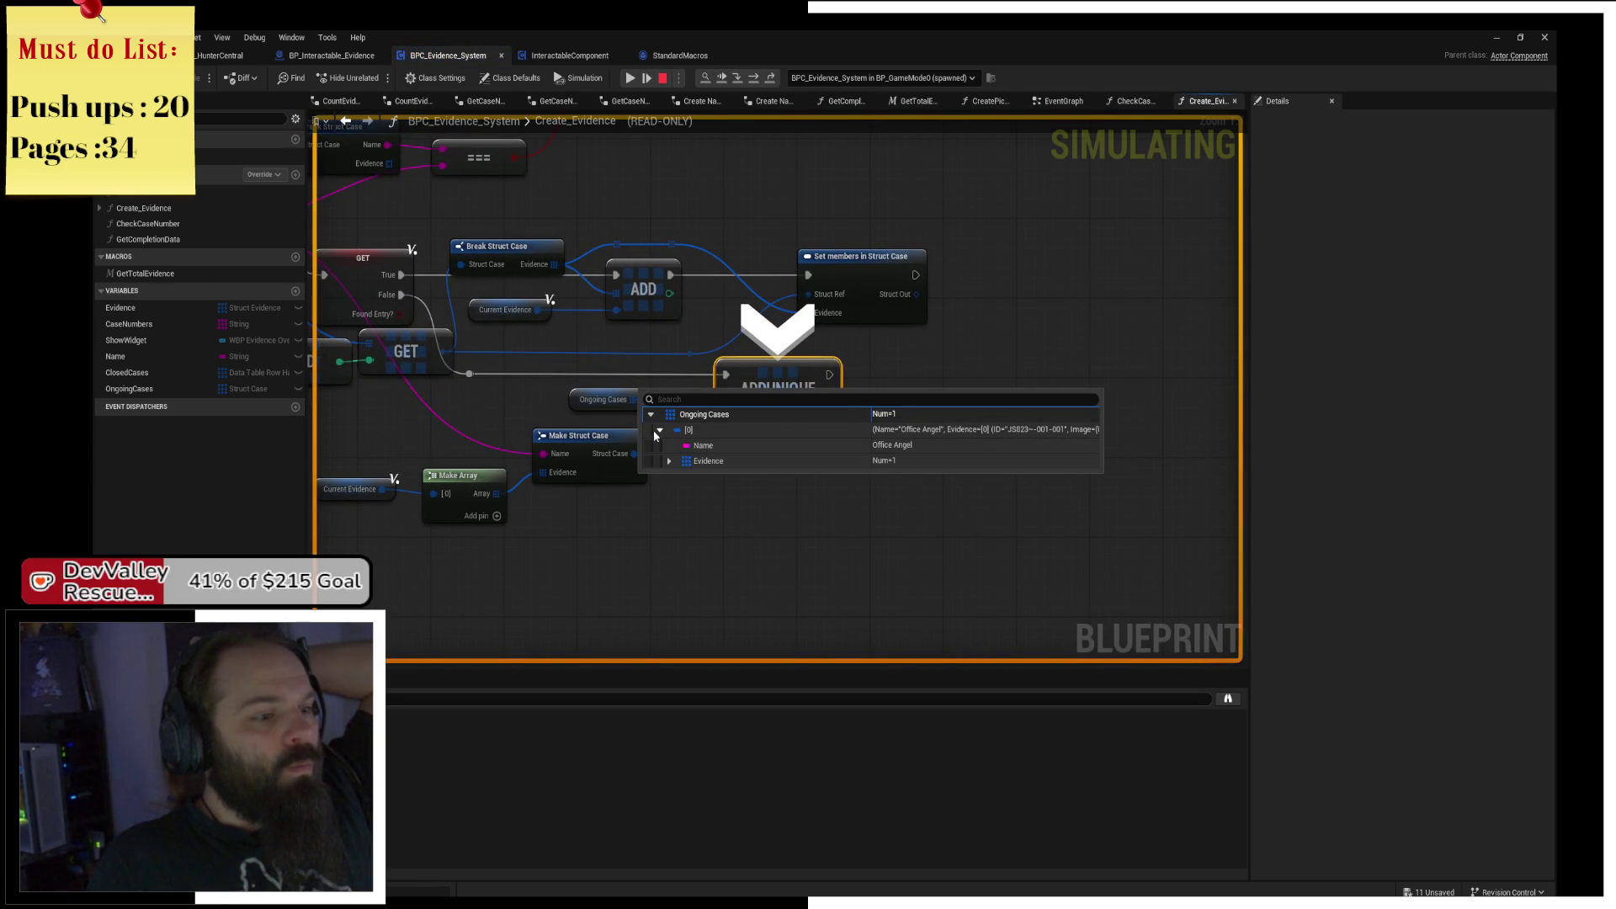
{"action": "left_click", "coordinate": [668, 461]}
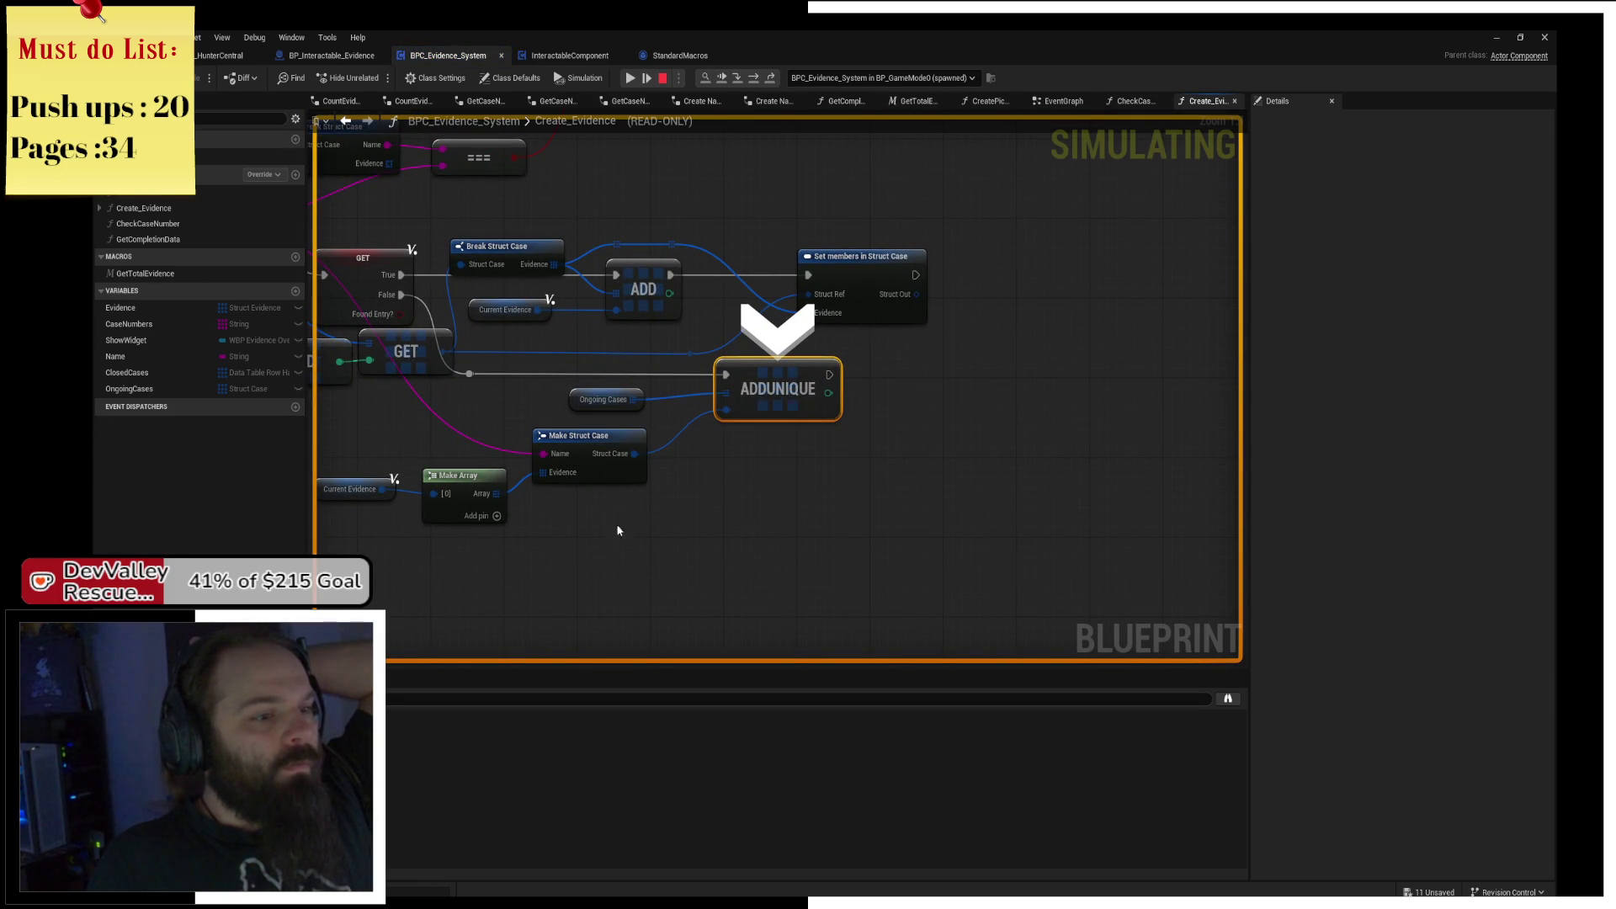
{"action": "left_click_drag", "start_coordinate": [616, 510], "coordinate": [706, 457]}
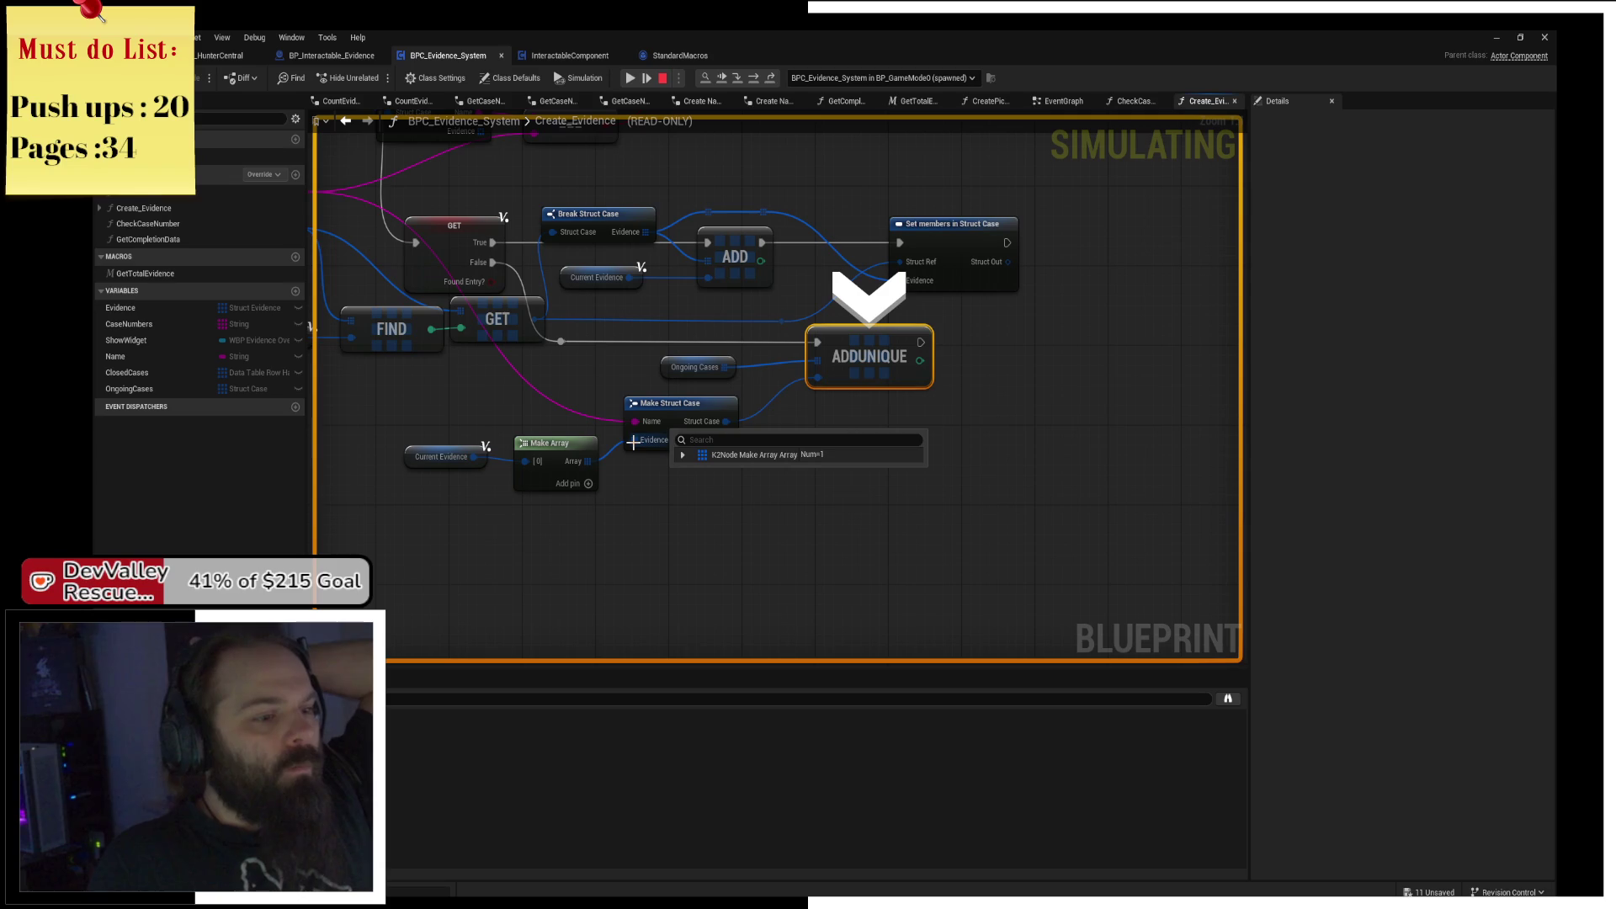
{"action": "left_click", "coordinate": [630, 78]}
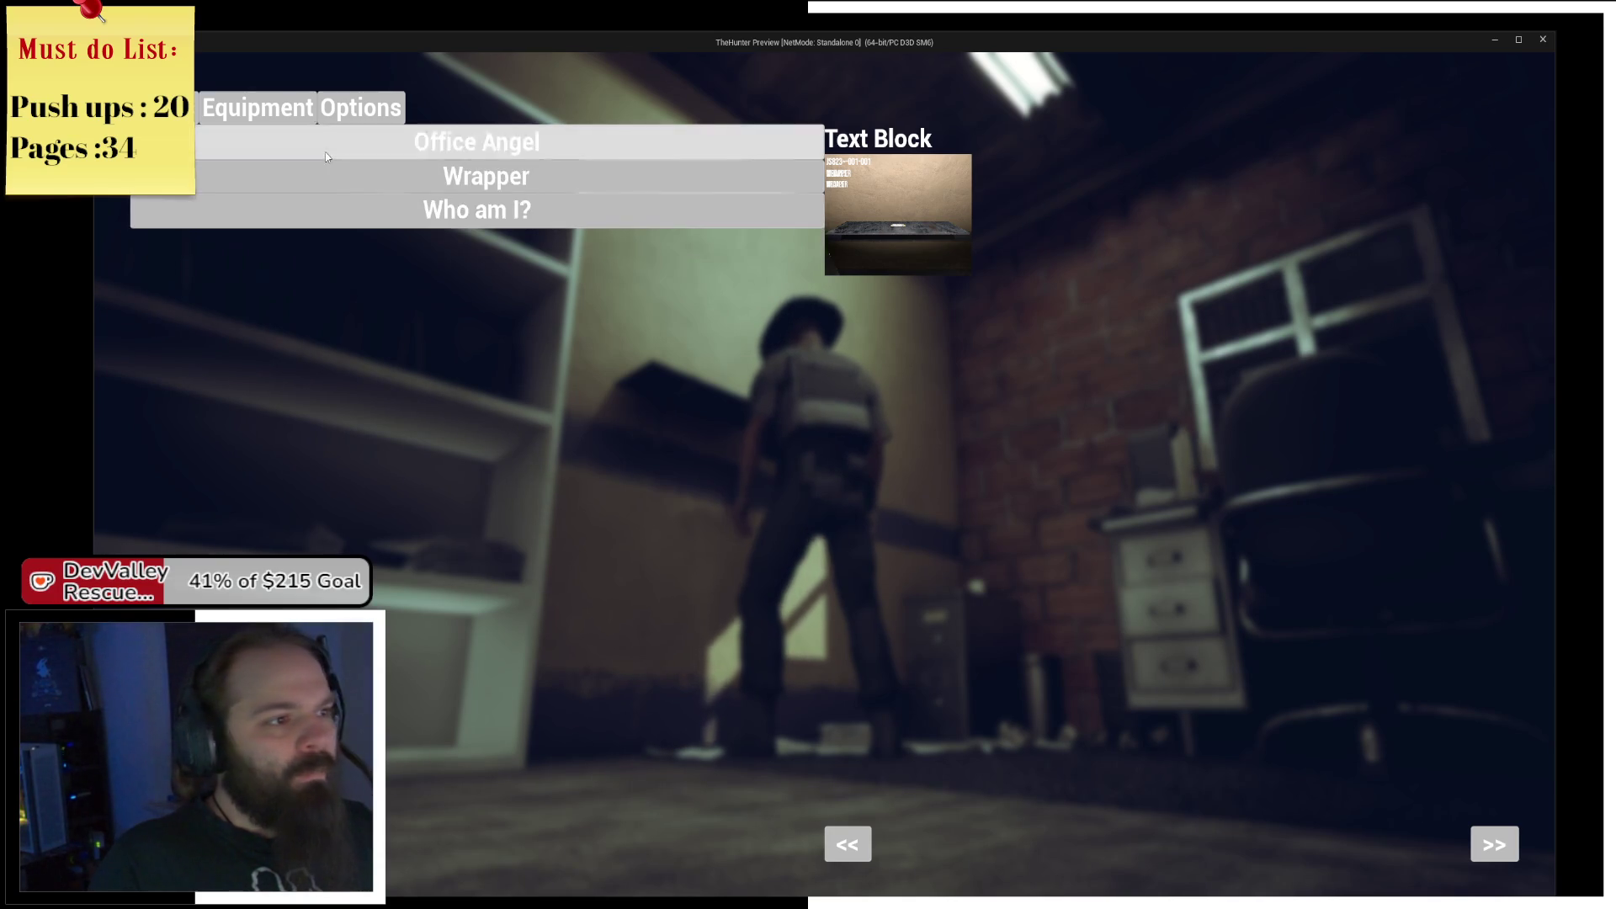
Toggle the evidence menu off and back on to check its cases, then close the preview.
{"action": "key", "text": "Escape"}
{"action": "key", "text": "Tab"}
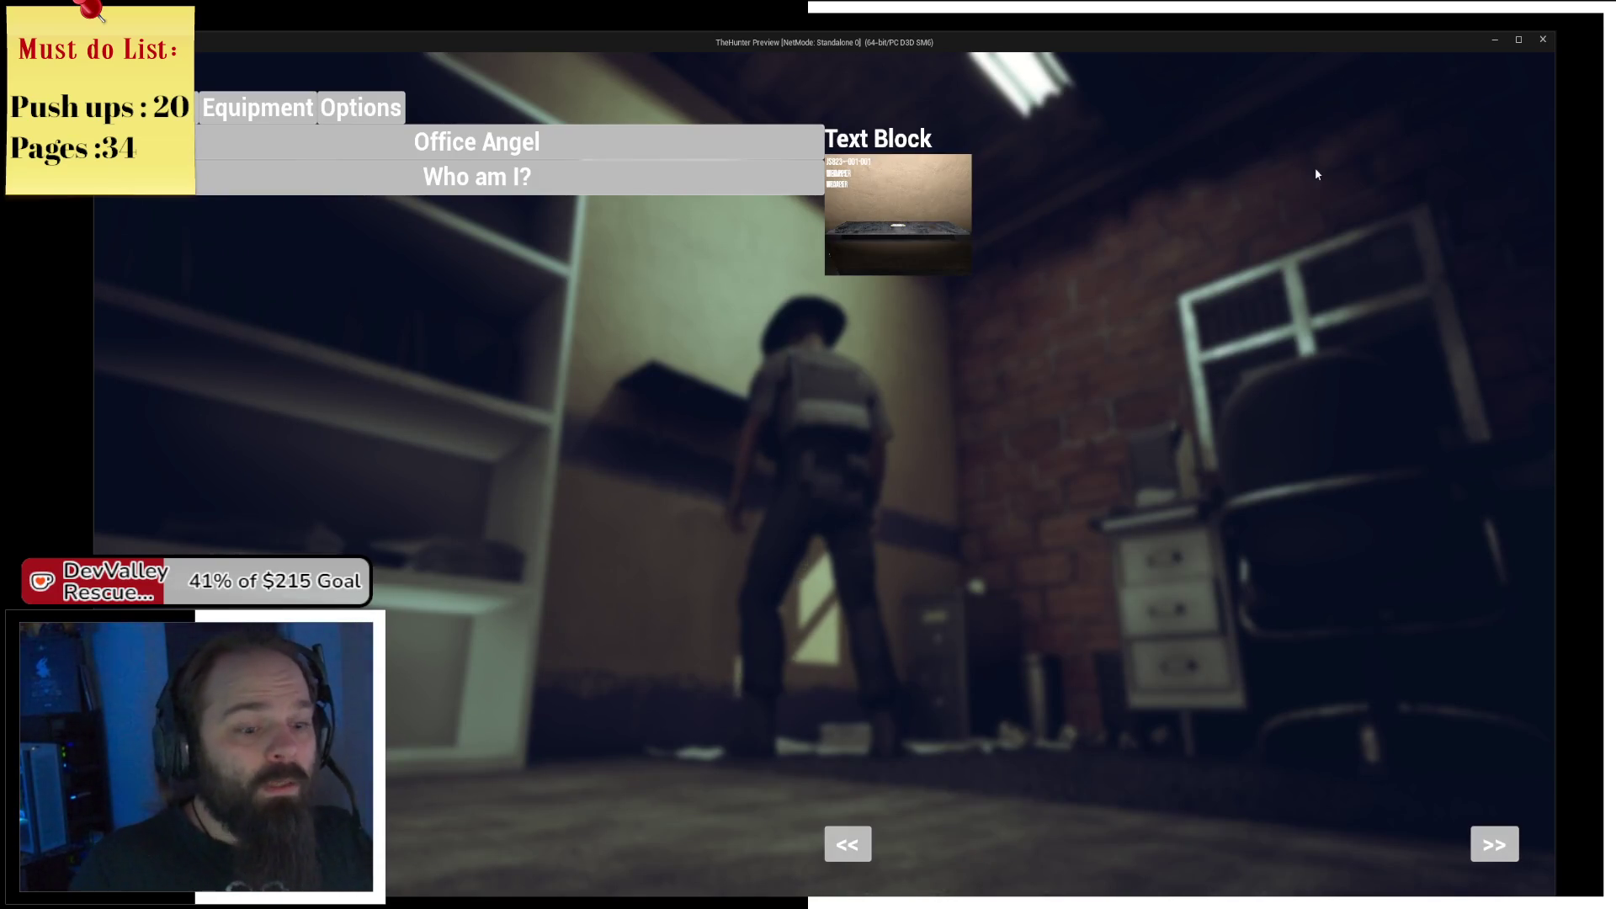
{"action": "left_click", "coordinate": [1543, 39]}
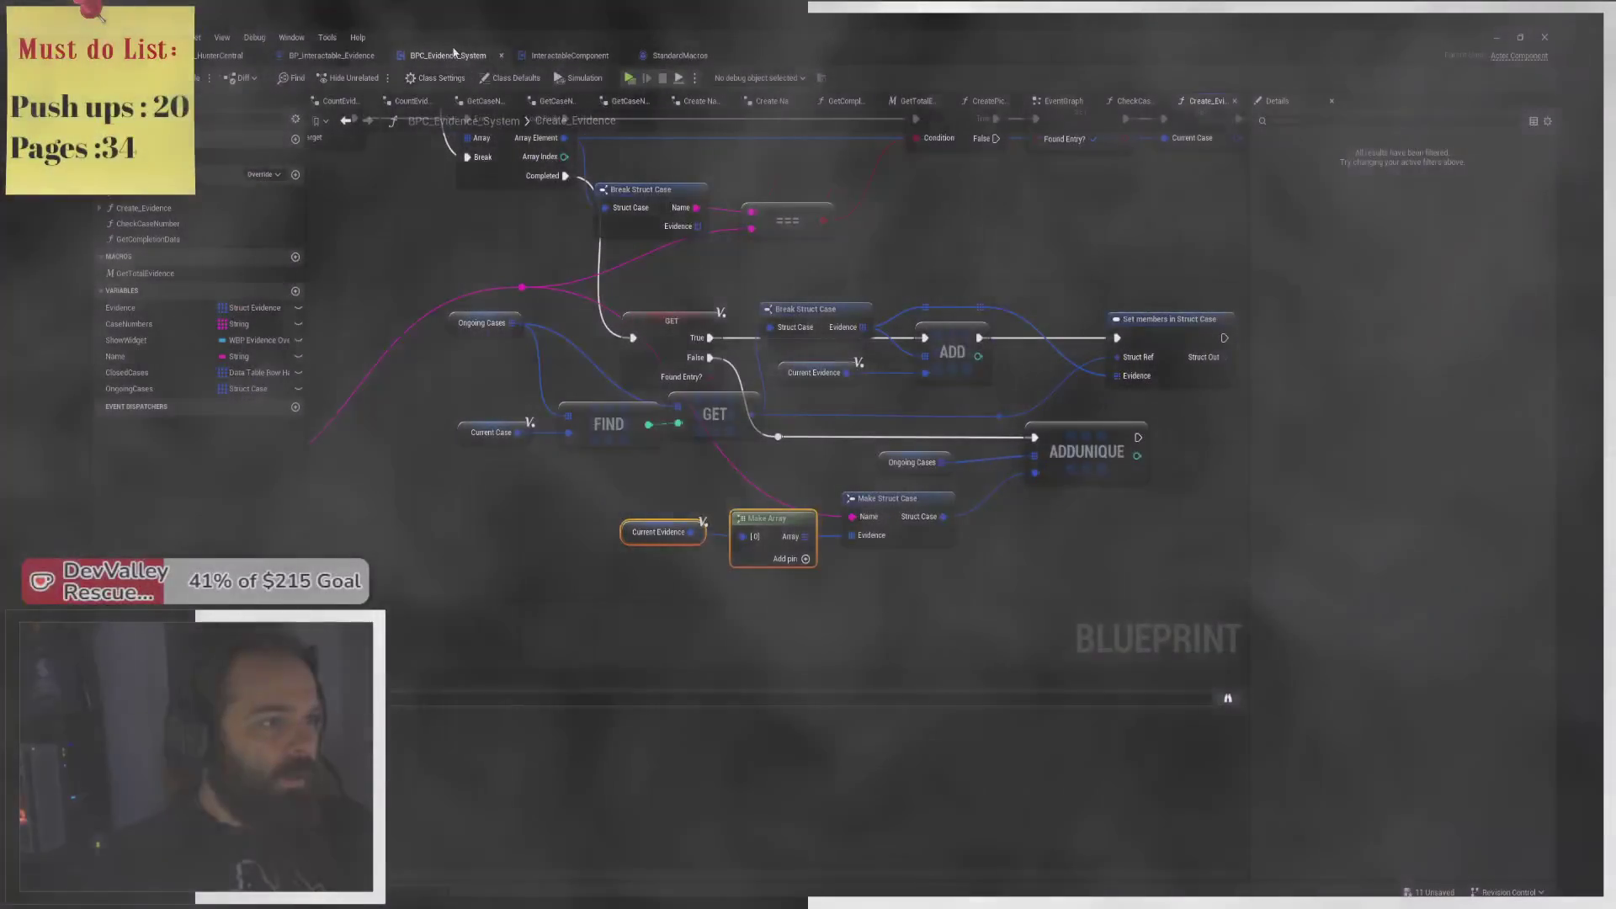
Look over the InteractableComponent and BP_Interactable_Evidence graphs, then close the evidence Blueprint.
{"action": "left_click", "coordinate": [444, 58]}
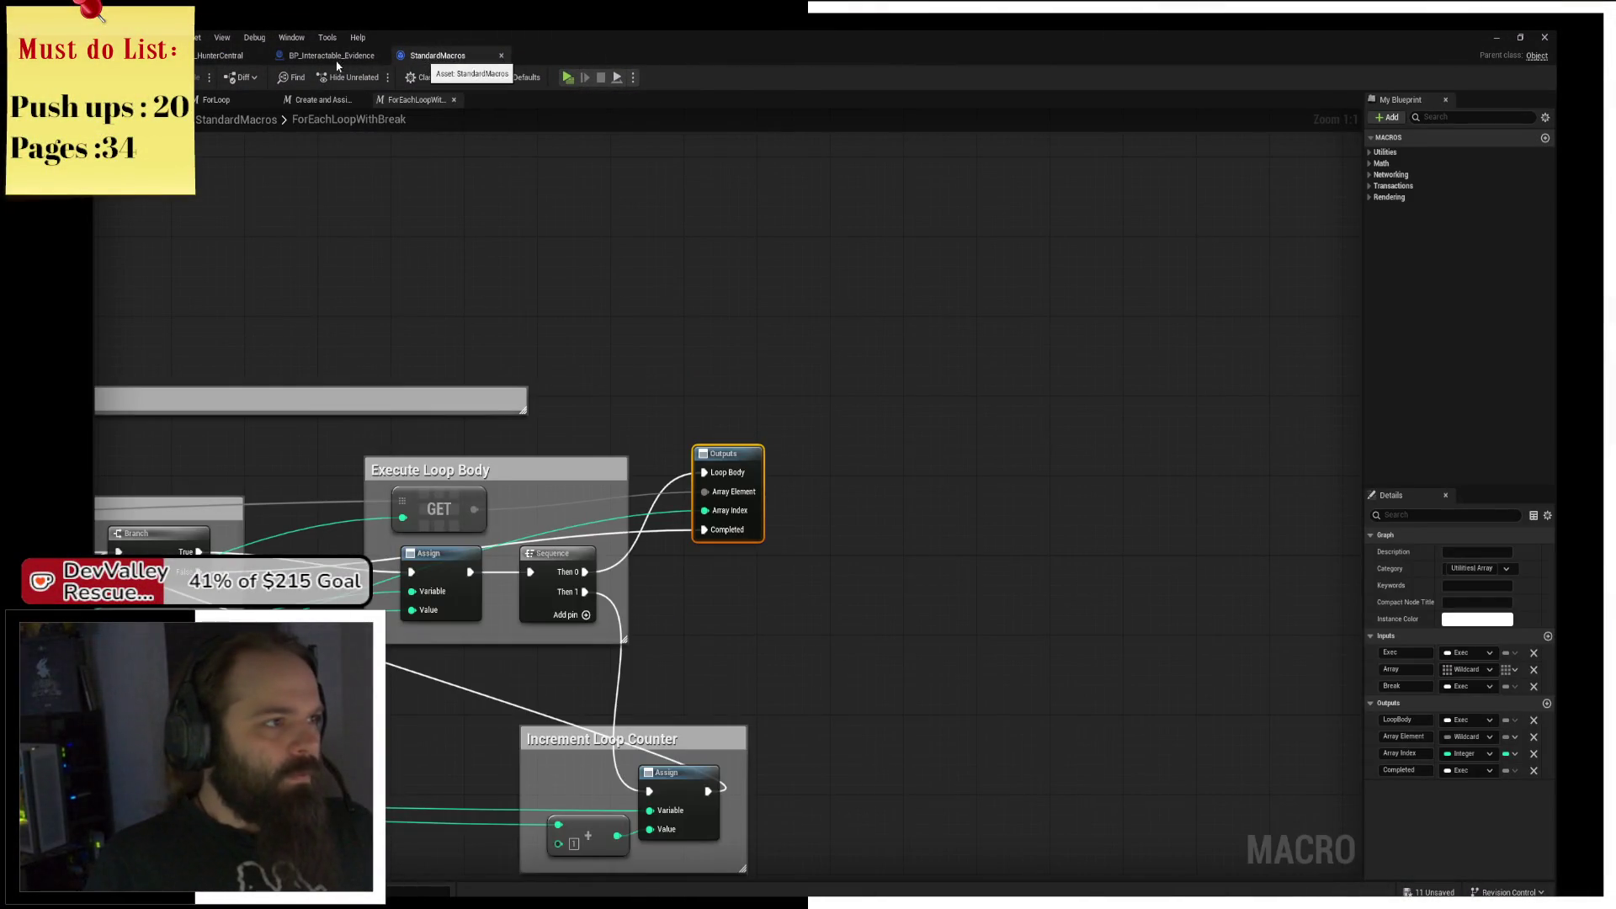
{"action": "left_click", "coordinate": [336, 57]}
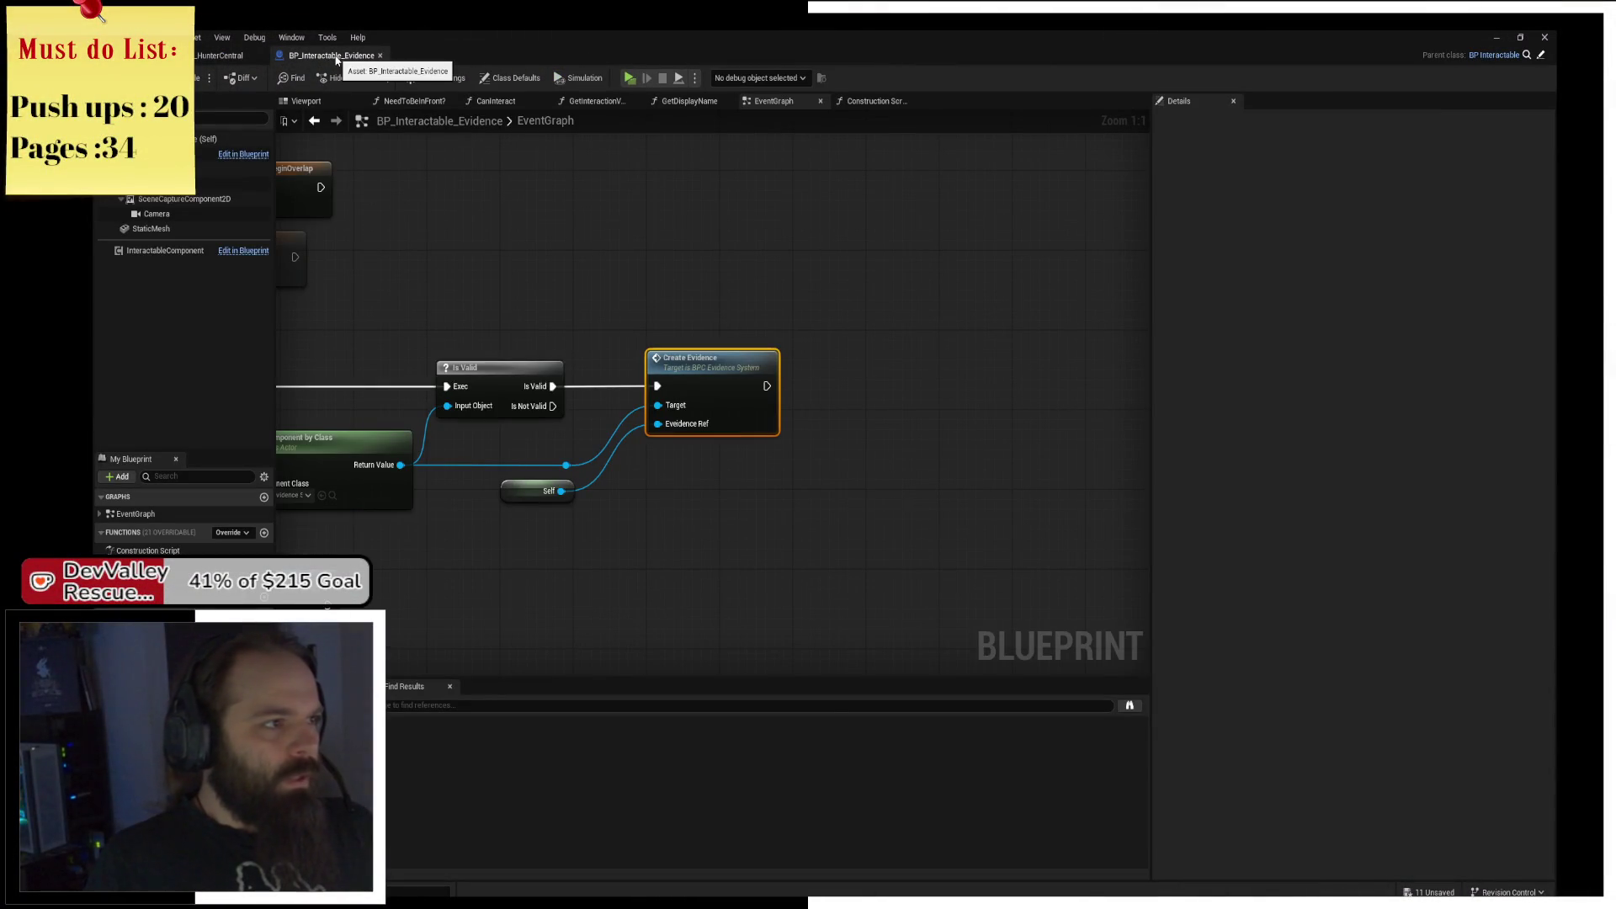
{"action": "left_click", "coordinate": [380, 56]}
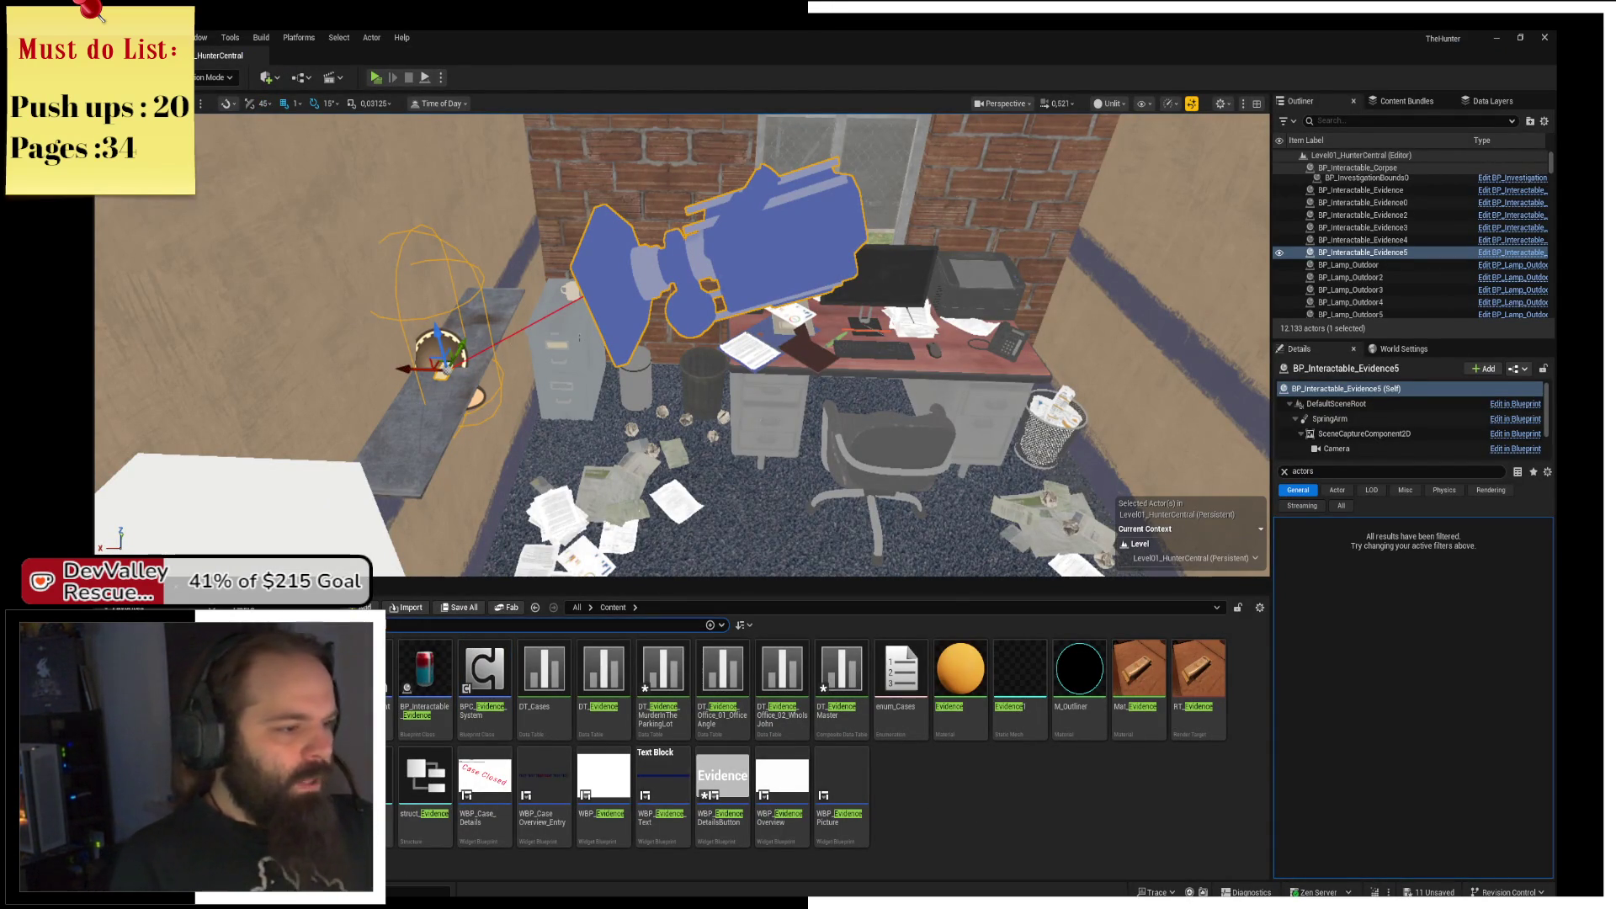
Search the Content Browser for 'esc Menu' and open WBP_ESC_MENU's event graph.
{"action": "type", "text": "esc"}
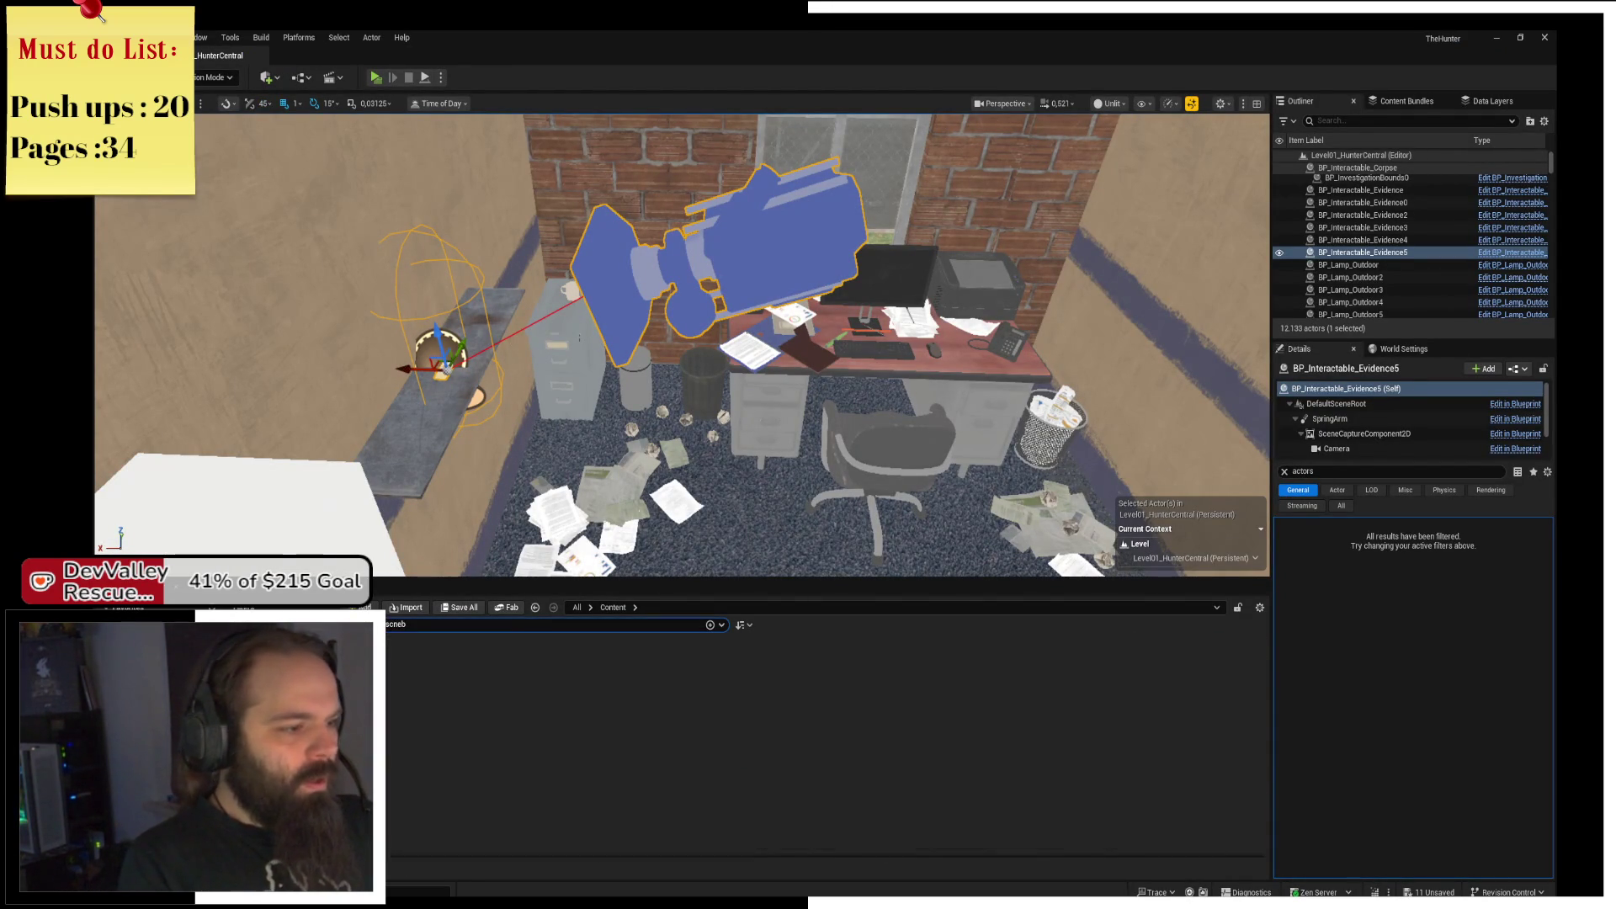
{"action": "key", "text": "BackSpace"}
{"action": "key", "text": "BackSpace"}
{"action": "type", "text": "Menu"}
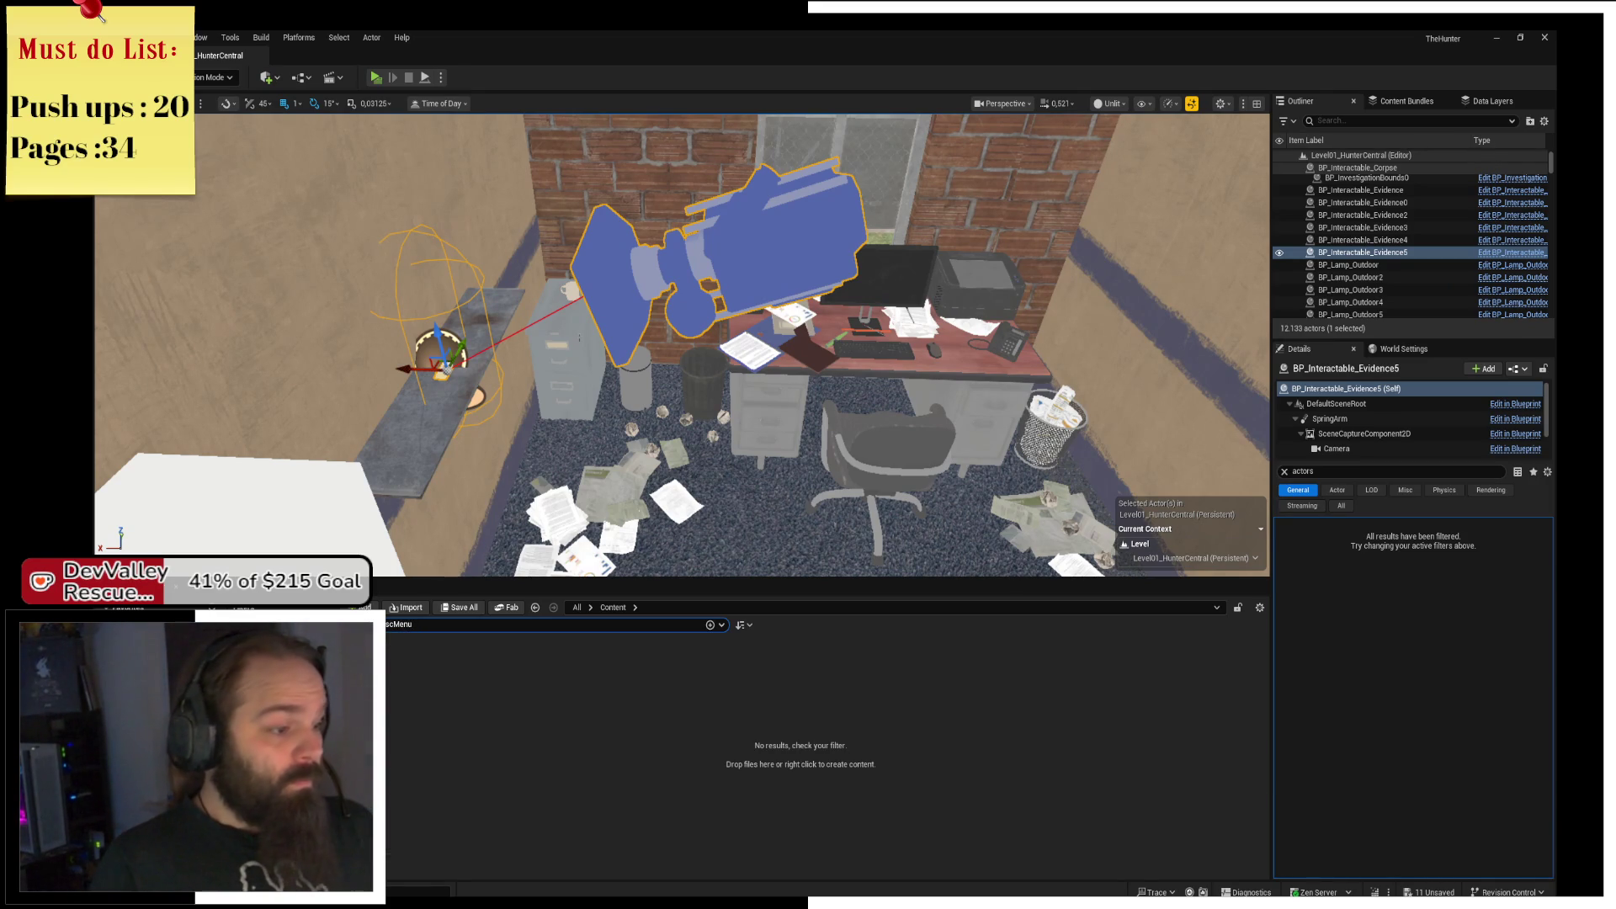
{"action": "key", "text": "Left"}
{"action": "key", "text": "Left"}
{"action": "key", "text": "Left"}
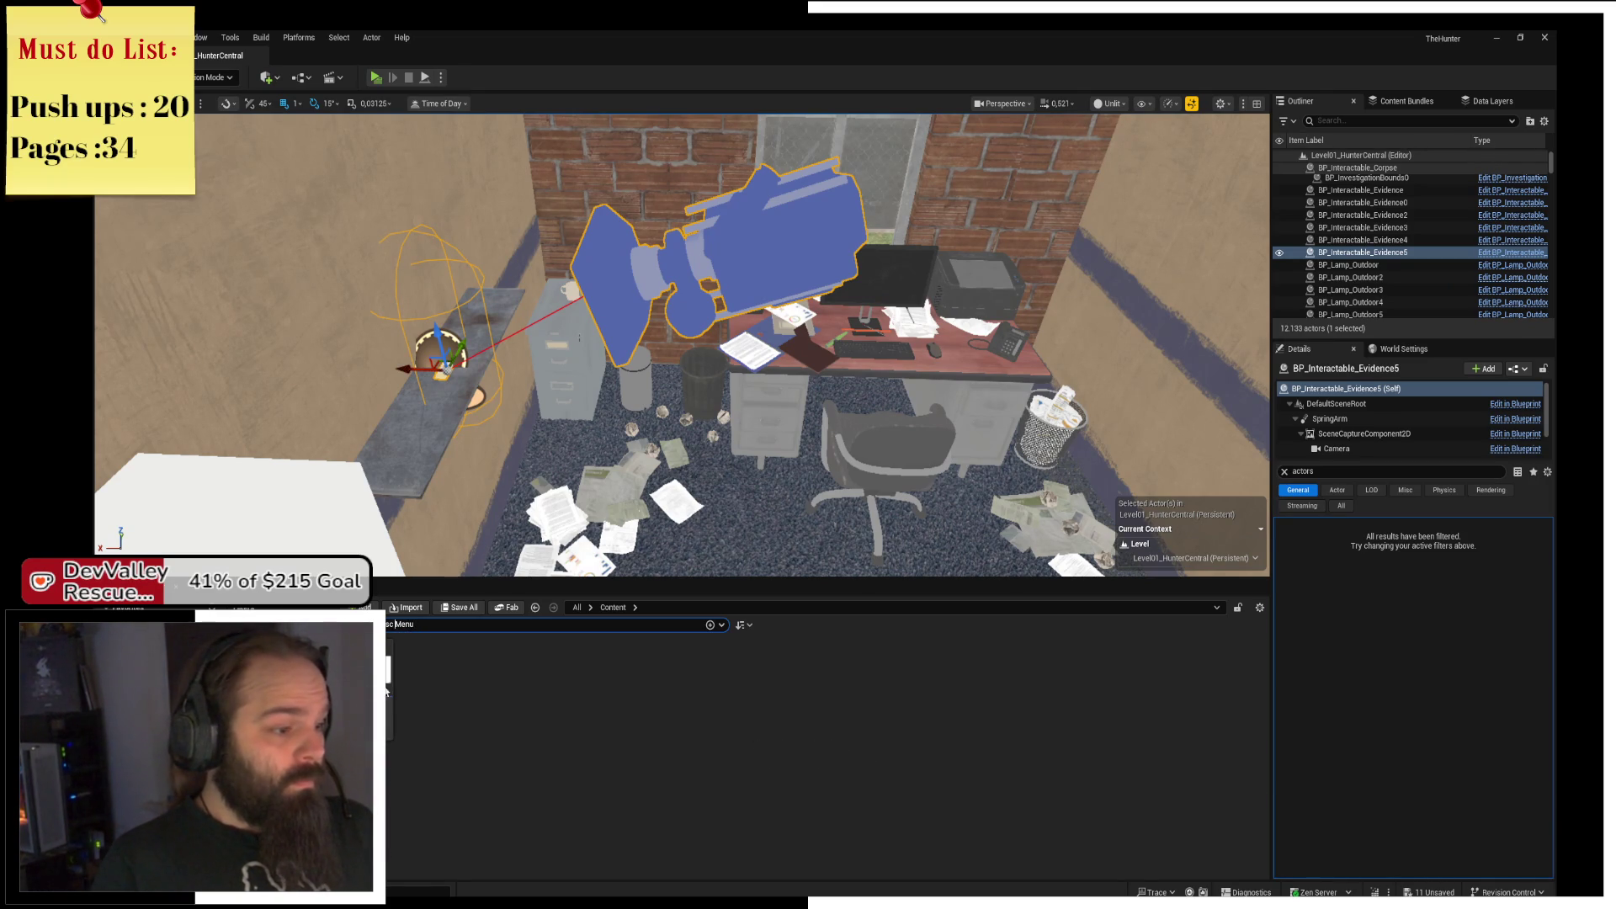
{"action": "double_click", "coordinate": [432, 652]}
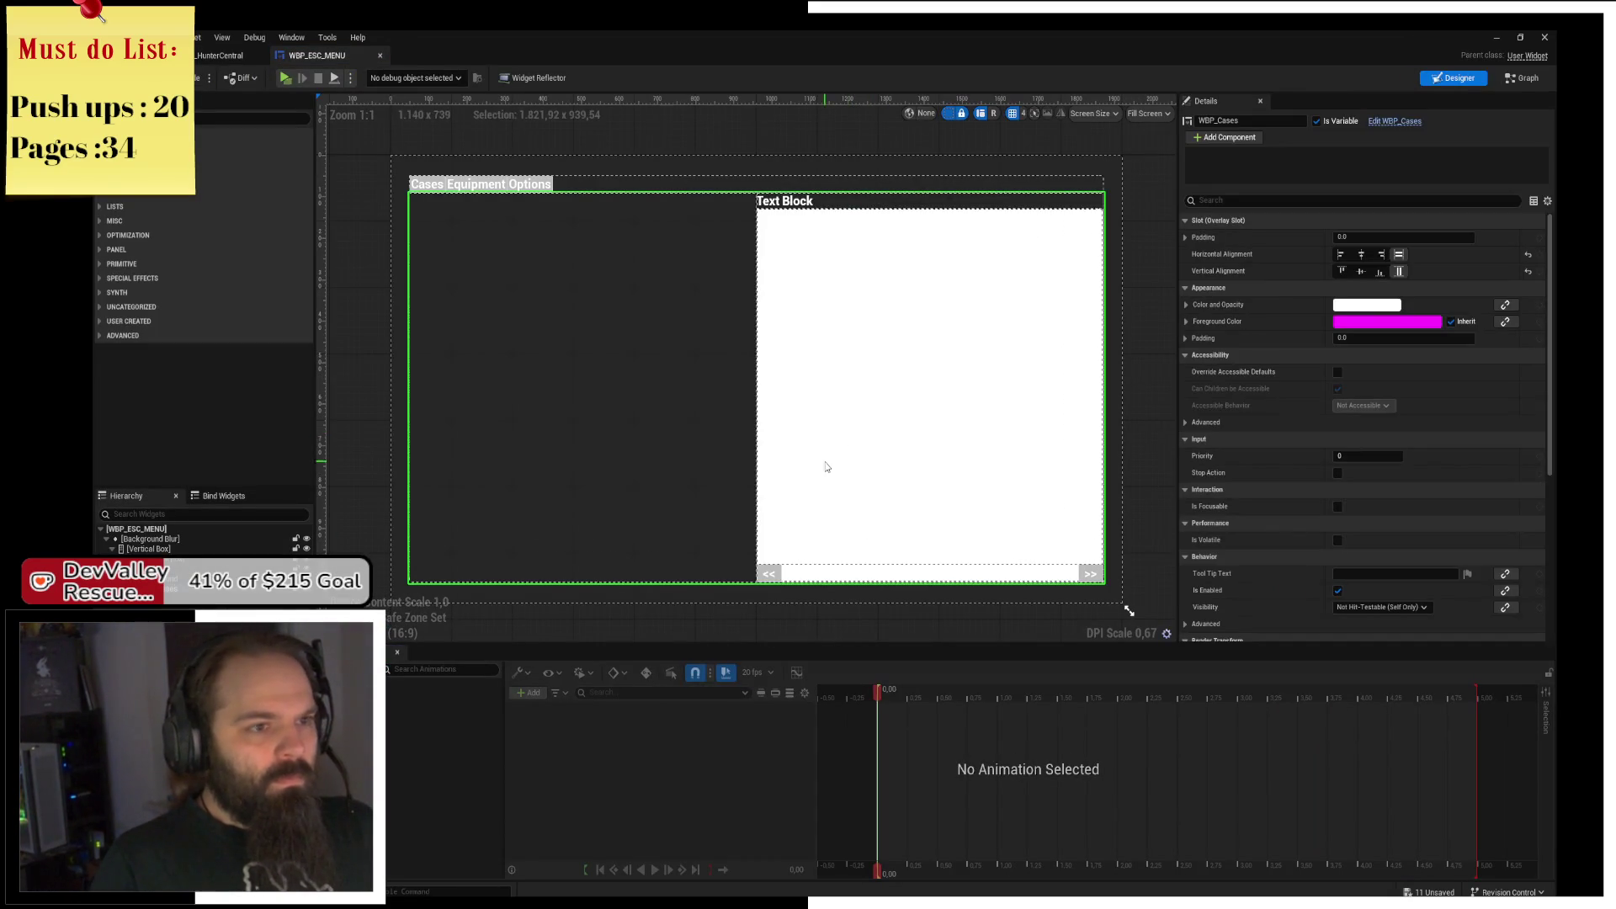
{"action": "left_click", "coordinate": [1524, 78]}
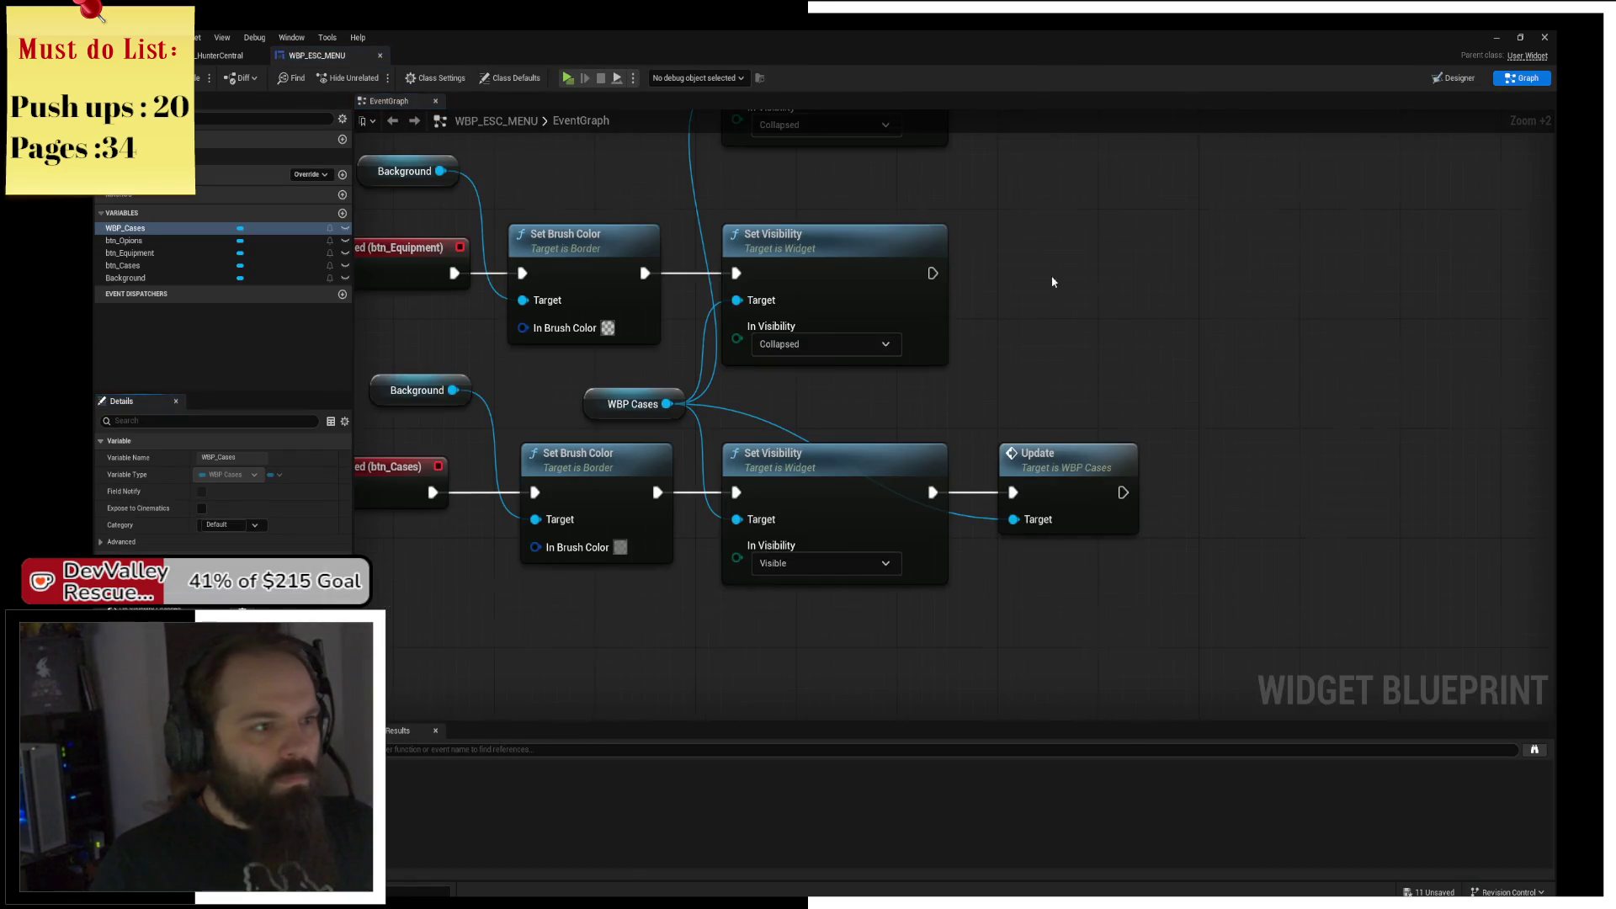
Review the ESC menu On Clicked nodes and WBP_Cases' CaseList and event graph, then locate WBP_Case Overview.
{"action": "left_click_drag", "start_coordinate": [1049, 278], "coordinate": [1064, 361]}
{"action": "left_click_drag", "start_coordinate": [1166, 314], "coordinate": [1058, 335]}
{"action": "scroll", "coordinate": [1058, 336], "scroll_direction": "down", "scroll_amount": 3}
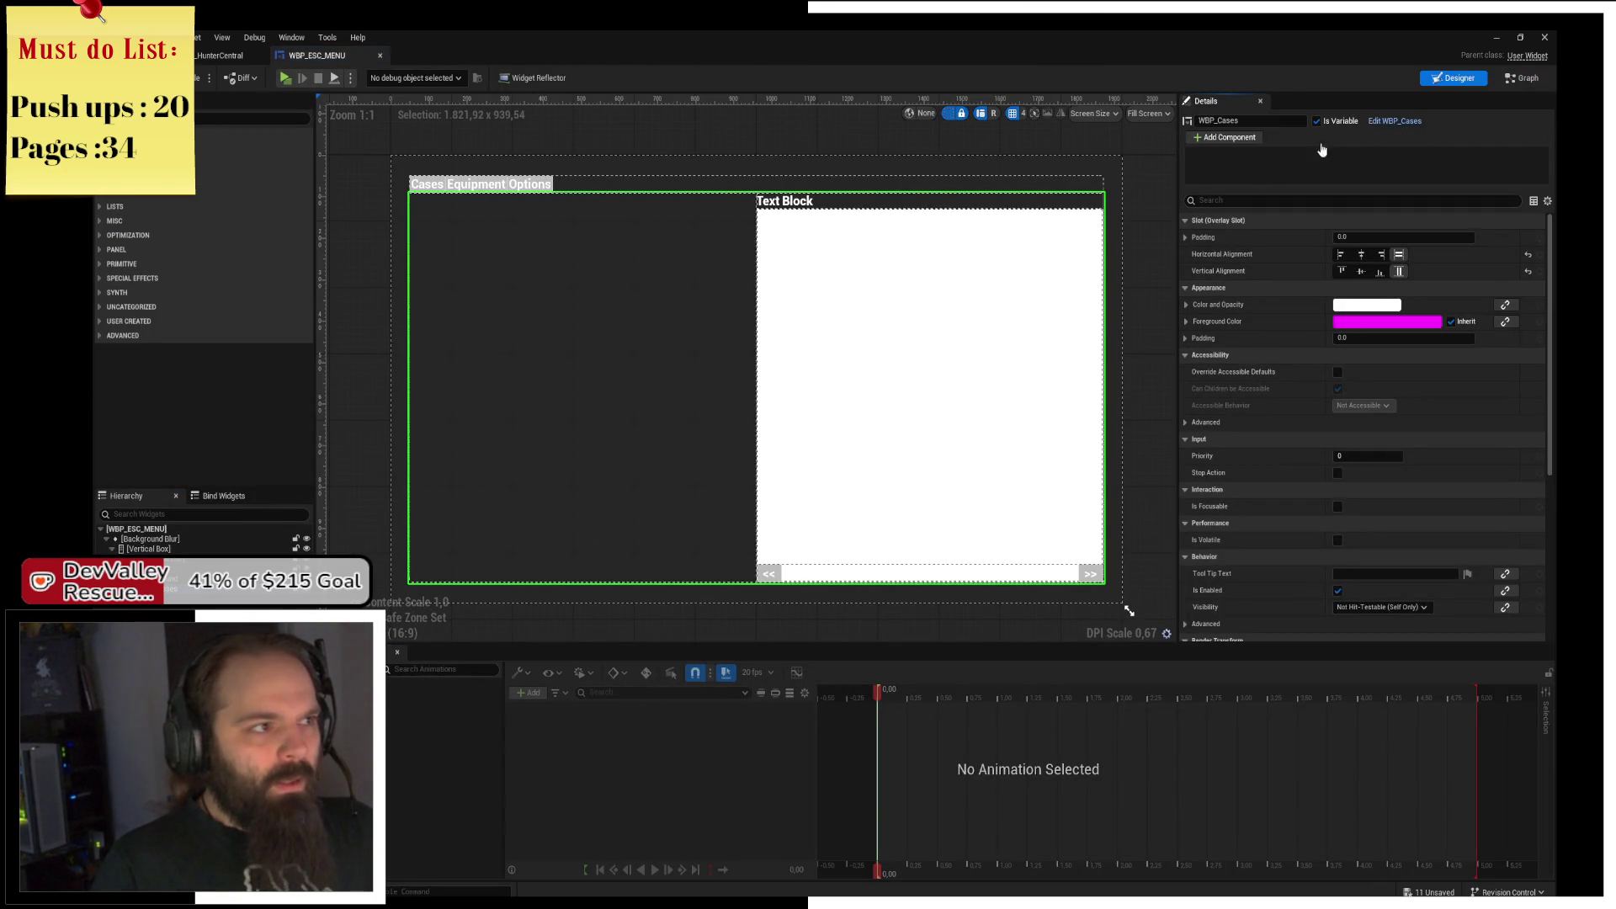
{"action": "left_click", "coordinate": [679, 382]}
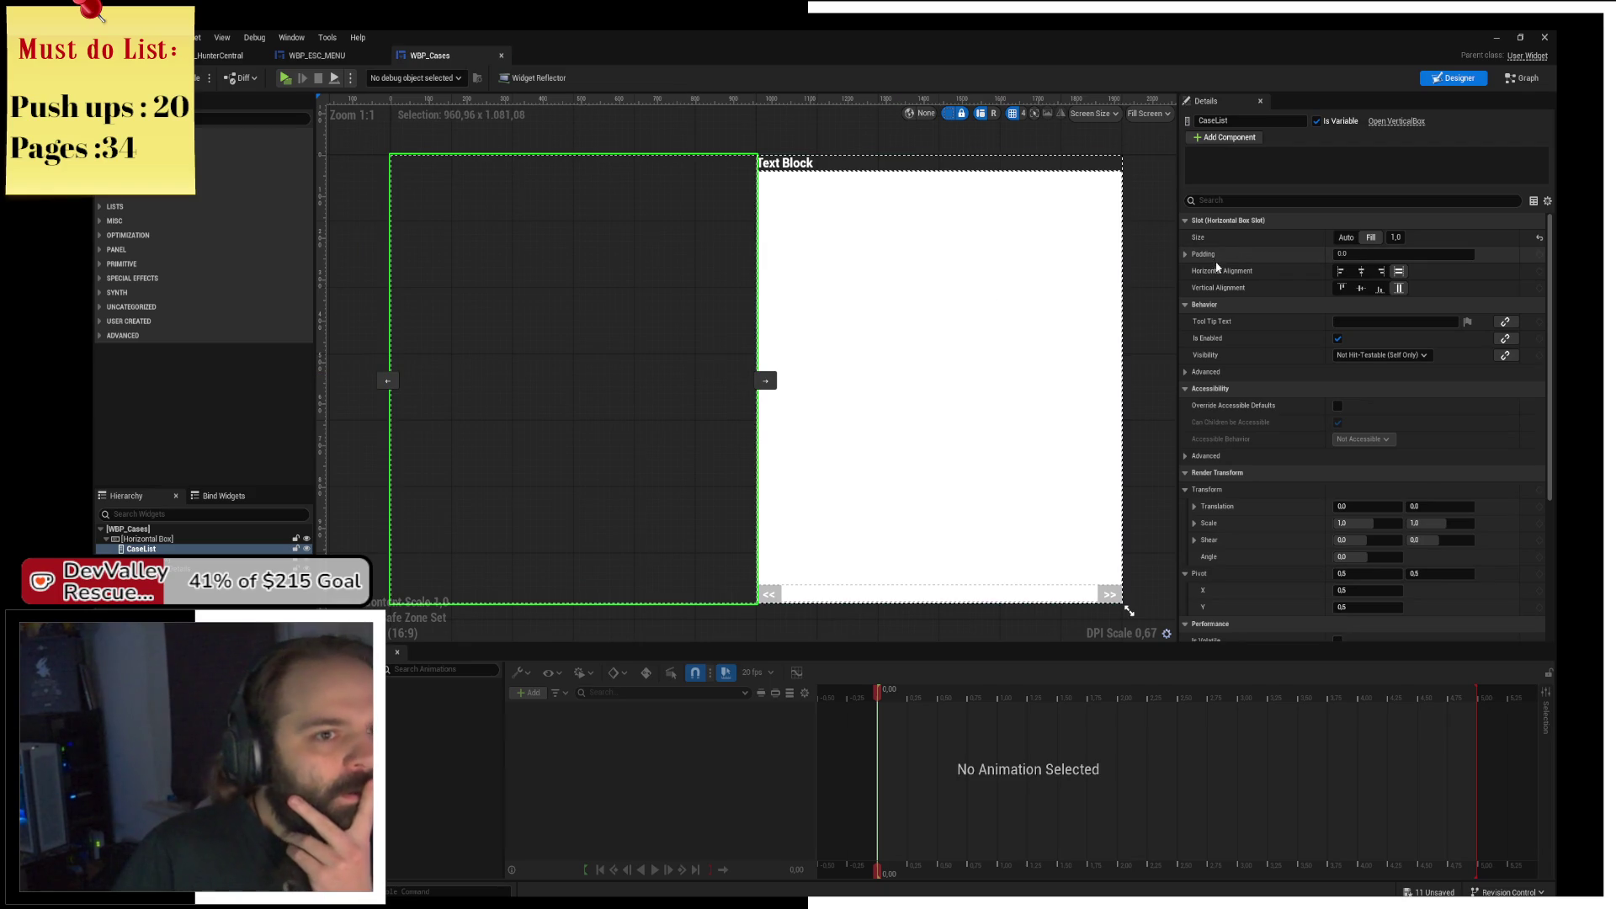
{"action": "left_click", "coordinate": [1521, 77]}
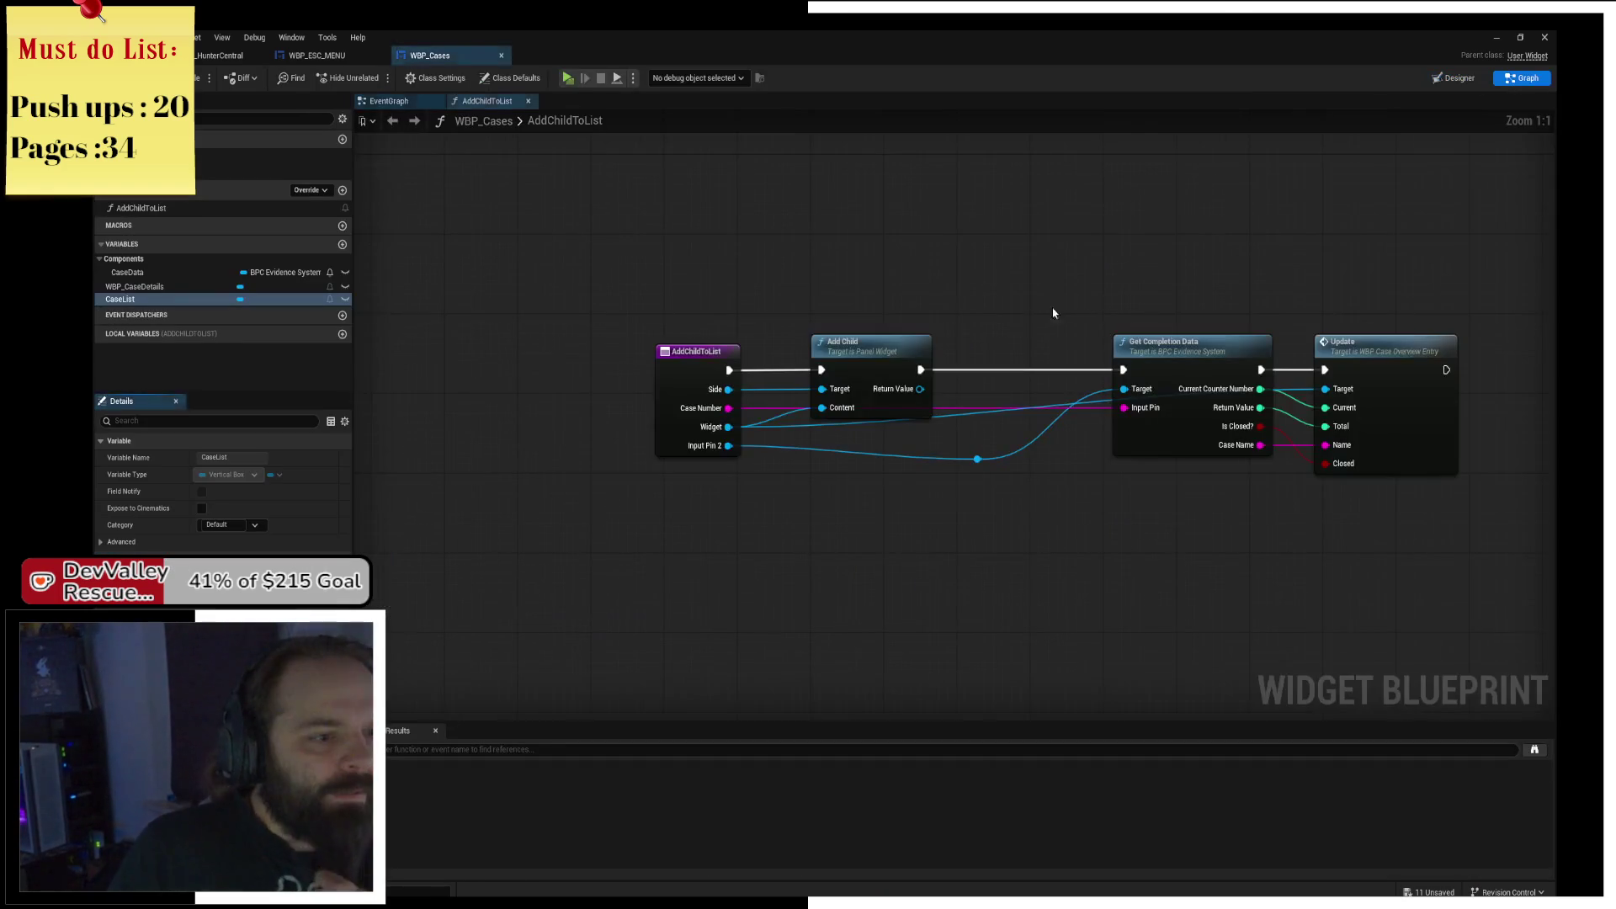
{"action": "left_click", "coordinate": [395, 102]}
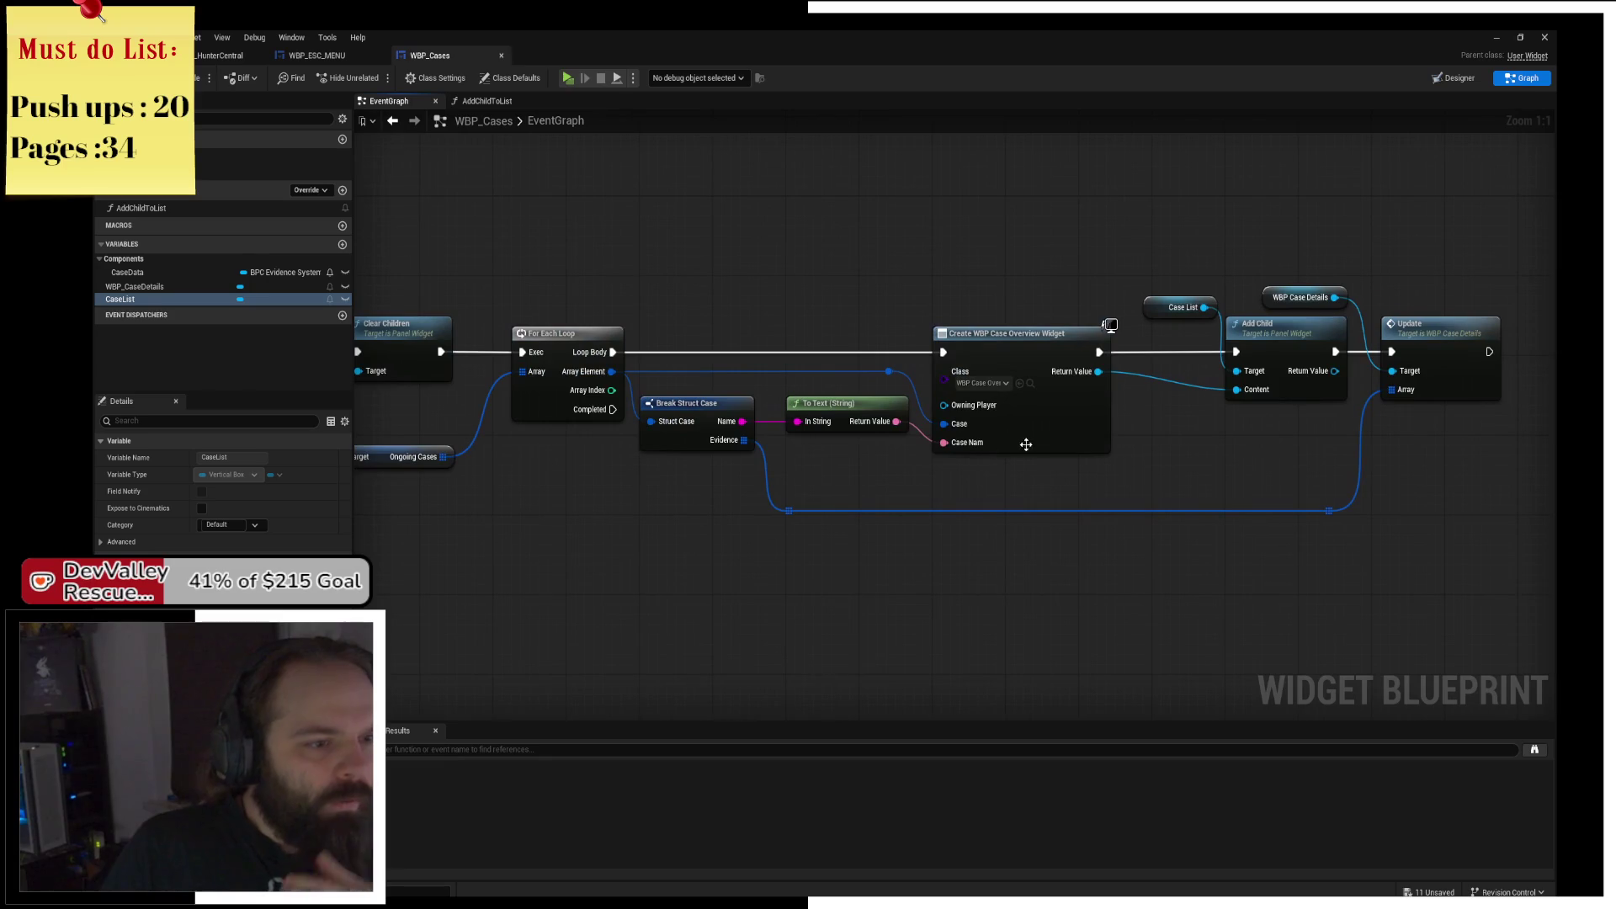
{"action": "left_click", "coordinate": [1030, 383]}
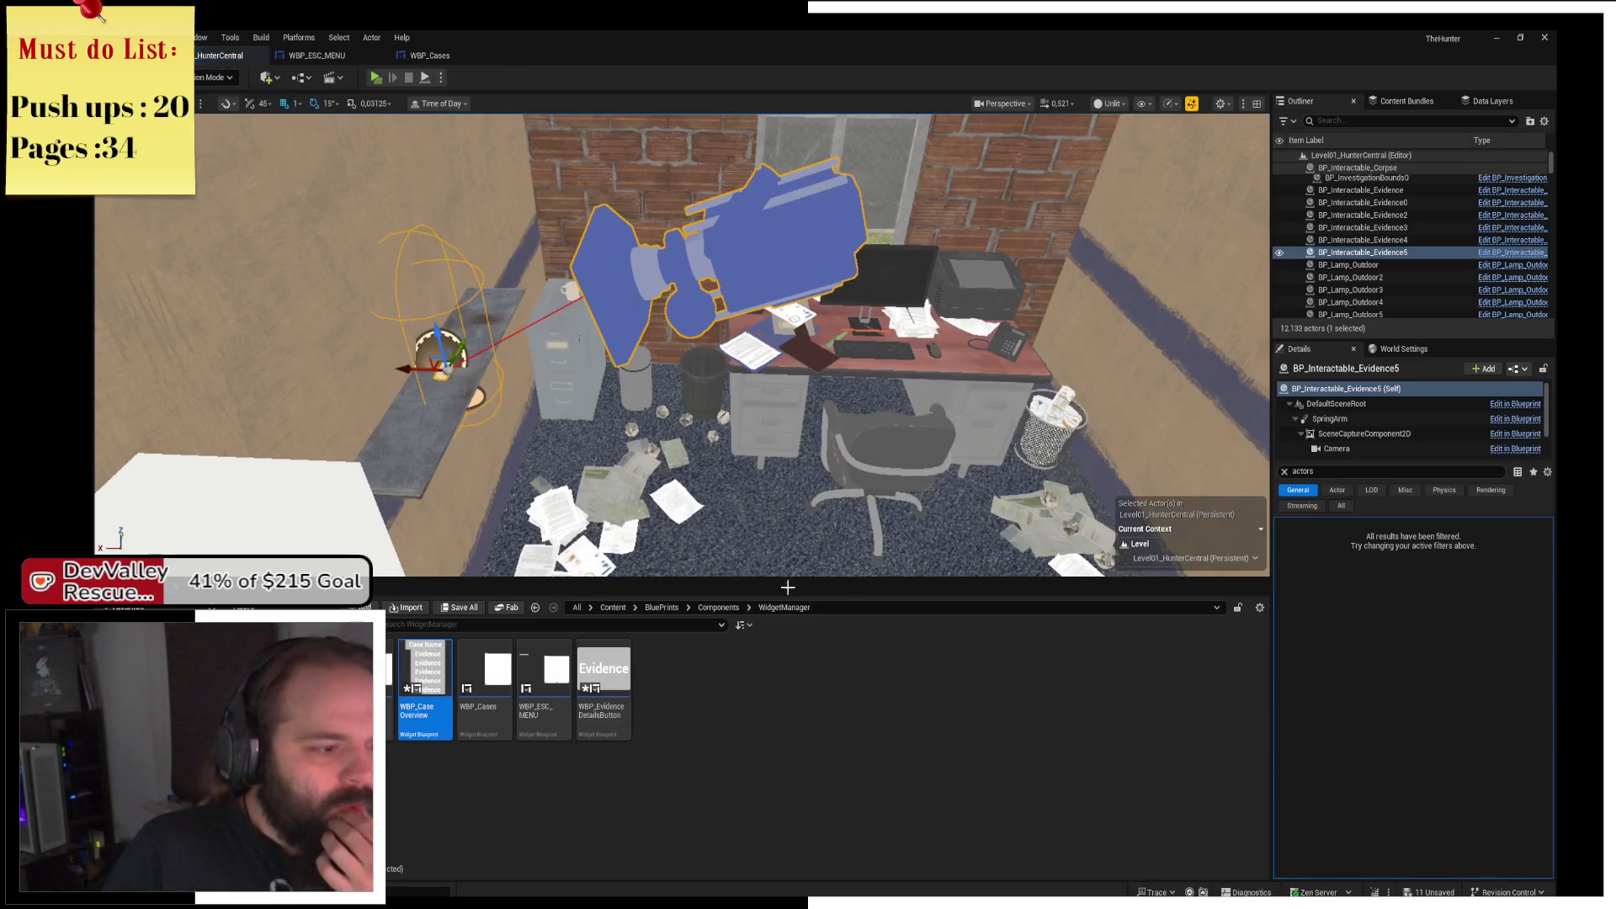
Open WBP_CaseOverview and review its construct, UpdateEvidence and On Clicked flip-flop nodes.
{"action": "double_click", "coordinate": [437, 729]}
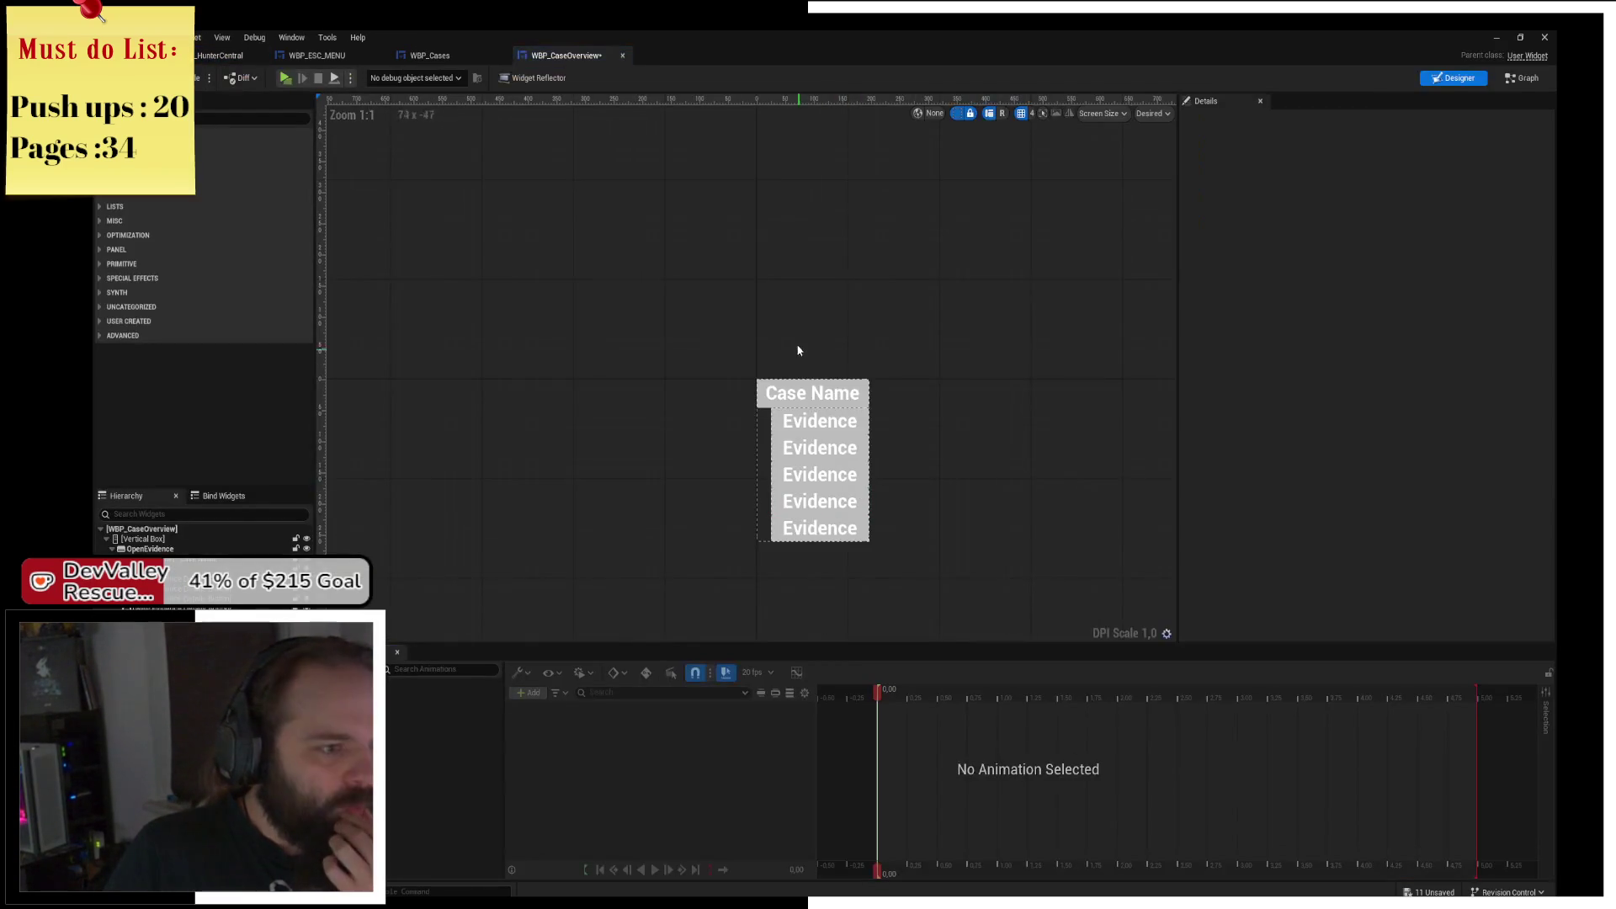
{"action": "left_click", "coordinate": [764, 395]}
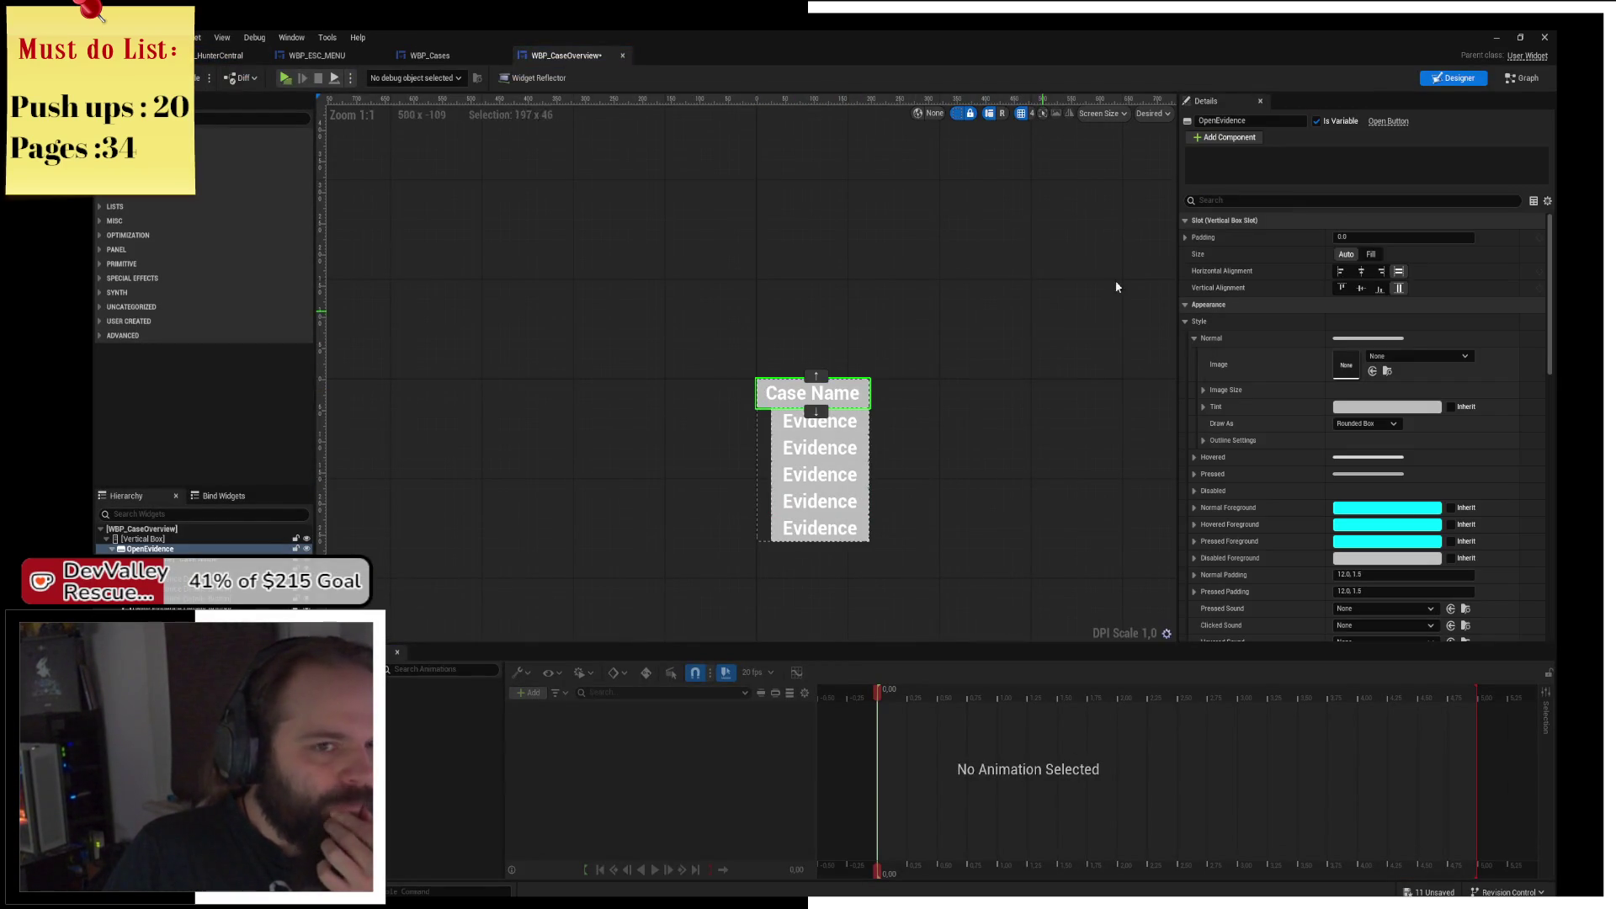
{"action": "left_click", "coordinate": [1522, 78]}
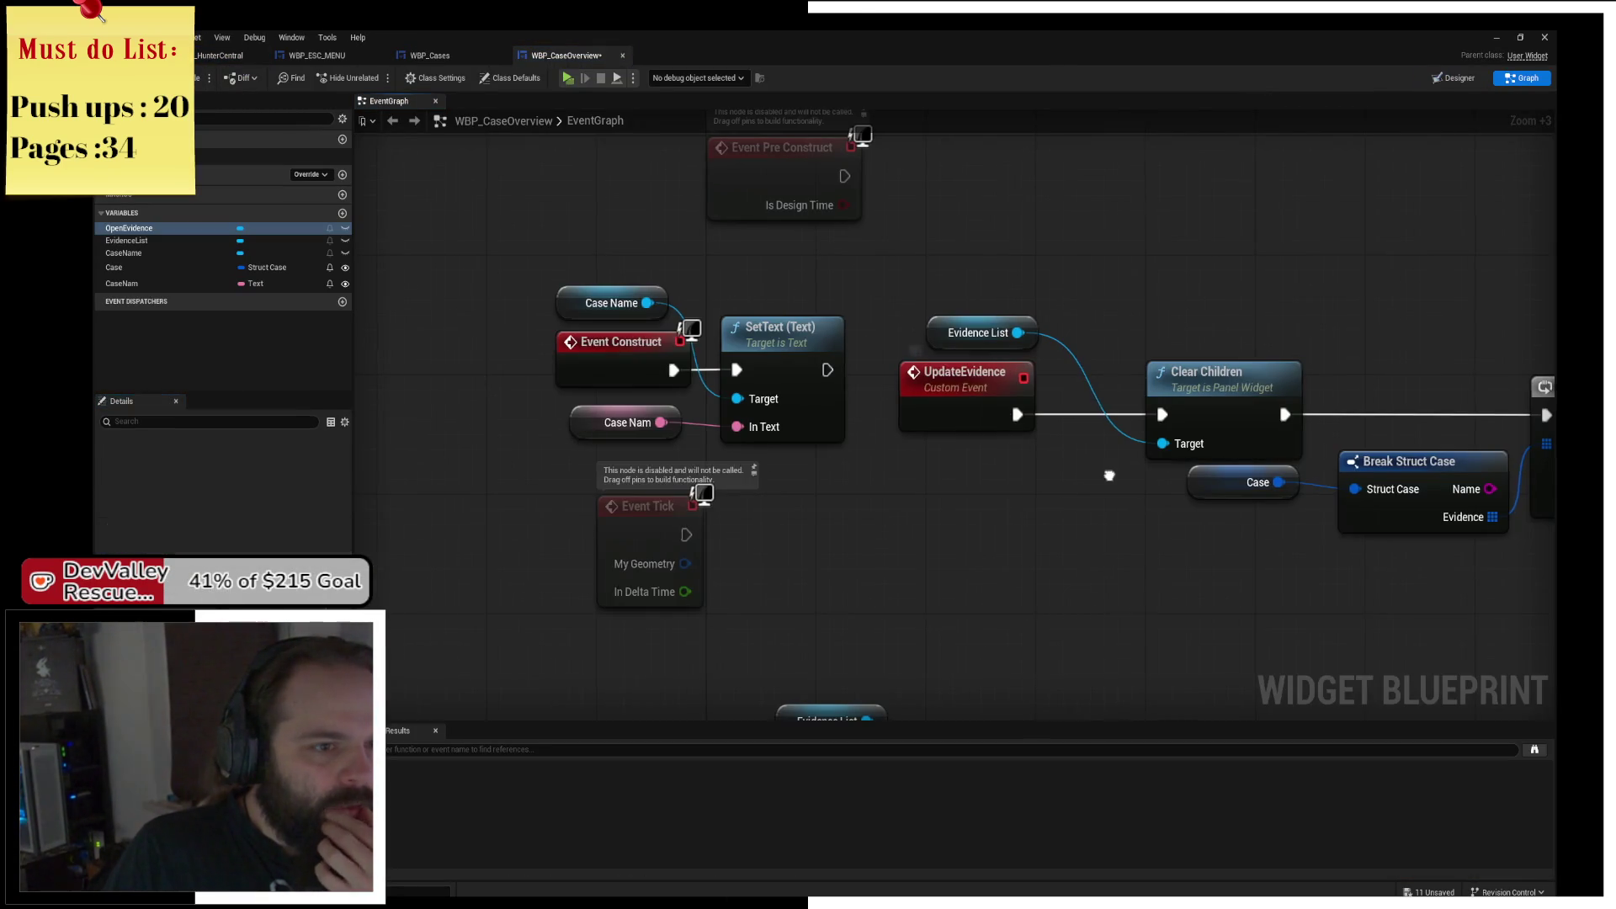
{"action": "scroll", "coordinate": [805, 478], "scroll_direction": "down", "scroll_amount": 2}
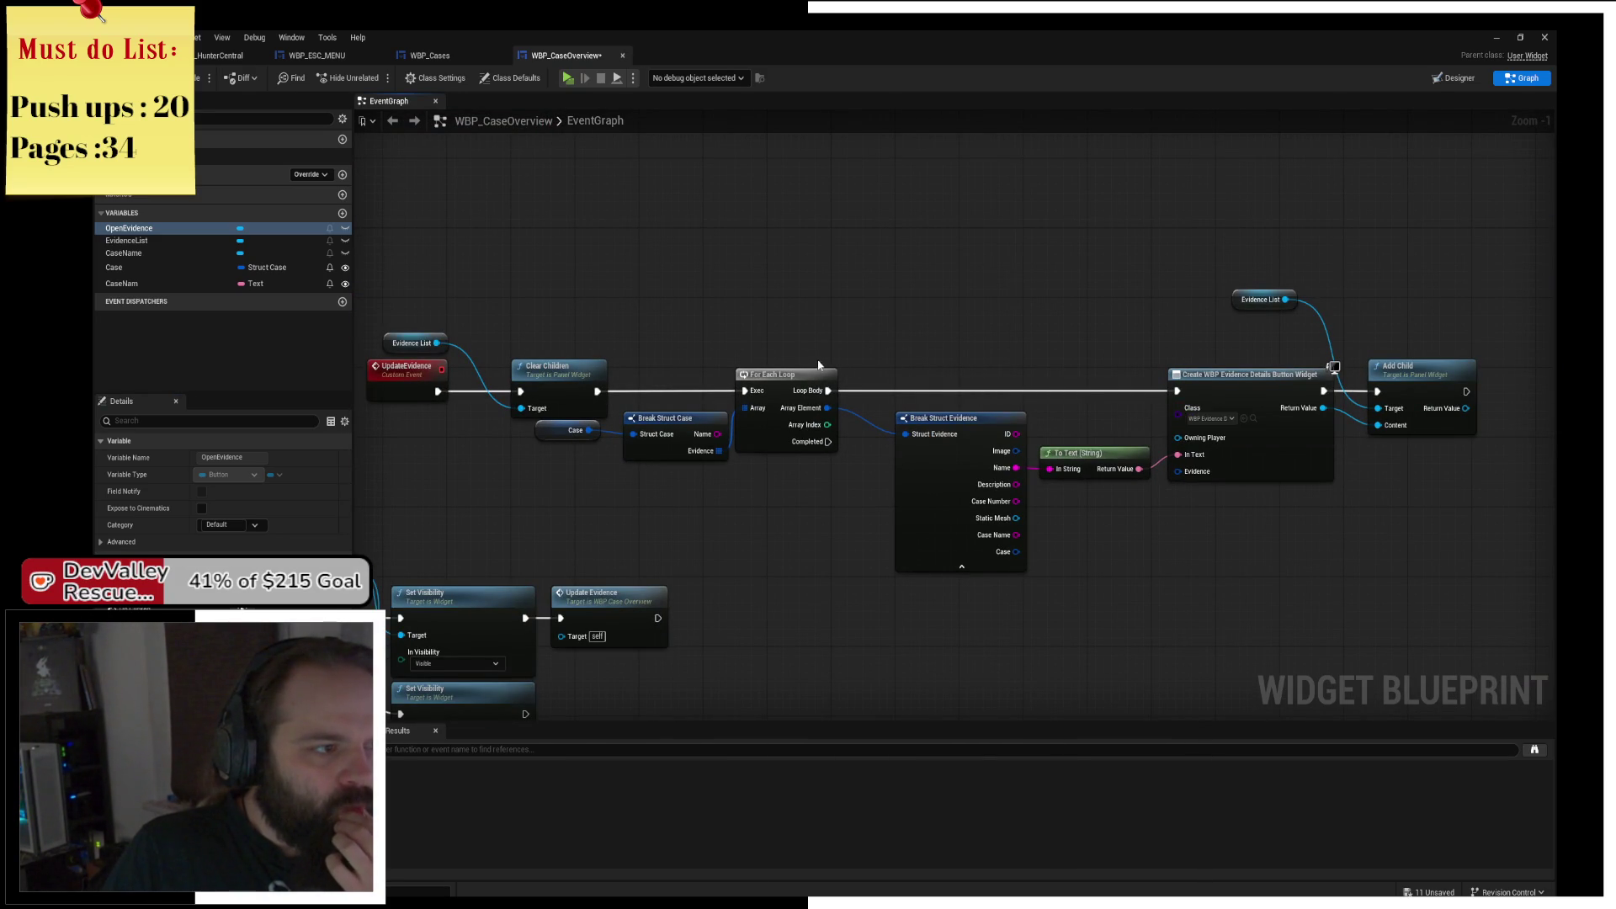
{"action": "left_click_drag", "start_coordinate": [818, 365], "coordinate": [941, 374]}
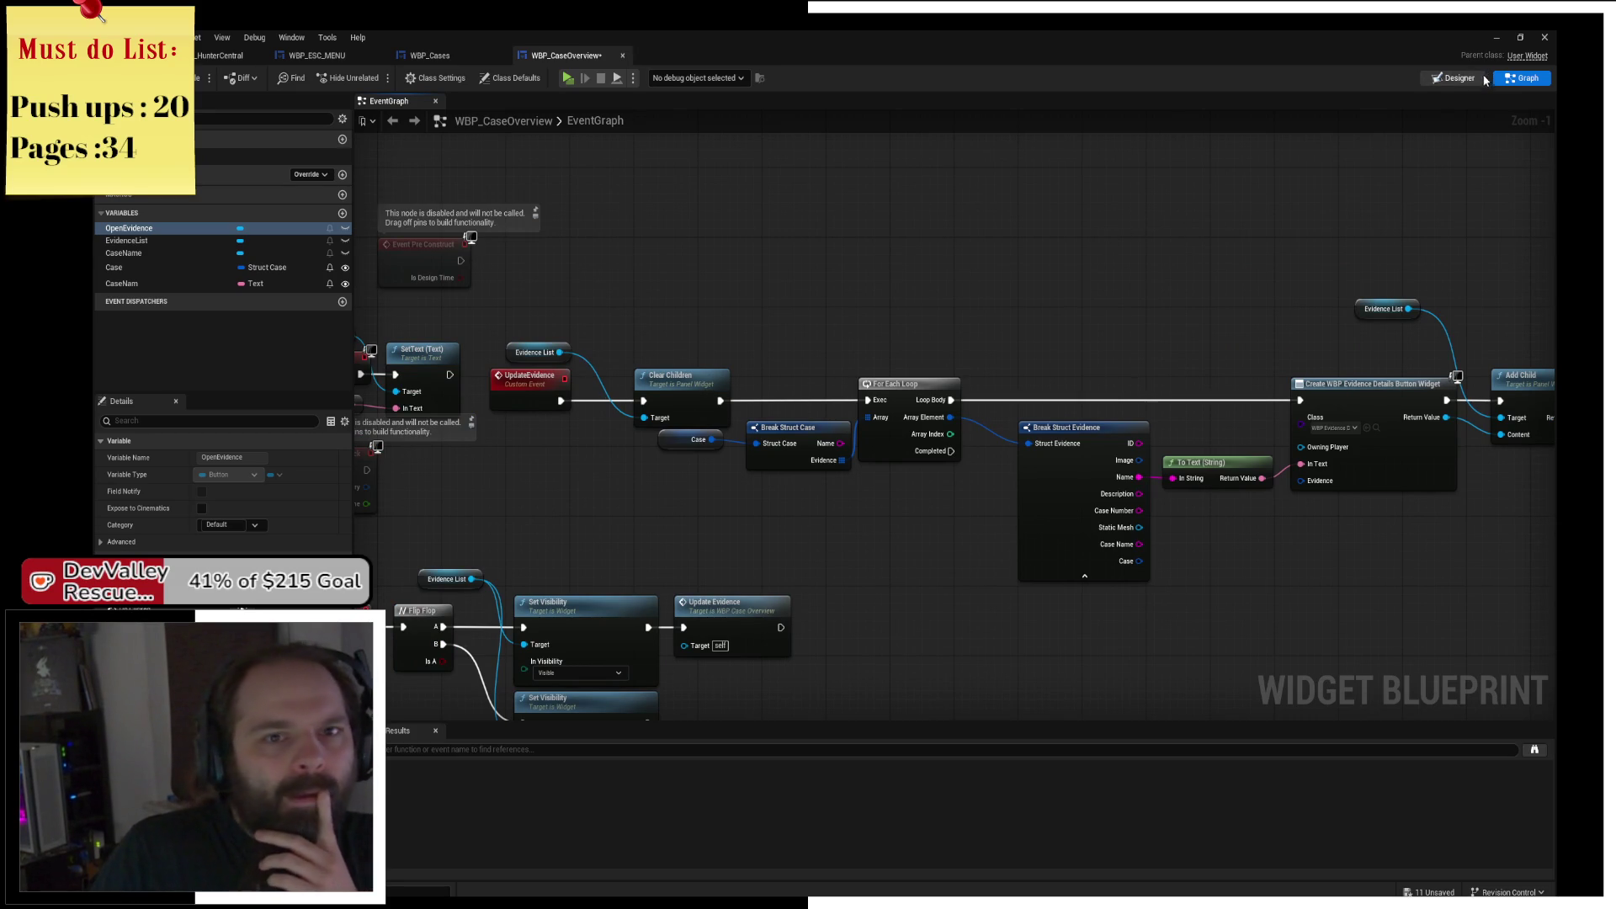
{"action": "left_click", "coordinate": [1457, 78]}
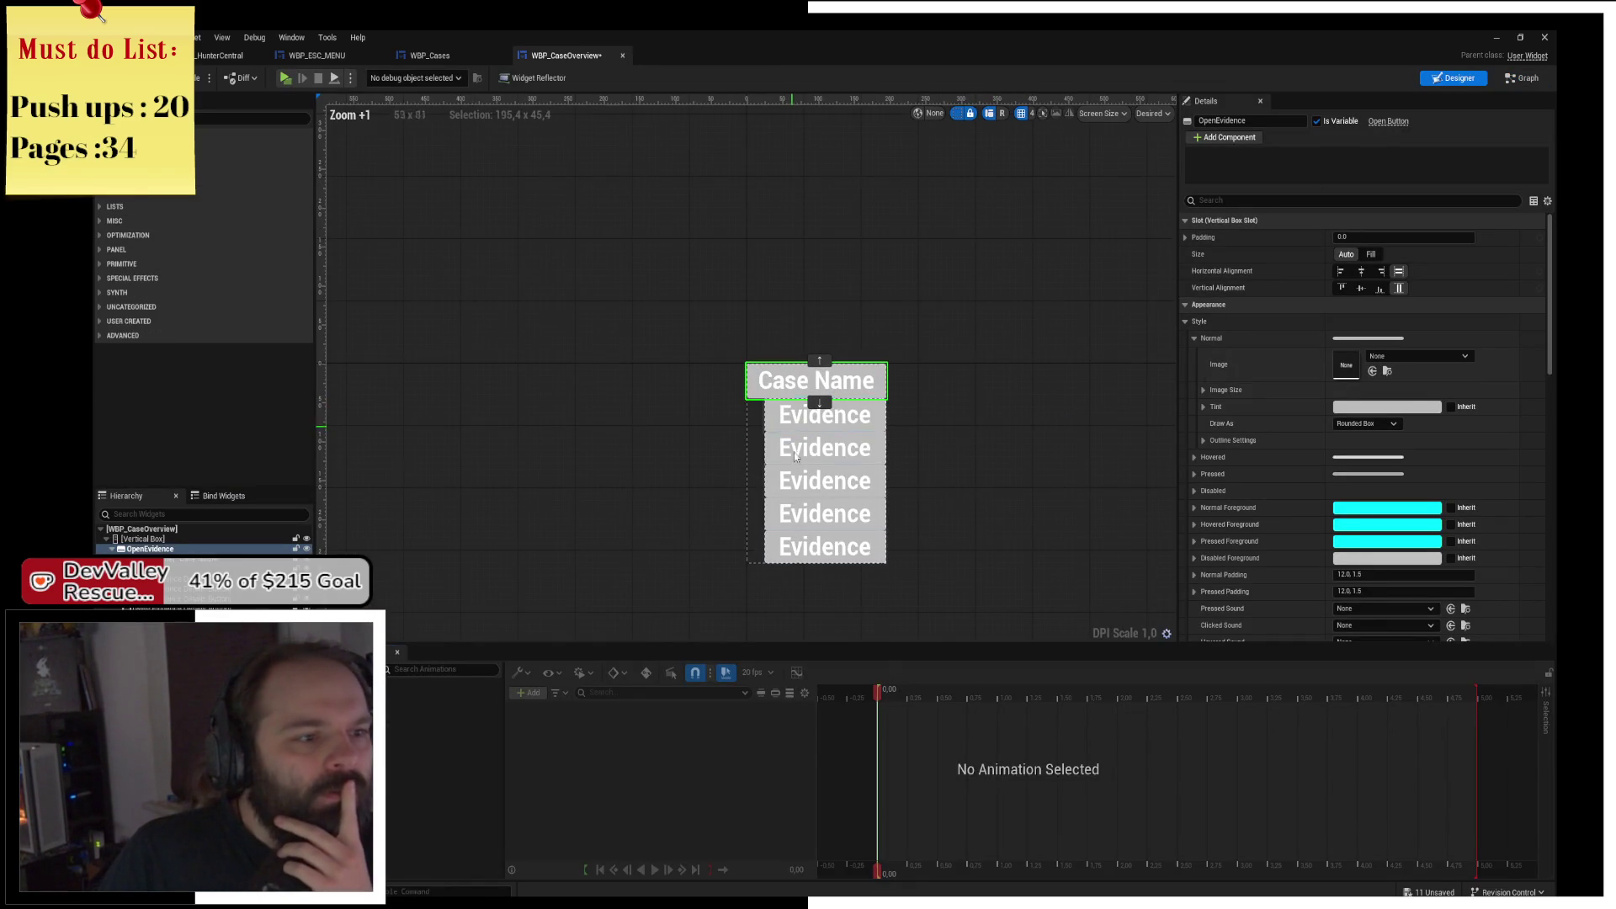
{"action": "left_click", "coordinate": [1522, 78]}
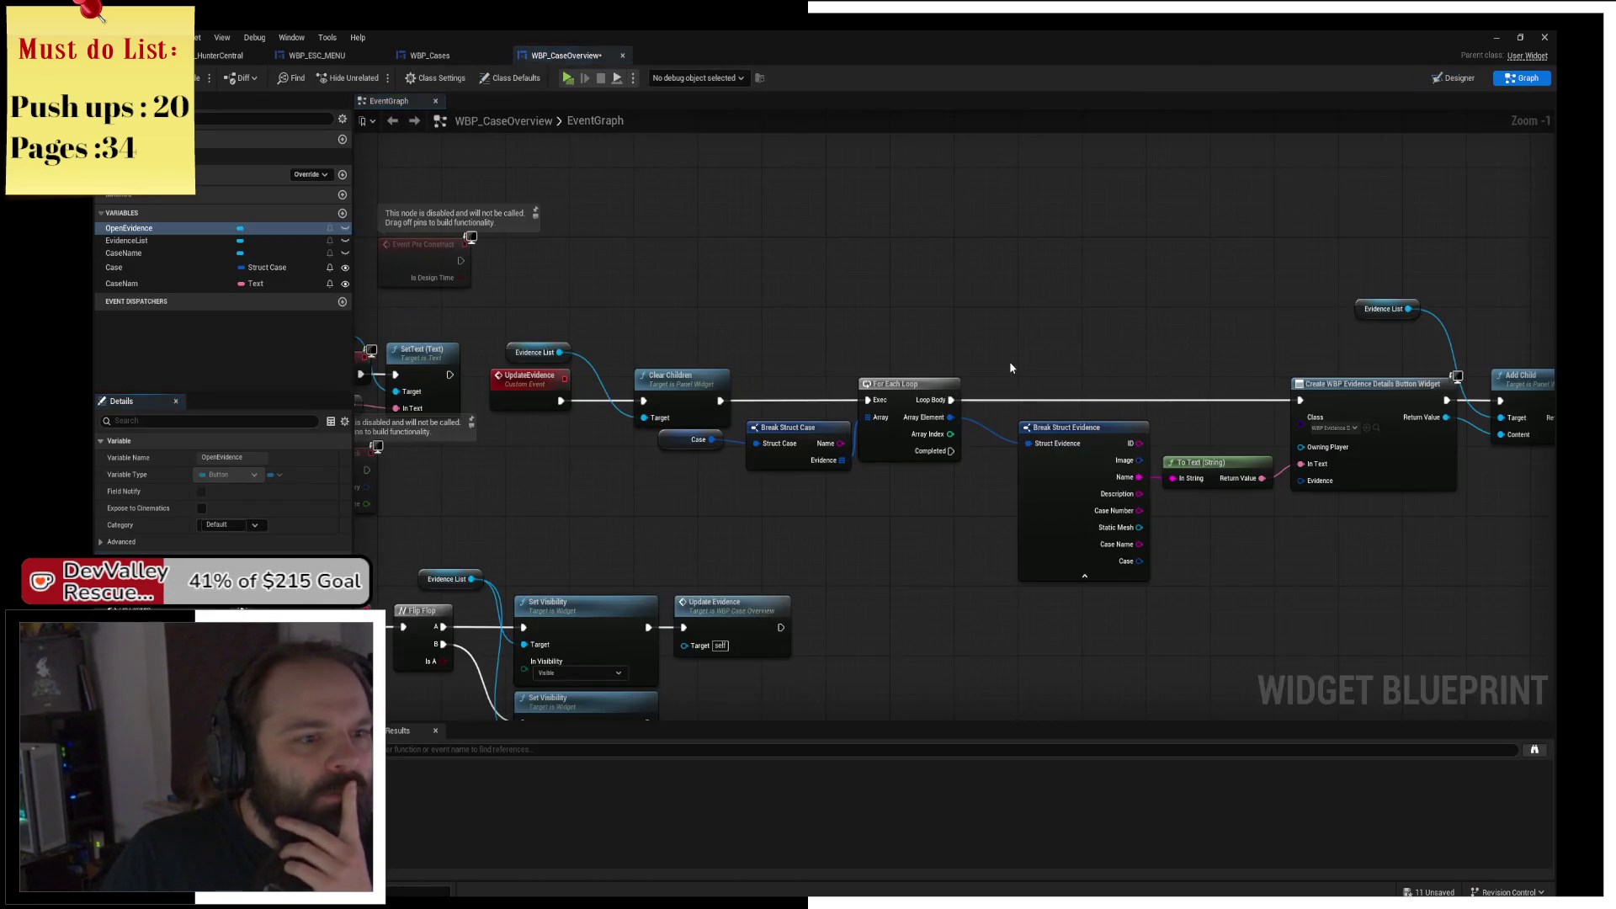
{"action": "mouse_move", "coordinate": [813, 293]}
{"action": "left_mouse_down"}
{"action": "mouse_move", "coordinate": [913, 238]}
{"action": "mouse_move", "coordinate": [1118, 252]}
{"action": "mouse_move", "coordinate": [932, 262]}
{"action": "left_mouse_up"}
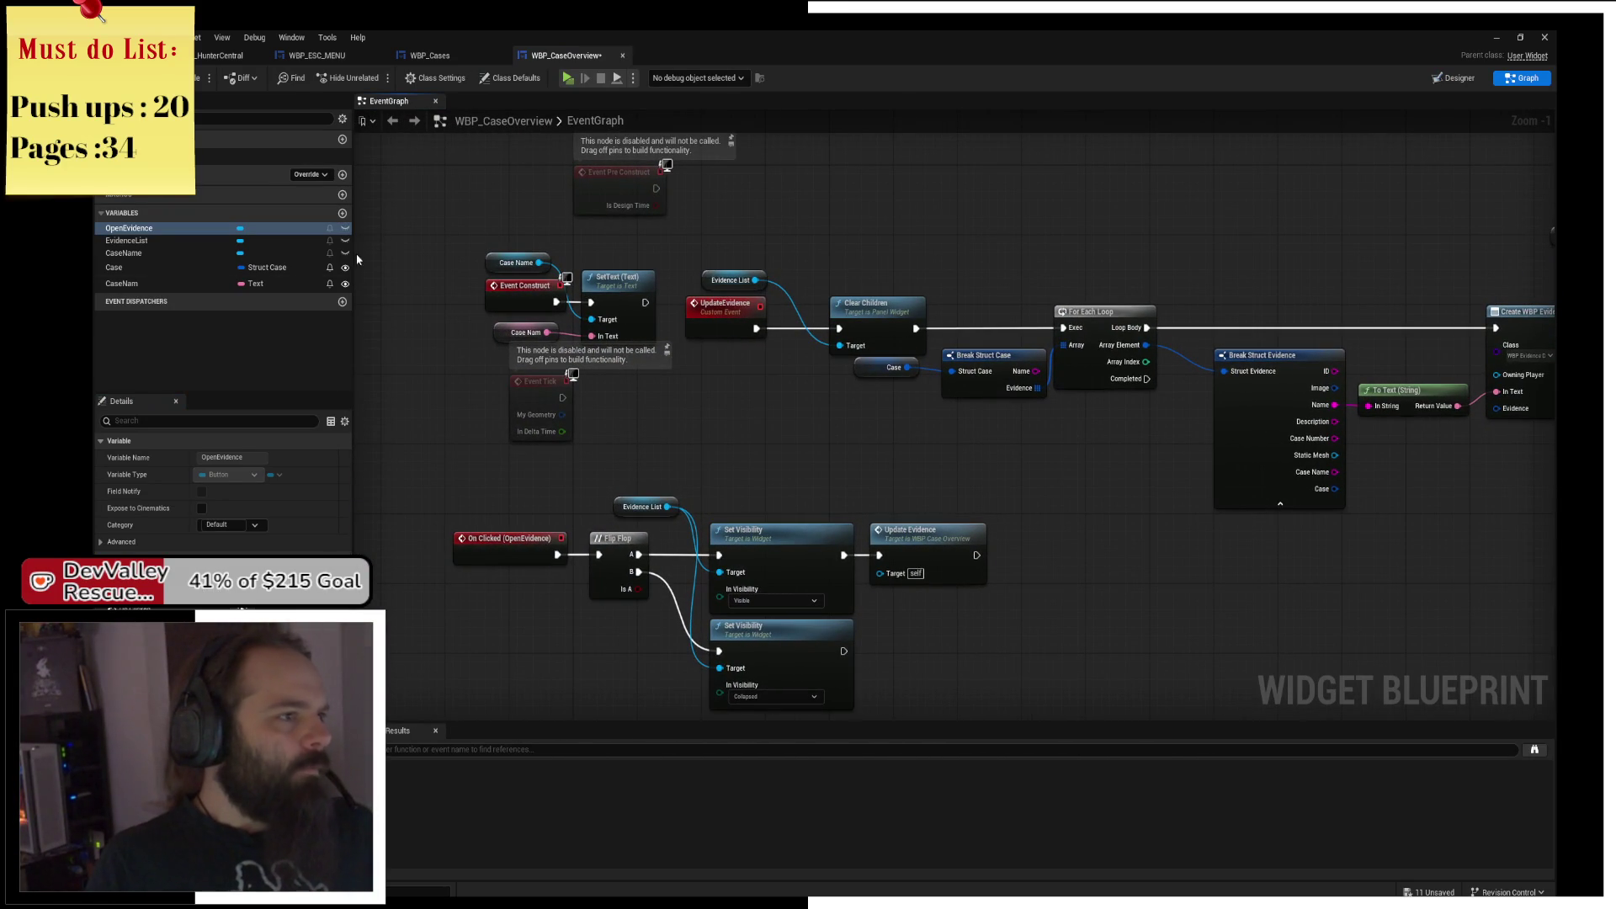
Add a WBPCases variable typed as a WBP_Cases object reference.
{"action": "left_click", "coordinate": [342, 213]}
{"action": "type", "text": "WBPCases"}
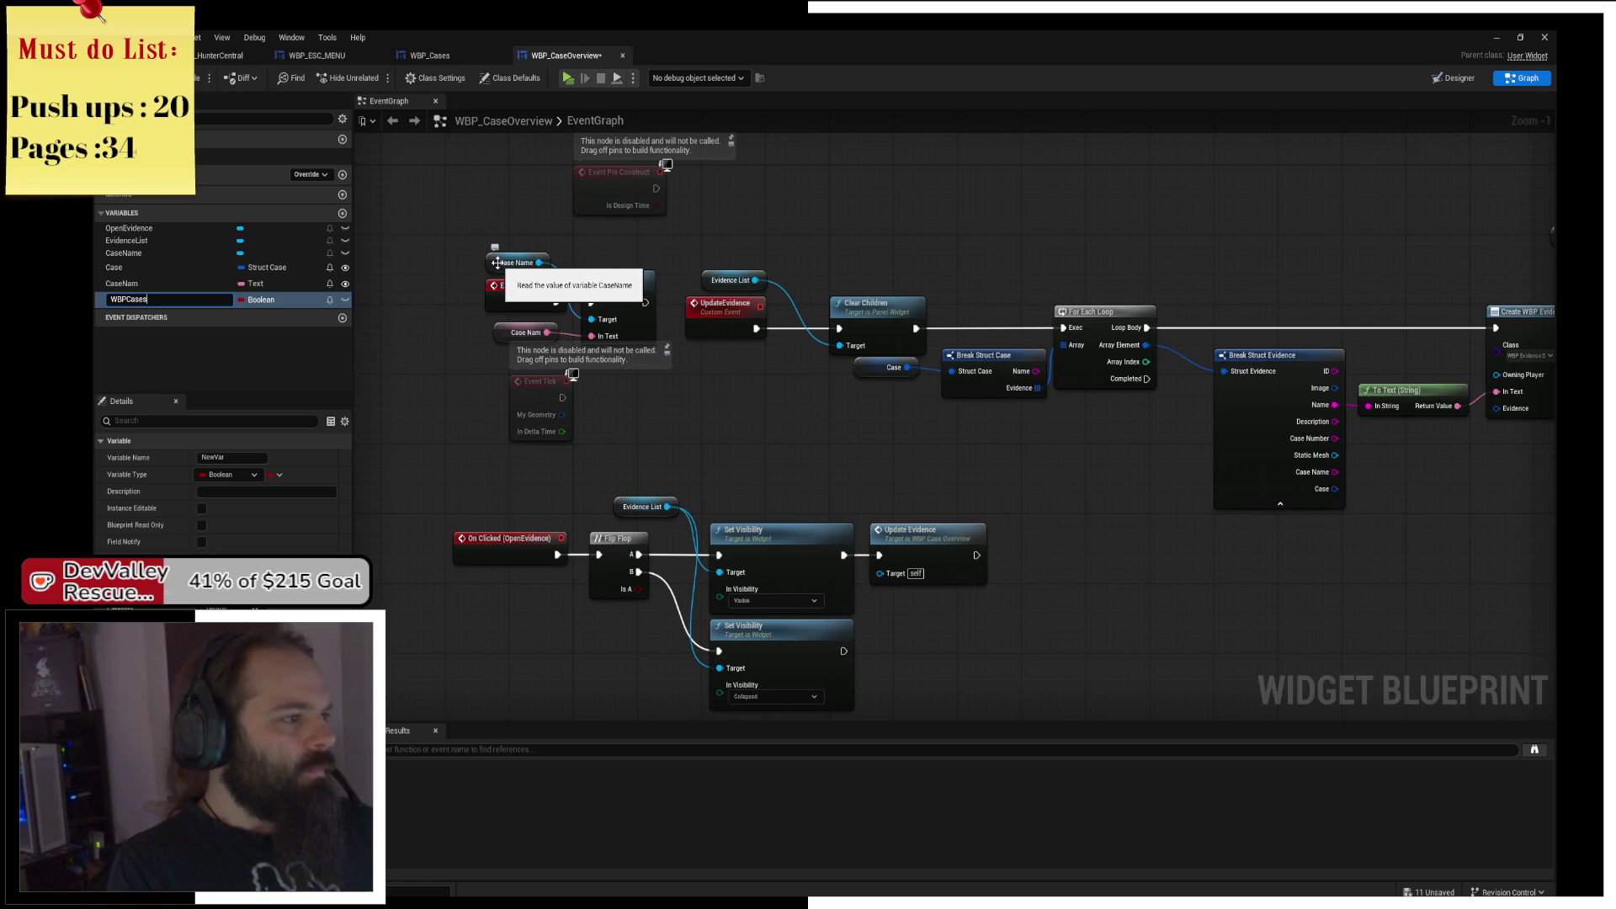
{"action": "key", "text": "Return"}
{"action": "left_click", "coordinate": [261, 299]}
{"action": "type", "text": "WBP_"}
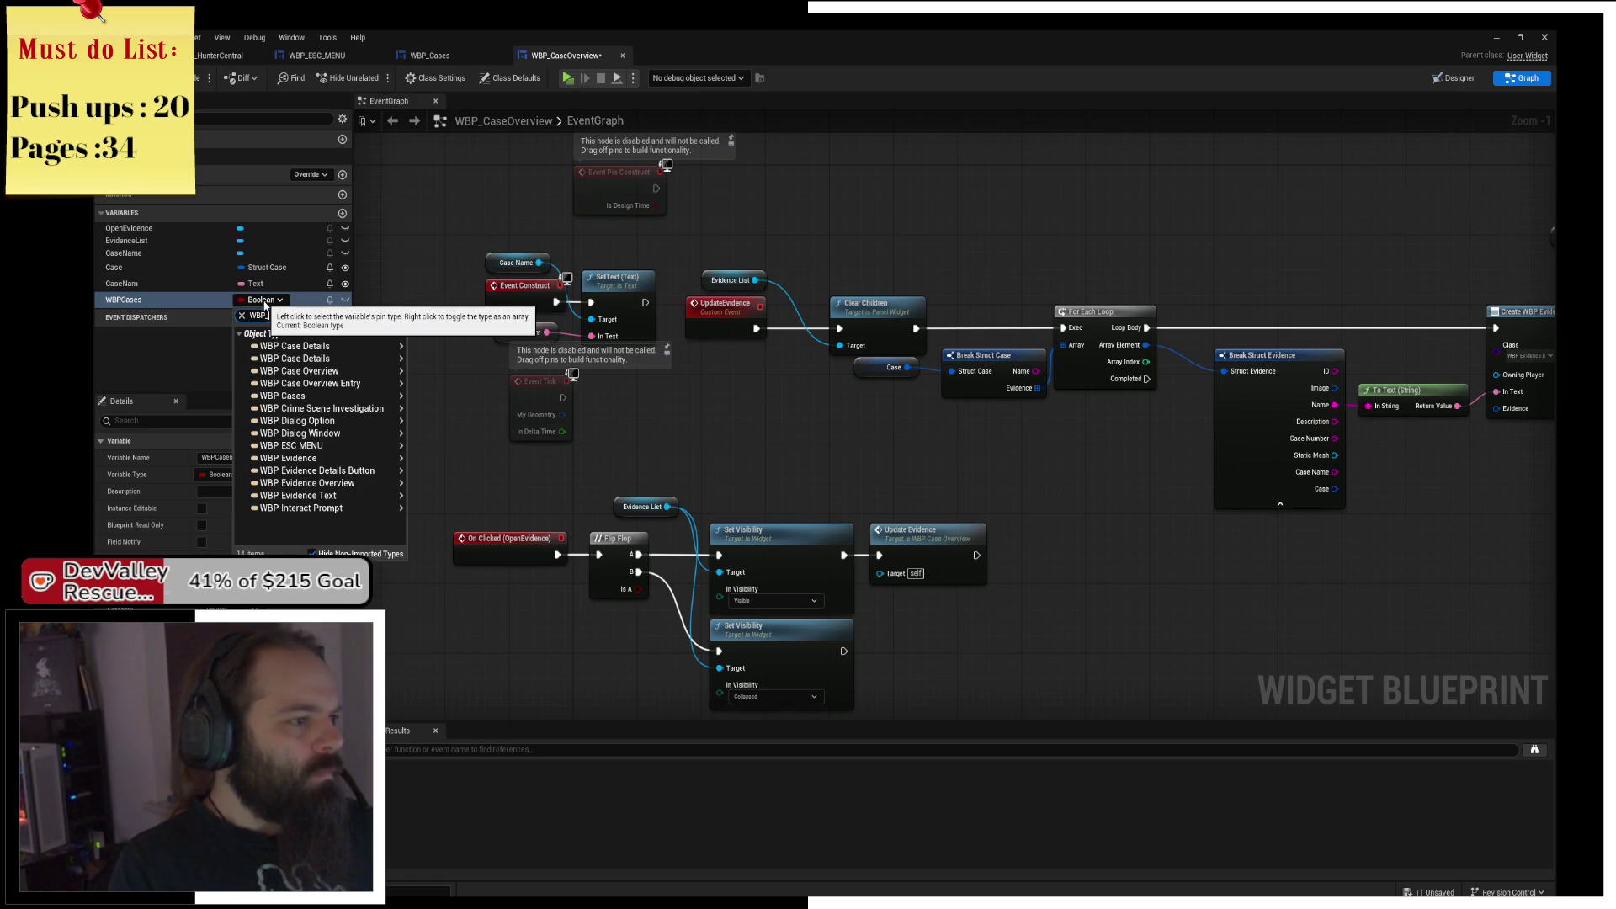
{"action": "type", "text": "Cases"}
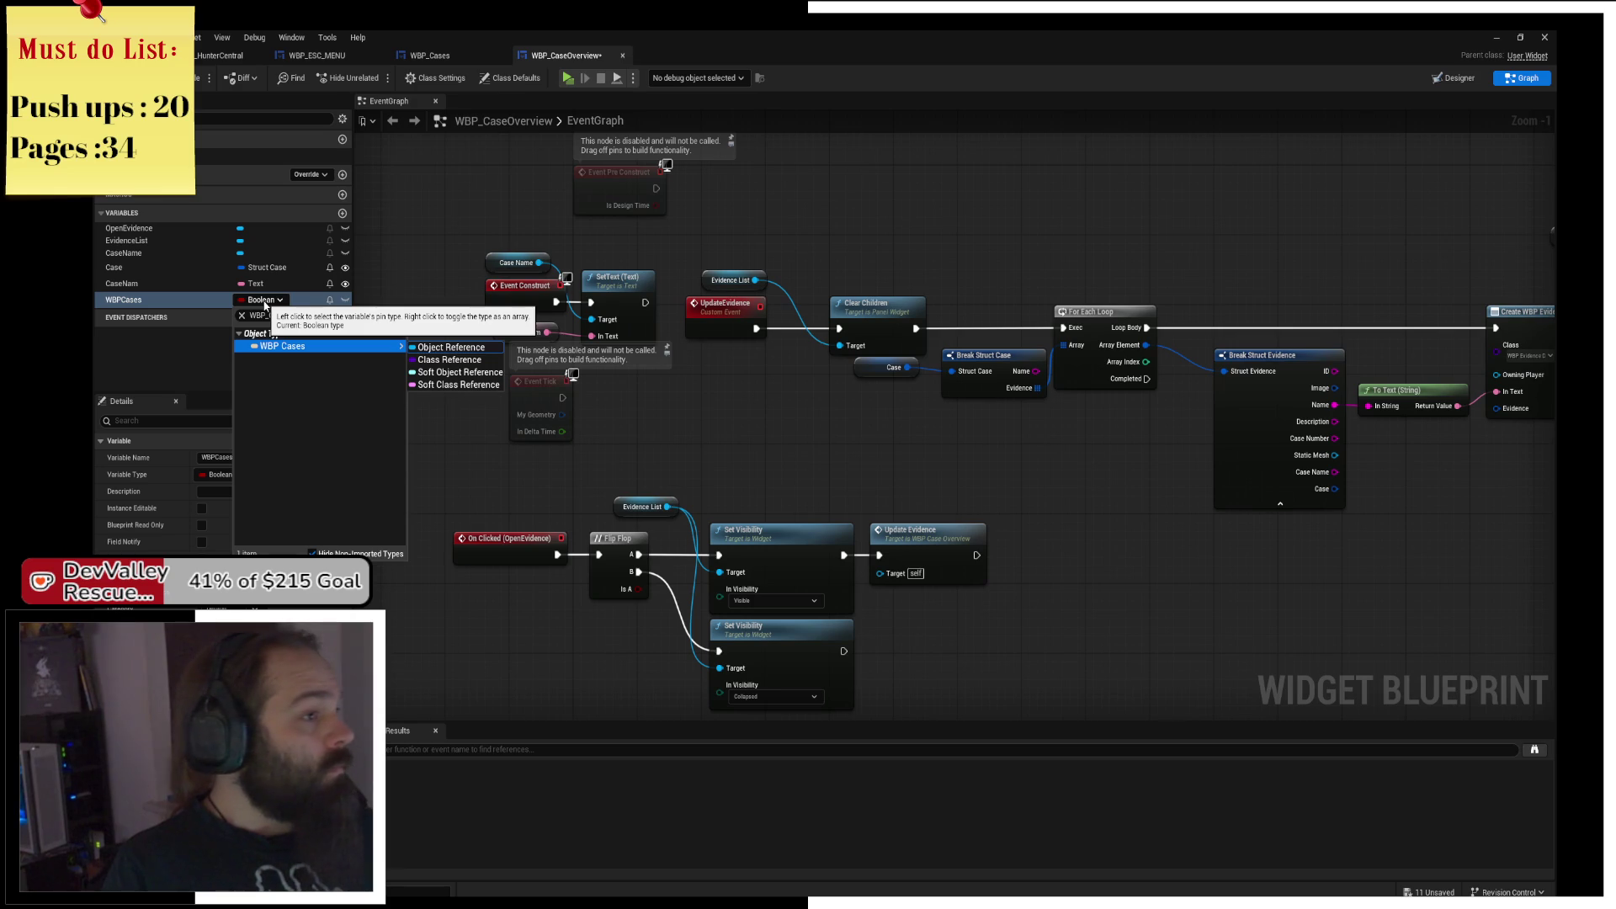
{"action": "key", "text": "Return"}
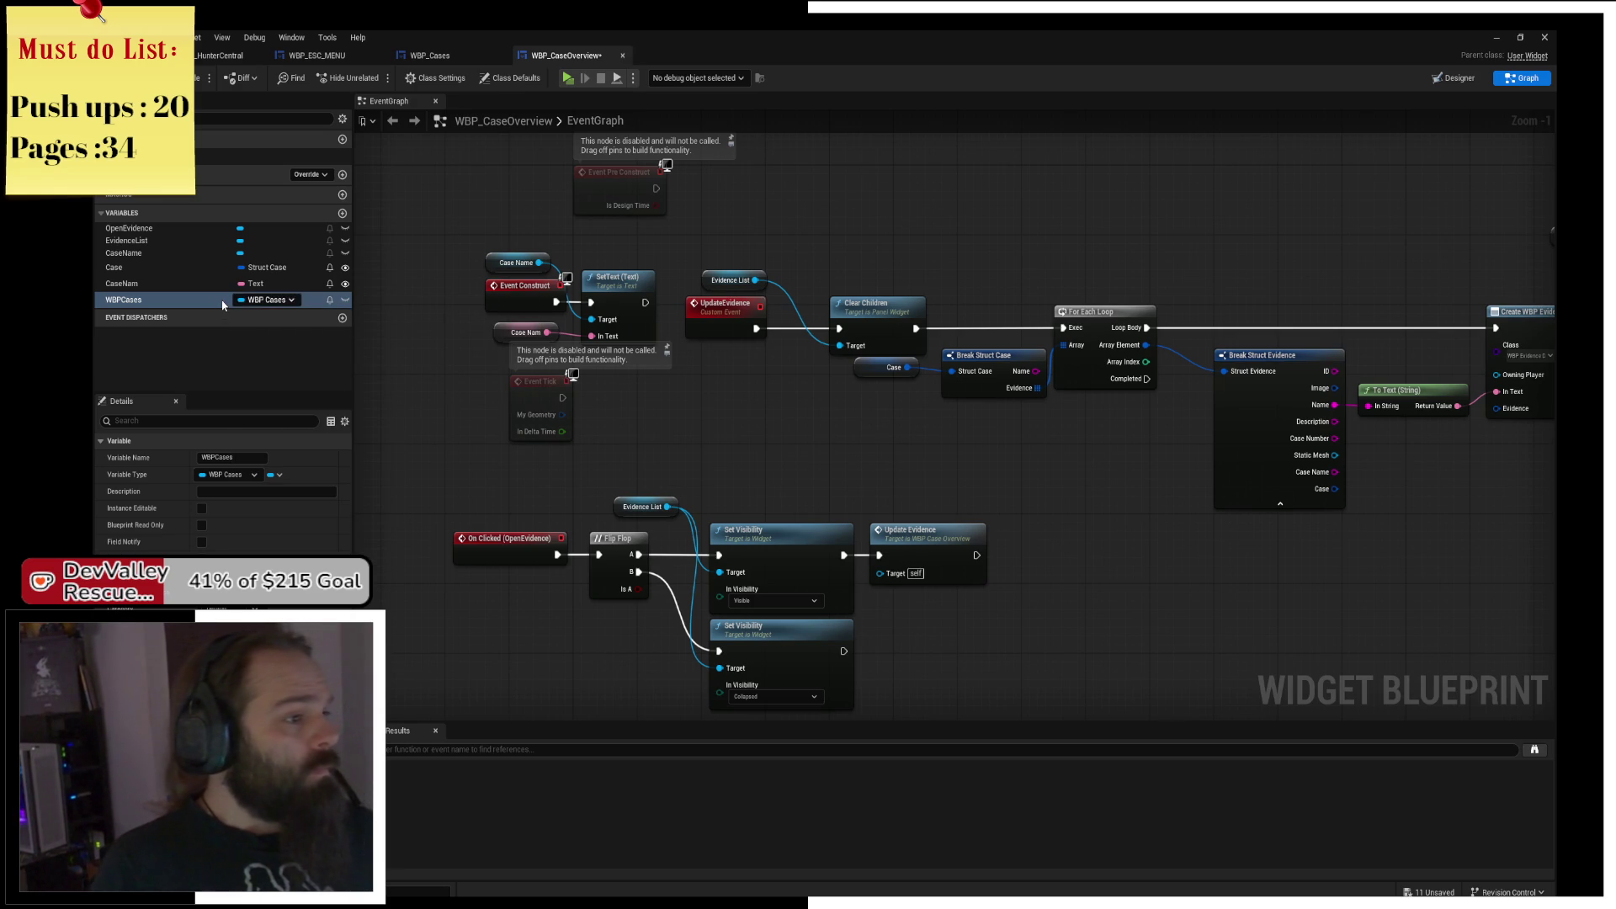
Place a Get WBPCases node in the WBP_CaseOverview graph.
{"action": "mouse_move", "coordinate": [224, 305]}
{"action": "left_mouse_down"}
{"action": "mouse_move", "coordinate": [739, 401]}
{"action": "mouse_move", "coordinate": [711, 384]}
{"action": "mouse_move", "coordinate": [1318, 446]}
{"action": "mouse_move", "coordinate": [727, 576]}
{"action": "left_mouse_up"}
{"action": "left_click", "coordinate": [745, 404]}
{"action": "left_click_drag", "start_coordinate": [915, 539], "coordinate": [912, 411]}
{"action": "left_click", "coordinate": [446, 57]}
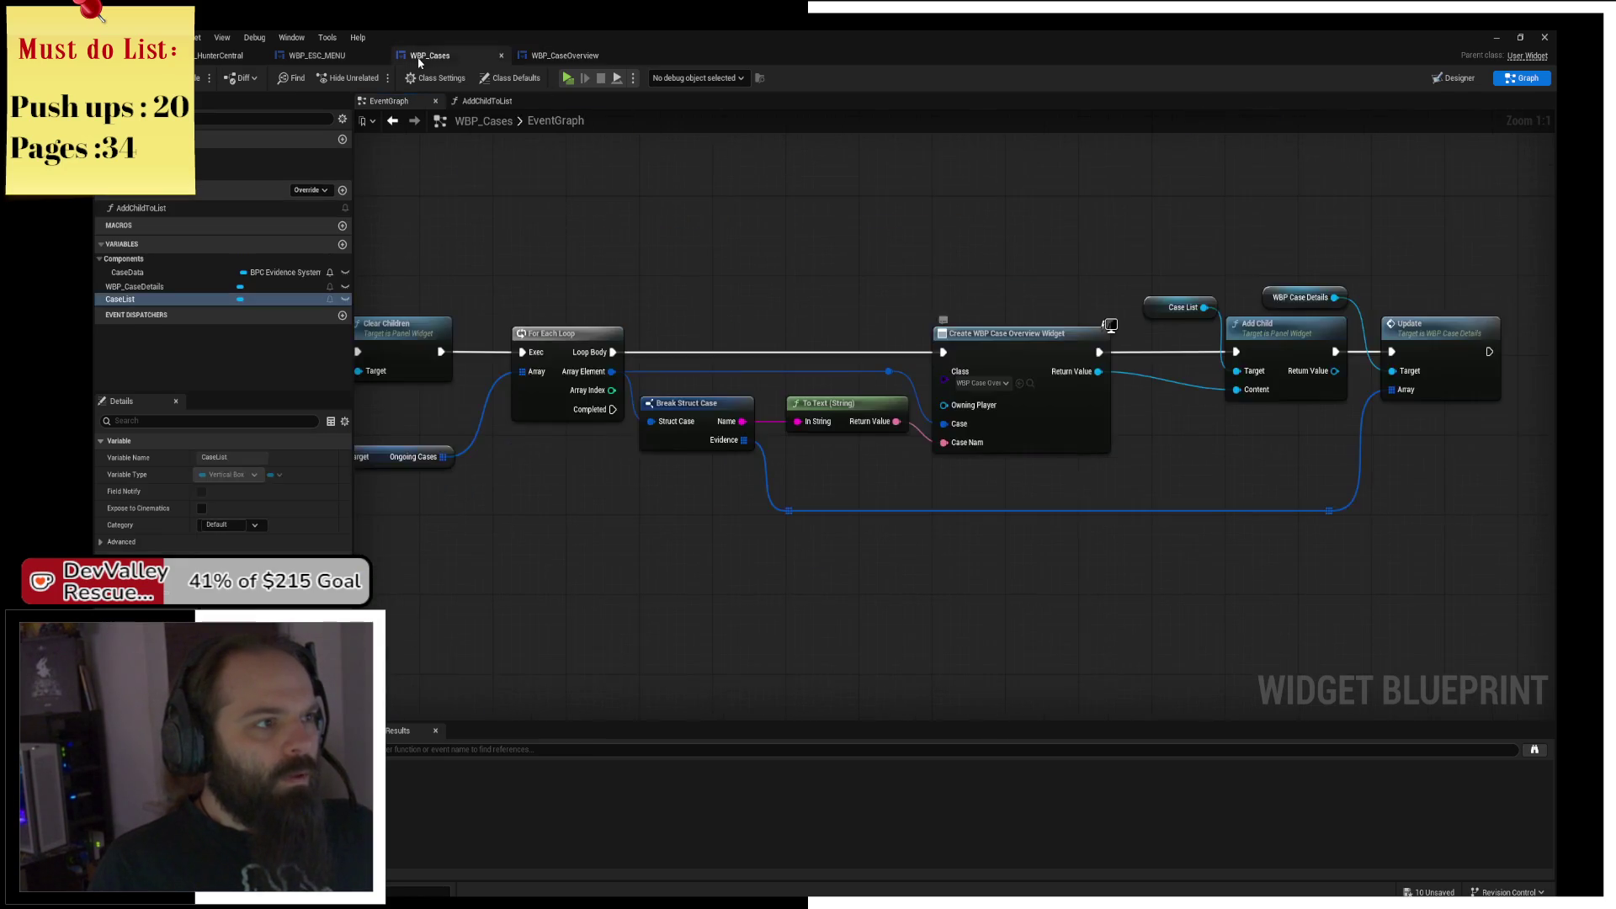
Inspect the WBP_CaseDetails panel in the WBP_Cases widget layout.
{"action": "left_click", "coordinate": [539, 55]}
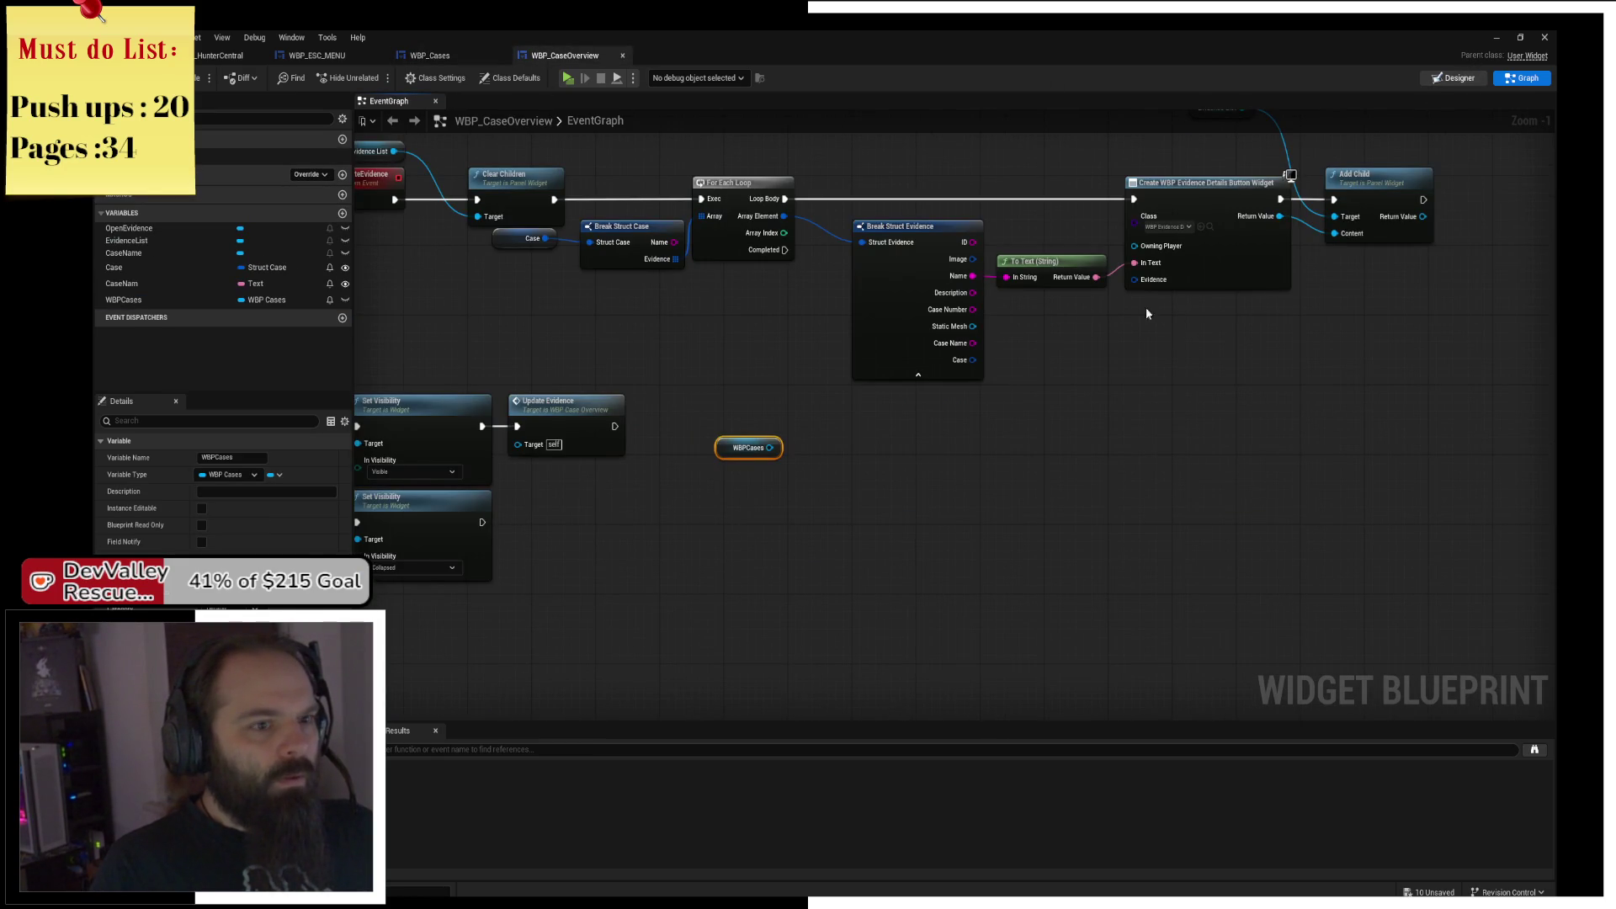
{"action": "left_click", "coordinate": [446, 56]}
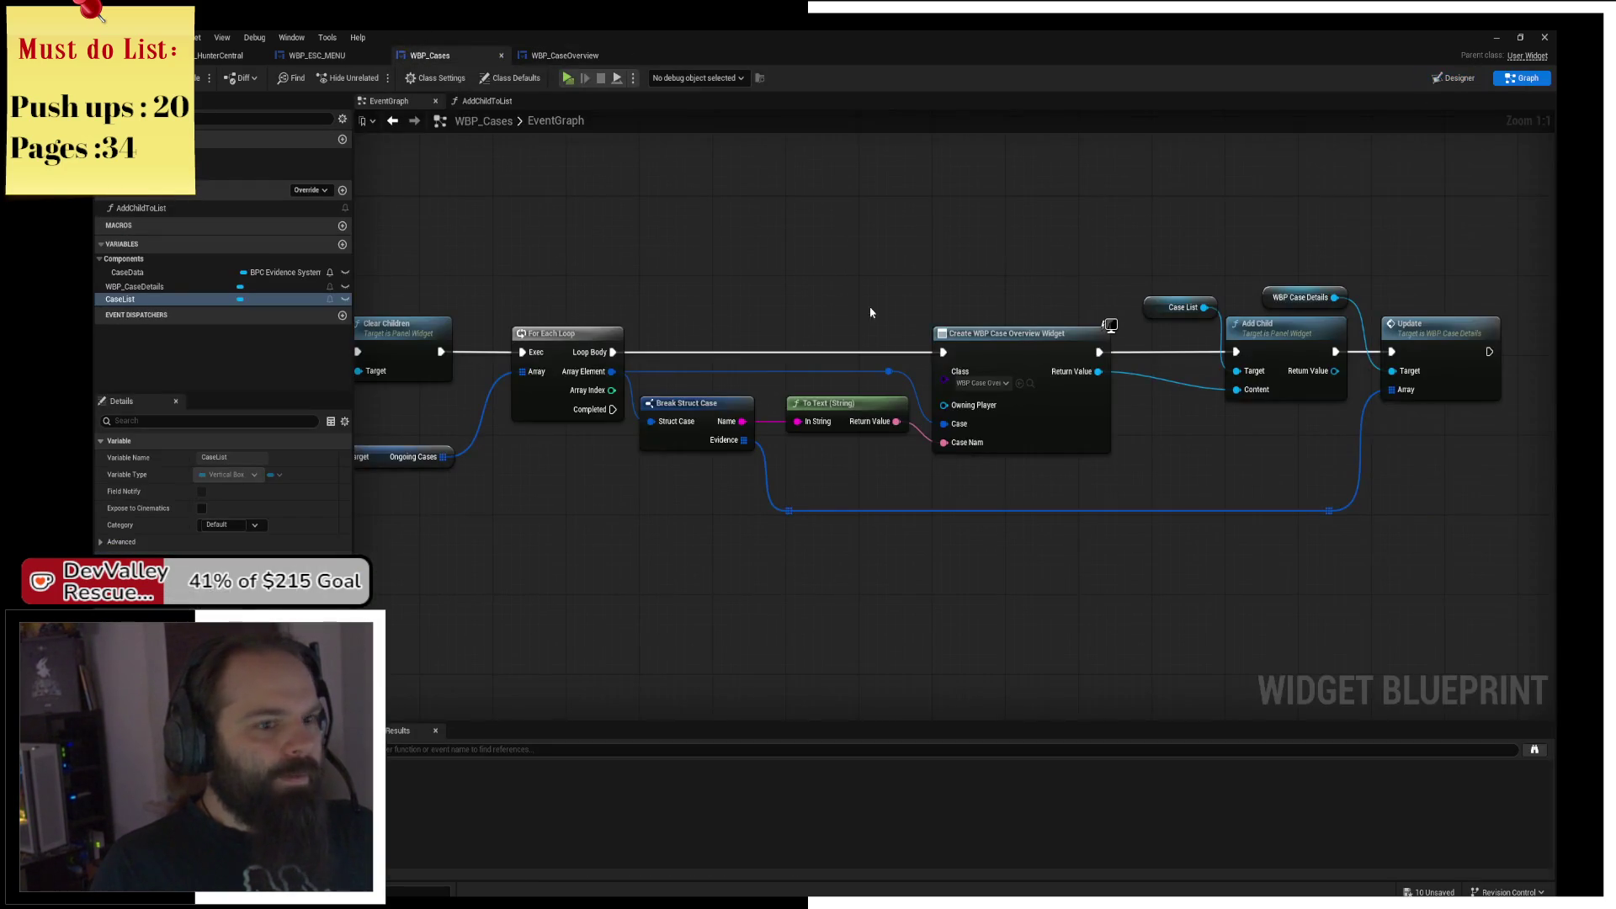
{"action": "left_click", "coordinate": [1453, 77]}
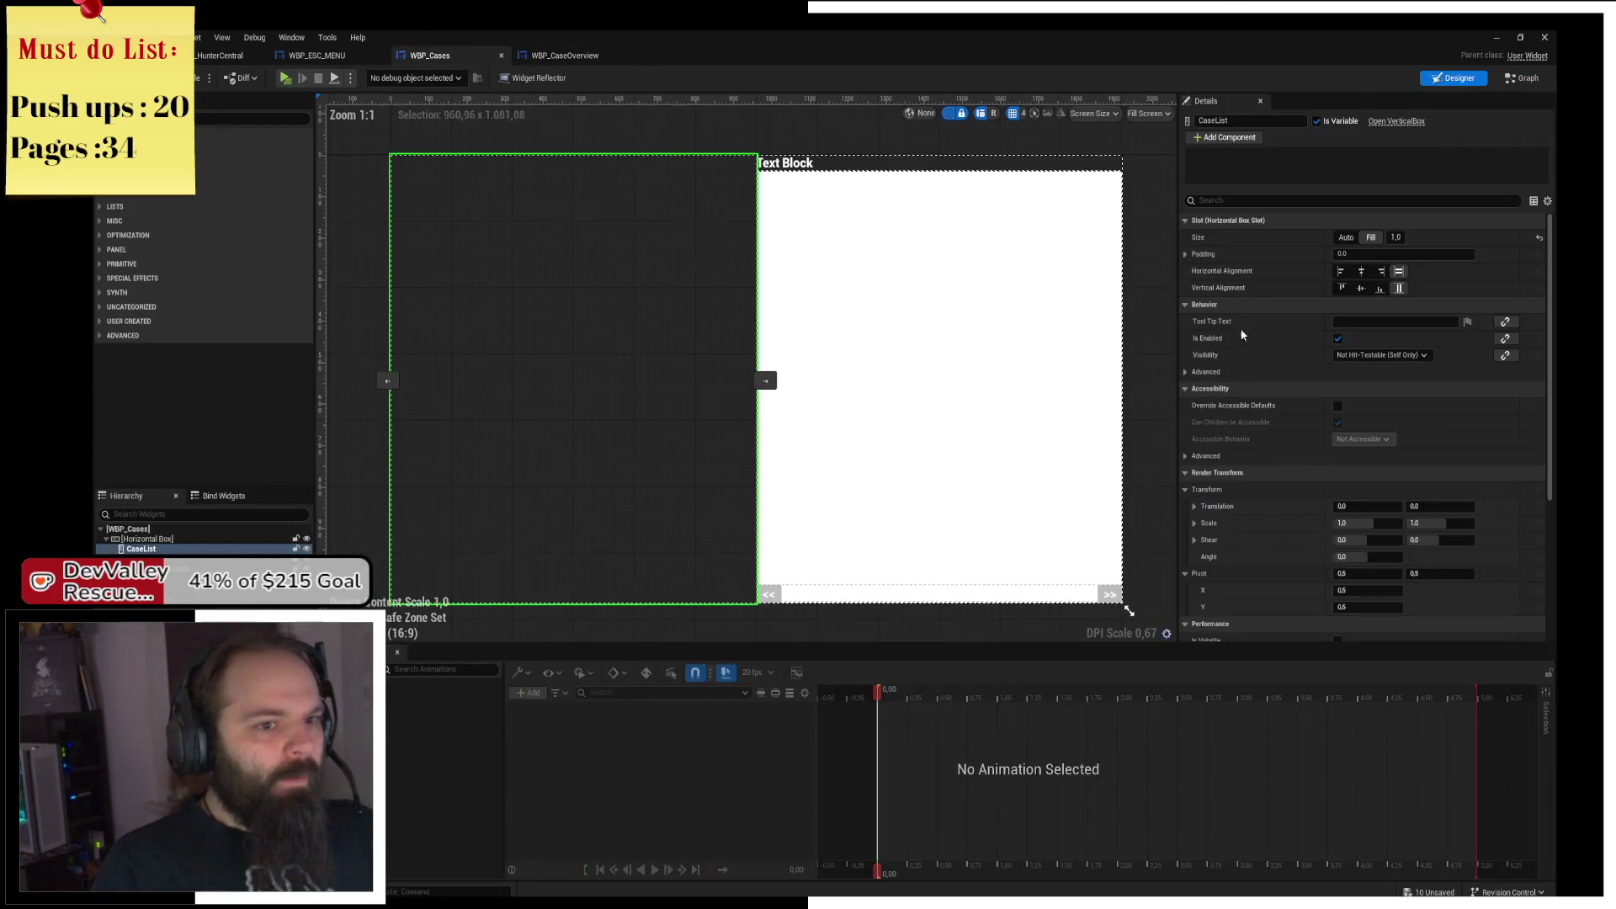
{"action": "left_click", "coordinate": [941, 313]}
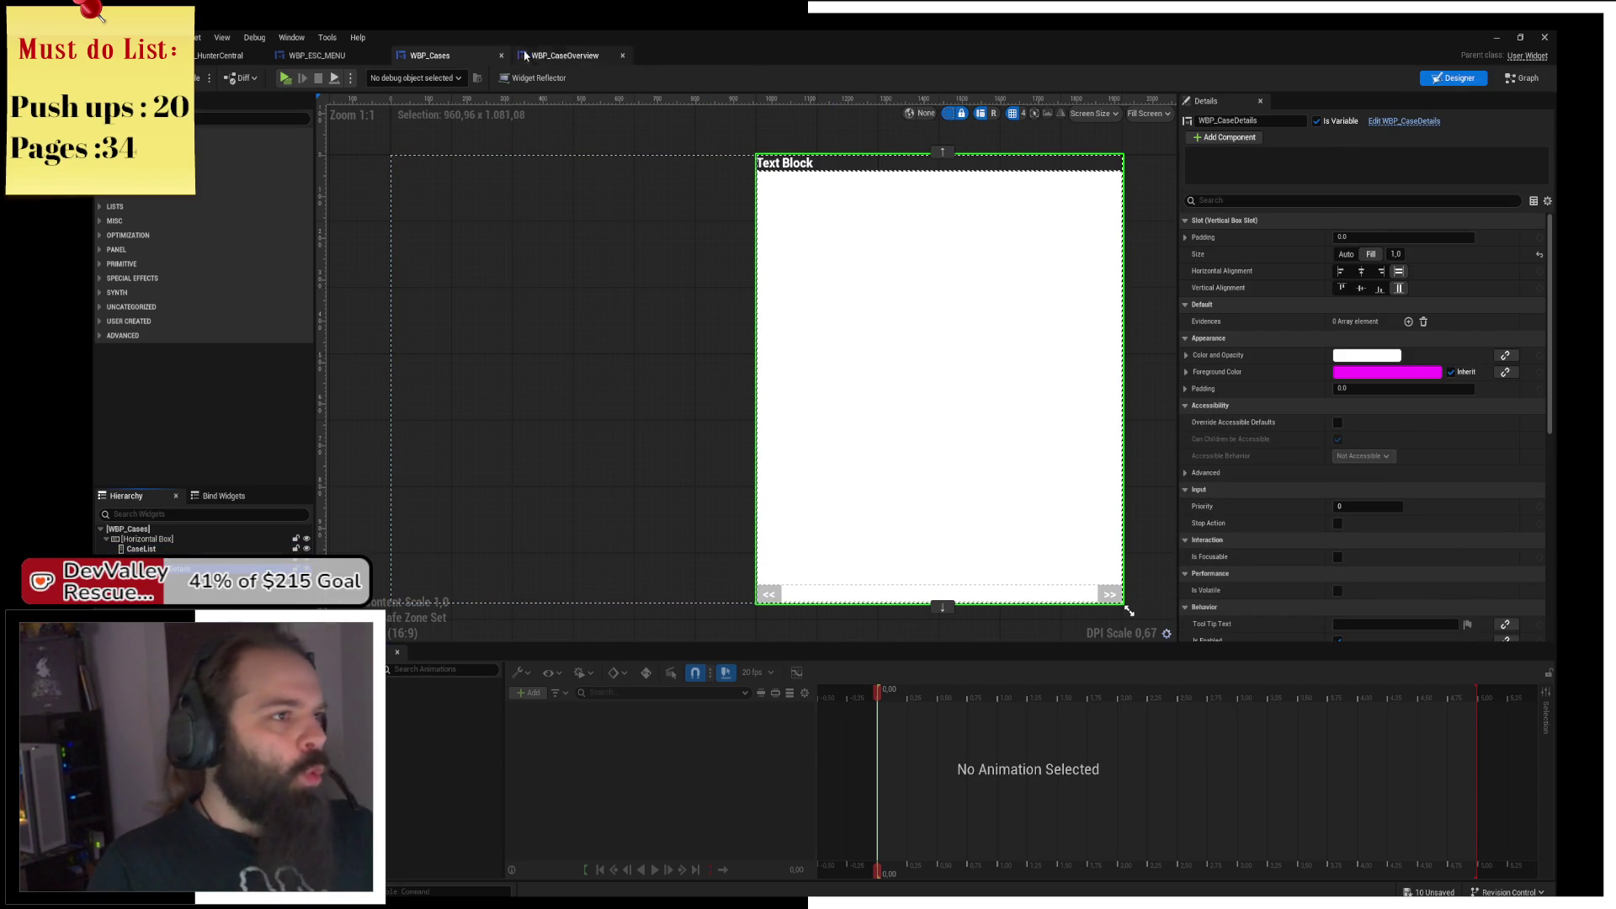
{"action": "left_click", "coordinate": [524, 56]}
{"action": "left_click", "coordinate": [306, 56]}
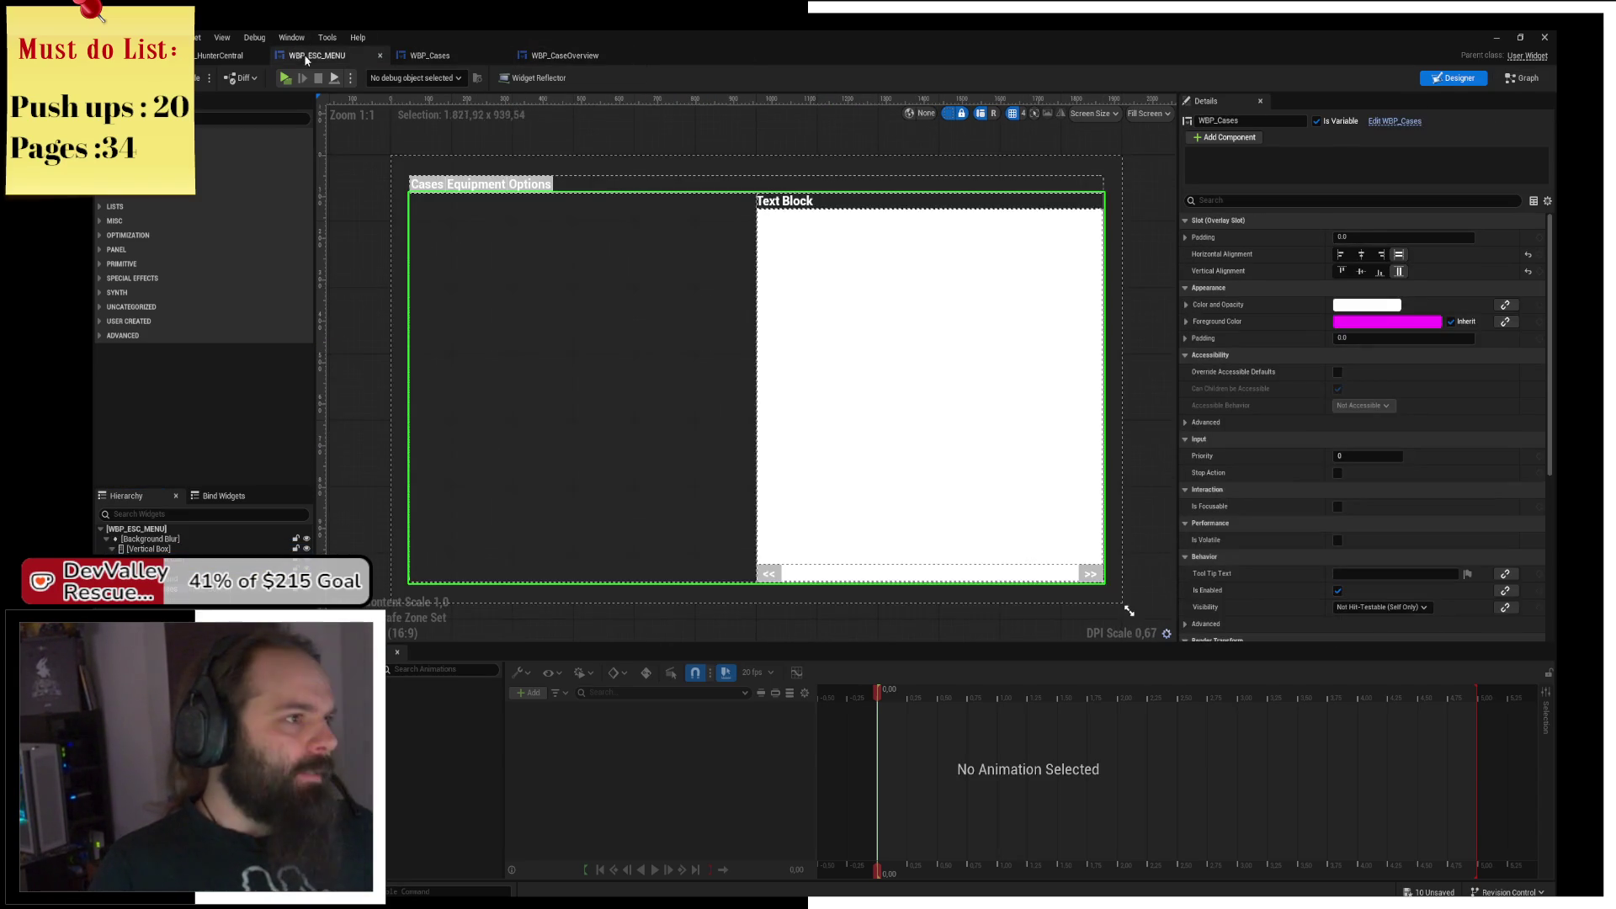
{"action": "left_click", "coordinate": [430, 56]}
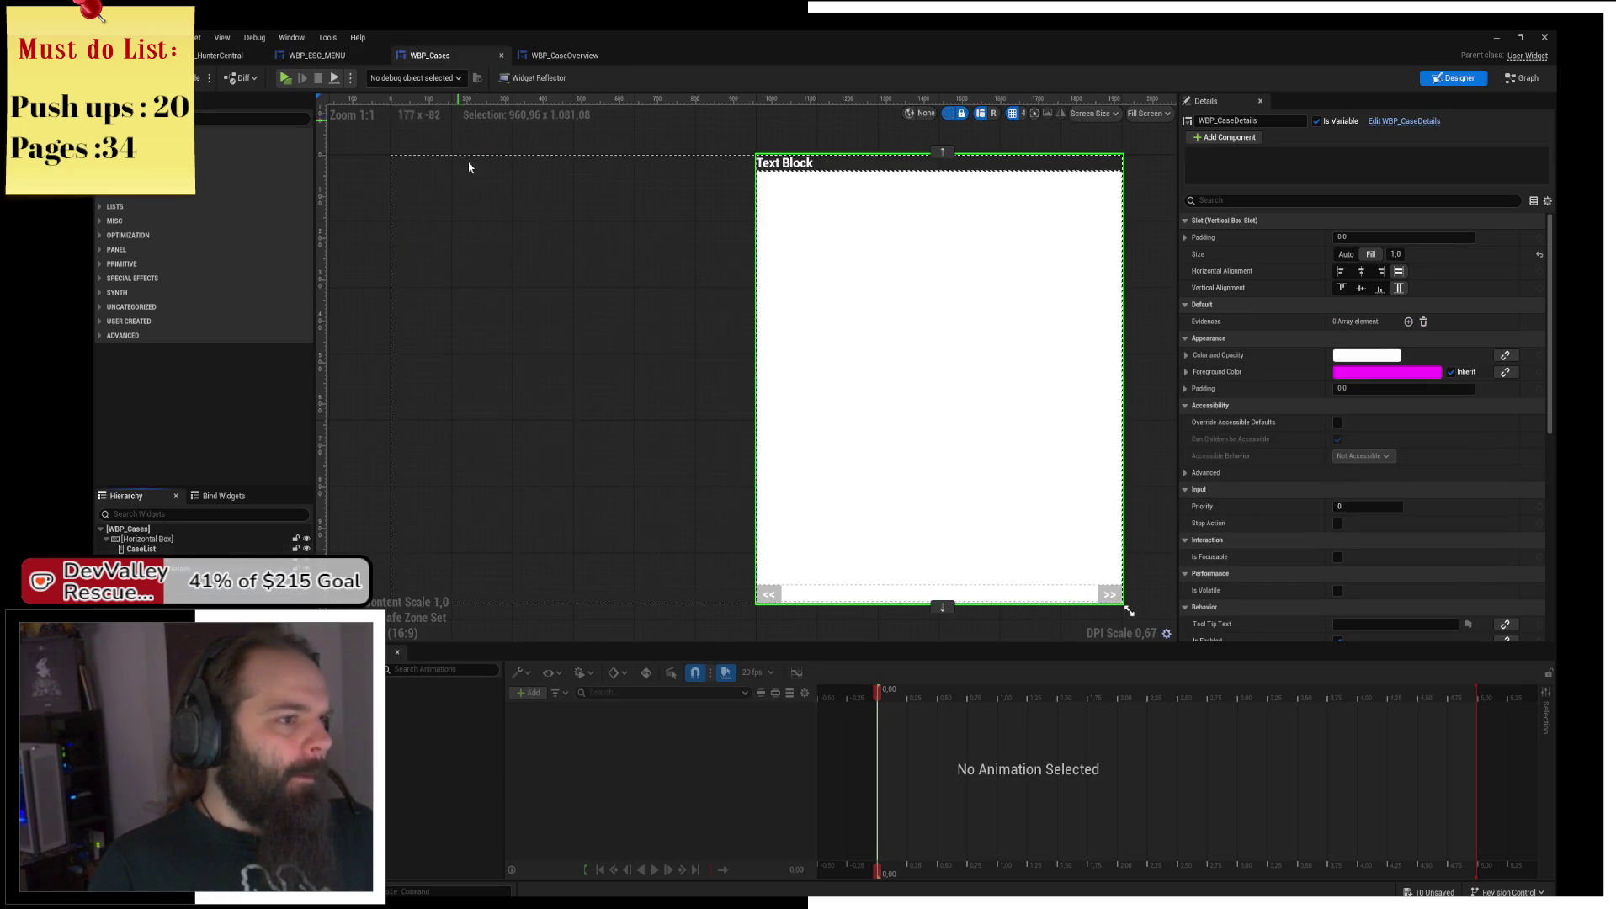
{"action": "left_click_drag", "start_coordinate": [960, 398], "coordinate": [897, 352]}
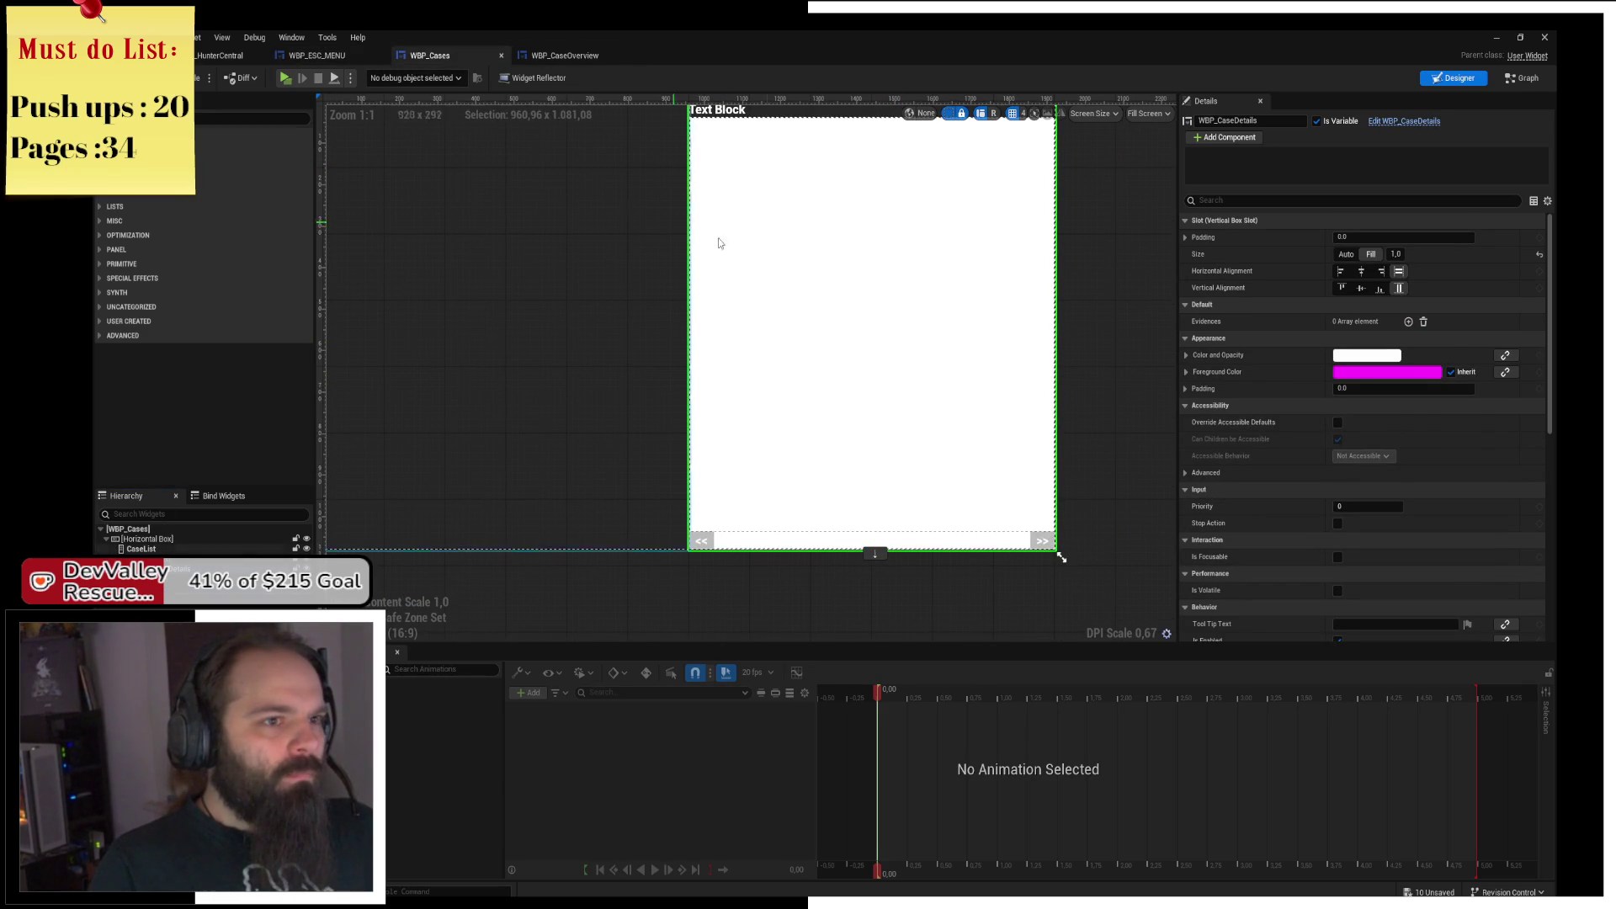
{"action": "left_click_drag", "start_coordinate": [941, 288], "coordinate": [963, 406]}
Open the WBP_CaseDetails widget blueprint and close WBP_ESC_MENU.
{"action": "left_click", "coordinate": [1412, 125]}
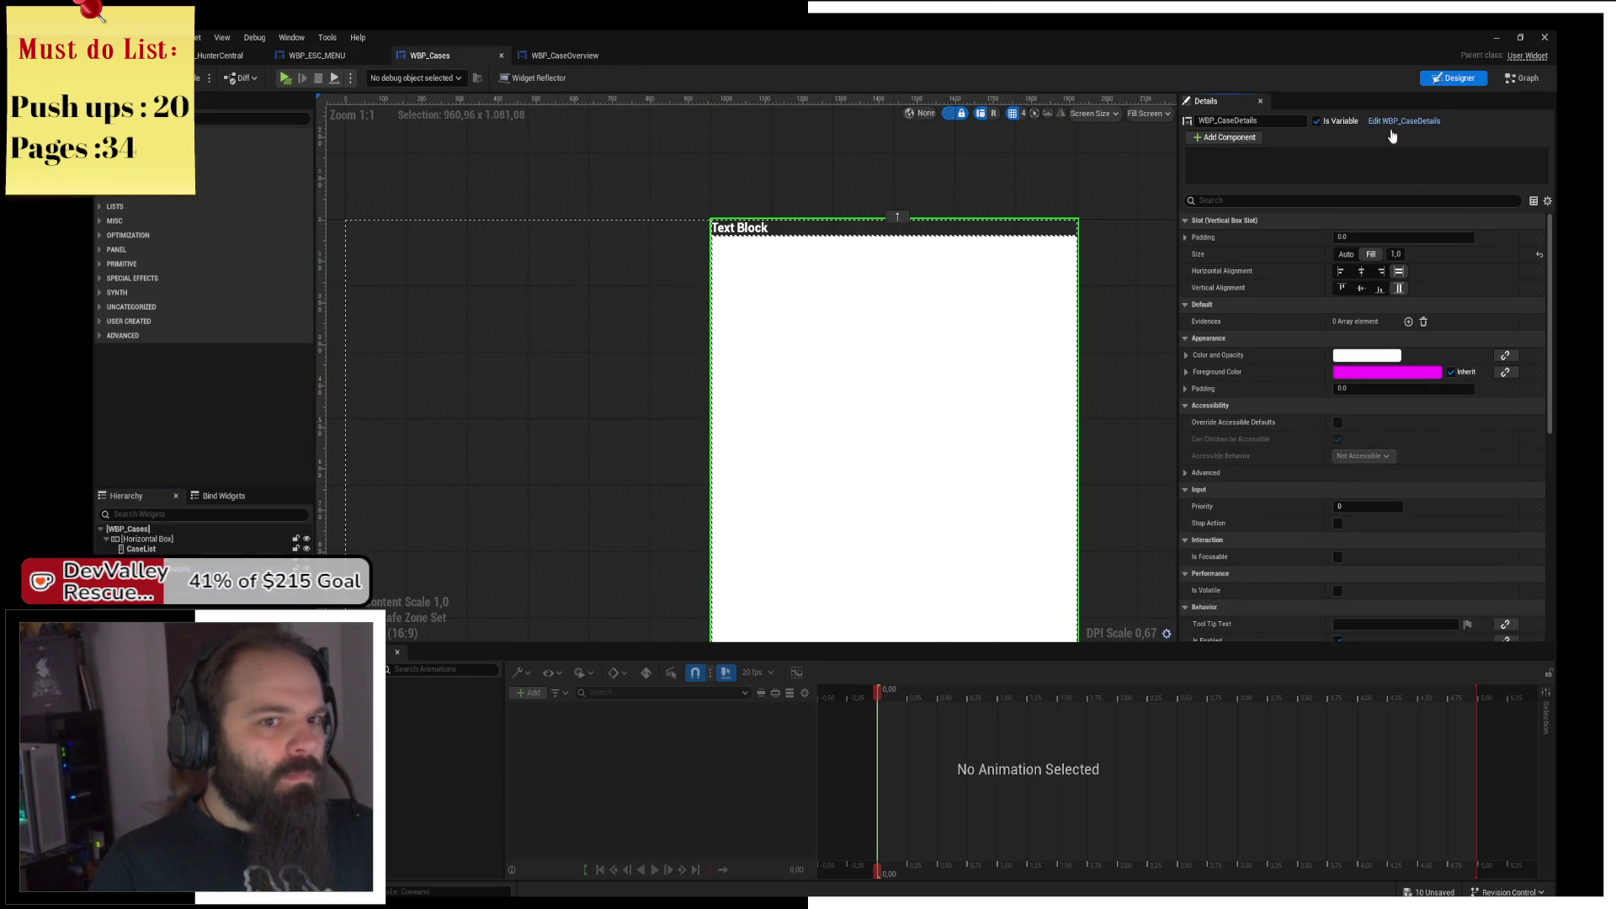
{"action": "left_click", "coordinate": [492, 57]}
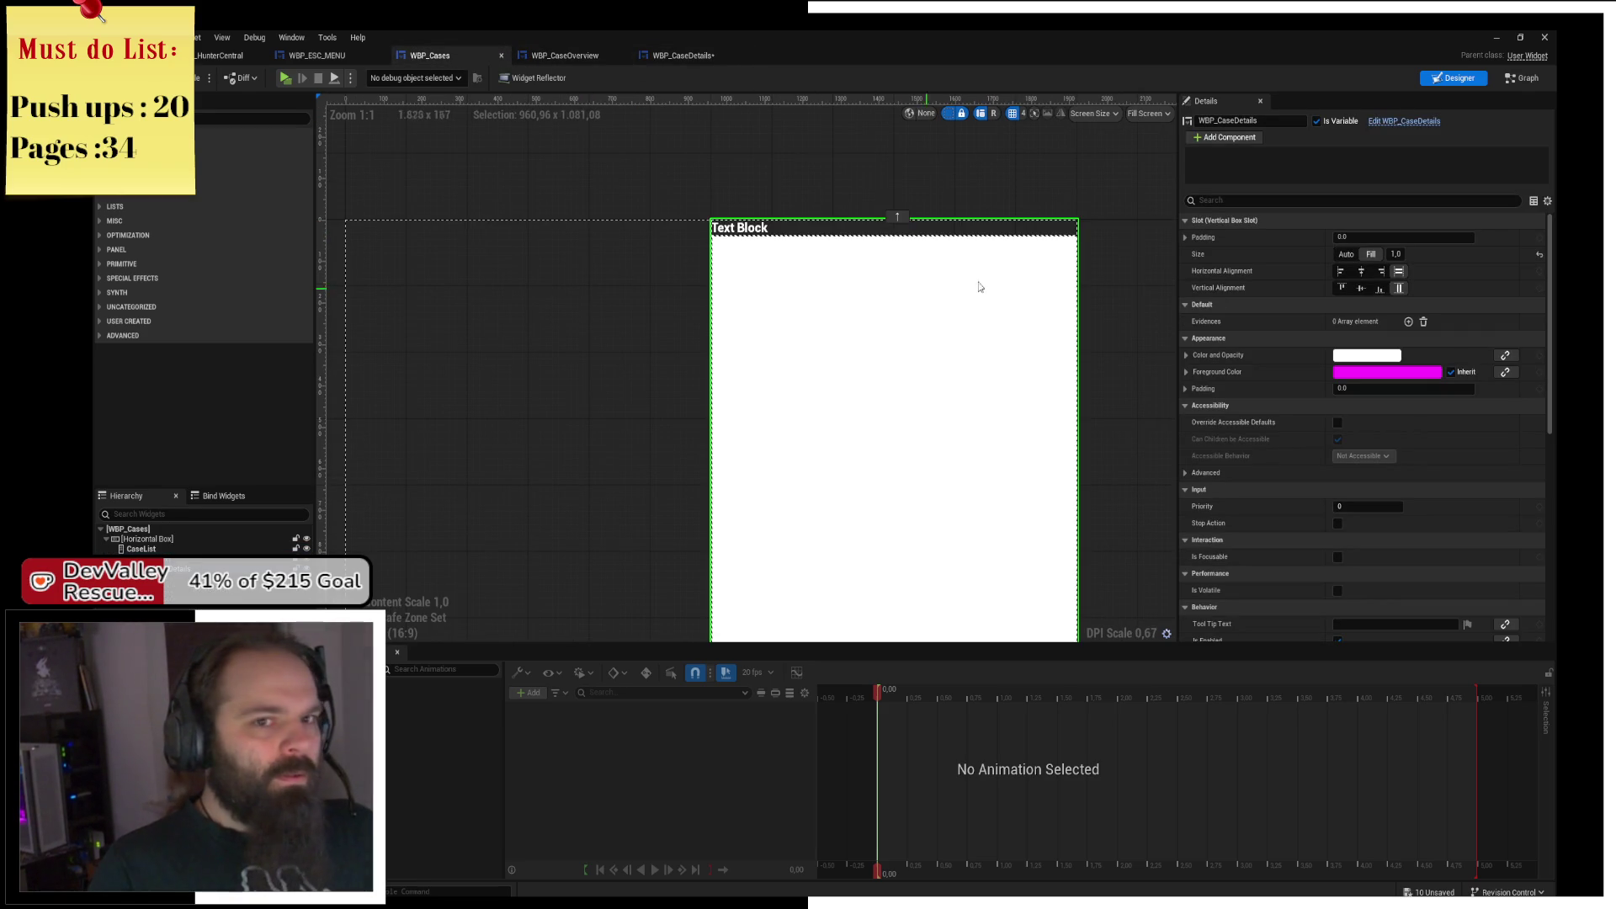
{"action": "left_click", "coordinate": [683, 59]}
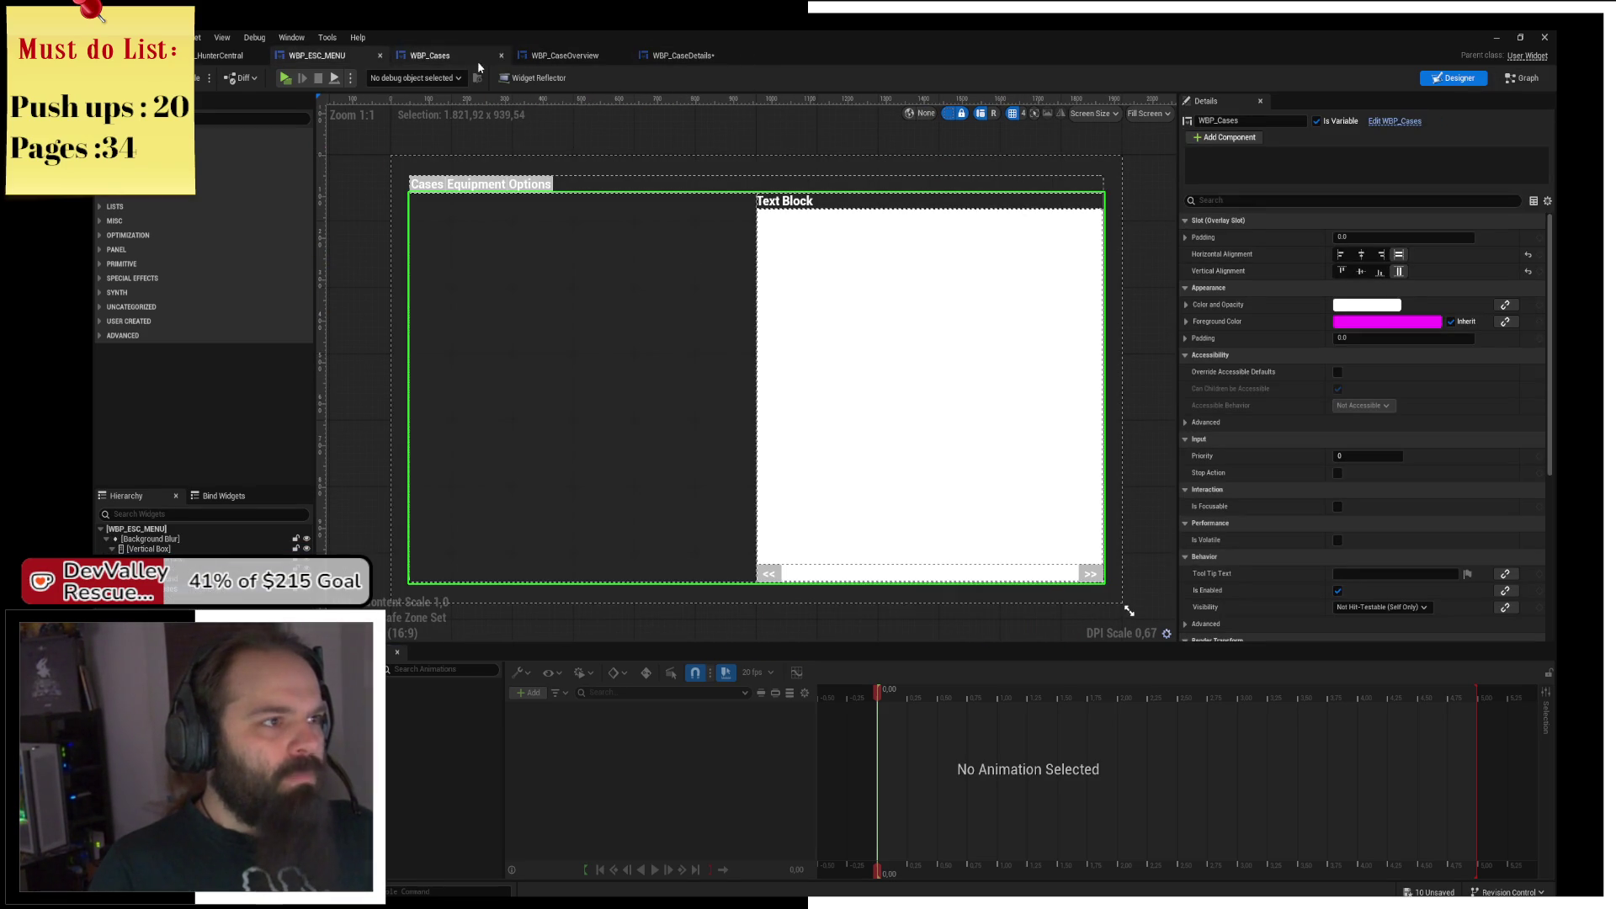
{"action": "left_click", "coordinate": [380, 55]}
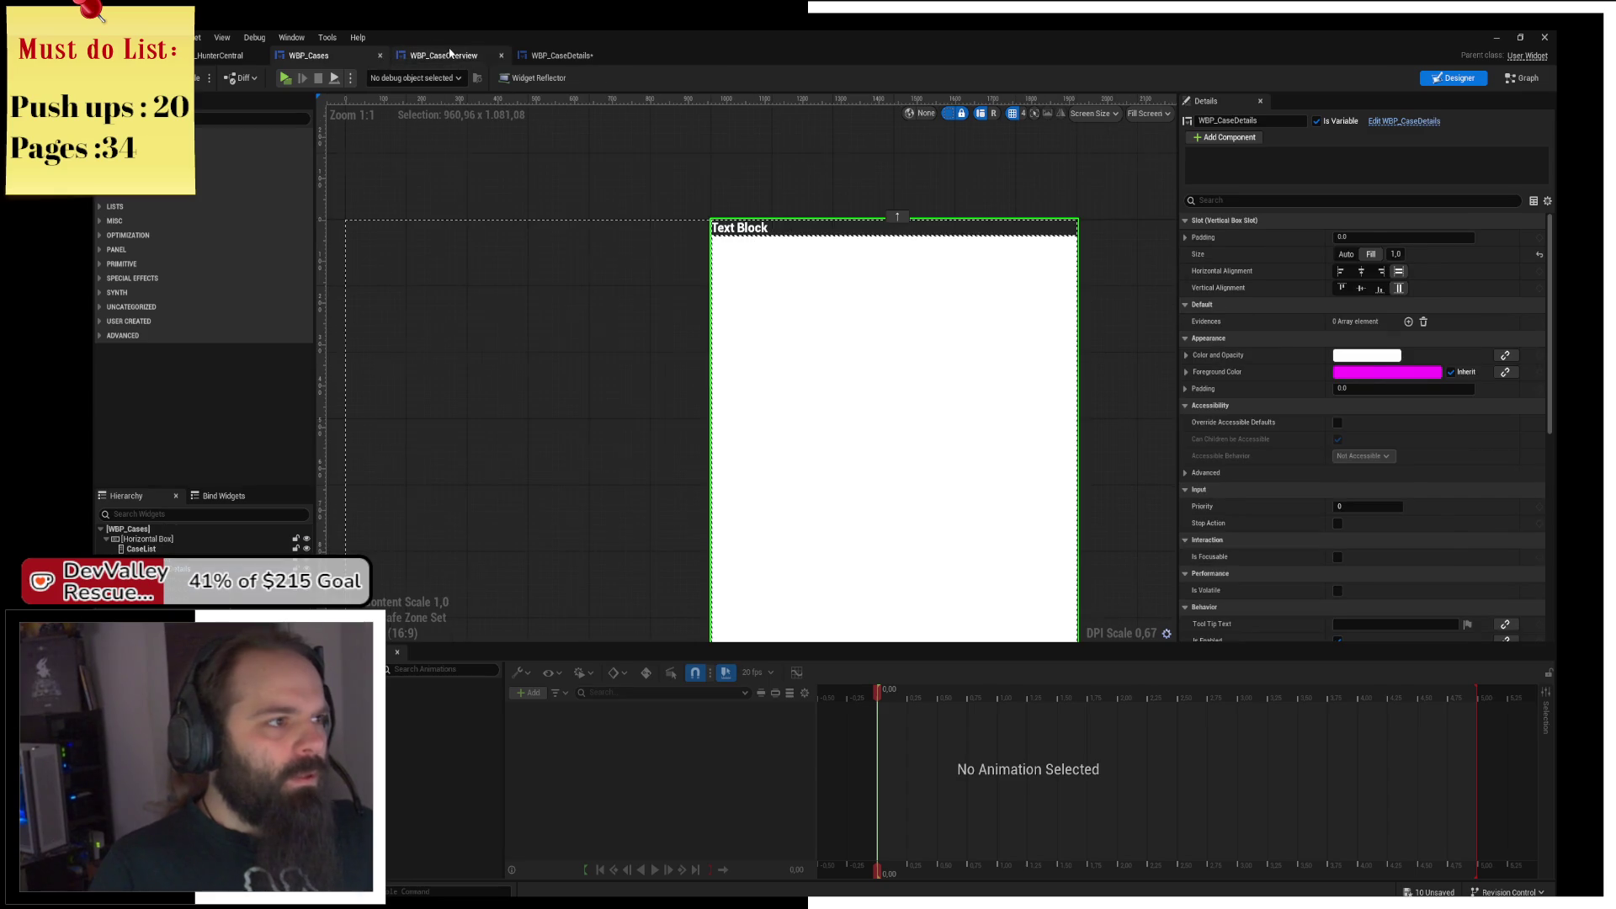
Tick Instance Editable on WBPCases, then show WBP_Cases' event graph.
{"action": "left_click", "coordinate": [451, 54]}
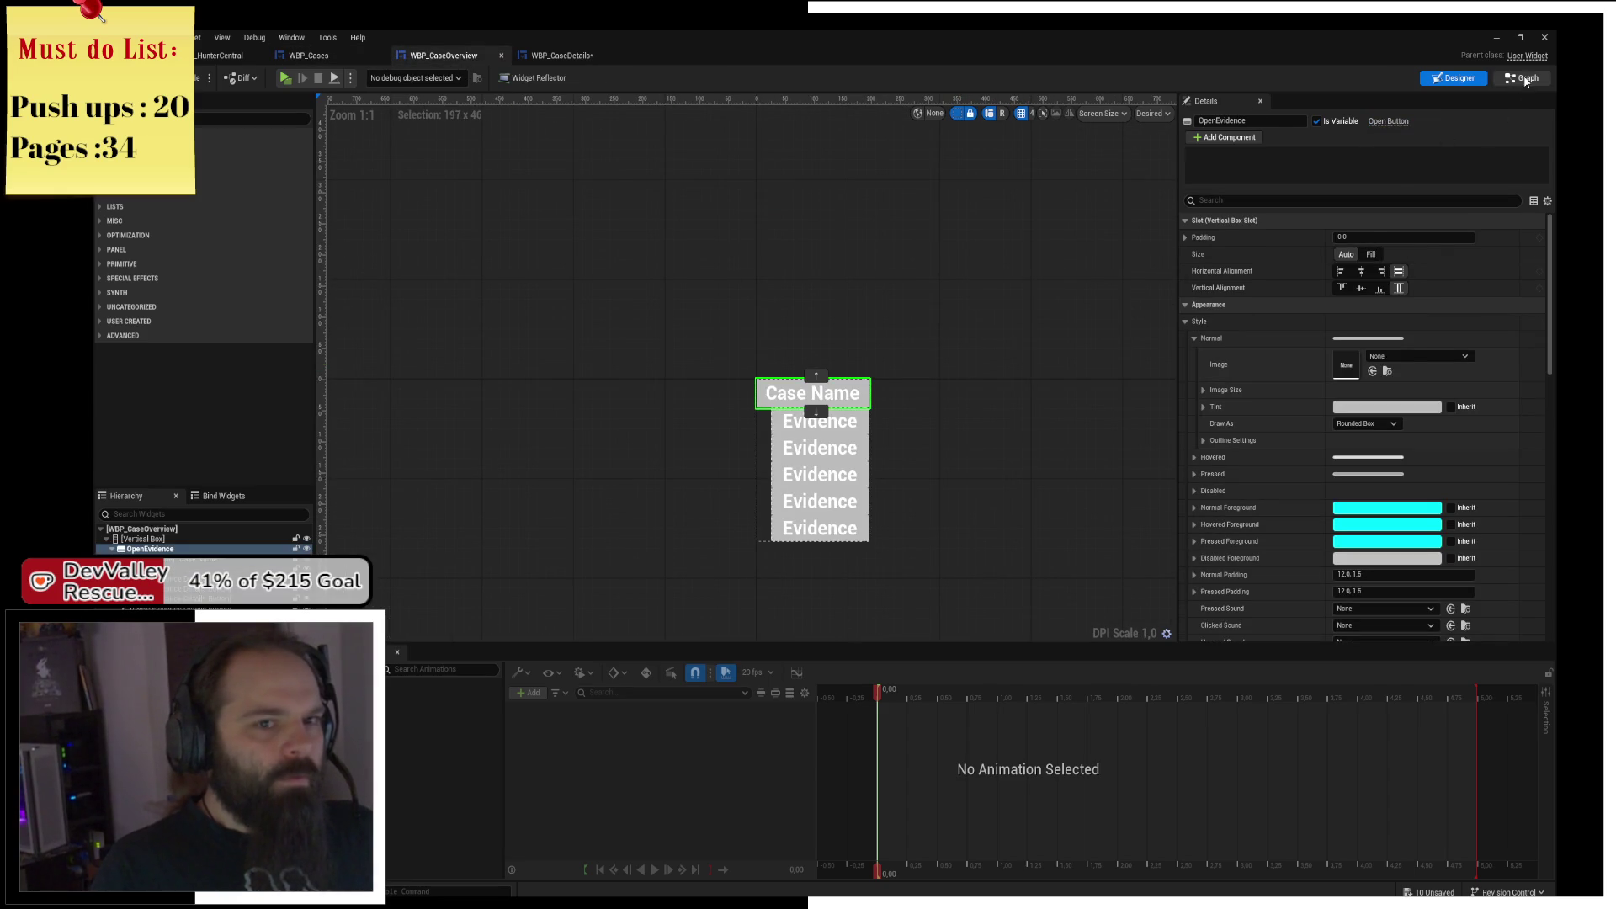
{"action": "left_click", "coordinate": [1526, 78]}
{"action": "left_click", "coordinate": [204, 303]}
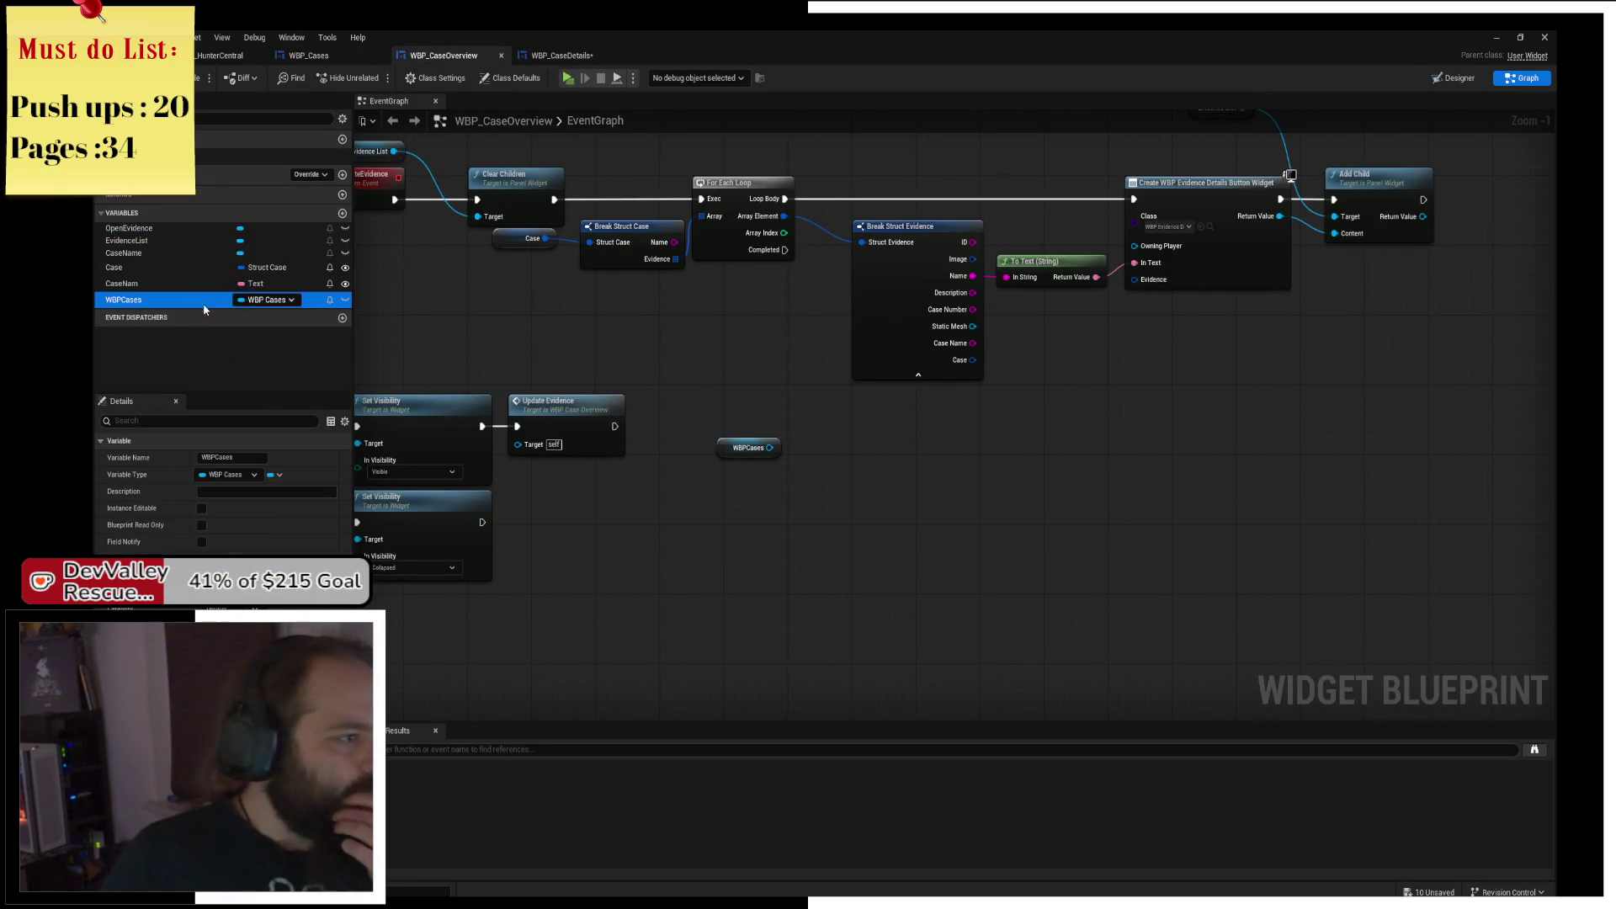
{"action": "left_click", "coordinate": [202, 509]}
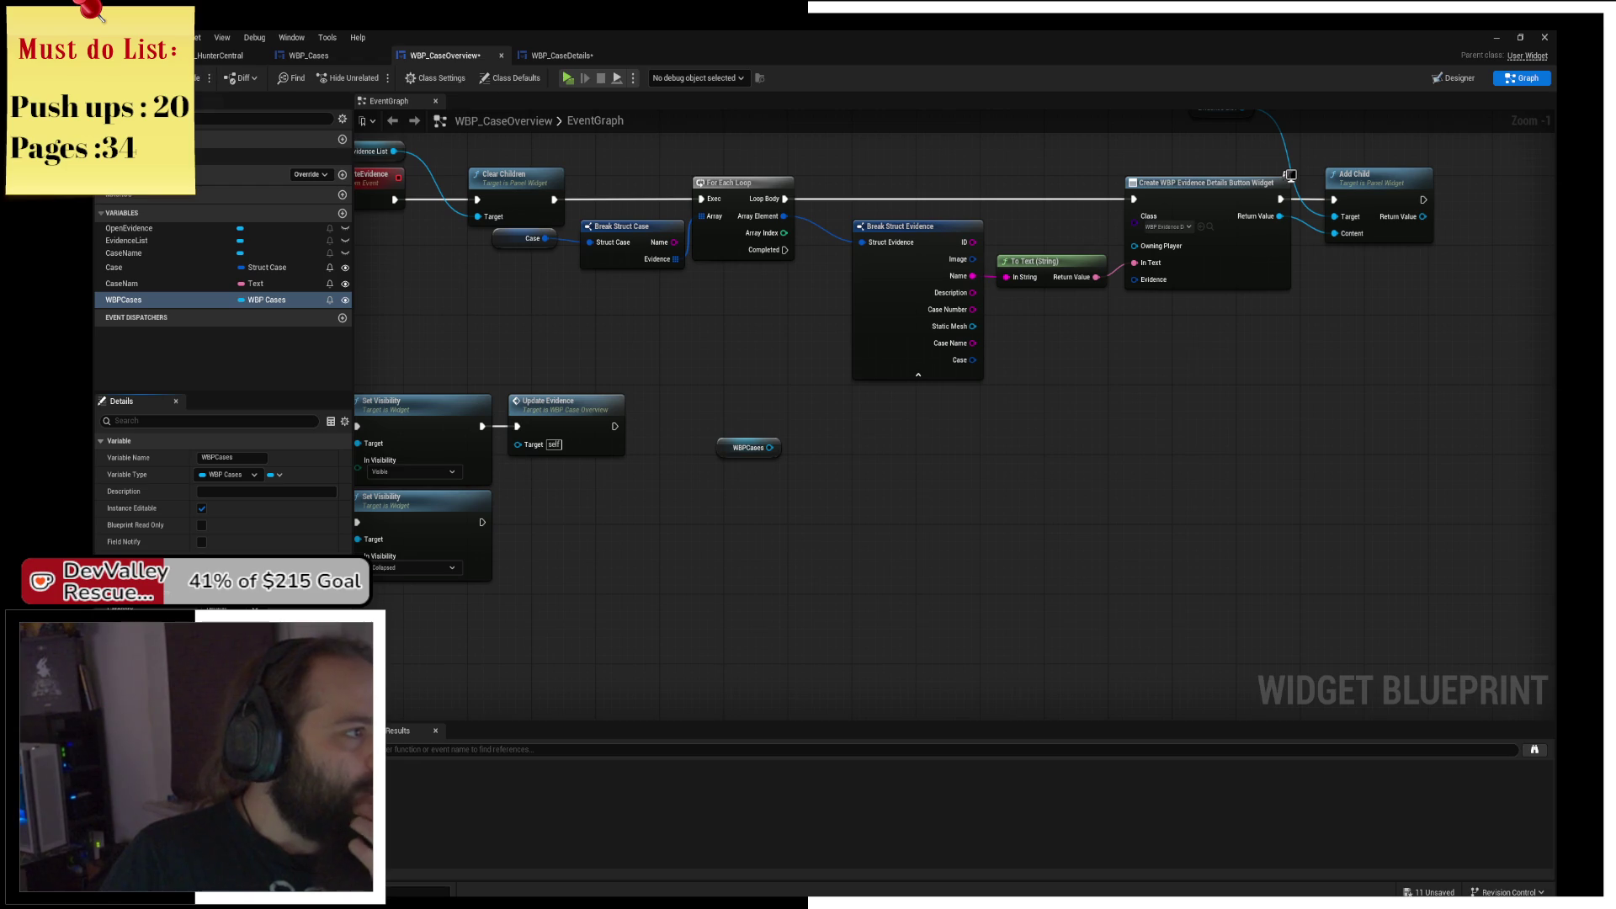
{"action": "left_click", "coordinate": [340, 56]}
{"action": "left_click", "coordinate": [1521, 77]}
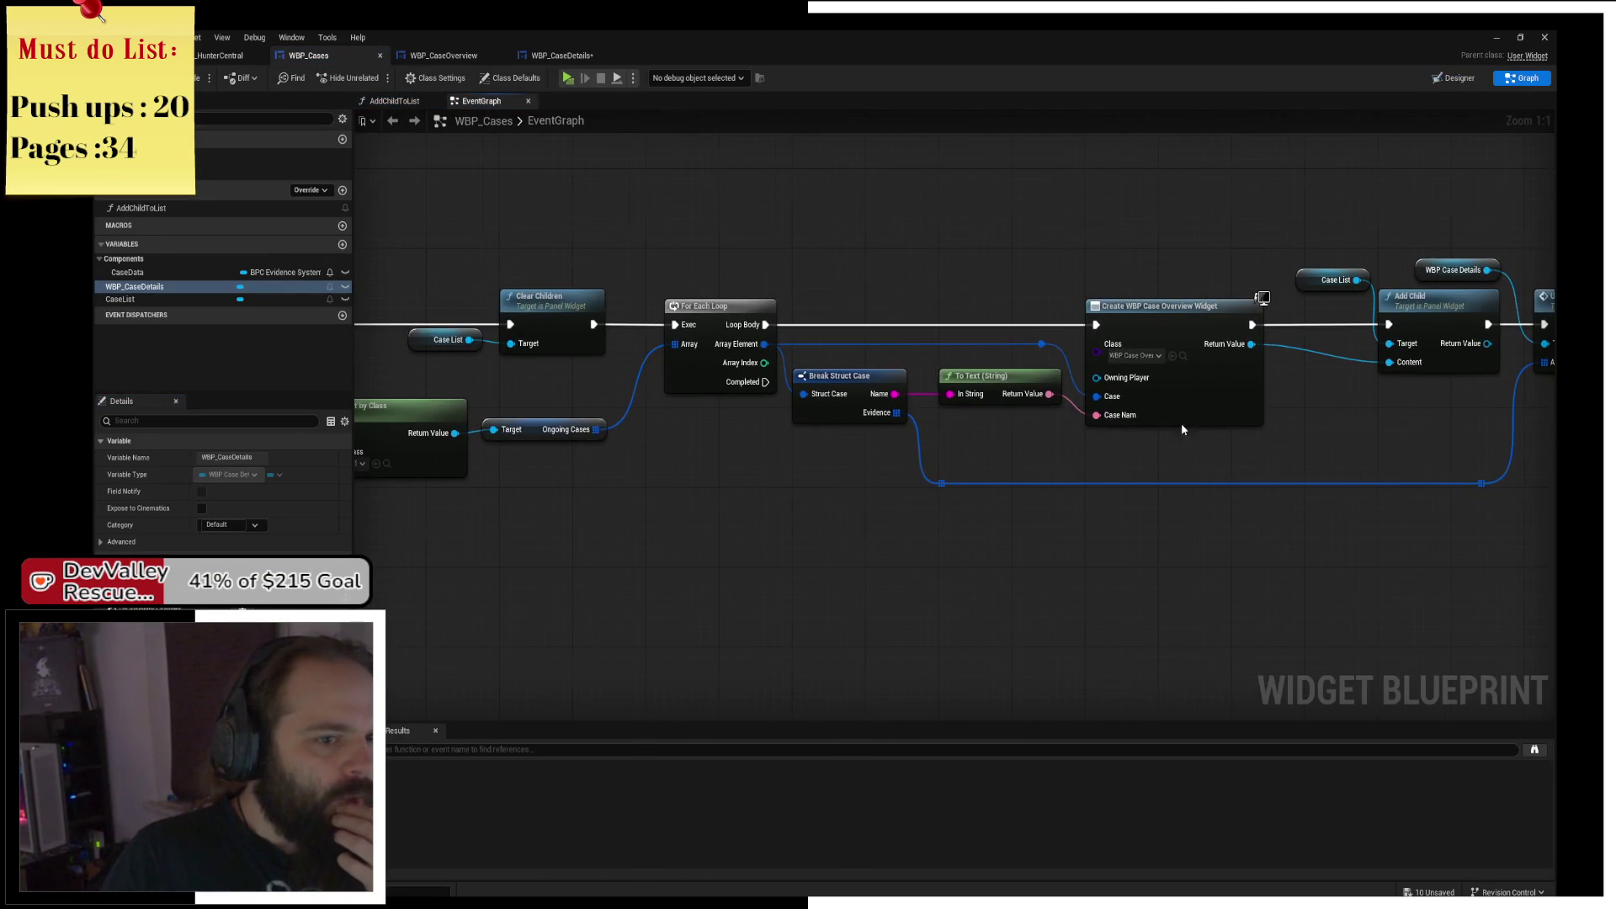
Move the Case List, WBP Case Details, Add Child and Update nodes left to tidy the graph.
{"action": "mouse_move", "coordinate": [994, 199]}
{"action": "left_mouse_down"}
{"action": "mouse_move", "coordinate": [1083, 216]}
{"action": "mouse_move", "coordinate": [1336, 418]}
{"action": "mouse_move", "coordinate": [1320, 488]}
{"action": "left_mouse_up"}
{"action": "left_click_drag", "start_coordinate": [1134, 328], "coordinate": [1060, 328]}
{"action": "left_click", "coordinate": [906, 186]}
{"action": "left_click_drag", "start_coordinate": [905, 186], "coordinate": [1033, 191]}
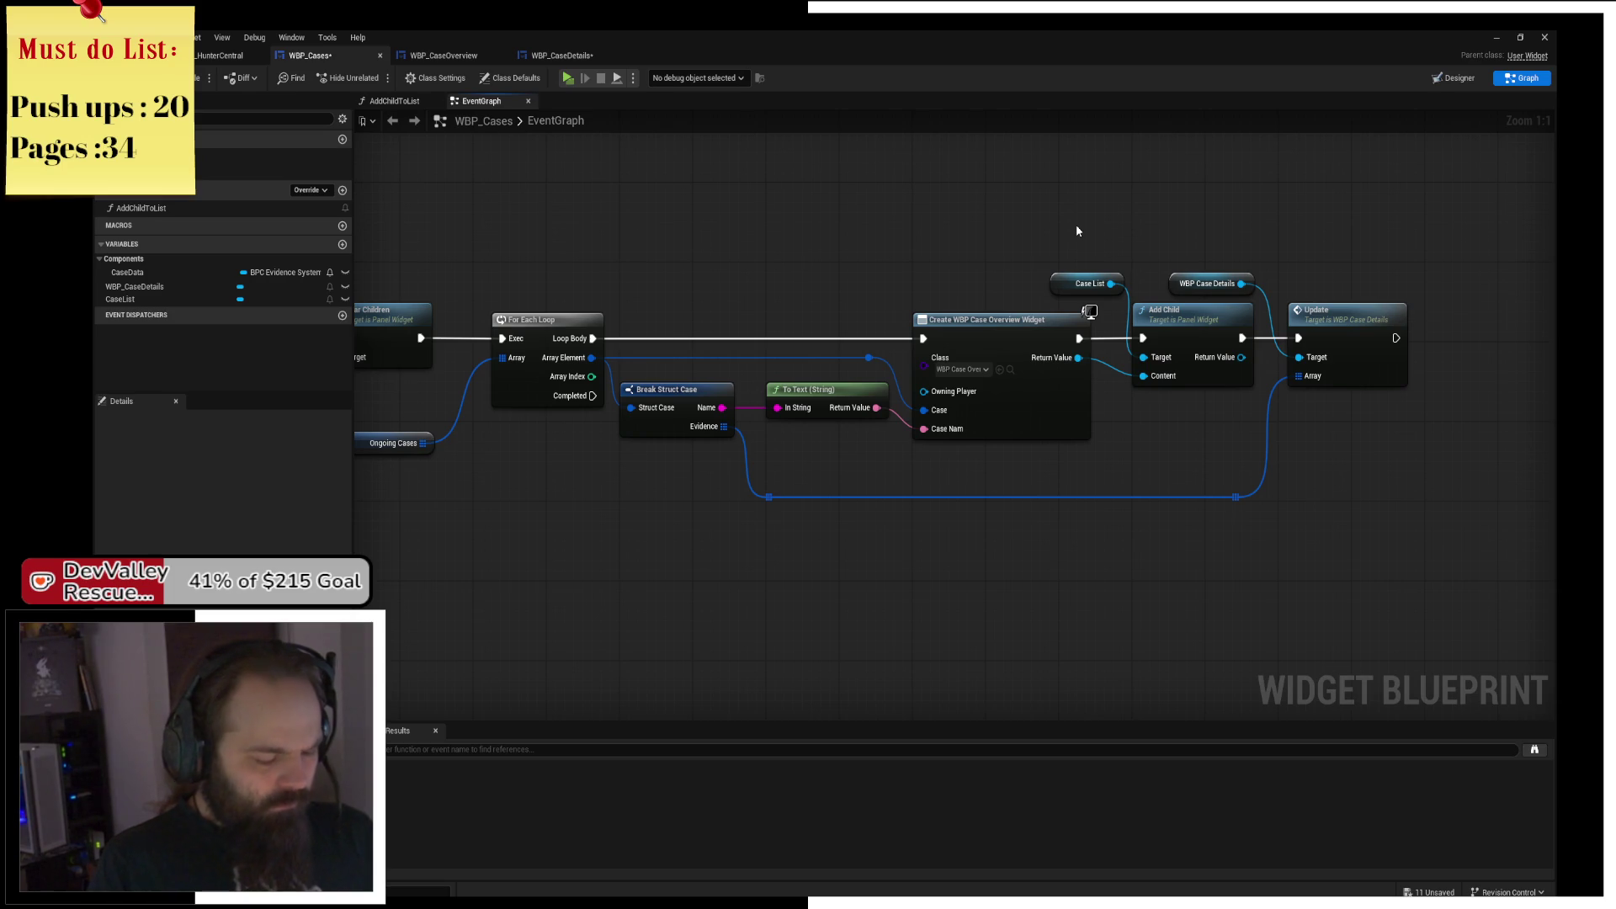
Refresh the Create WBP Case Overview Widget node to expose WBPCases and try wiring WBP_CaseDetails.
{"action": "right_click", "coordinate": [1025, 406]}
{"action": "left_click", "coordinate": [1056, 487]}
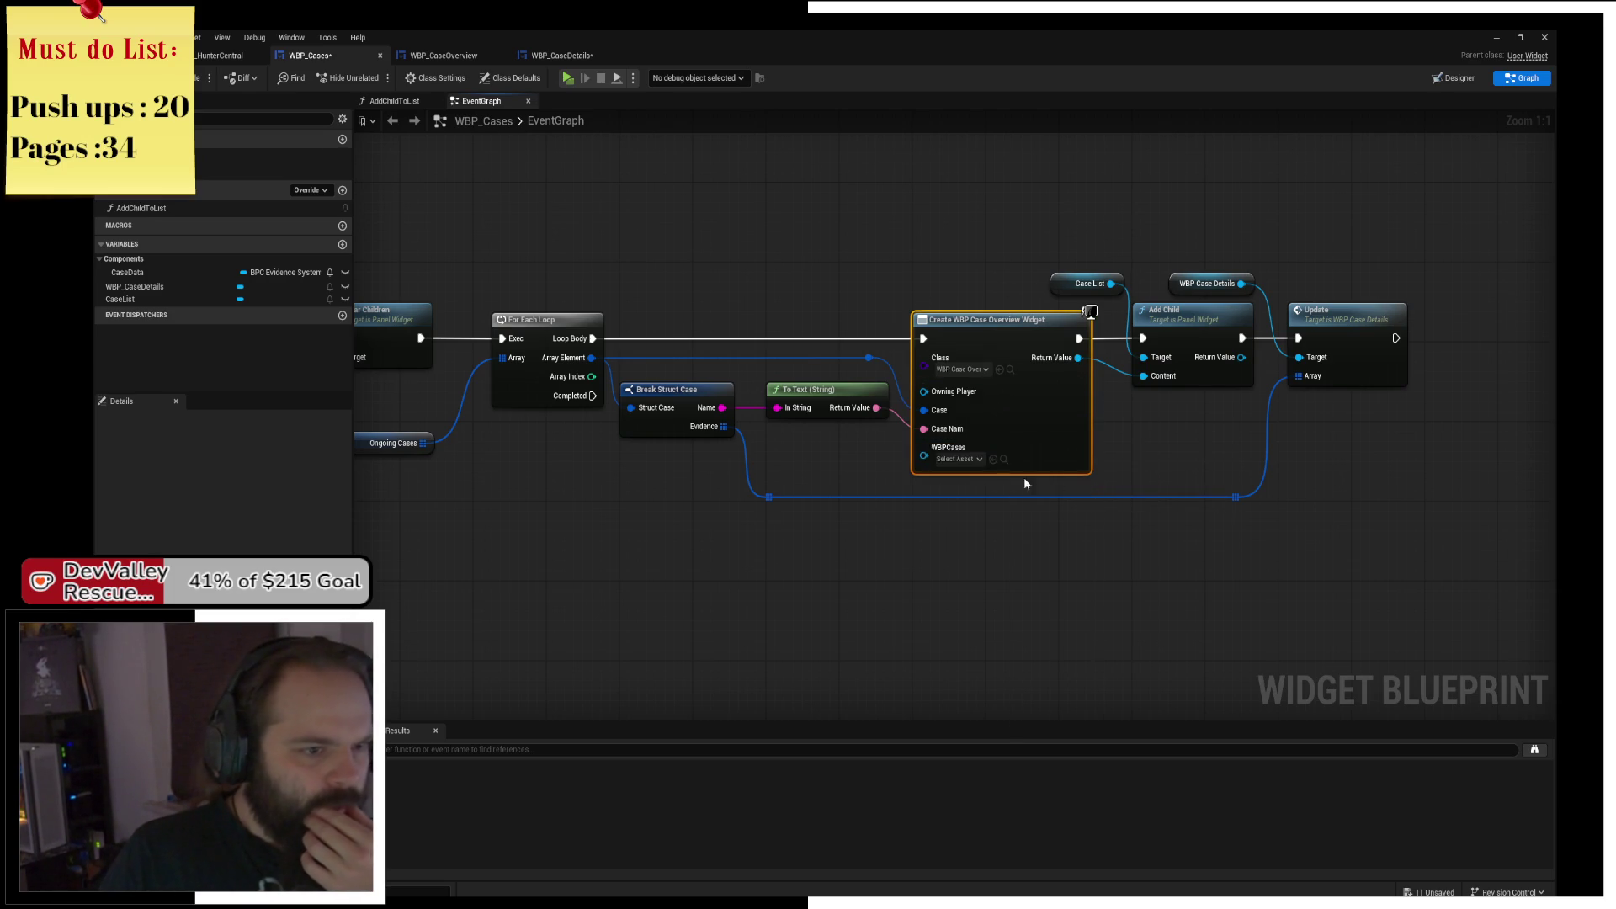
{"action": "left_click_drag", "start_coordinate": [739, 510], "coordinate": [969, 494]}
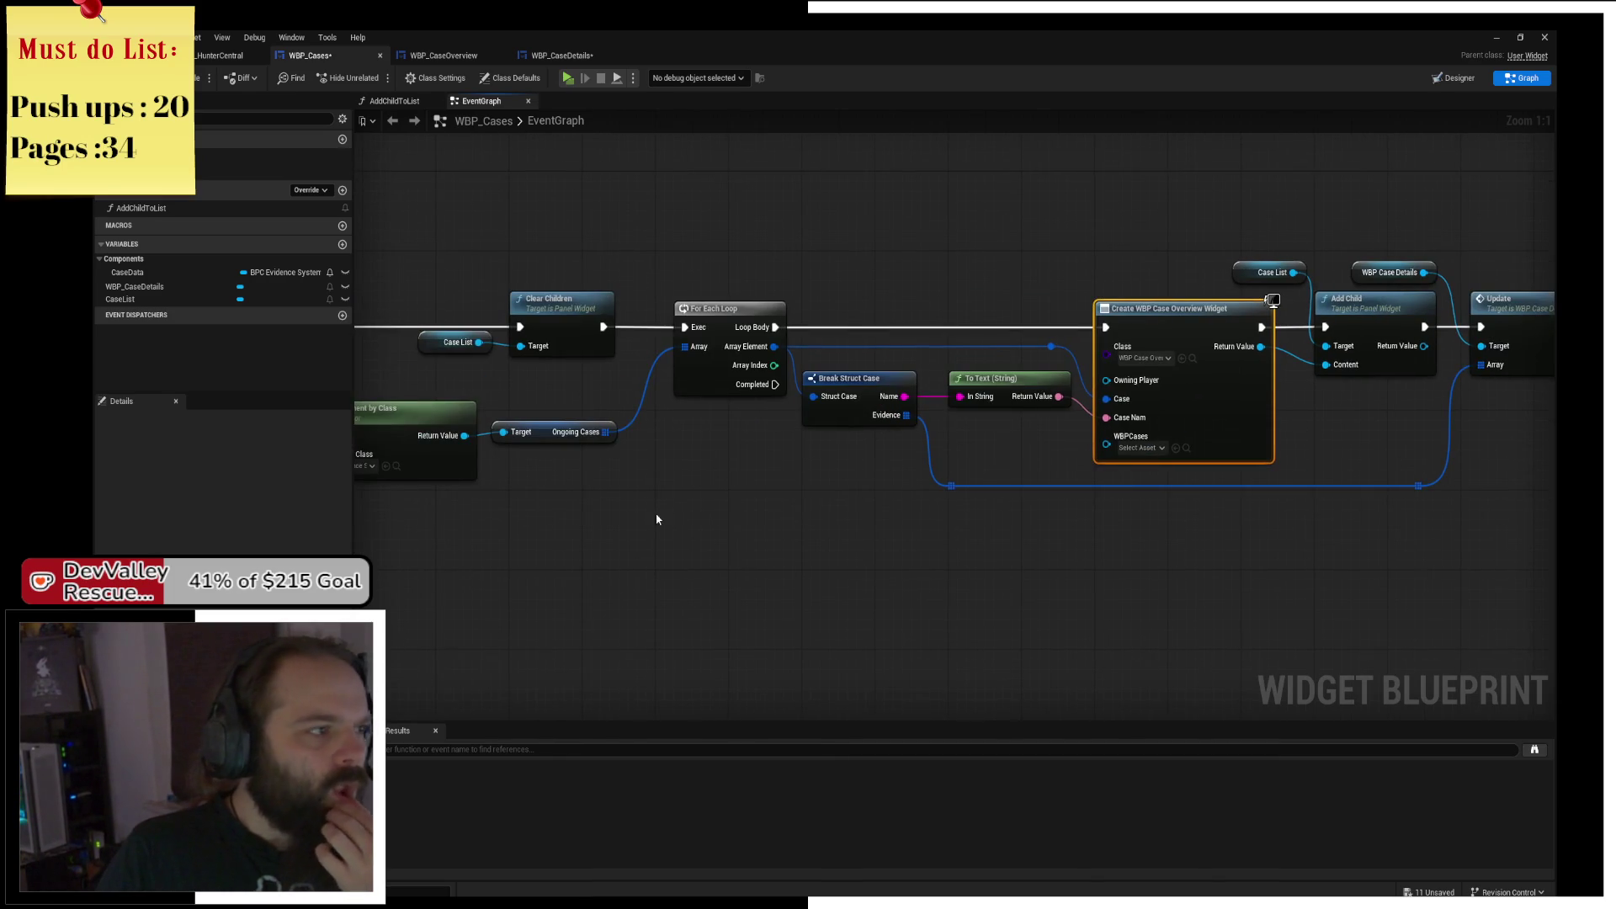
{"action": "mouse_move", "coordinate": [252, 287]}
{"action": "left_mouse_down"}
{"action": "mouse_move", "coordinate": [888, 501]}
{"action": "mouse_move", "coordinate": [1110, 461]}
{"action": "left_mouse_up"}
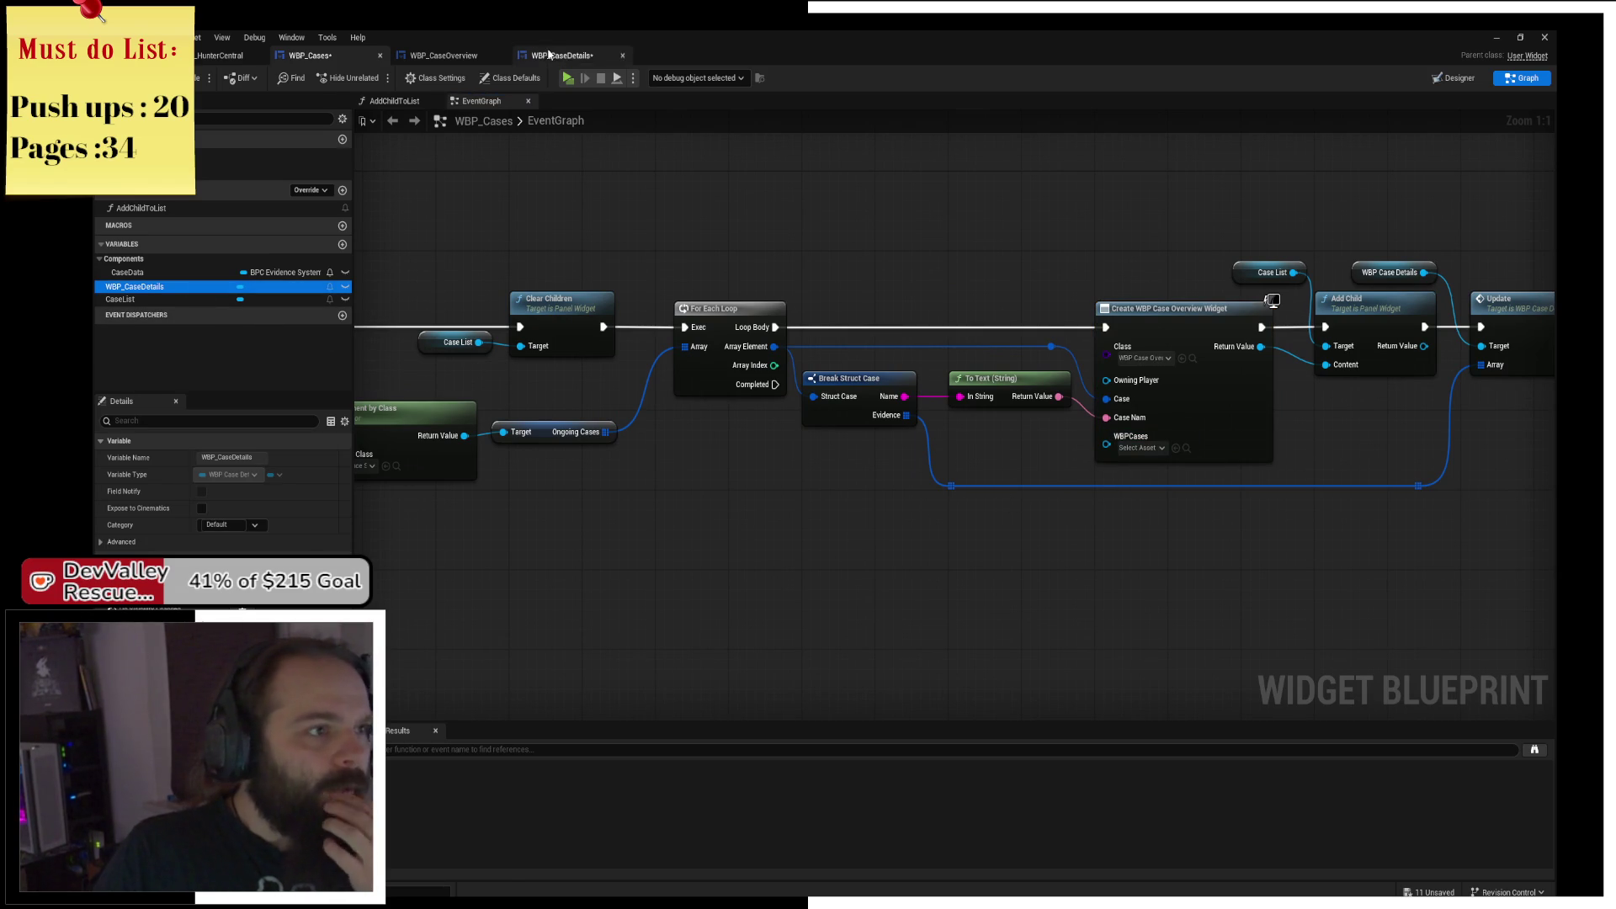
Start changing WBPCases' type in WBP_CaseOverview by searching 'cased'.
{"action": "left_click", "coordinate": [562, 55]}
{"action": "left_click", "coordinate": [433, 57]}
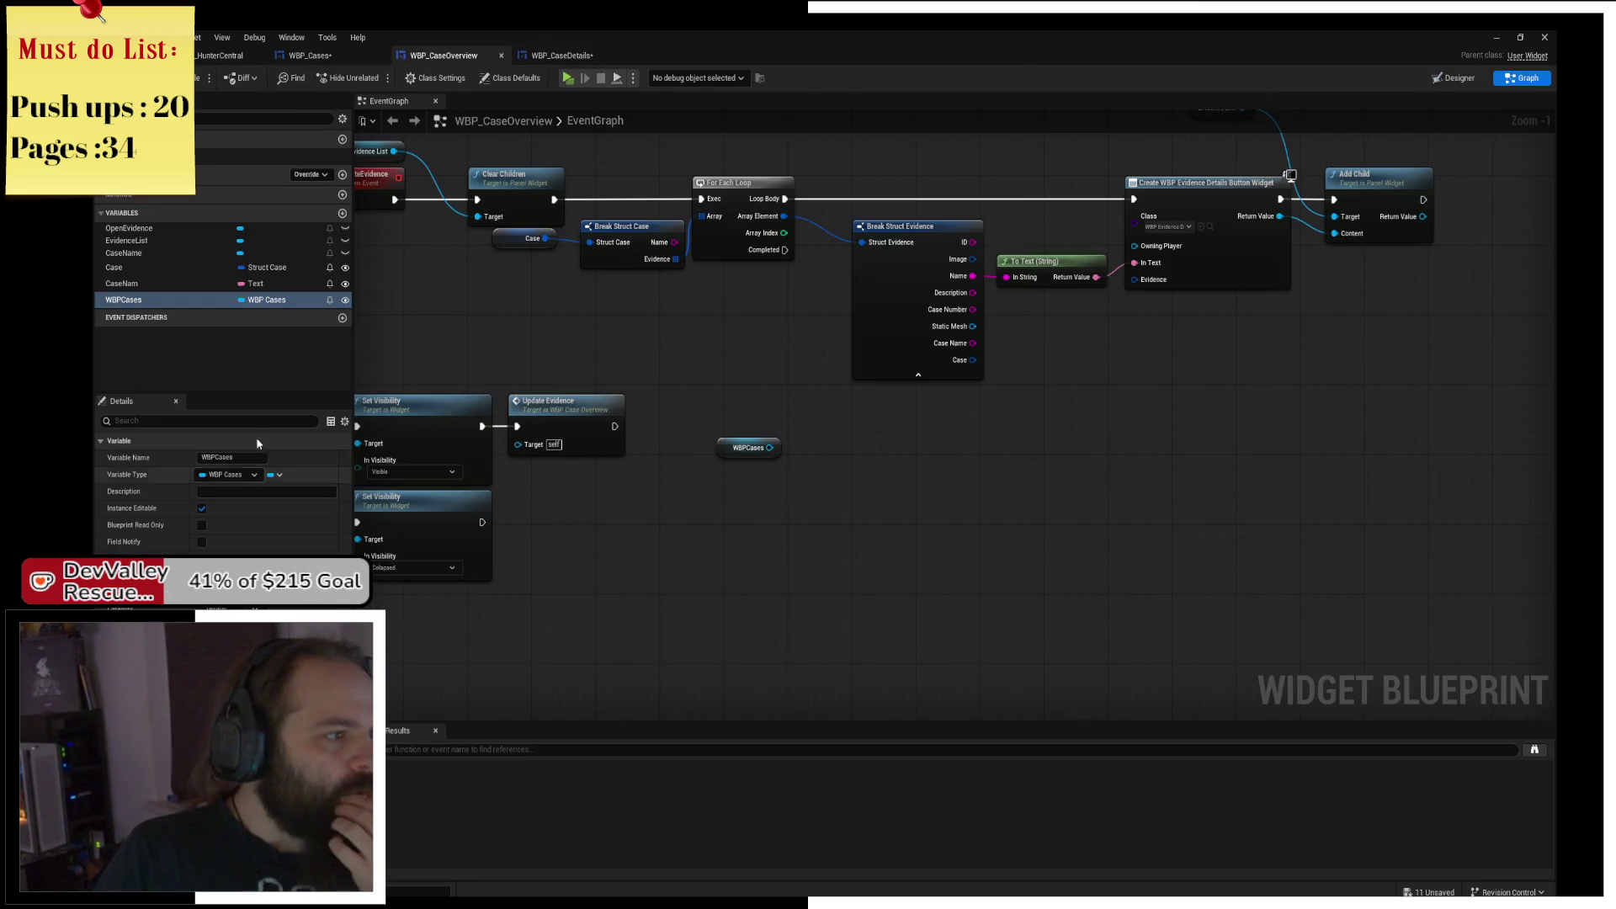
{"action": "left_click", "coordinate": [237, 476]}
{"action": "type", "text": "ca"}
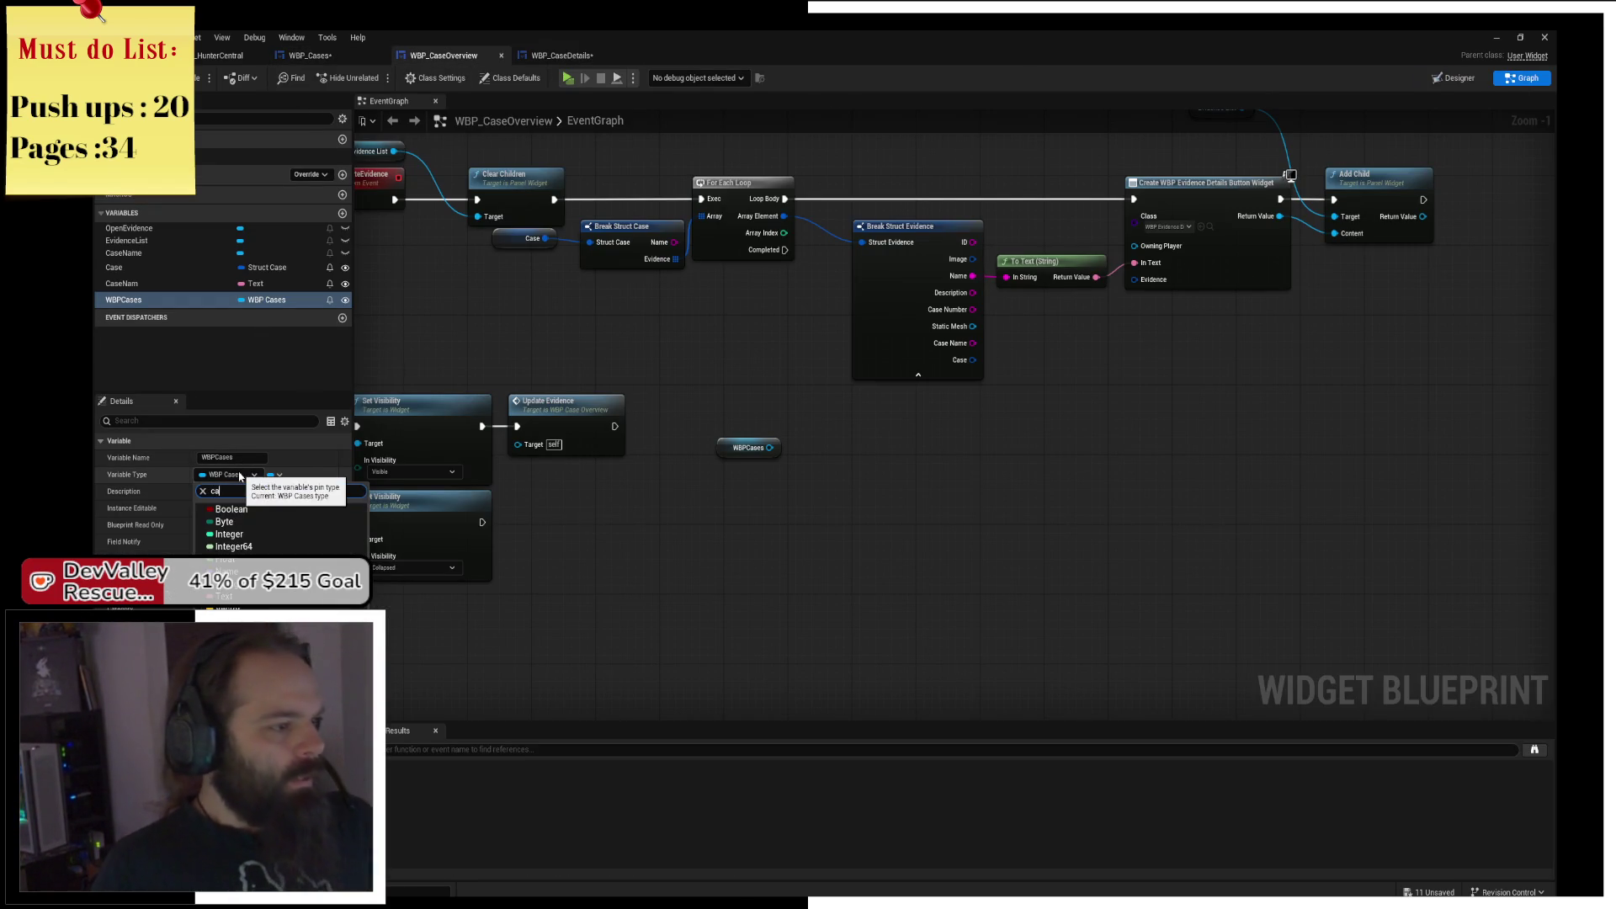
{"action": "type", "text": "sede"}
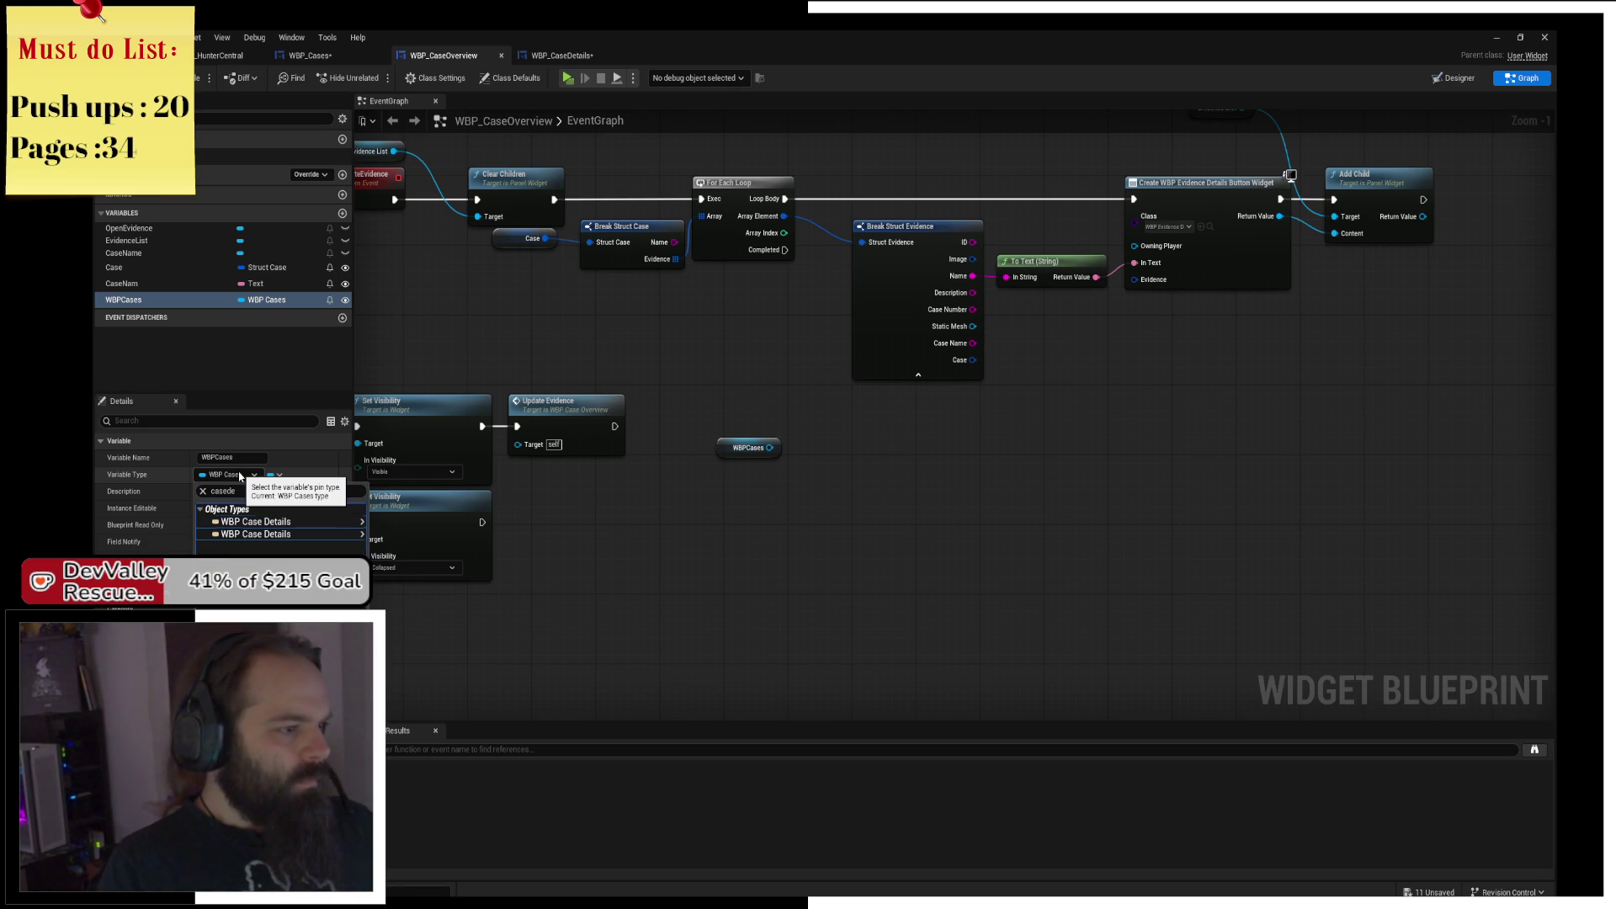
Change the WBPCases variable type to a WBP Case Details object reference.
{"action": "key", "text": "Down"}
{"action": "key", "text": "Return"}
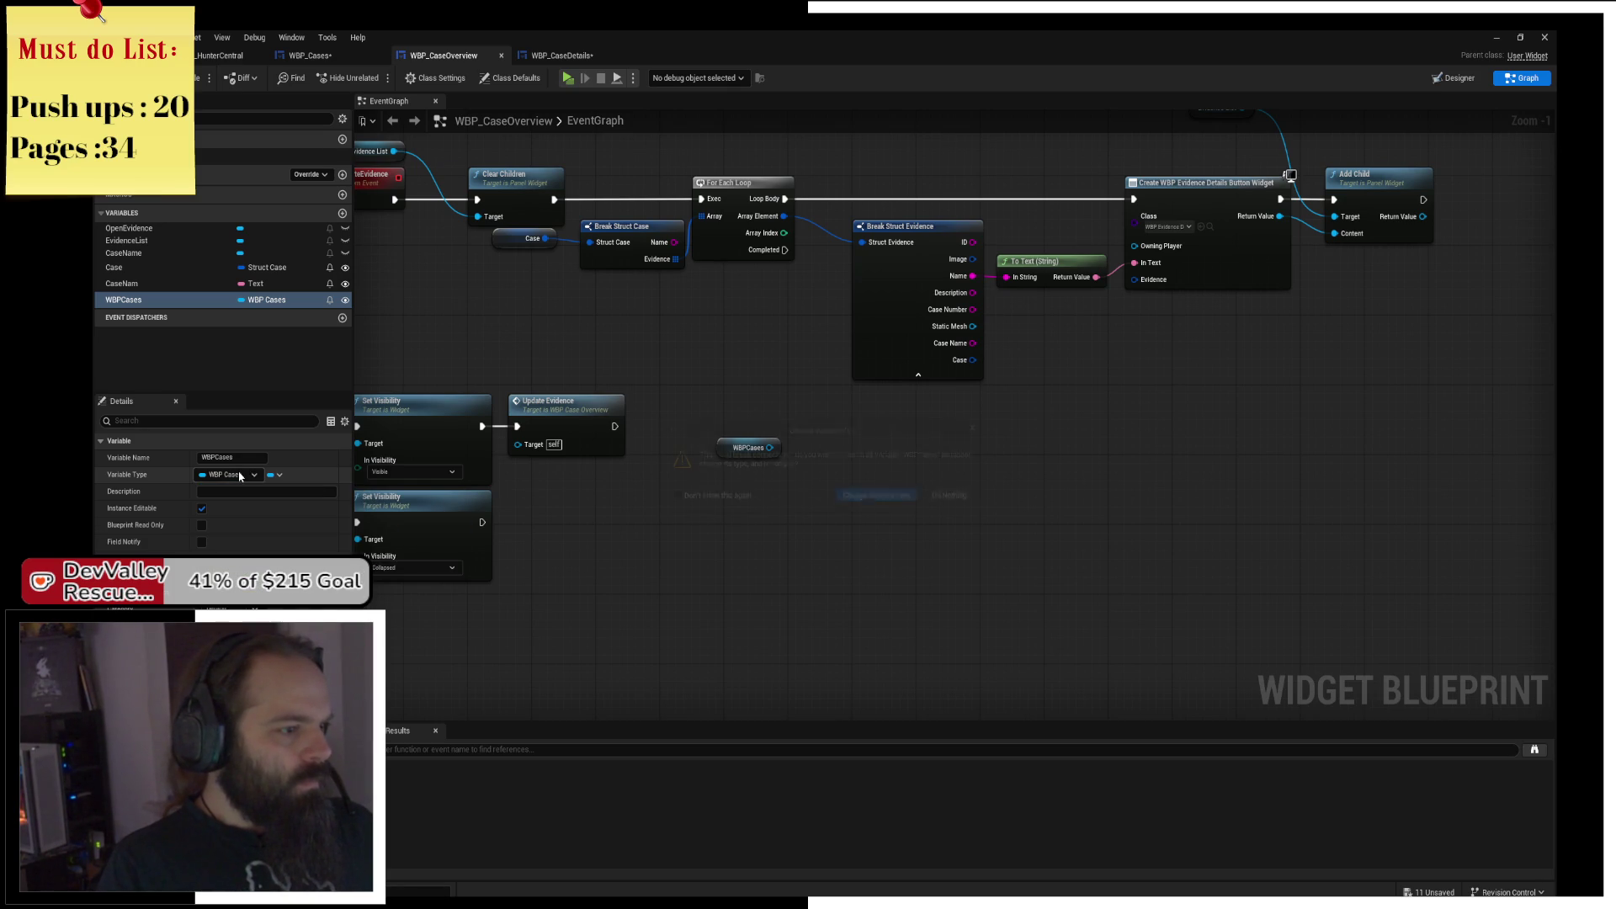
{"action": "left_click", "coordinate": [895, 501]}
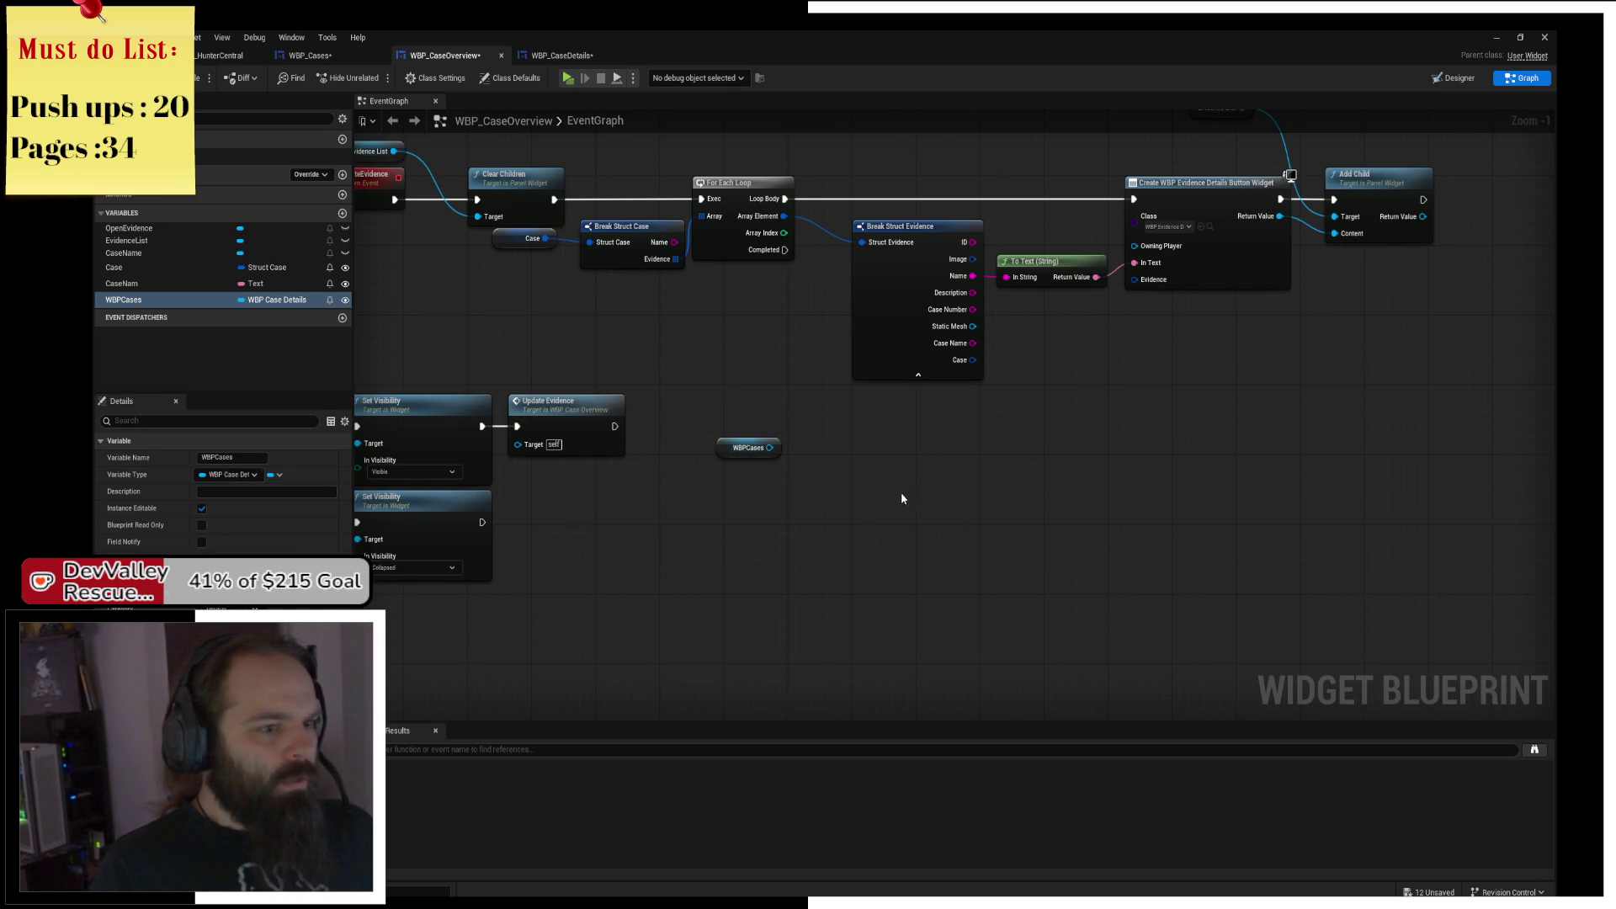
Delete the stray WBPCases getter node, then undo the deletion and recent edits.
{"action": "left_click_drag", "start_coordinate": [707, 450], "coordinate": [816, 445]}
{"action": "key", "text": "Delete"}
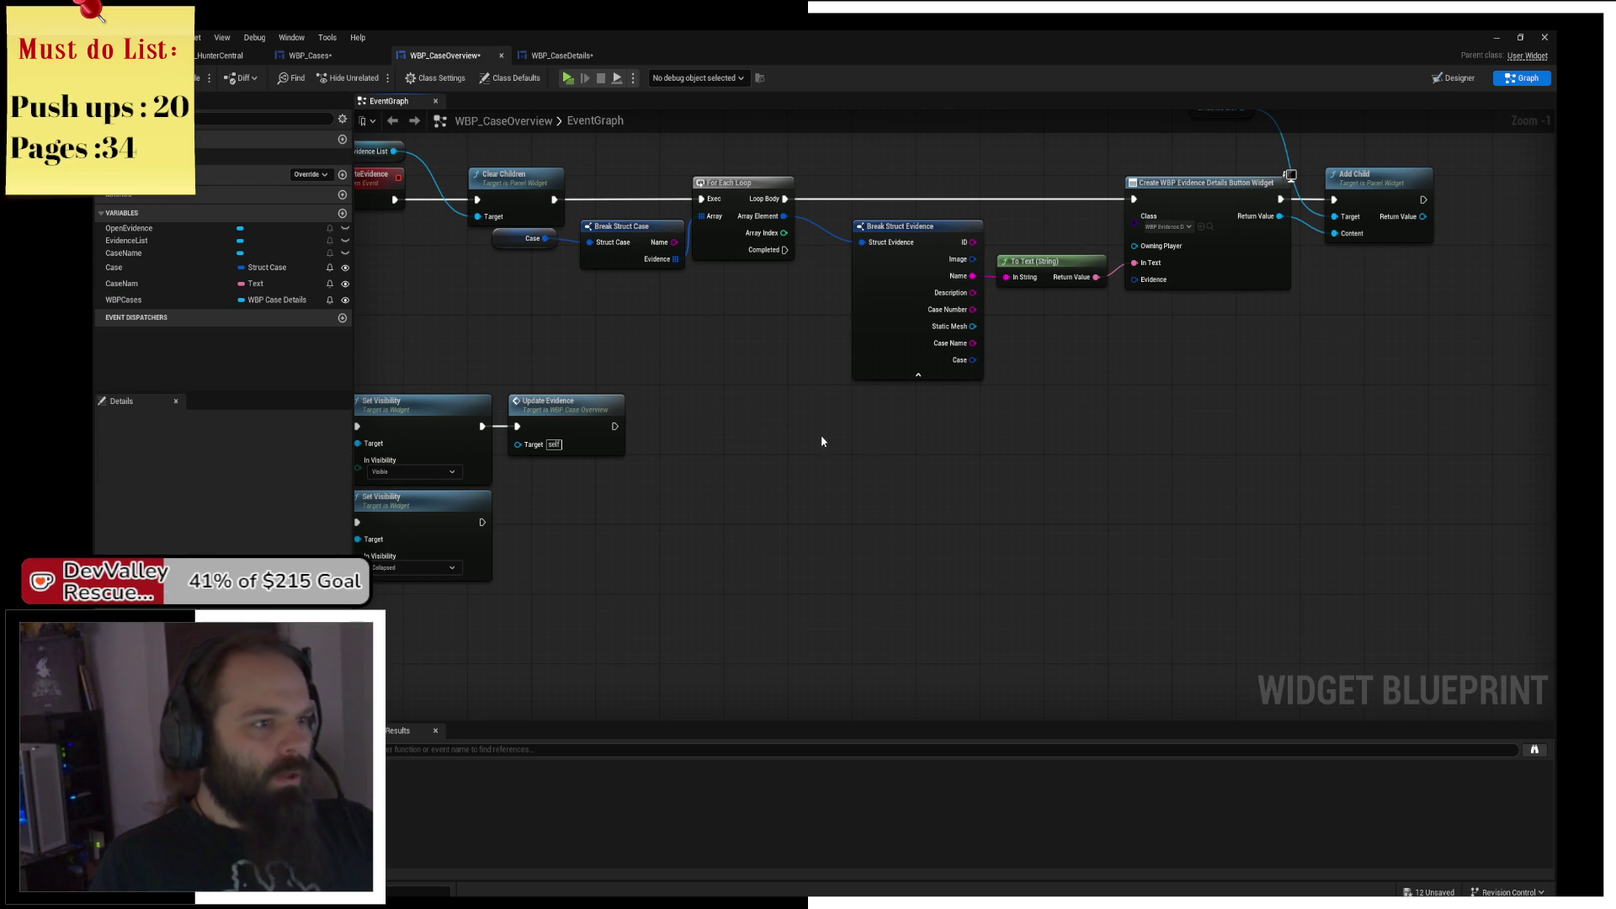
{"action": "key", "text": "ctrl+z"}
{"action": "key", "text": "ctrl+z"}
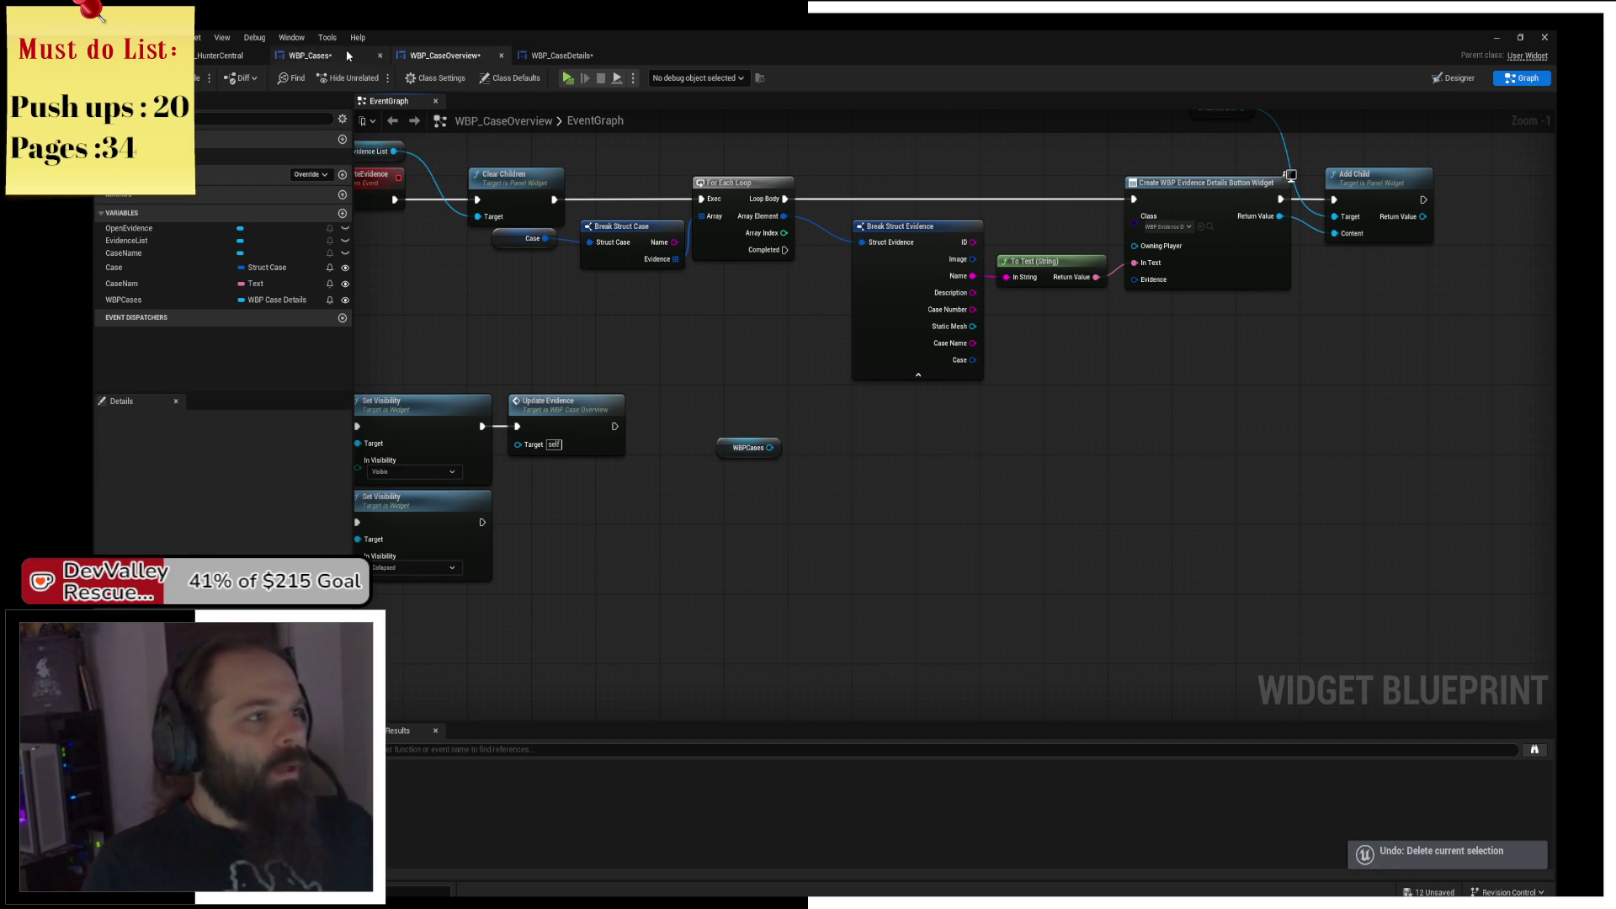
{"action": "key", "text": "ctrl+z"}
{"action": "key", "text": "ctrl+z"}
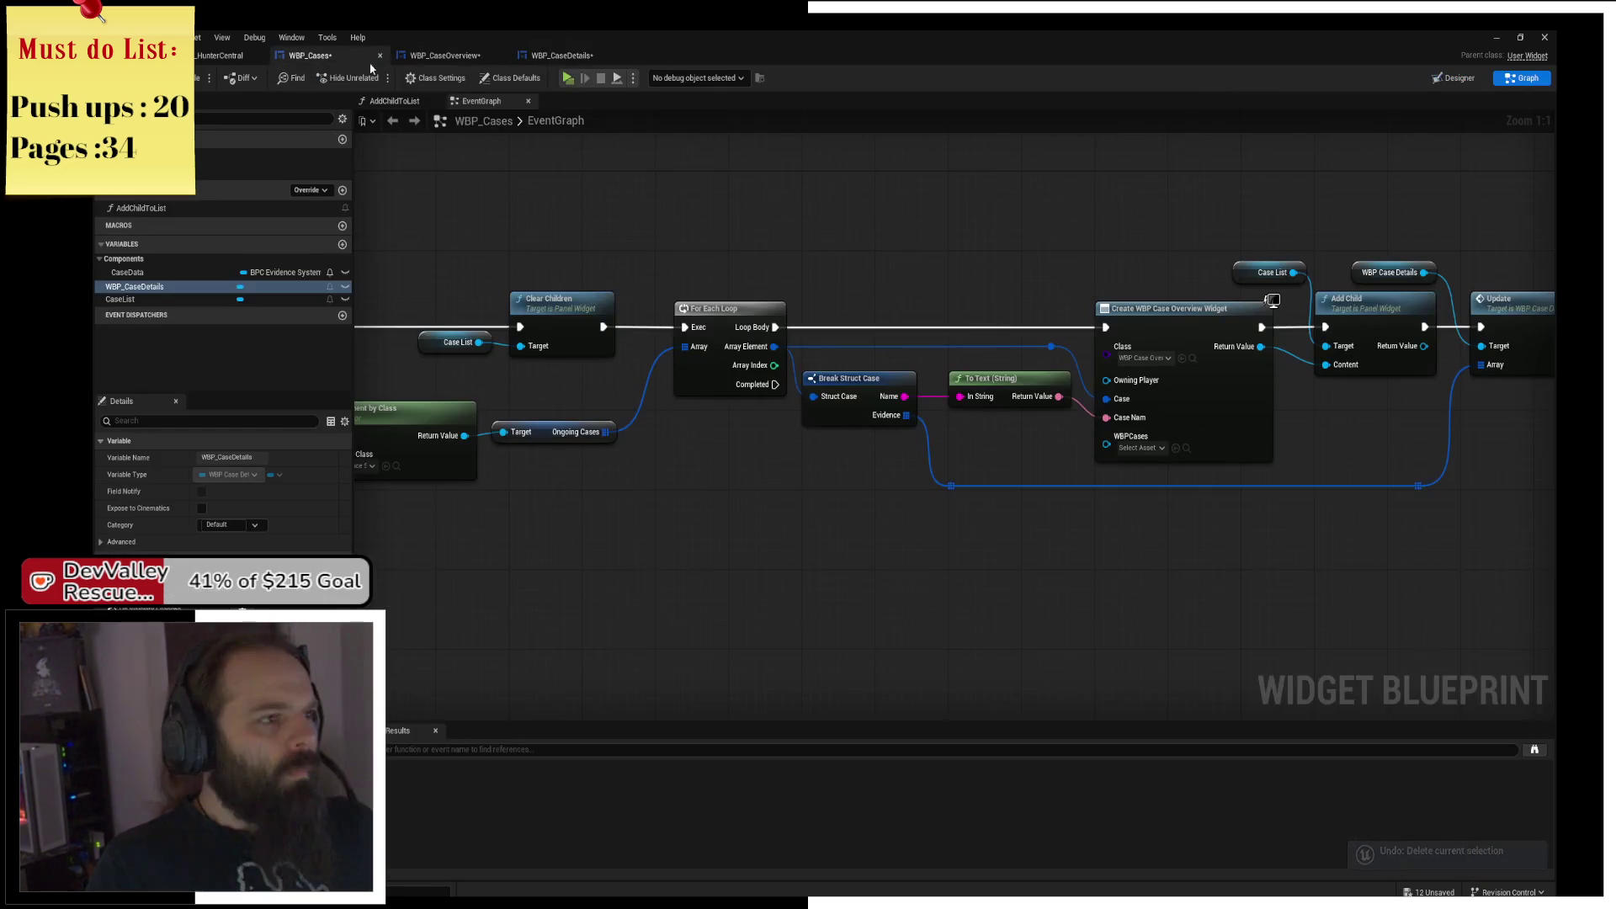
Undo the last WBP_Cases edit and refresh the Create WBP Case Overview Widget node.
{"action": "key", "text": "ctrl+z"}
{"action": "key", "text": "ctrl+z"}
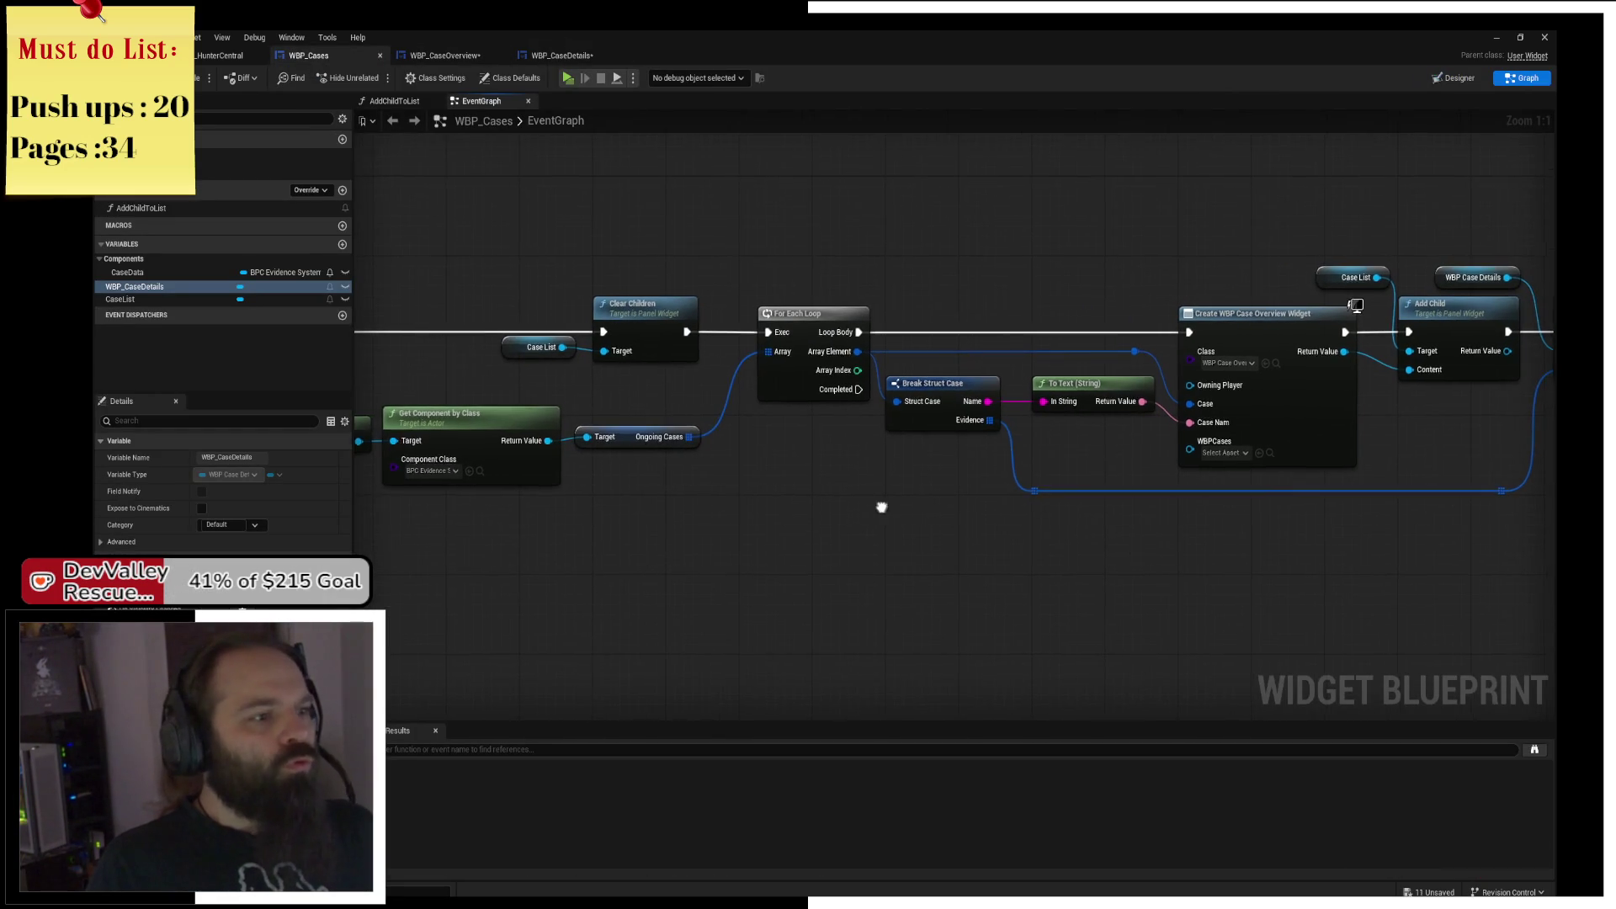
{"action": "key", "text": "ctrl+z"}
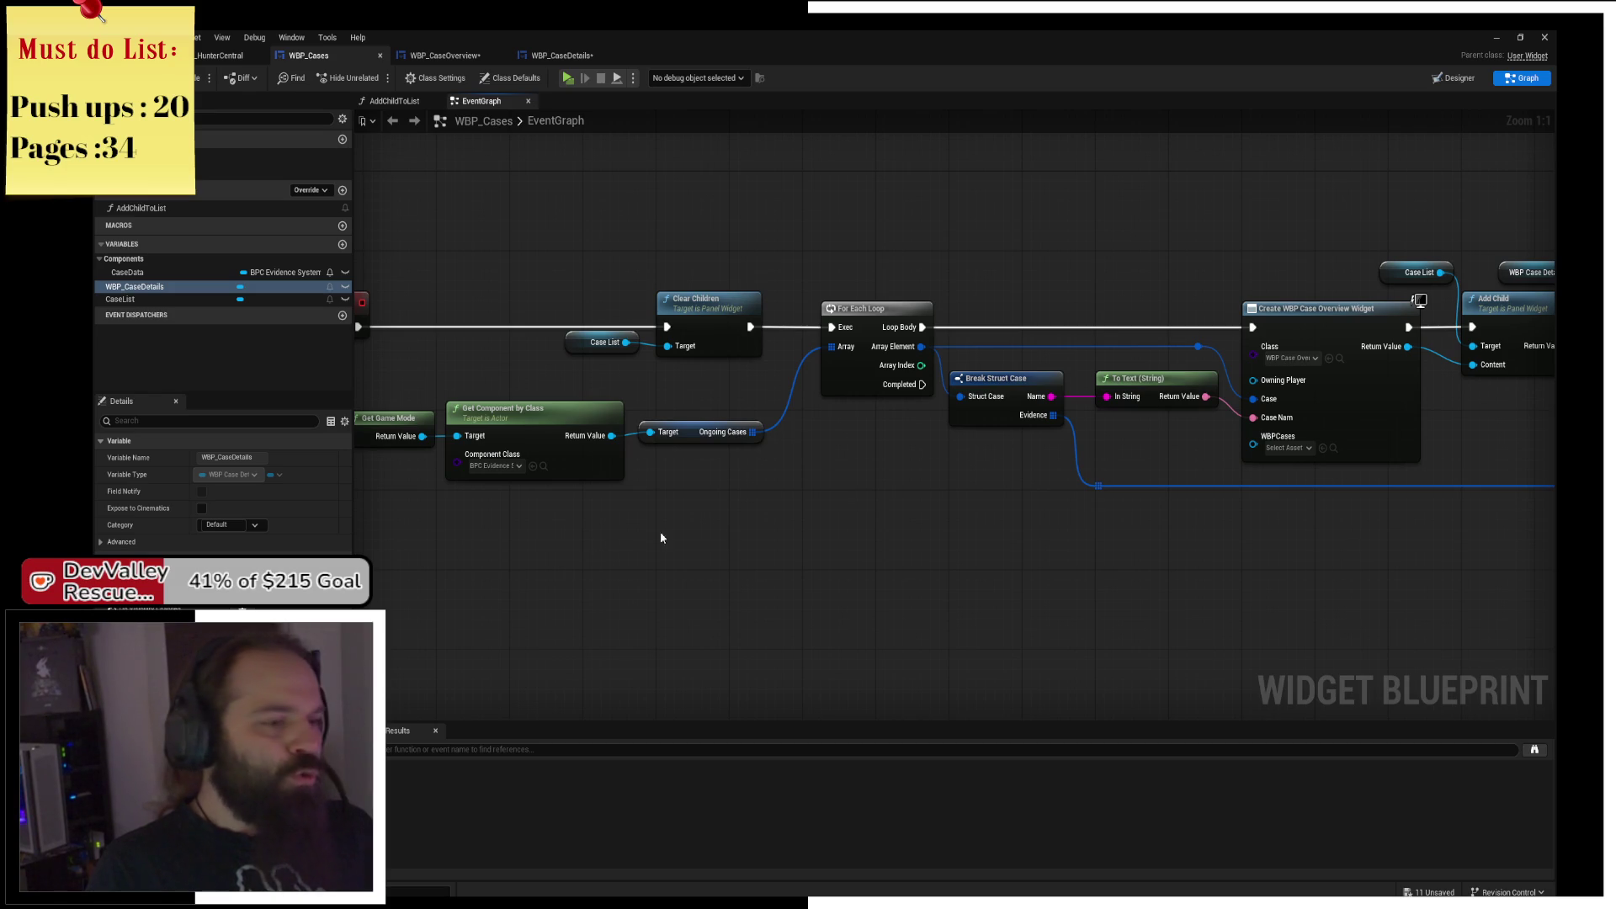
{"action": "left_click_drag", "start_coordinate": [1015, 545], "coordinate": [1173, 567]}
{"action": "mouse_move", "coordinate": [1006, 564]}
{"action": "left_mouse_down"}
{"action": "mouse_move", "coordinate": [954, 583]}
{"action": "mouse_move", "coordinate": [868, 543]}
{"action": "left_mouse_up"}
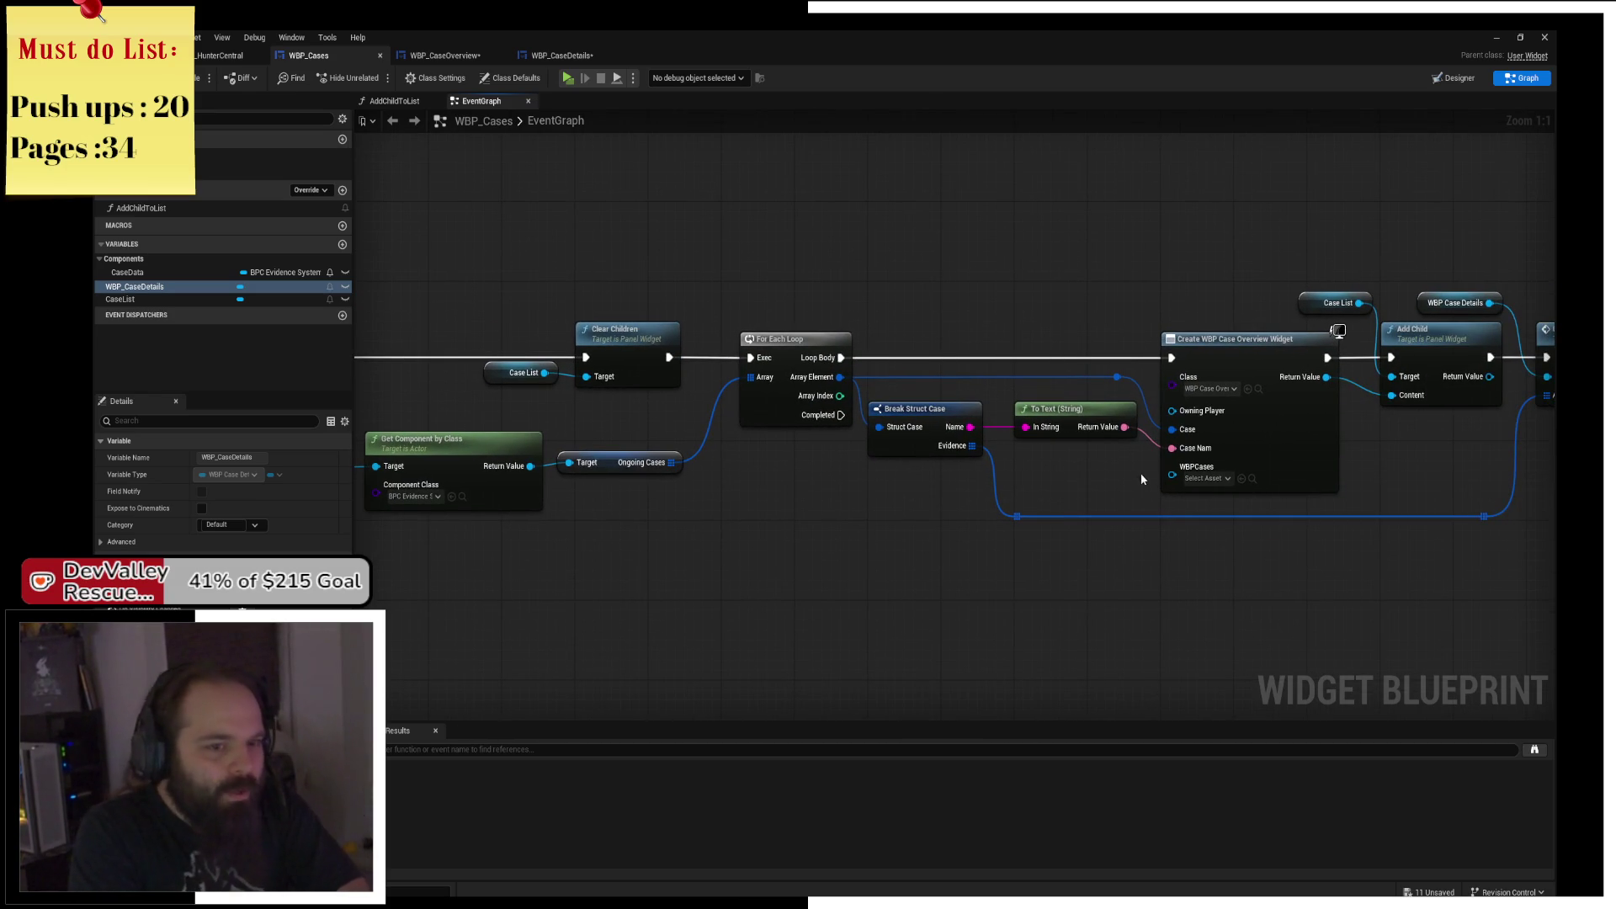
{"action": "mouse_move", "coordinate": [169, 287]}
{"action": "left_mouse_down"}
{"action": "mouse_move", "coordinate": [829, 503]}
{"action": "mouse_move", "coordinate": [1183, 490]}
{"action": "mouse_move", "coordinate": [1036, 477]}
{"action": "left_mouse_up"}
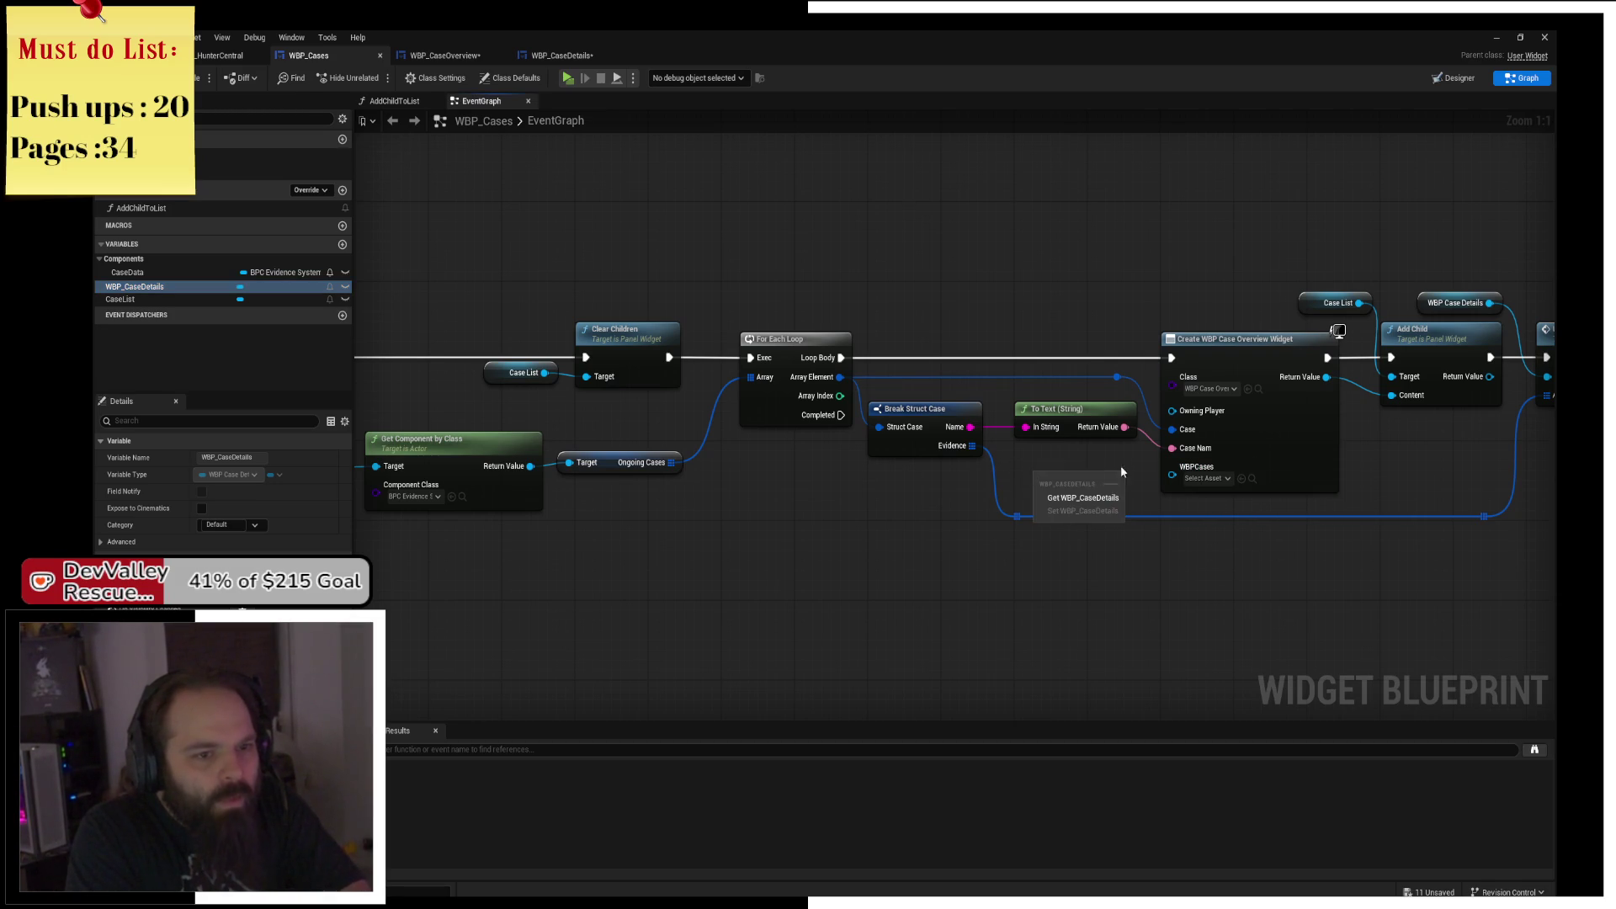
{"action": "right_click", "coordinate": [1256, 431]}
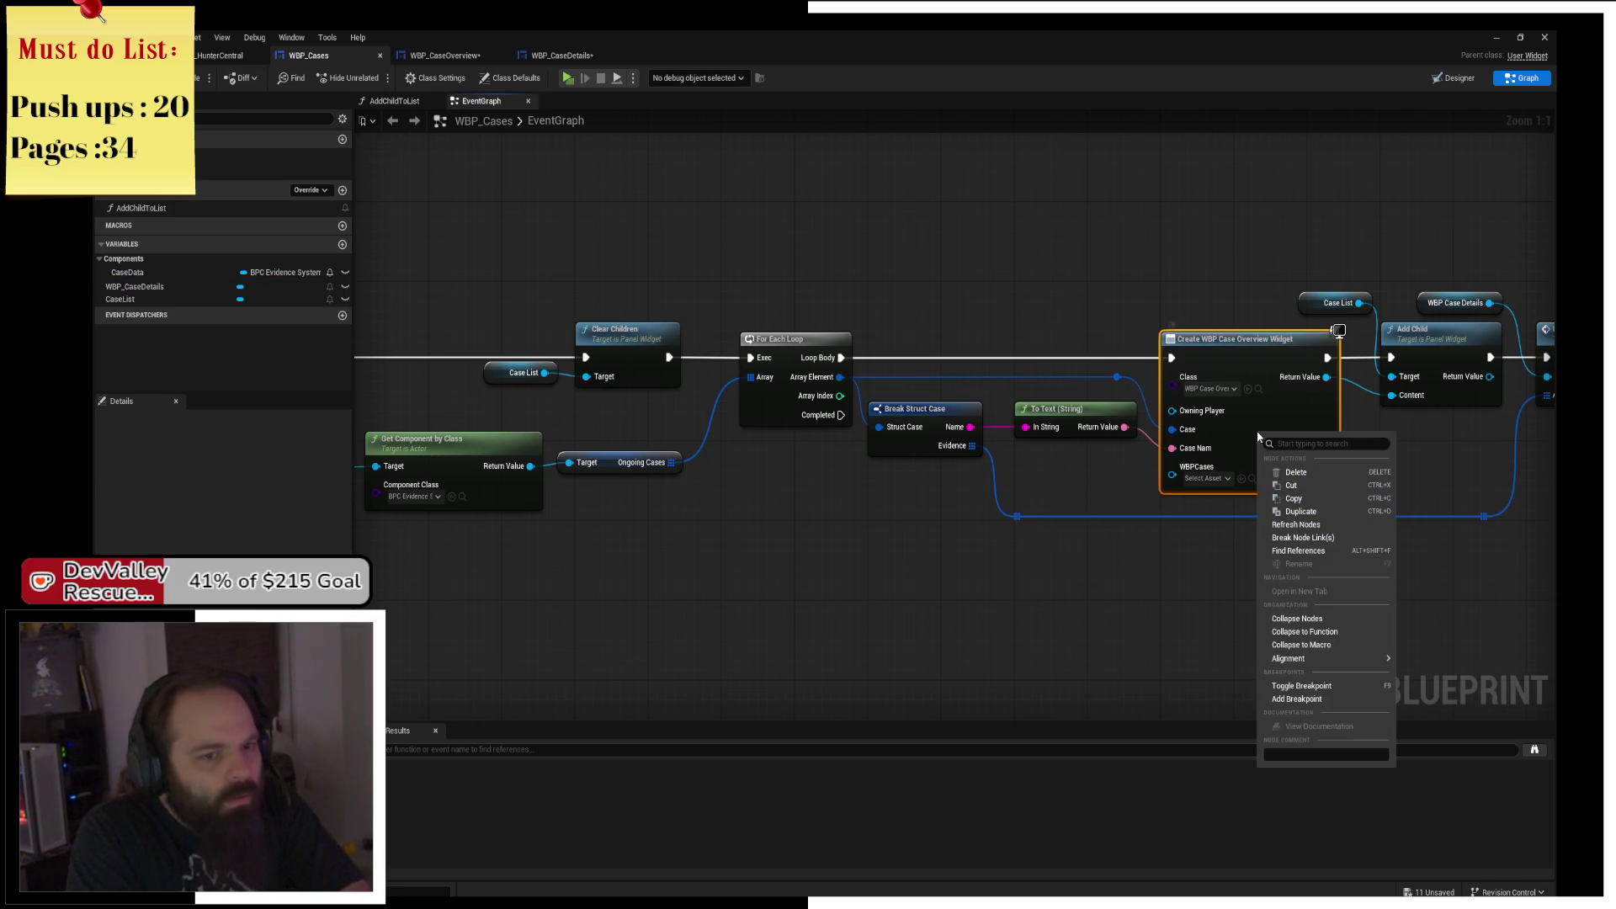
{"action": "left_click", "coordinate": [1324, 531]}
Place a WBP Case Details getter below To Text, discarding a mistaken Case List getter.
{"action": "left_click", "coordinate": [120, 299]}
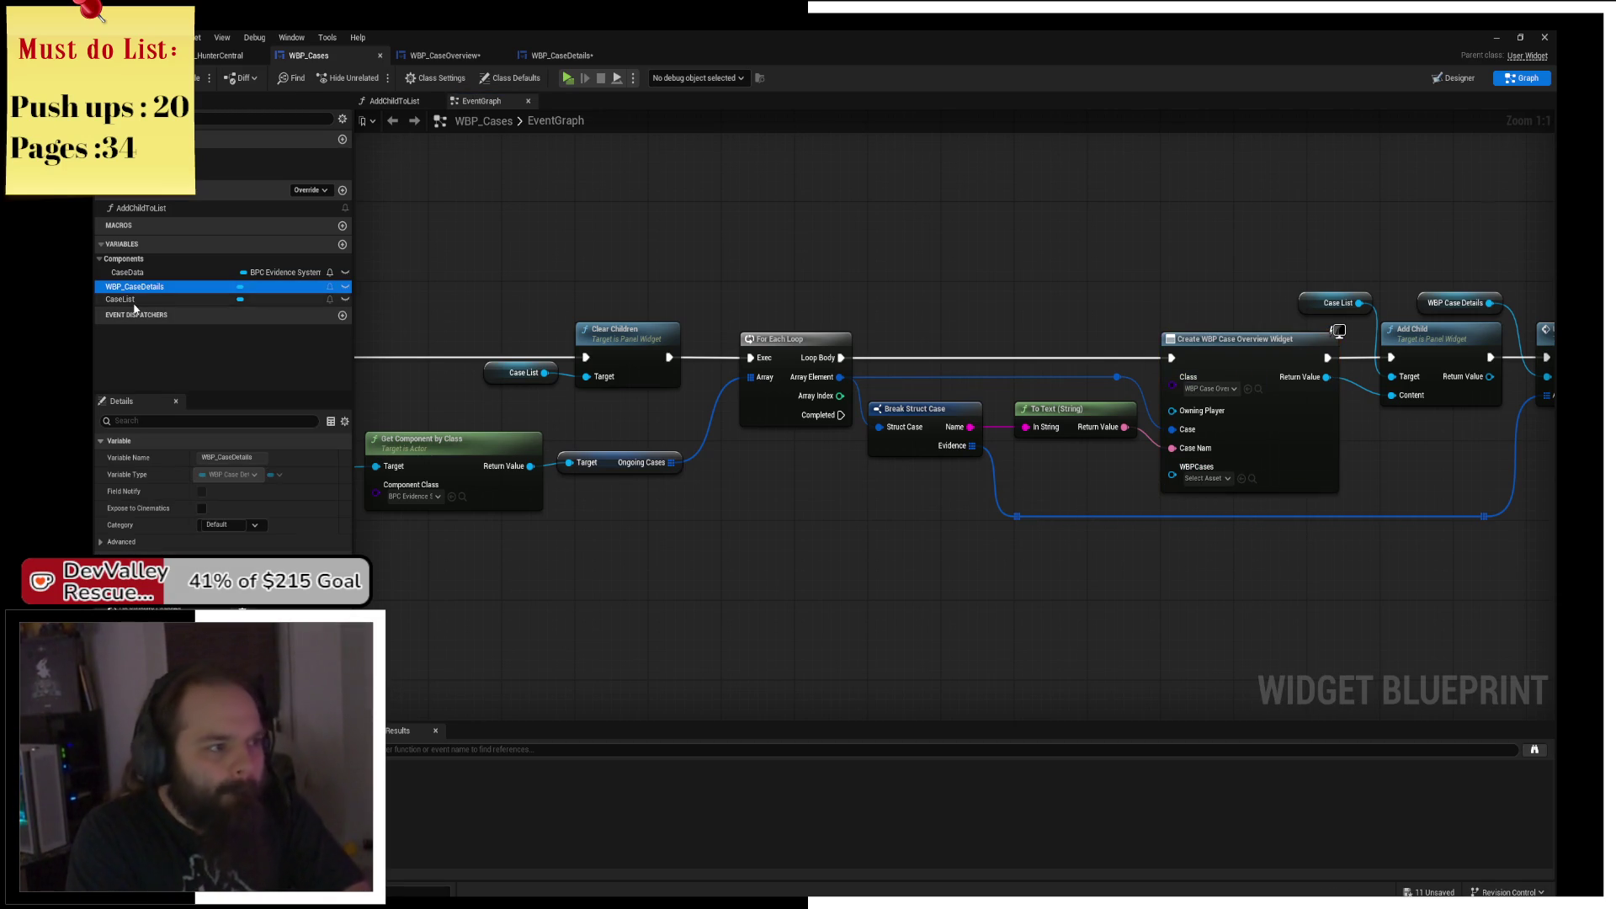
{"action": "left_click_drag", "start_coordinate": [121, 299], "coordinate": [871, 436]}
{"action": "mouse_move", "coordinate": [1085, 461]}
{"action": "left_mouse_down"}
{"action": "mouse_move", "coordinate": [1173, 477]}
{"action": "mouse_move", "coordinate": [1074, 493]}
{"action": "left_mouse_up"}
{"action": "left_click", "coordinate": [1074, 495]}
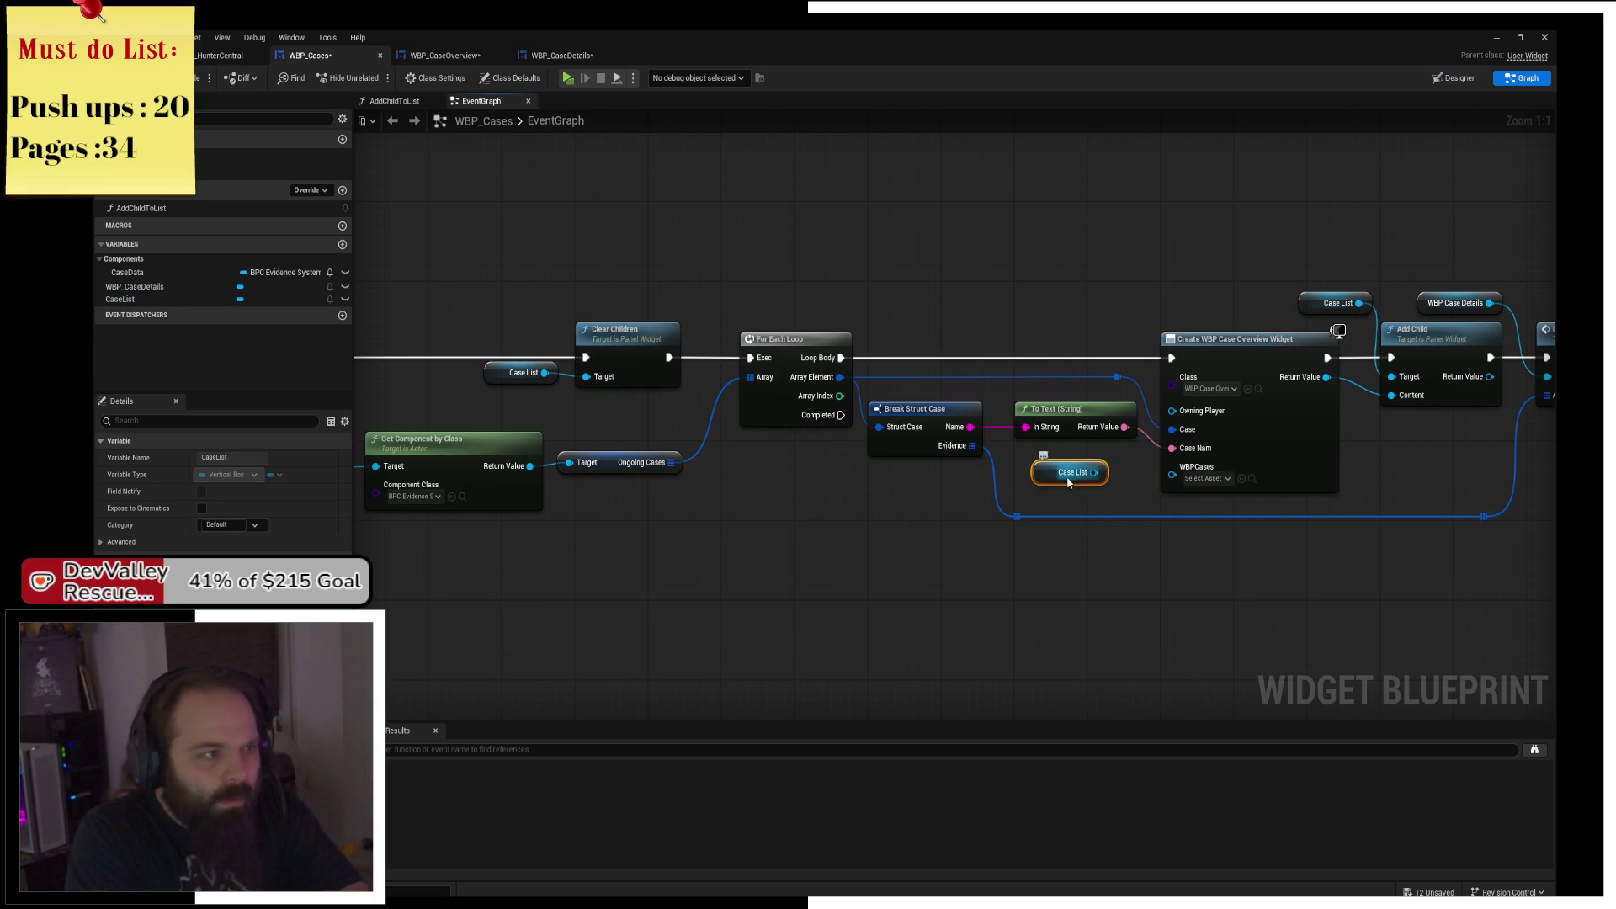
{"action": "key", "text": "Delete"}
{"action": "mouse_move", "coordinate": [134, 287]}
{"action": "left_mouse_down"}
{"action": "mouse_move", "coordinate": [1147, 559]}
{"action": "mouse_move", "coordinate": [1187, 501]}
{"action": "mouse_move", "coordinate": [1178, 467]}
{"action": "mouse_move", "coordinate": [1027, 468]}
{"action": "left_mouse_up"}
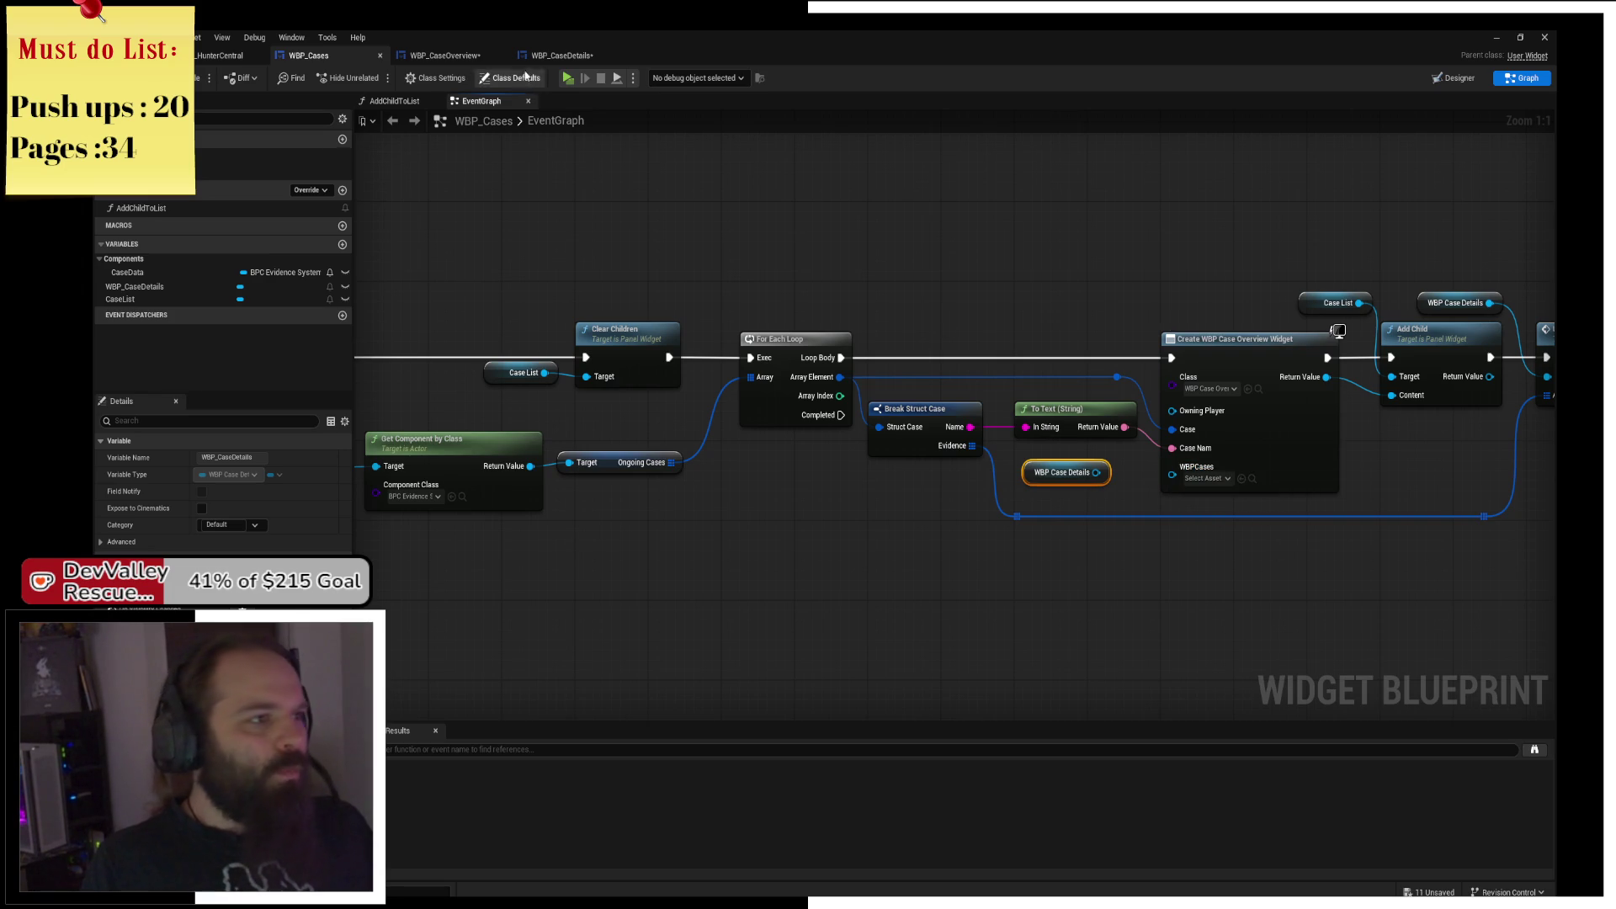
Return to the WBP_Cases graph and start wiring WBP Case Details toward the WBPCases input.
{"action": "left_click", "coordinate": [560, 55]}
{"action": "left_click", "coordinate": [439, 56]}
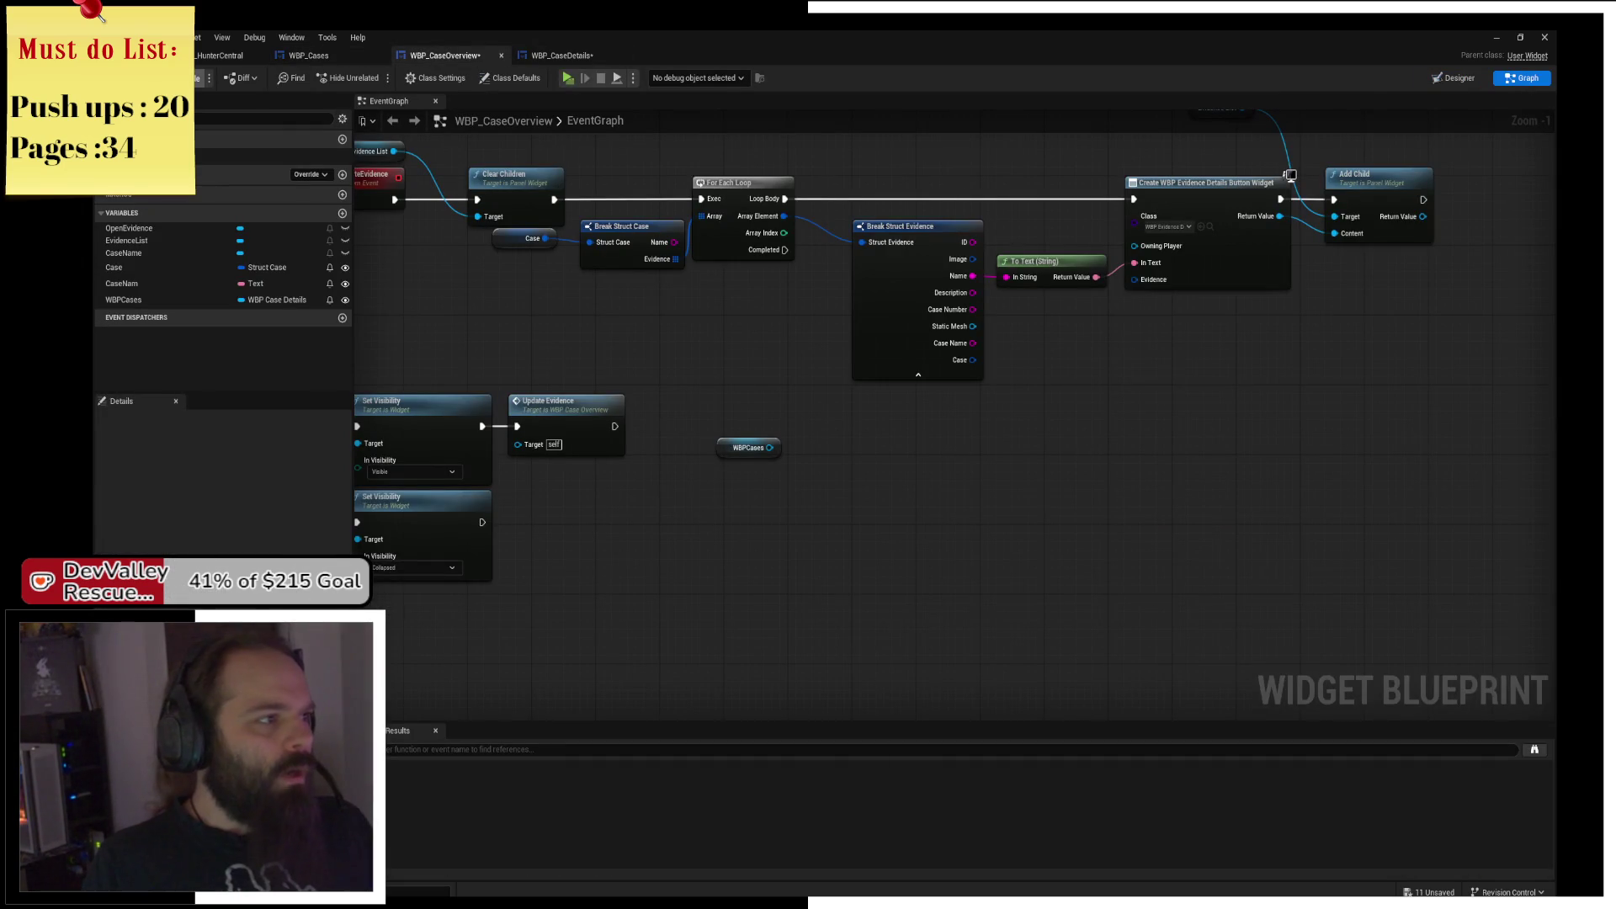
{"action": "left_click", "coordinate": [308, 56]}
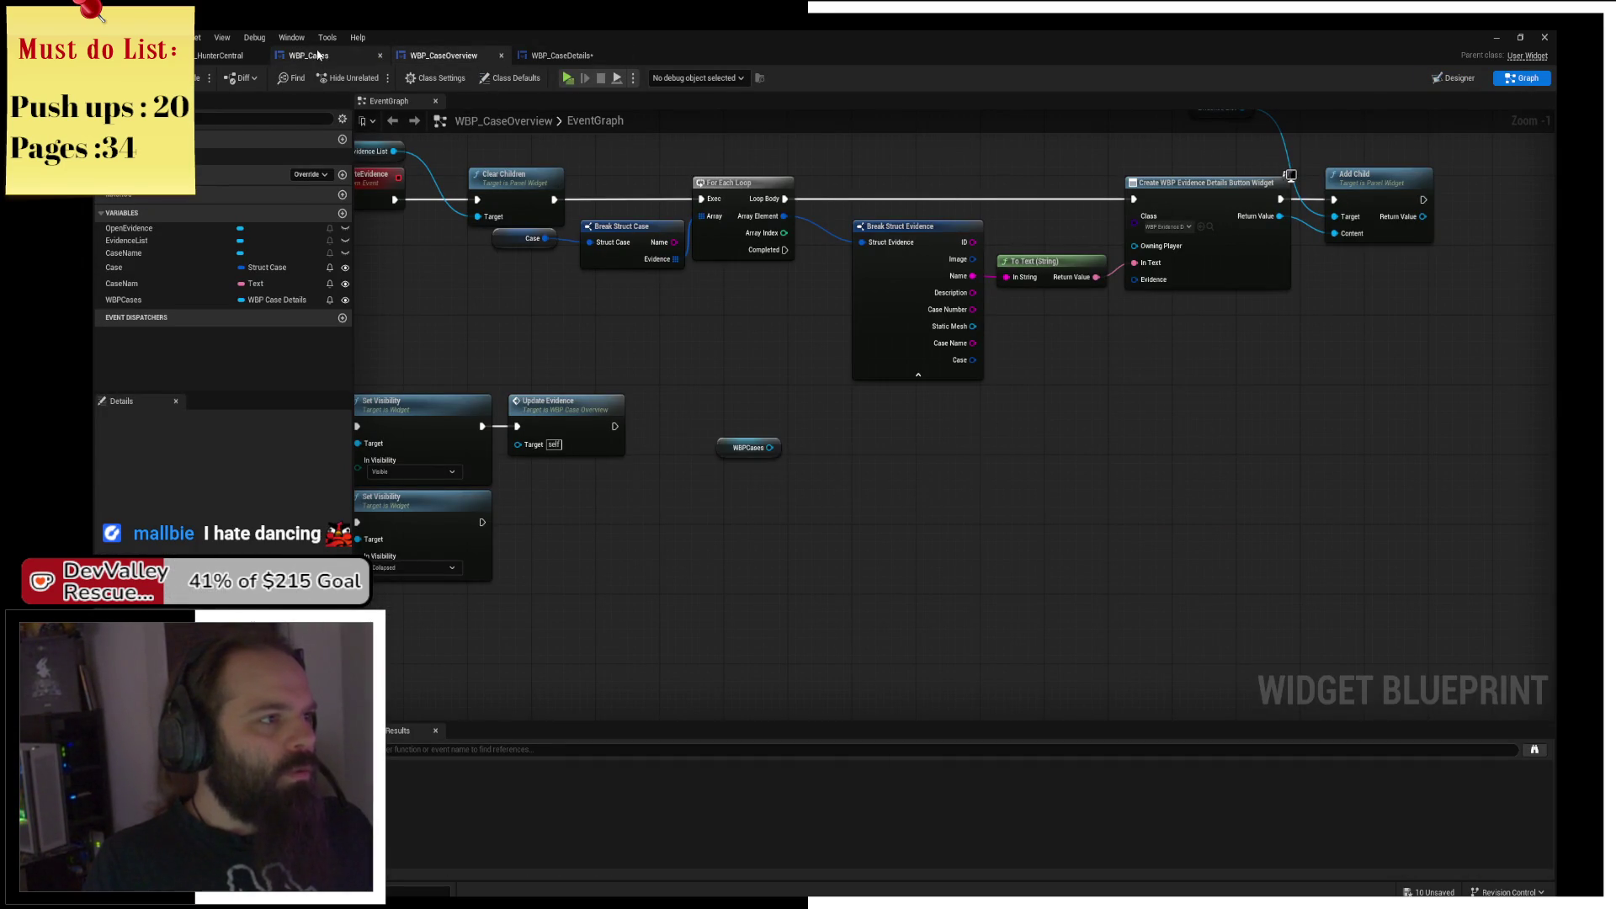
{"action": "left_click_drag", "start_coordinate": [1097, 472], "coordinate": [1102, 497]}
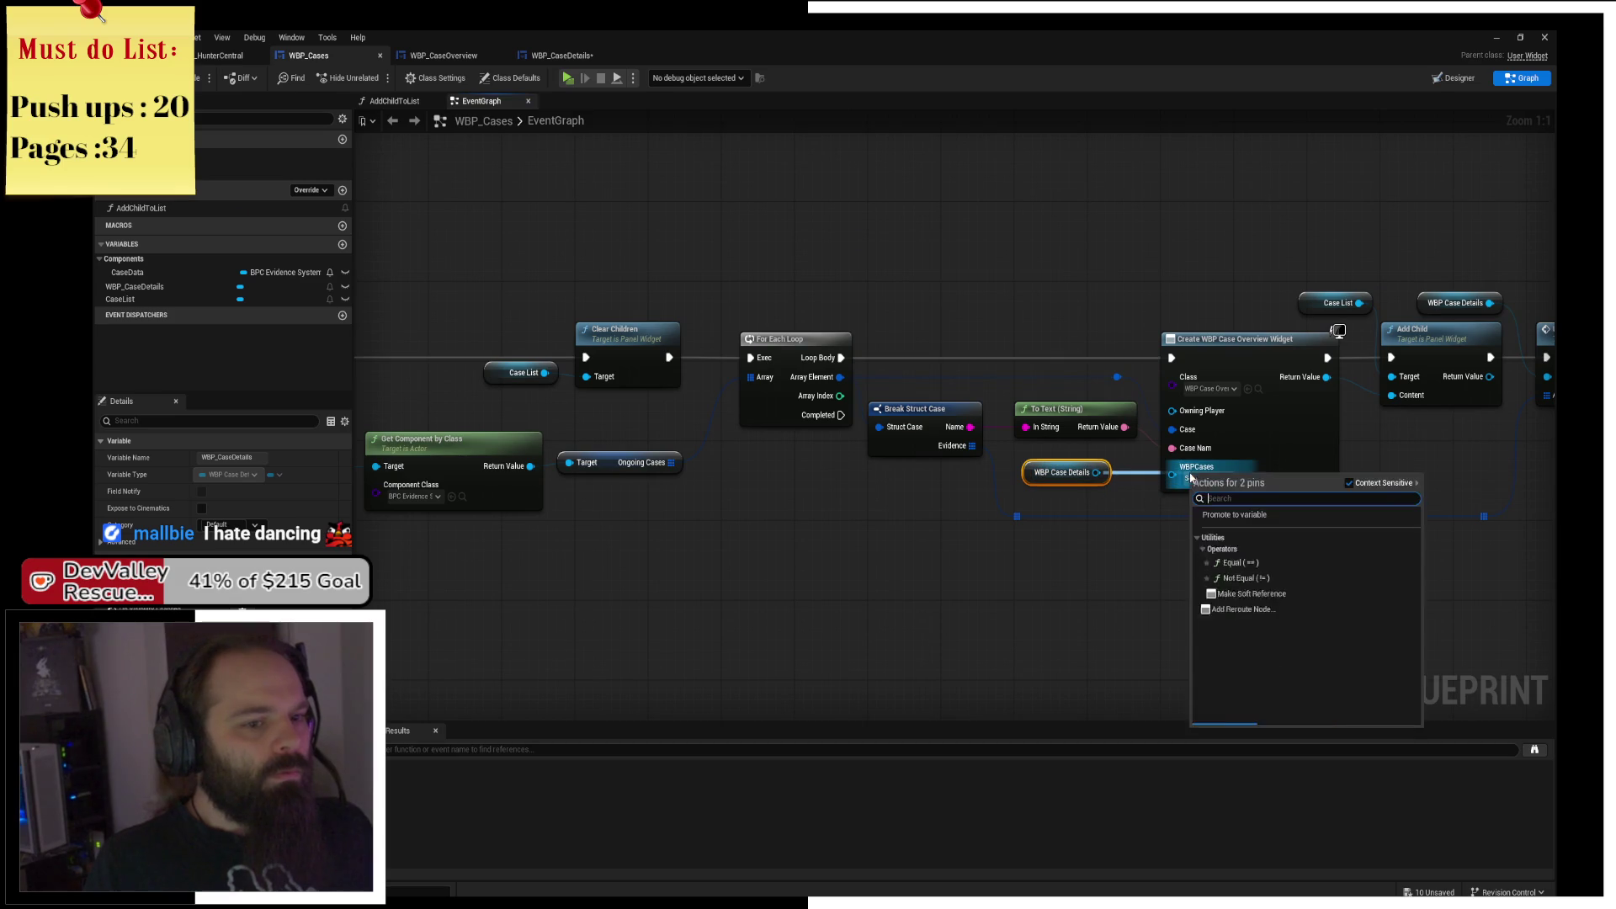
{"action": "left_click", "coordinate": [1115, 512]}
Refresh the Create WBP Case Overview Widget node and connect WBP Case Details to WBPCases.
{"action": "right_click", "coordinate": [1260, 367]}
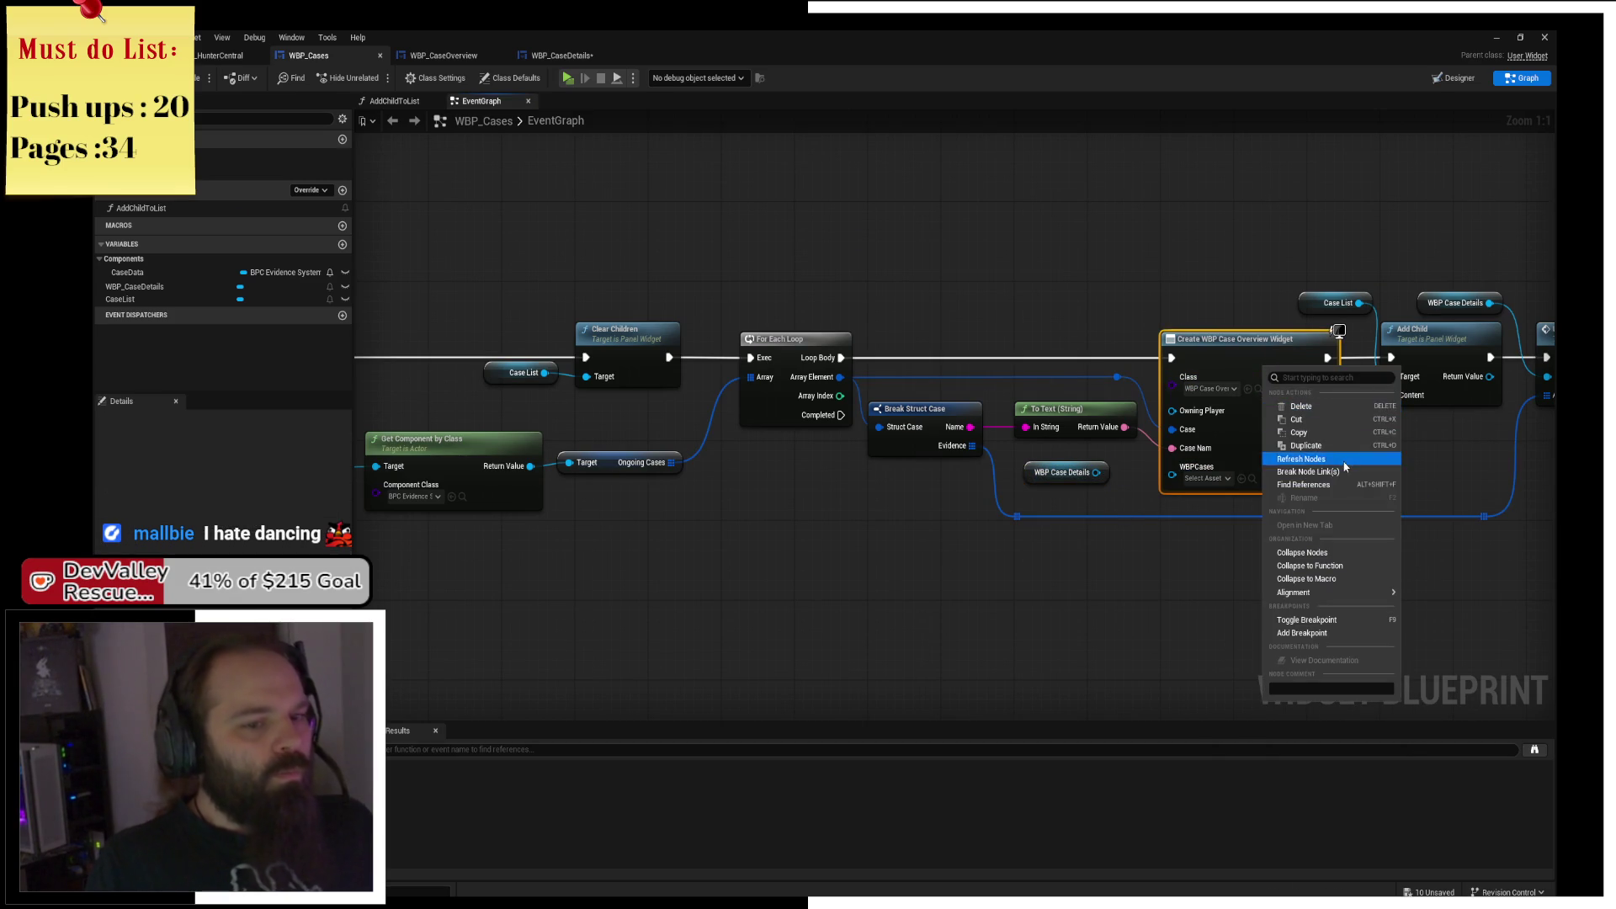
{"action": "left_click", "coordinate": [1301, 459]}
{"action": "mouse_move", "coordinate": [1096, 473]}
{"action": "left_mouse_down"}
{"action": "mouse_move", "coordinate": [1212, 484]}
{"action": "mouse_move", "coordinate": [1173, 481]}
{"action": "left_mouse_up"}
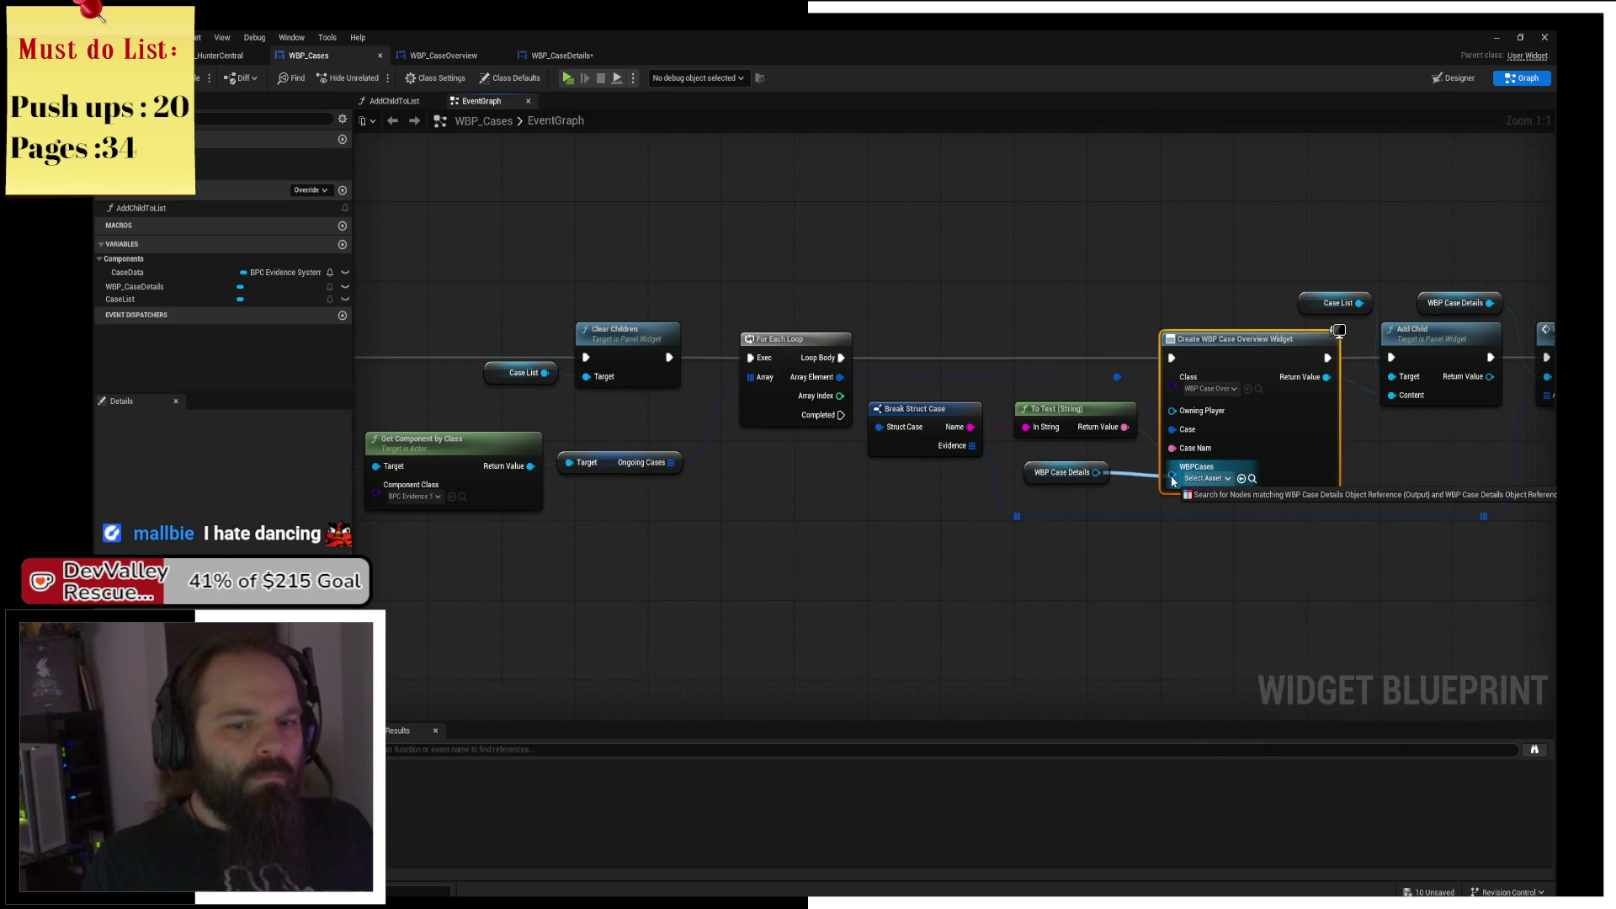
{"action": "left_click_drag", "start_coordinate": [1172, 480], "coordinate": [1173, 481]}
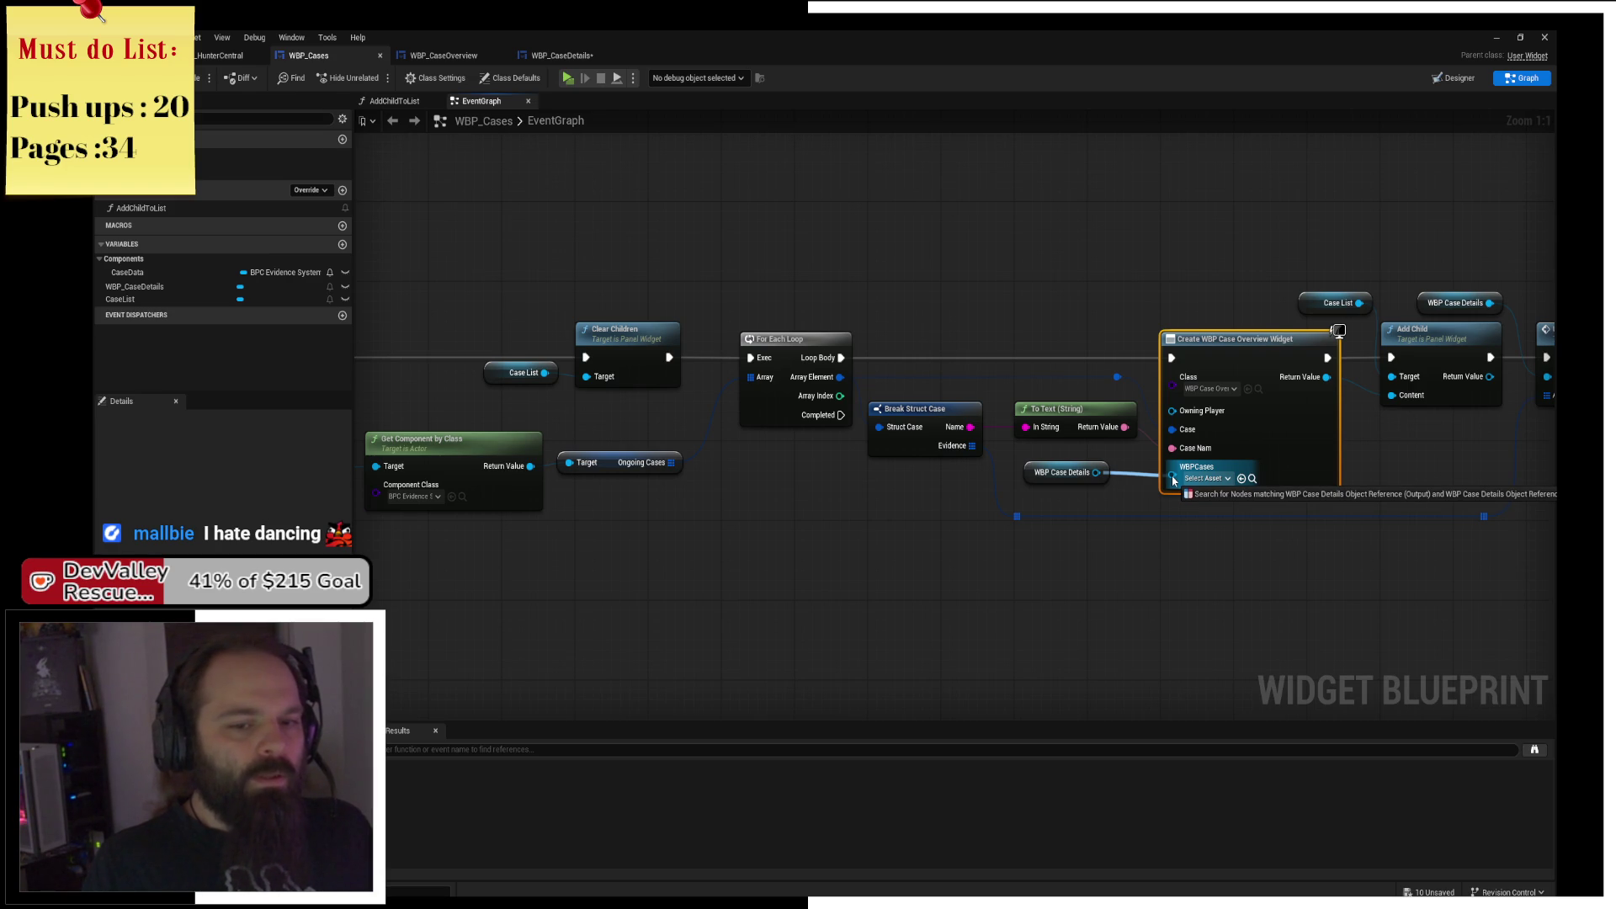
{"action": "left_click_drag", "start_coordinate": [1173, 481], "coordinate": [1174, 482]}
Replace the WBP Case Details getter after refreshing the Create WBP Case Overview Widget node.
{"action": "left_click", "coordinate": [1086, 473]}
{"action": "key", "text": "Delete"}
{"action": "right_click", "coordinate": [1270, 437]}
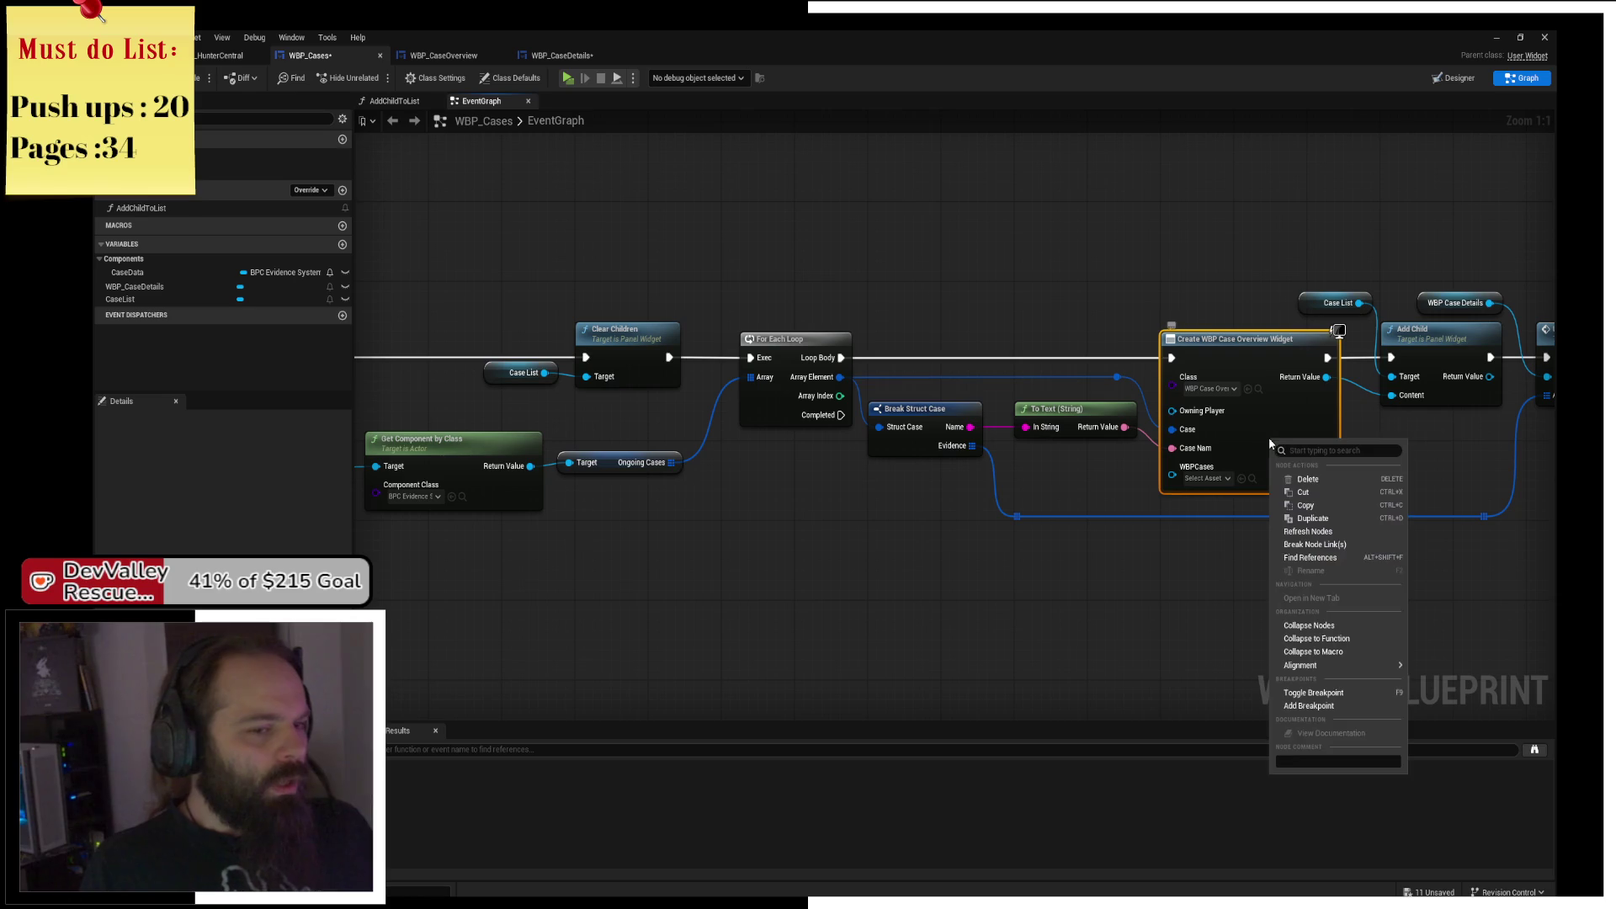
{"action": "left_click", "coordinate": [1336, 532]}
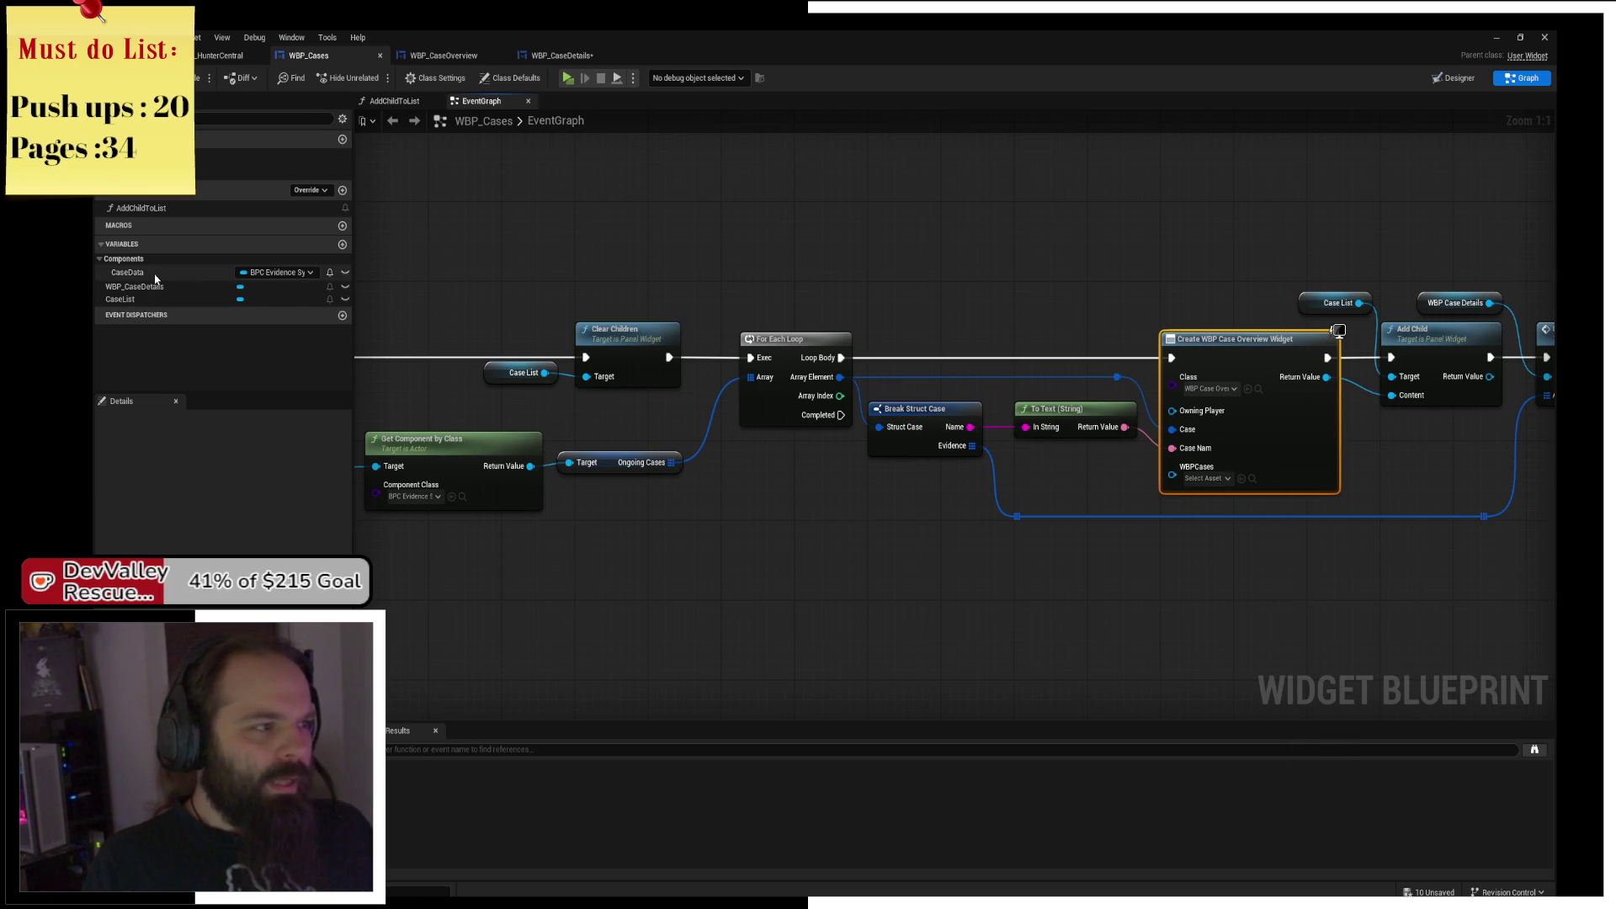
{"action": "mouse_move", "coordinate": [134, 286]}
{"action": "left_mouse_down"}
{"action": "mouse_move", "coordinate": [1118, 511]}
{"action": "mouse_move", "coordinate": [1060, 486]}
{"action": "mouse_move", "coordinate": [1186, 488]}
{"action": "mouse_move", "coordinate": [1141, 488]}
{"action": "mouse_move", "coordinate": [1172, 476]}
{"action": "left_mouse_up"}
{"action": "left_click", "coordinate": [1061, 500]}
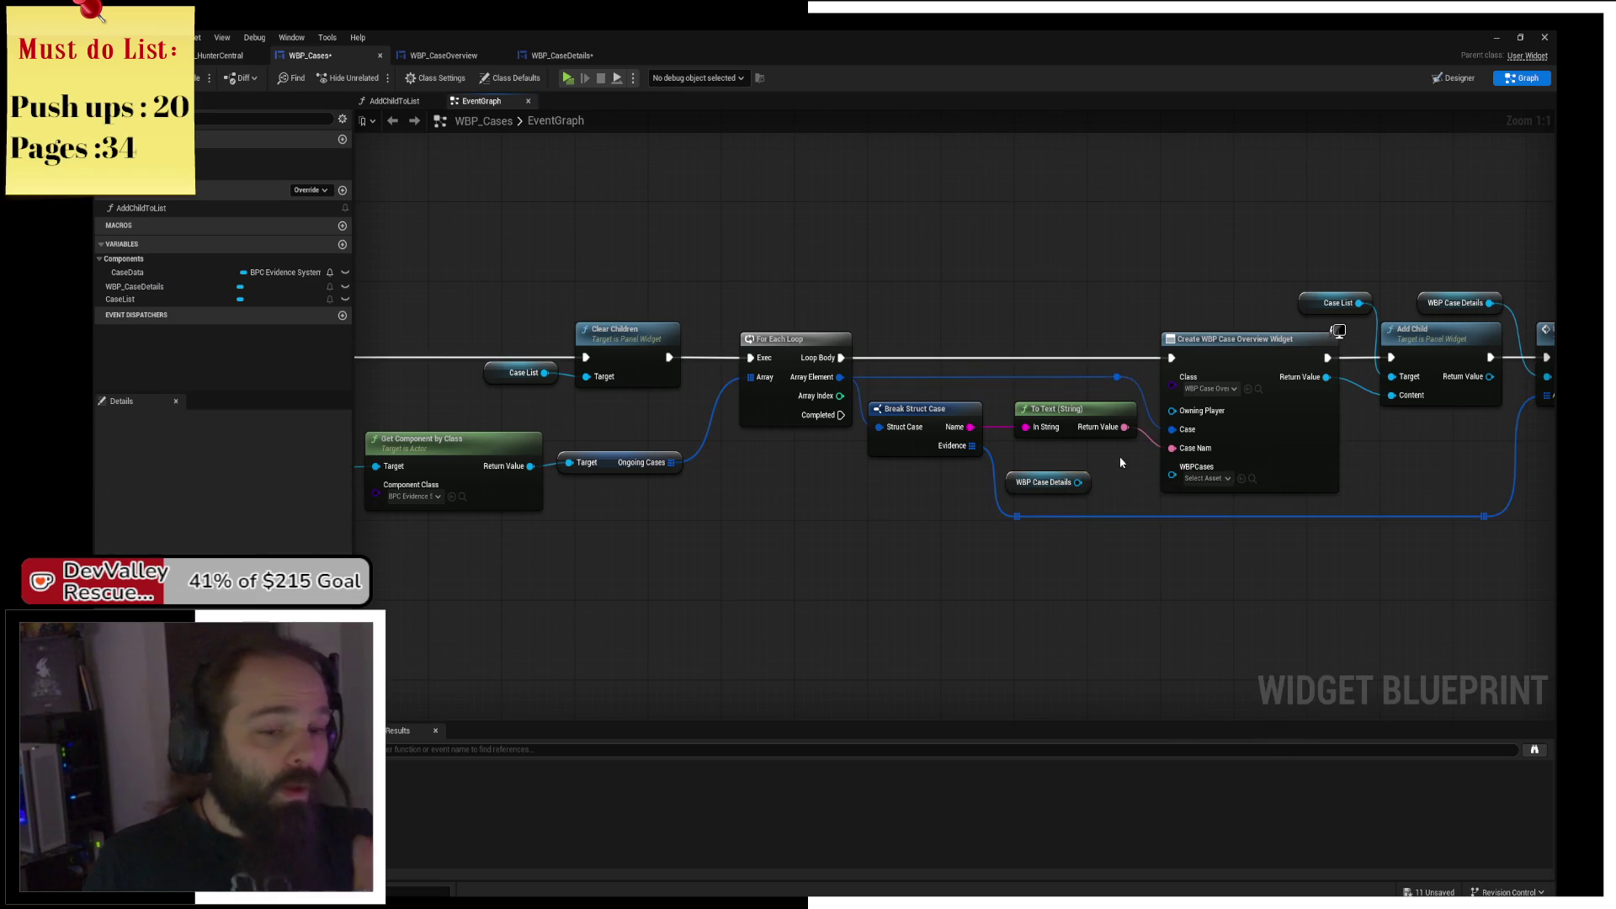
Try the WBPCases wire again, then inspect the WBPCases variable in WBP_CaseOverview.
{"action": "left_click", "coordinate": [1244, 434]}
{"action": "left_click", "coordinate": [459, 56]}
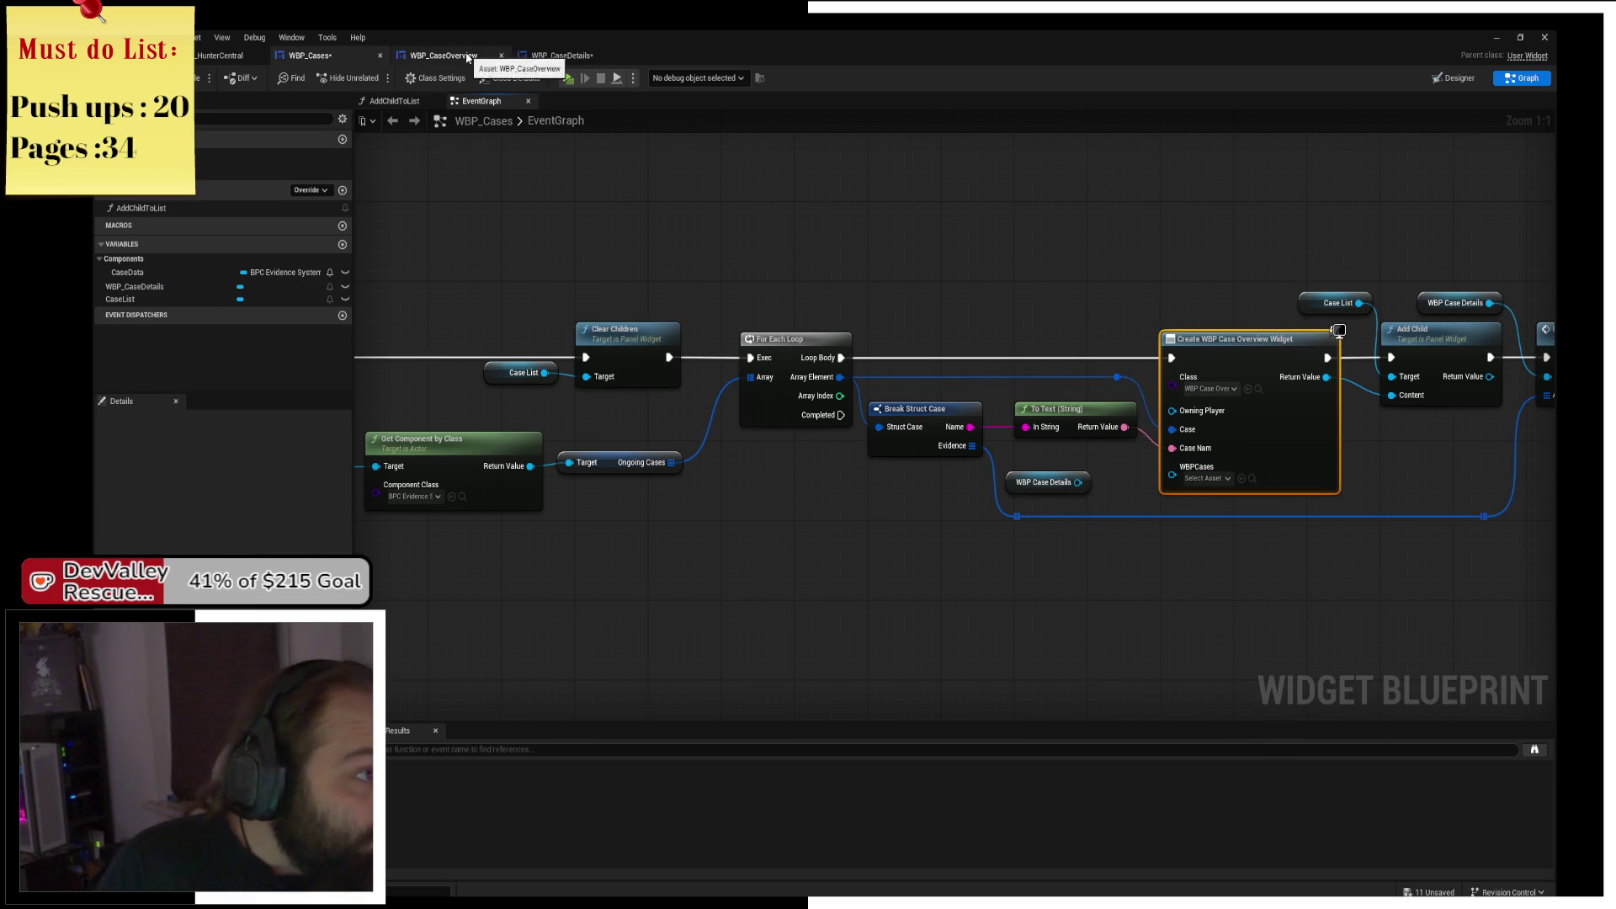
{"action": "left_click", "coordinate": [749, 447]}
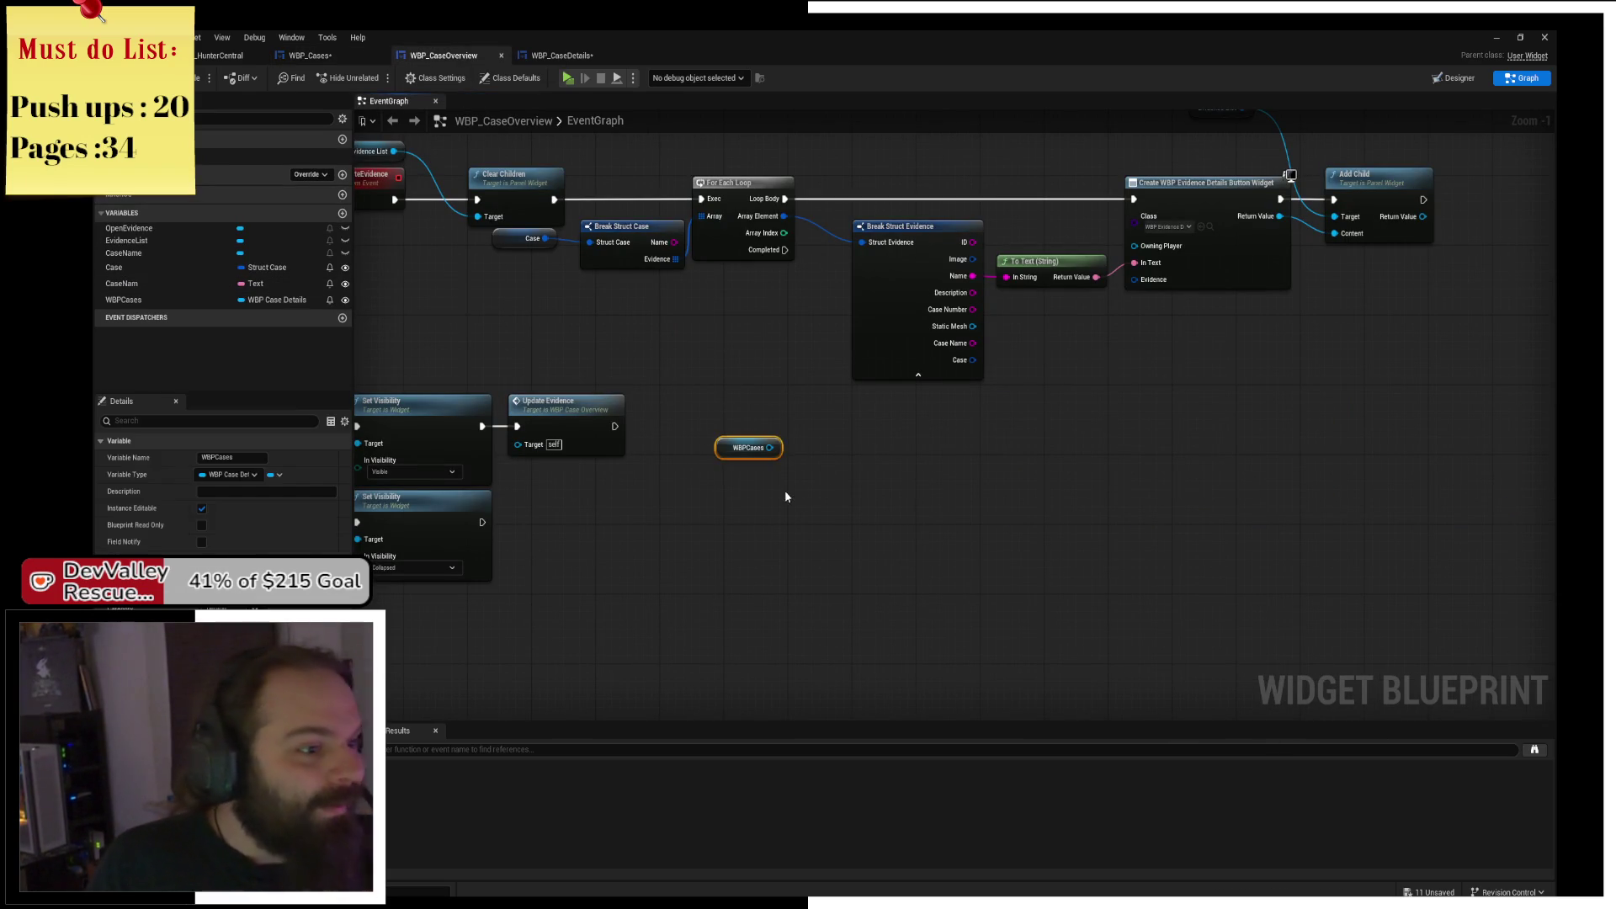
Confirm WBPCases keeps the WBP Case Details type via a 'BP' type search.
{"action": "left_click", "coordinate": [274, 299]}
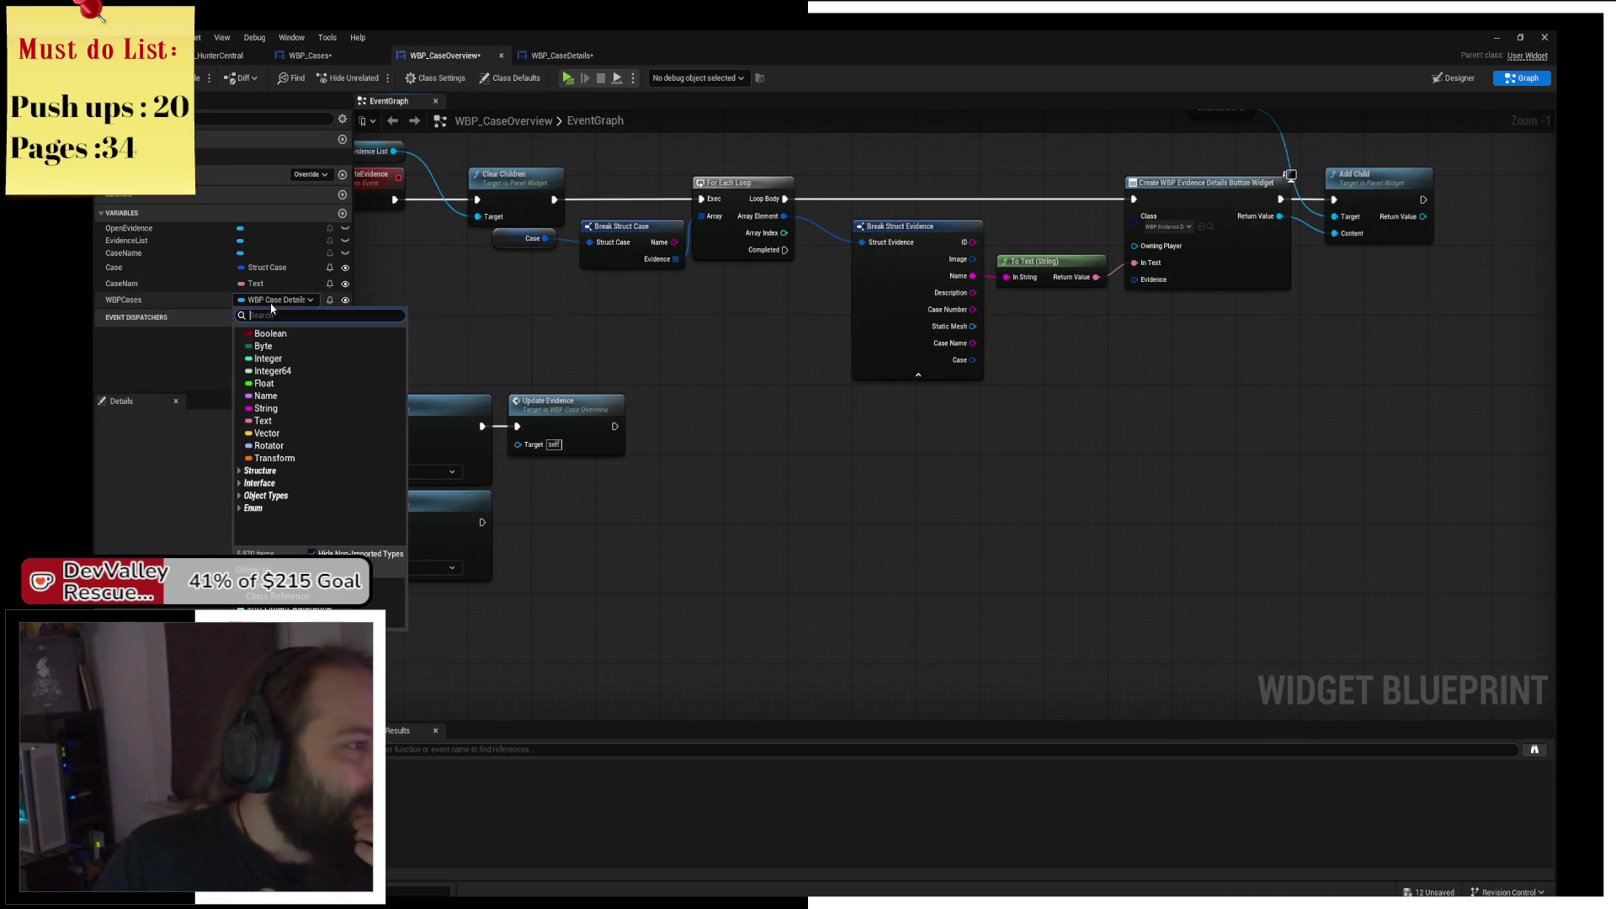
{"action": "type", "text": "WBP"}
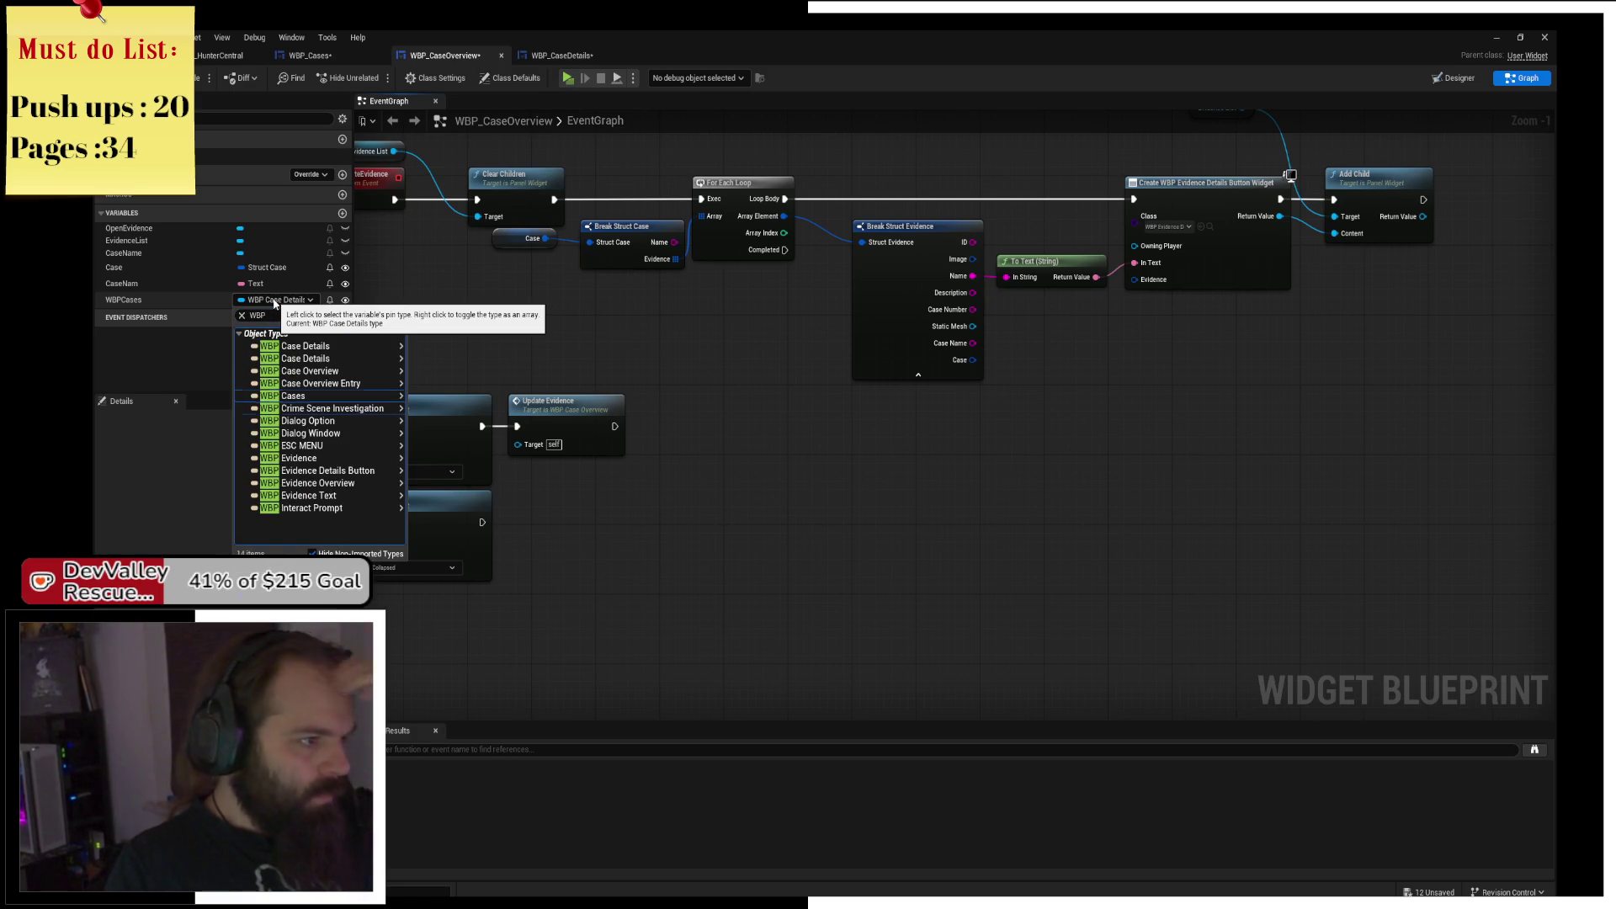
{"action": "key", "text": "Up"}
{"action": "key", "text": "Up"}
{"action": "key", "text": "Up"}
{"action": "key", "text": "Right"}
{"action": "key", "text": "Return"}
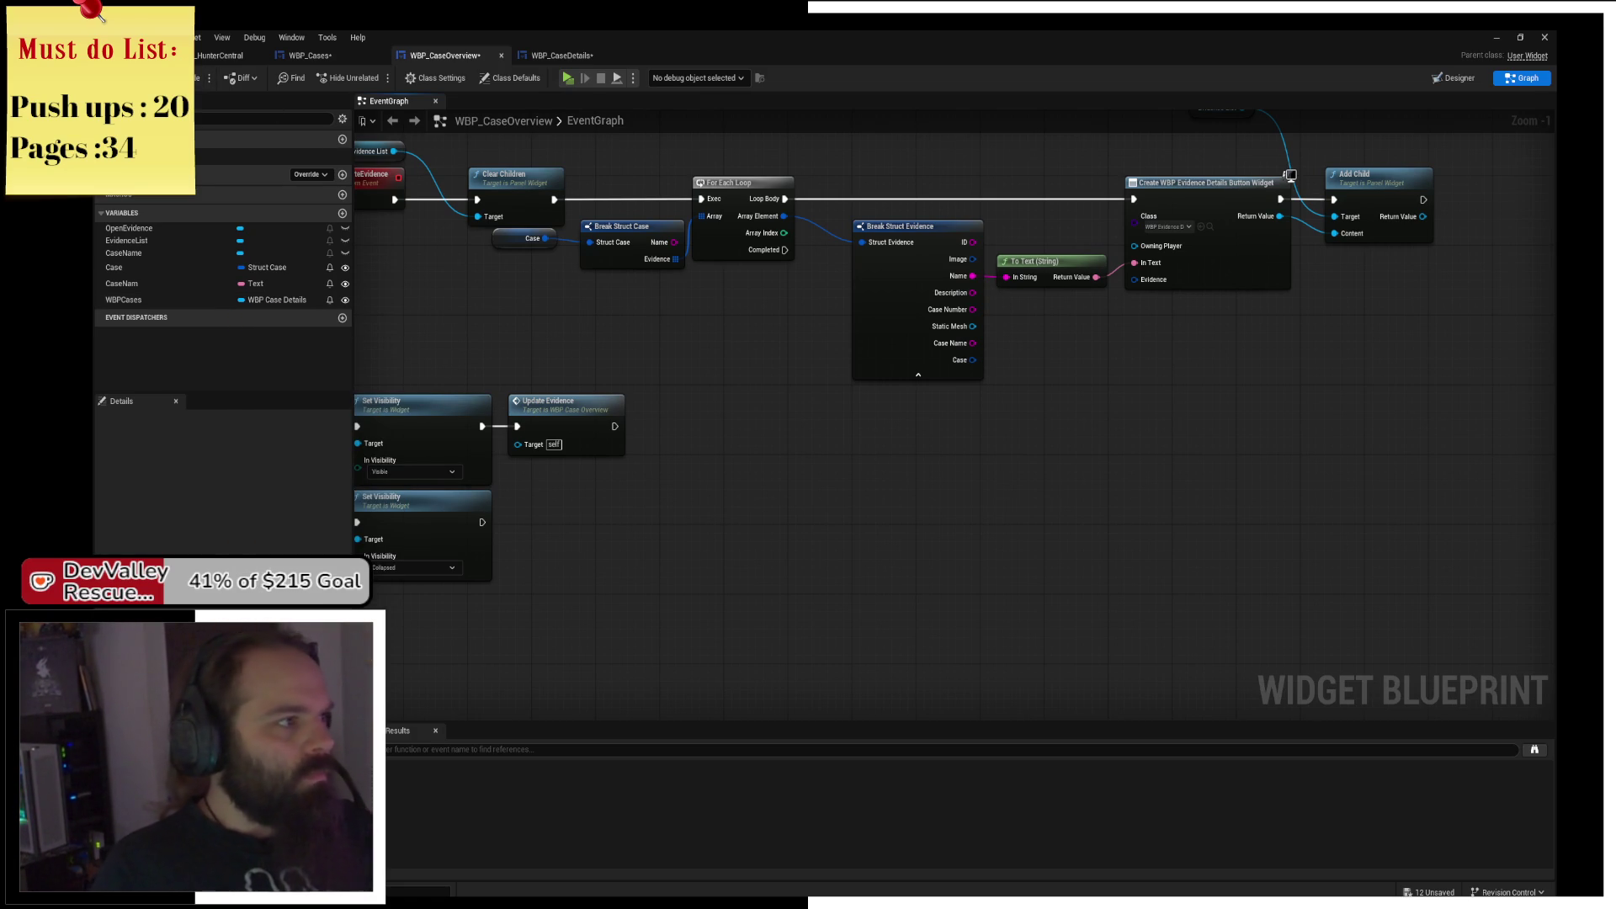
In WBP_Cases, select the WBP_CaseDetails variable and switch to the Designer layout.
{"action": "left_click", "coordinate": [310, 55]}
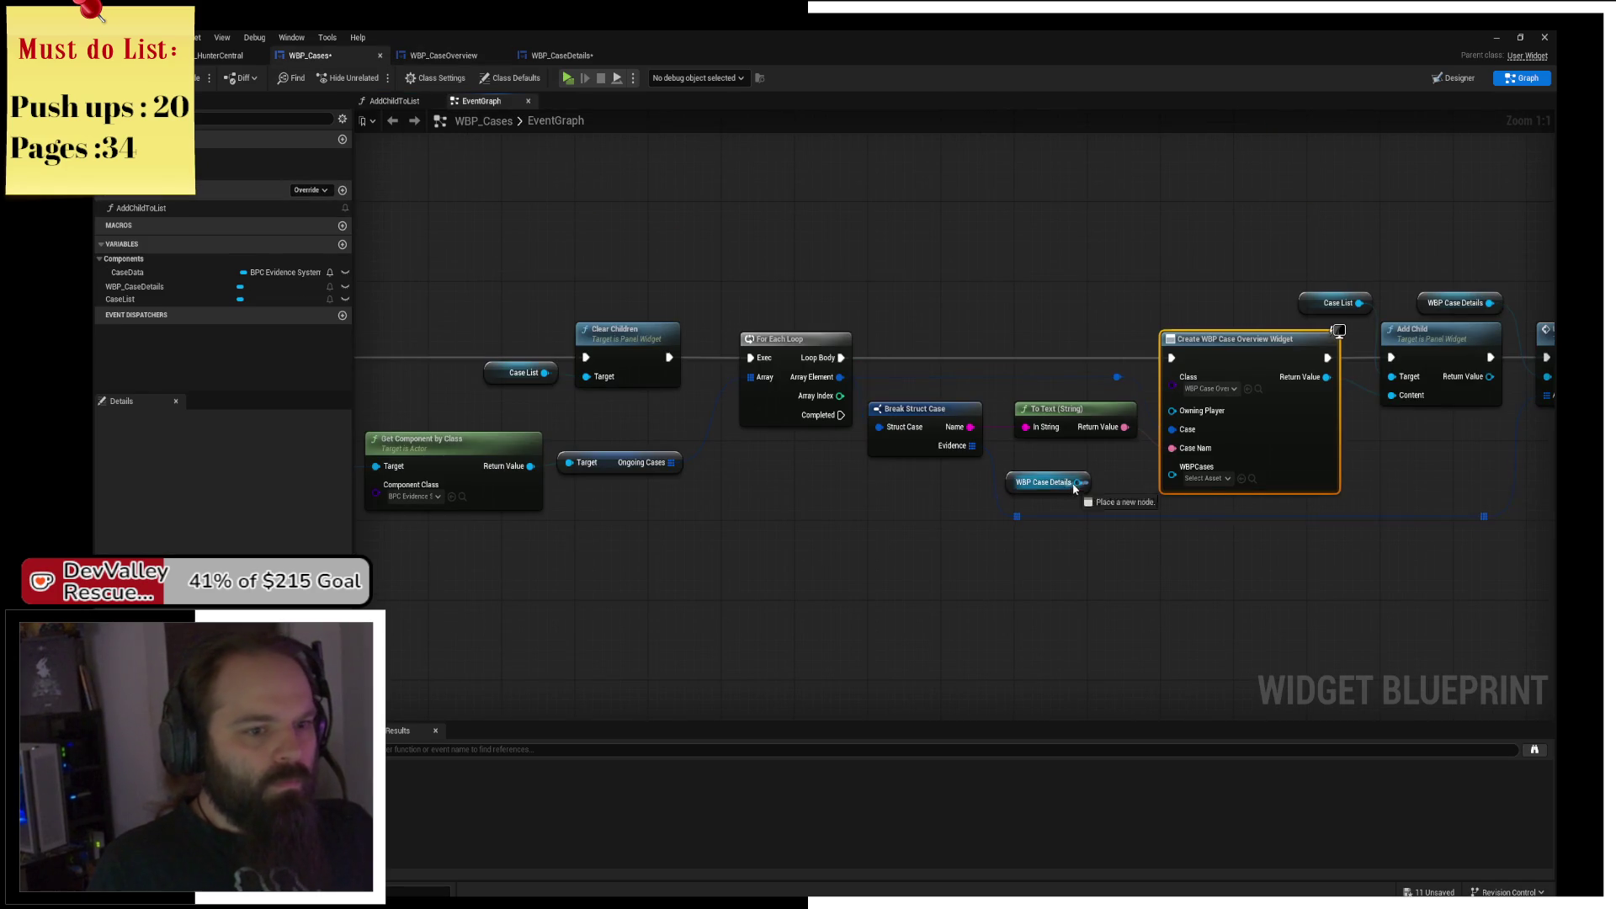
{"action": "left_click", "coordinate": [1205, 478]}
{"action": "left_click", "coordinate": [1053, 468]}
{"action": "left_click", "coordinate": [1051, 483]}
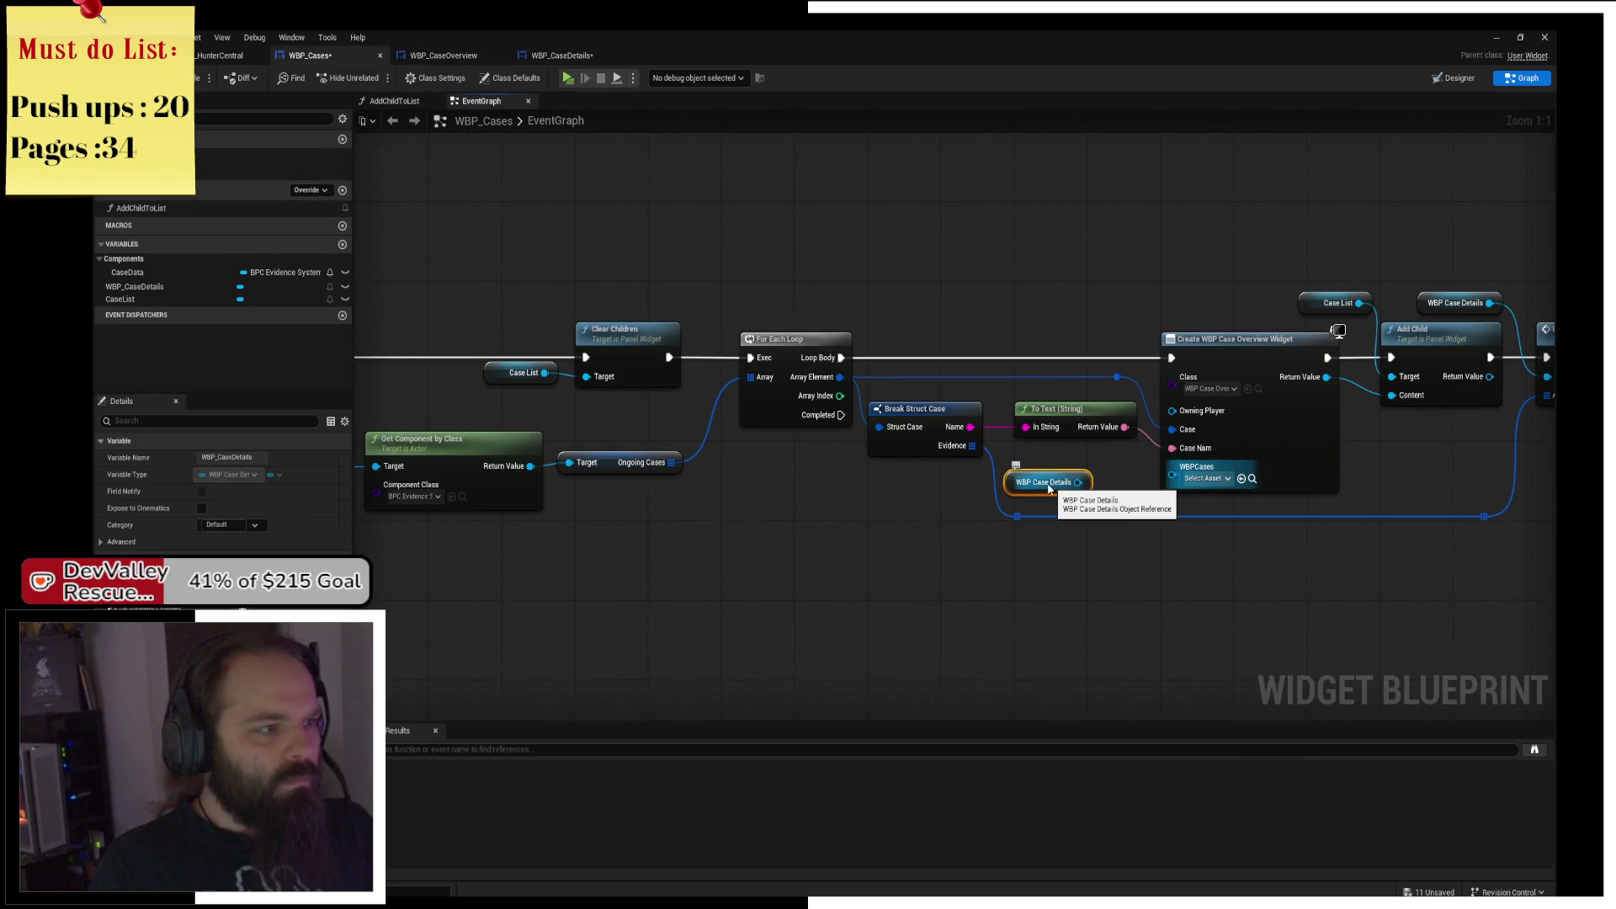
{"action": "left_click", "coordinate": [318, 288]}
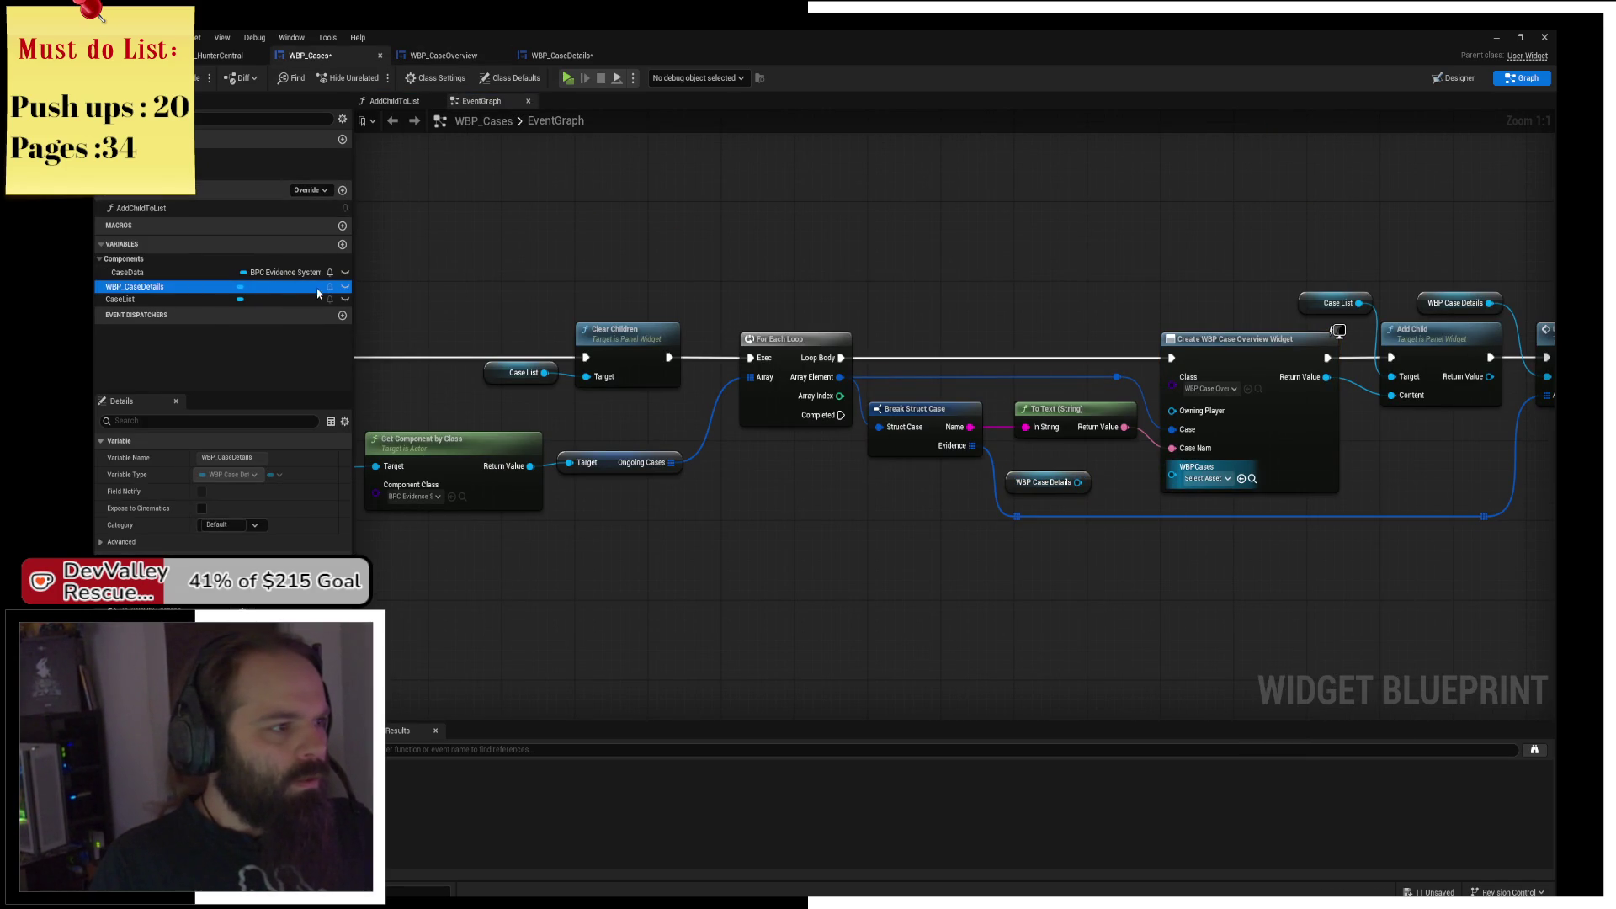
{"action": "left_click", "coordinate": [1456, 79]}
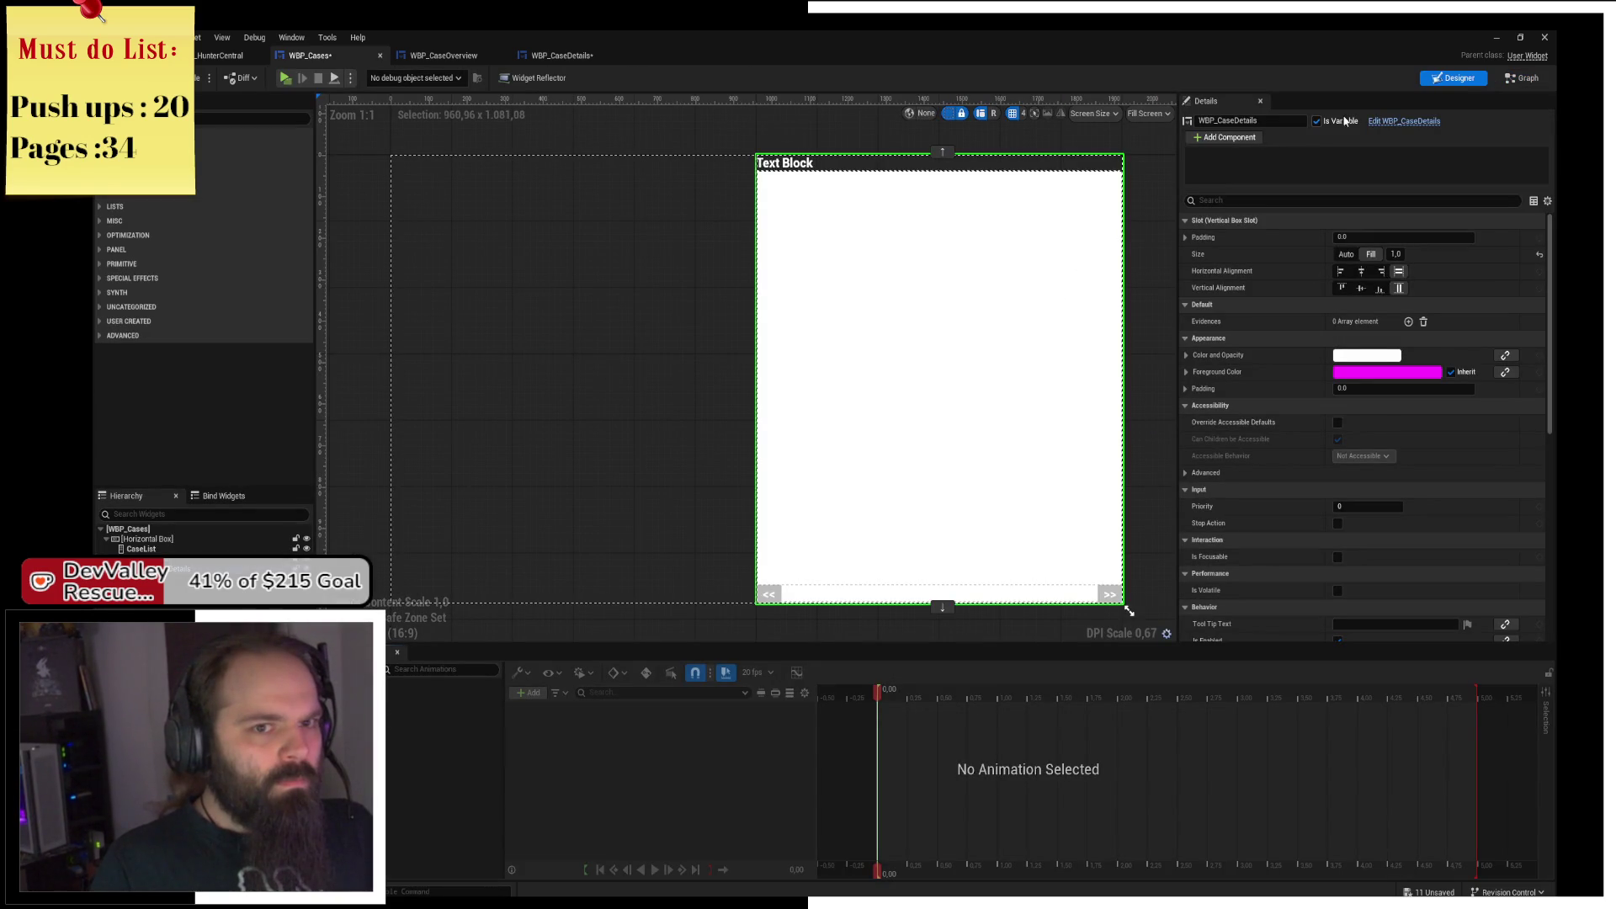
Open the WBP_CaseDetails widget blueprint from the HunterCentral Content Browser.
{"action": "left_click", "coordinate": [1410, 122]}
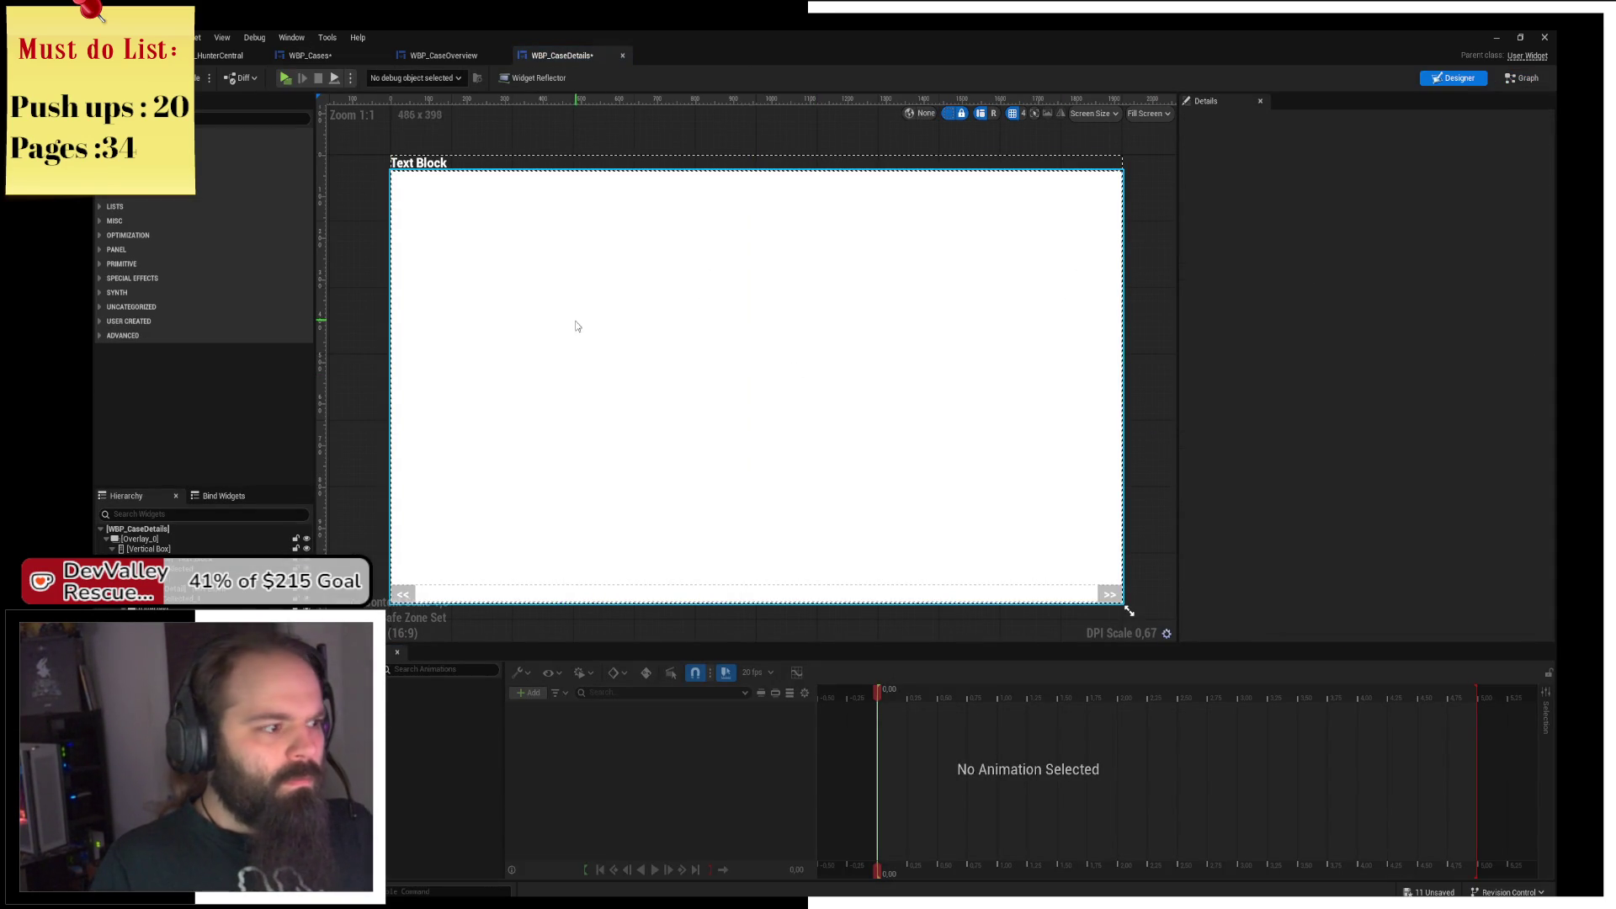
{"action": "left_click", "coordinate": [220, 55]}
{"action": "left_click", "coordinate": [713, 676]}
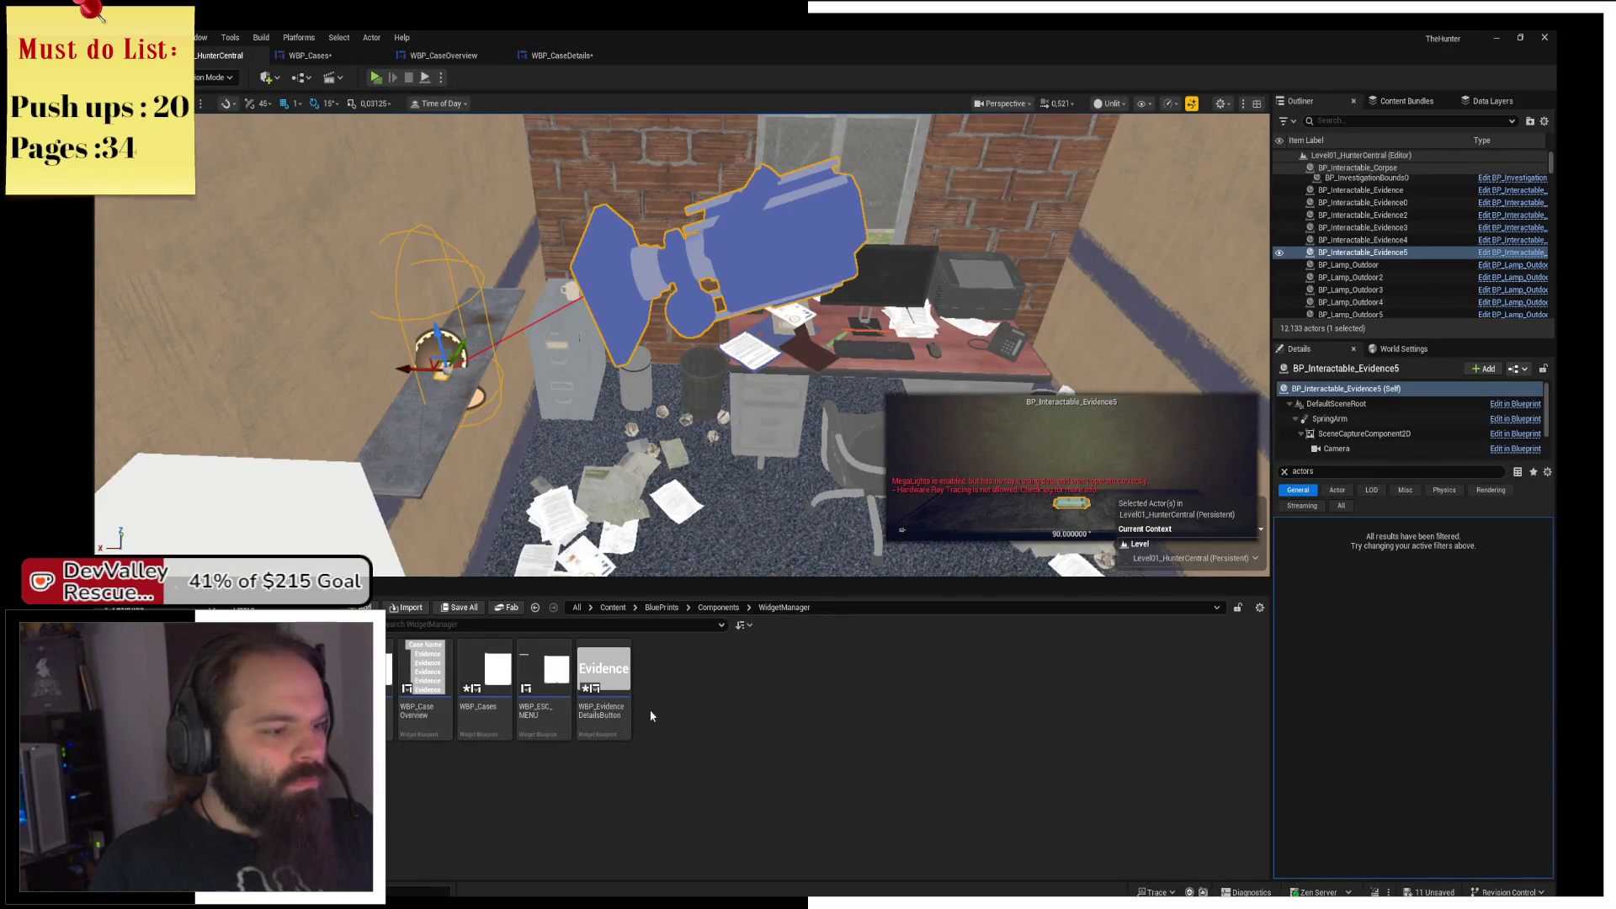
{"action": "double_click", "coordinate": [383, 682]}
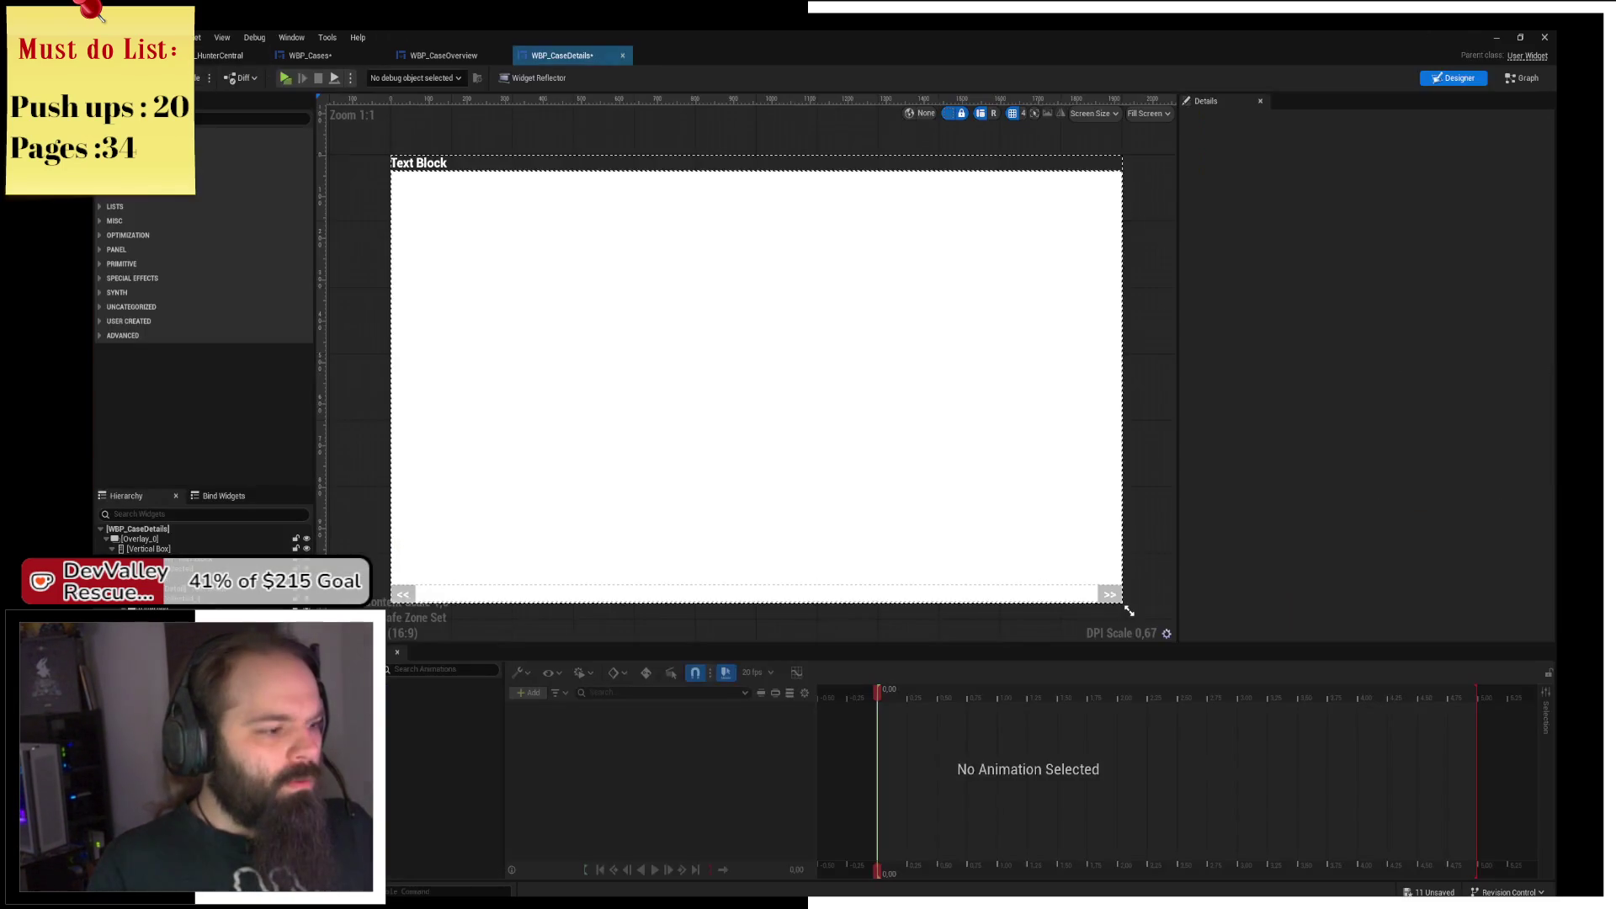
{"action": "left_click", "coordinate": [208, 56]}
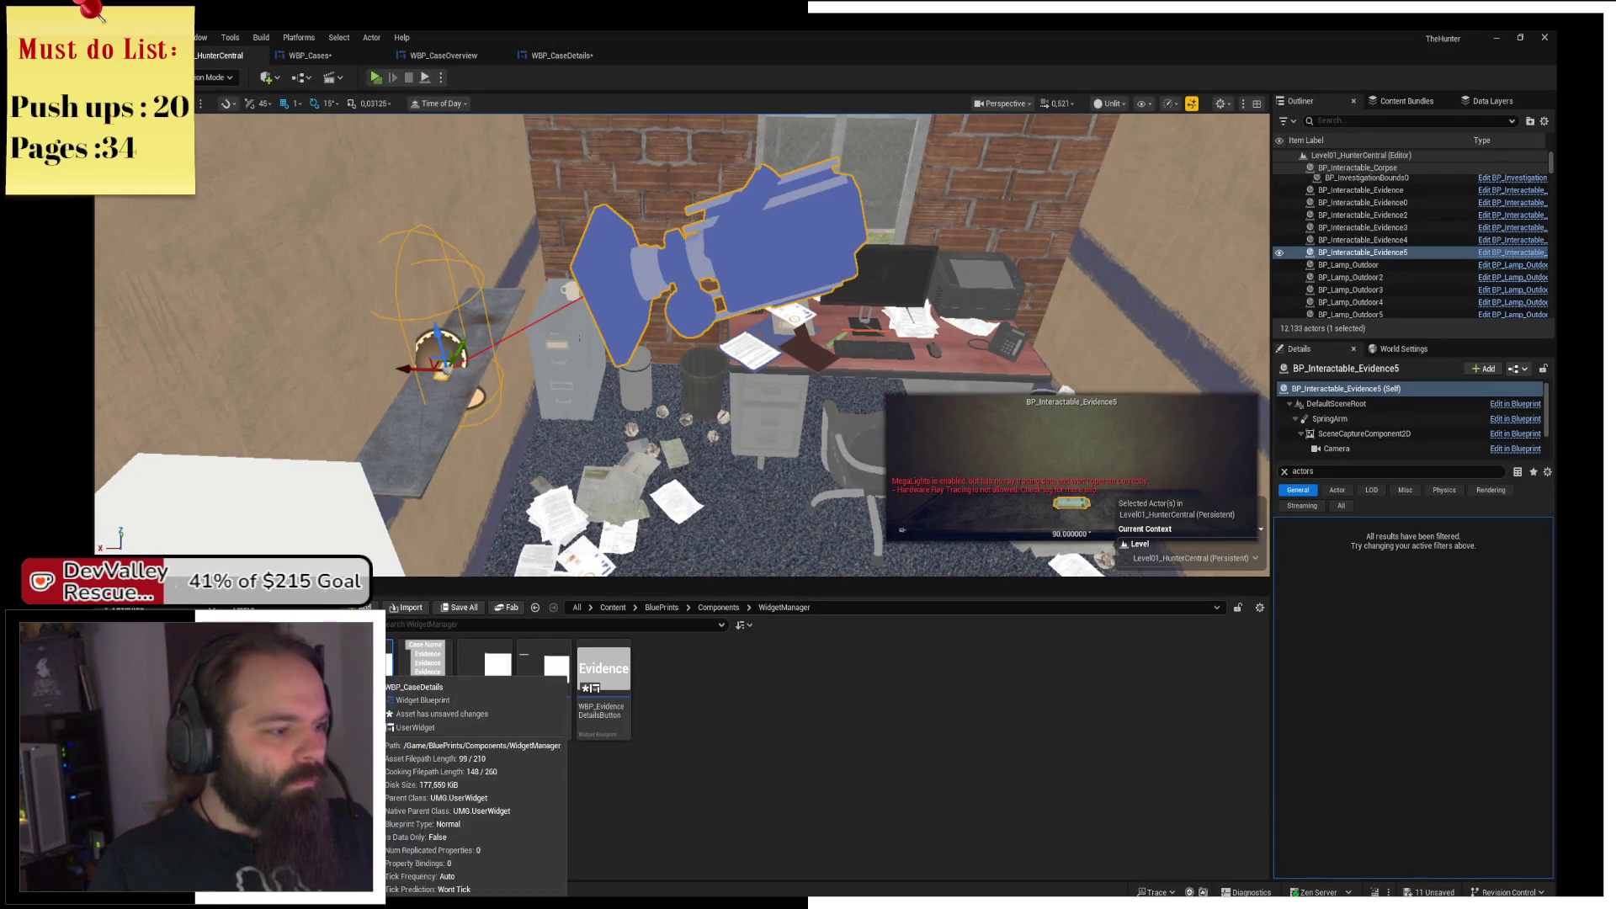
{"action": "right_click", "coordinate": [378, 706]}
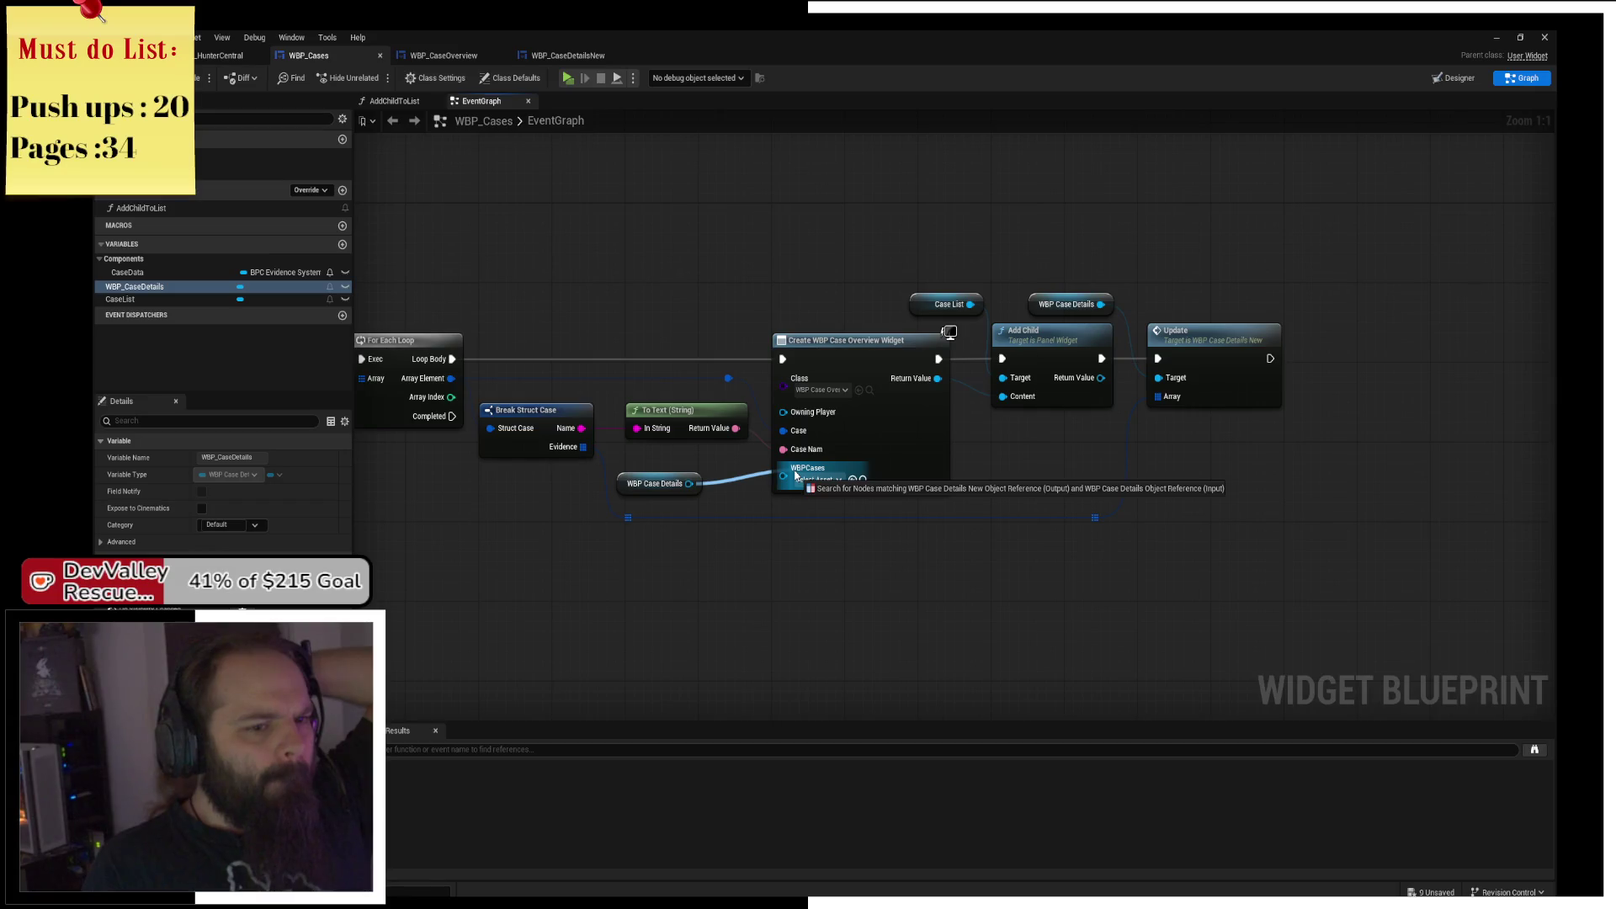
Retry the WBPCases wire and refresh the Create WBP Case Overview Widget node.
{"action": "left_click_drag", "start_coordinate": [795, 476], "coordinate": [795, 475]}
{"action": "right_click", "coordinate": [804, 372]}
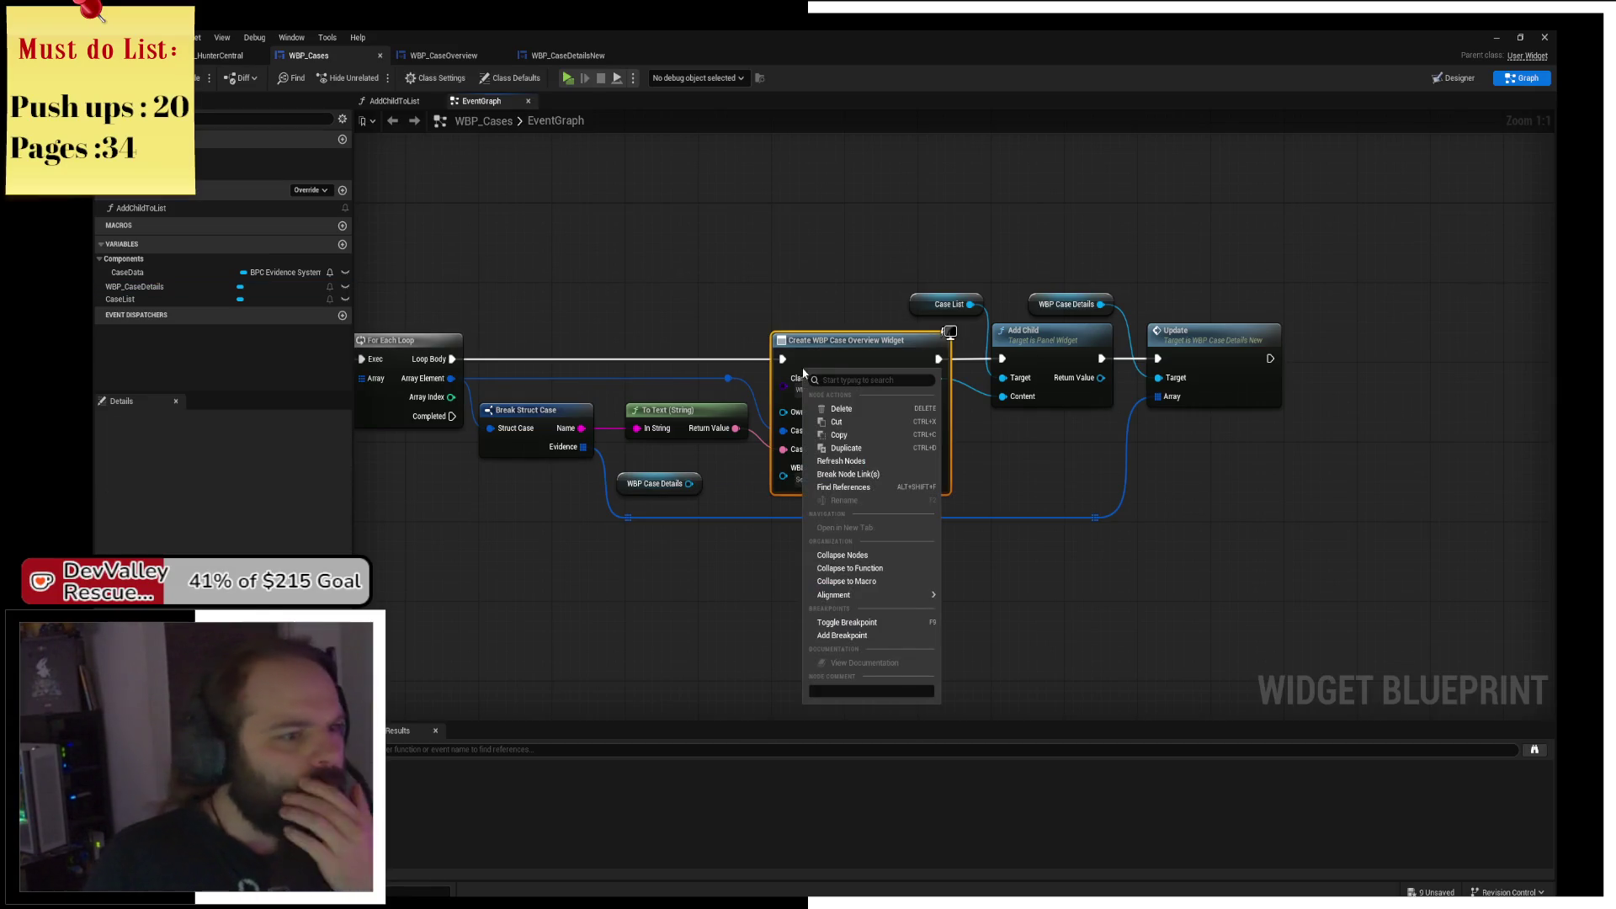
{"action": "left_click", "coordinate": [842, 461]}
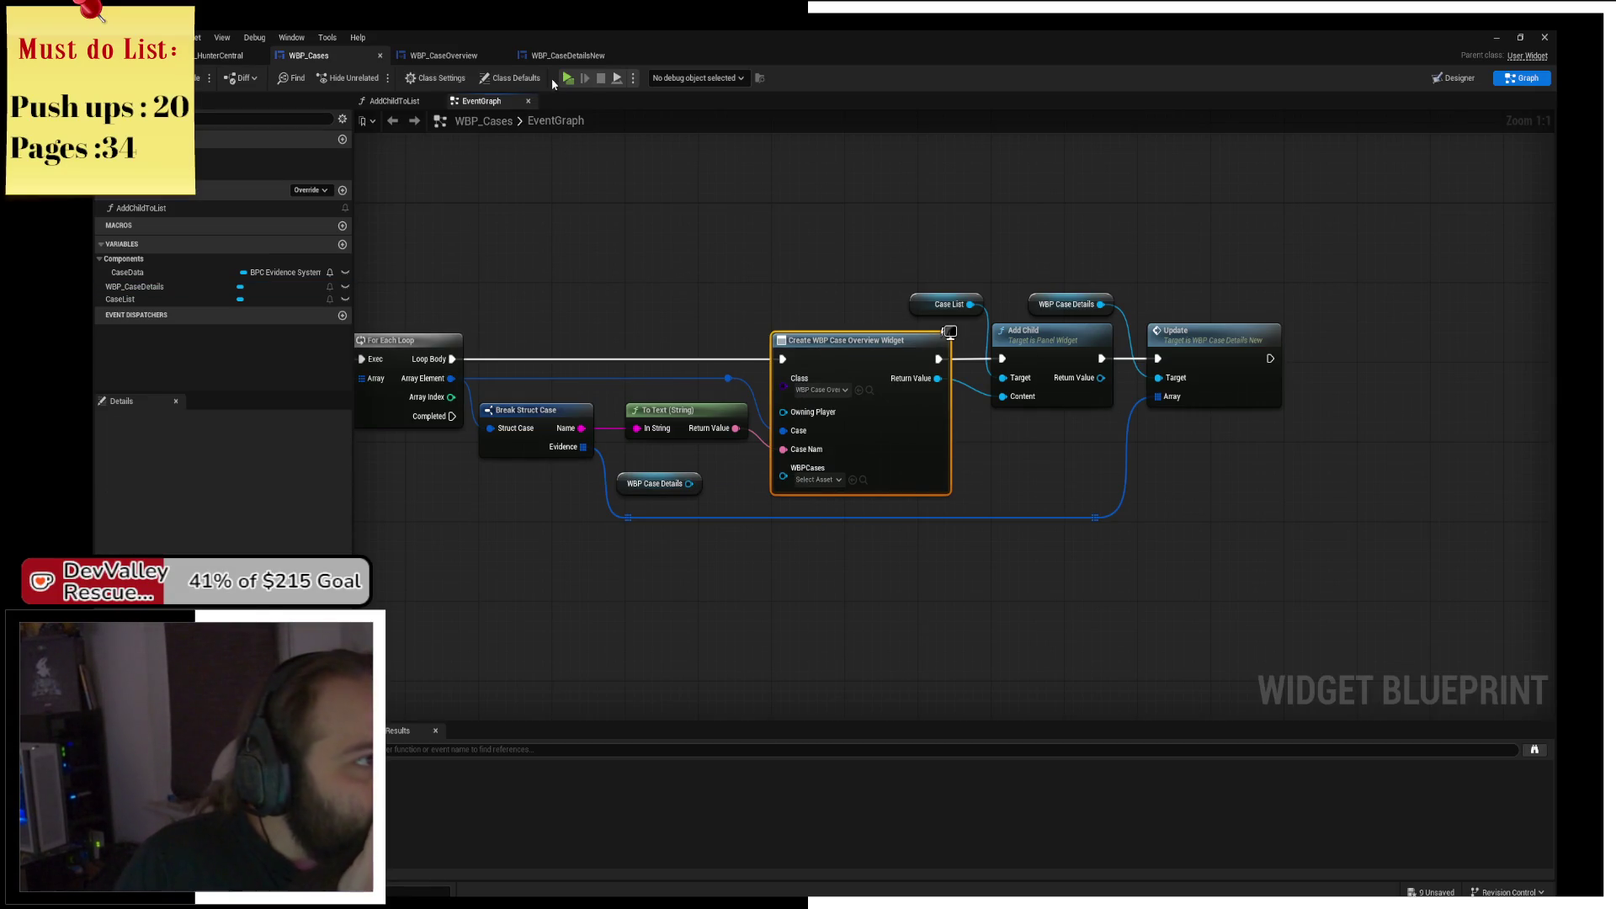
Review the Update and visibility nodes in WBP_CaseDetailsNew's event graph.
{"action": "left_click", "coordinate": [564, 55]}
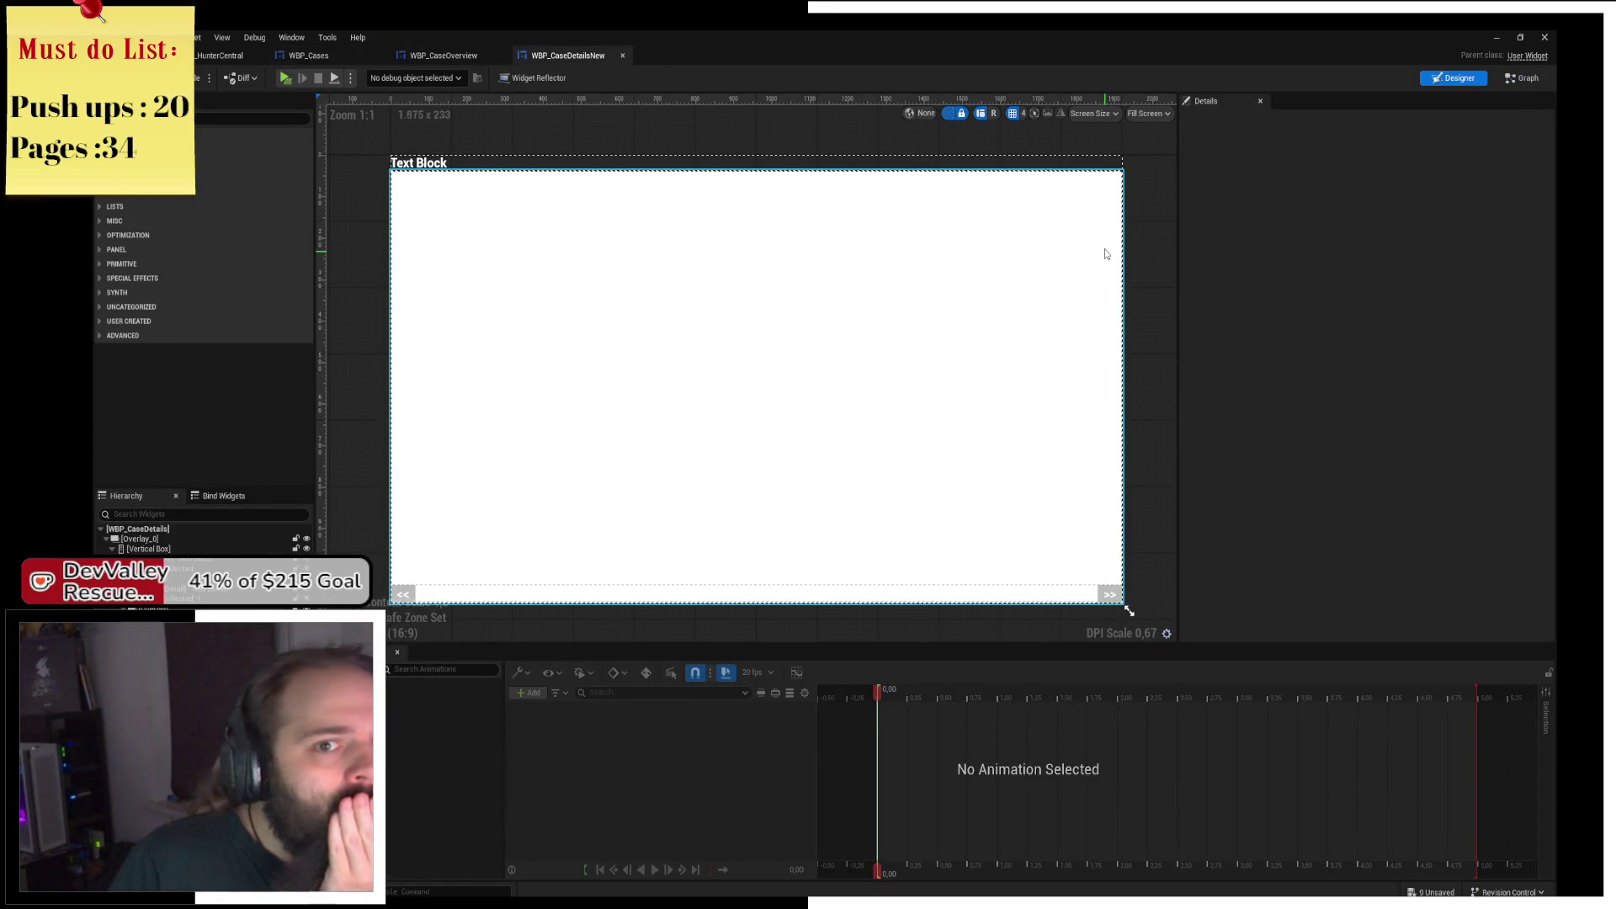
{"action": "left_click", "coordinate": [1522, 78]}
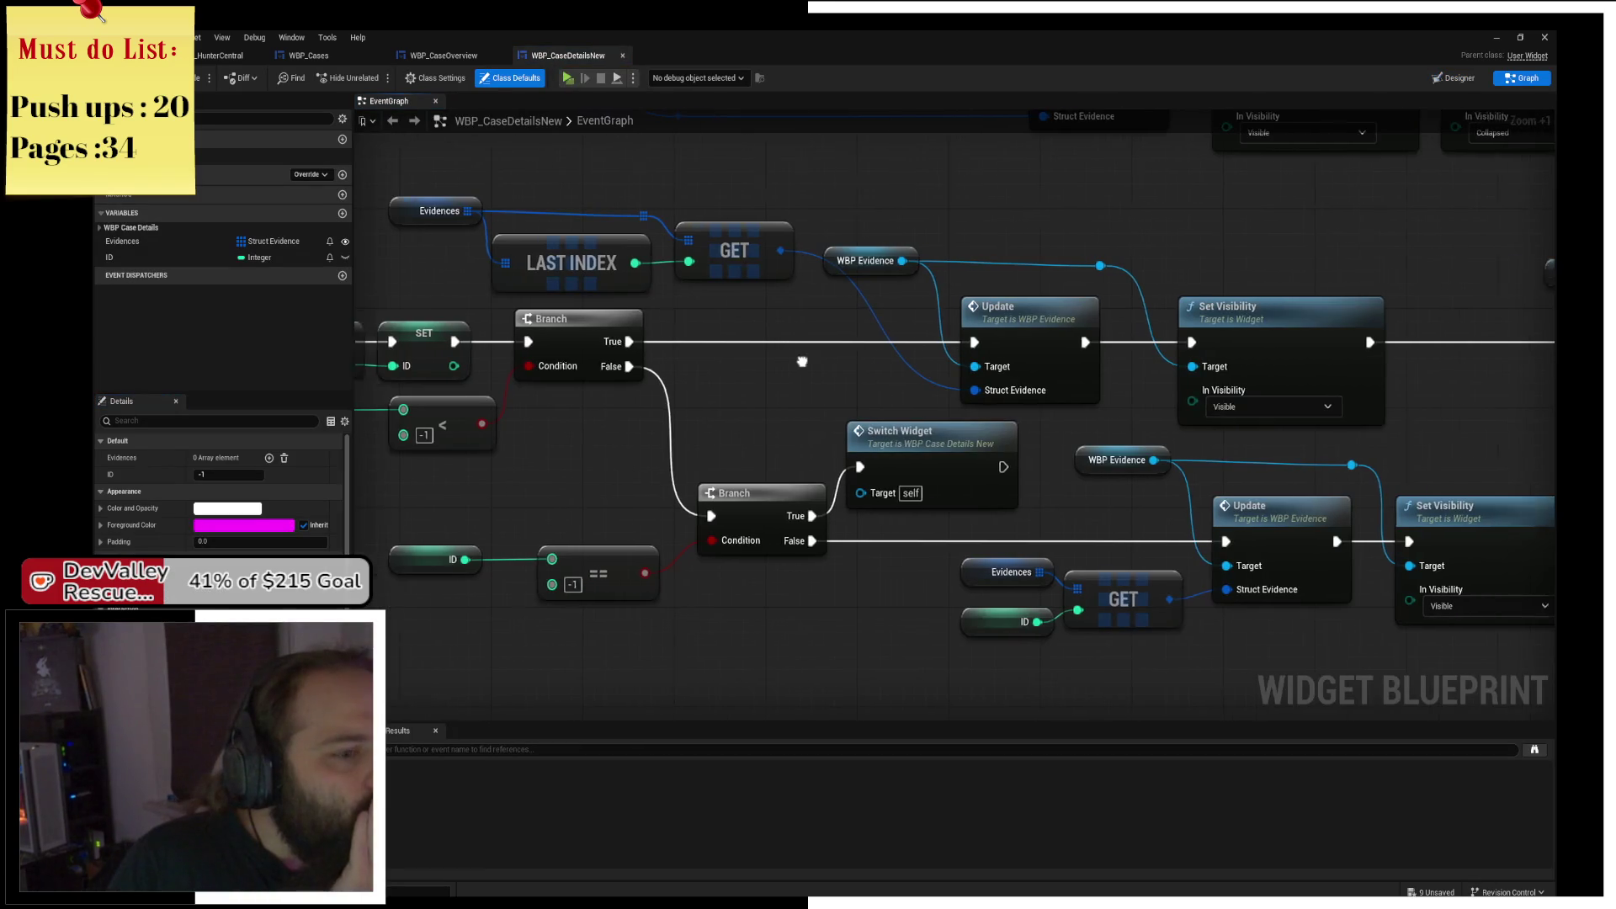
{"action": "left_click_drag", "start_coordinate": [648, 303], "coordinate": [814, 385]}
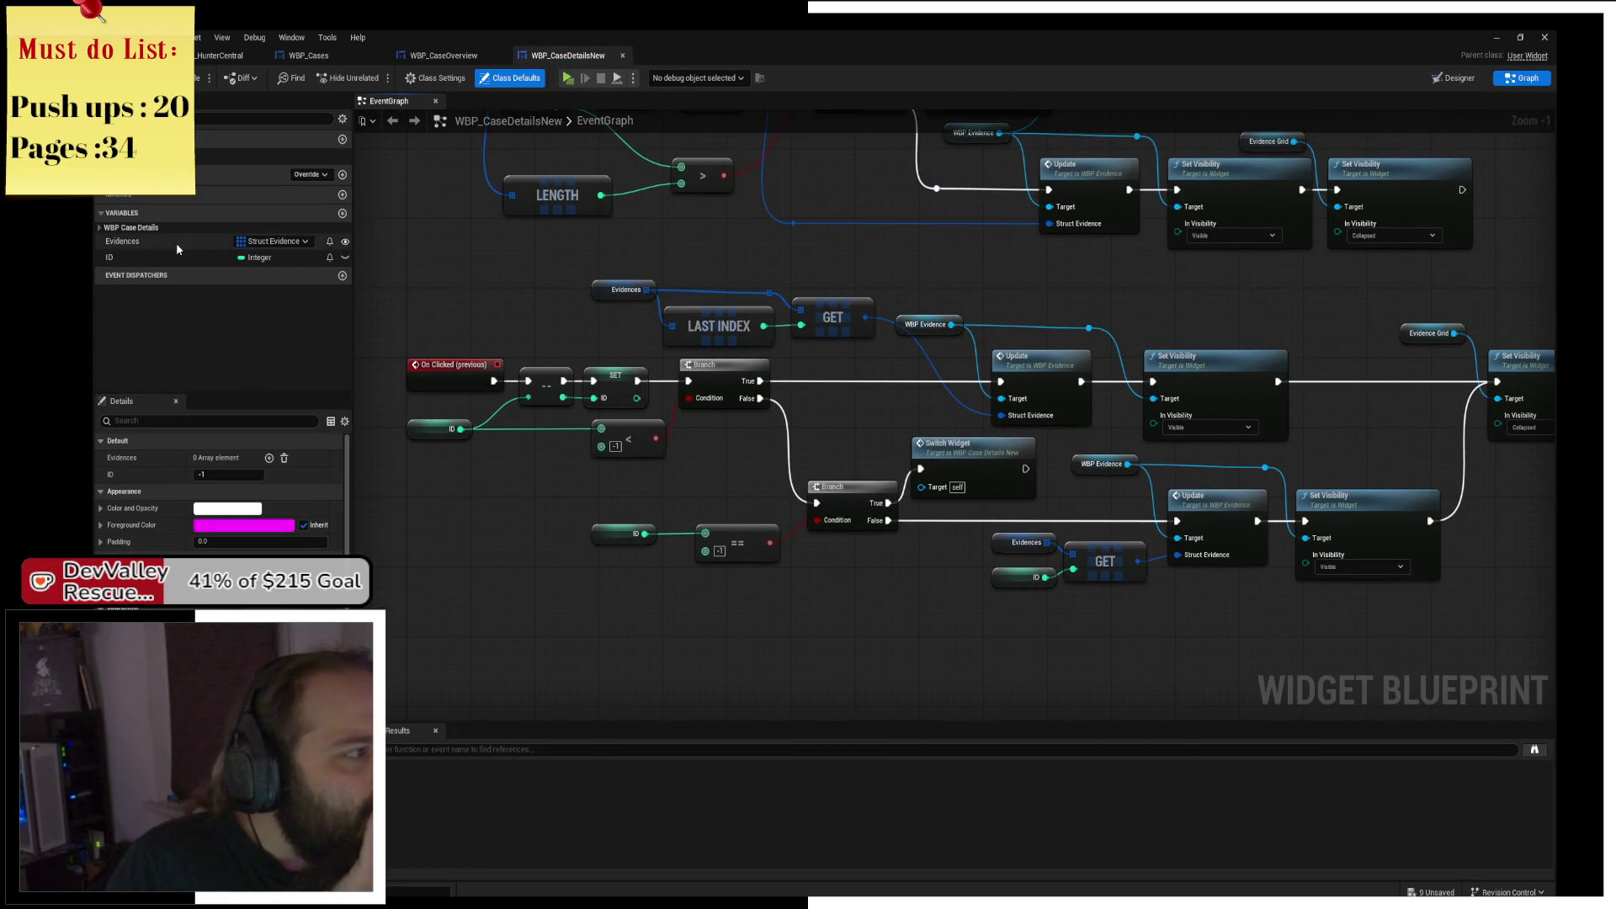
{"action": "left_click", "coordinate": [473, 59]}
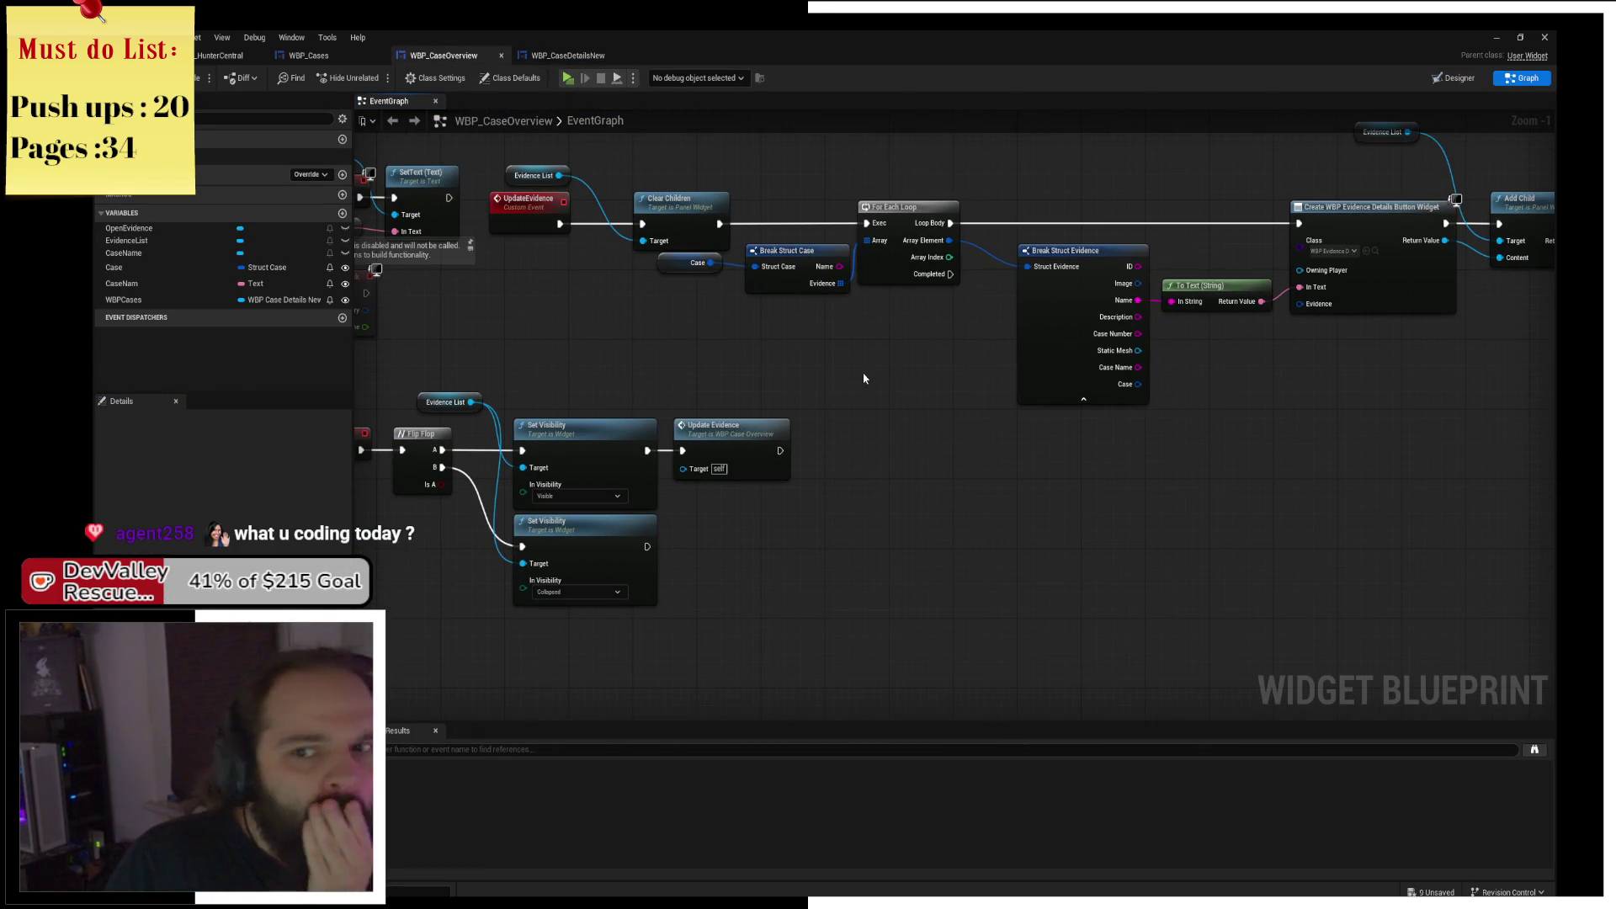
Wire the WBP Case Details getter into Create Widget's WBPCases input in WBP_Cases.
{"action": "left_click_drag", "start_coordinate": [864, 379], "coordinate": [744, 372]}
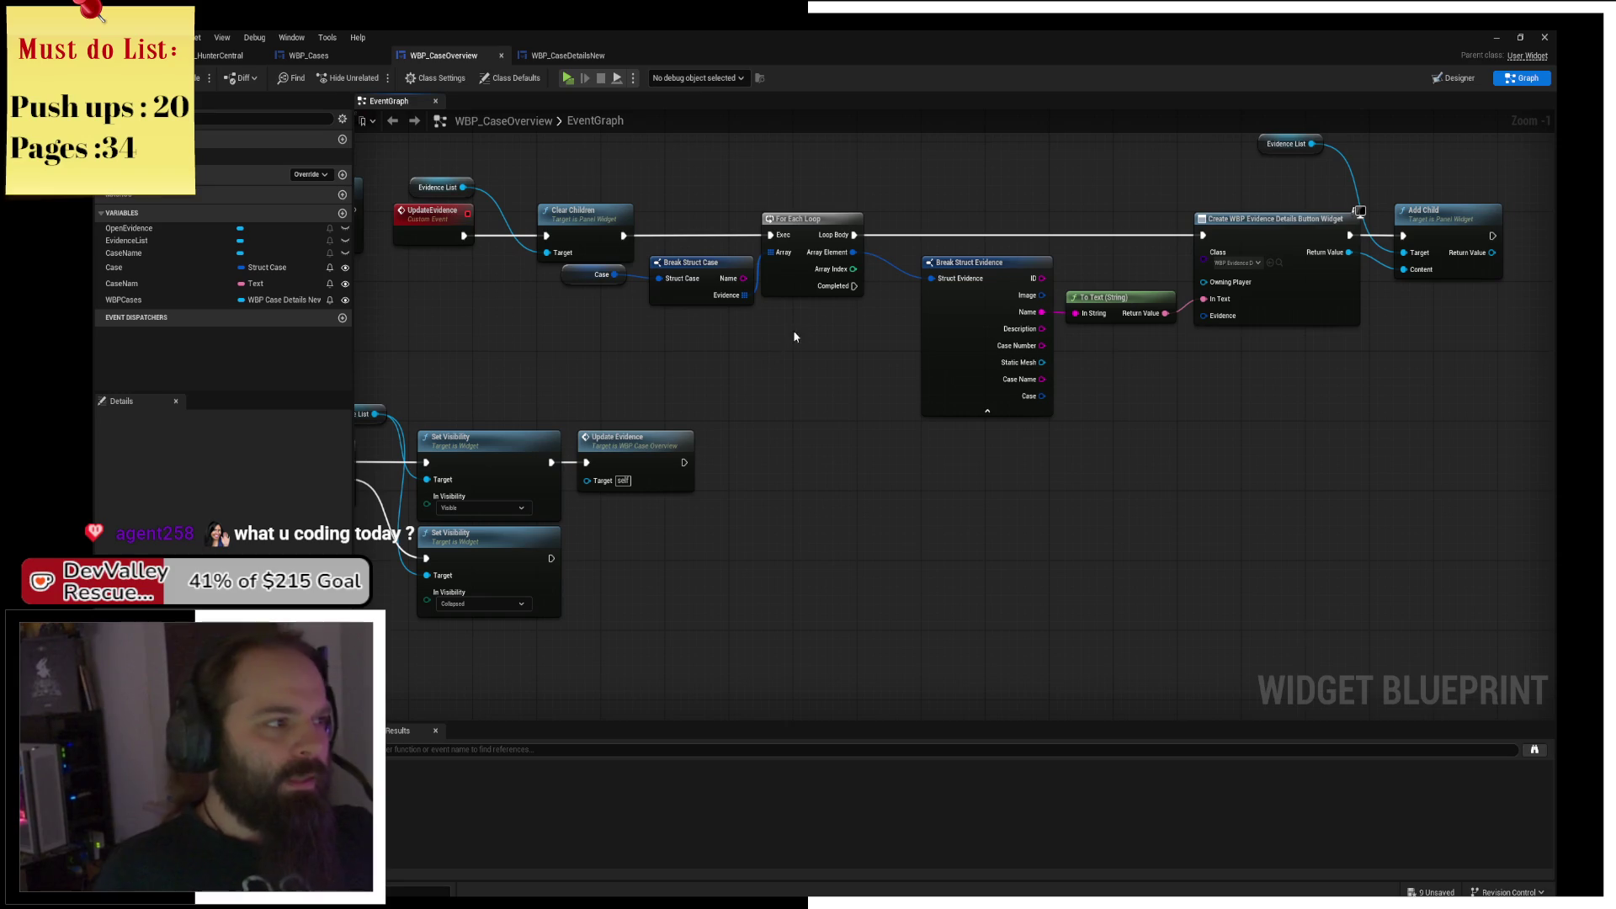
{"action": "left_click", "coordinate": [321, 55]}
{"action": "left_click_drag", "start_coordinate": [689, 483], "coordinate": [784, 472]}
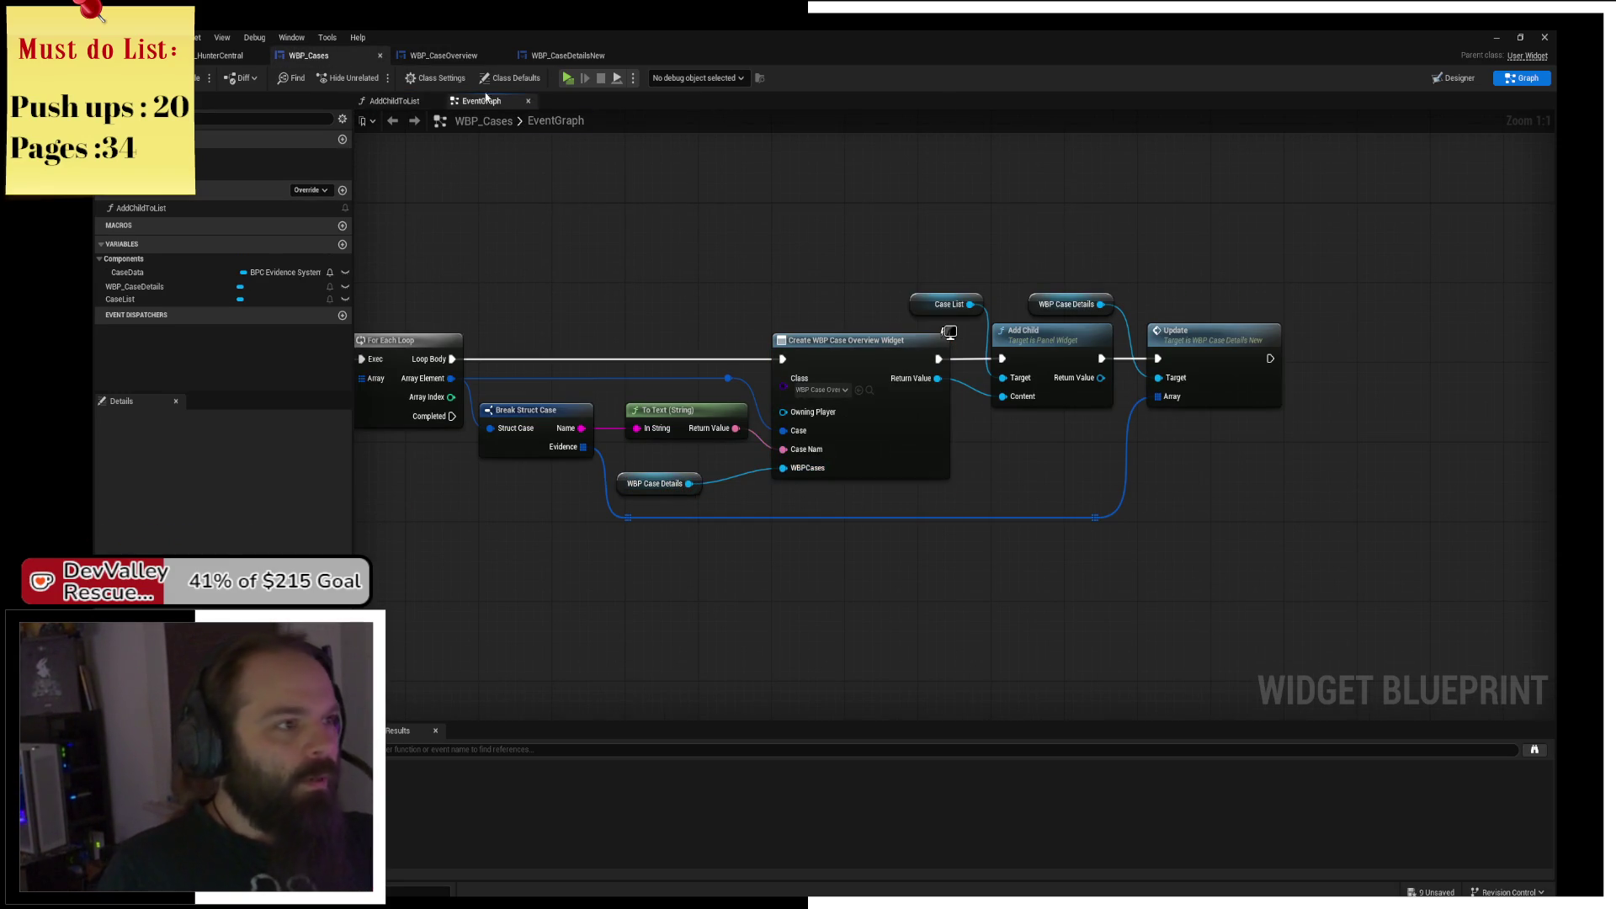
Add a WBPCases getter in WBP_CaseOverview, trying then removing an Update call.
{"action": "left_click", "coordinate": [444, 56]}
{"action": "mouse_move", "coordinate": [722, 377]}
{"action": "left_mouse_down"}
{"action": "mouse_move", "coordinate": [801, 407]}
{"action": "mouse_move", "coordinate": [632, 404]}
{"action": "mouse_move", "coordinate": [745, 362]}
{"action": "left_mouse_up"}
{"action": "mouse_move", "coordinate": [124, 300]}
{"action": "left_mouse_down"}
{"action": "mouse_move", "coordinate": [614, 451]}
{"action": "mouse_move", "coordinate": [607, 435]}
{"action": "mouse_move", "coordinate": [731, 478]}
{"action": "mouse_move", "coordinate": [764, 473]}
{"action": "left_mouse_up"}
{"action": "type", "text": "update"}
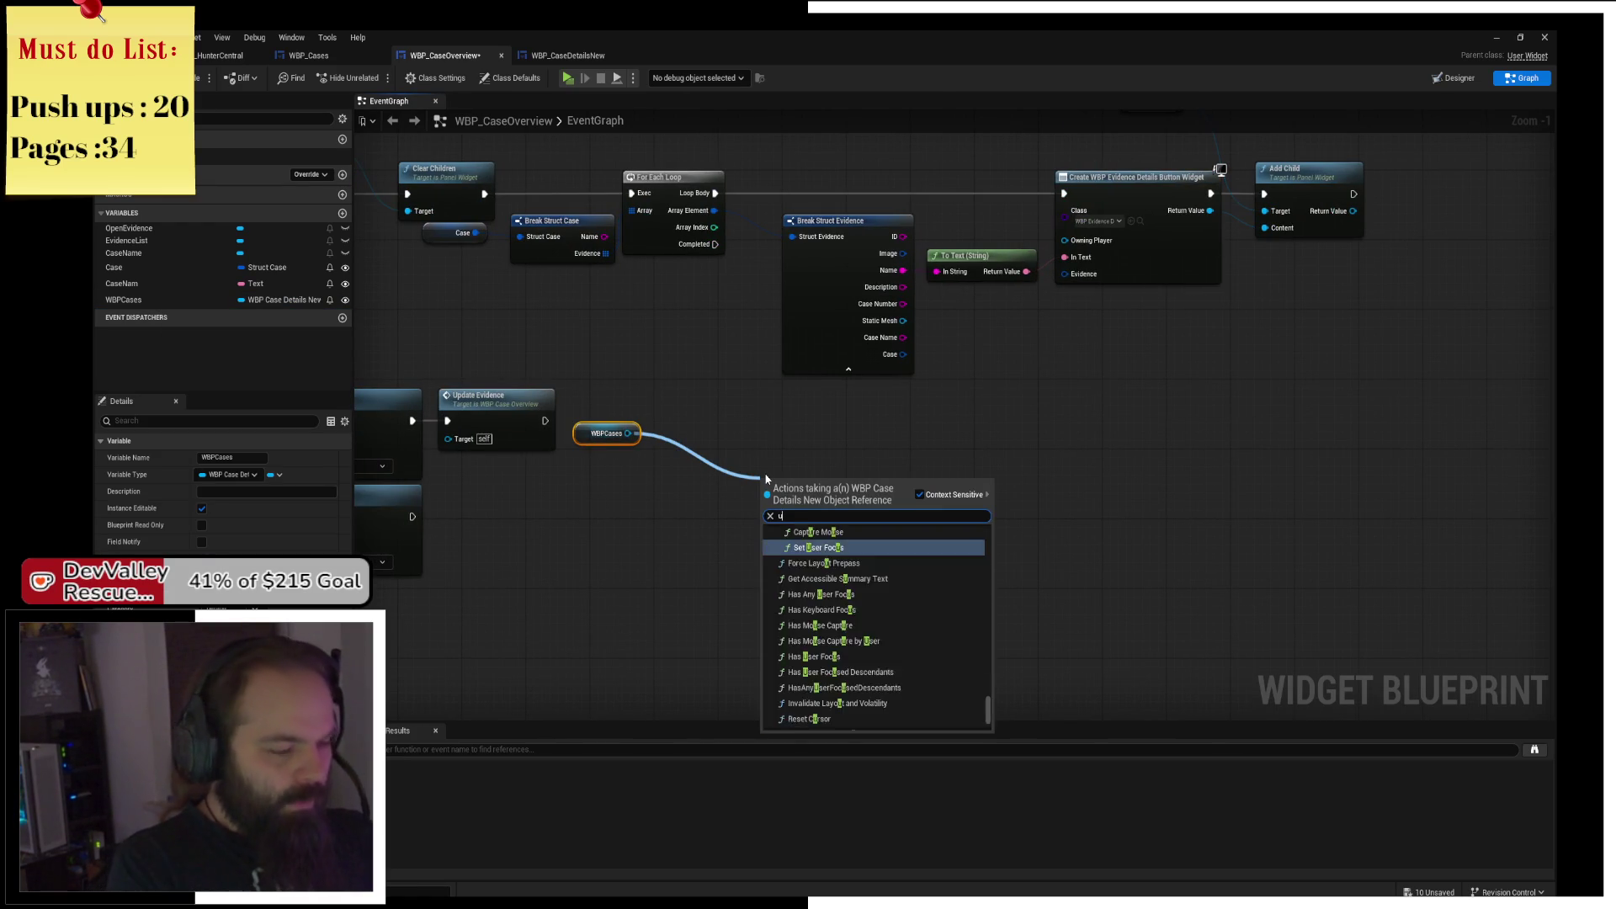
{"action": "key", "text": "Return"}
{"action": "left_click_drag", "start_coordinate": [824, 498], "coordinate": [849, 438]}
{"action": "key", "text": "Delete"}
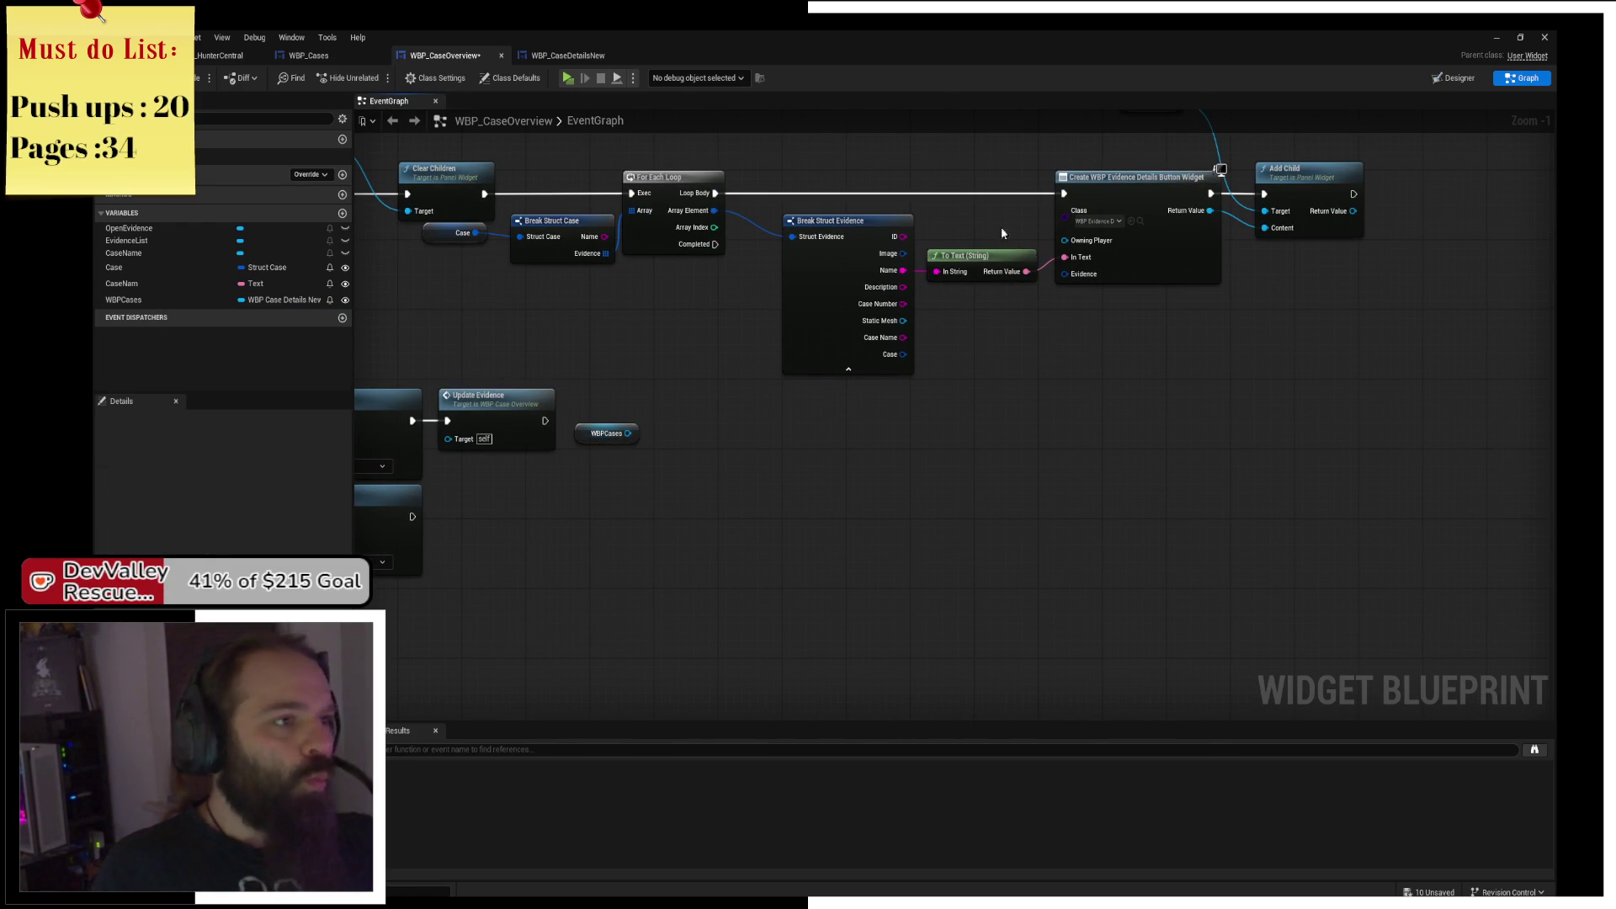
Switch WBP_Cases to Designer and open WBP_CaseDetailsNew for editing.
{"action": "left_click", "coordinate": [374, 53]}
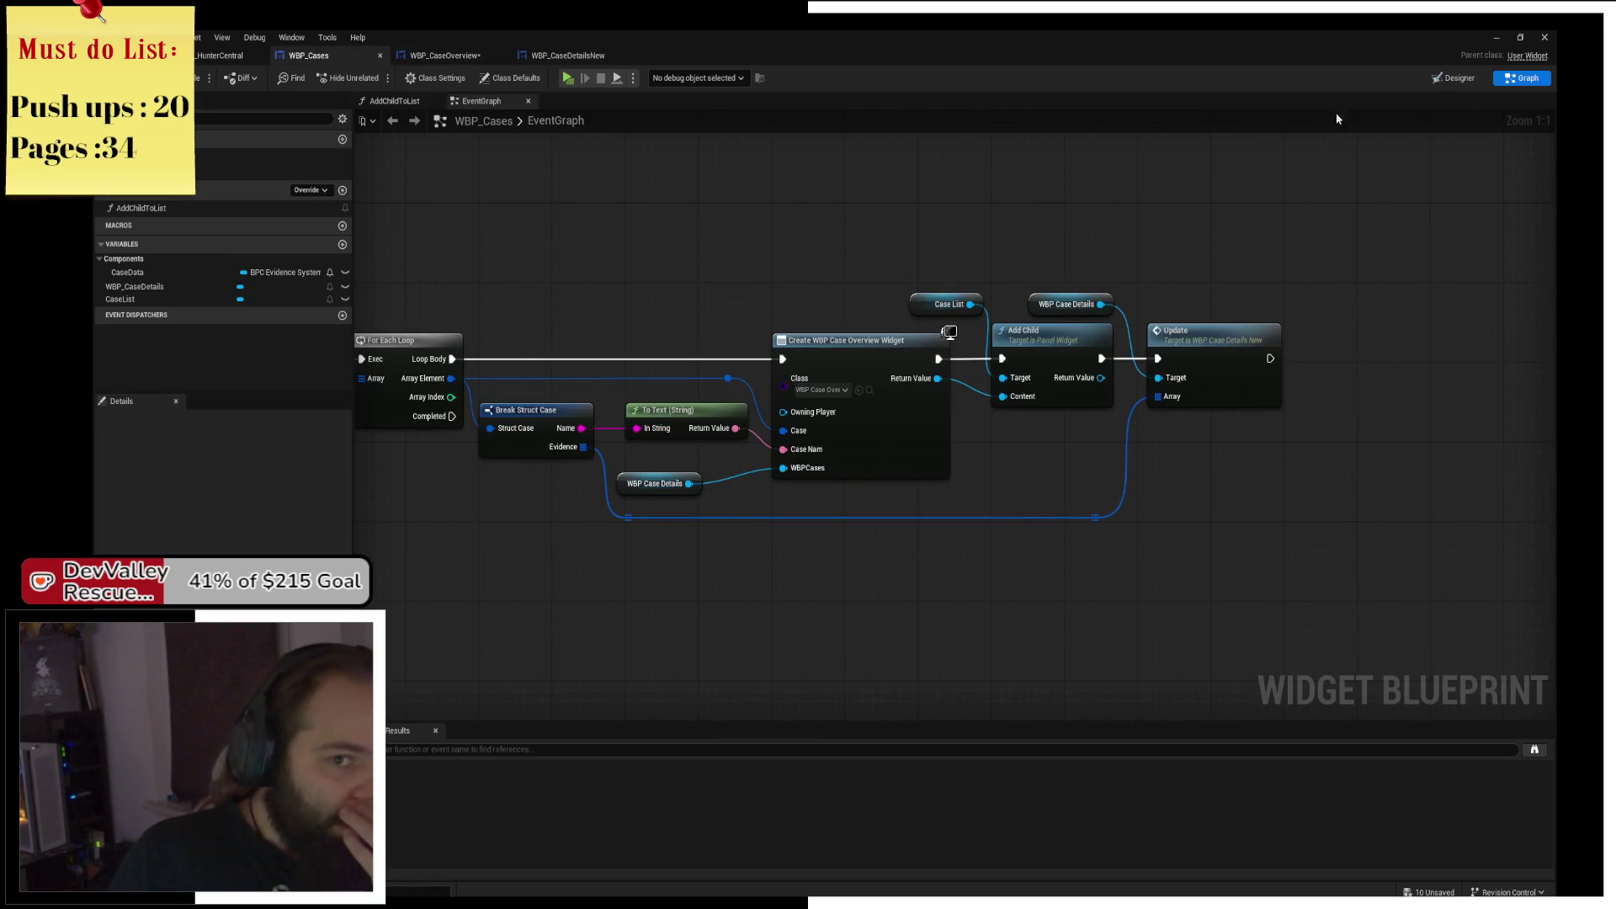
{"action": "key", "text": "shift+F4"}
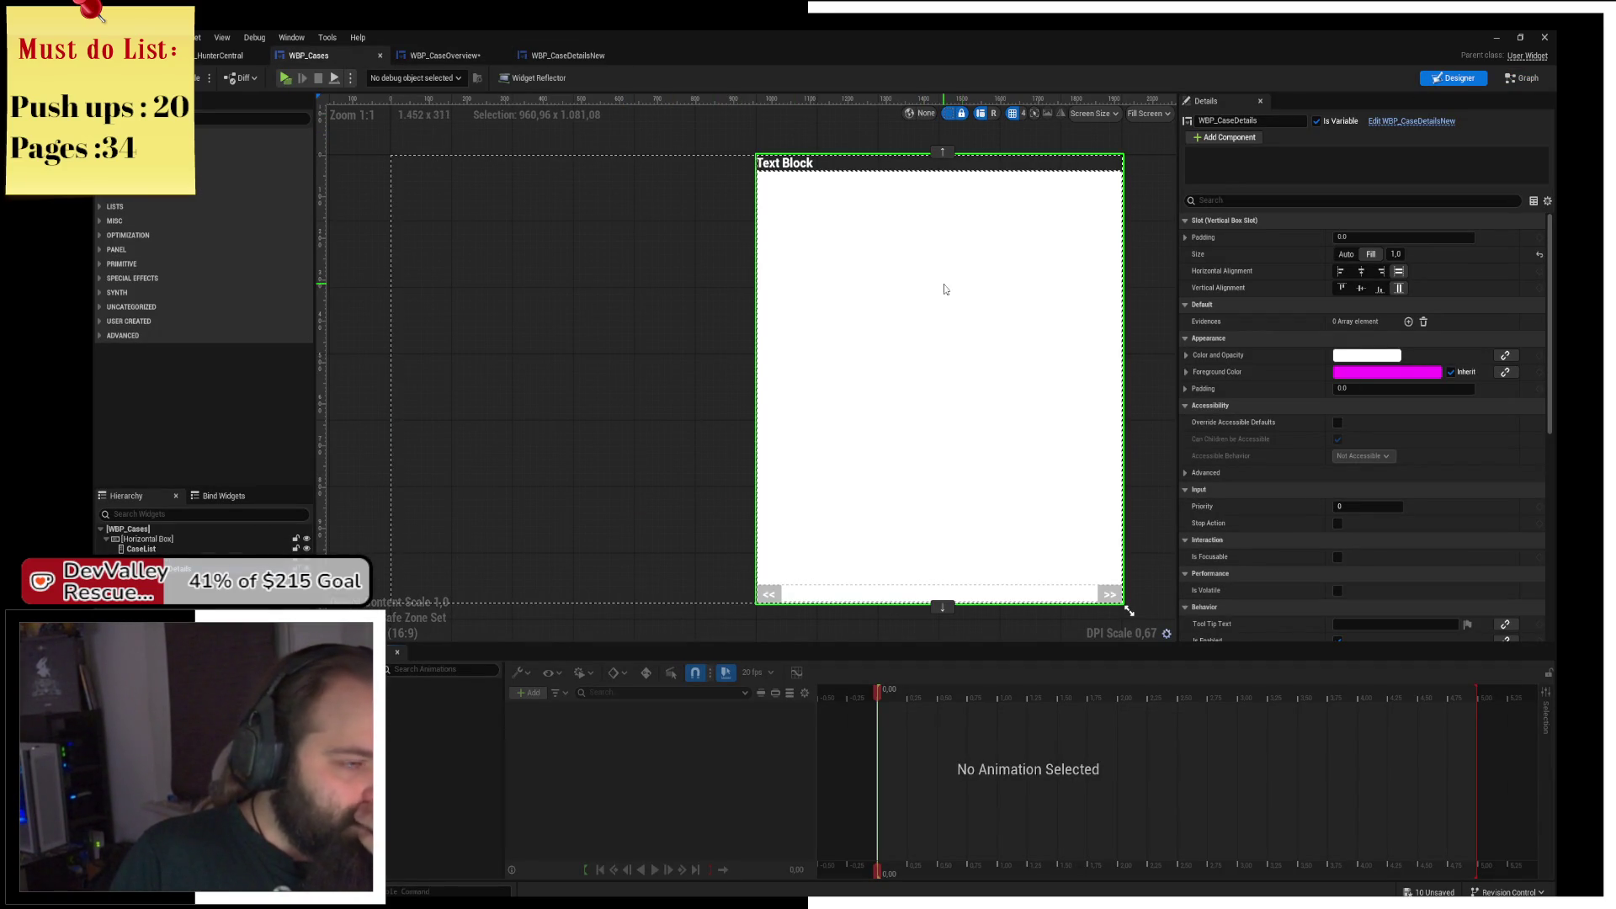
{"action": "left_click", "coordinate": [1410, 122]}
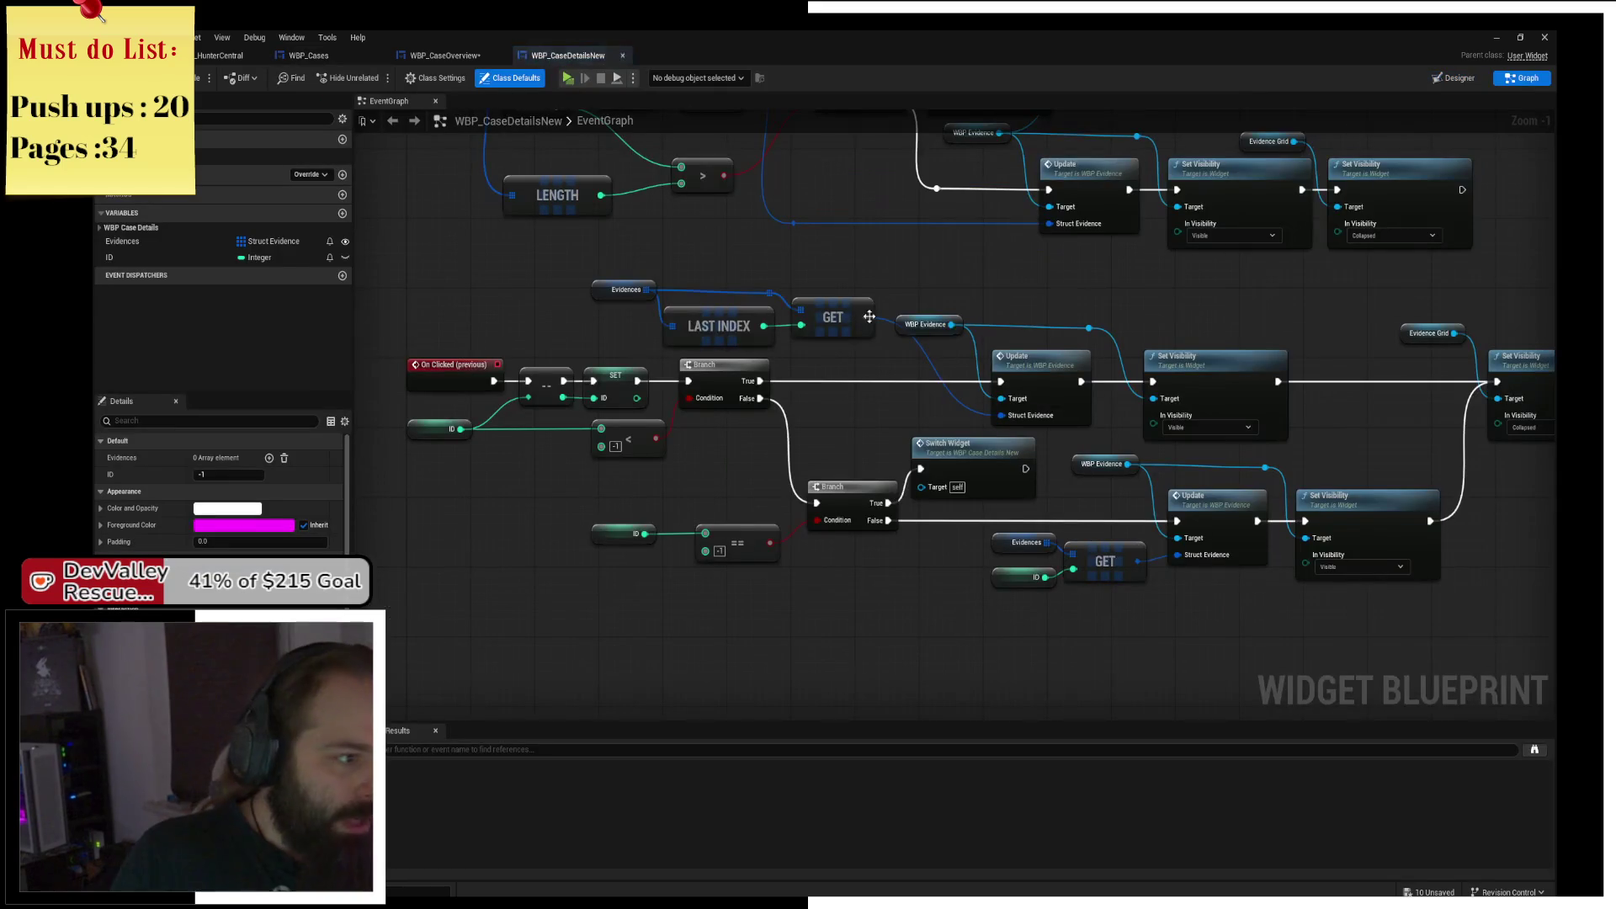
Create an UpdateCaseData custom event in WBP_CaseDetailsNew and move it into open space.
{"action": "mouse_move", "coordinate": [744, 221]}
{"action": "left_mouse_down"}
{"action": "mouse_move", "coordinate": [762, 294]}
{"action": "mouse_move", "coordinate": [852, 366]}
{"action": "mouse_move", "coordinate": [869, 440]}
{"action": "mouse_move", "coordinate": [858, 527]}
{"action": "mouse_move", "coordinate": [822, 566]}
{"action": "mouse_move", "coordinate": [852, 626]}
{"action": "mouse_move", "coordinate": [919, 656]}
{"action": "mouse_move", "coordinate": [643, 274]}
{"action": "mouse_move", "coordinate": [656, 509]}
{"action": "left_mouse_up"}
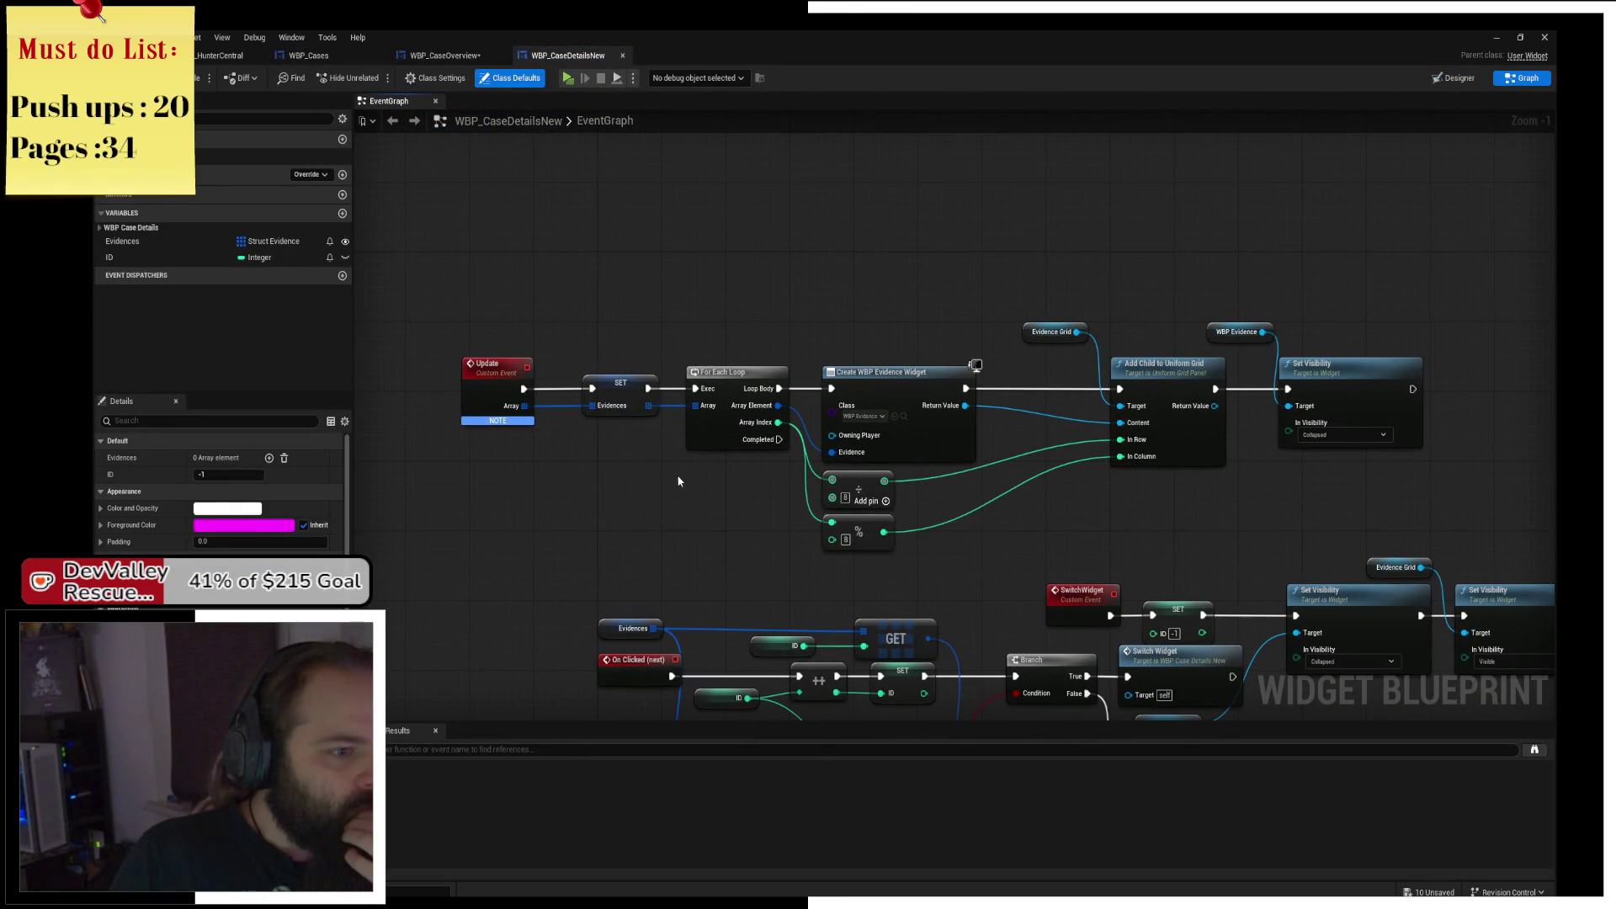
{"action": "mouse_move", "coordinate": [718, 466]}
{"action": "left_mouse_down"}
{"action": "mouse_move", "coordinate": [632, 396]}
{"action": "mouse_move", "coordinate": [607, 406]}
{"action": "left_mouse_up"}
{"action": "right_click", "coordinate": [644, 192]}
{"action": "type", "text": "Cus"}
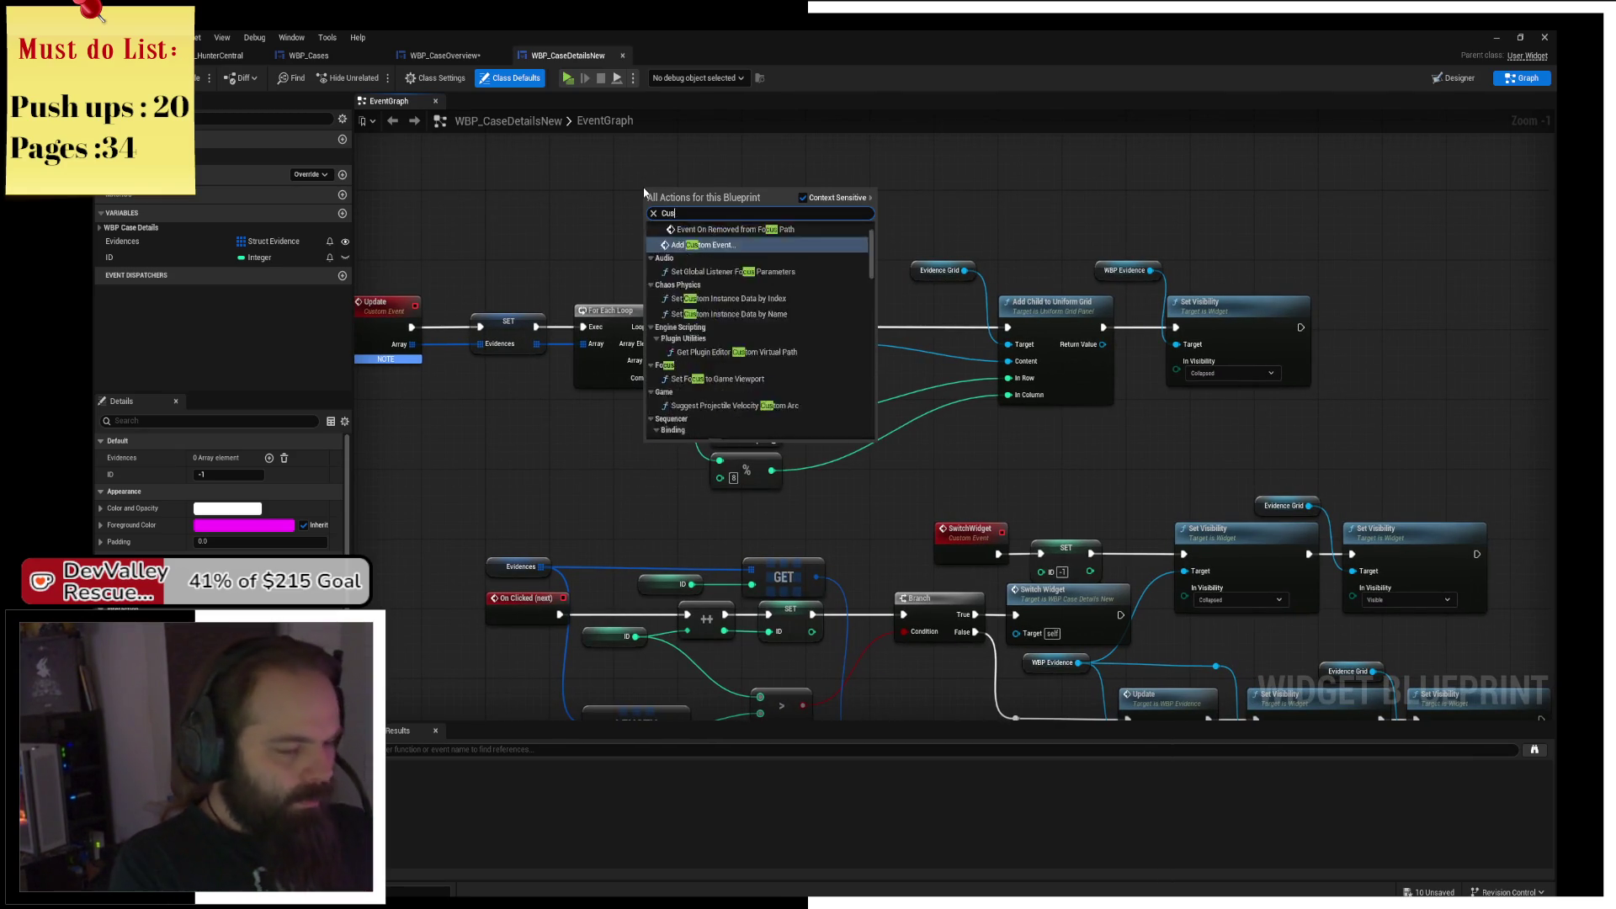
{"action": "type", "text": "tom"}
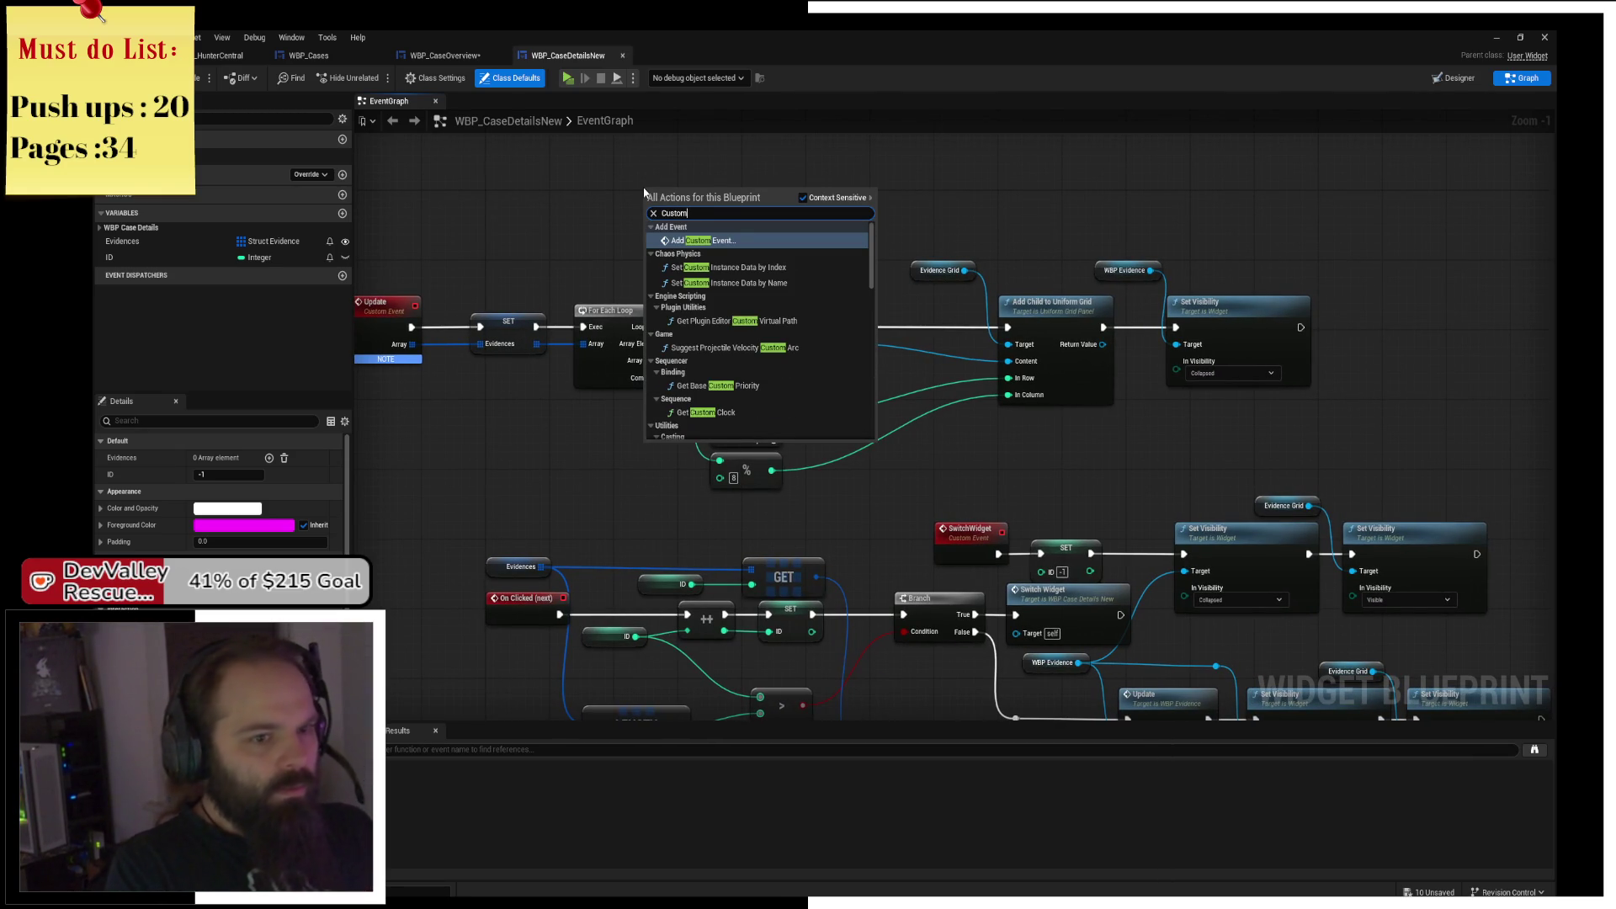
{"action": "type", "text": " updat"}
{"action": "key", "text": "BackSpace"}
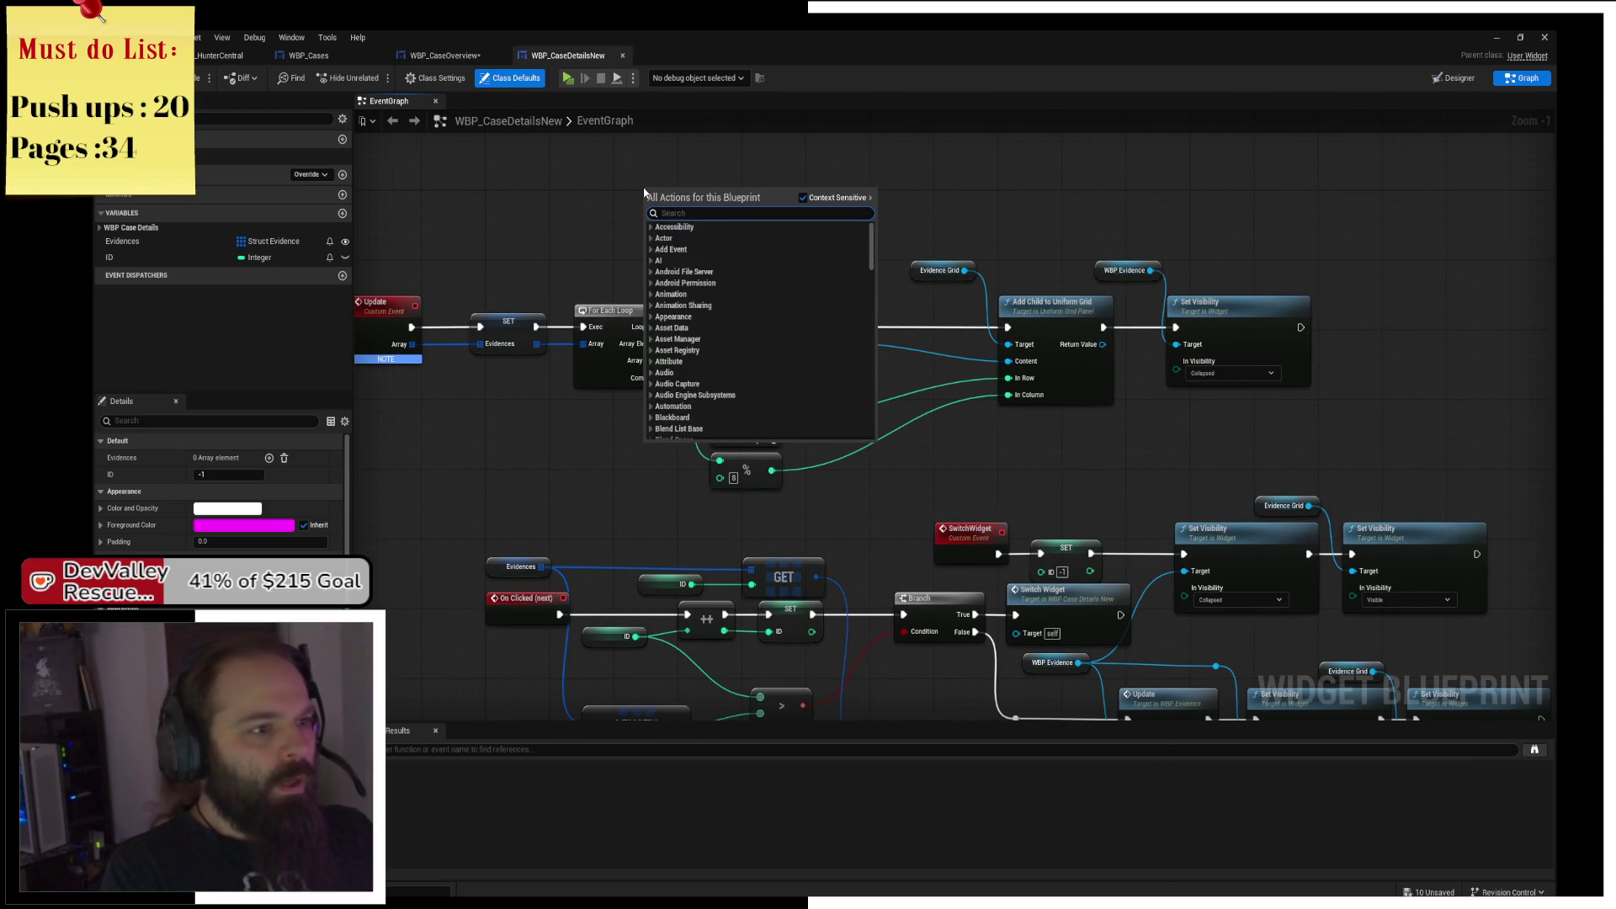
{"action": "type", "text": "Custom"}
{"action": "key", "text": "Return"}
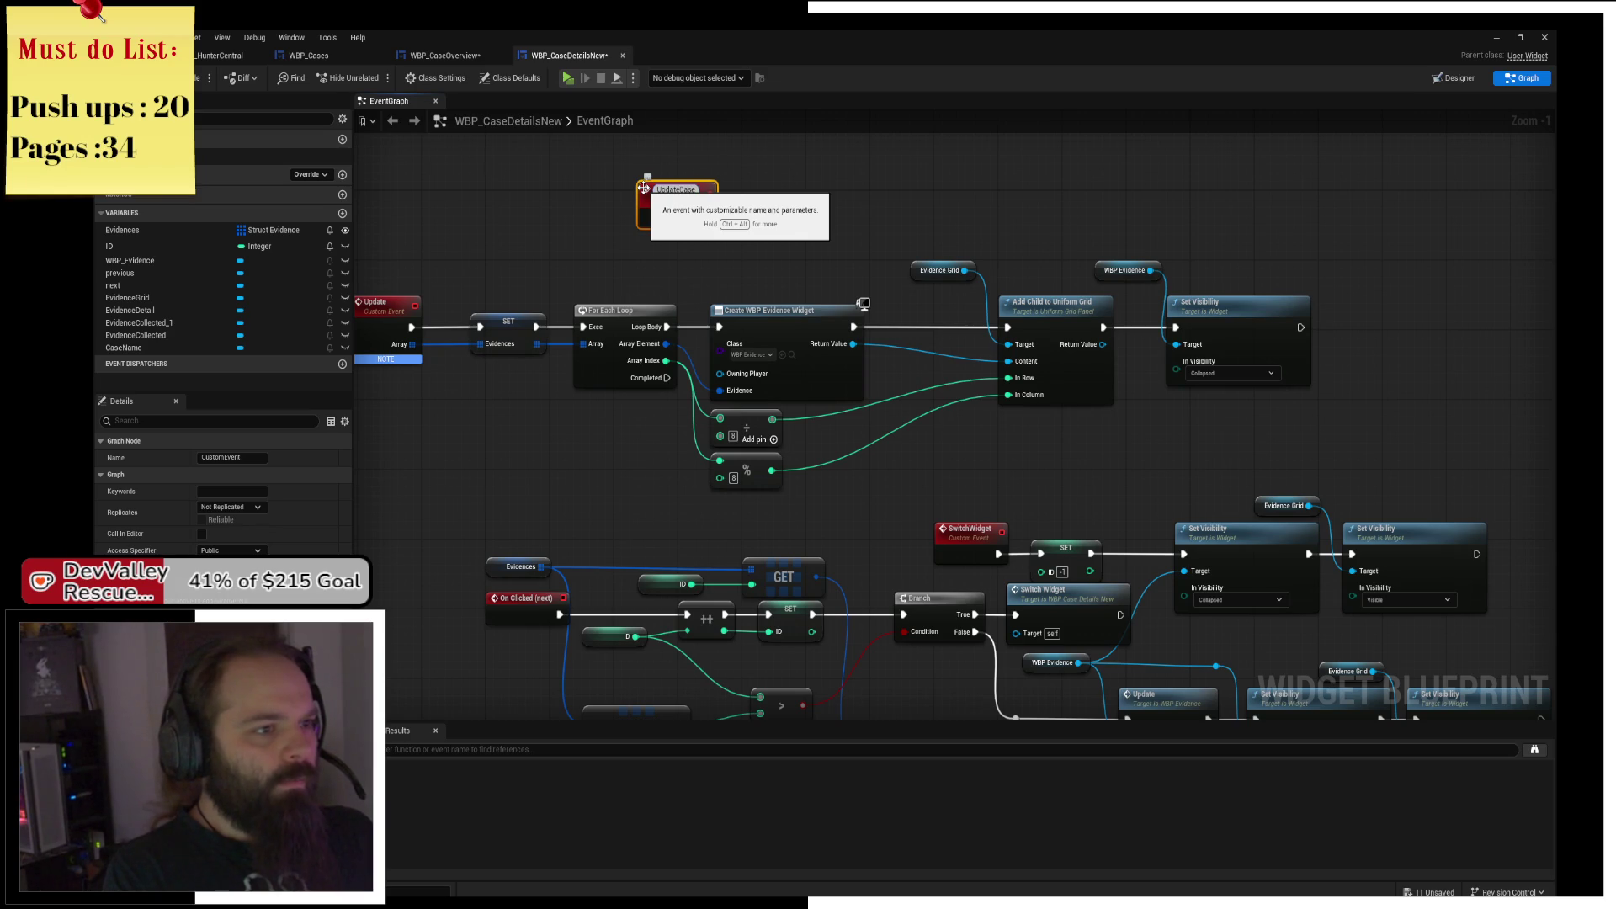
{"action": "type", "text": "UpdateCaseData"}
{"action": "key", "text": "Return"}
{"action": "left_click_drag", "start_coordinate": [668, 204], "coordinate": [545, 220]}
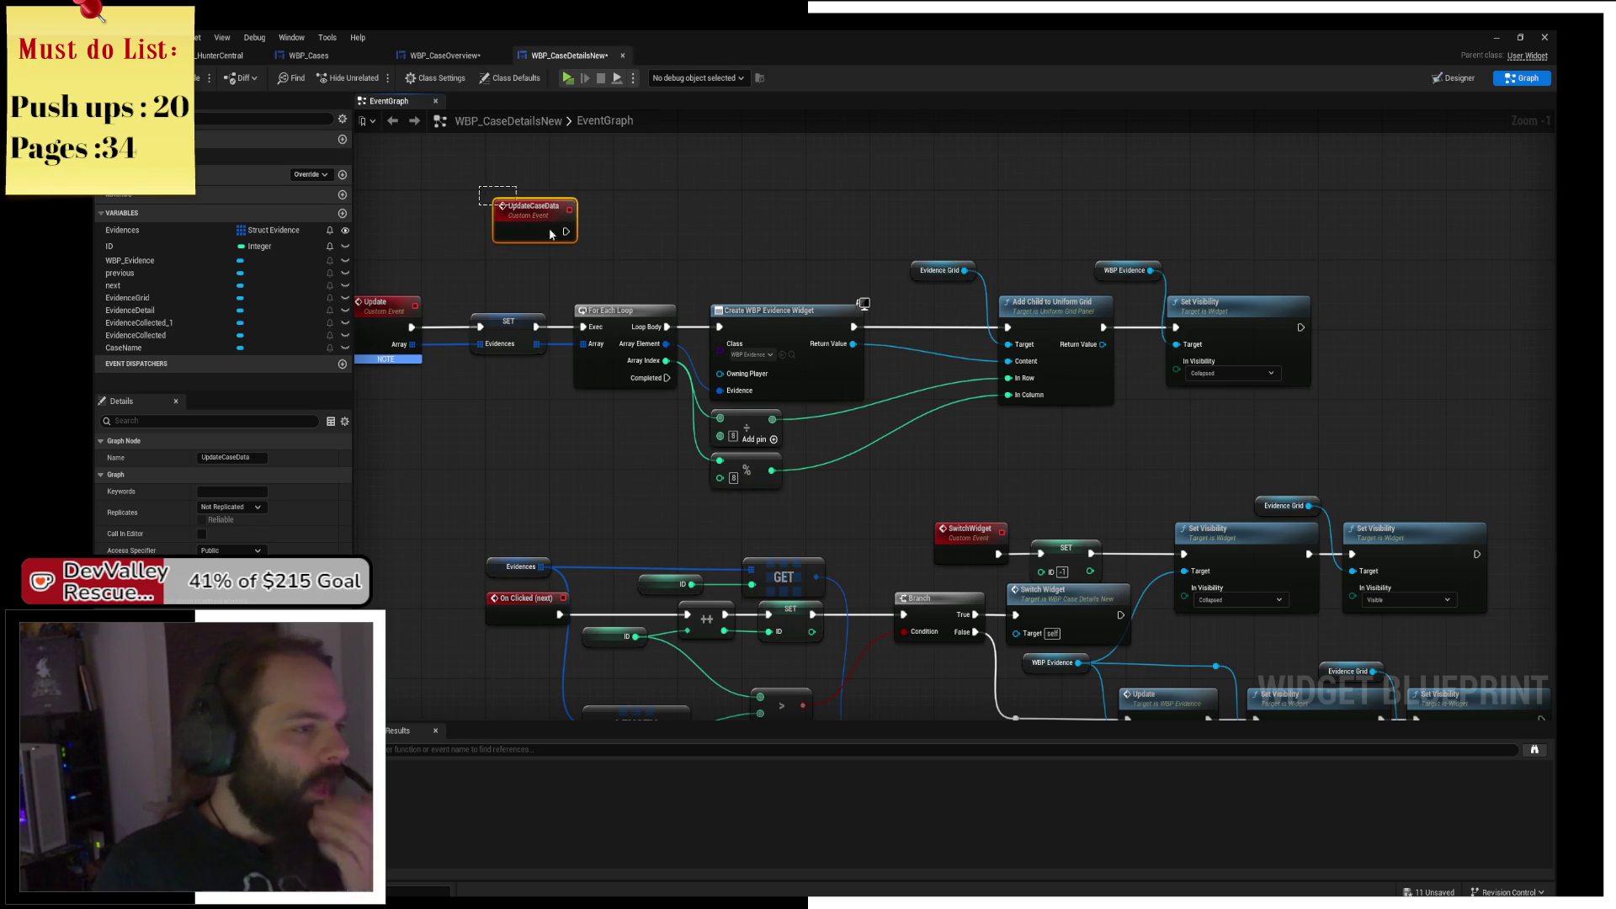
{"action": "left_click", "coordinate": [442, 53]}
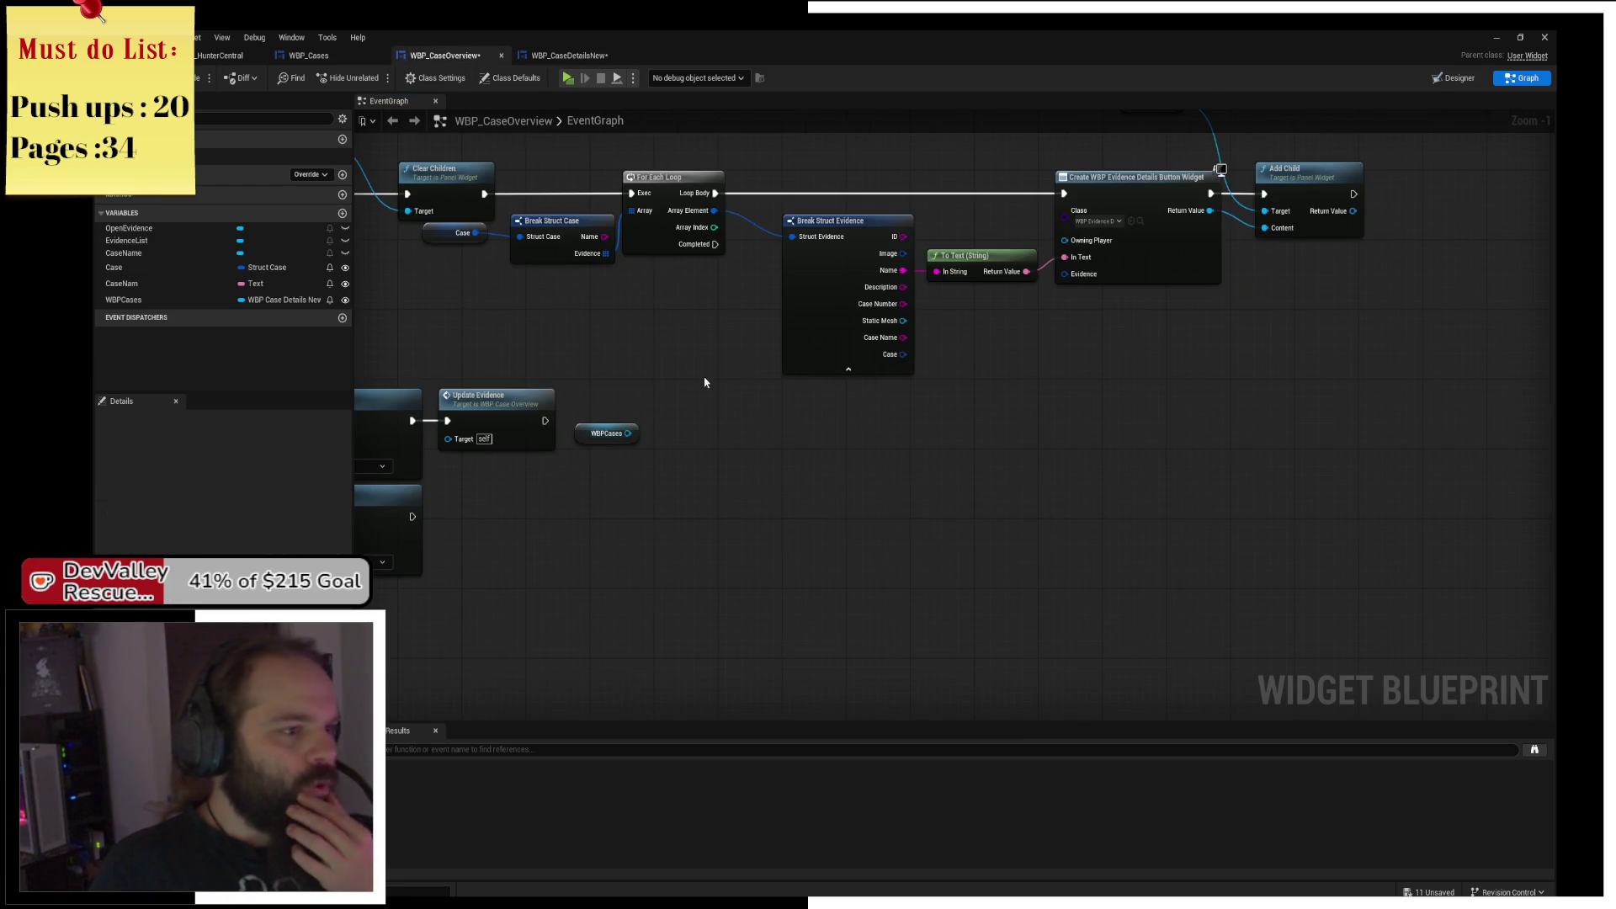
Add Update on WBPCases, fed the case Evidence array and triggered by loop Completed, then play.
{"action": "left_click_drag", "start_coordinate": [679, 435], "coordinate": [796, 472]}
{"action": "type", "text": "u"}
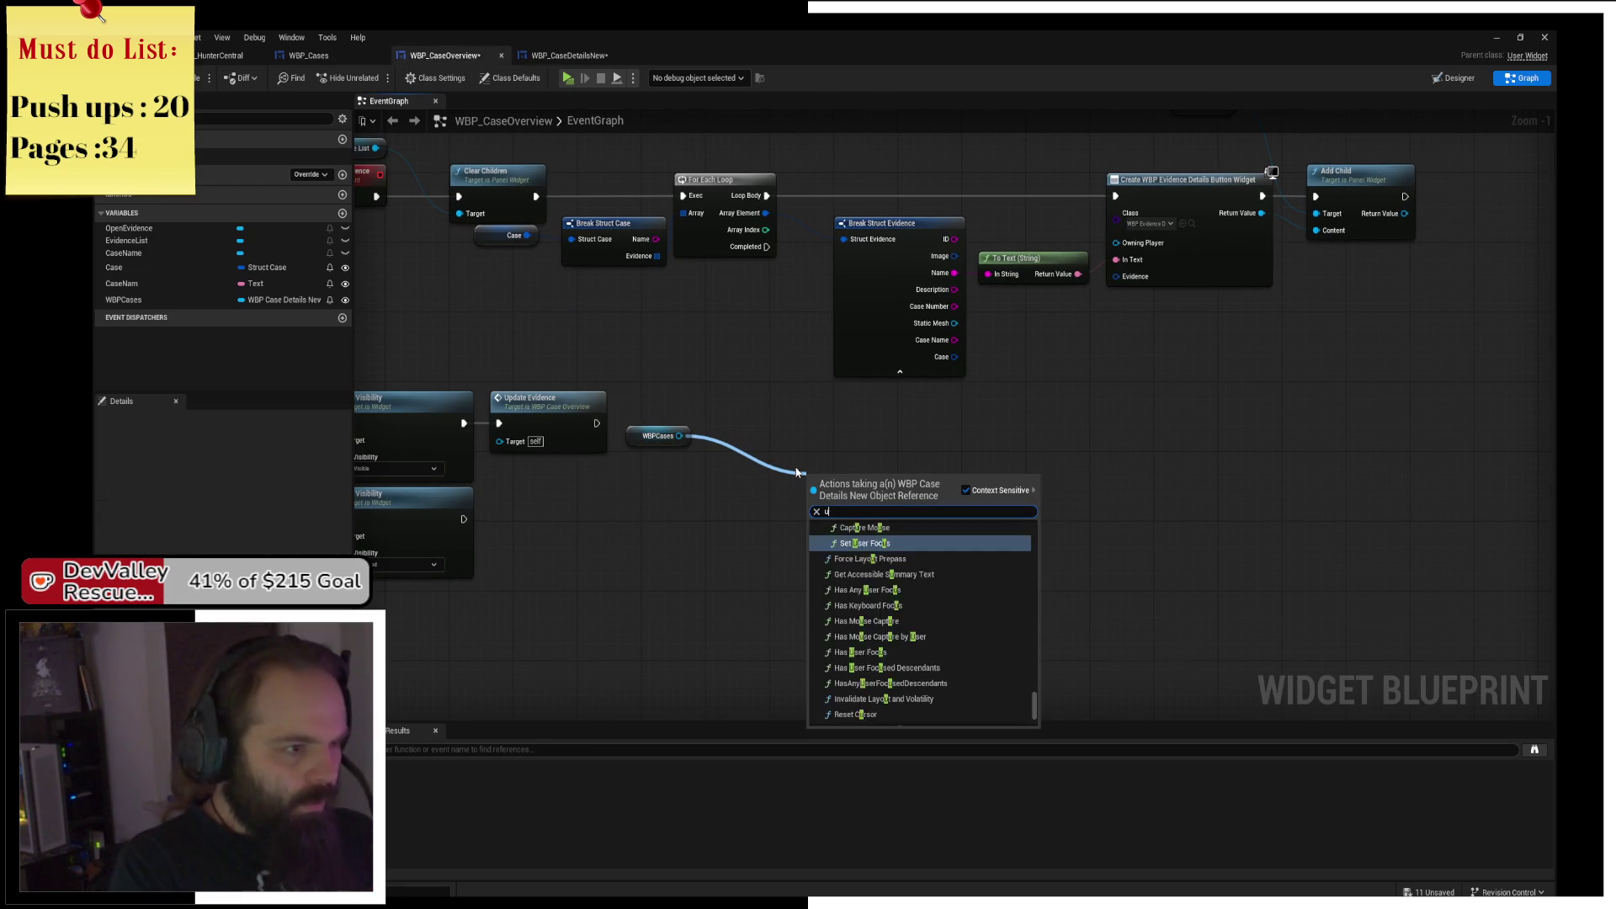
{"action": "type", "text": "pdate"}
{"action": "key", "text": "Return"}
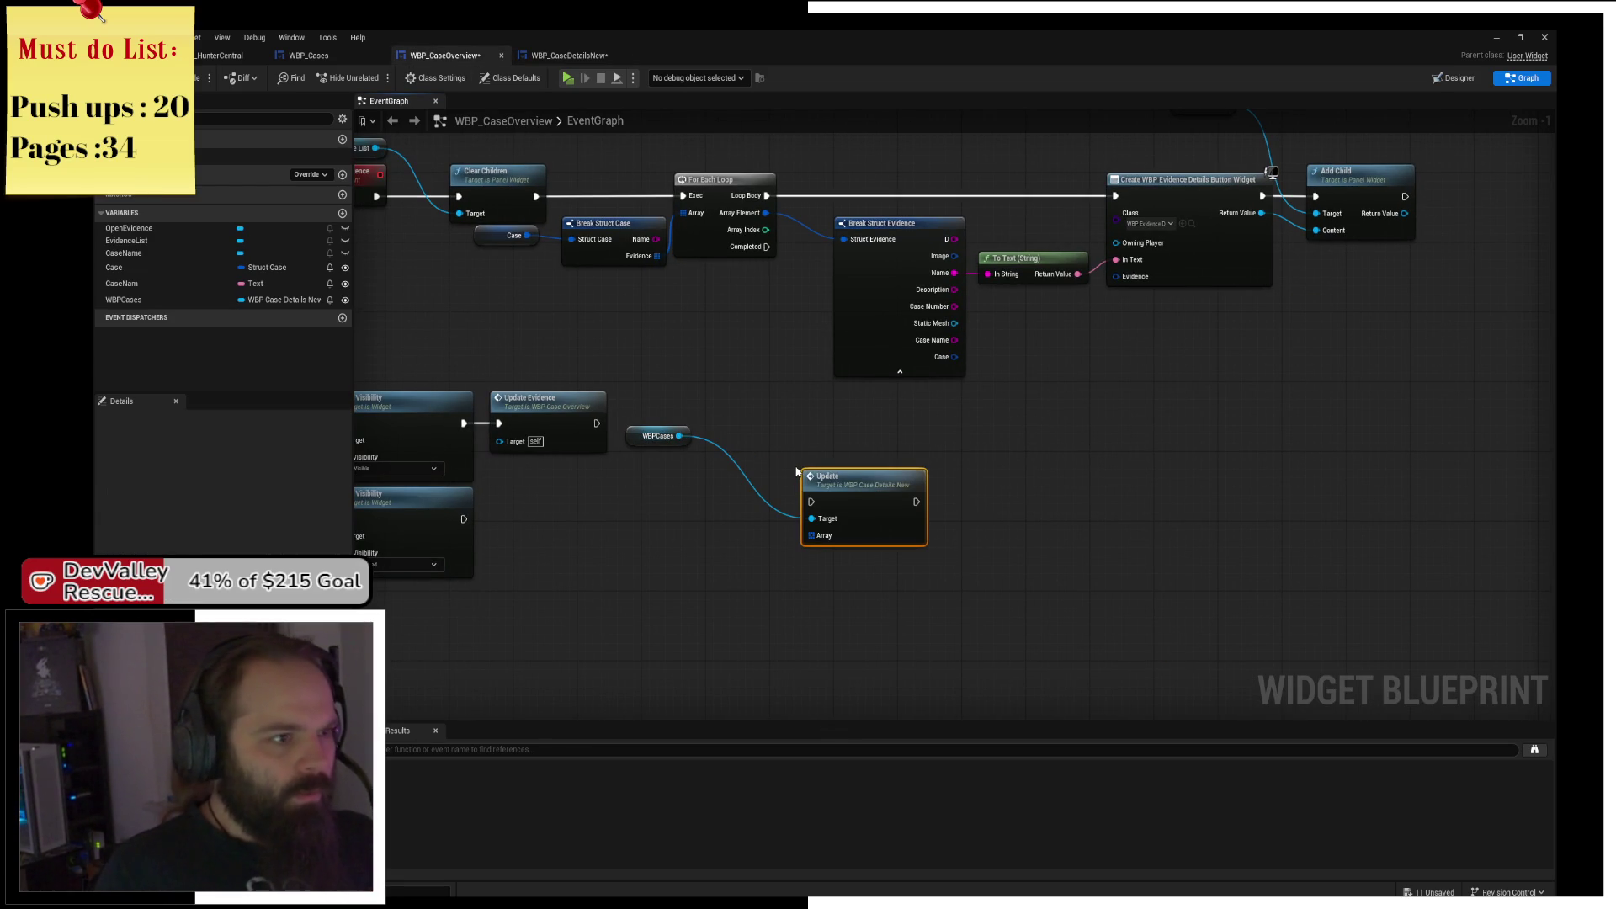
{"action": "left_click_drag", "start_coordinate": [859, 488], "coordinate": [890, 401]}
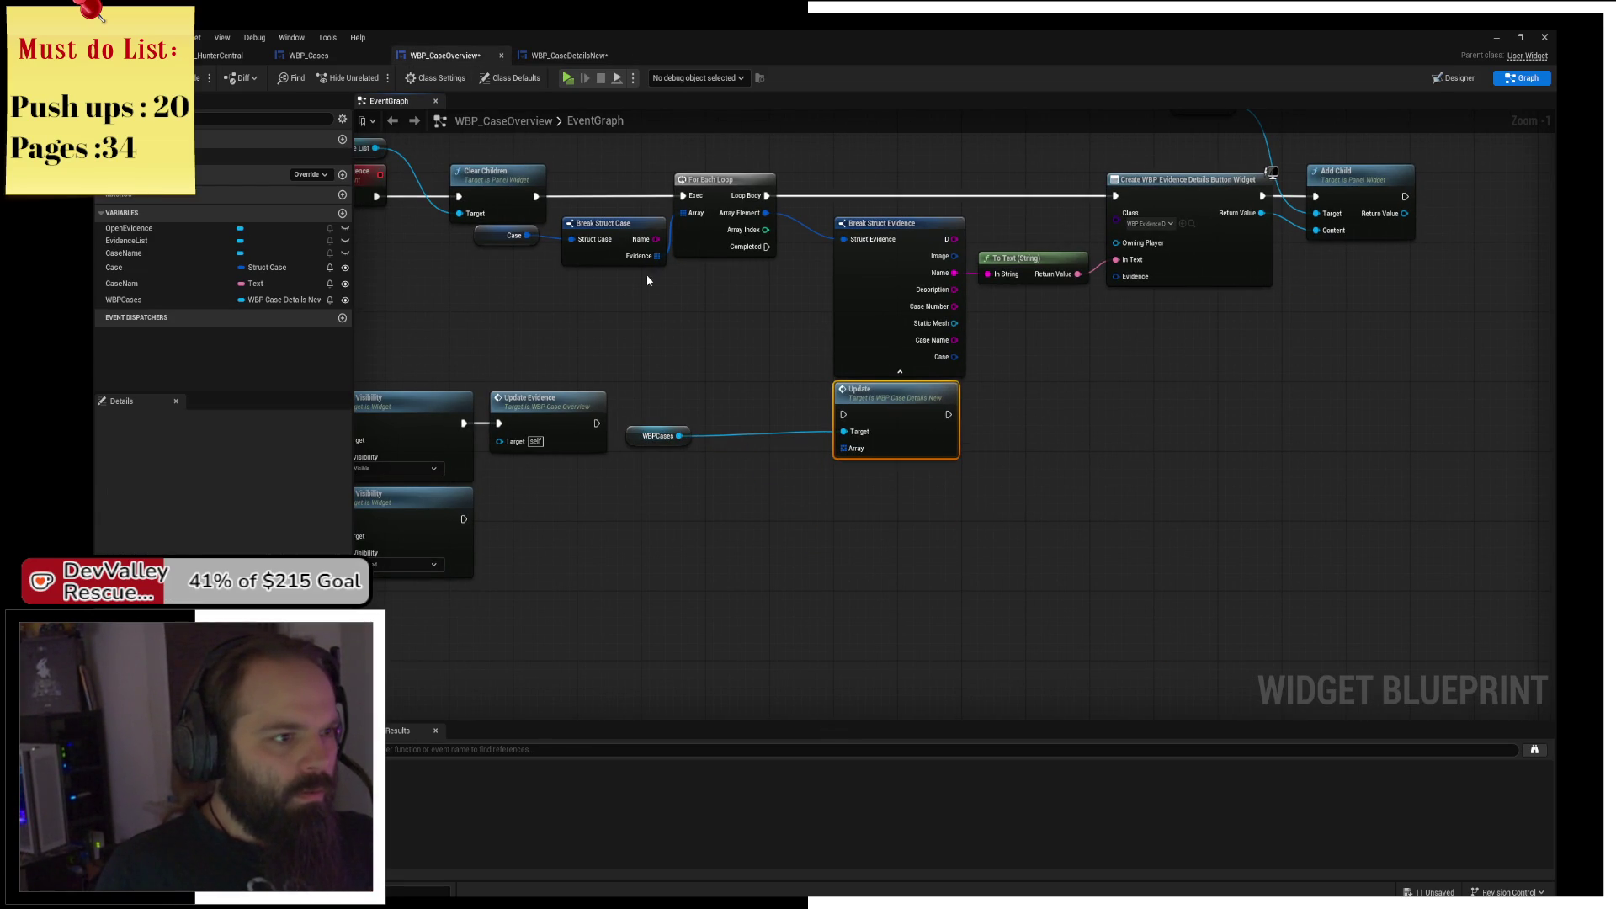
{"action": "left_click_drag", "start_coordinate": [656, 256], "coordinate": [843, 448]}
{"action": "mouse_move", "coordinate": [748, 250]}
{"action": "left_mouse_down"}
{"action": "mouse_move", "coordinate": [843, 414]}
{"action": "mouse_move", "coordinate": [883, 414]}
{"action": "left_mouse_up"}
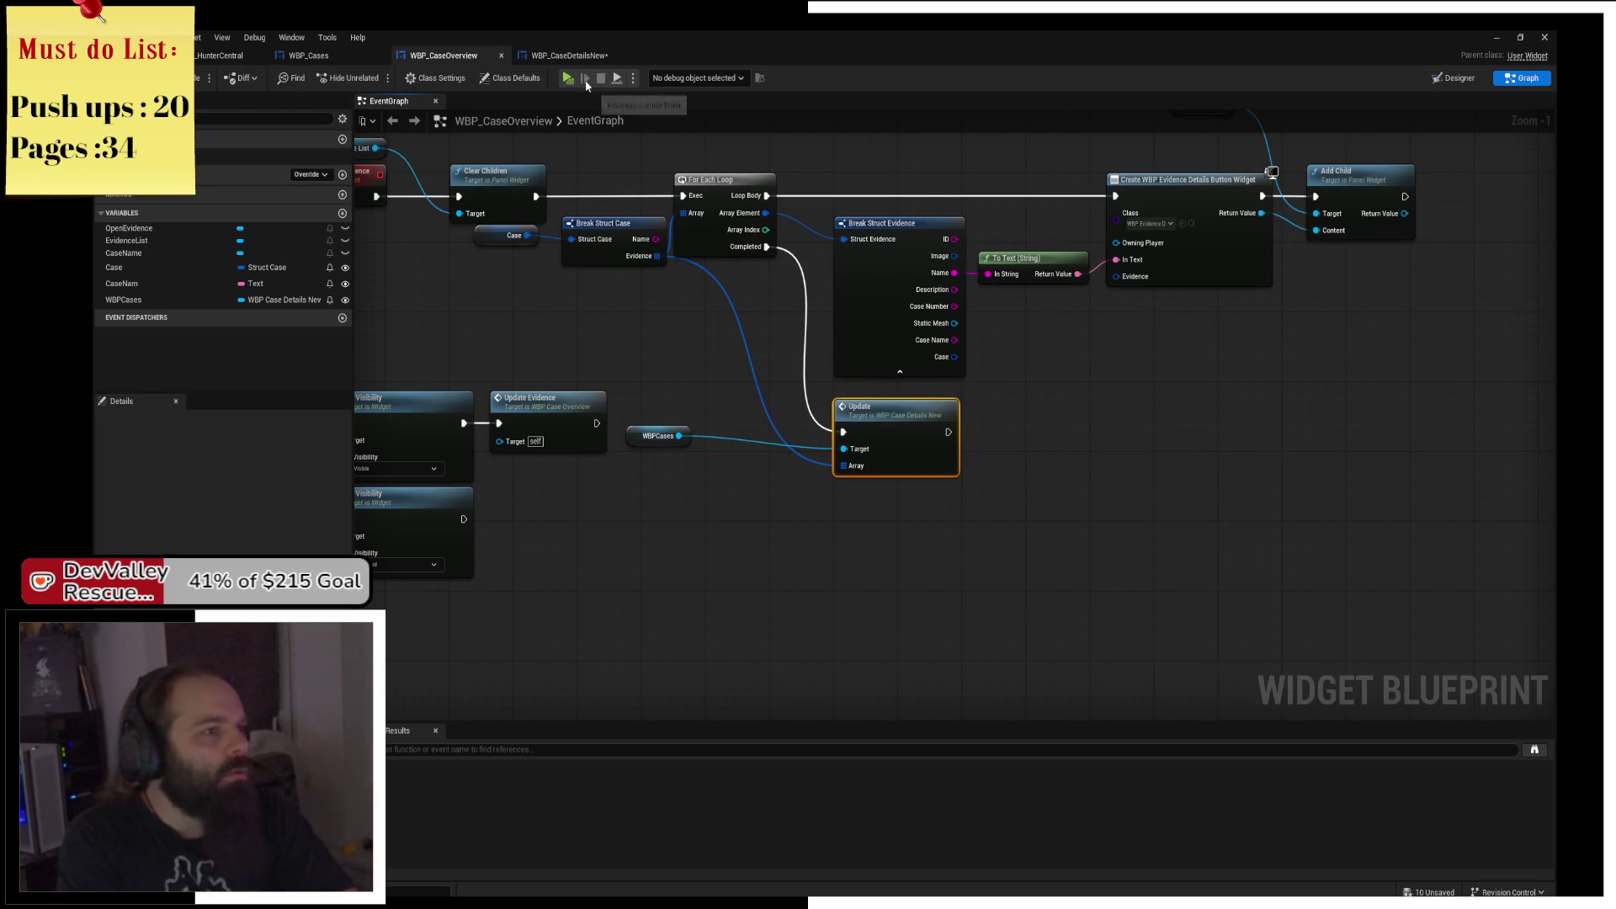
{"action": "key", "text": "super+d"}
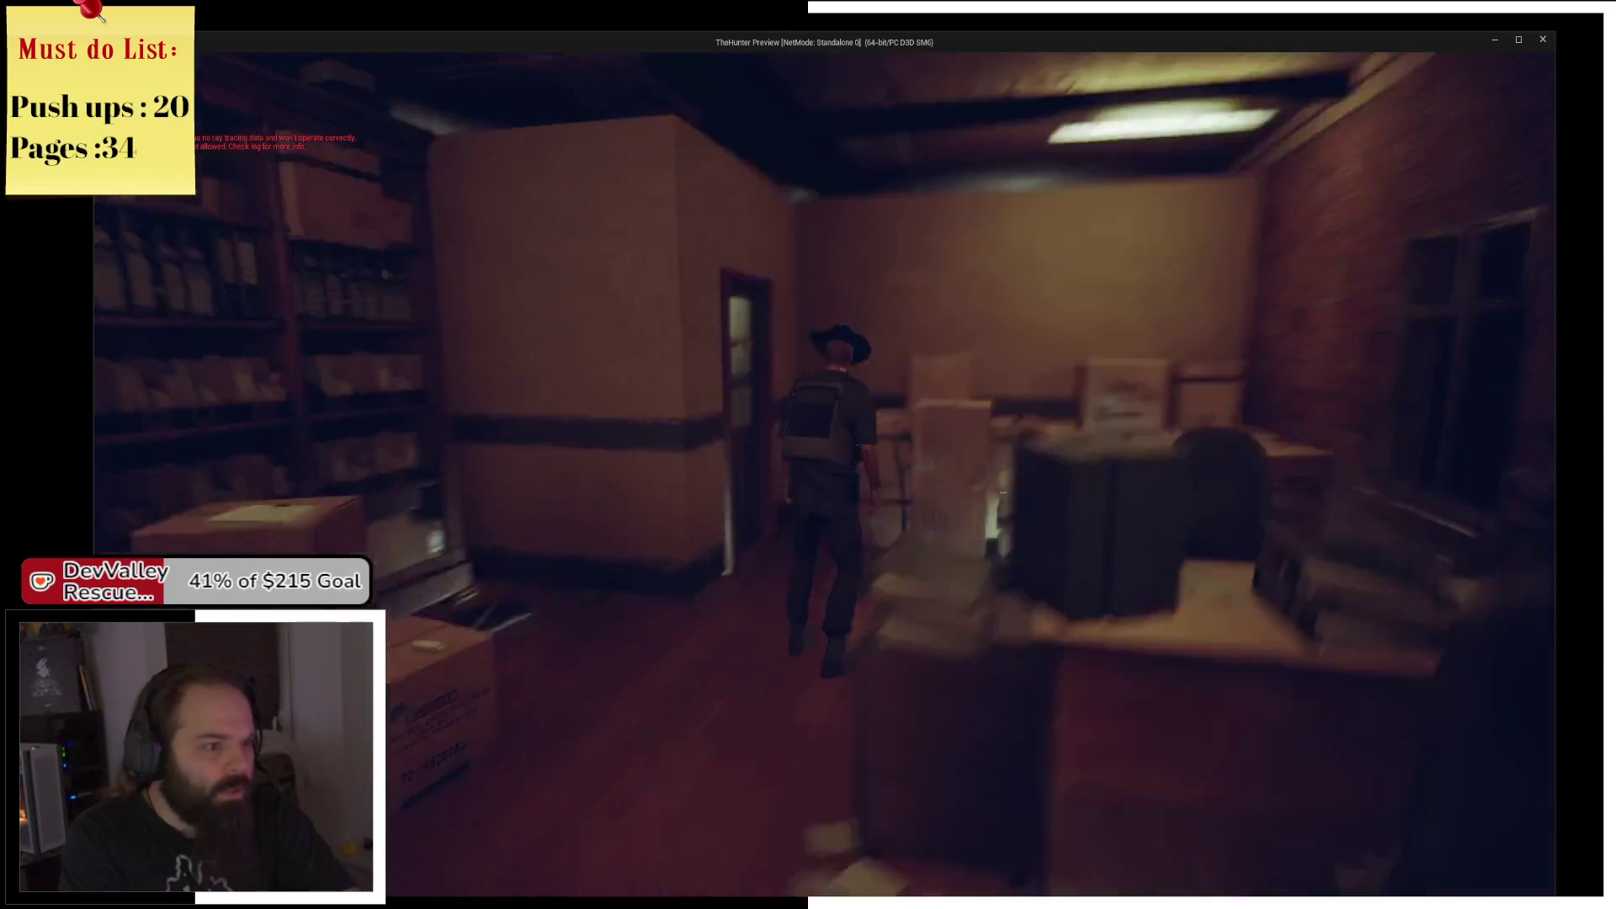
Walk the character through the door and corridors into the office toward the white cabinet.
{"action": "key", "text": "w"}
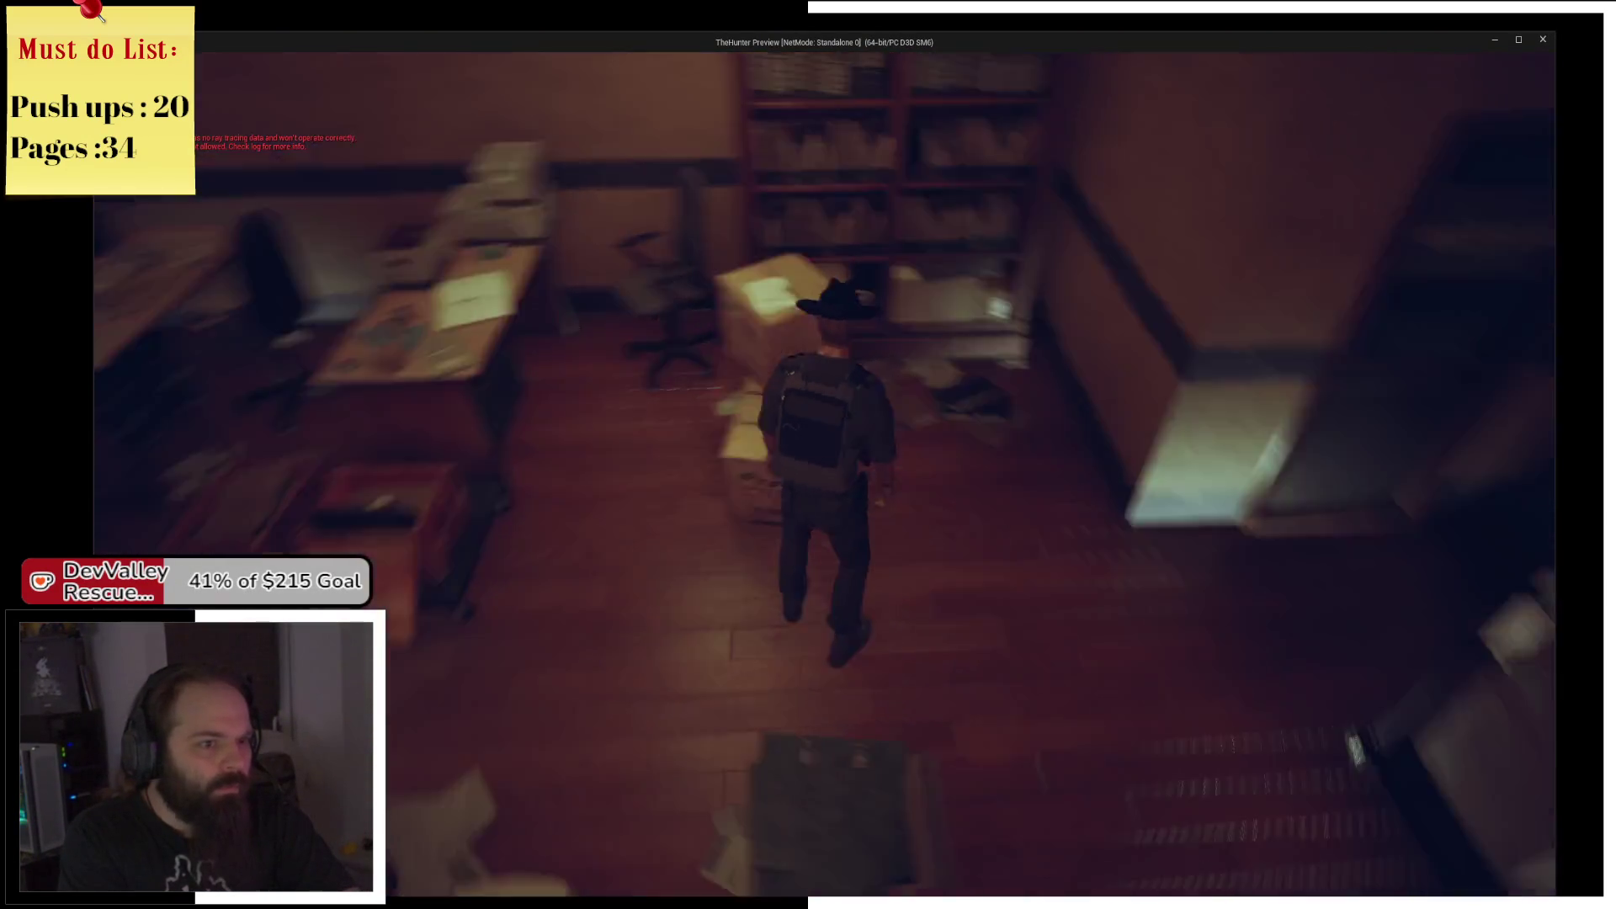
{"action": "key", "text": "e"}
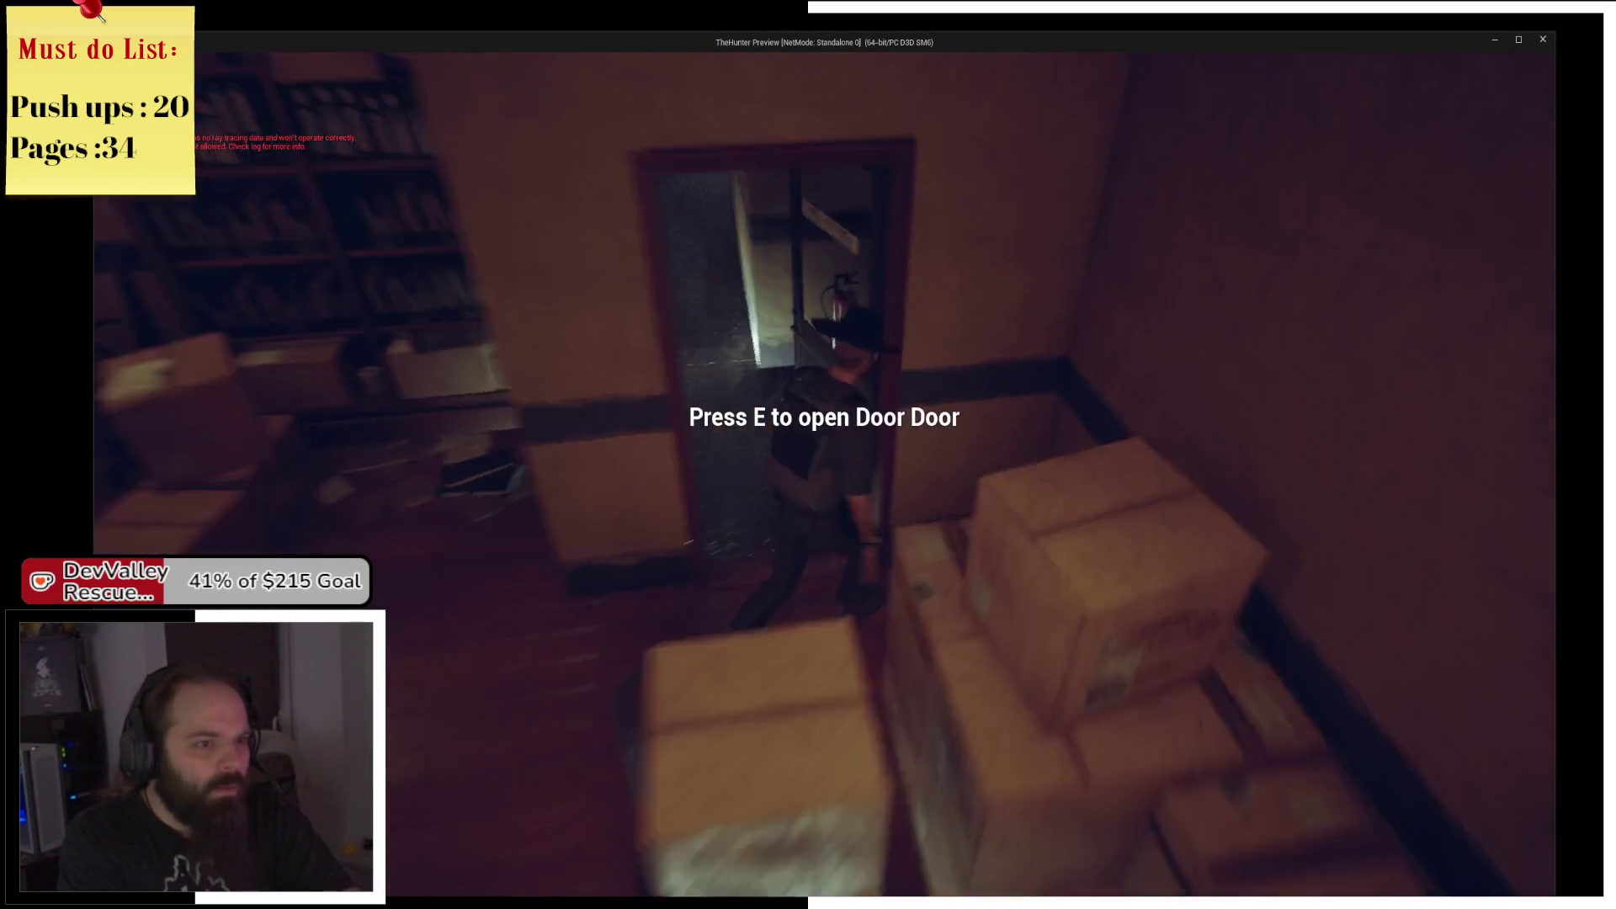
{"action": "key", "text": "w"}
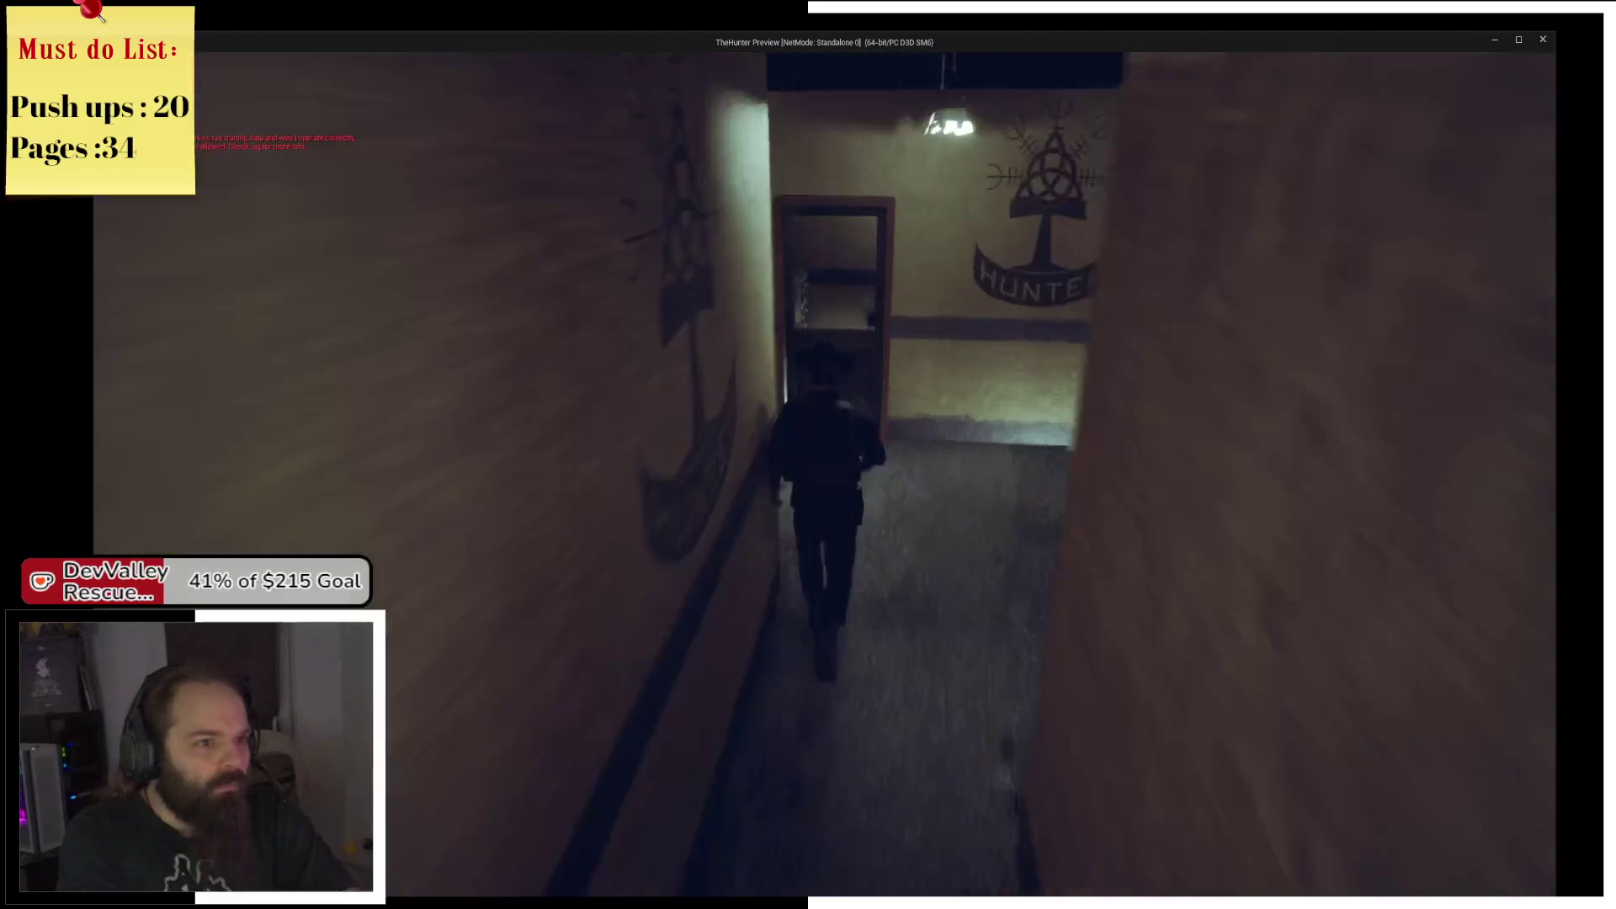
{"action": "key", "text": "w"}
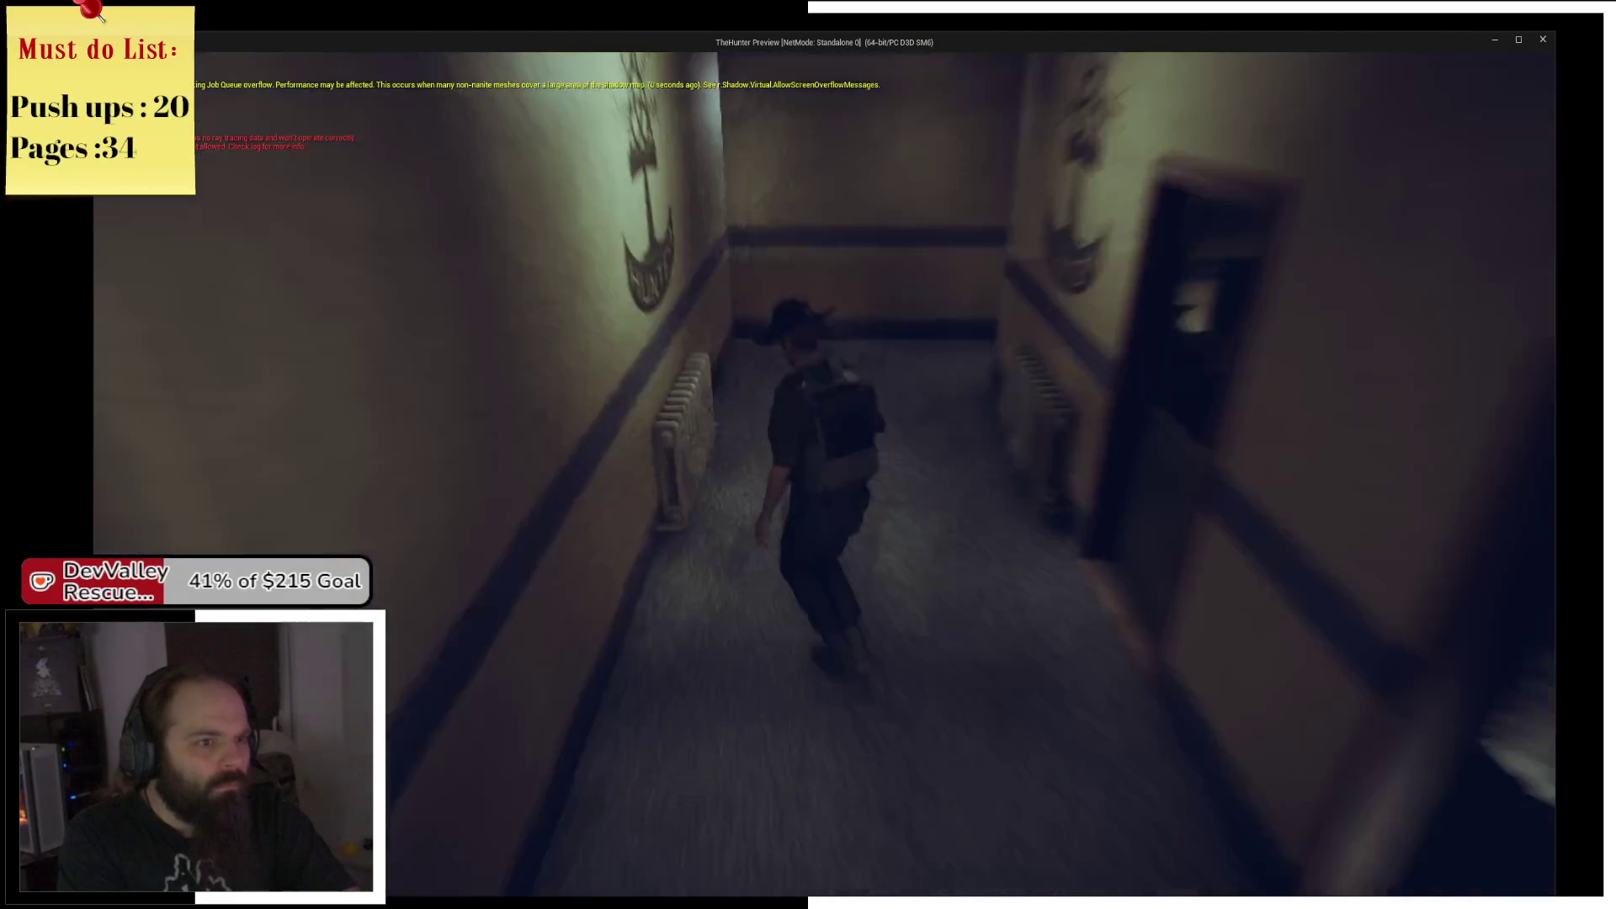
{"action": "key", "text": "w"}
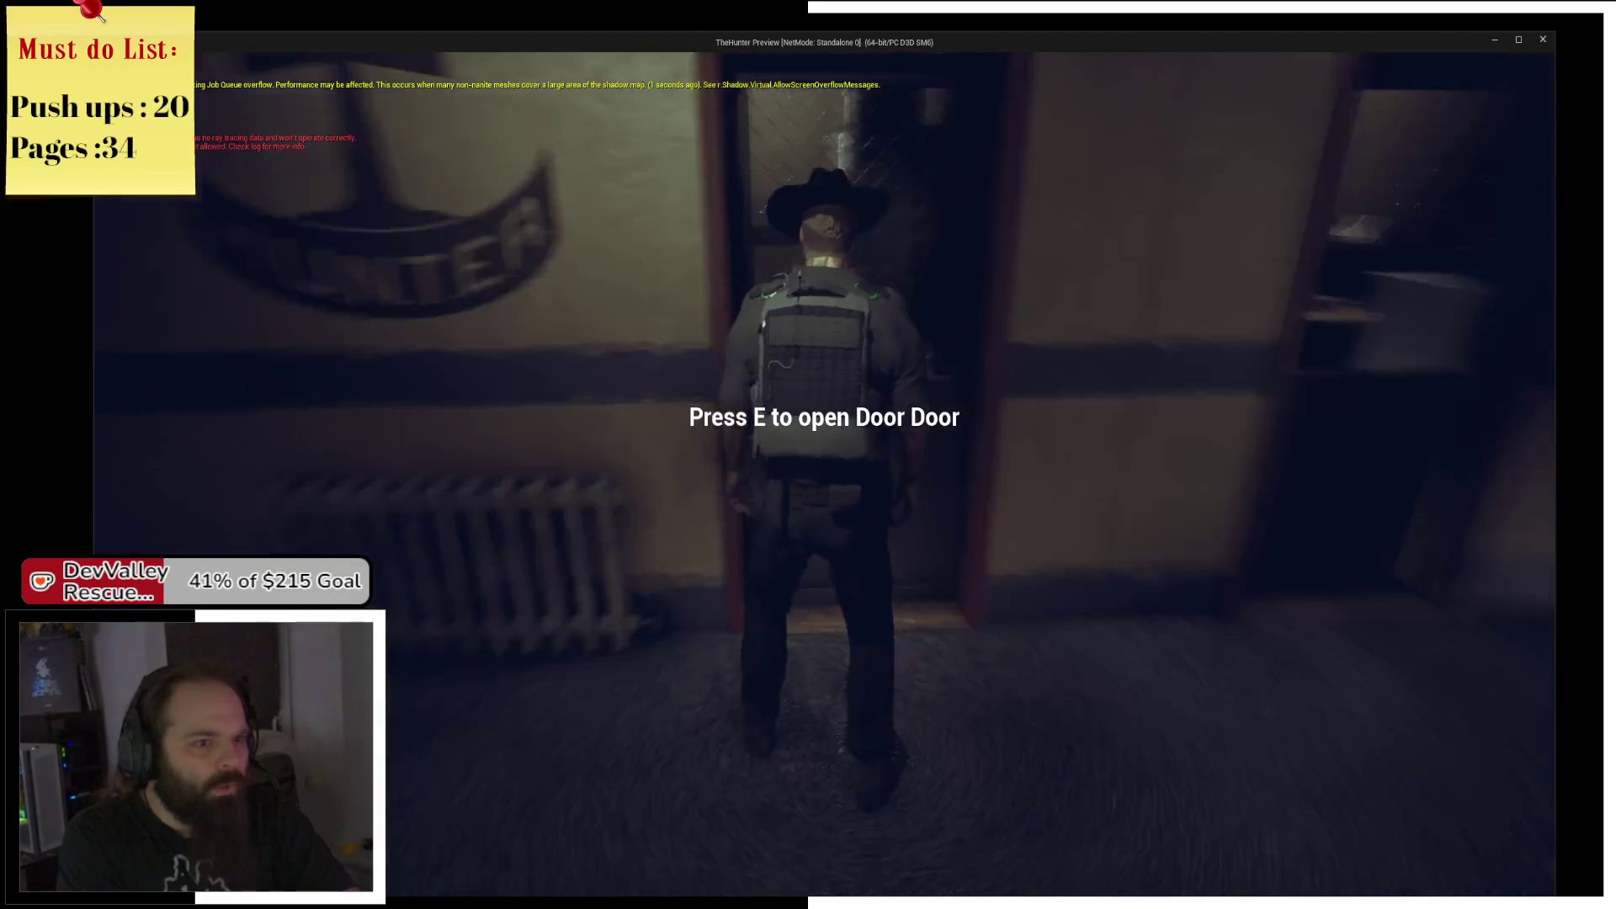
{"action": "key", "text": "w"}
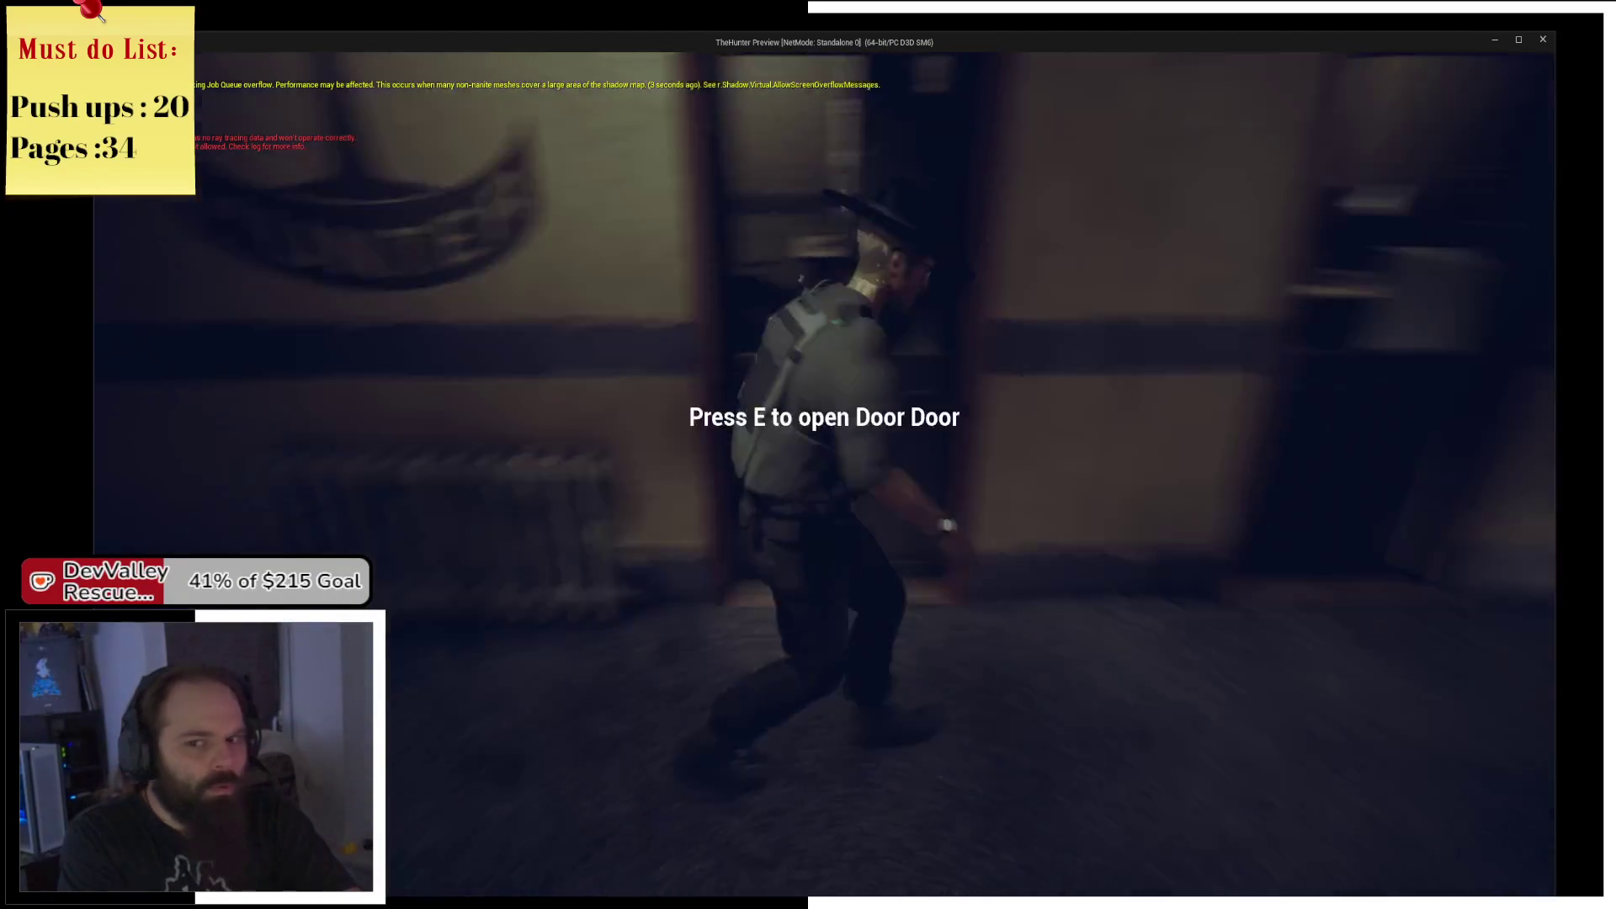
{"action": "key", "text": "w"}
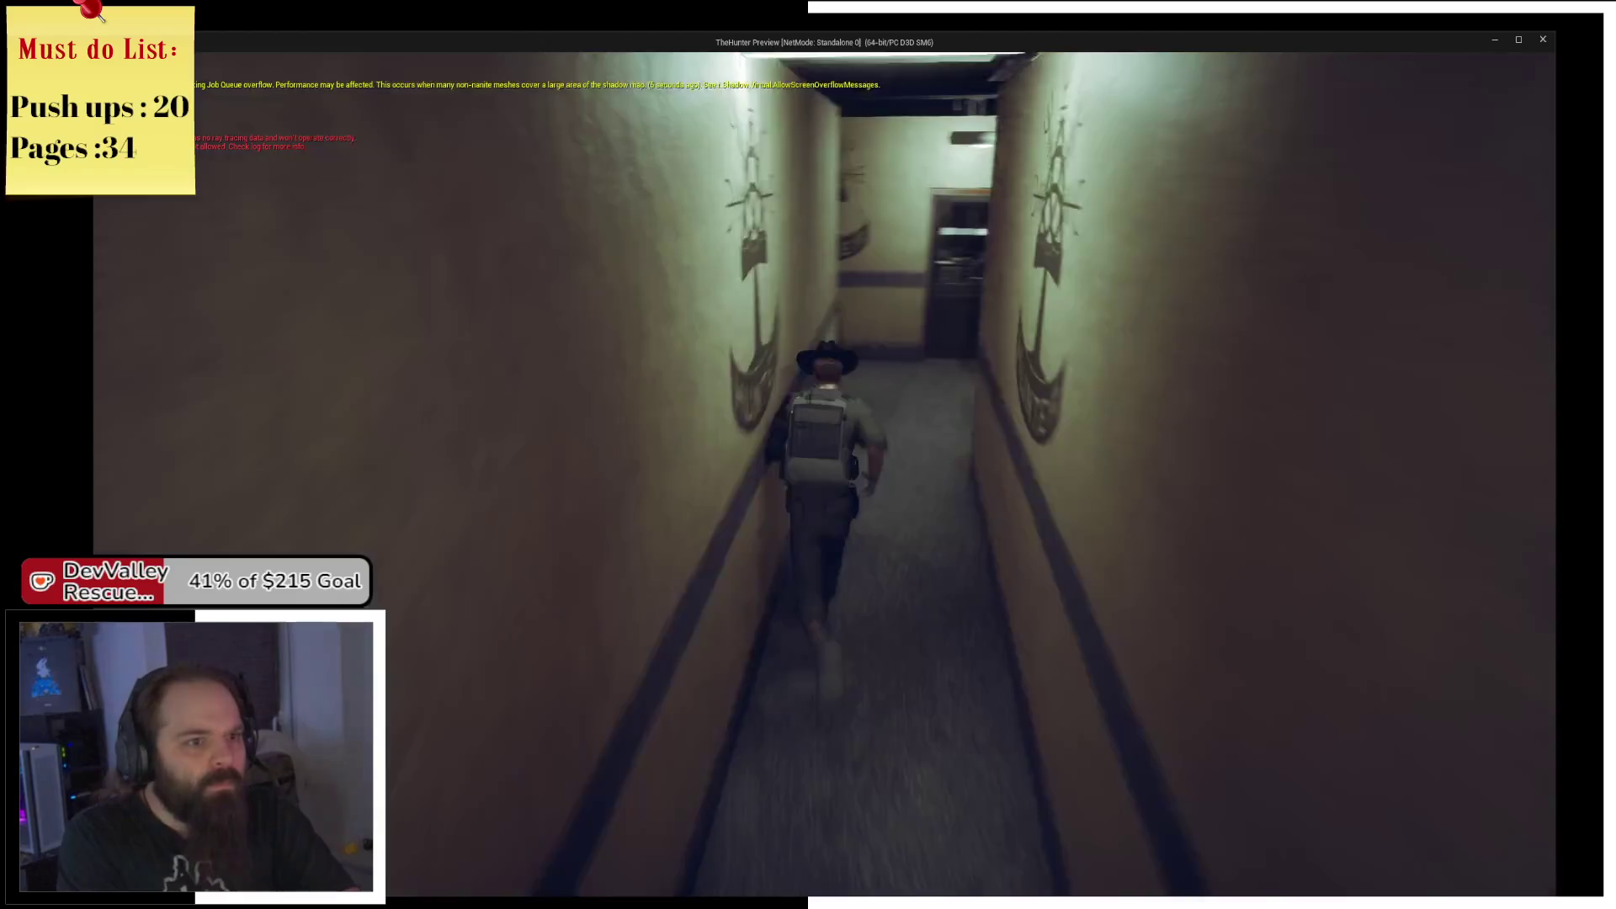
{"action": "key", "text": "w"}
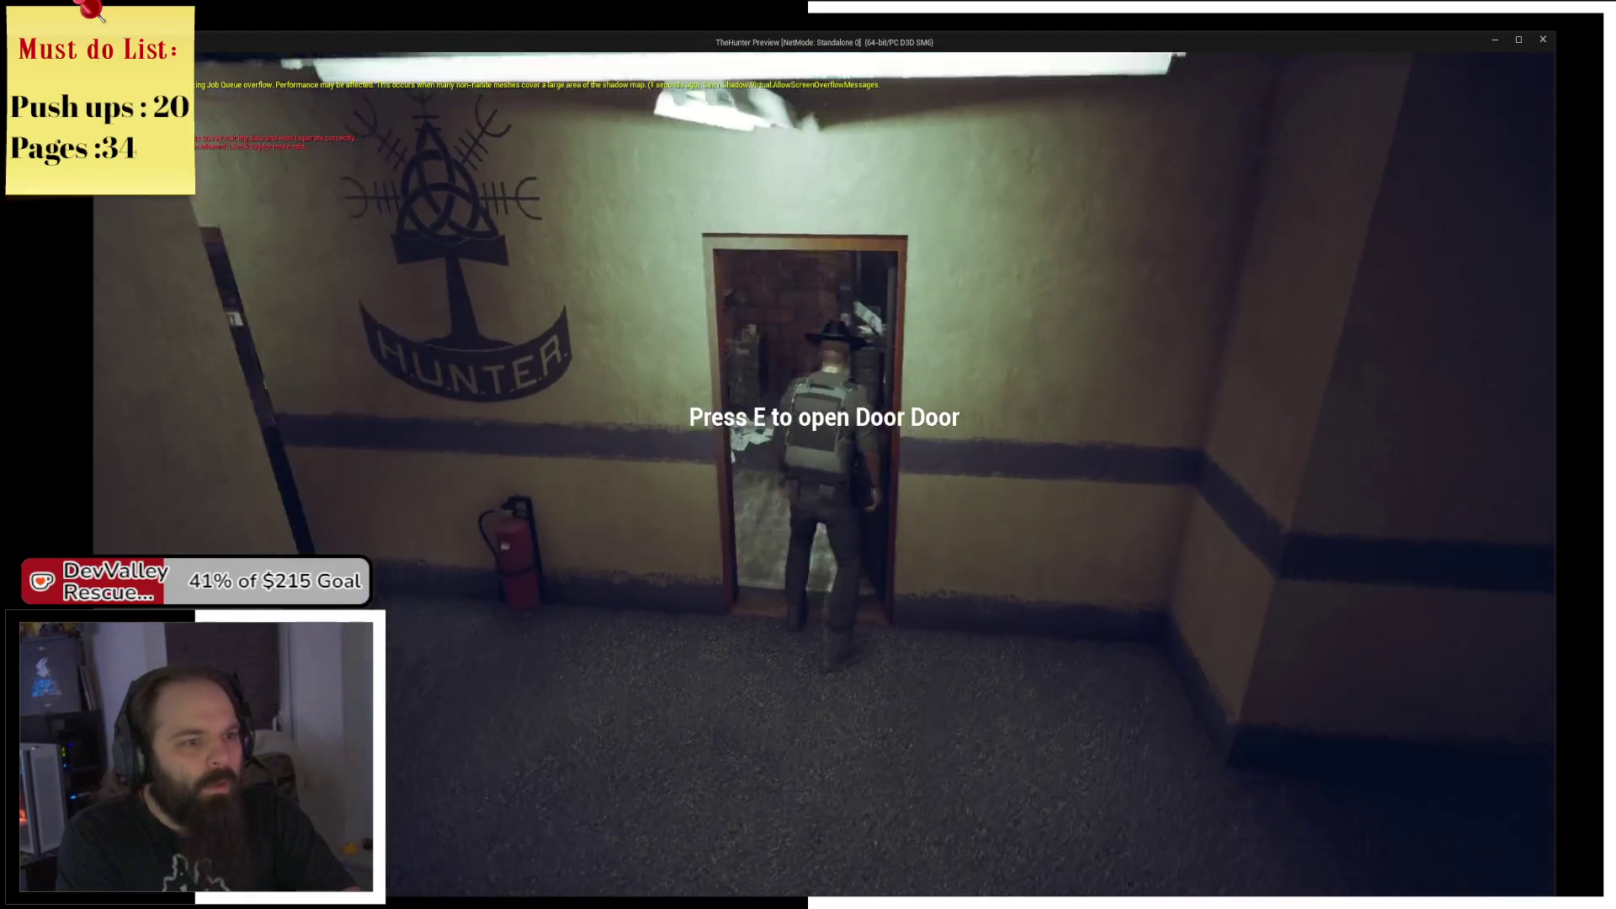
{"action": "key", "text": "w"}
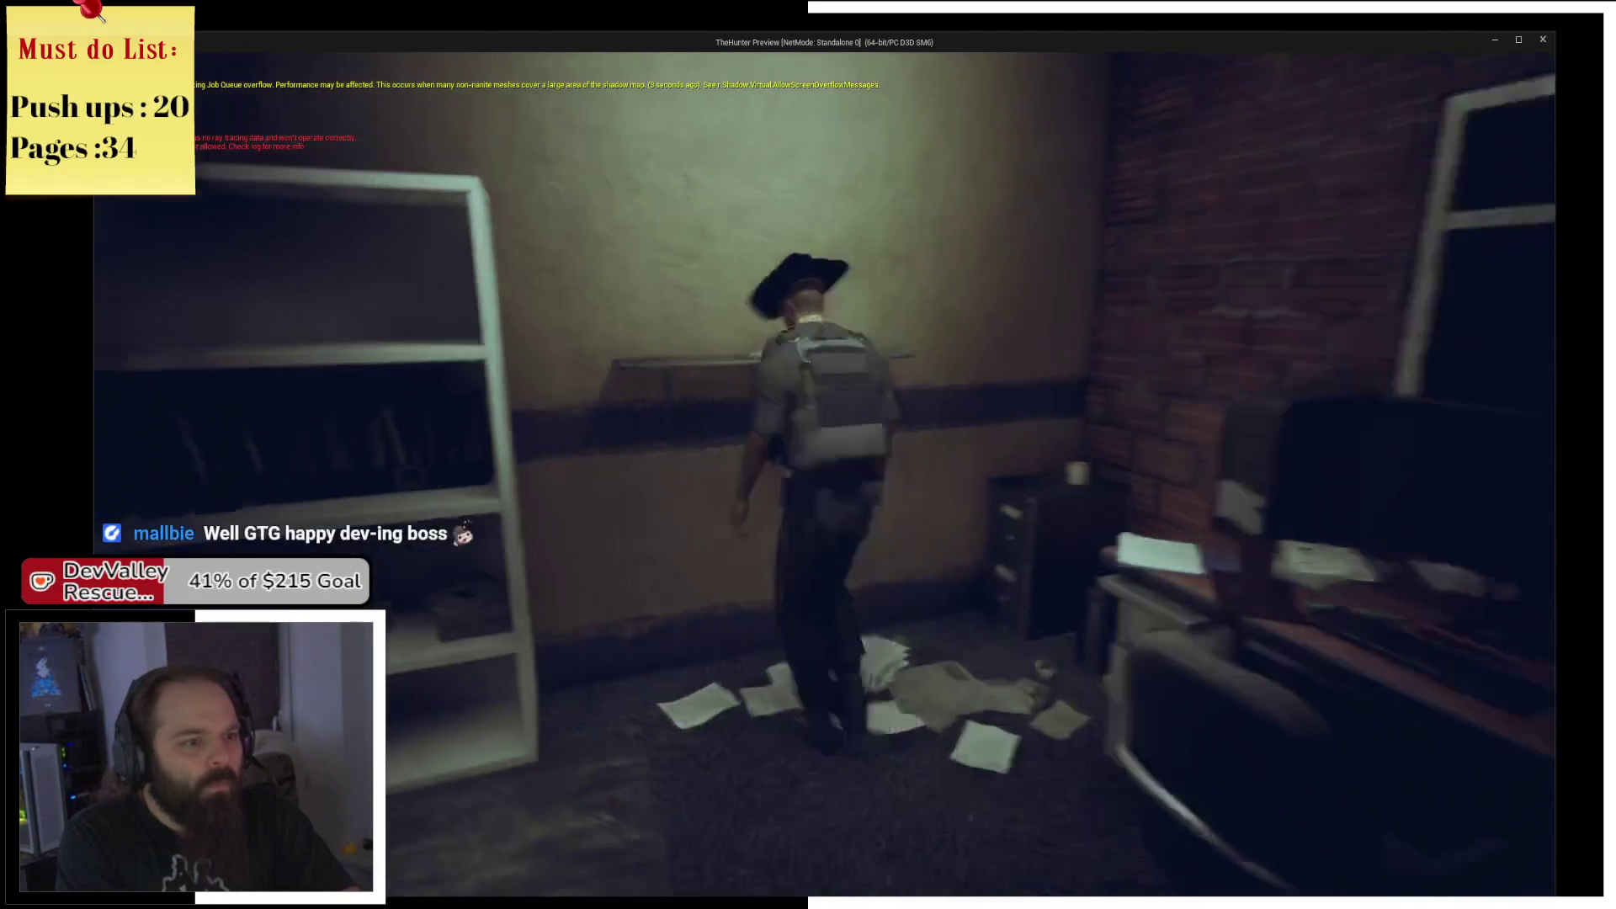
{"action": "key", "text": "w"}
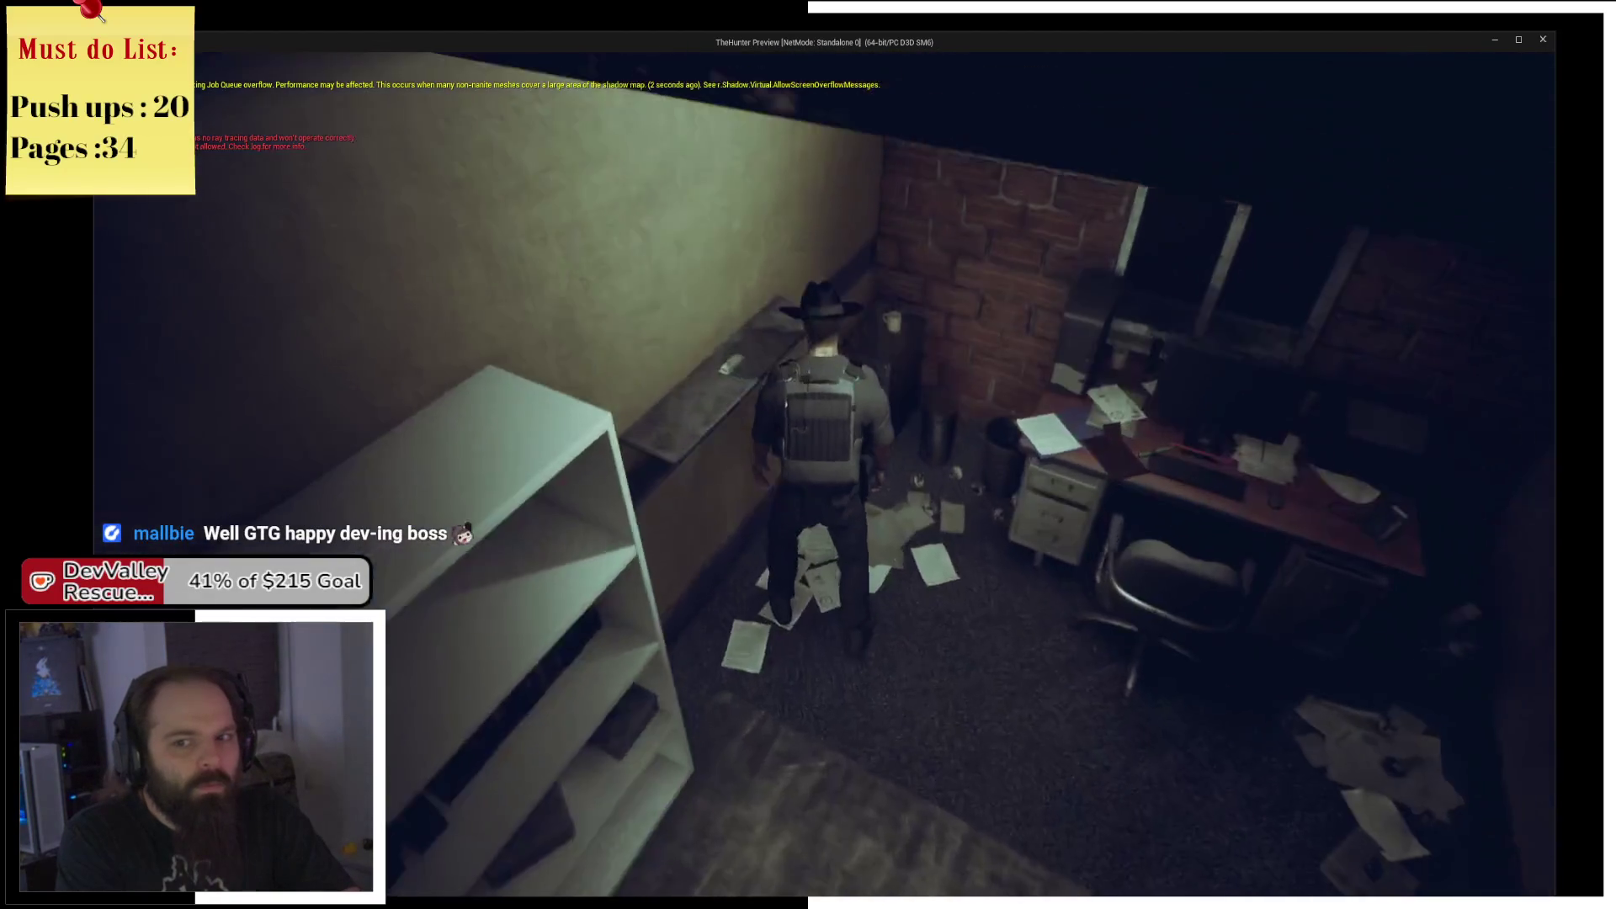
{"action": "key", "text": "w"}
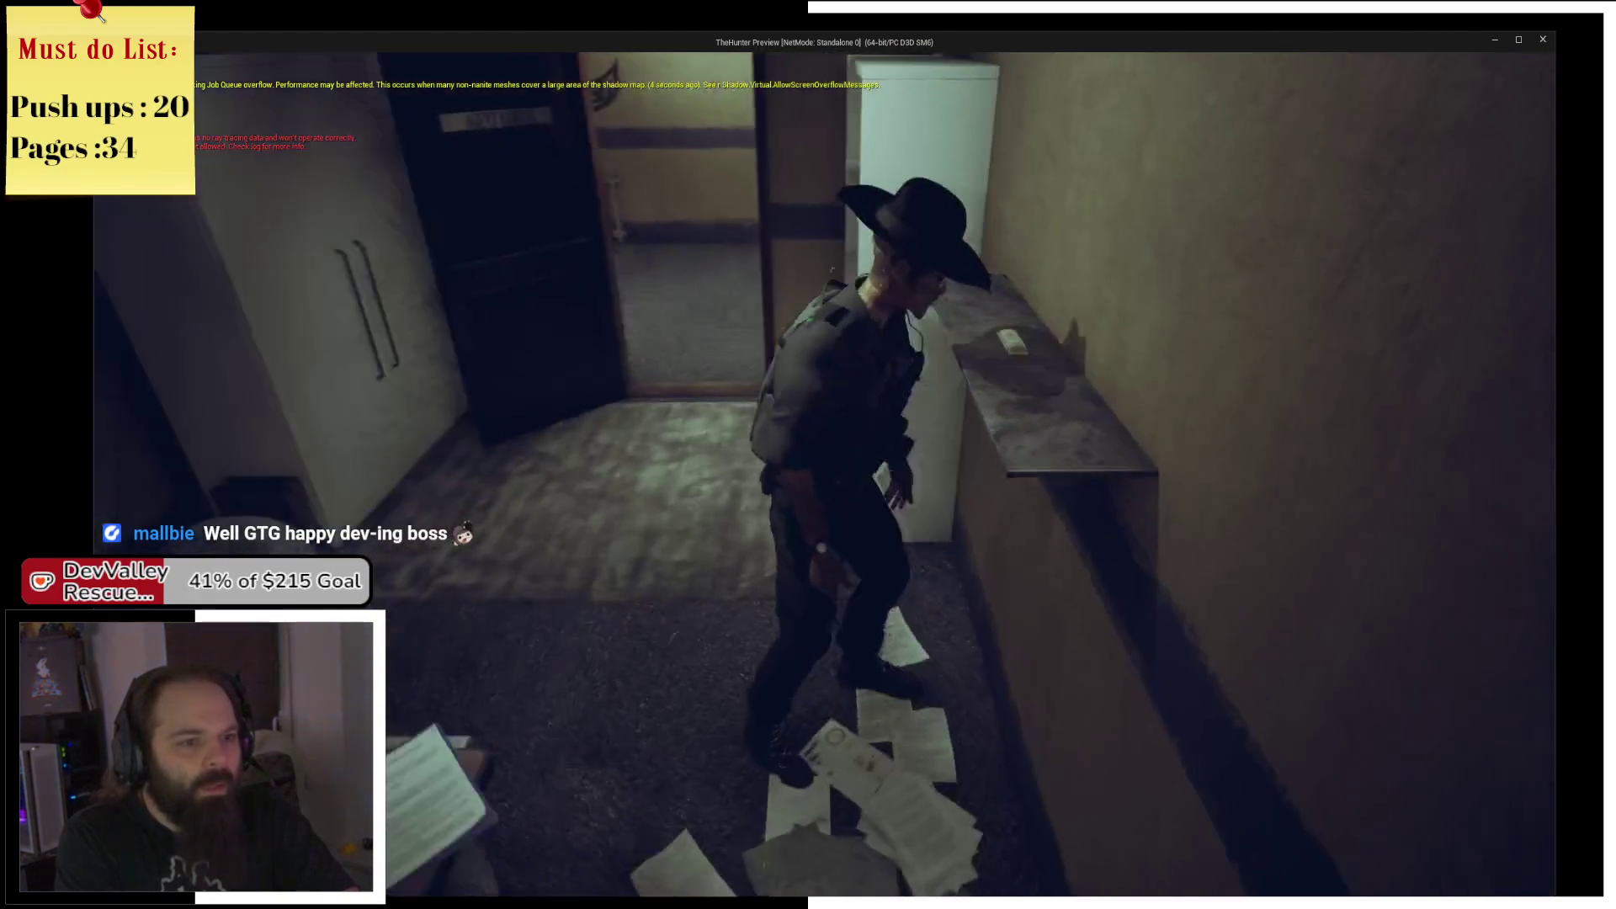
Interact with the shelf evidence, remove the Event Interact breakpoint, and resume the game.
{"action": "key", "text": "e"}
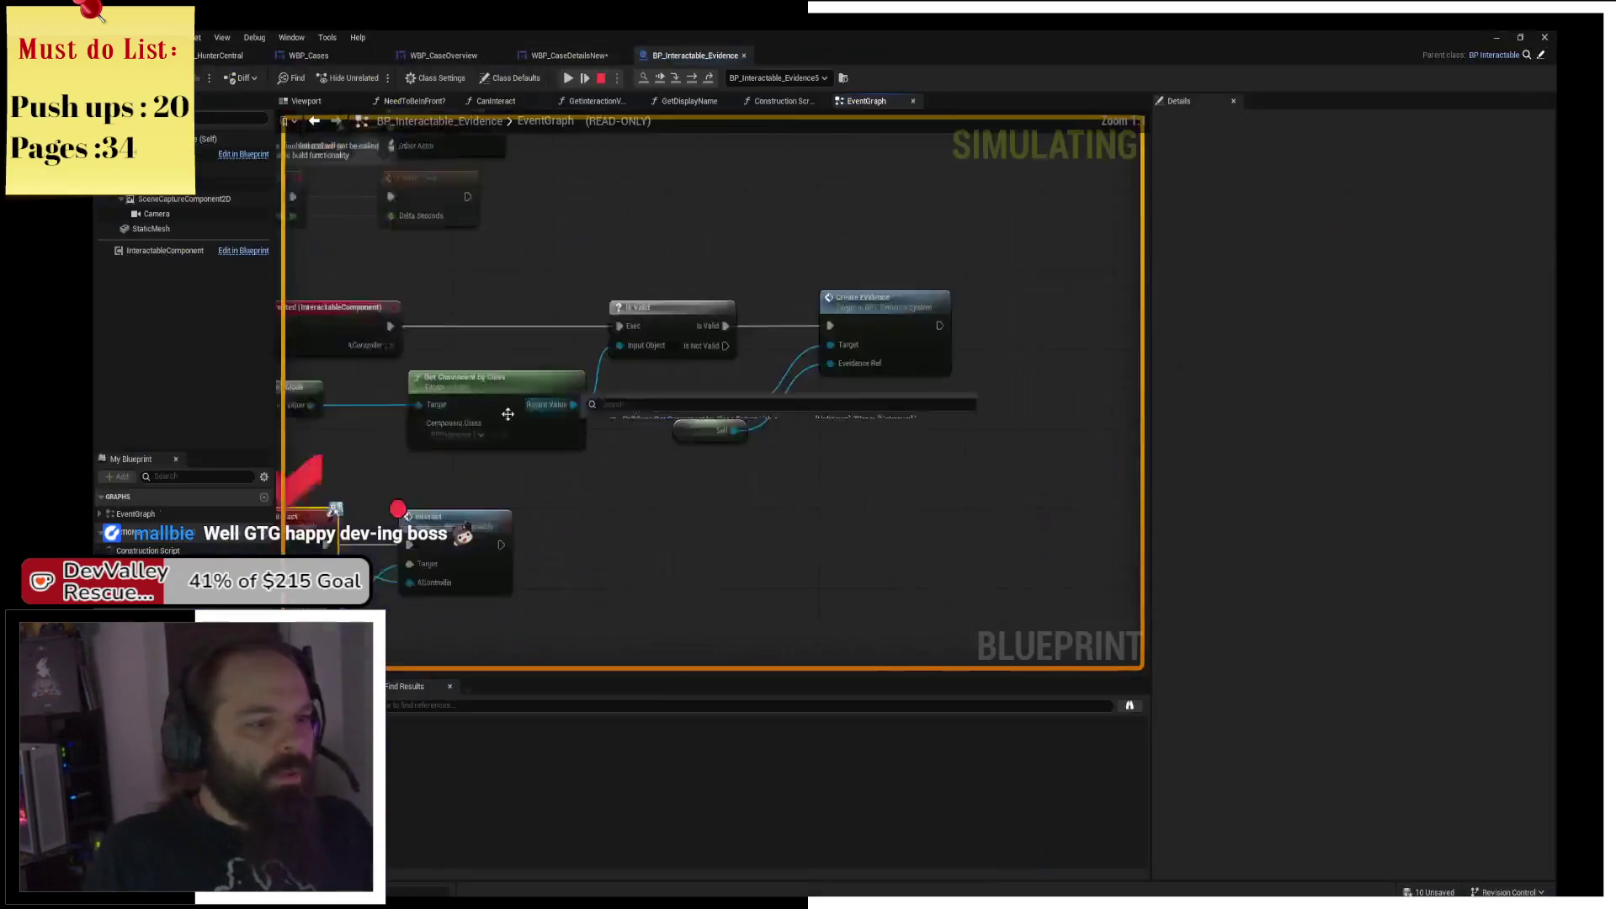
{"action": "right_click", "coordinate": [732, 367]}
{"action": "left_click", "coordinate": [761, 407]}
{"action": "left_click", "coordinate": [570, 78]}
{"action": "left_click", "coordinate": [575, 79]}
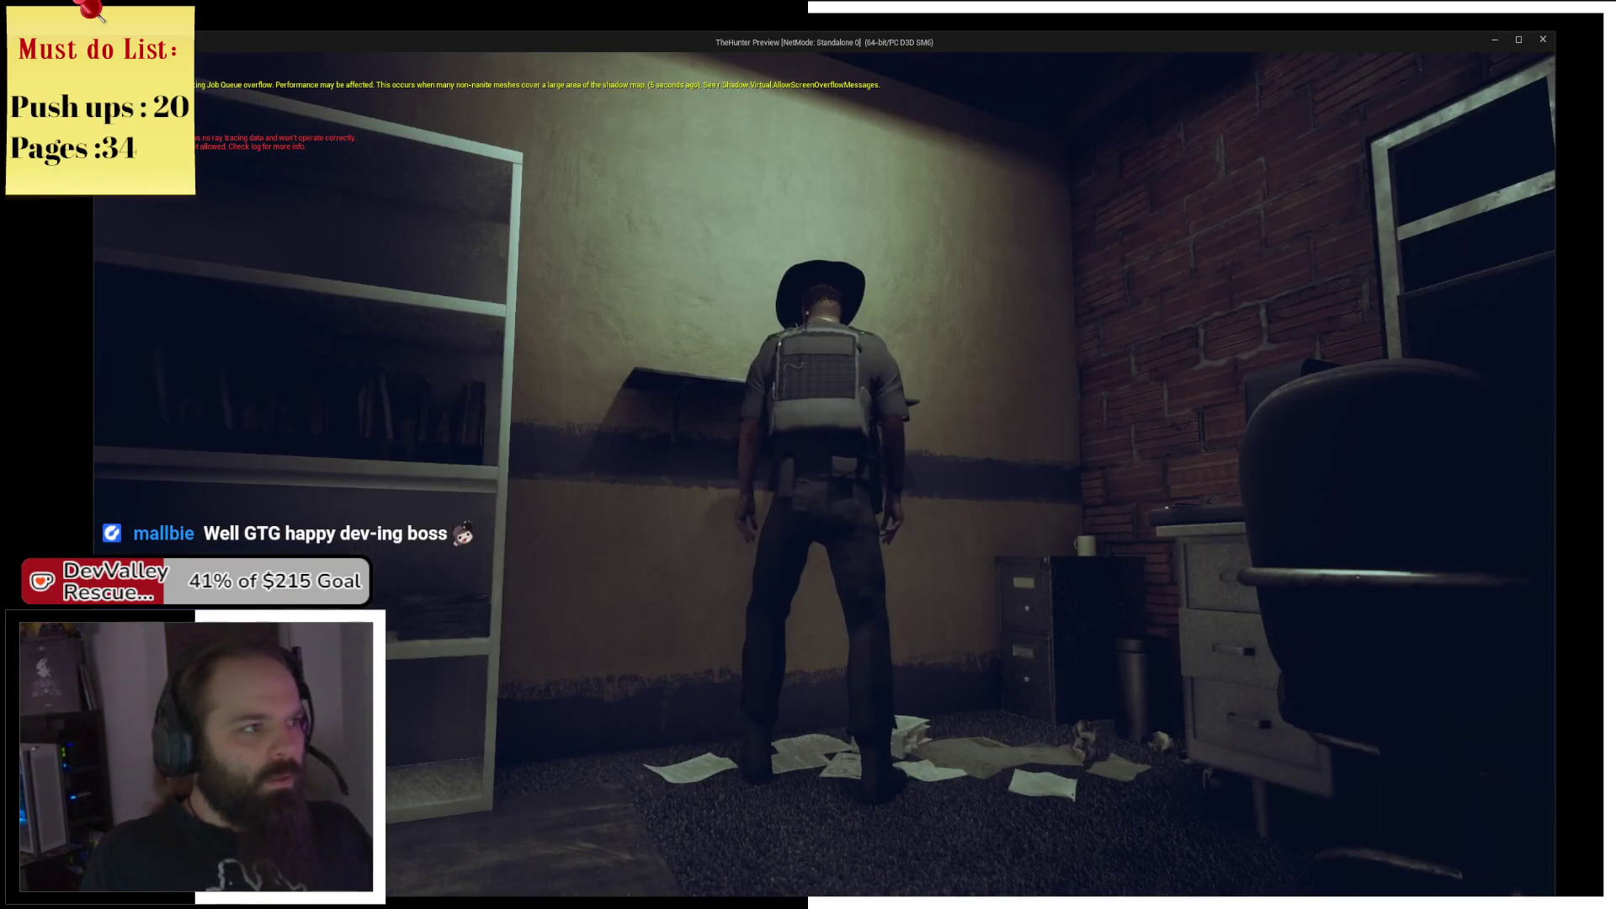
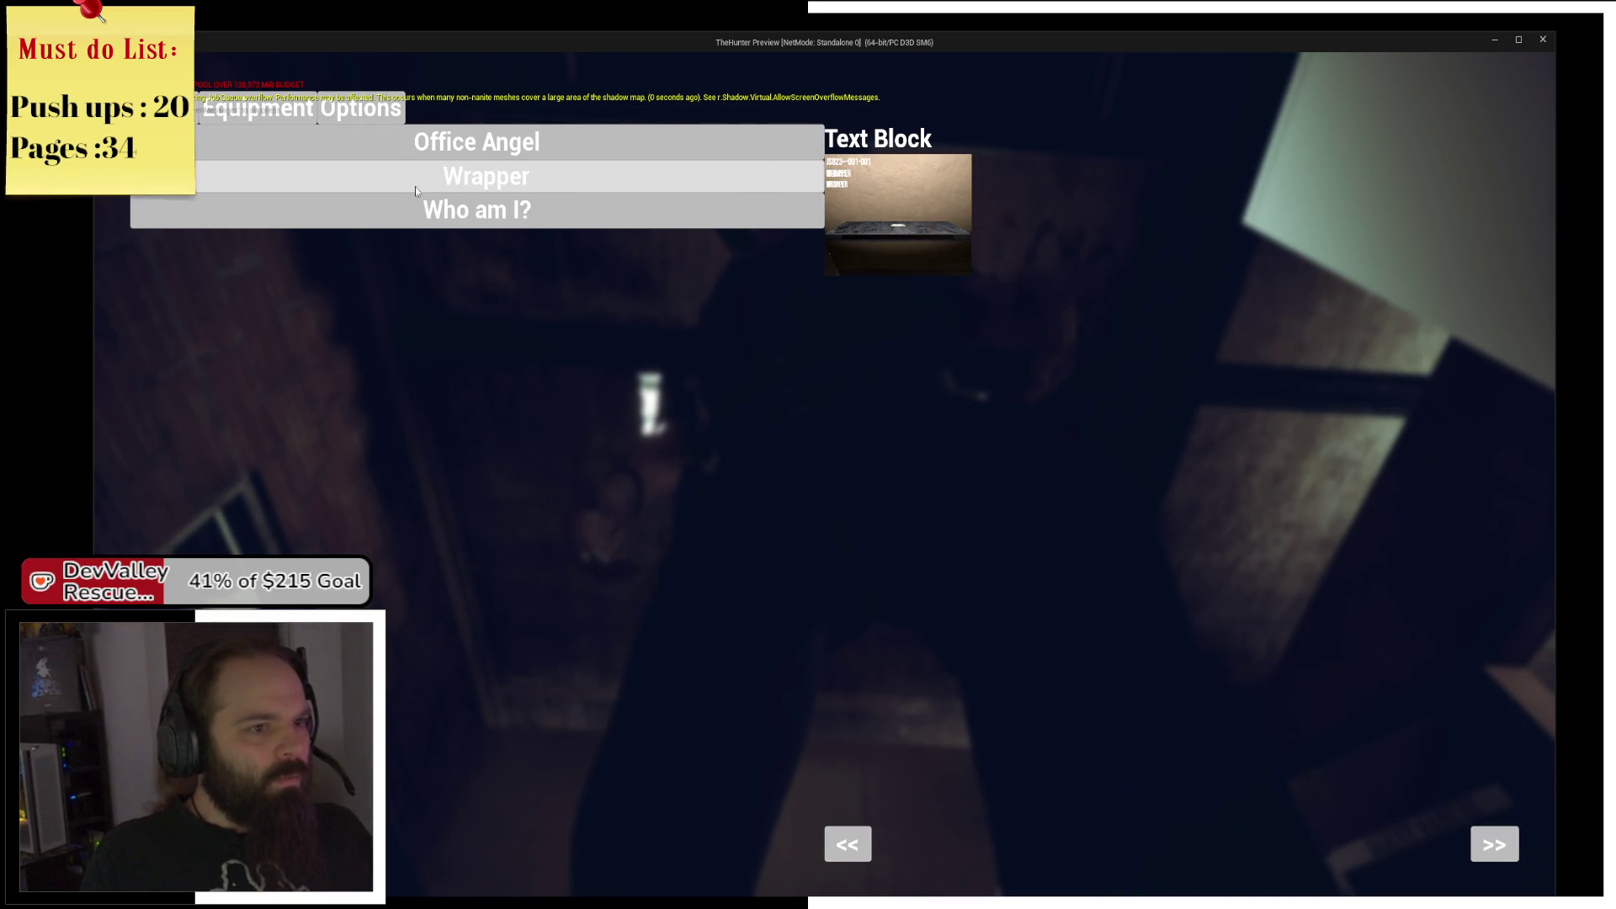
Return to the editor and check the WBP_CaseDetailsNew and WBP_CaseOverview event graphs.
{"action": "key", "text": "alt+Tab"}
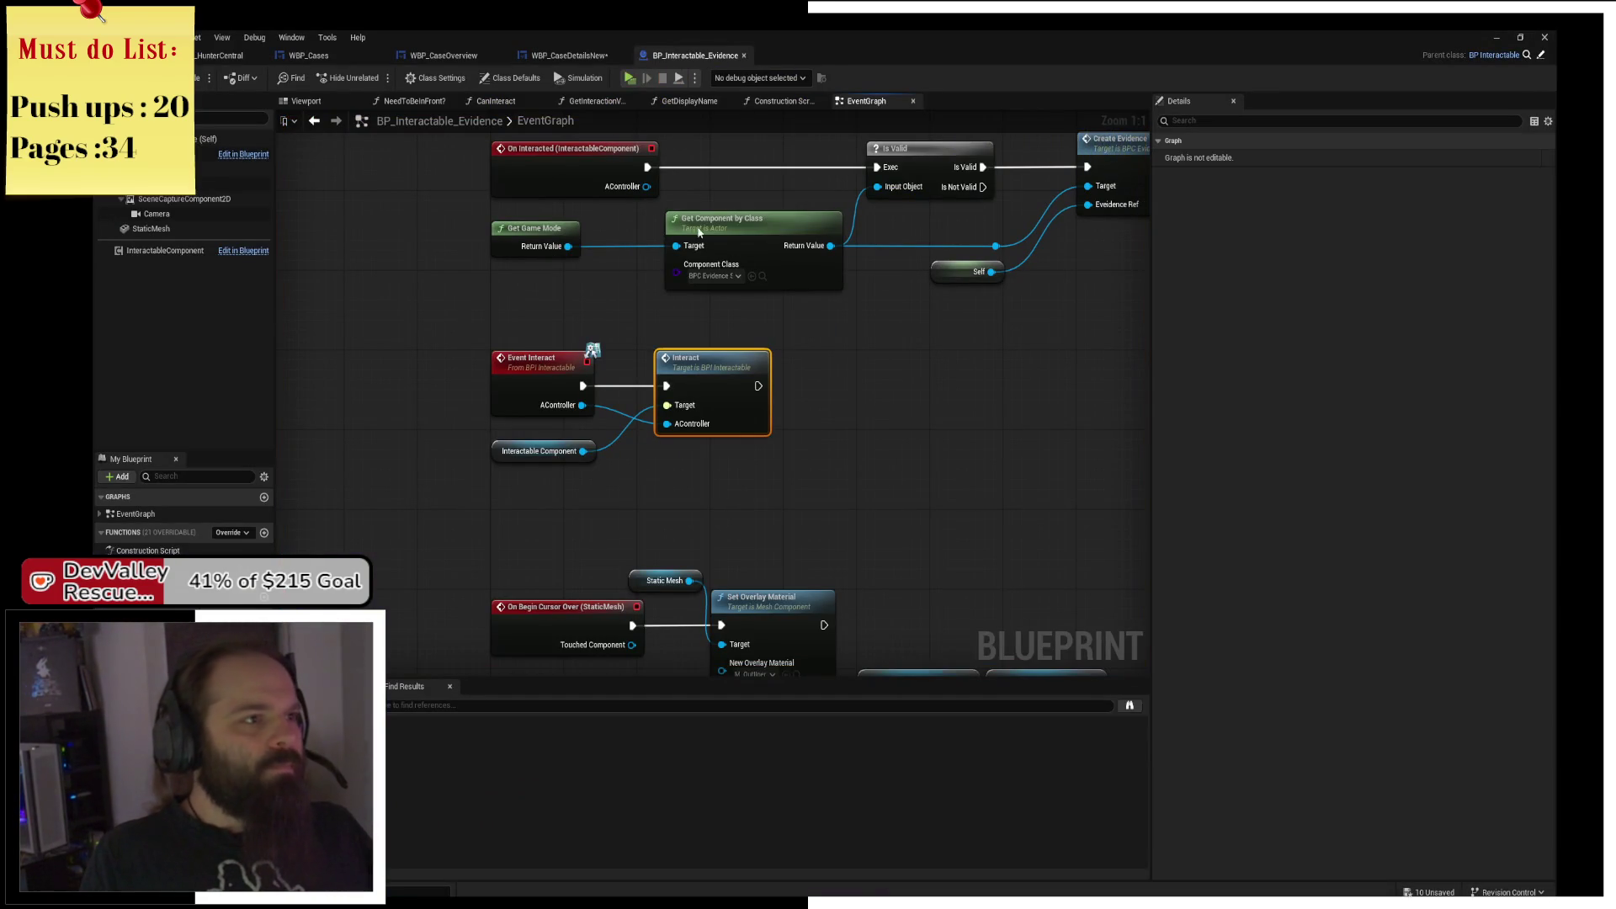
{"action": "left_click", "coordinate": [566, 56]}
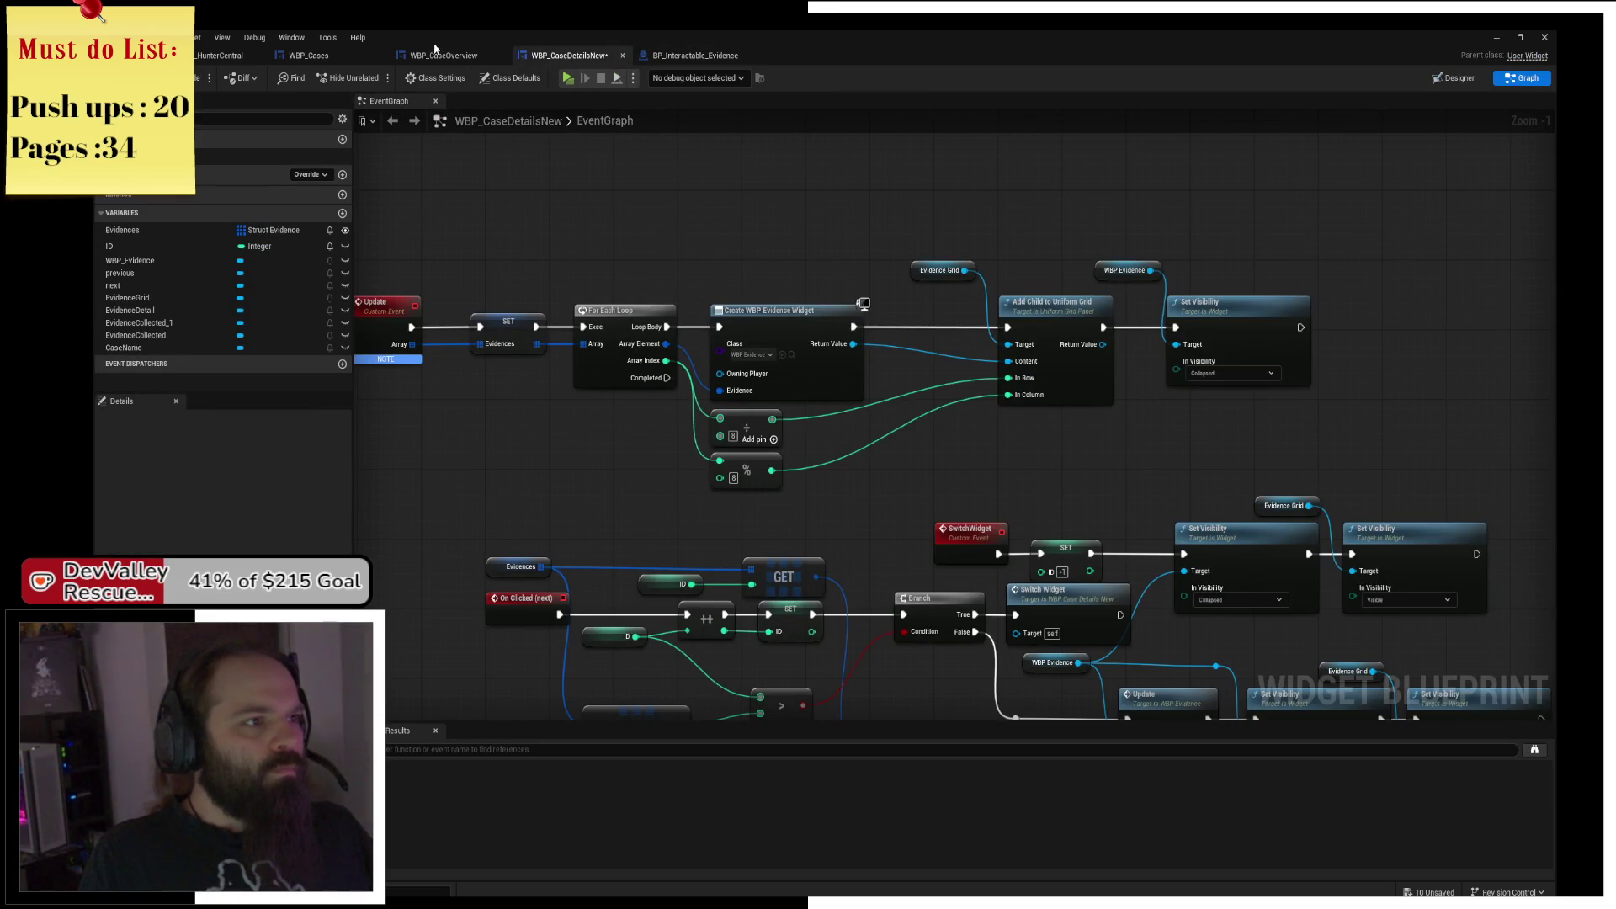
{"action": "left_click", "coordinate": [438, 54]}
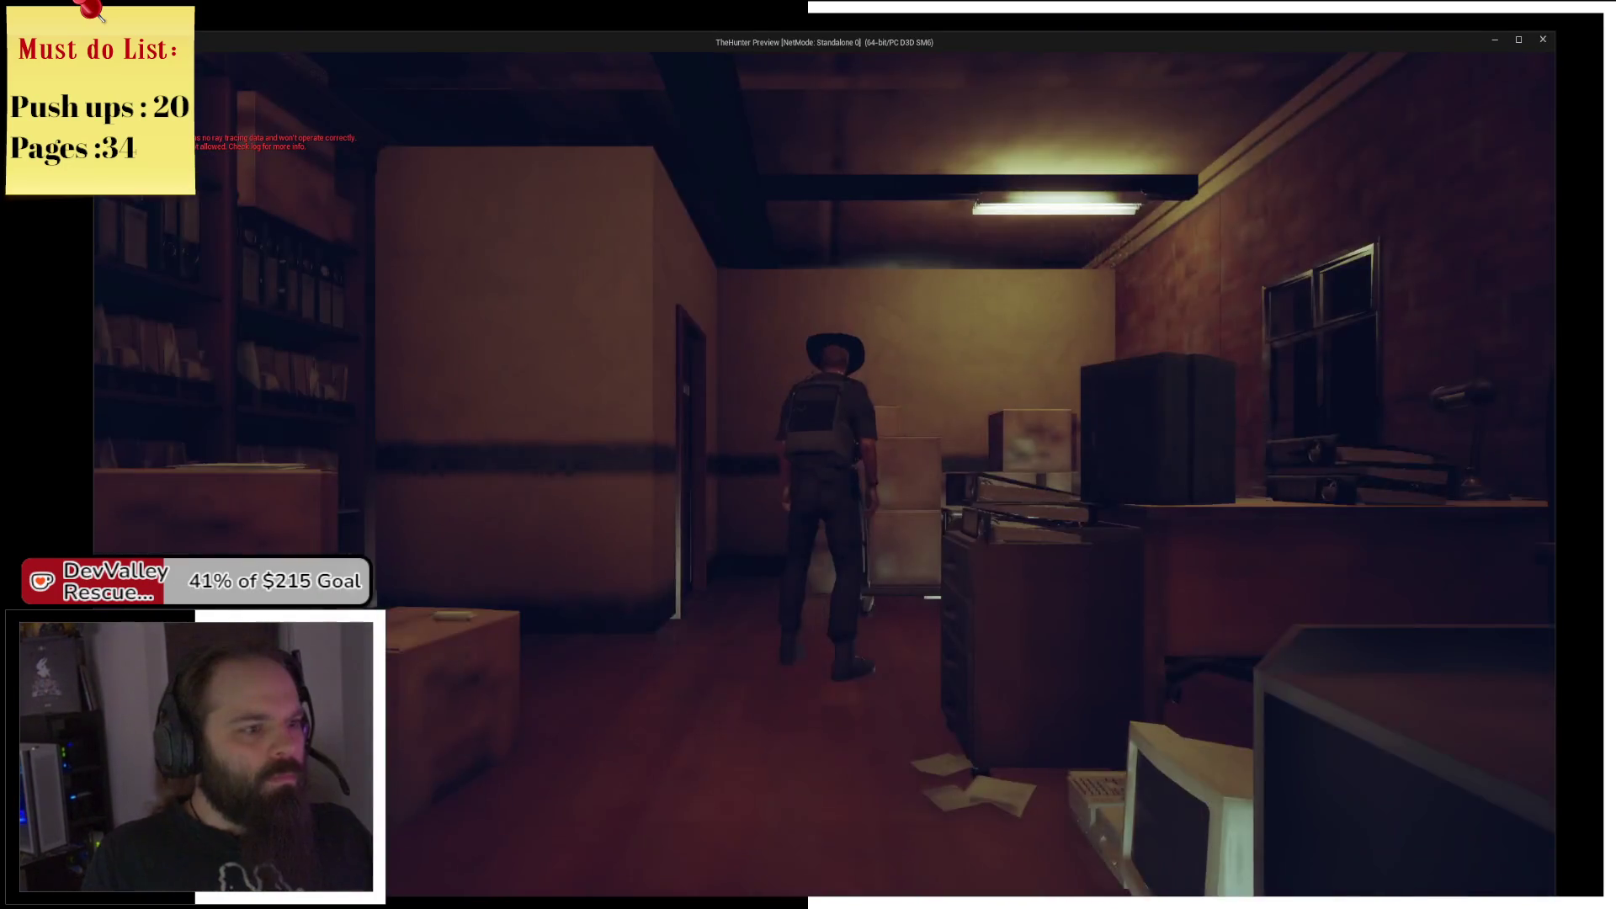
Walk the character through the corridor to the Medals wall shelf and open the case evidence panel.
{"action": "key", "text": "w"}
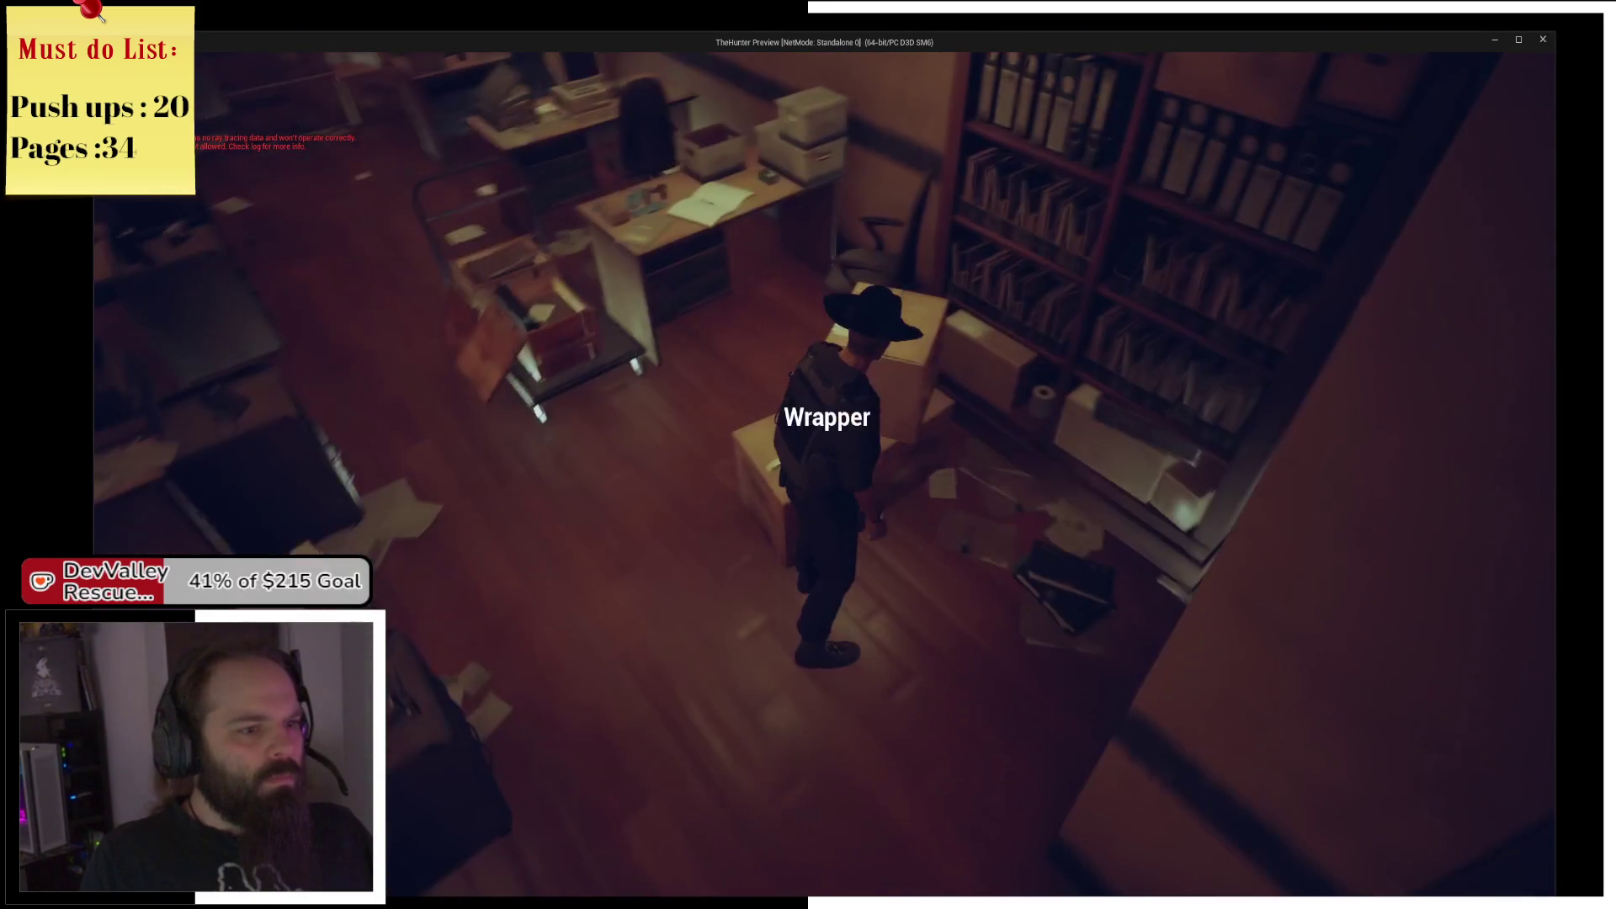
{"action": "key", "text": "w"}
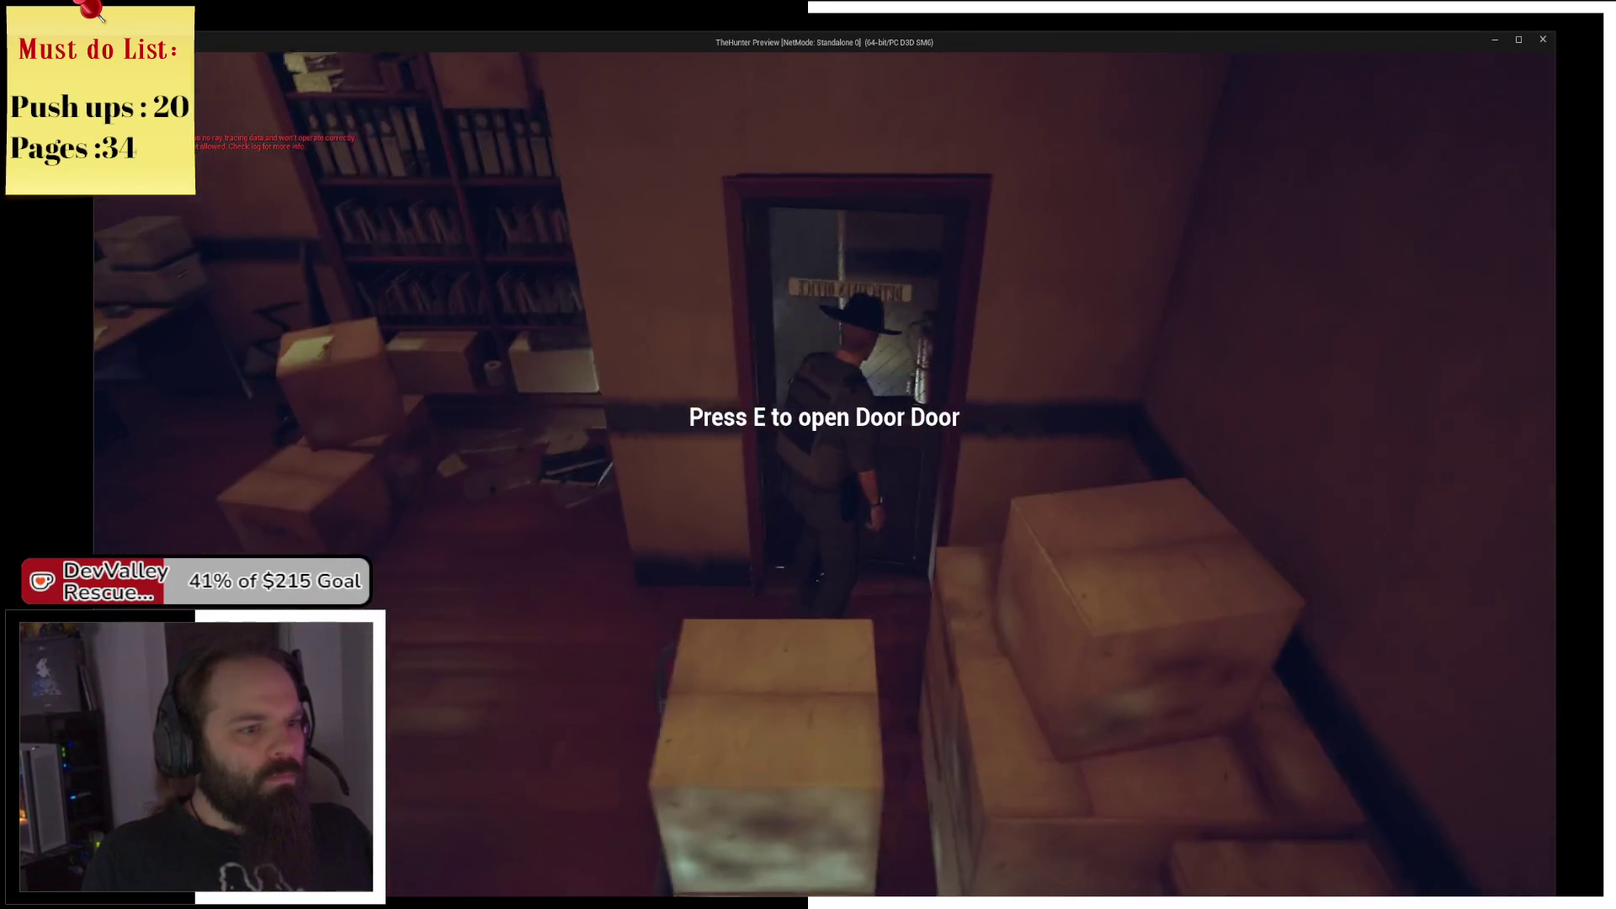
{"action": "key", "text": "w"}
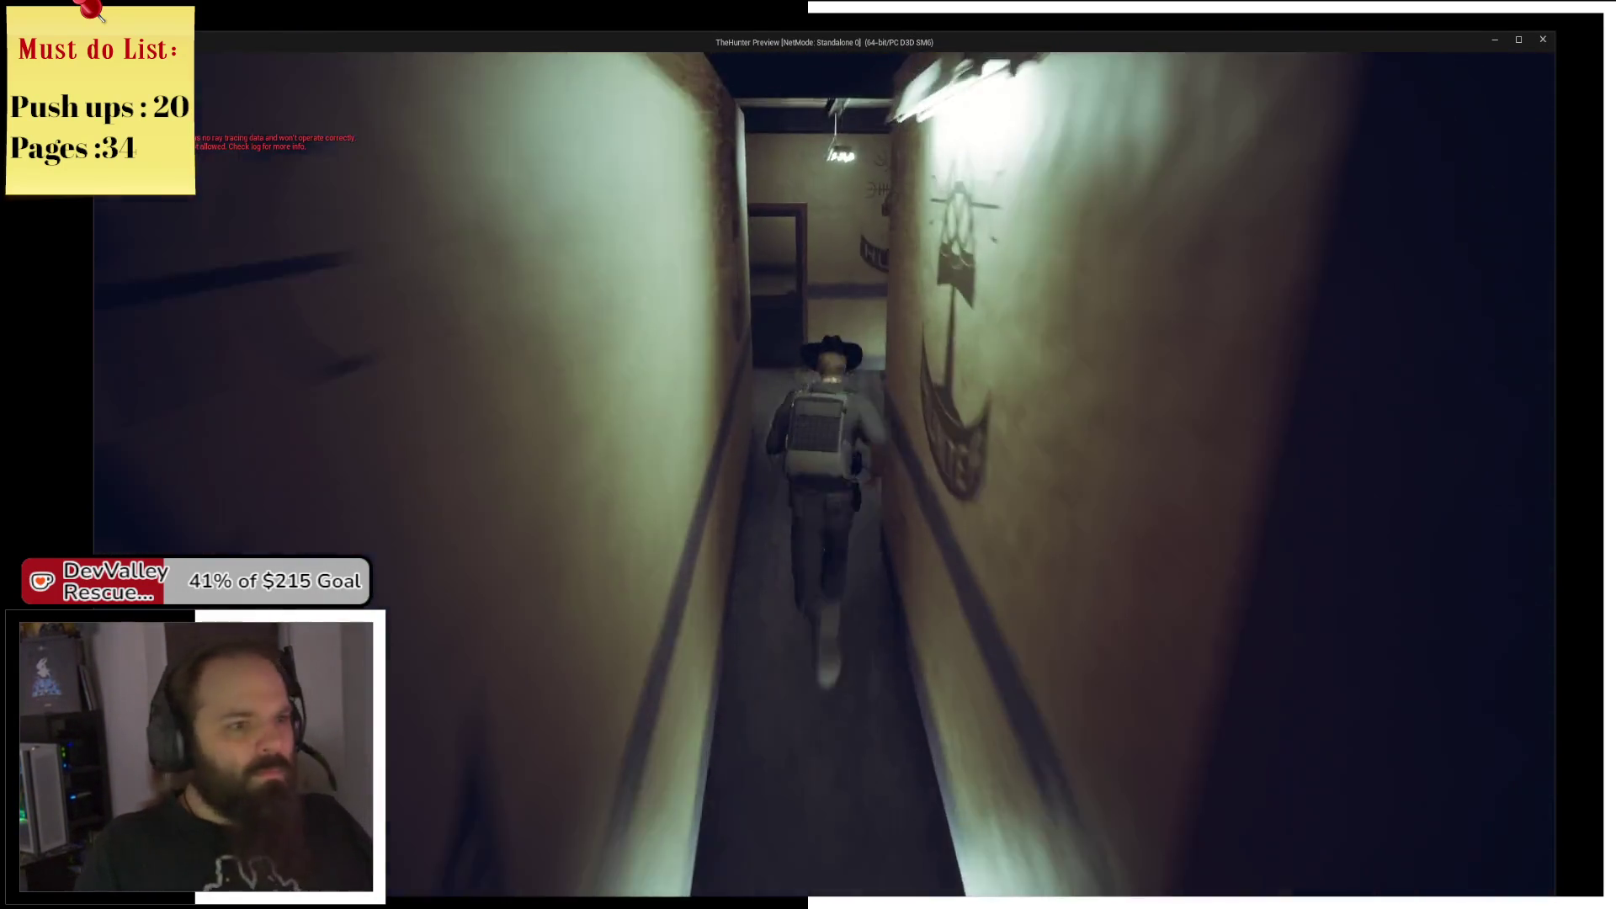
{"action": "key", "text": "w"}
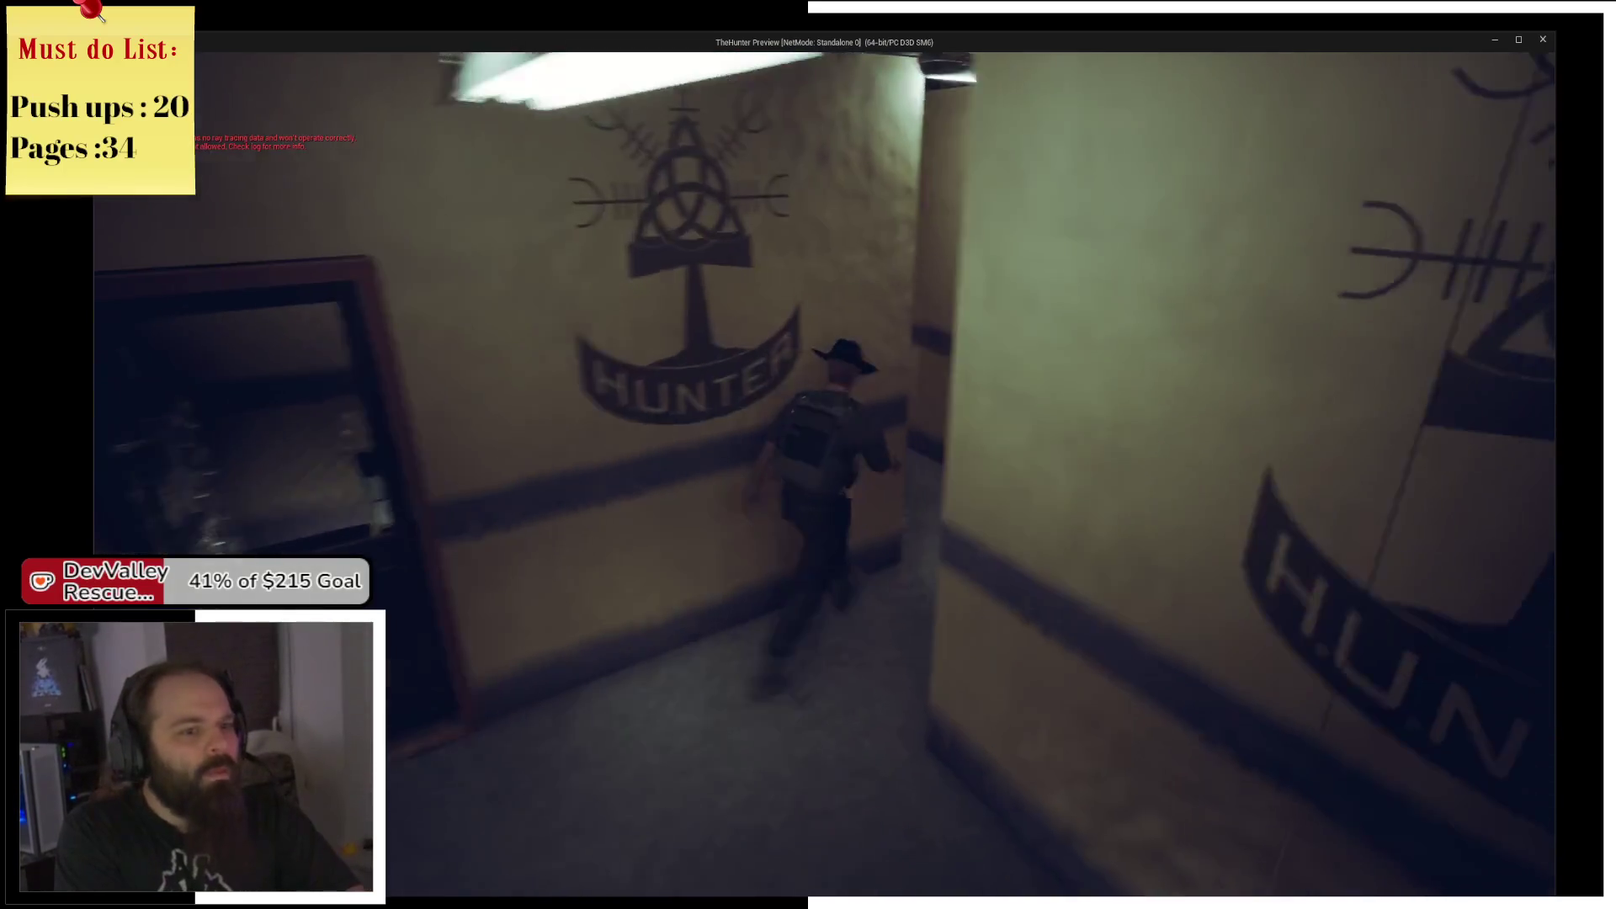
{"action": "key", "text": "w"}
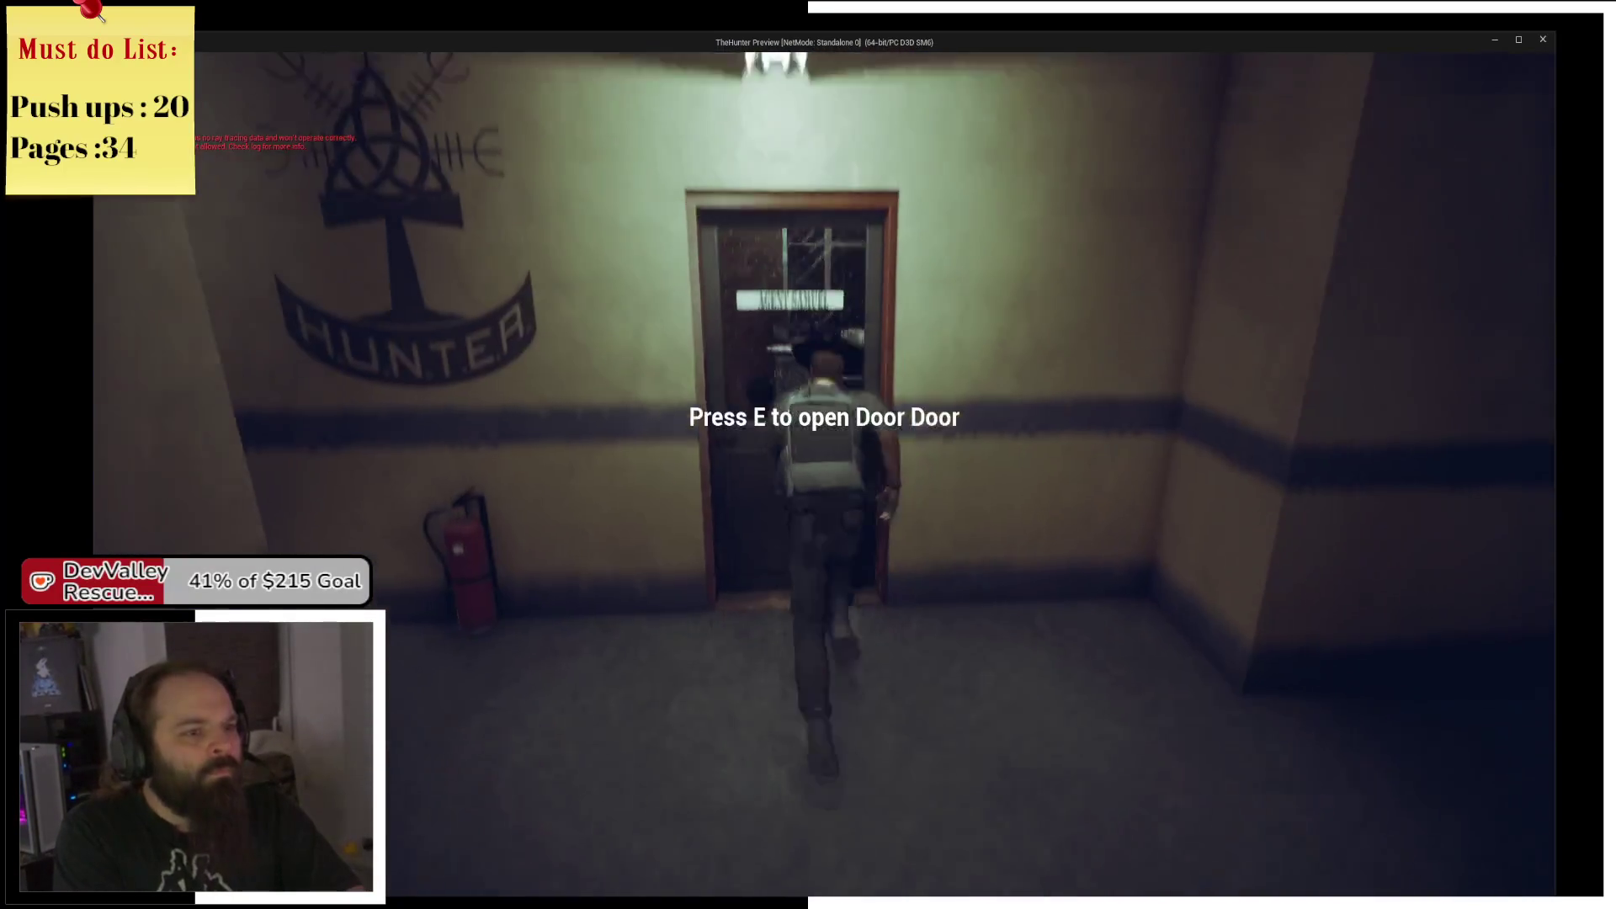
{"action": "key", "text": "w"}
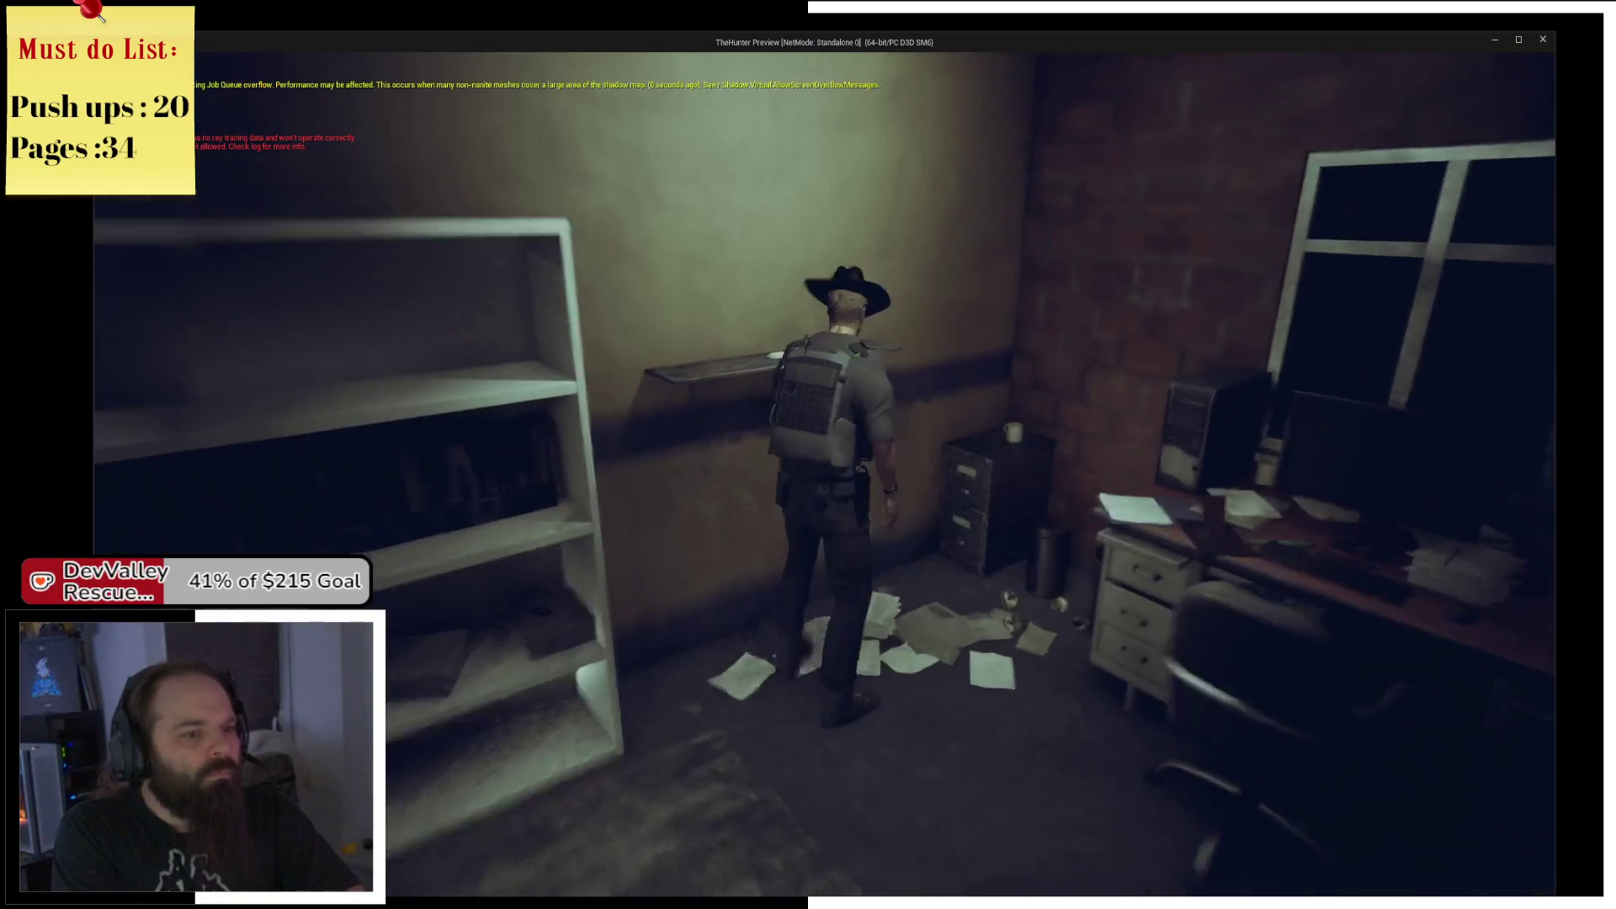
{"action": "key", "text": "w"}
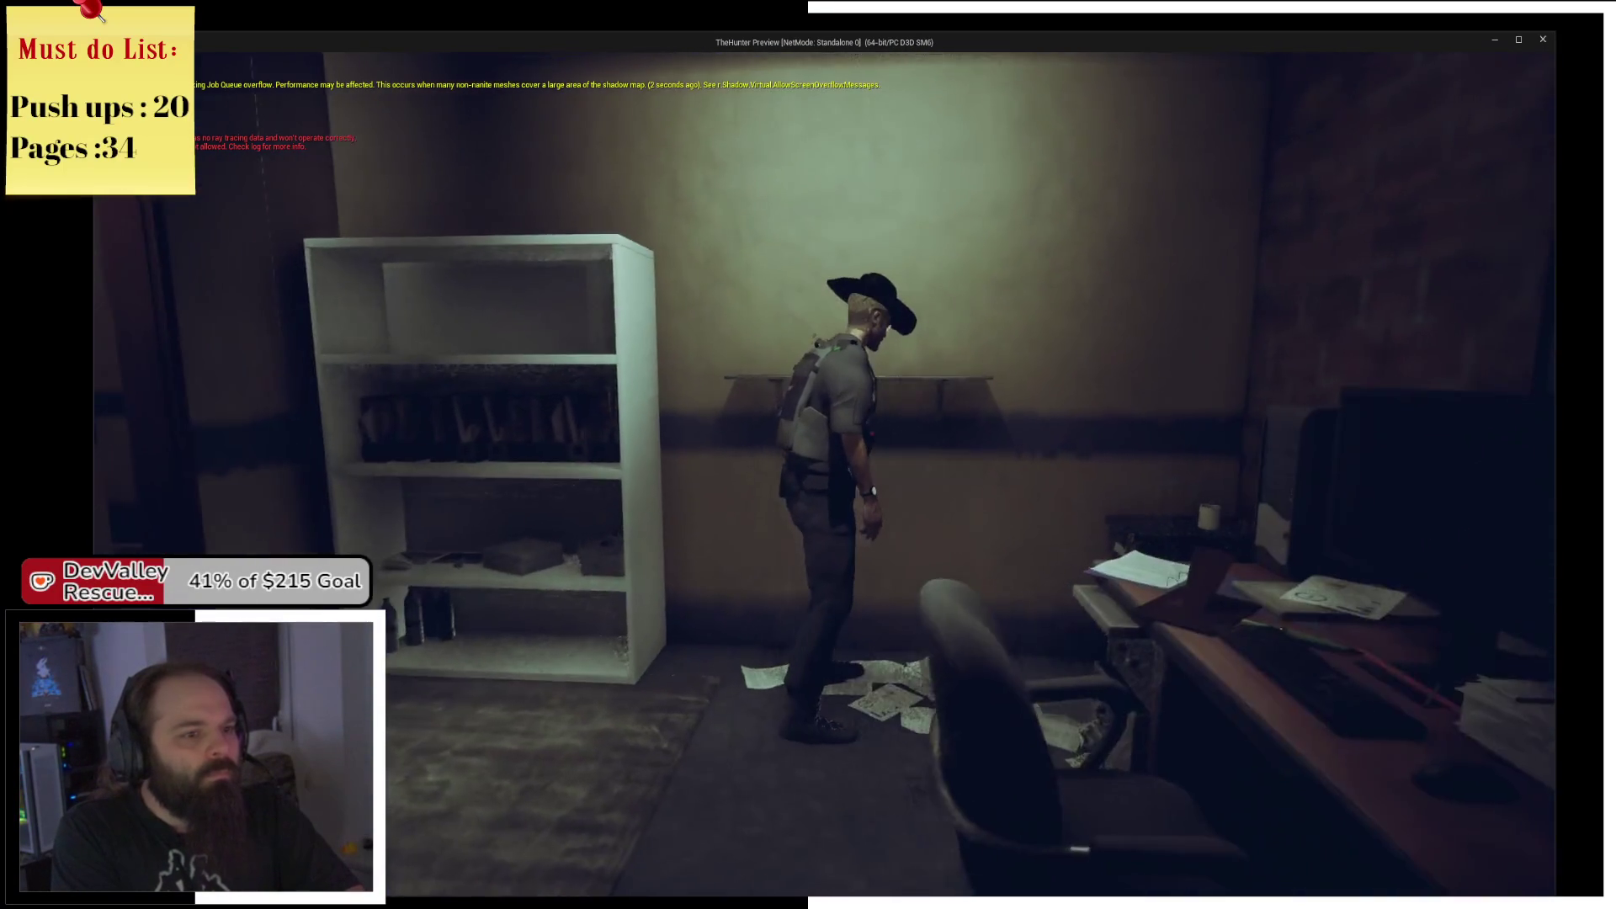
{"action": "key", "text": "w"}
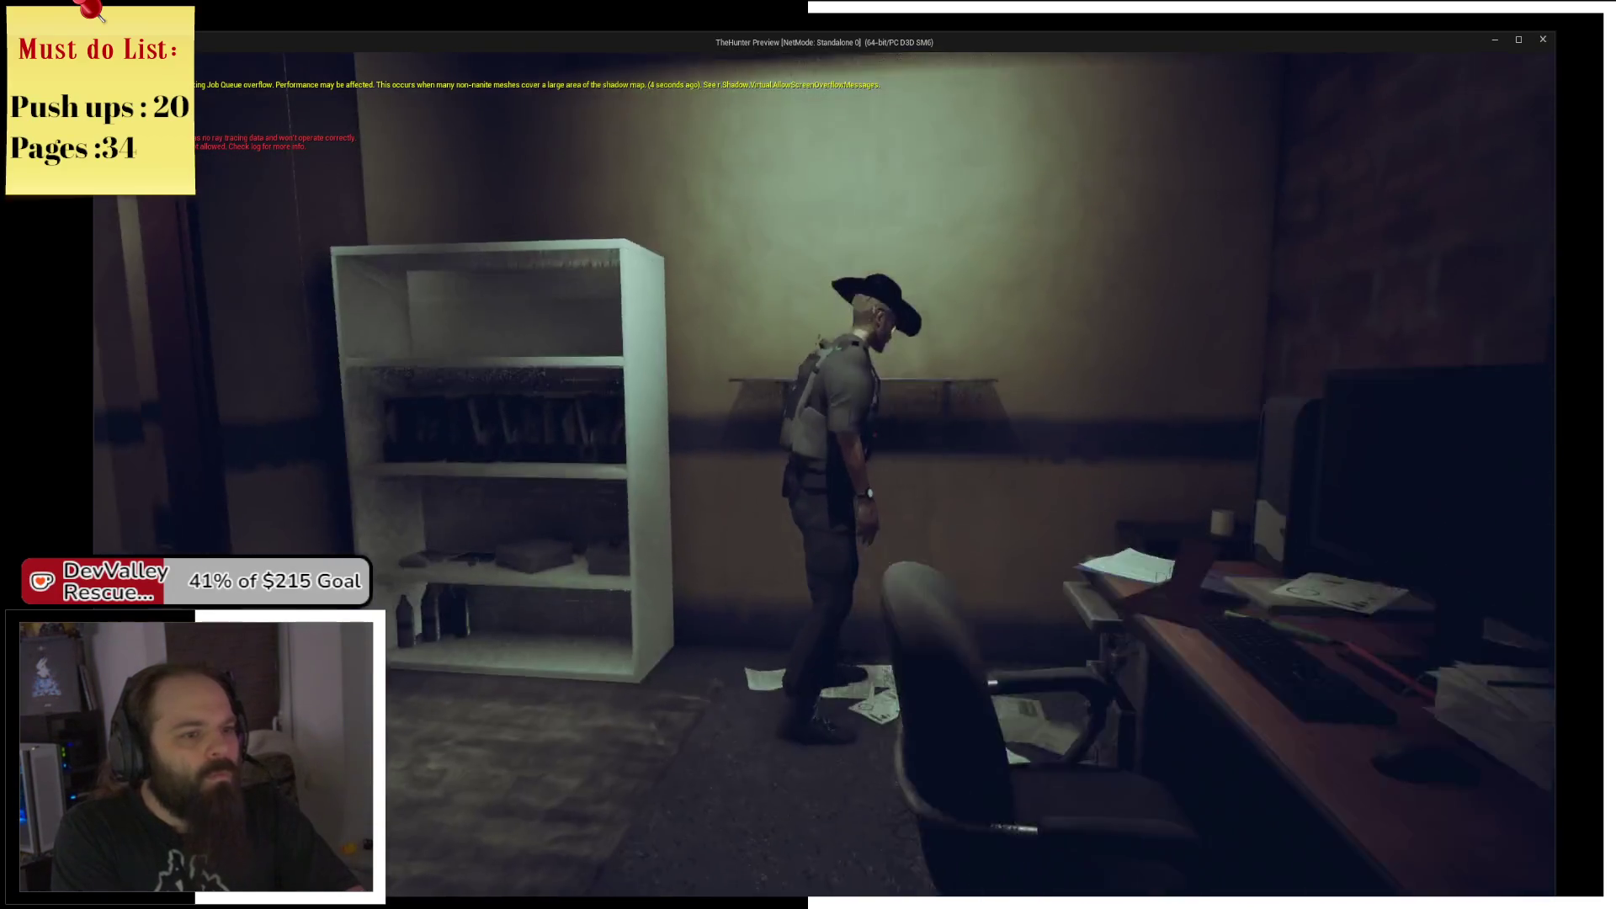
{"action": "key", "text": "w"}
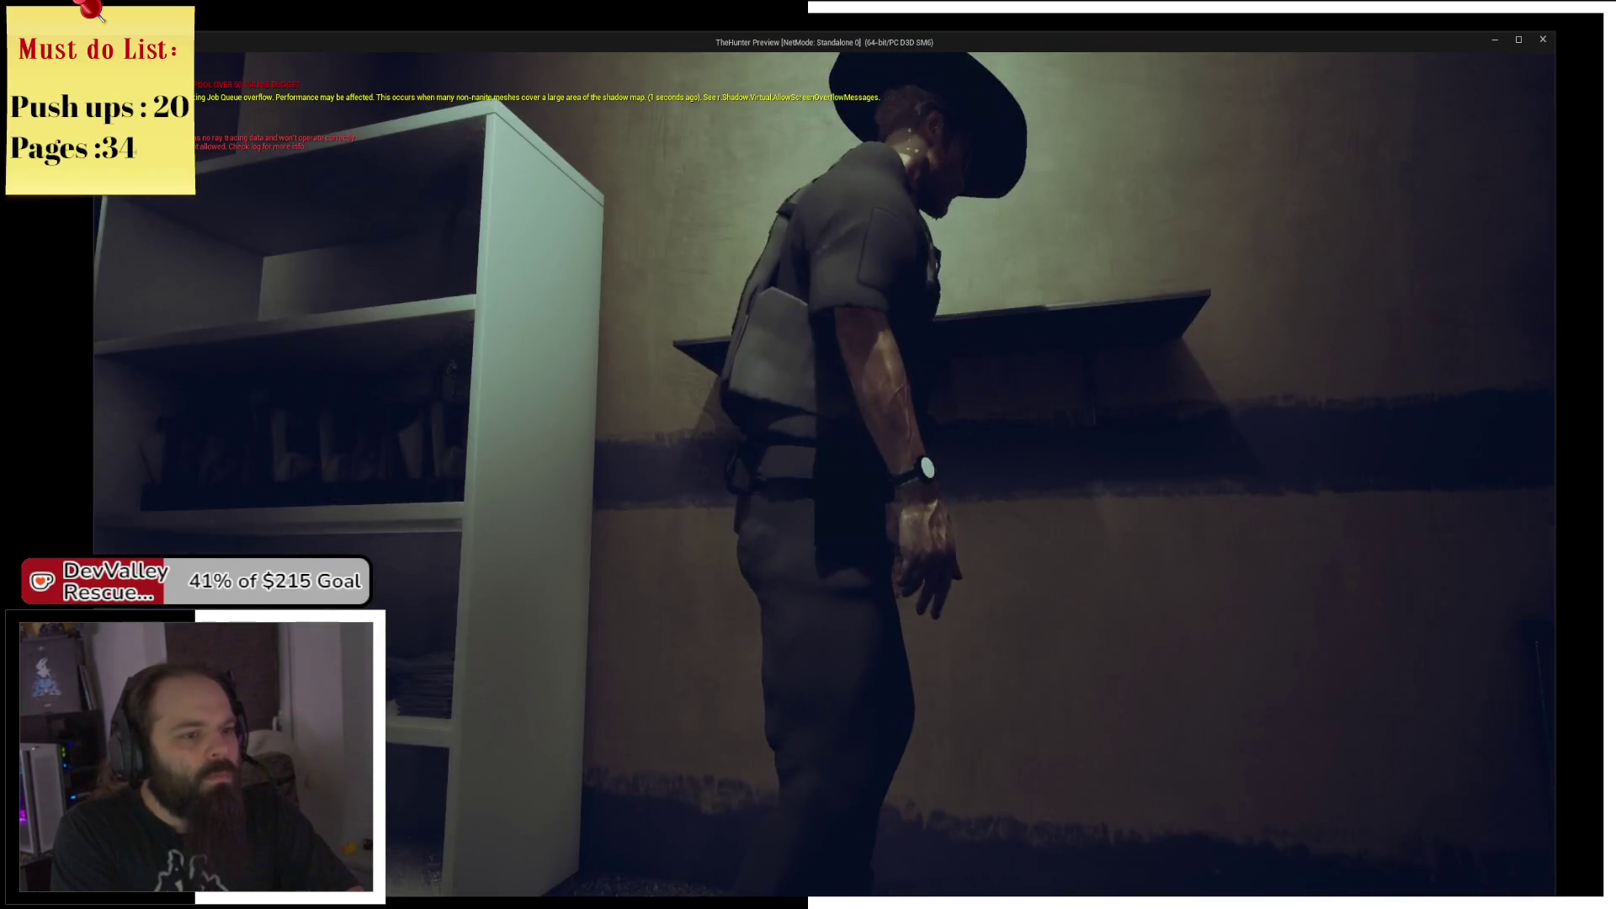
{"action": "key", "text": "e"}
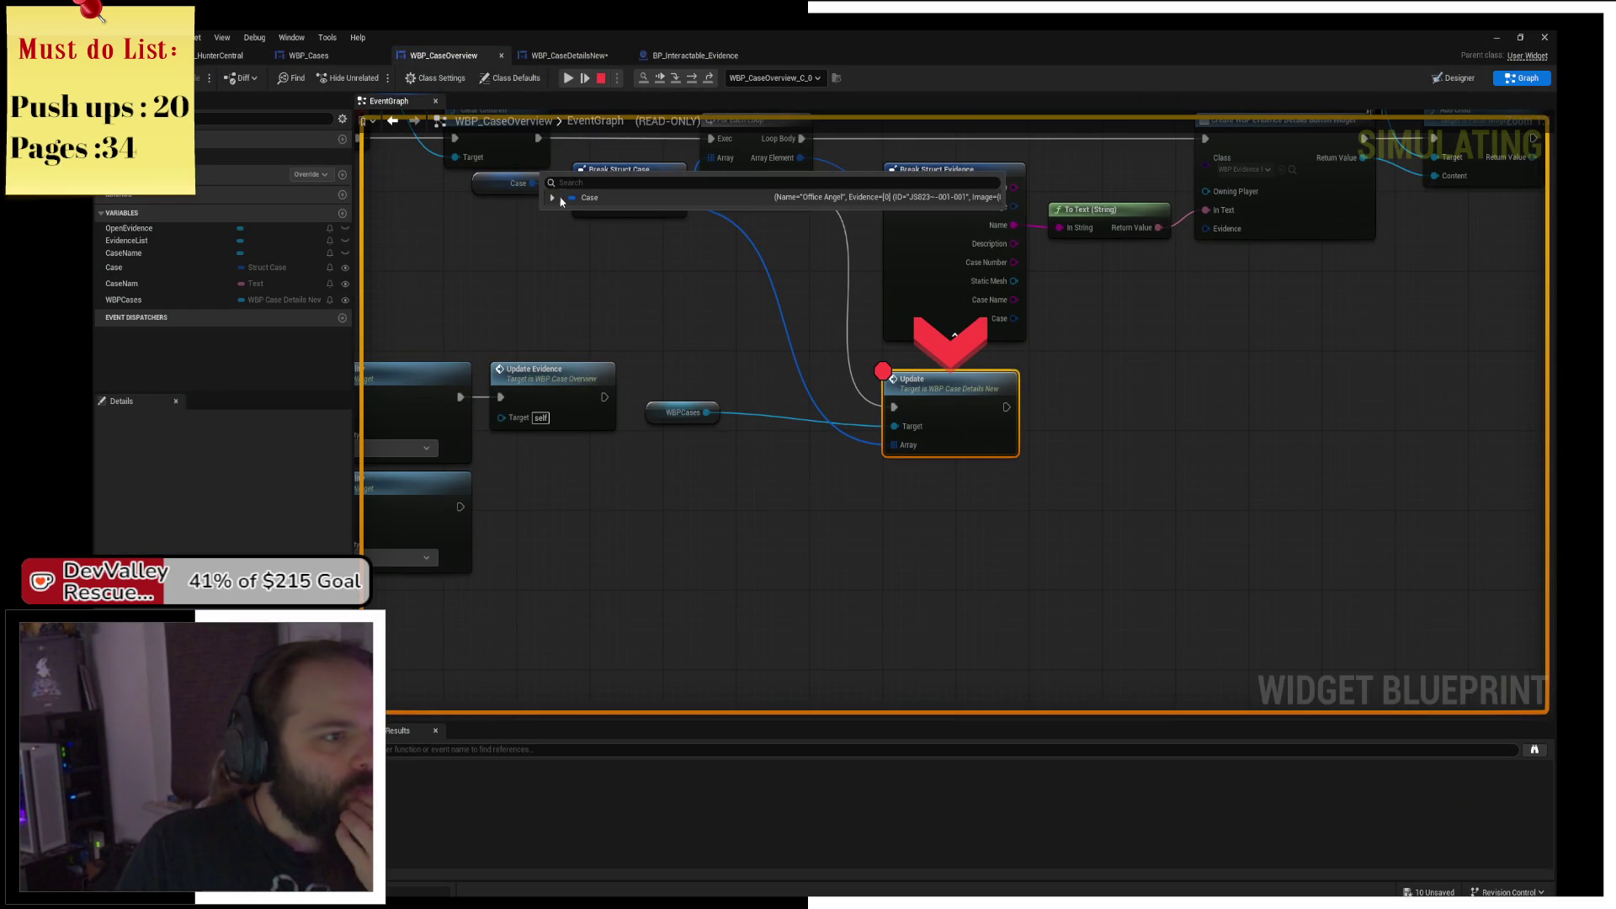
Inspect the Case pin's Office Angel value, then survey Event Construct, Pre Construct, SetText and Flip Flop nodes.
{"action": "left_click", "coordinate": [553, 199]}
{"action": "mouse_move", "coordinate": [474, 266]}
{"action": "left_mouse_down"}
{"action": "mouse_move", "coordinate": [789, 394]}
{"action": "mouse_move", "coordinate": [866, 471]}
{"action": "mouse_move", "coordinate": [757, 435]}
{"action": "left_mouse_up"}
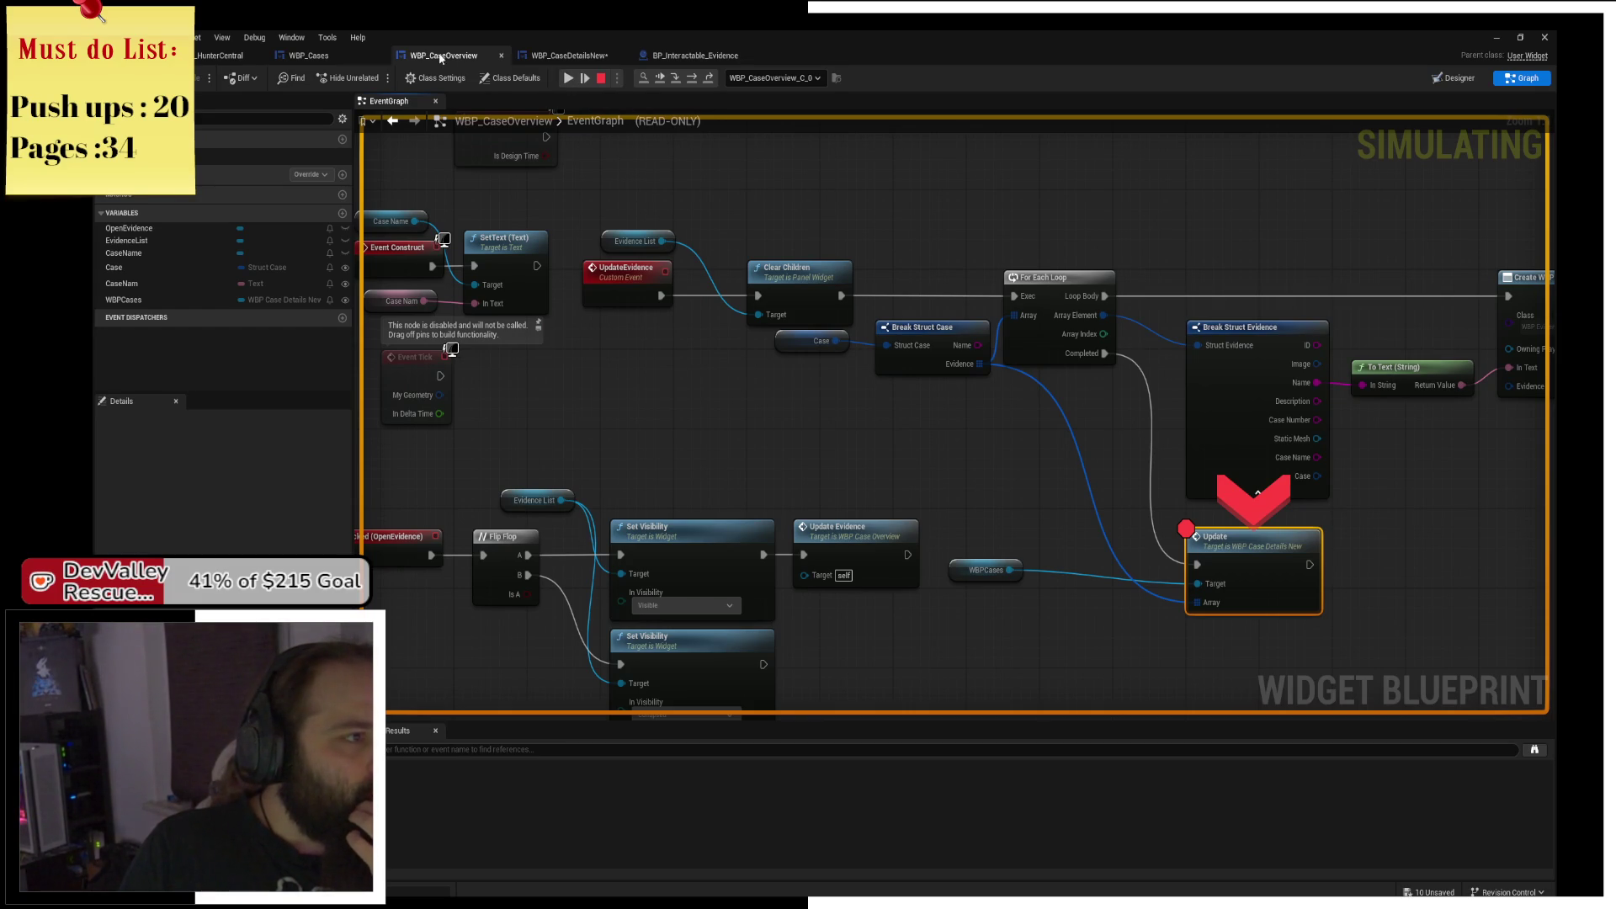
{"action": "mouse_move", "coordinate": [654, 245]}
{"action": "left_mouse_down"}
{"action": "mouse_move", "coordinate": [738, 302]}
{"action": "mouse_move", "coordinate": [788, 364]}
{"action": "mouse_move", "coordinate": [801, 217]}
{"action": "mouse_move", "coordinate": [888, 335]}
{"action": "mouse_move", "coordinate": [741, 291]}
{"action": "left_mouse_up"}
{"action": "left_click_drag", "start_coordinate": [821, 447], "coordinate": [1010, 387]}
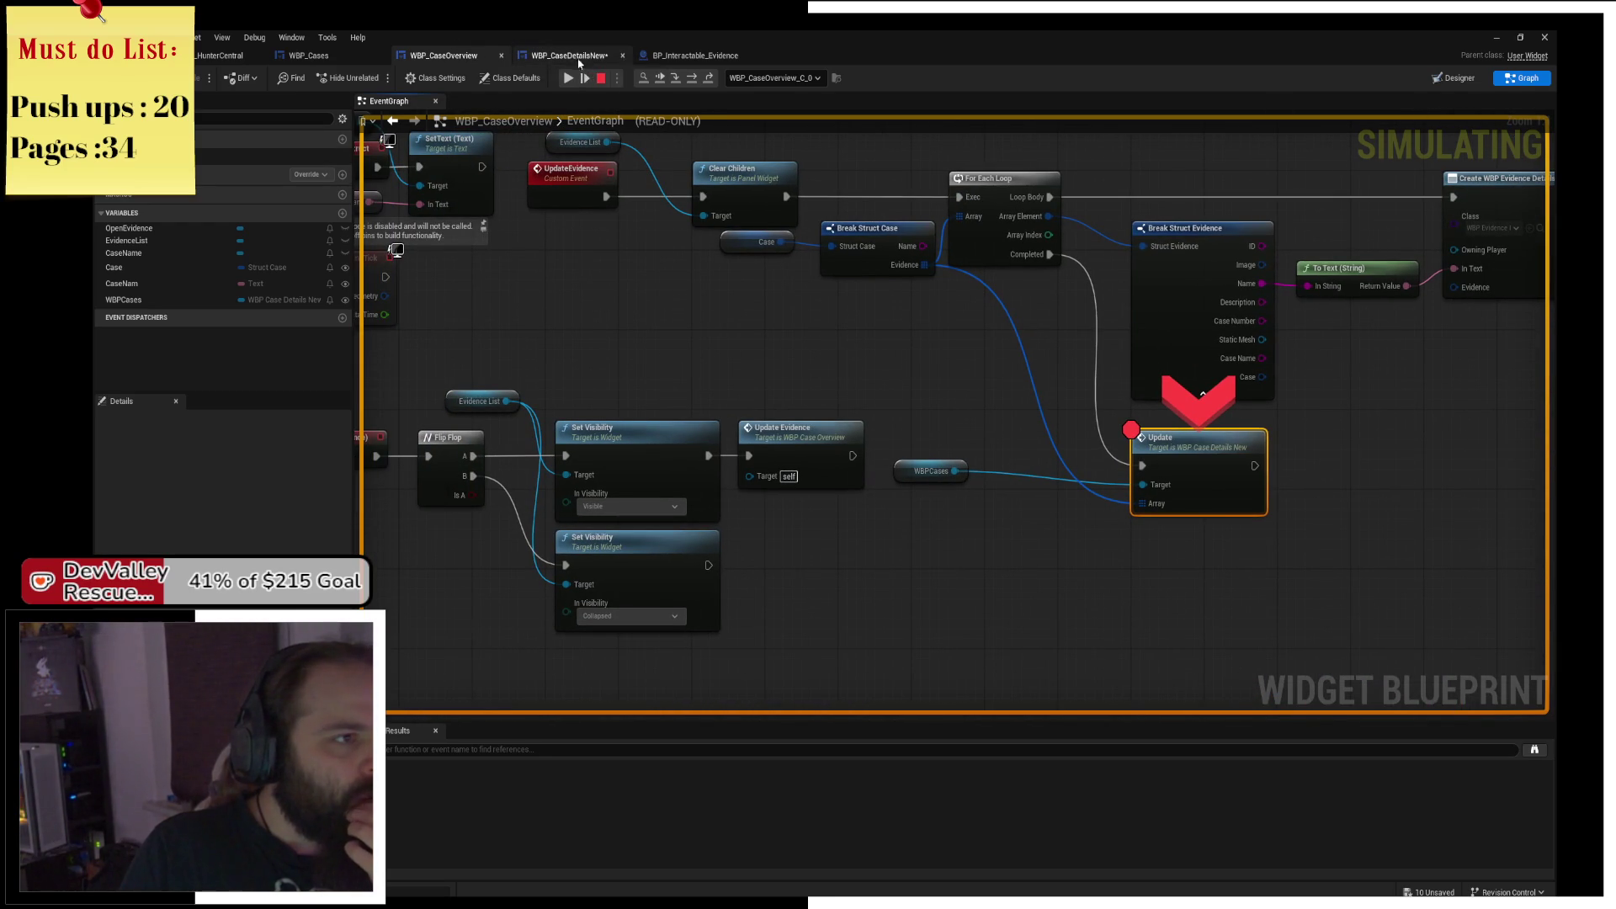
Stop the play session around the Update node and start adding a Struct Case input to UpdateEvidence.
{"action": "mouse_move", "coordinate": [624, 227]}
{"action": "left_mouse_down"}
{"action": "mouse_move", "coordinate": [685, 301]}
{"action": "mouse_move", "coordinate": [826, 265]}
{"action": "mouse_move", "coordinate": [665, 271]}
{"action": "left_mouse_up"}
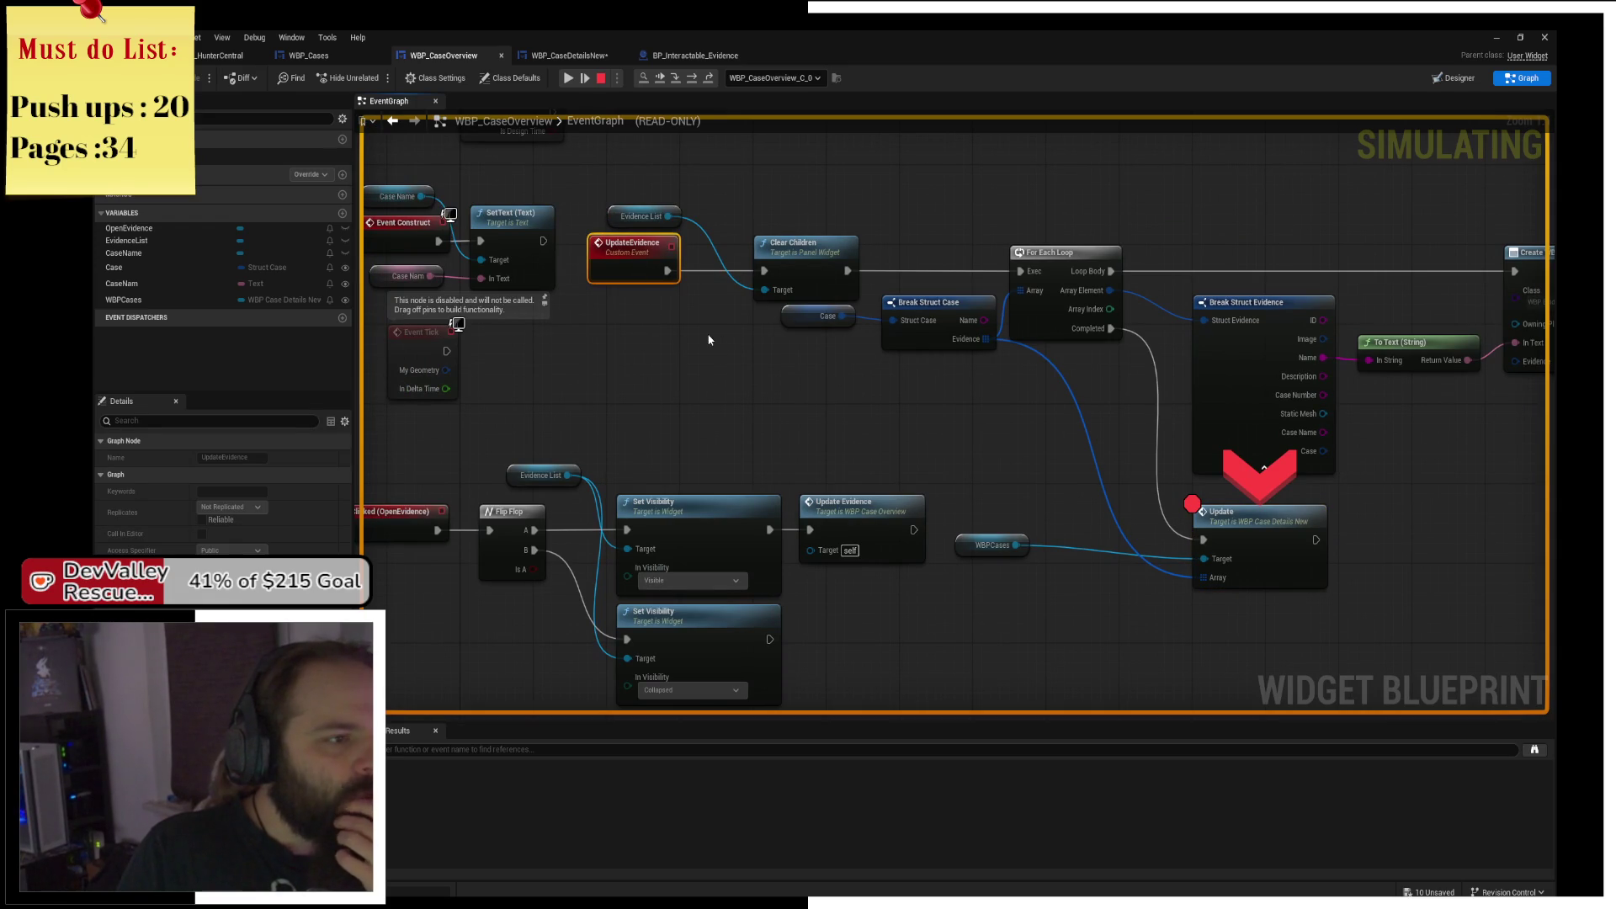
{"action": "left_click", "coordinate": [601, 77]}
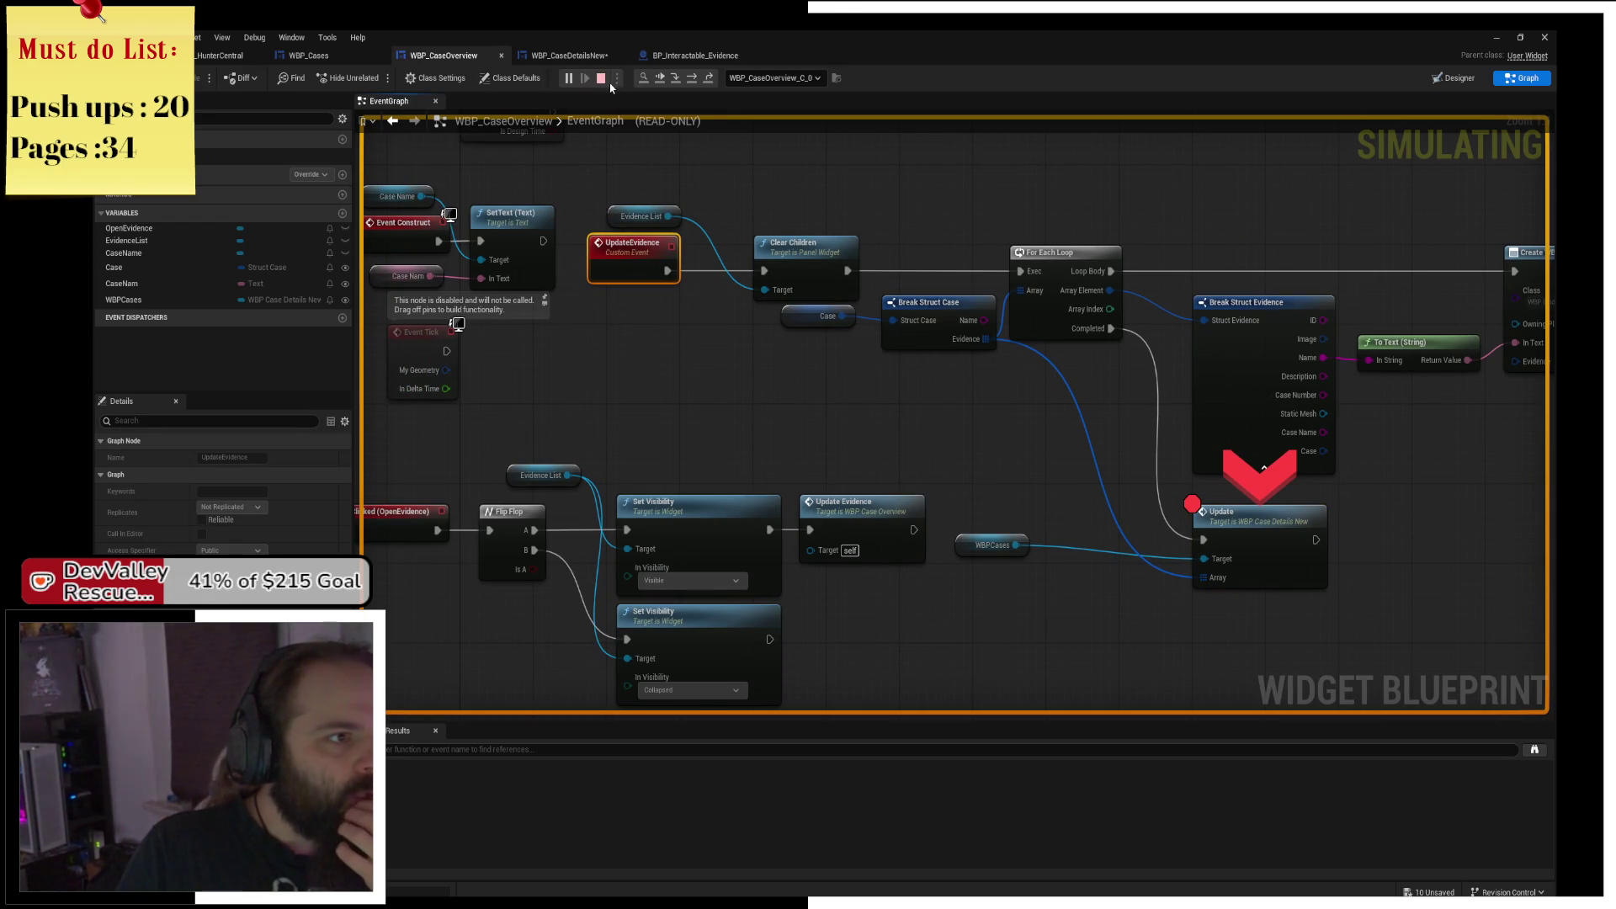
{"action": "left_click_drag", "start_coordinate": [894, 321], "coordinate": [640, 252]}
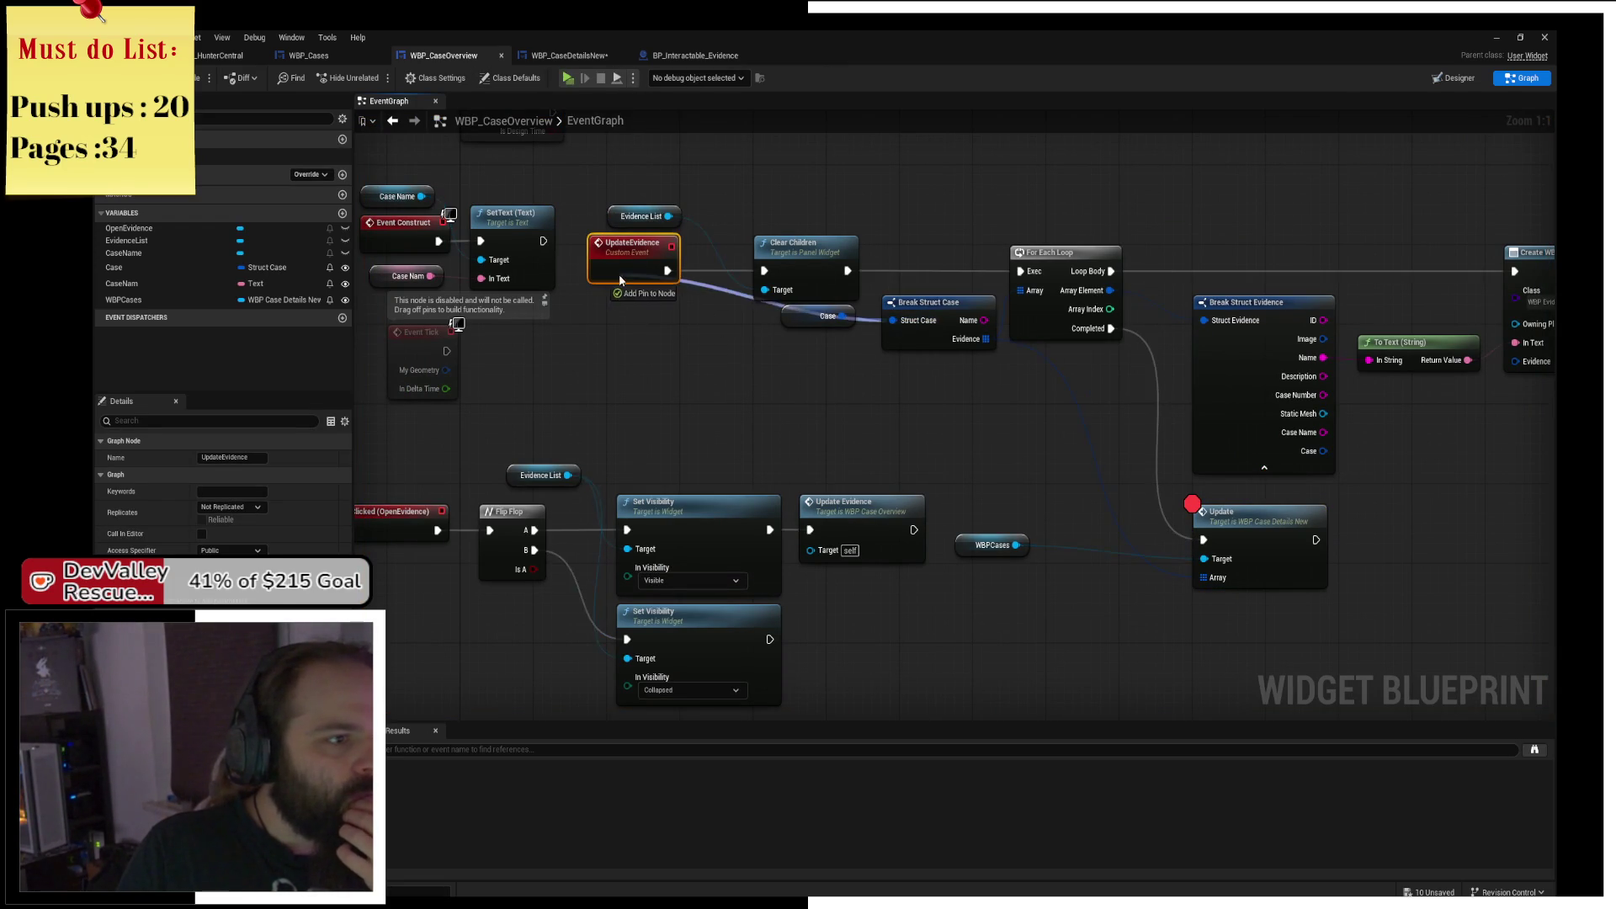
Wire the case into UpdateEvidence, delete the Case getter, and jump to WBP_Cases' Update event definition.
{"action": "left_click", "coordinate": [821, 316]}
{"action": "key", "text": "Delete"}
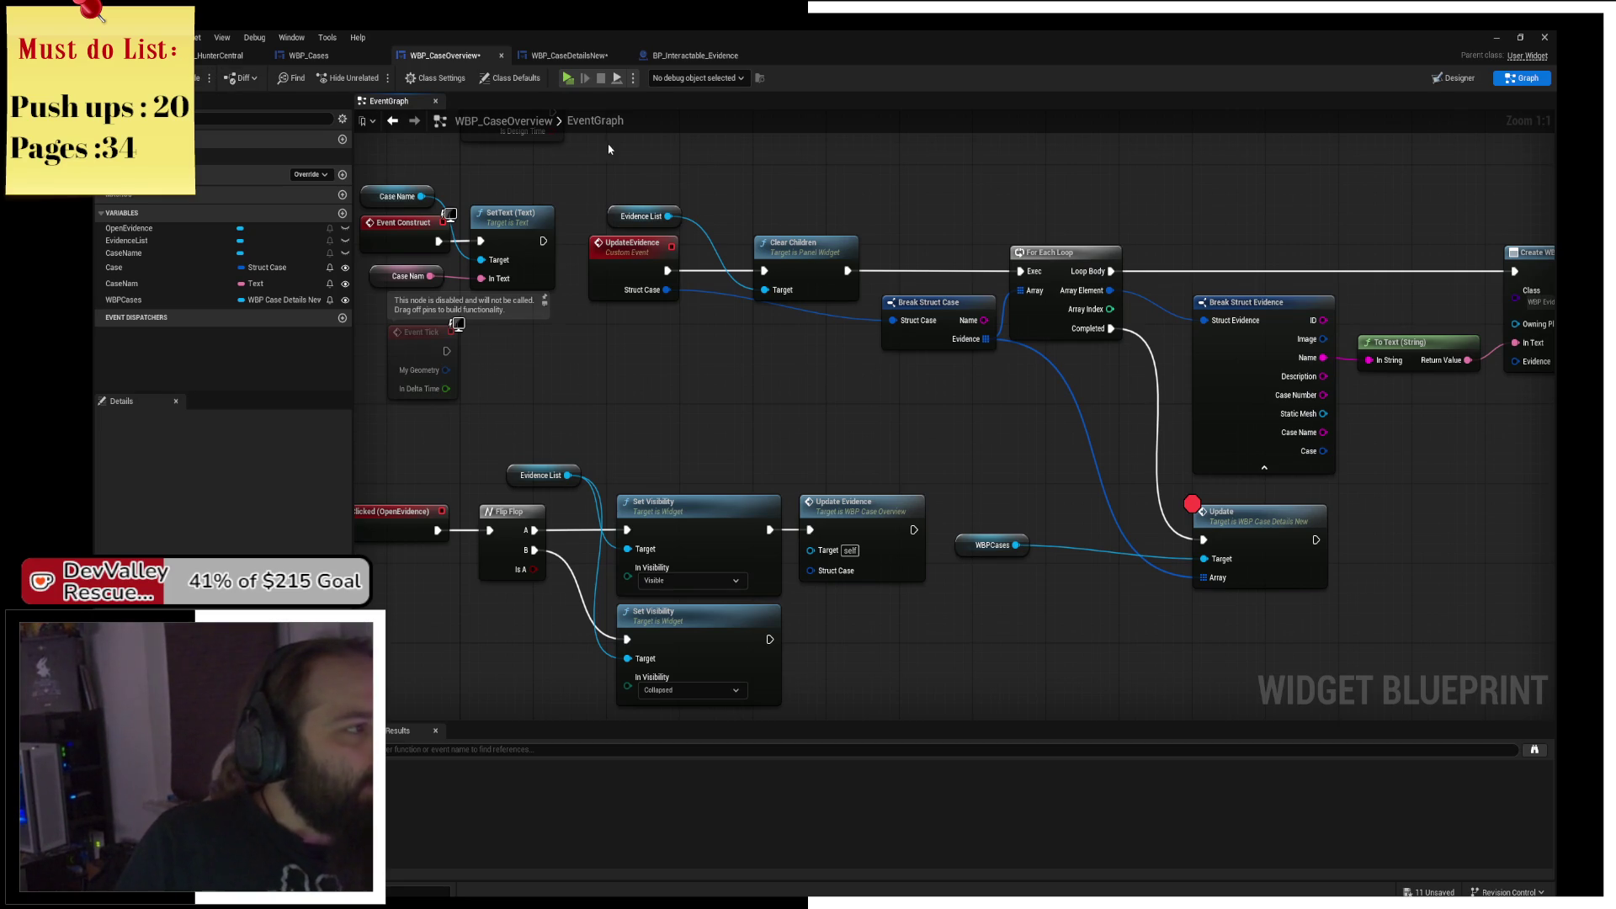
{"action": "left_click", "coordinate": [554, 60]}
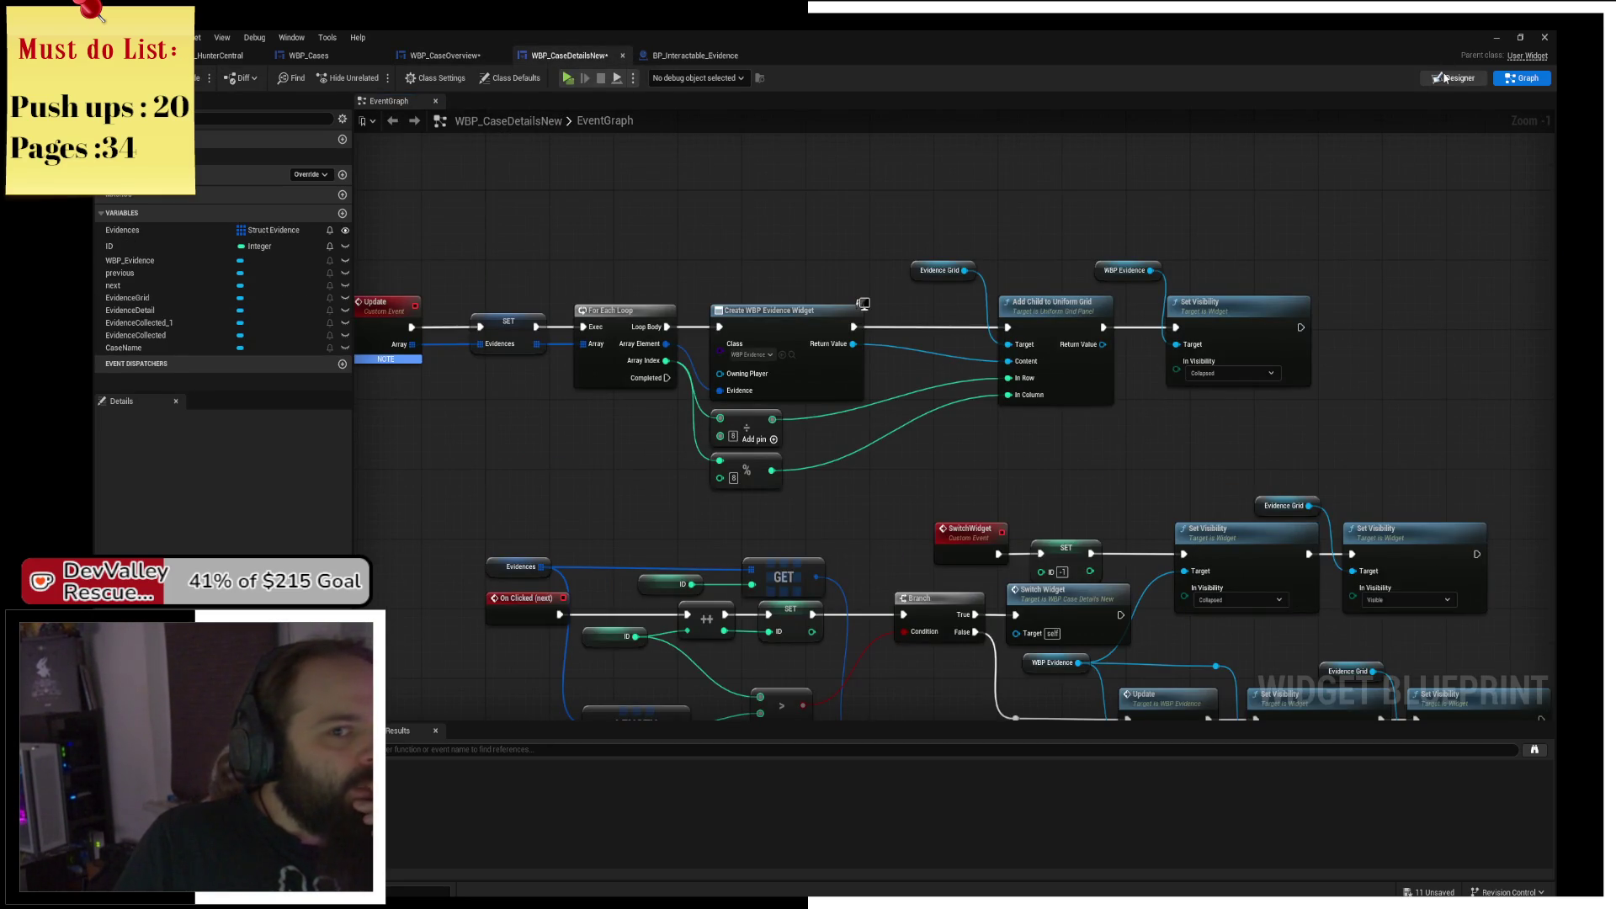
{"action": "left_click", "coordinate": [1446, 77]}
{"action": "left_click", "coordinate": [692, 56]}
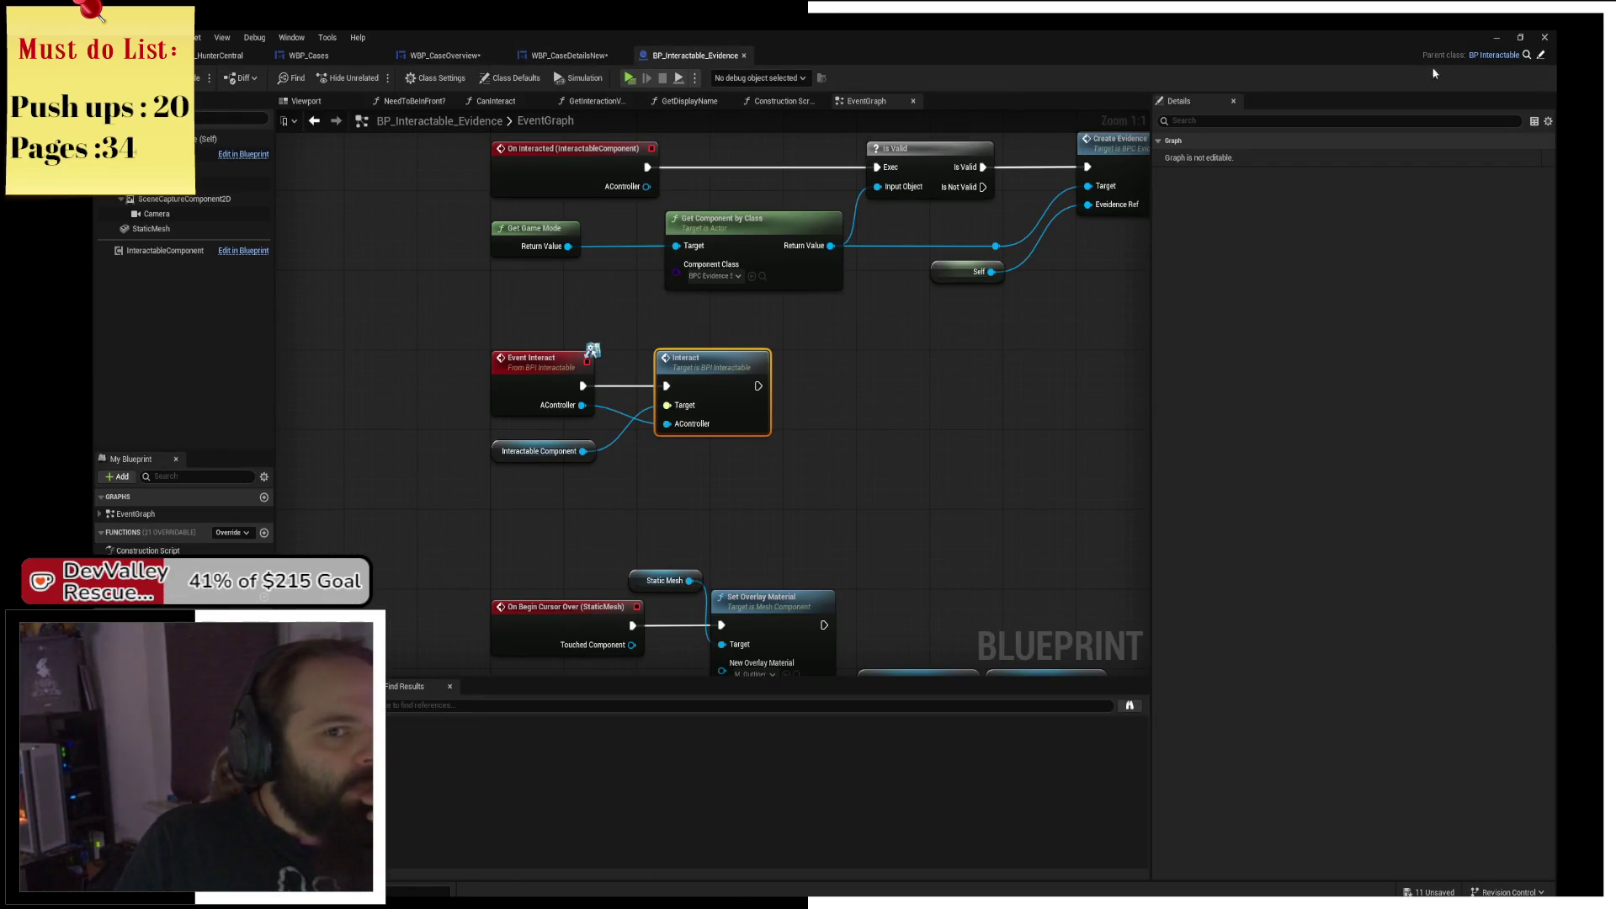
{"action": "left_click", "coordinate": [309, 55]}
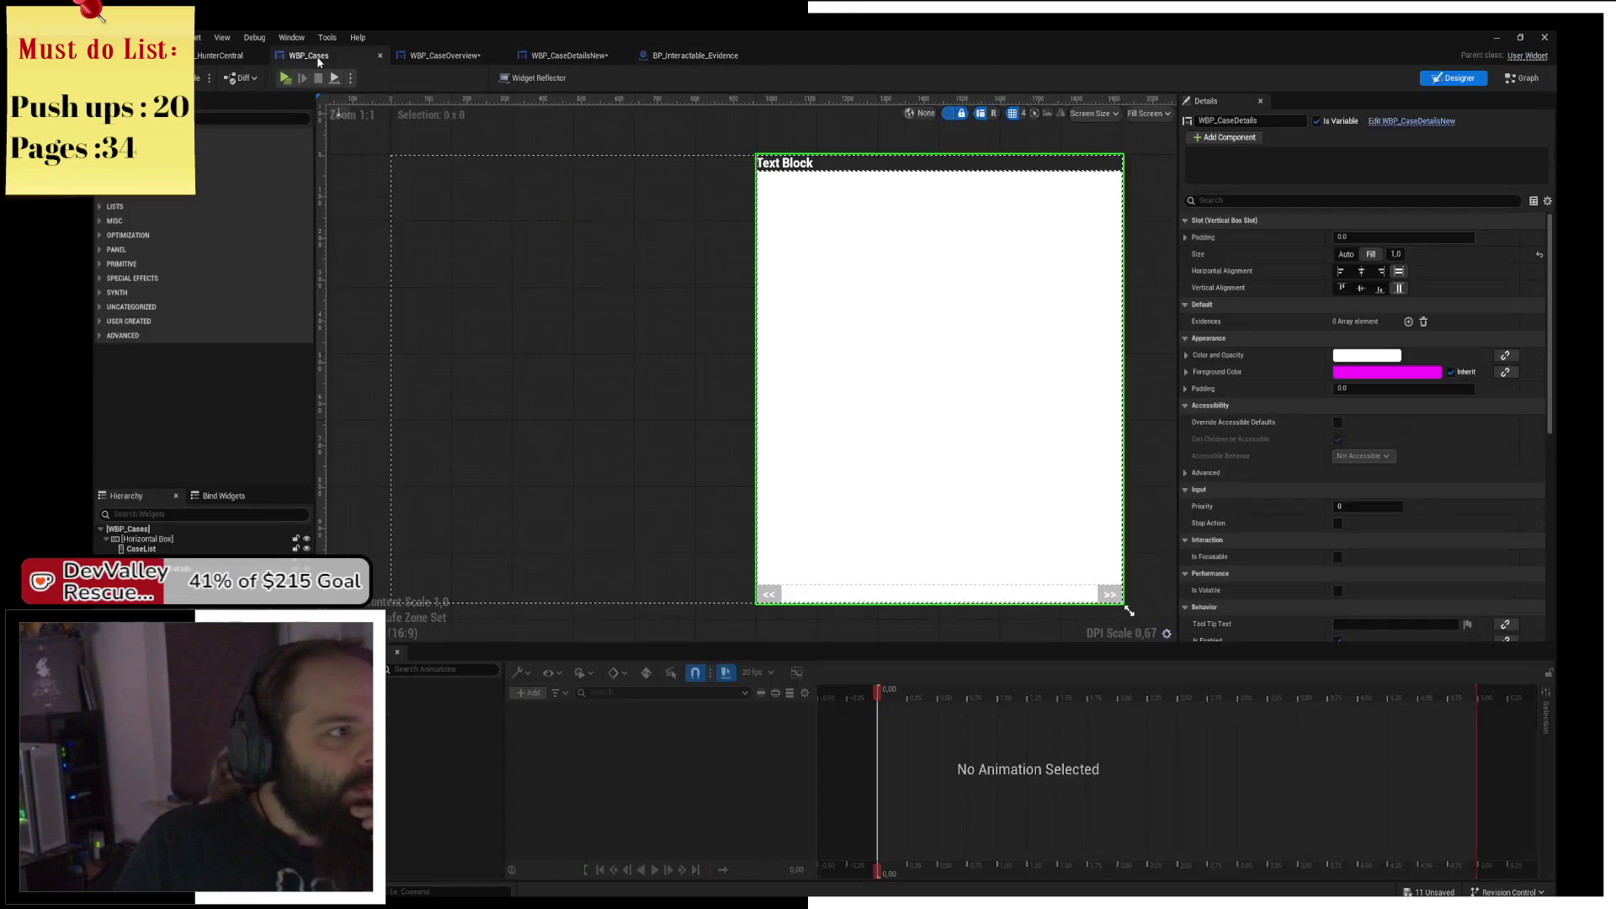
{"action": "left_click", "coordinate": [1521, 82]}
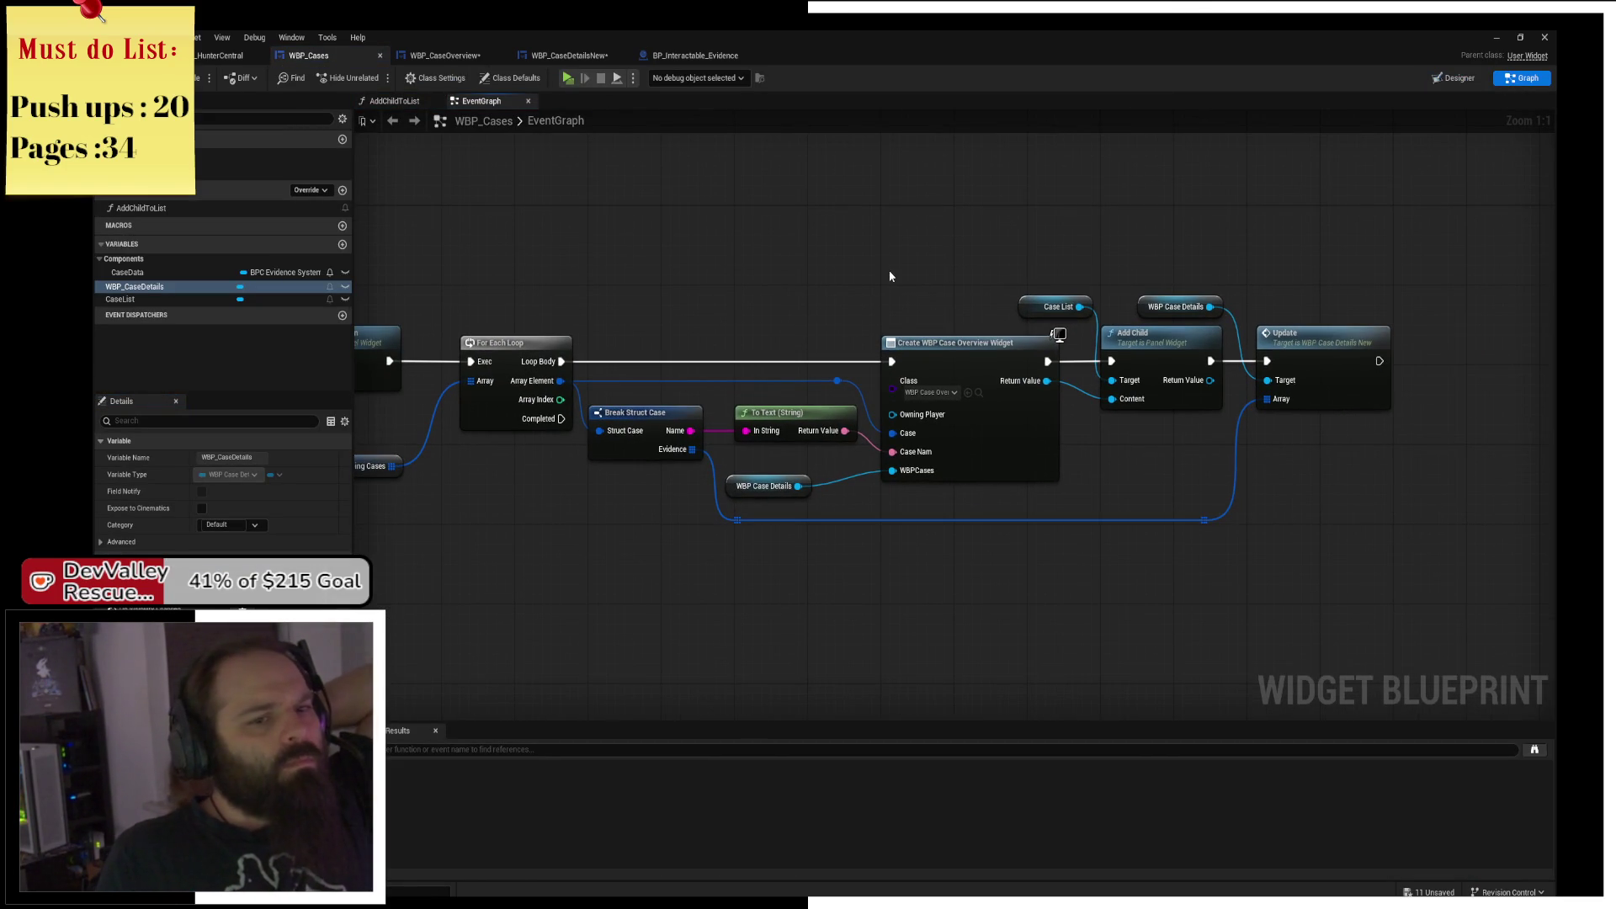
{"action": "double_click", "coordinate": [1276, 345]}
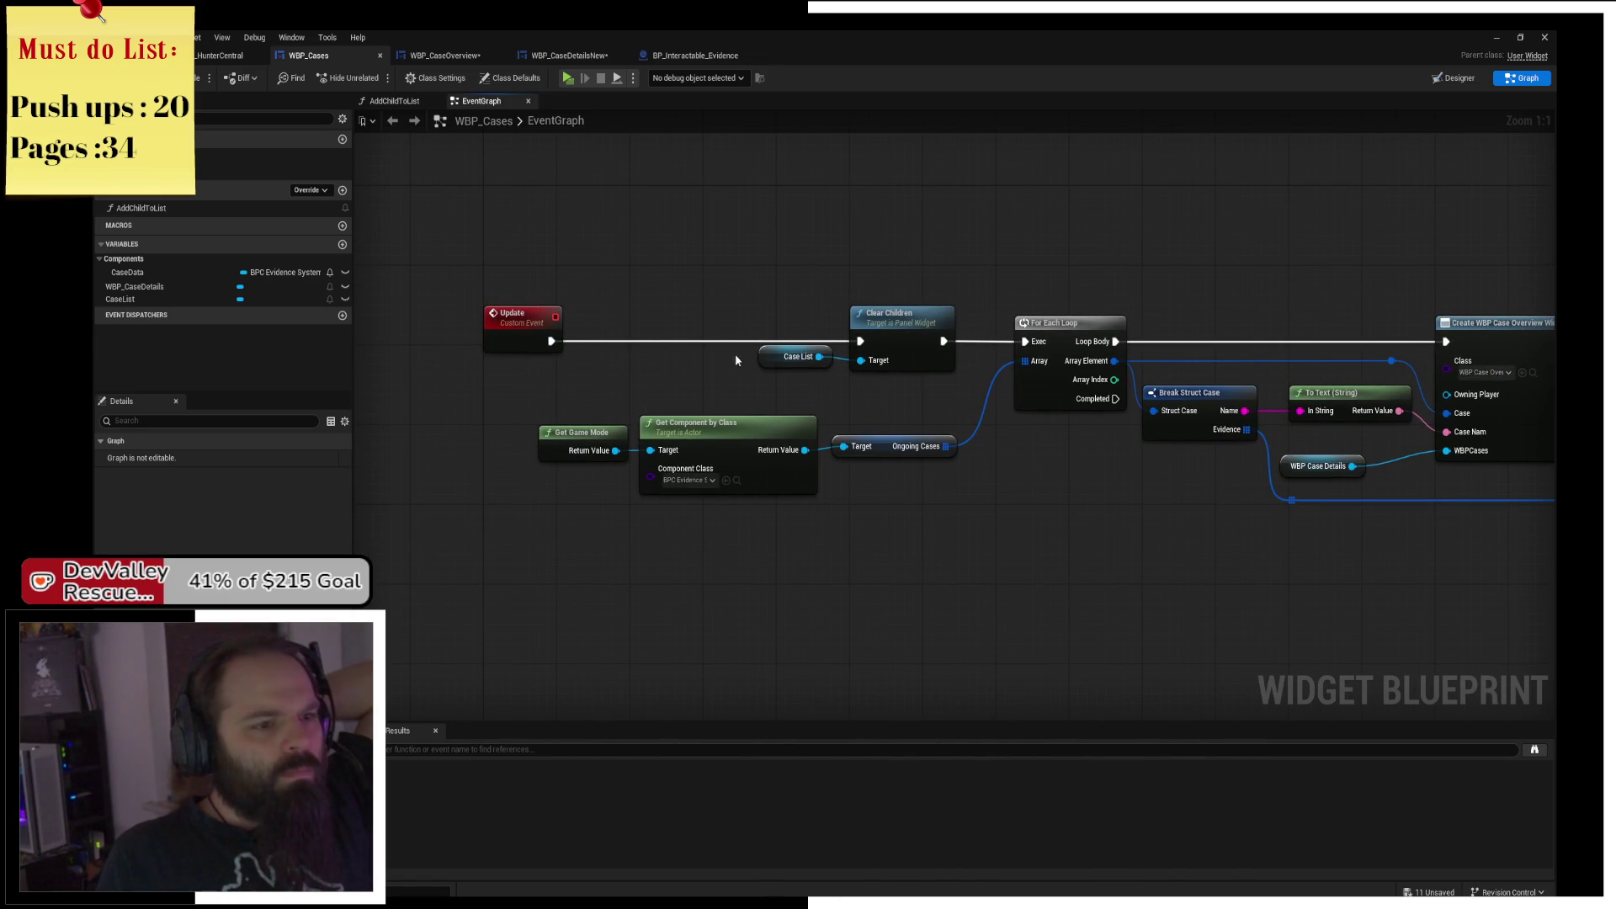
Review the WBP_CaseOverview and WBP_CaseDetailsNew layouts and event graphs.
{"action": "left_click", "coordinate": [461, 57]}
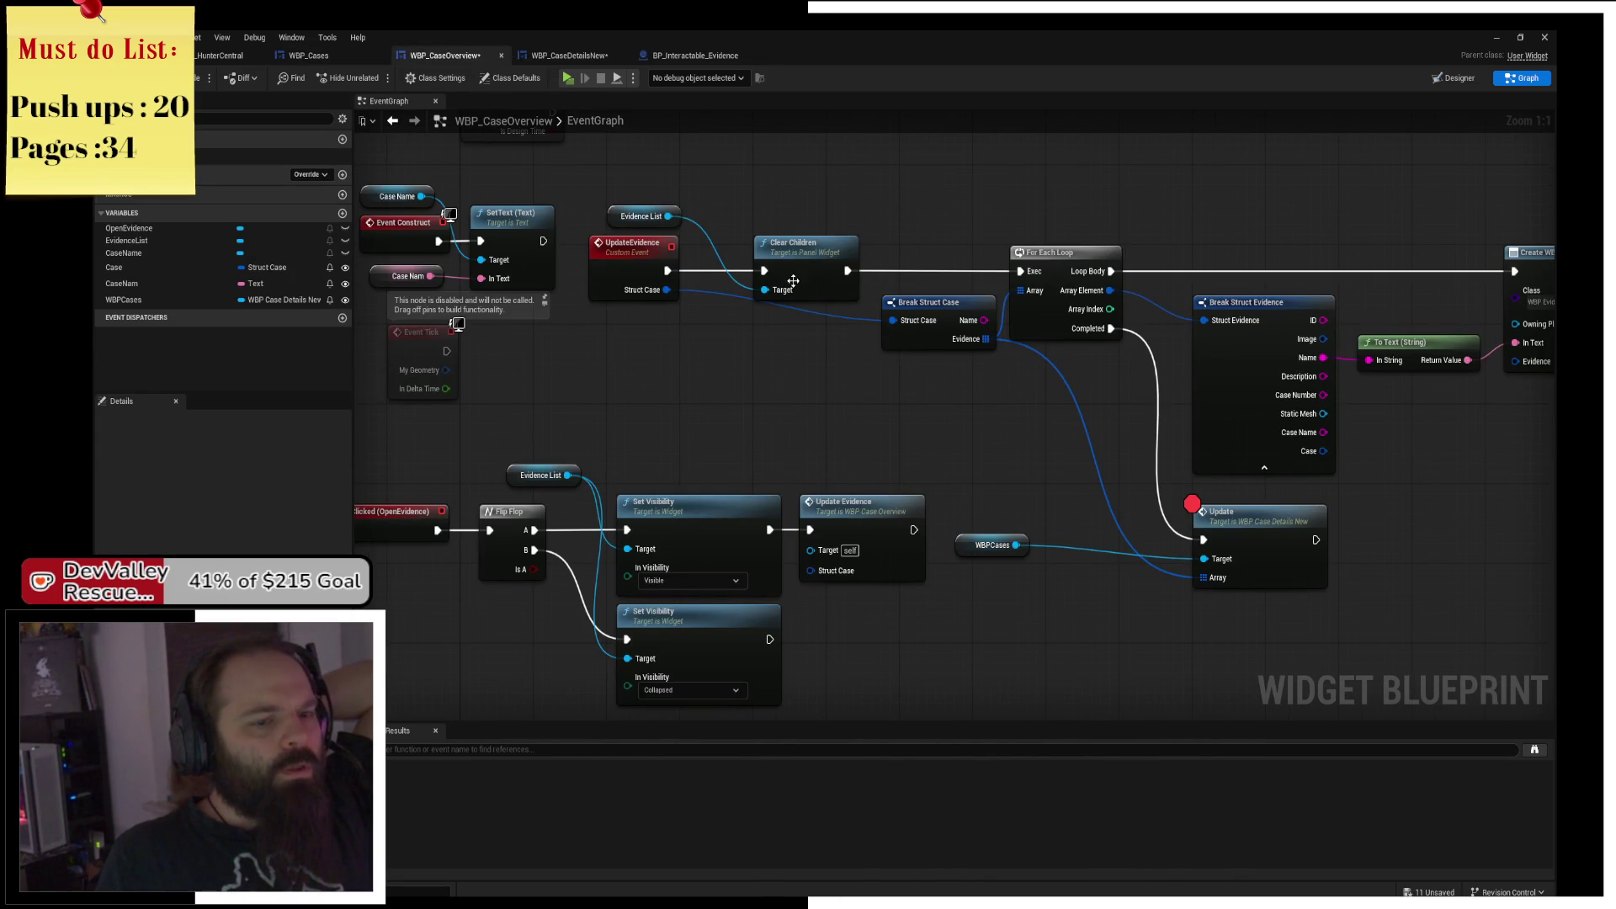
{"action": "left_click", "coordinate": [533, 57]}
{"action": "left_click", "coordinate": [459, 55]}
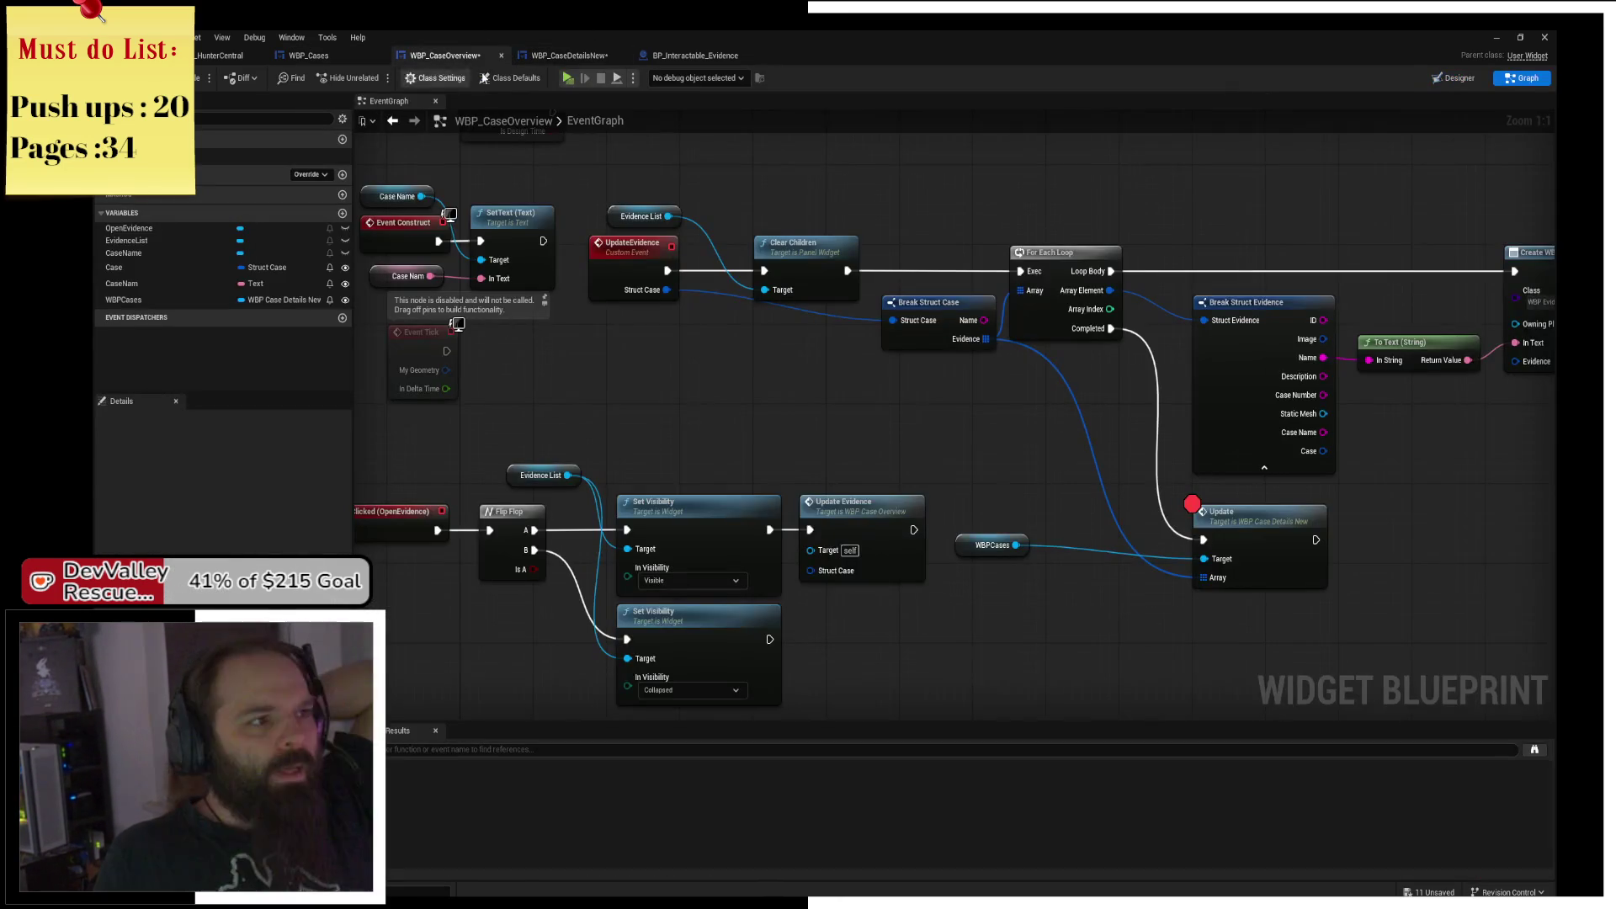
{"action": "left_click", "coordinate": [1454, 78]}
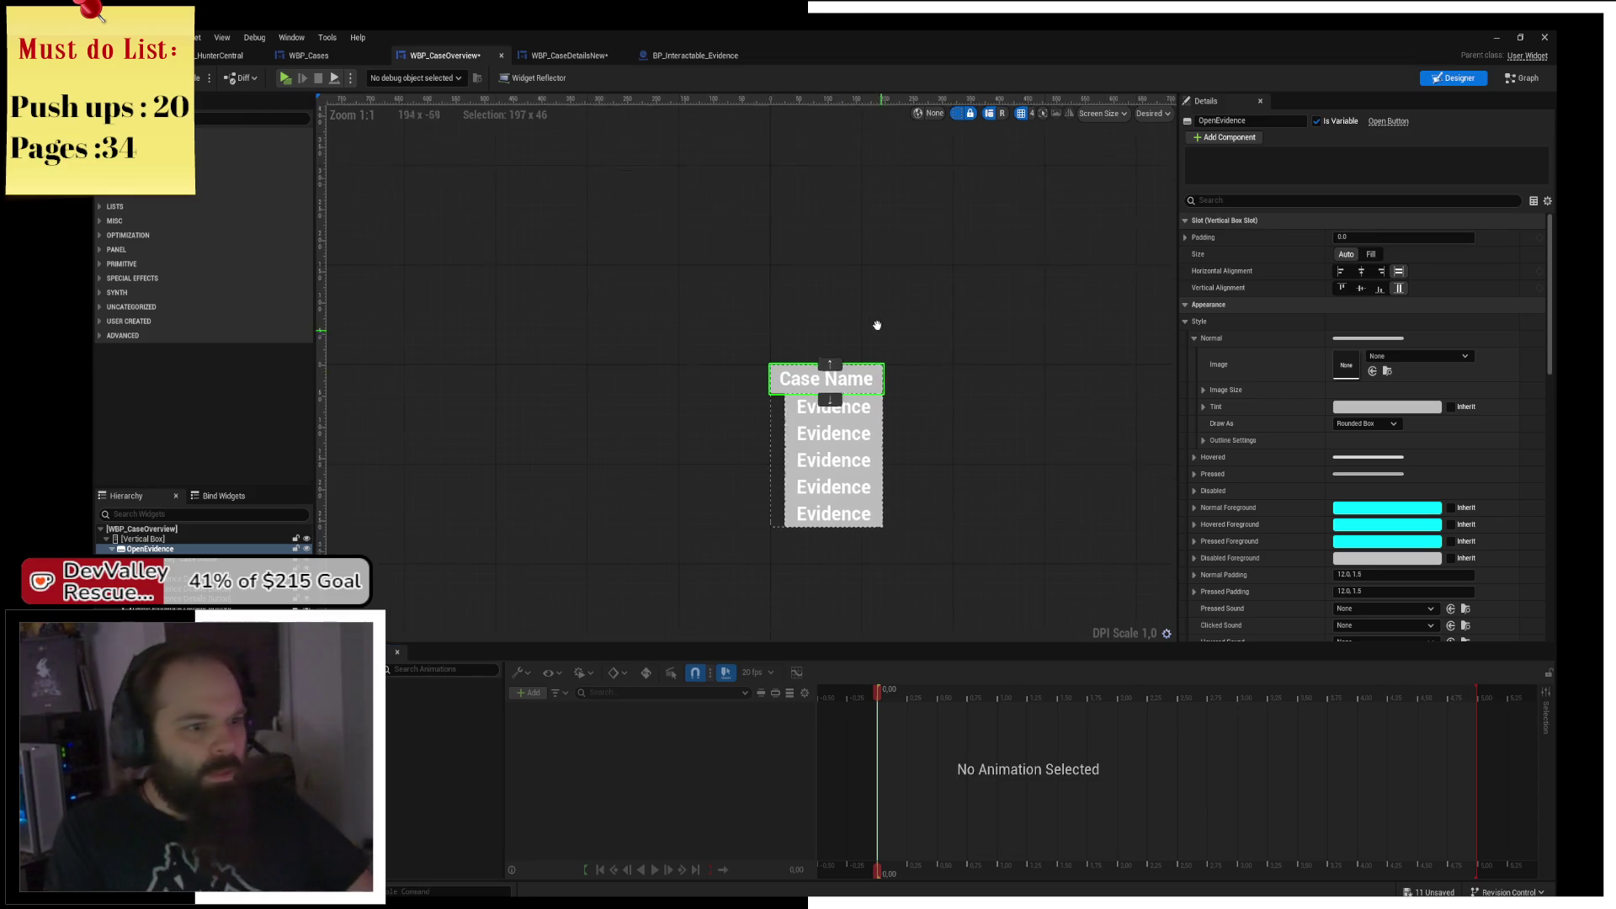
{"action": "scroll", "coordinate": [831, 339], "scroll_direction": "up", "scroll_amount": 3}
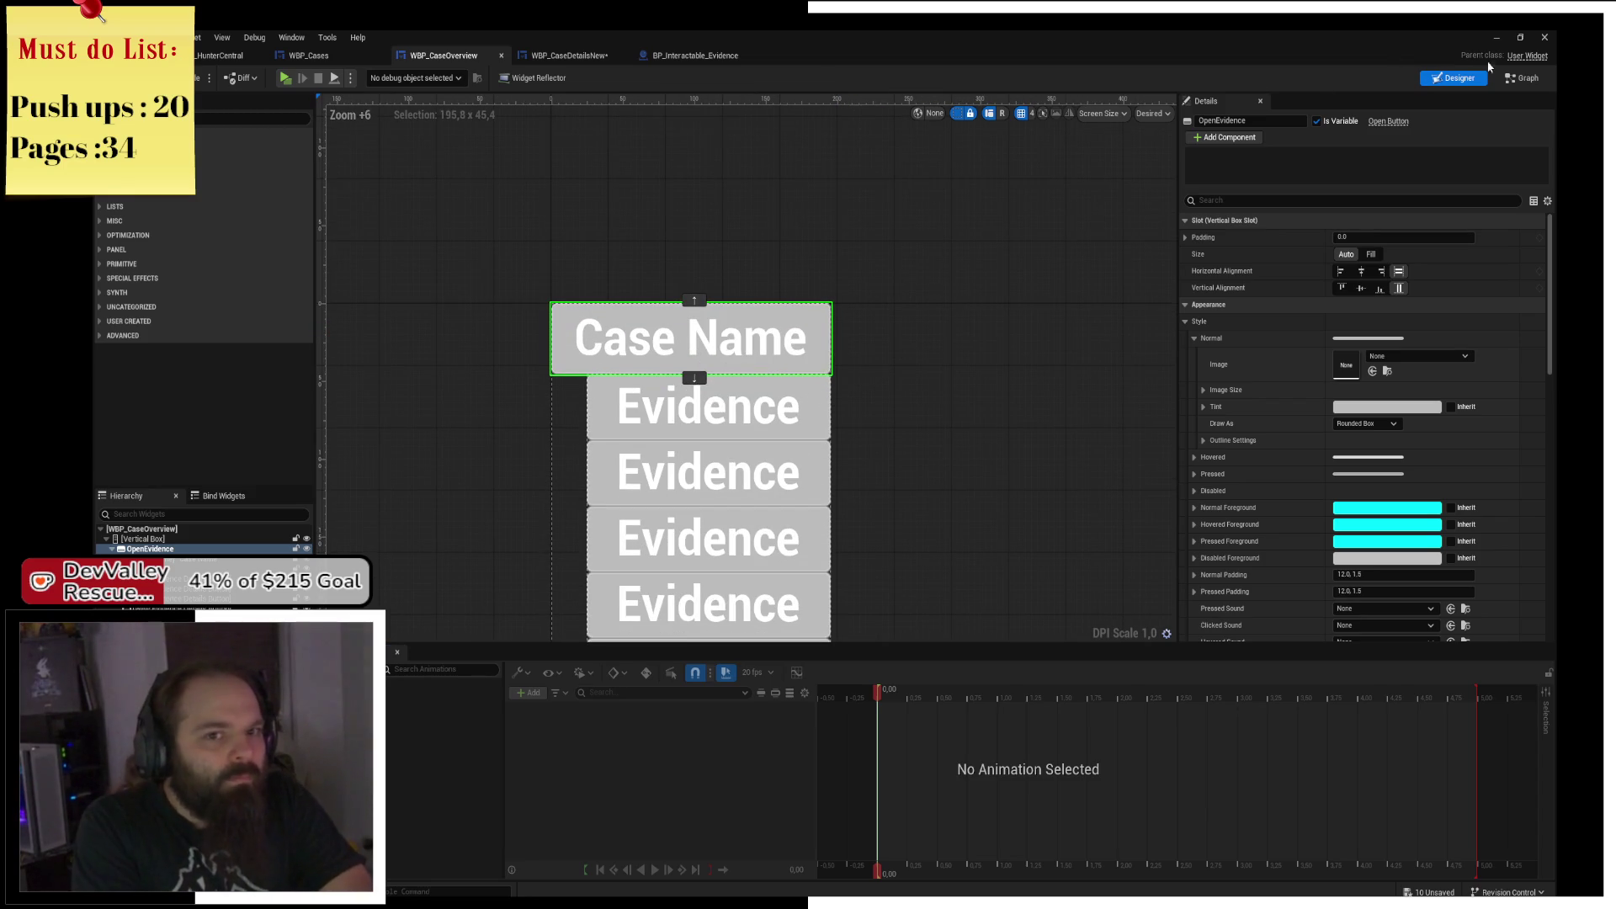
{"action": "left_click", "coordinate": [1522, 77]}
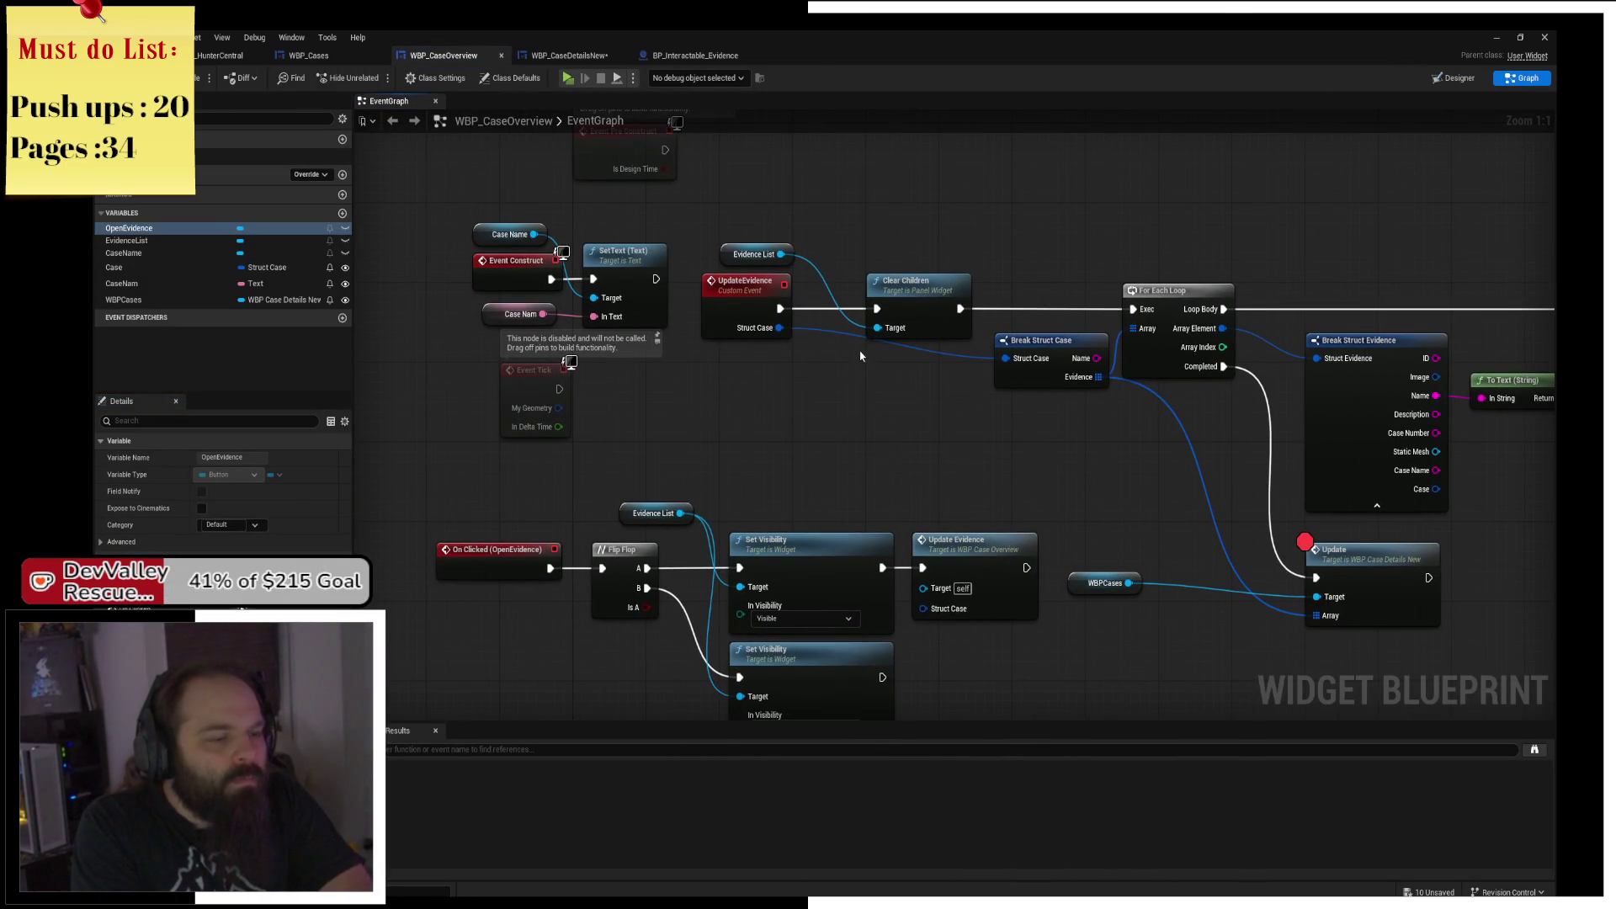
Restore the Case getter and connect it to Break Struct Case instead of UpdateEvidence's input.
{"action": "key", "text": "ctrl+z"}
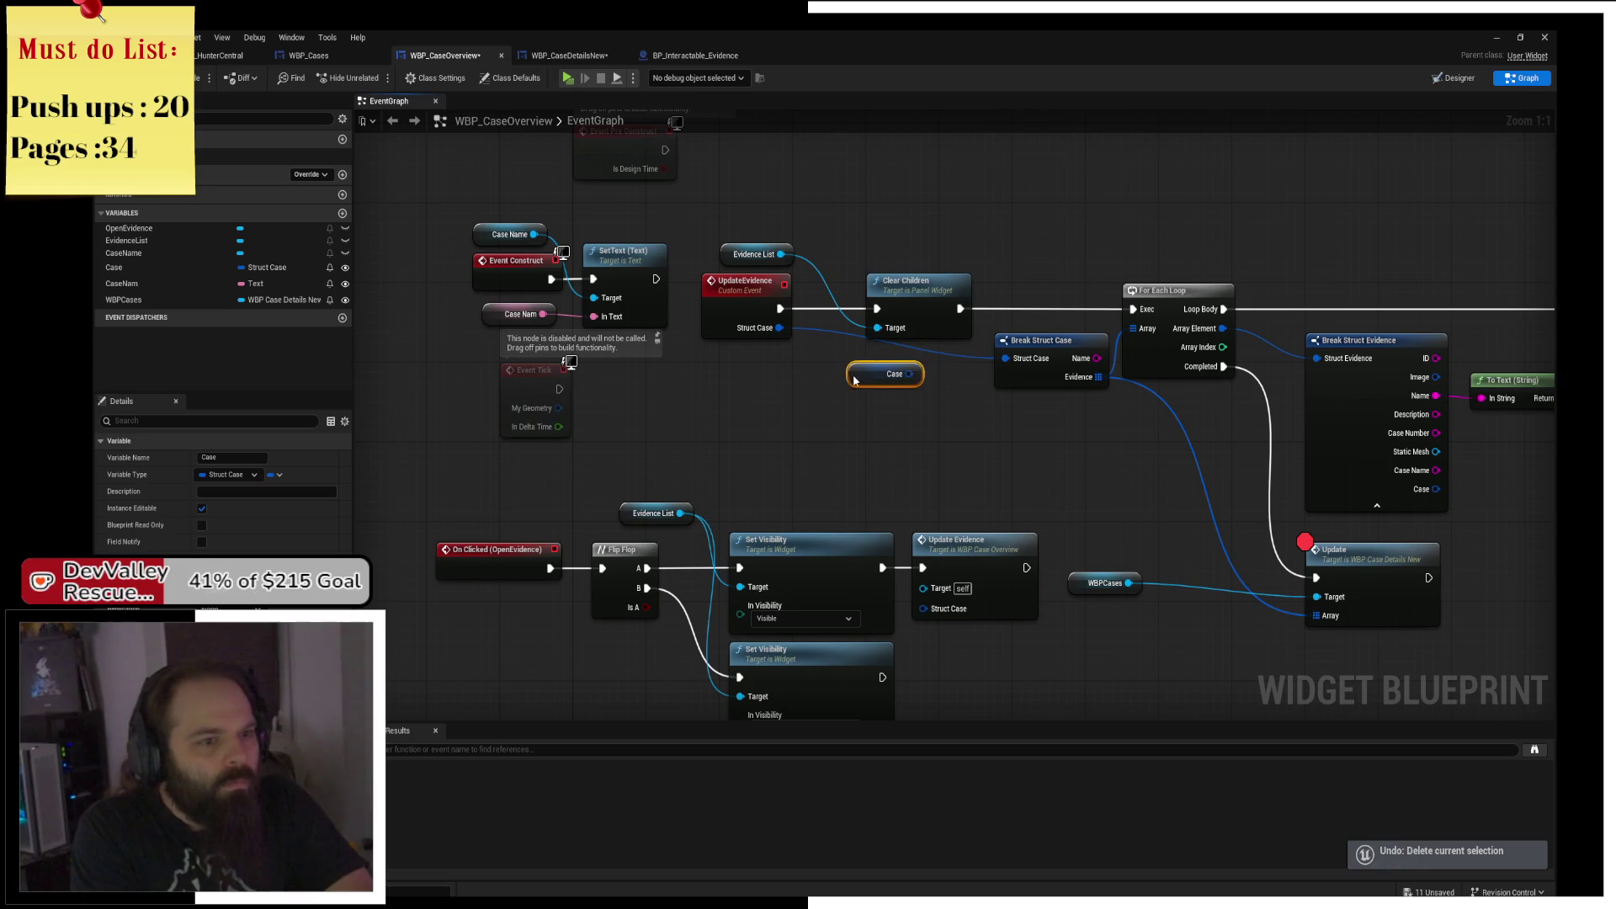
{"action": "left_click_drag", "start_coordinate": [908, 375], "coordinate": [1001, 358]}
{"action": "left_click", "coordinate": [738, 312]}
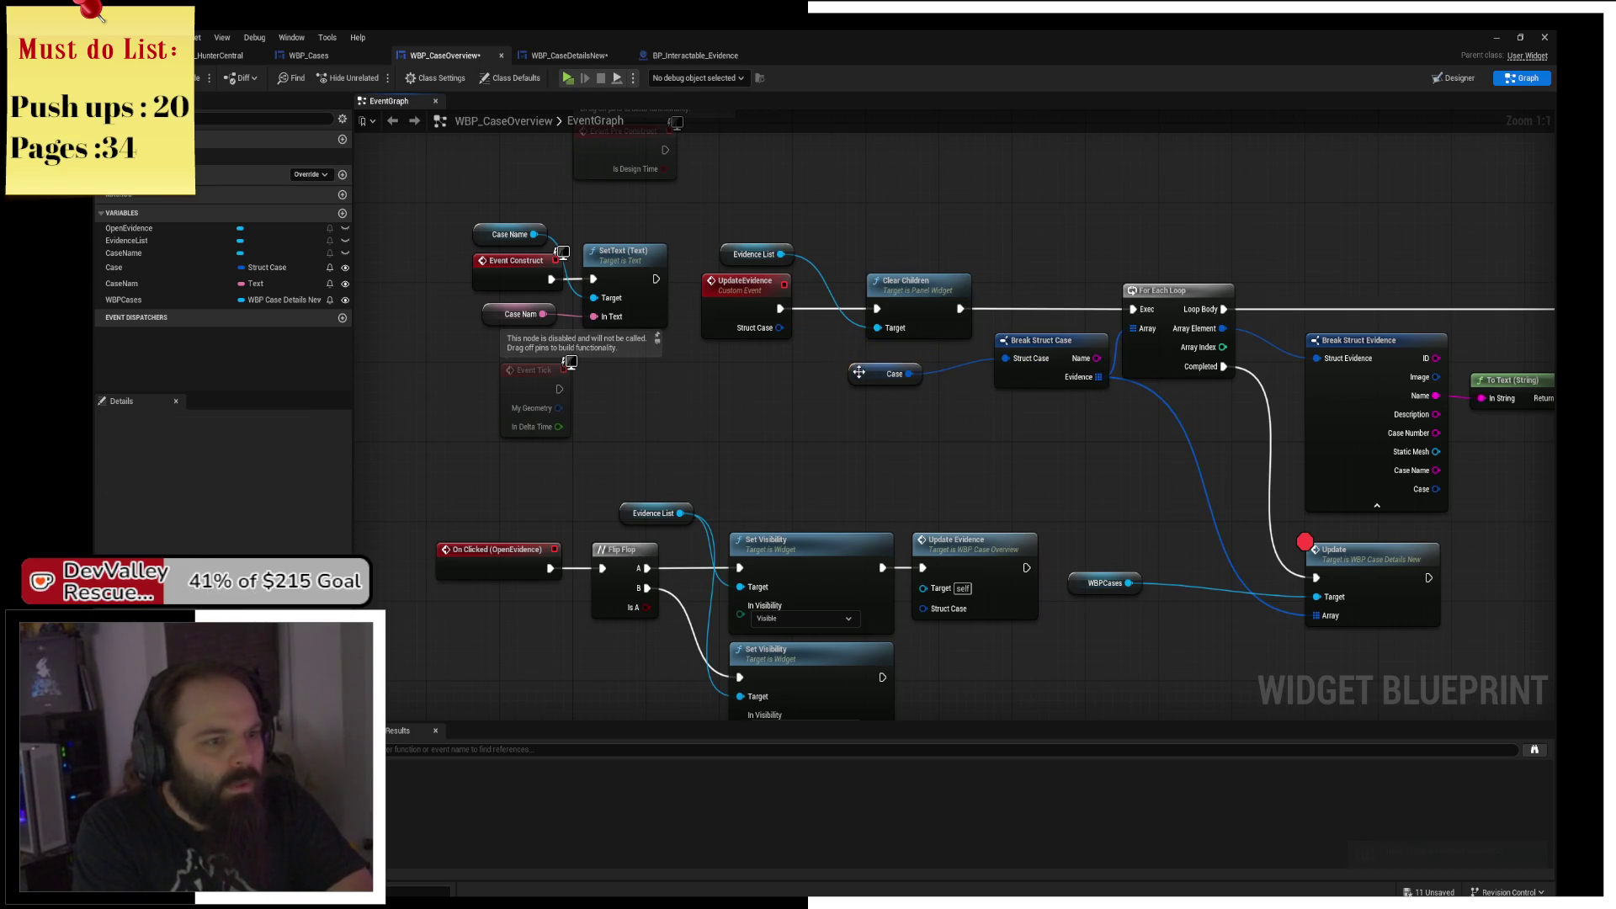
{"action": "mouse_move", "coordinate": [994, 432]}
{"action": "left_mouse_down"}
{"action": "mouse_move", "coordinate": [876, 451]}
{"action": "mouse_move", "coordinate": [787, 437]}
{"action": "left_mouse_up"}
{"action": "left_click_drag", "start_coordinate": [655, 385], "coordinate": [672, 366]}
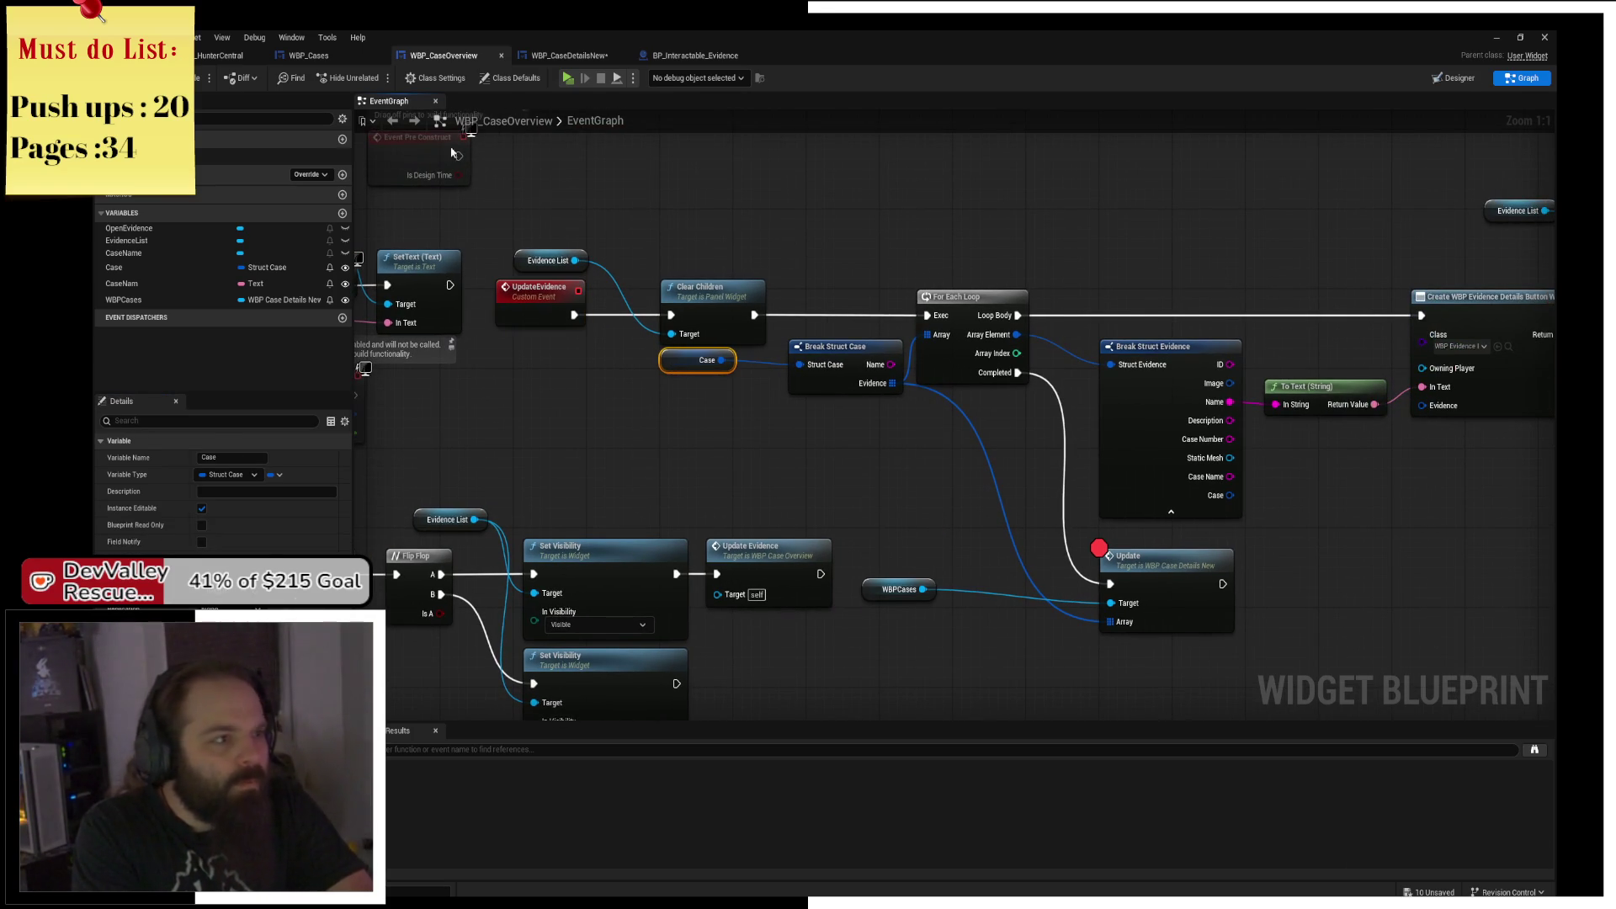
Select WBP_Cases' Create WBP Case Overview Widget node for a breakpoint and launch a play test.
{"action": "left_click", "coordinate": [321, 57]}
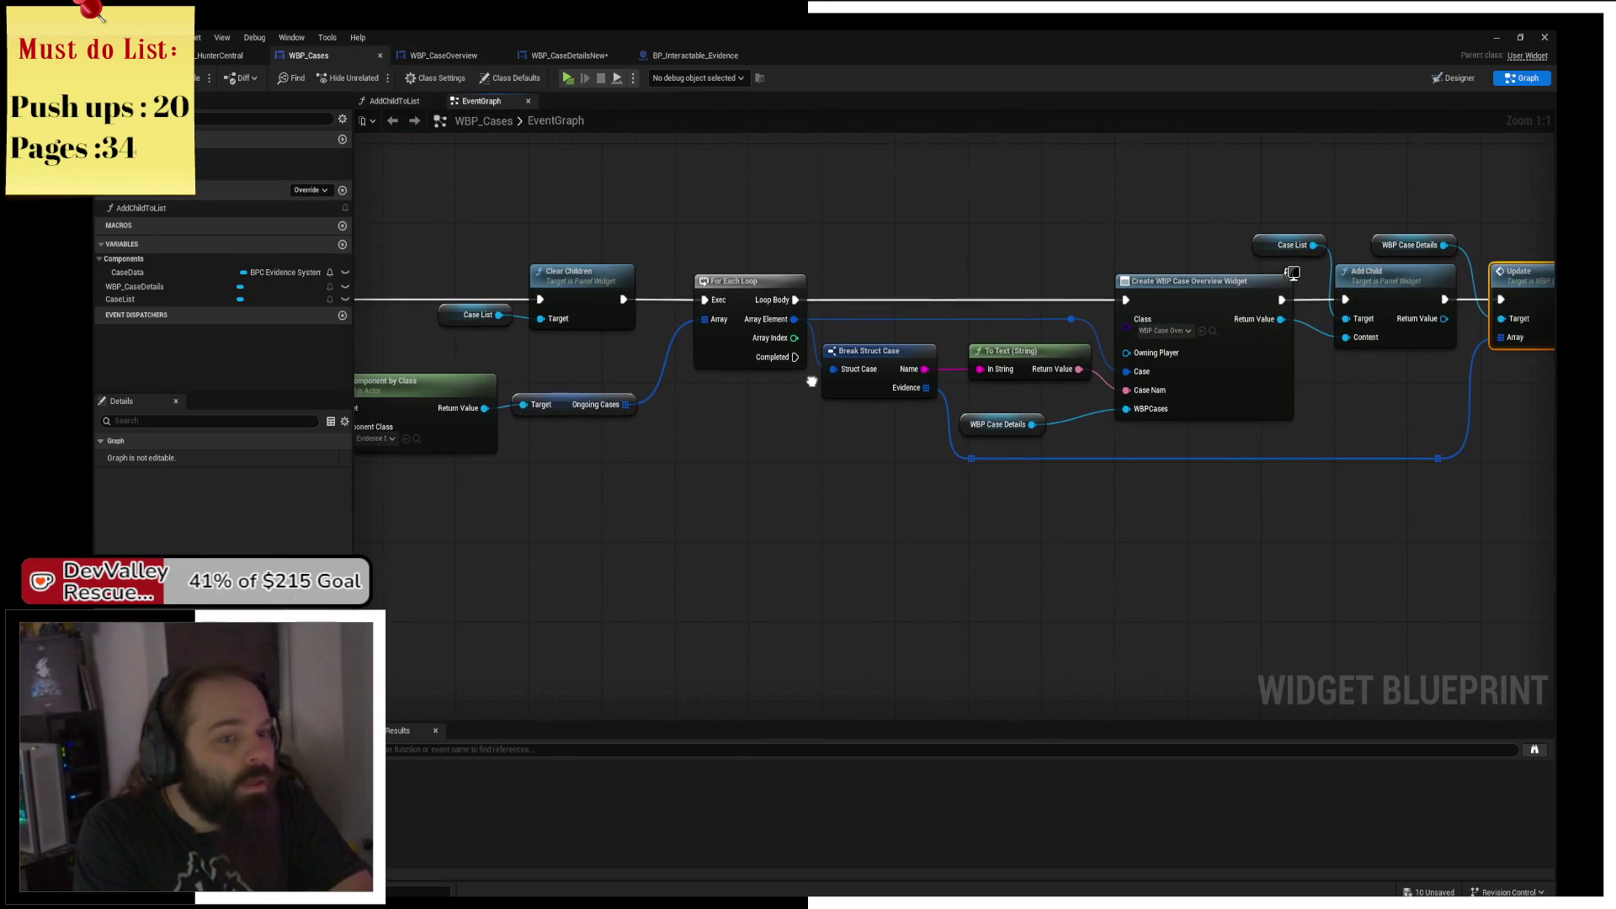
{"action": "left_click", "coordinate": [1205, 384]}
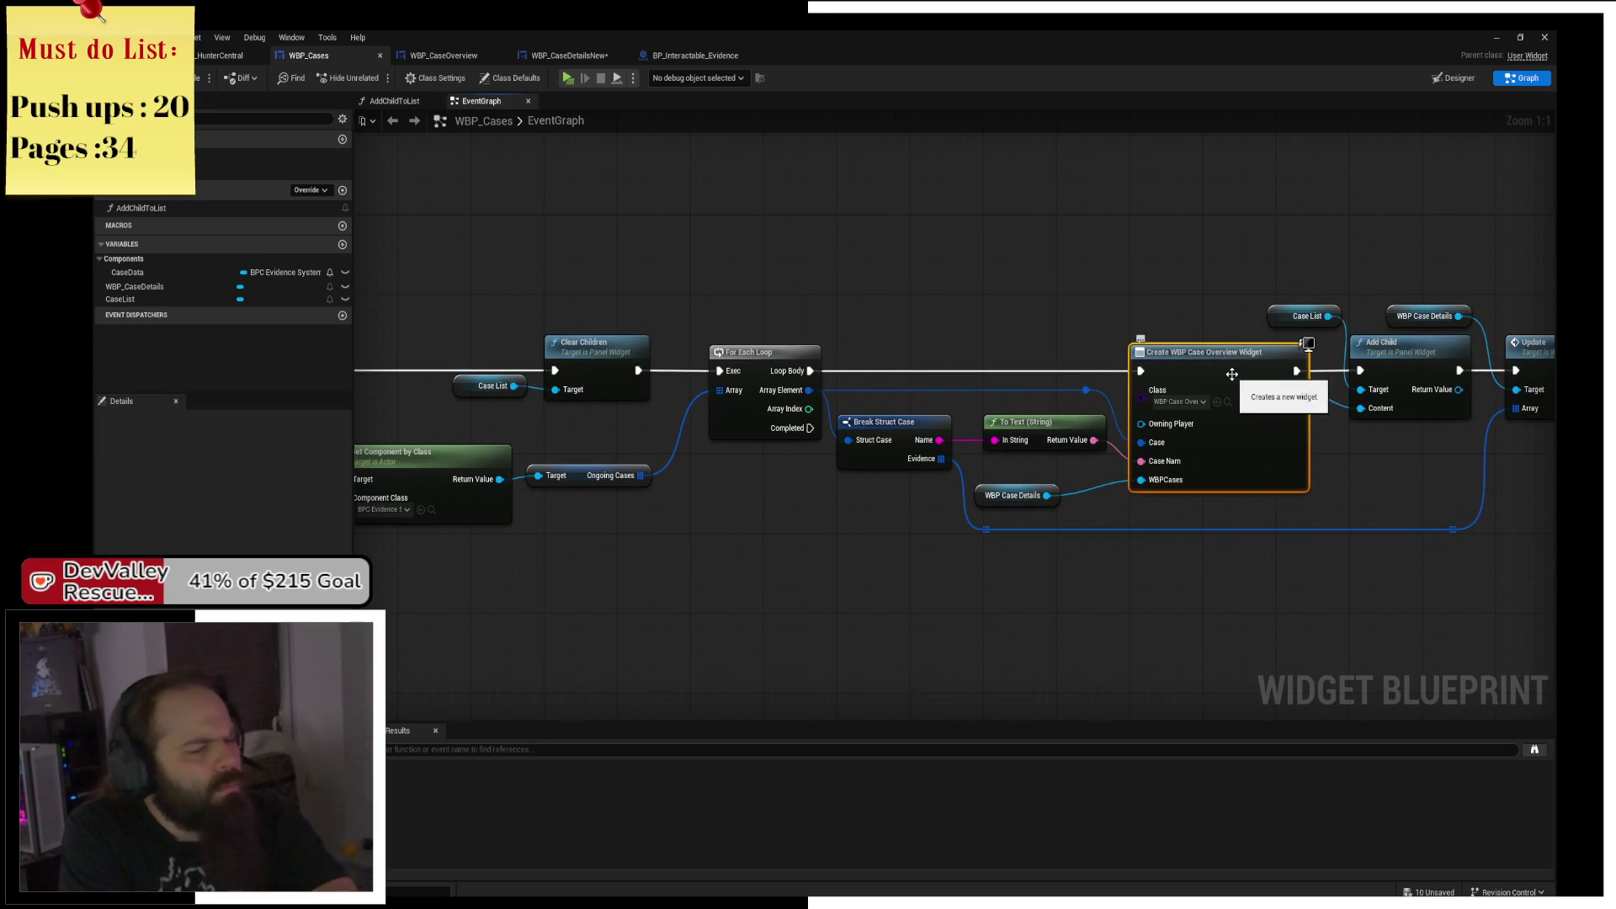
{"action": "left_click_drag", "start_coordinate": [1079, 255], "coordinate": [934, 260]}
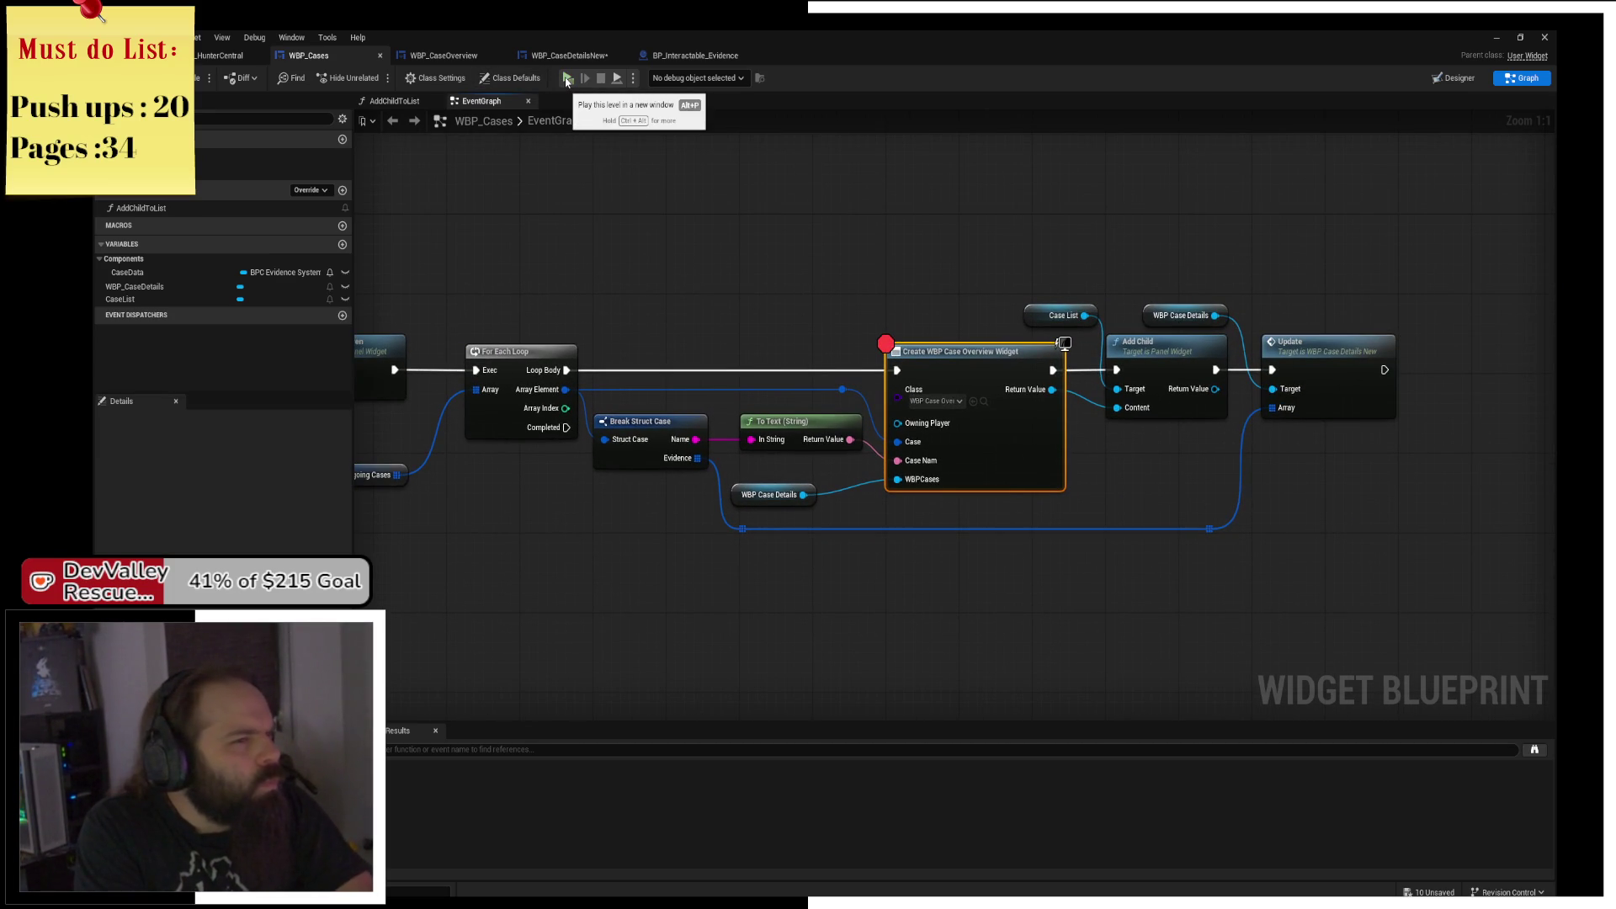
{"action": "key", "text": "super+d"}
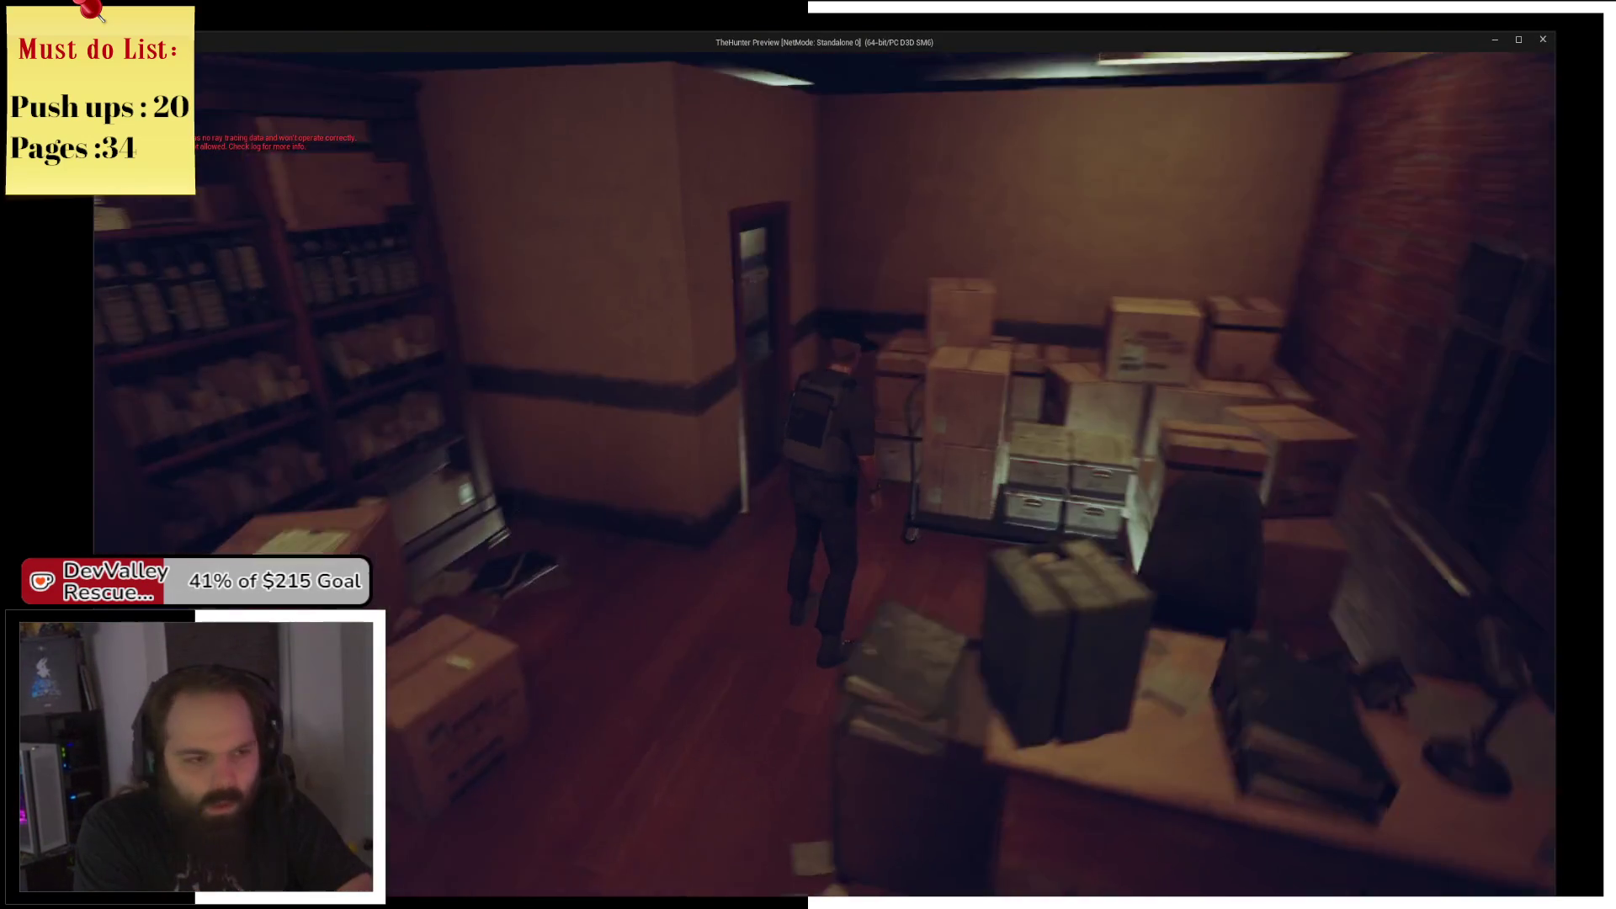
Walk down the corridor, open the office door, and interact at the back wall to open the evidence reader.
{"action": "key", "text": "w"}
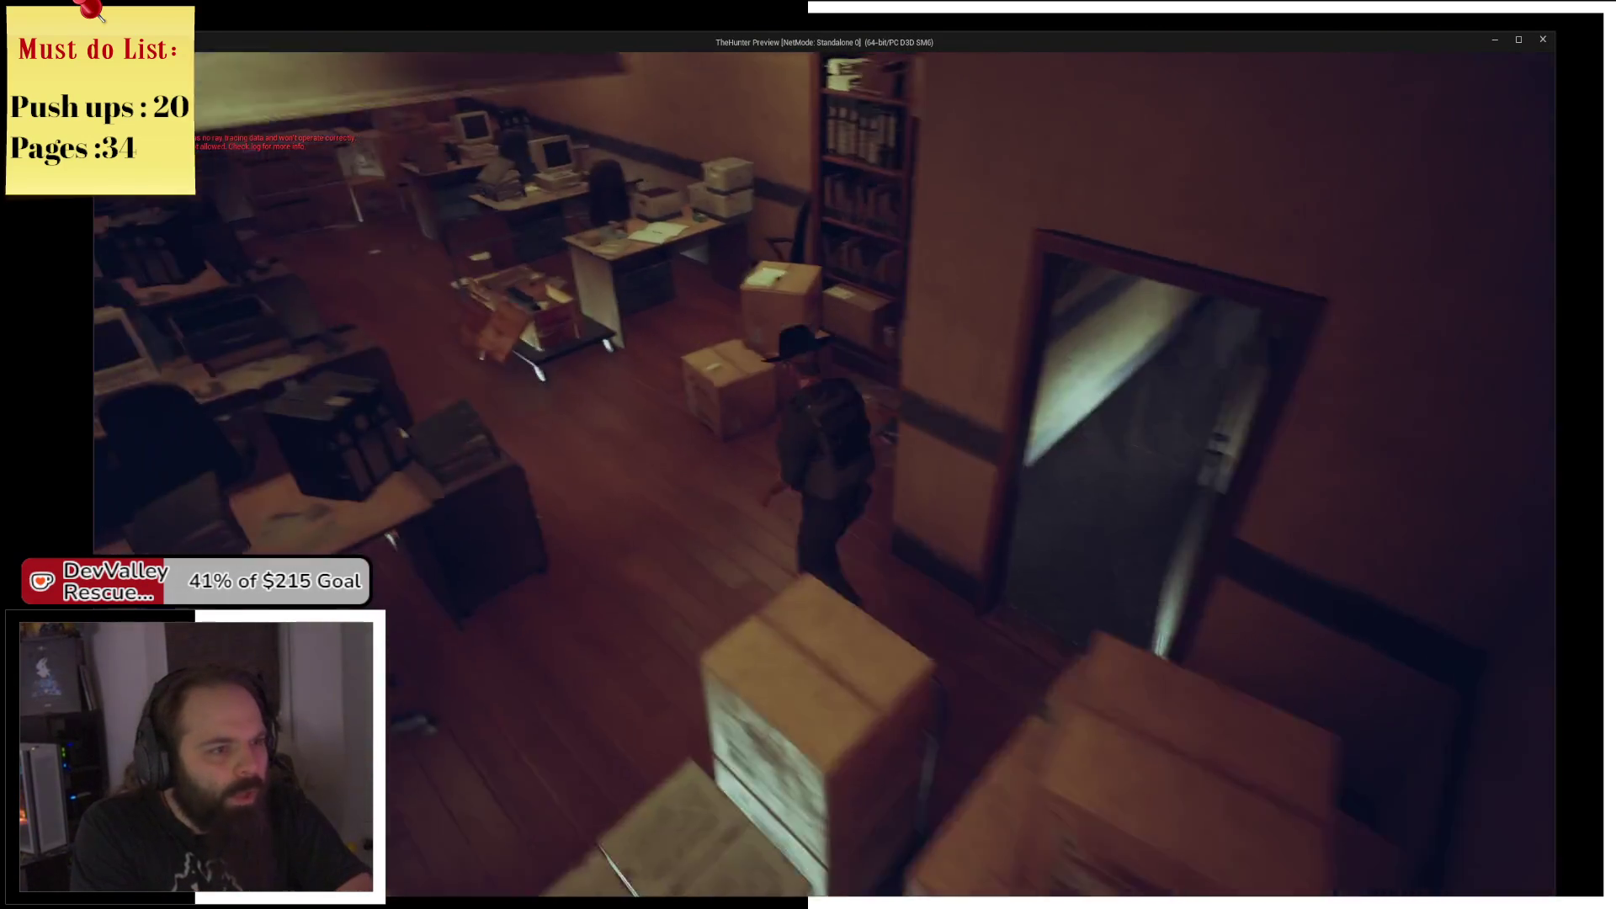
{"action": "key", "text": "w"}
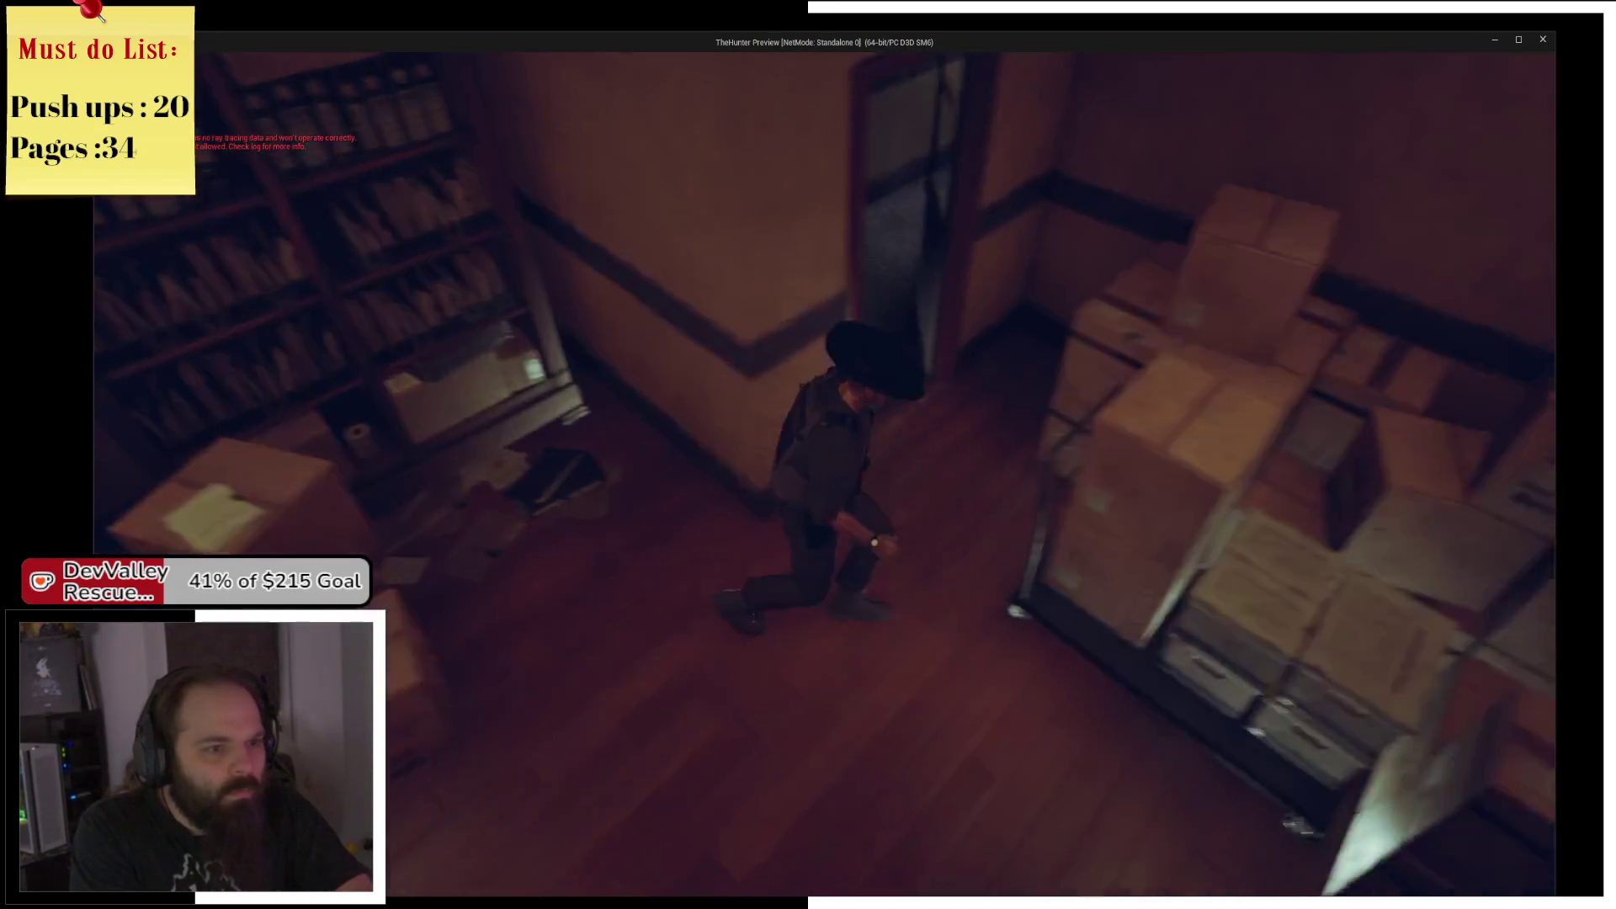
{"action": "key", "text": "w"}
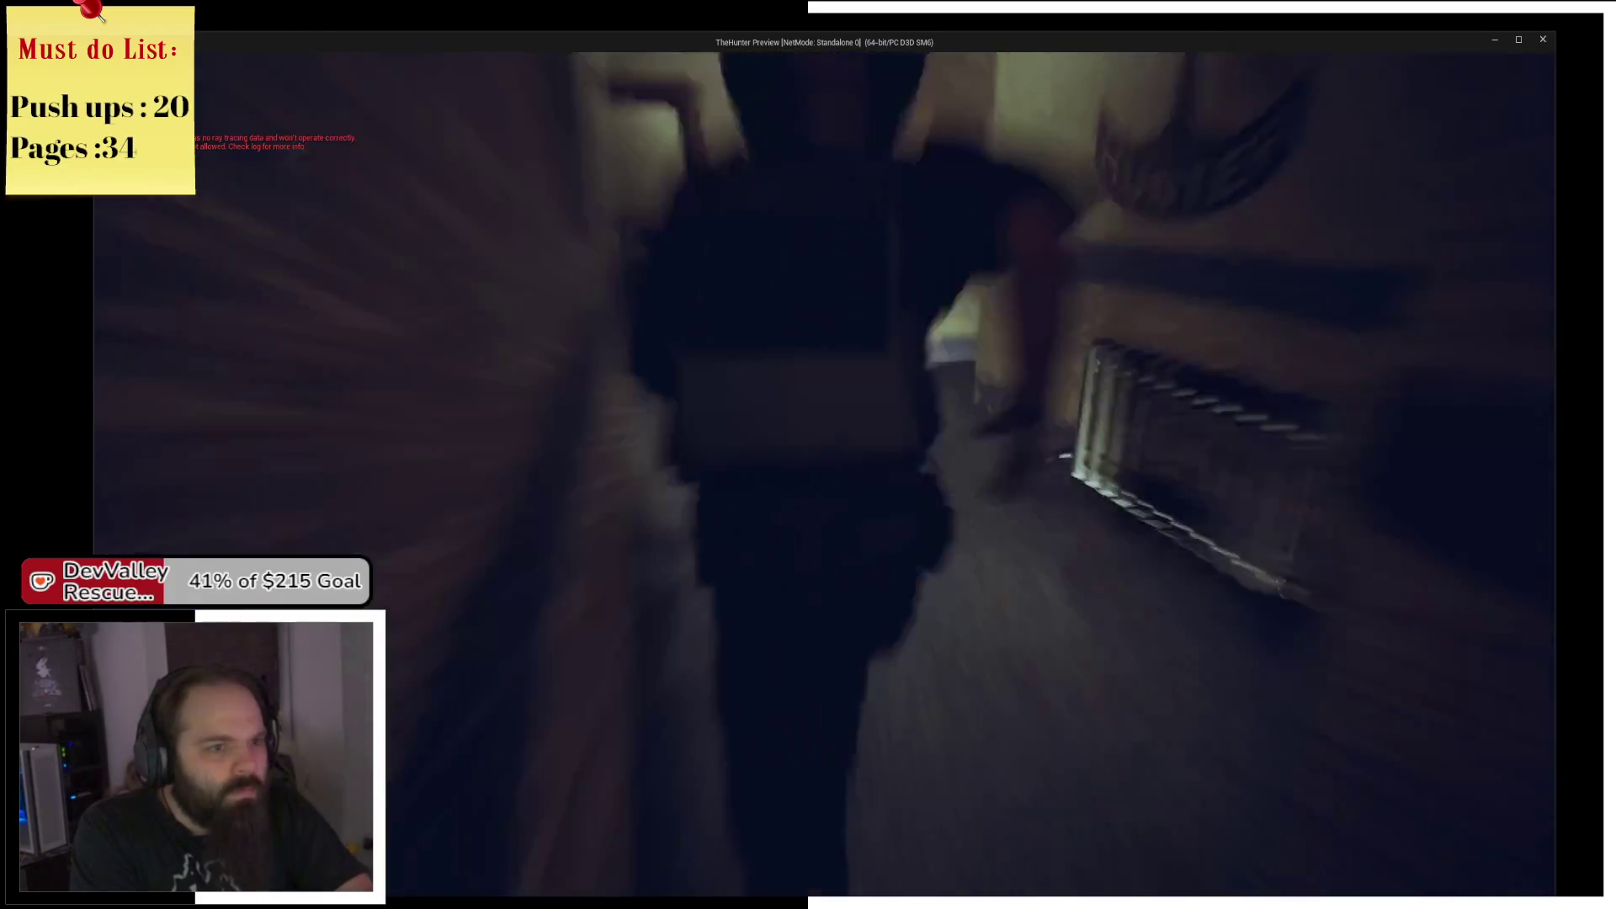
{"action": "key", "text": "w"}
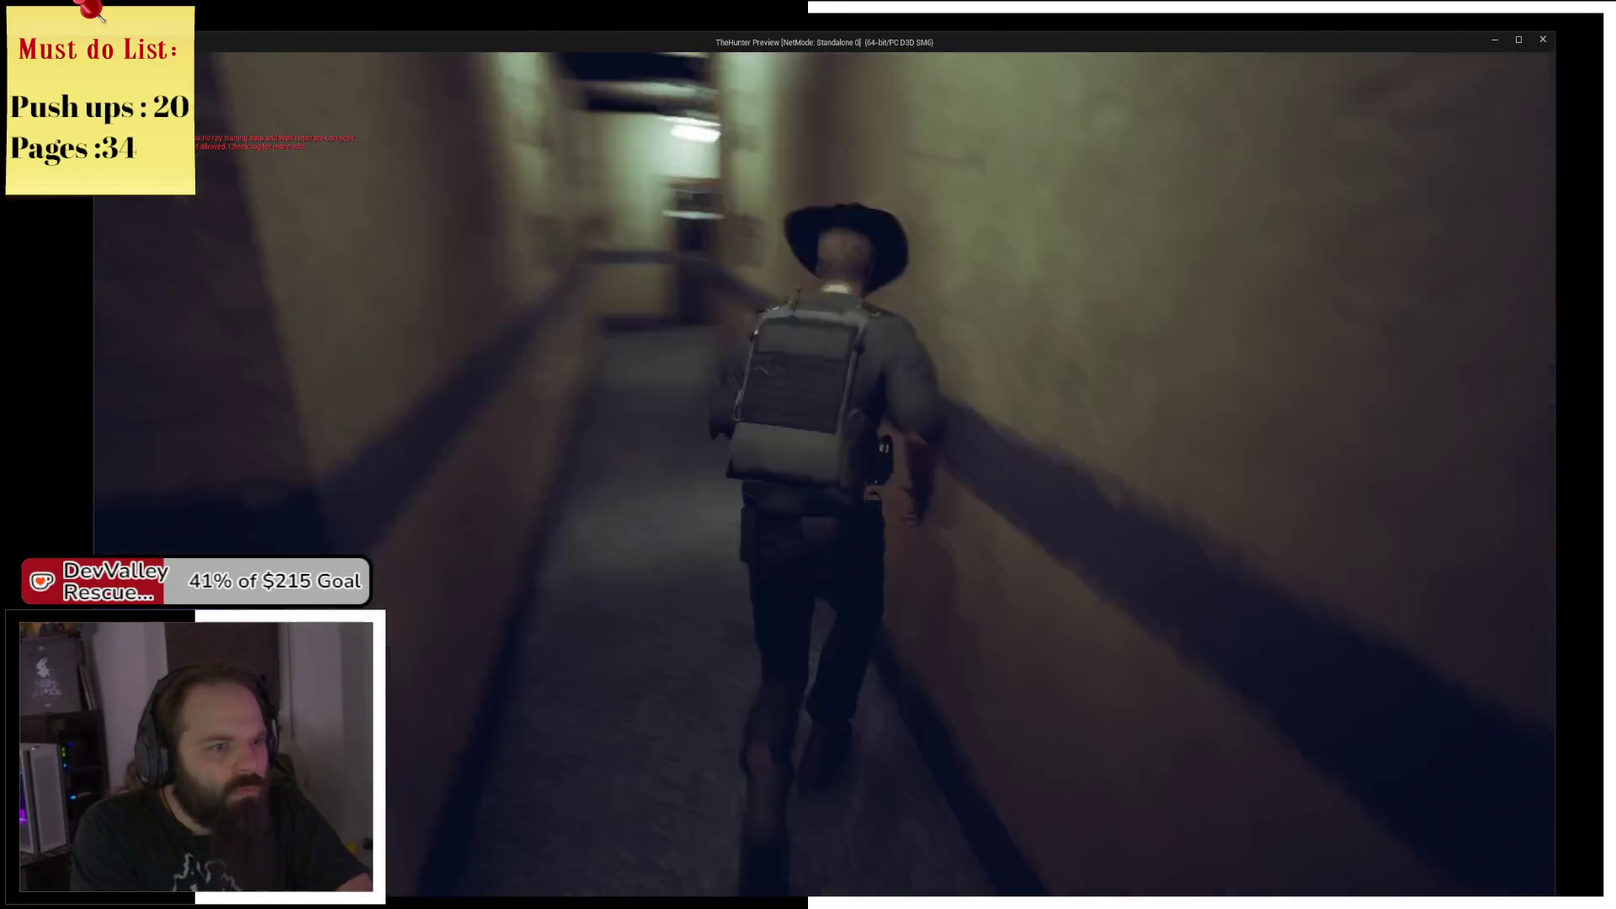
{"action": "key", "text": "w"}
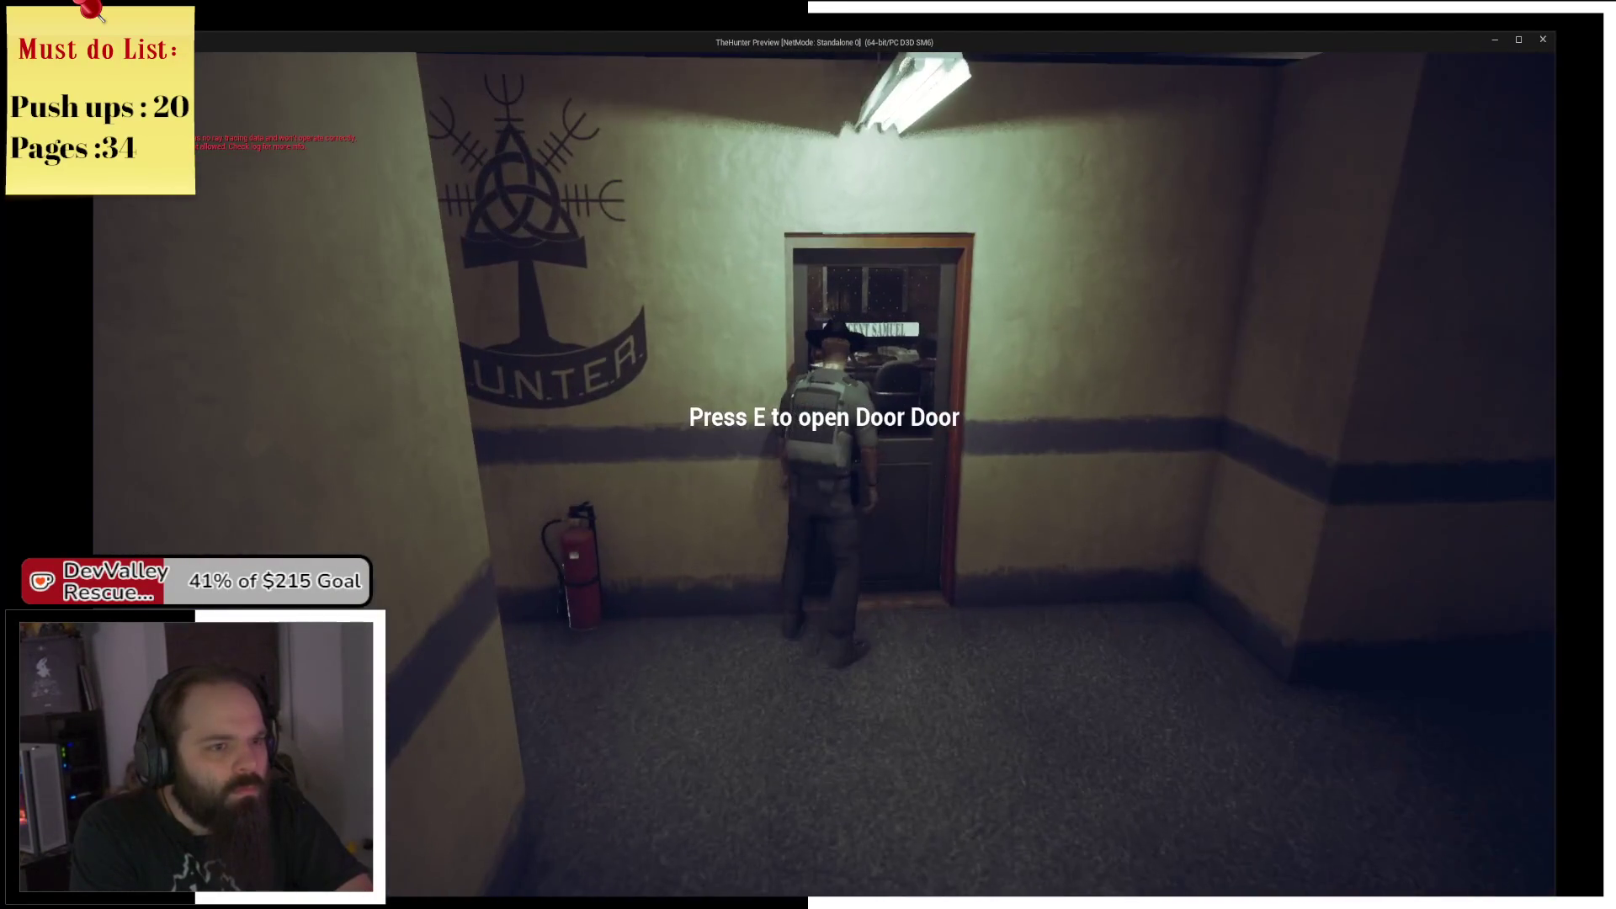
{"action": "key", "text": "e"}
{"action": "key", "text": "w"}
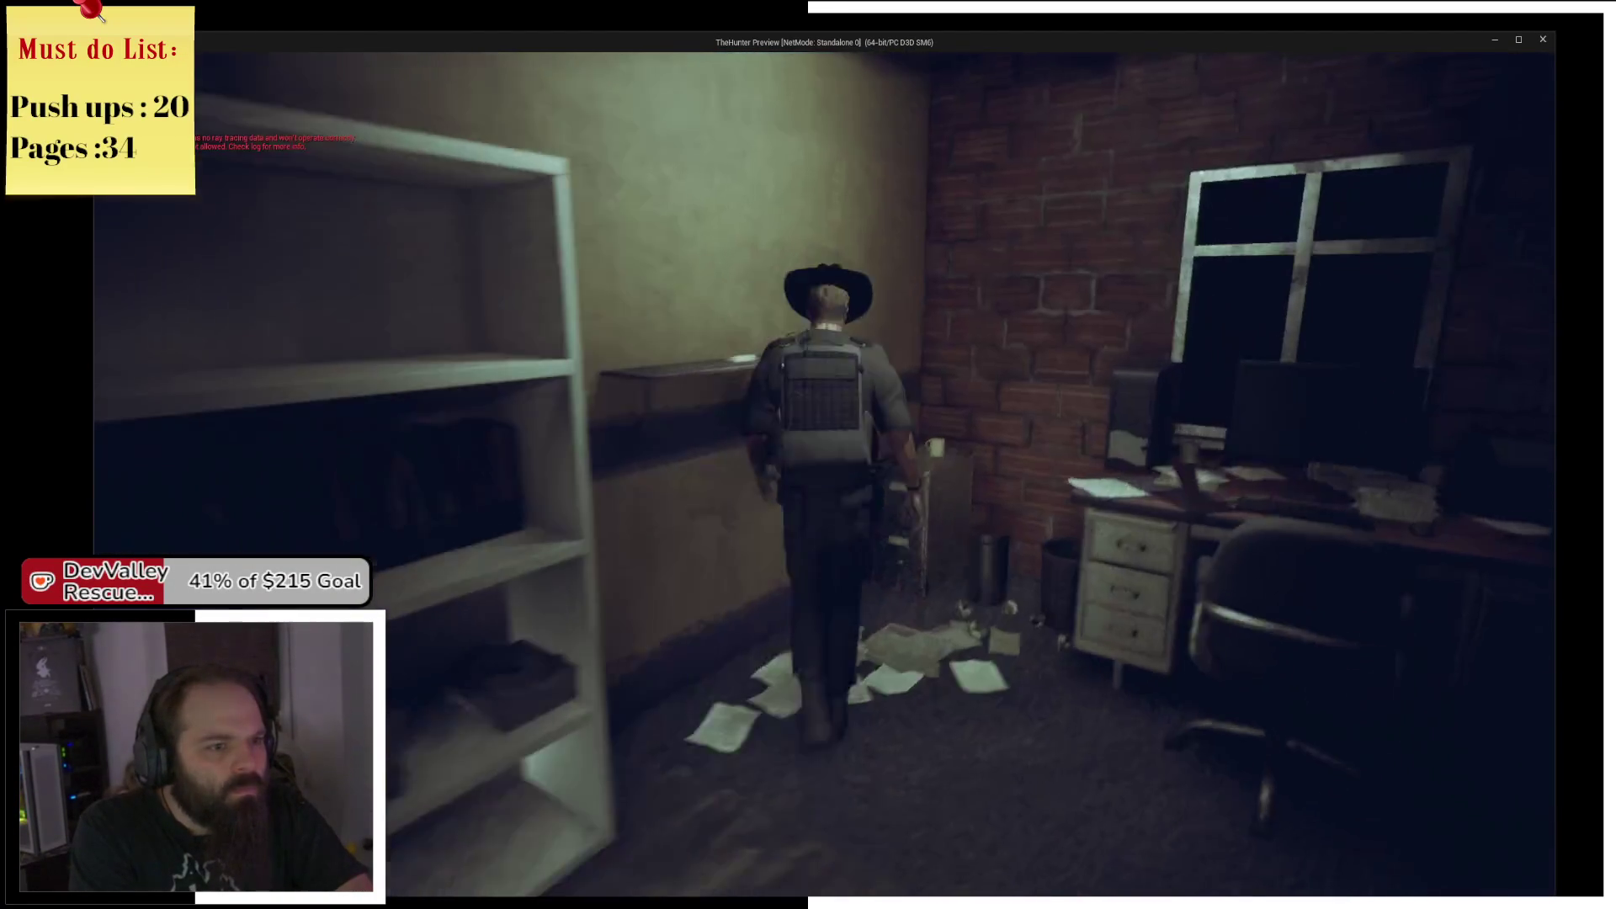
{"action": "key", "text": "w"}
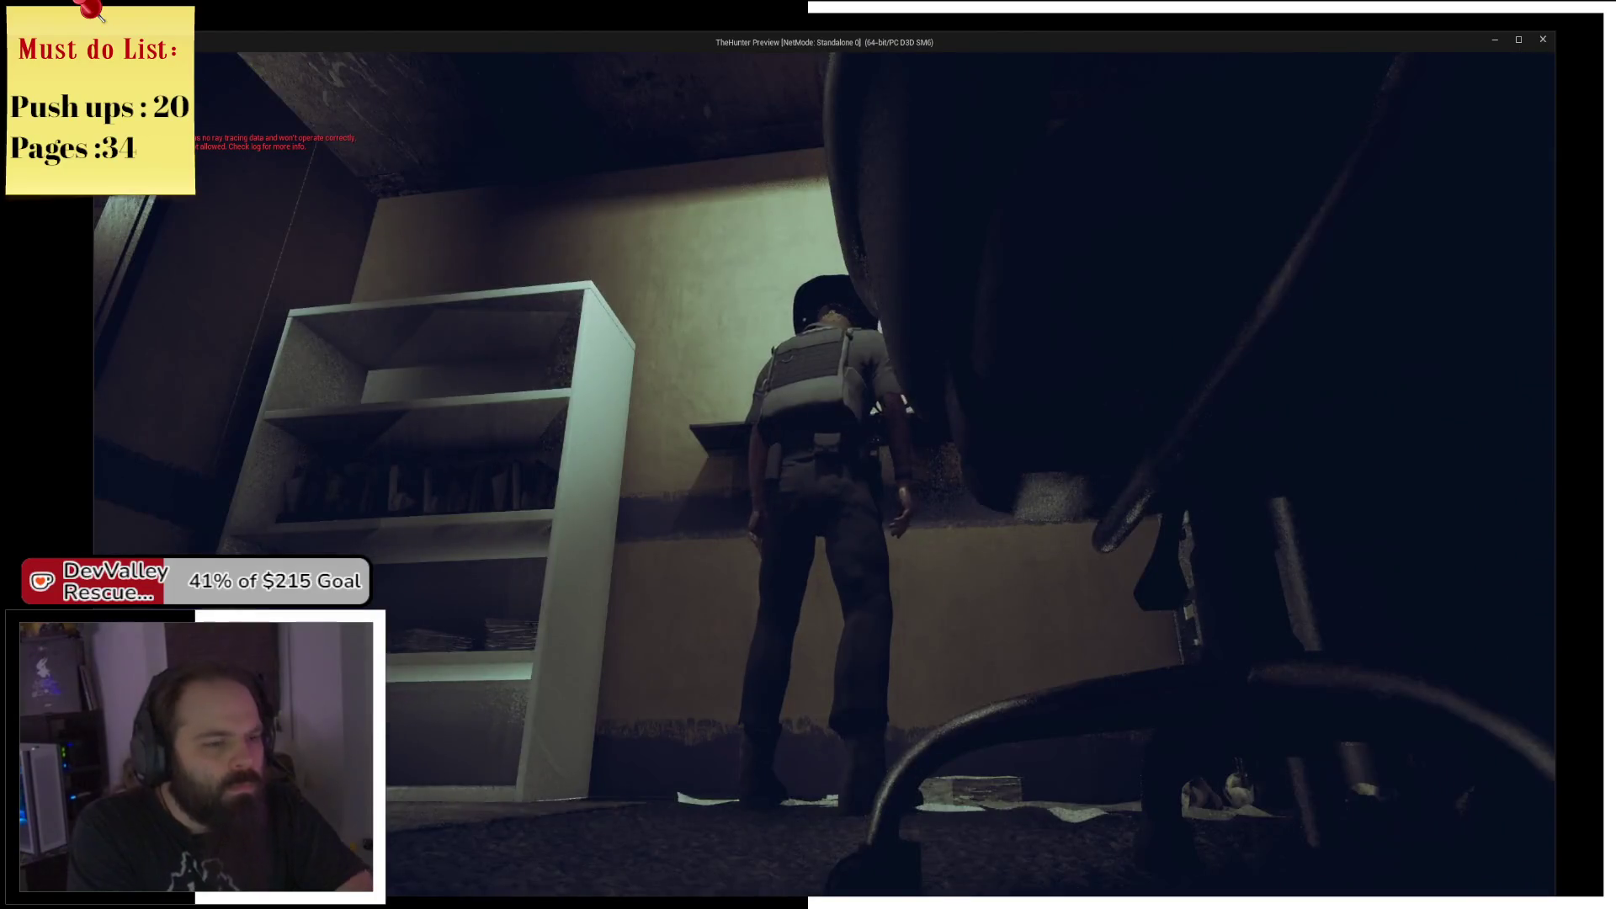
{"action": "key", "text": "e"}
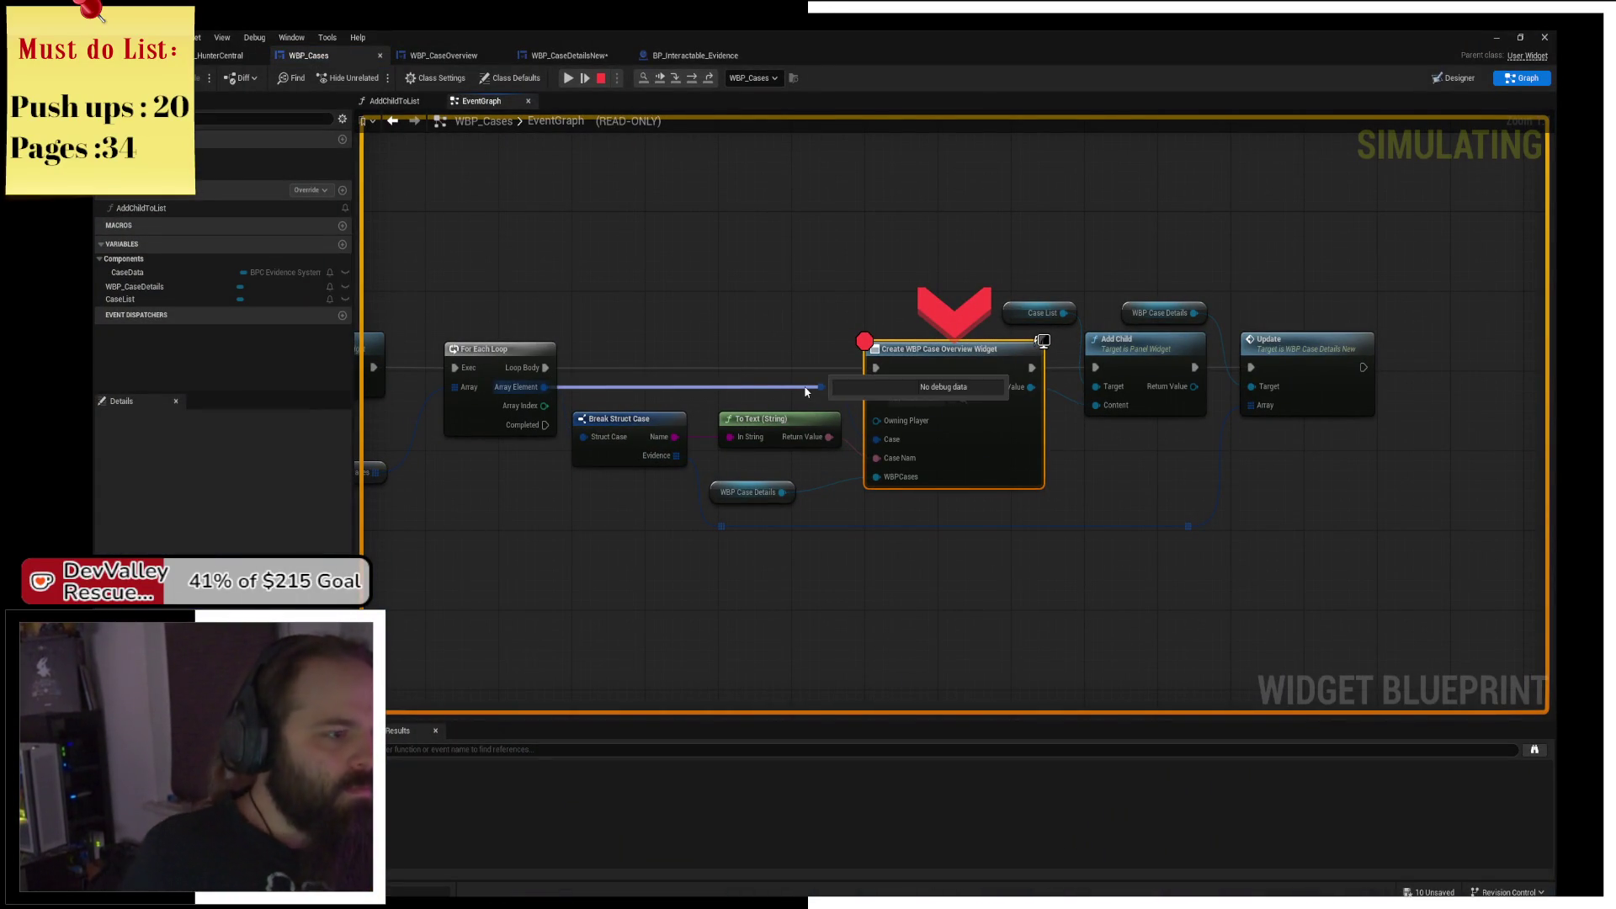
Inspect the Ongoing Cases debug value, expanding the first and second case entries.
{"action": "left_click_drag", "start_coordinate": [412, 421], "coordinate": [707, 417]}
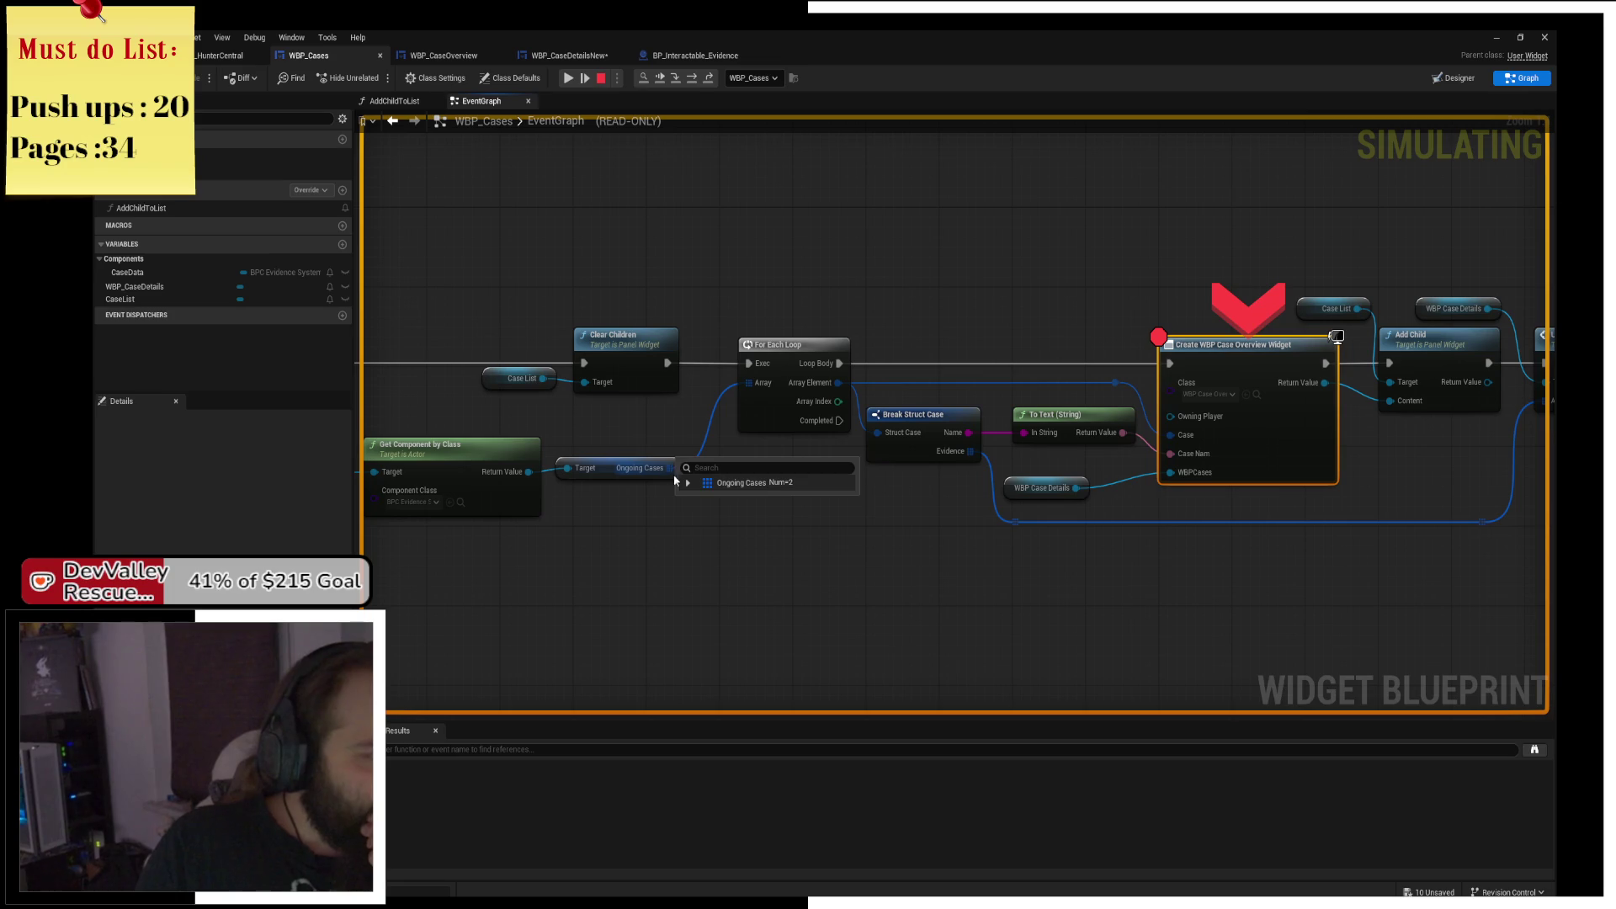
{"action": "left_click", "coordinate": [688, 483]}
{"action": "left_click", "coordinate": [698, 499]}
{"action": "left_click", "coordinate": [696, 546]}
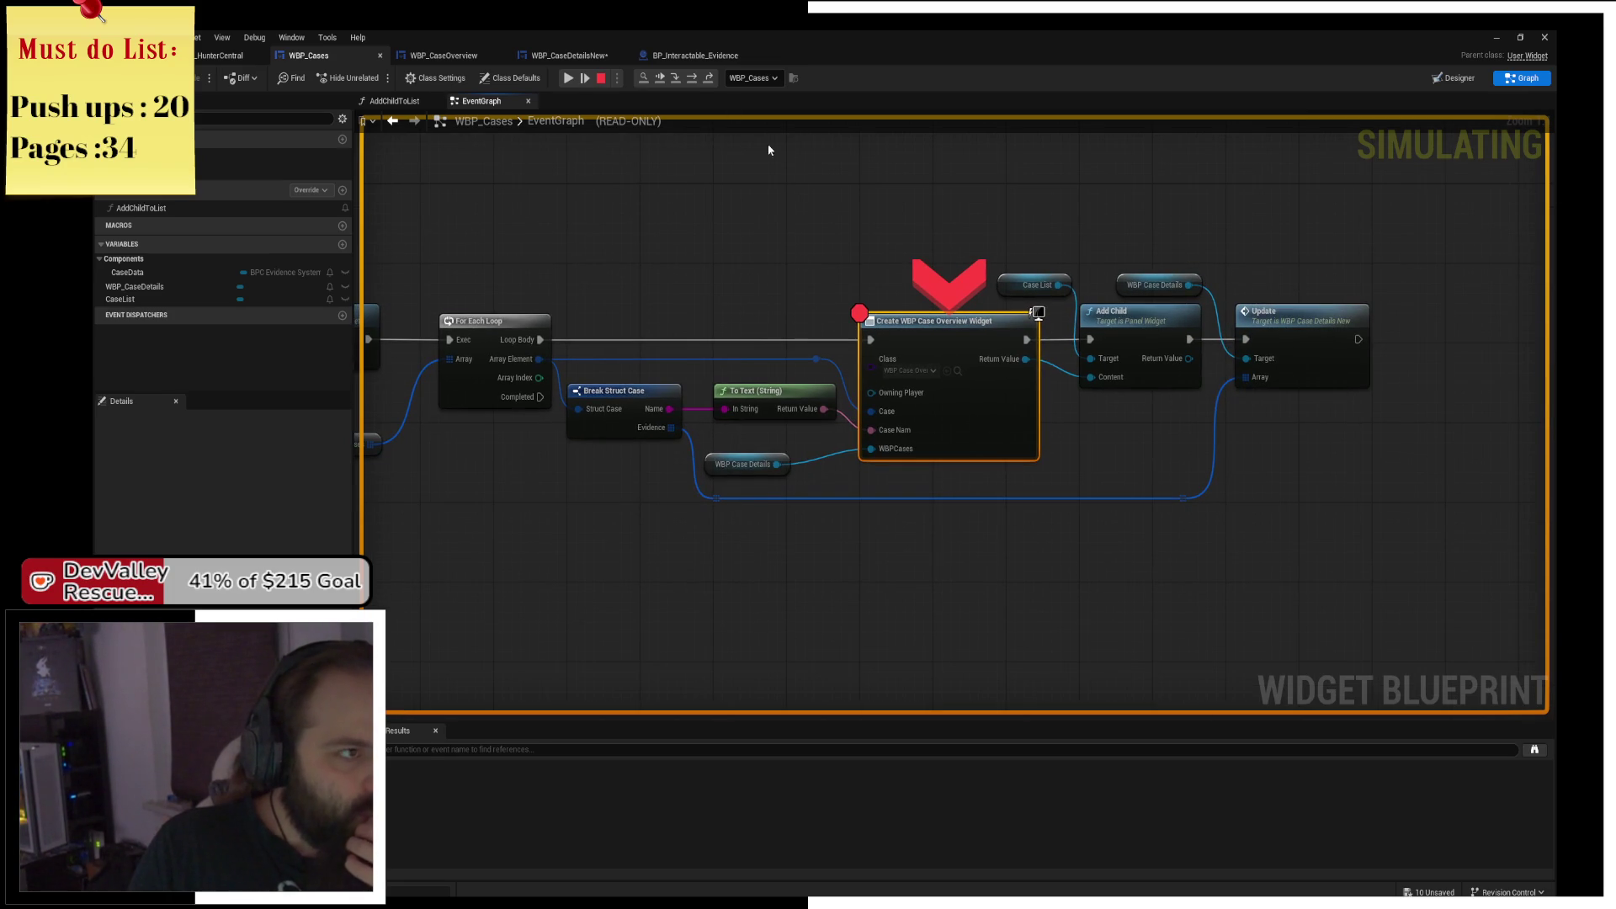
Step through Add Child, Update, SET, For Each Loop, evidence widget creation and Set Visibility into the next case.
{"action": "left_click", "coordinate": [690, 78]}
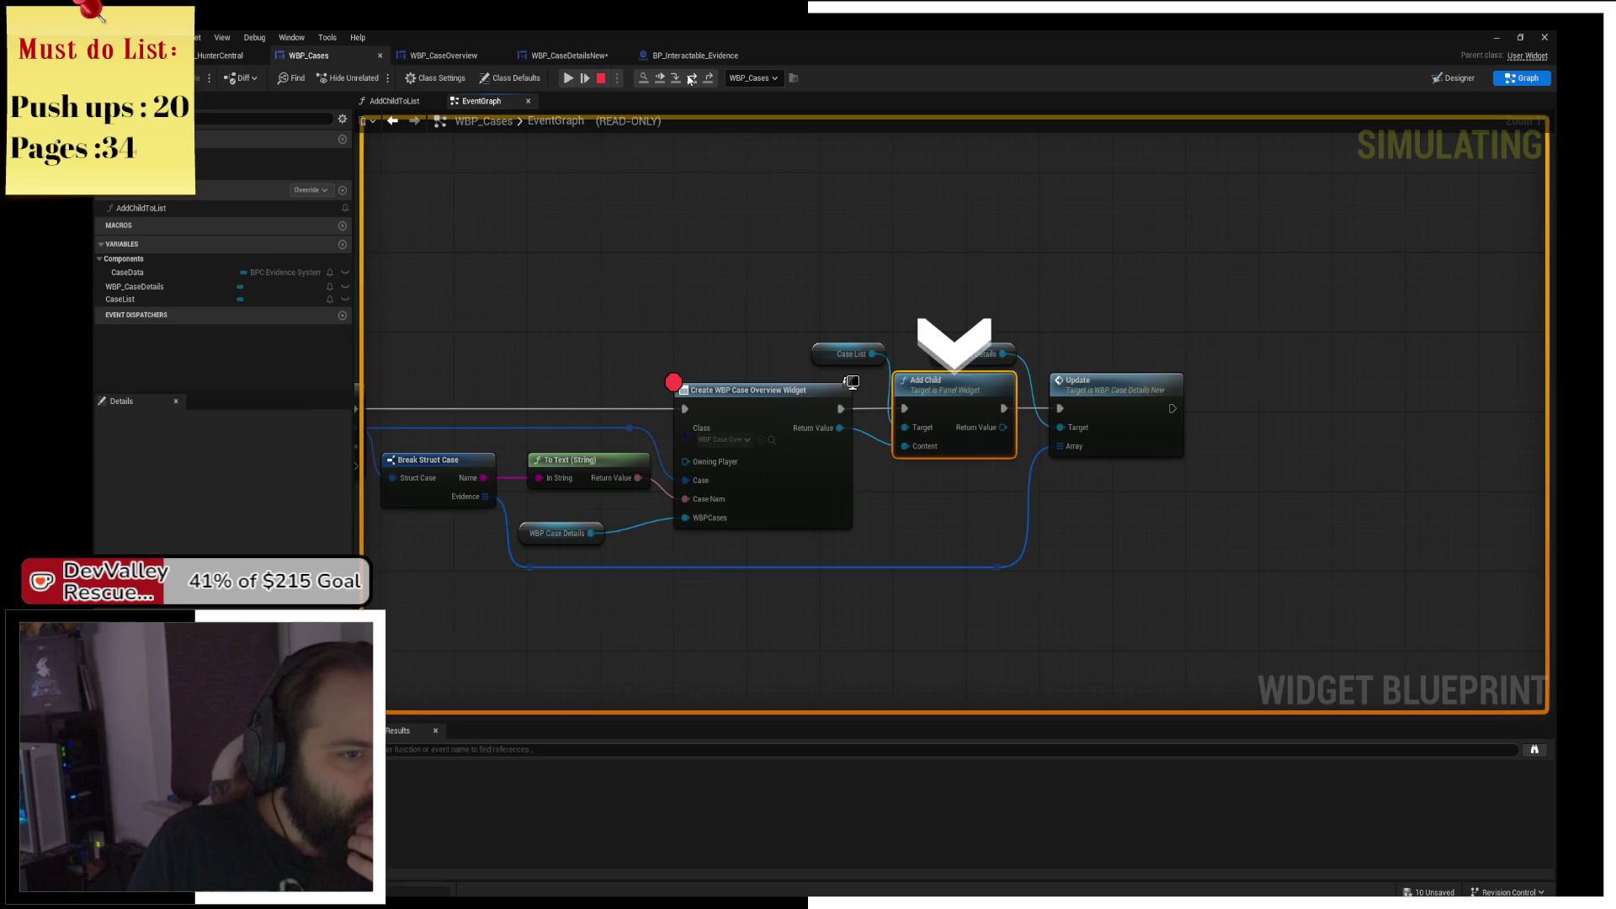
{"action": "left_click", "coordinate": [691, 78]}
{"action": "left_click", "coordinate": [694, 78]}
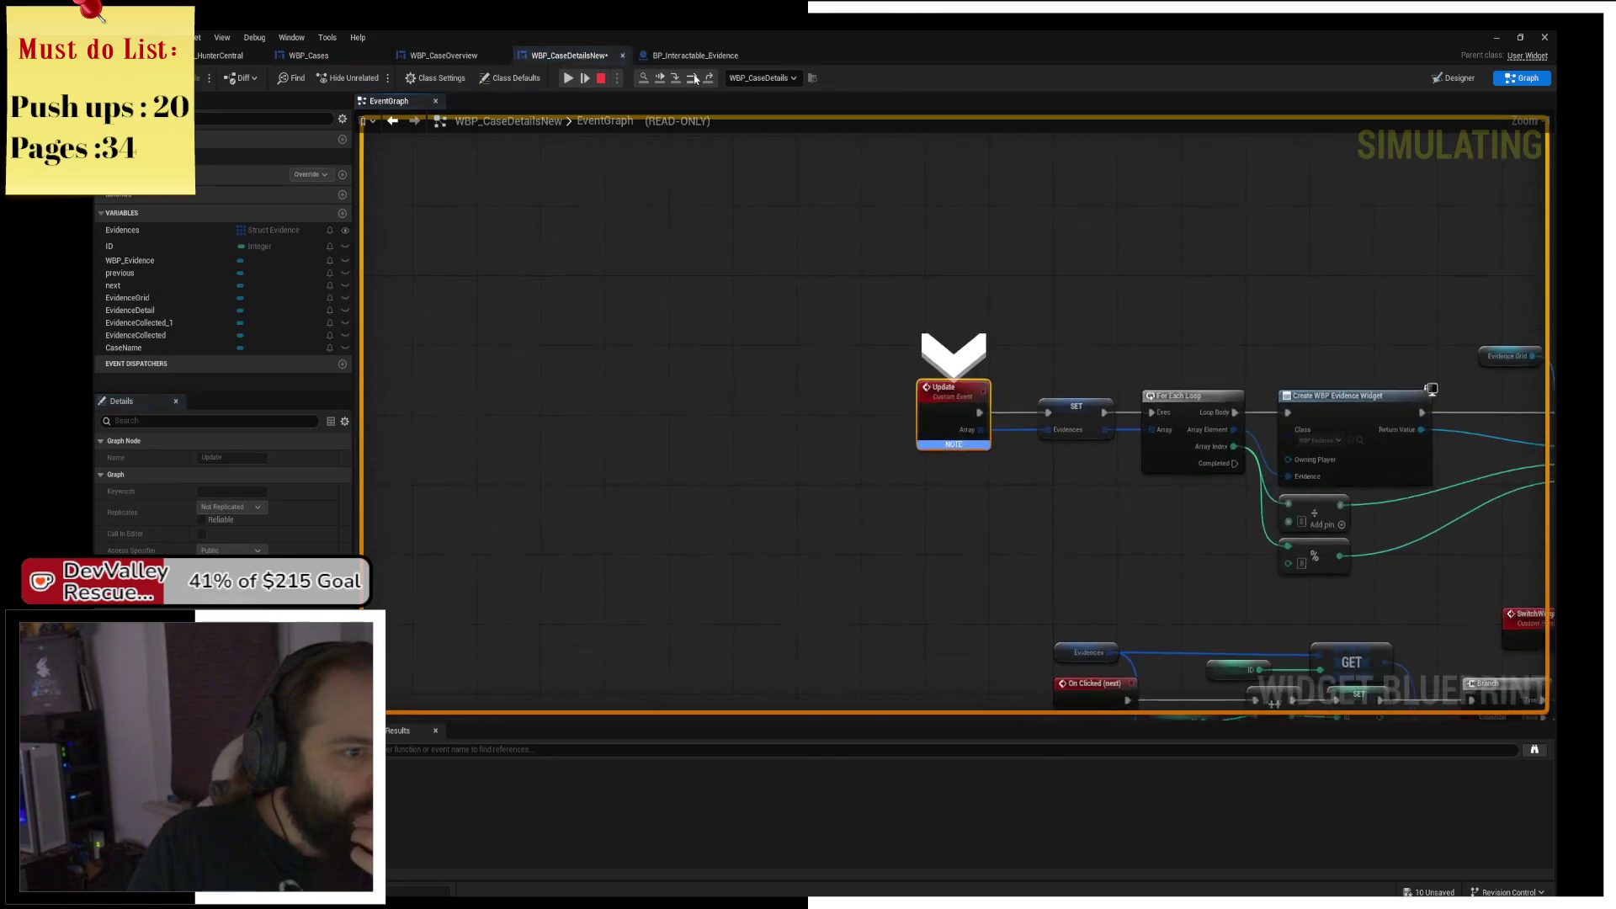
{"action": "left_click", "coordinate": [694, 78]}
{"action": "left_click", "coordinate": [694, 78]}
{"action": "left_click", "coordinate": [694, 79]}
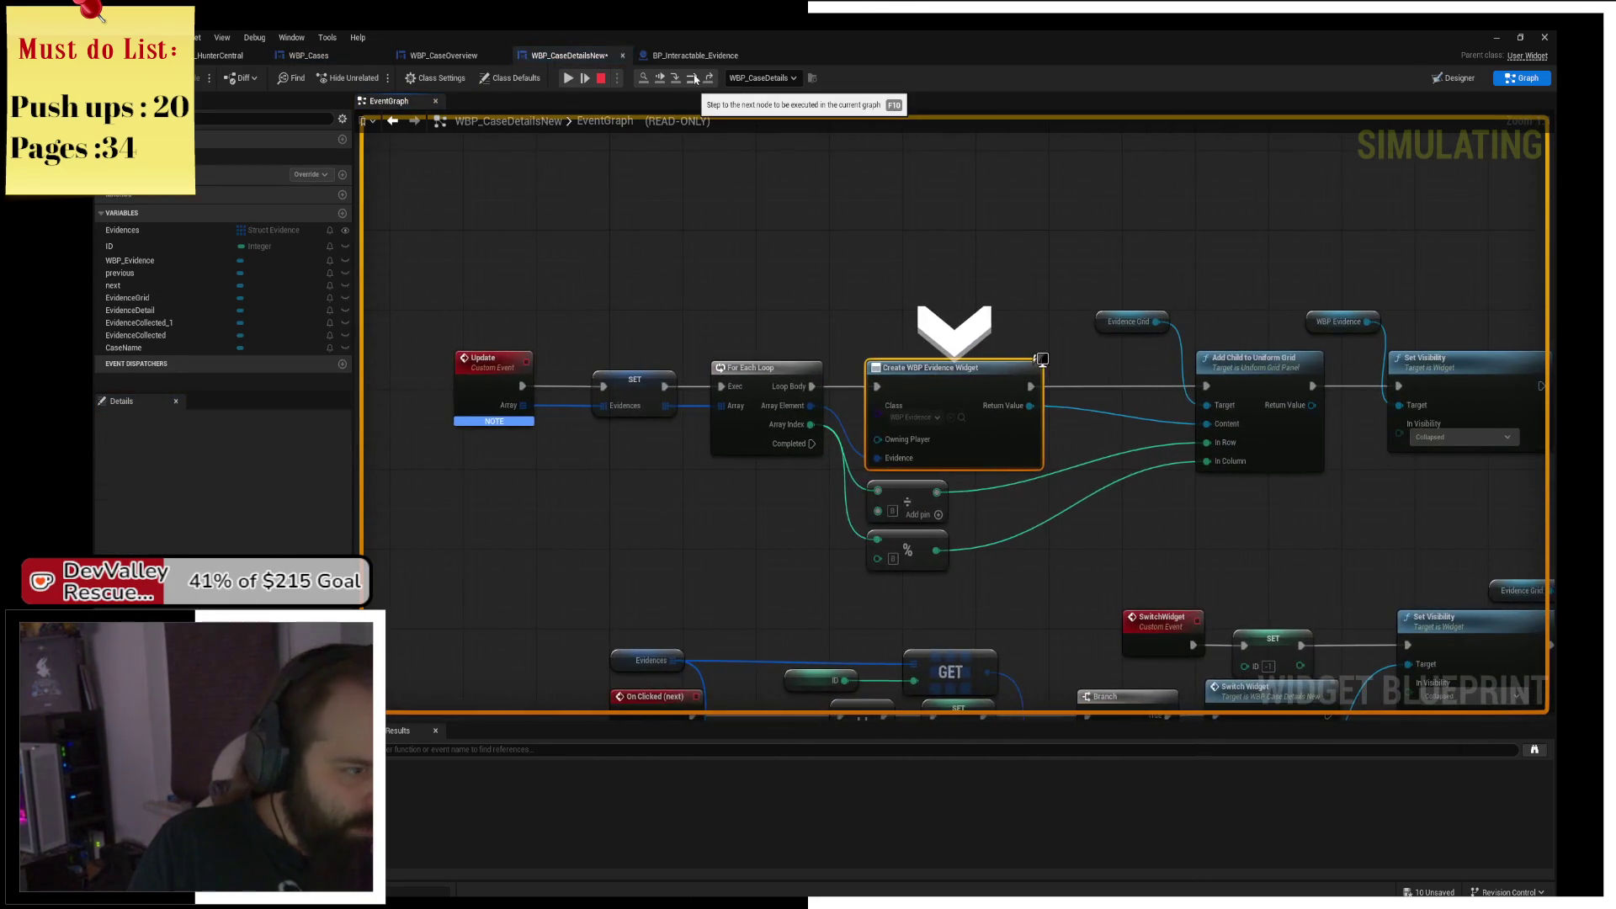
{"action": "left_click", "coordinate": [695, 78]}
{"action": "left_click", "coordinate": [695, 78]}
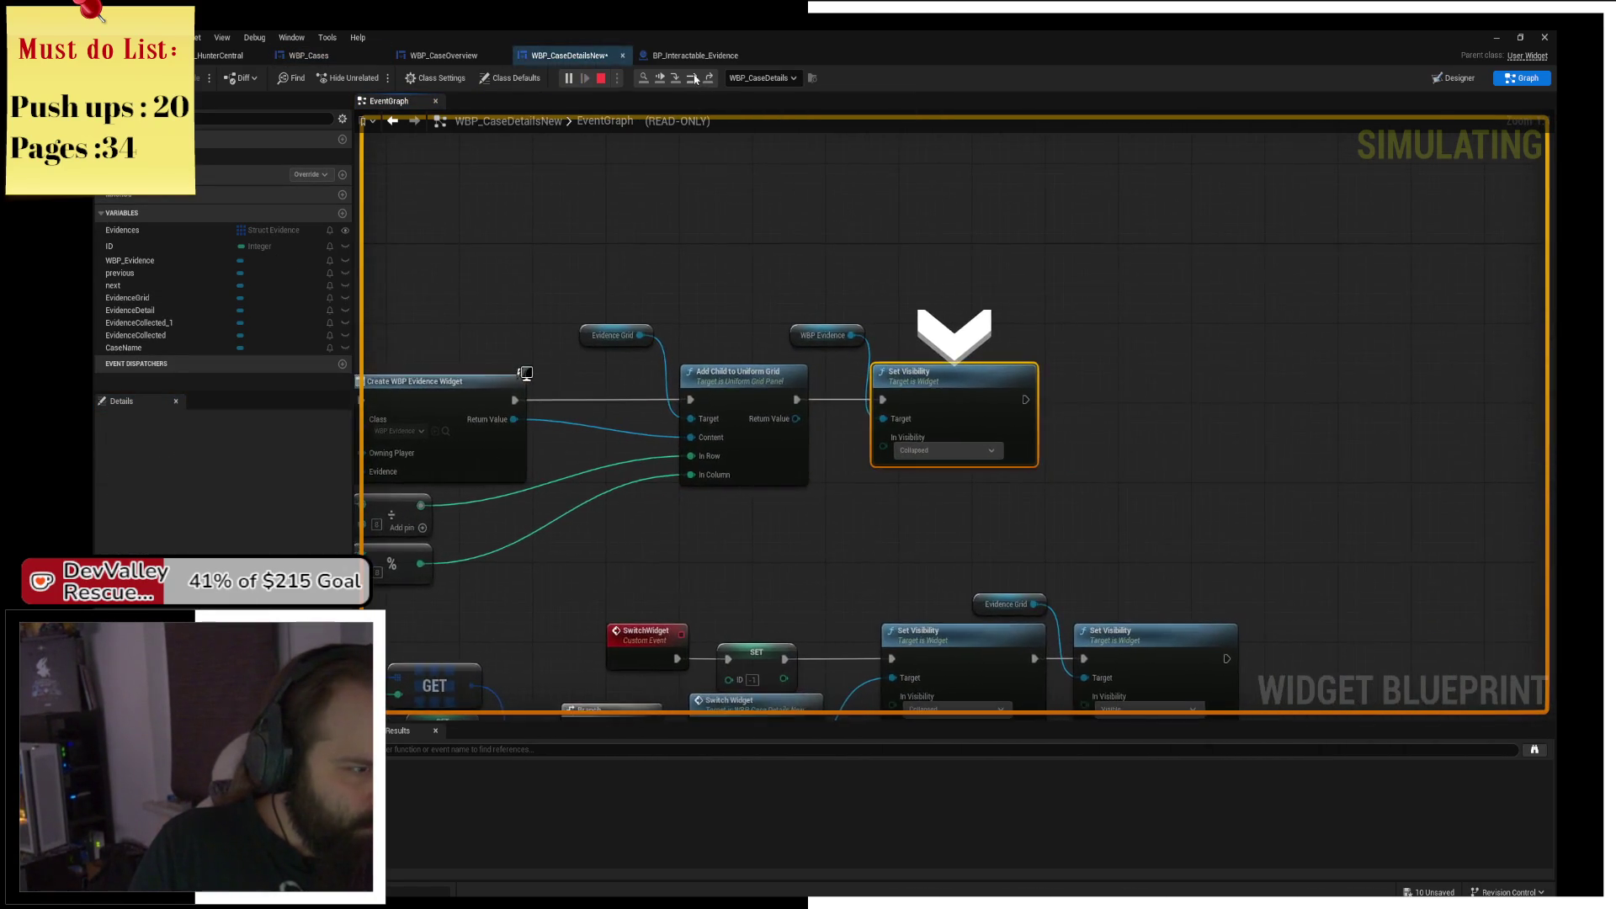
{"action": "left_click", "coordinate": [694, 78]}
{"action": "left_click", "coordinate": [694, 79]}
{"action": "left_click", "coordinate": [694, 78]}
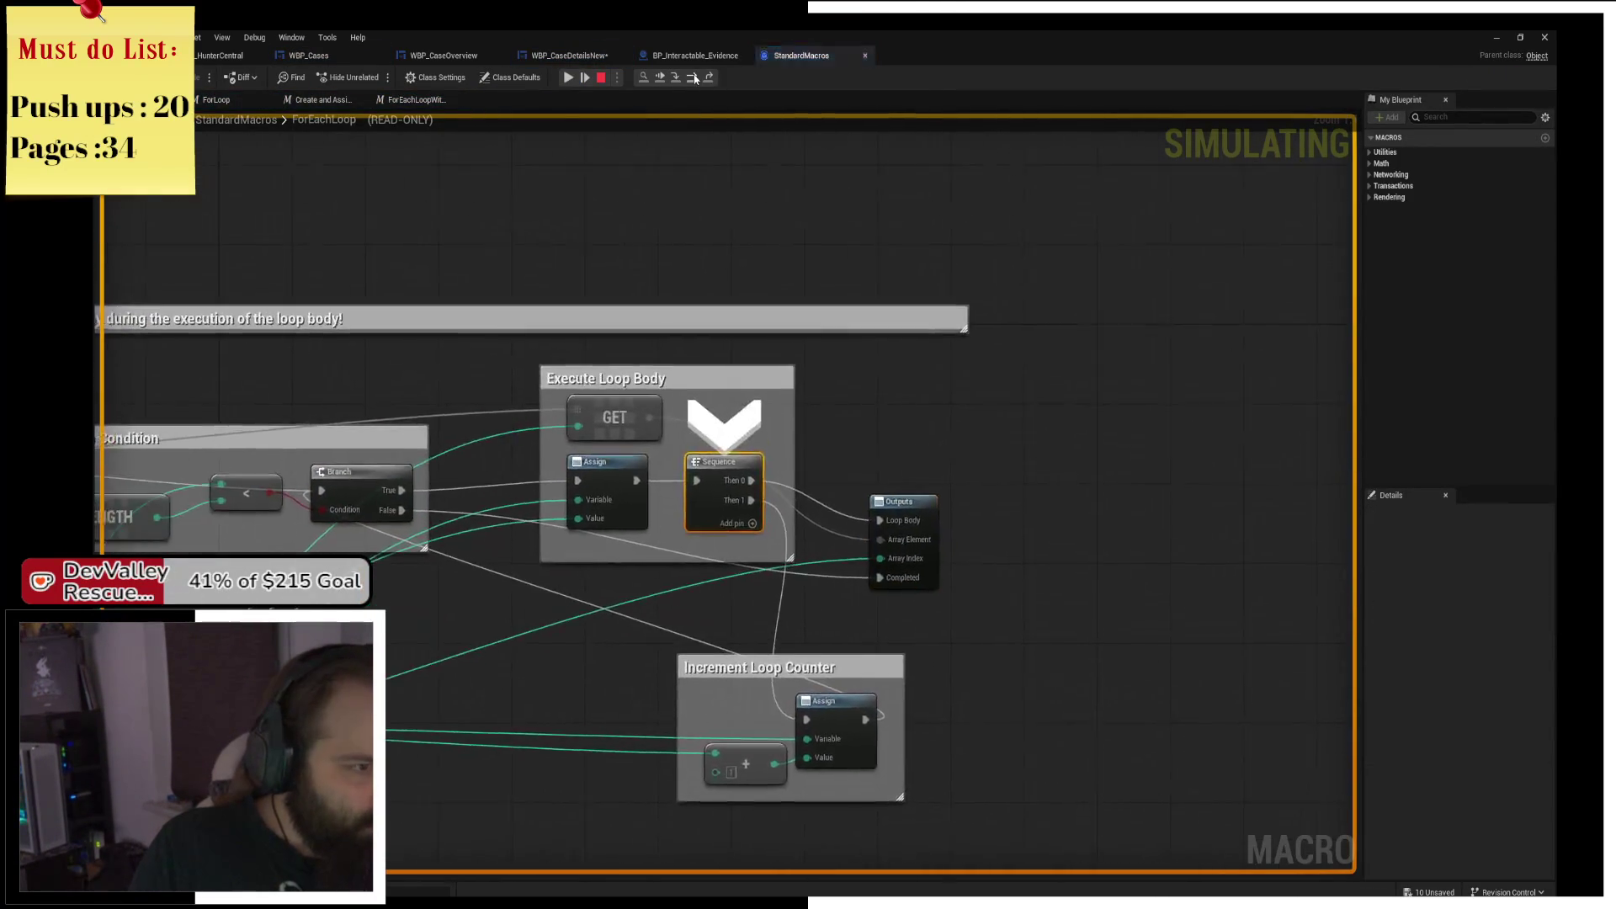
{"action": "left_click", "coordinate": [694, 79]}
{"action": "left_click", "coordinate": [694, 78]}
{"action": "left_click", "coordinate": [694, 78]}
{"action": "left_click", "coordinate": [694, 78]}
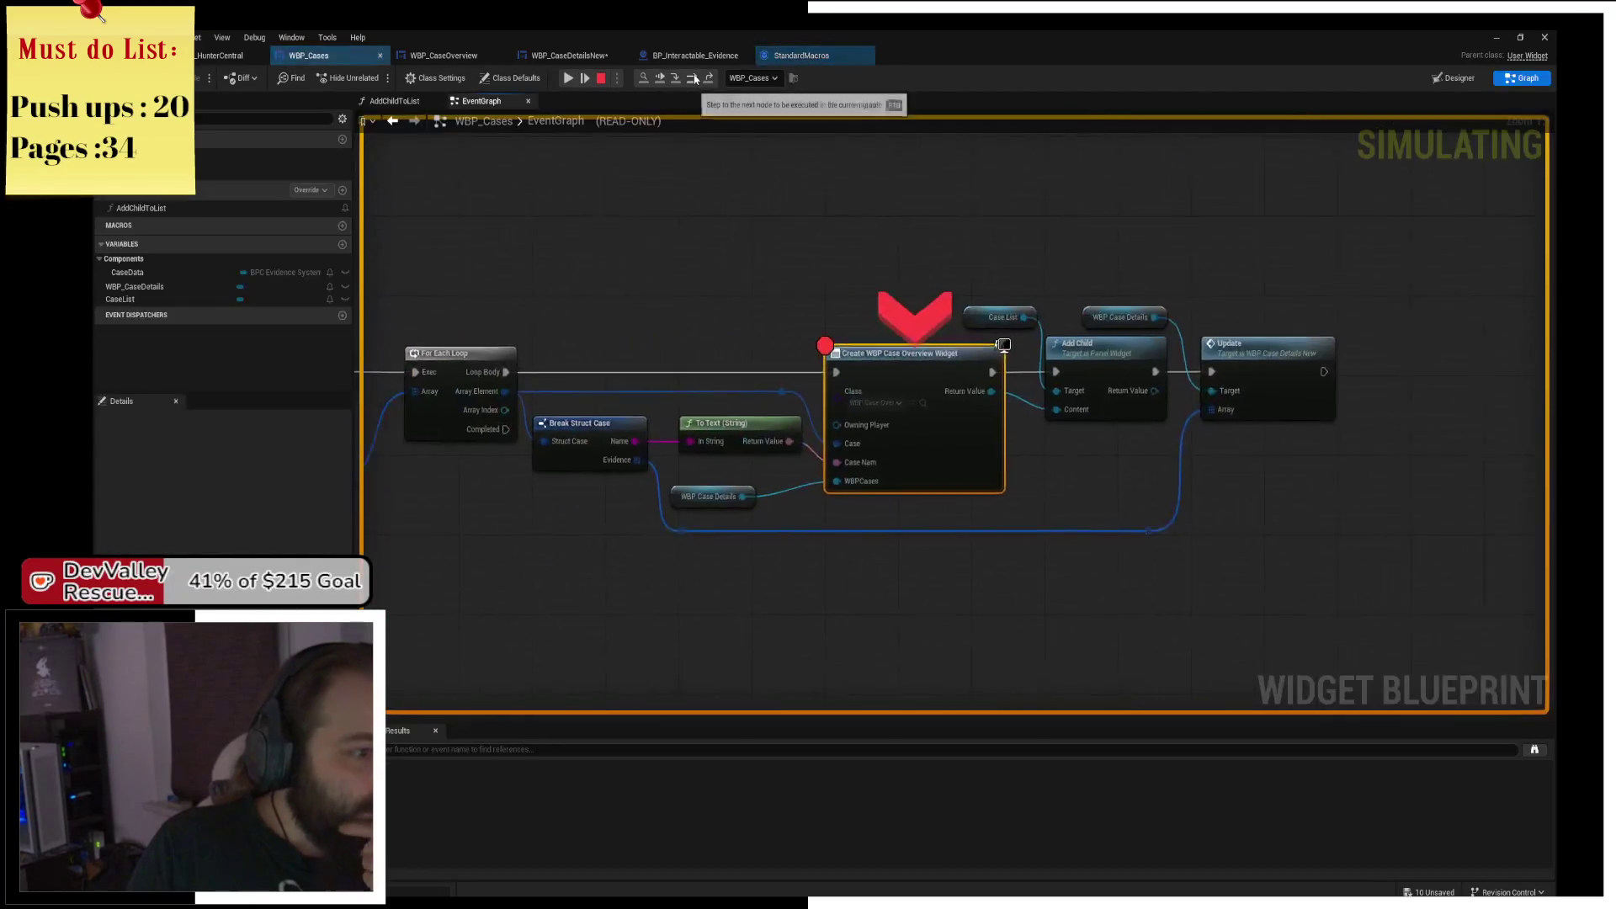
{"action": "left_click", "coordinate": [695, 78]}
{"action": "left_click", "coordinate": [694, 78]}
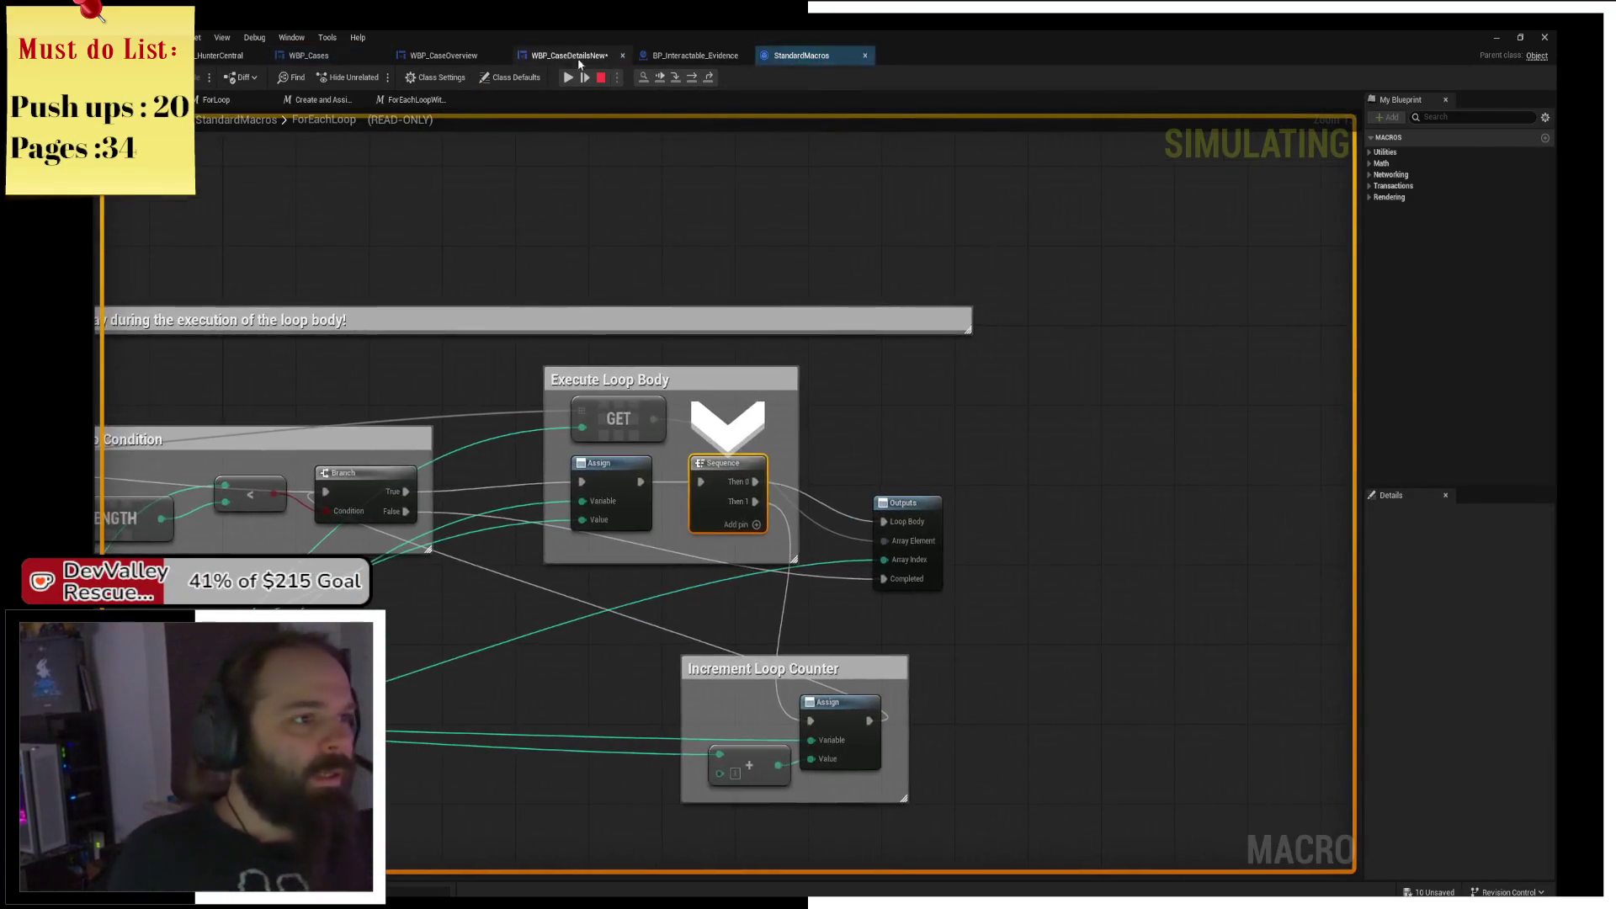
Check the WBP_CaseDetailsNew graph and layout, then switch to the WBP_CaseOverview event graph.
{"action": "left_click", "coordinate": [579, 57]}
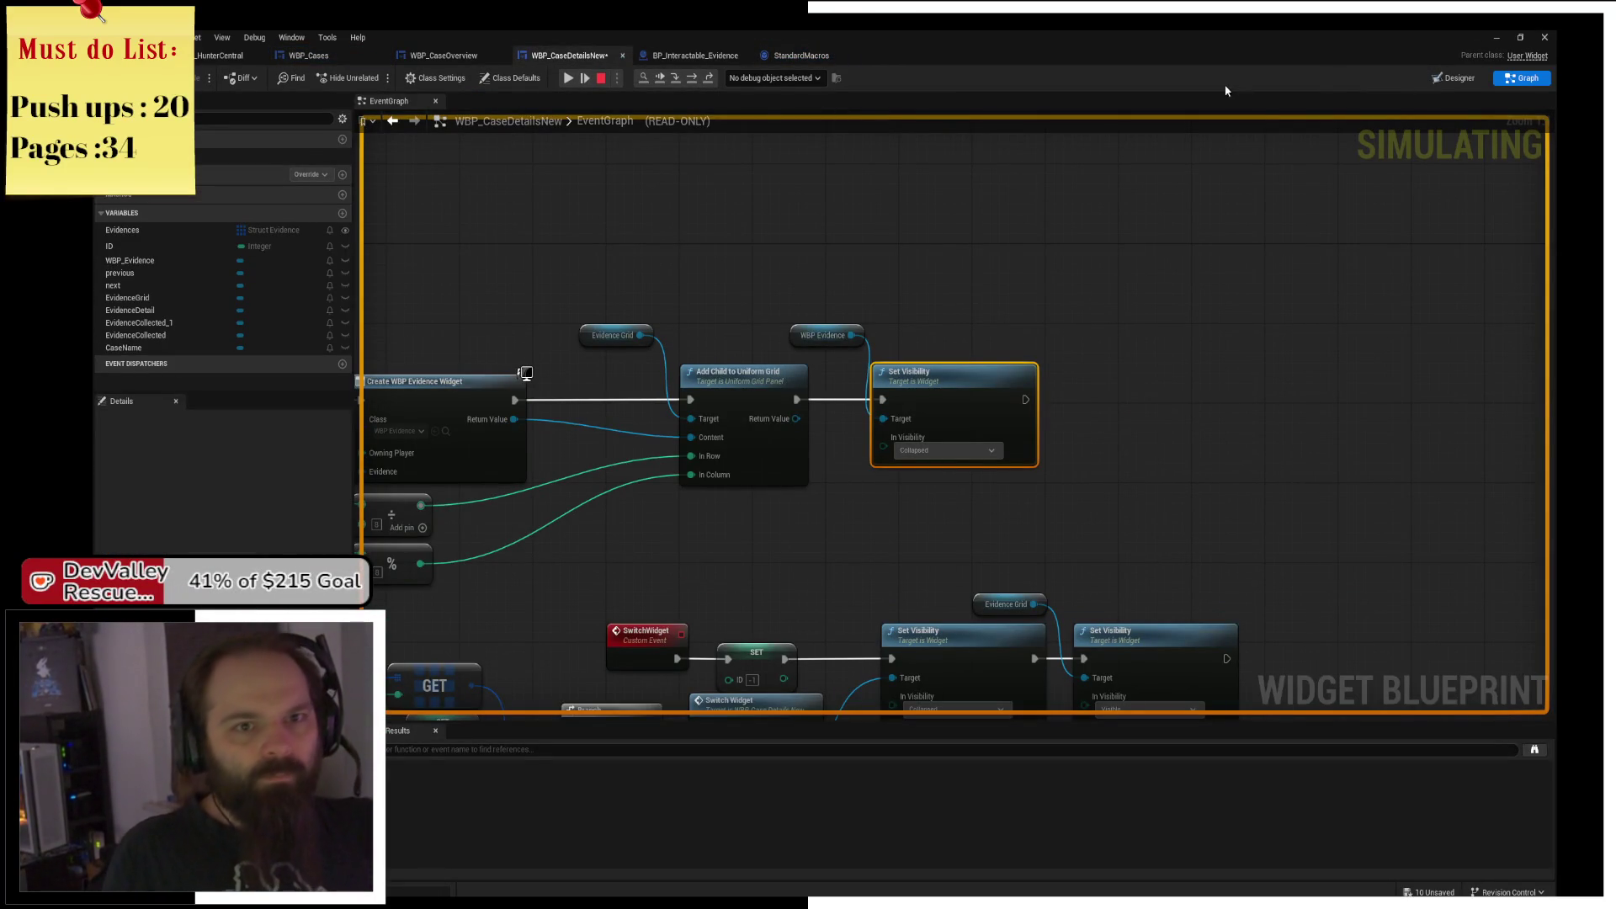
{"action": "left_click", "coordinate": [1454, 78]}
{"action": "left_click", "coordinate": [450, 57]}
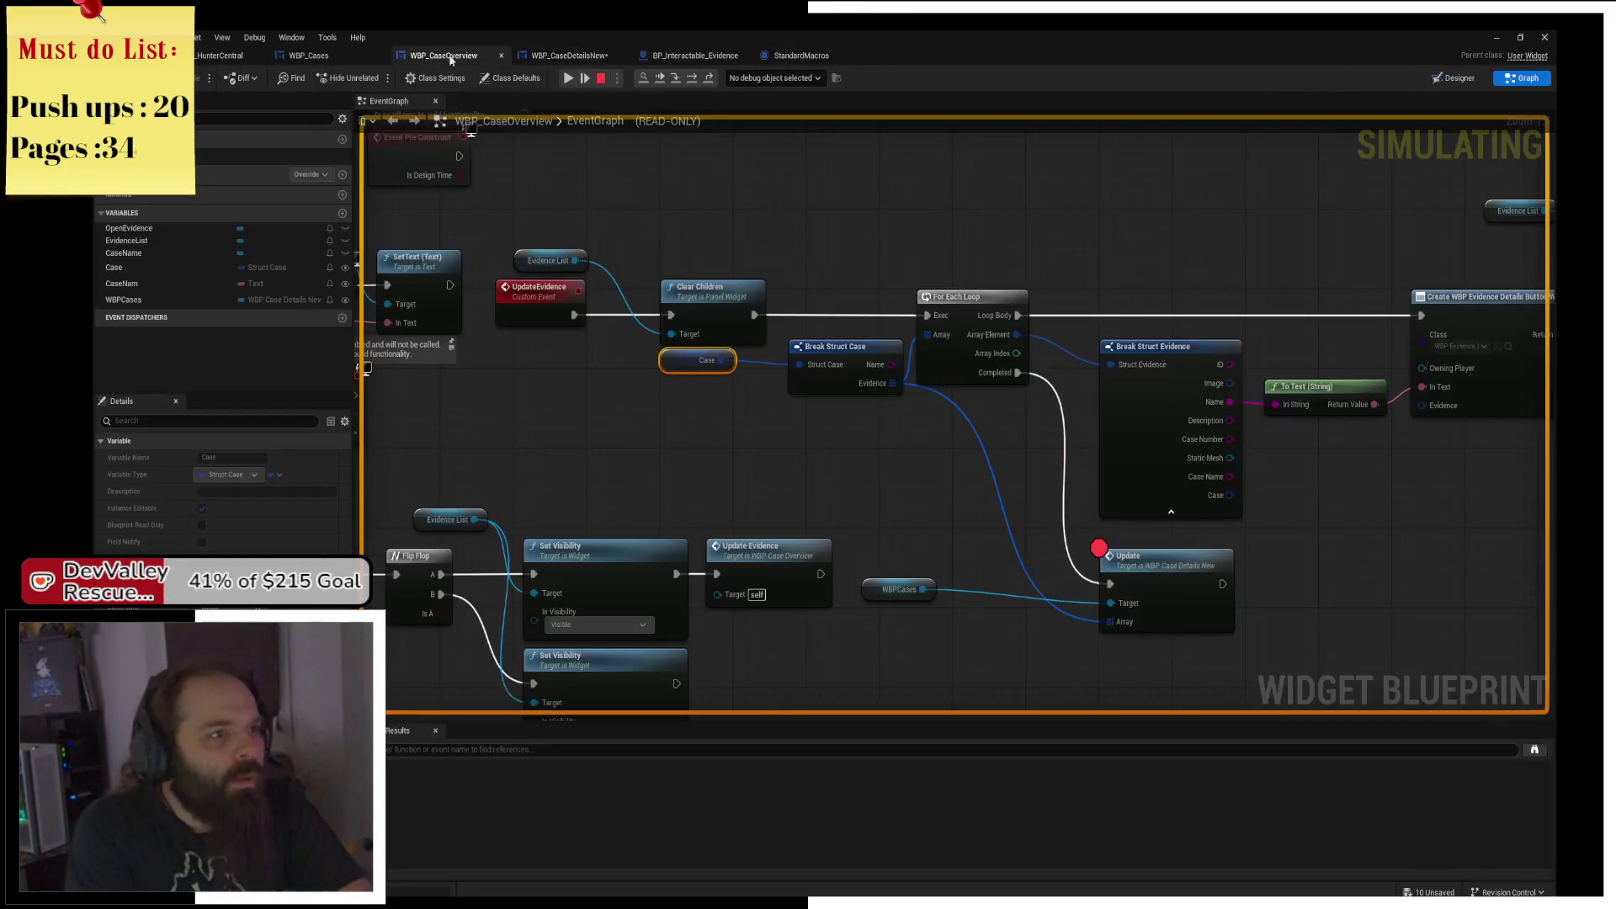
Move from WBP_CaseOverview's layout to its event graph and locate the Case variable and For Each Loop.
{"action": "left_click", "coordinate": [1449, 79]}
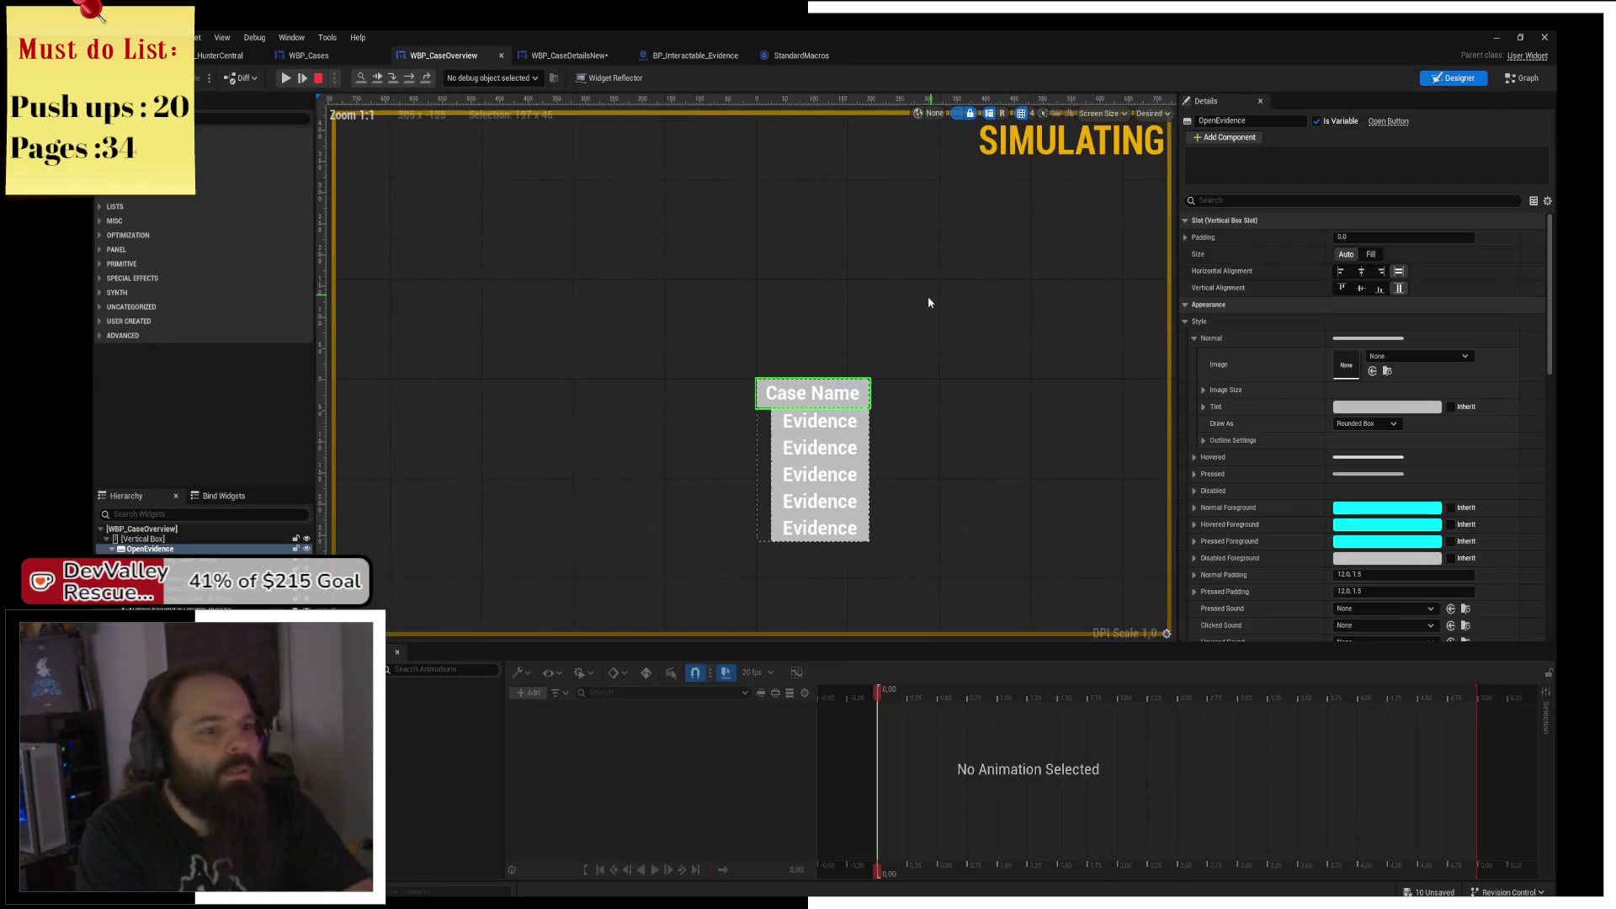
{"action": "scroll", "coordinate": [846, 289], "scroll_direction": "up", "scroll_amount": 3}
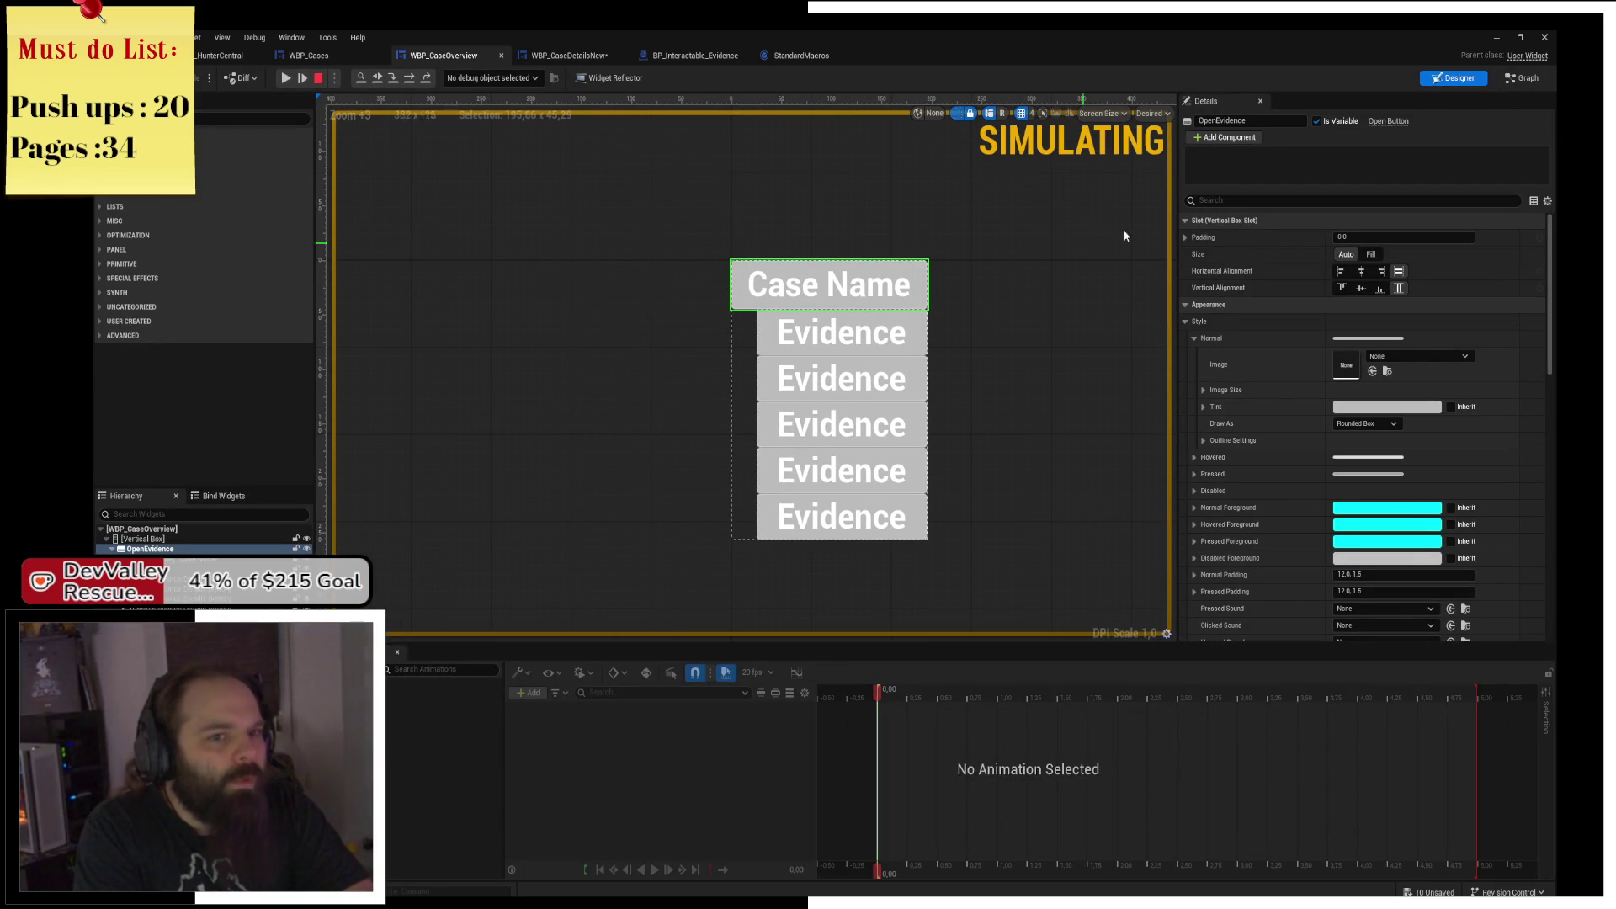
{"action": "left_click", "coordinate": [1521, 78]}
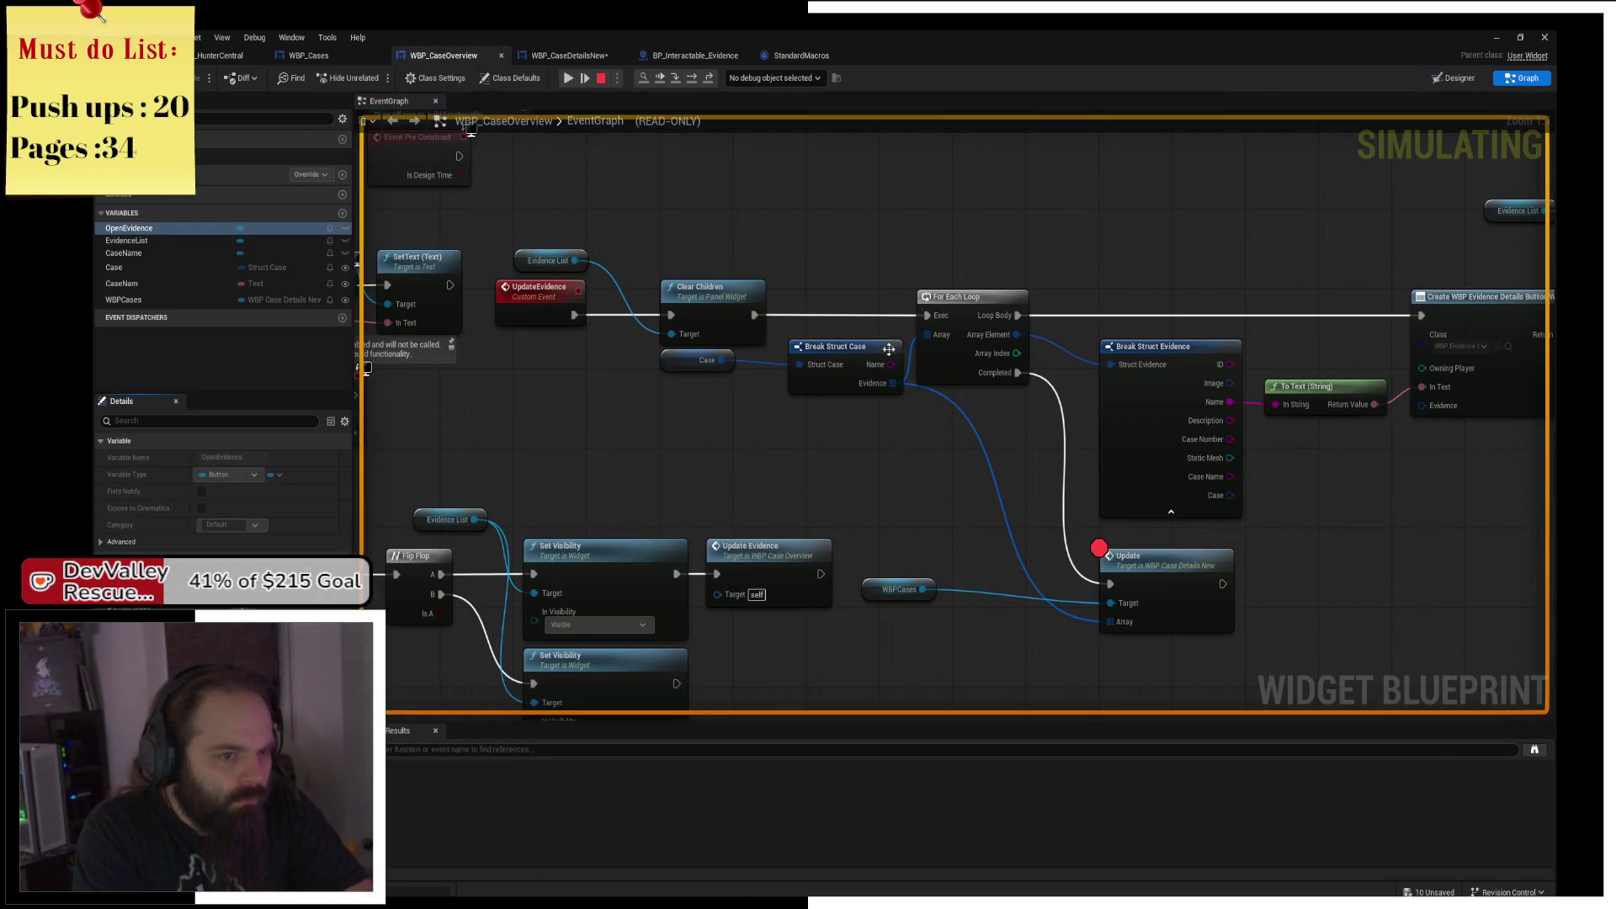
{"action": "mouse_move", "coordinate": [867, 406]}
{"action": "left_mouse_down"}
{"action": "mouse_move", "coordinate": [1062, 318]}
{"action": "mouse_move", "coordinate": [982, 336]}
{"action": "left_mouse_up"}
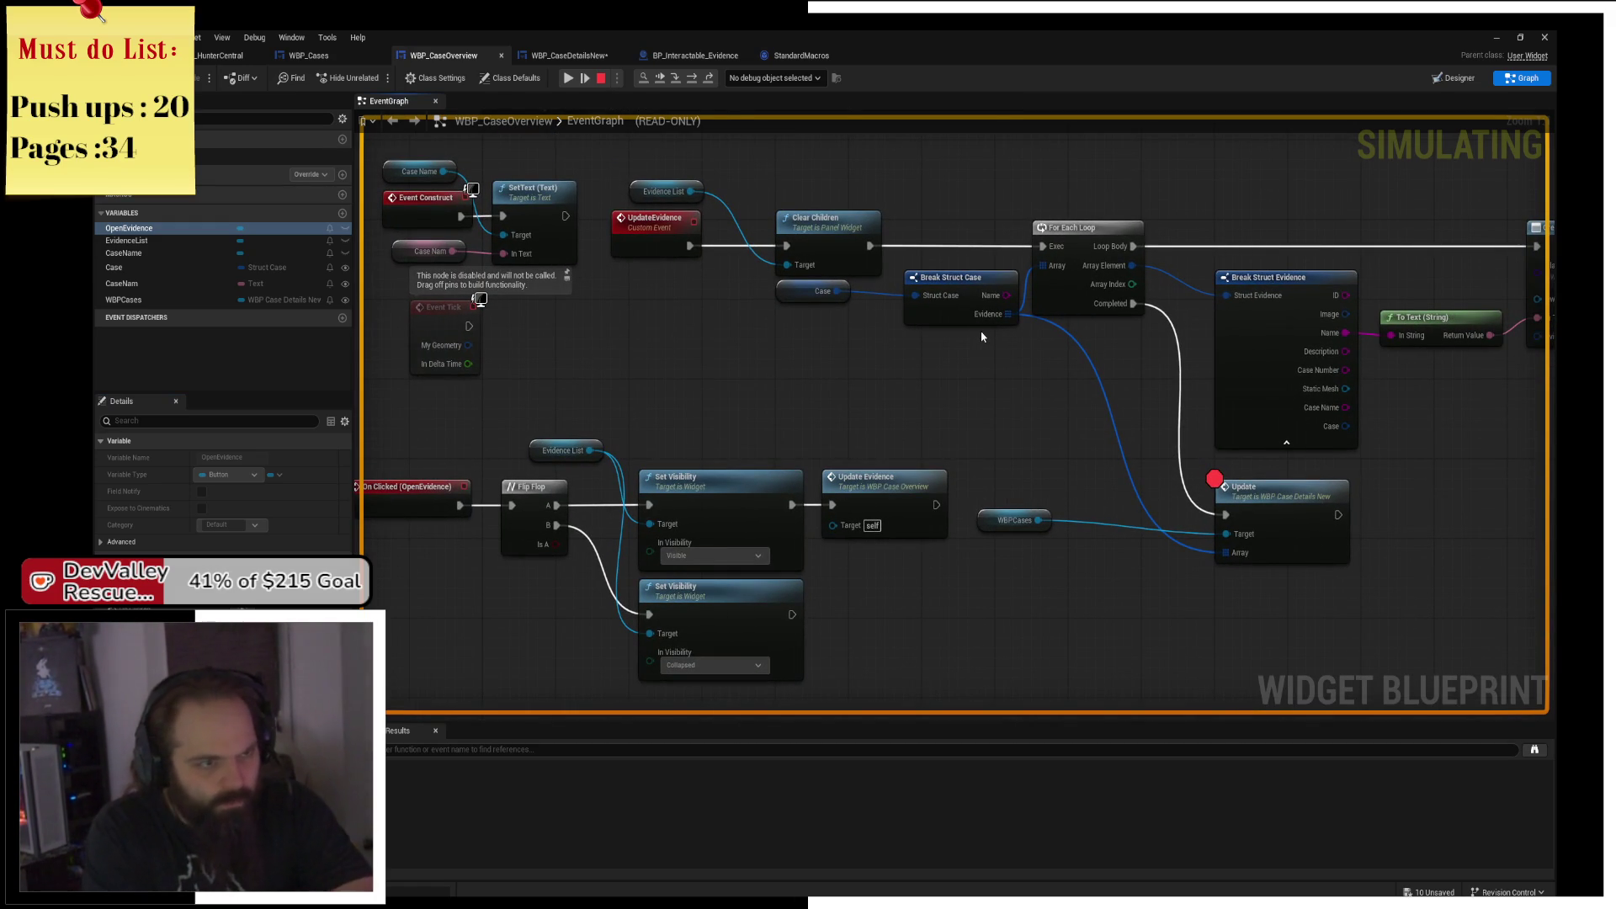
{"action": "left_click_drag", "start_coordinate": [872, 395], "coordinate": [788, 415]}
{"action": "left_click", "coordinate": [730, 323]}
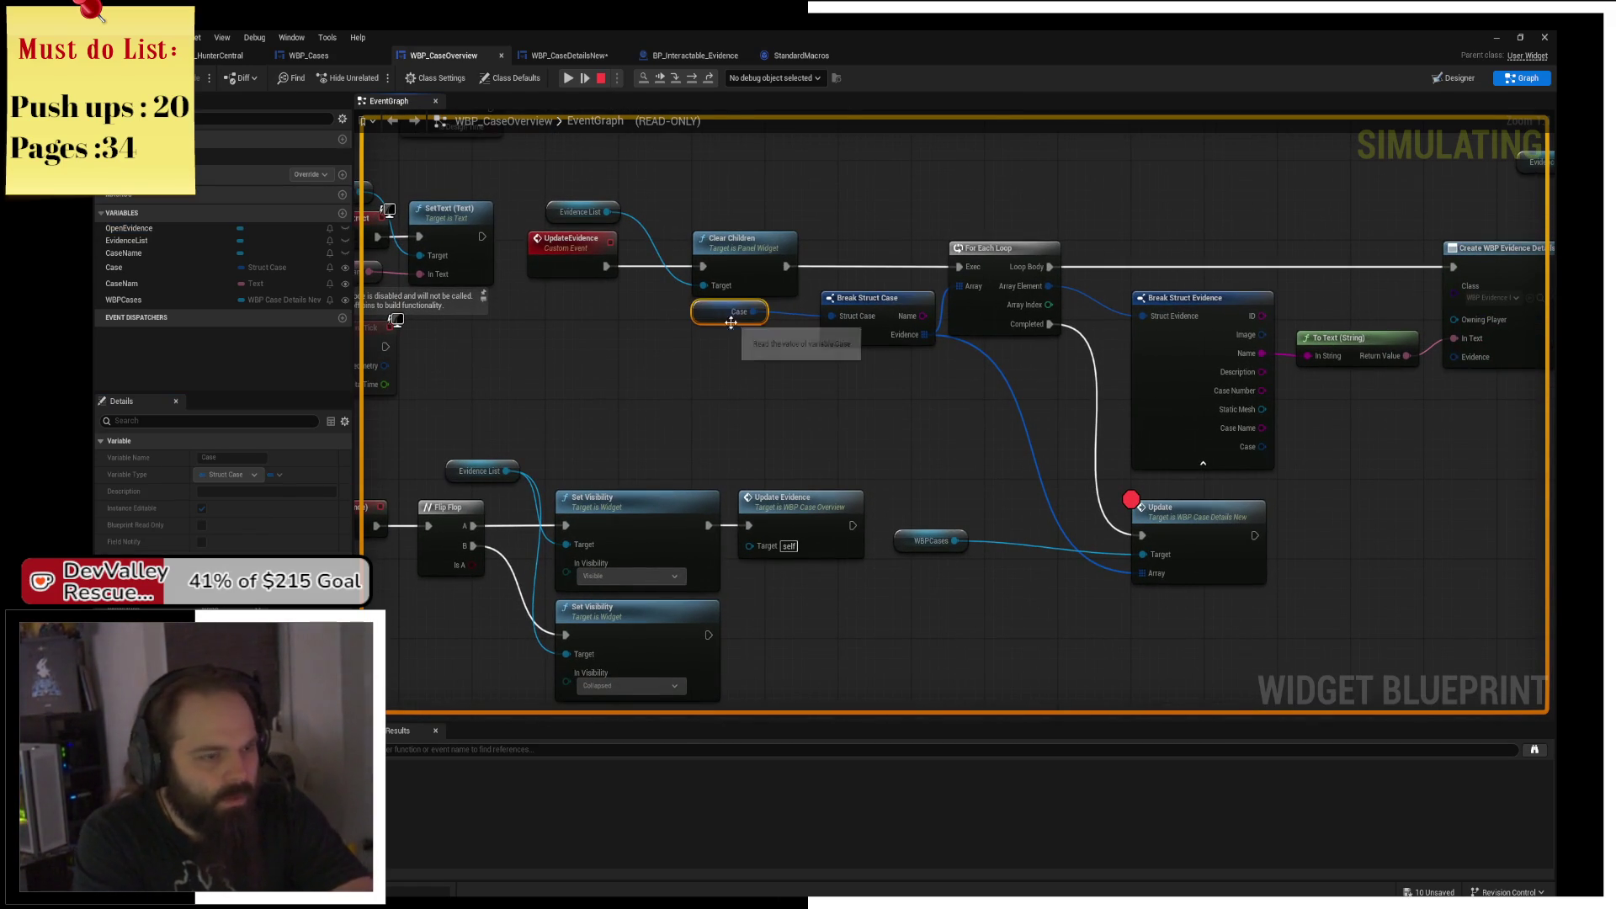
Add an F9 breakpoint to the For Each Loop node and select the Update node.
{"action": "left_click", "coordinate": [1005, 250]}
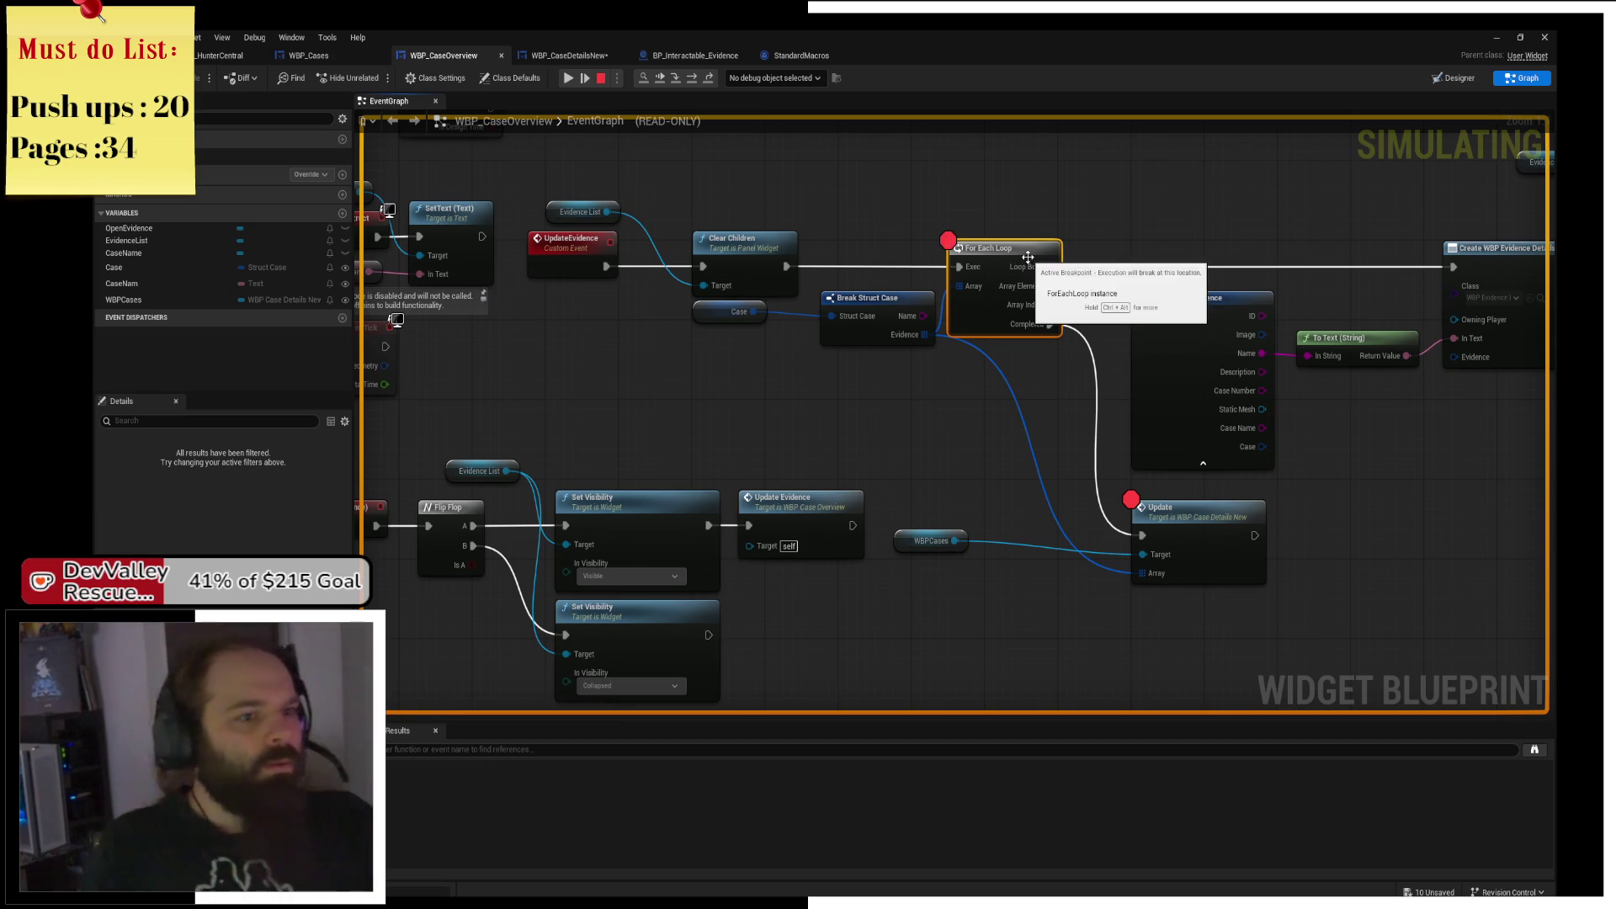
{"action": "key", "text": "F9"}
{"action": "left_click", "coordinate": [1210, 529]}
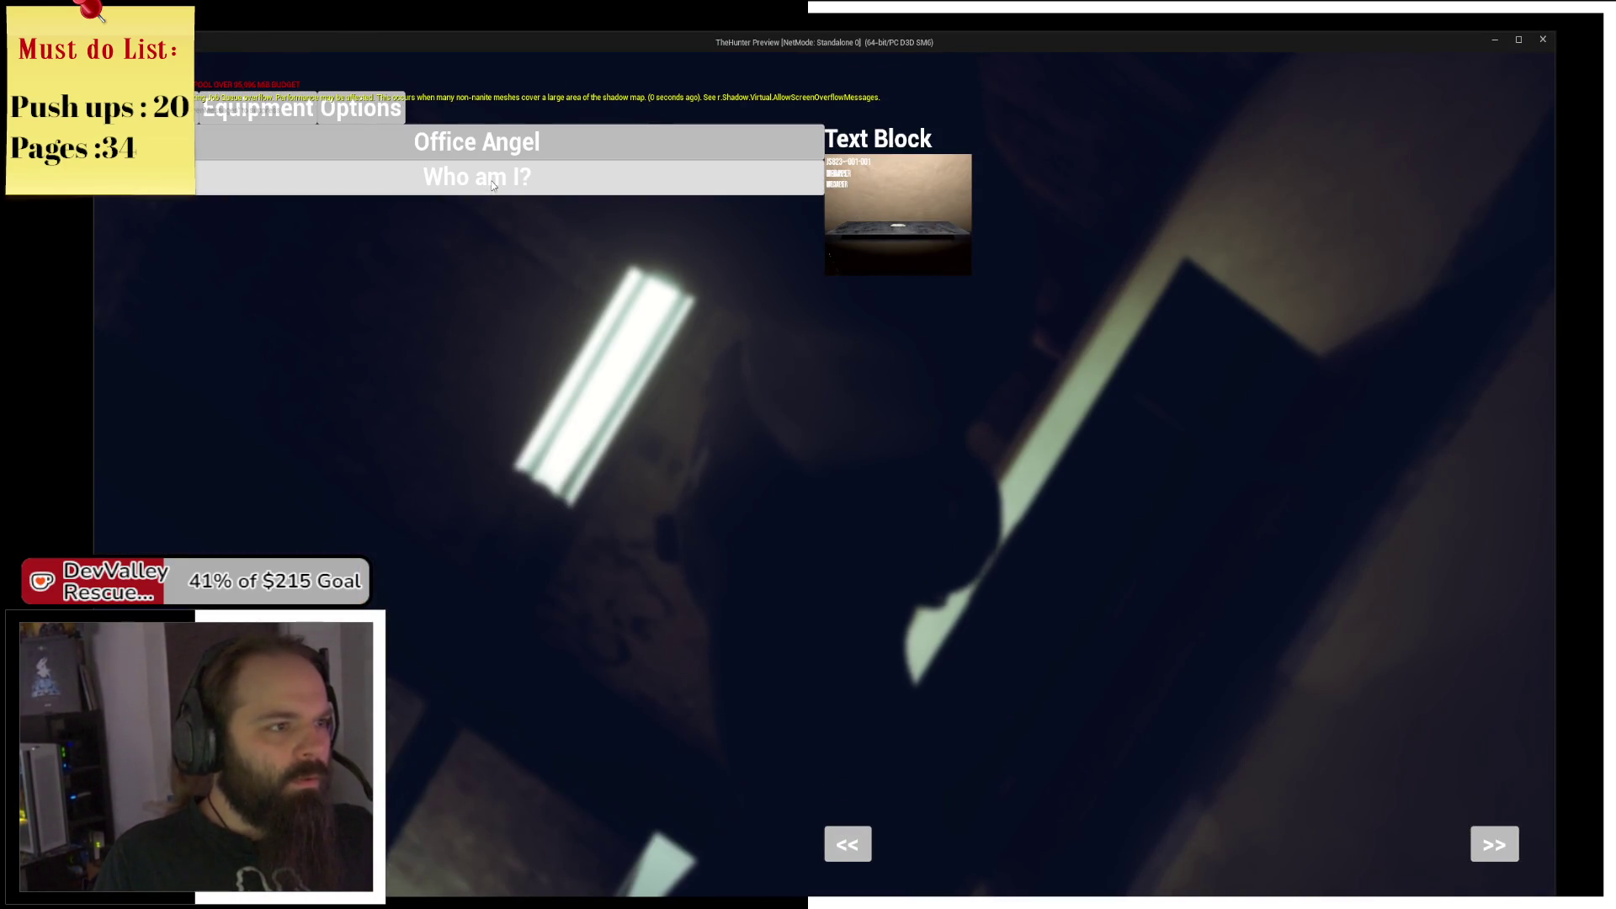
Open the Who am I? case and step into WBP_CaseDetailsNew's Update event up to evidence widget creation.
{"action": "left_click", "coordinate": [493, 186]}
{"action": "left_click", "coordinate": [692, 78]}
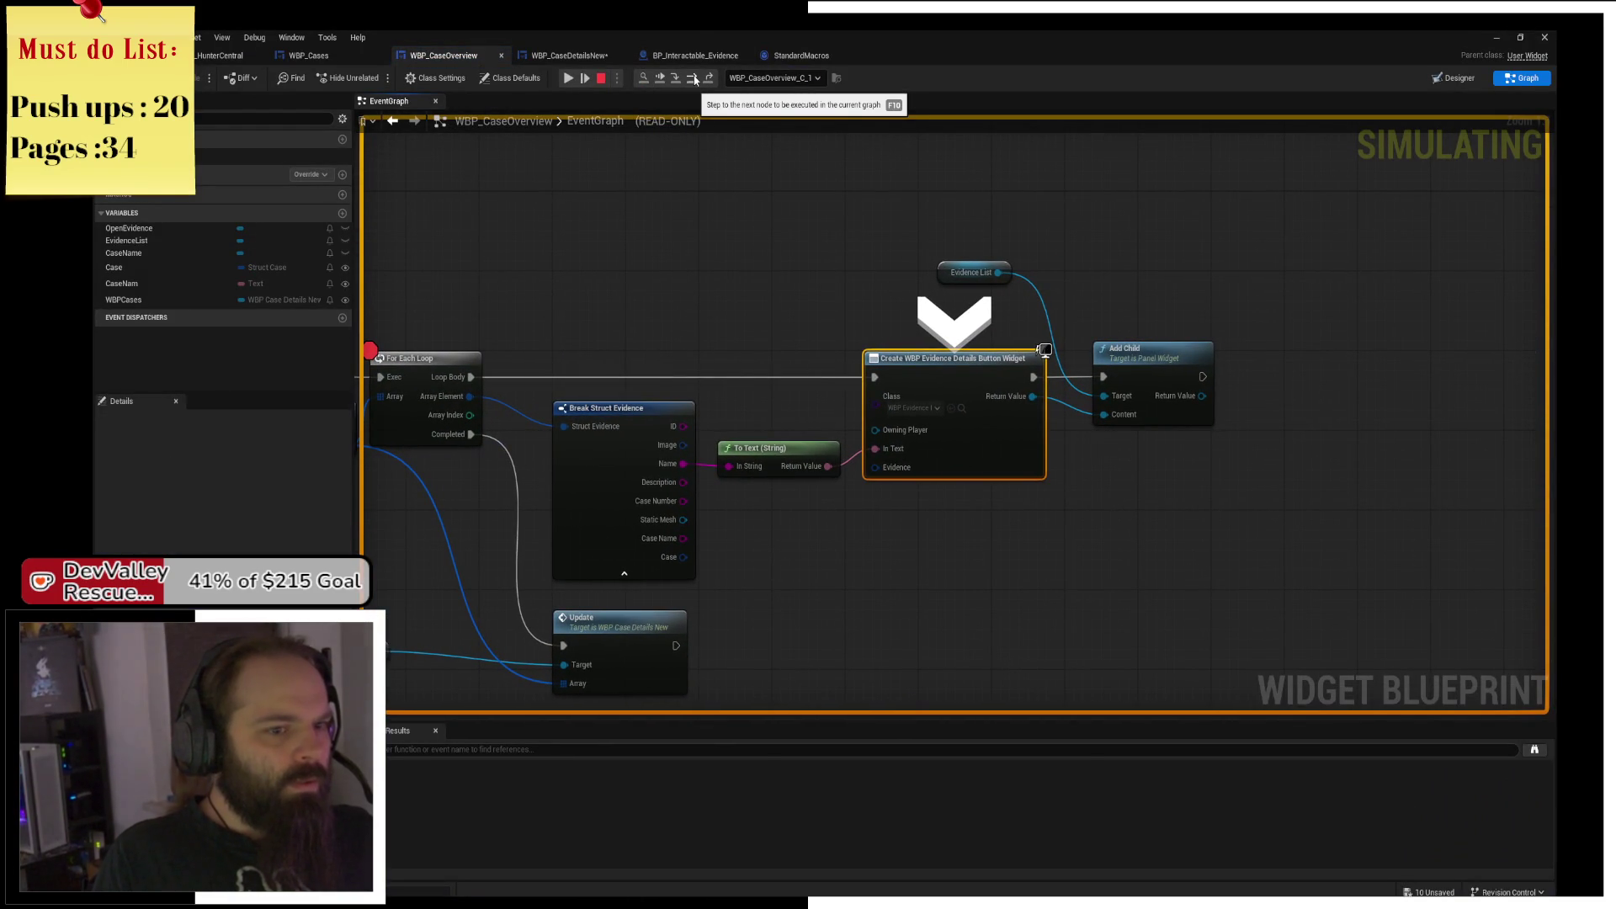
{"action": "mouse_move", "coordinate": [720, 360]}
{"action": "left_mouse_down"}
{"action": "mouse_move", "coordinate": [819, 264]}
{"action": "mouse_move", "coordinate": [920, 216]}
{"action": "mouse_move", "coordinate": [962, 218]}
{"action": "left_mouse_up"}
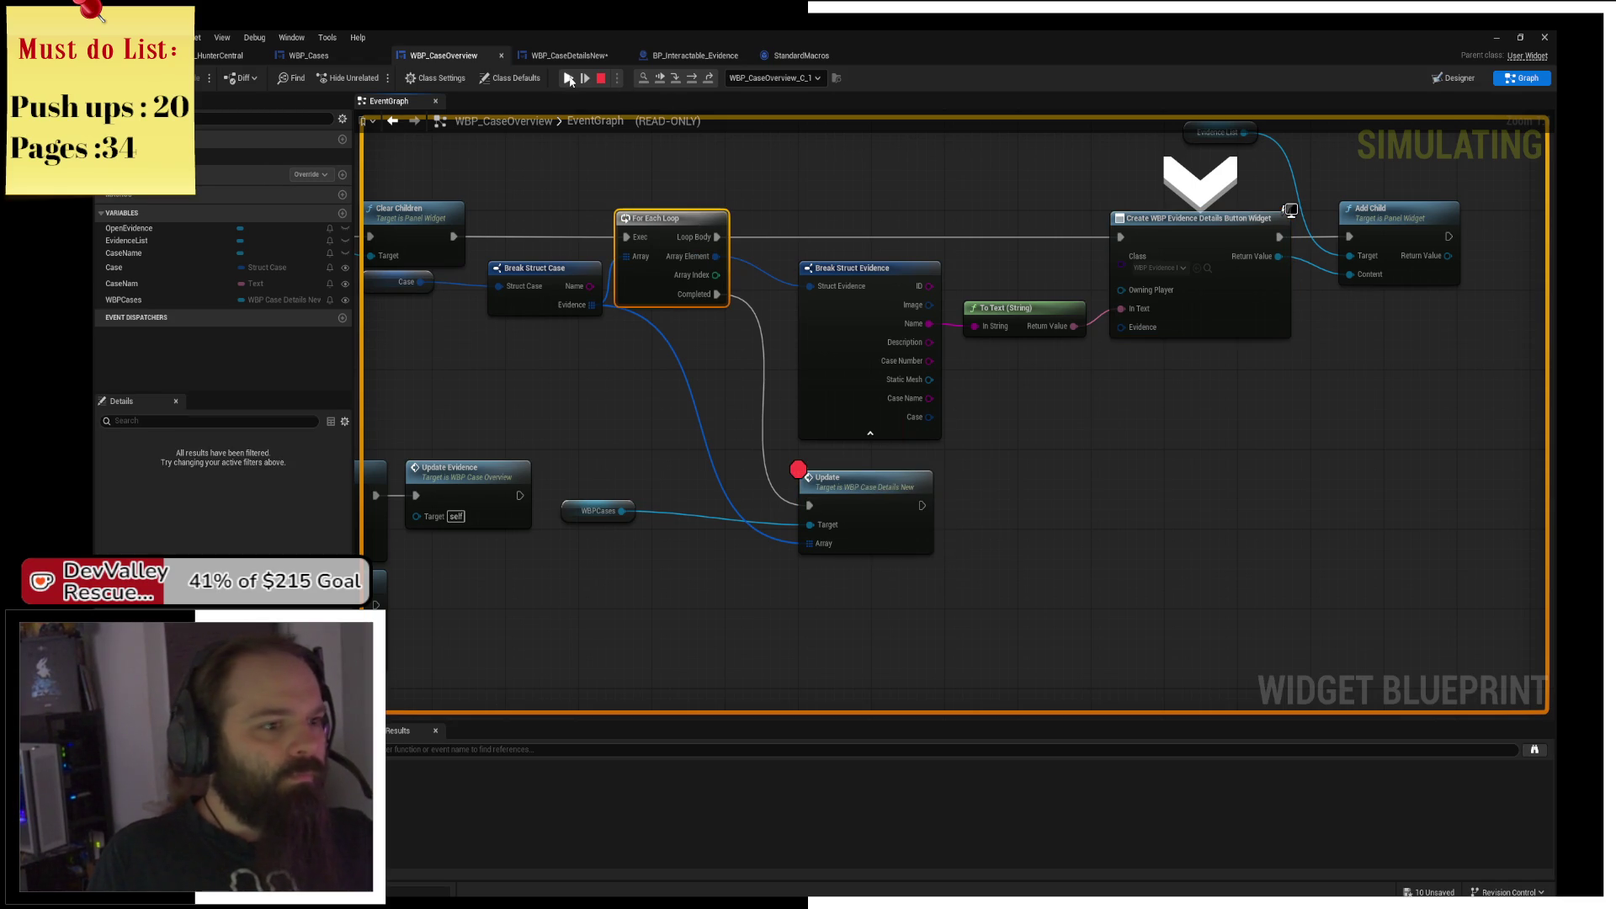
{"action": "left_click", "coordinate": [678, 80]}
{"action": "left_click", "coordinate": [678, 80]}
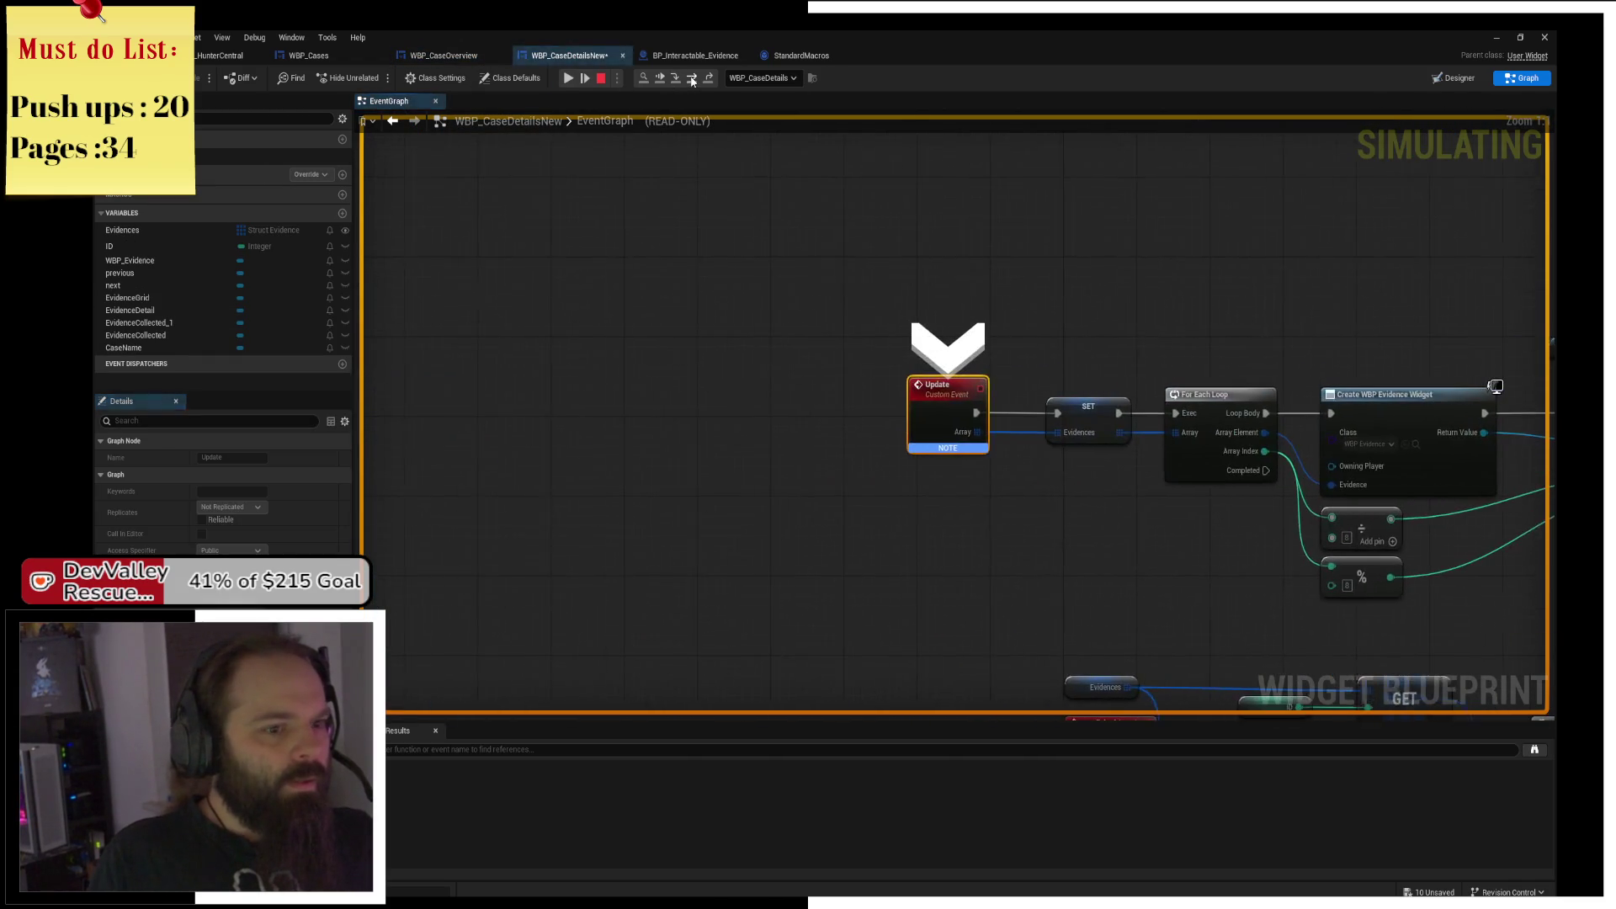
{"action": "left_click", "coordinate": [692, 80]}
{"action": "left_click", "coordinate": [693, 80]}
{"action": "left_click", "coordinate": [693, 80]}
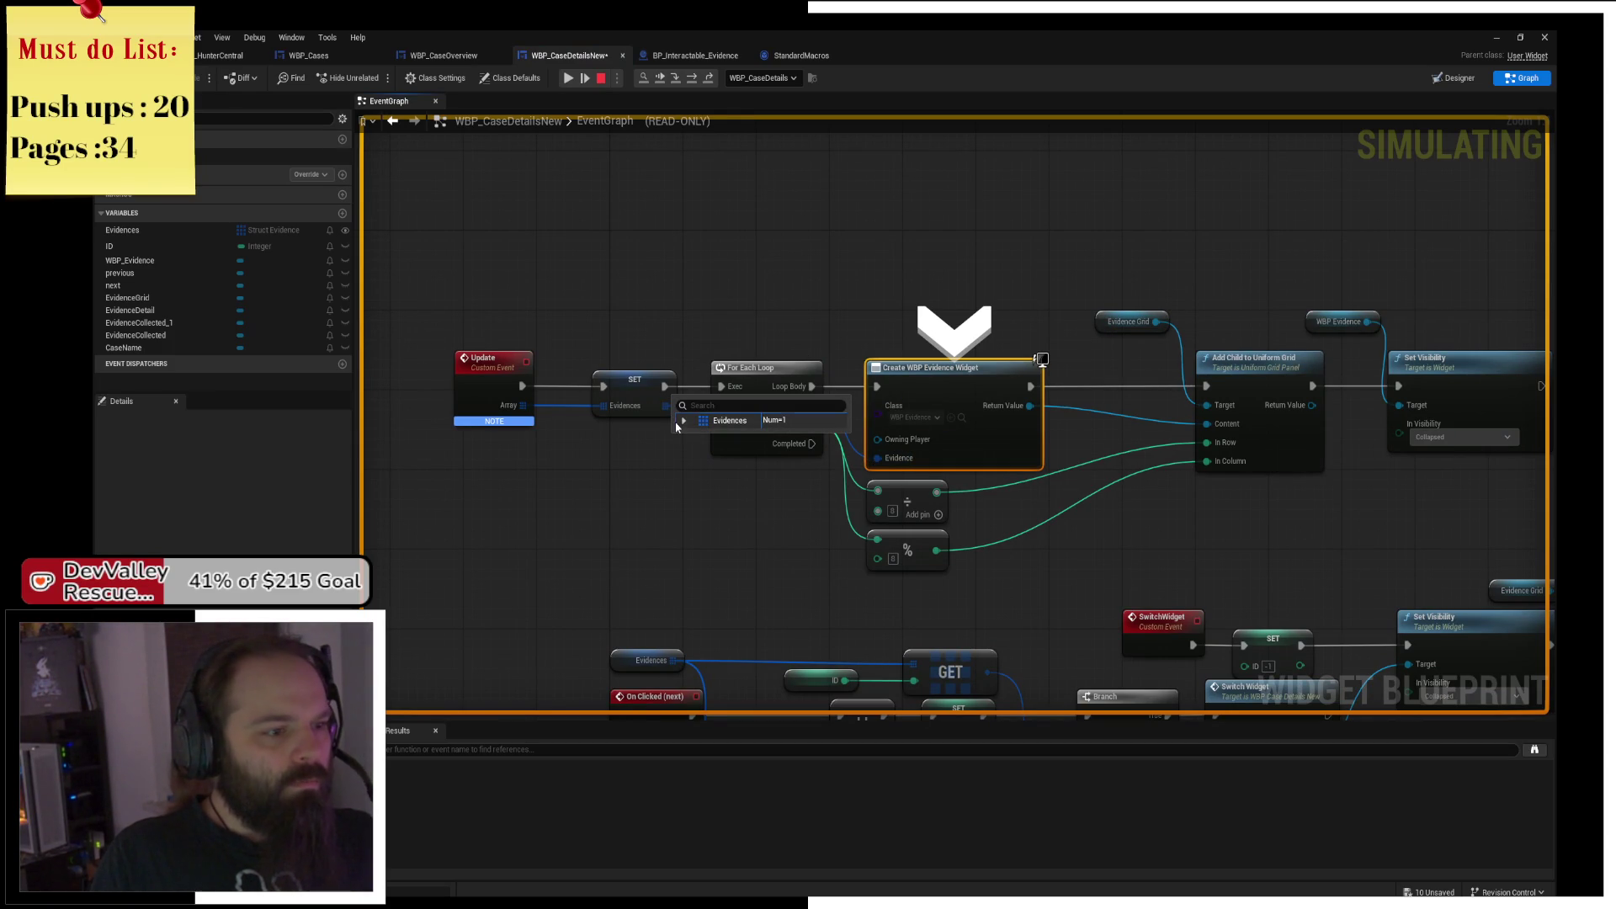
Expand the Evidences array's first entry, step to Add Child to Uniform Grid, and stop the session.
{"action": "left_click", "coordinate": [682, 421]}
{"action": "left_click", "coordinate": [693, 436]}
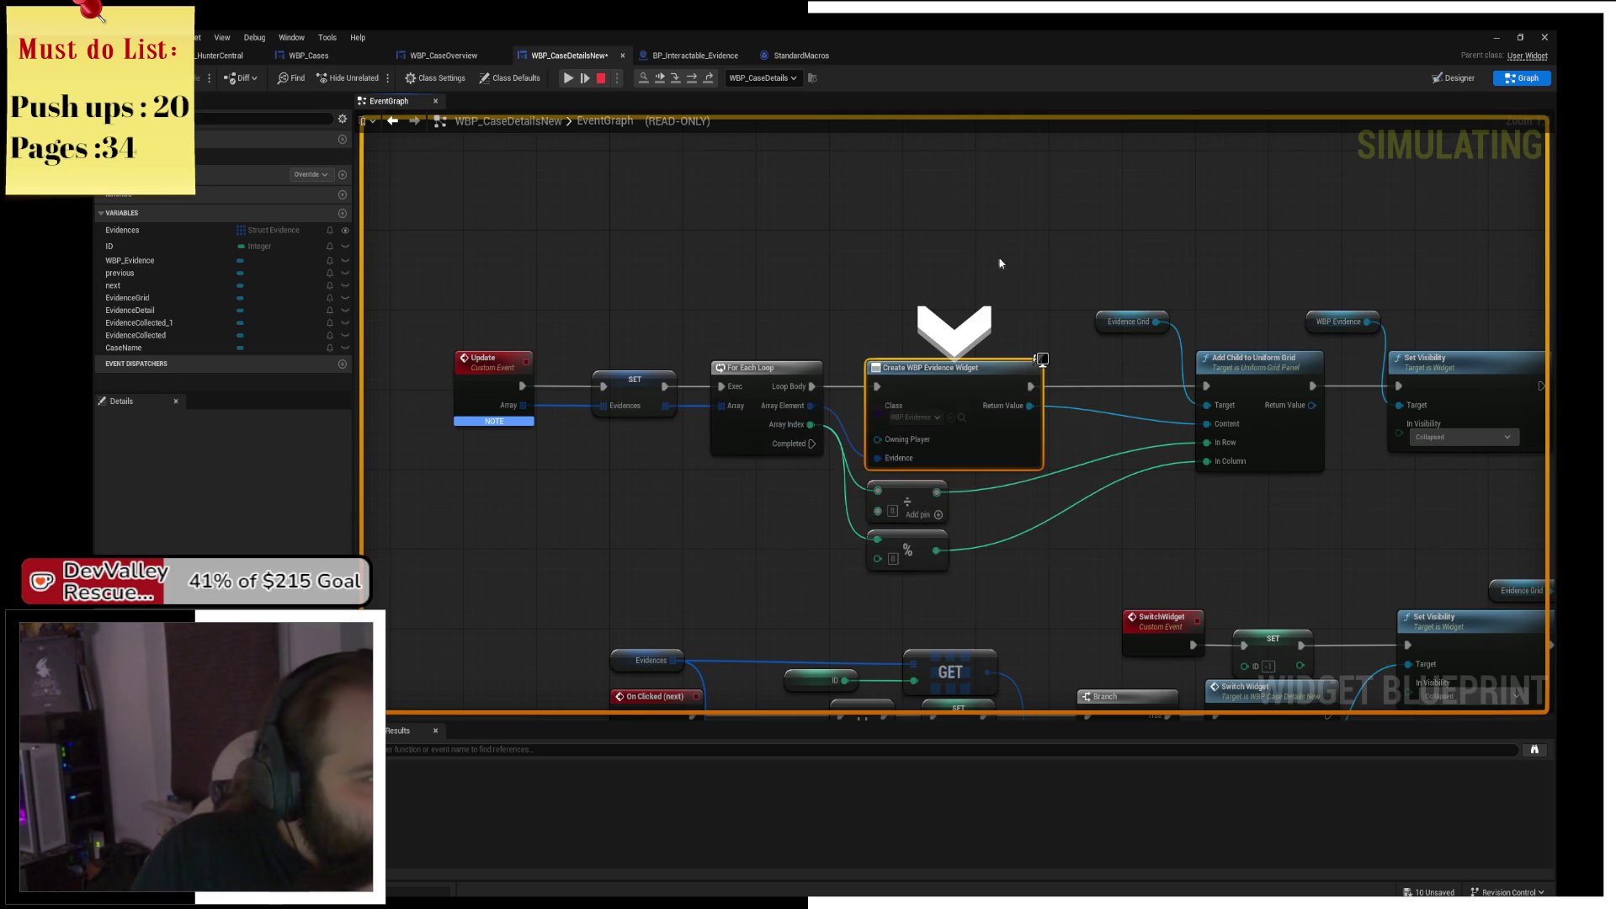
{"action": "left_click", "coordinate": [692, 80]}
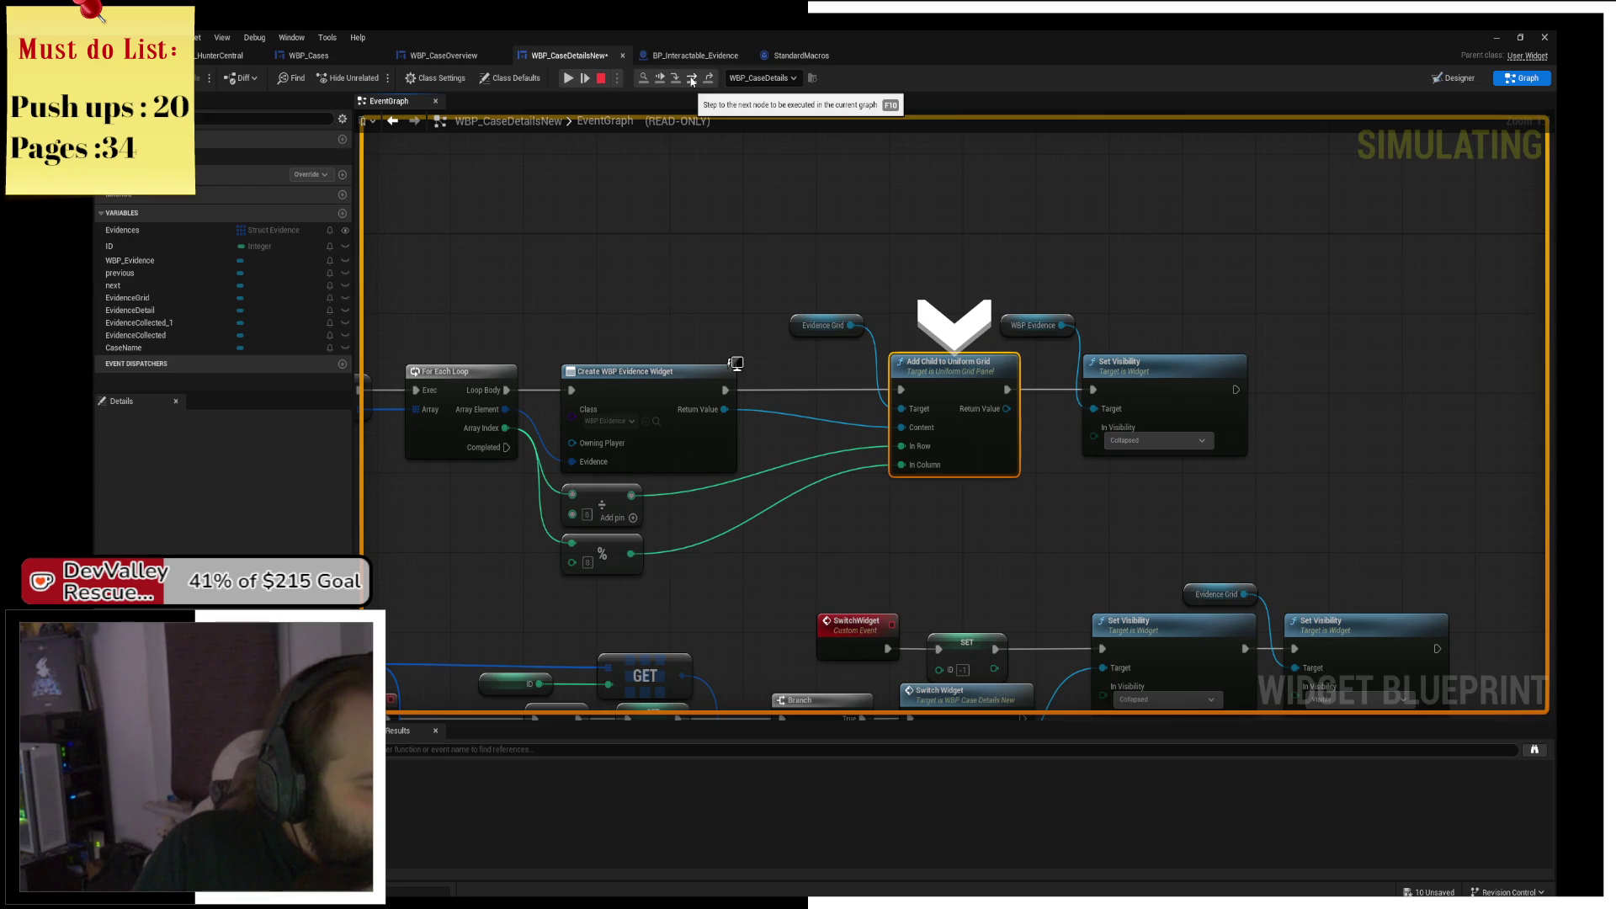
{"action": "mouse_move", "coordinate": [674, 264]}
{"action": "left_mouse_down"}
{"action": "mouse_move", "coordinate": [1039, 227]}
{"action": "mouse_move", "coordinate": [800, 257]}
{"action": "left_mouse_up"}
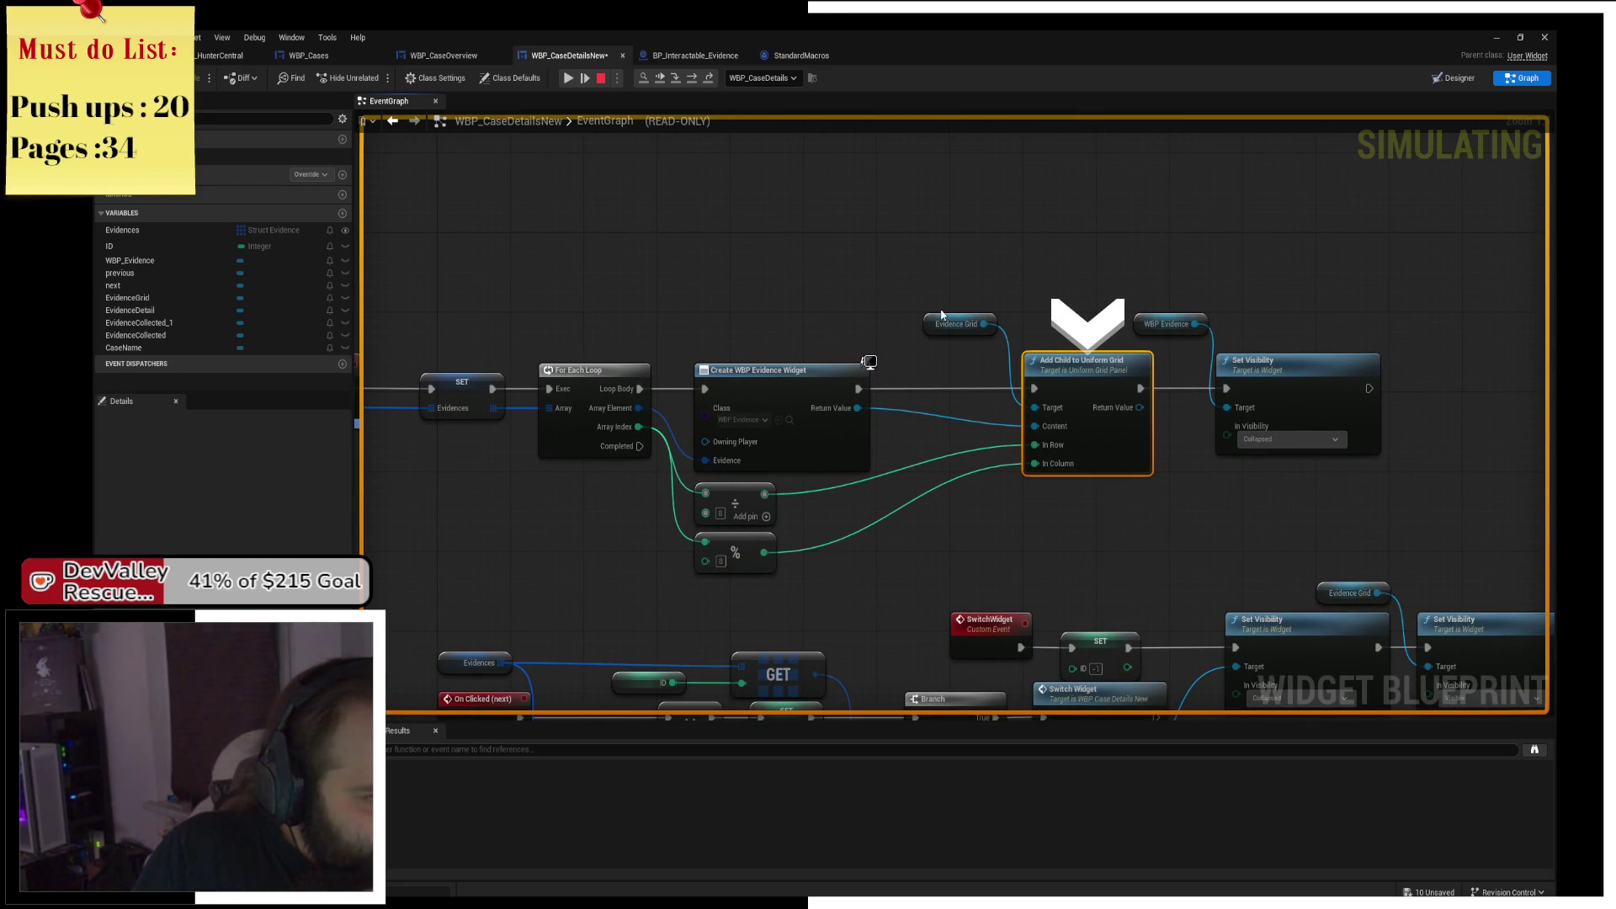
{"action": "left_click_drag", "start_coordinate": [808, 309], "coordinate": [946, 306]}
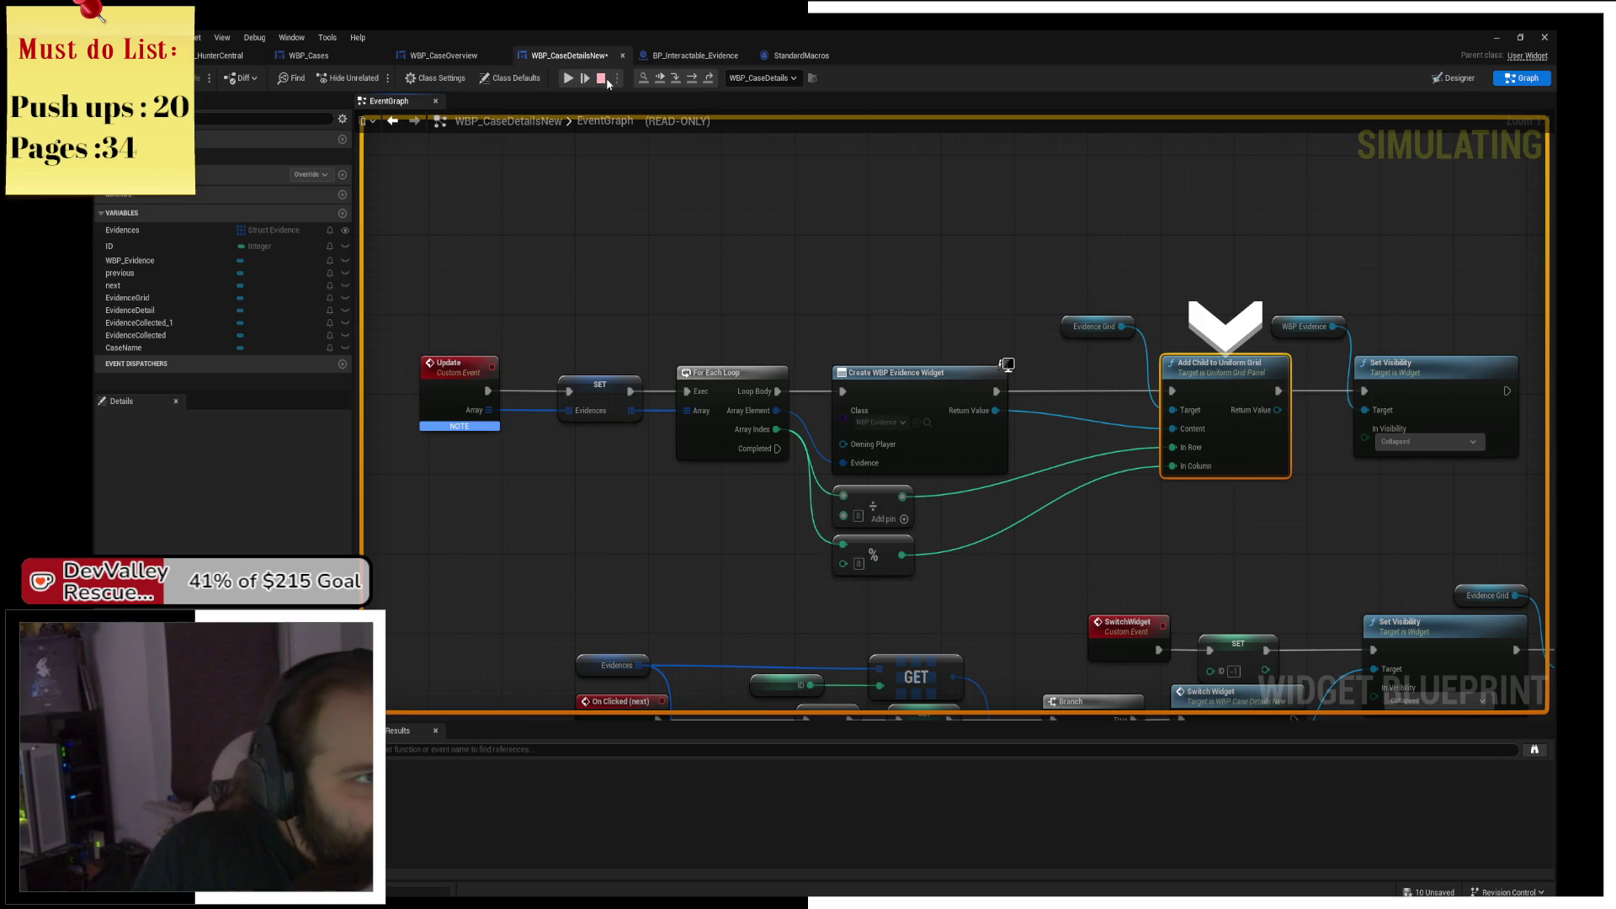
{"action": "key", "text": "Escape"}
Add a Clear Children node wired from the Evidence Grid getter.
{"action": "left_click", "coordinate": [1092, 327]}
{"action": "left_click_drag", "start_coordinate": [697, 316], "coordinate": [907, 303]}
{"action": "left_click_drag", "start_coordinate": [1004, 270], "coordinate": [1077, 272]}
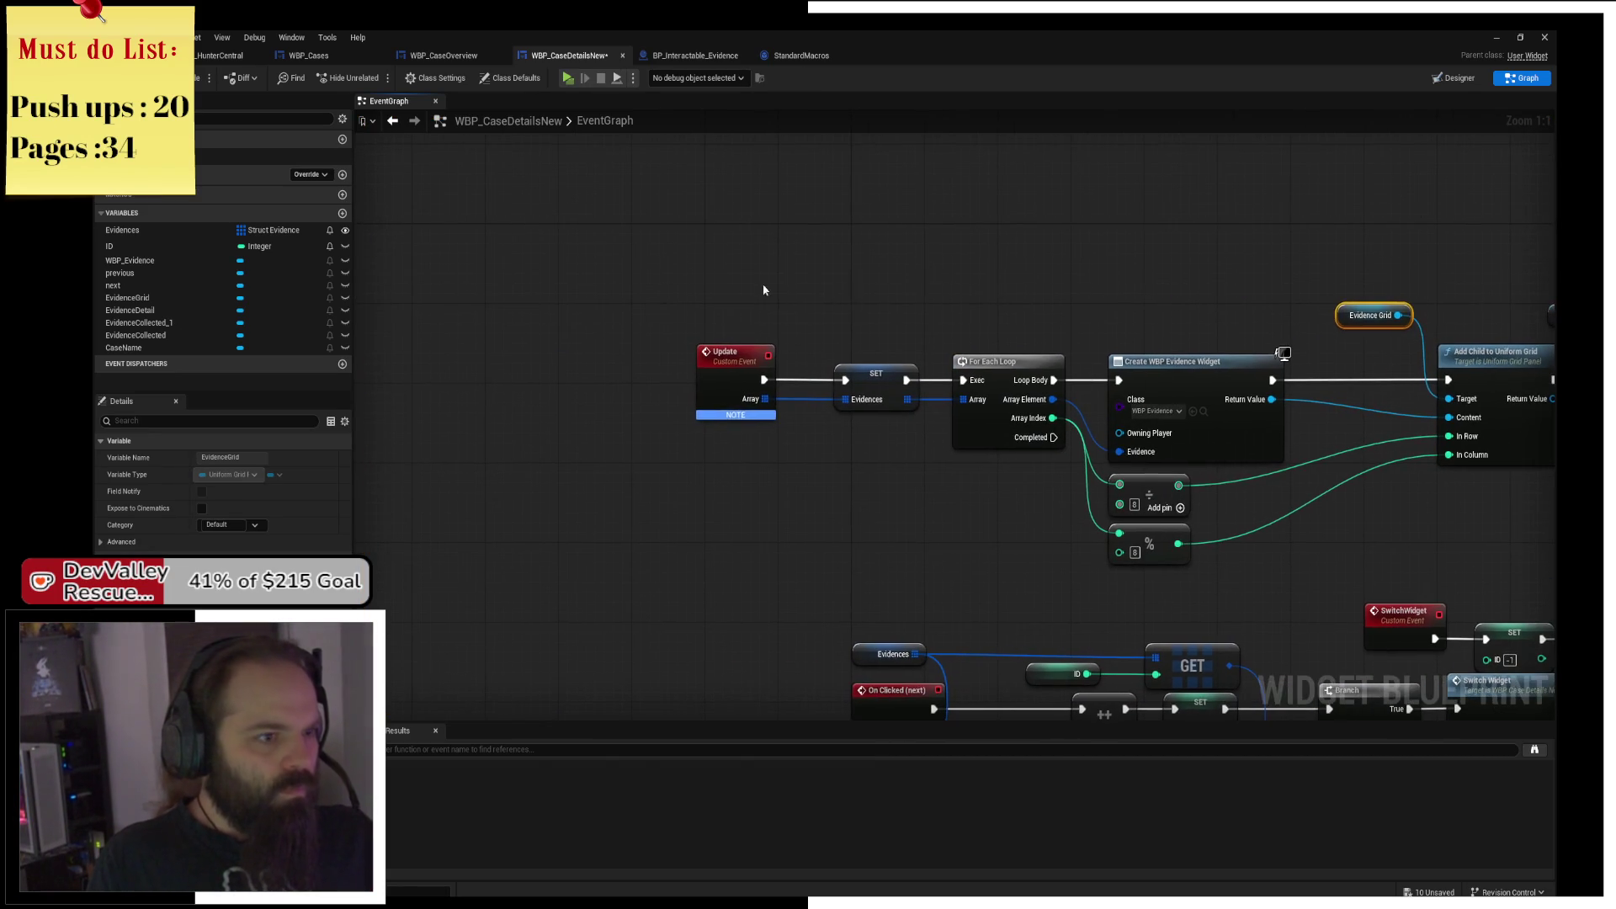
{"action": "left_click_drag", "start_coordinate": [766, 295], "coordinate": [821, 335]}
{"action": "type", "text": "clear"}
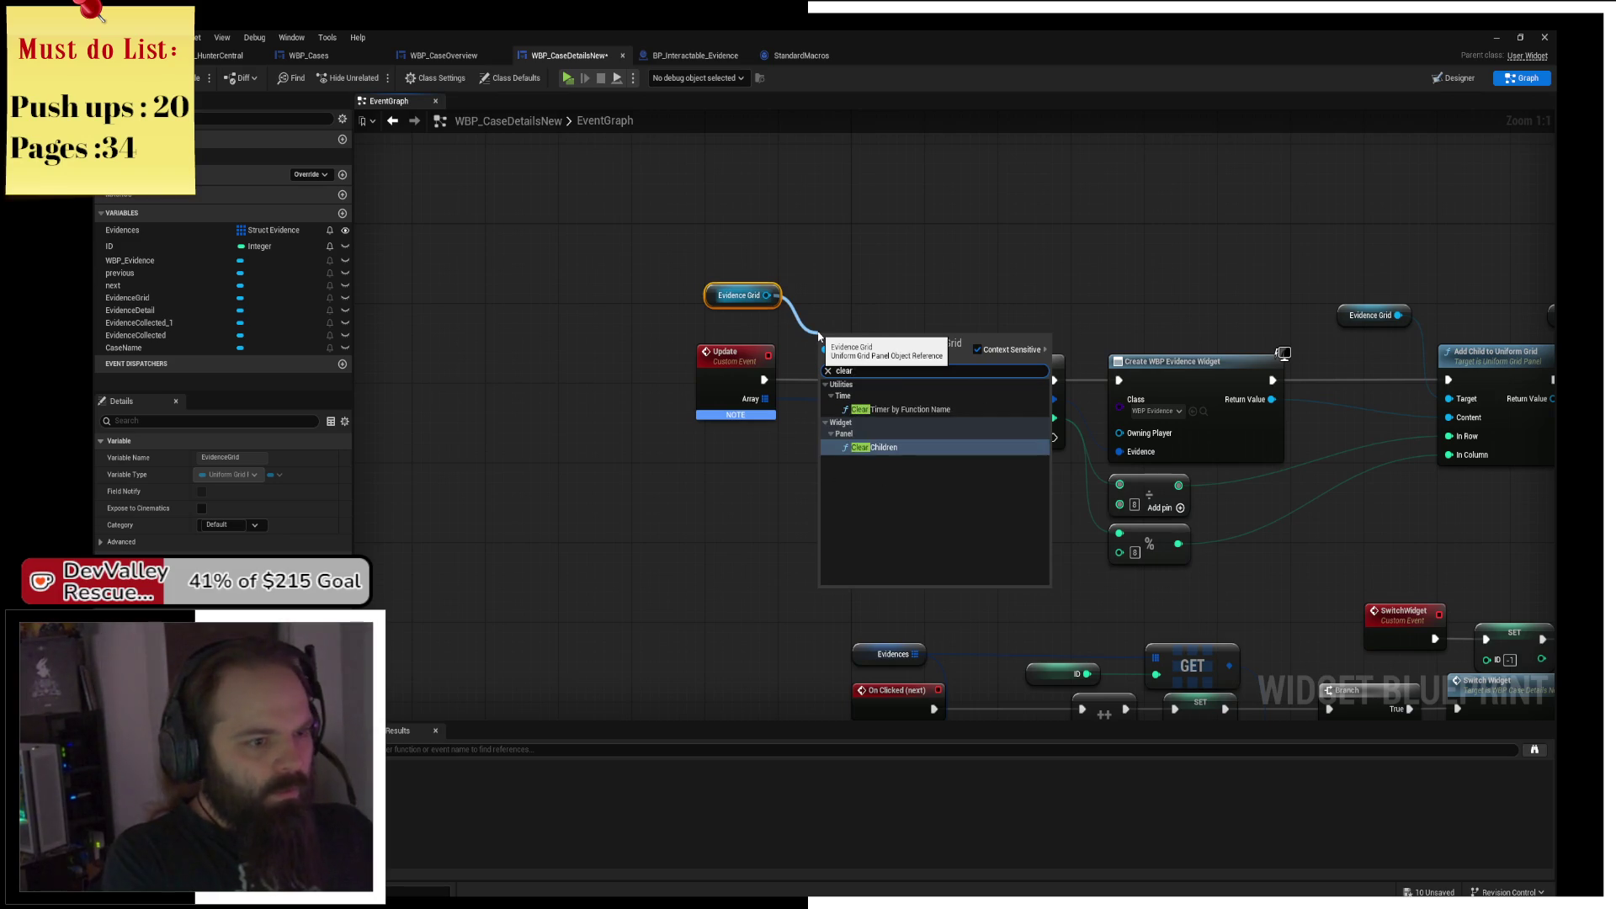
{"action": "key", "text": "Return"}
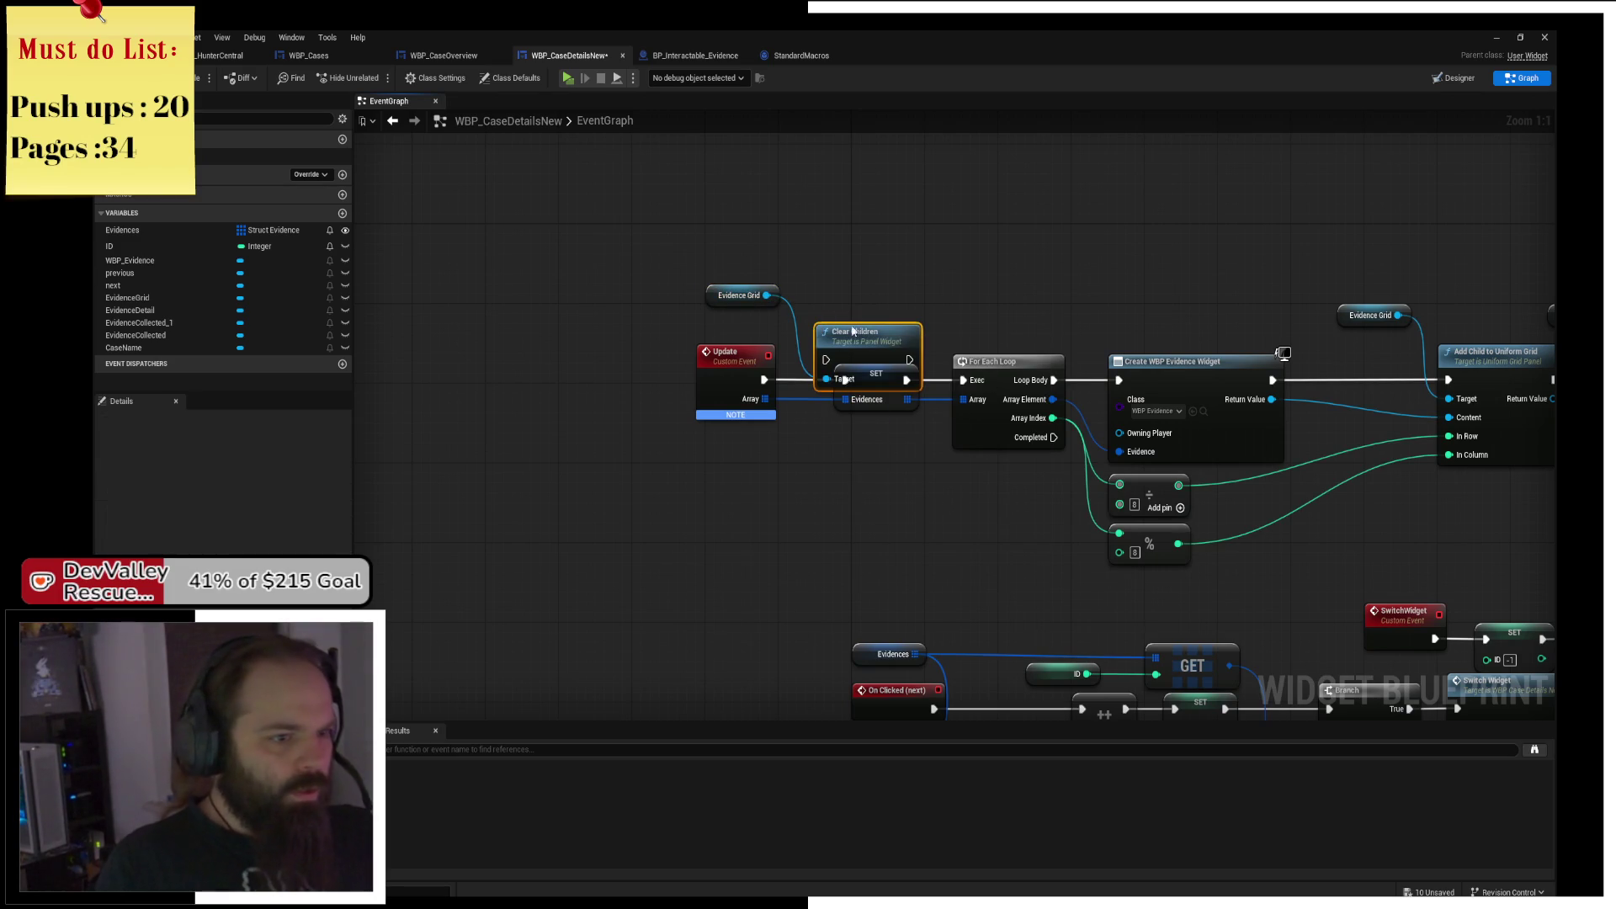
Slot Clear Children between SET Evidences and For Each Loop, save the blueprint, and launch a play test.
{"action": "mouse_move", "coordinate": [902, 410]}
{"action": "left_mouse_down"}
{"action": "mouse_move", "coordinate": [810, 385]}
{"action": "mouse_move", "coordinate": [725, 398]}
{"action": "left_mouse_up"}
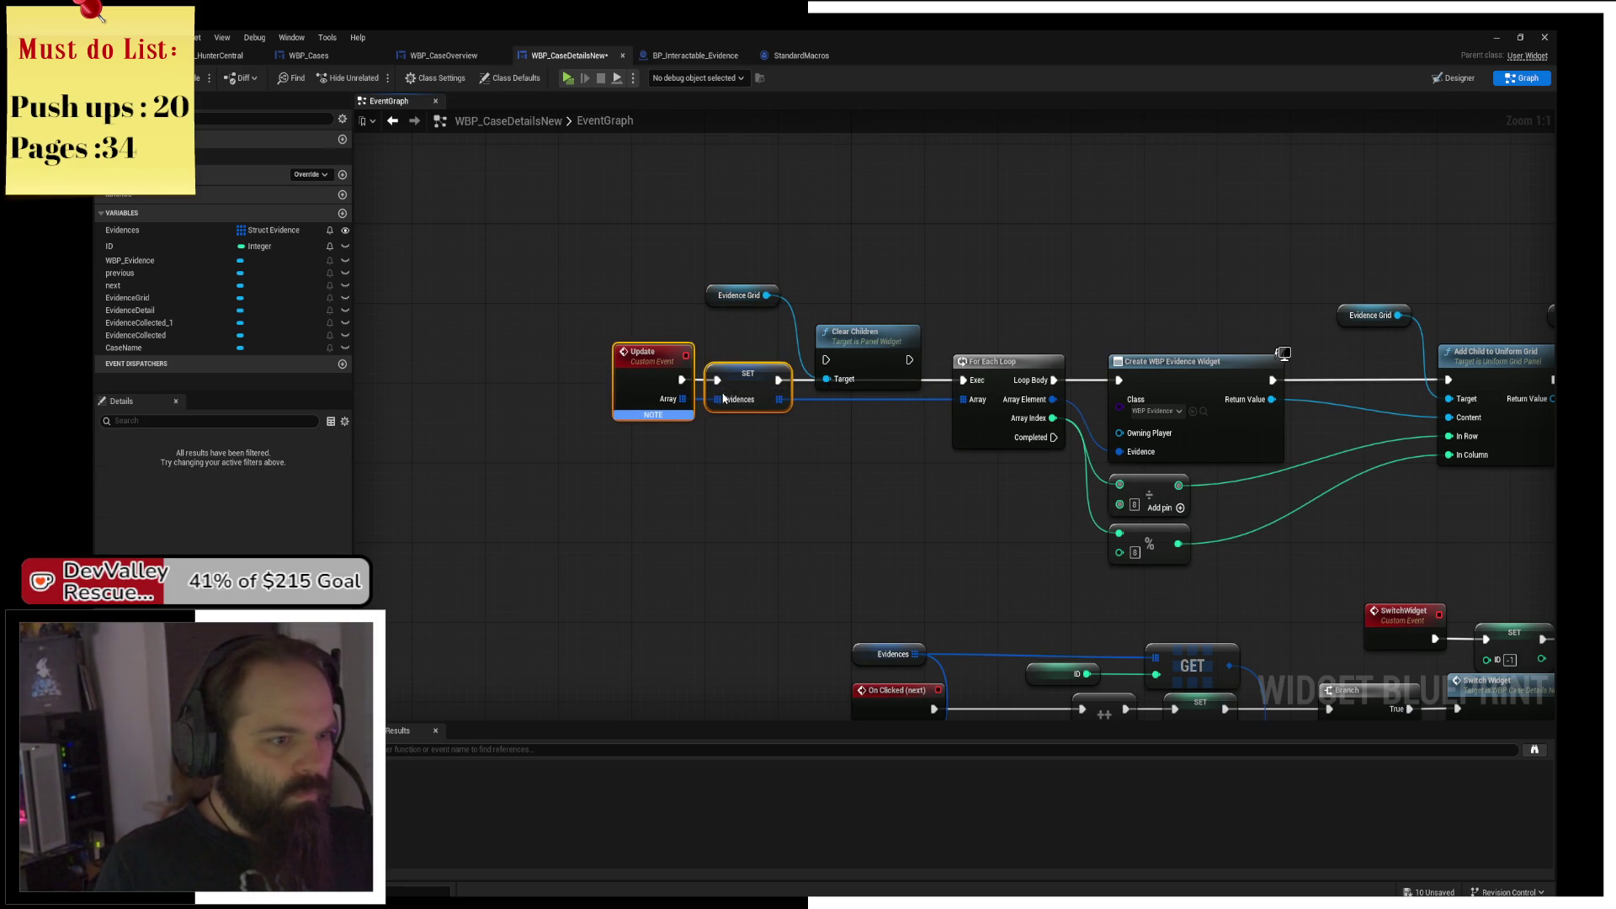
{"action": "left_click_drag", "start_coordinate": [915, 356], "coordinate": [915, 376]}
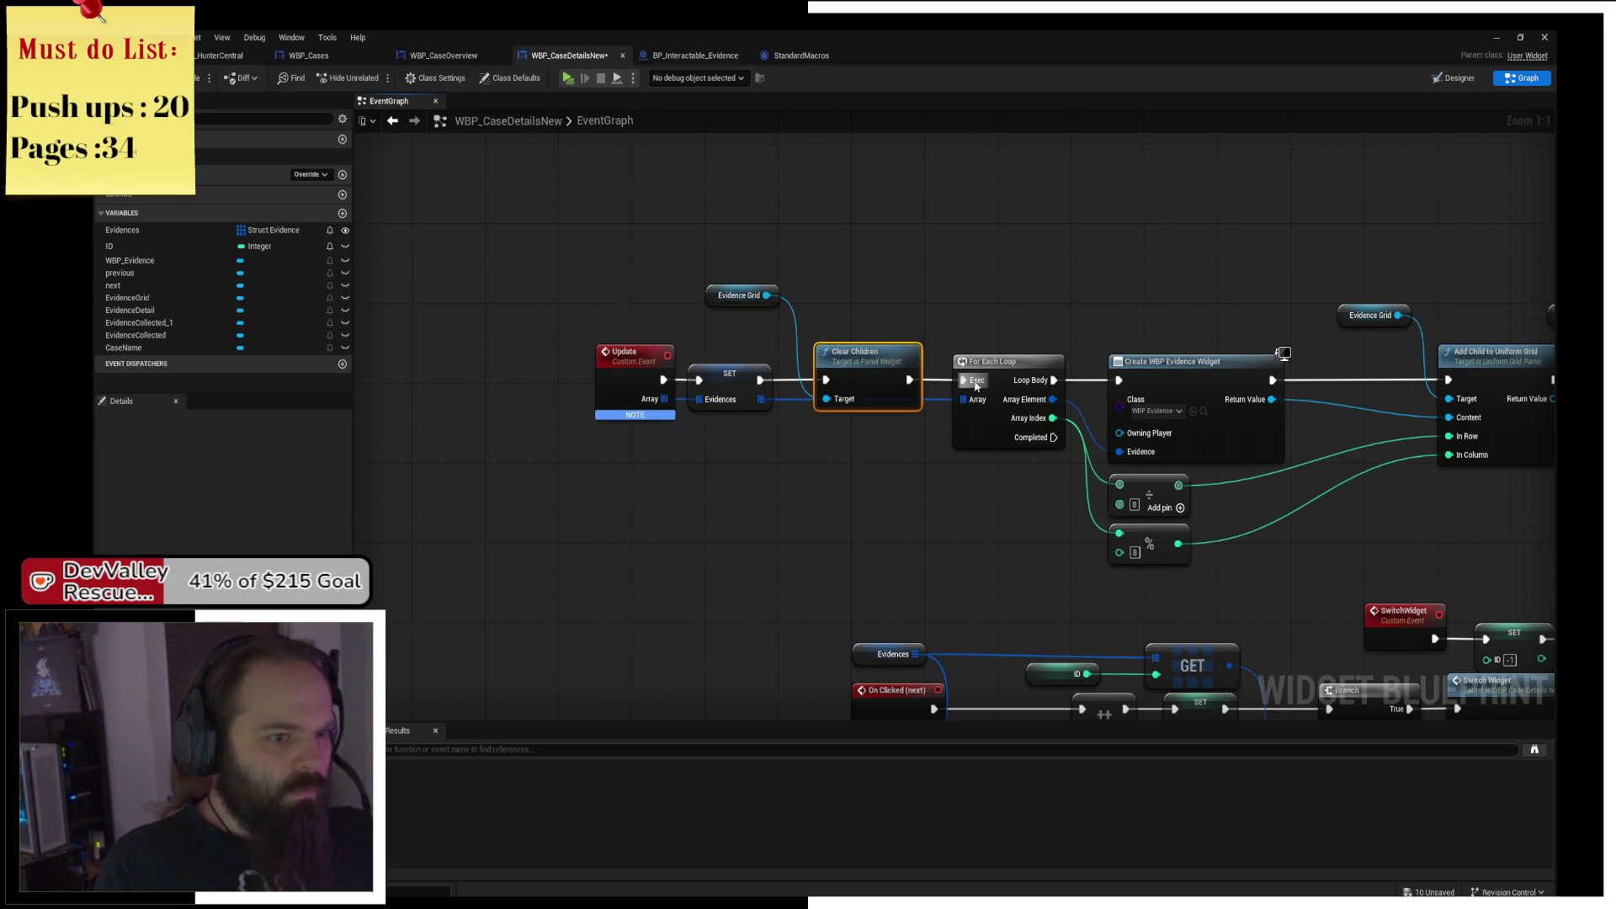
{"action": "key", "text": "ctrl+s"}
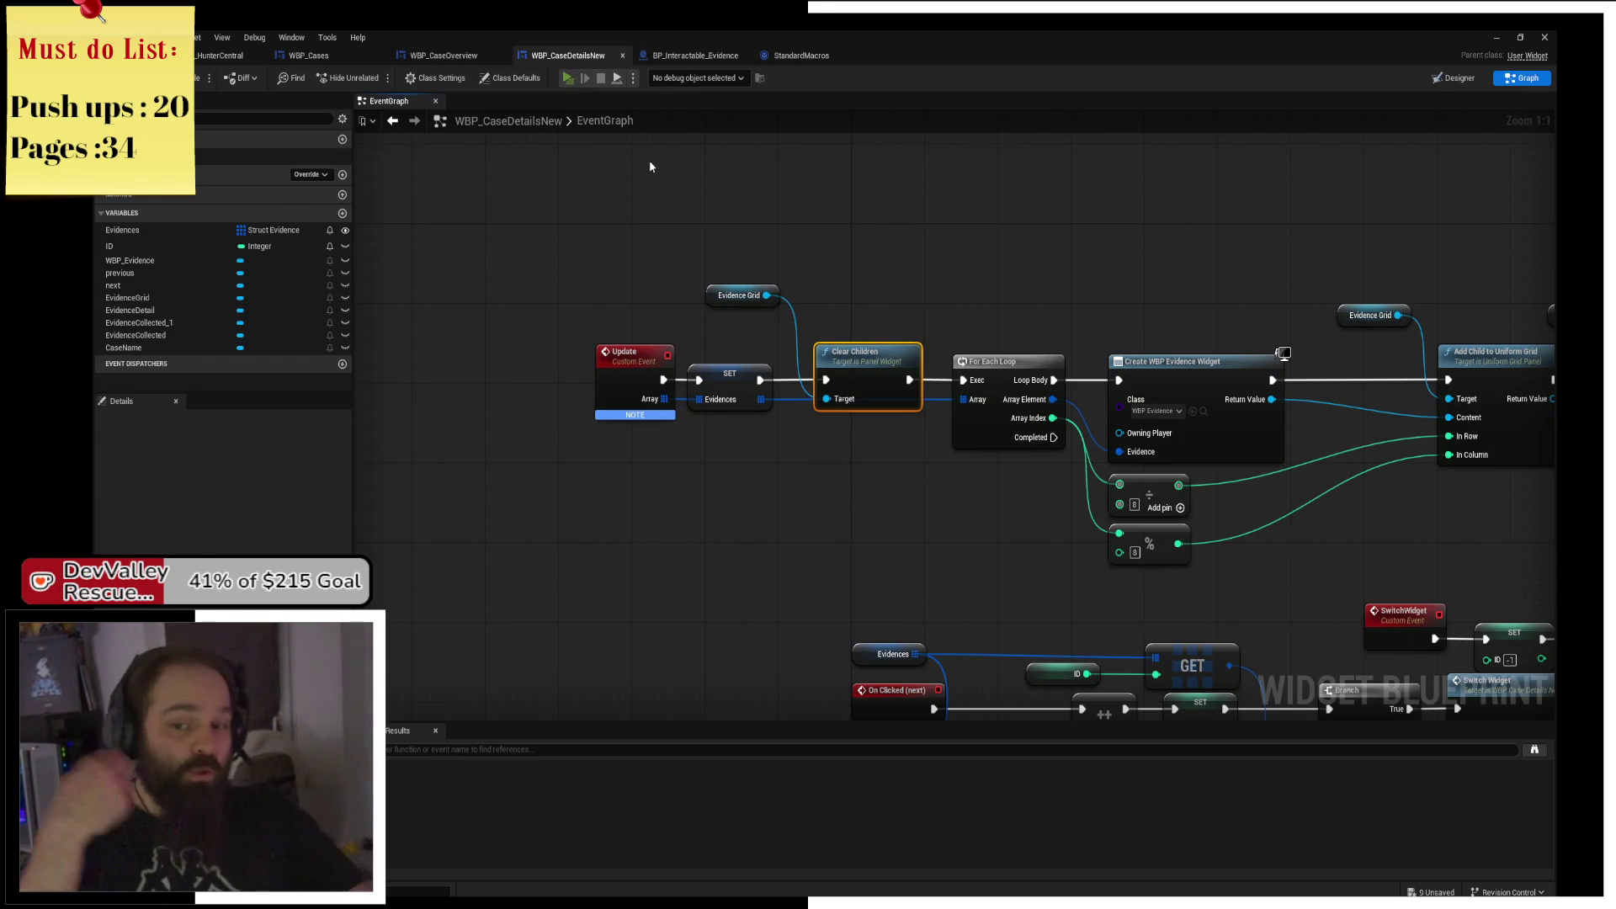
{"action": "key", "text": "super+d"}
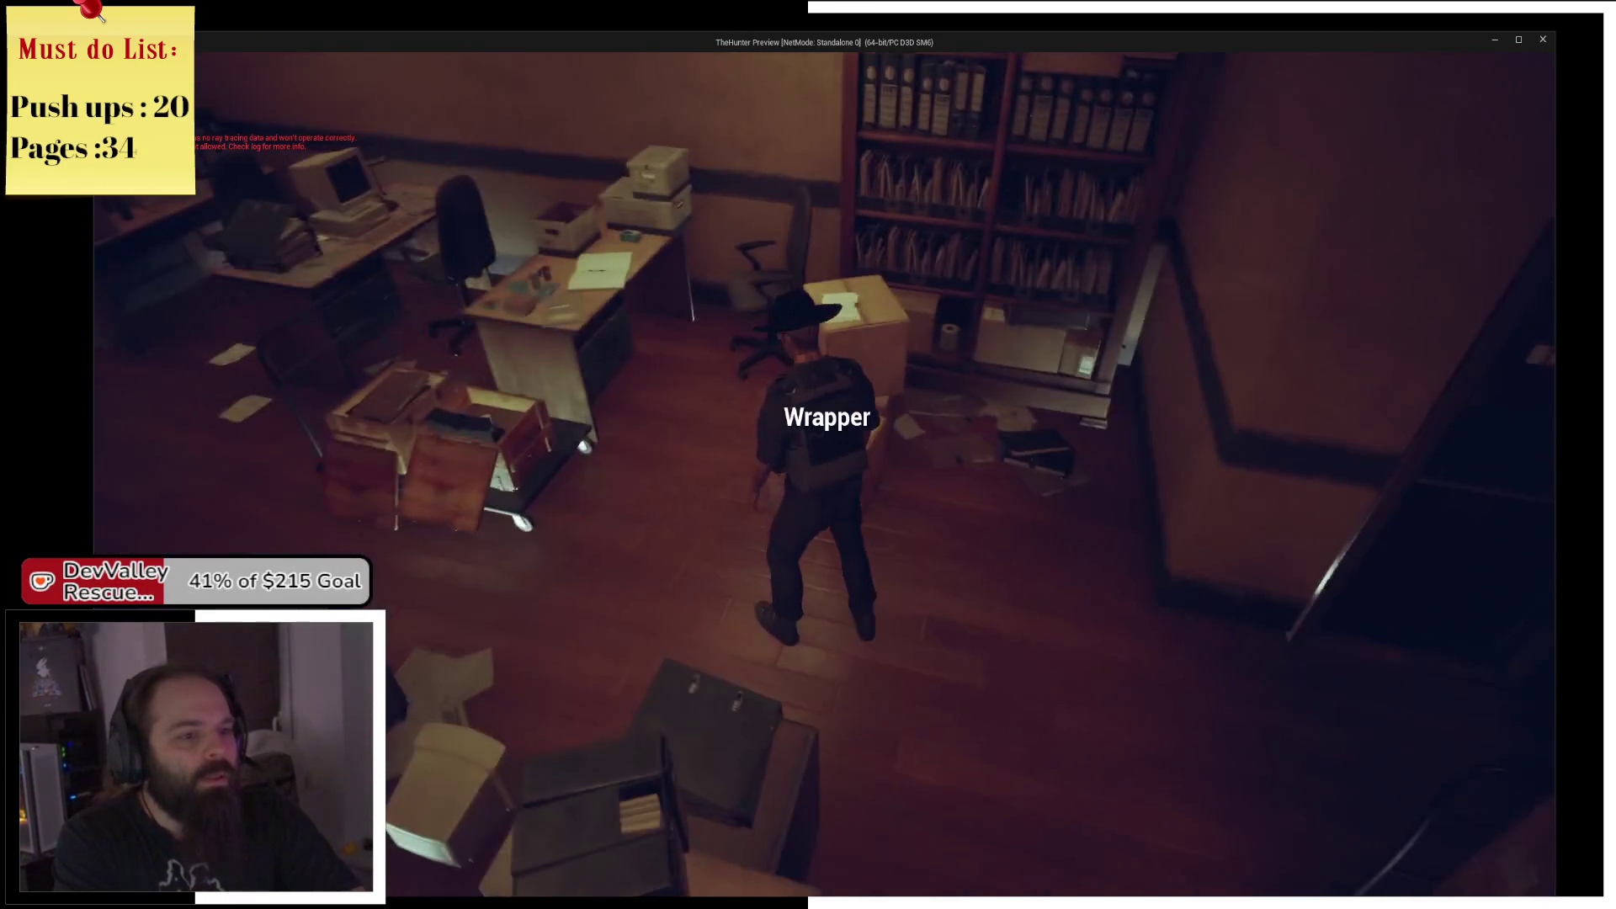
Run through the corridors into the office and interact with the back-wall shelf to open the case menu.
{"action": "key", "text": "w"}
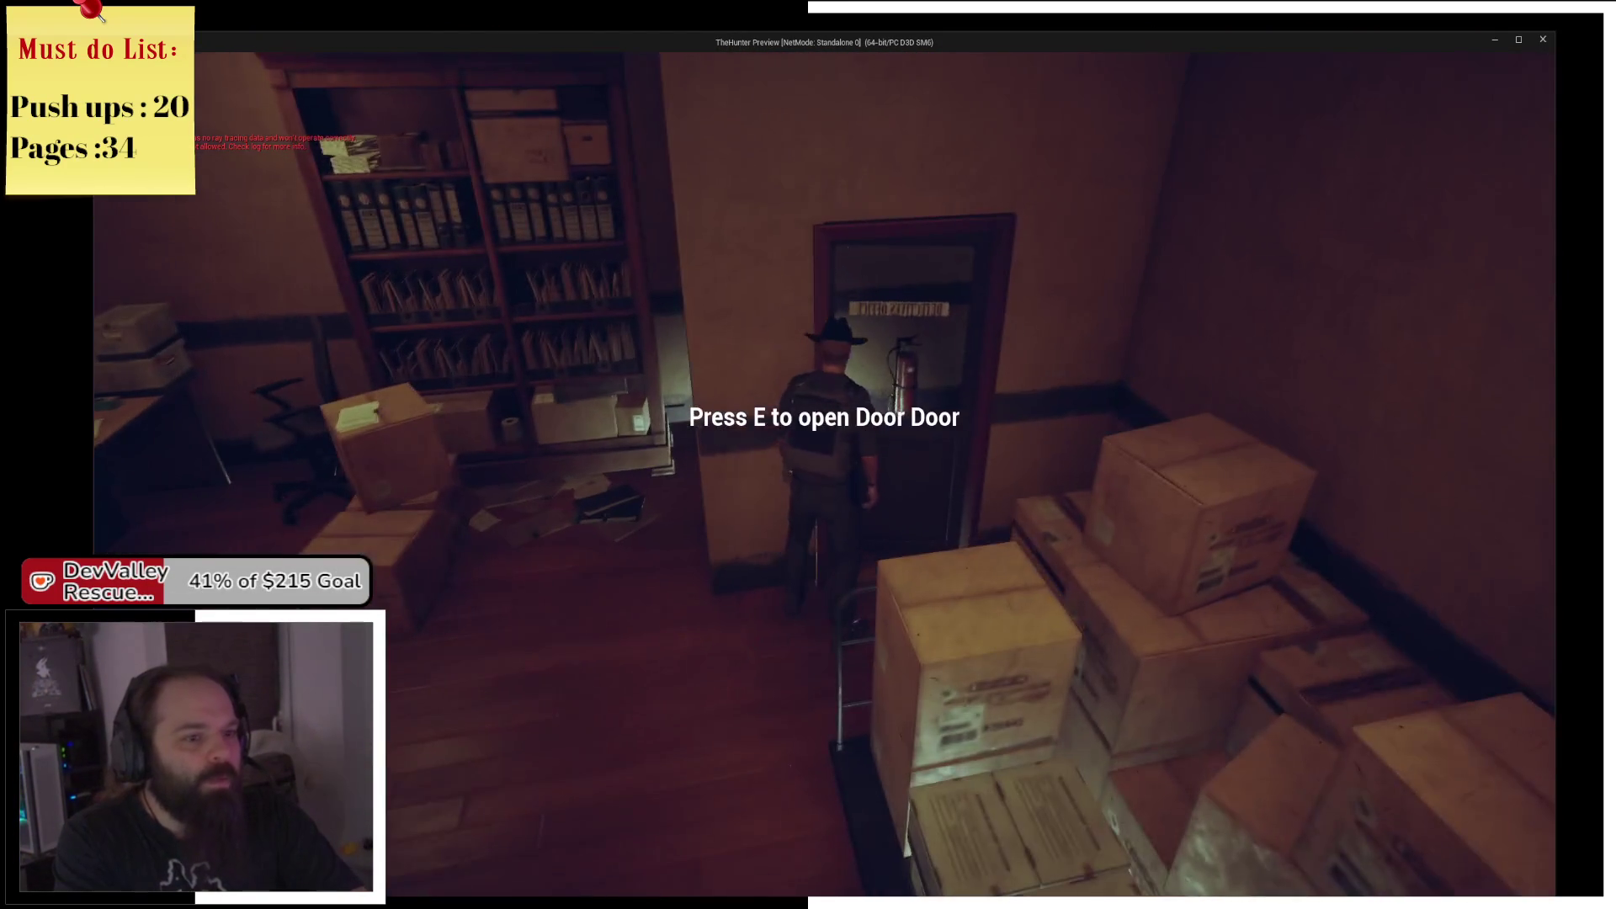
{"action": "key", "text": "w"}
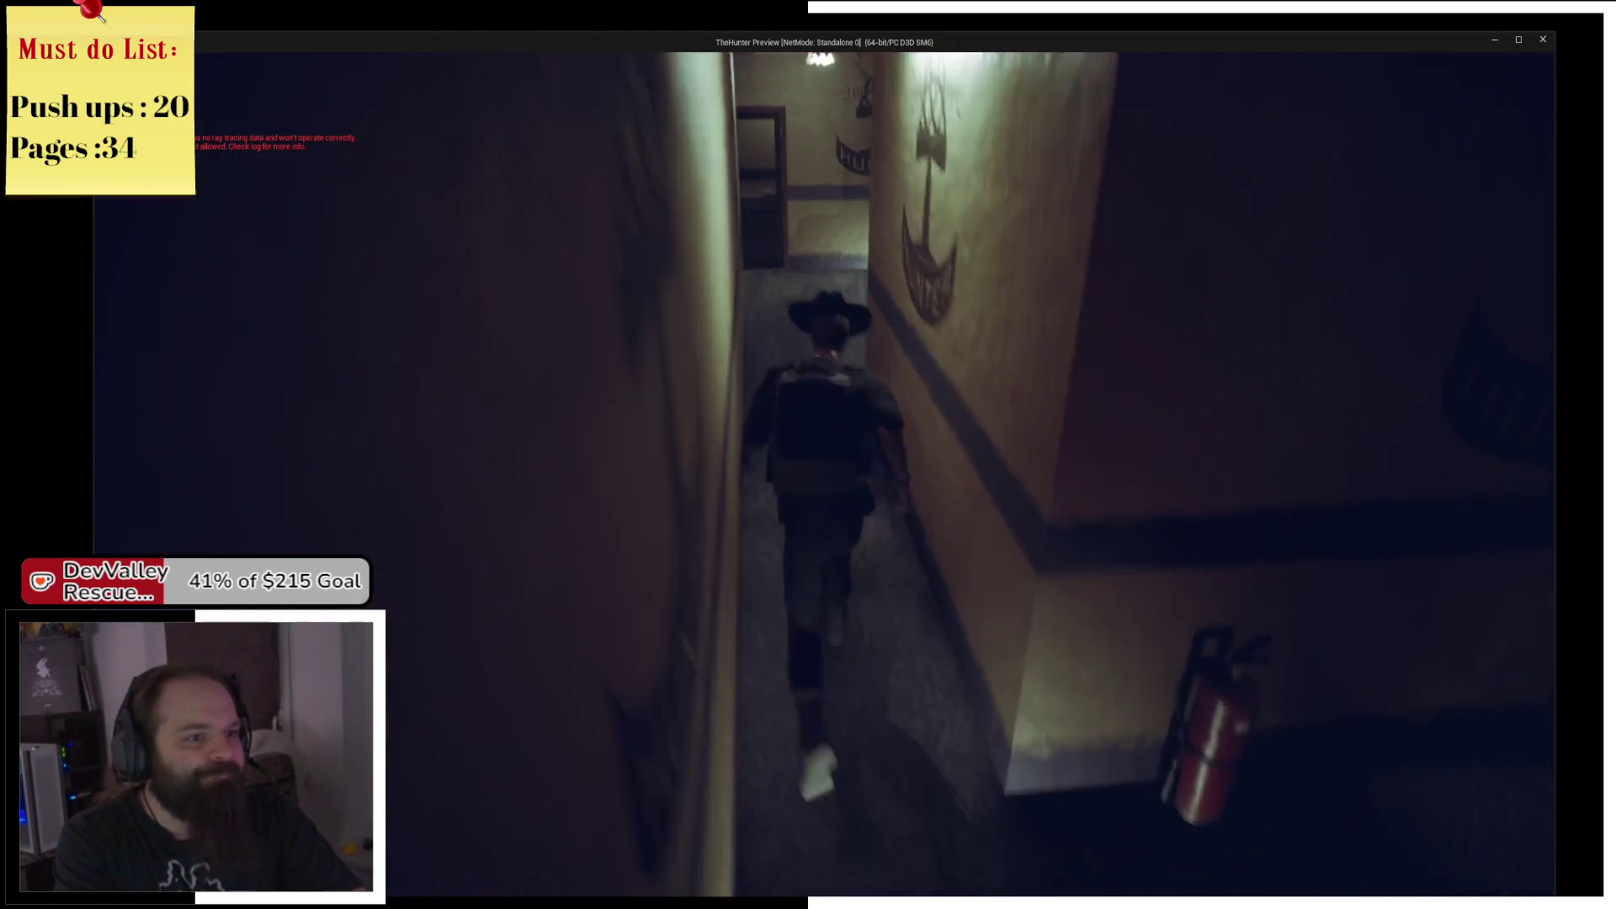
{"action": "key", "text": "w"}
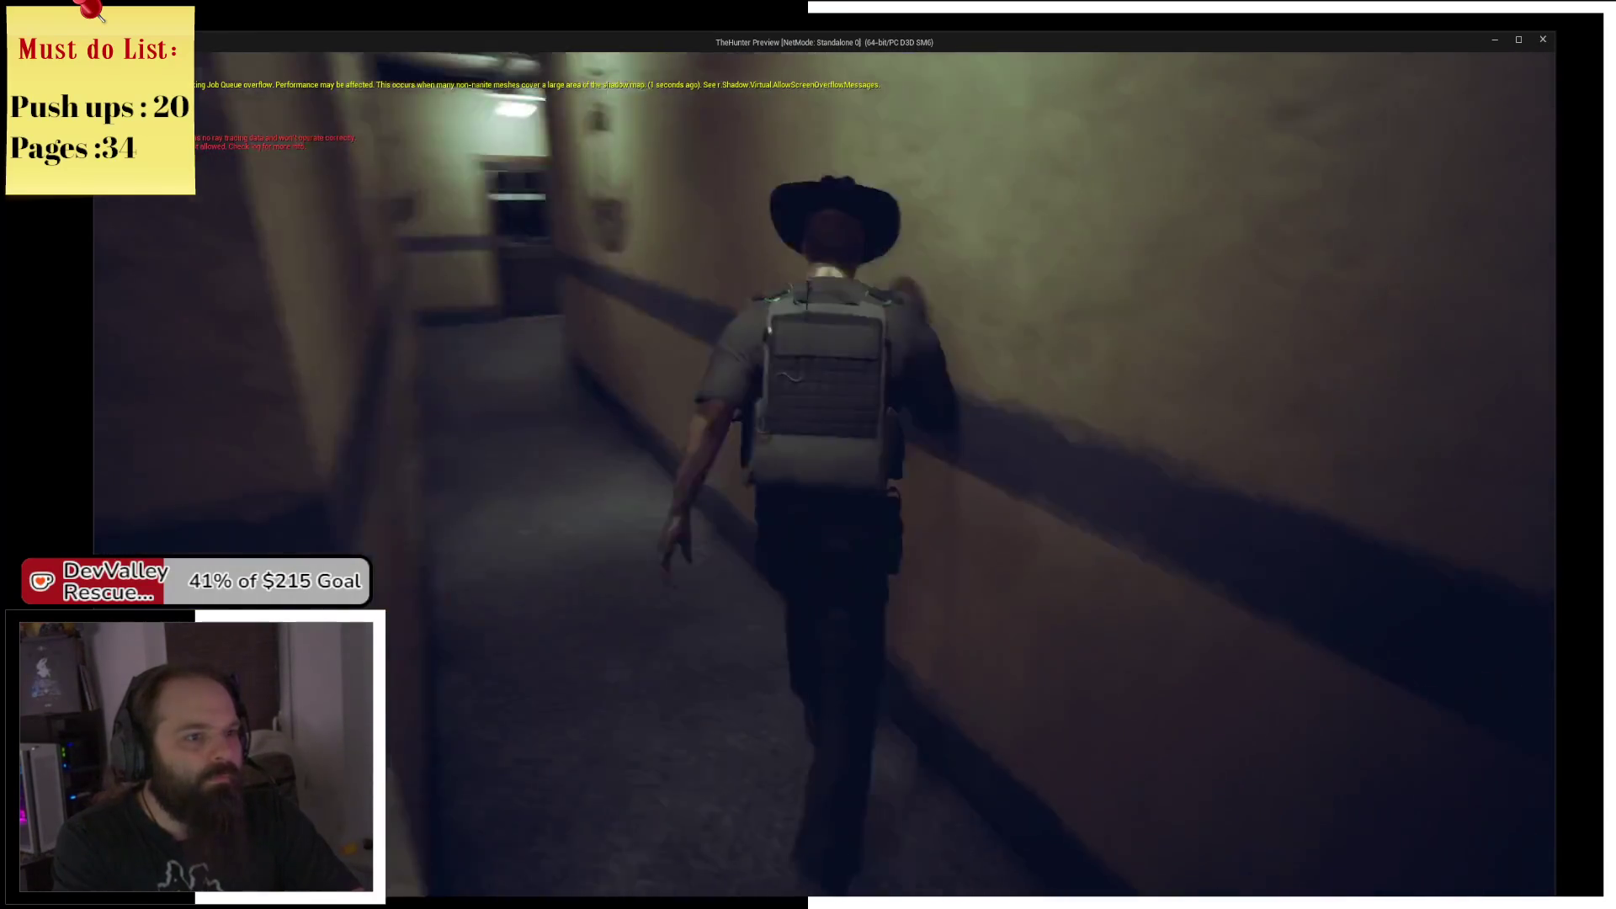
{"action": "key", "text": "w"}
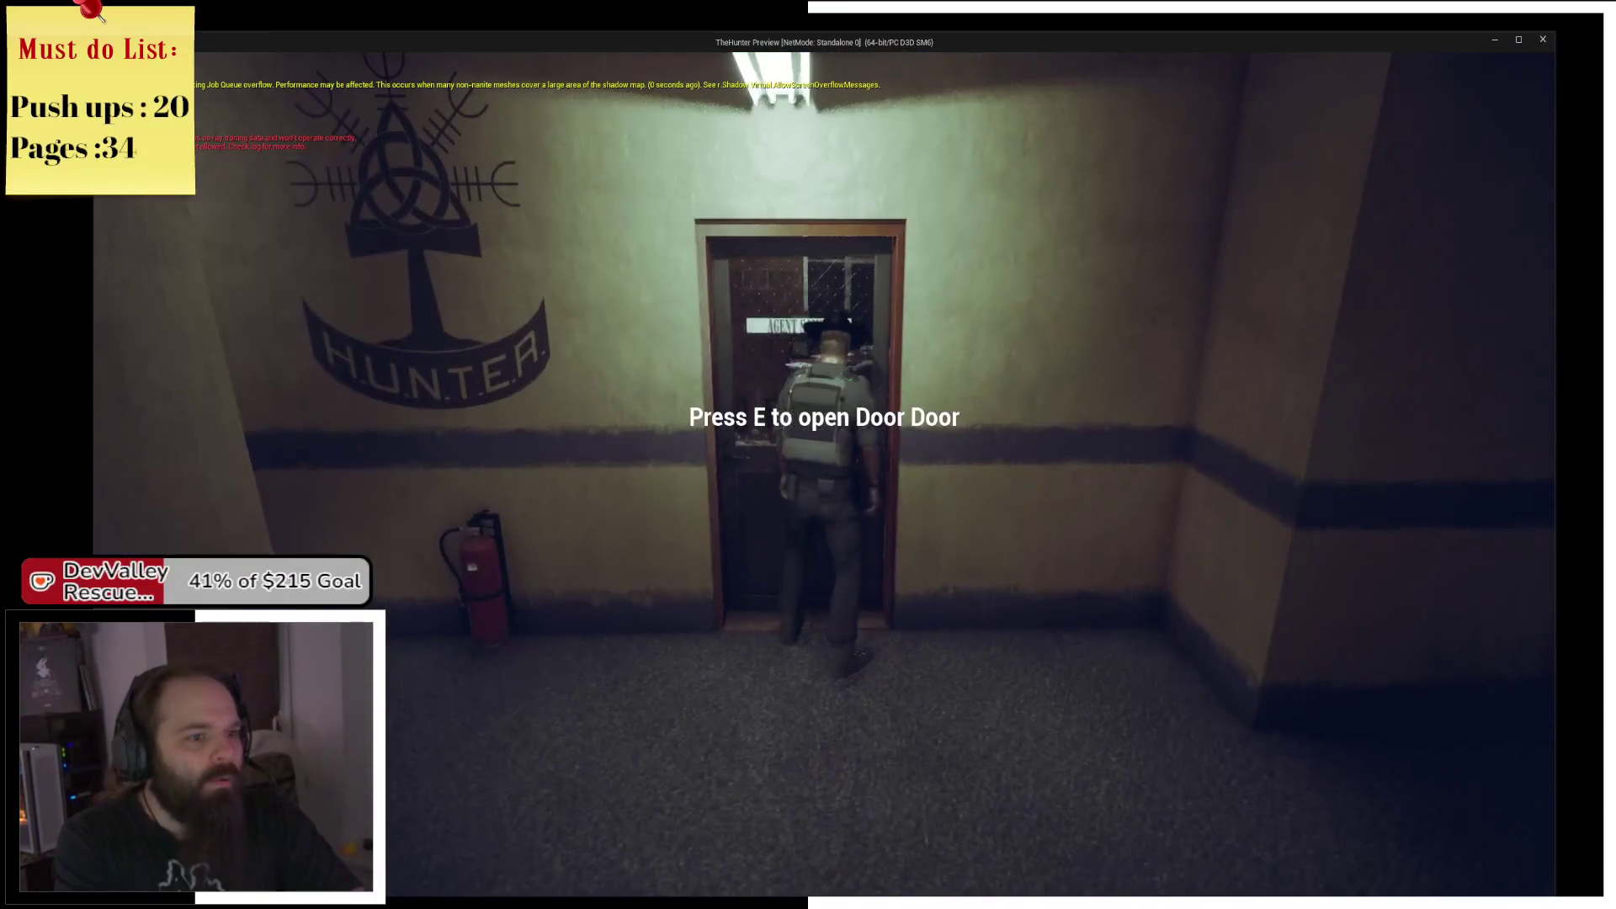
{"action": "key", "text": "w"}
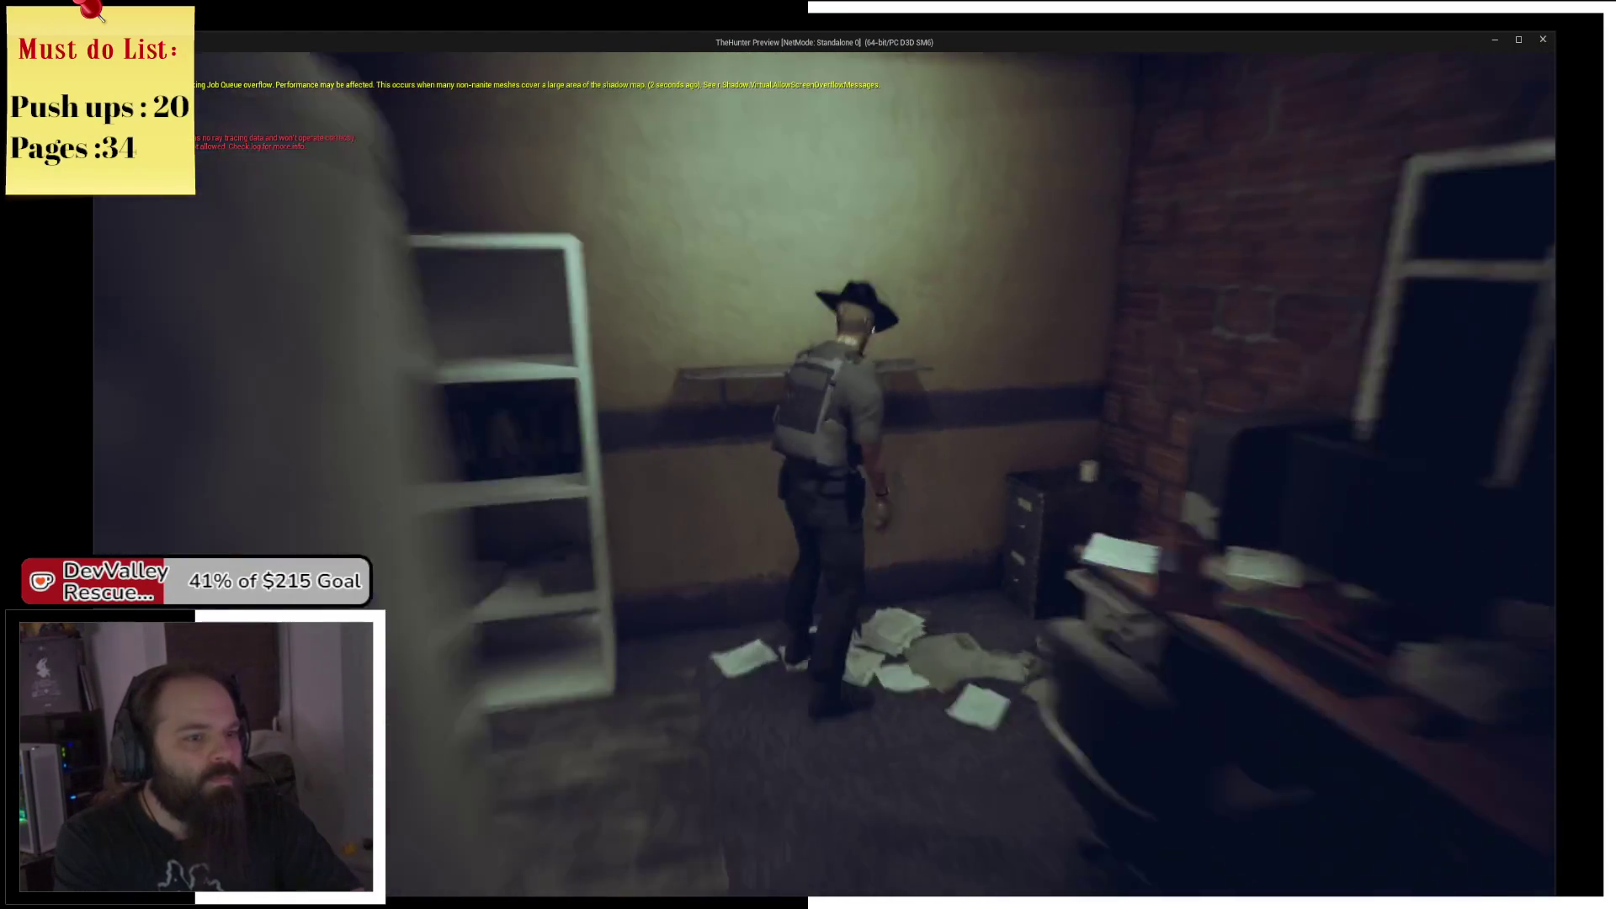
{"action": "key", "text": "w"}
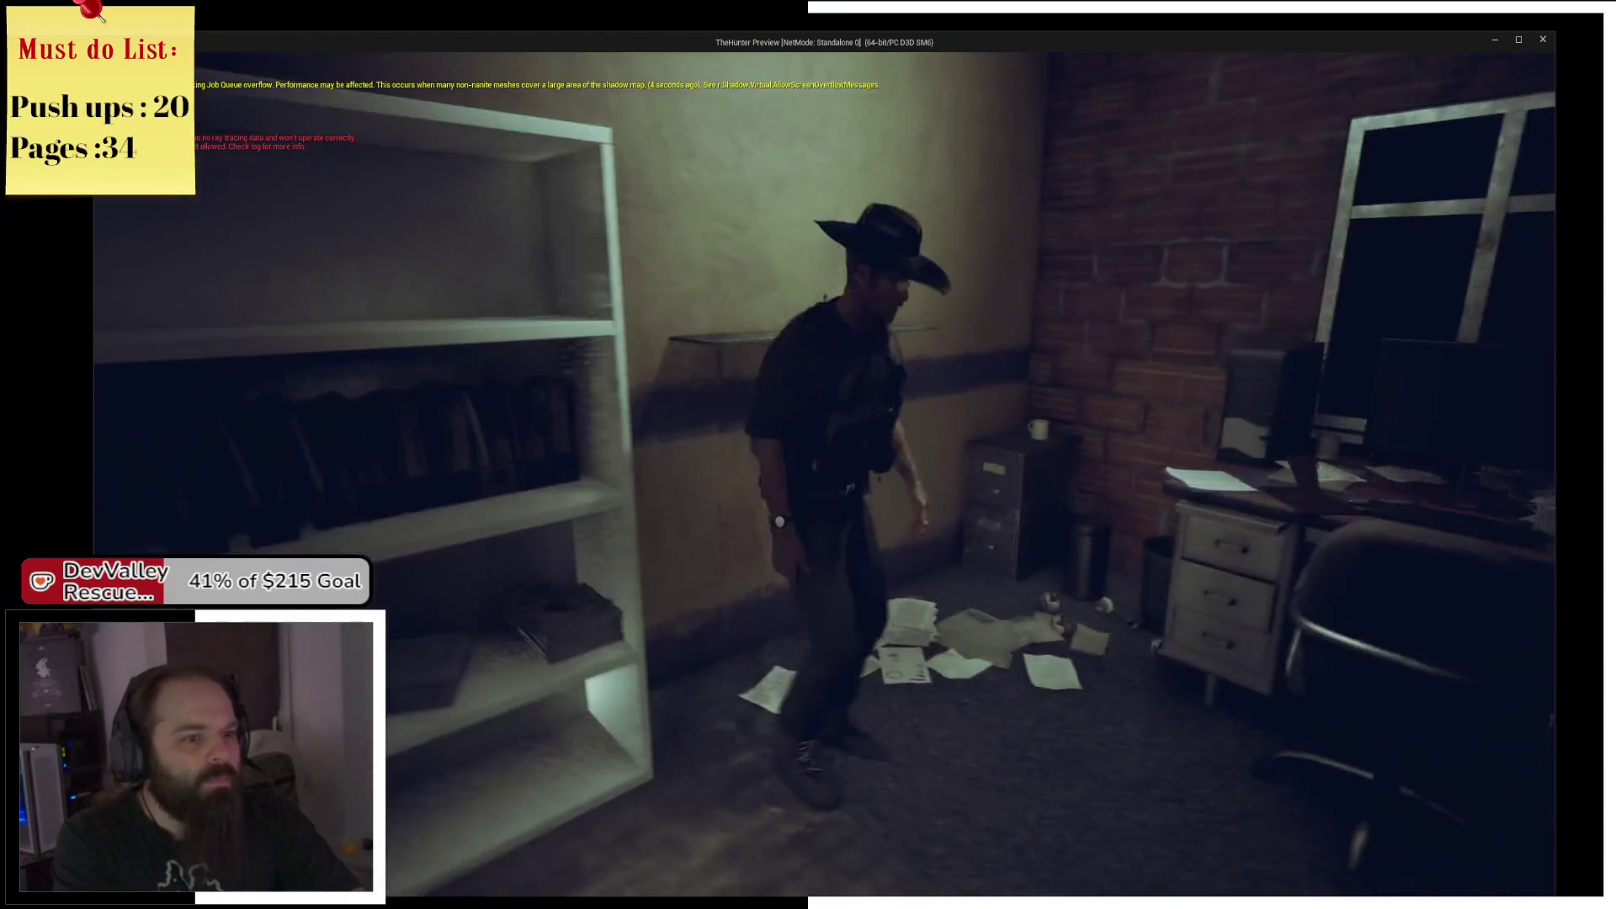
{"action": "key", "text": "w"}
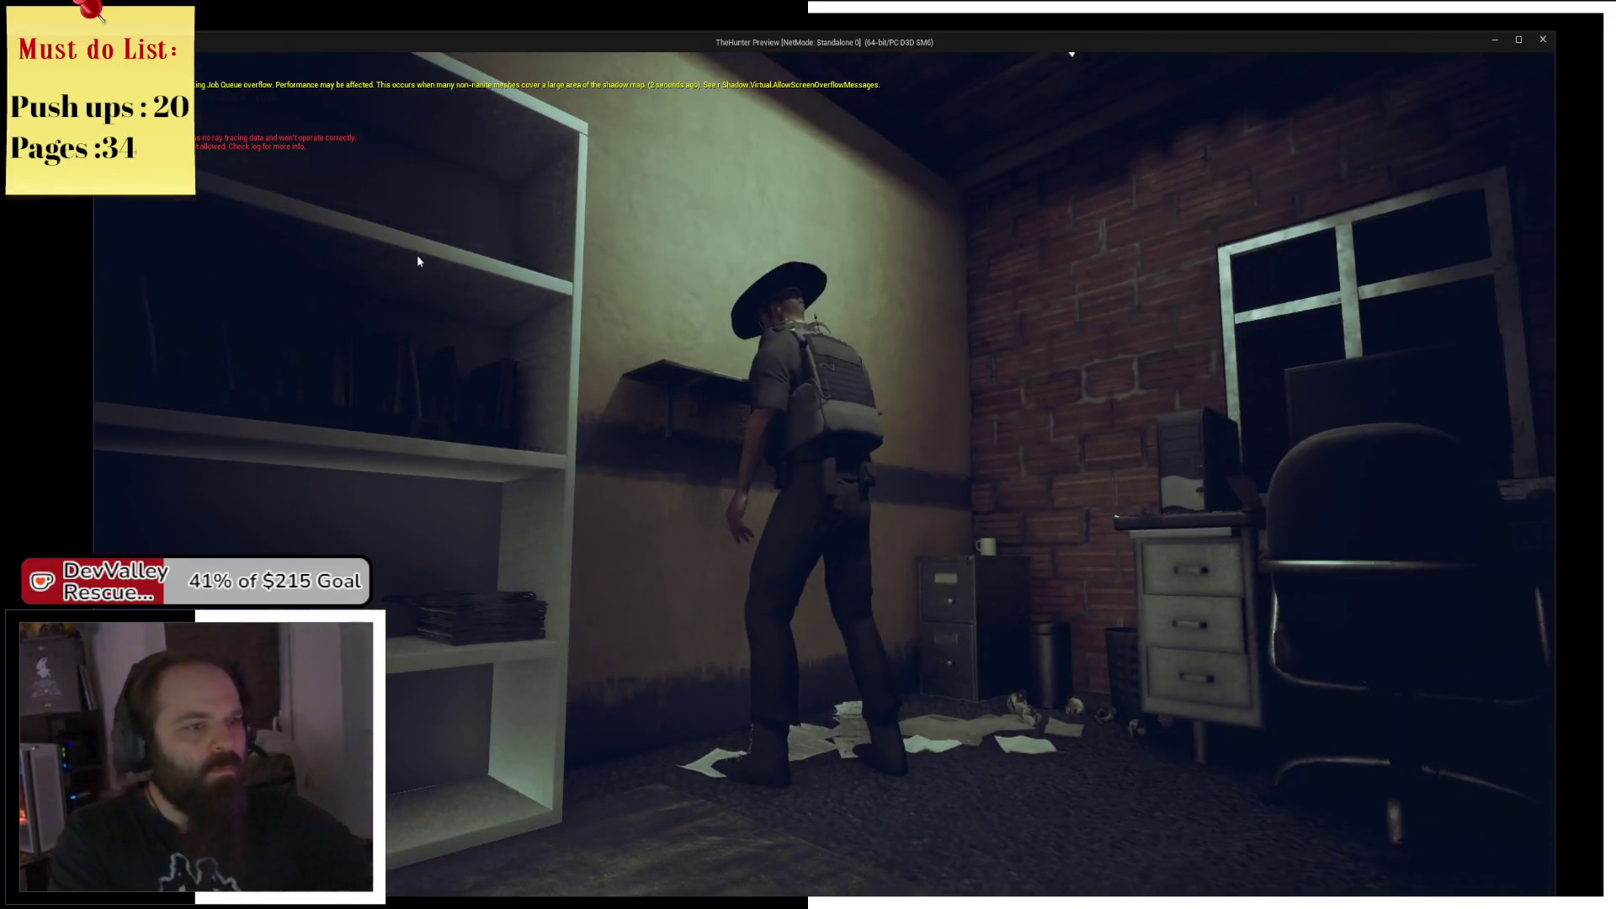
{"action": "key", "text": "e"}
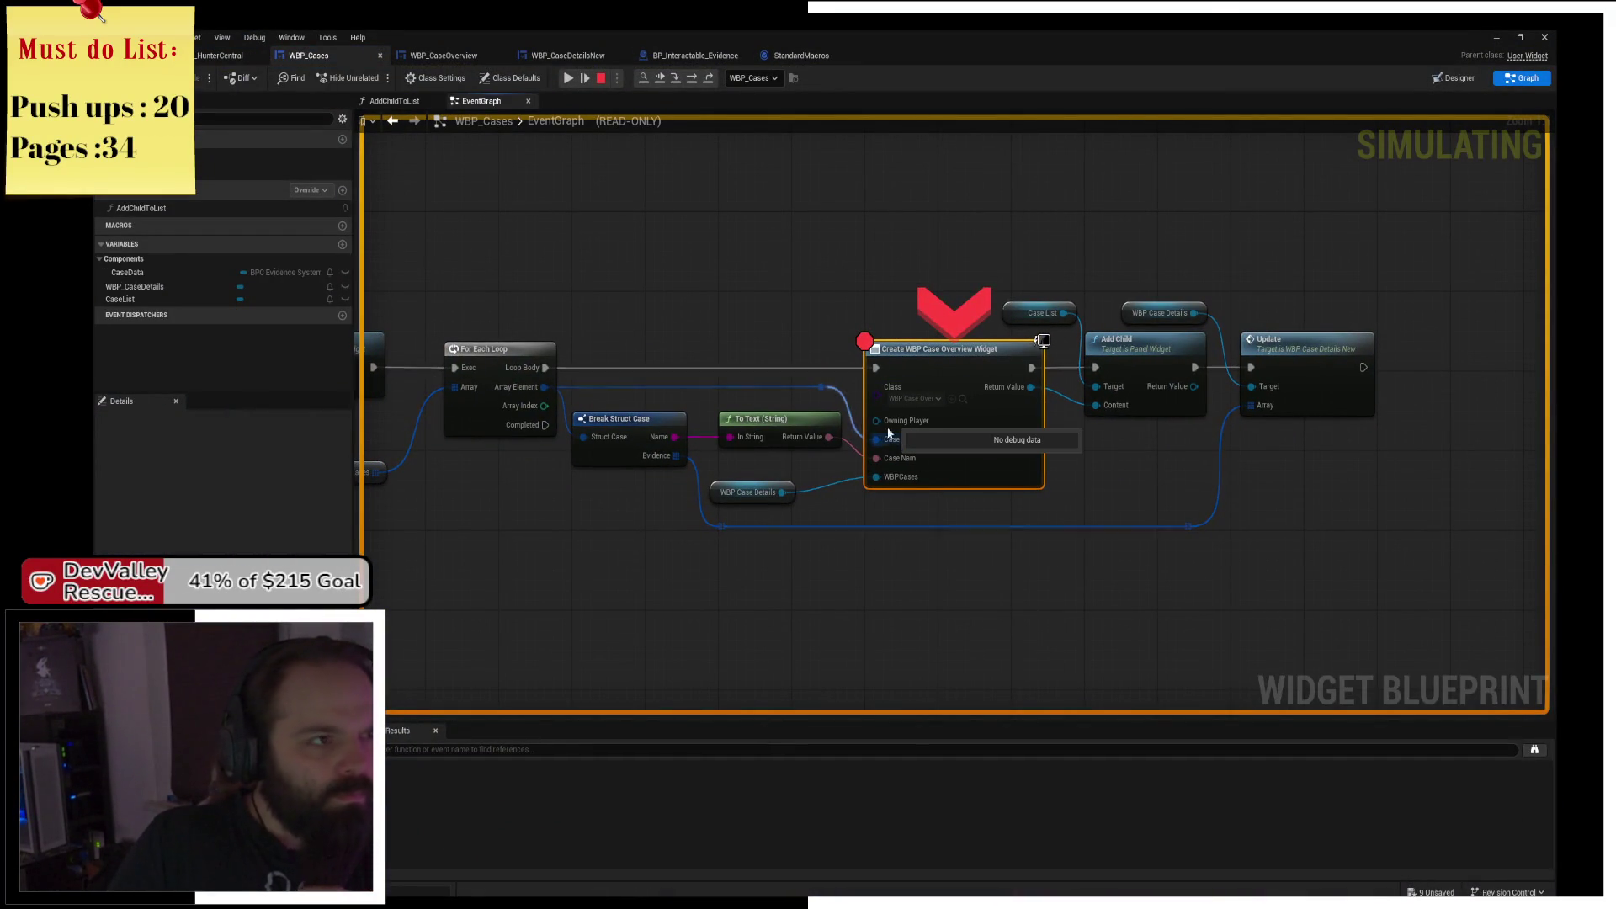
Resume past the breakpoint, open the Who am I? case, and resume execution again.
{"action": "left_click", "coordinate": [569, 84]}
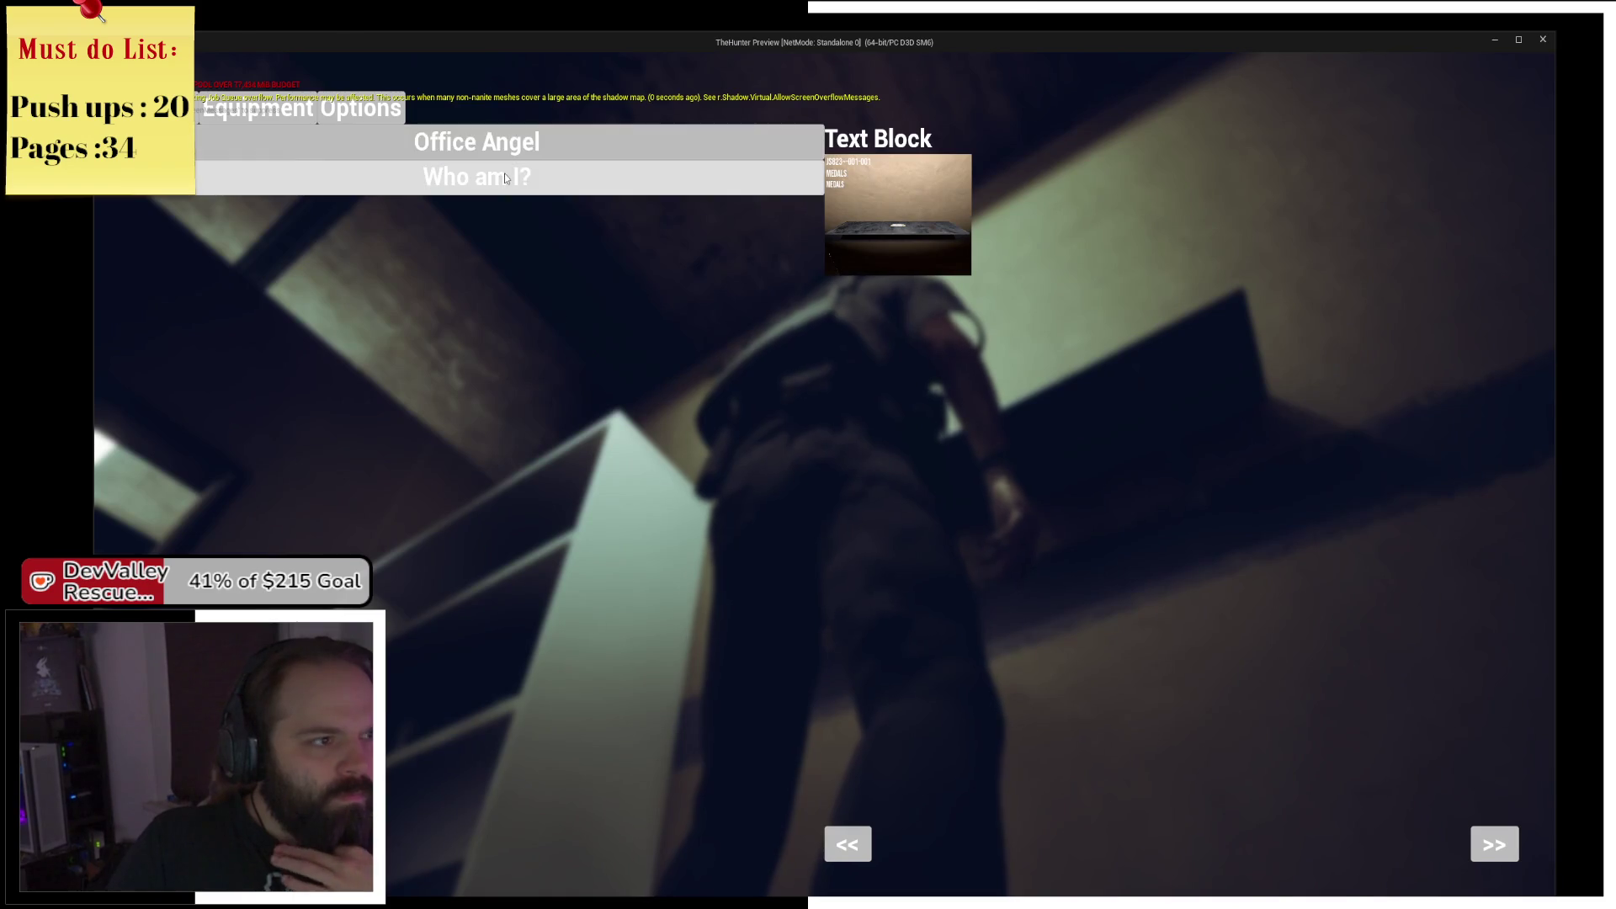
{"action": "left_click", "coordinate": [509, 178]}
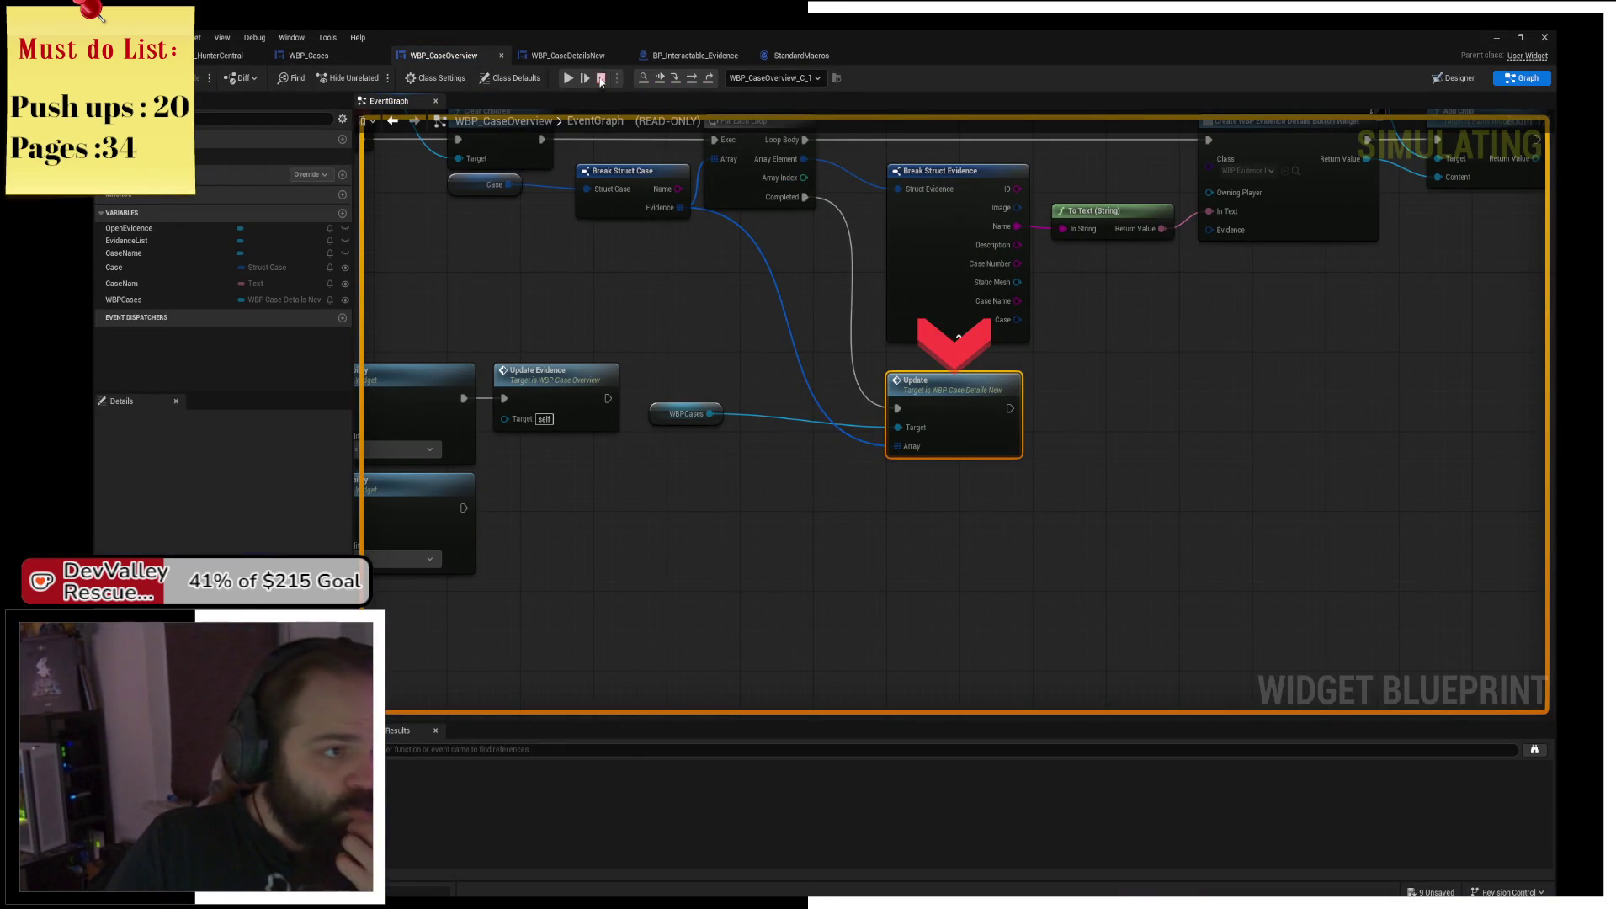
{"action": "left_click", "coordinate": [569, 77]}
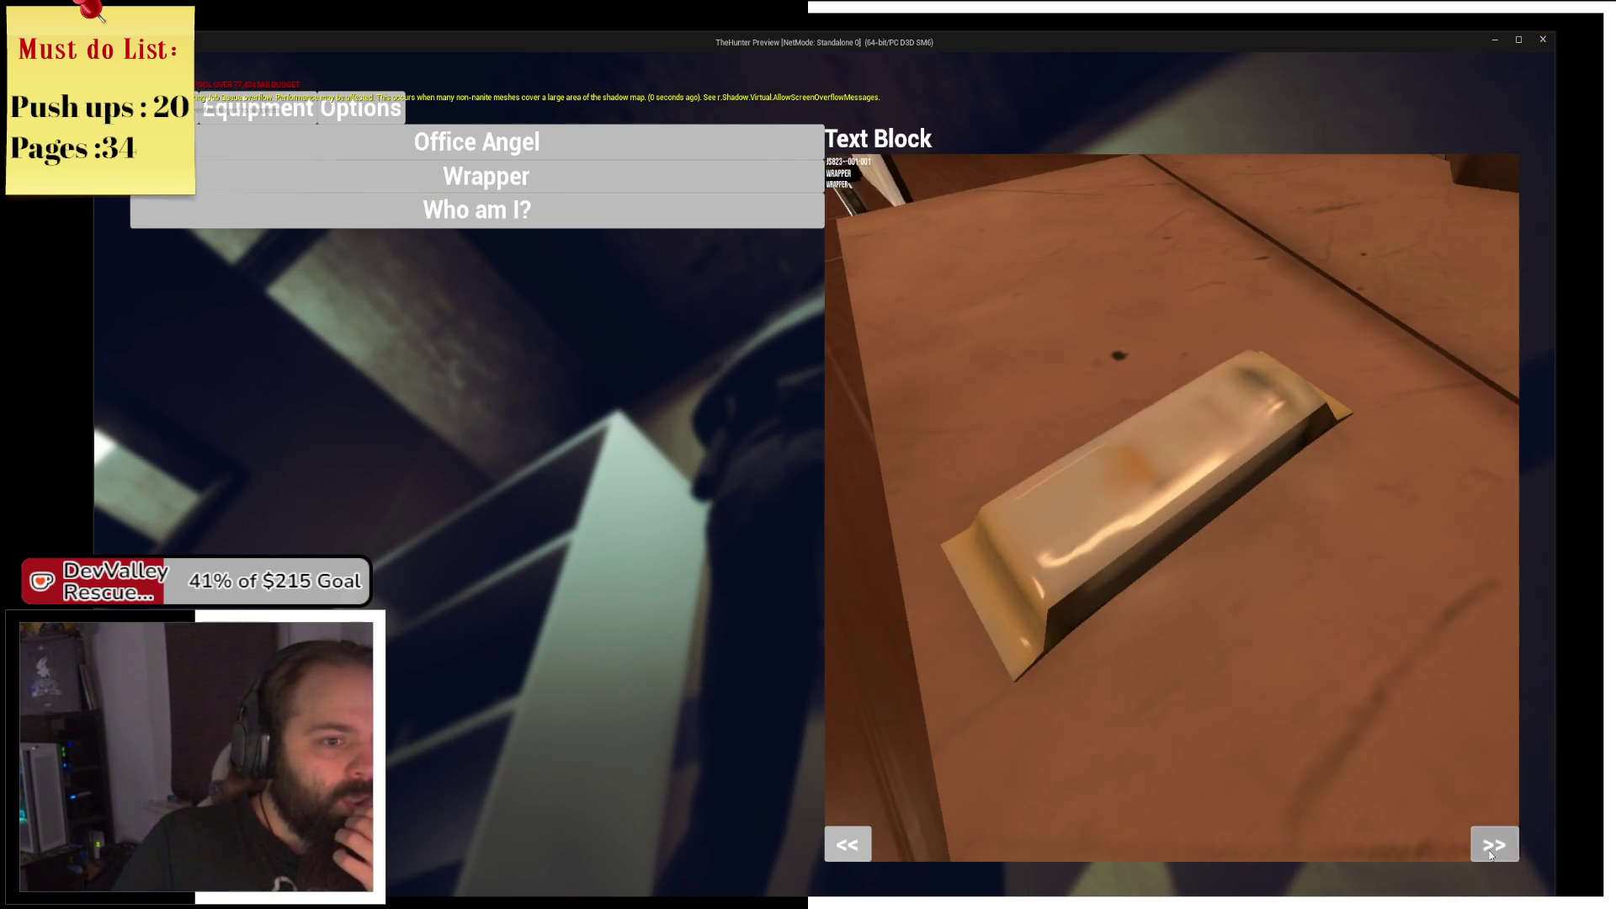
In the game preview, select Who am I?, enlarge the Medals evidence image, then stop play.
{"action": "left_click", "coordinate": [1490, 851]}
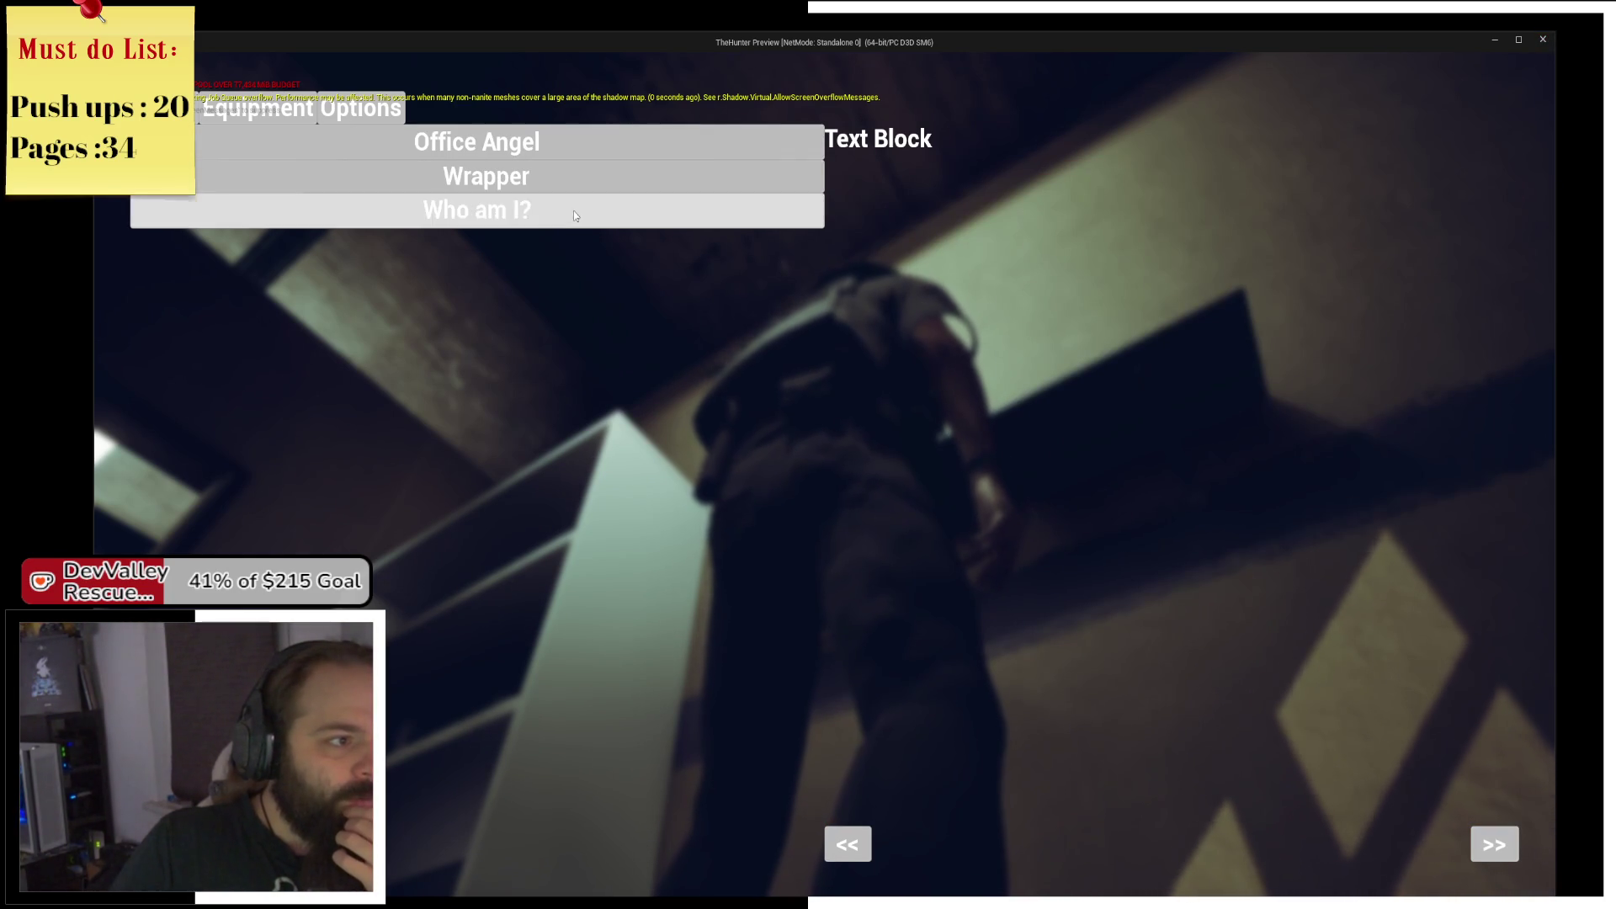
{"action": "left_click", "coordinate": [1477, 836]}
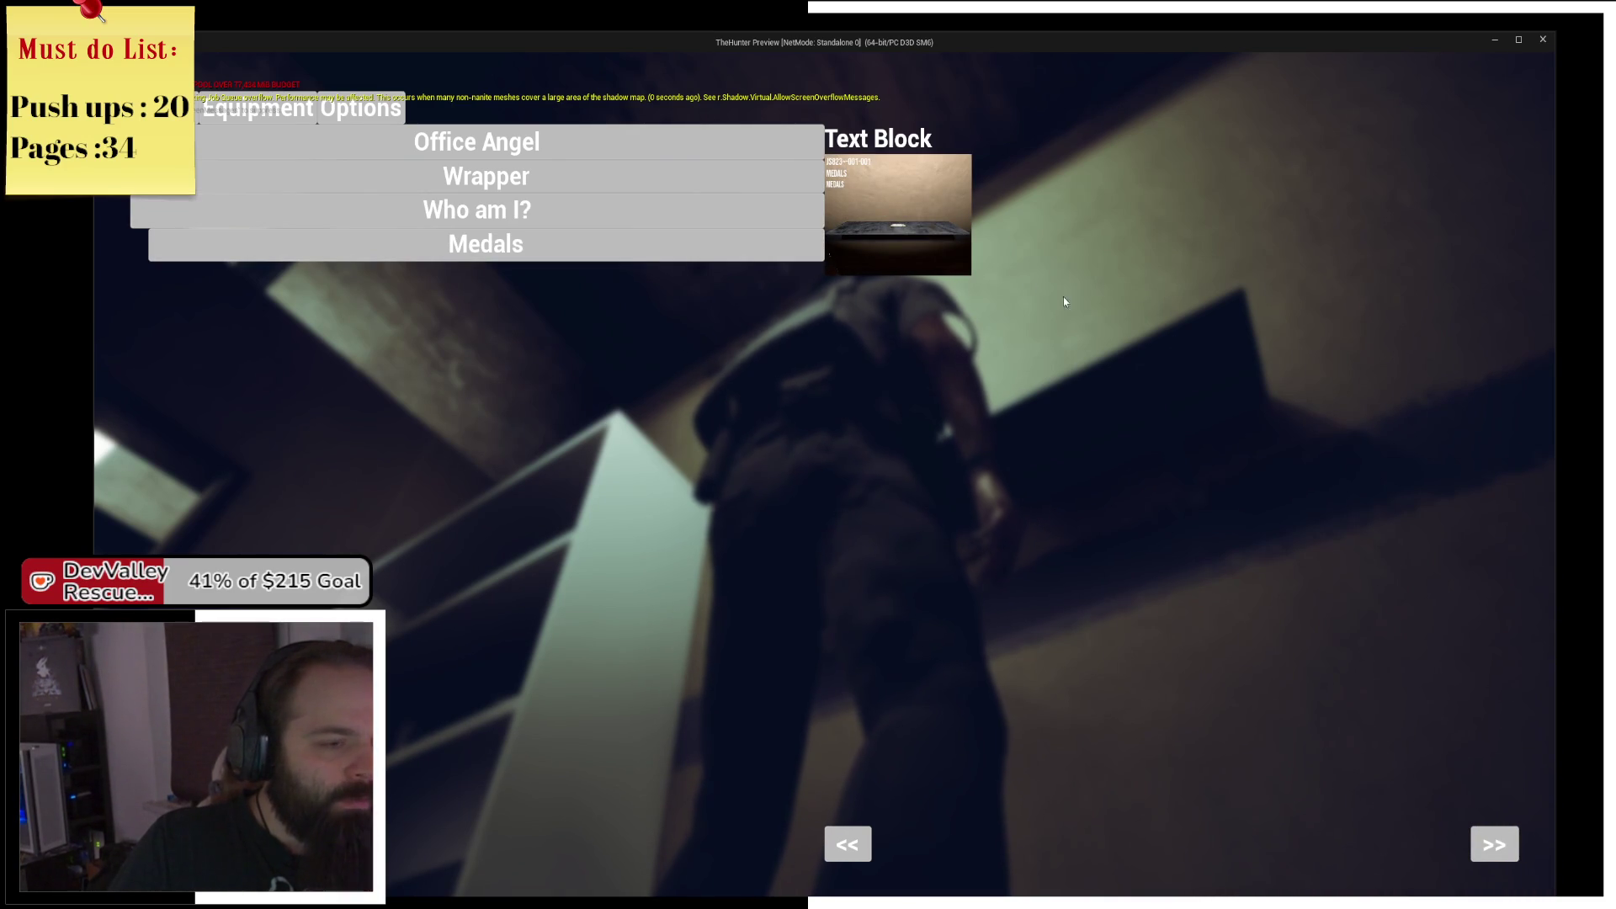
{"action": "left_click", "coordinate": [1497, 848]}
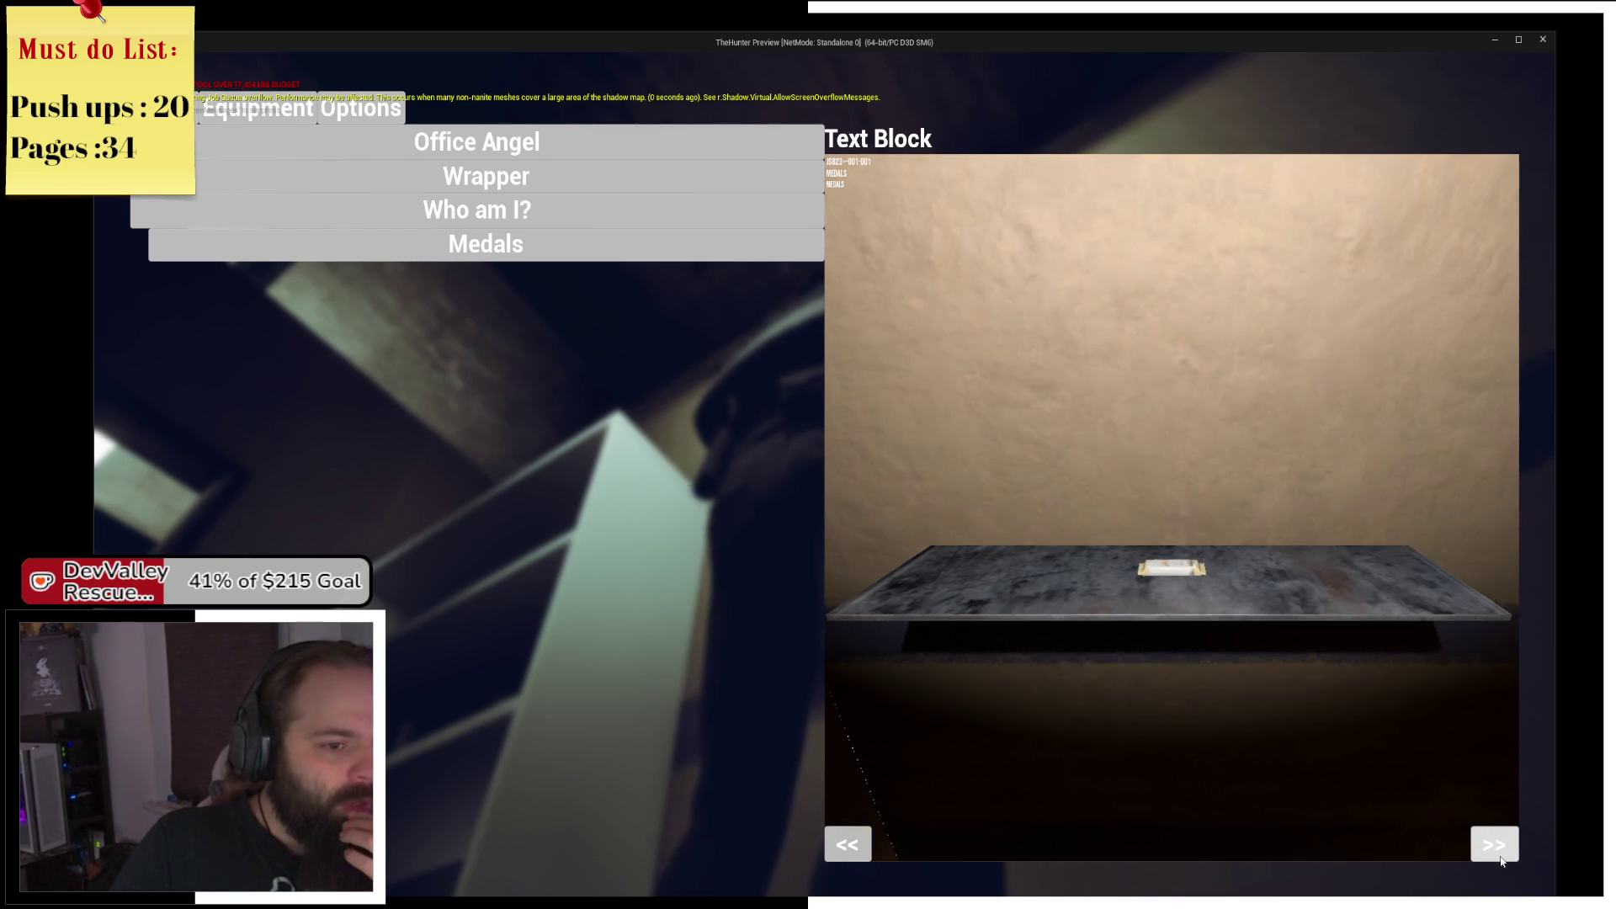
{"action": "left_click", "coordinate": [1497, 848]}
{"action": "left_click", "coordinate": [1500, 859]}
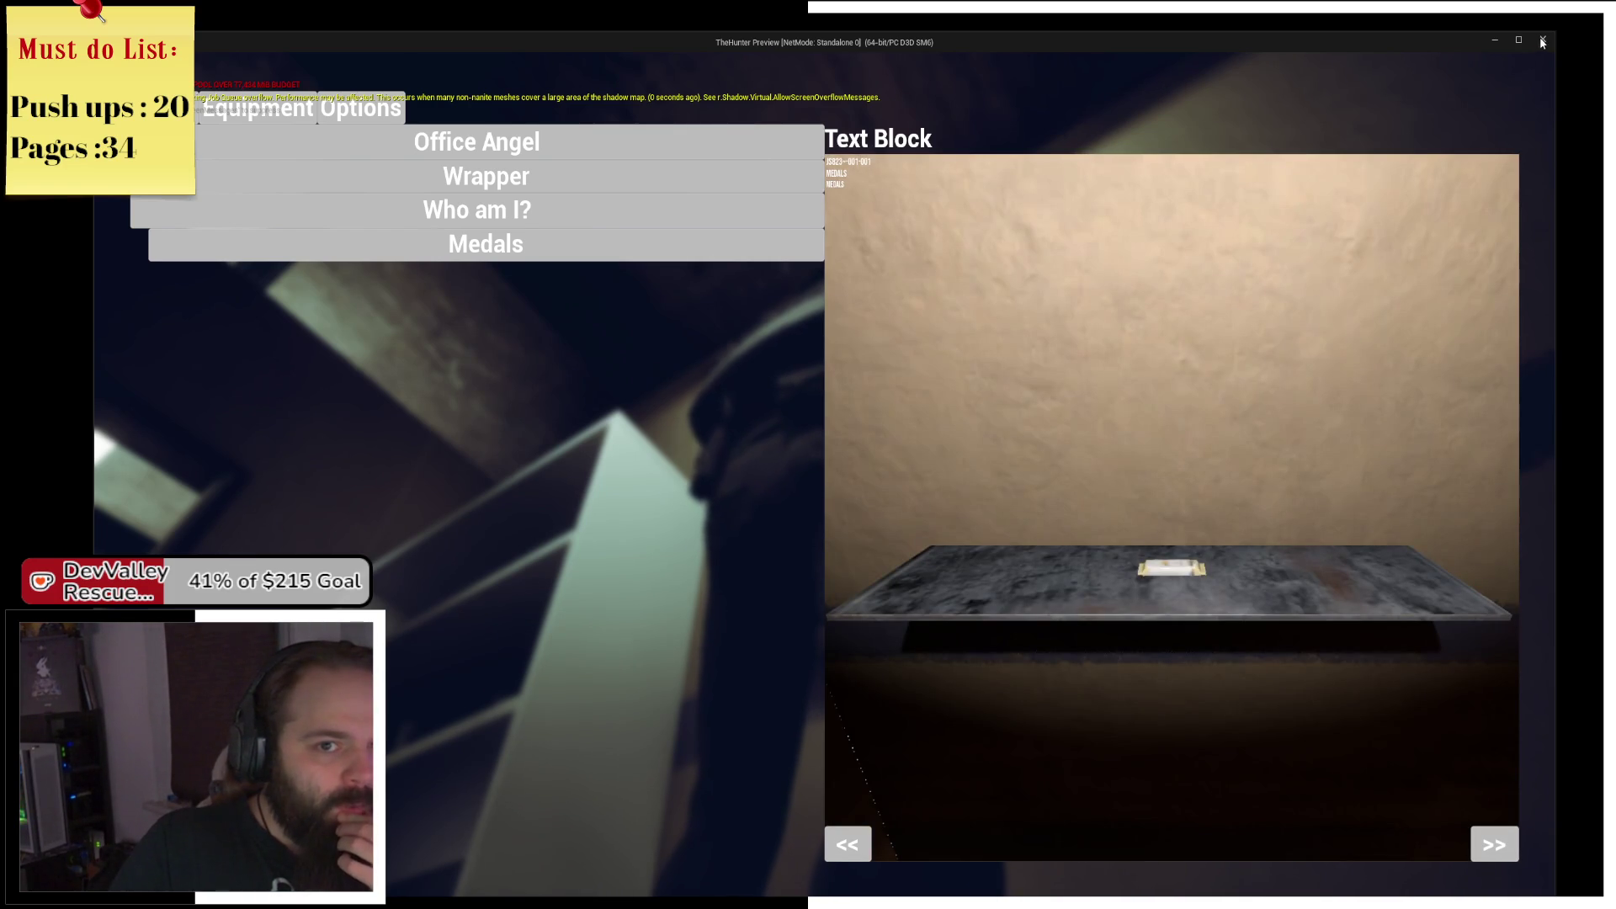
{"action": "key", "text": "Escape"}
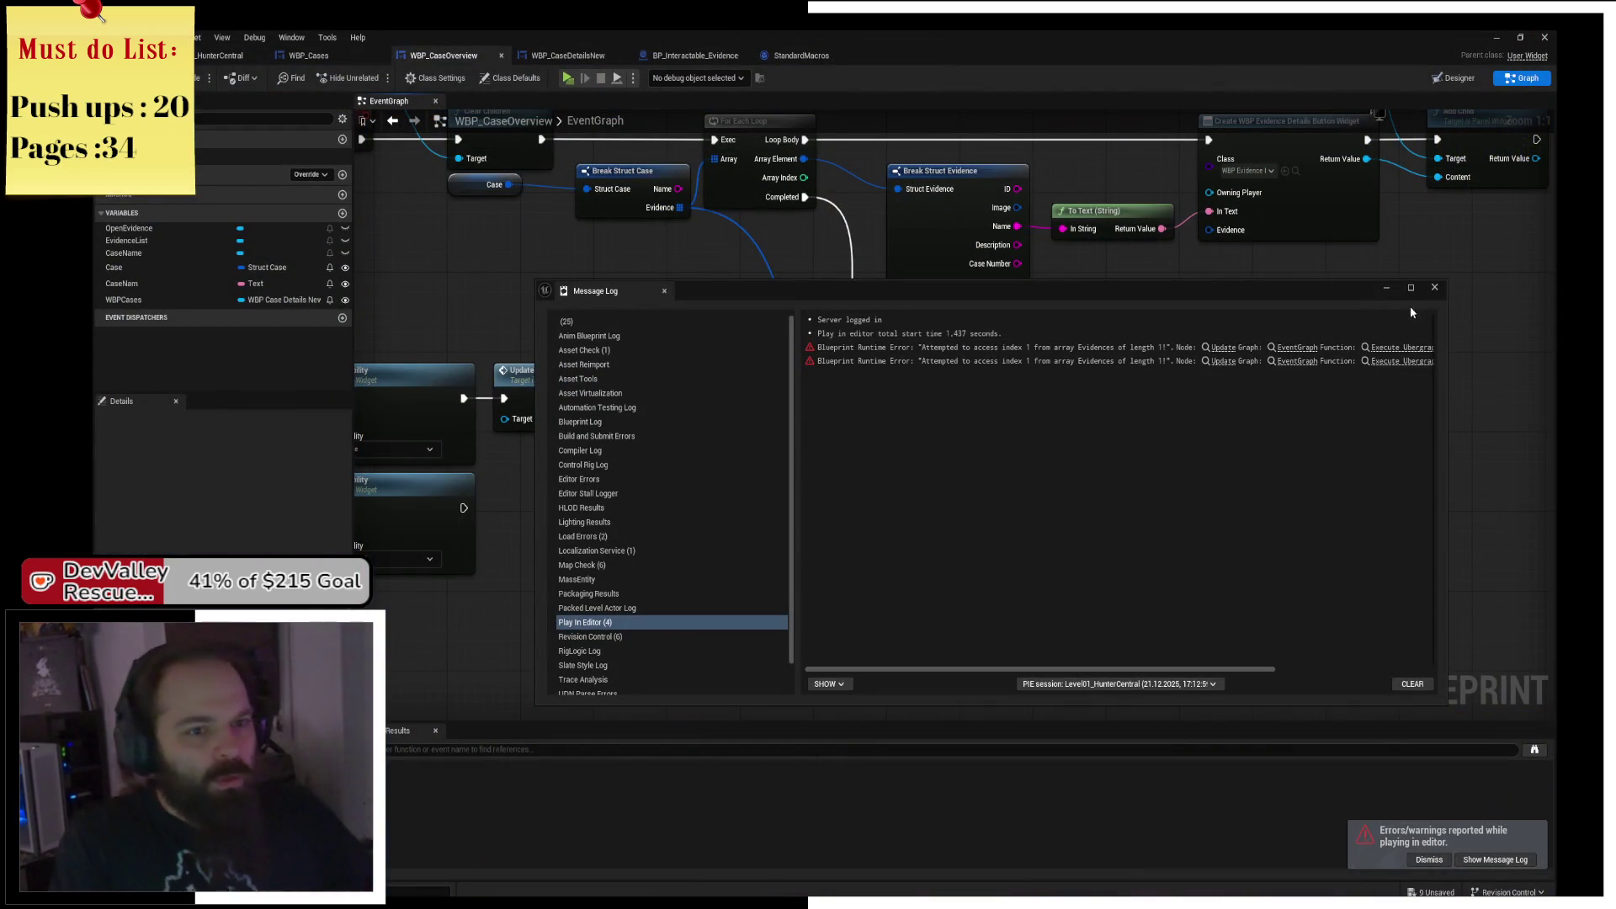
Close the Message Log, place WBPCases beside Update, reroute the Evidence wire, and save.
{"action": "left_click", "coordinate": [1431, 289]}
{"action": "mouse_move", "coordinate": [1219, 265]}
{"action": "left_mouse_down"}
{"action": "mouse_move", "coordinate": [1155, 357]}
{"action": "mouse_move", "coordinate": [1267, 301]}
{"action": "left_mouse_up"}
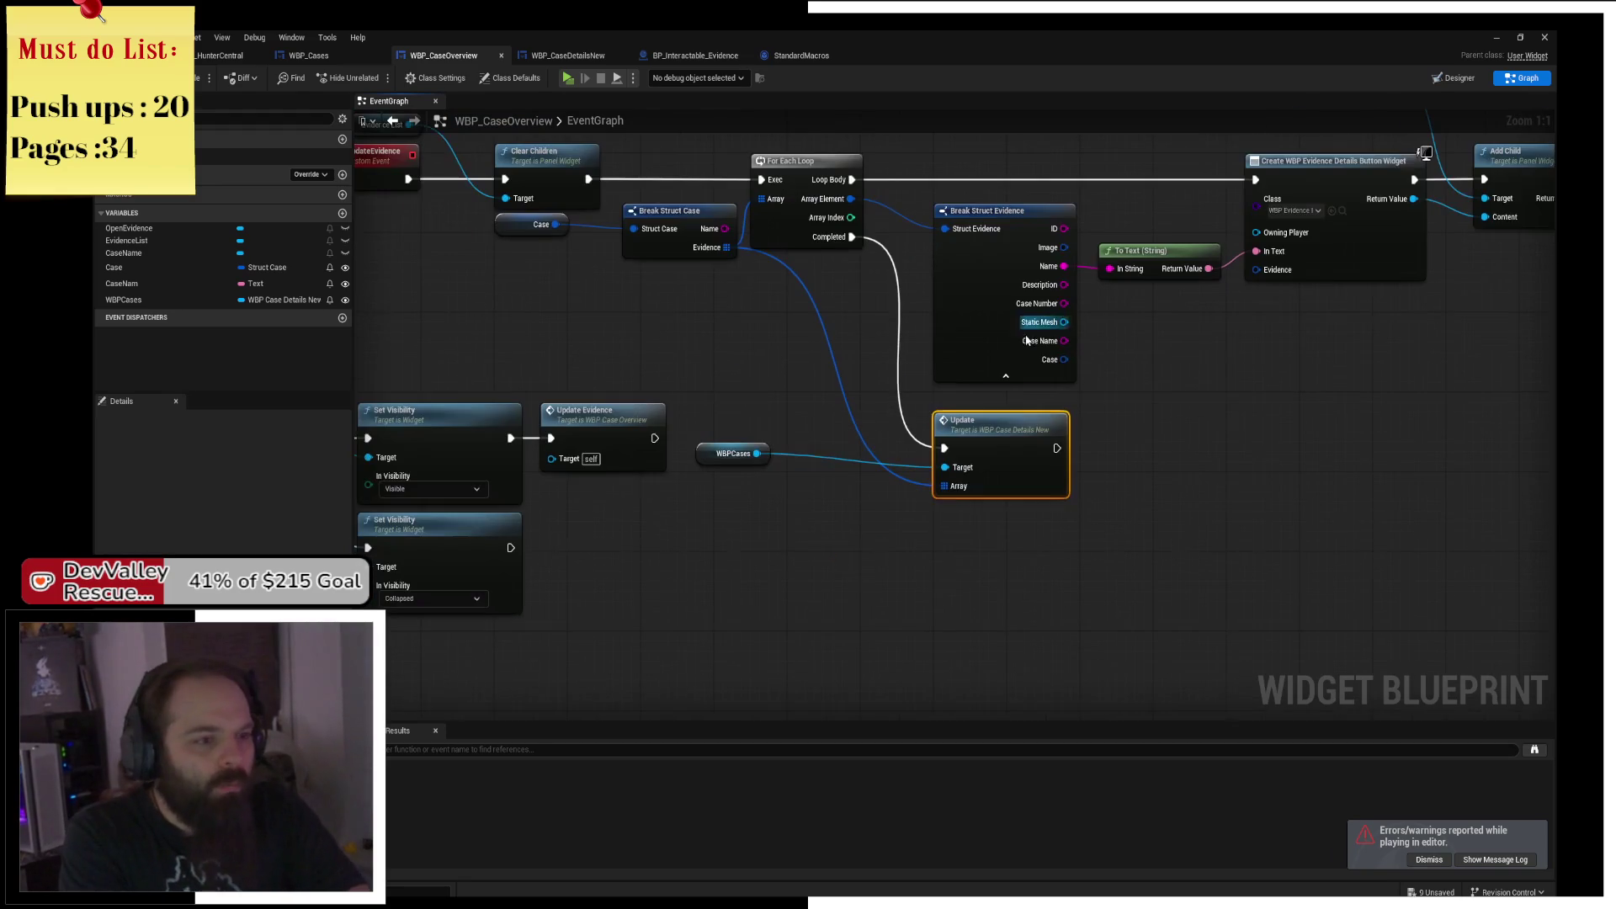
{"action": "left_click_drag", "start_coordinate": [733, 454], "coordinate": [861, 468]}
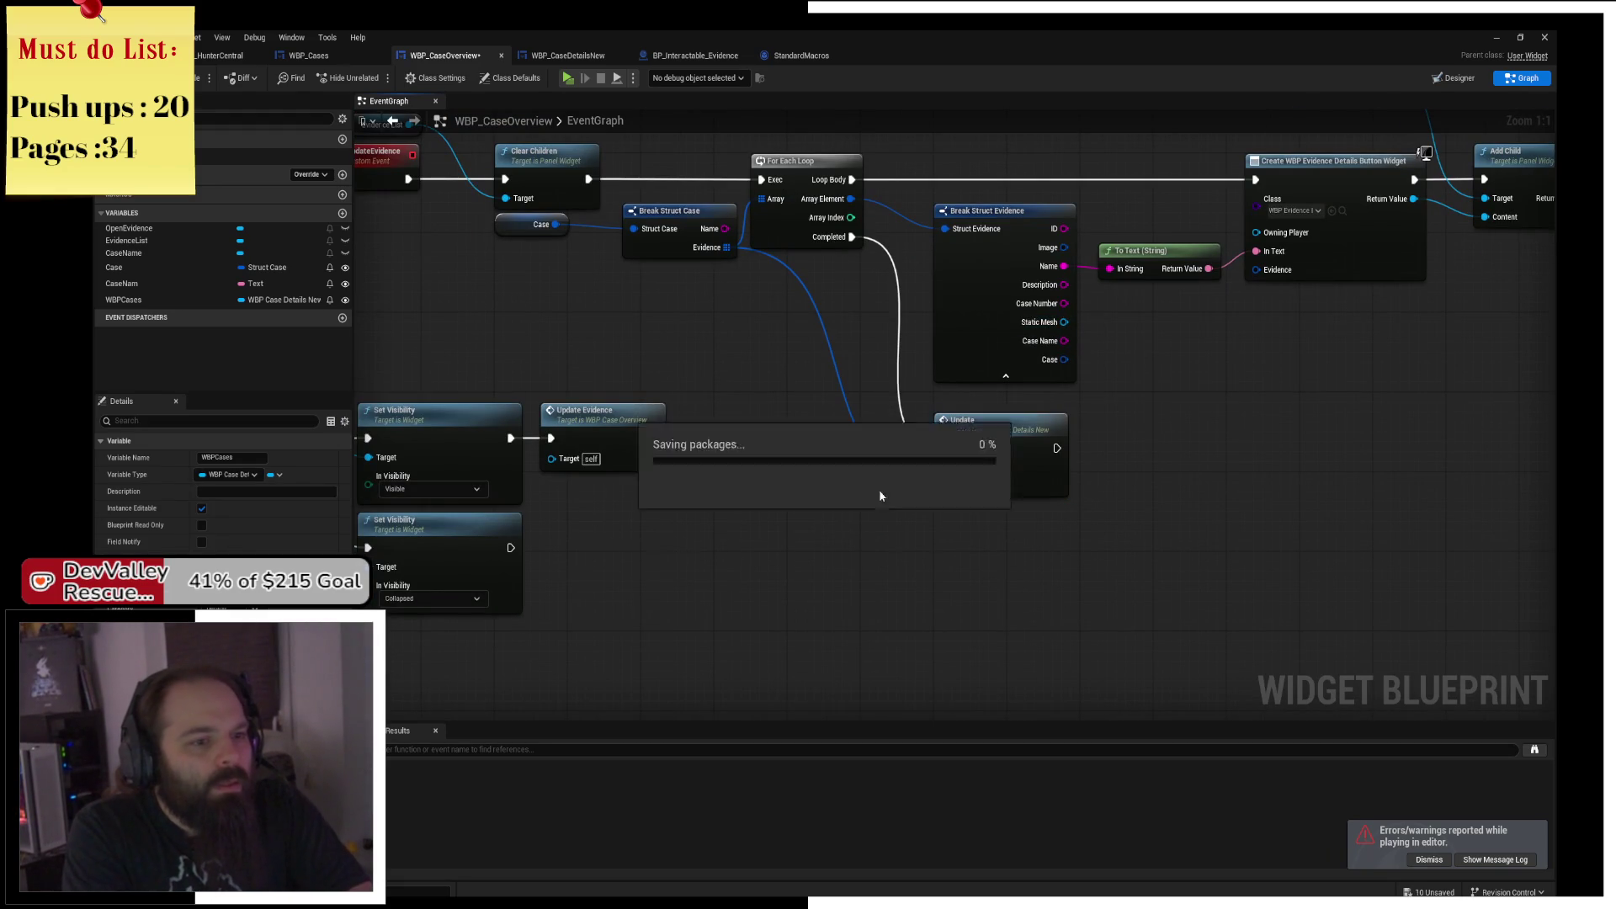
{"action": "double_click", "coordinate": [841, 391]}
{"action": "mouse_move", "coordinate": [841, 392]}
{"action": "left_mouse_down"}
{"action": "mouse_move", "coordinate": [848, 481]}
{"action": "mouse_move", "coordinate": [829, 492]}
{"action": "mouse_move", "coordinate": [894, 523]}
{"action": "mouse_move", "coordinate": [720, 549]}
{"action": "left_mouse_up"}
{"action": "key", "text": "ctrl+s"}
Shift the For Each Loop, hide unused Break Struct Evidence pins, and align the To Text node.
{"action": "left_click_drag", "start_coordinate": [793, 239], "coordinate": [830, 240]}
{"action": "left_click_drag", "start_coordinate": [1000, 284], "coordinate": [896, 278]}
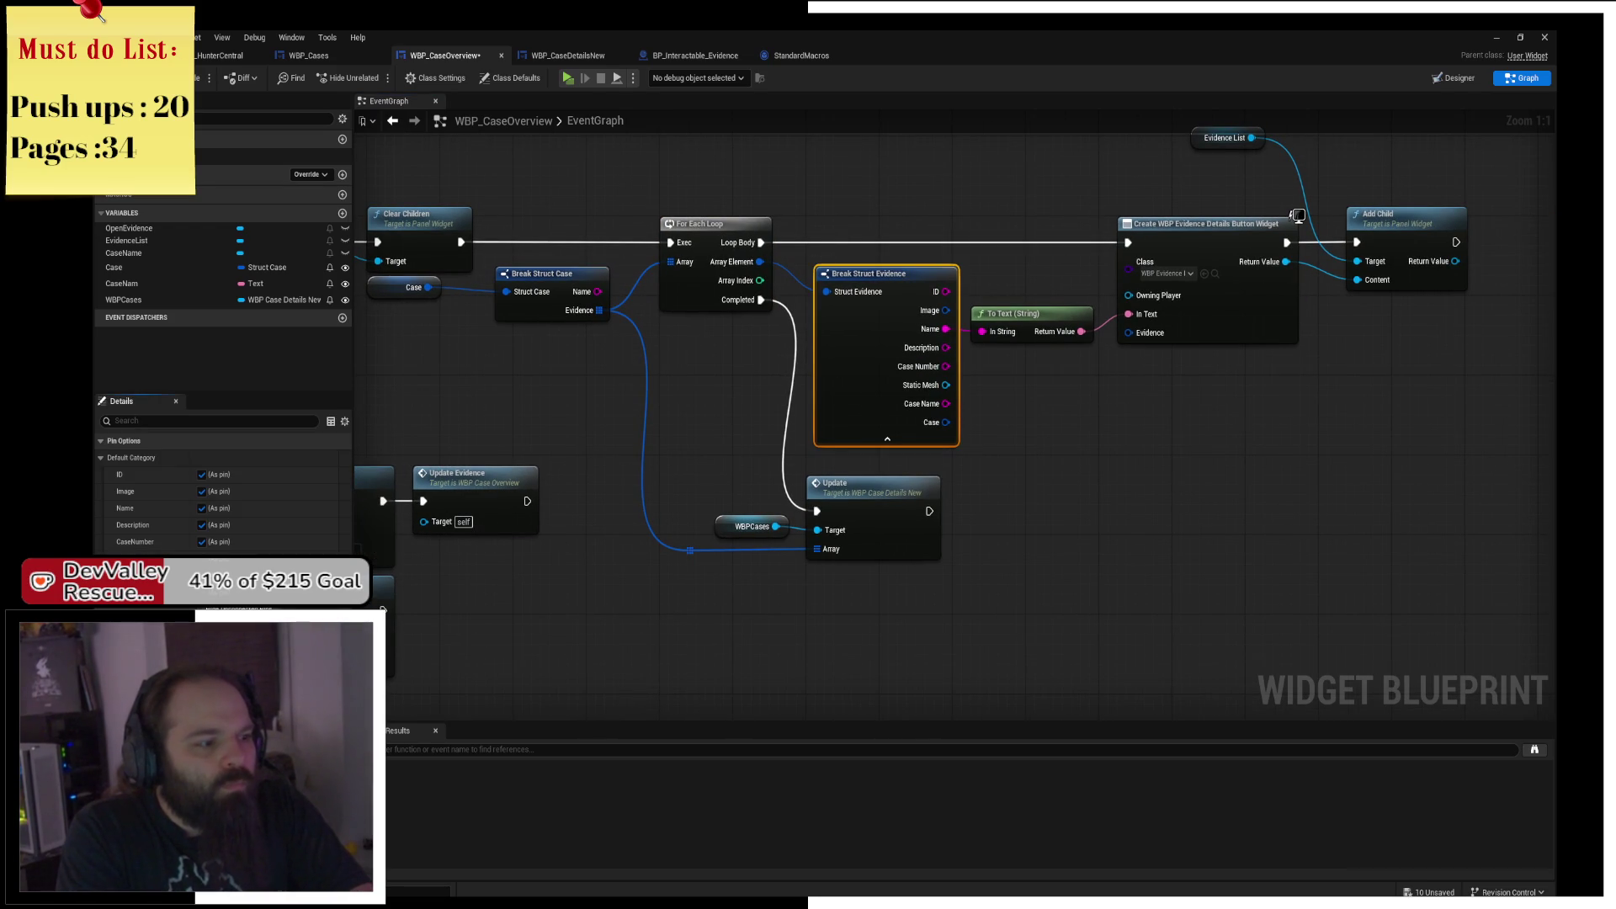
{"action": "left_click", "coordinate": [887, 439]}
{"action": "mouse_move", "coordinate": [1027, 313]}
{"action": "left_mouse_down"}
{"action": "mouse_move", "coordinate": [1017, 273]}
{"action": "mouse_move", "coordinate": [1039, 261]}
{"action": "left_mouse_up"}
{"action": "left_click", "coordinate": [882, 305], "text": "ctrl"}
{"action": "left_click", "coordinate": [1044, 333]}
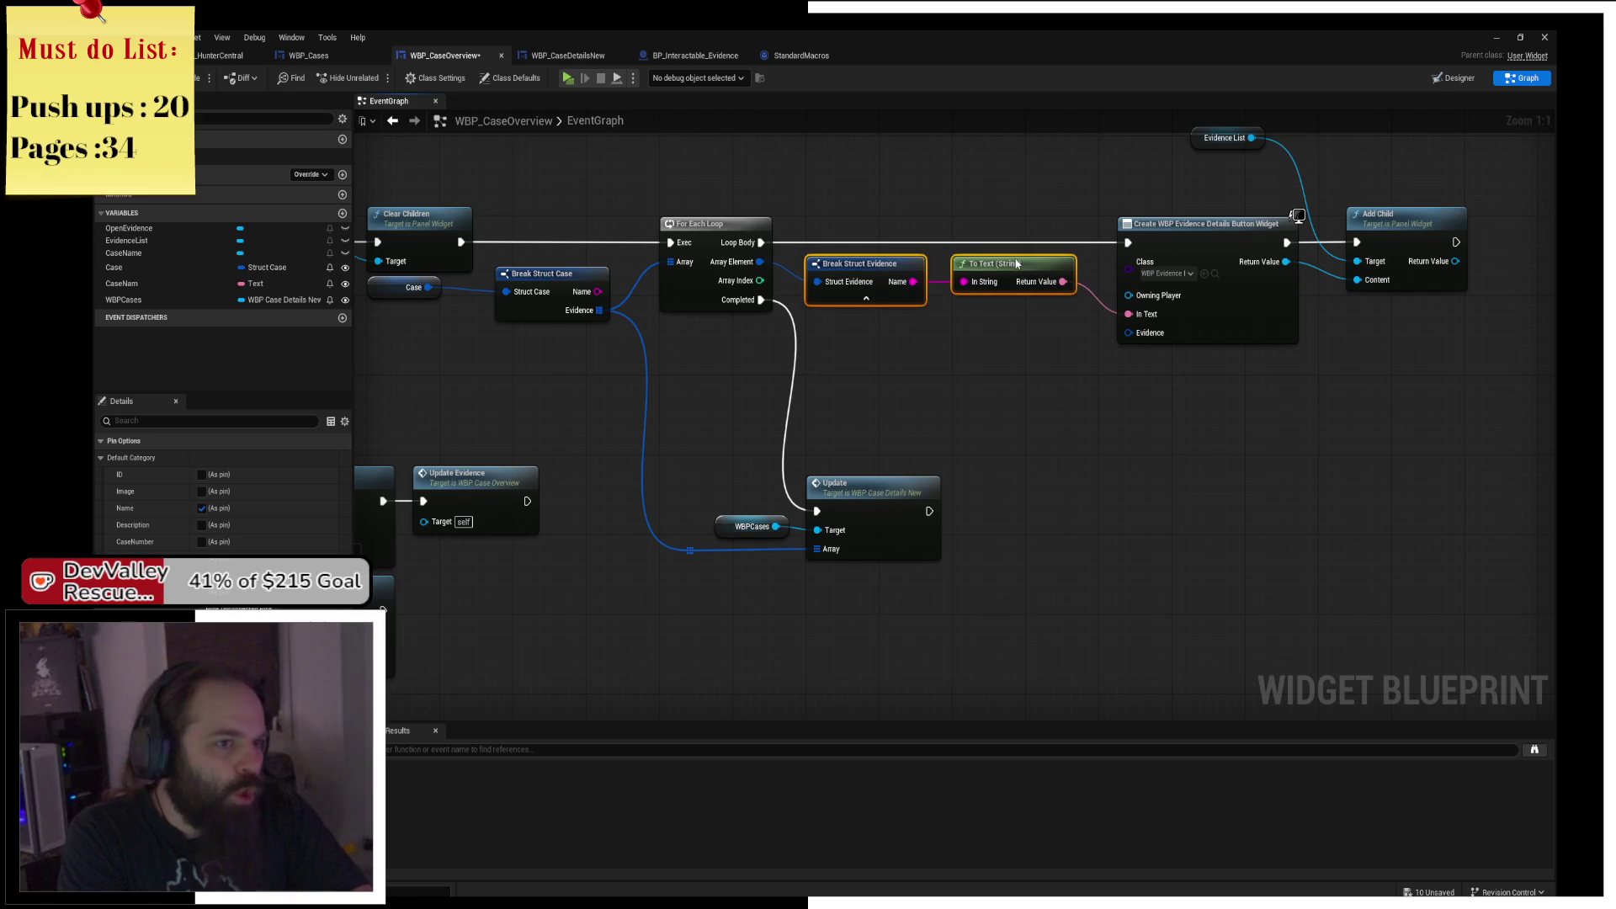
{"action": "left_click_drag", "start_coordinate": [1047, 337], "coordinate": [943, 393]}
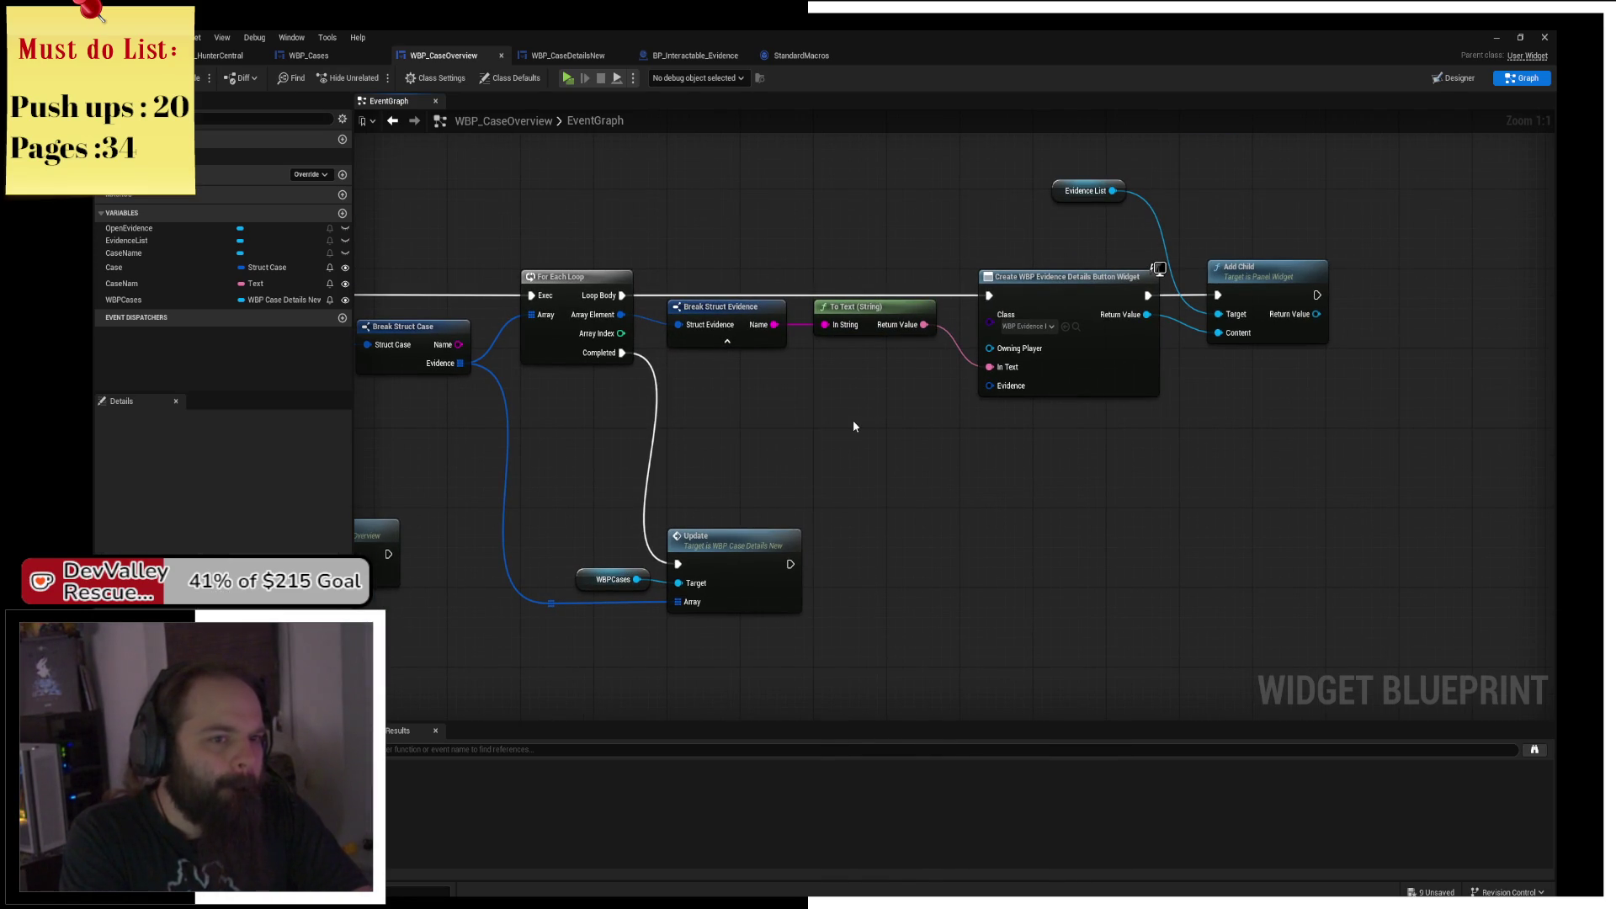
Wire the loop's Array Element into the Create Widget Evidence input through a reroute knot.
{"action": "left_click_drag", "start_coordinate": [741, 357], "coordinate": [789, 357]}
{"action": "left_click_drag", "start_coordinate": [671, 313], "coordinate": [1041, 385]}
{"action": "double_click", "coordinate": [875, 355]}
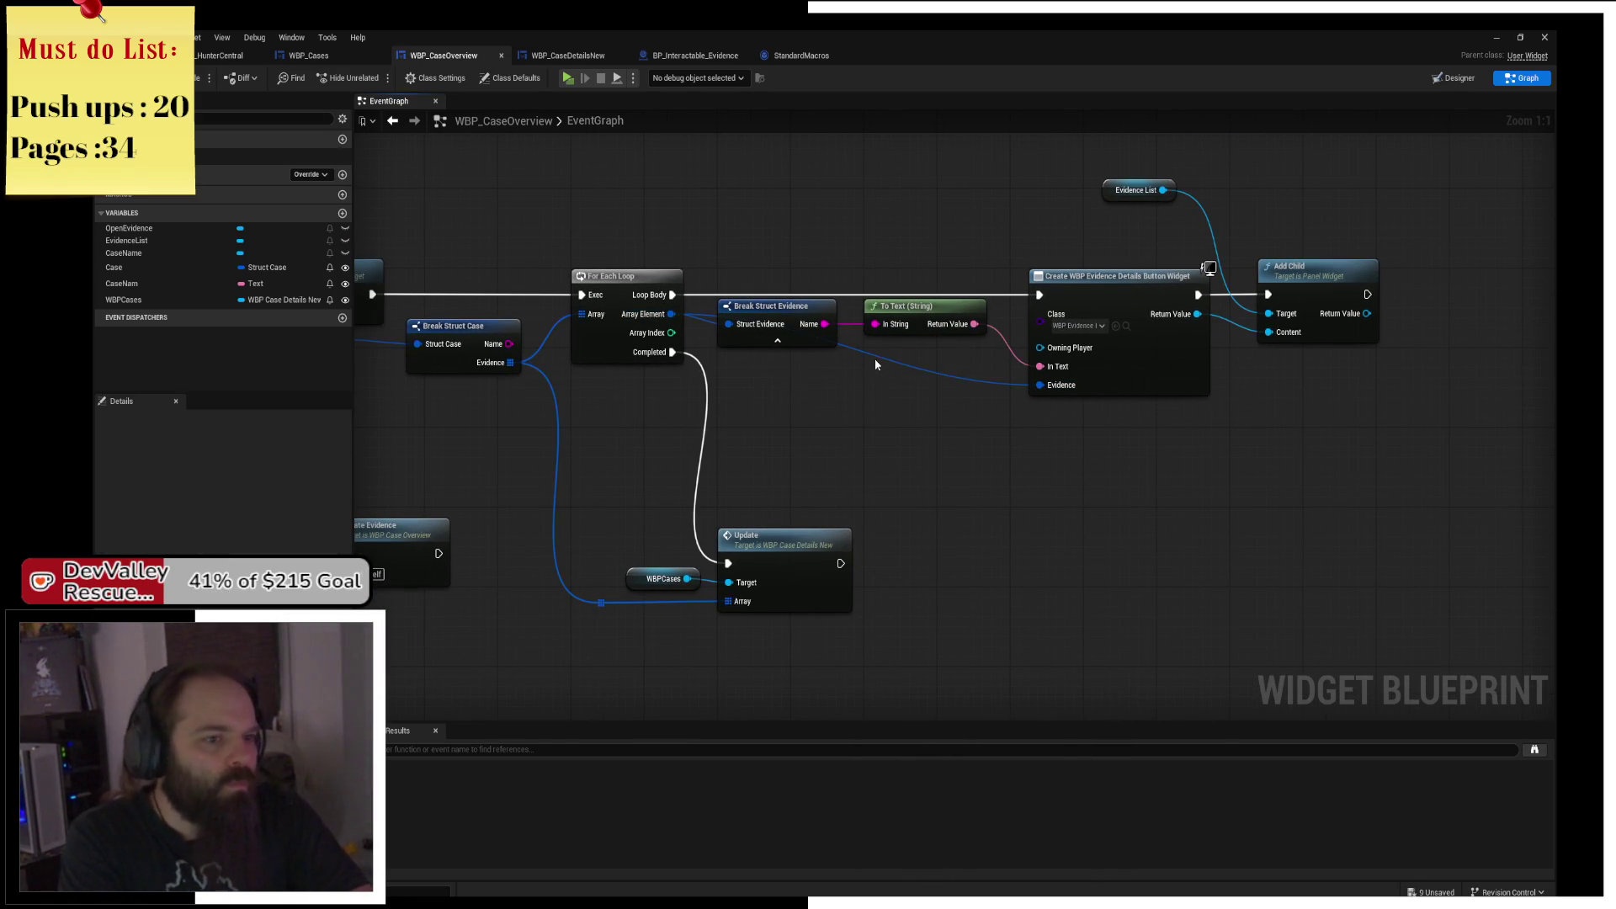
{"action": "left_click_drag", "start_coordinate": [877, 360], "coordinate": [762, 405]}
{"action": "key", "text": "Escape"}
{"action": "left_click", "coordinate": [1087, 302]}
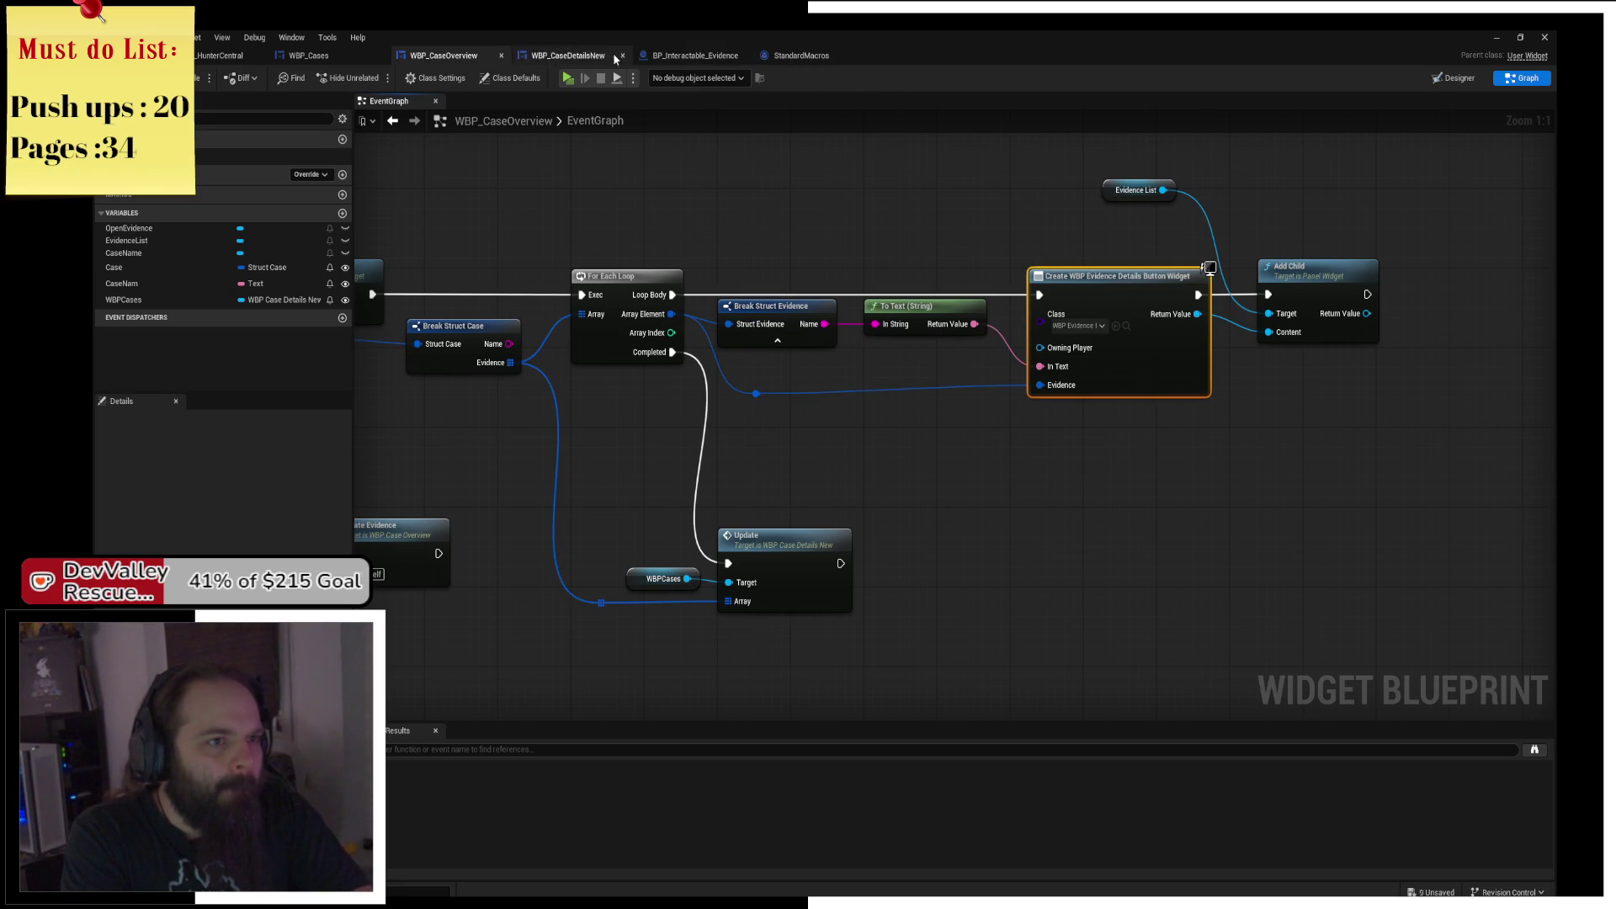
Find WBP_EvidenceDetailsButton in the Content Drawer and open its event graph.
{"action": "key", "text": "ctrl+space"}
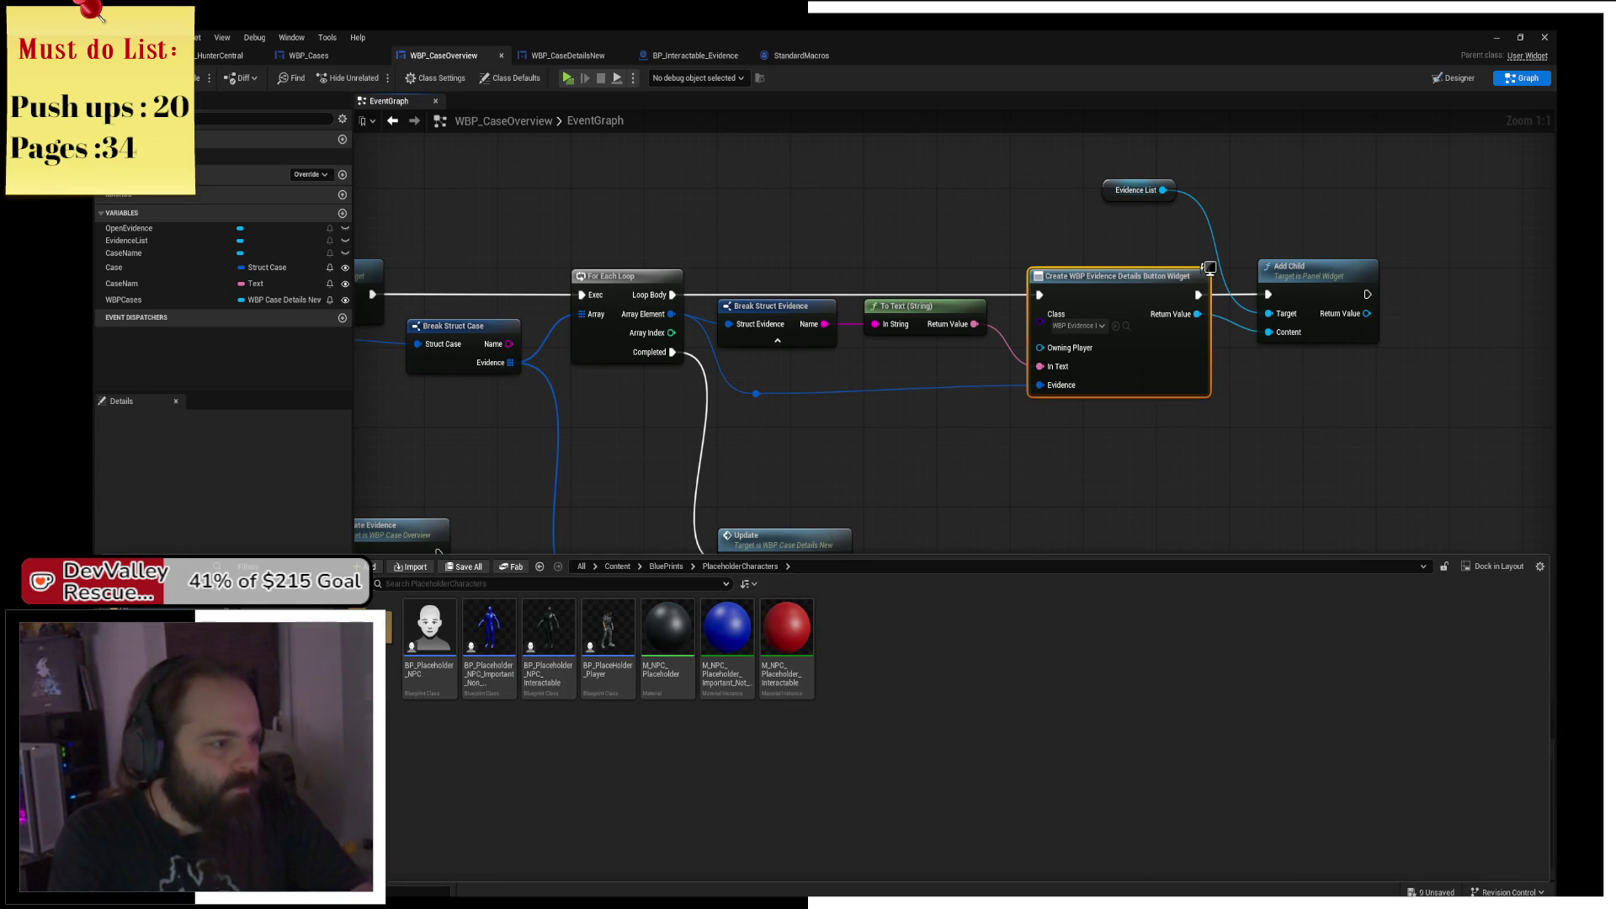
{"action": "left_click", "coordinate": [617, 566]}
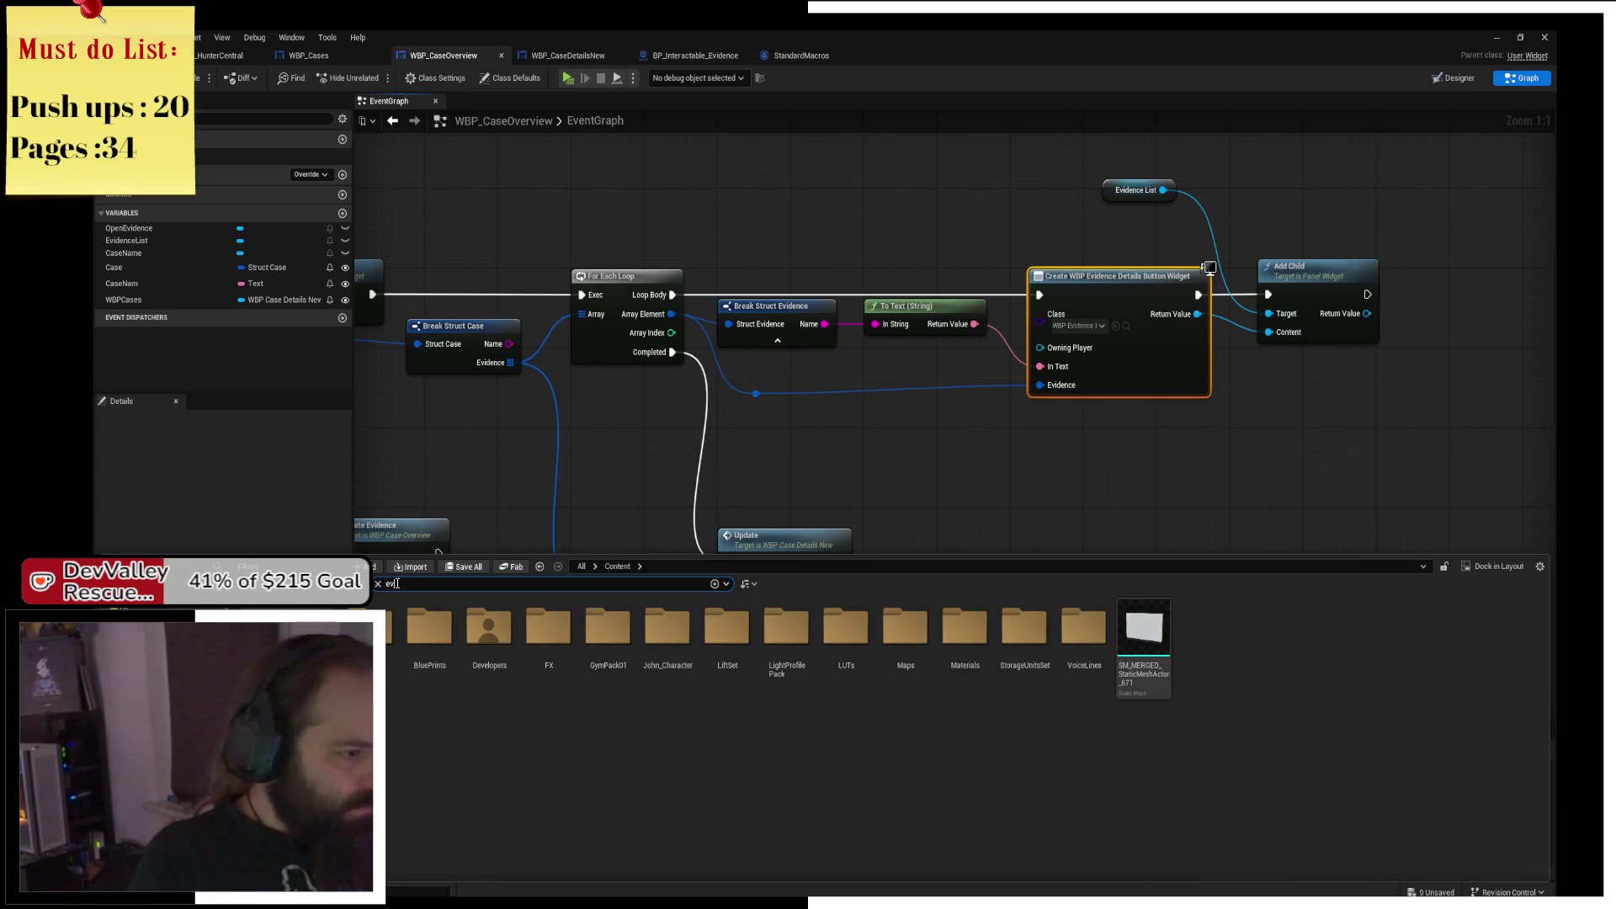
{"action": "type", "text": "evidencedetails"}
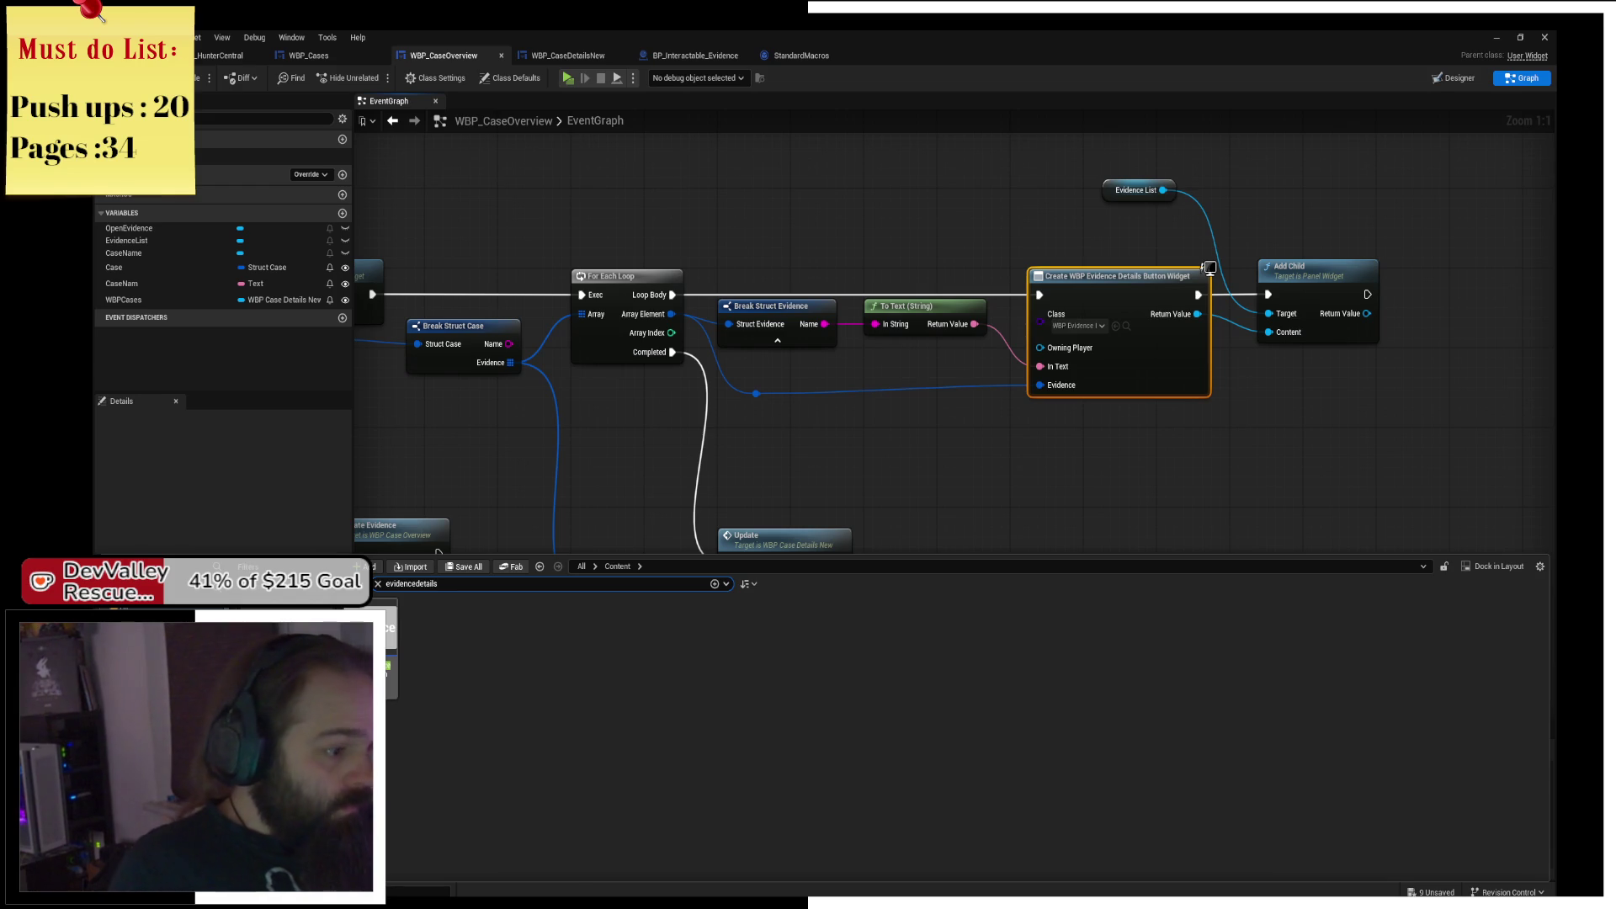
{"action": "double_click", "coordinate": [1204, 272]}
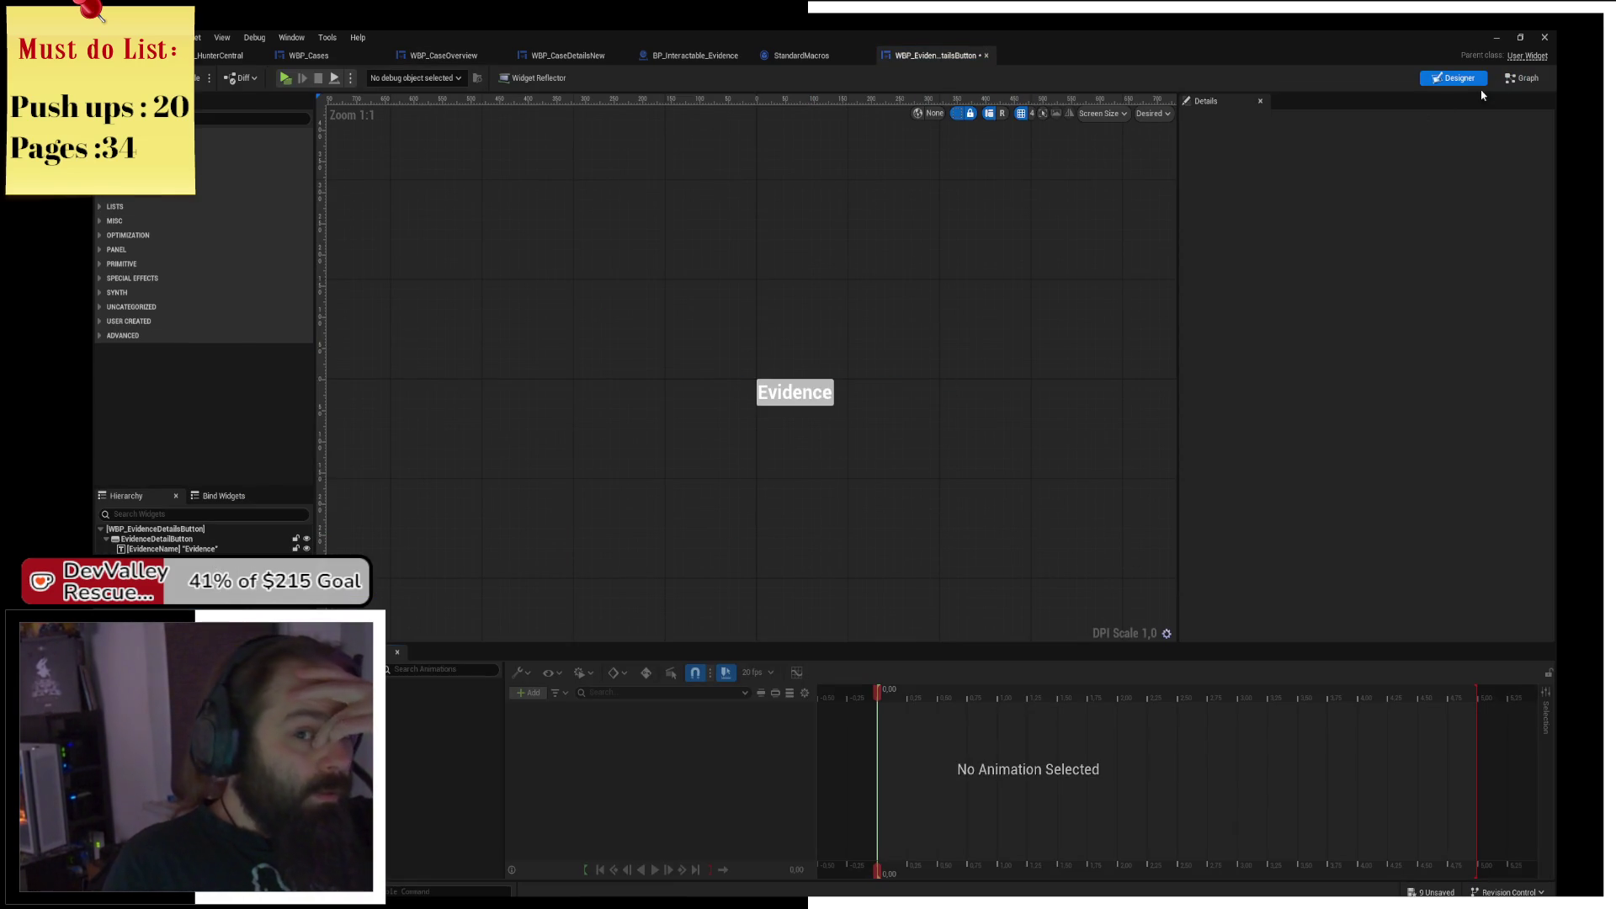
{"action": "left_click", "coordinate": [1522, 78]}
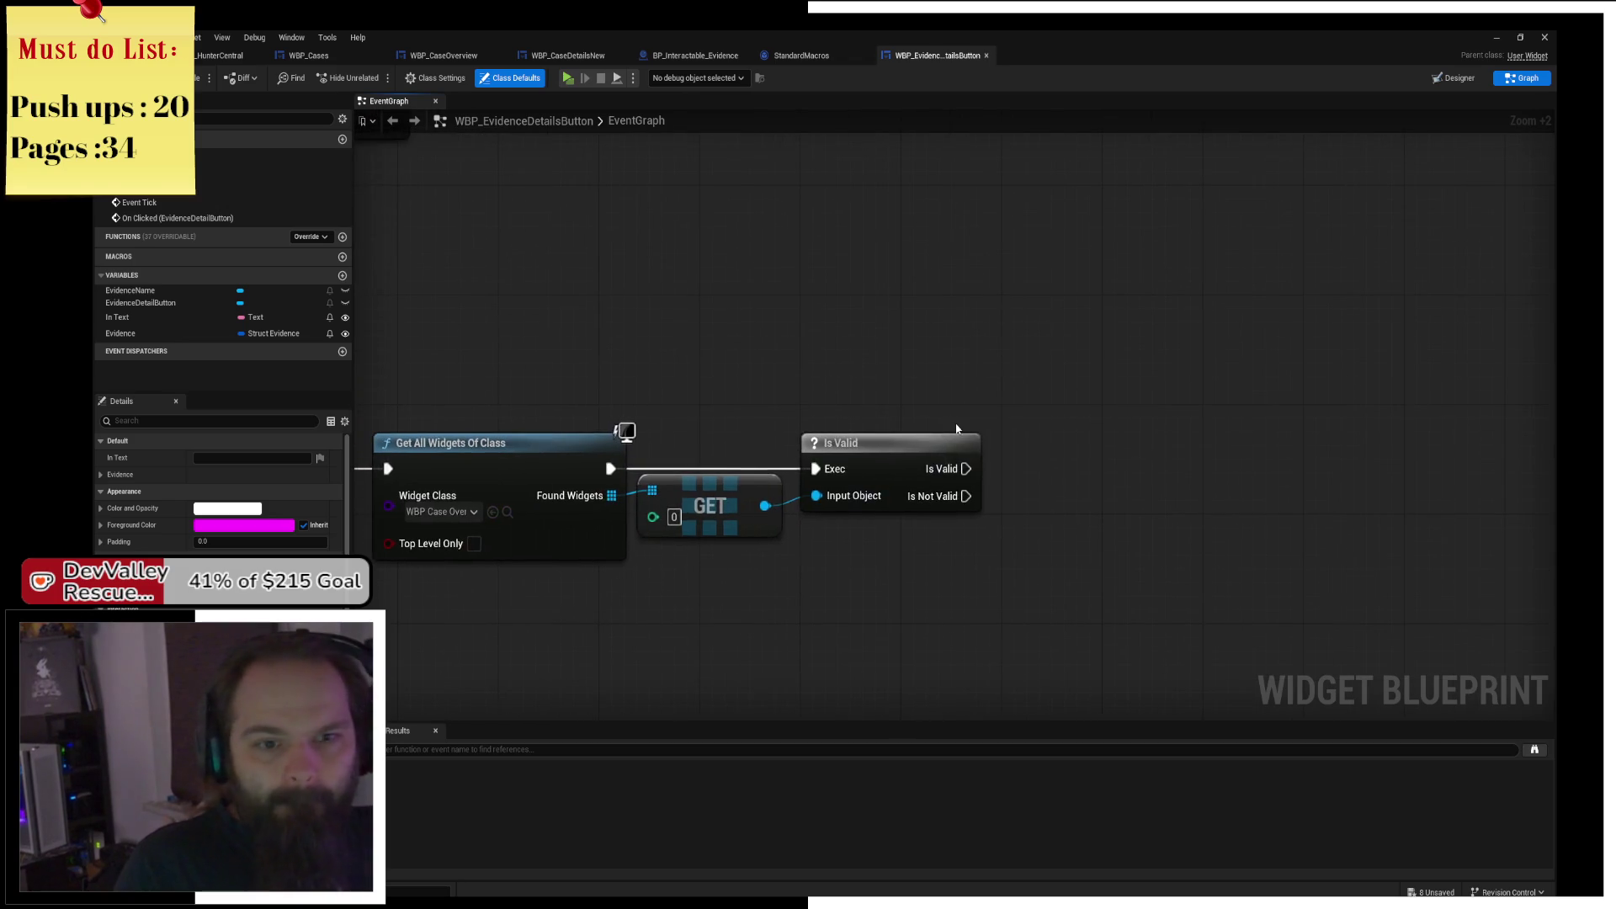
Add Update Evidence off the found widget and run it from Is Valid's exec.
{"action": "mouse_move", "coordinate": [921, 471]}
{"action": "left_mouse_down"}
{"action": "mouse_move", "coordinate": [977, 484]}
{"action": "mouse_move", "coordinate": [1241, 393]}
{"action": "left_mouse_up"}
{"action": "type", "text": "update evidence"}
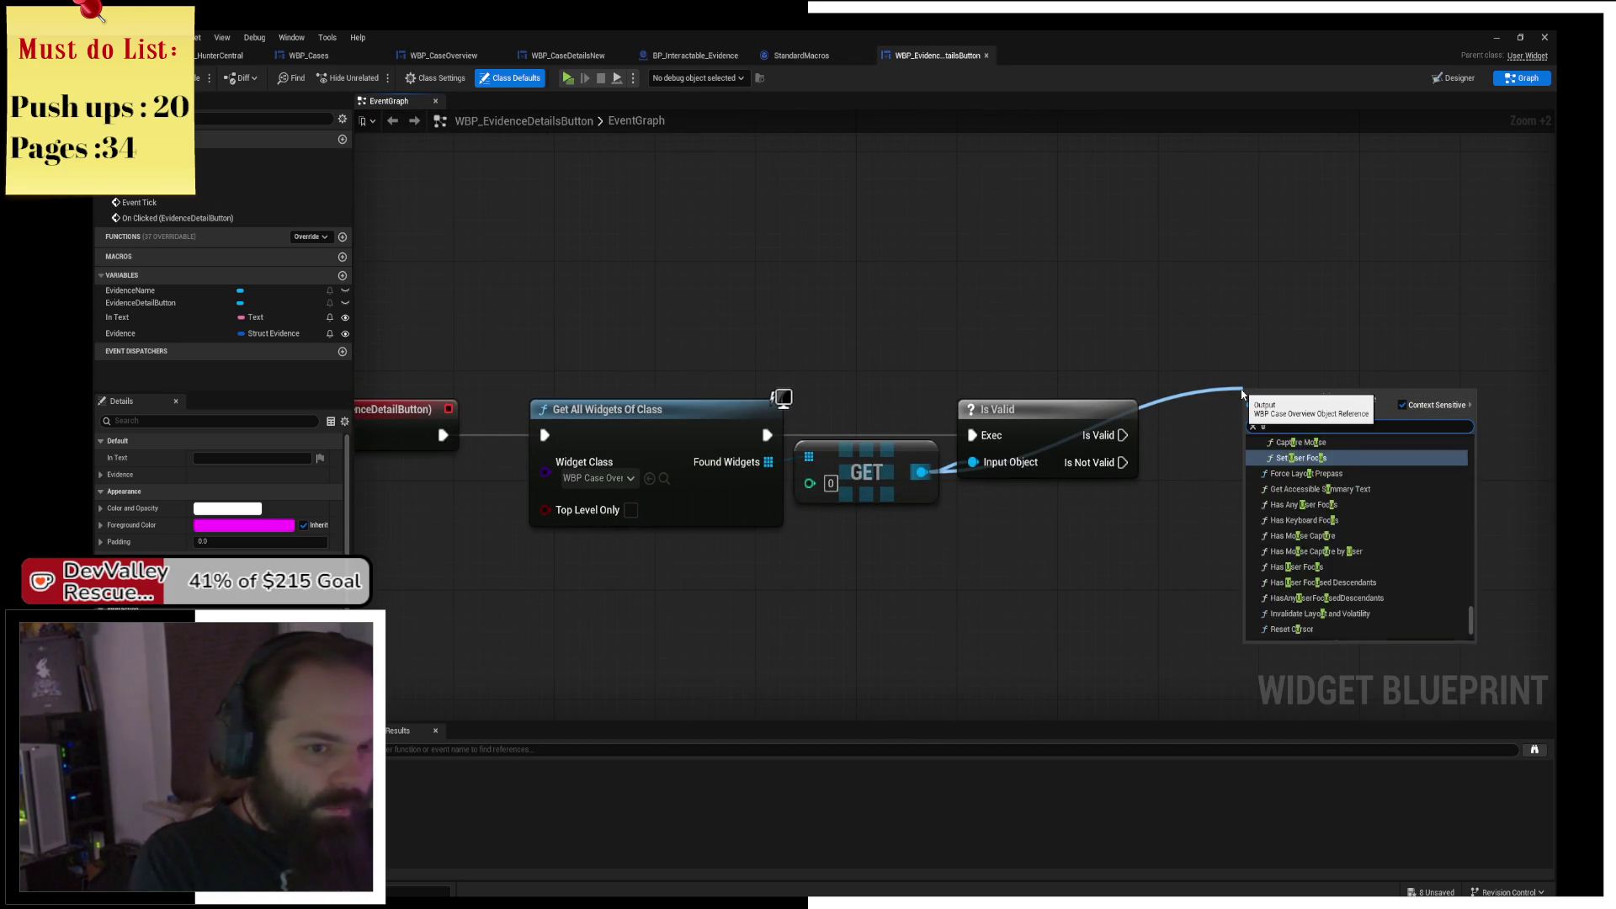
{"action": "key", "text": "Return"}
{"action": "mouse_move", "coordinate": [1123, 435]}
{"action": "left_mouse_down"}
{"action": "mouse_move", "coordinate": [1249, 435]}
{"action": "mouse_move", "coordinate": [847, 371]}
{"action": "left_mouse_up"}
{"action": "double_click", "coordinate": [1262, 417]}
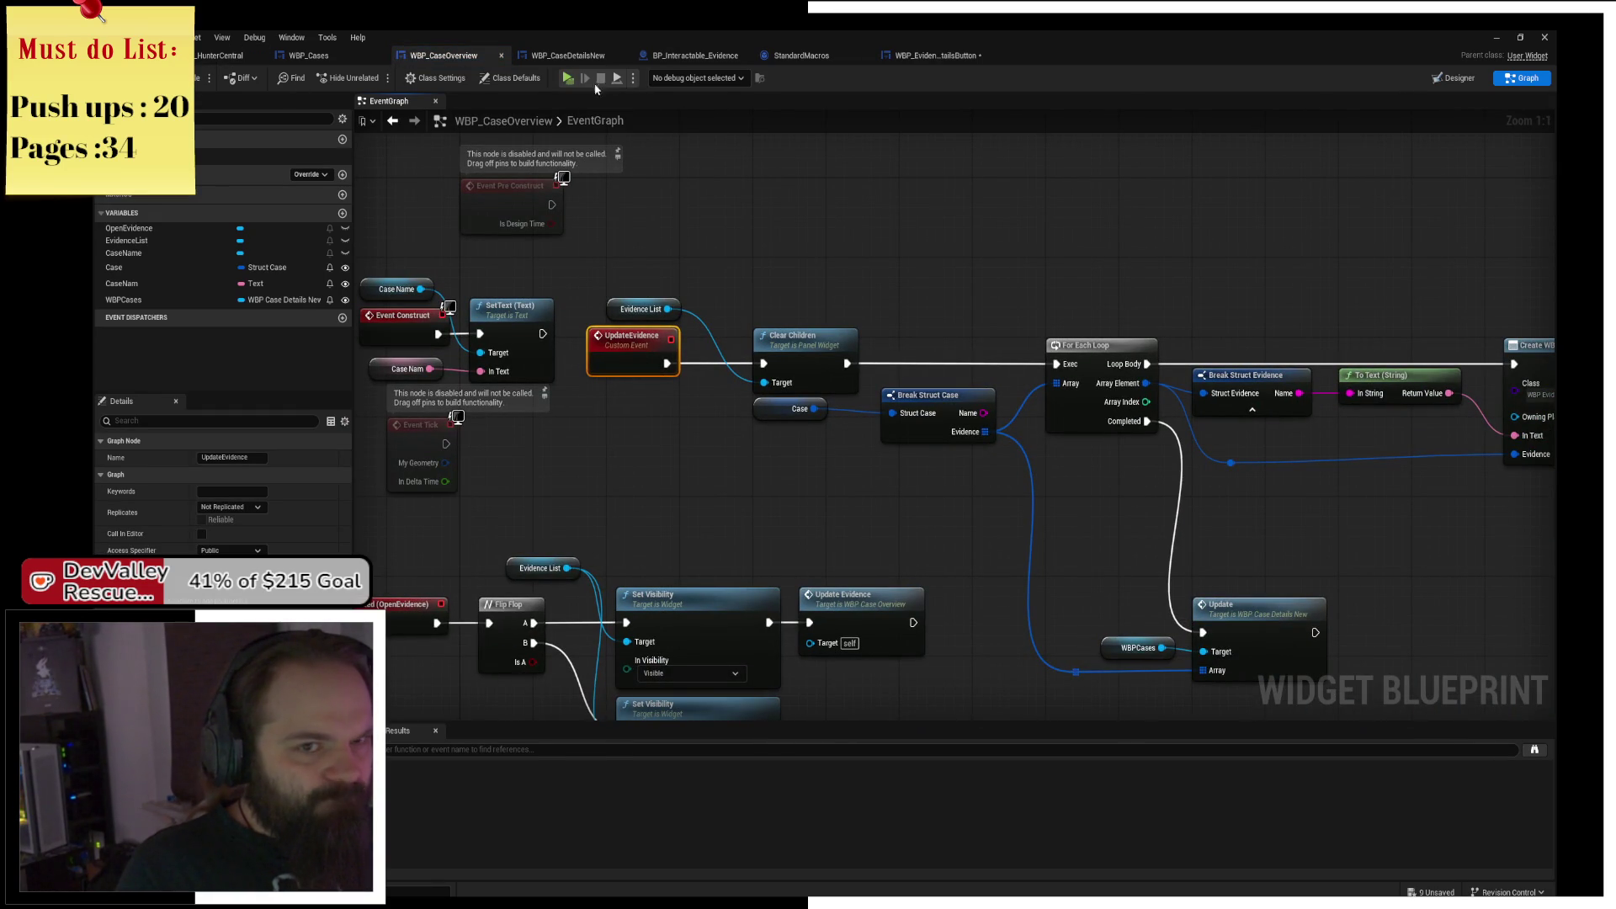
{"action": "left_click", "coordinate": [1454, 78]}
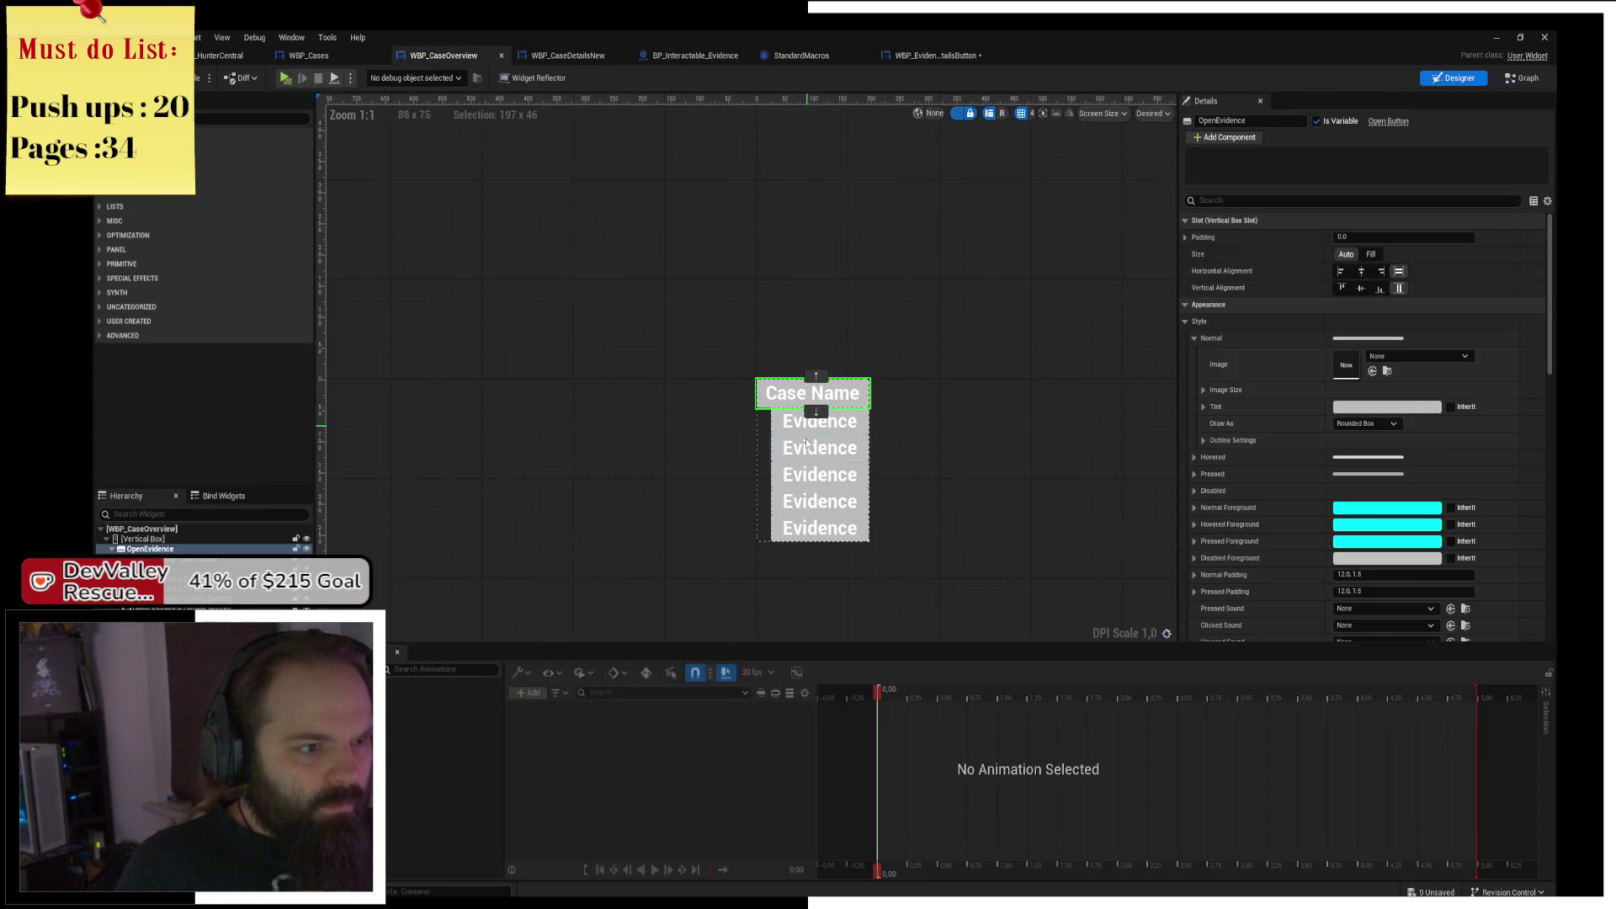
{"action": "left_click", "coordinate": [860, 432]}
{"action": "left_click", "coordinate": [867, 396]}
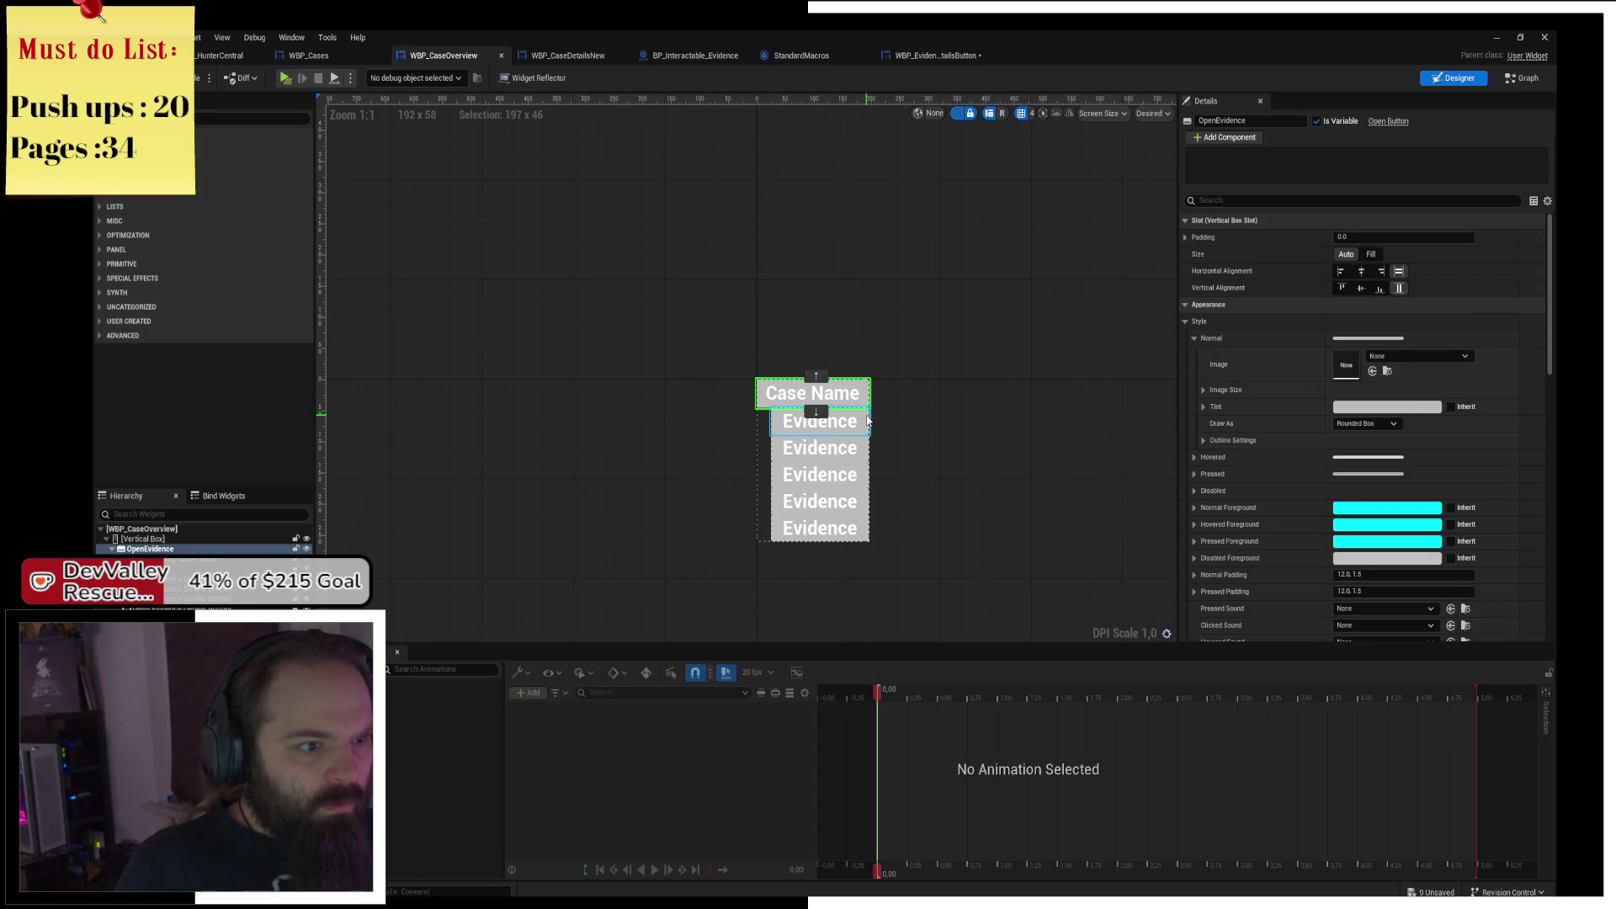
{"action": "left_click", "coordinate": [867, 417]}
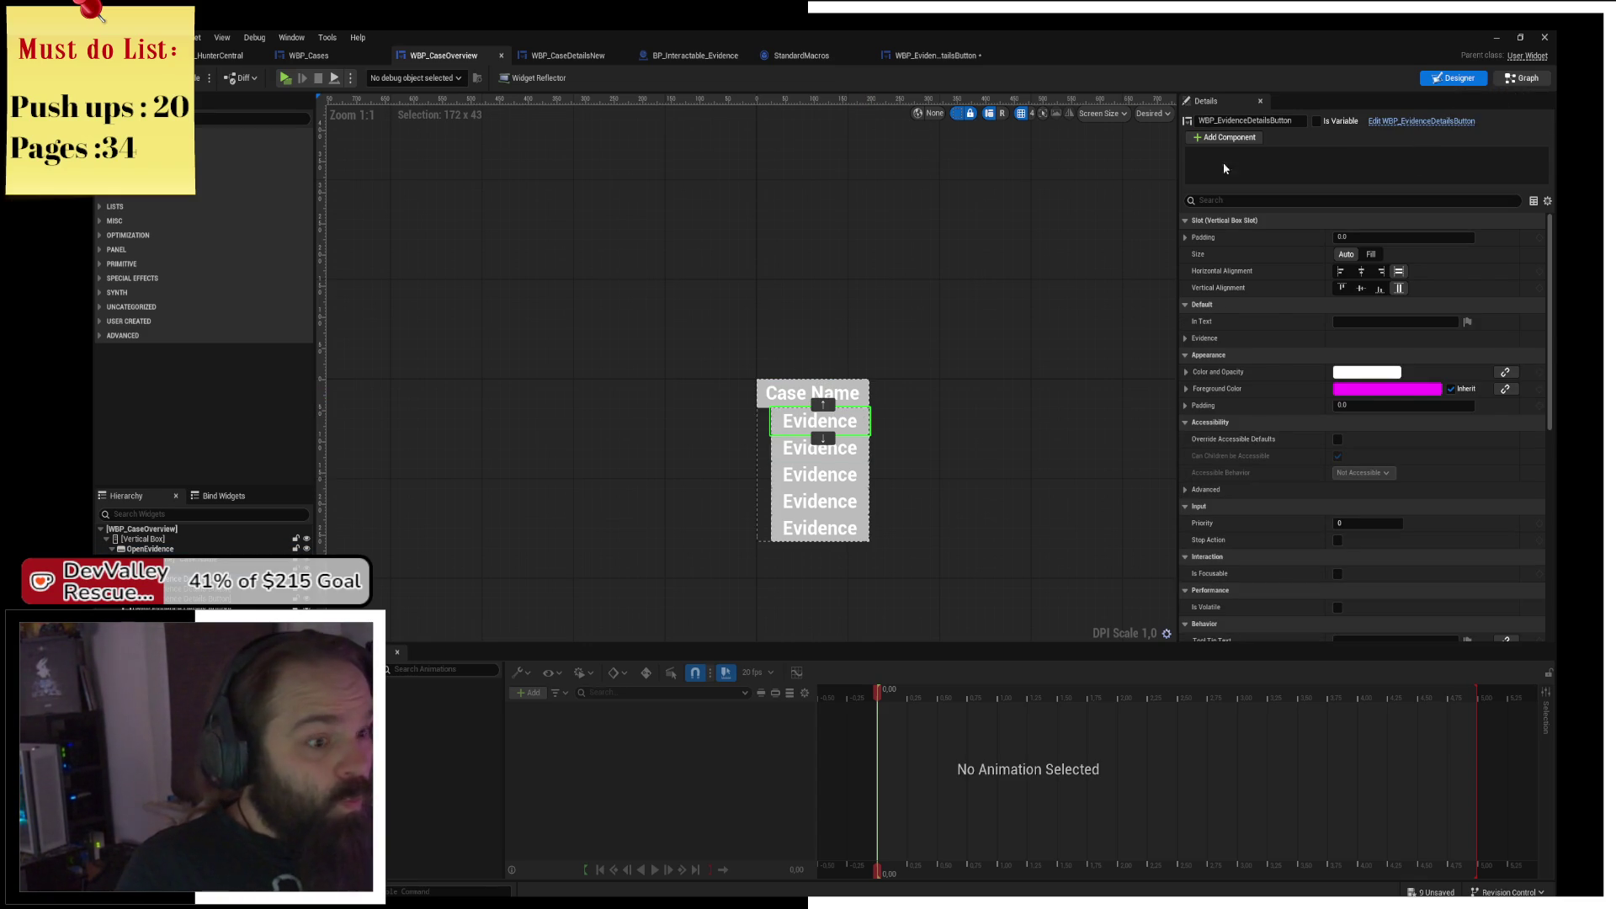
{"action": "key", "text": "ctrl+shift+alt+g"}
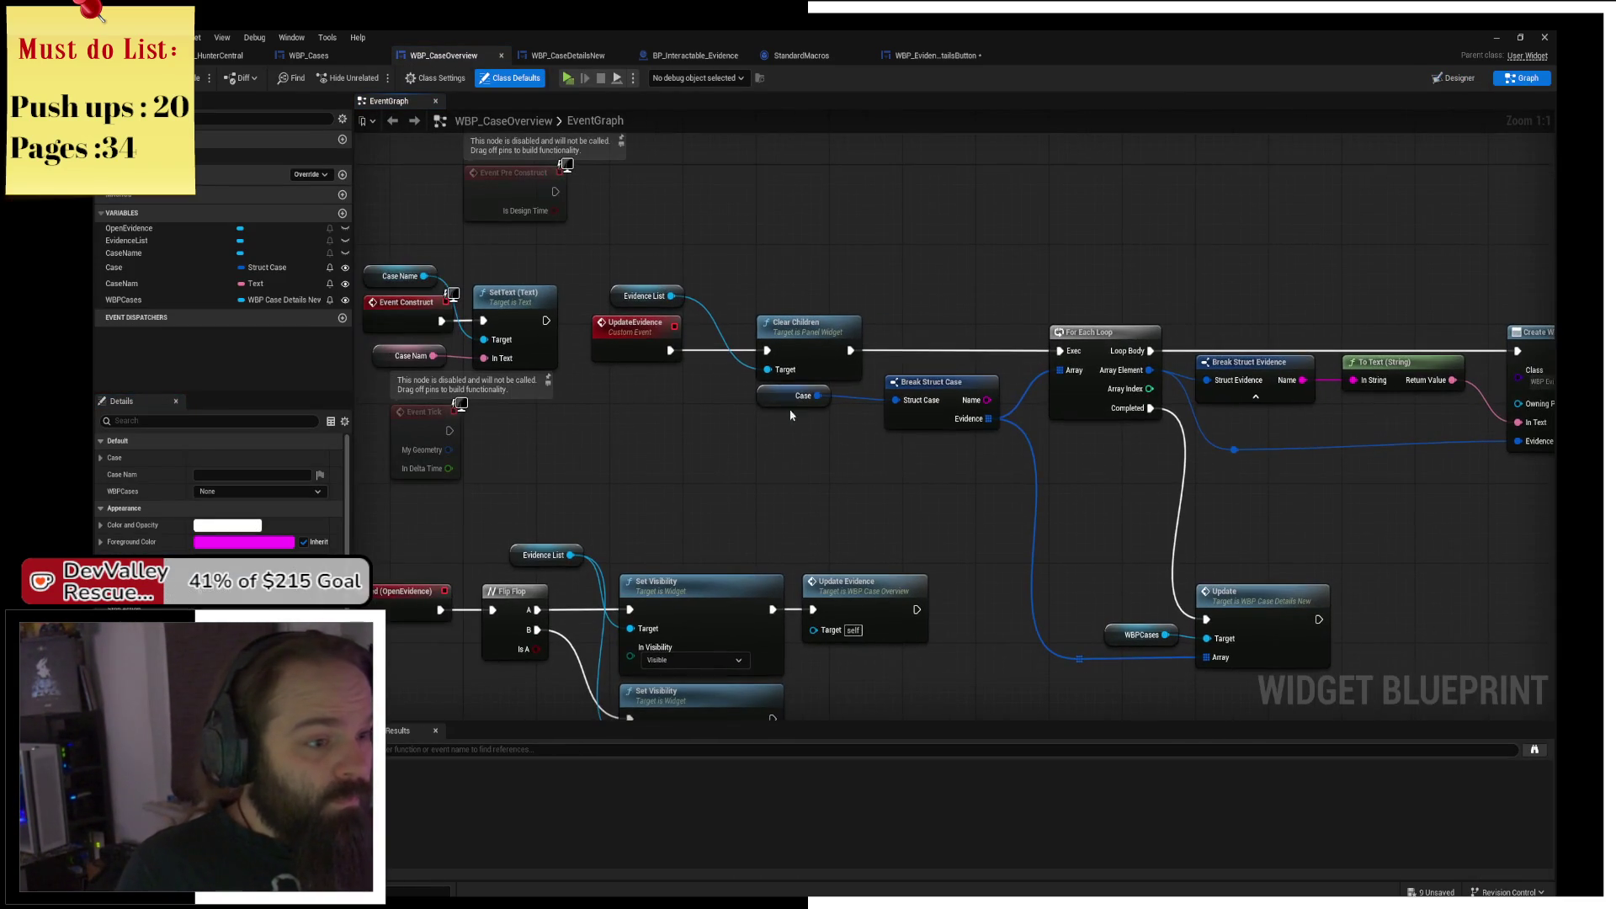
{"action": "left_click", "coordinate": [790, 398]}
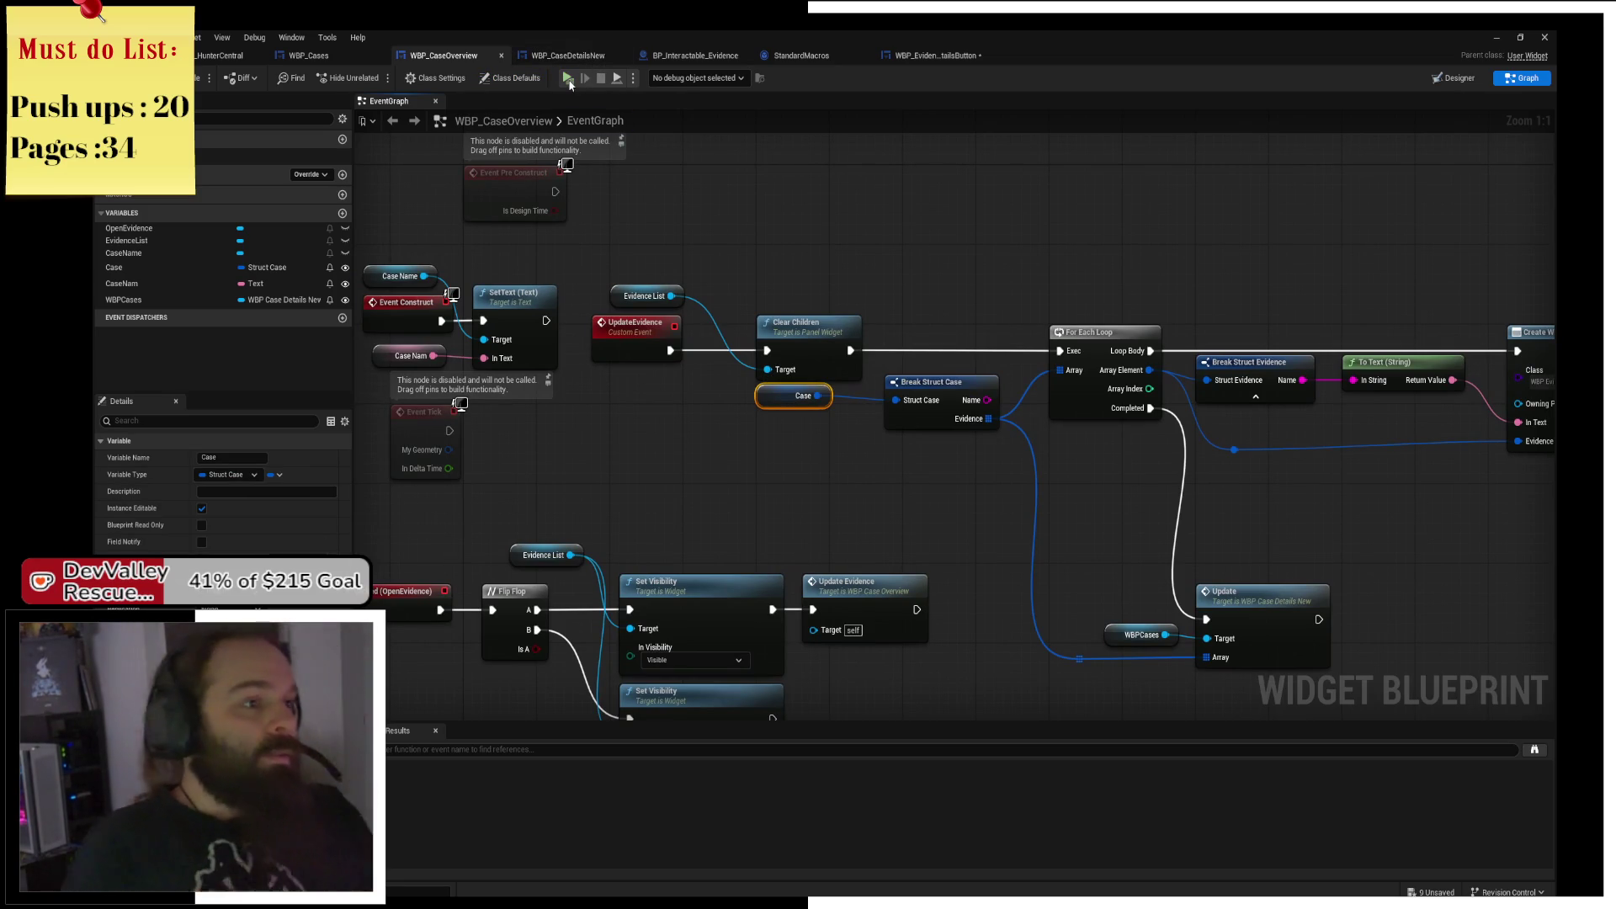
{"action": "key", "text": "super+d"}
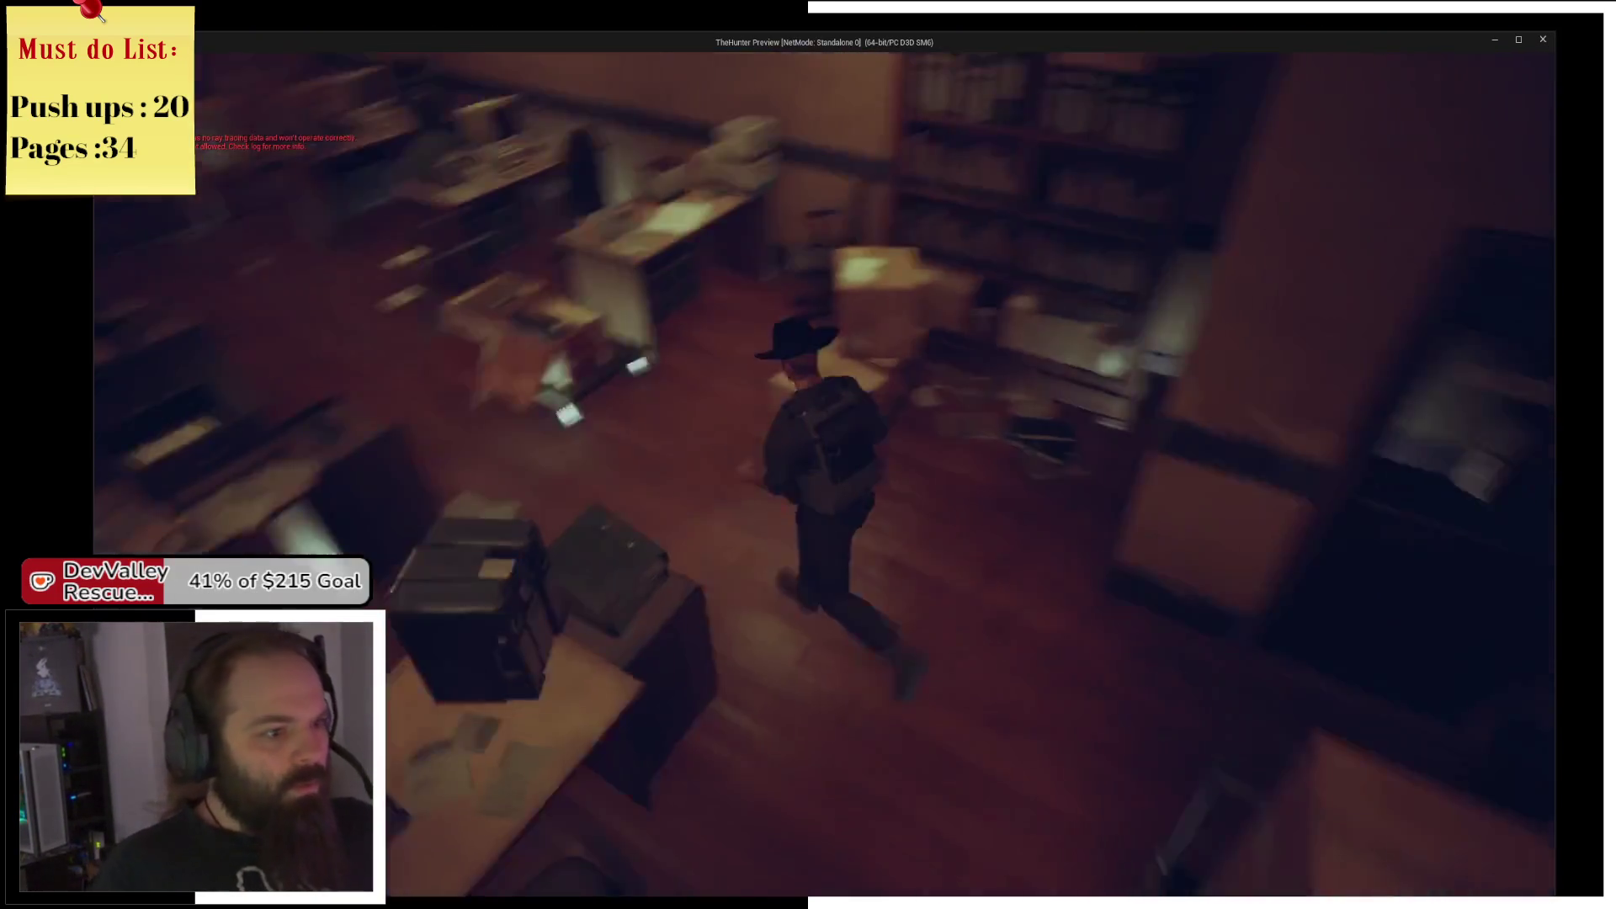
Open the evidence menu in game, resume past the breakpoint, stop play, and review WBP_Cases' Update event.
{"action": "key", "text": "i"}
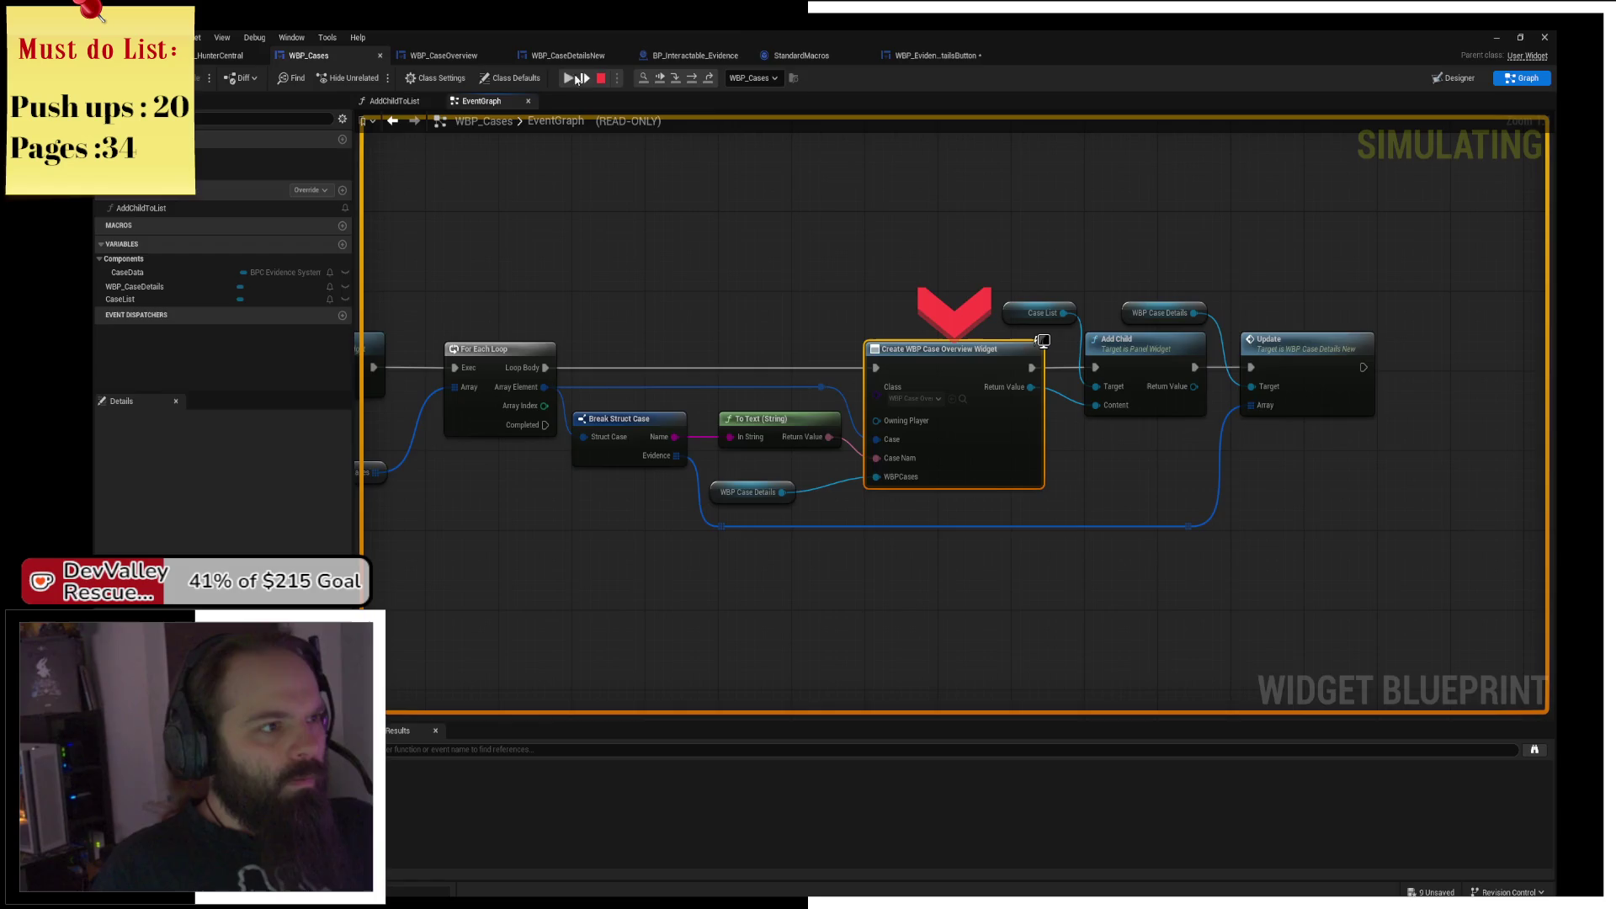
{"action": "left_click", "coordinate": [576, 78]}
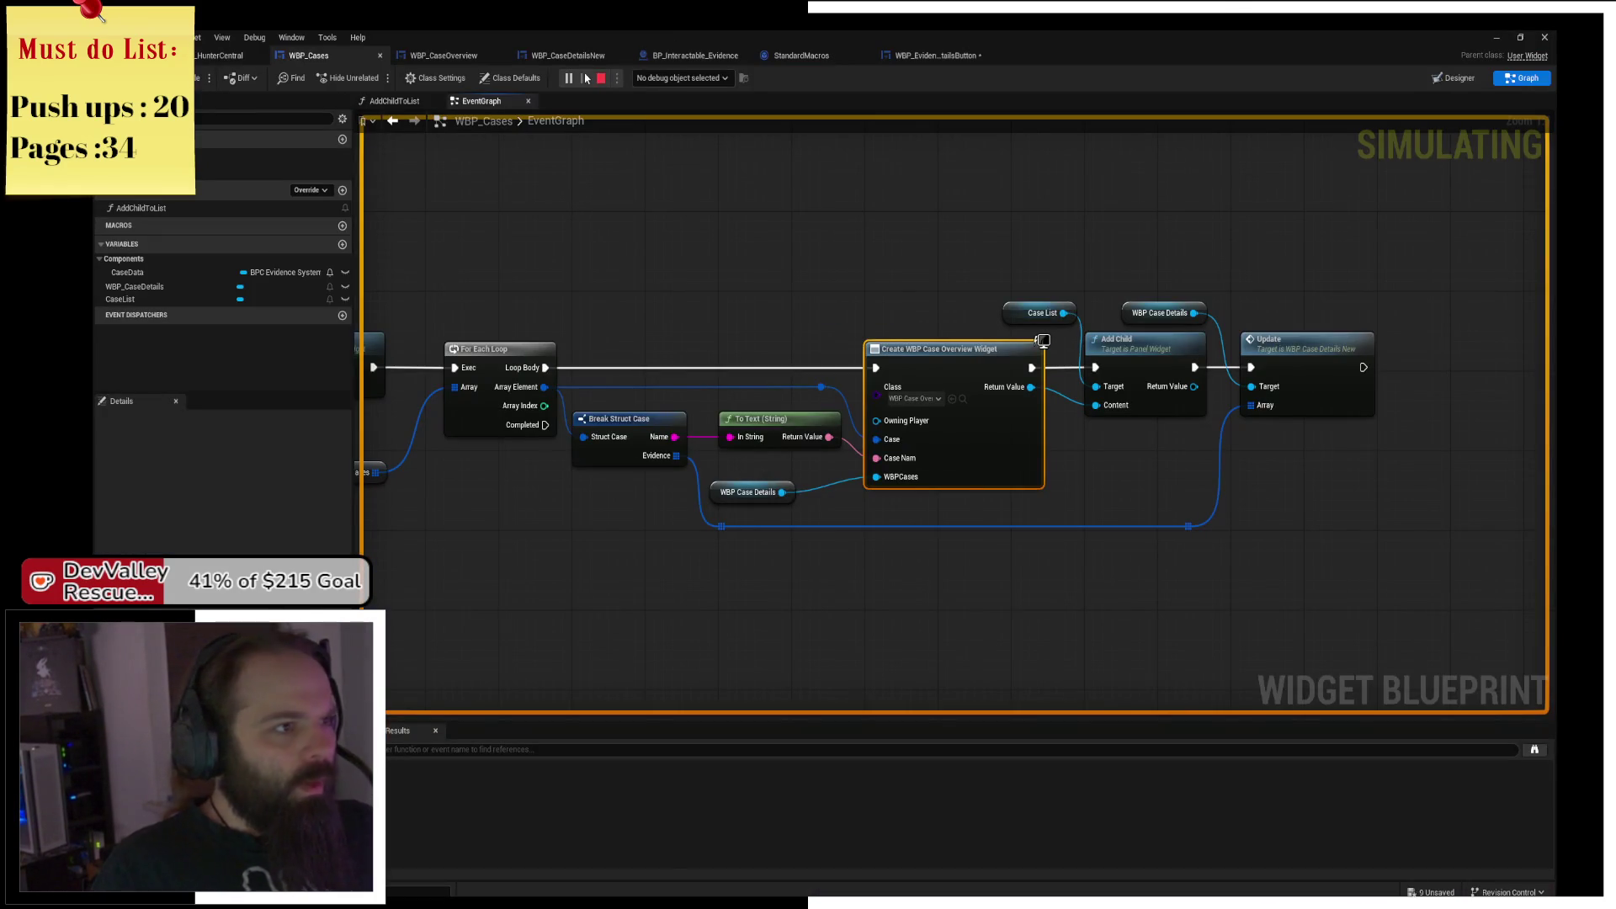
{"action": "left_click", "coordinate": [600, 79]}
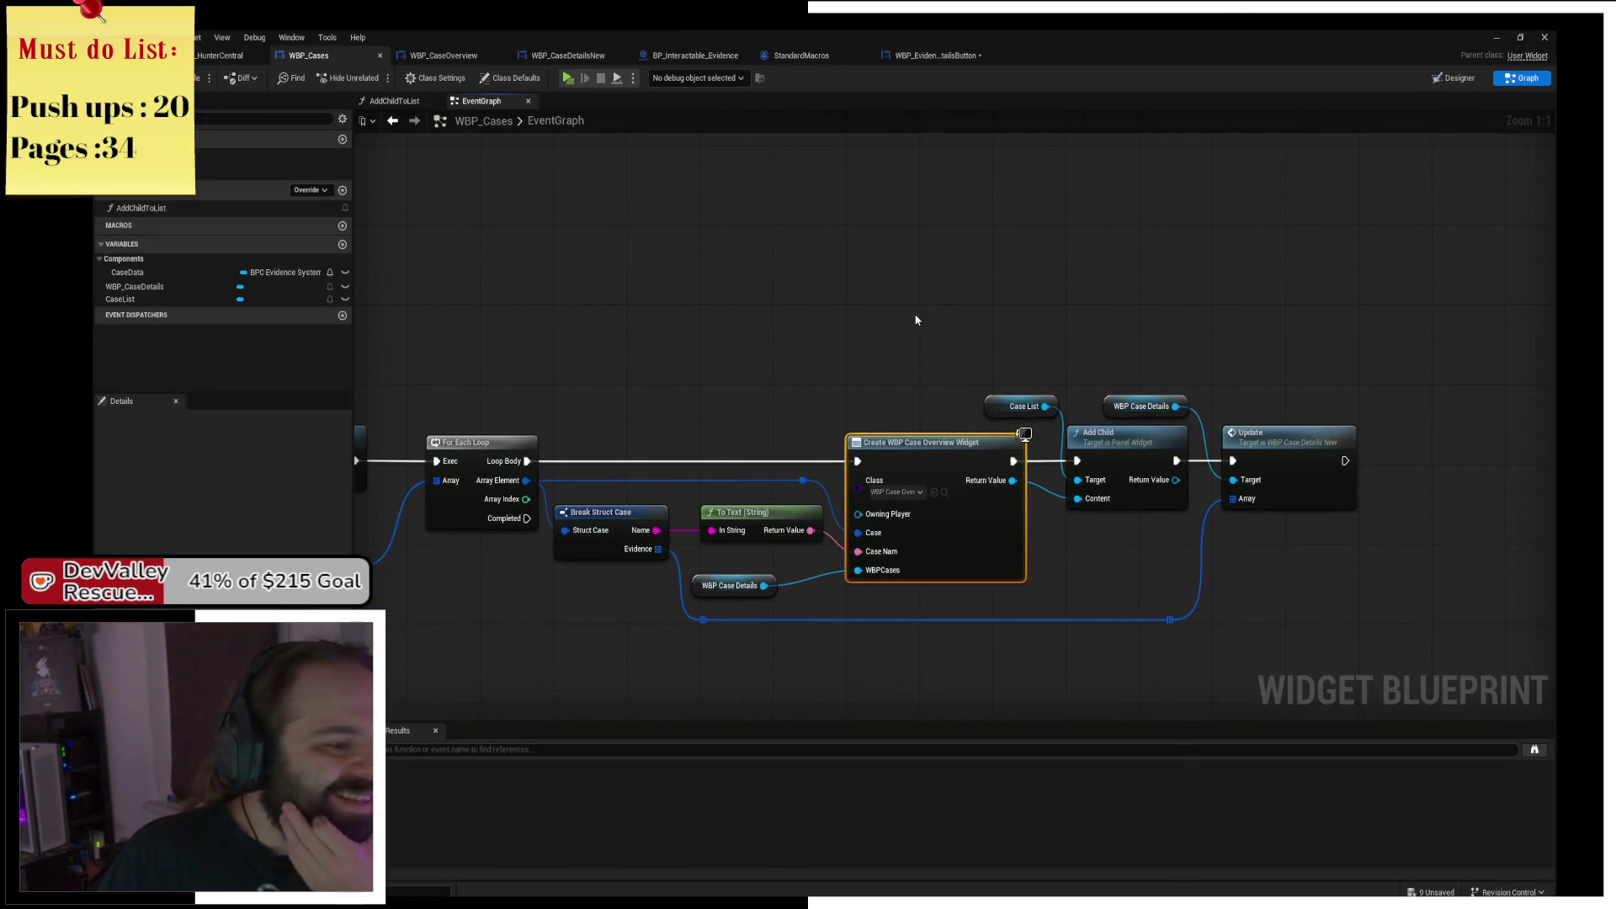
{"action": "mouse_move", "coordinate": [747, 201]}
{"action": "left_mouse_down"}
{"action": "mouse_move", "coordinate": [994, 243]}
{"action": "mouse_move", "coordinate": [1025, 274]}
{"action": "mouse_move", "coordinate": [1067, 262]}
{"action": "left_mouse_up"}
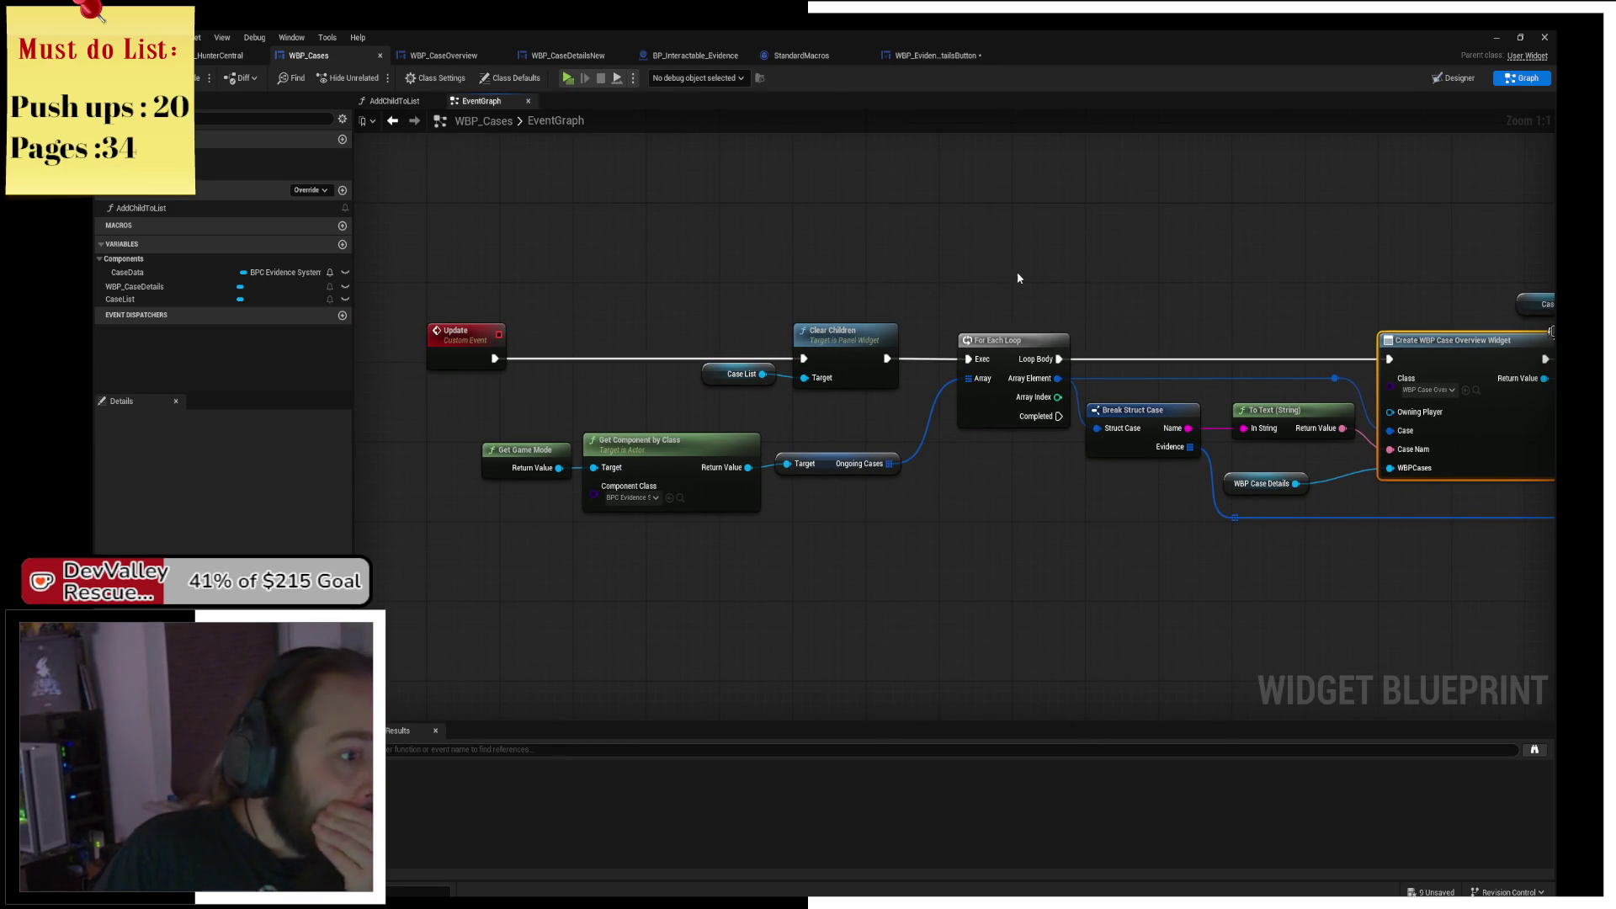
{"action": "left_click", "coordinate": [934, 55]}
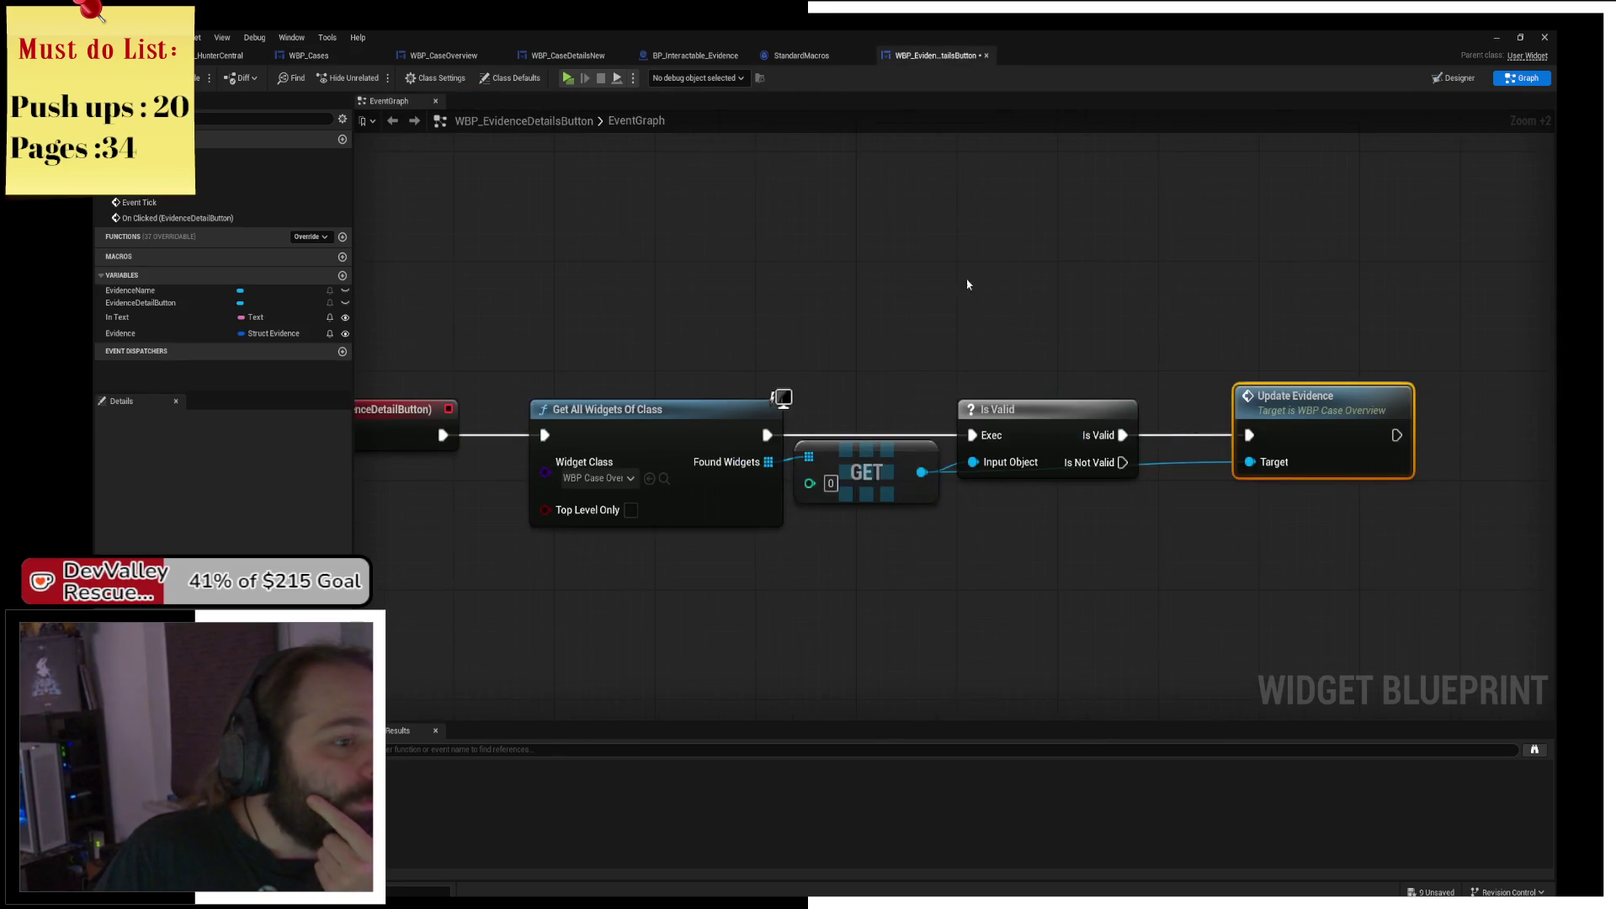
Add a Get OpenEvidence getter on the widget found by GET.
{"action": "left_click_drag", "start_coordinate": [864, 267], "coordinate": [890, 271]}
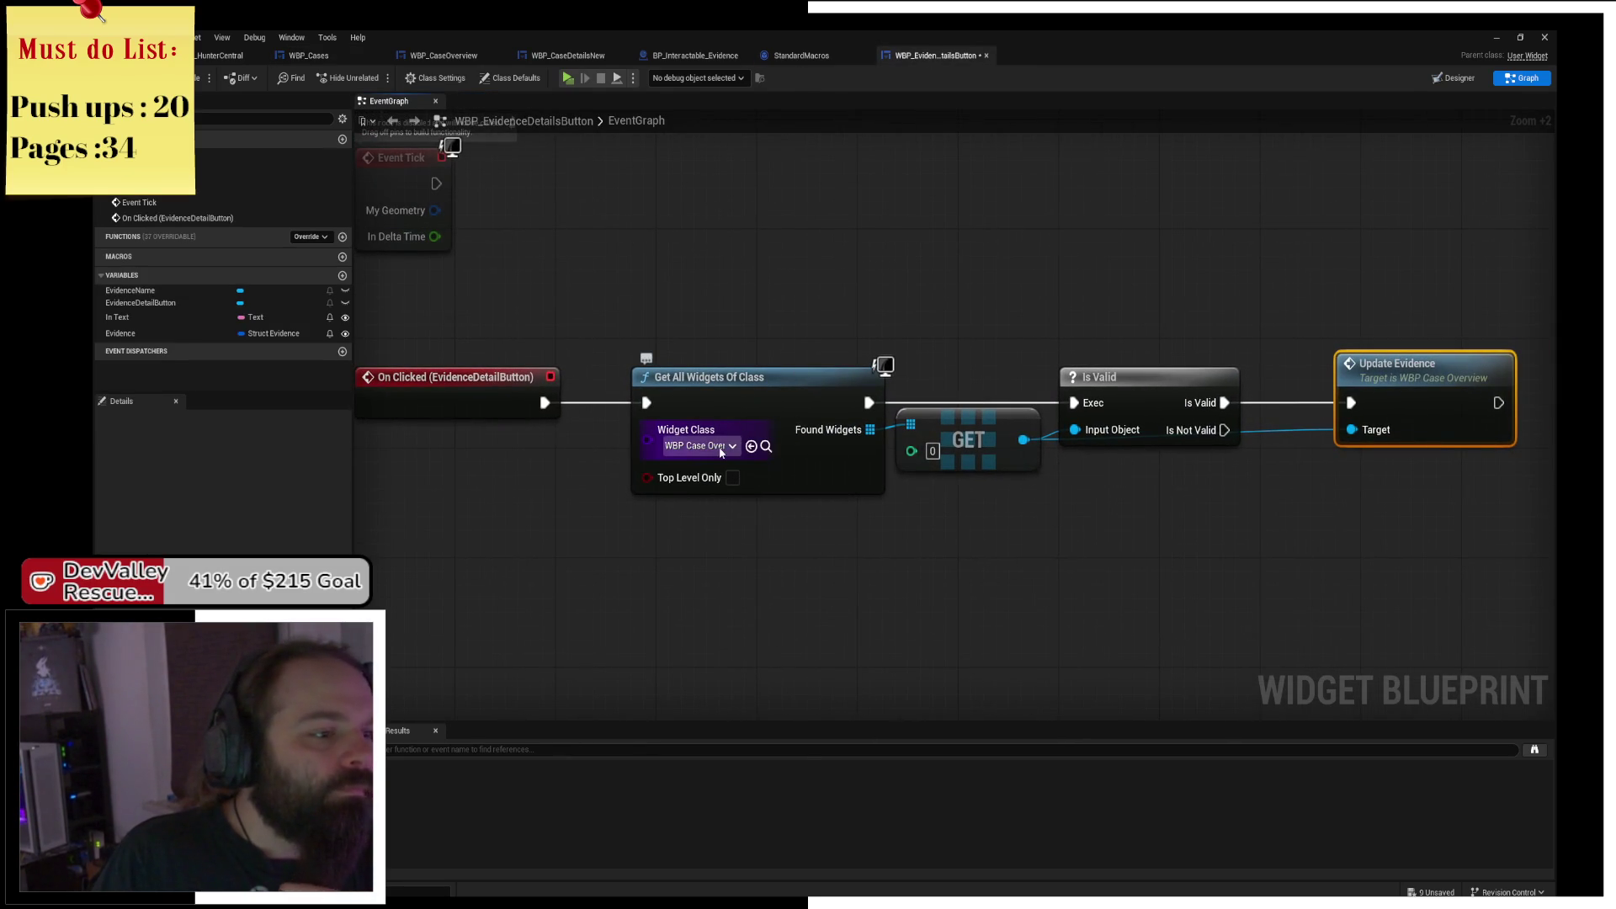
{"action": "left_click", "coordinate": [716, 446]}
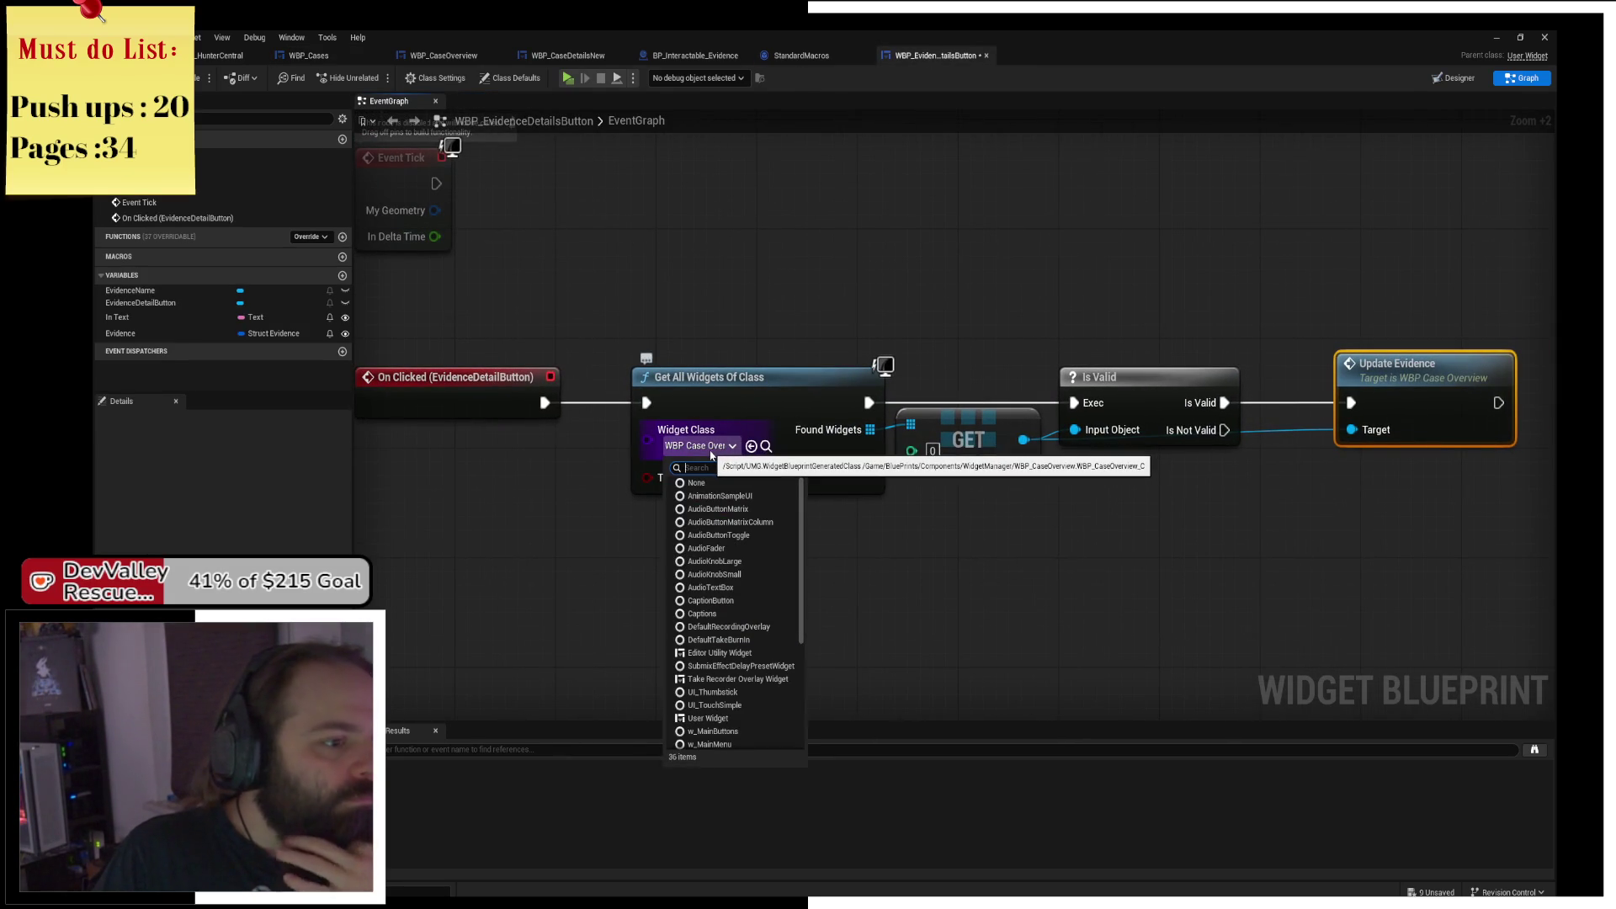
{"action": "left_click", "coordinate": [711, 456]}
{"action": "left_click_drag", "start_coordinate": [909, 400], "coordinate": [716, 383]}
{"action": "left_click_drag", "start_coordinate": [830, 423], "coordinate": [947, 491]}
{"action": "type", "text": "get"}
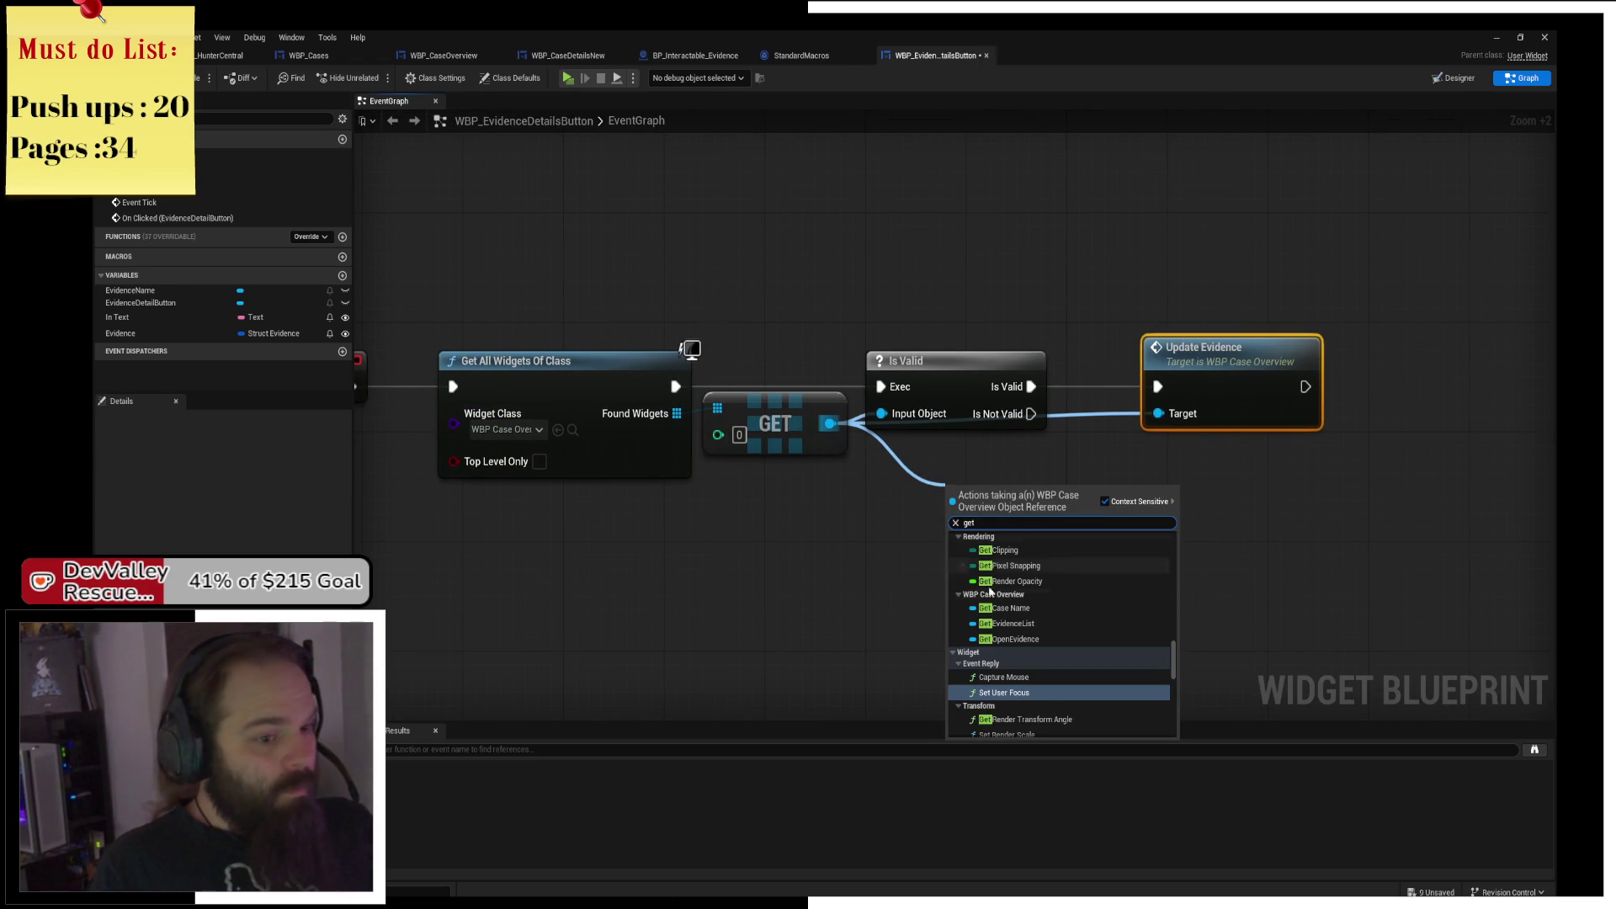
{"action": "left_click", "coordinate": [1084, 645]}
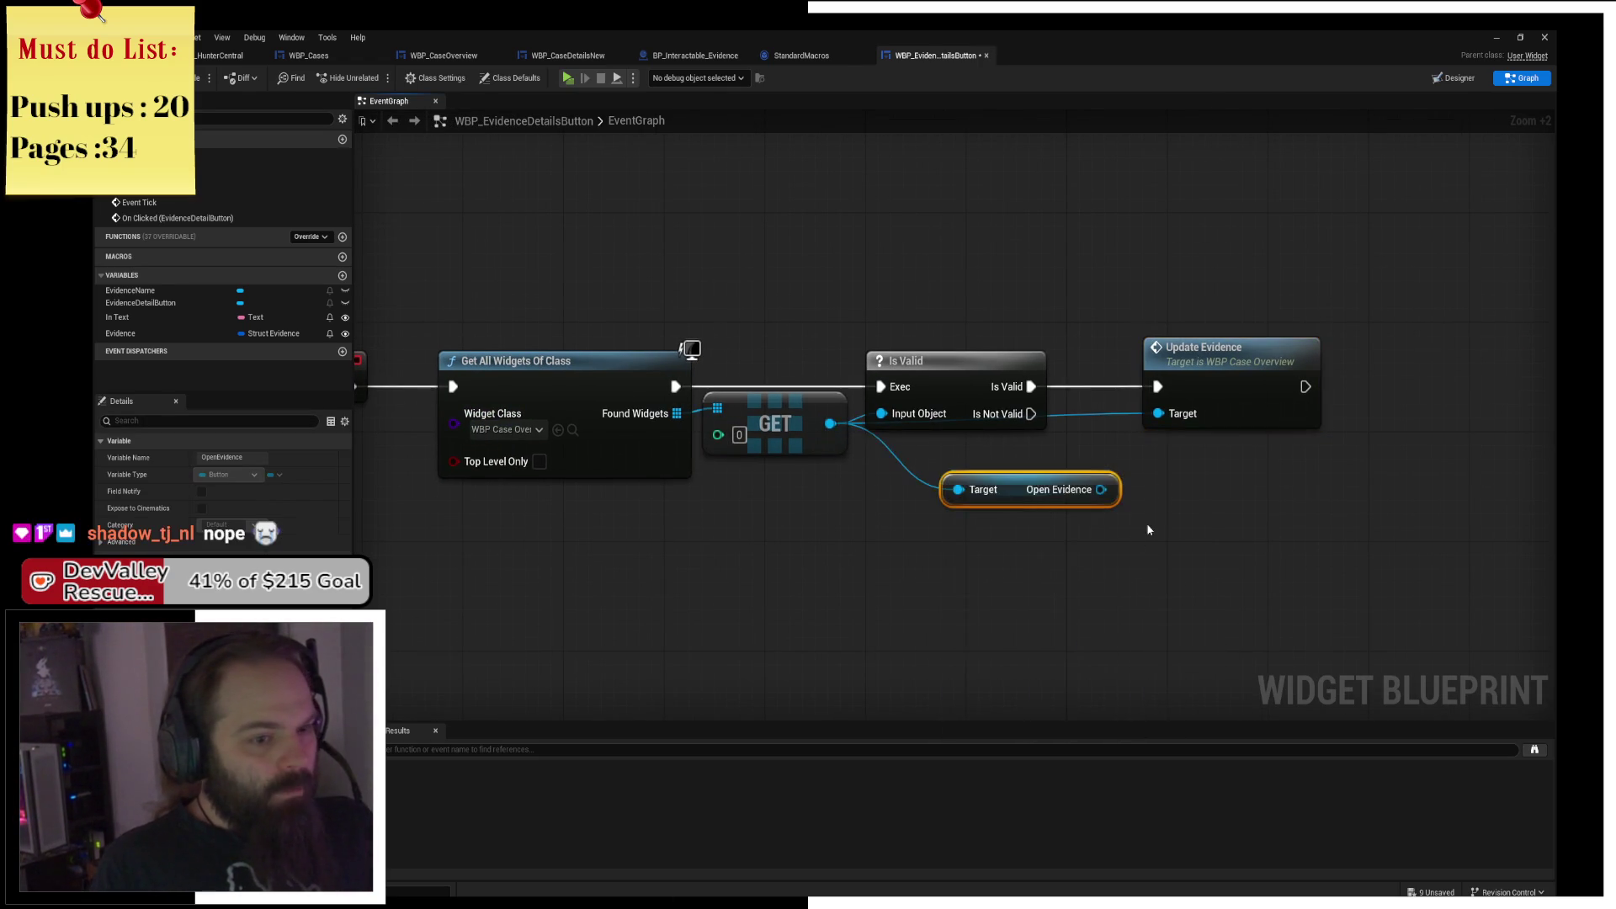
Open WBP_CaseOverview's layout through the Update Evidence node.
{"action": "left_click_drag", "start_coordinate": [1146, 523], "coordinate": [845, 474]}
{"action": "left_click", "coordinate": [867, 299]}
{"action": "double_click", "coordinate": [881, 330]}
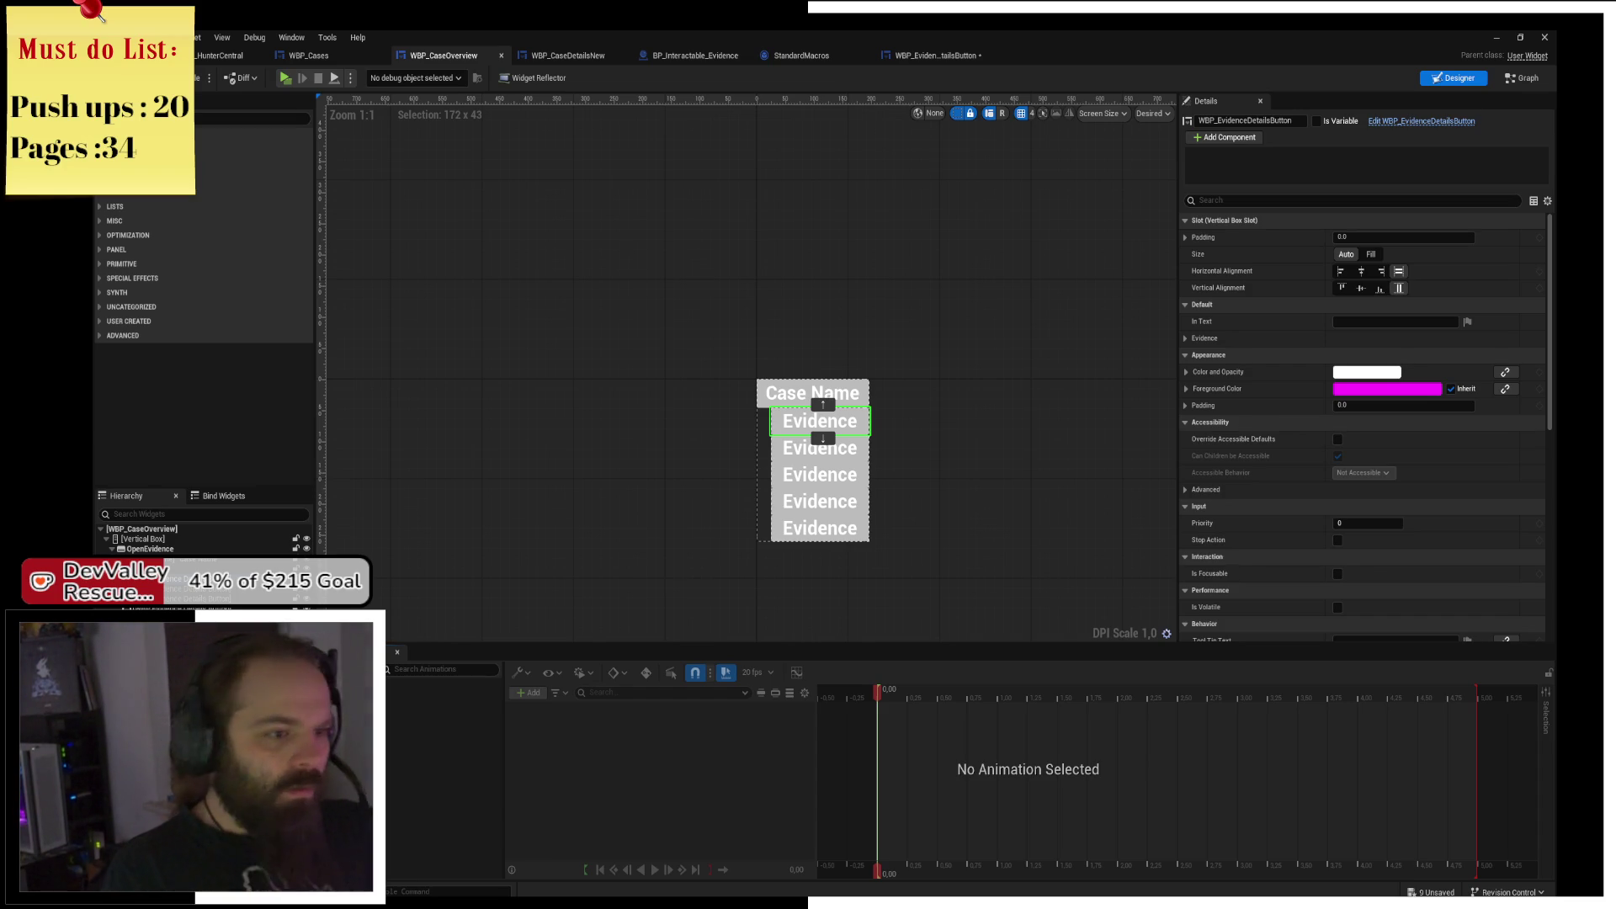
View the WBP_Cases widget in the Designer.
{"action": "mouse_move", "coordinate": [957, 448]}
{"action": "left_mouse_down"}
{"action": "mouse_move", "coordinate": [843, 396]}
{"action": "mouse_move", "coordinate": [911, 376]}
{"action": "left_mouse_up"}
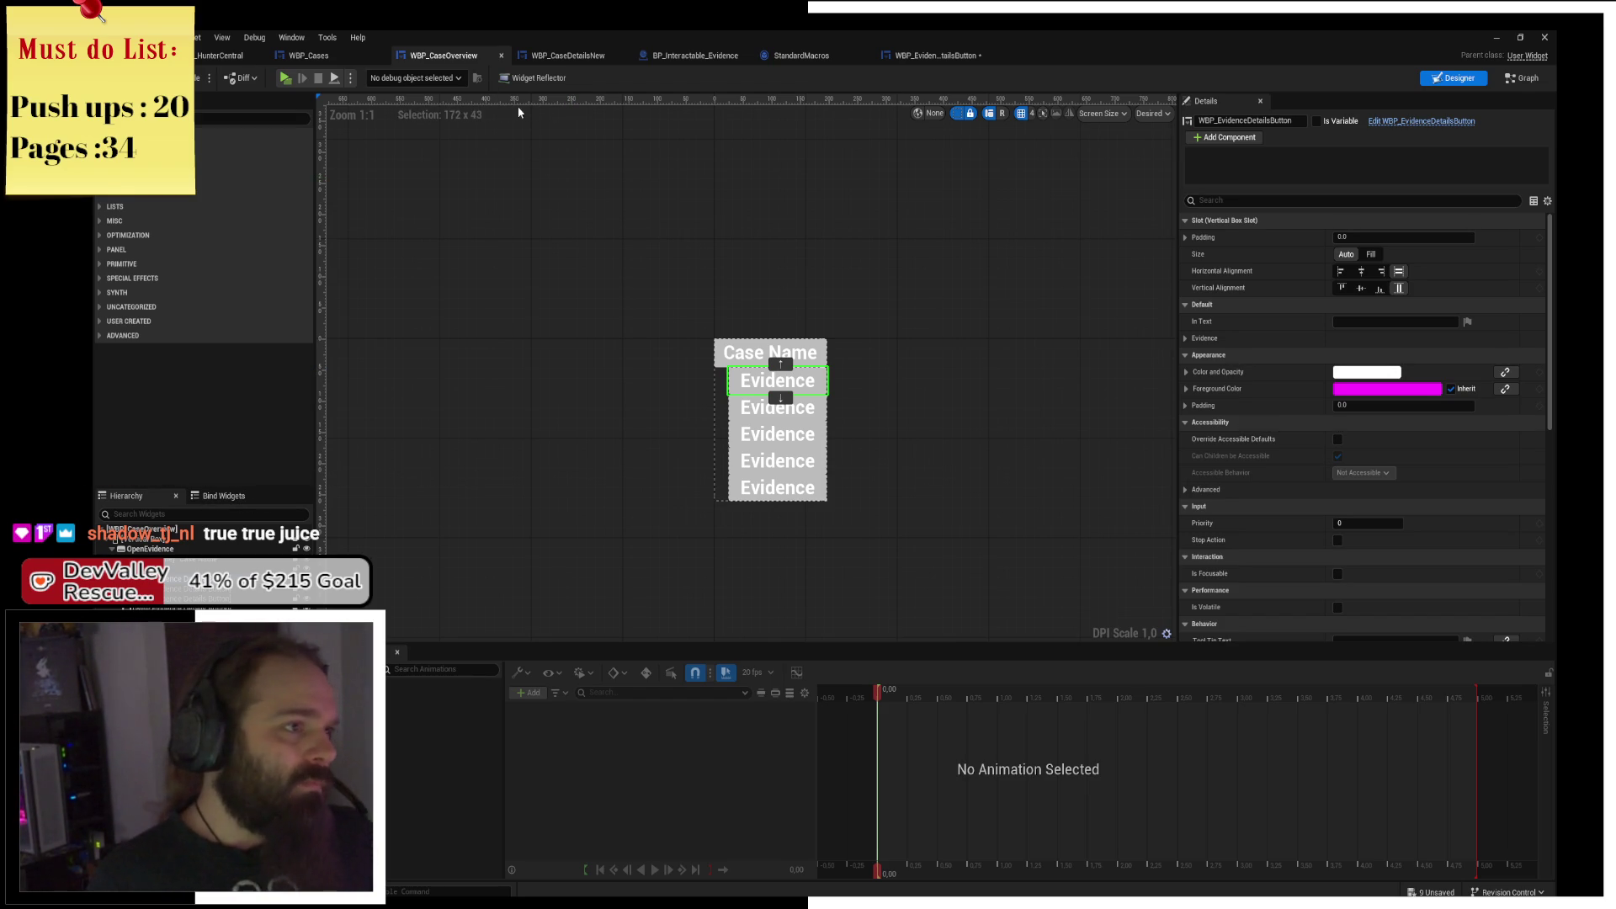
{"action": "left_click", "coordinate": [309, 55]}
{"action": "left_click", "coordinate": [1454, 78]}
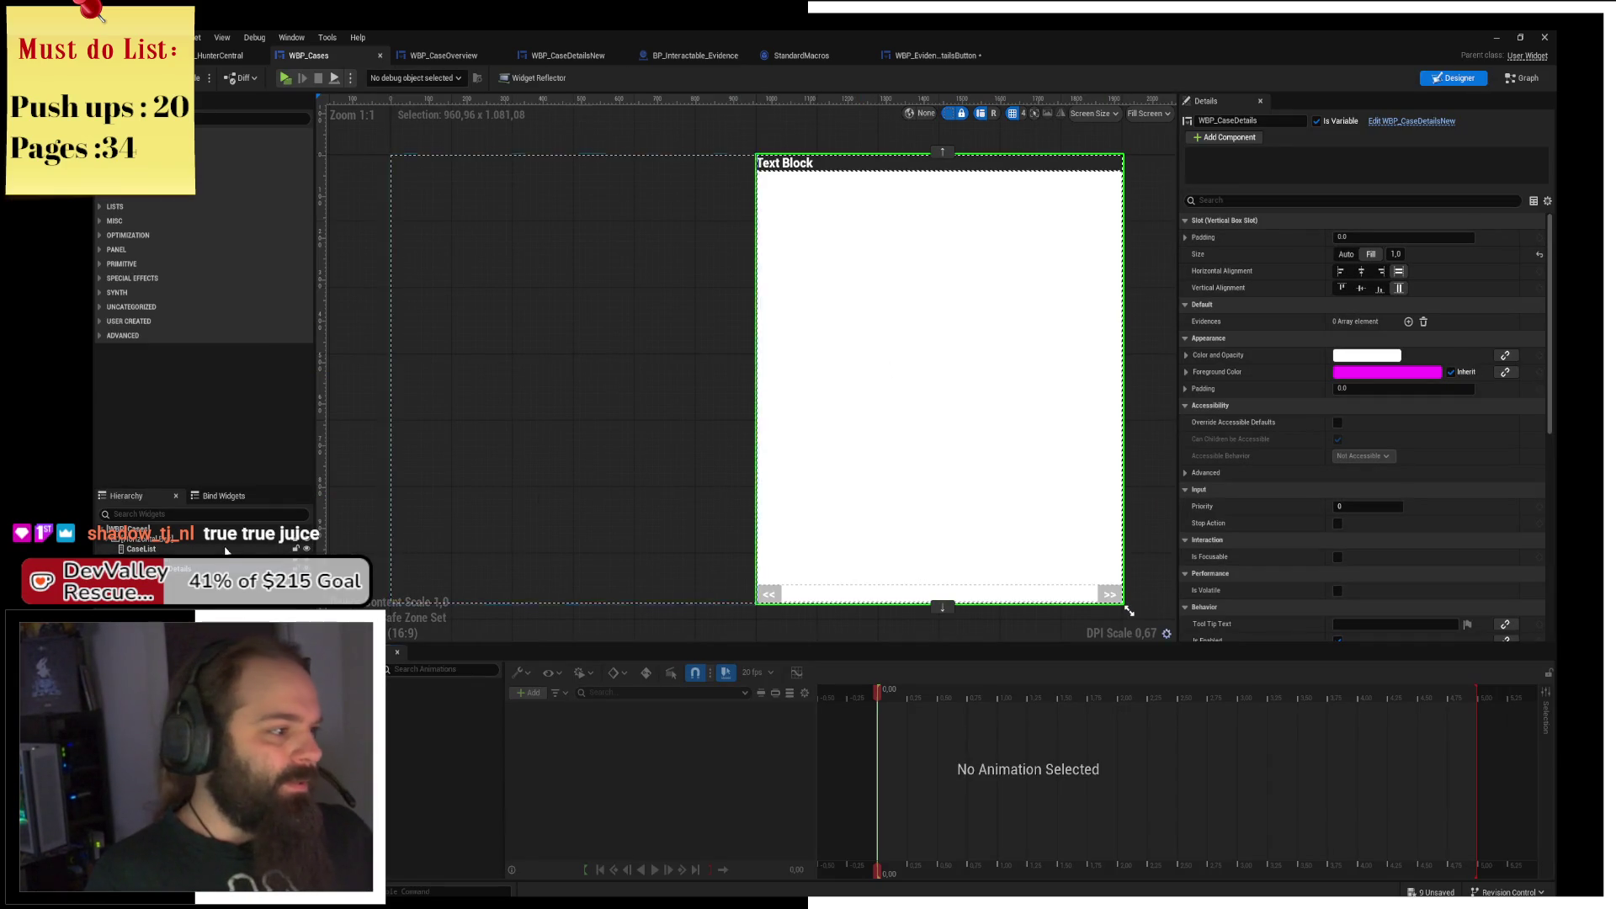
Inspect WBP_CaseDetailsNew's EvidenceGrid and WBP_Evidence elements, then go to BP_Interactable_Evidence.
{"action": "left_click", "coordinate": [1393, 123]}
{"action": "left_click", "coordinate": [1454, 77]}
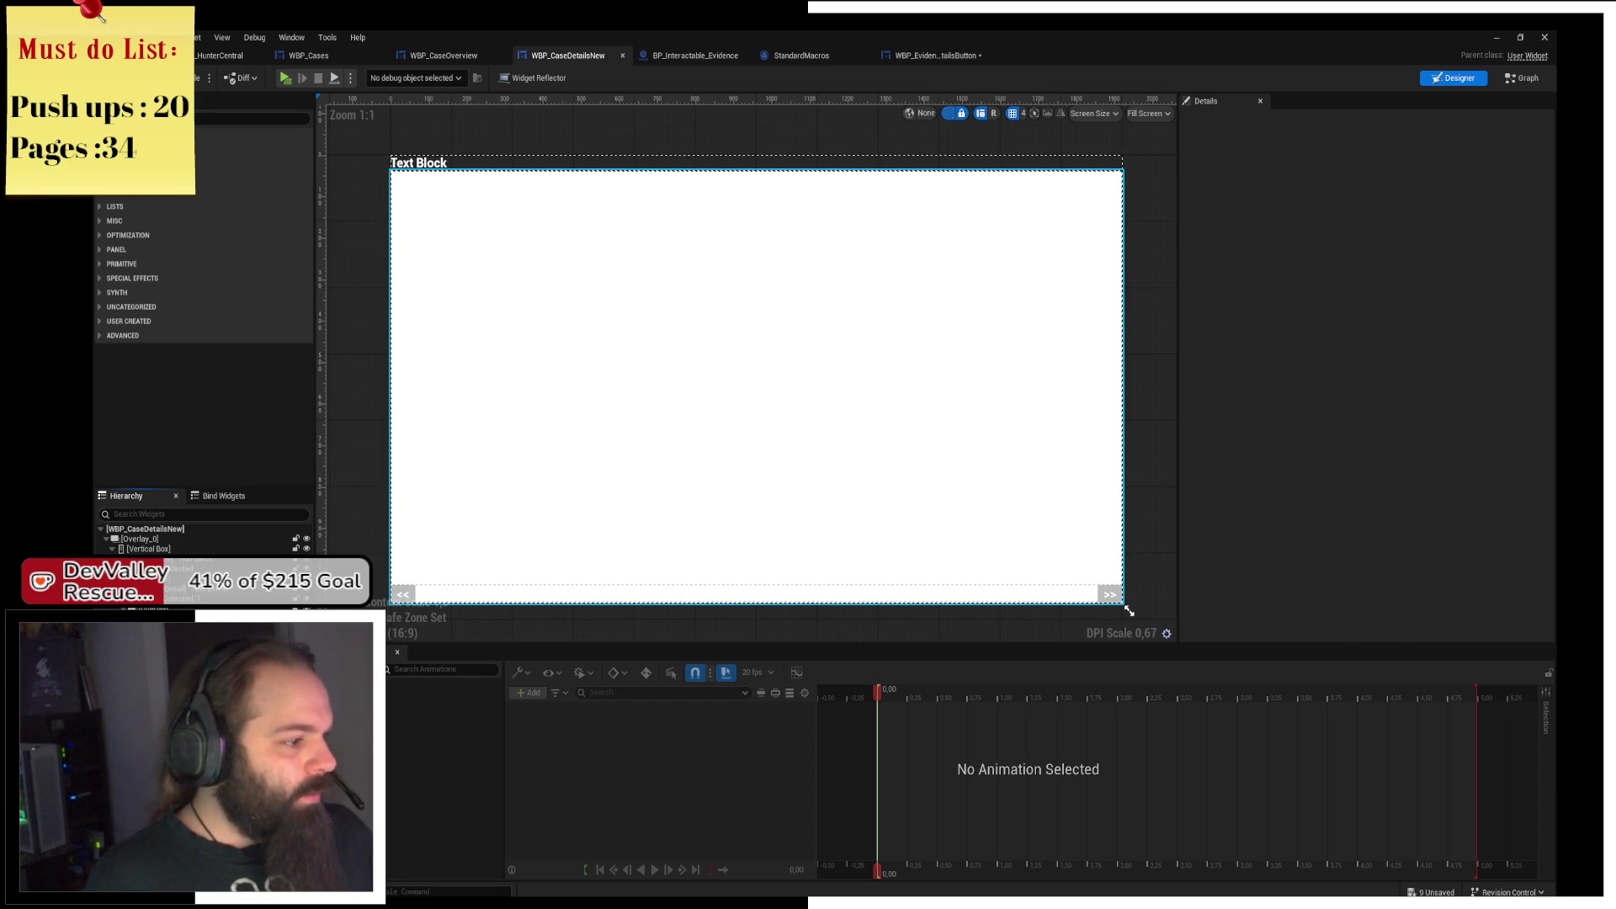
{"action": "left_click", "coordinate": [1129, 611]}
{"action": "left_click", "coordinate": [1128, 611]}
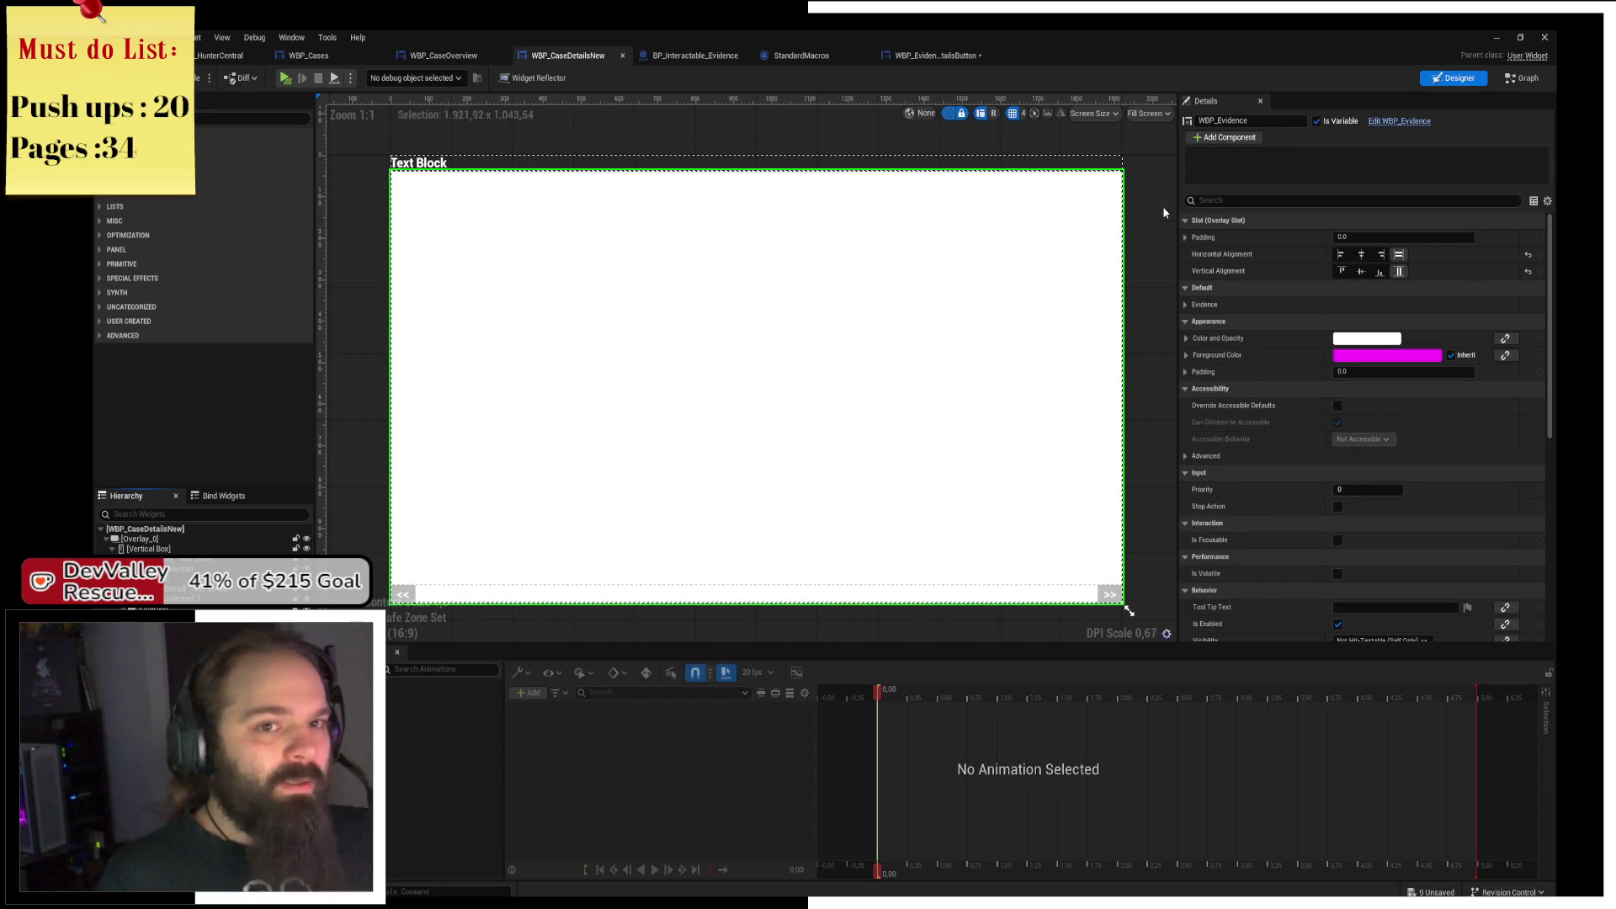
{"action": "left_click", "coordinate": [695, 56]}
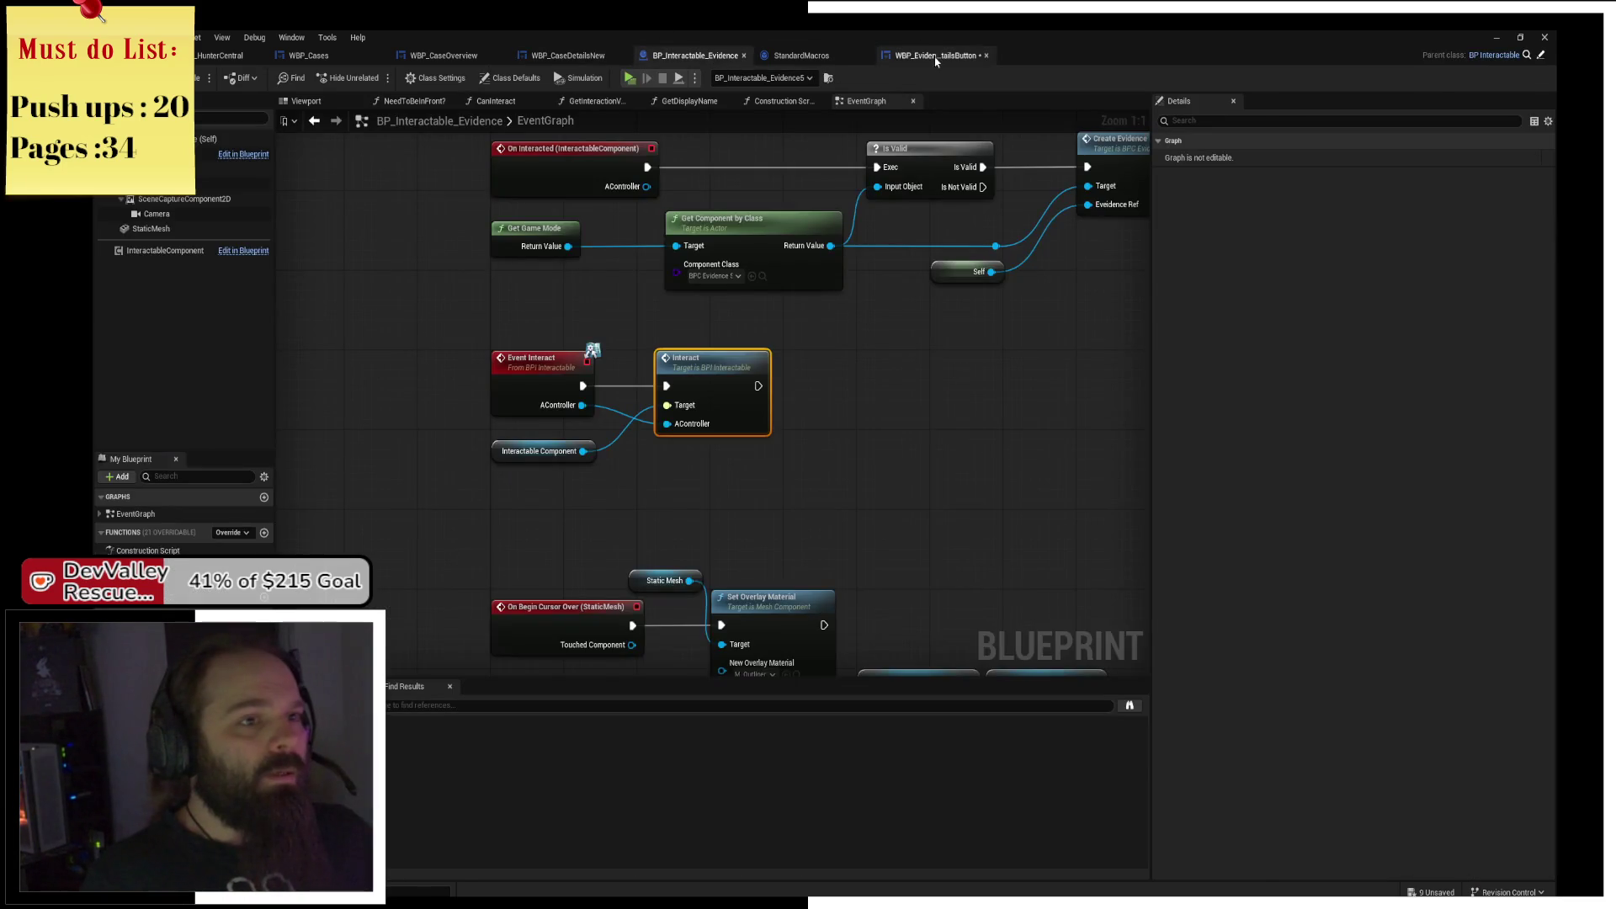
Delete the leftover node under Is Valid and add an Open Evidence getter from the found widget.
{"action": "left_click", "coordinate": [936, 56]}
{"action": "left_click", "coordinate": [729, 445]}
{"action": "key", "text": "Delete"}
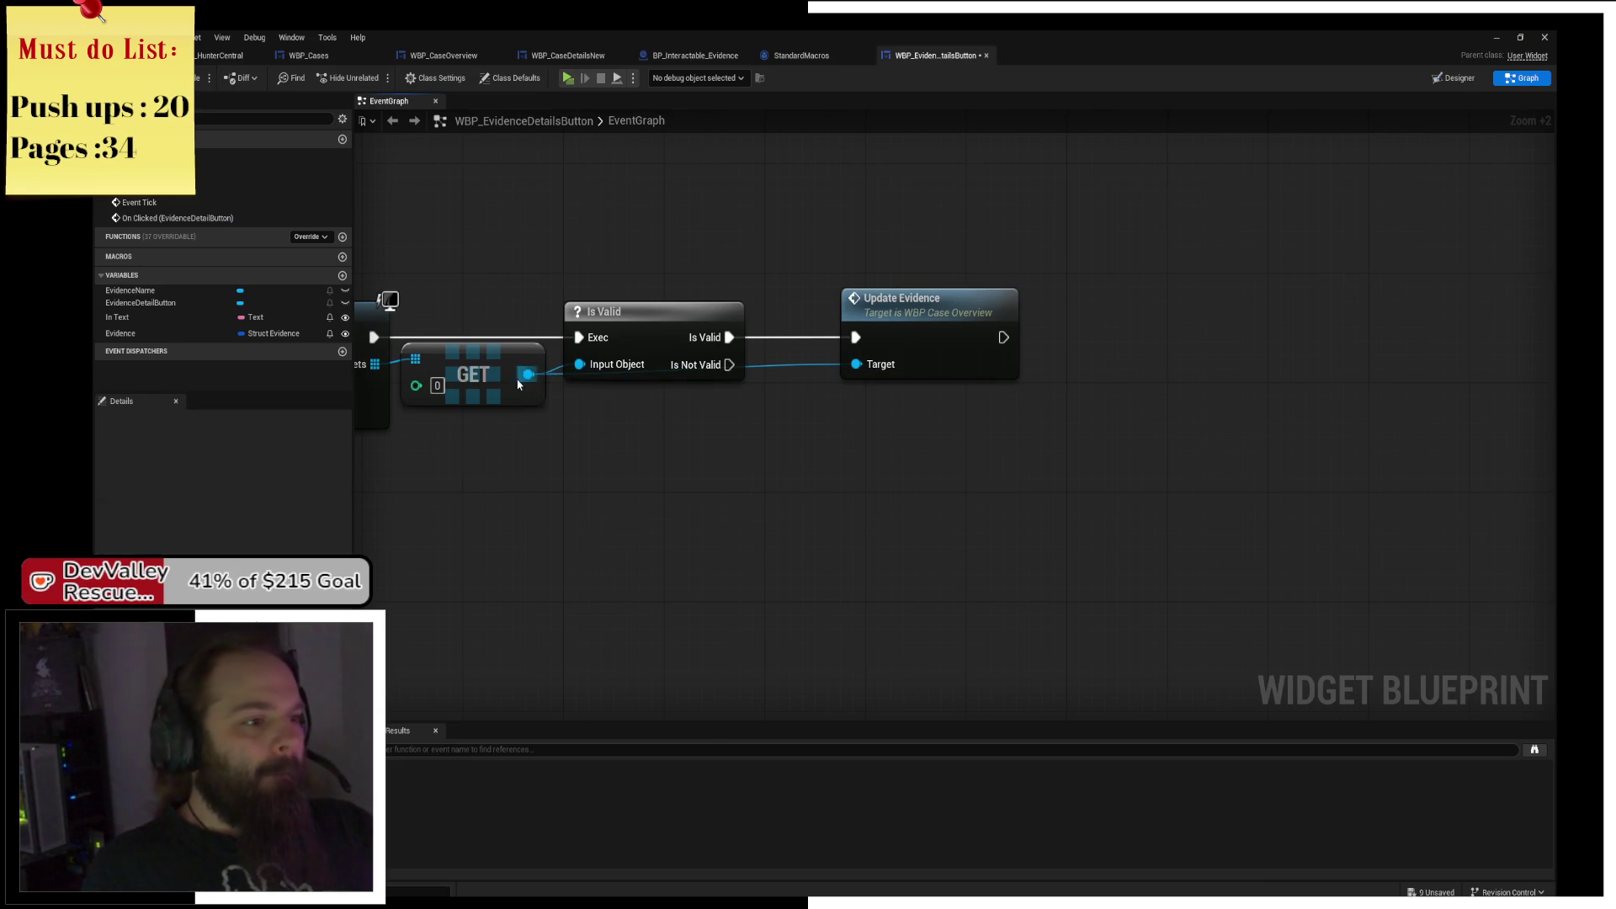
{"action": "left_click_drag", "start_coordinate": [527, 375], "coordinate": [635, 469]}
{"action": "type", "text": "WBP"}
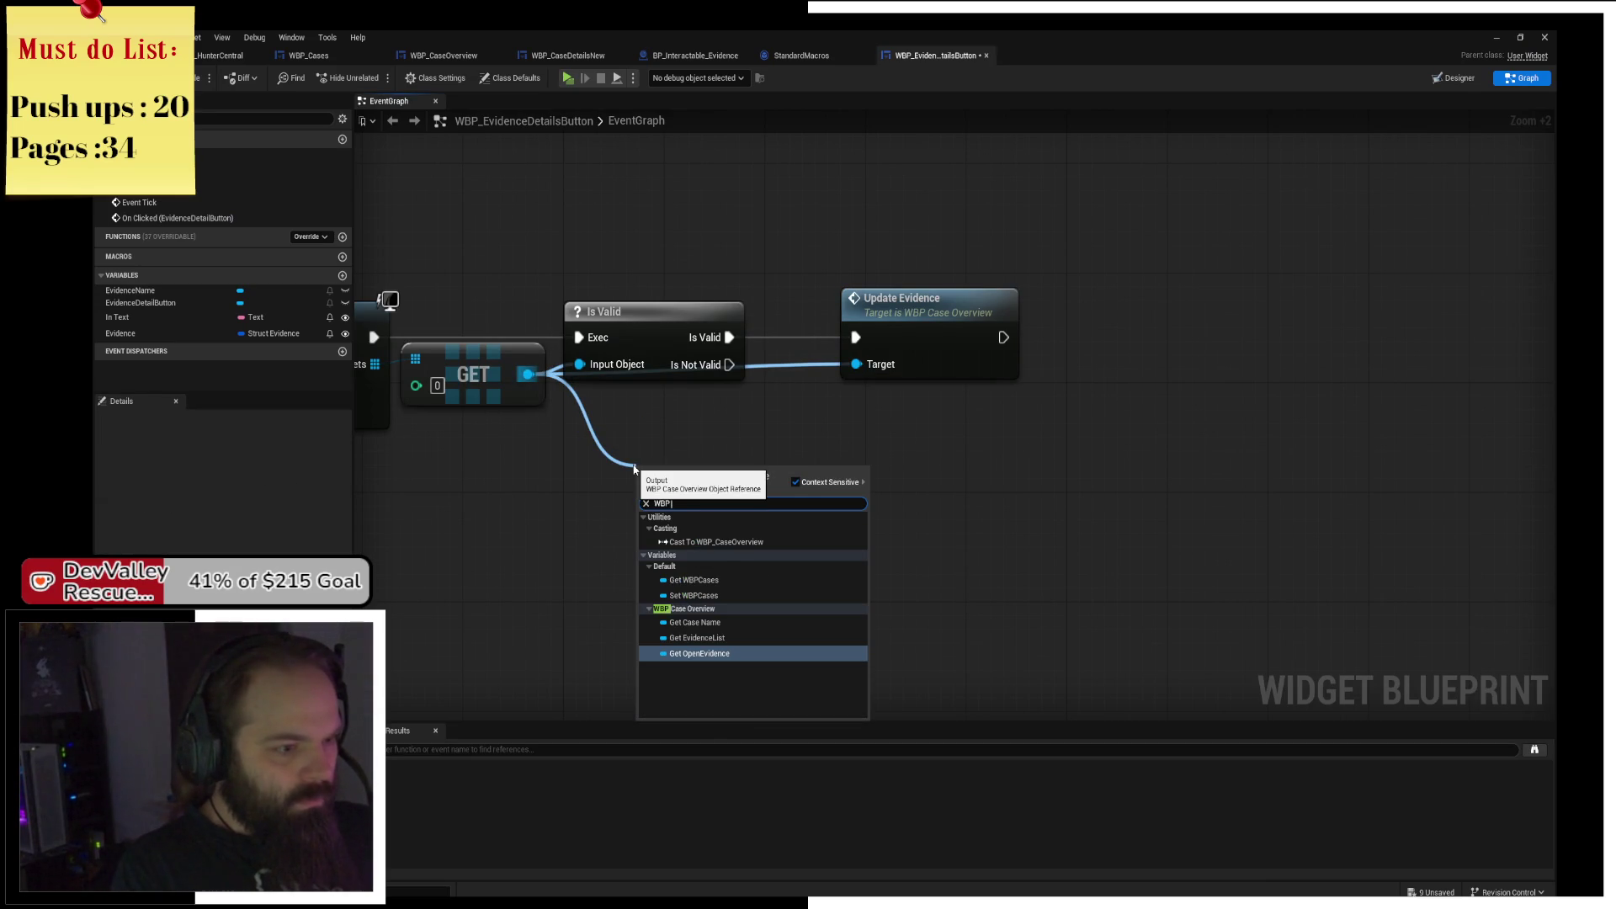
{"action": "type", "text": " ev"}
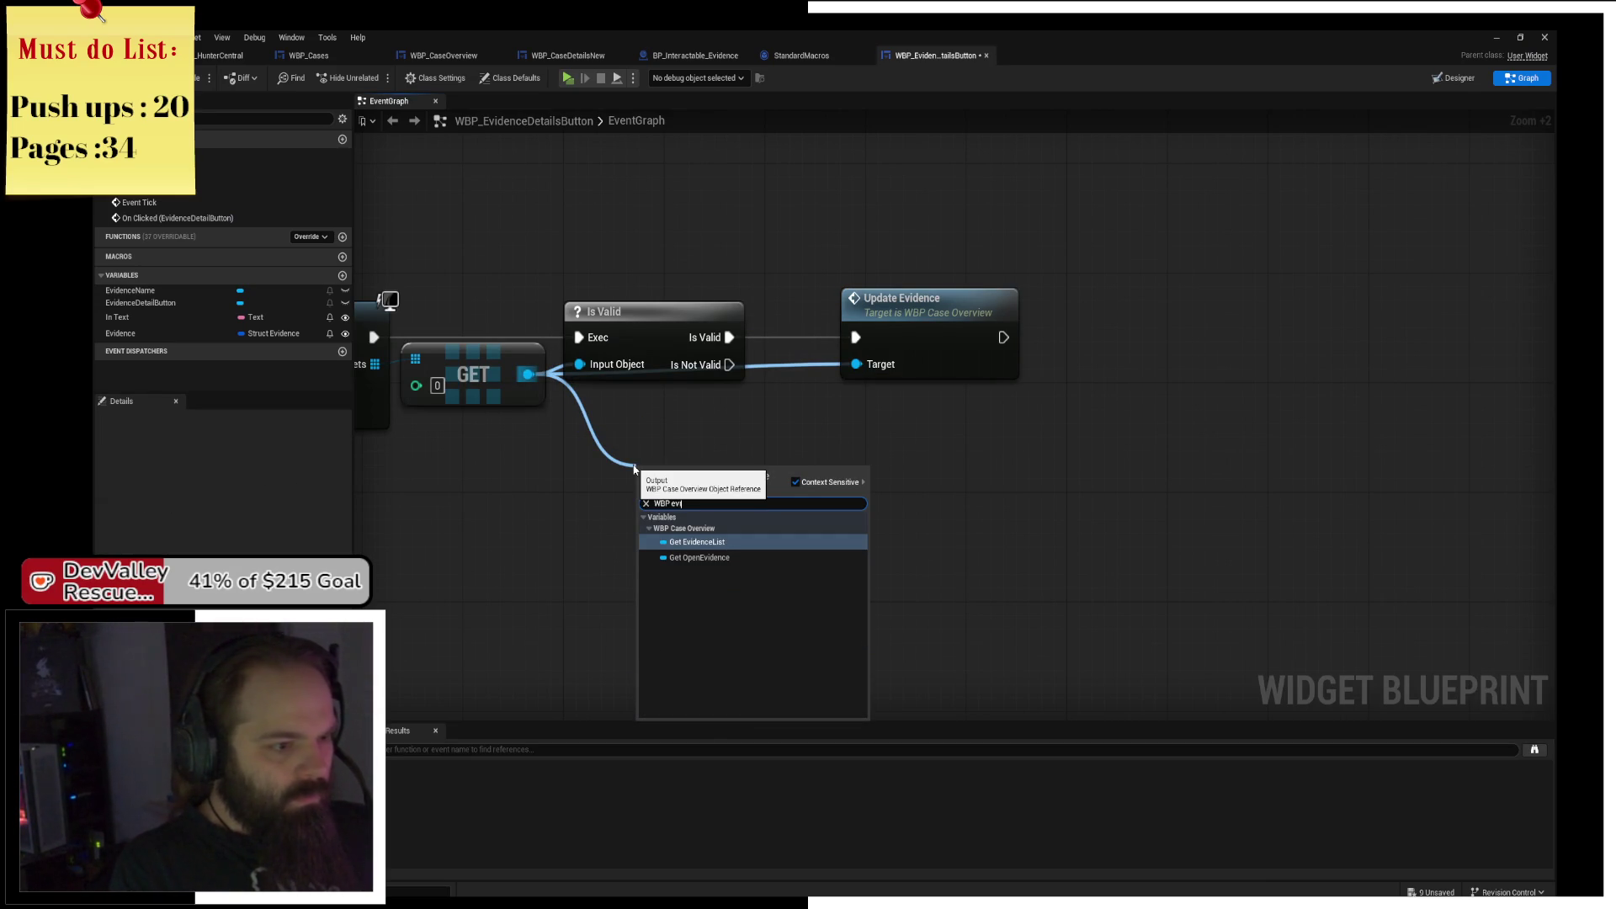
{"action": "key", "text": "Down"}
{"action": "key", "text": "Return"}
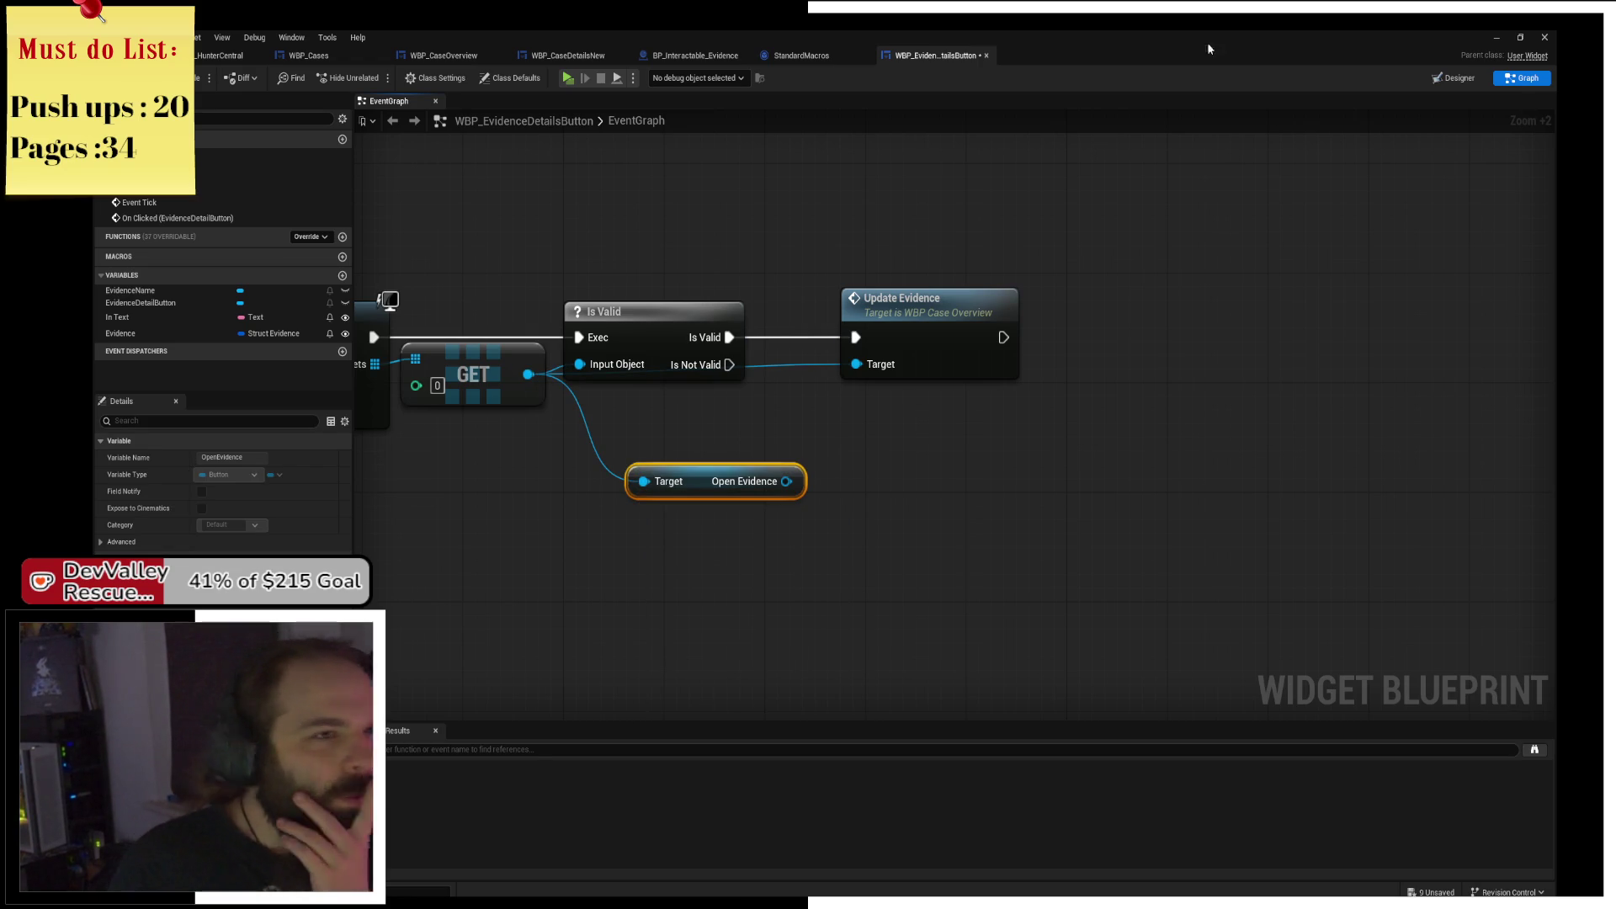
Check the Case Details New layout, then delete the Open Evidence getter and cancel a 'case detail' search.
{"action": "left_click", "coordinate": [695, 55]}
{"action": "left_click", "coordinate": [568, 55]}
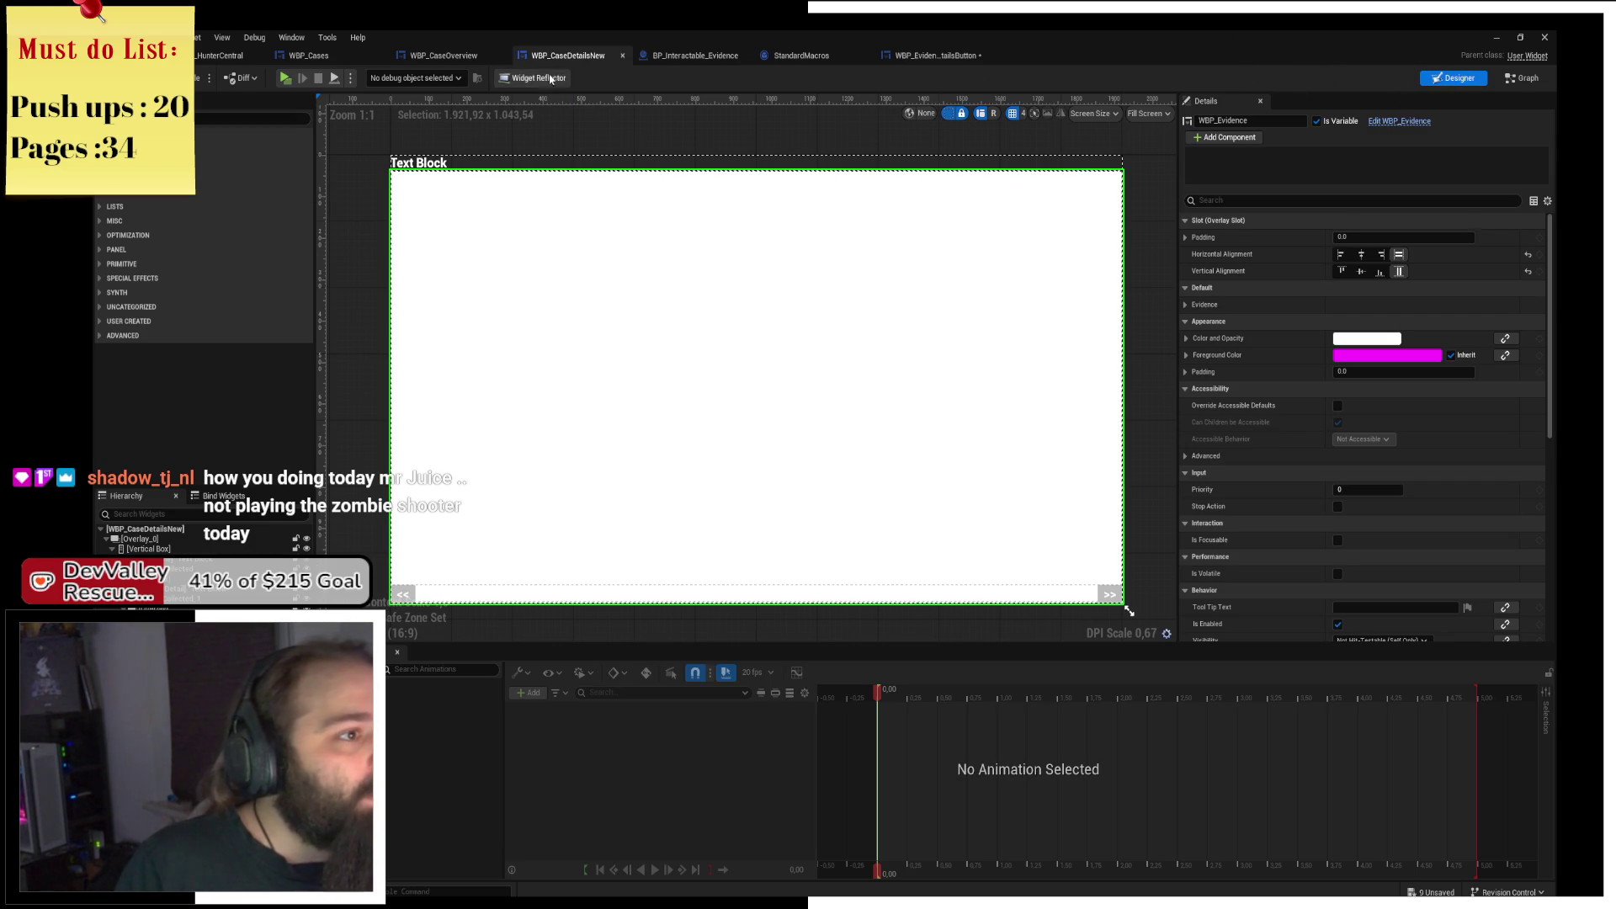
{"action": "left_click", "coordinate": [934, 55]}
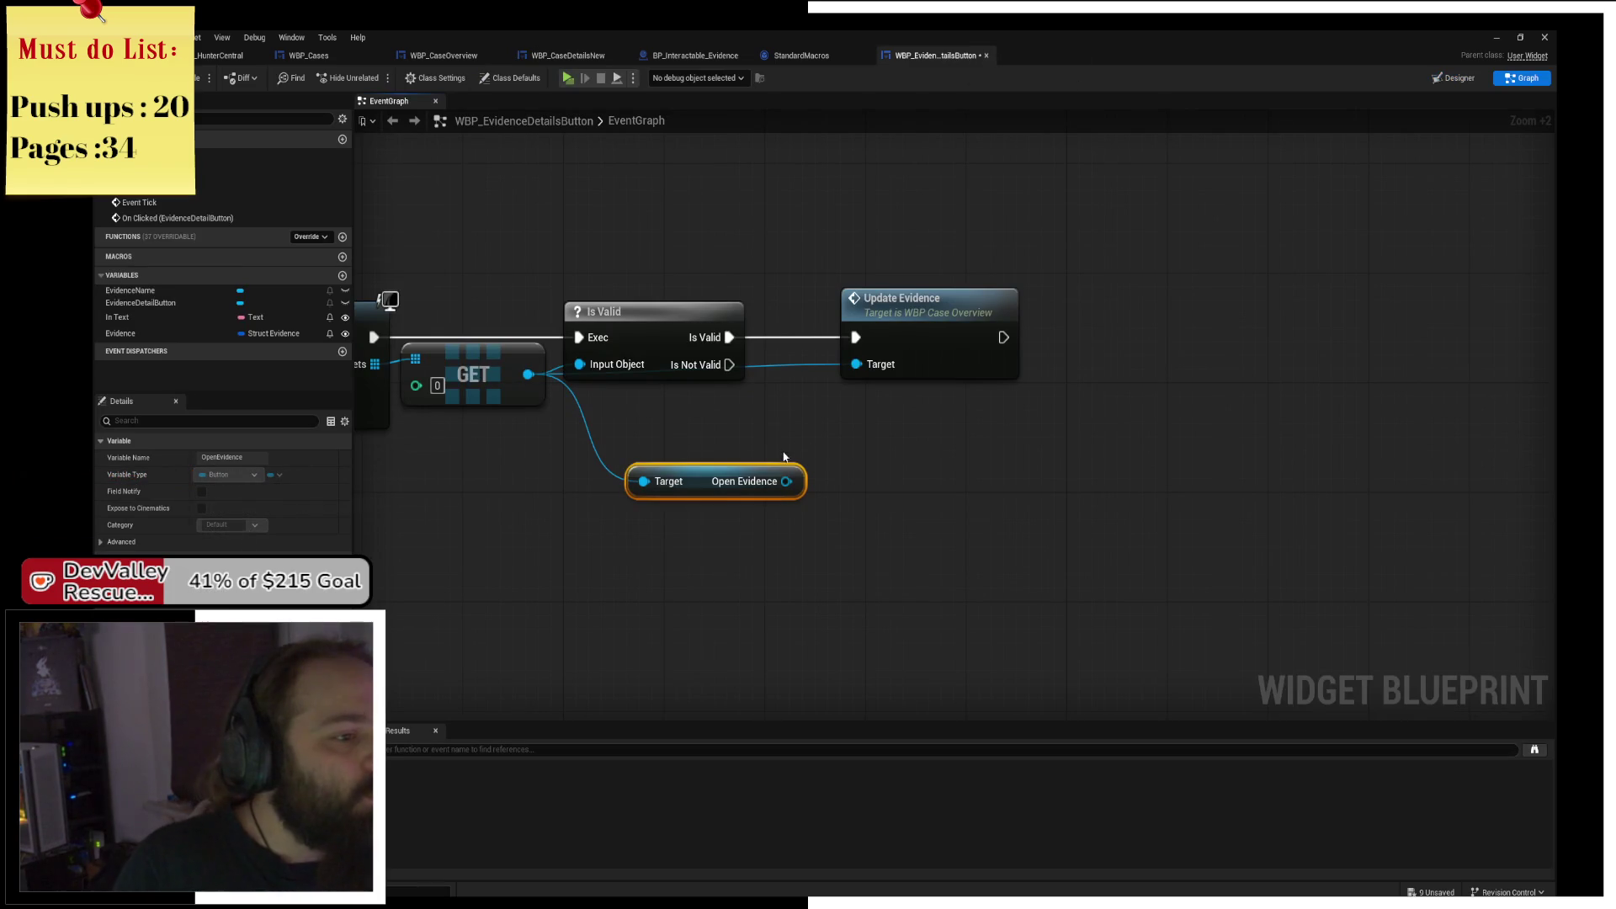
{"action": "key", "text": "Delete"}
{"action": "left_click_drag", "start_coordinate": [527, 375], "coordinate": [615, 463]}
{"action": "type", "text": "case dt"}
{"action": "key", "text": "BackSpace"}
{"action": "key", "text": "BackSpace"}
{"action": "type", "text": "eta"}
{"action": "key", "text": "ctrl+a"}
{"action": "key", "text": "BackSpace"}
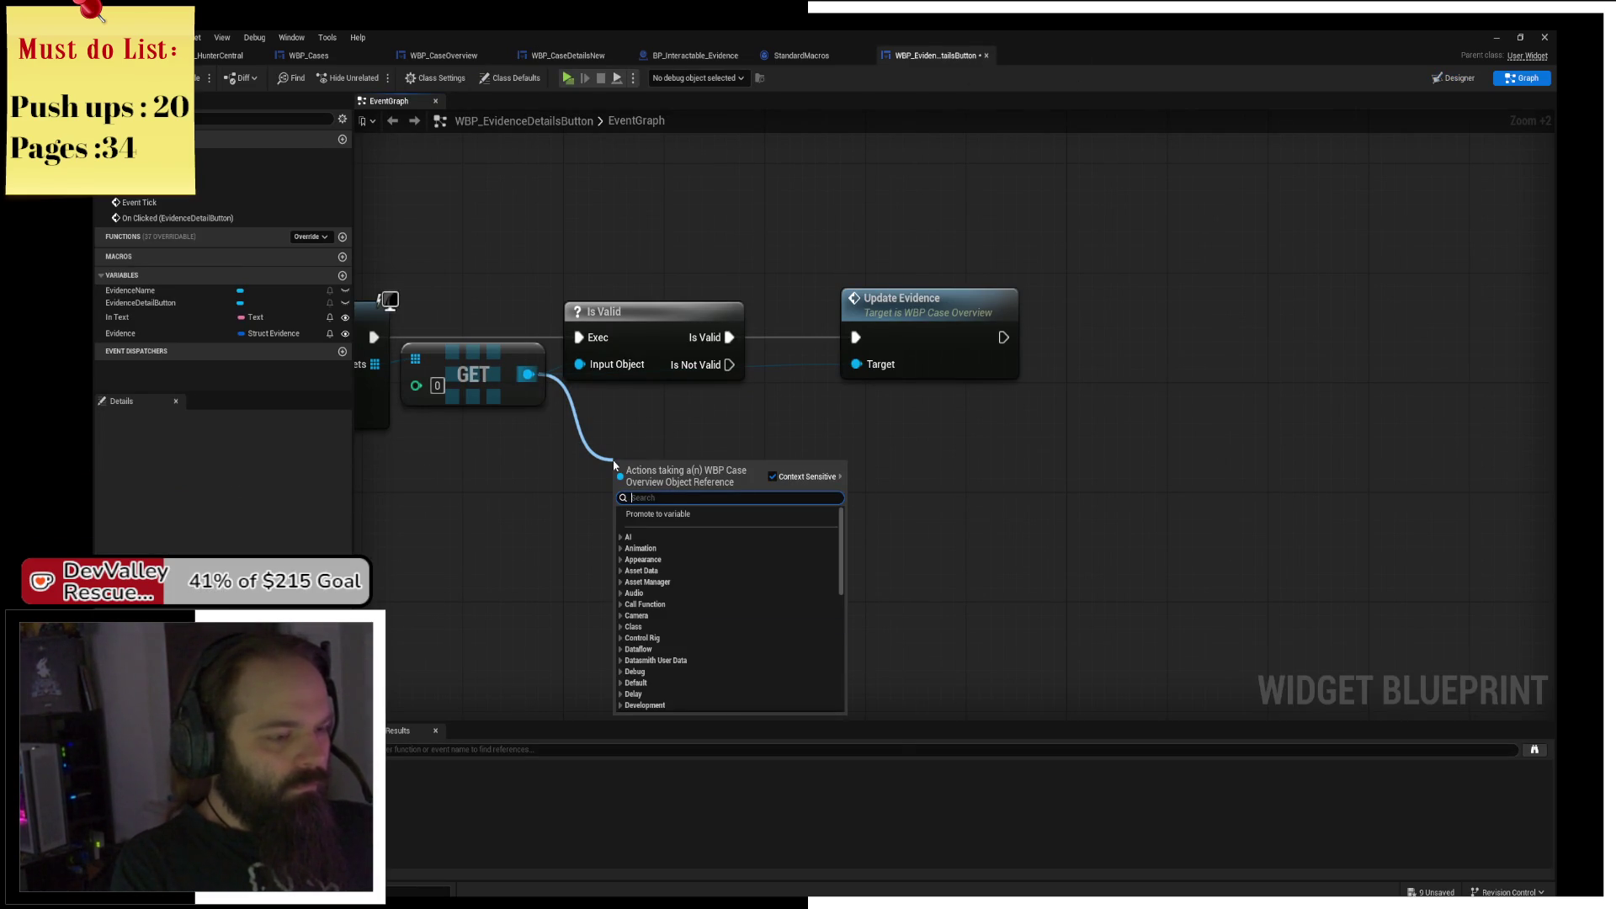
{"action": "key", "text": "Escape"}
Set Get All Widgets Of Class's Widget Class to WBP_CaseDetailsNew.
{"action": "scroll", "coordinate": [663, 497], "scroll_direction": "up", "scroll_amount": 2}
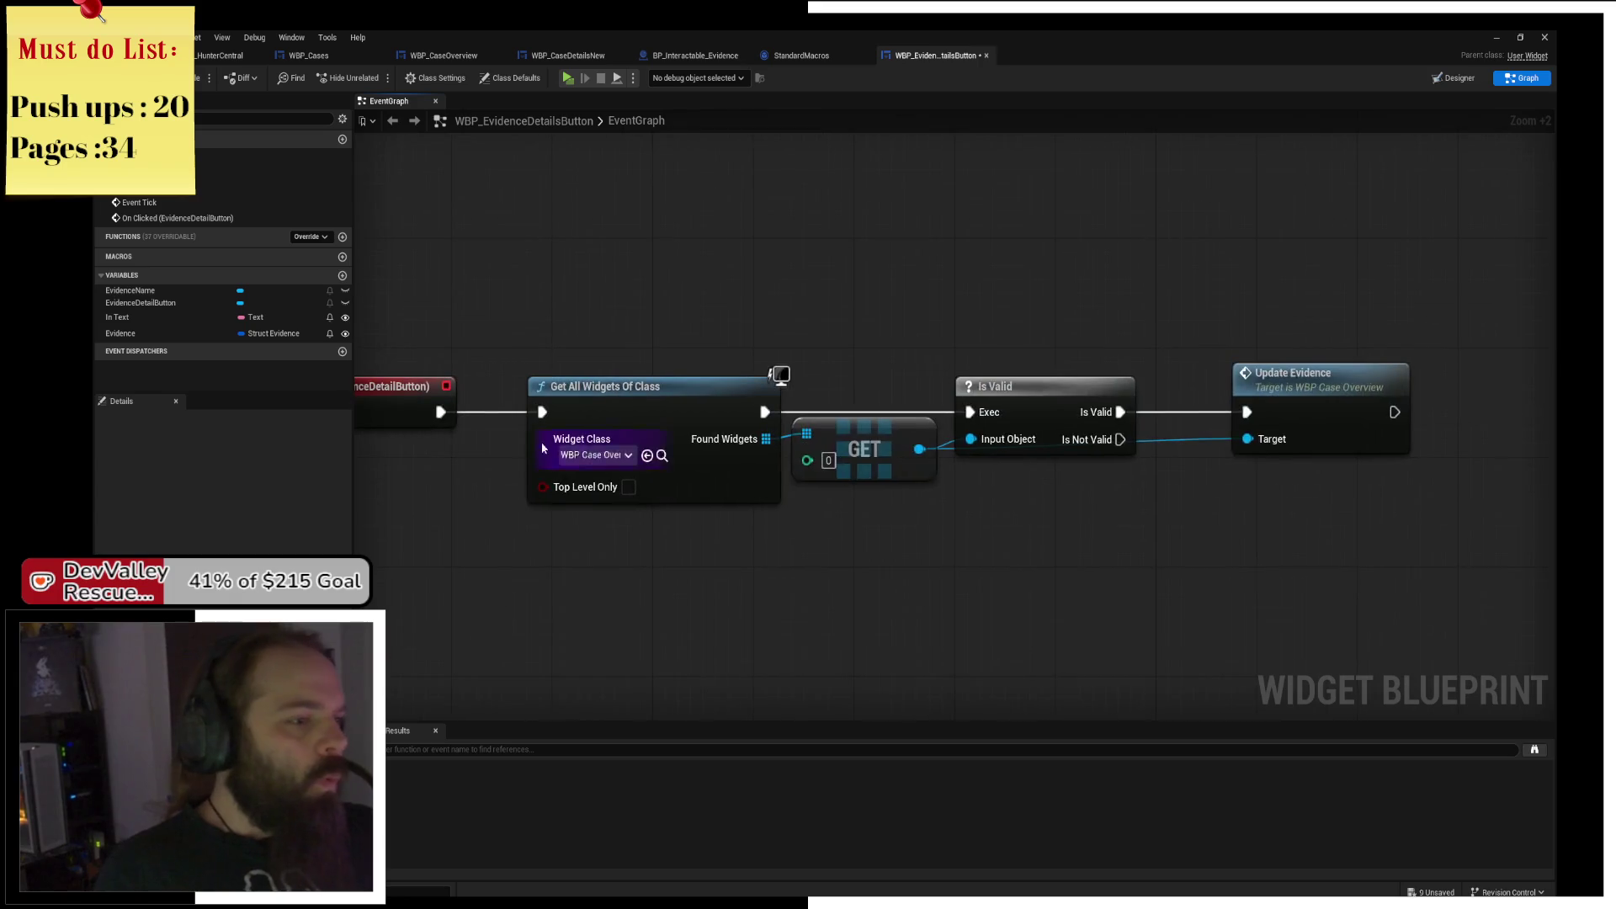
{"action": "left_click", "coordinate": [626, 457]}
{"action": "type", "text": "case"}
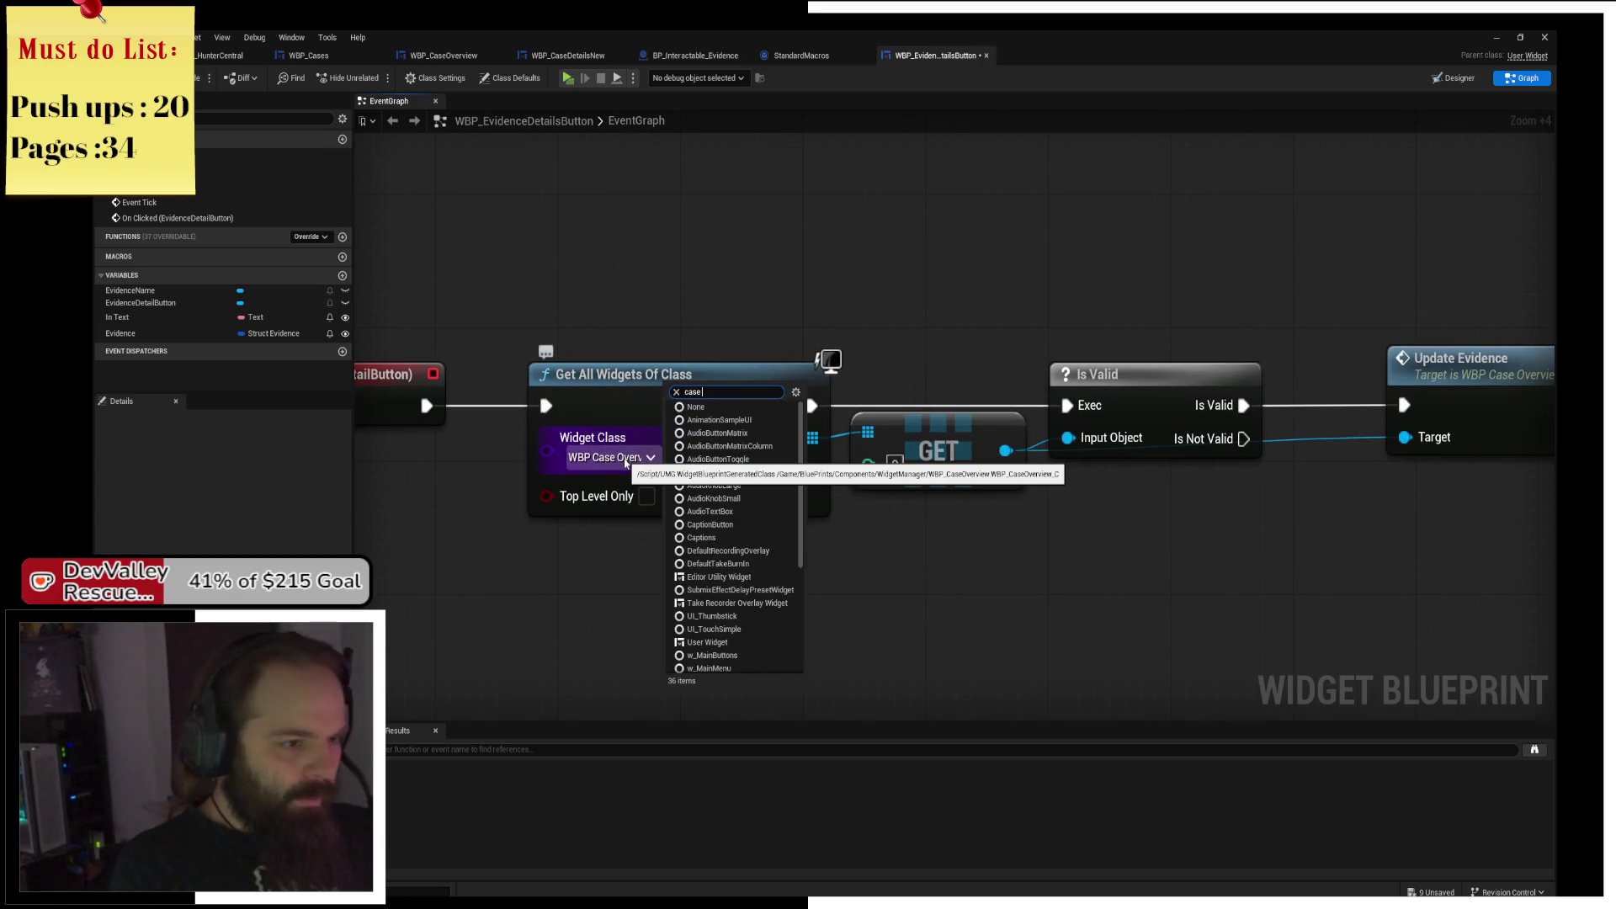
{"action": "type", "text": " detai"}
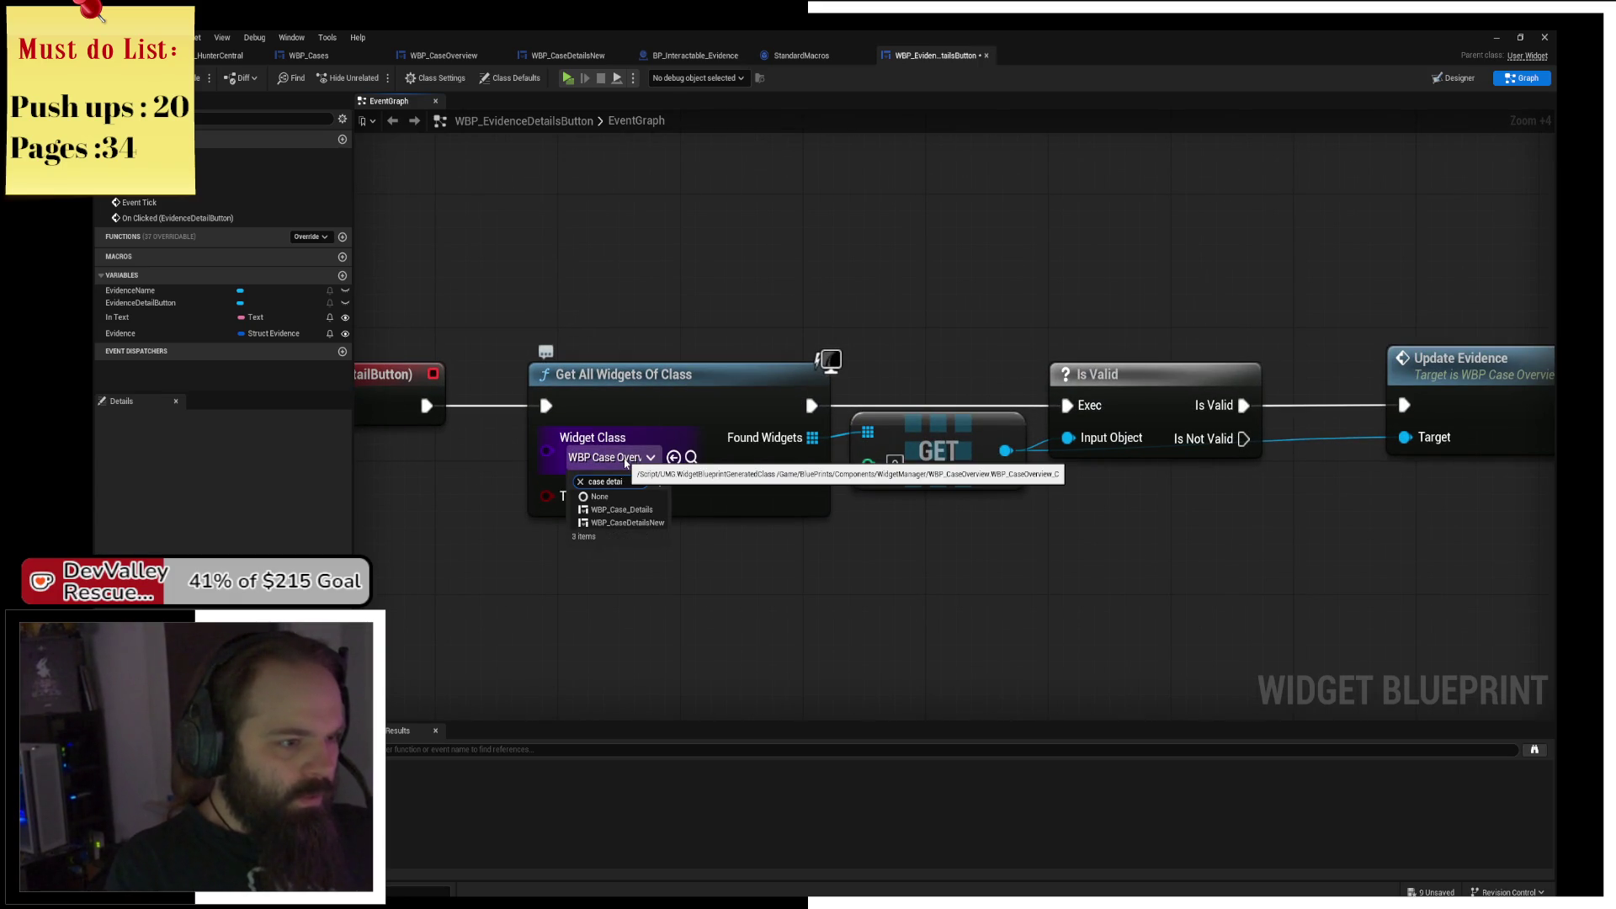
{"action": "left_click", "coordinate": [624, 523]}
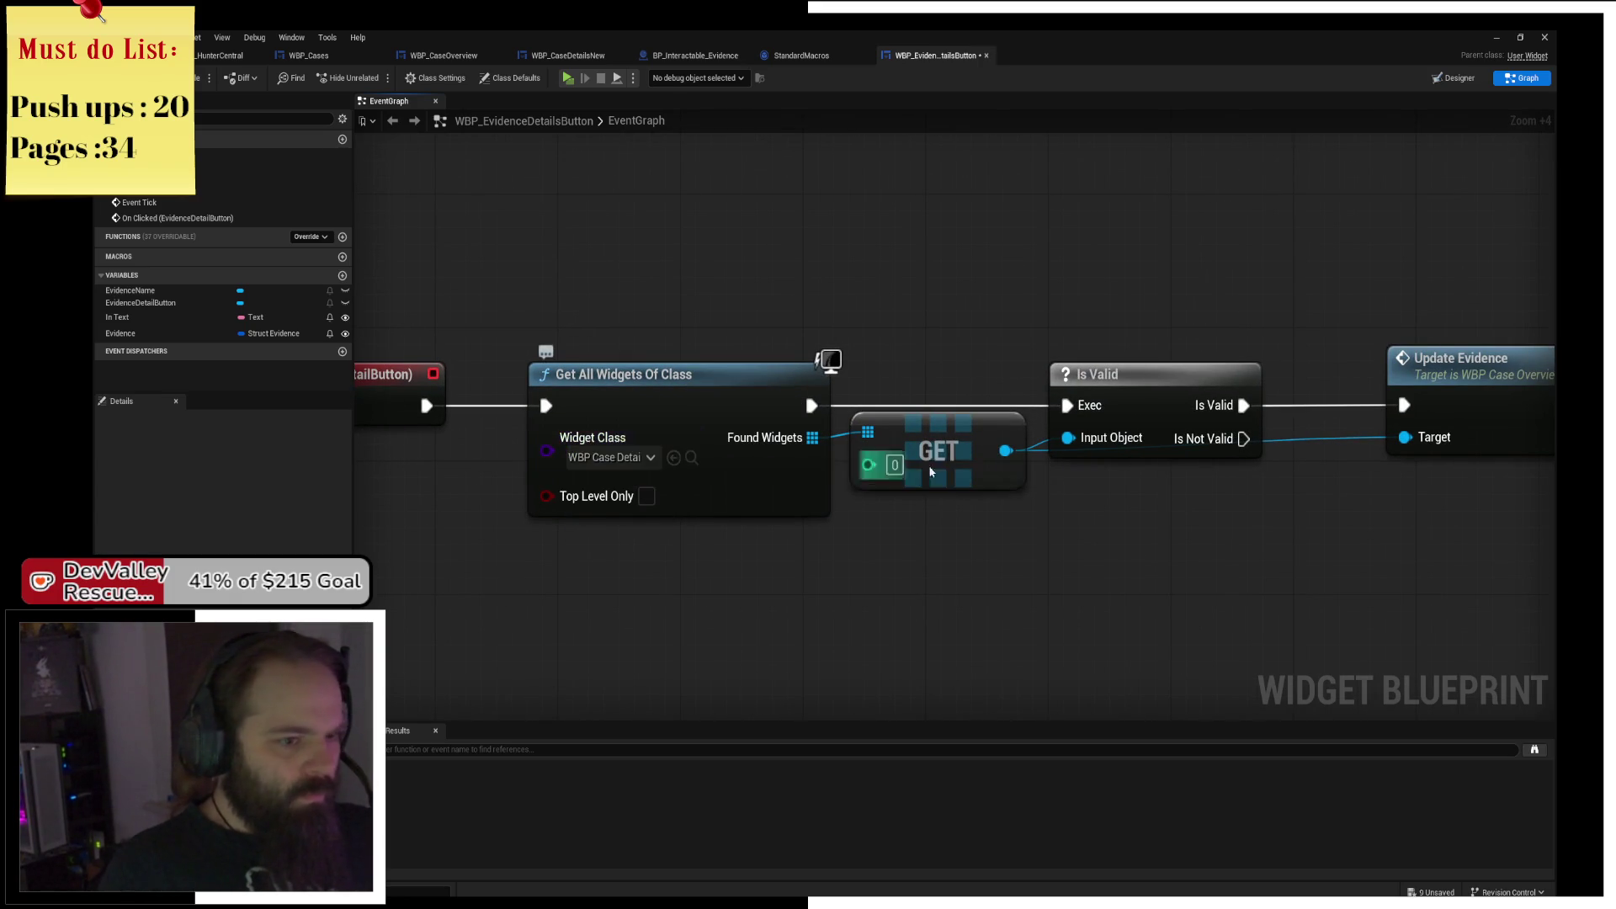
Add a Get OpenEvidence node from GET's output and shift it slightly left.
{"action": "left_click_drag", "start_coordinate": [643, 341], "coordinate": [743, 442]}
{"action": "type", "text": "get"}
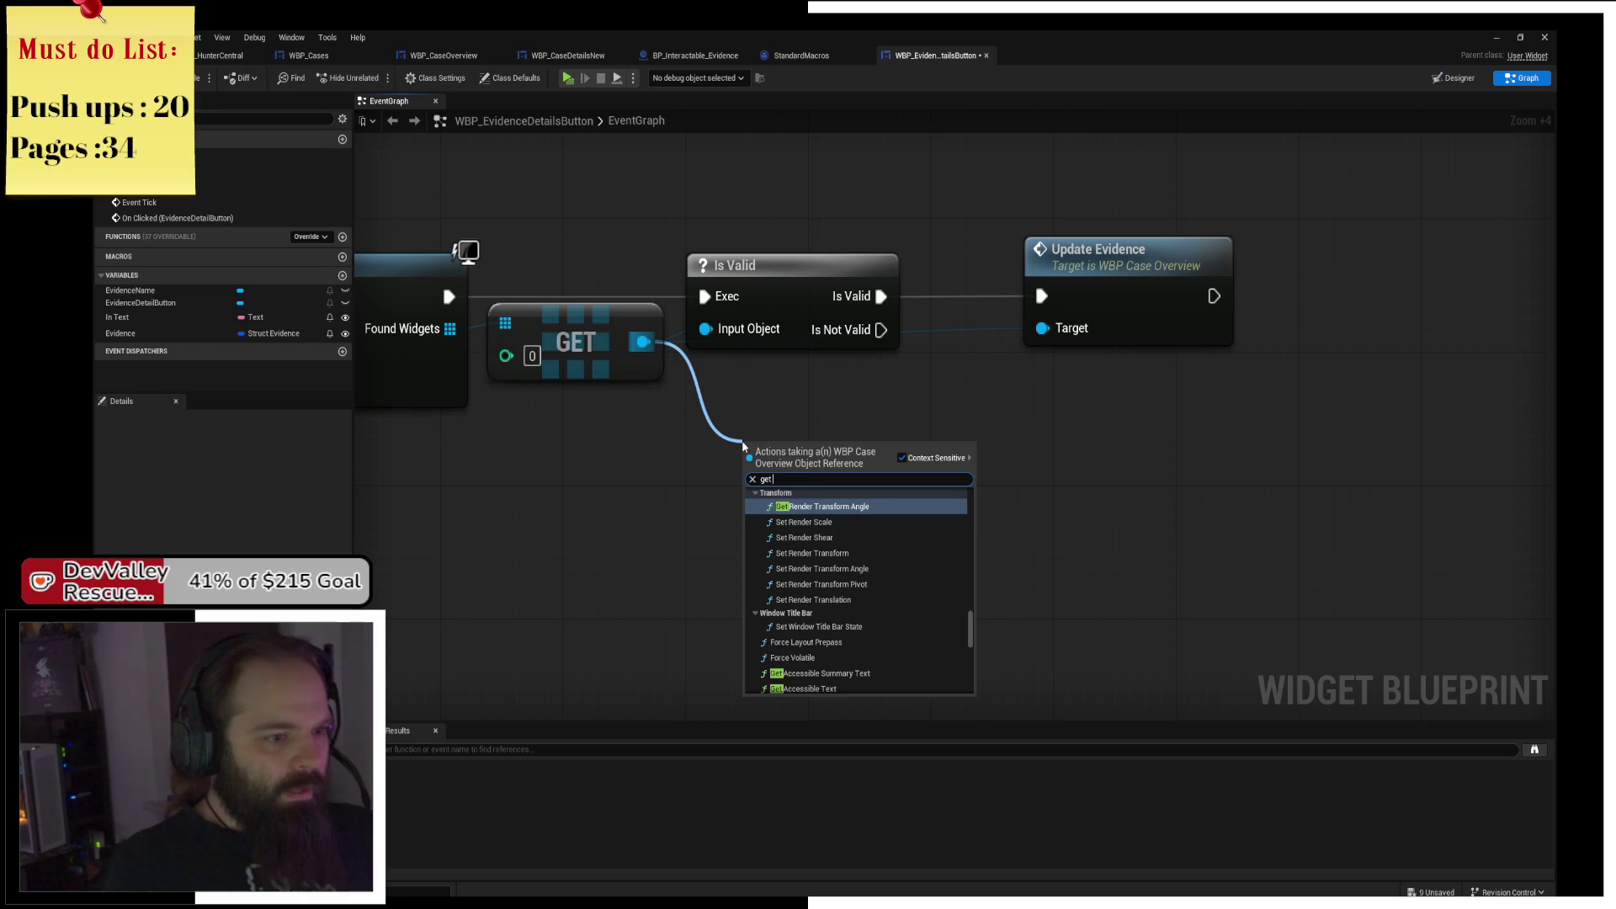
{"action": "type", "text": " open"}
{"action": "key", "text": "Return"}
{"action": "left_click_drag", "start_coordinate": [1001, 423], "coordinate": [754, 456]}
{"action": "left_click_drag", "start_coordinate": [671, 489], "coordinate": [1064, 404]}
{"action": "type", "text": "updat"}
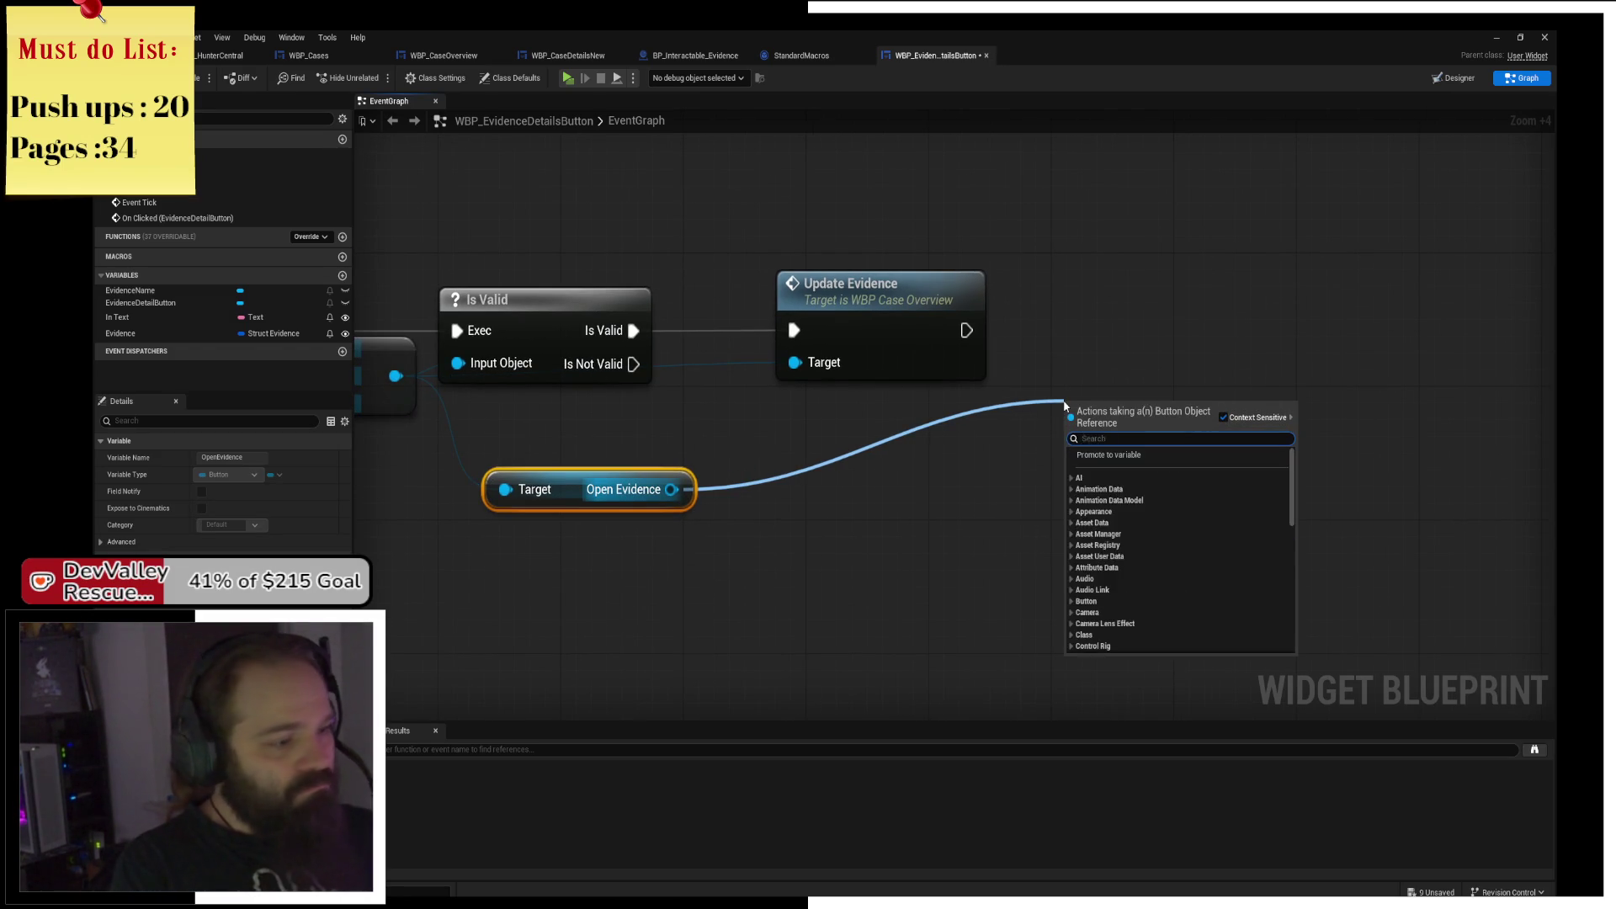
{"action": "key", "text": "Escape"}
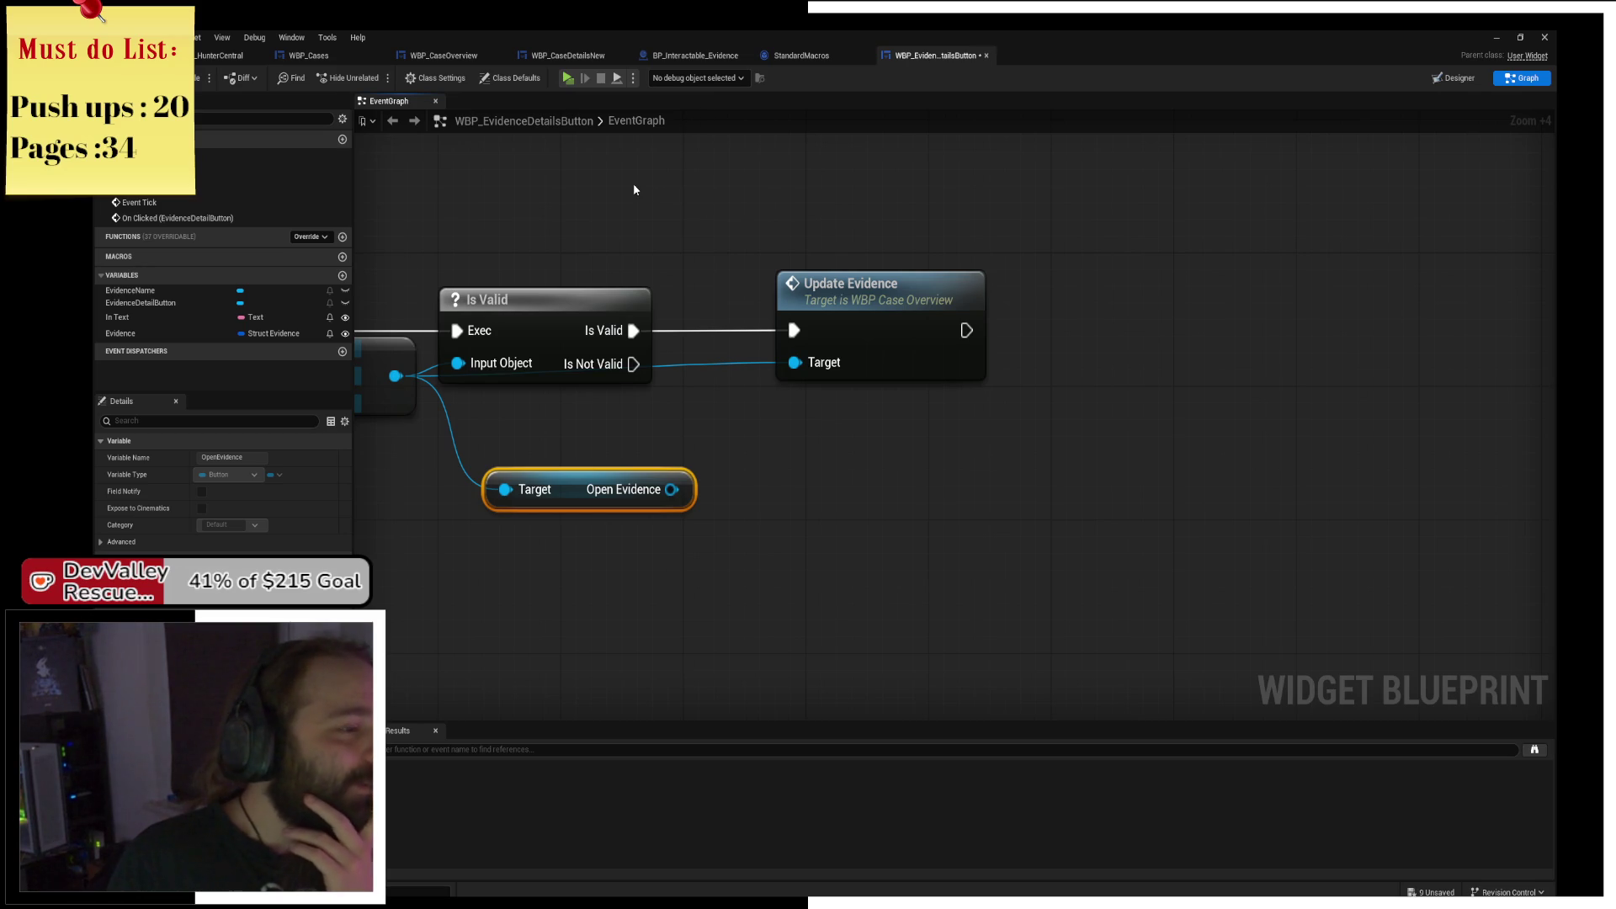
{"action": "left_click_drag", "start_coordinate": [590, 475], "coordinate": [559, 475]}
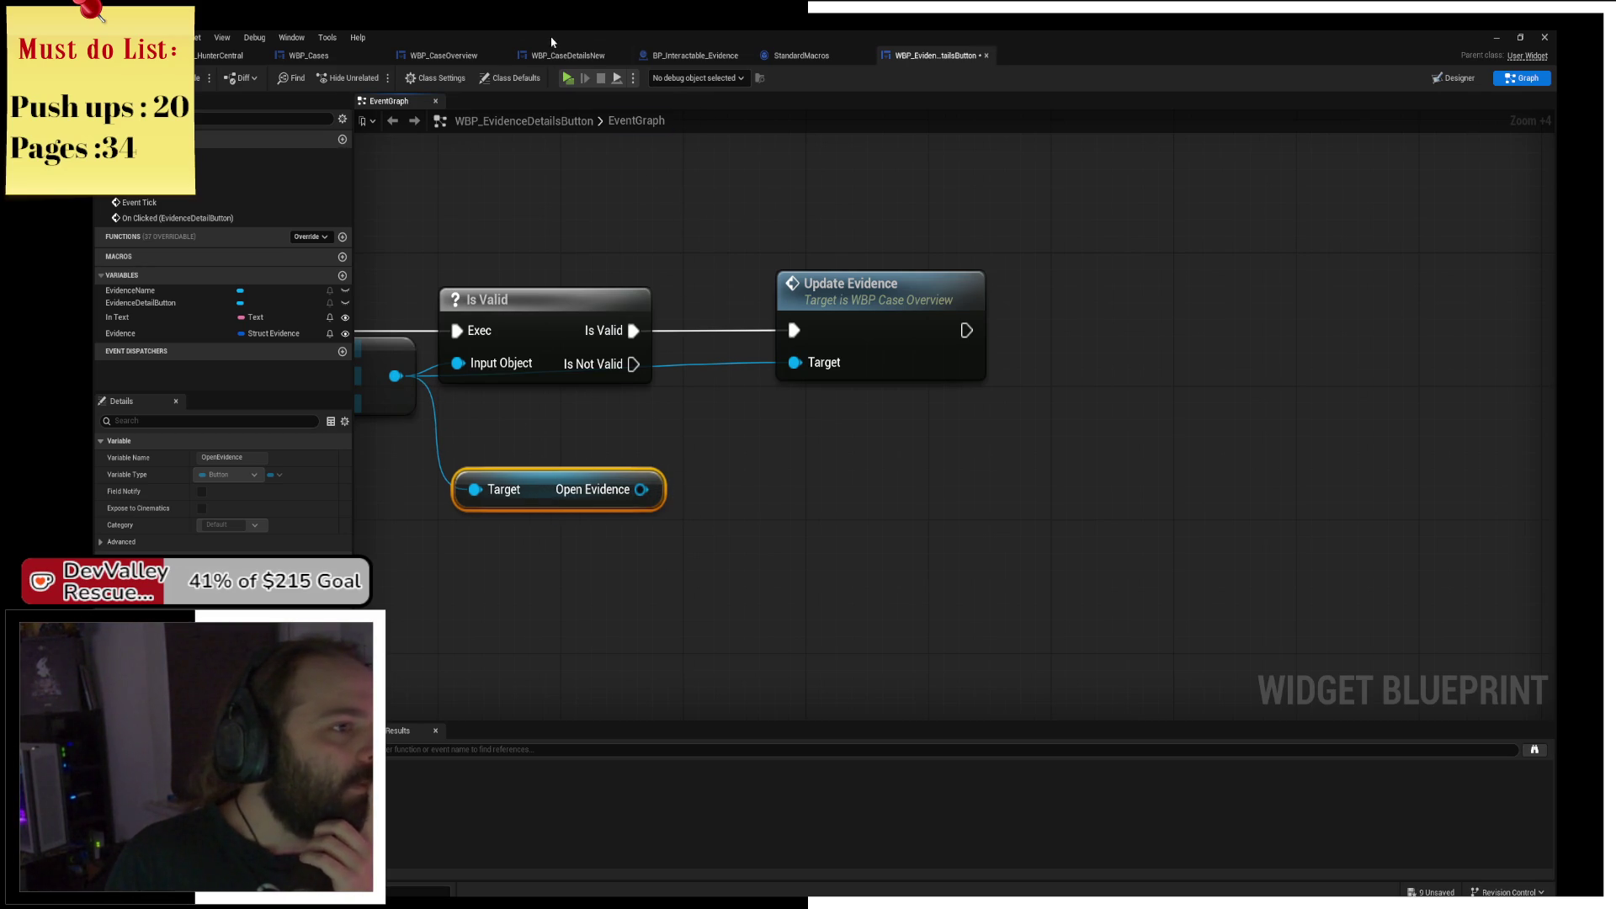
{"action": "left_click", "coordinate": [336, 54]}
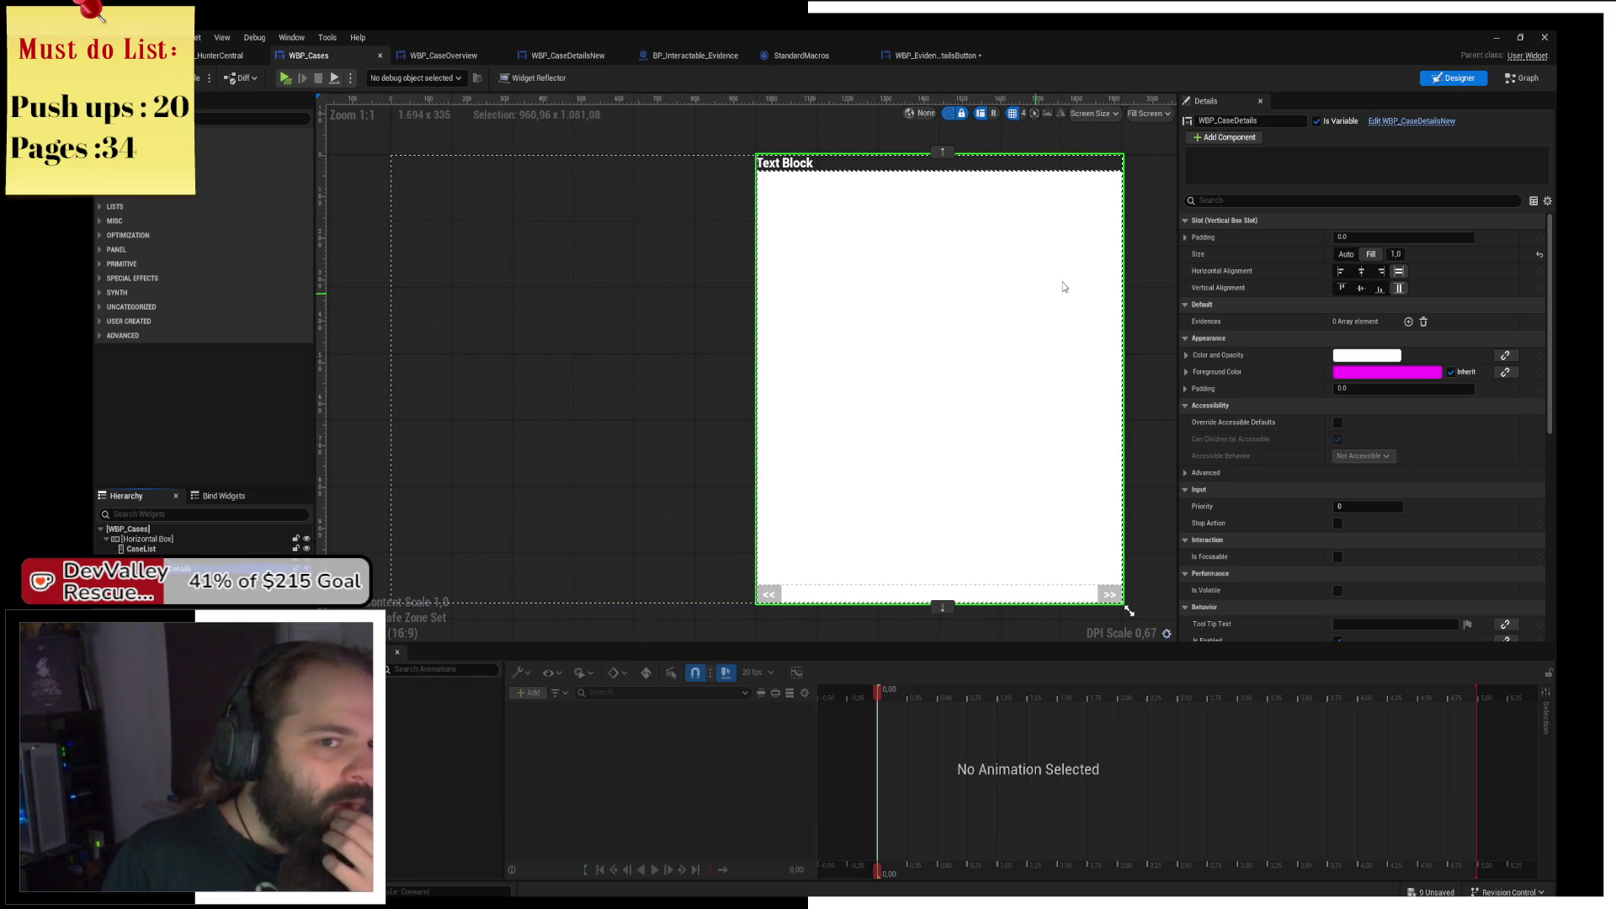
In WBP_CaseDetailsNew's event graph, inspect the next/previous evidence branches and their Update node.
{"action": "left_click", "coordinate": [1411, 121]}
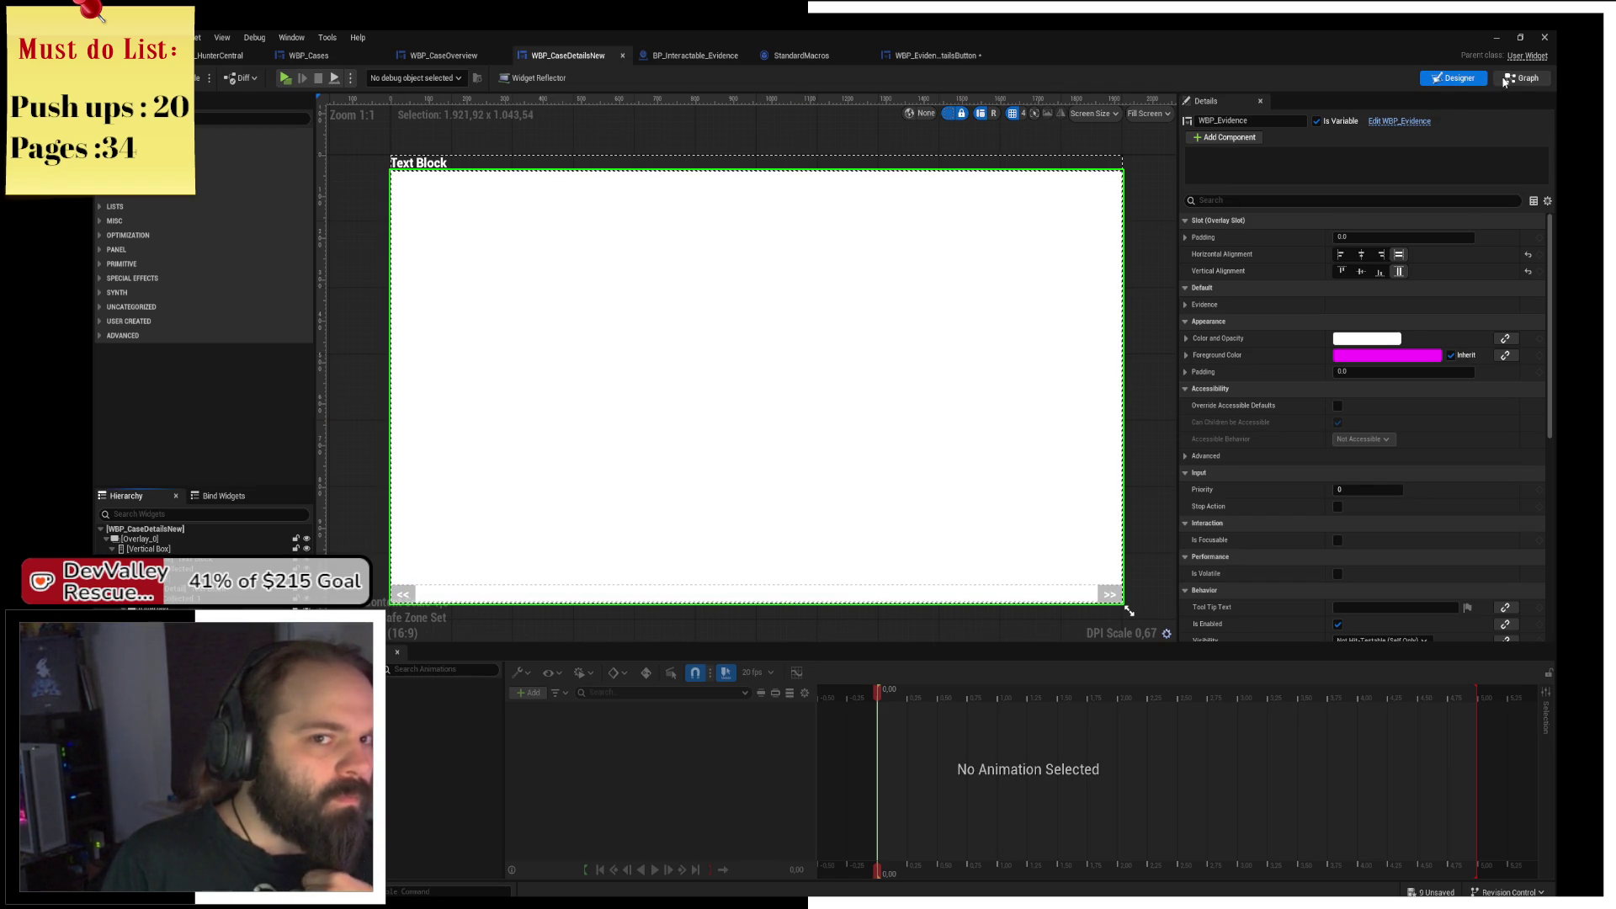
{"action": "left_click", "coordinate": [1511, 80]}
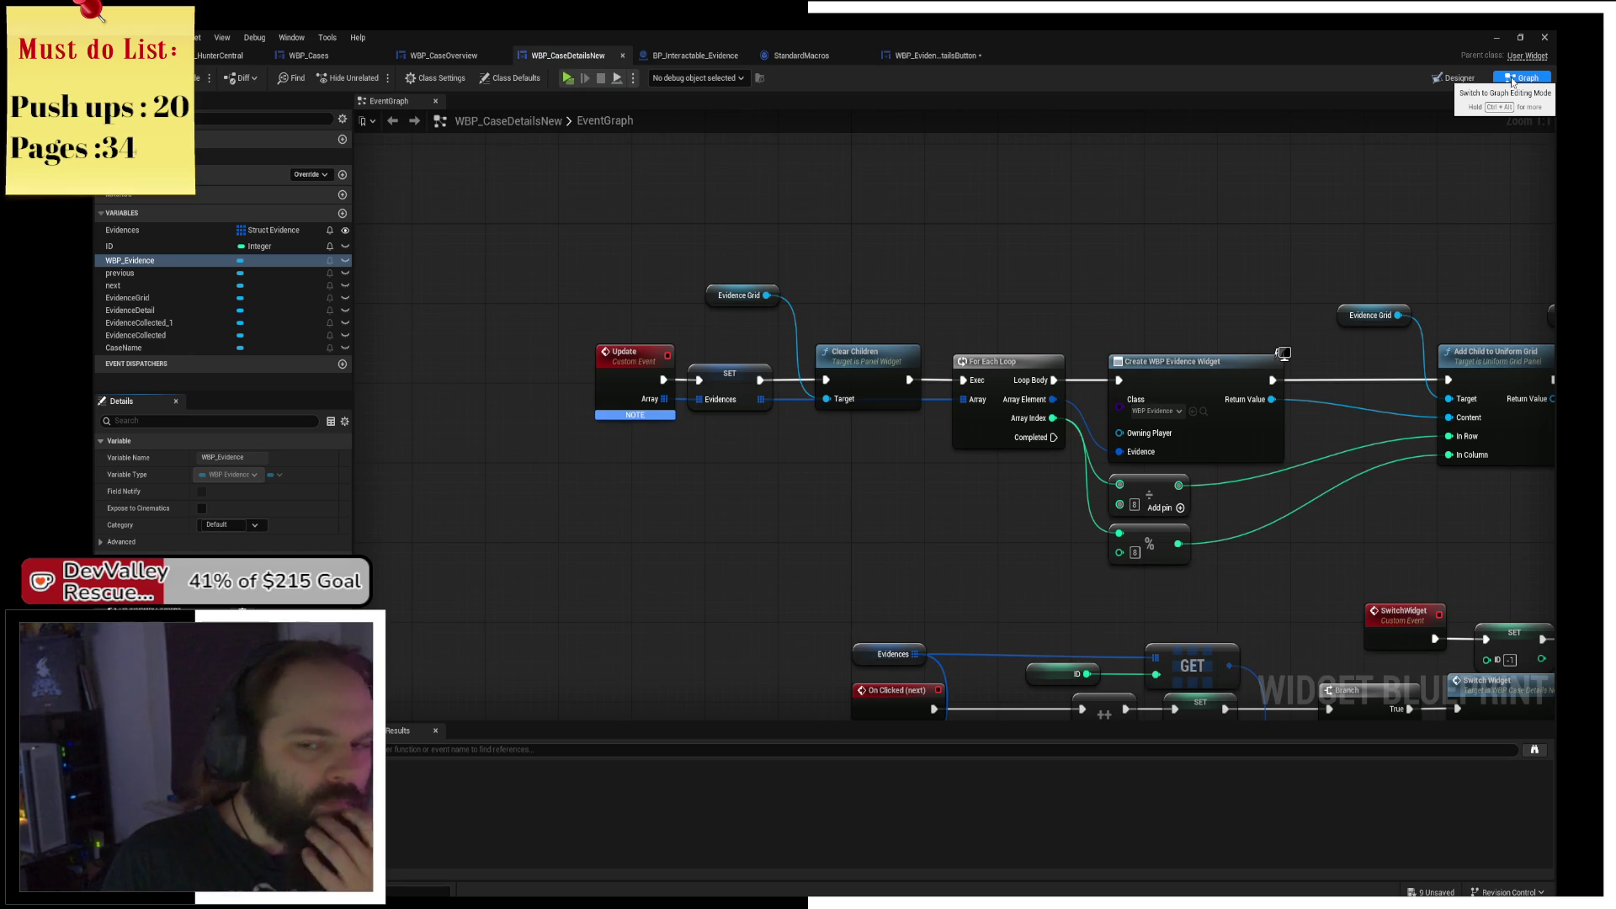
{"action": "mouse_move", "coordinate": [1057, 466]}
{"action": "left_mouse_down"}
{"action": "mouse_move", "coordinate": [799, 228]}
{"action": "mouse_move", "coordinate": [395, 135]}
{"action": "left_mouse_up"}
{"action": "left_click_drag", "start_coordinate": [939, 412], "coordinate": [927, 503]}
{"action": "scroll", "coordinate": [930, 510], "scroll_direction": "down", "scroll_amount": 1}
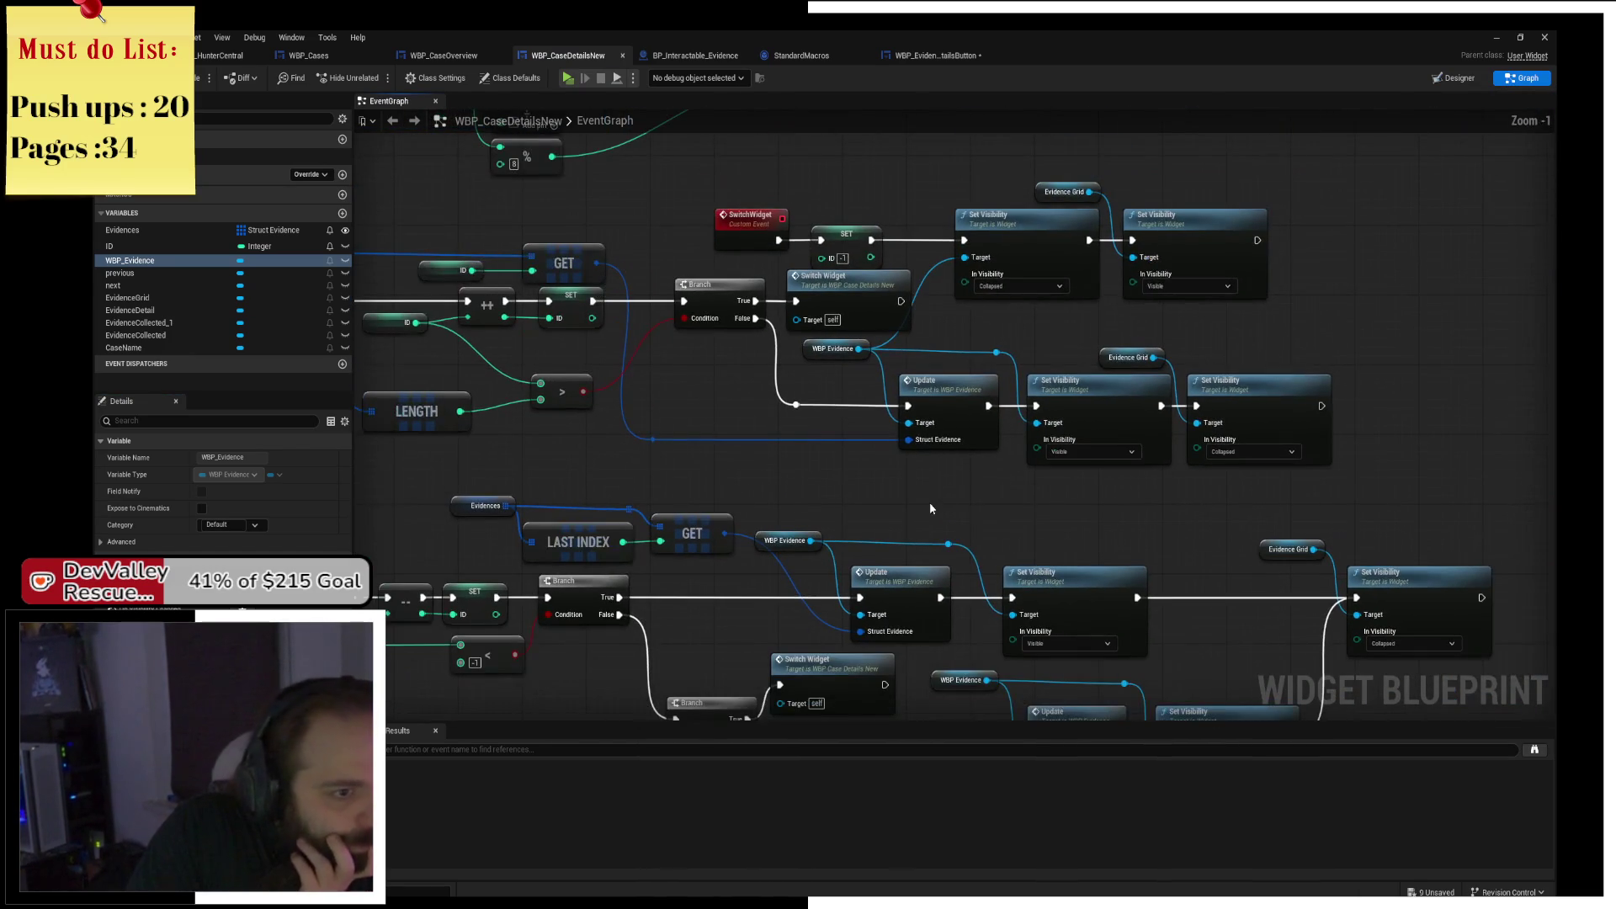
{"action": "mouse_move", "coordinate": [796, 436]}
{"action": "left_mouse_down"}
{"action": "mouse_move", "coordinate": [1041, 455]}
{"action": "mouse_move", "coordinate": [878, 439]}
{"action": "mouse_move", "coordinate": [790, 285]}
{"action": "left_mouse_up"}
{"action": "scroll", "coordinate": [796, 299], "scroll_direction": "down", "scroll_amount": 1}
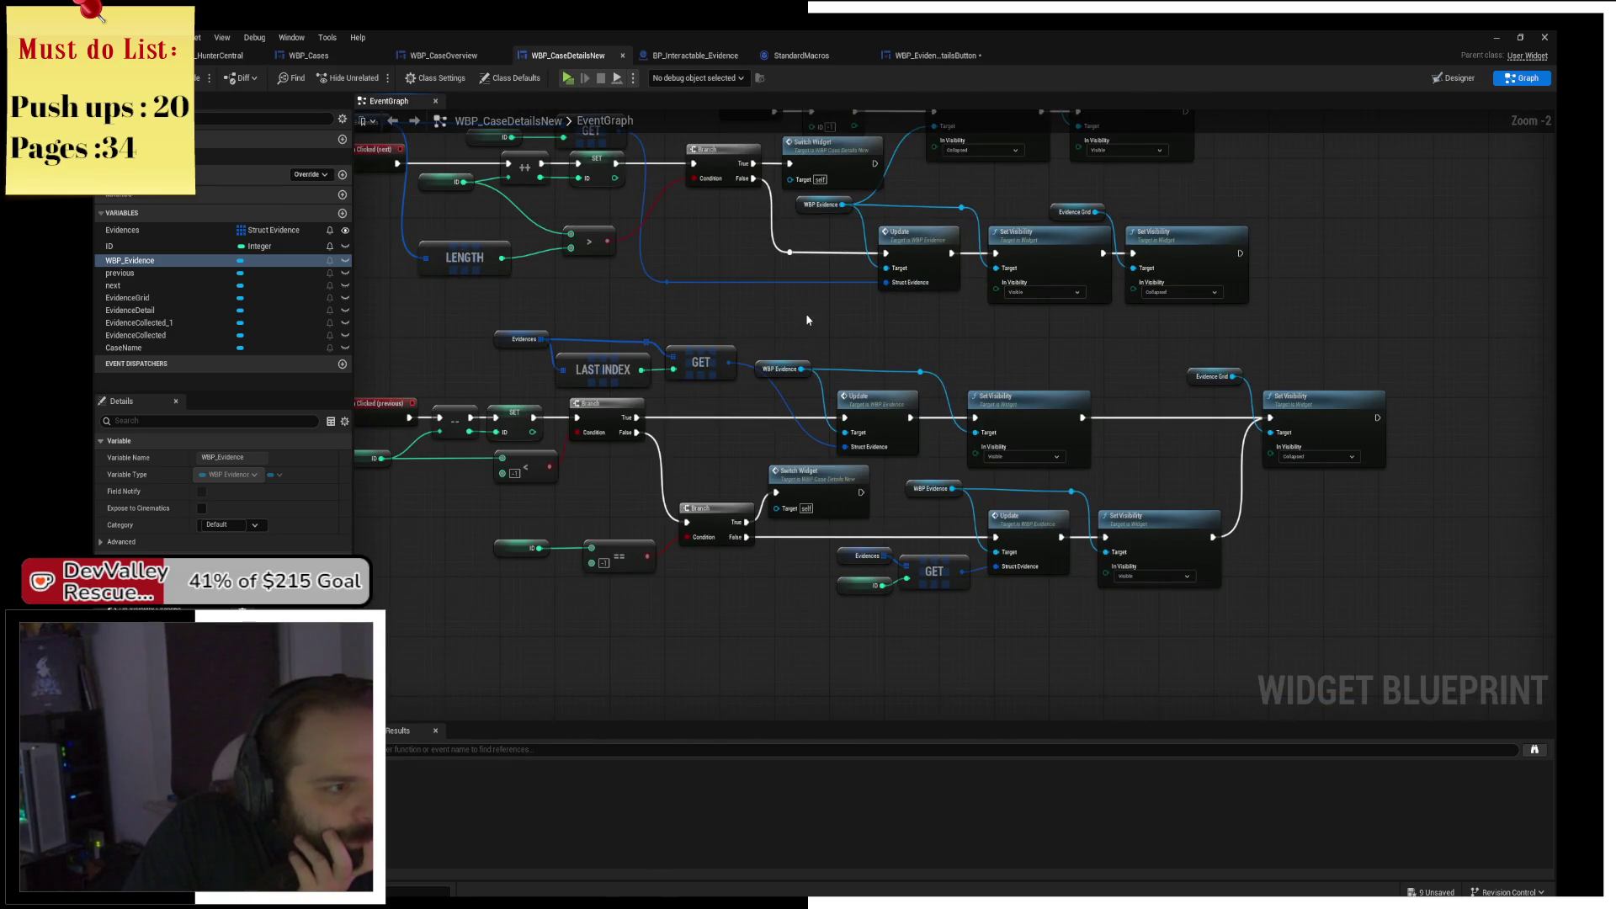
{"action": "left_click_drag", "start_coordinate": [801, 323], "coordinate": [965, 402]}
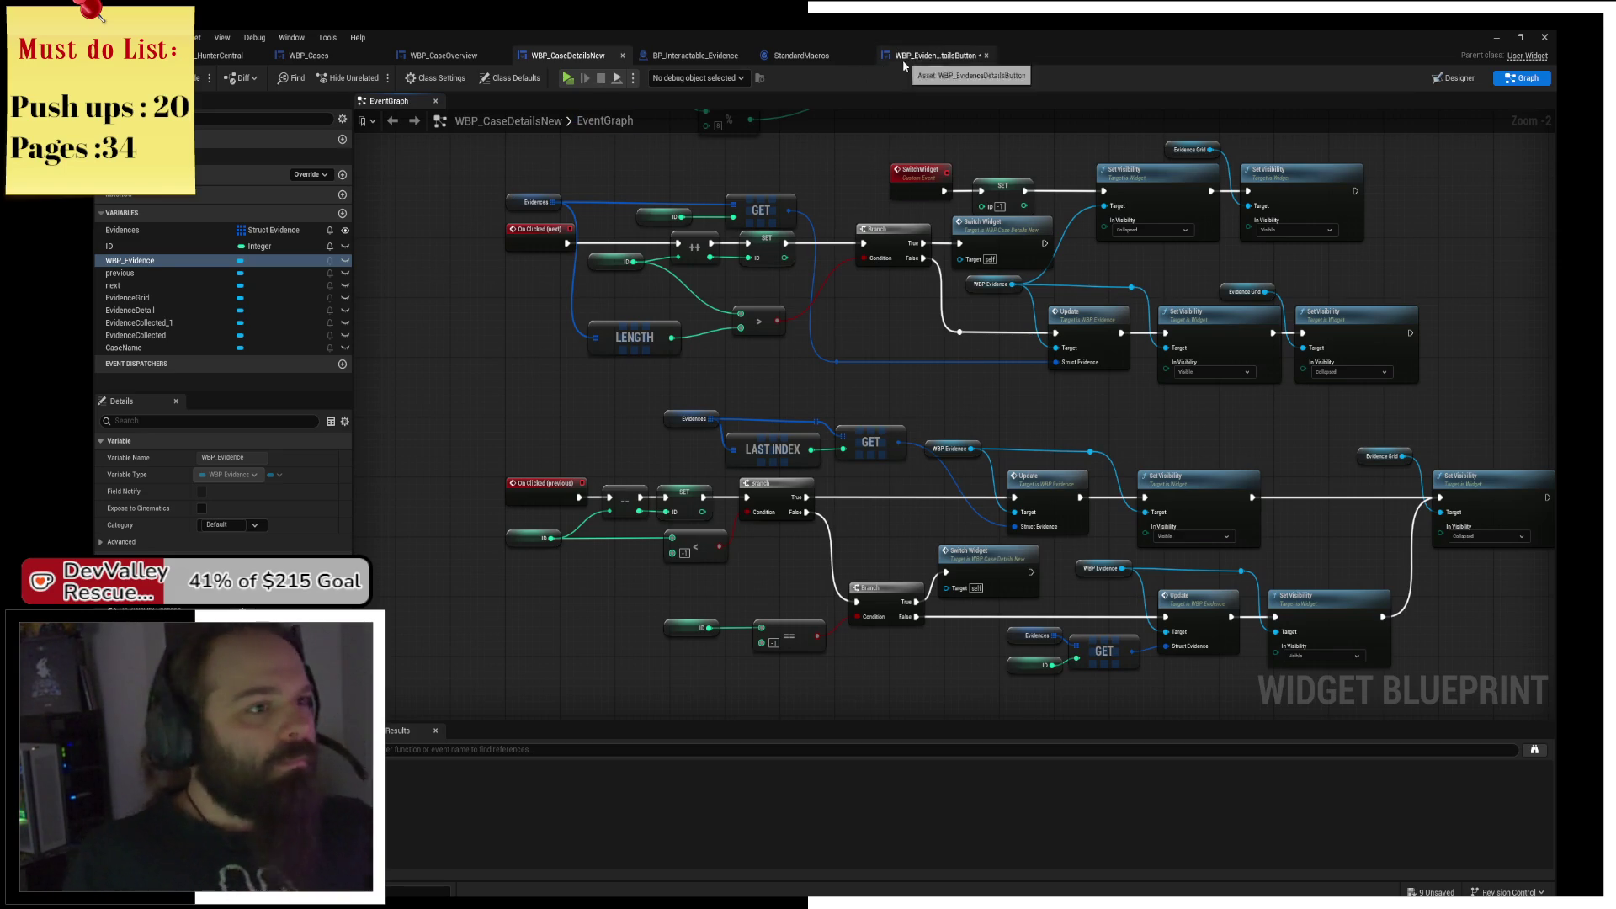
{"action": "left_click_drag", "start_coordinate": [883, 335], "coordinate": [789, 359]}
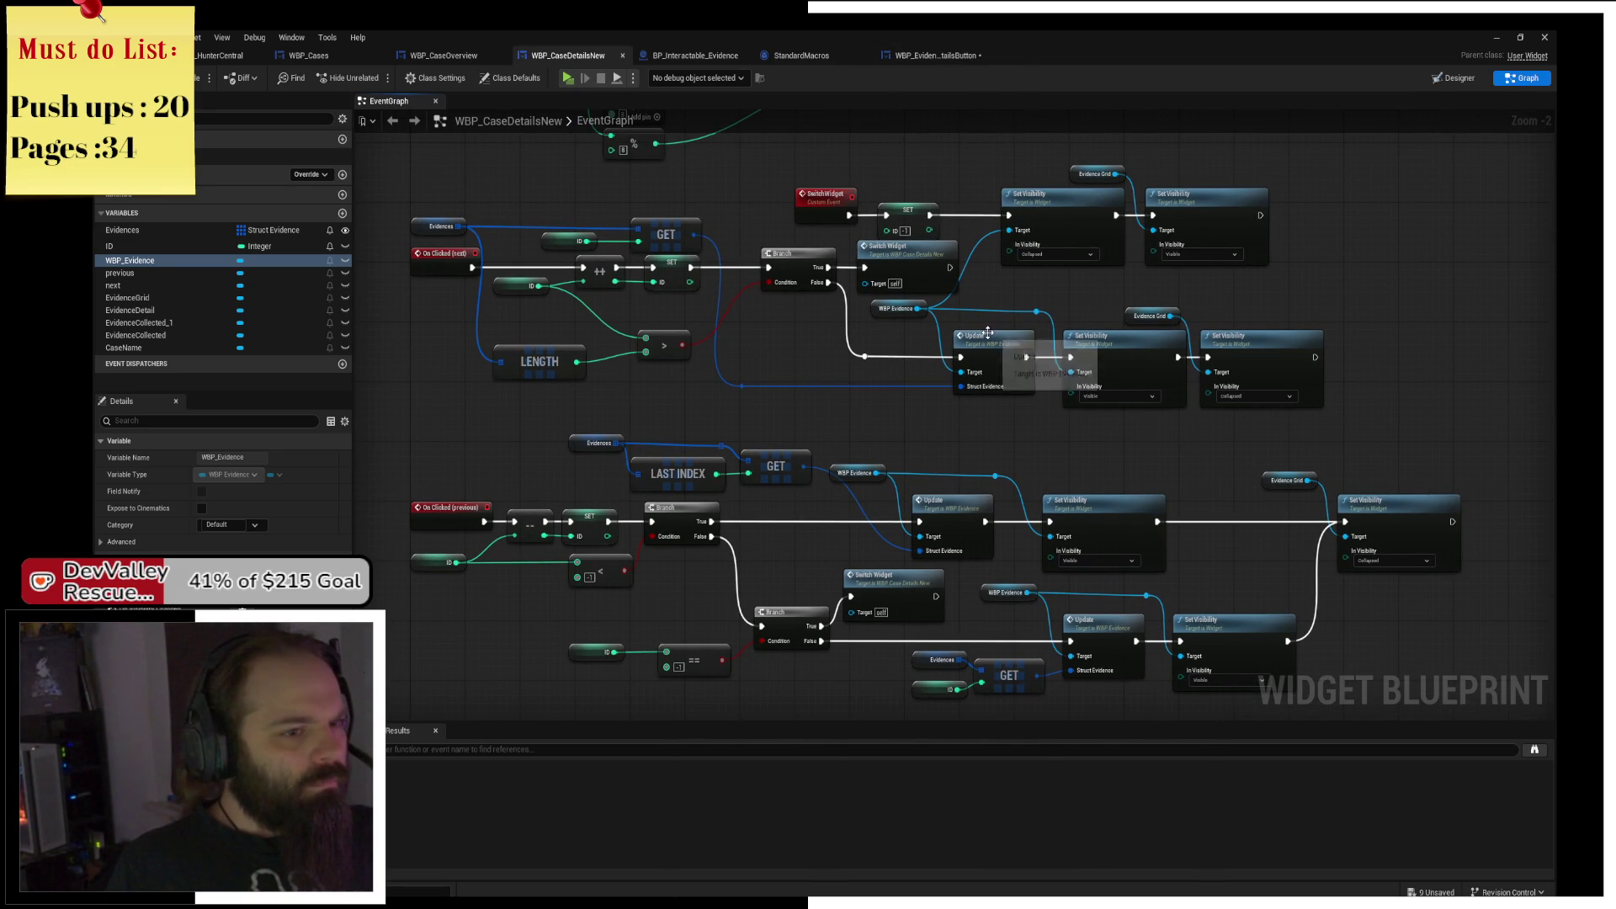
{"action": "left_click", "coordinate": [999, 356]}
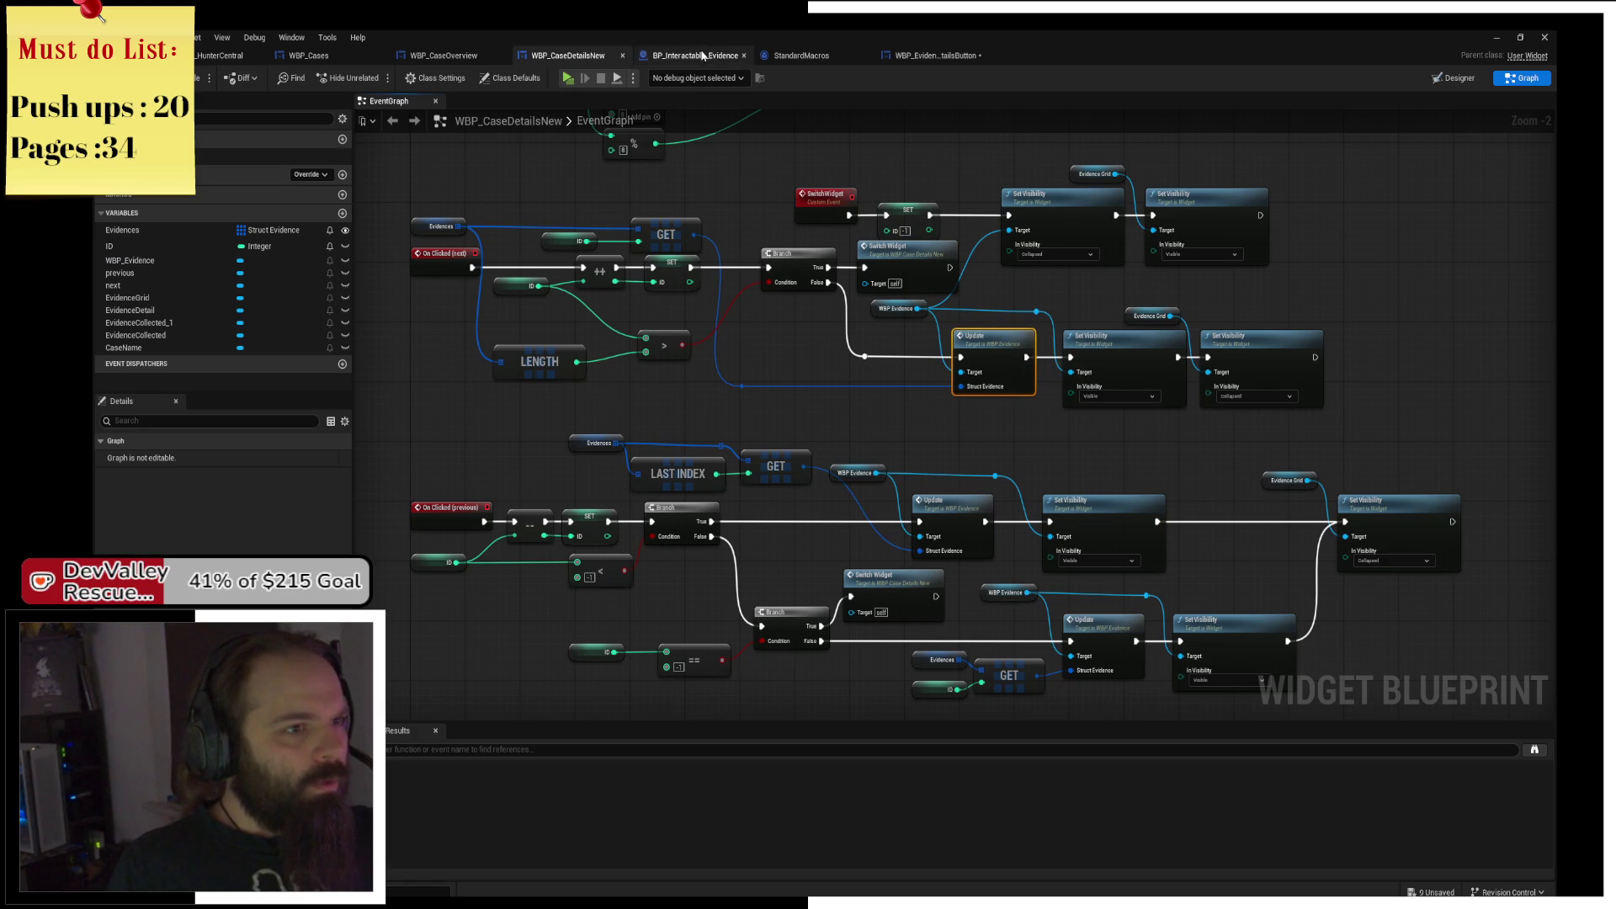
{"action": "left_click", "coordinate": [936, 56]}
Try adding Update Evidence off GET, undo it, and delete the Open Evidence node.
{"action": "left_click_drag", "start_coordinate": [747, 464], "coordinate": [1010, 431]}
{"action": "type", "text": "update"}
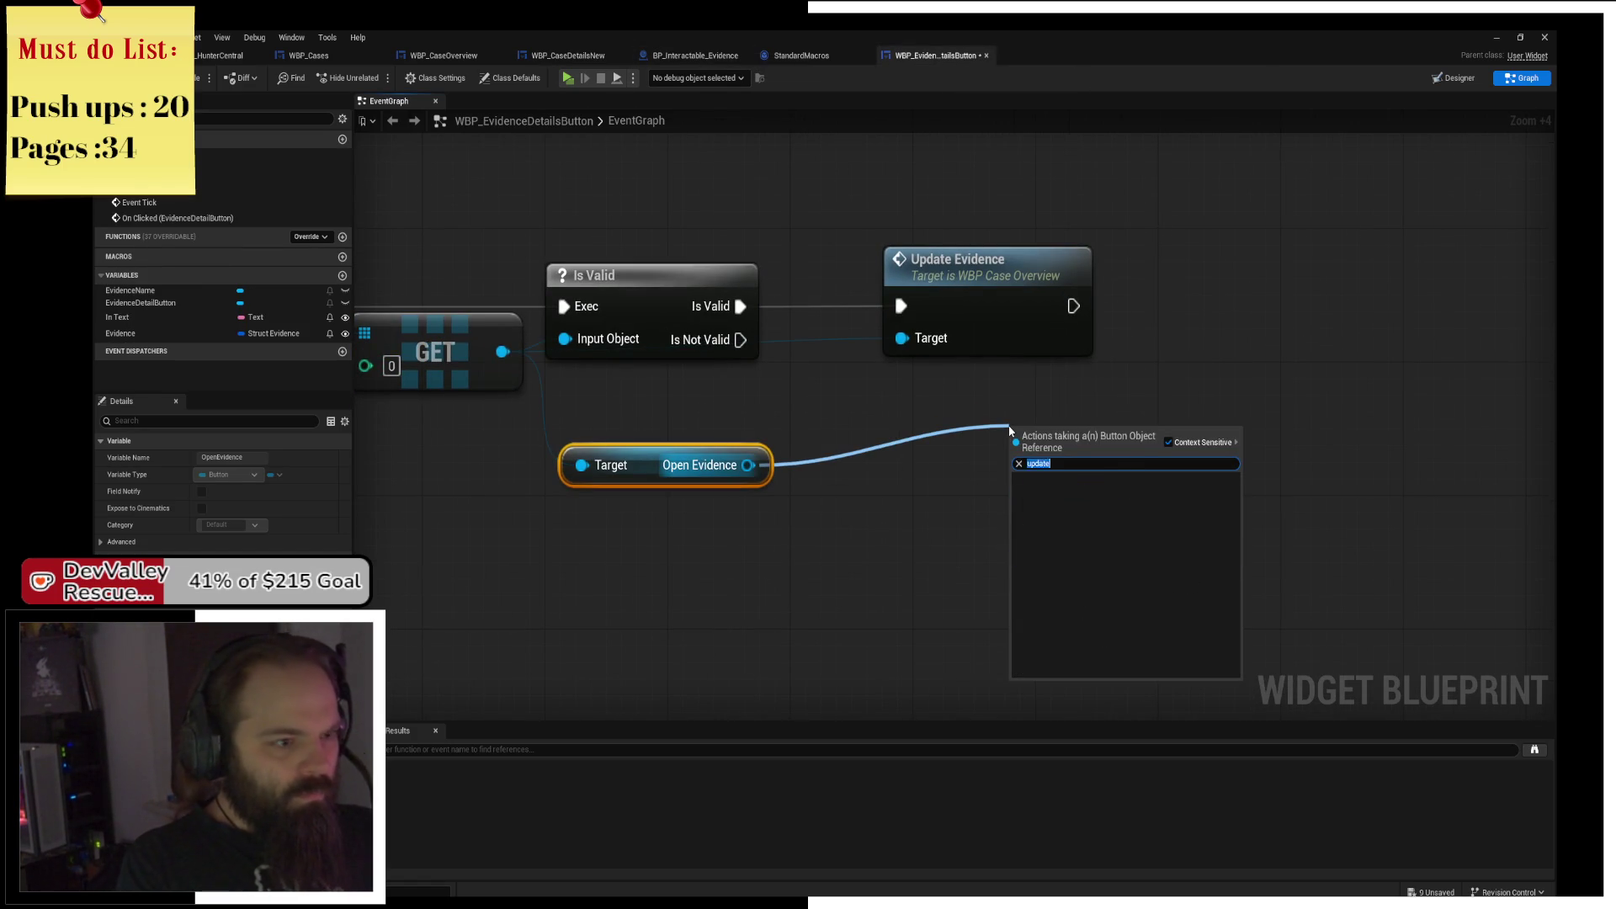
{"action": "key", "text": "Escape"}
{"action": "mouse_move", "coordinate": [521, 366]}
{"action": "left_mouse_down"}
{"action": "mouse_move", "coordinate": [869, 436]}
{"action": "mouse_move", "coordinate": [537, 382]}
{"action": "mouse_move", "coordinate": [518, 364]}
{"action": "mouse_move", "coordinate": [657, 415]}
{"action": "mouse_move", "coordinate": [829, 422]}
{"action": "left_mouse_up"}
{"action": "type", "text": "up"}
{"action": "key", "text": "Return"}
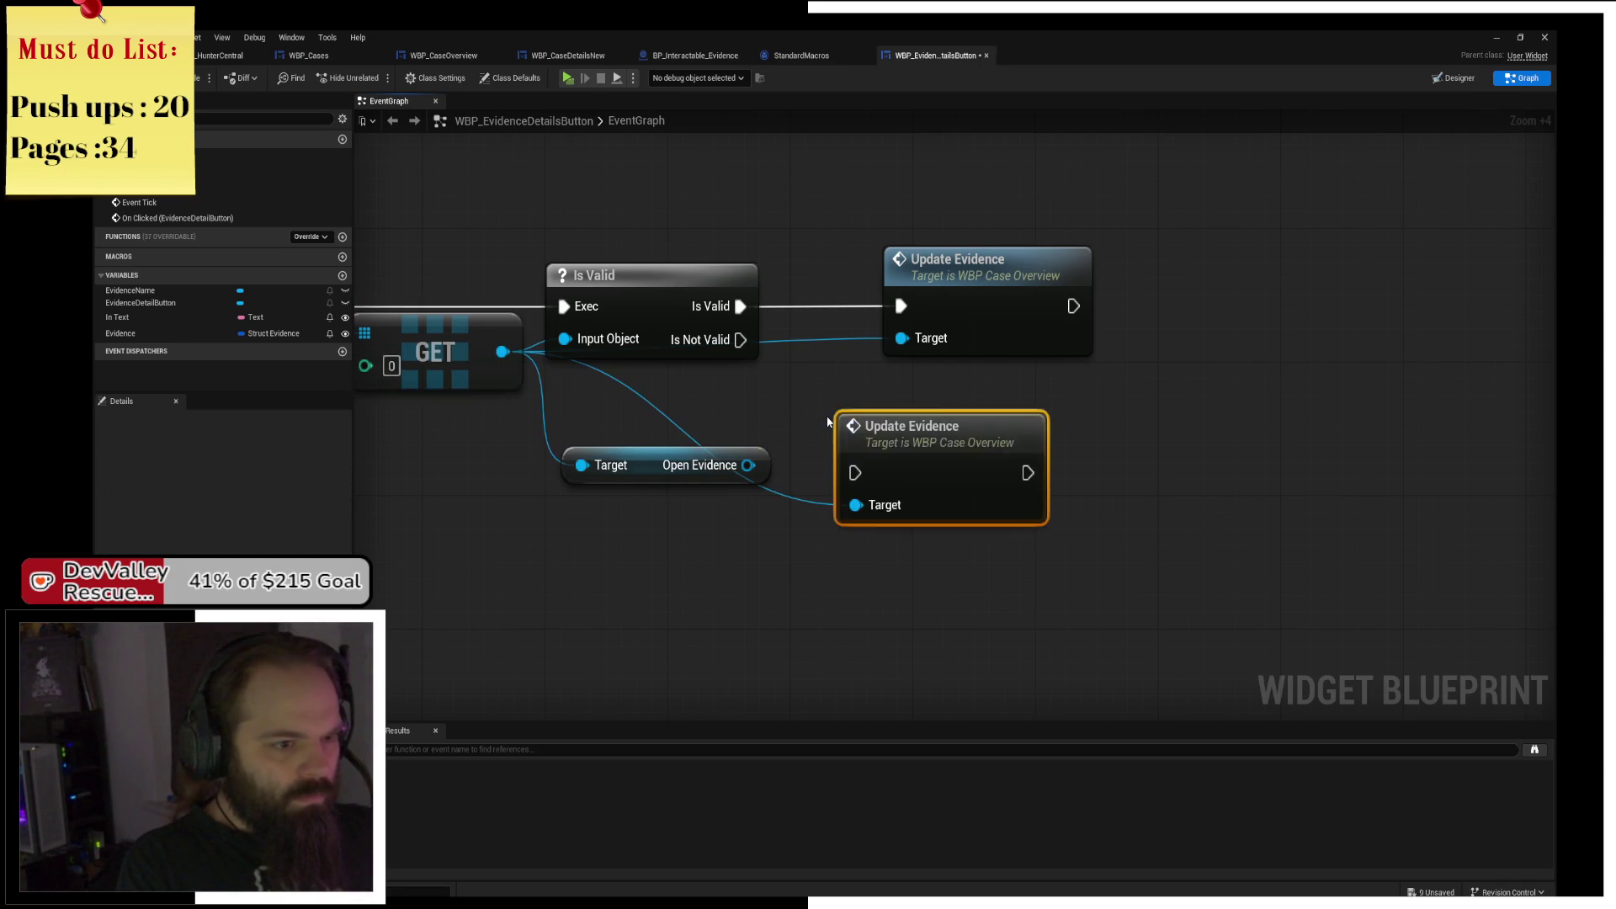
{"action": "key", "text": "ctrl+z"}
{"action": "left_click", "coordinate": [707, 465]}
{"action": "key", "text": "Delete"}
Check the searched widget class, close StandardMacros and BP_Interactable_Evidence, and compile with F7.
{"action": "mouse_move", "coordinate": [649, 463]}
{"action": "left_mouse_down"}
{"action": "mouse_move", "coordinate": [637, 286]}
{"action": "mouse_move", "coordinate": [697, 270]}
{"action": "mouse_move", "coordinate": [852, 423]}
{"action": "left_mouse_up"}
{"action": "left_click", "coordinate": [783, 371]}
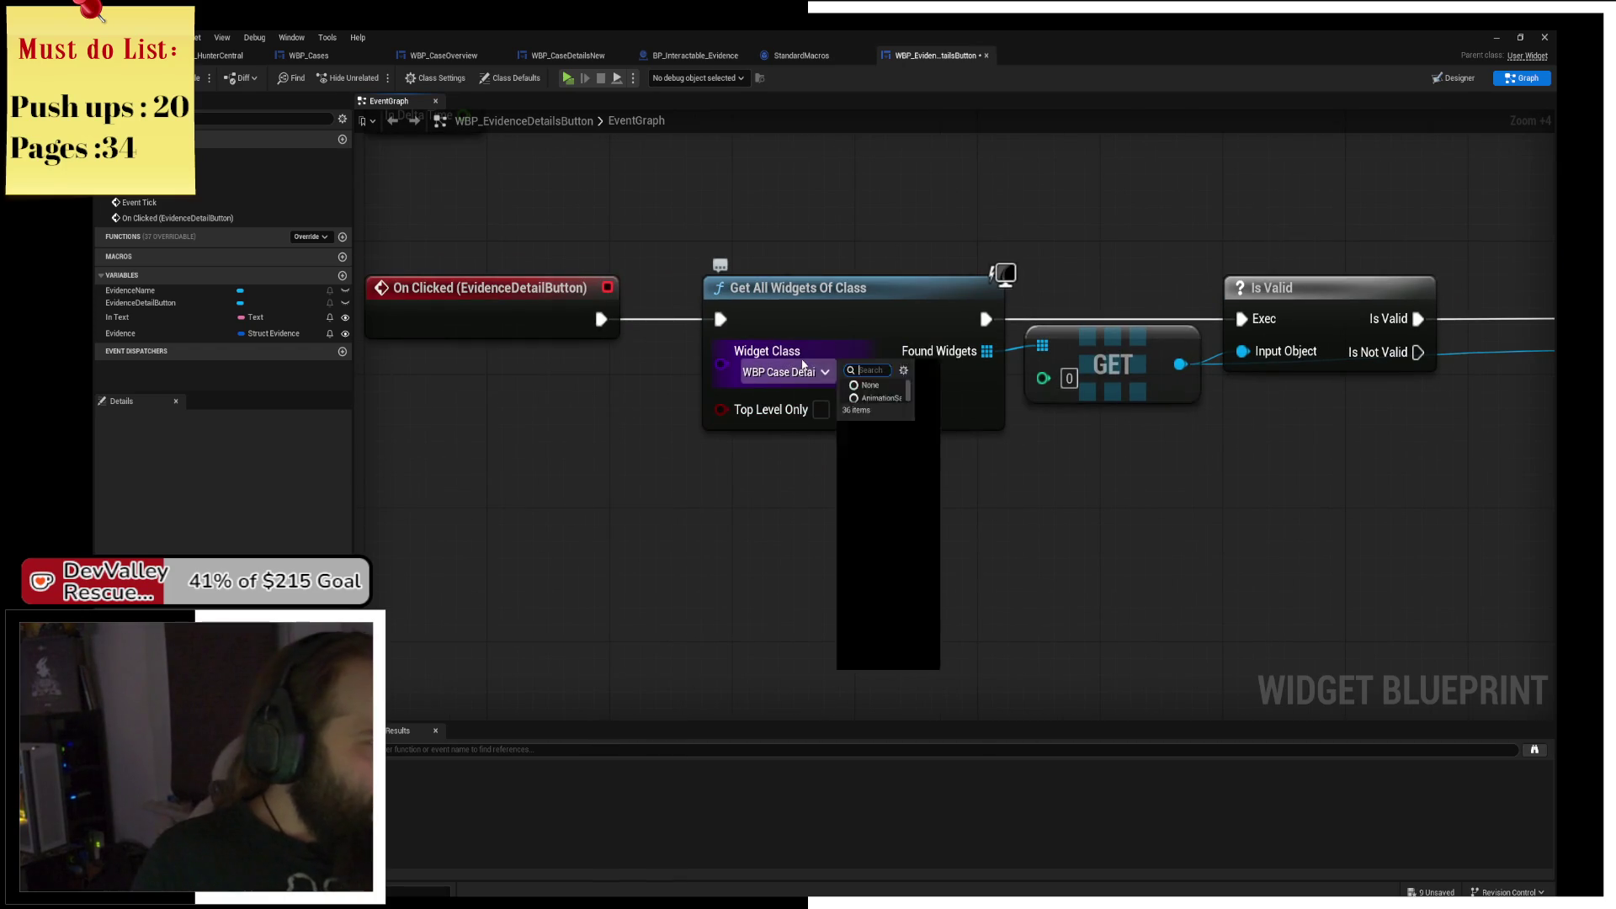
{"action": "key", "text": "Escape"}
{"action": "left_click", "coordinate": [862, 56]}
{"action": "left_click", "coordinate": [702, 57]}
{"action": "middle_click", "coordinate": [701, 57]}
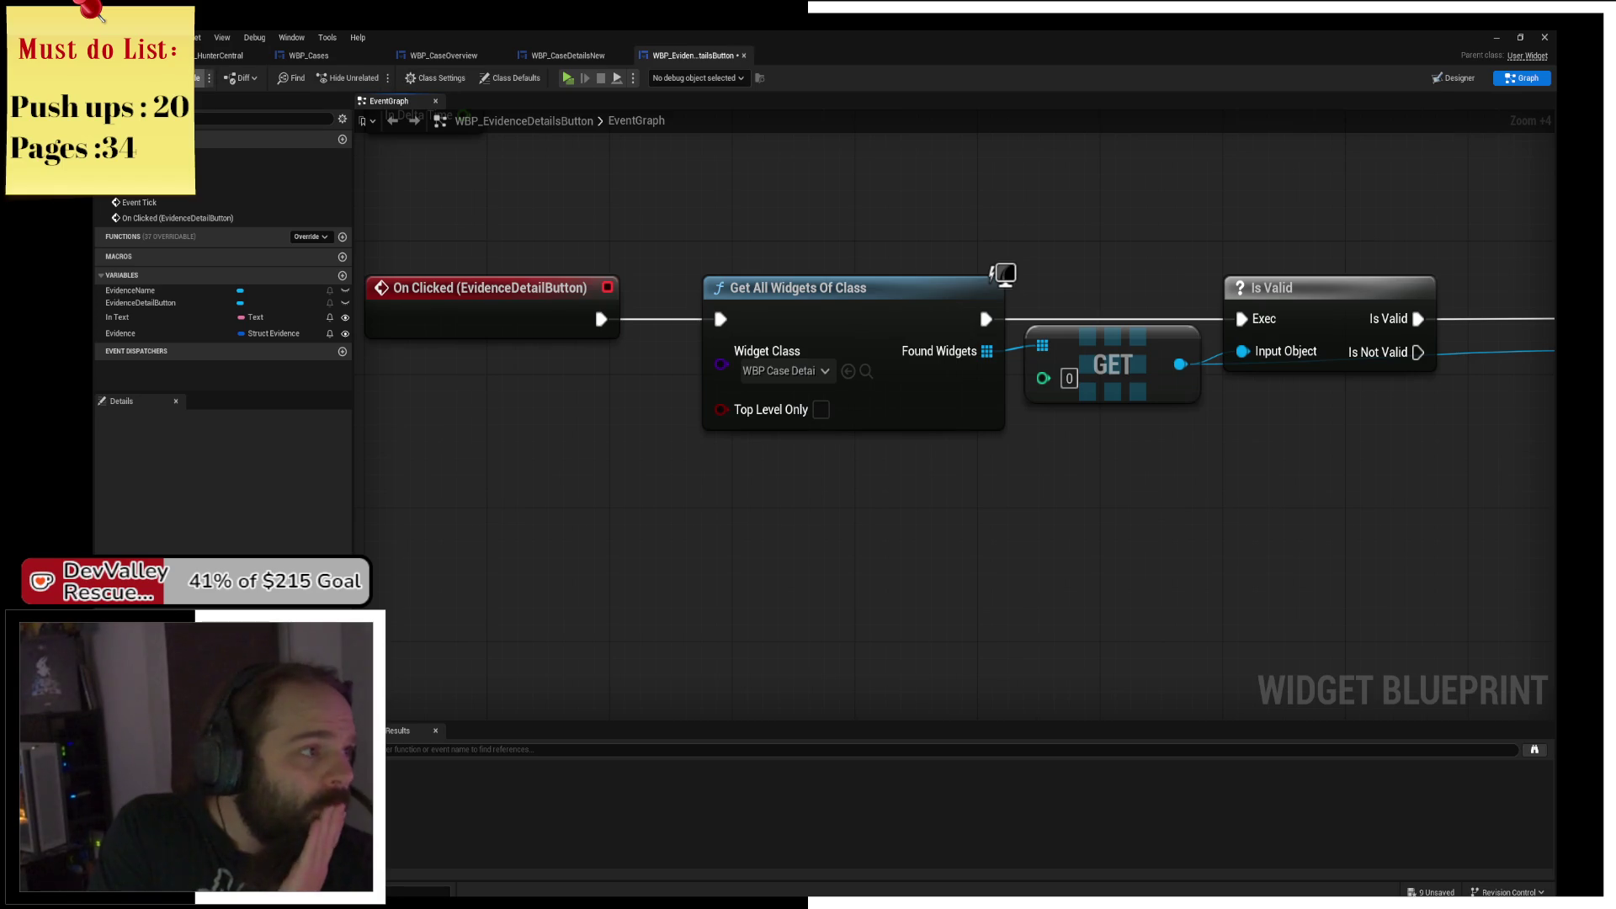
{"action": "key", "text": "F7"}
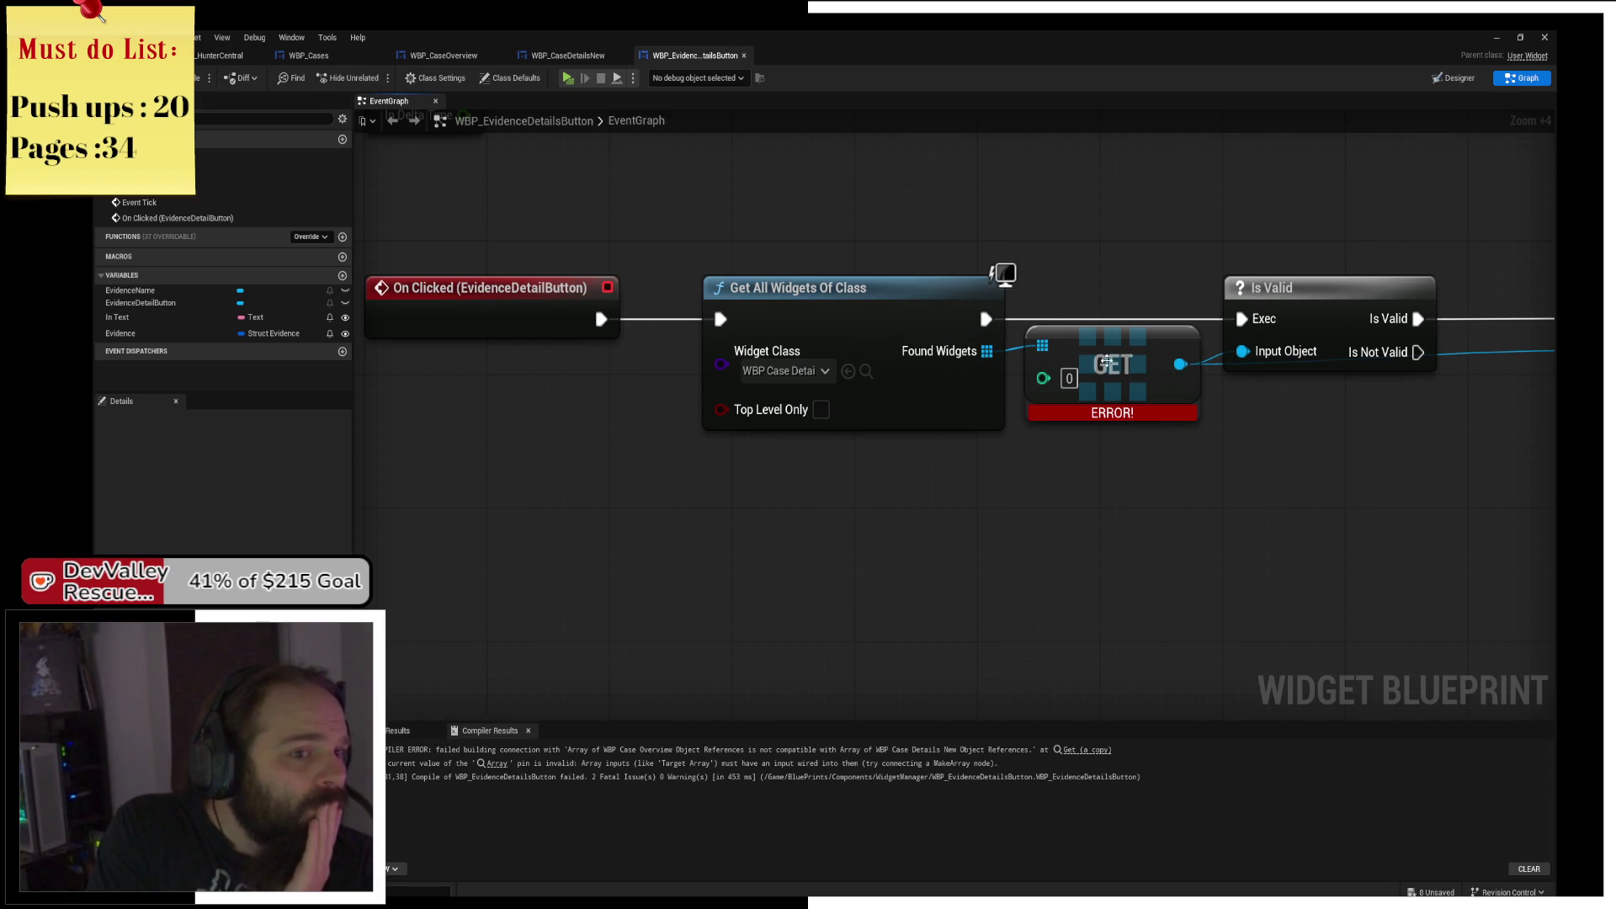
Jump to the first compile error, break GET's links, and feed Found Widgets into GET.
{"action": "left_click_drag", "start_coordinate": [1107, 360], "coordinate": [1106, 377]}
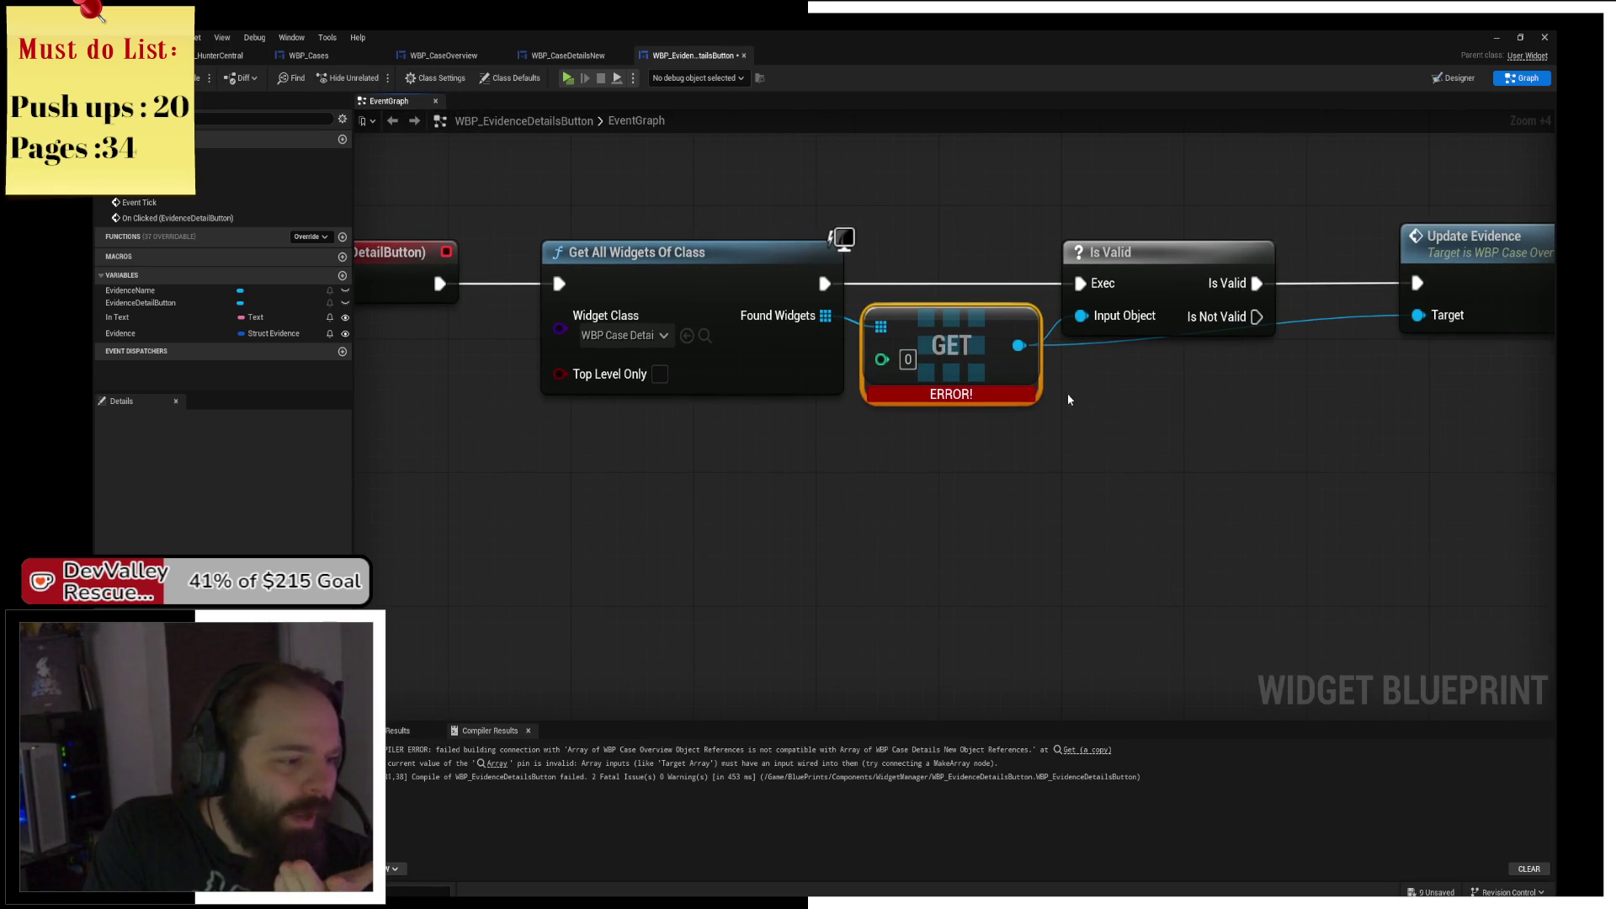
{"action": "left_click_drag", "start_coordinate": [1048, 409], "coordinate": [848, 426]}
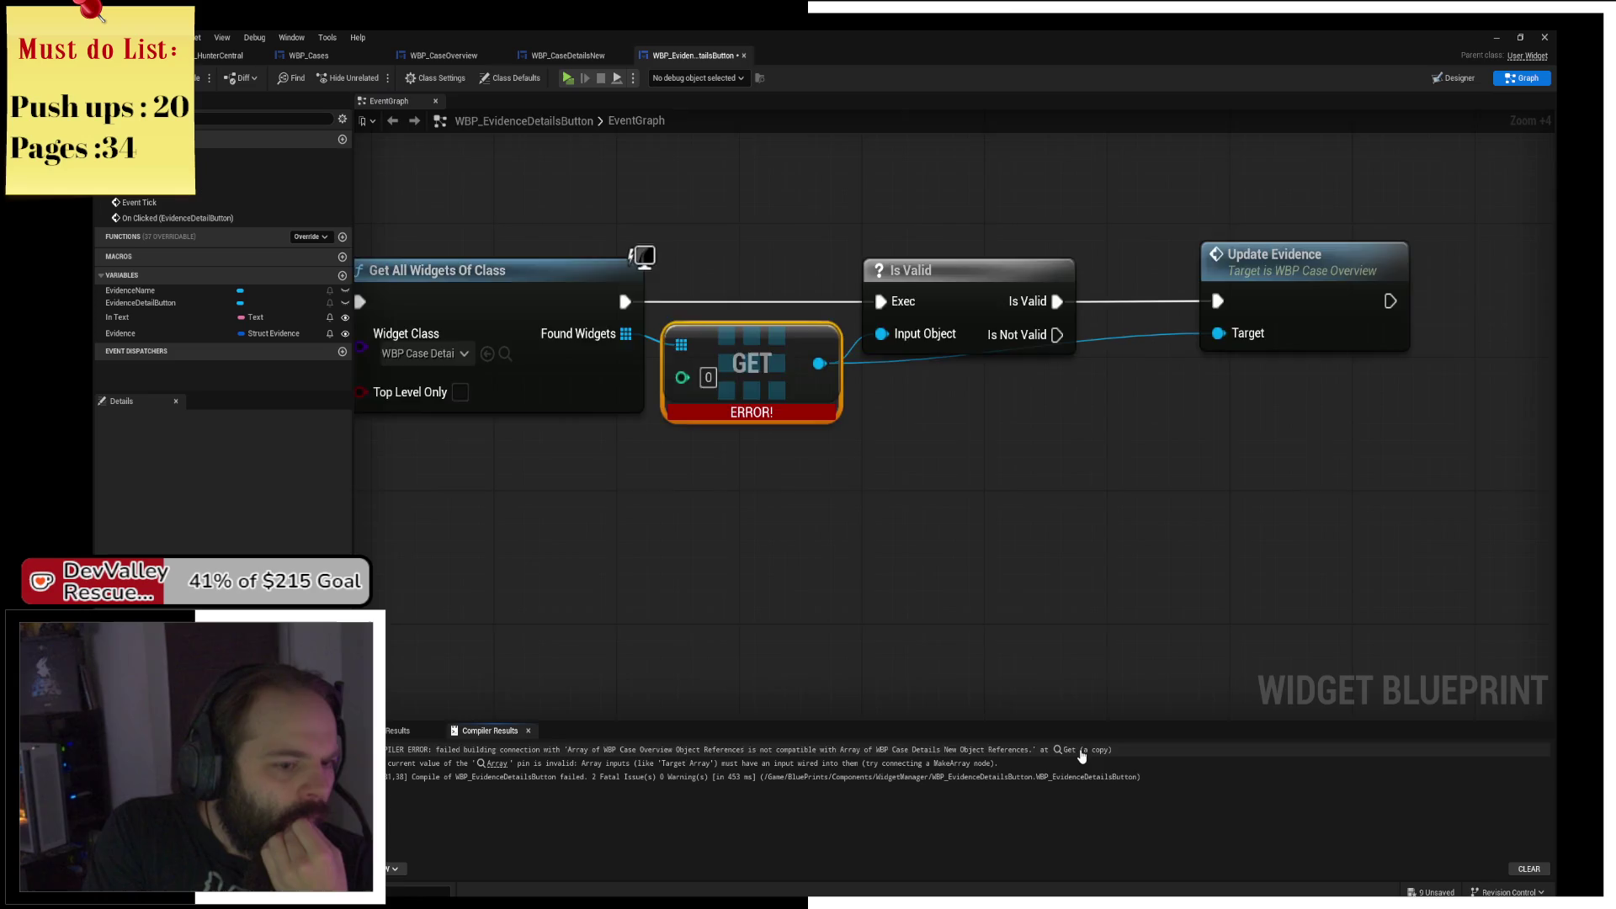
{"action": "left_click", "coordinate": [1086, 750]}
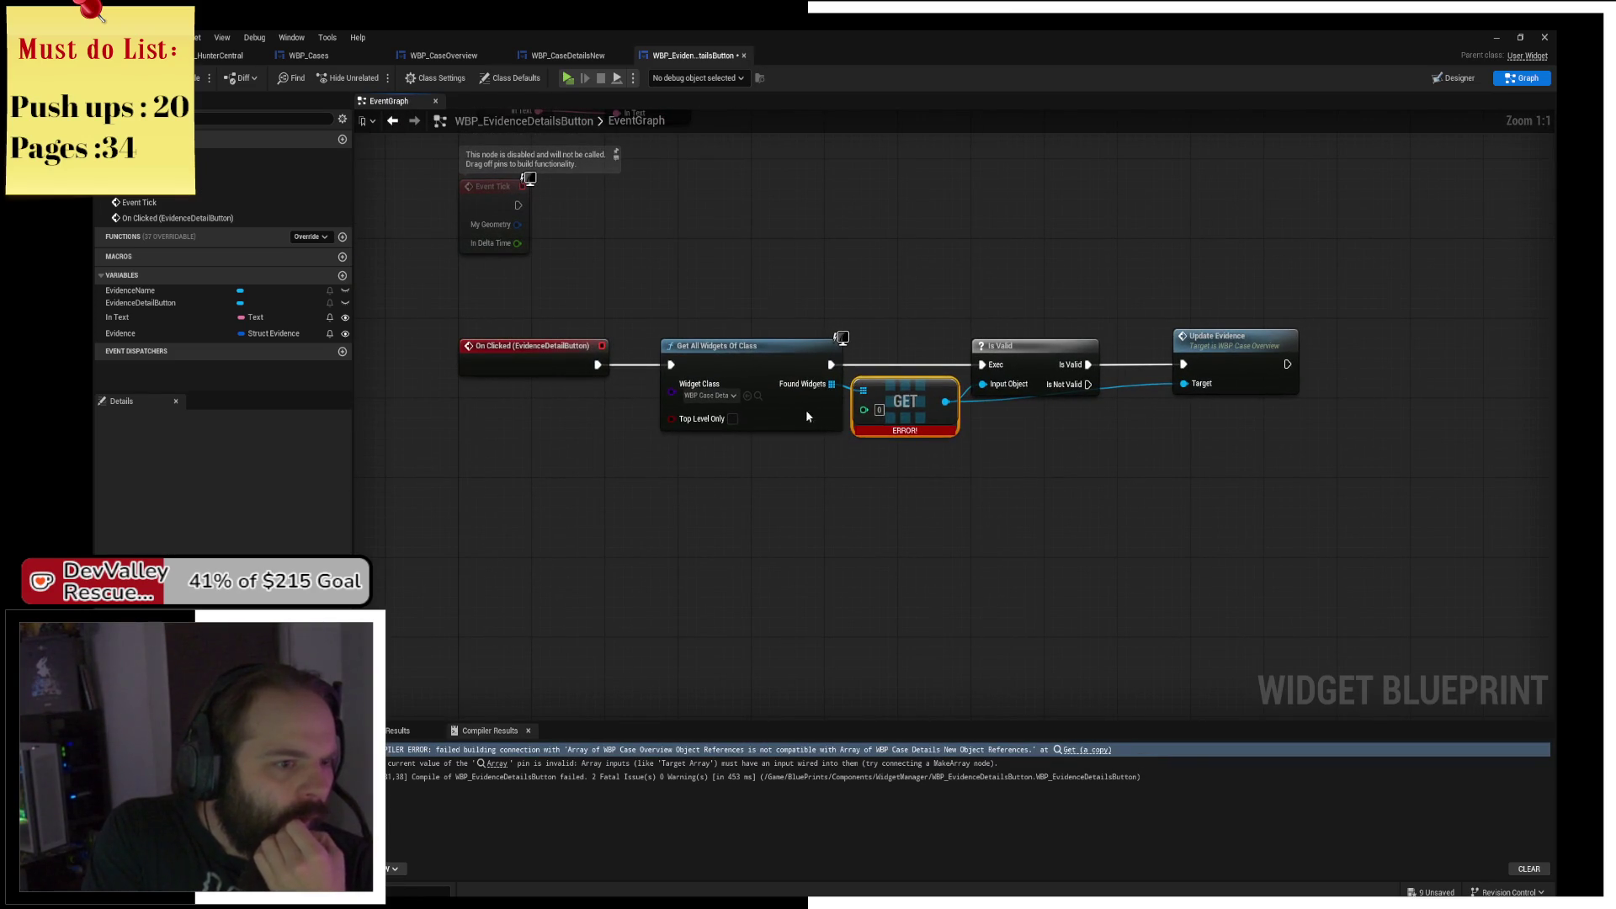
{"action": "left_click_drag", "start_coordinate": [805, 416], "coordinate": [777, 416]}
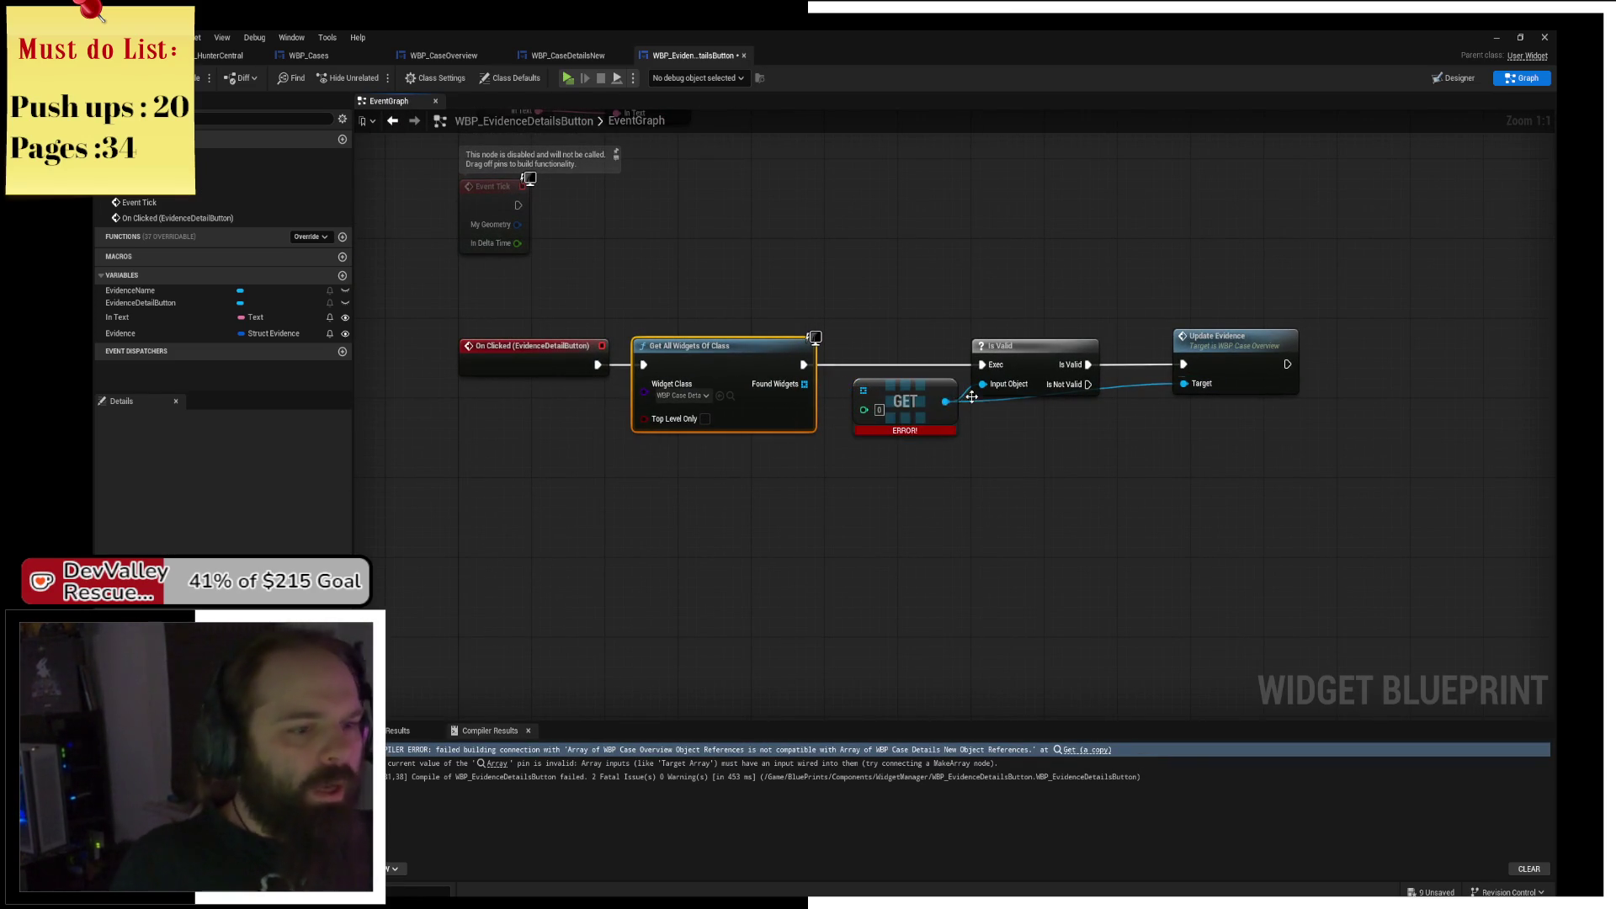
{"action": "left_click", "coordinate": [945, 402], "text": "alt"}
{"action": "left_click_drag", "start_coordinate": [804, 384], "coordinate": [982, 384]}
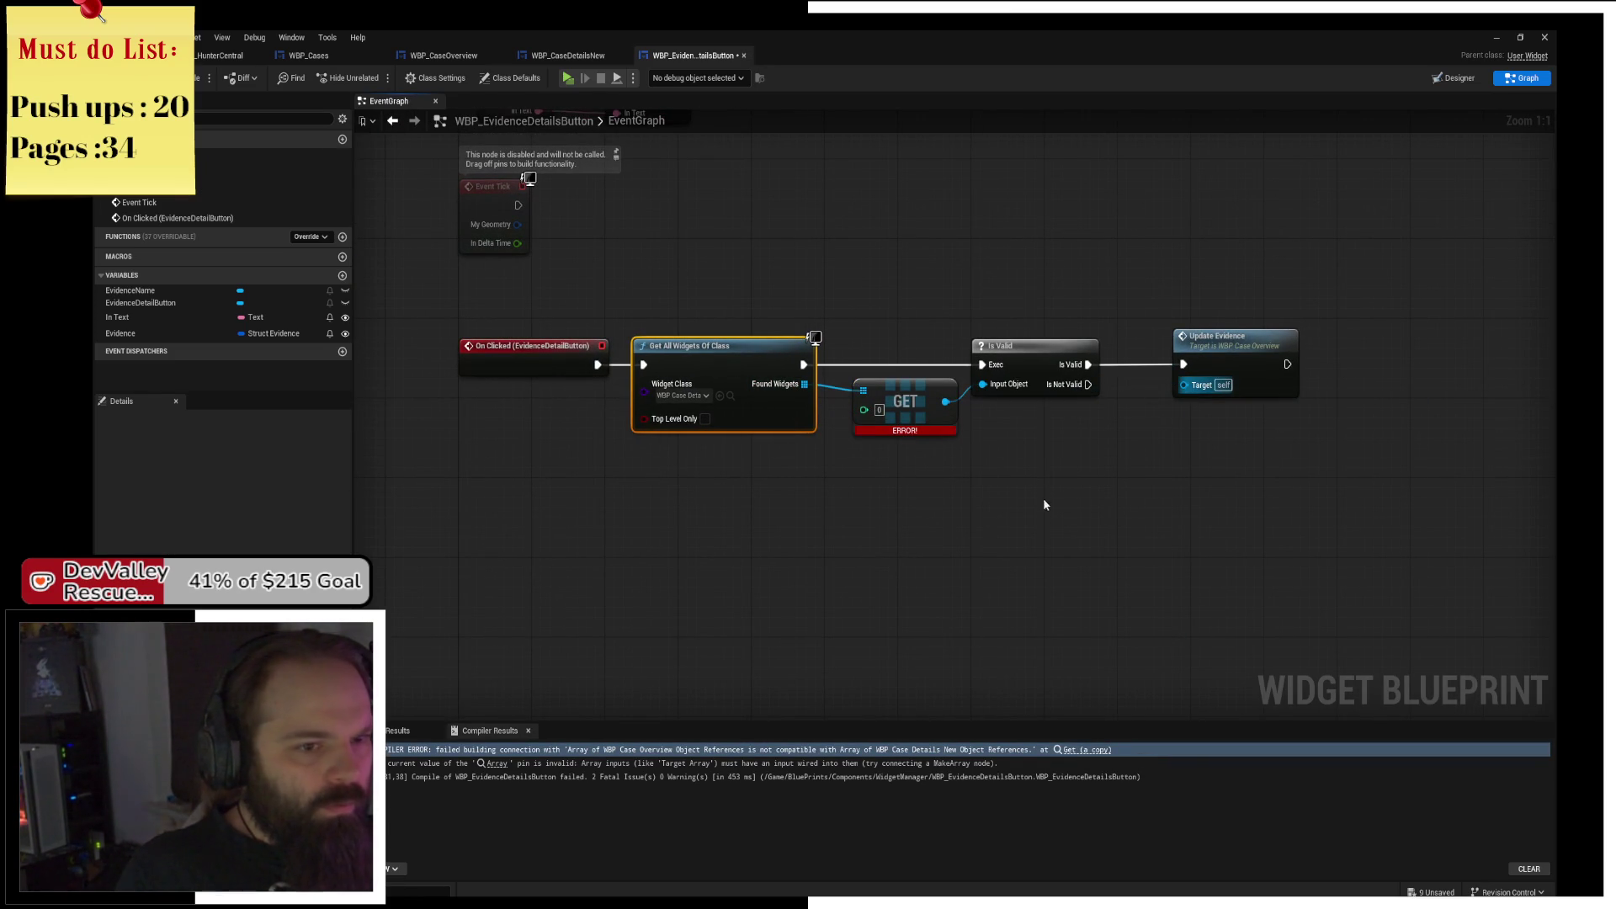
Delete the Update Evidence node and tidy the remaining click logic.
{"action": "left_click", "coordinate": [1238, 361]}
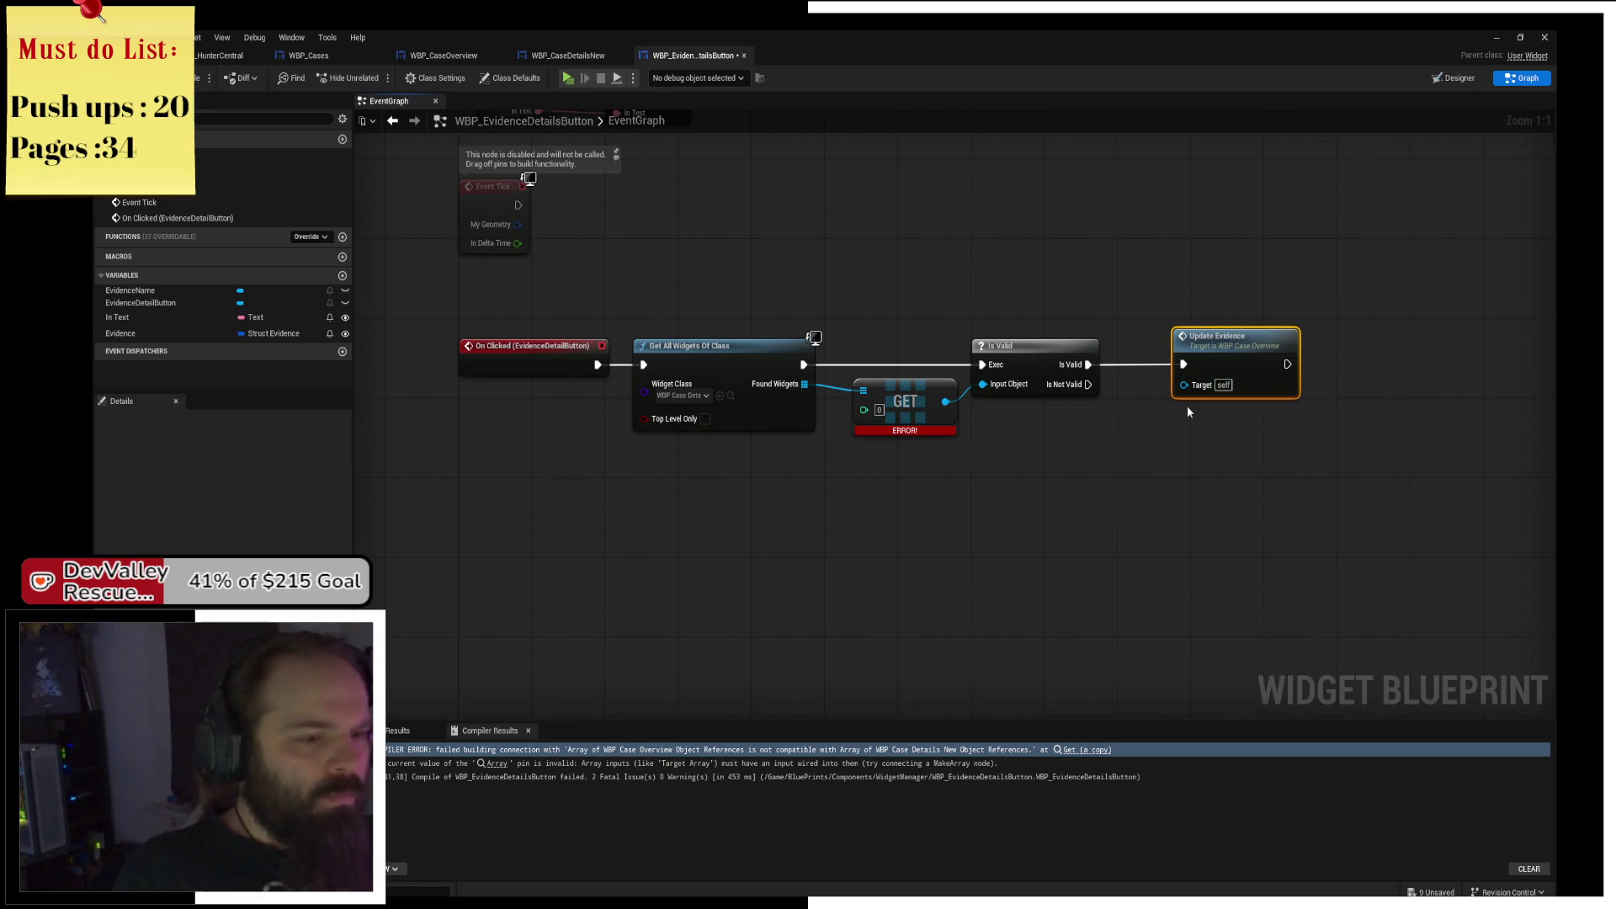
{"action": "key", "text": "Delete"}
{"action": "left_click_drag", "start_coordinate": [904, 402], "coordinate": [891, 401]}
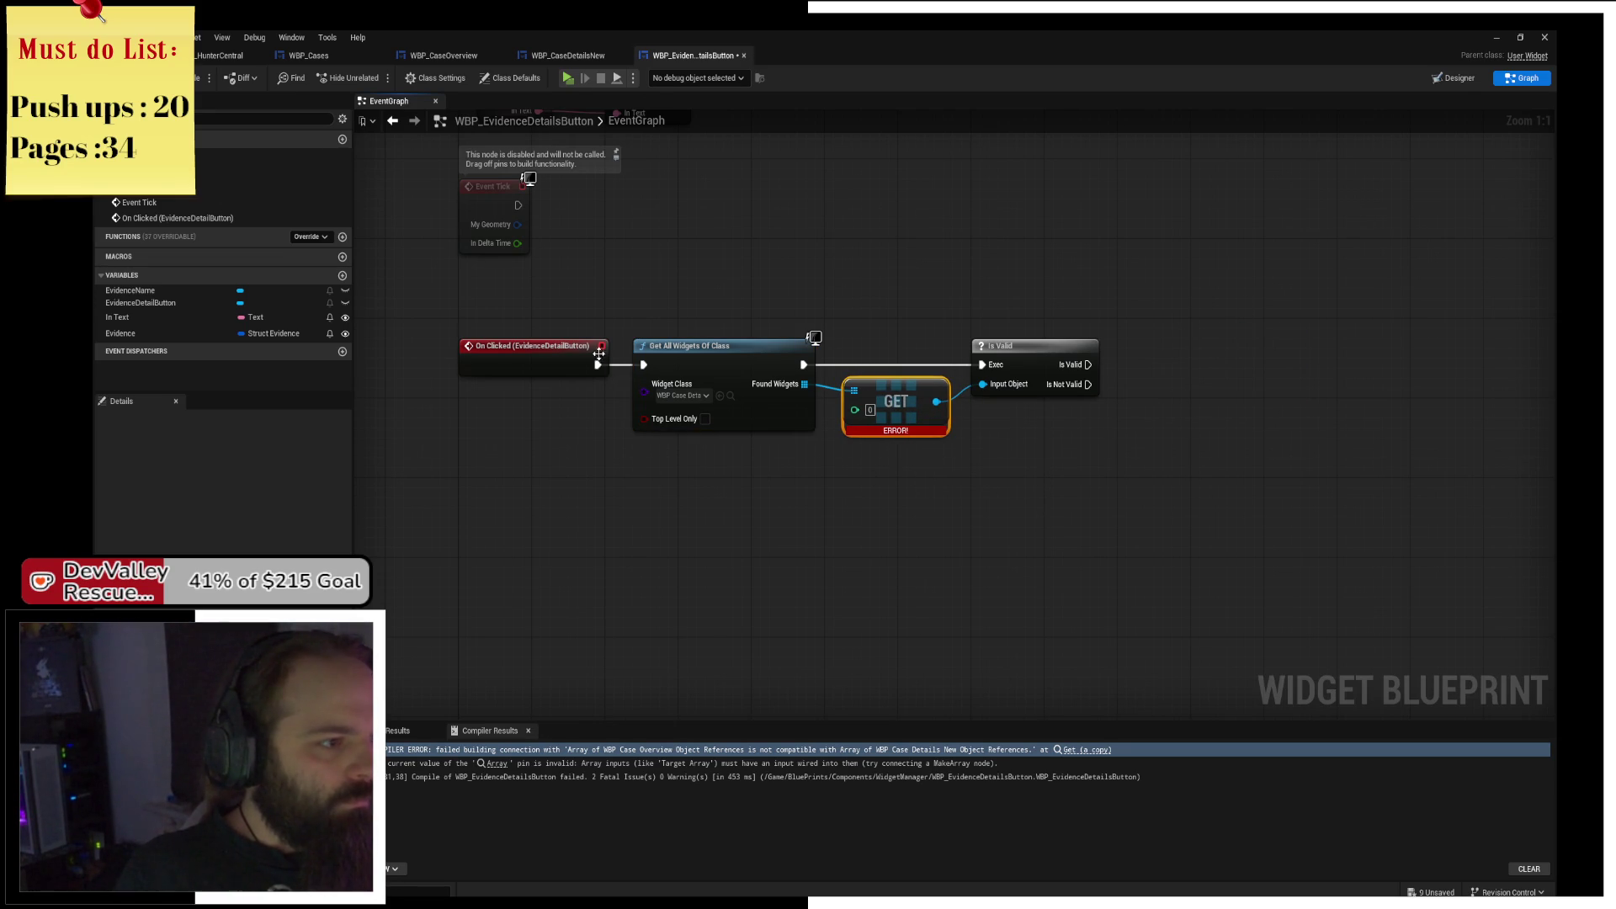
{"action": "mouse_move", "coordinate": [740, 306]}
{"action": "left_mouse_down"}
{"action": "mouse_move", "coordinate": [848, 425]}
{"action": "mouse_move", "coordinate": [899, 659]}
{"action": "mouse_move", "coordinate": [956, 469]}
{"action": "mouse_move", "coordinate": [984, 487]}
{"action": "mouse_move", "coordinate": [957, 501]}
{"action": "left_mouse_up"}
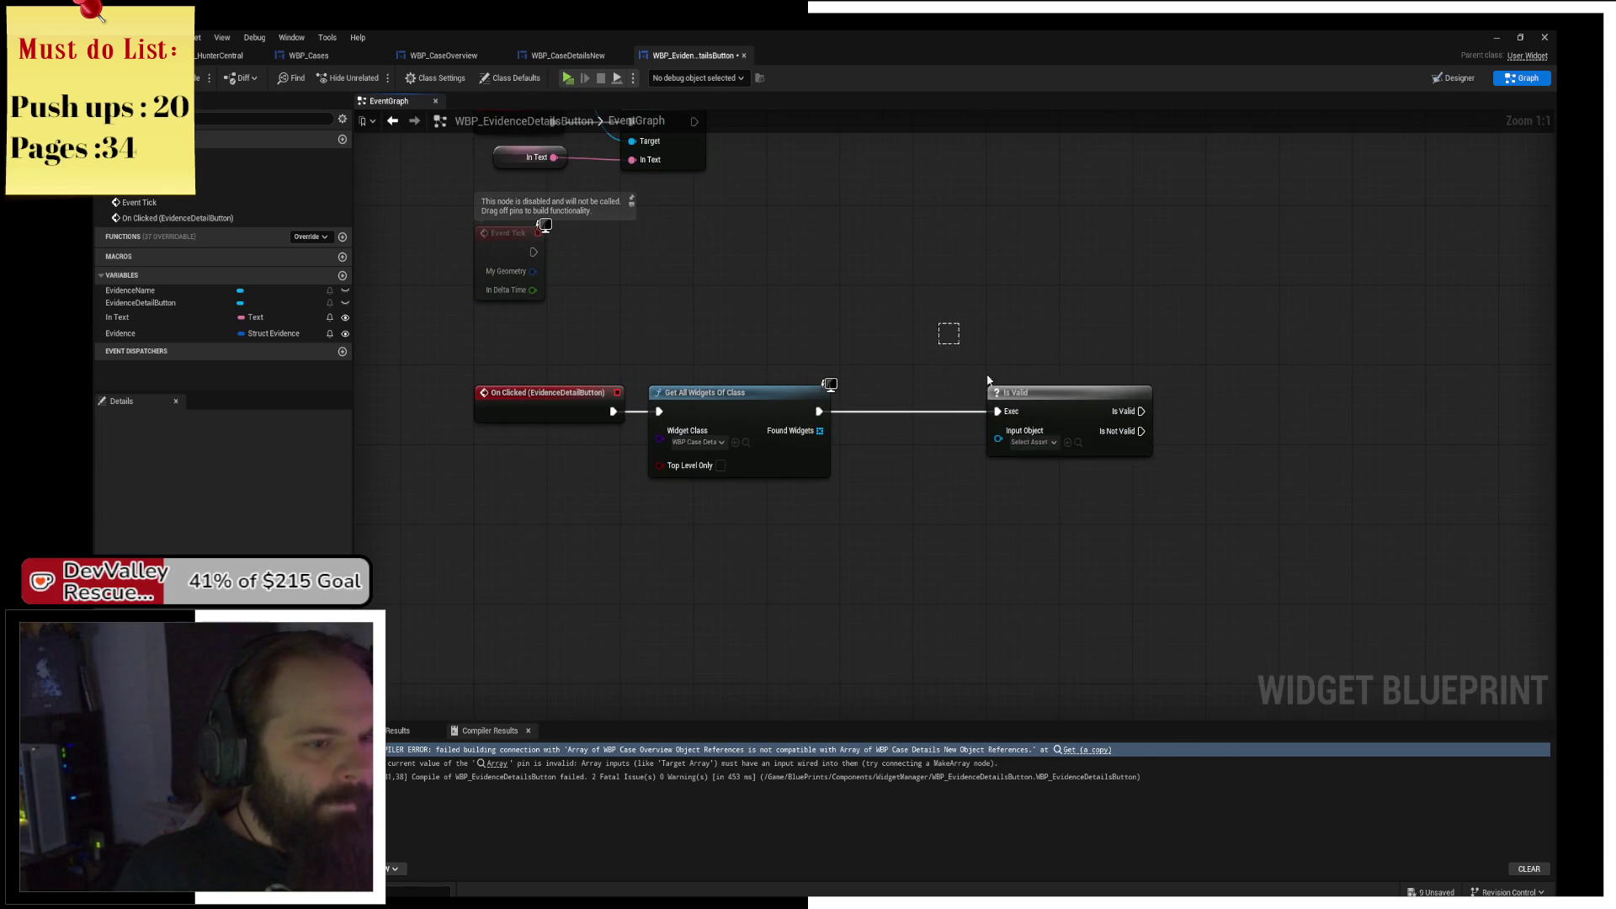
{"action": "left_click", "coordinate": [564, 56]}
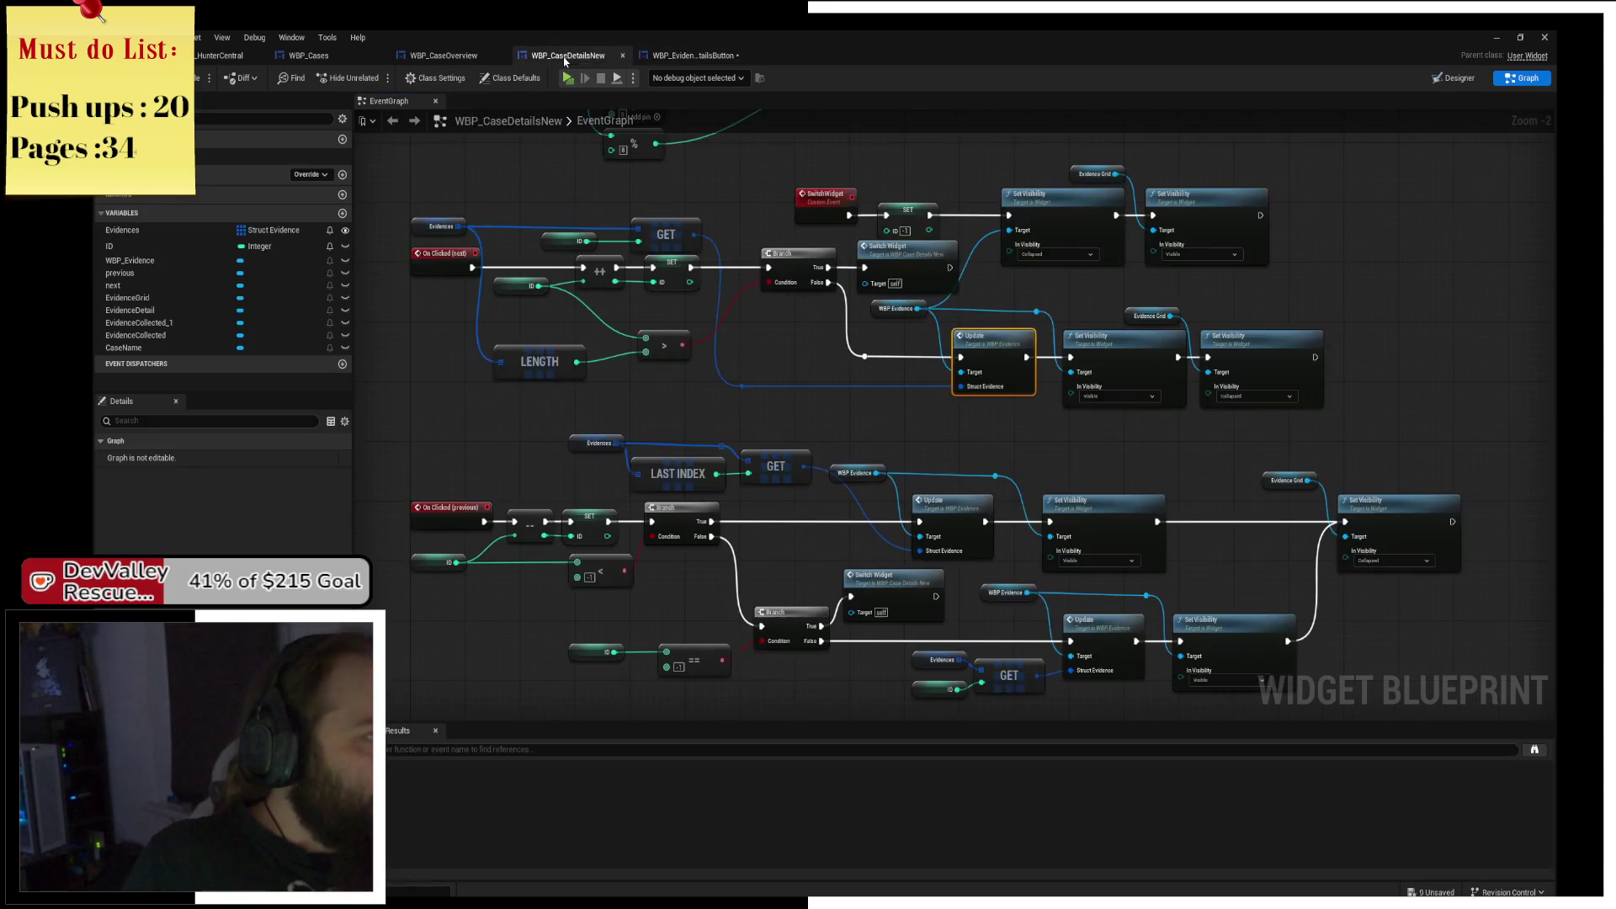
Add a GET on Found Widgets and an Is Valid check, chained after Get All Widgets.
{"action": "left_click", "coordinate": [685, 56]}
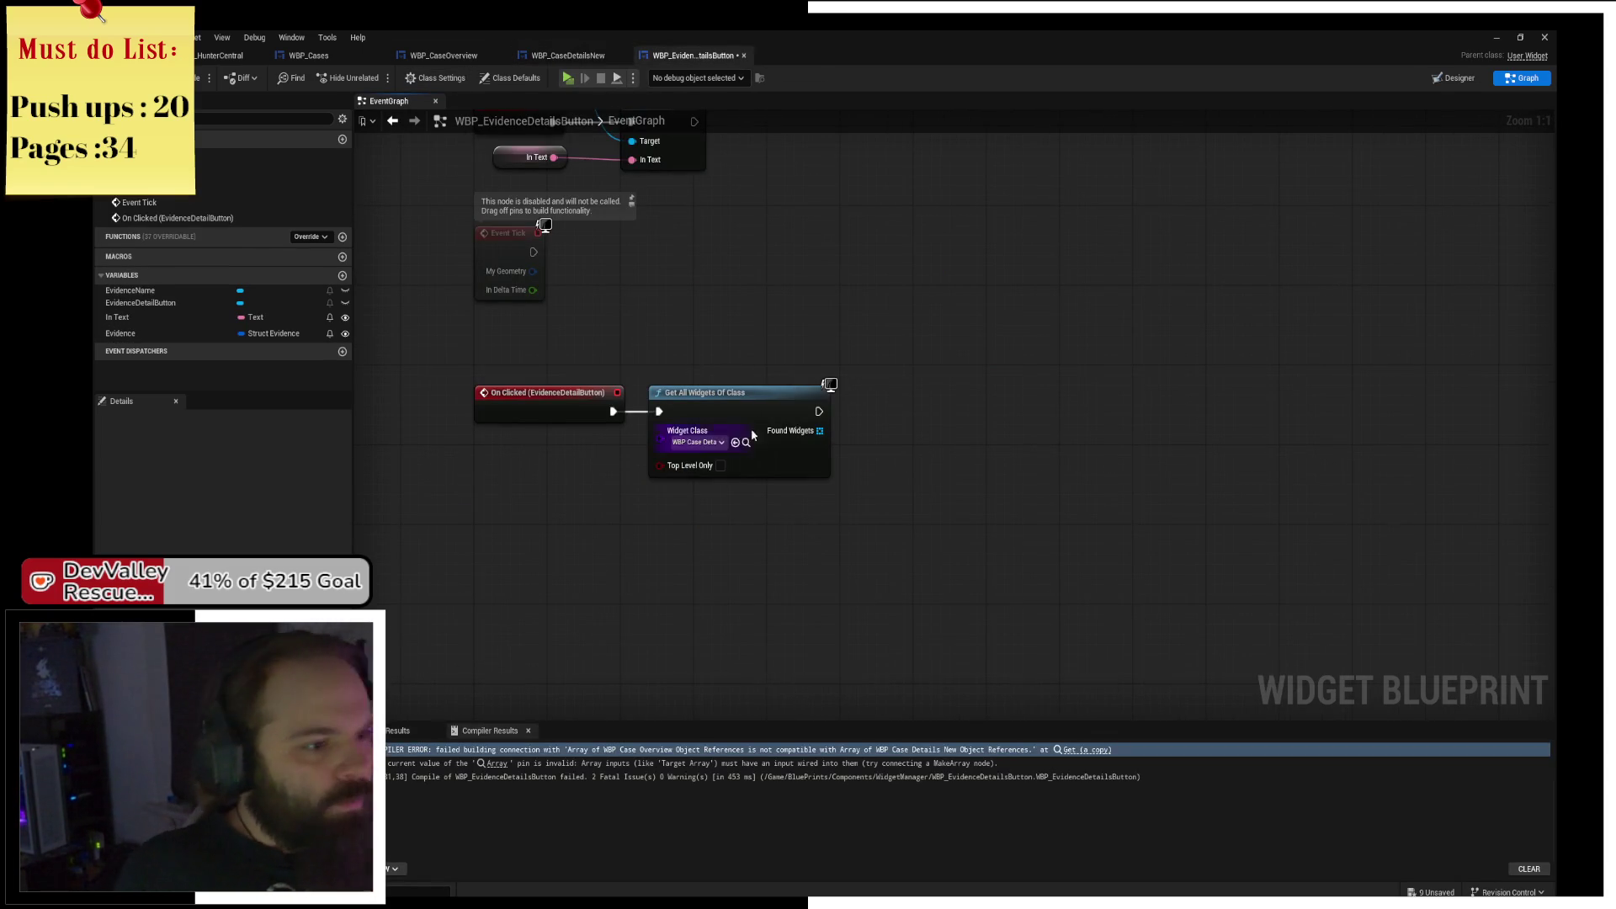
{"action": "left_click", "coordinate": [698, 442]}
{"action": "type", "text": "case"}
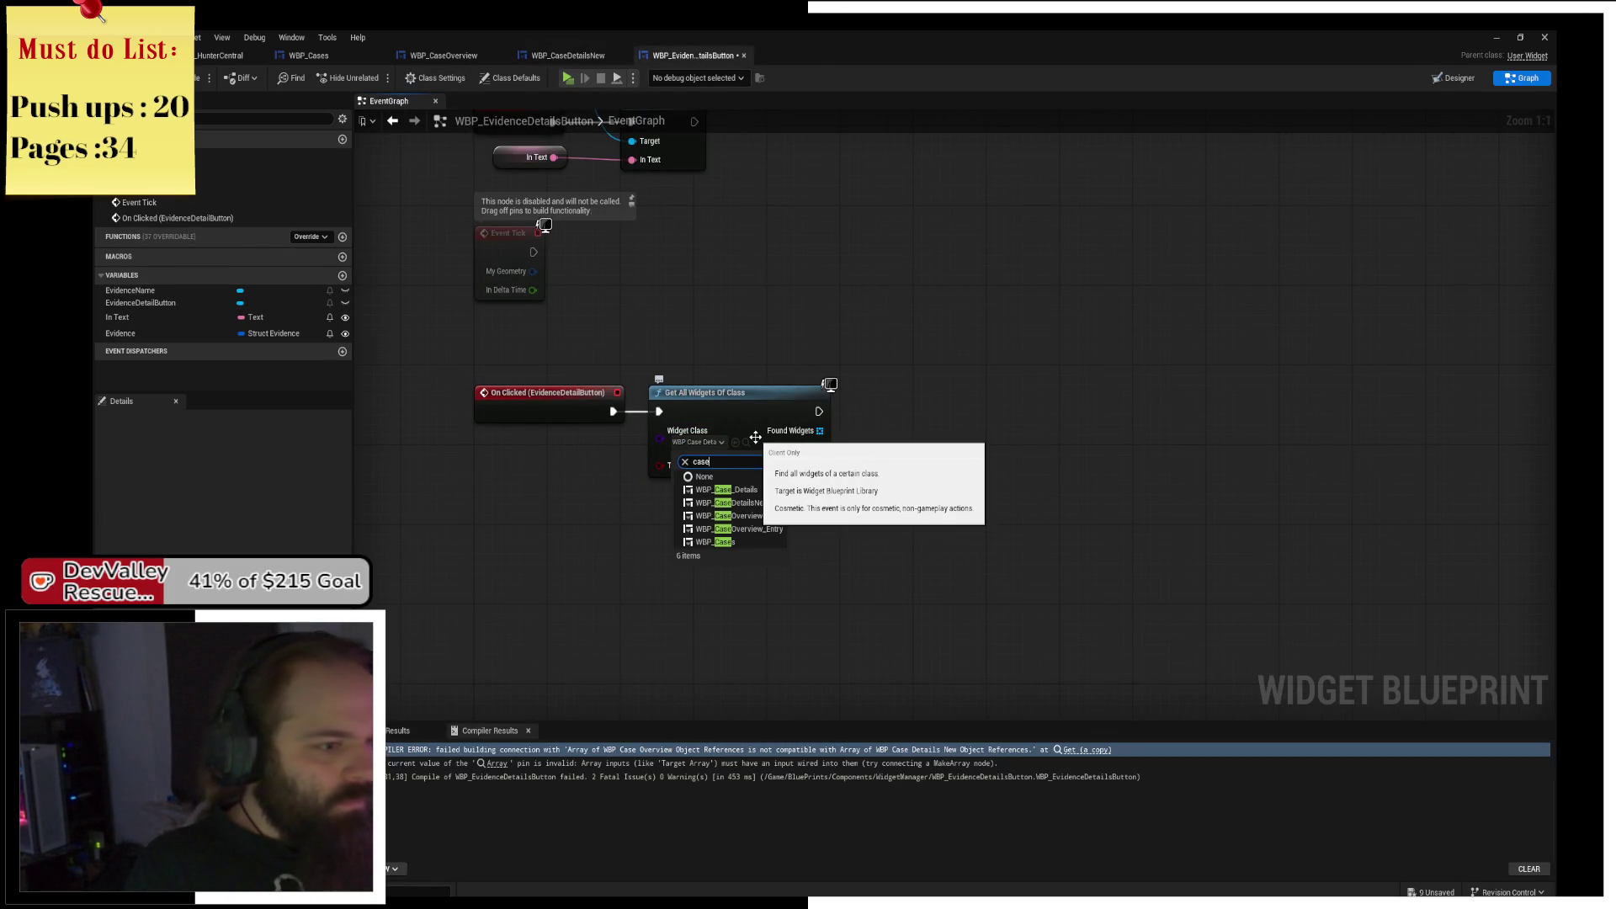
{"action": "left_click", "coordinate": [860, 443]}
{"action": "mouse_move", "coordinate": [819, 431]}
{"action": "left_mouse_down"}
{"action": "mouse_move", "coordinate": [911, 463]}
{"action": "mouse_move", "coordinate": [884, 461]}
{"action": "mouse_move", "coordinate": [989, 418]}
{"action": "left_mouse_up"}
{"action": "type", "text": "get"}
{"action": "left_click", "coordinate": [966, 527]}
{"action": "type", "text": "is va"}
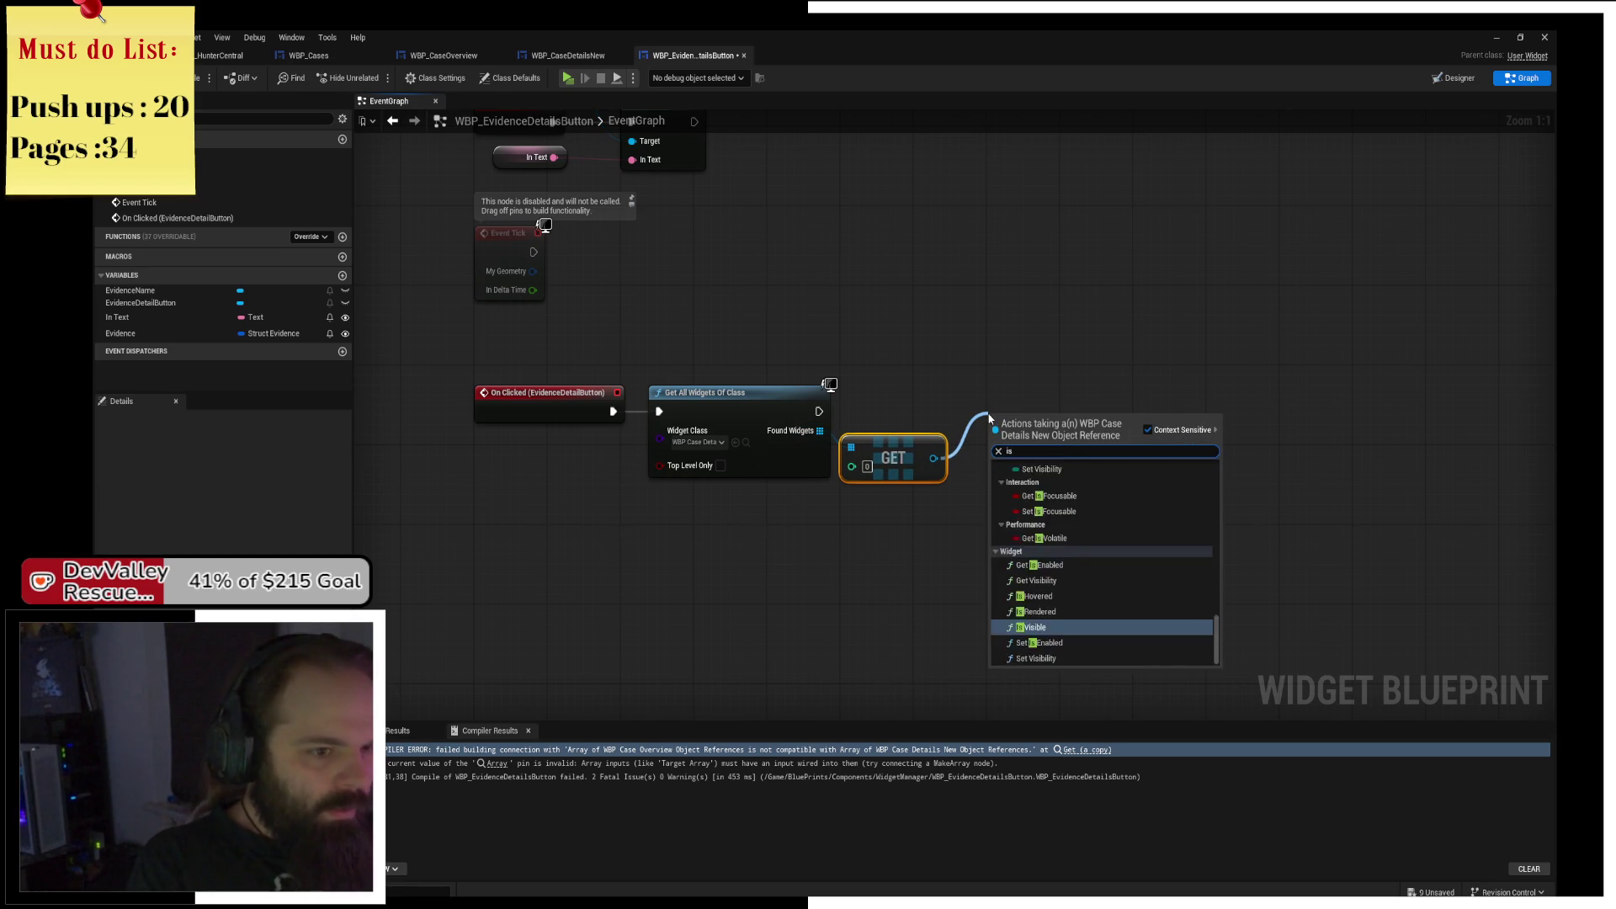
{"action": "key", "text": "Down"}
{"action": "key", "text": "Return"}
{"action": "mouse_move", "coordinate": [819, 411]}
{"action": "left_mouse_down"}
{"action": "mouse_move", "coordinate": [996, 433]}
{"action": "mouse_move", "coordinate": [1027, 401]}
{"action": "left_mouse_up"}
Try an Update call straight off GET, delete it, and check WBP_CaseDetailsNew's WBP Evidence variable.
{"action": "mouse_move", "coordinate": [933, 459]}
{"action": "left_mouse_down"}
{"action": "mouse_move", "coordinate": [1048, 467]}
{"action": "mouse_move", "coordinate": [1194, 446]}
{"action": "left_mouse_up"}
{"action": "type", "text": "update"}
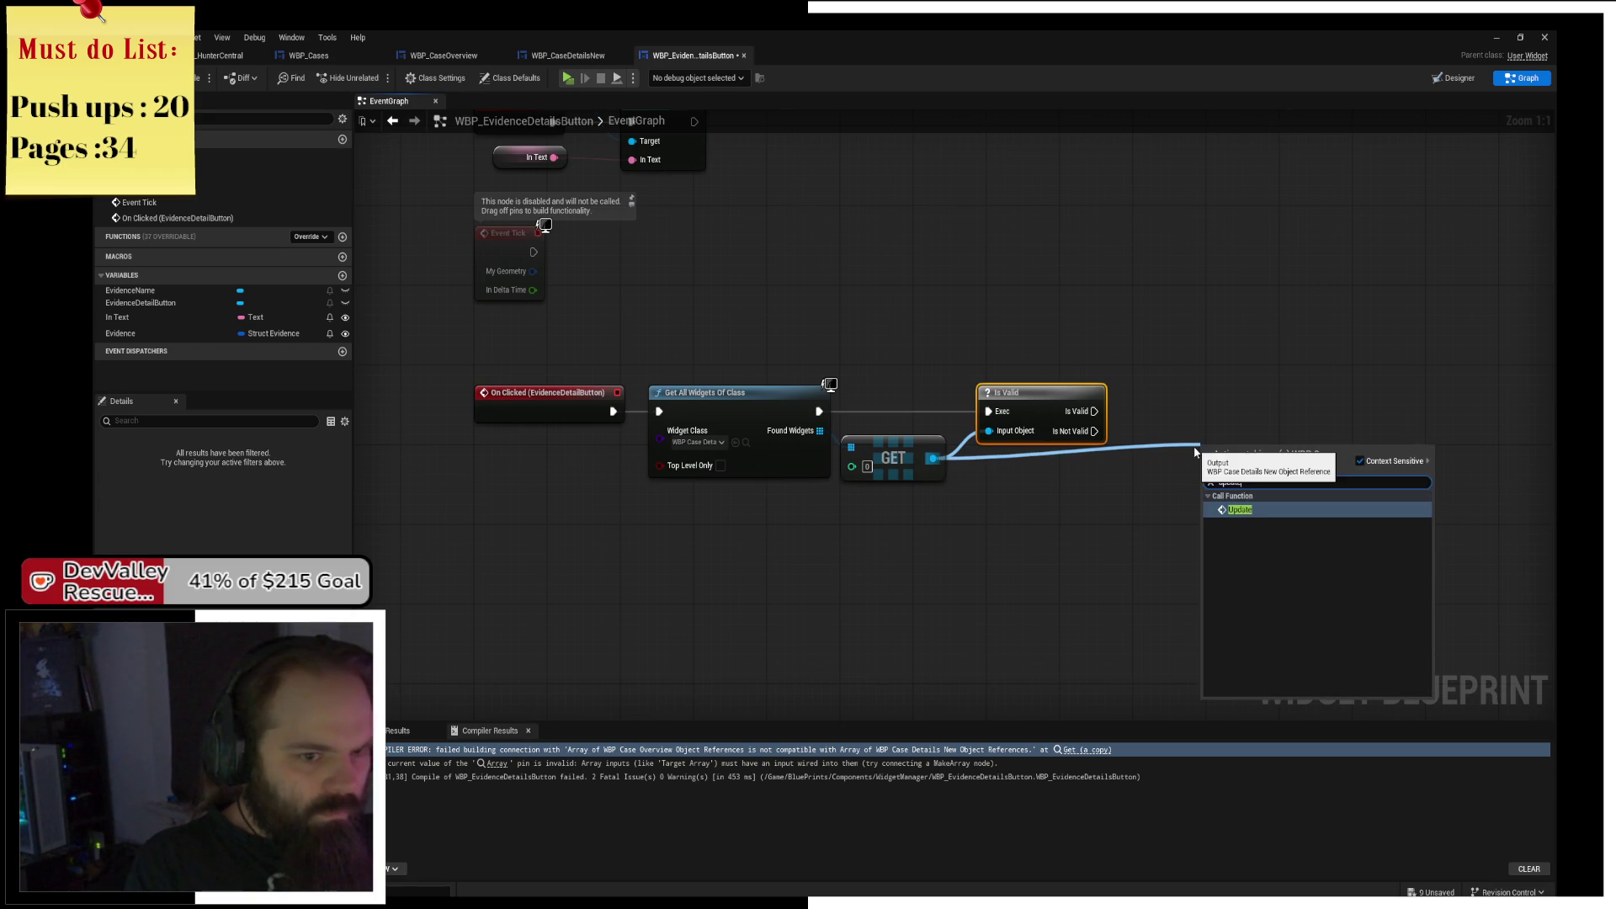
{"action": "key", "text": "Return"}
{"action": "left_click_drag", "start_coordinate": [1233, 463], "coordinate": [1193, 422]}
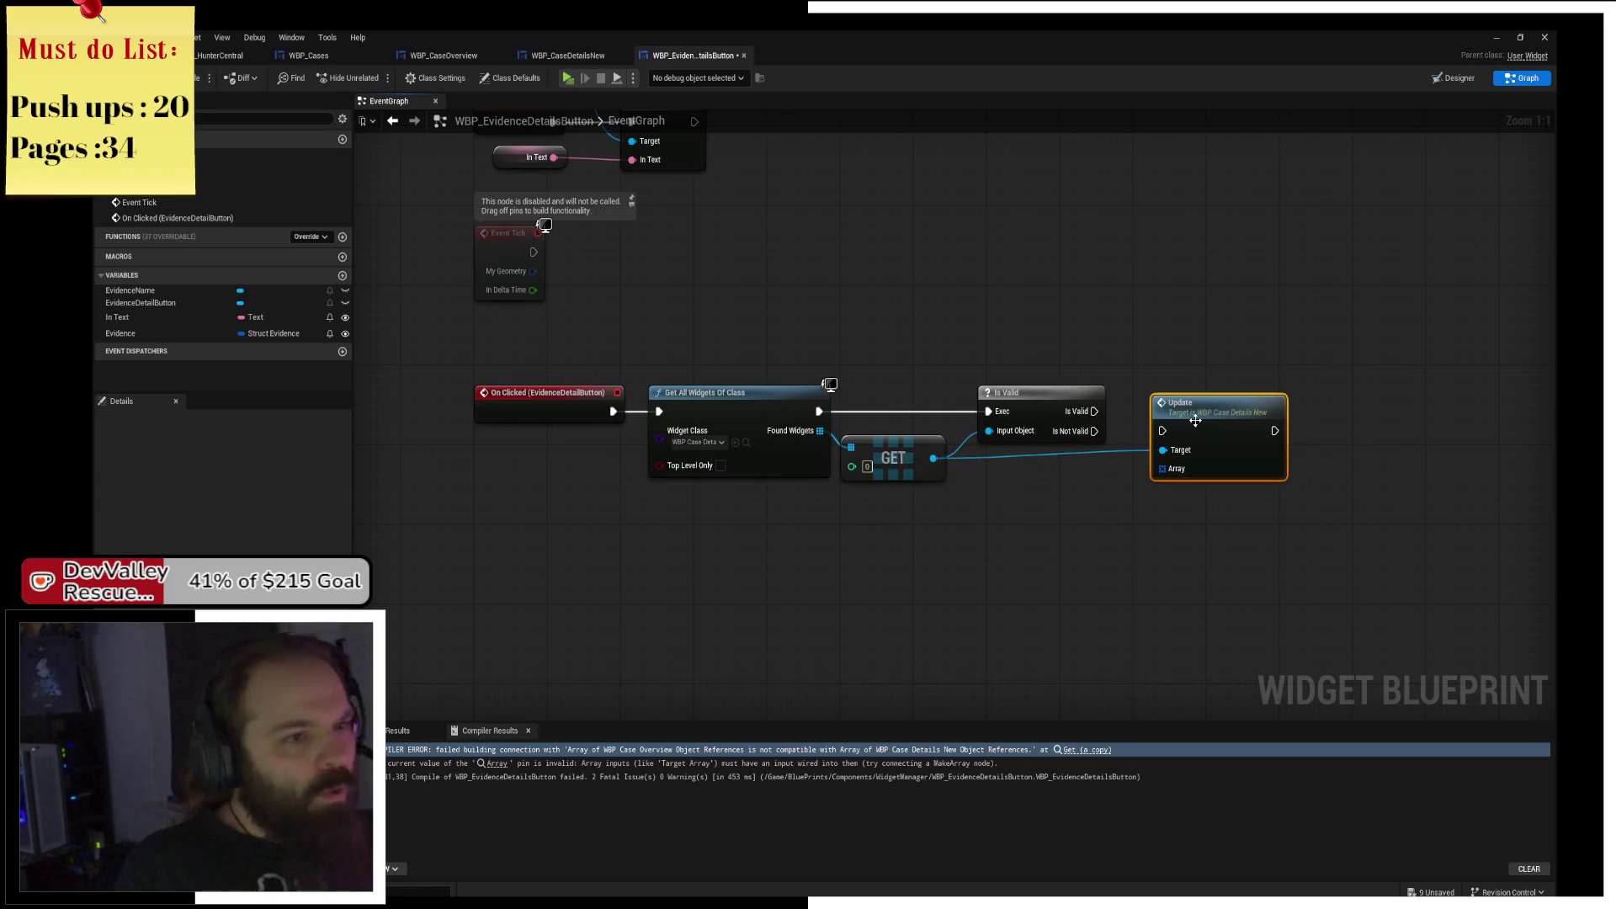
{"action": "key", "text": "Delete"}
{"action": "left_click", "coordinate": [568, 56]}
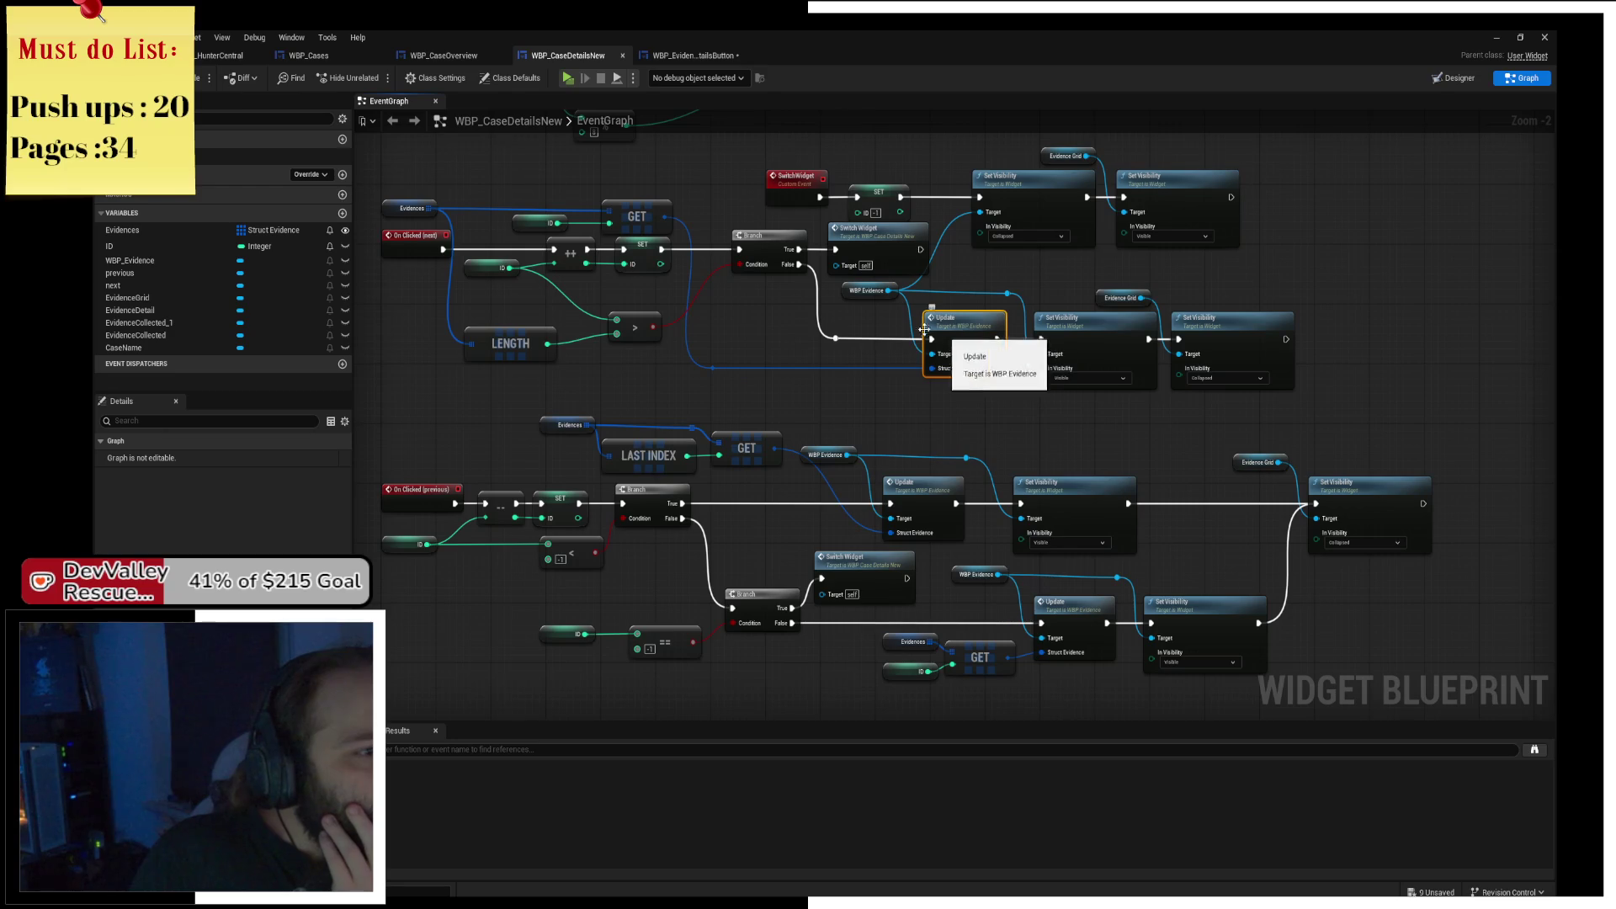
{"action": "left_click", "coordinate": [865, 291]}
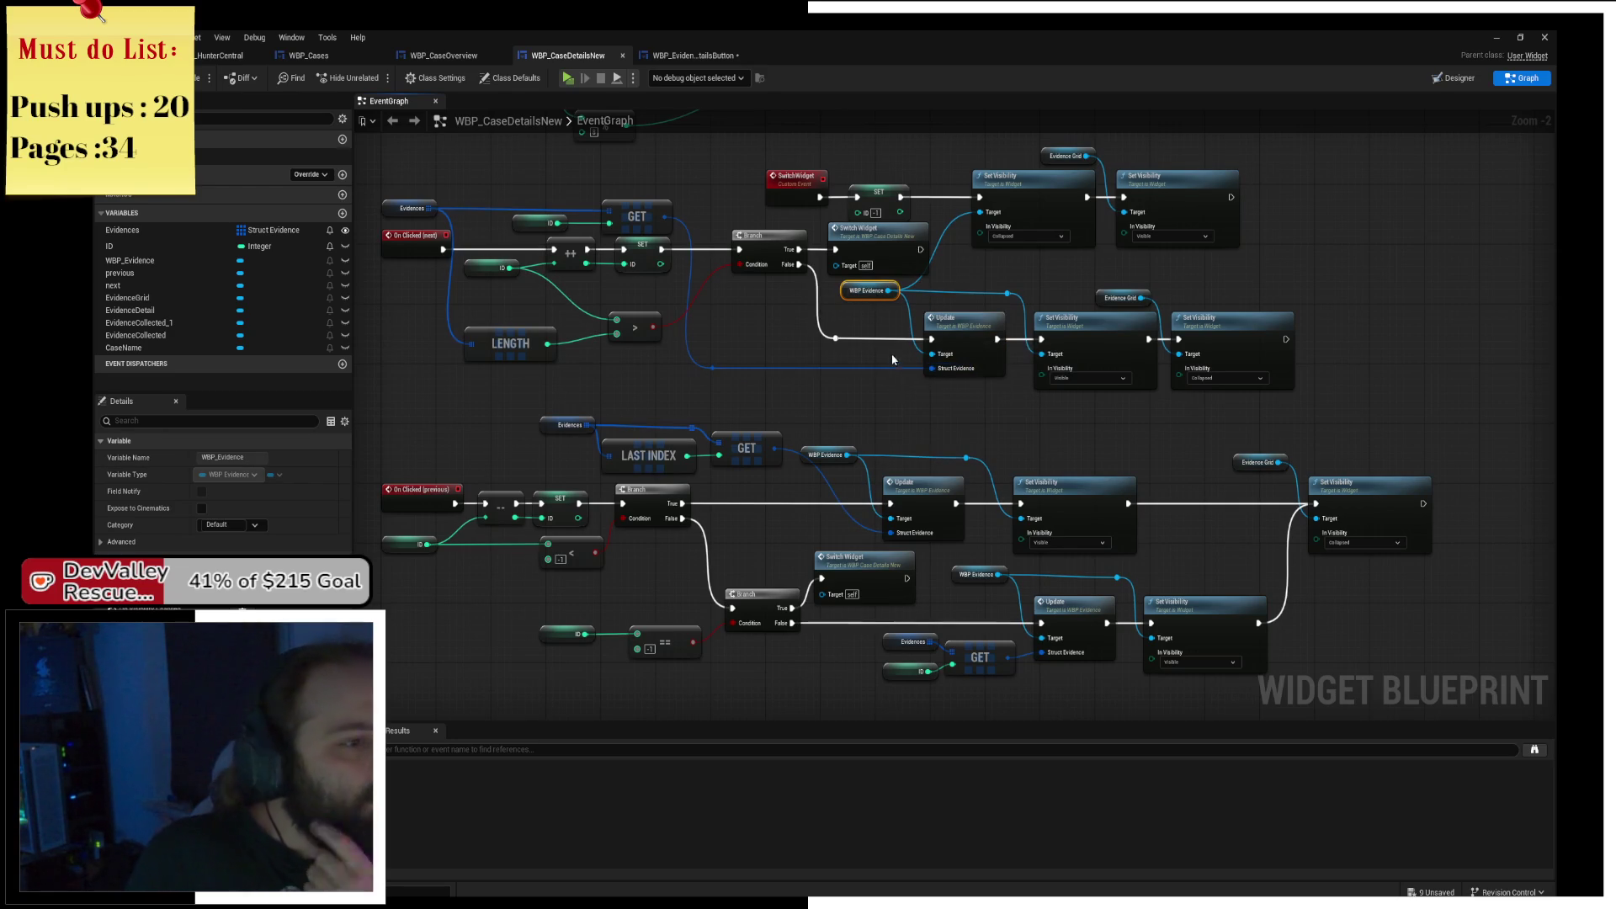
{"action": "left_click", "coordinate": [678, 55]}
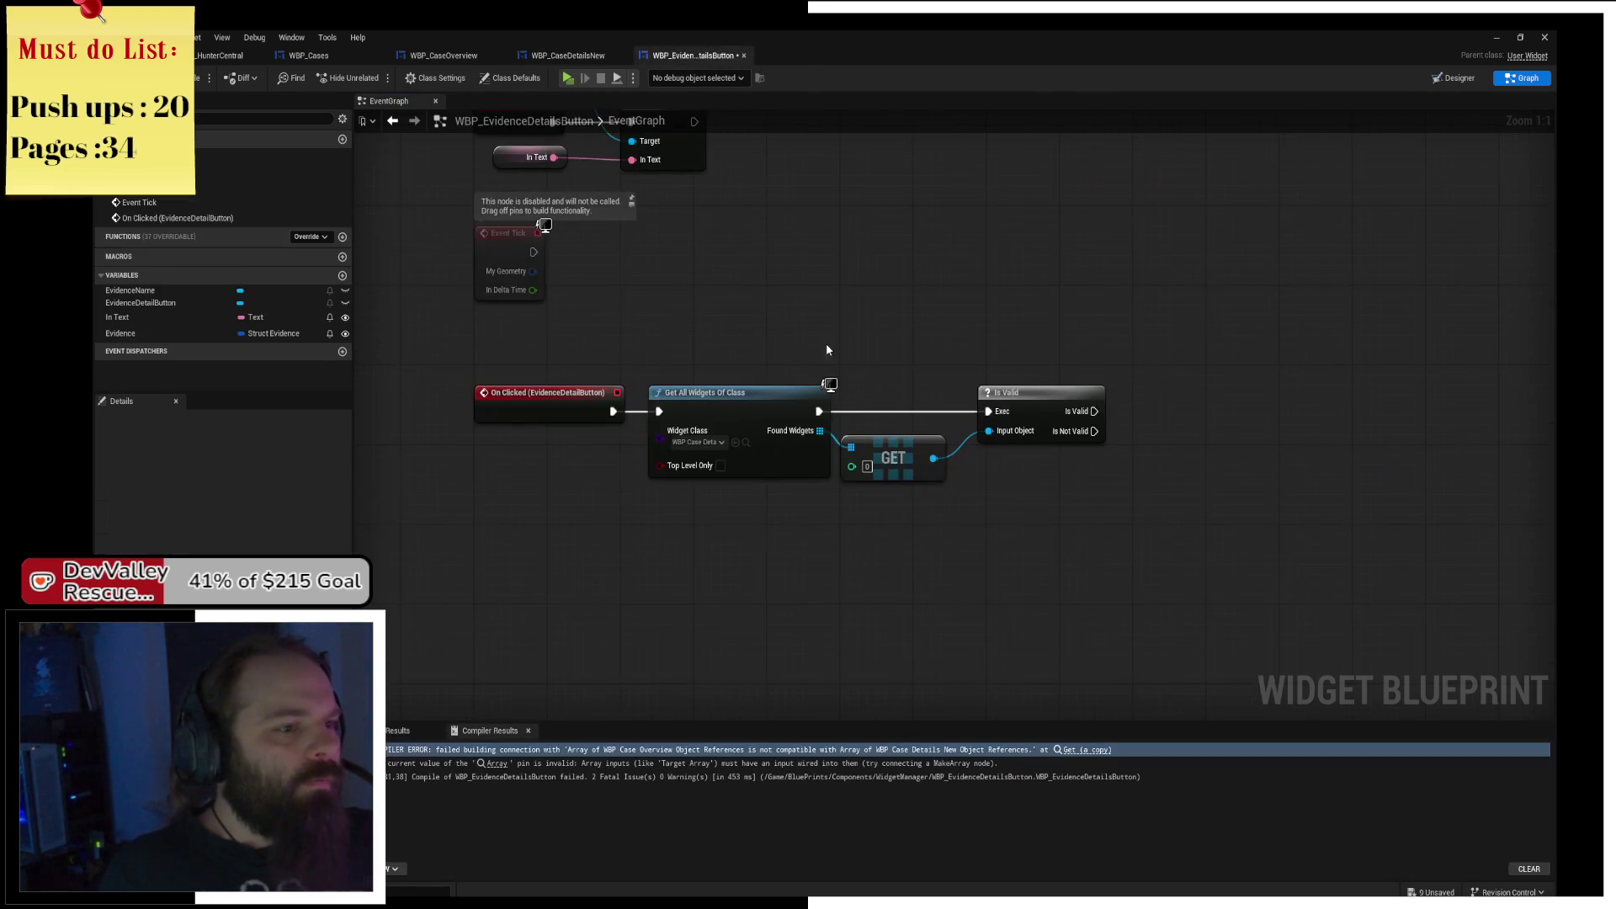
Get WBP_Evidence from the GET result and call its Update when Is Valid passes.
{"action": "left_click_drag", "start_coordinate": [932, 458], "coordinate": [1018, 477]}
{"action": "type", "text": "wbp evid"}
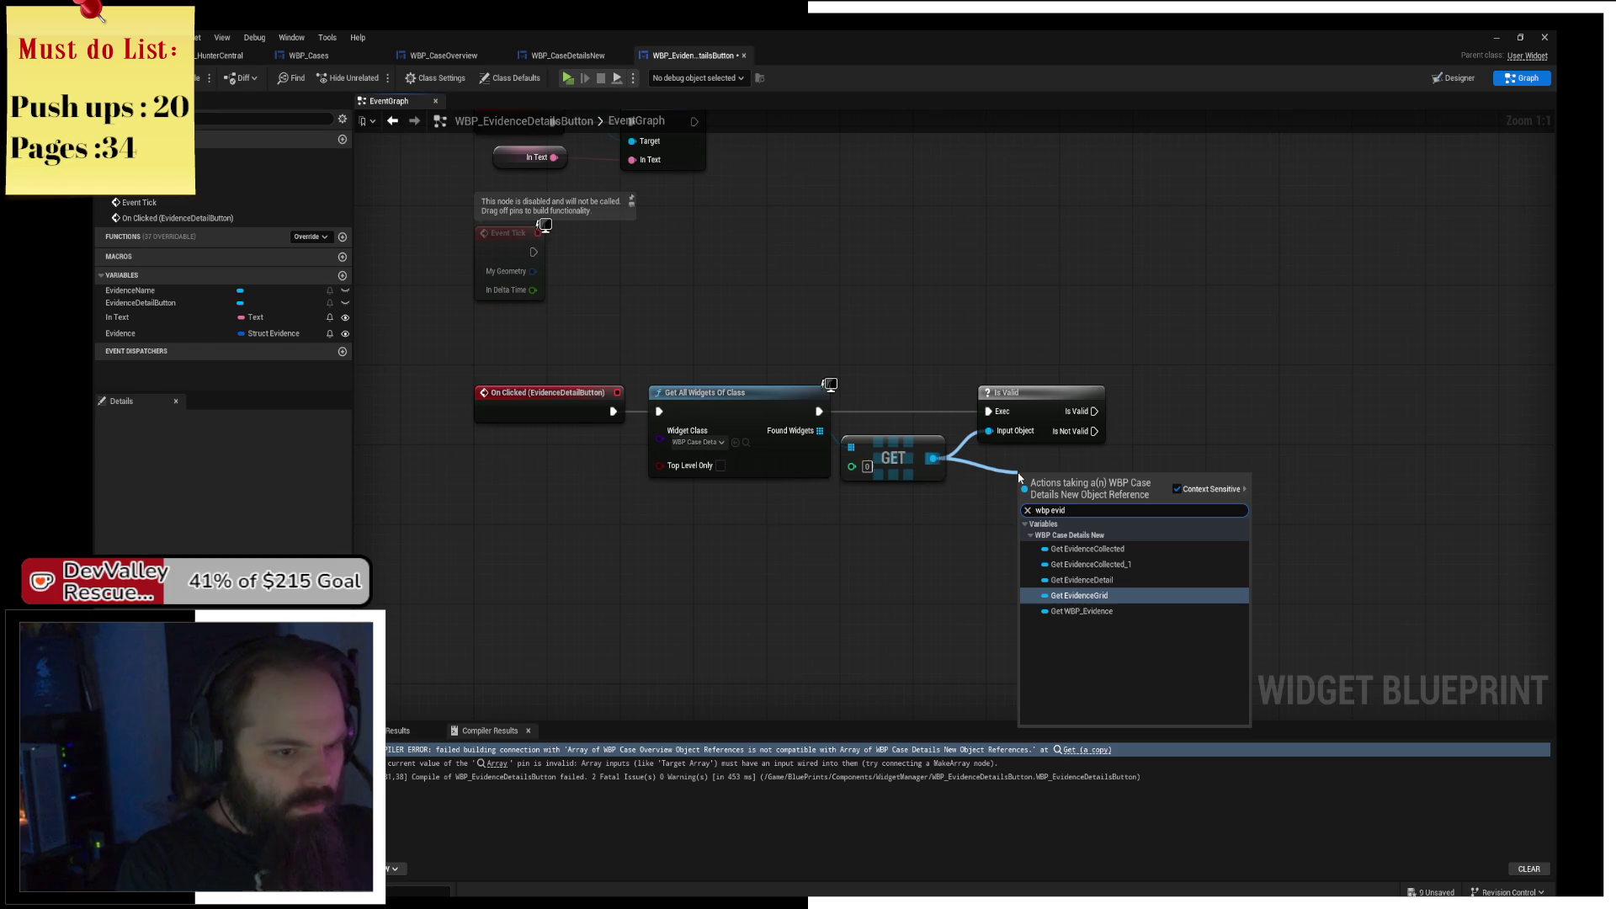
{"action": "type", "text": "get wbp"}
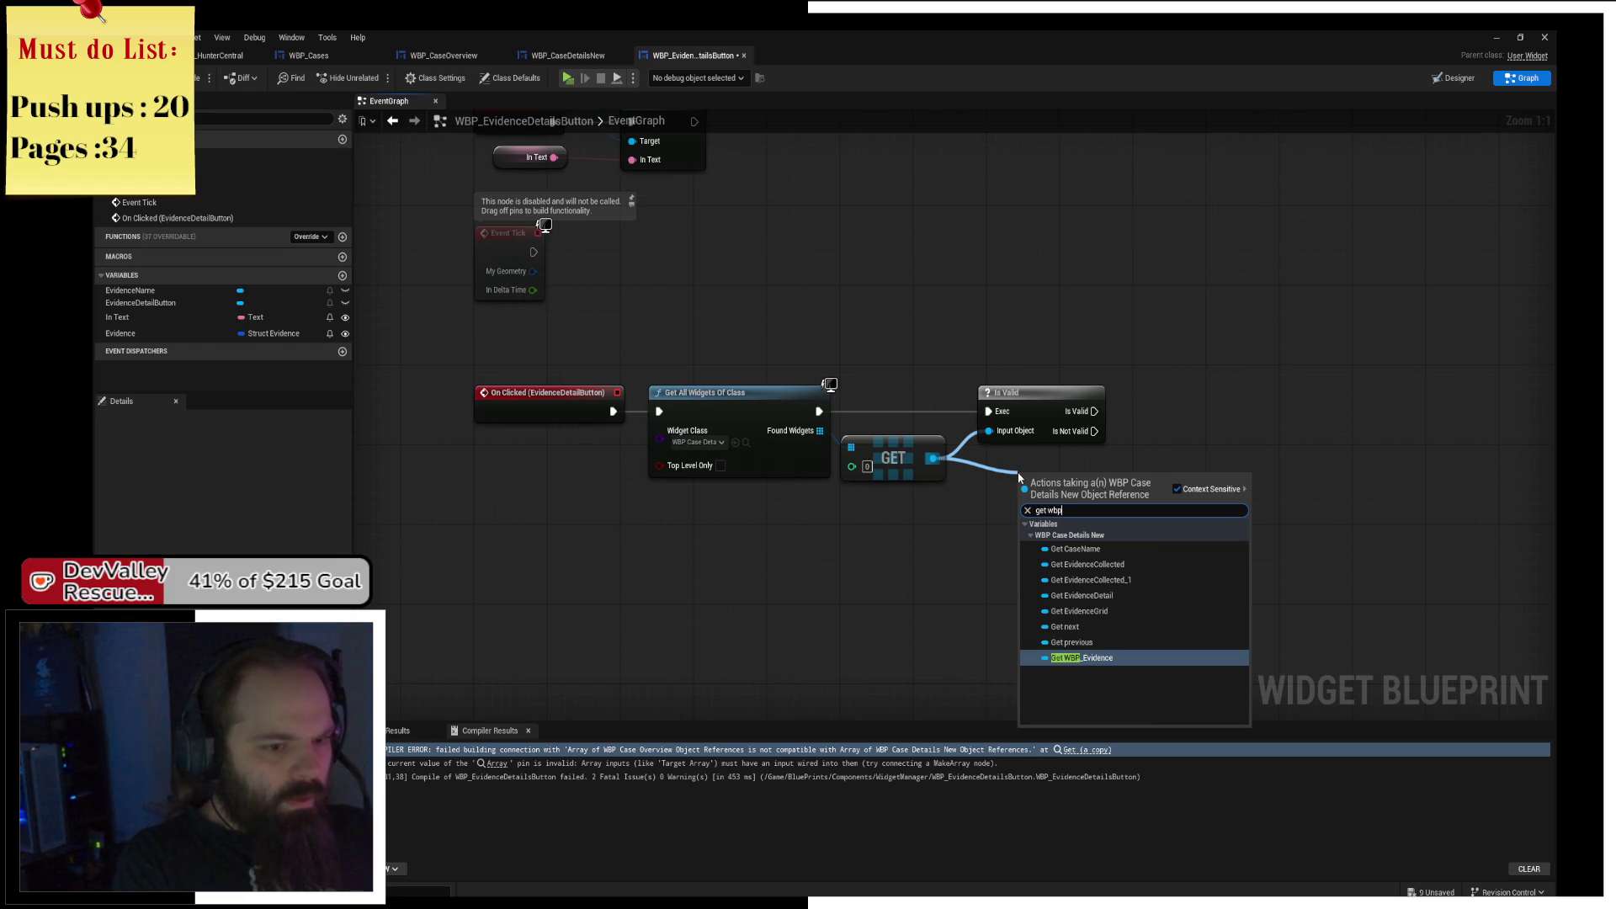
{"action": "type", "text": " evidence"}
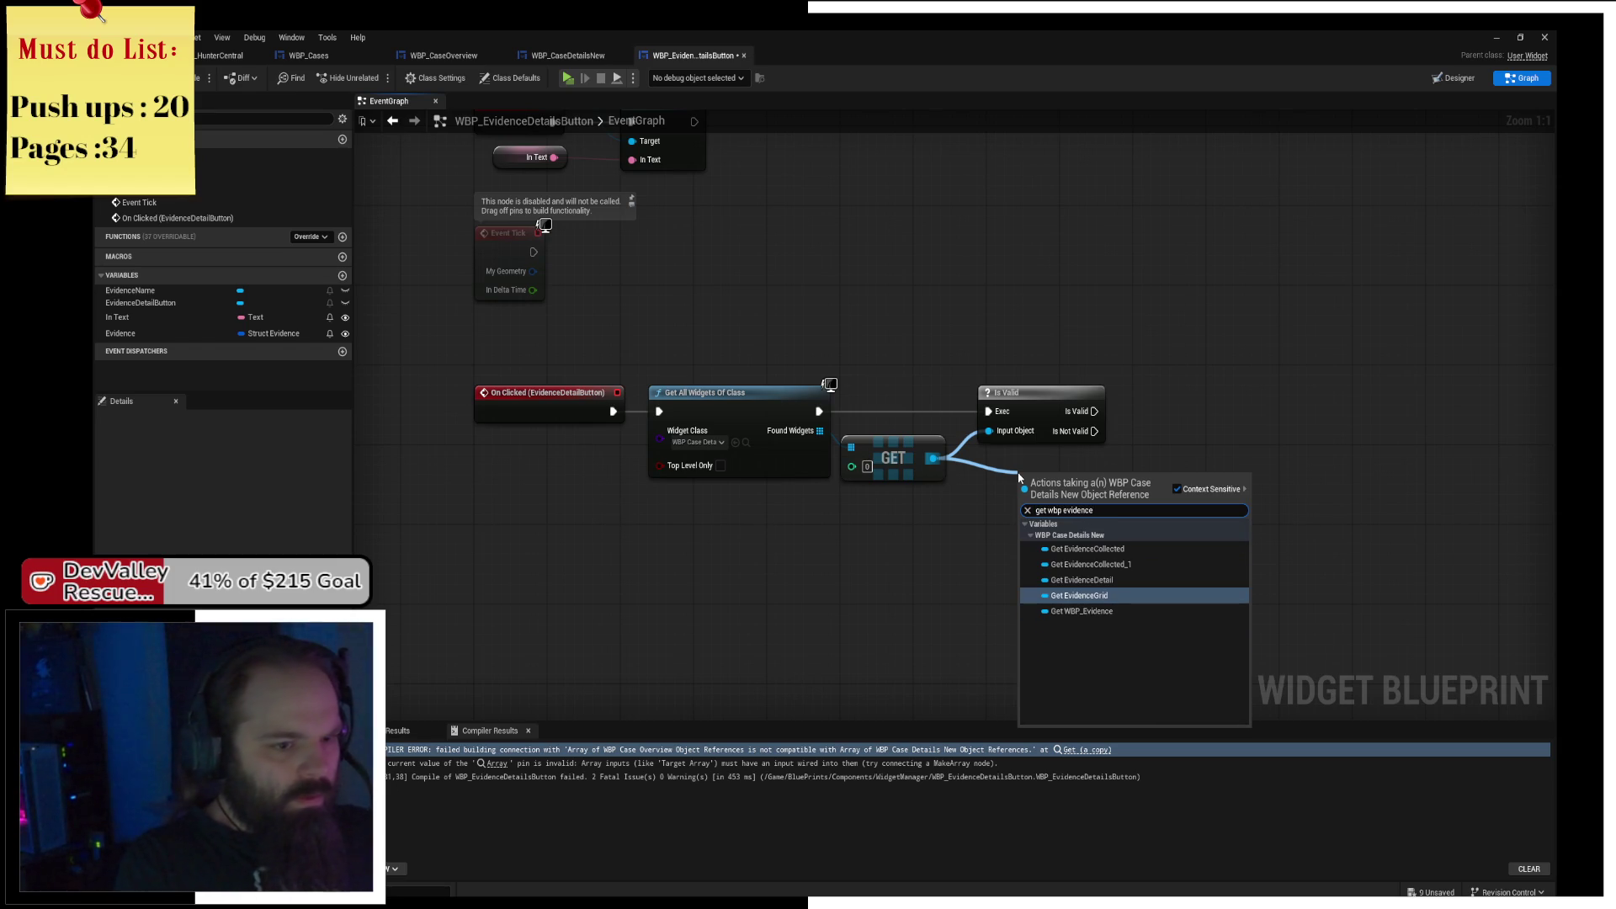
{"action": "key", "text": "Down"}
{"action": "key", "text": "Return"}
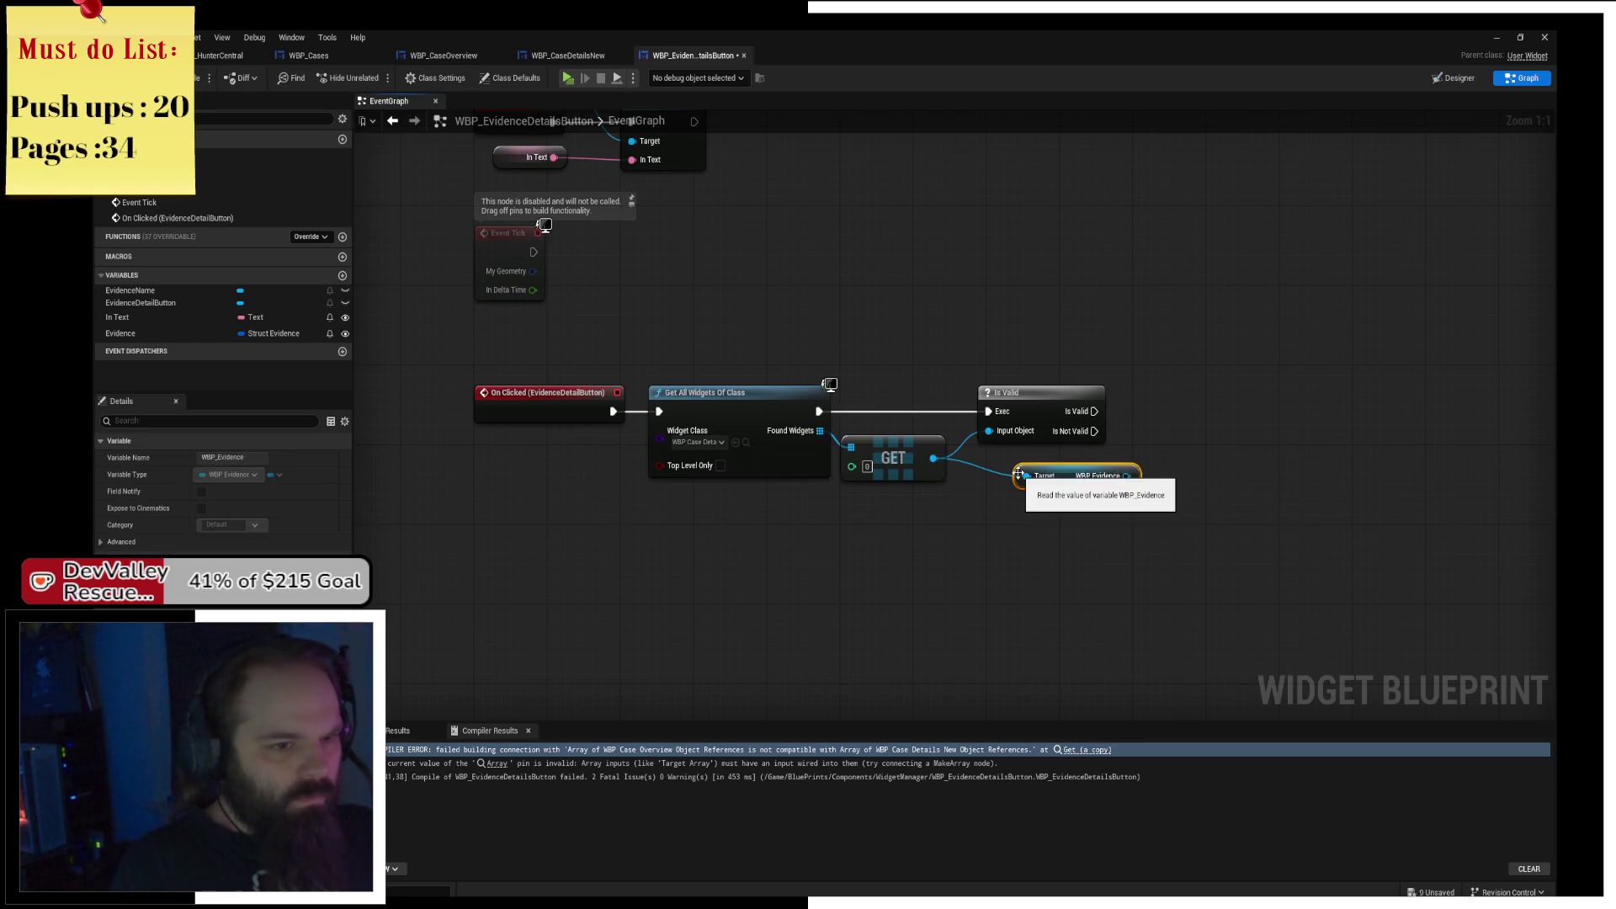
{"action": "mouse_move", "coordinate": [1052, 486]}
{"action": "left_mouse_down"}
{"action": "mouse_move", "coordinate": [1033, 486]}
{"action": "mouse_move", "coordinate": [1158, 407]}
{"action": "left_mouse_up"}
{"action": "type", "text": "update"}
{"action": "key", "text": "Return"}
{"action": "left_click_drag", "start_coordinate": [1184, 408], "coordinate": [1153, 411]}
Plug the Evidence variable into Update's Struct Evidence, tidy the getters, and launch a play test.
{"action": "left_click_drag", "start_coordinate": [278, 333], "coordinate": [1165, 455]}
{"action": "left_click_drag", "start_coordinate": [1059, 438], "coordinate": [1059, 505]}
{"action": "left_click_drag", "start_coordinate": [1183, 522], "coordinate": [976, 463]}
{"action": "left_click_drag", "start_coordinate": [1065, 506], "coordinate": [1065, 486]}
{"action": "left_click", "coordinate": [1207, 510]}
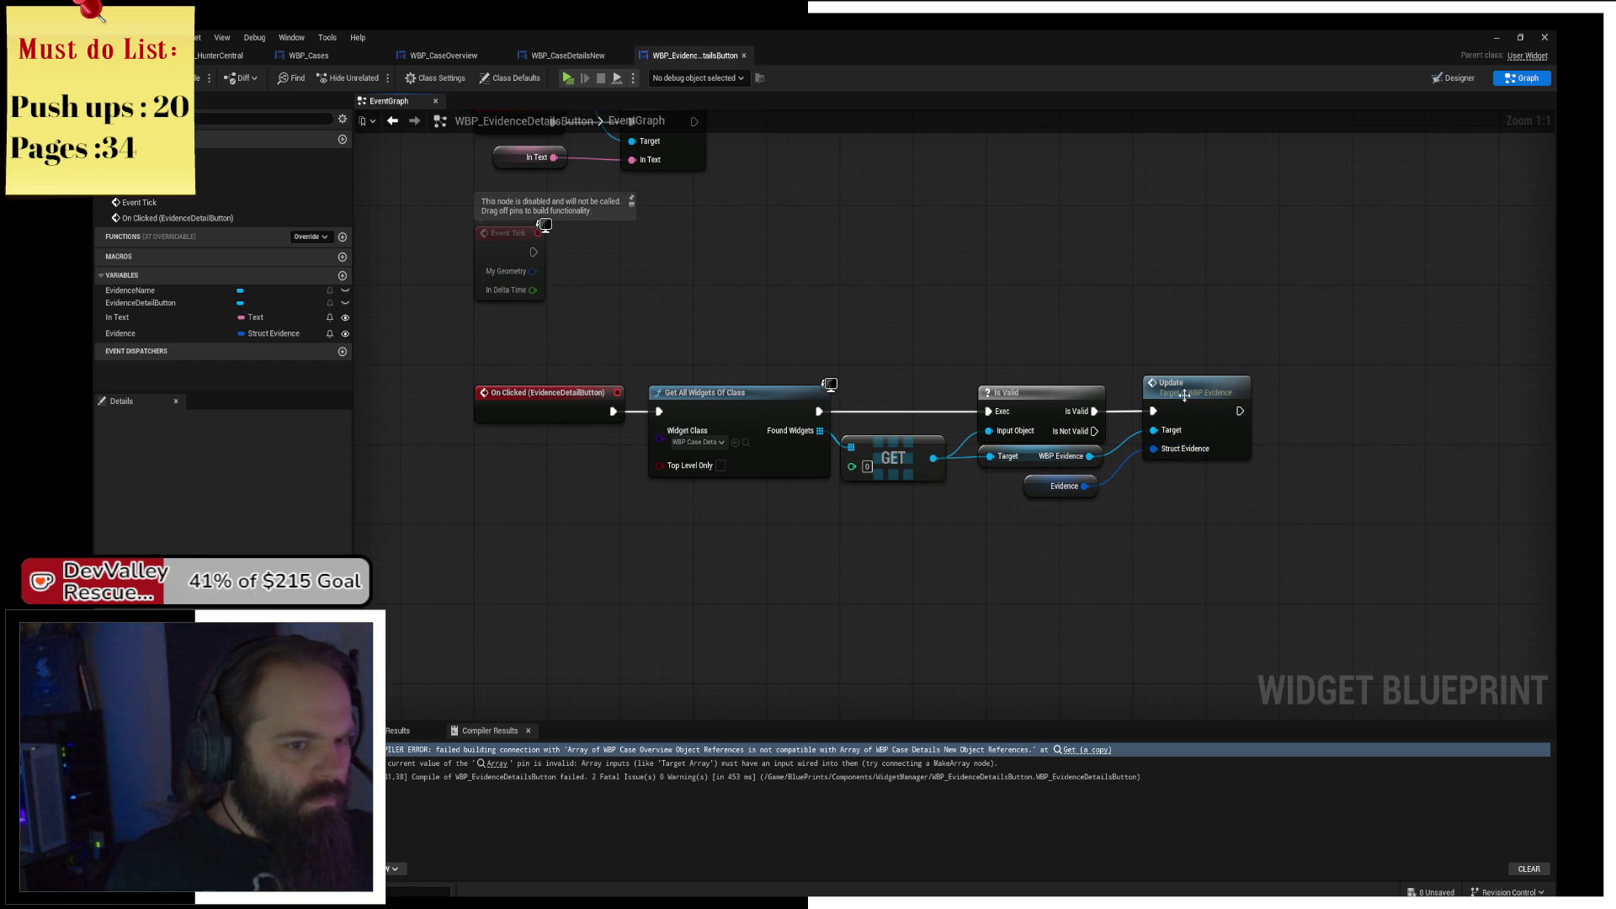
{"action": "left_click_drag", "start_coordinate": [1184, 396], "coordinate": [1172, 406]}
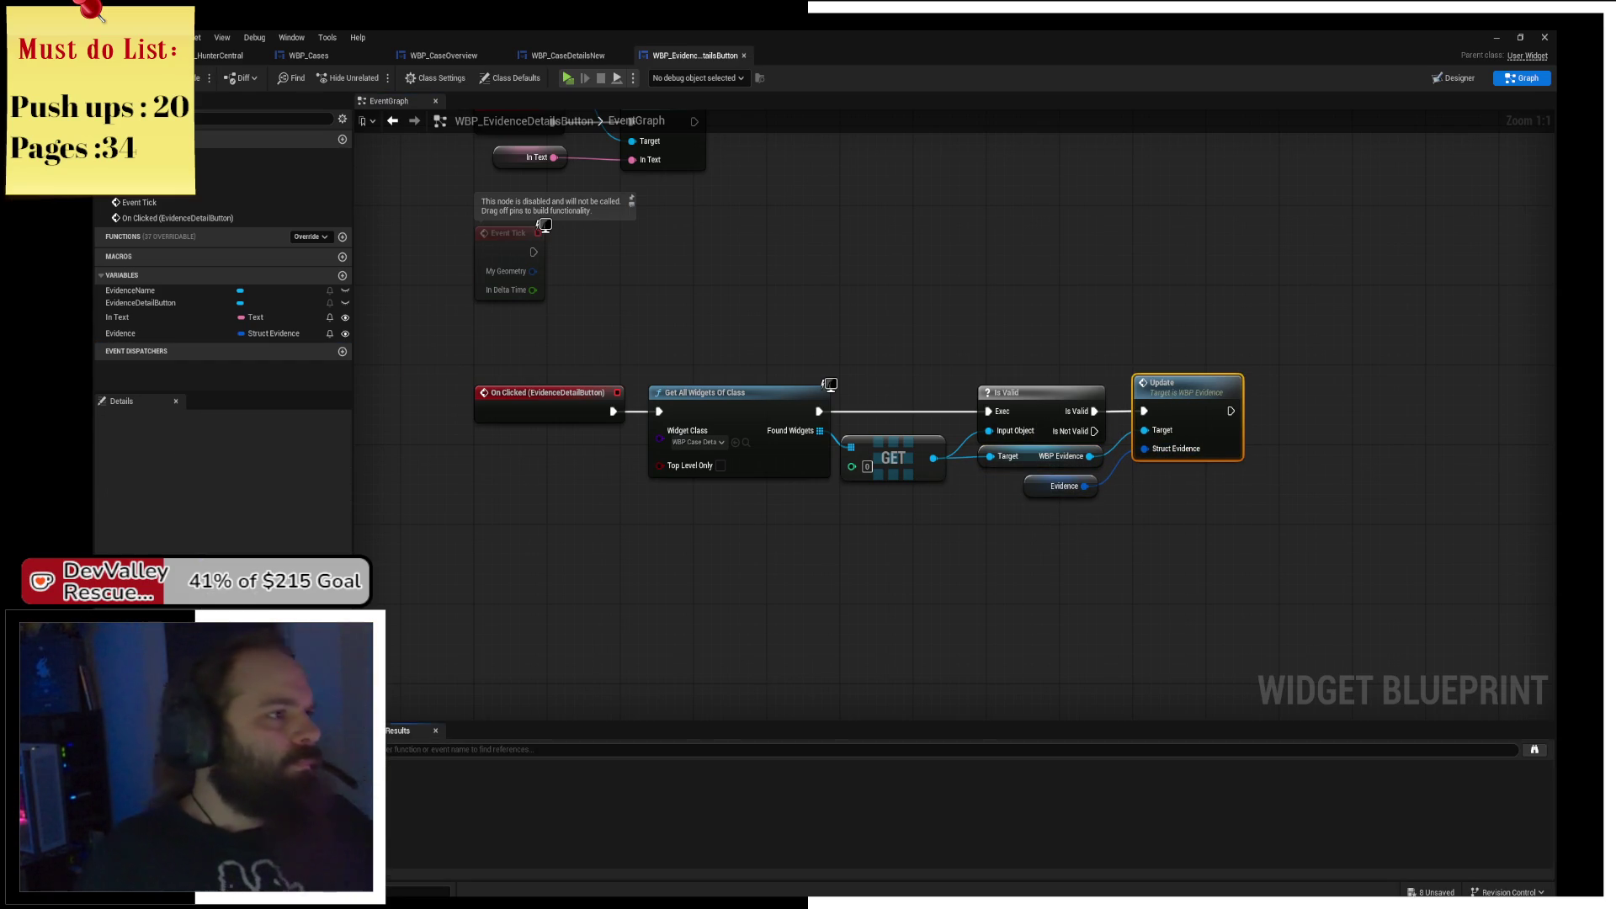
{"action": "left_click", "coordinate": [528, 731]}
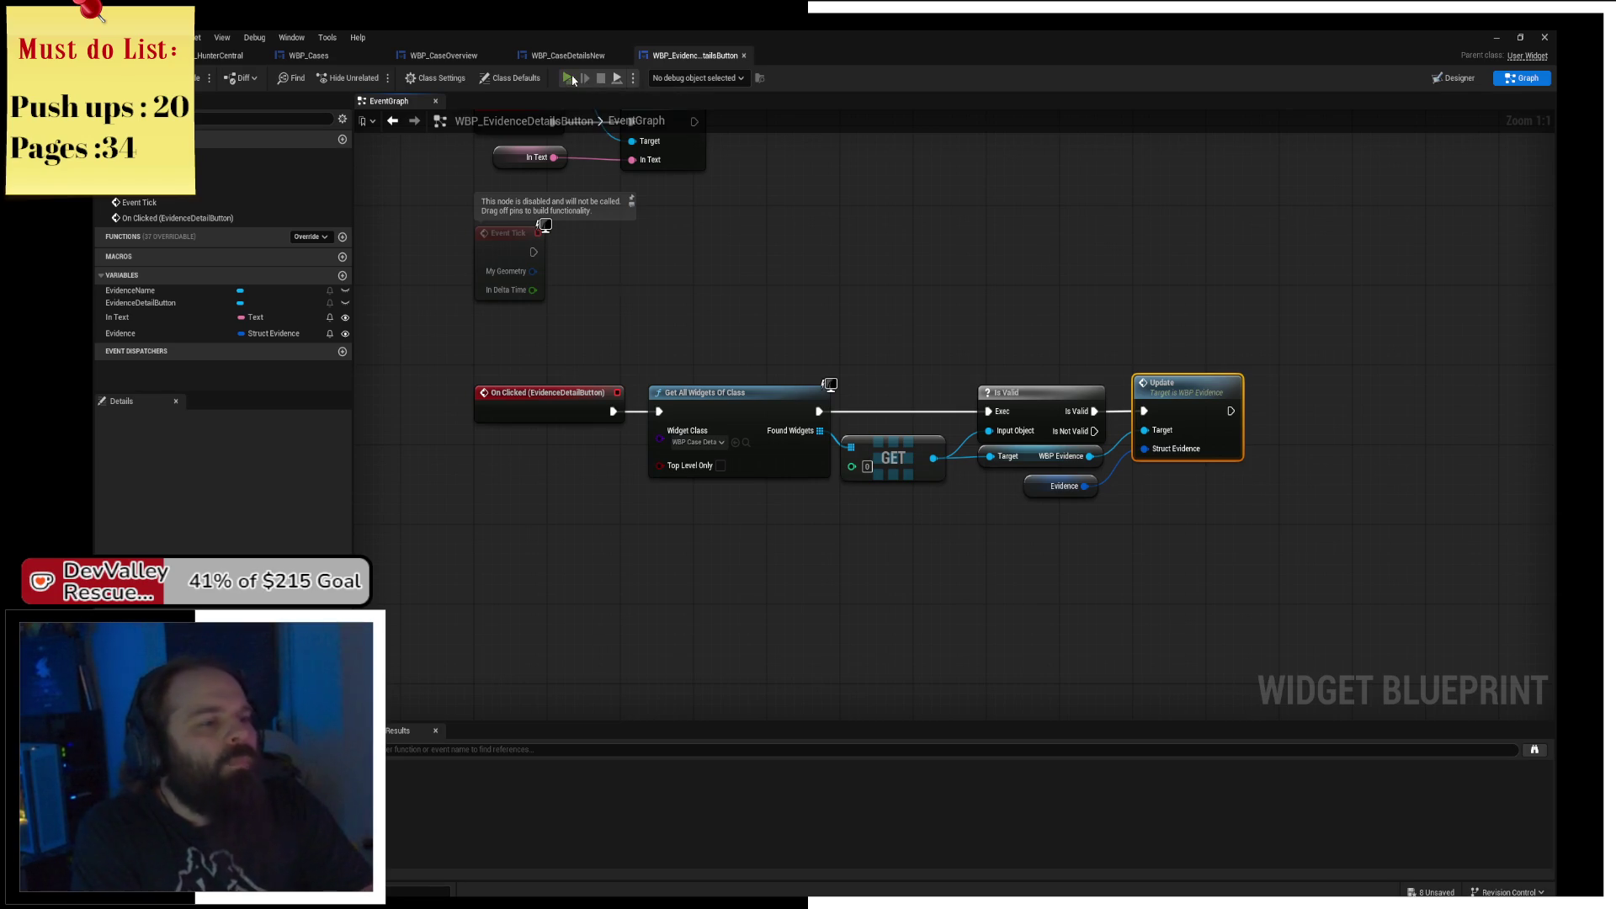
{"action": "key", "text": "super+d"}
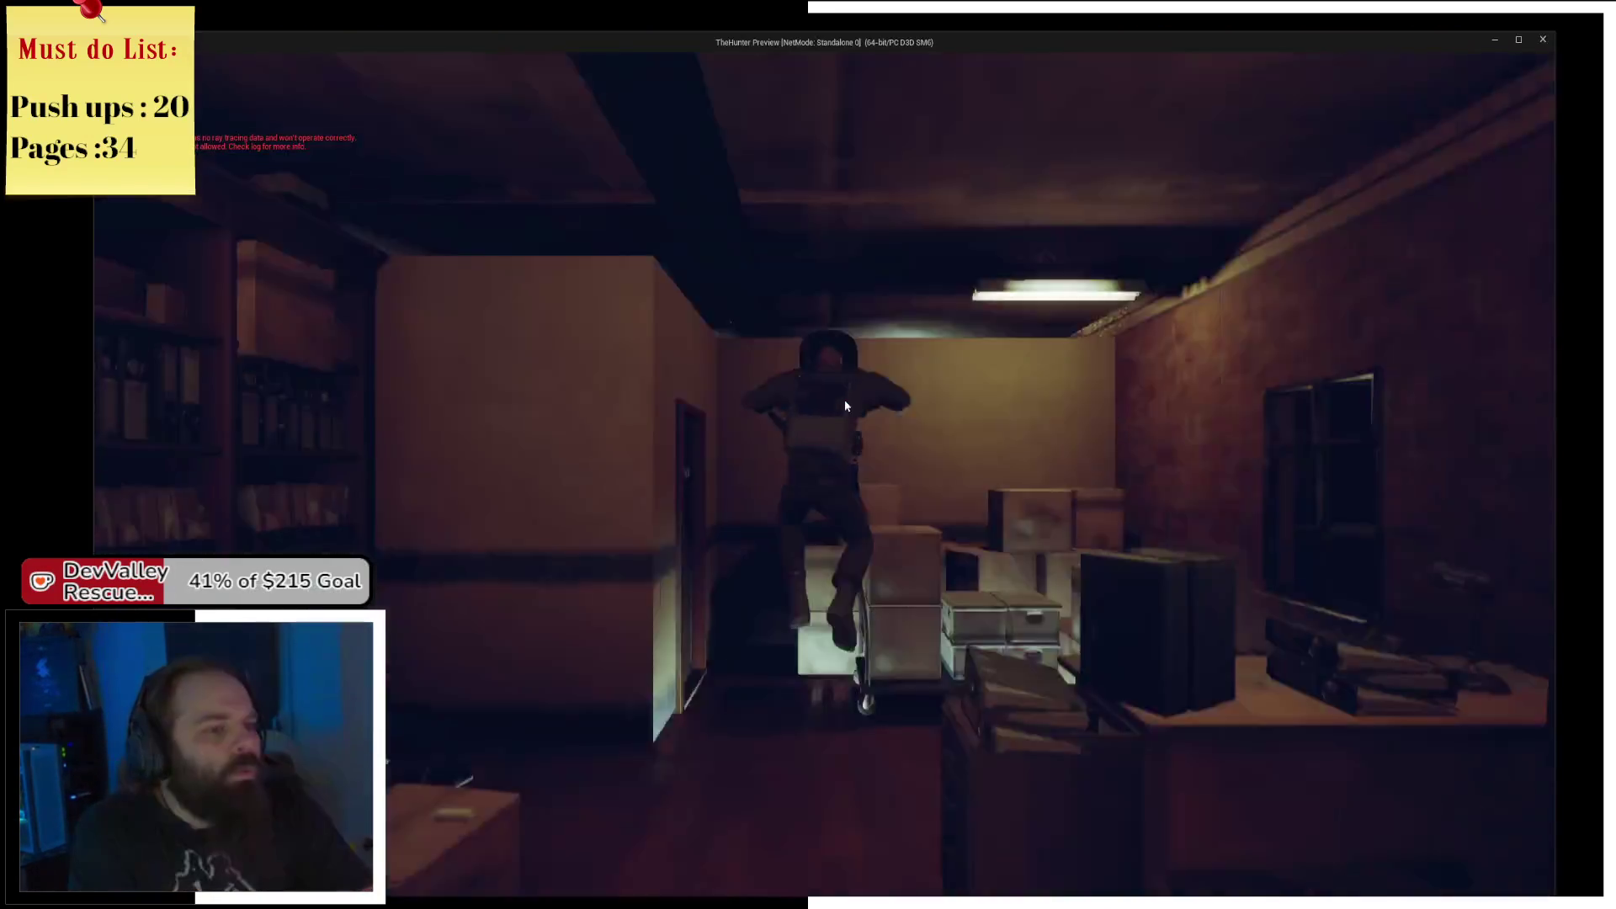
In the game, open Equipment Options > Office Angel and press Wrapper to hit the breakpoint.
{"action": "key", "text": "w"}
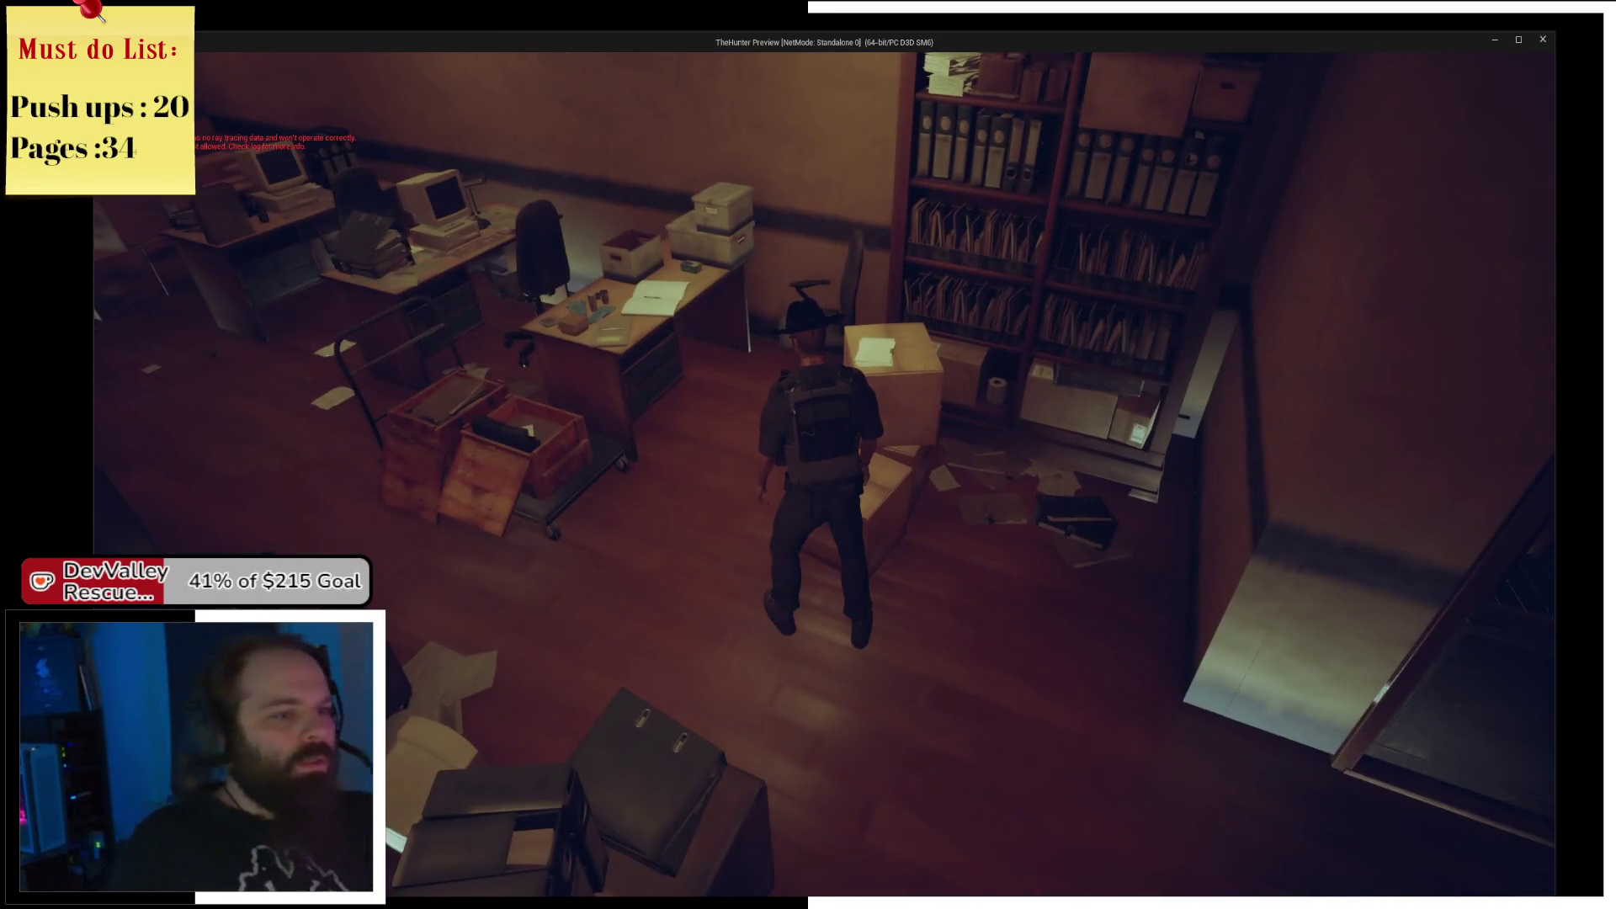
{"action": "key", "text": "e"}
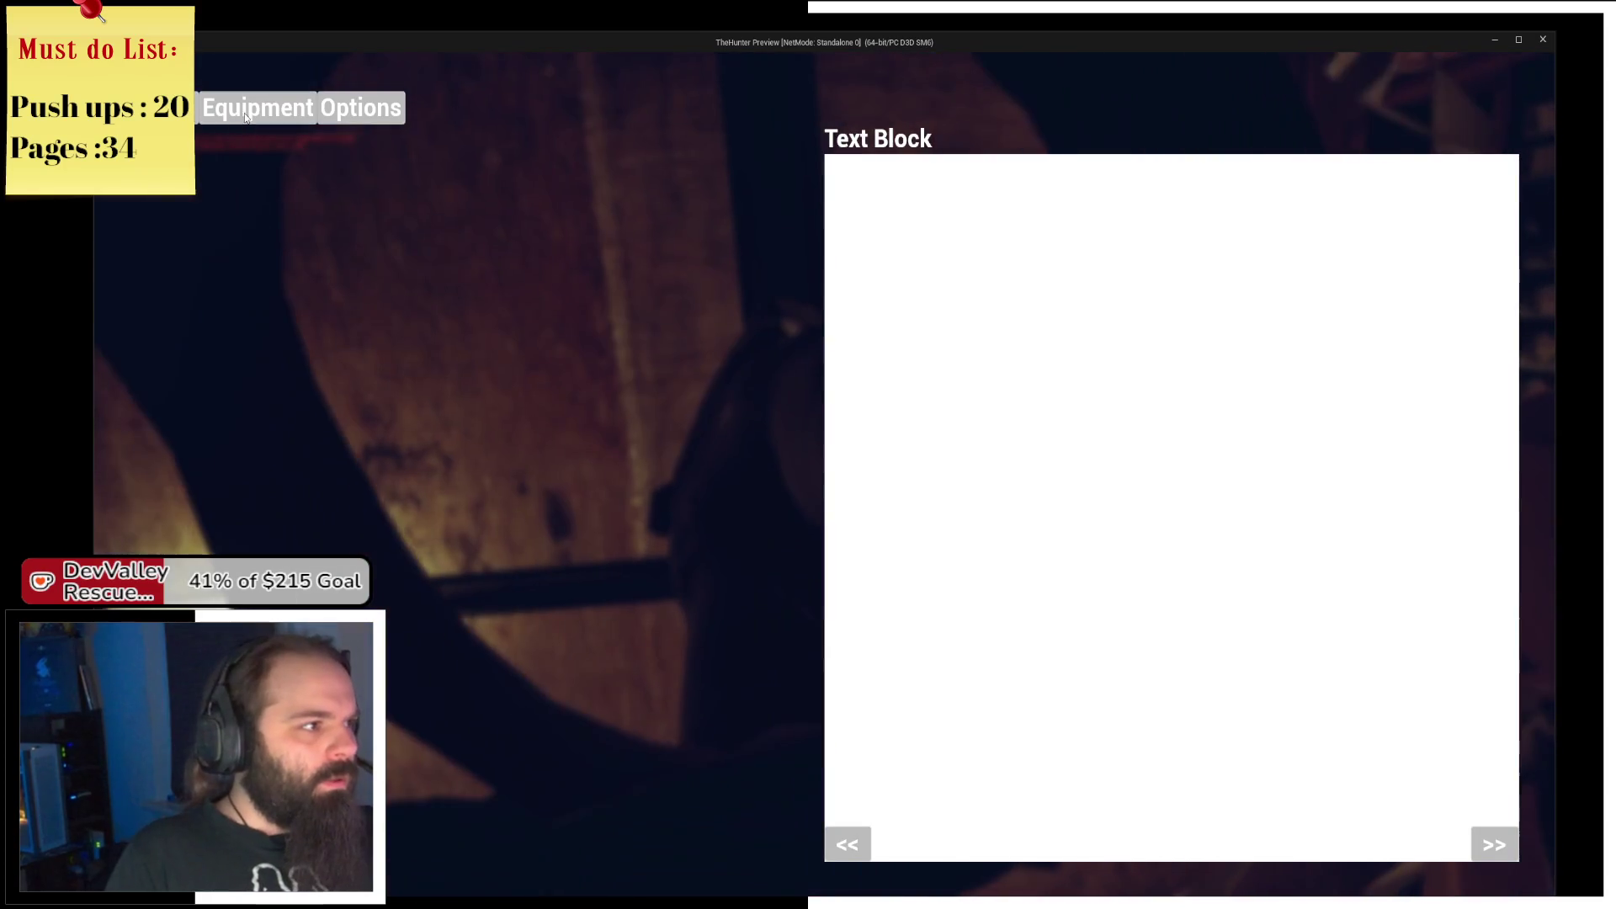
{"action": "left_click", "coordinate": [244, 110]}
{"action": "left_click", "coordinate": [231, 157]}
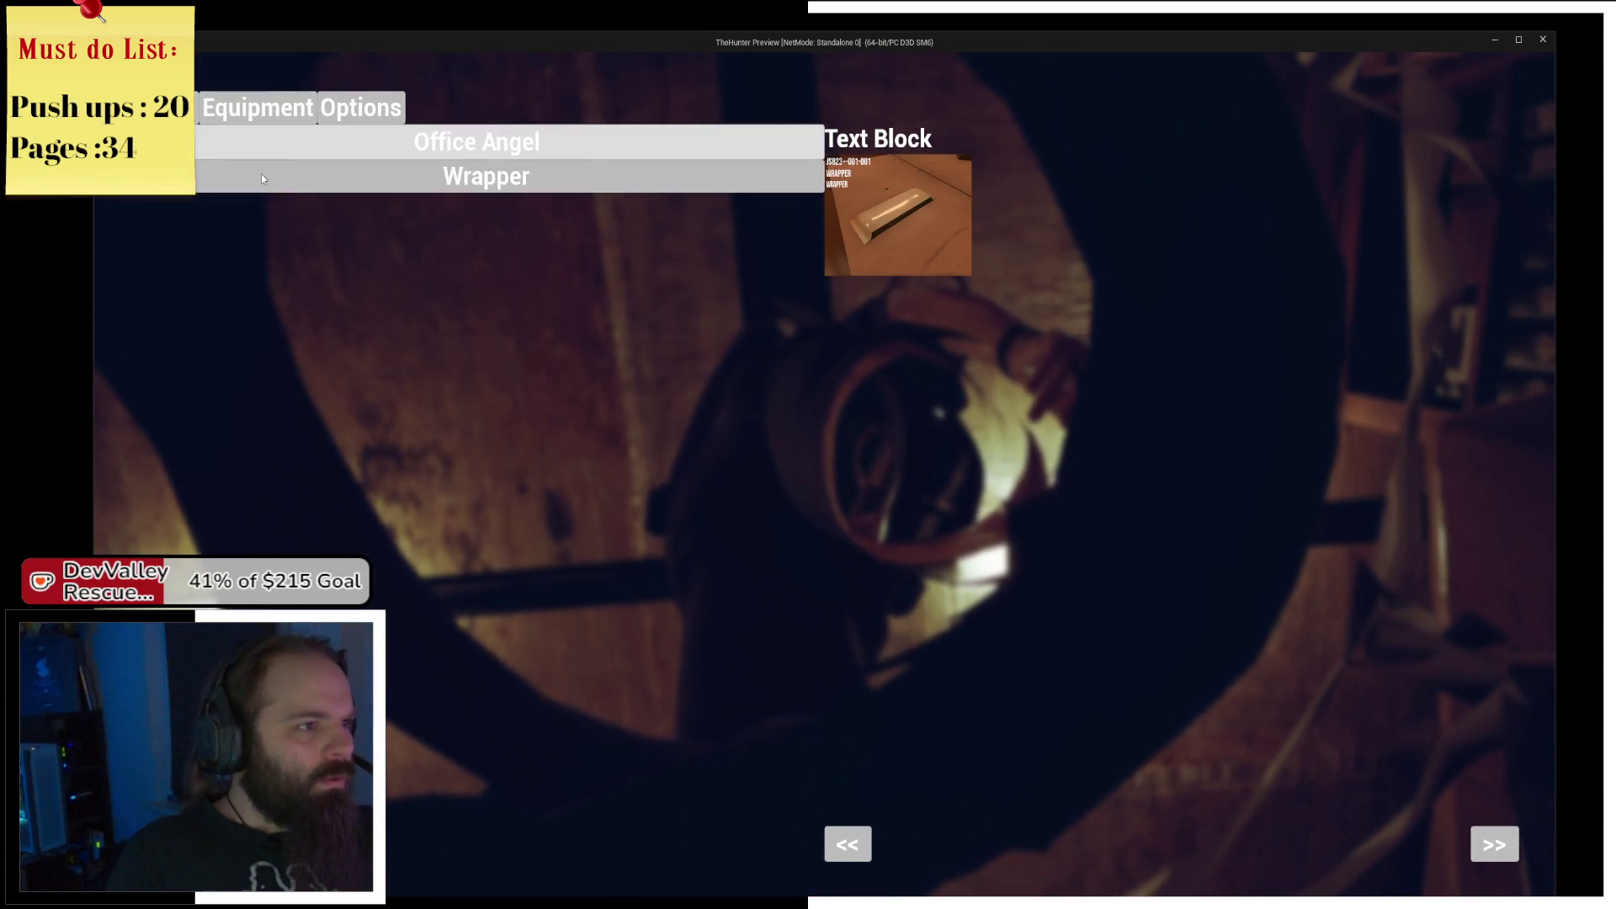
{"action": "left_click", "coordinate": [303, 183]}
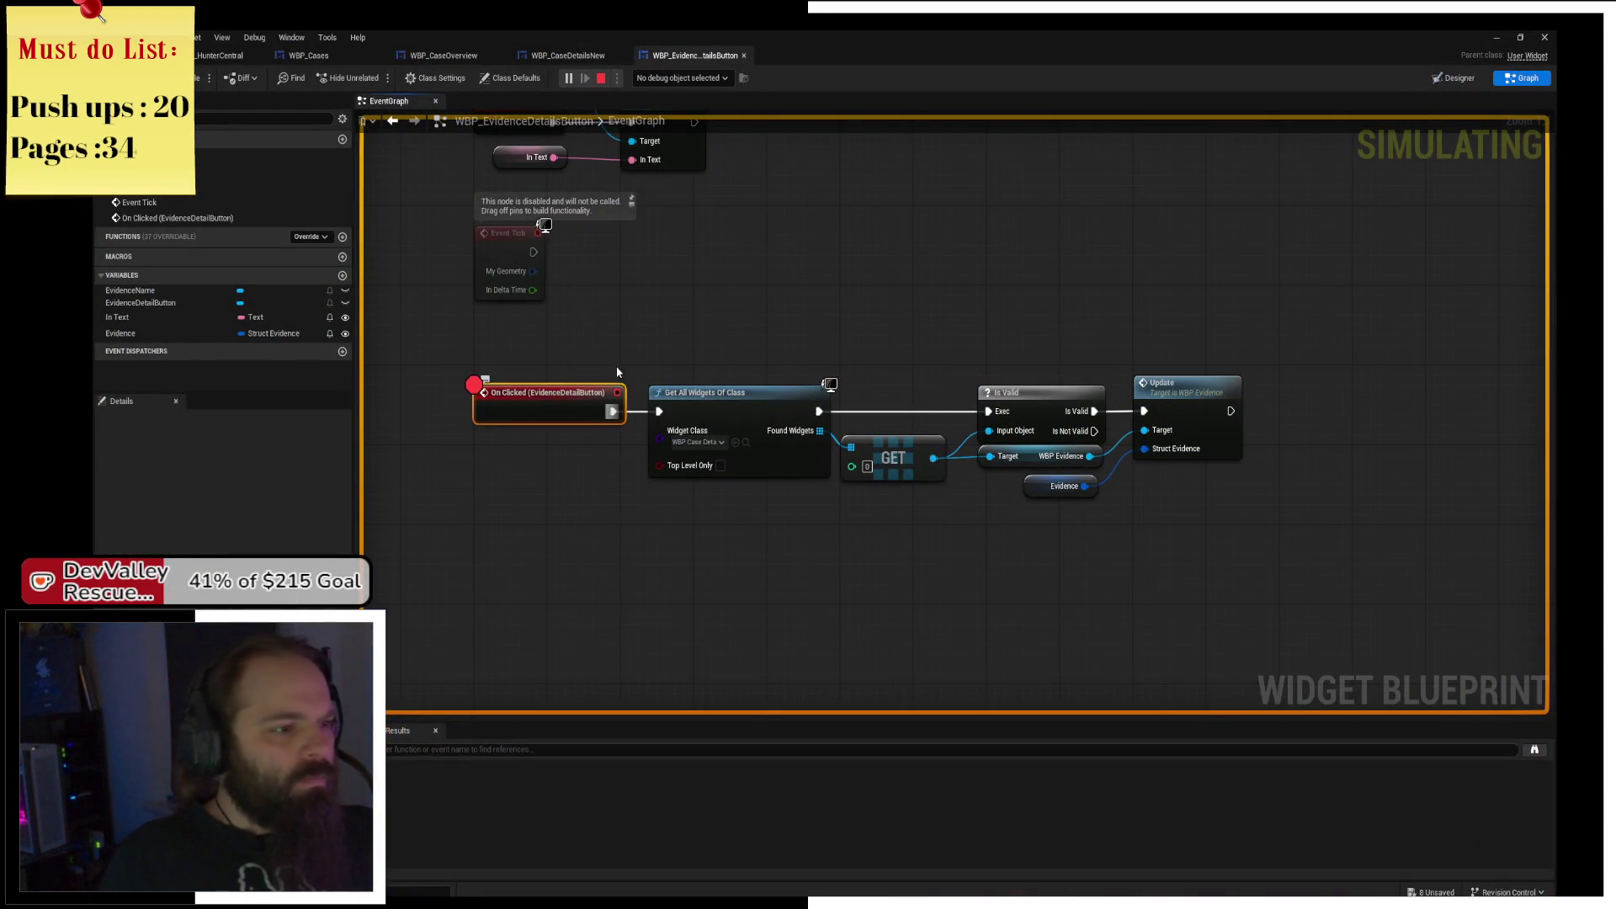
{"action": "key", "text": "alt+Tab"}
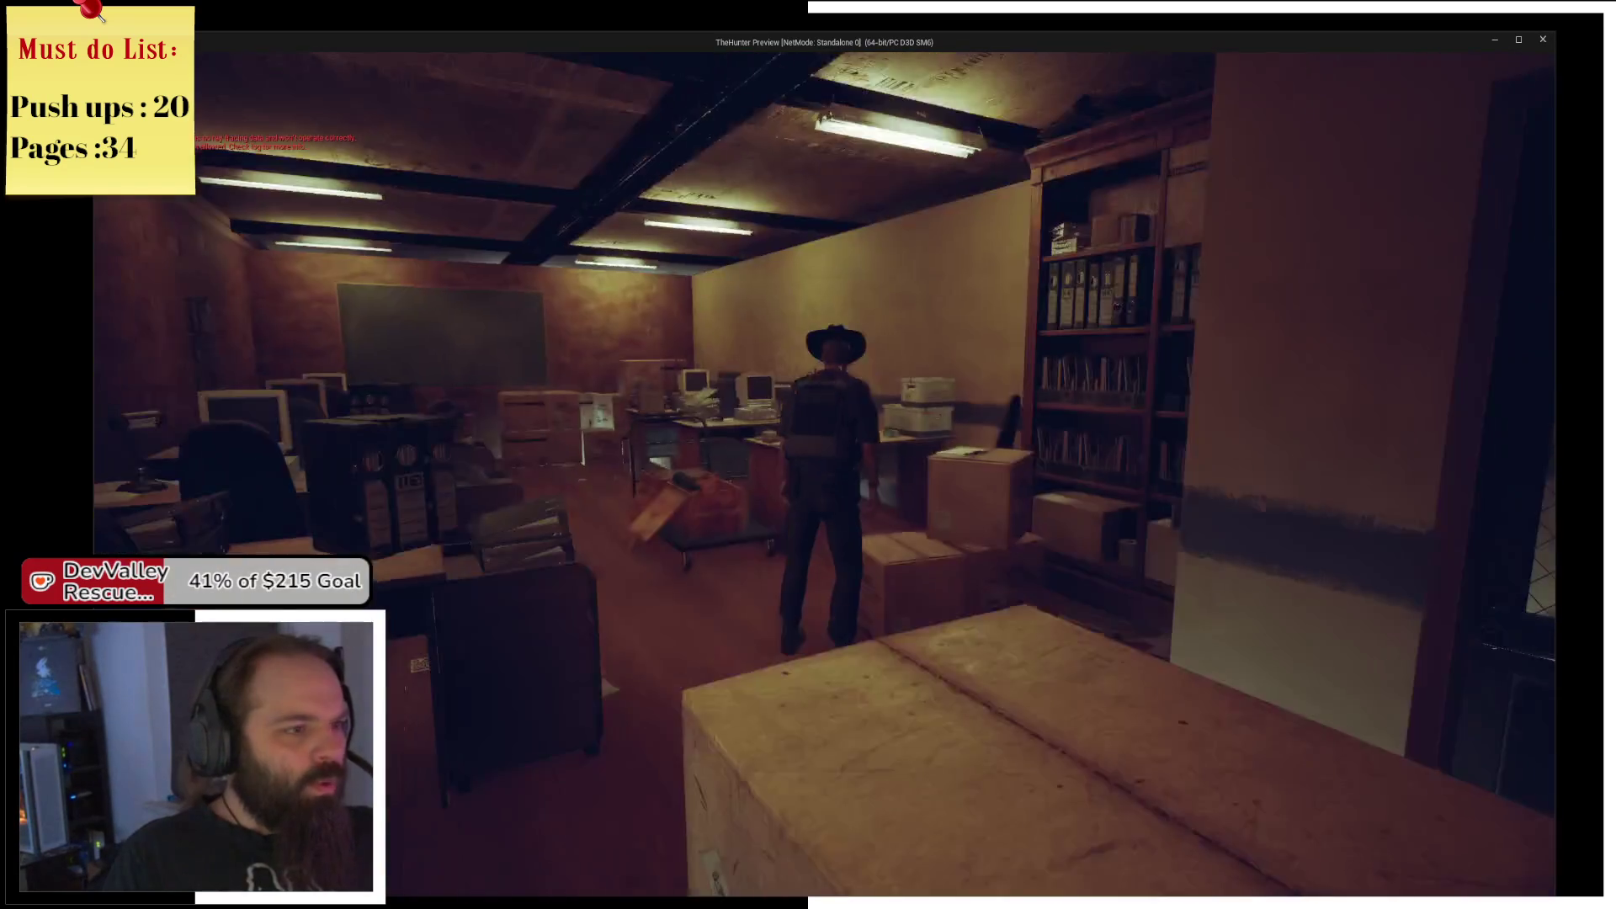
{"action": "key", "text": "Tab"}
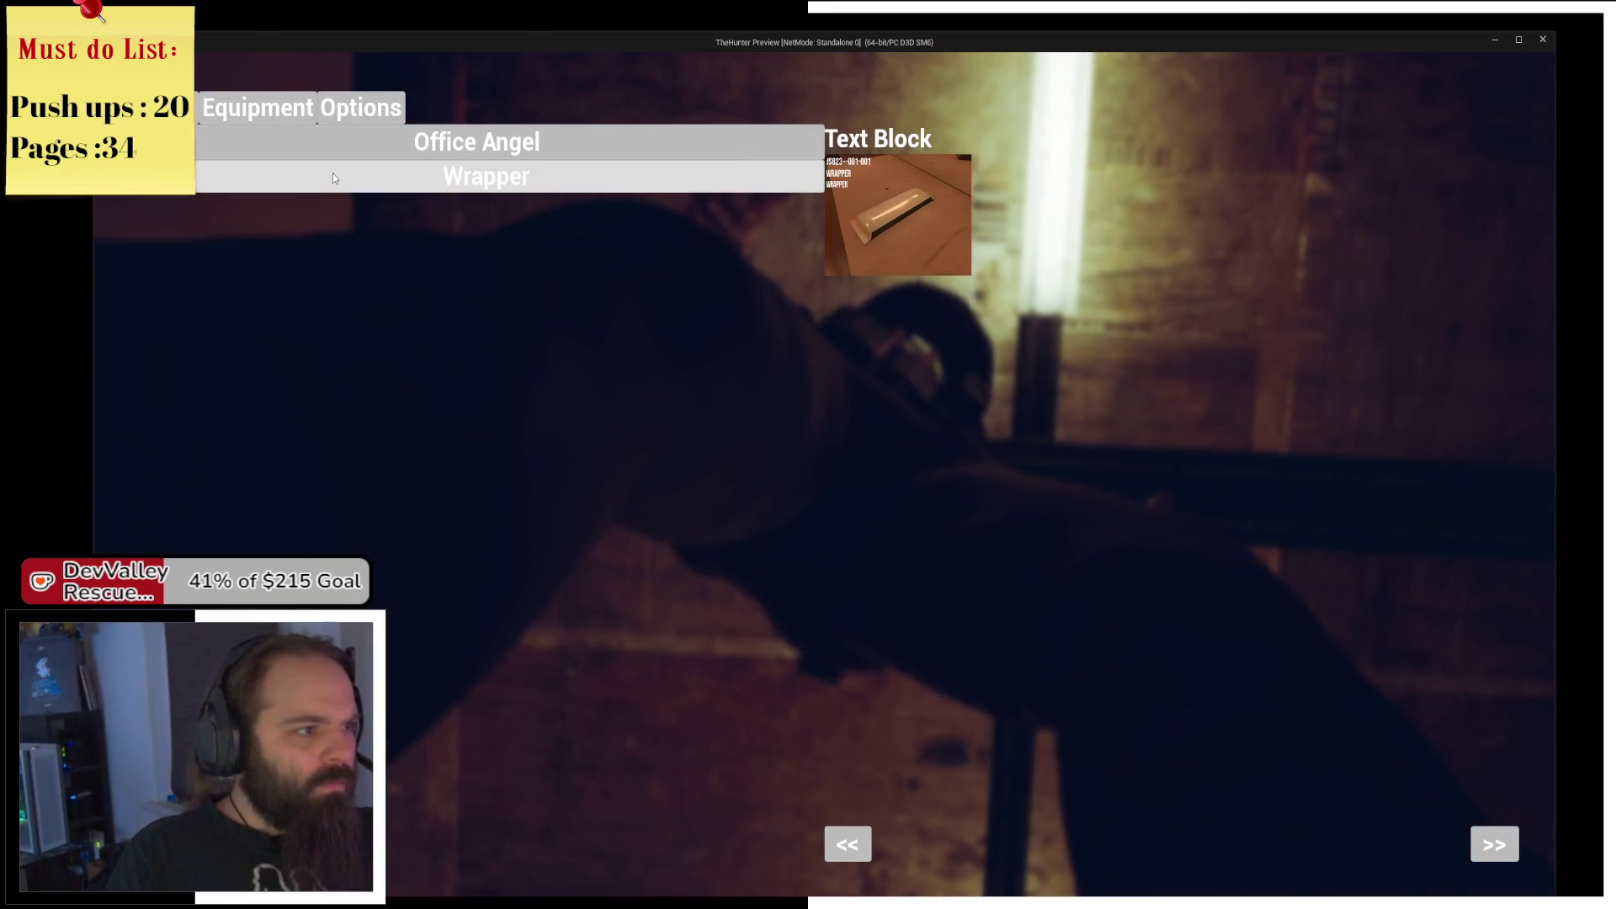
{"action": "left_click", "coordinate": [332, 174]}
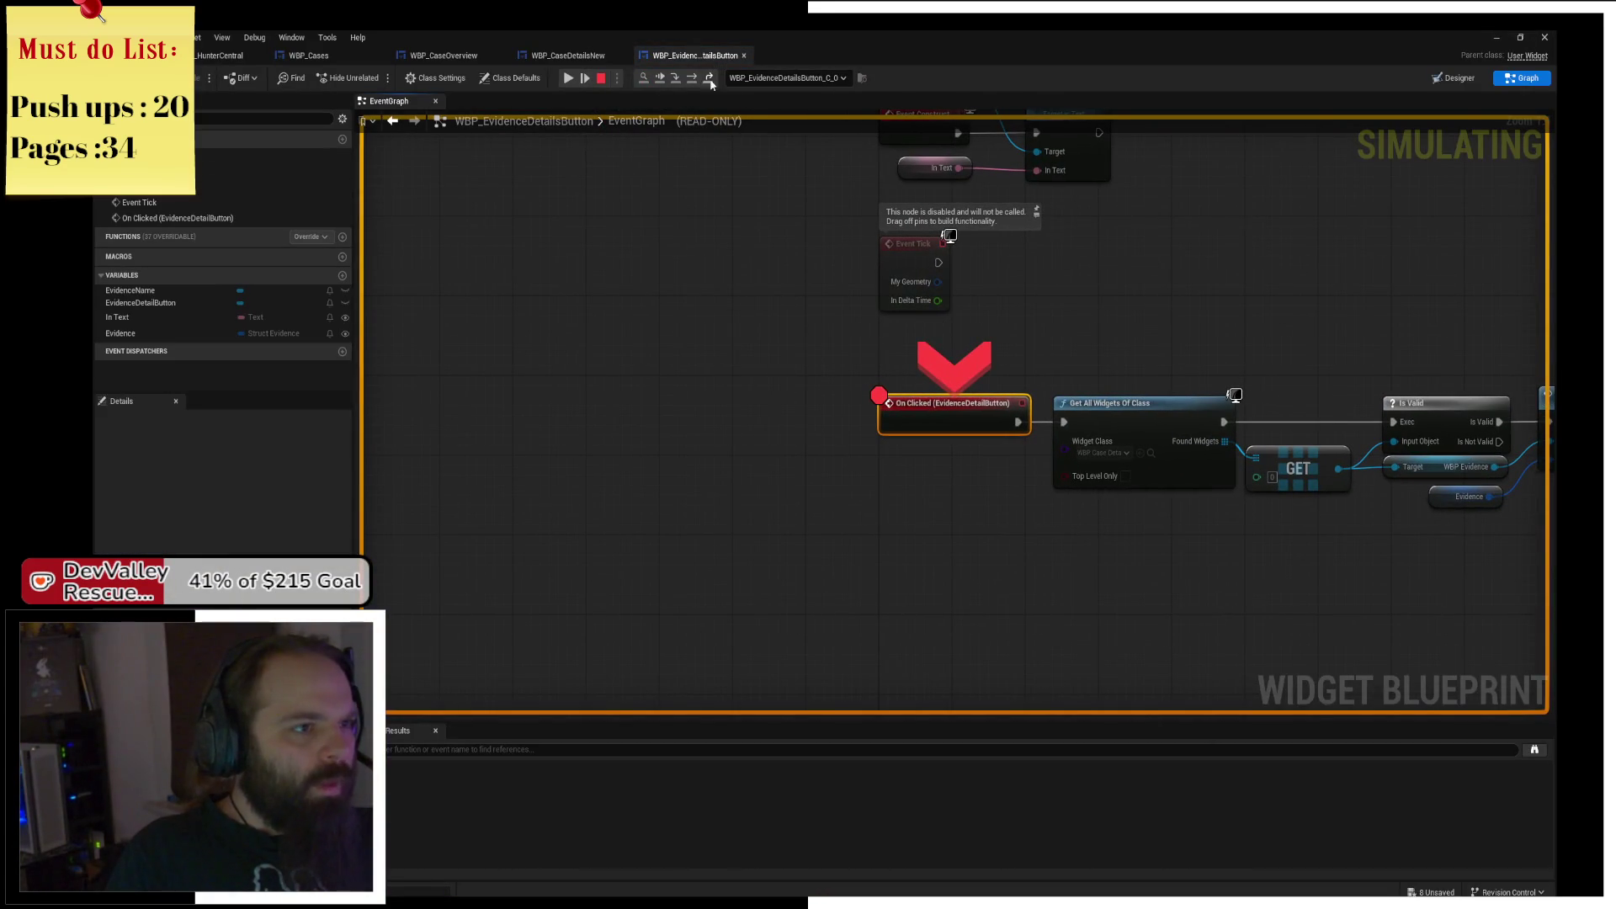
Step Over through the click logic to Update, resume, stop, and show WBP_CaseDetailsNew's graph.
{"action": "left_click", "coordinate": [674, 79]}
{"action": "left_click", "coordinate": [674, 78]}
{"action": "left_click", "coordinate": [674, 79]}
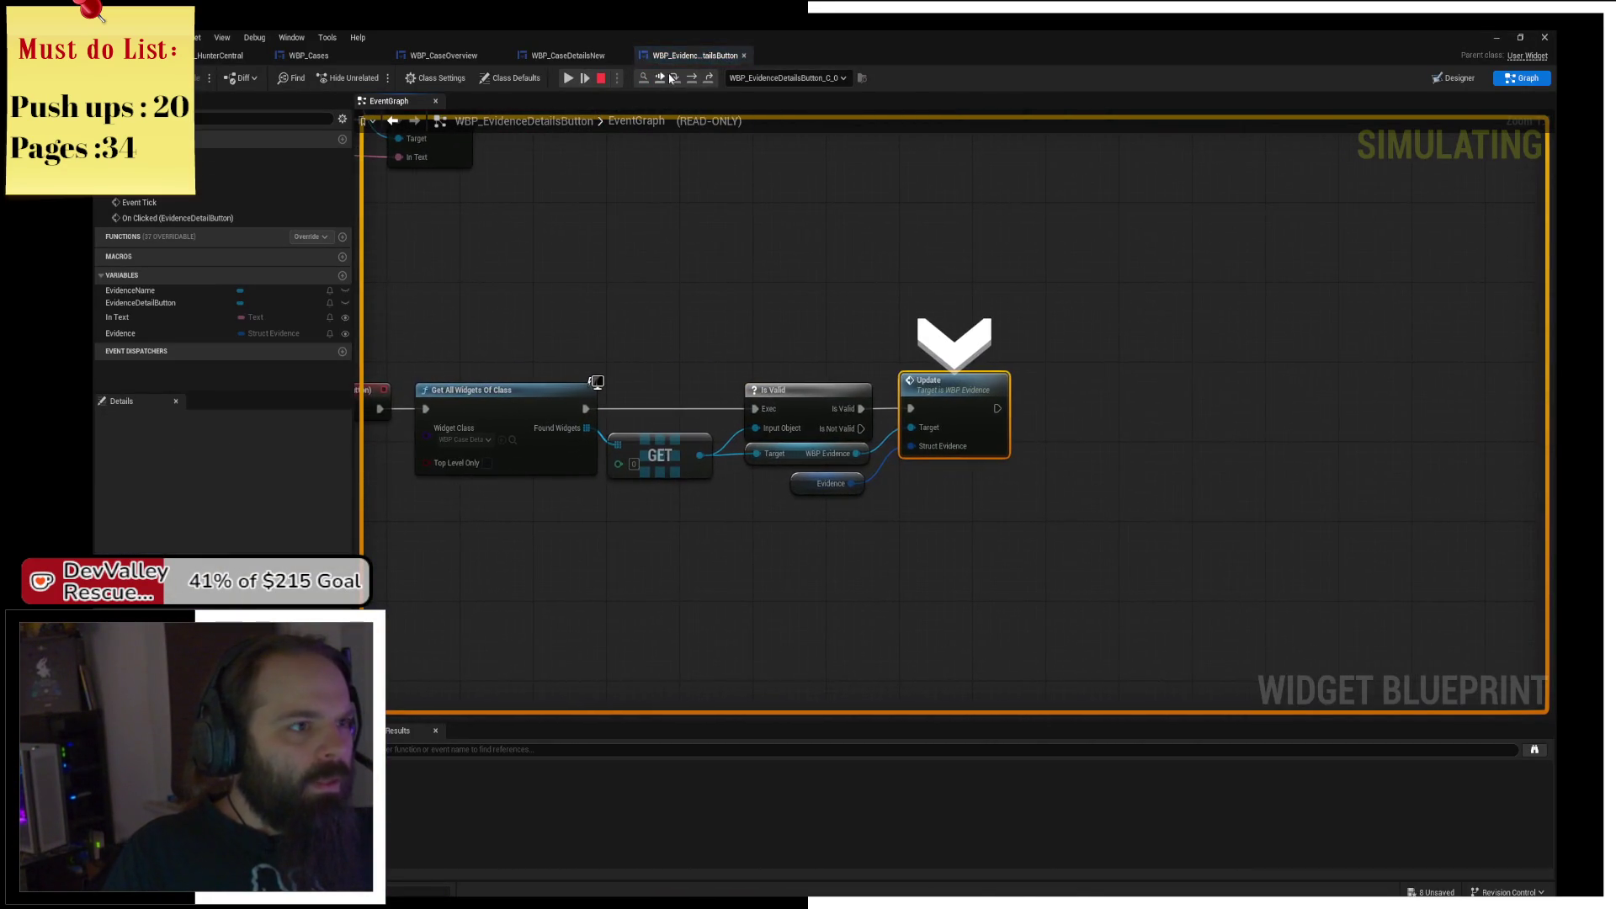
{"action": "left_click", "coordinate": [672, 78]}
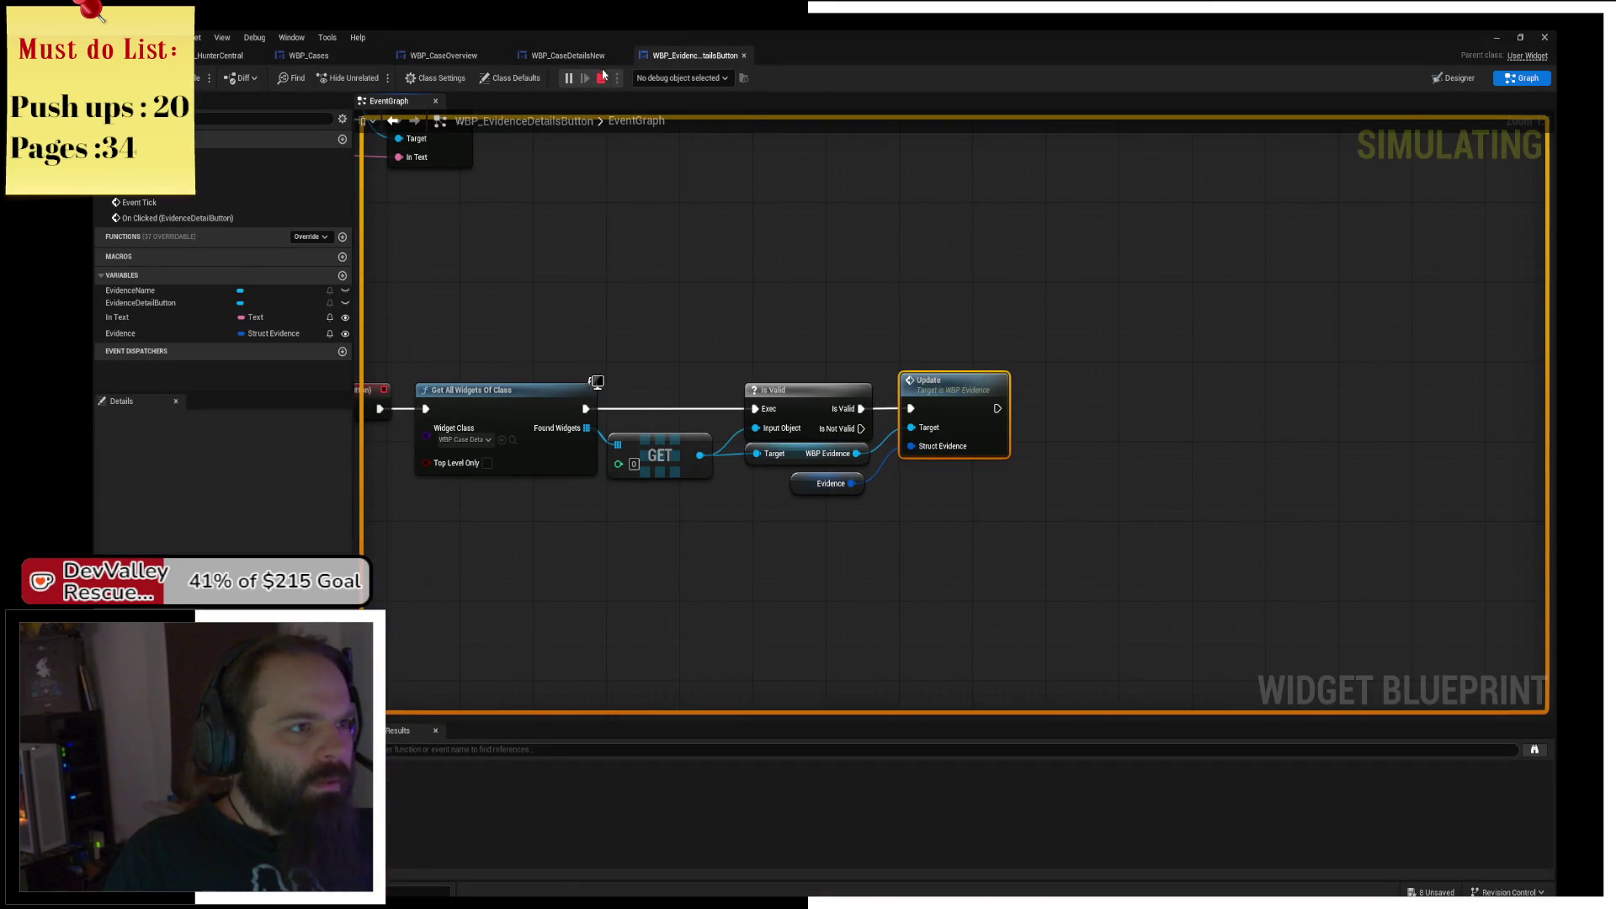
{"action": "left_click", "coordinate": [602, 78]}
{"action": "left_click", "coordinate": [595, 55]}
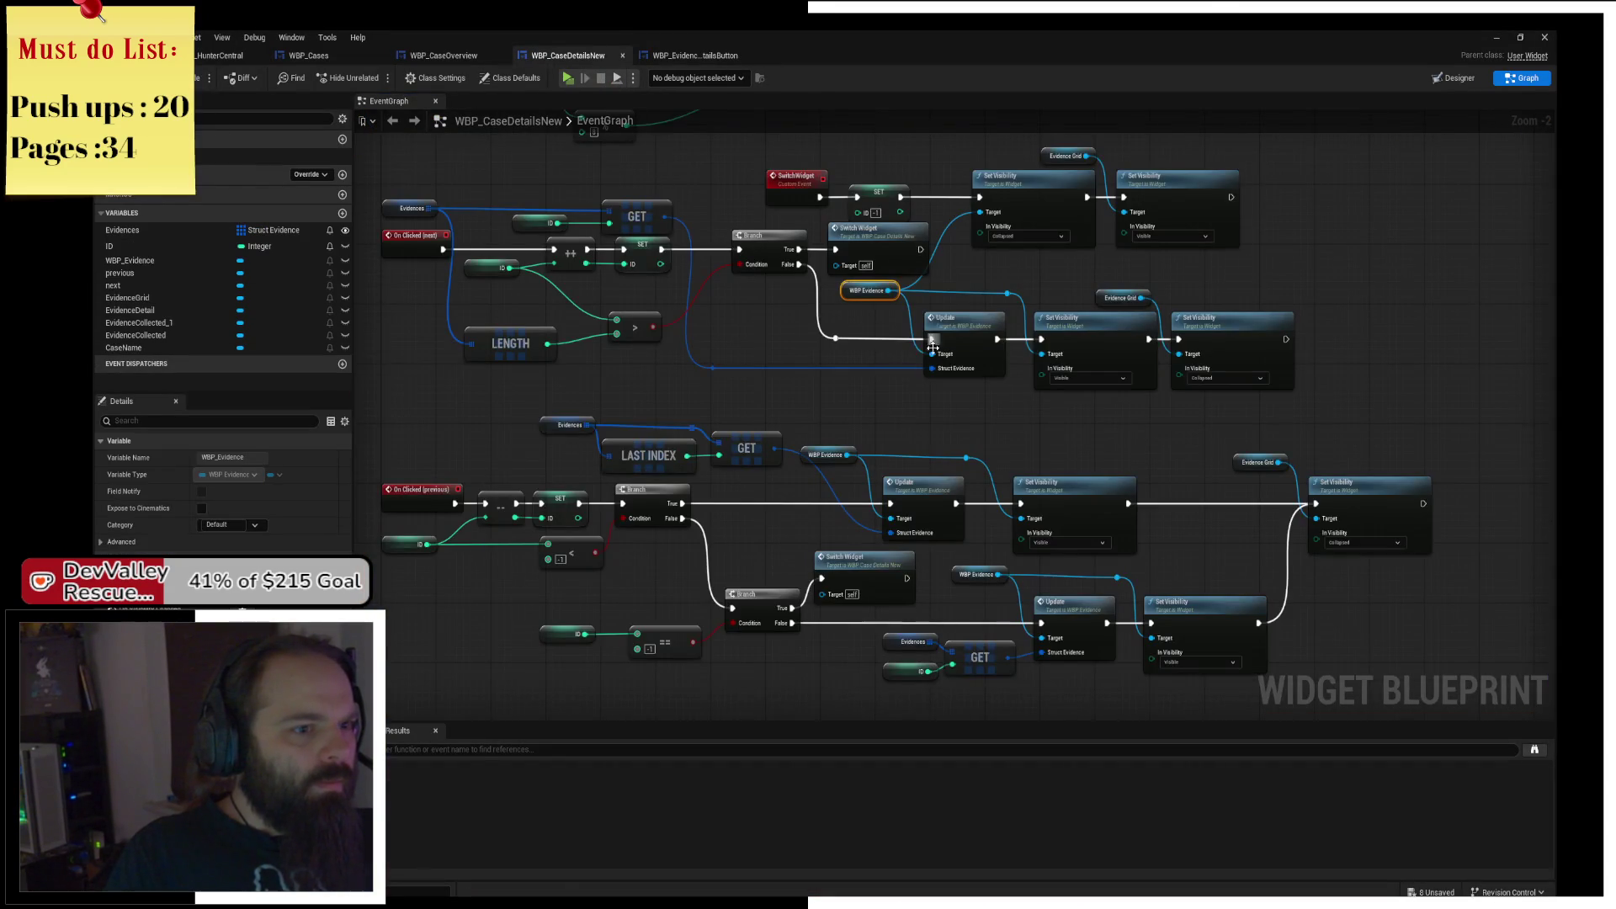
Pan over the On Clicked (next) logic and shift the ID getter slightly left.
{"action": "scroll", "coordinate": [793, 390], "scroll_direction": "up", "scroll_amount": 2}
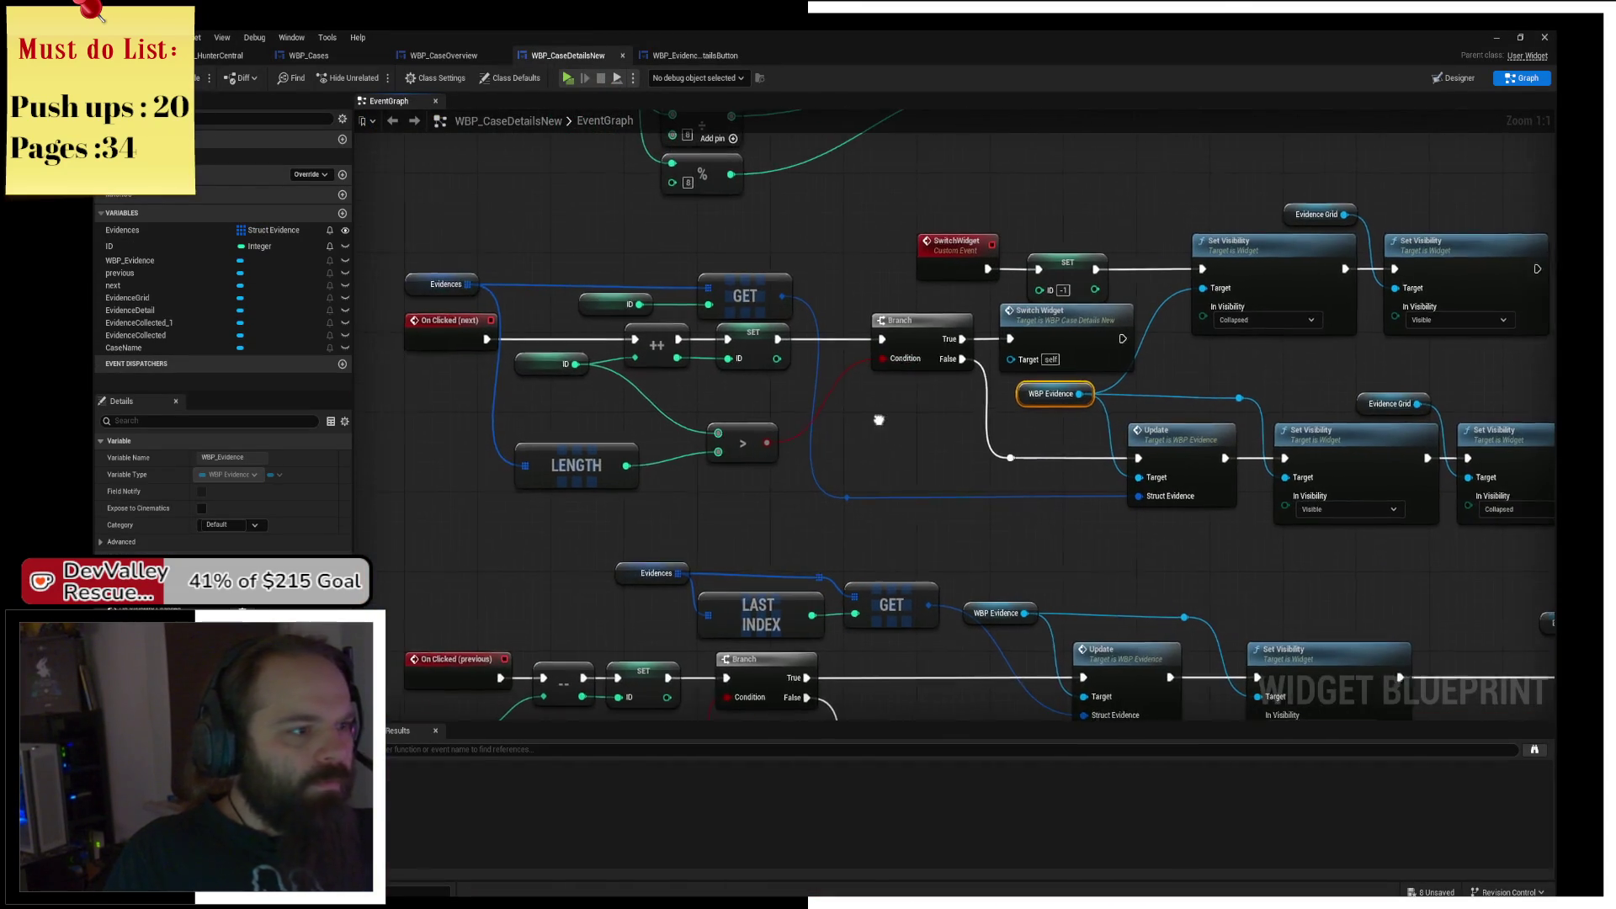
{"action": "left_click_drag", "start_coordinate": [878, 419], "coordinate": [985, 445]}
{"action": "mouse_move", "coordinate": [595, 542]}
{"action": "left_mouse_down"}
{"action": "mouse_move", "coordinate": [538, 405]}
{"action": "mouse_move", "coordinate": [563, 440]}
{"action": "mouse_move", "coordinate": [545, 505]}
{"action": "left_mouse_up"}
{"action": "scroll", "coordinate": [541, 400], "scroll_direction": "down", "scroll_amount": 1}
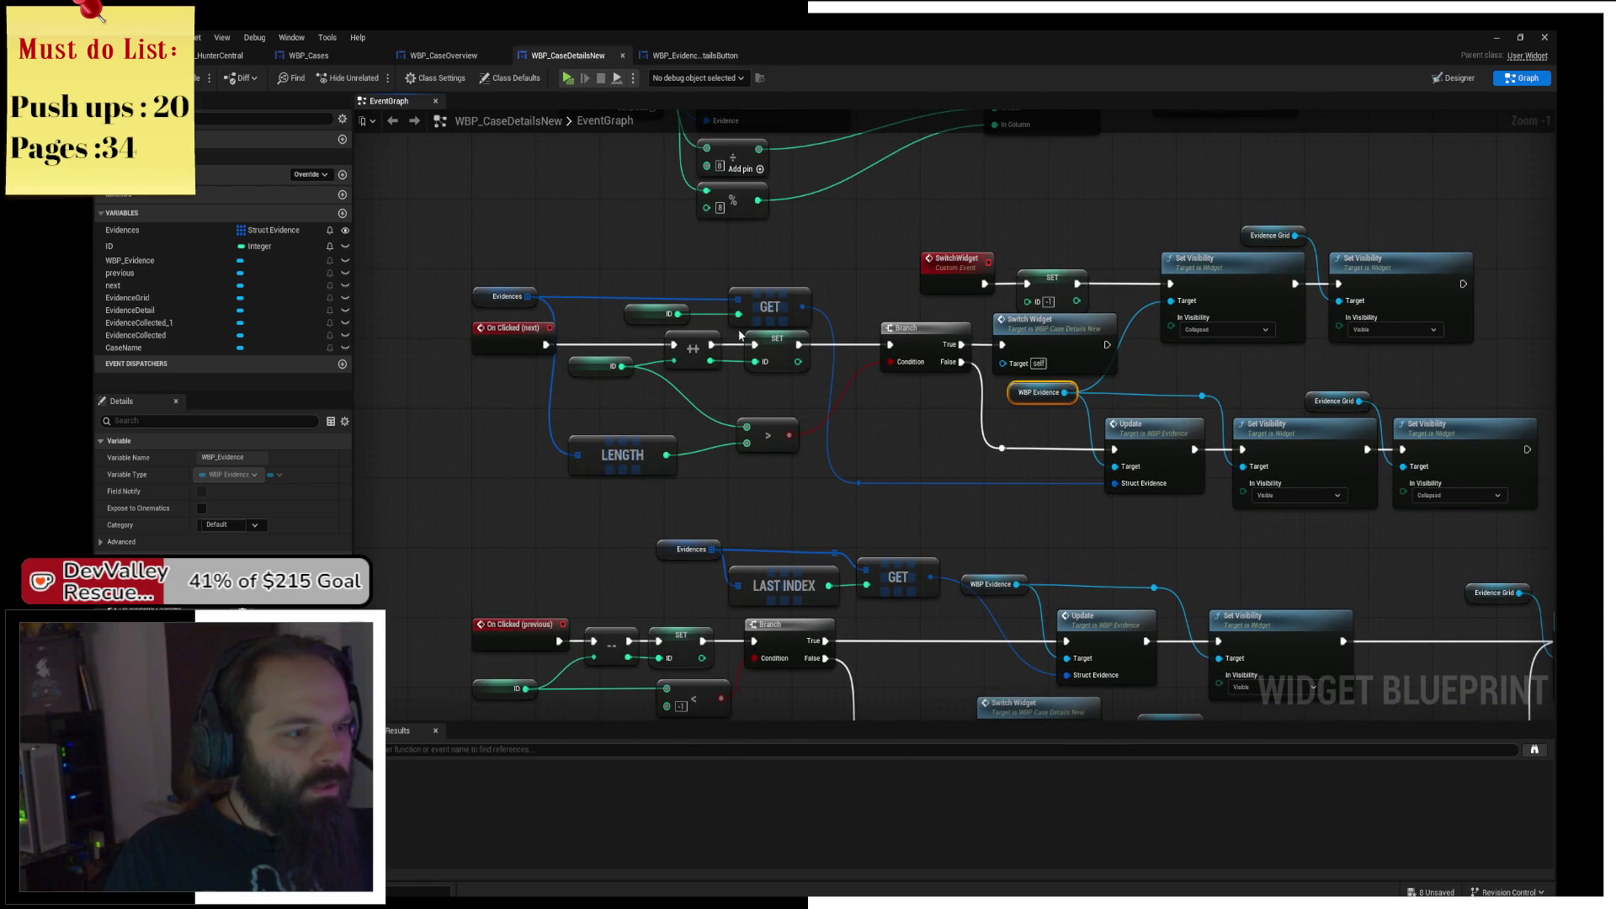
{"action": "left_click_drag", "start_coordinate": [781, 378], "coordinate": [808, 383]}
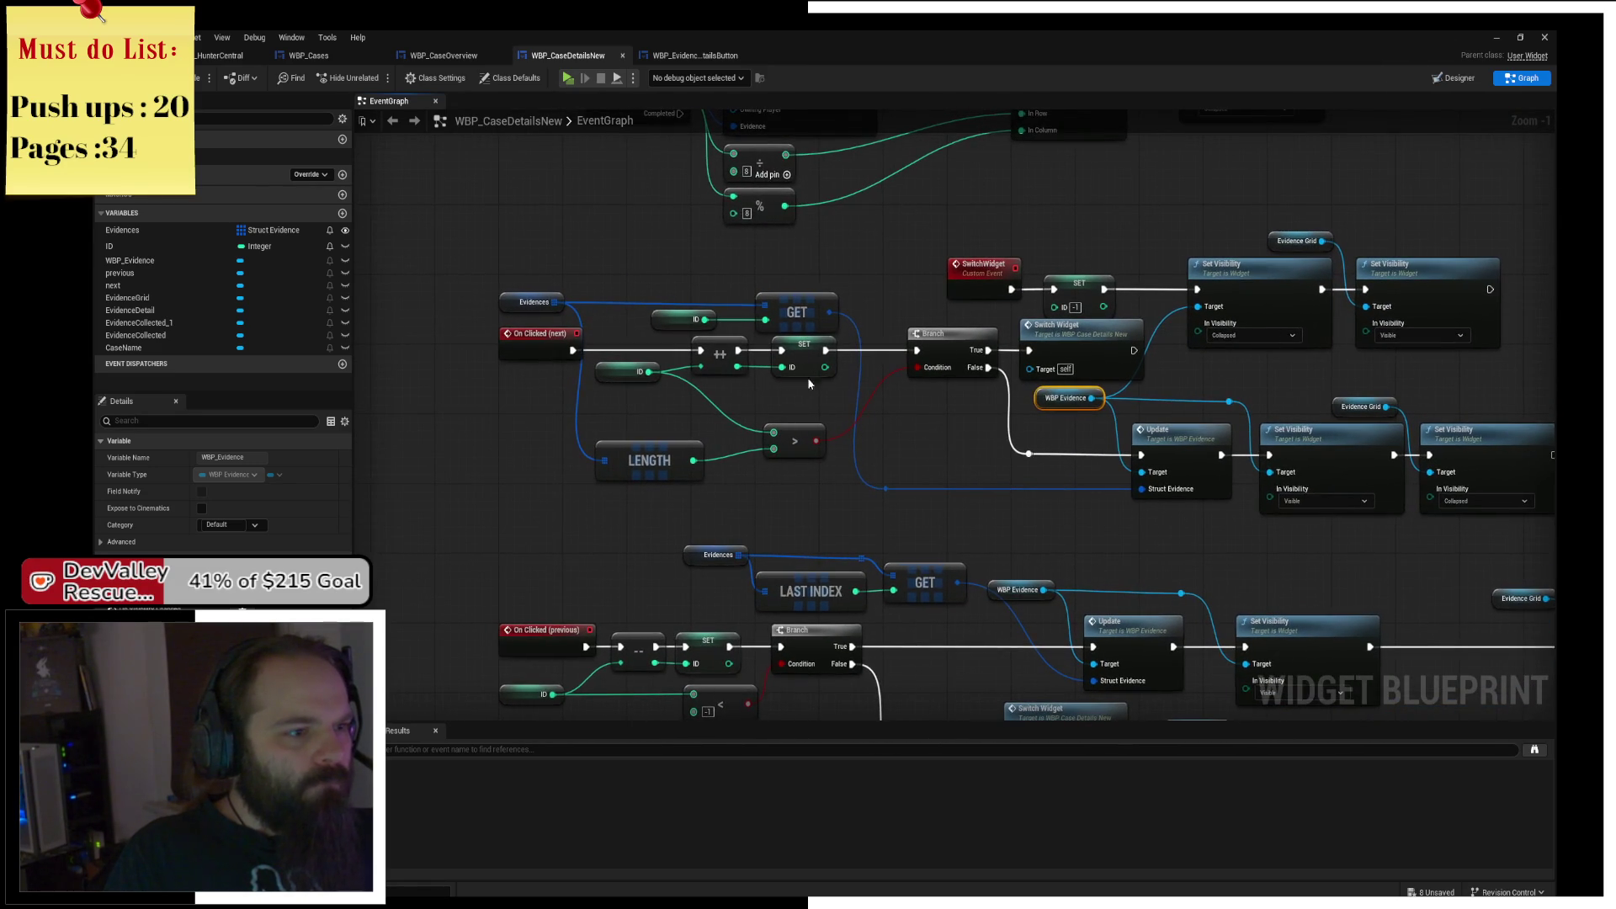
{"action": "left_click_drag", "start_coordinate": [658, 325], "coordinate": [609, 325]}
{"action": "left_click", "coordinate": [618, 273]}
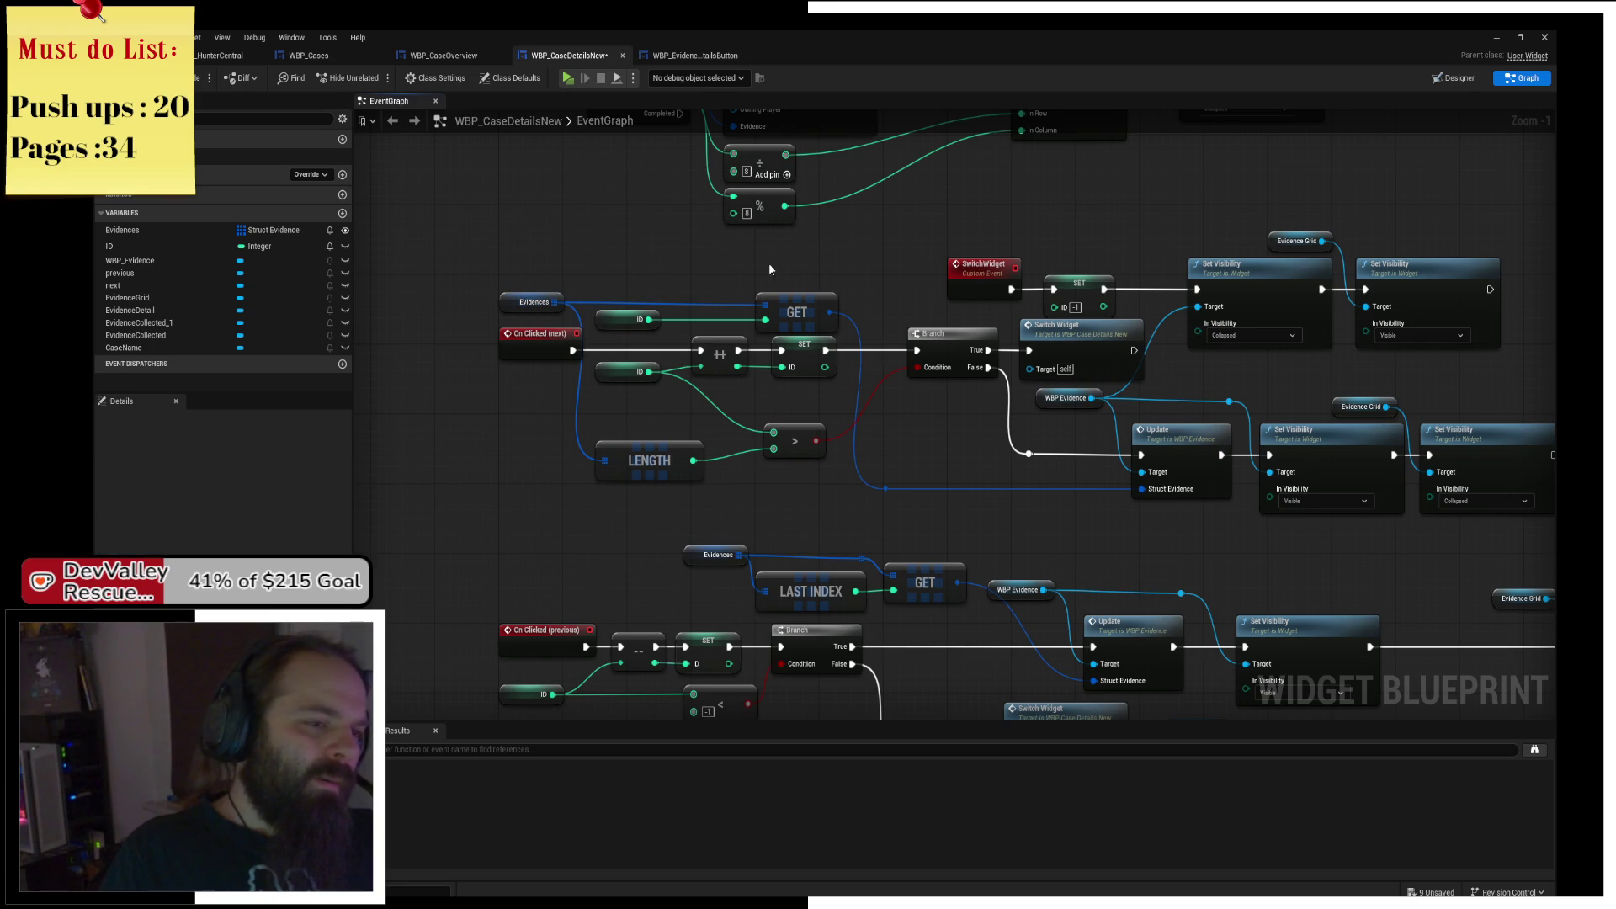
{"action": "left_click_drag", "start_coordinate": [770, 263], "coordinate": [769, 261]}
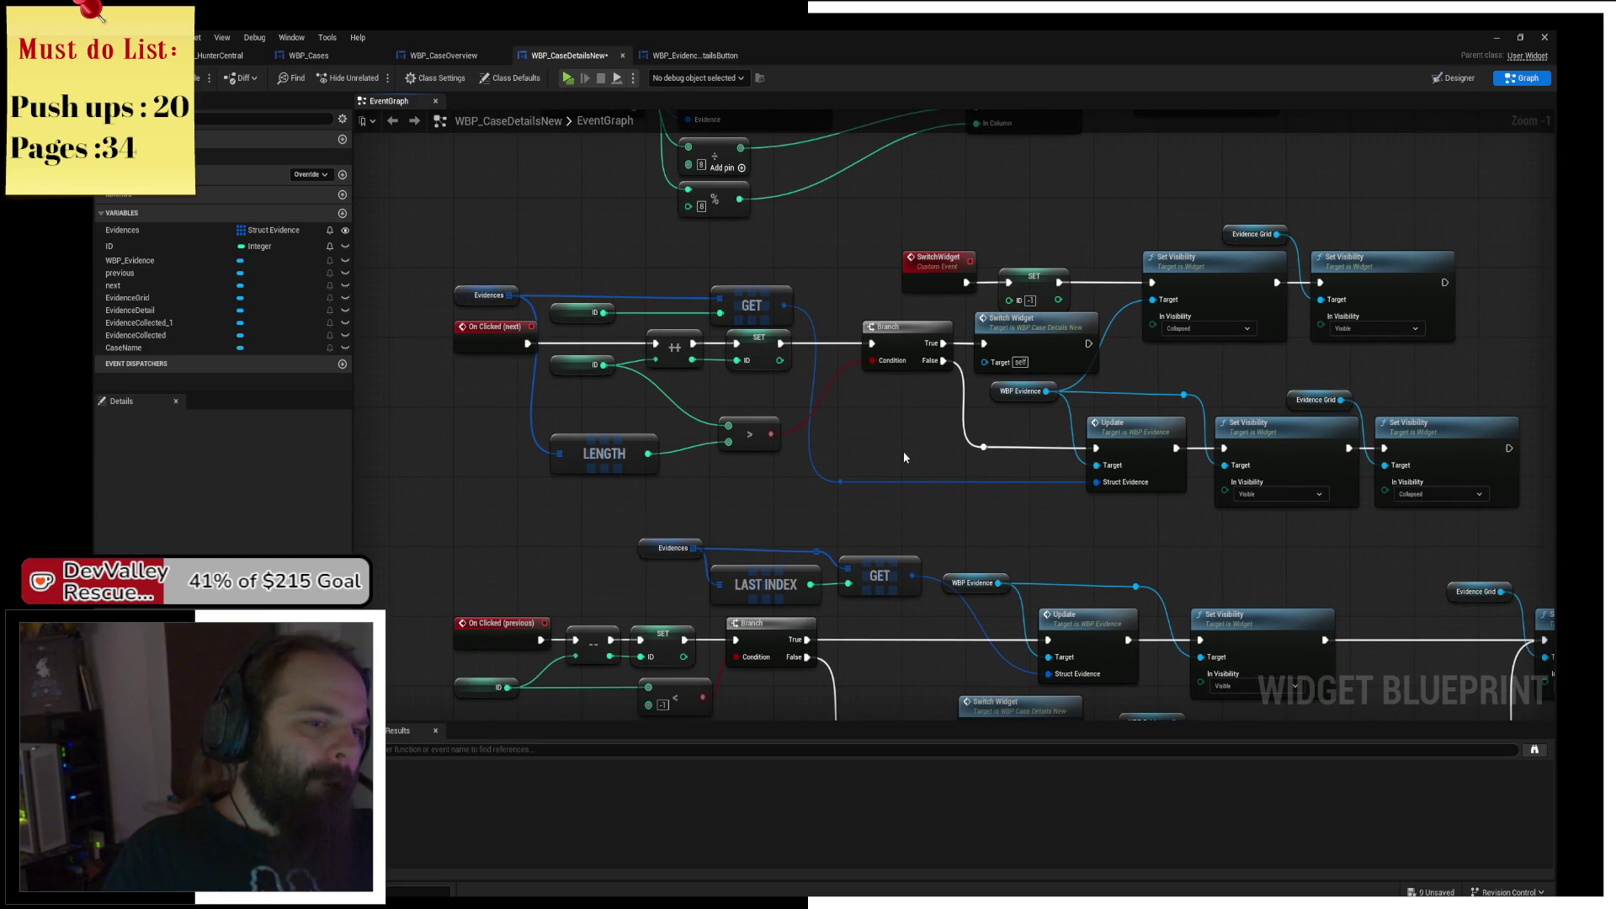
{"action": "left_click_drag", "start_coordinate": [878, 453], "coordinate": [901, 460]}
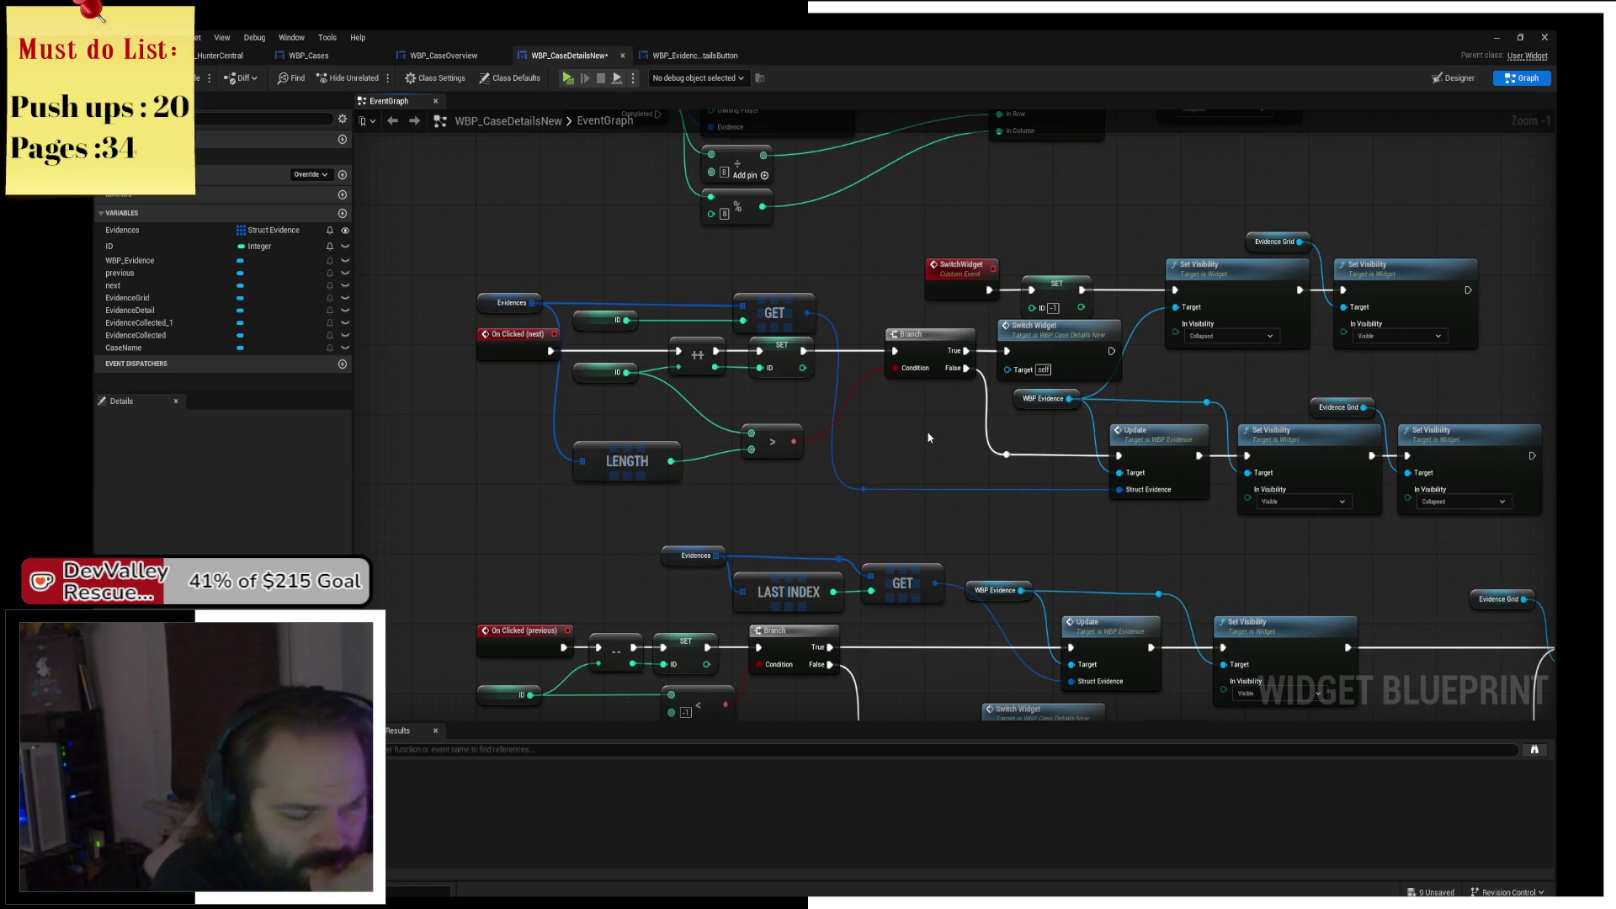
Copy Evidence Grid, both Set Visibility nodes and the reroute knot from below SwitchWidget.
{"action": "double_click", "coordinate": [1069, 328]}
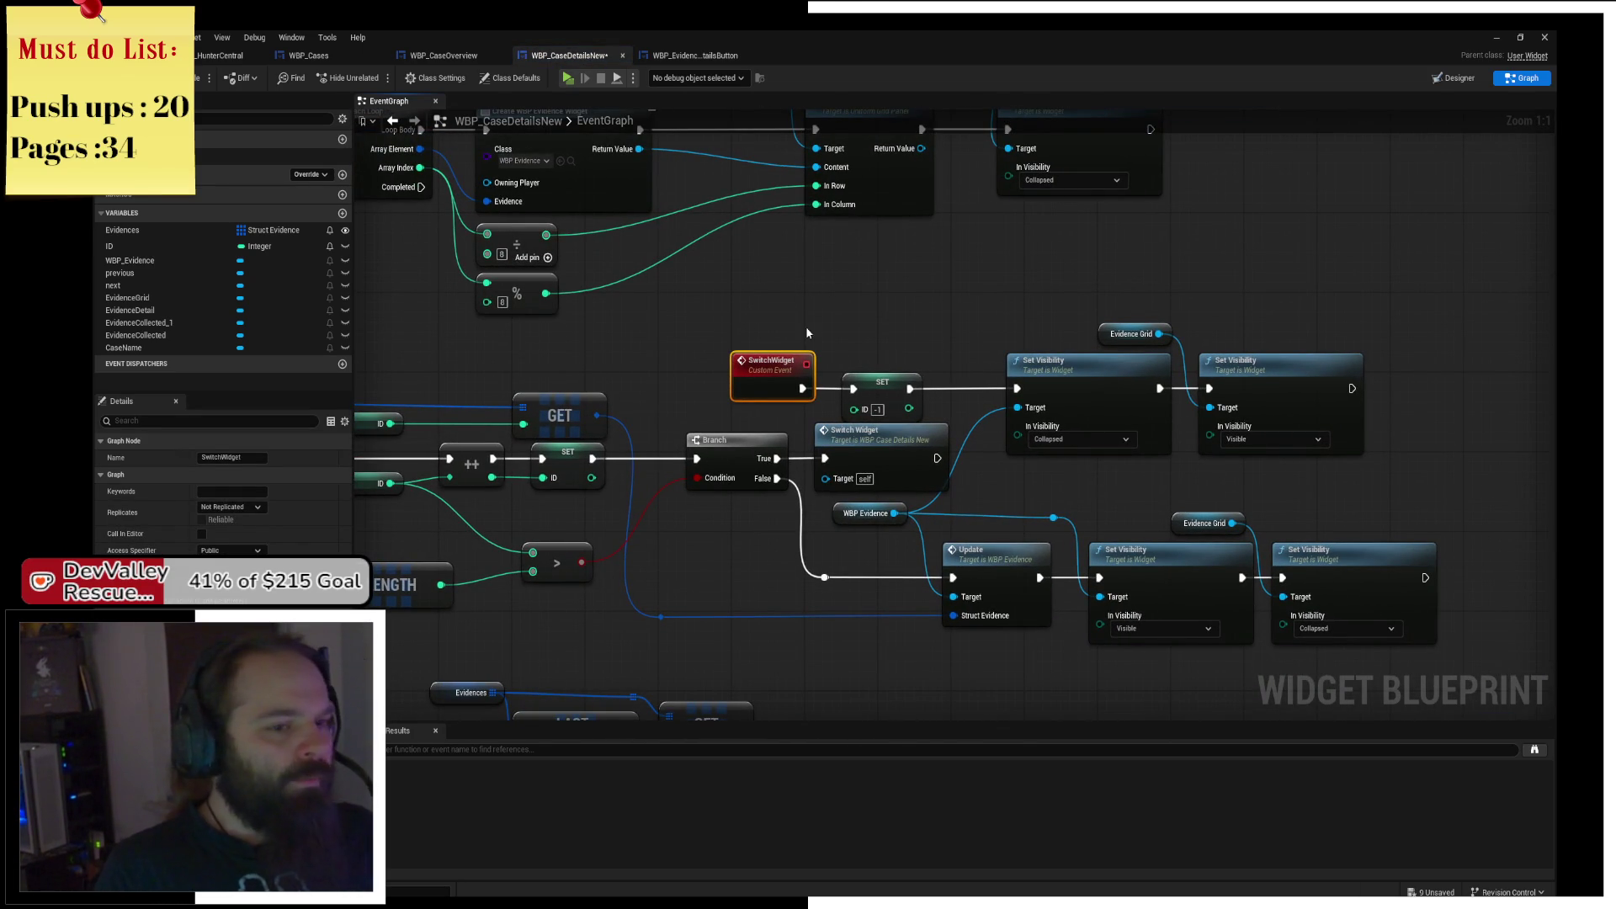
{"action": "left_click_drag", "start_coordinate": [806, 330], "coordinate": [763, 232]}
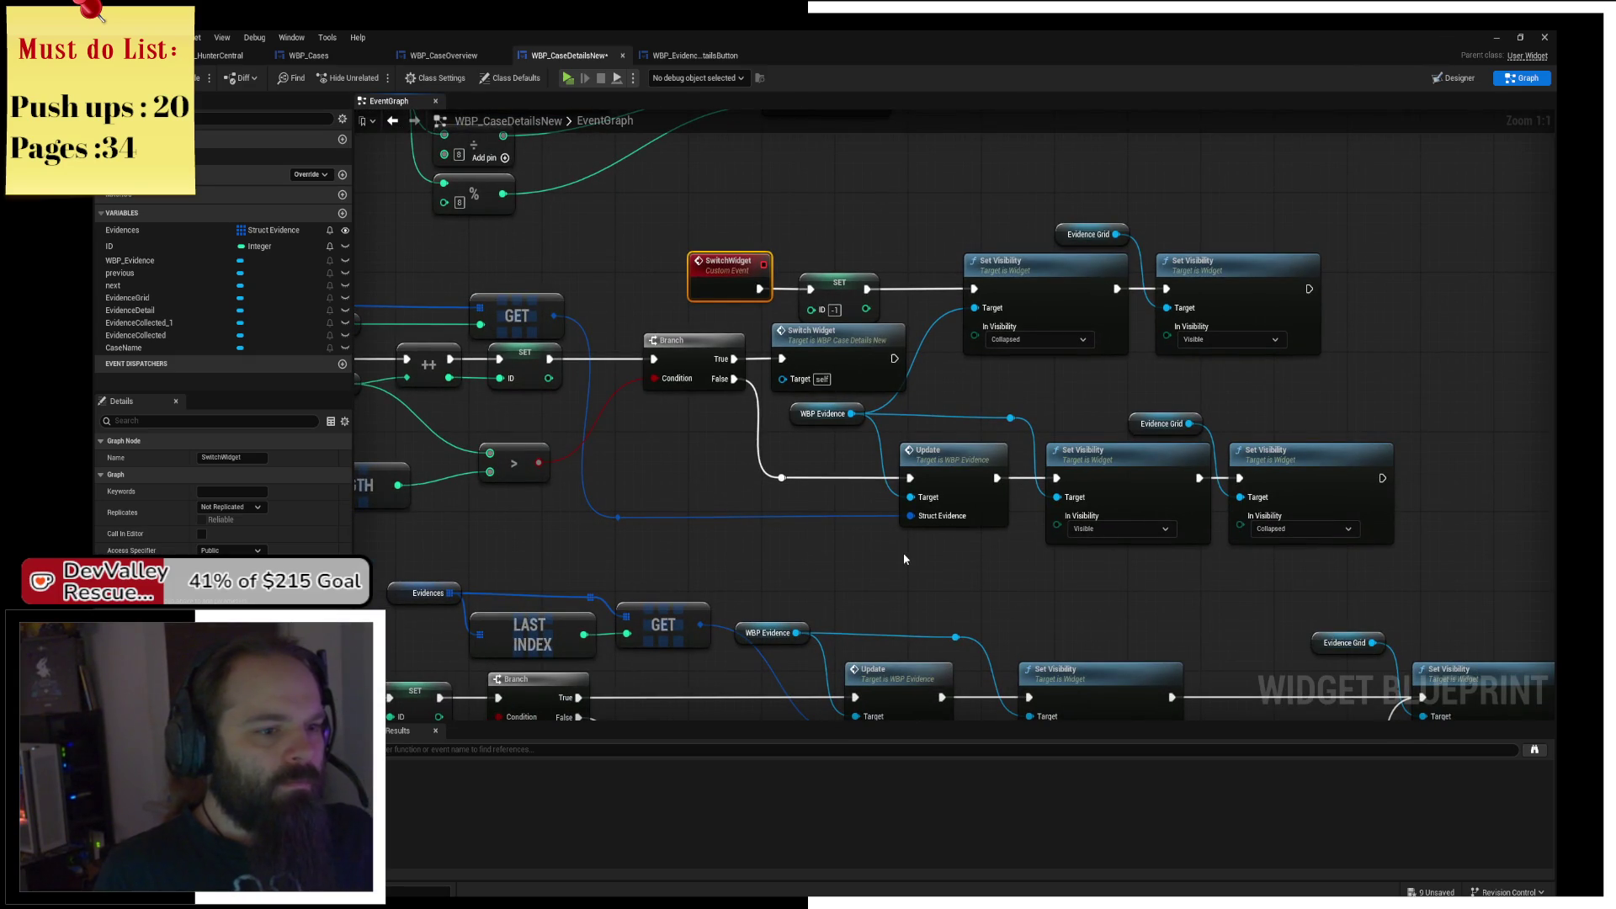
{"action": "mouse_move", "coordinate": [1066, 569]}
{"action": "left_mouse_down"}
{"action": "mouse_move", "coordinate": [1393, 446]}
{"action": "mouse_move", "coordinate": [1392, 412]}
{"action": "left_mouse_up"}
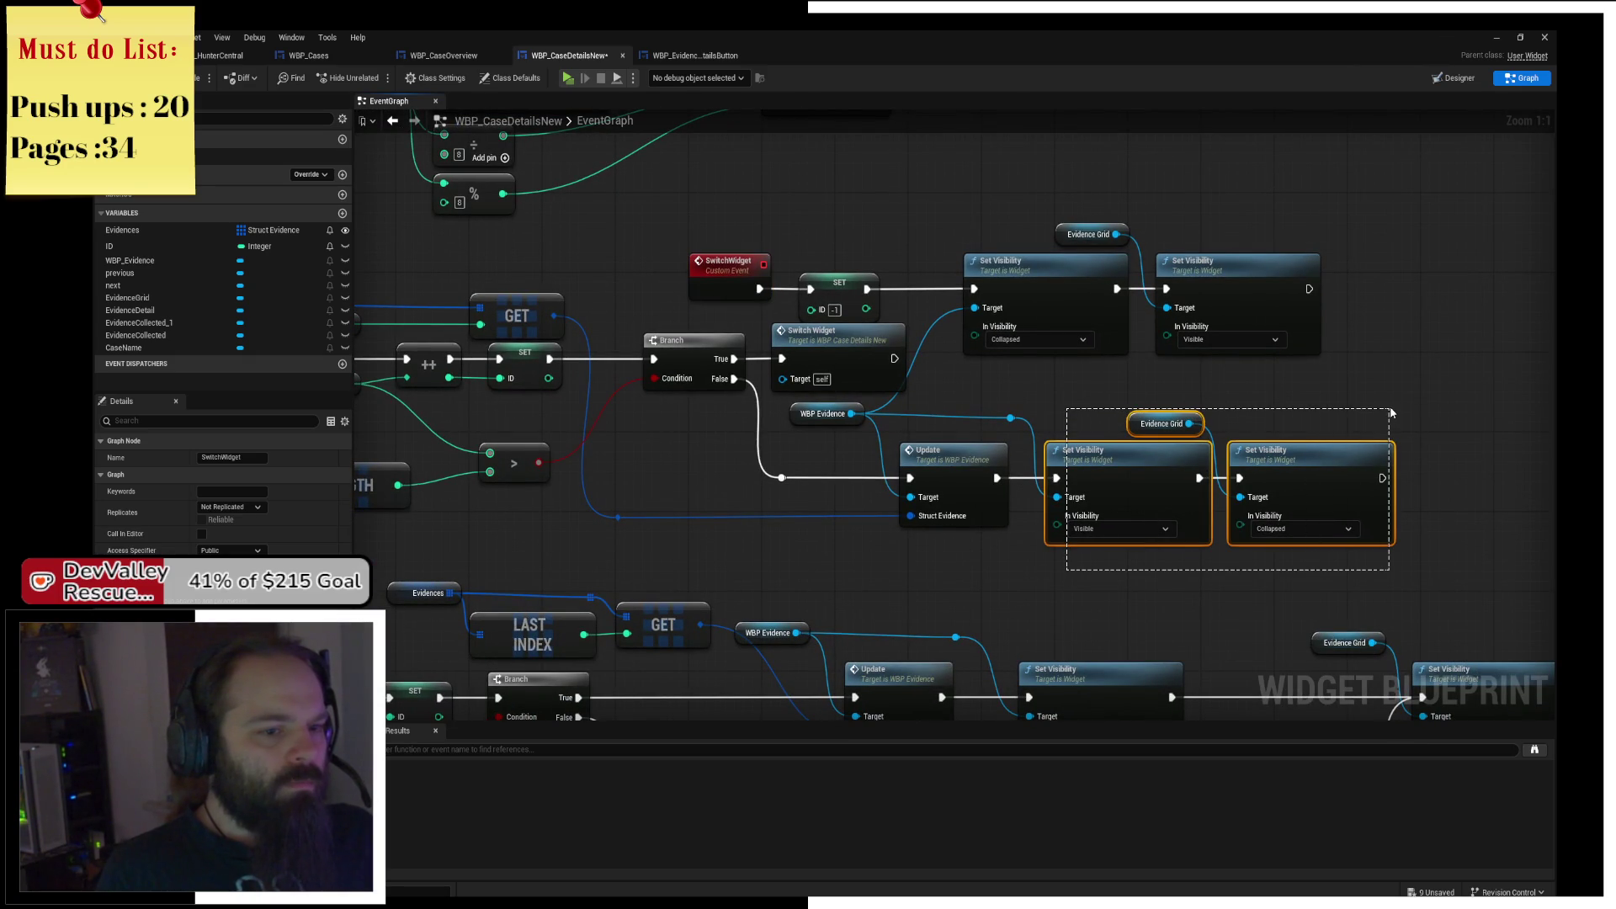
{"action": "left_click", "coordinate": [1011, 419], "text": "ctrl"}
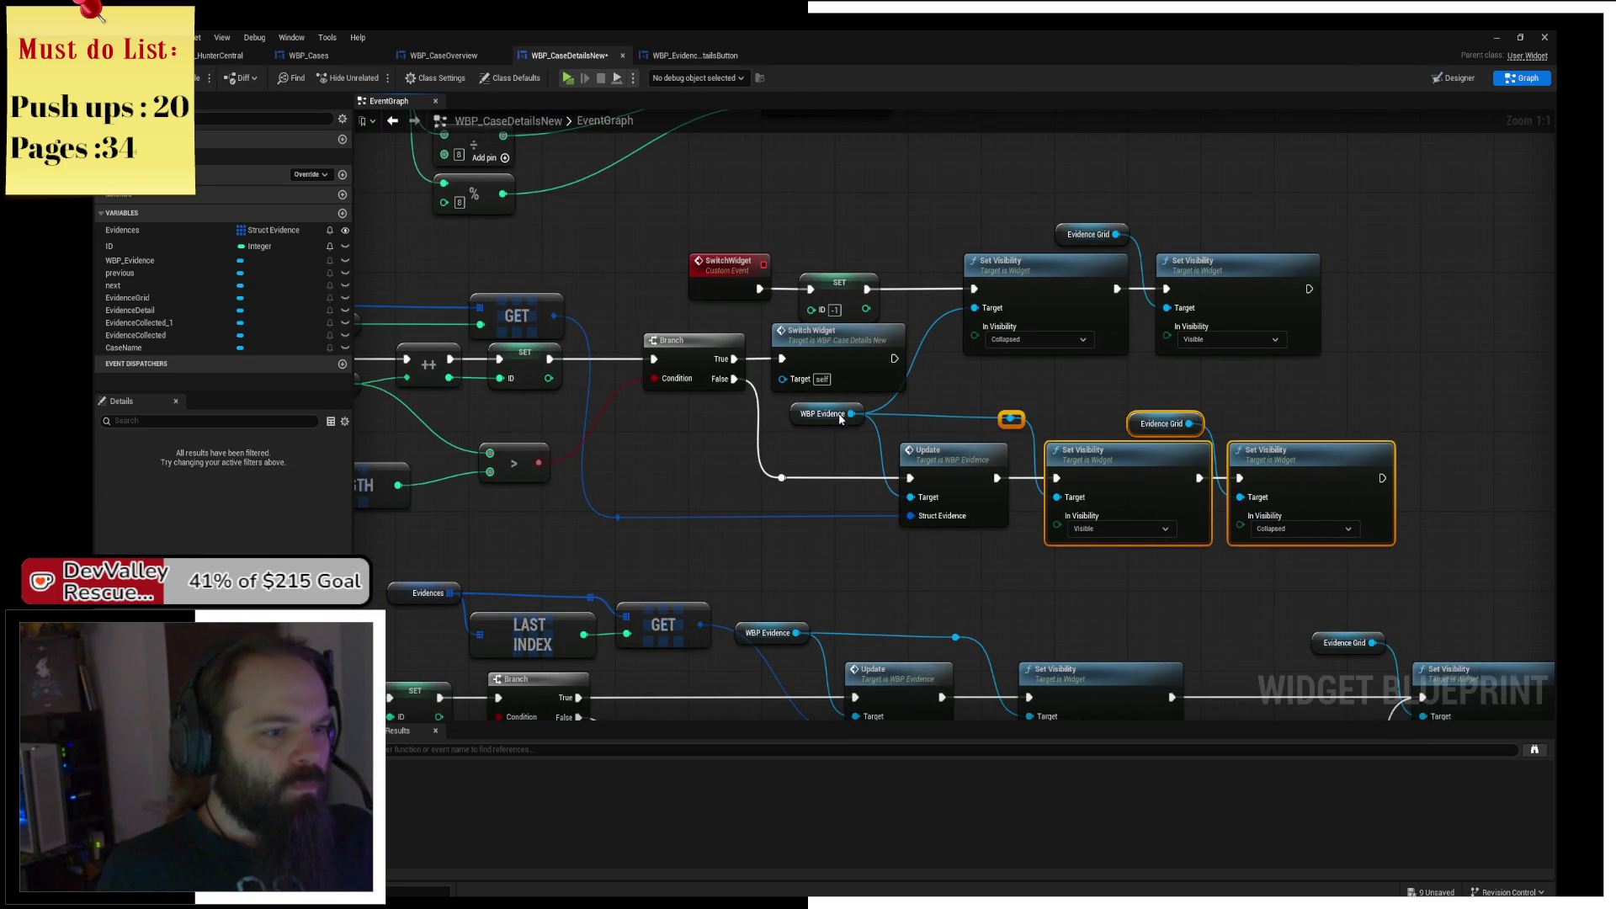
{"action": "key", "text": "ctrl+c"}
{"action": "left_click", "coordinate": [696, 55]}
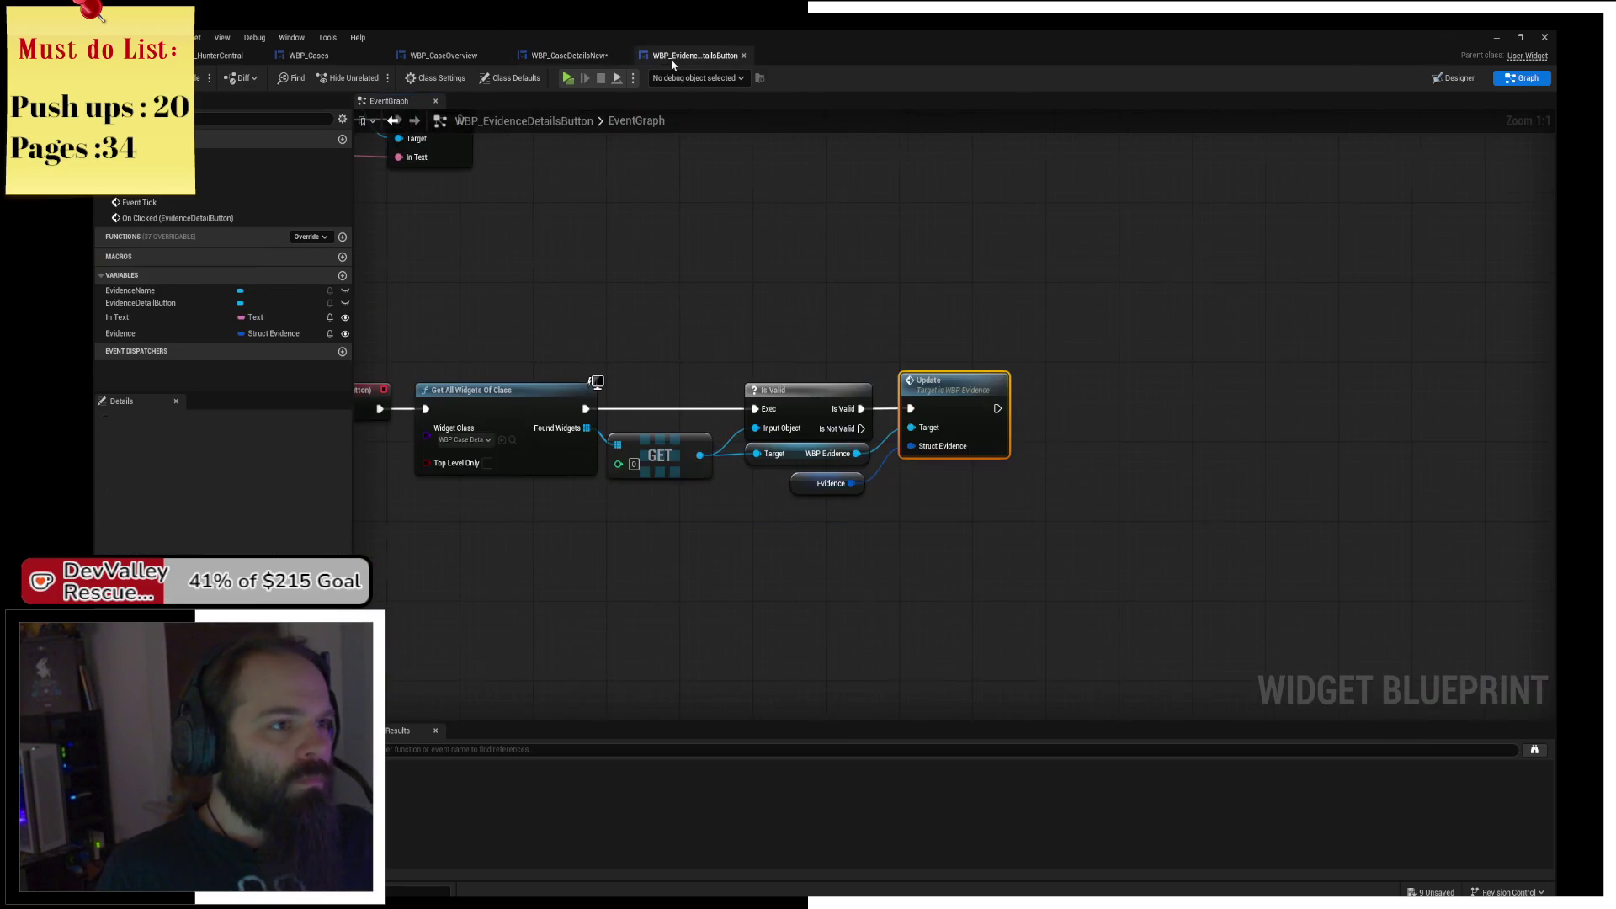
Paste the visibility nodes after Update and add Get Evidence Grid from the found widget.
{"action": "key", "text": "ctrl+v"}
{"action": "left_click_drag", "start_coordinate": [1004, 381], "coordinate": [938, 367]}
{"action": "left_click", "coordinate": [1028, 296]}
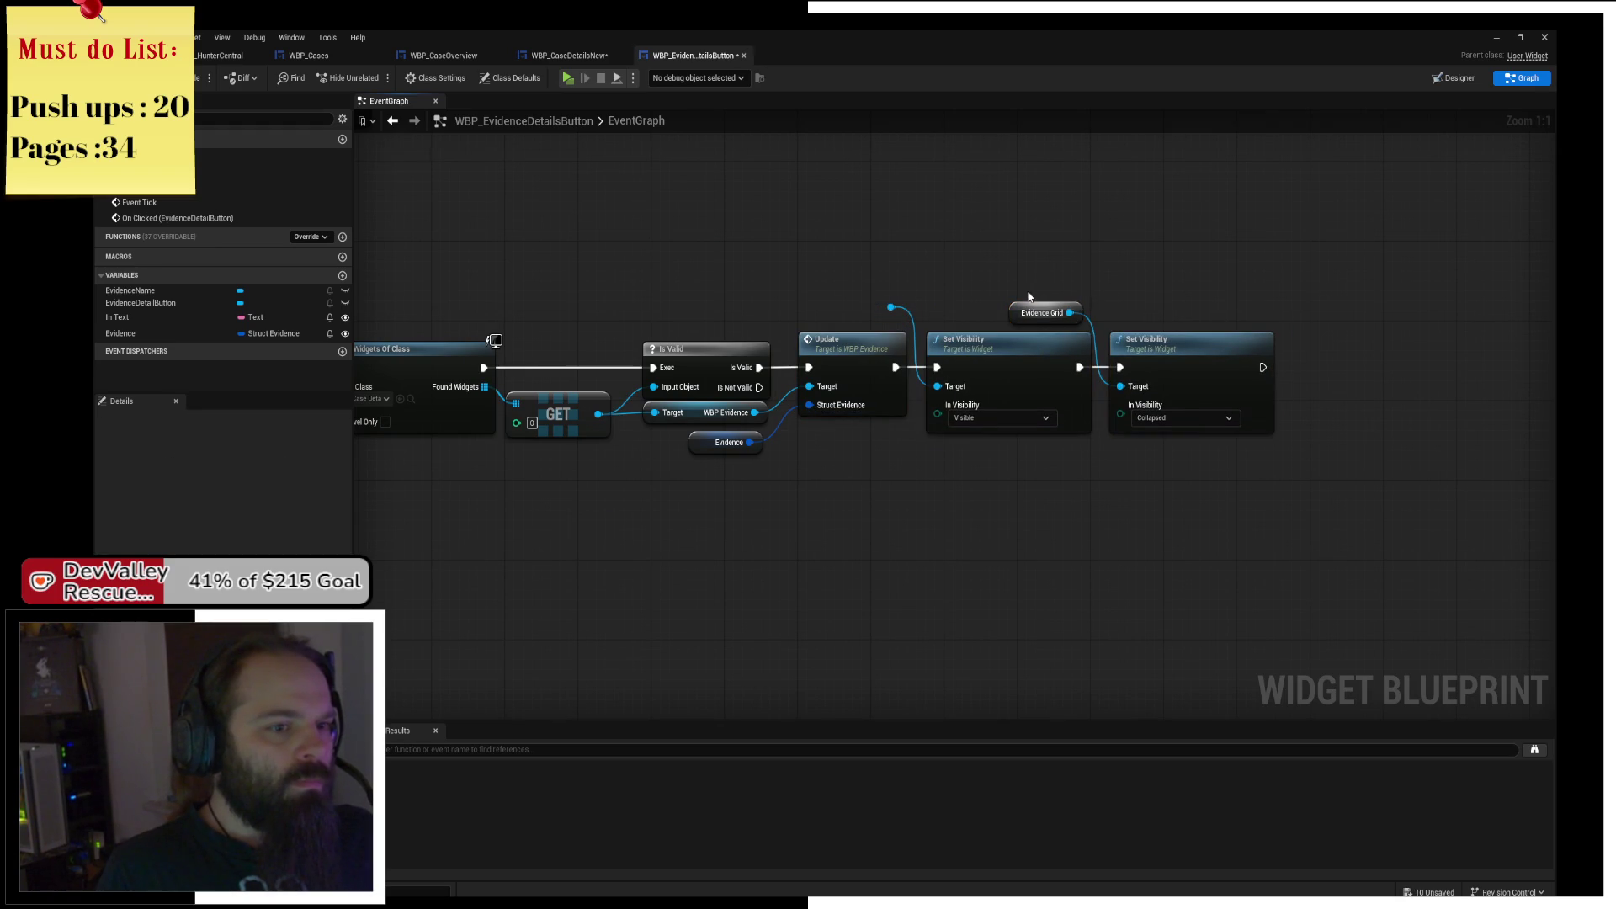
{"action": "left_click", "coordinate": [1015, 313]}
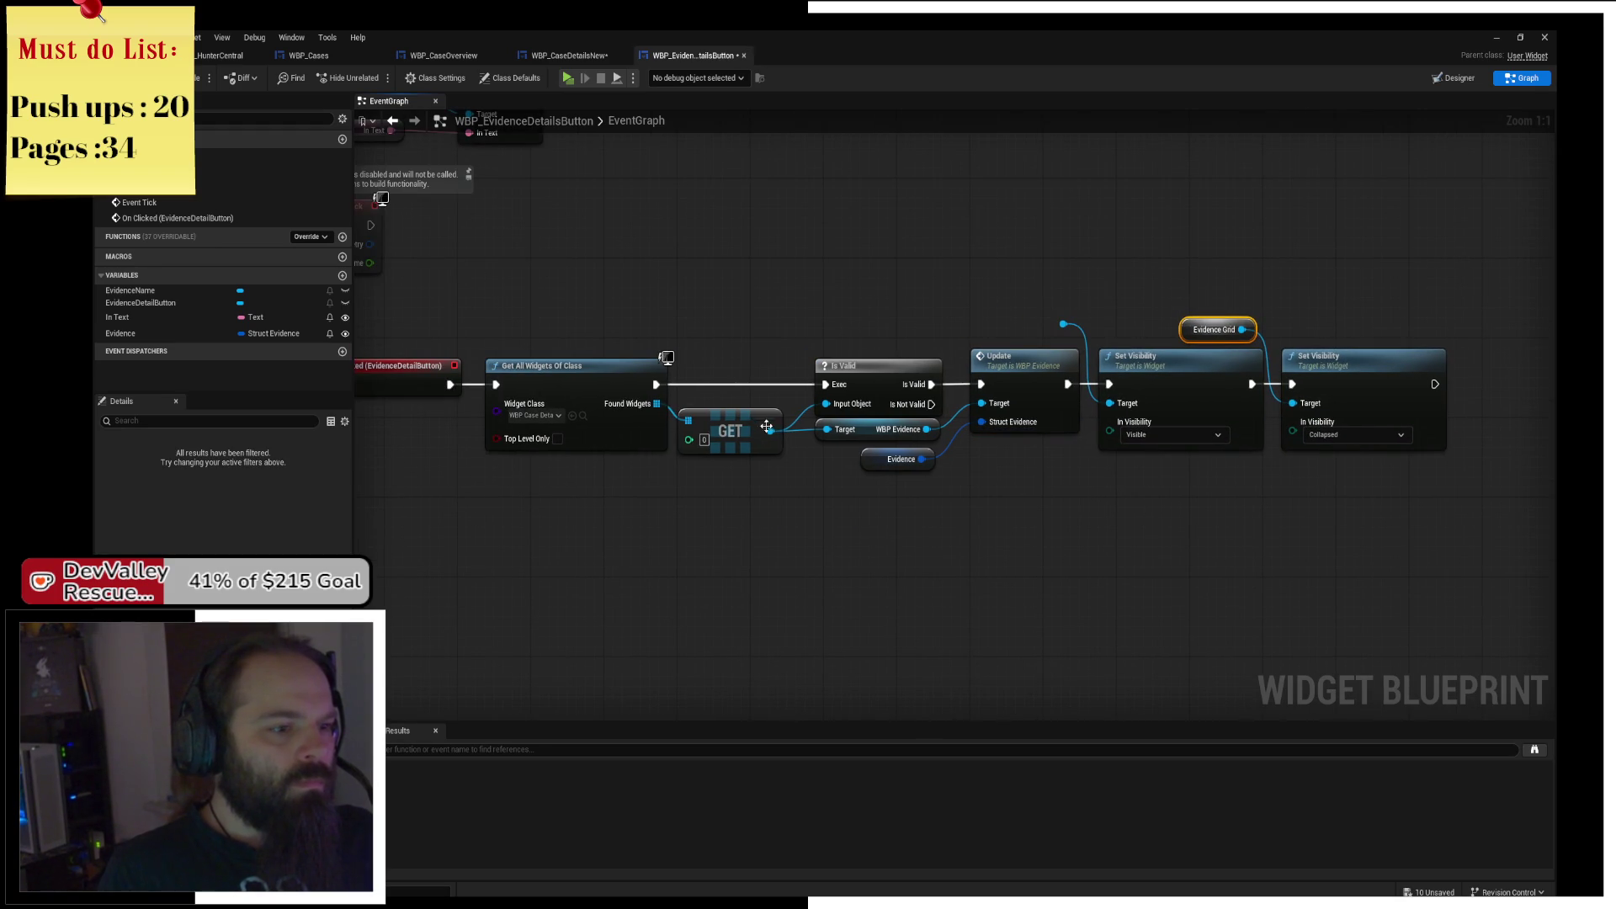
{"action": "left_click_drag", "start_coordinate": [767, 426], "coordinate": [838, 513]}
{"action": "type", "text": "evidence"}
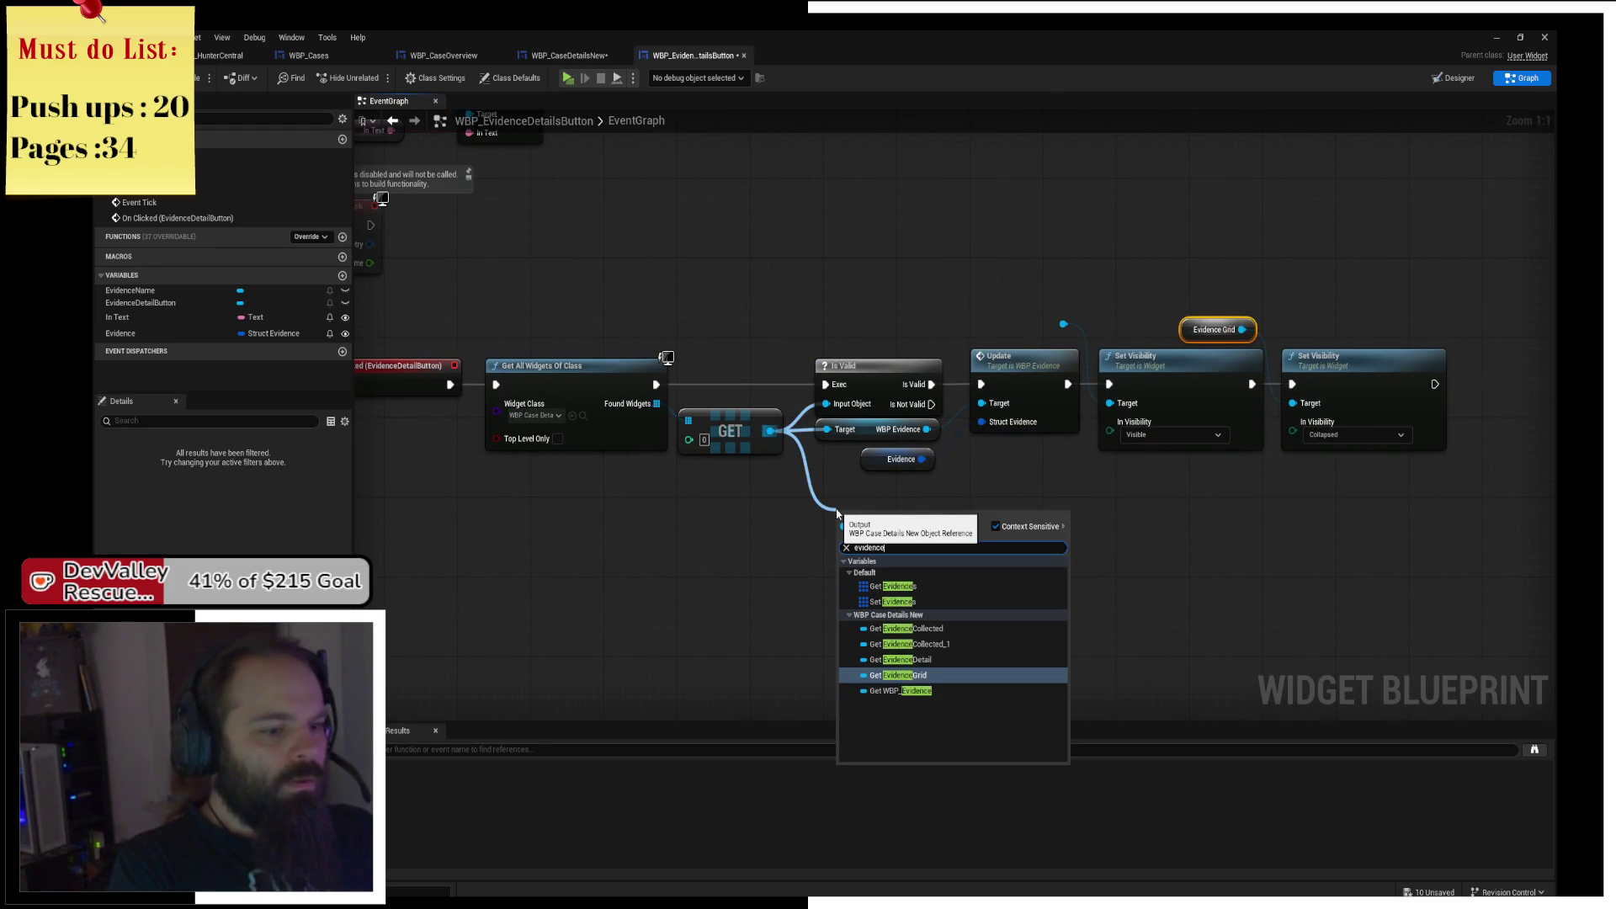
{"action": "type", "text": "grid"}
{"action": "key", "text": "Return"}
{"action": "mouse_move", "coordinate": [872, 511]}
{"action": "left_mouse_down"}
{"action": "mouse_move", "coordinate": [866, 335]}
{"action": "mouse_move", "coordinate": [1052, 341]}
{"action": "mouse_move", "coordinate": [1292, 403]}
{"action": "left_mouse_up"}
Route the new Evidence Grid wire via a reroute point and delete the old getter and reroute.
{"action": "double_click", "coordinate": [993, 327]}
{"action": "mouse_move", "coordinate": [1002, 331]}
{"action": "left_mouse_down"}
{"action": "mouse_move", "coordinate": [1292, 332]}
{"action": "mouse_move", "coordinate": [1267, 331]}
{"action": "left_mouse_up"}
{"action": "left_click", "coordinate": [1179, 330]}
{"action": "key", "text": "Delete"}
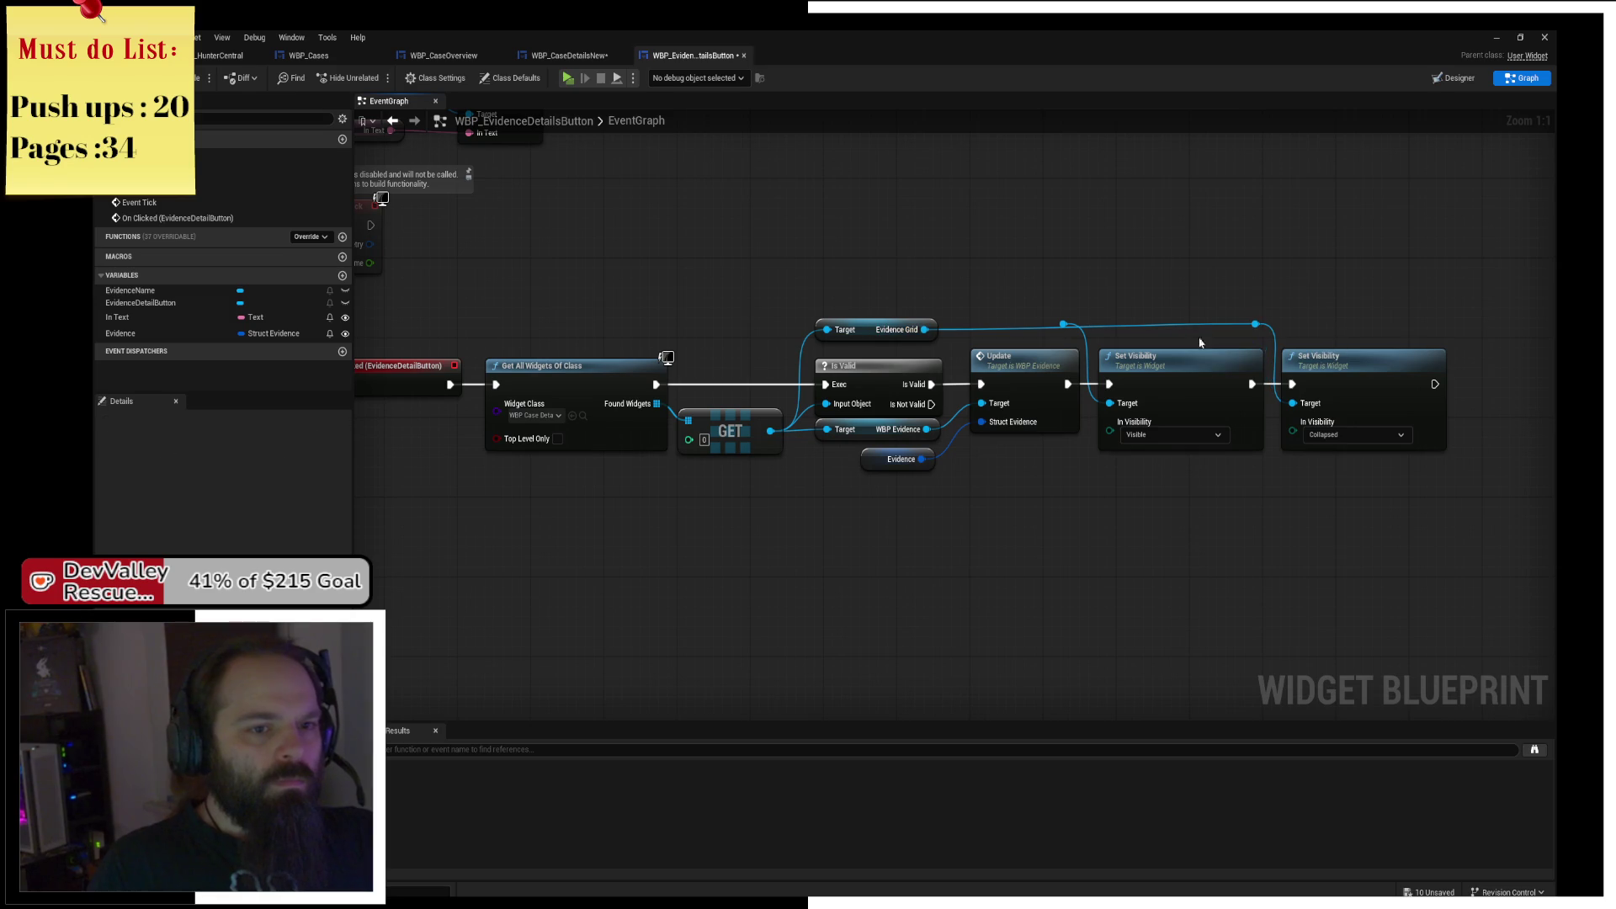
{"action": "left_click", "coordinate": [1065, 325]}
{"action": "key", "text": "Delete"}
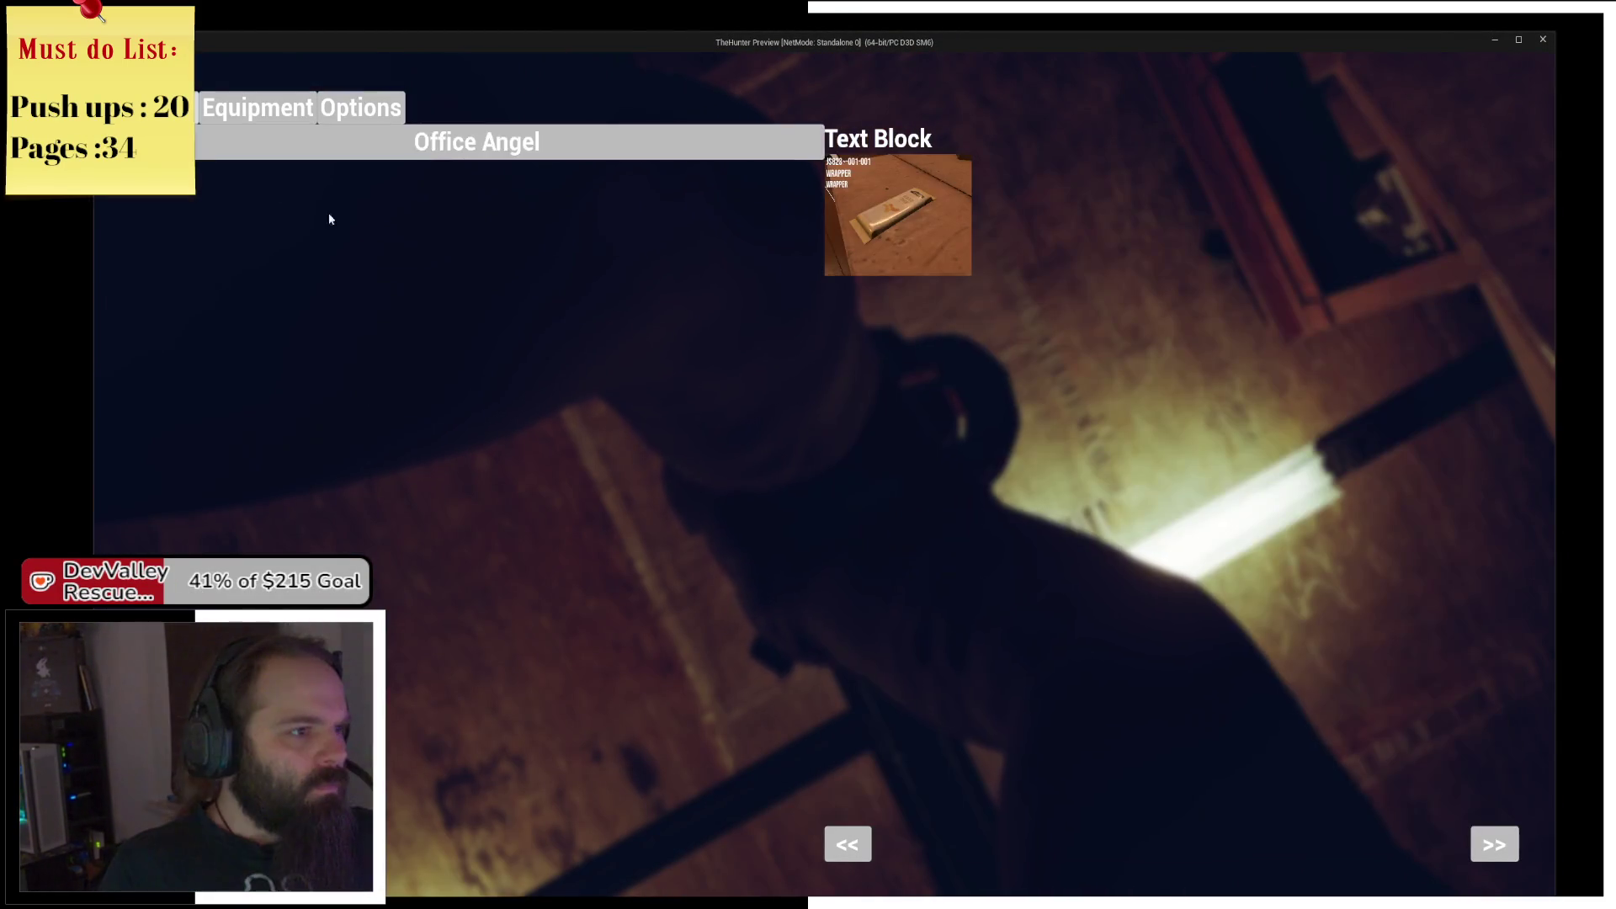
Open Office Angel's Wrapper evidence, Step Over to the second Set Visibility, resume, then stop.
{"action": "left_click", "coordinate": [380, 145]}
{"action": "left_click", "coordinate": [379, 174]}
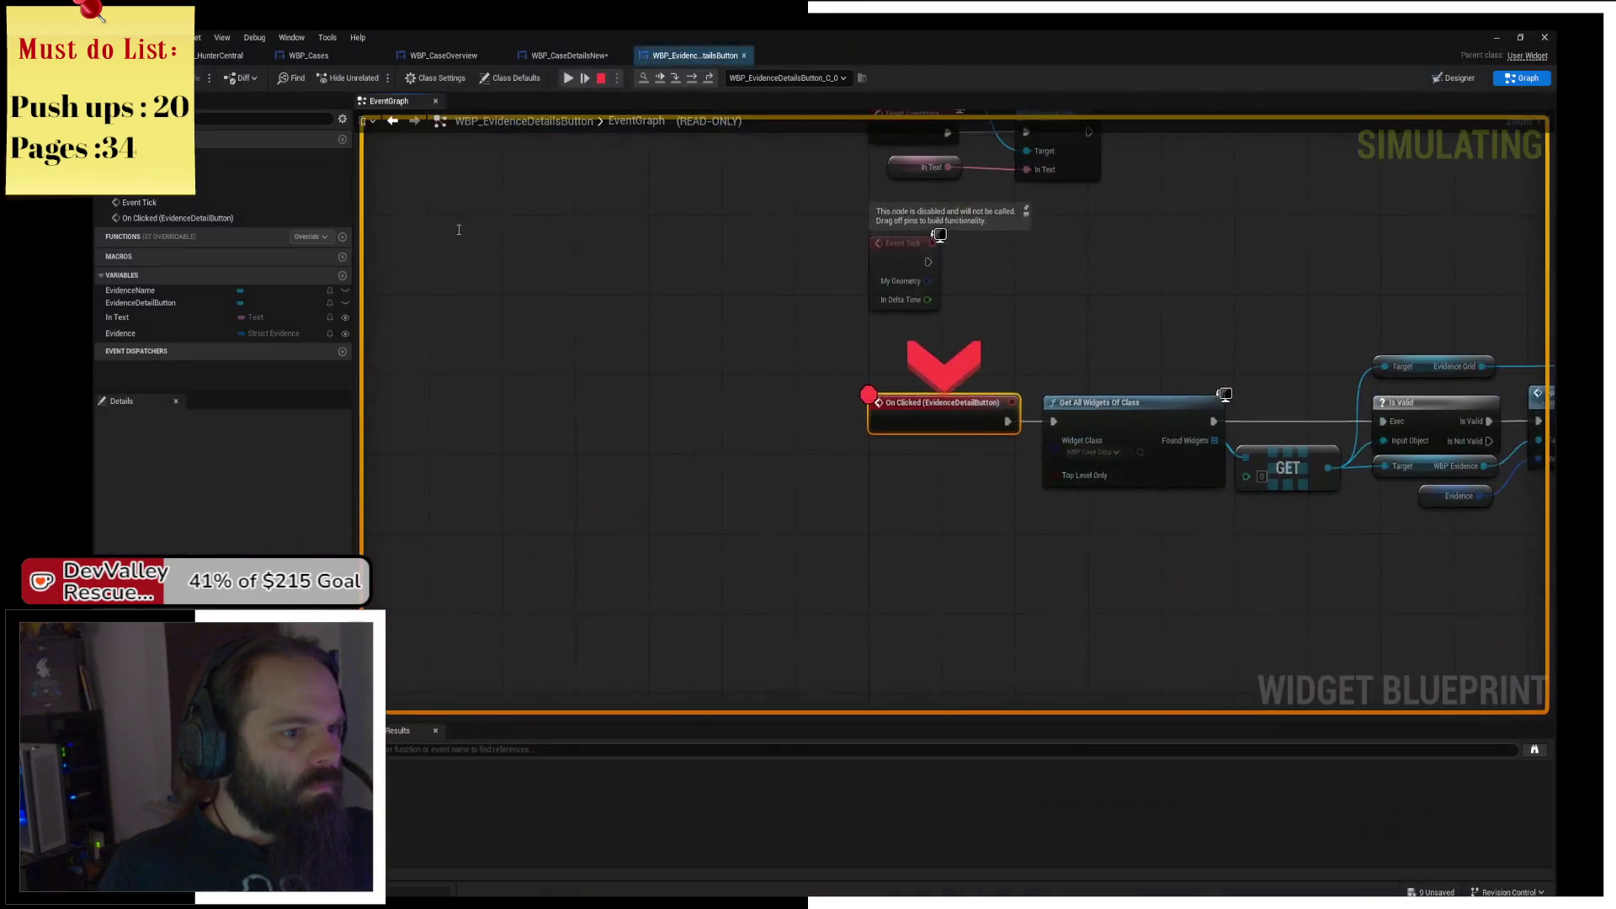
{"action": "left_click", "coordinate": [693, 76]}
{"action": "left_click", "coordinate": [693, 77]}
{"action": "left_click", "coordinate": [693, 76]}
{"action": "left_click", "coordinate": [693, 77]}
{"action": "left_click", "coordinate": [693, 76]}
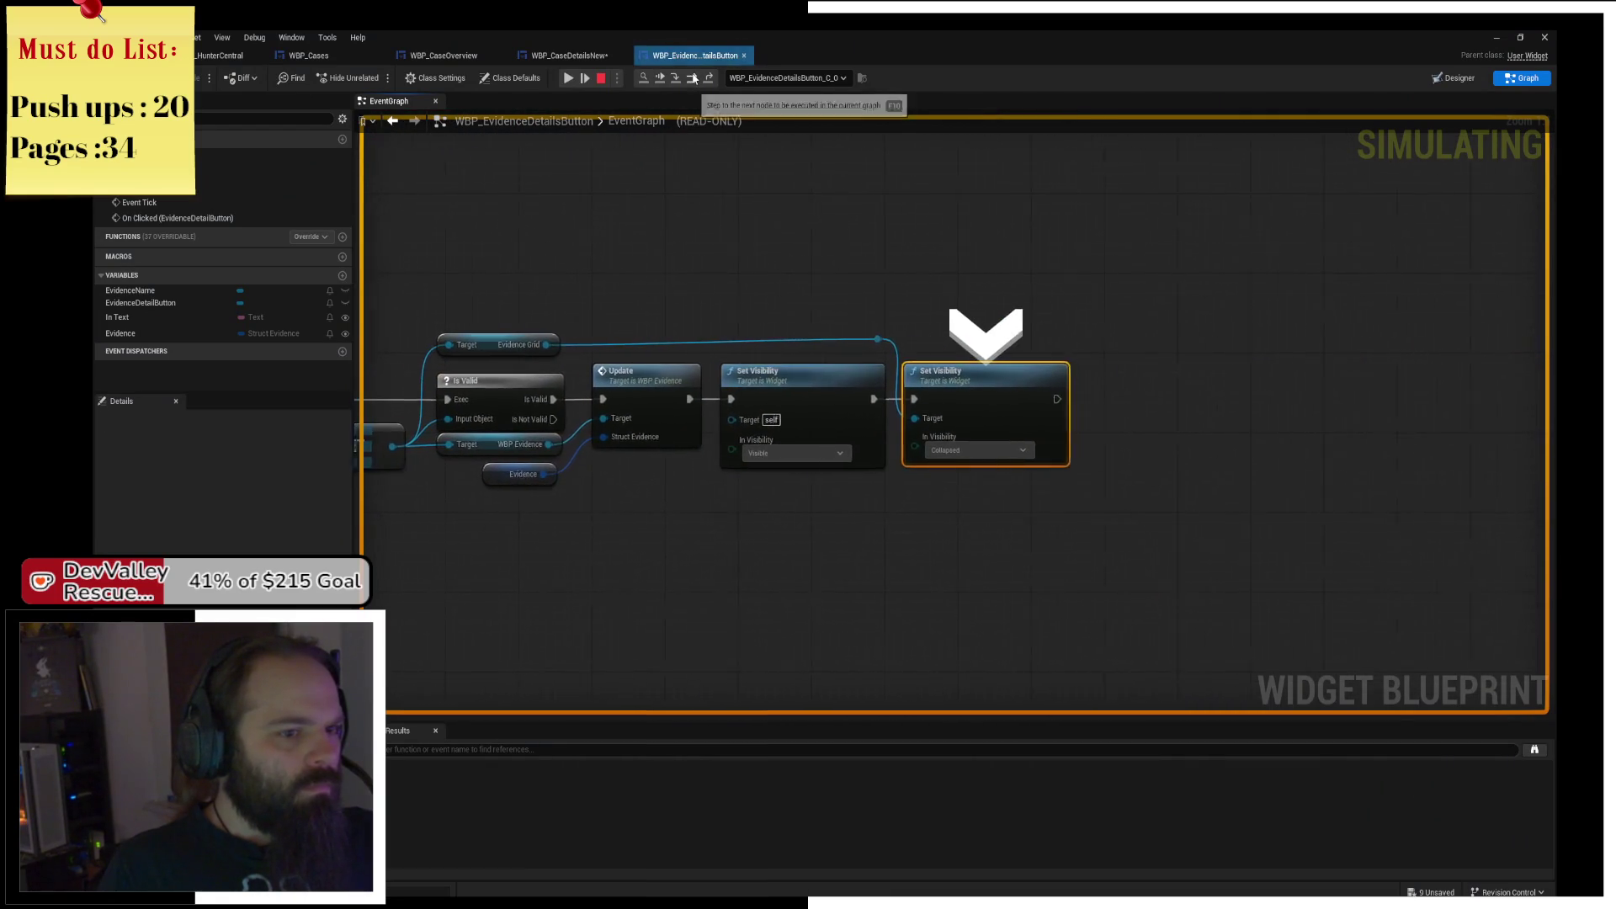
{"action": "left_click", "coordinate": [569, 77]}
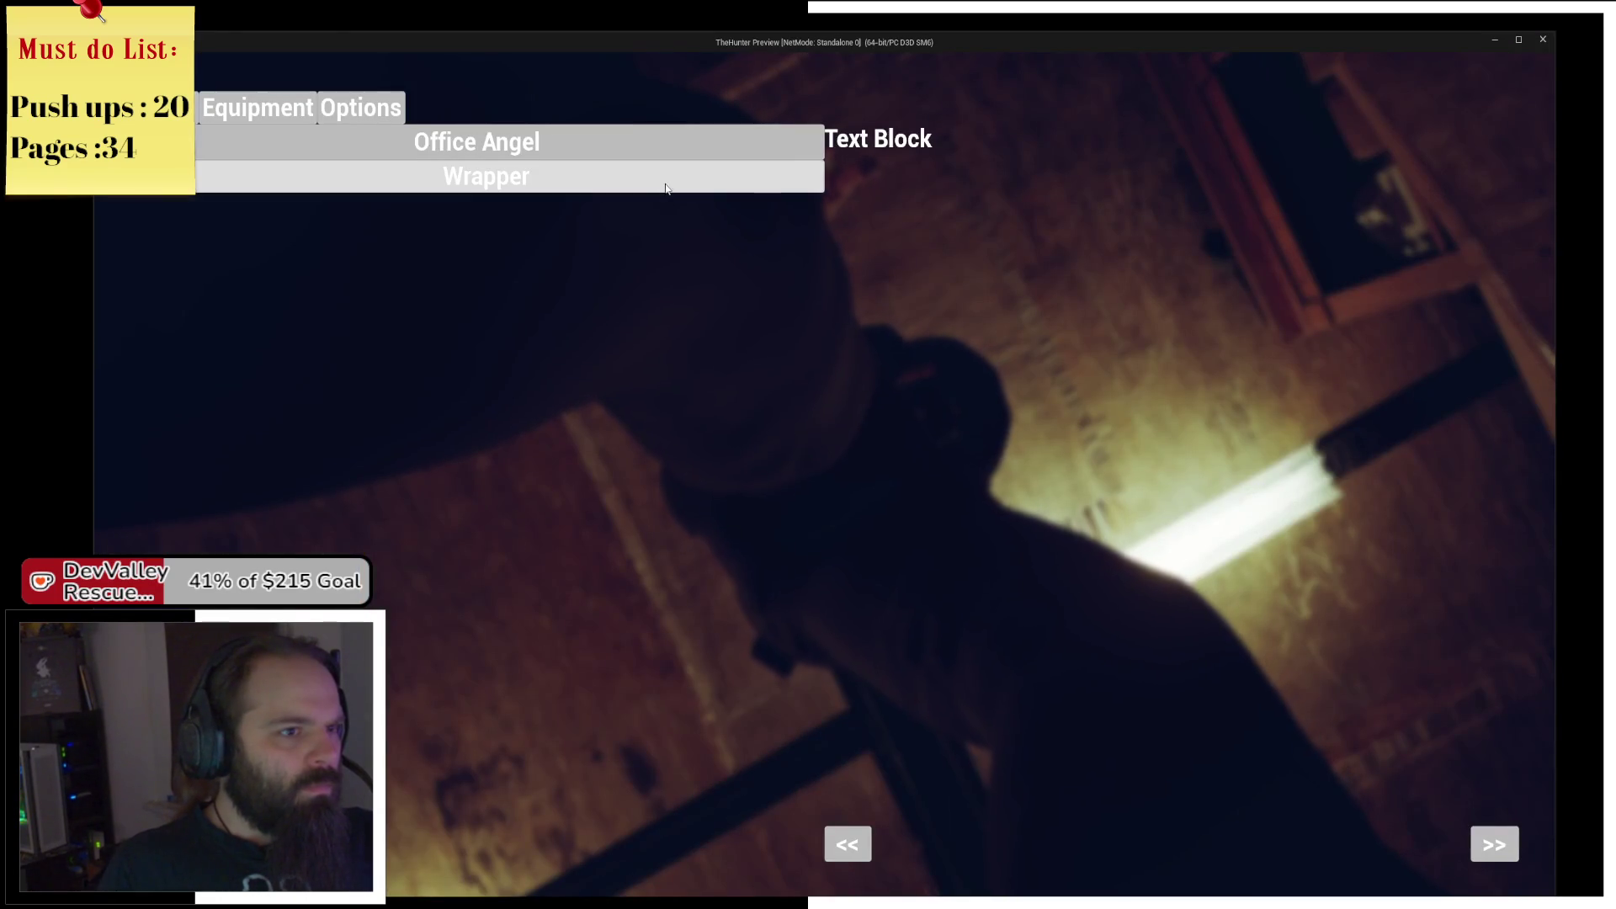
{"action": "left_click", "coordinate": [669, 182]}
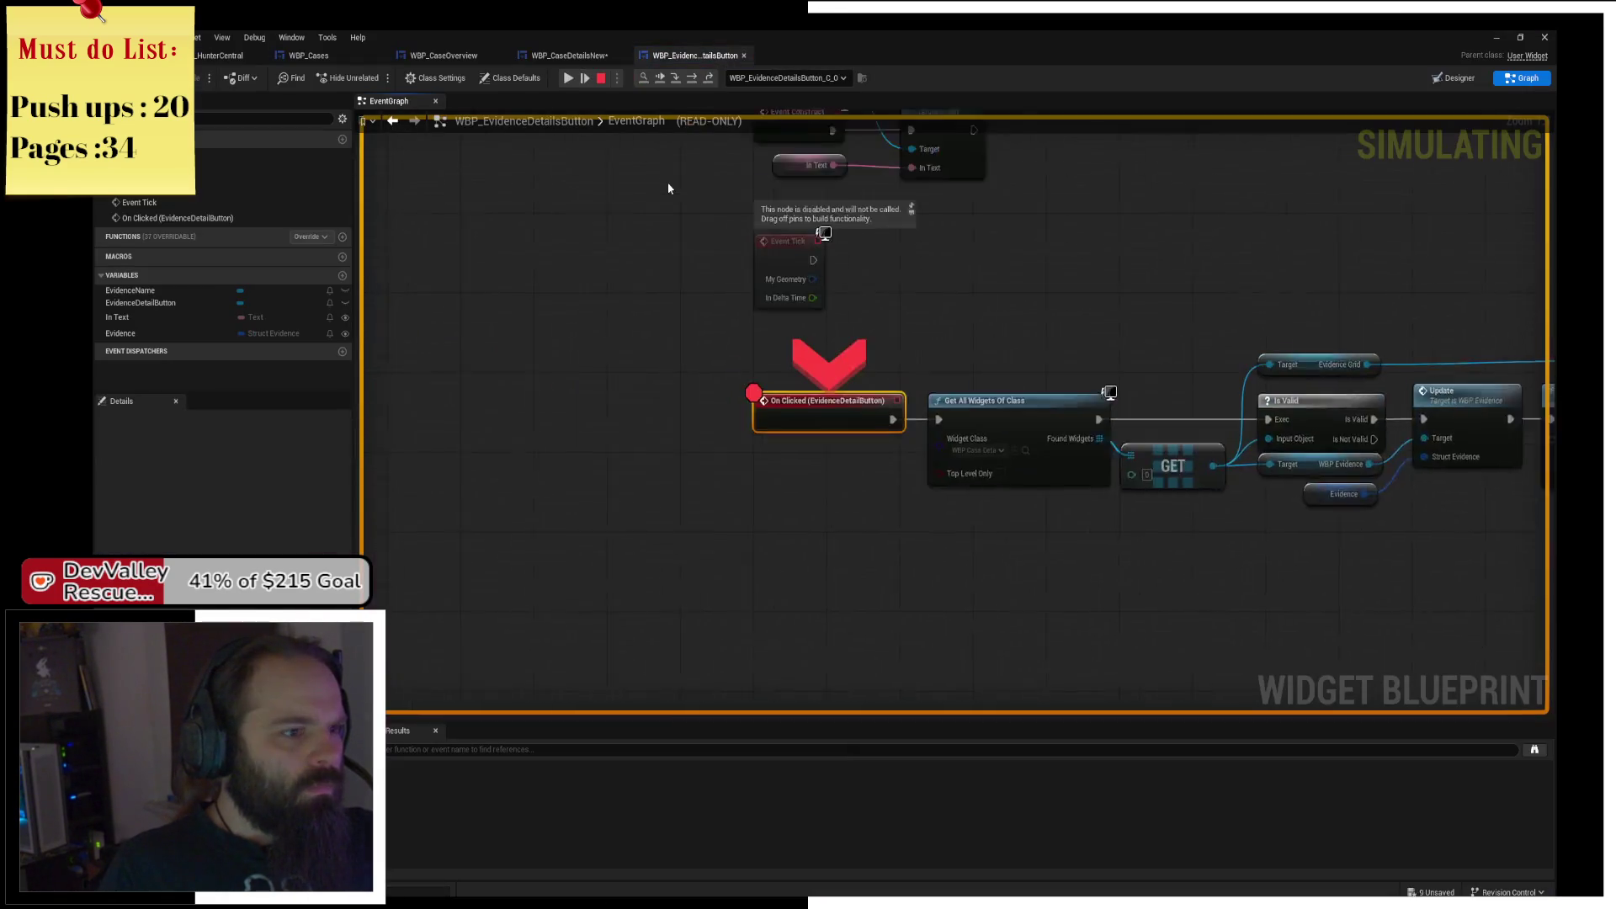
{"action": "left_click", "coordinate": [569, 78]}
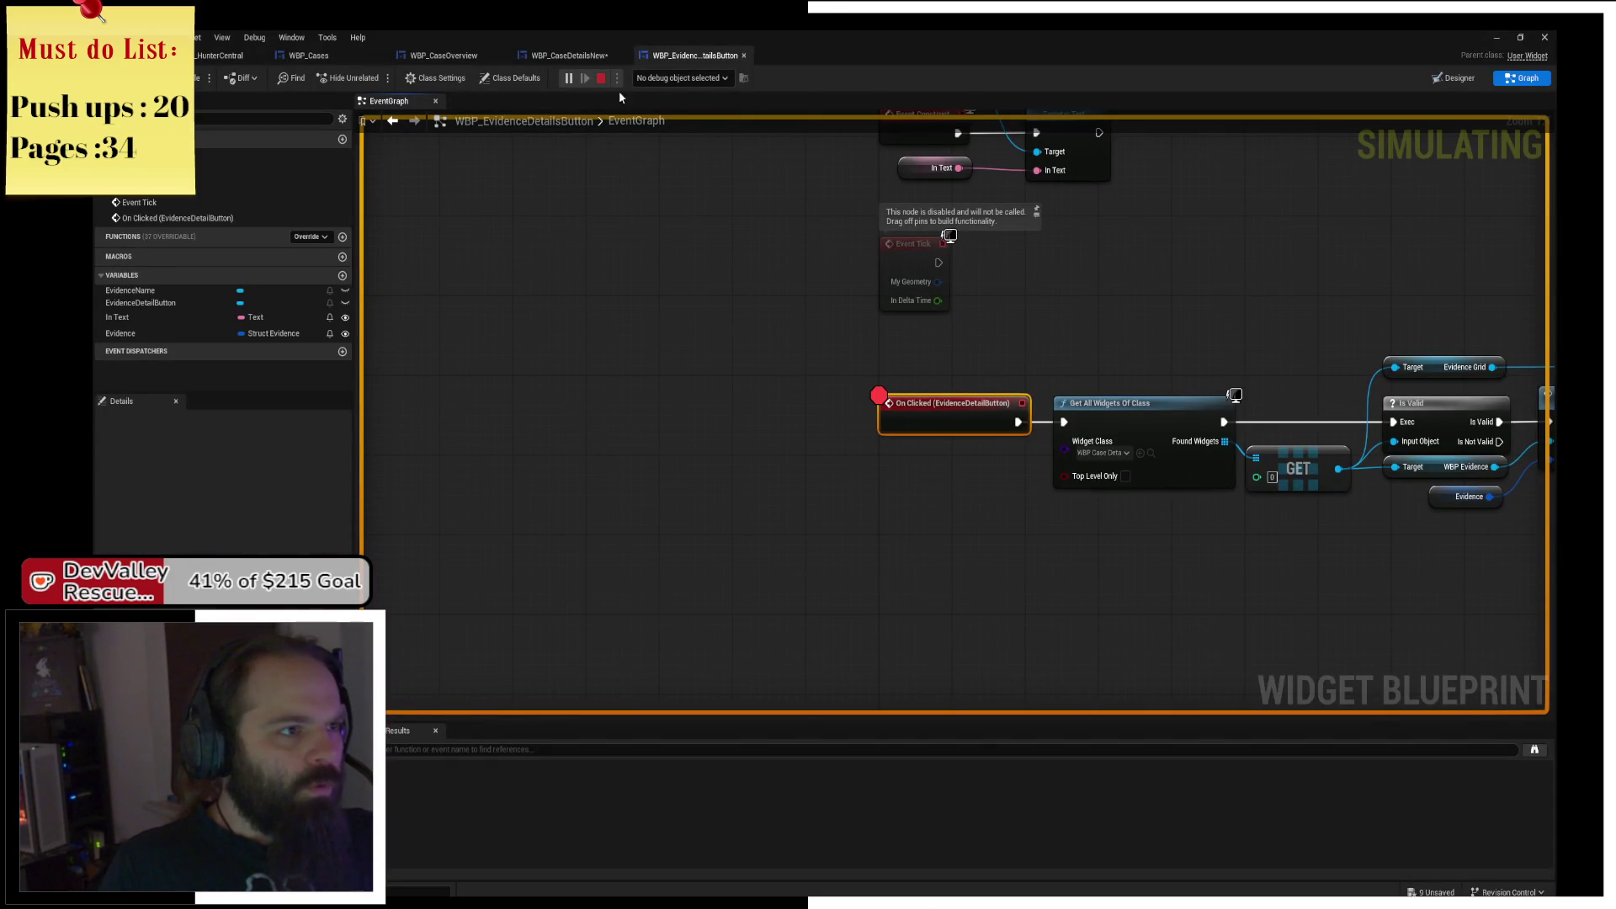
{"action": "left_click", "coordinate": [601, 78]}
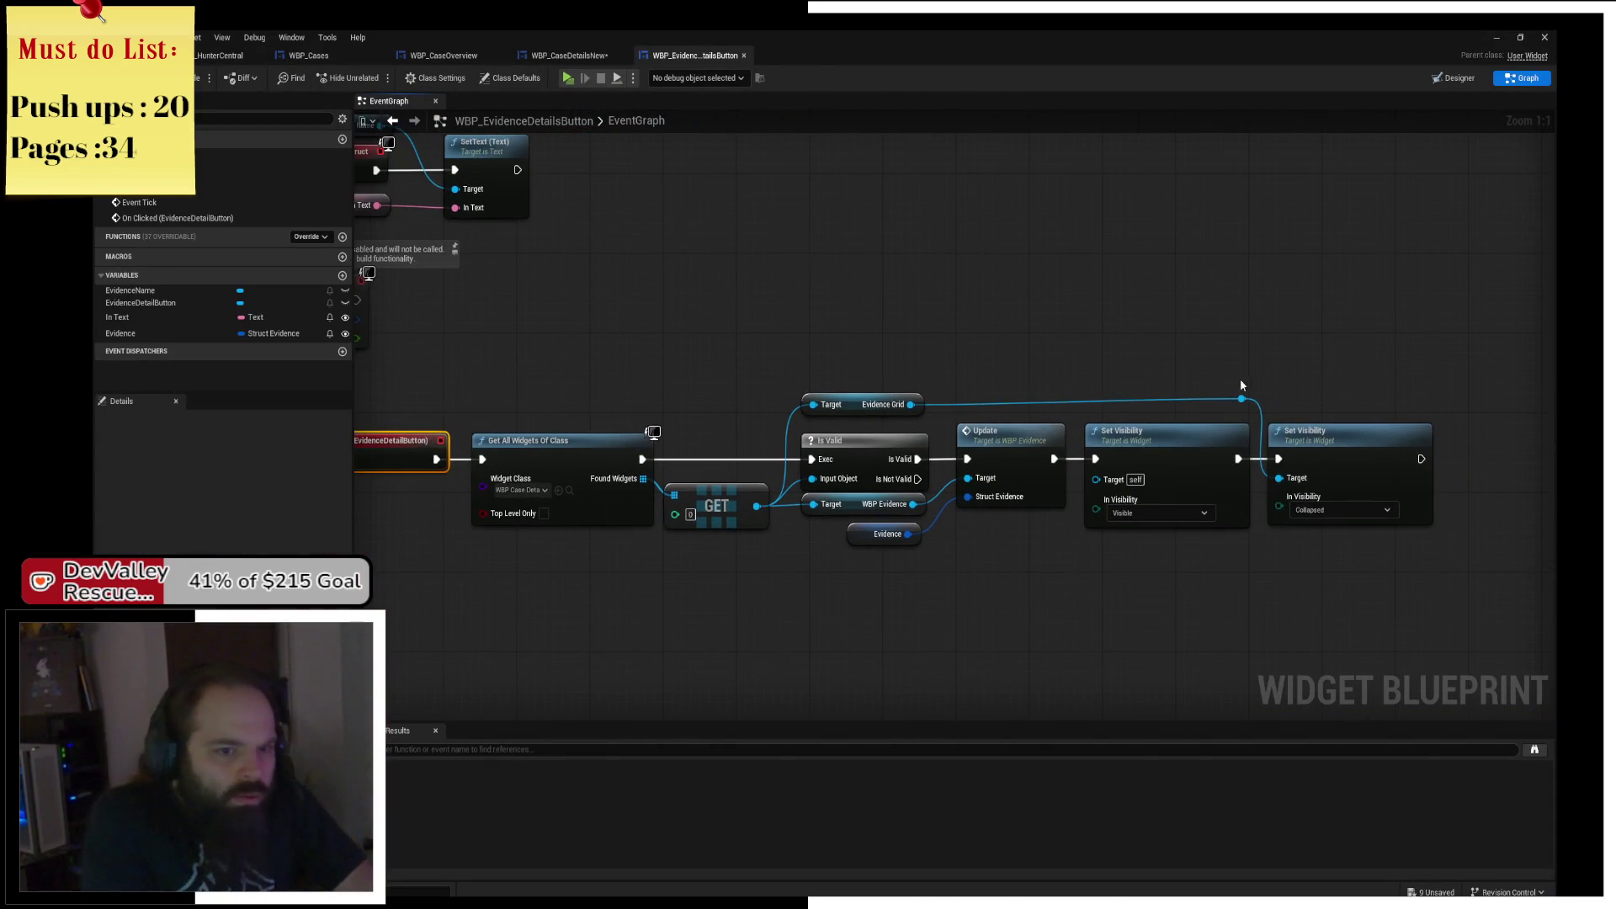
Nudge the Evidence Grid reroute point lower and locate the first Set Visibility node.
{"action": "left_click", "coordinate": [1014, 351]}
{"action": "left_click_drag", "start_coordinate": [1023, 353], "coordinate": [1022, 363]}
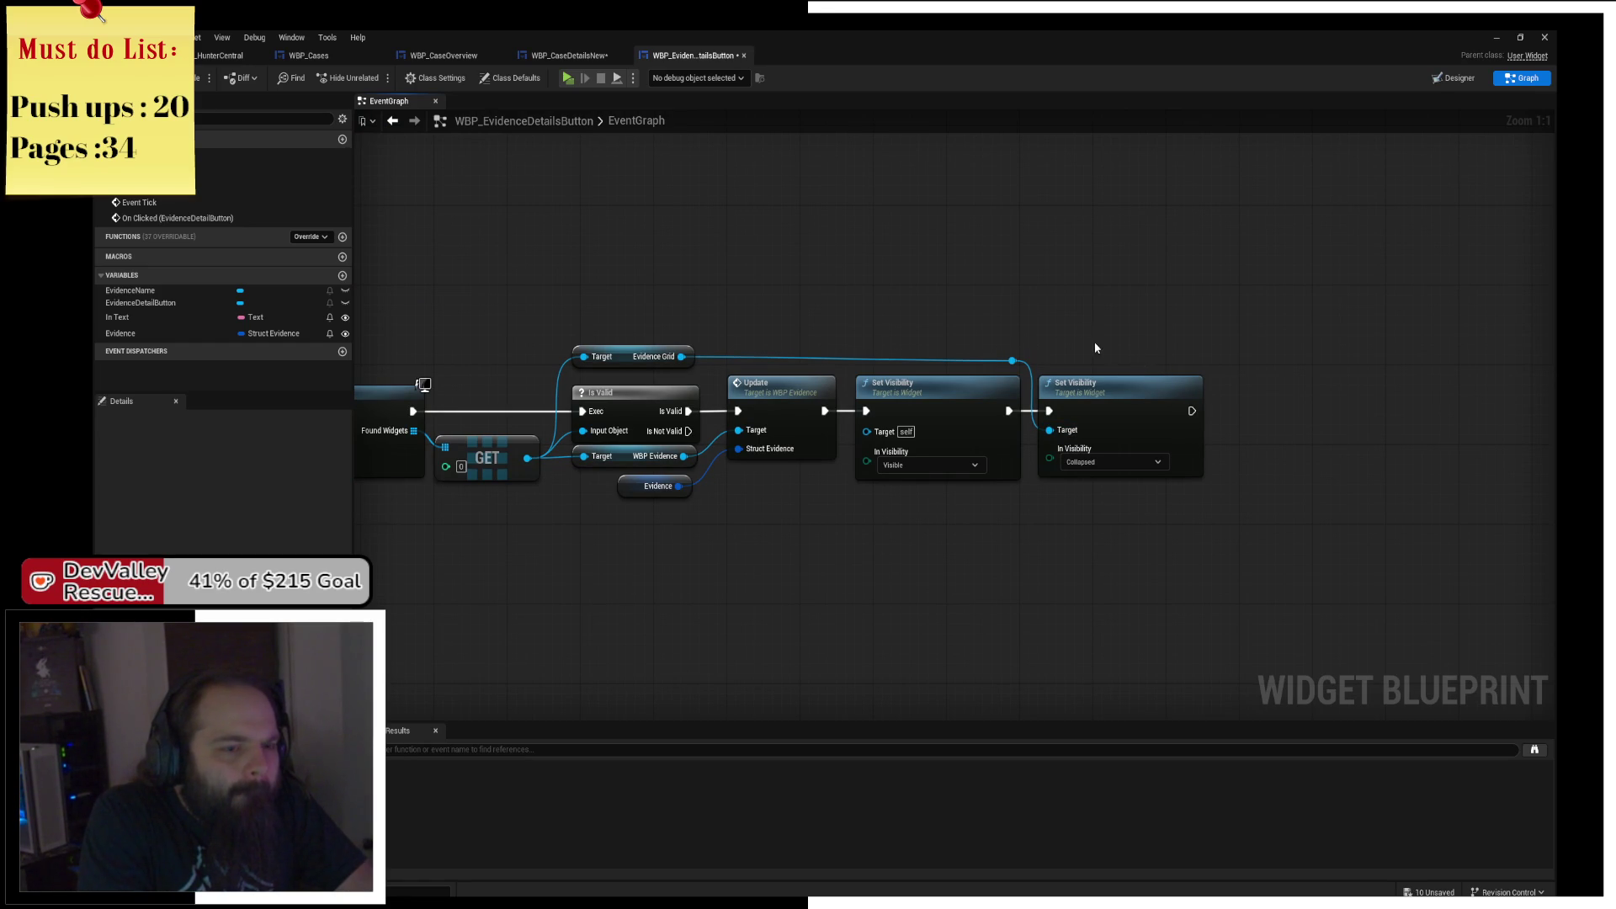
{"action": "left_click_drag", "start_coordinate": [1095, 347], "coordinate": [1139, 362]}
{"action": "left_click", "coordinate": [911, 393]}
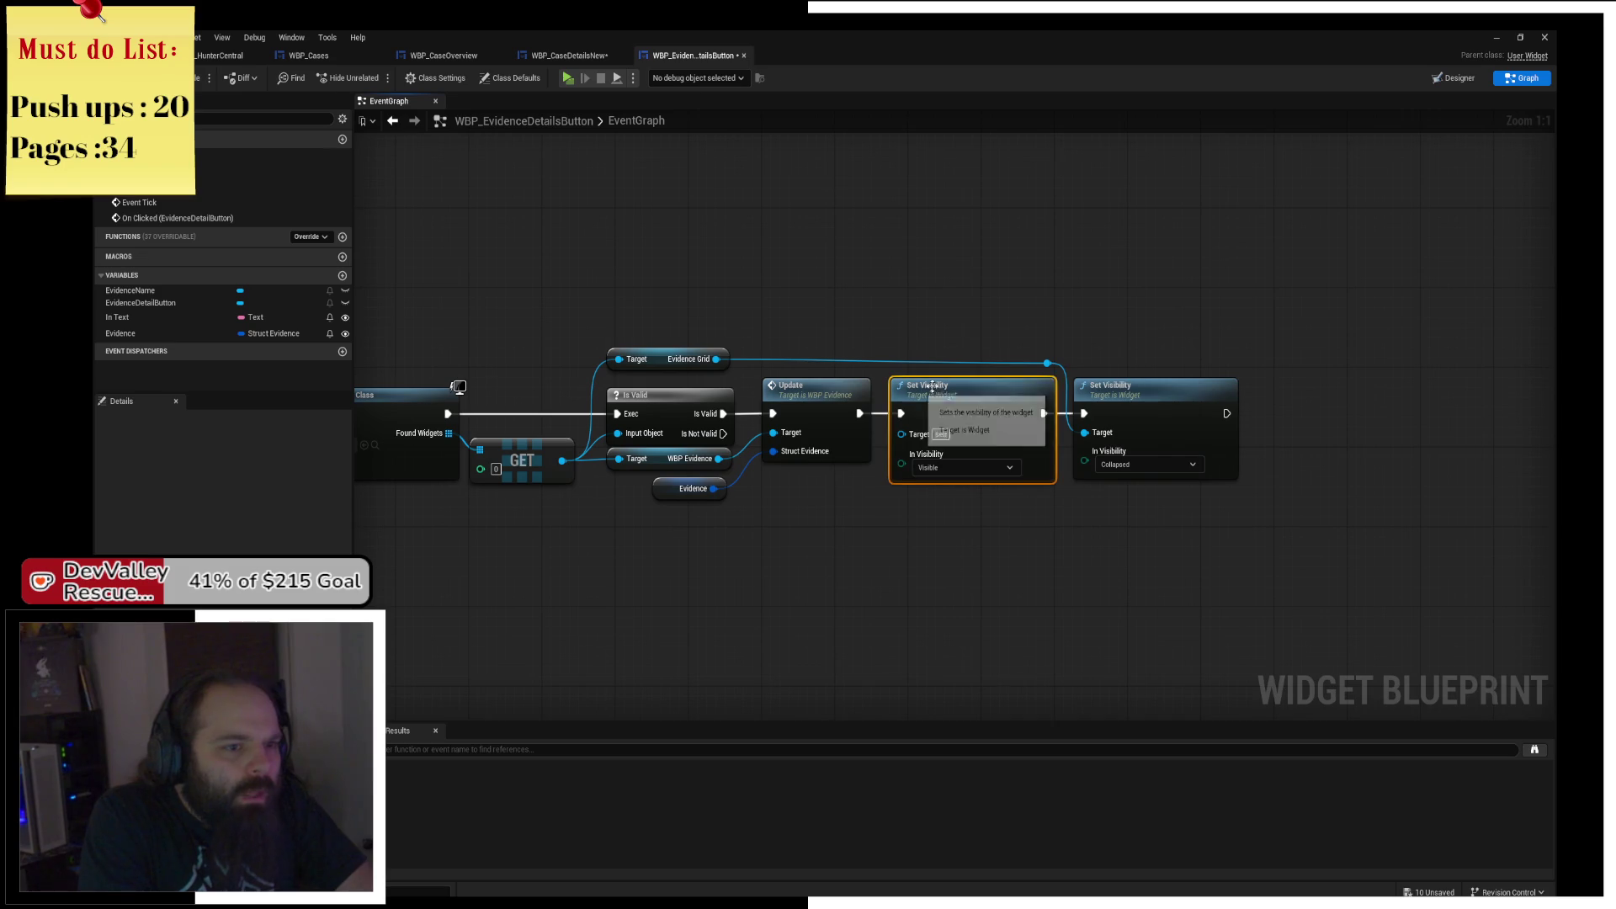
{"action": "left_click_drag", "start_coordinate": [1020, 338], "coordinate": [1059, 329]}
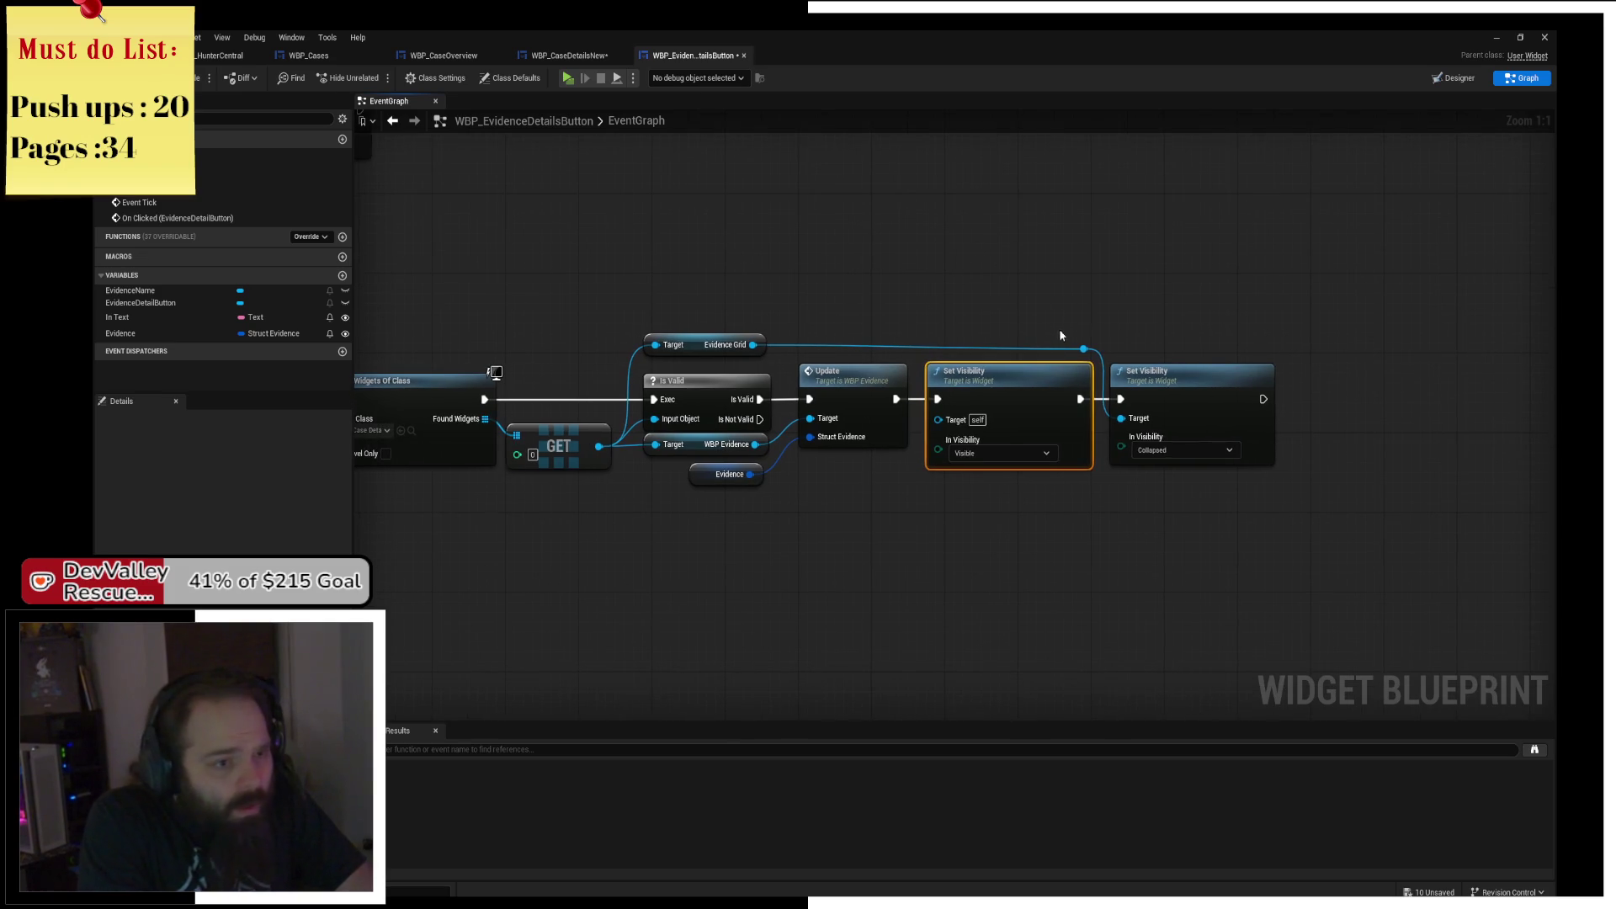
{"action": "left_click", "coordinate": [1107, 331]}
{"action": "mouse_move", "coordinate": [956, 303]}
{"action": "left_mouse_down"}
{"action": "mouse_move", "coordinate": [971, 303]}
{"action": "mouse_move", "coordinate": [925, 384]}
{"action": "left_mouse_up"}
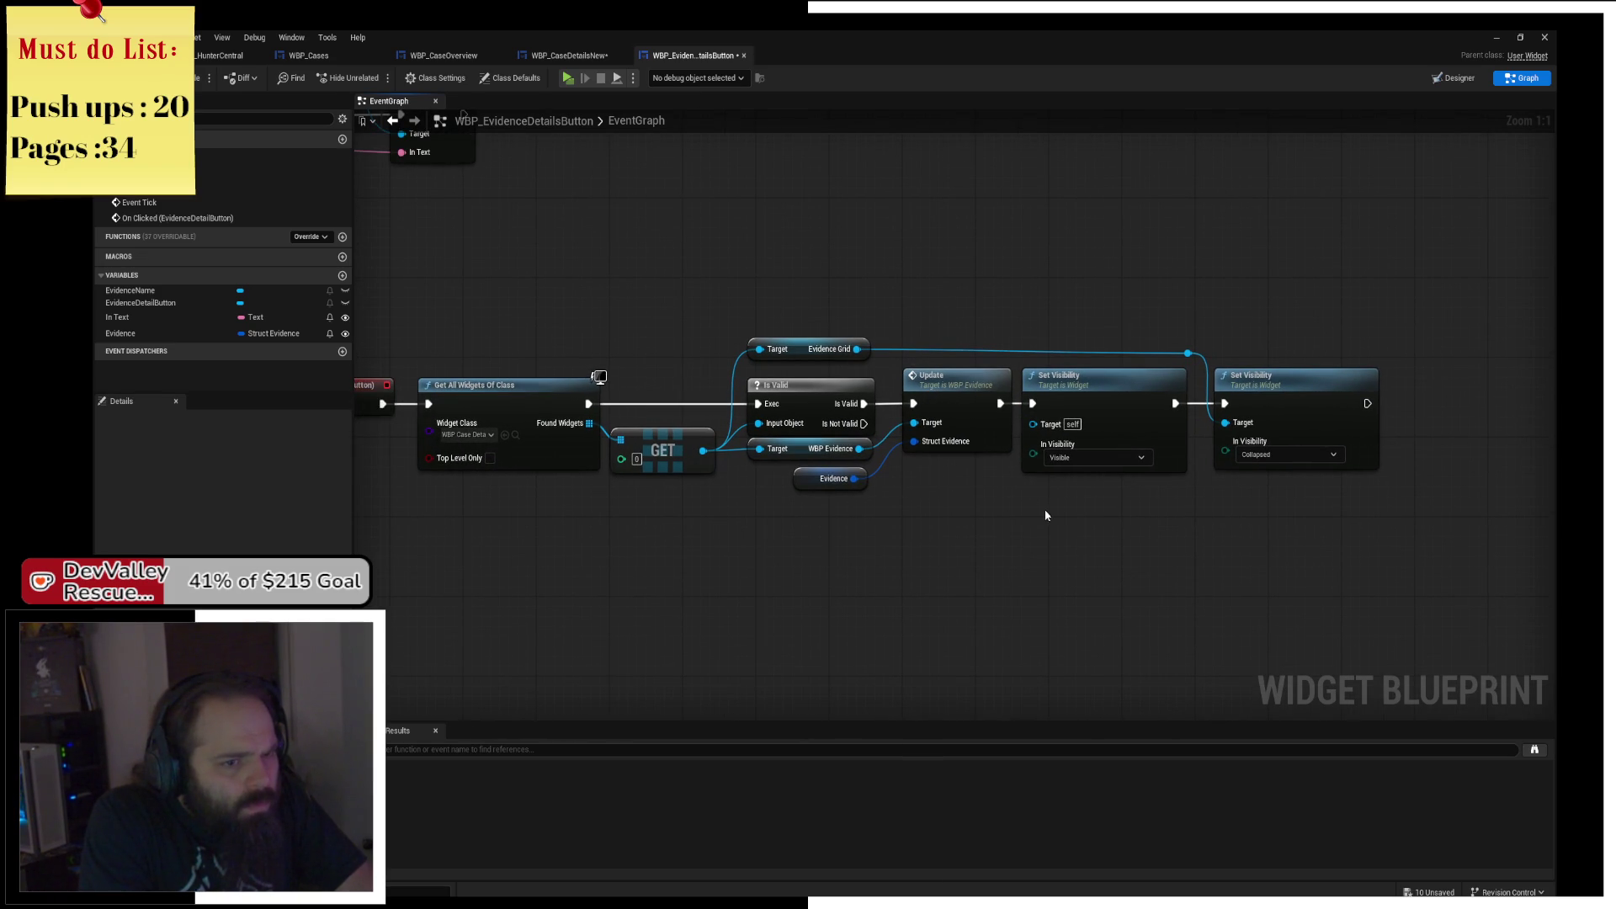
{"action": "left_click", "coordinate": [1106, 394]}
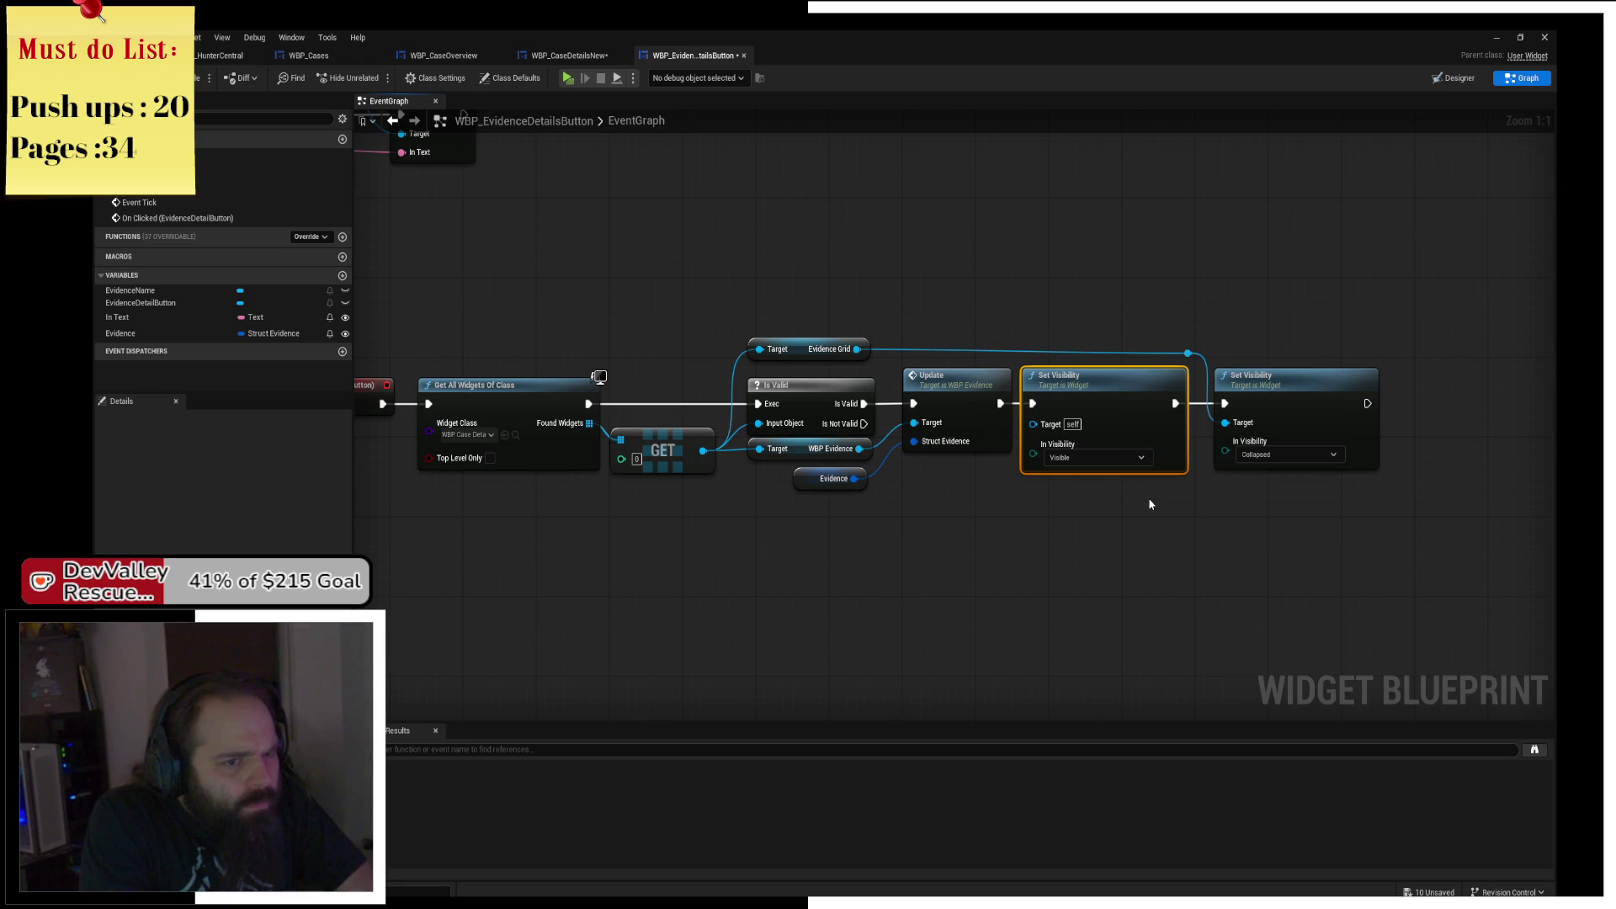
{"action": "left_click_drag", "start_coordinate": [1146, 505], "coordinate": [1177, 500]}
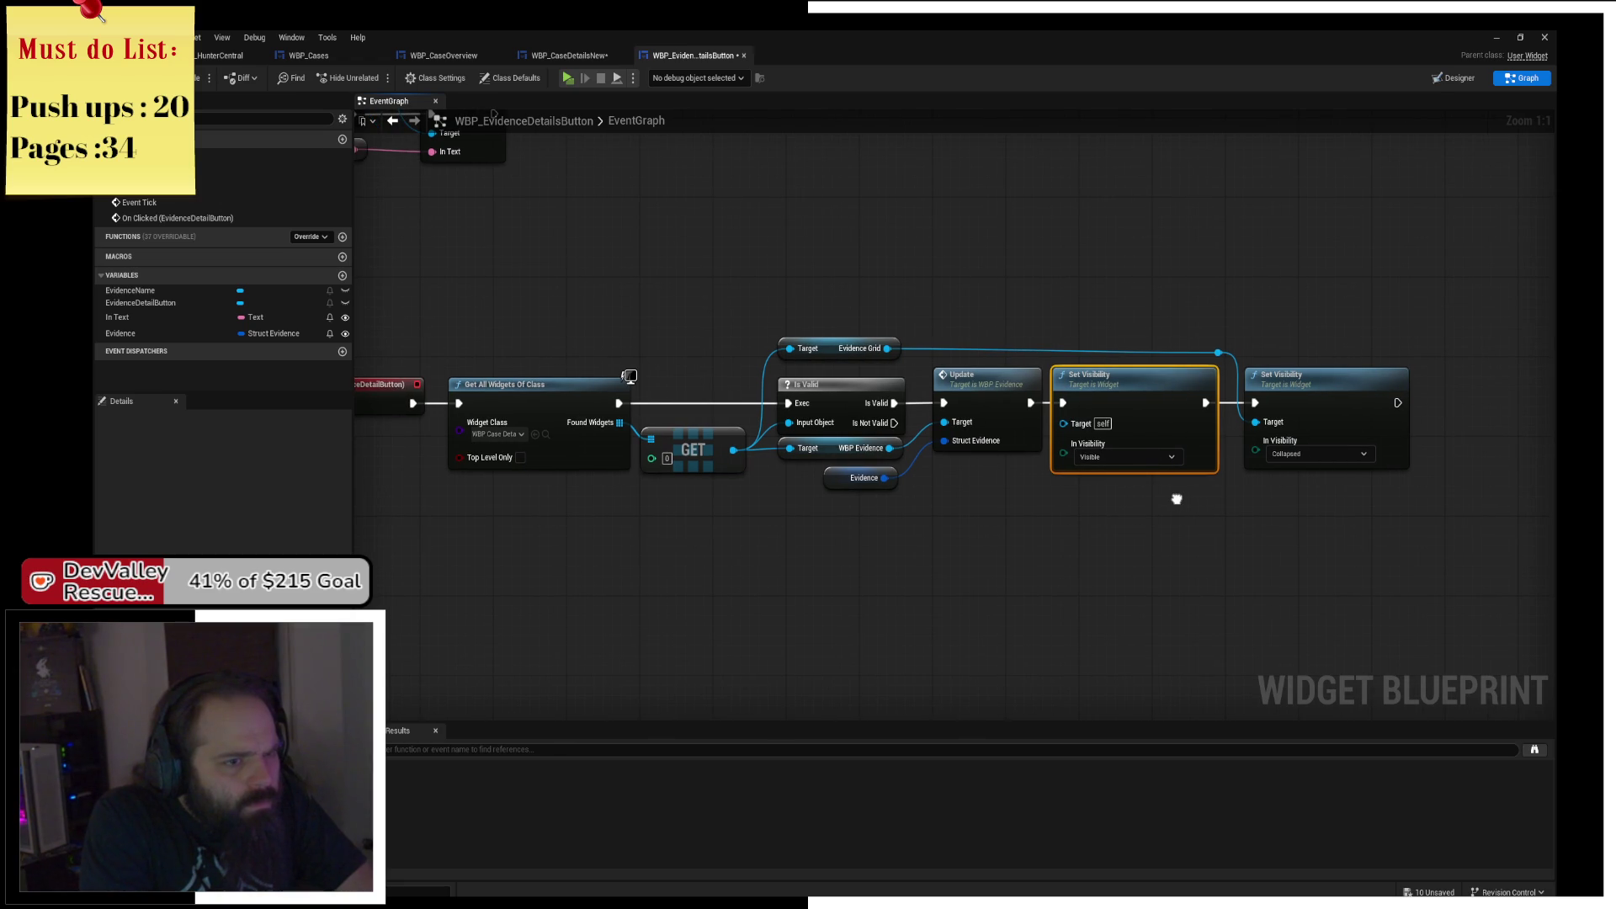
Wire WBP Evidence into the first Set Visibility's Target and launch a play test.
{"action": "mouse_move", "coordinate": [889, 447]}
{"action": "left_mouse_down"}
{"action": "mouse_move", "coordinate": [813, 532]}
{"action": "mouse_move", "coordinate": [798, 521]}
{"action": "left_mouse_up"}
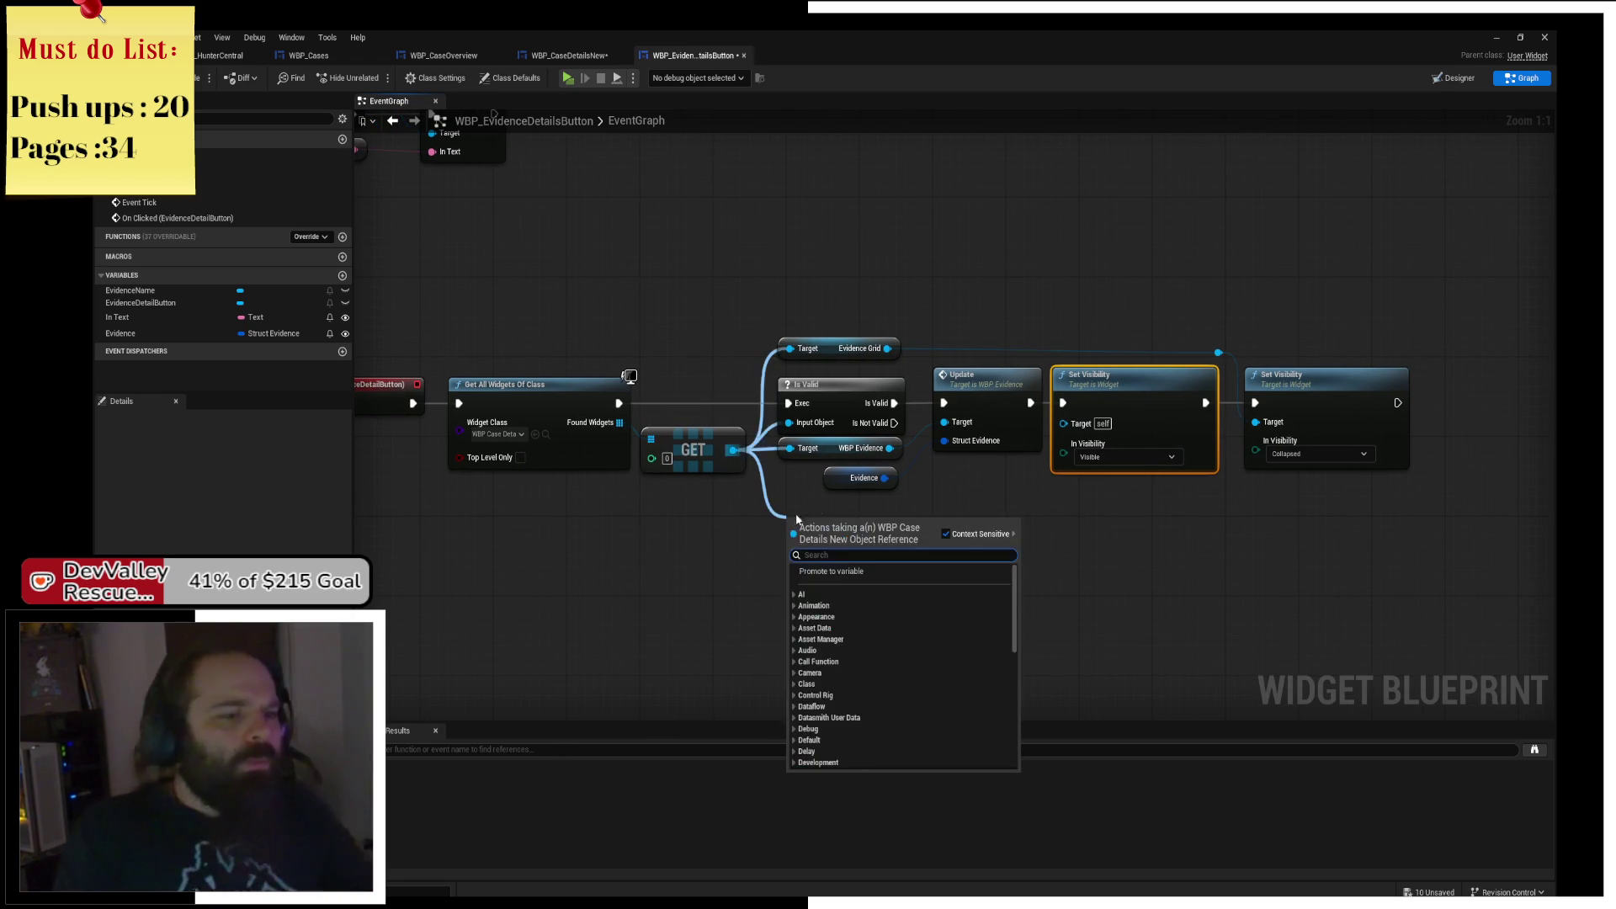
{"action": "left_click", "coordinate": [916, 455]}
{"action": "left_click_drag", "start_coordinate": [889, 448], "coordinate": [1062, 423]}
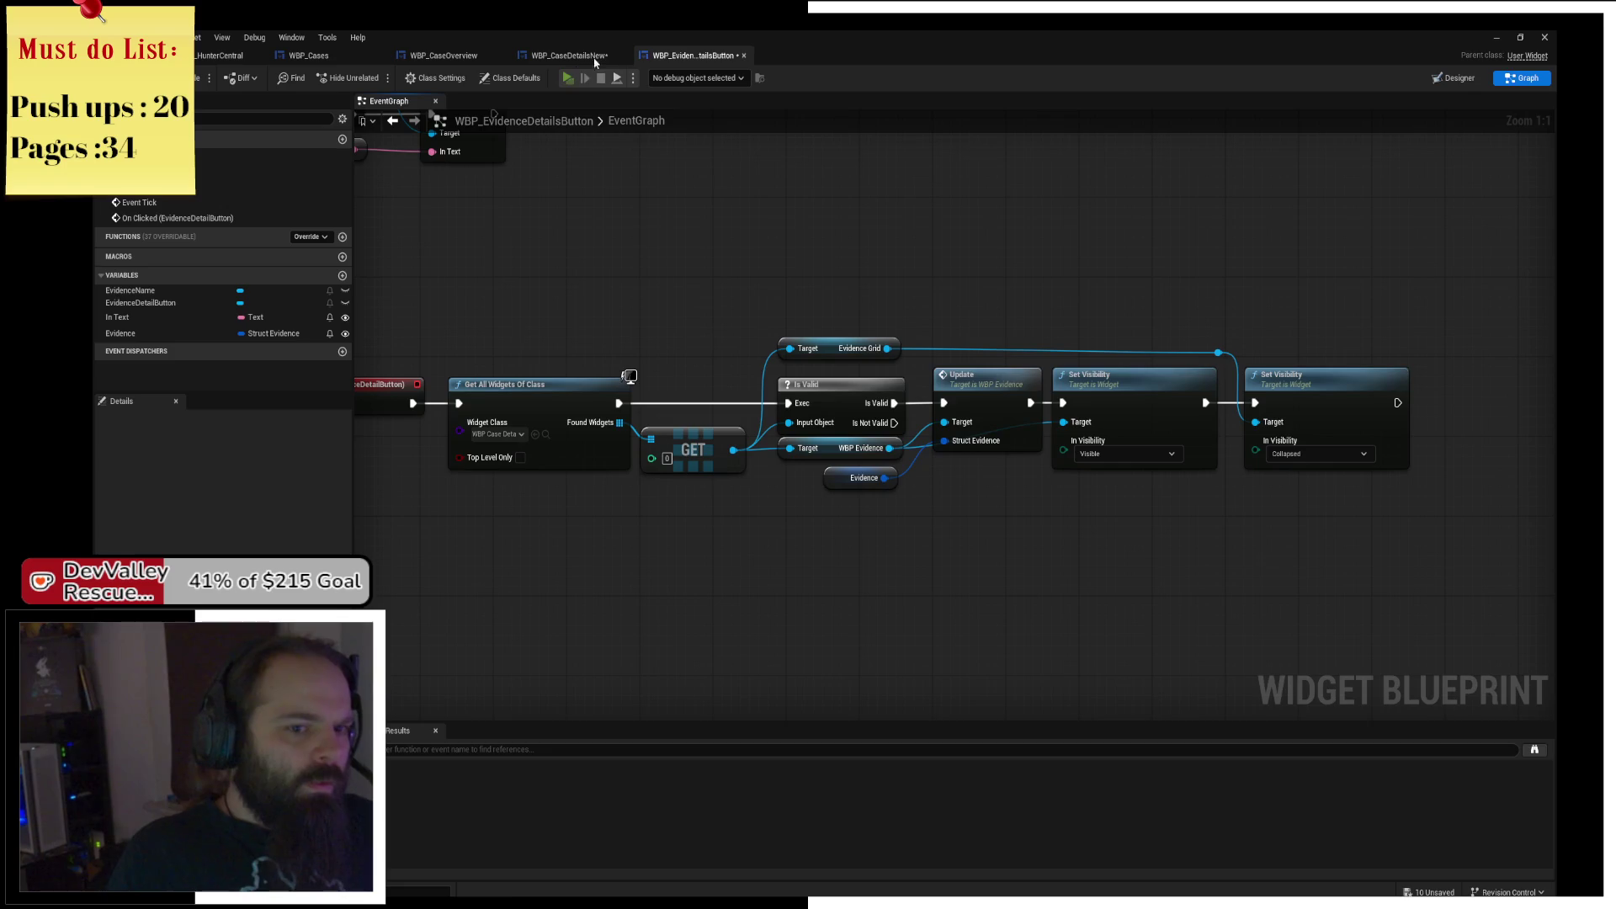
{"action": "key", "text": "super+d"}
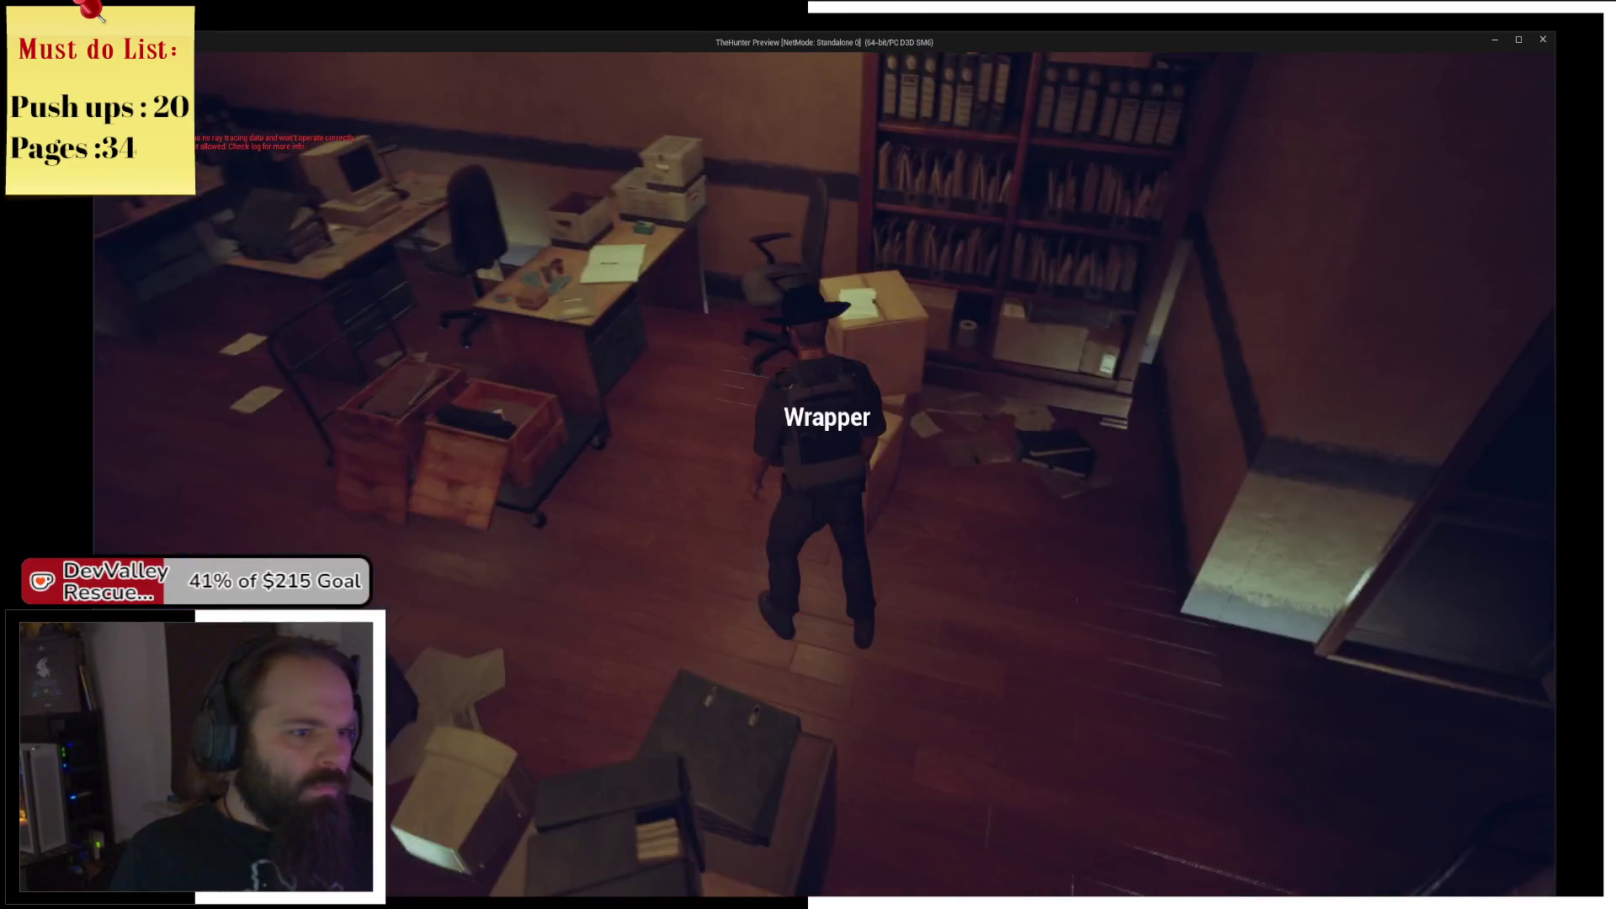
{"action": "key", "text": "i"}
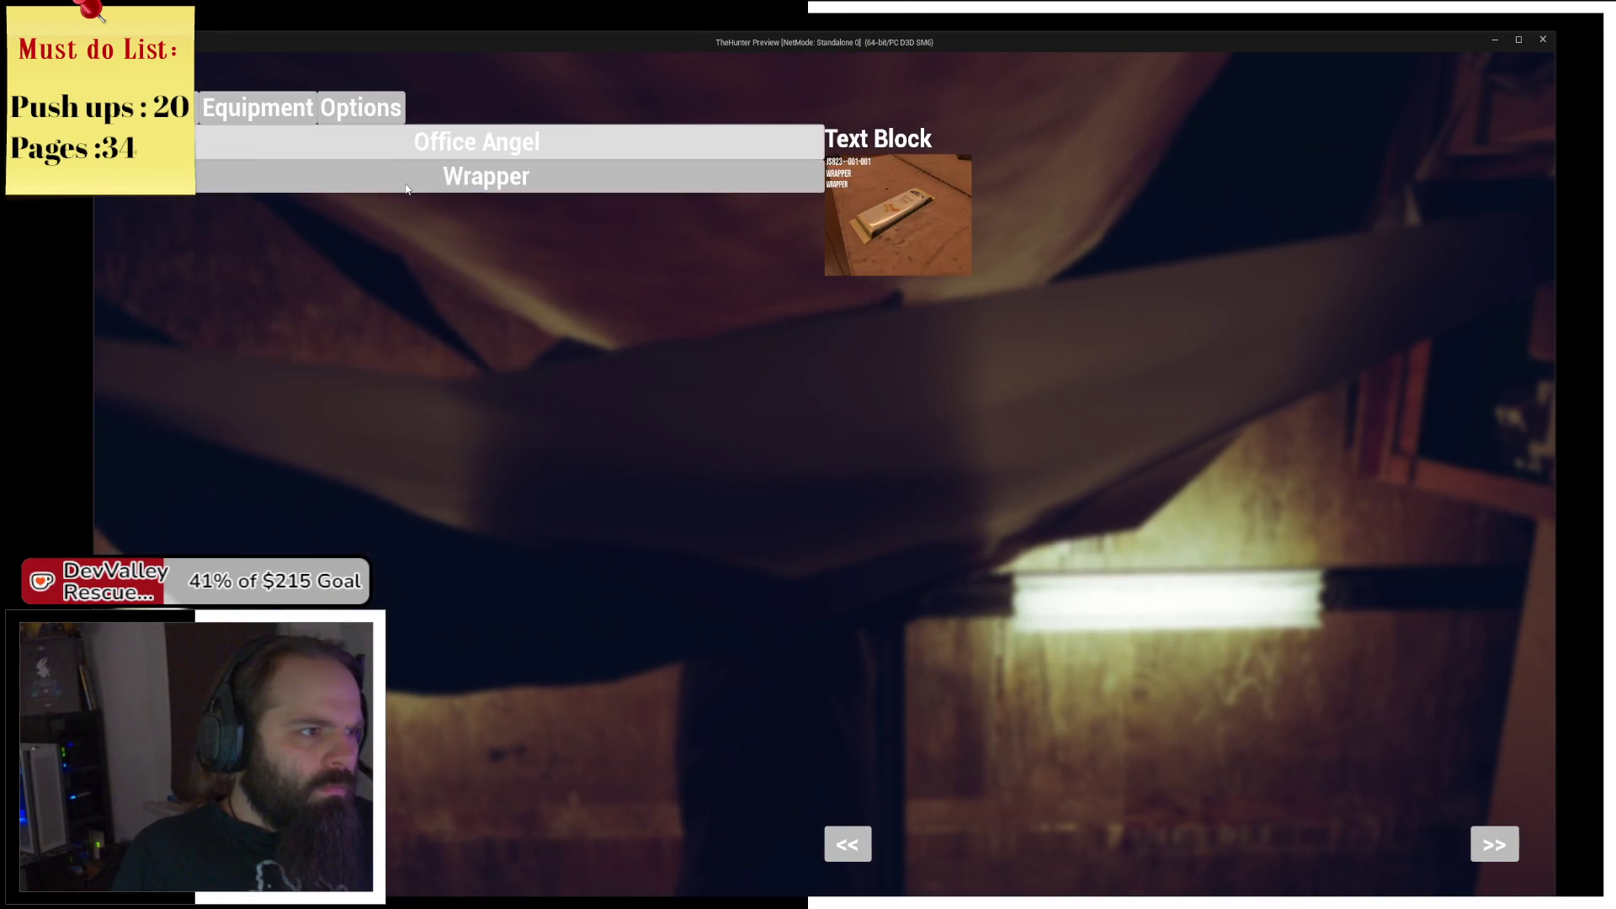
Open the Wrapper evidence, resume from the breakpoint, try >> and <<, then quit and stop.
{"action": "left_click", "coordinate": [410, 141]}
{"action": "left_click", "coordinate": [572, 78]}
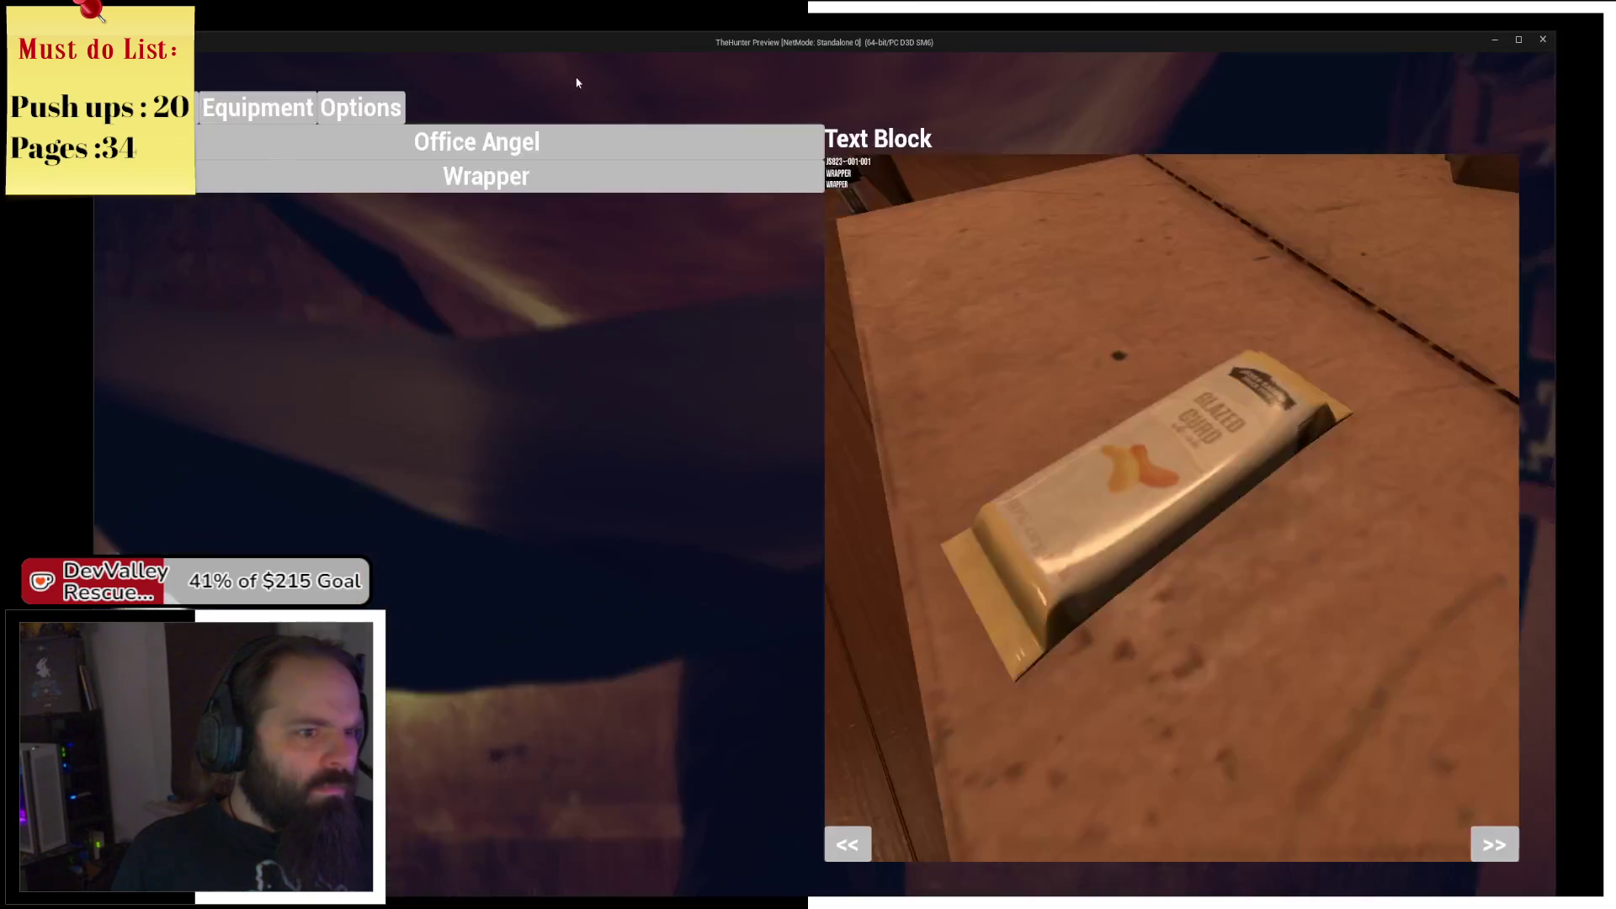
{"action": "left_click", "coordinate": [548, 148]}
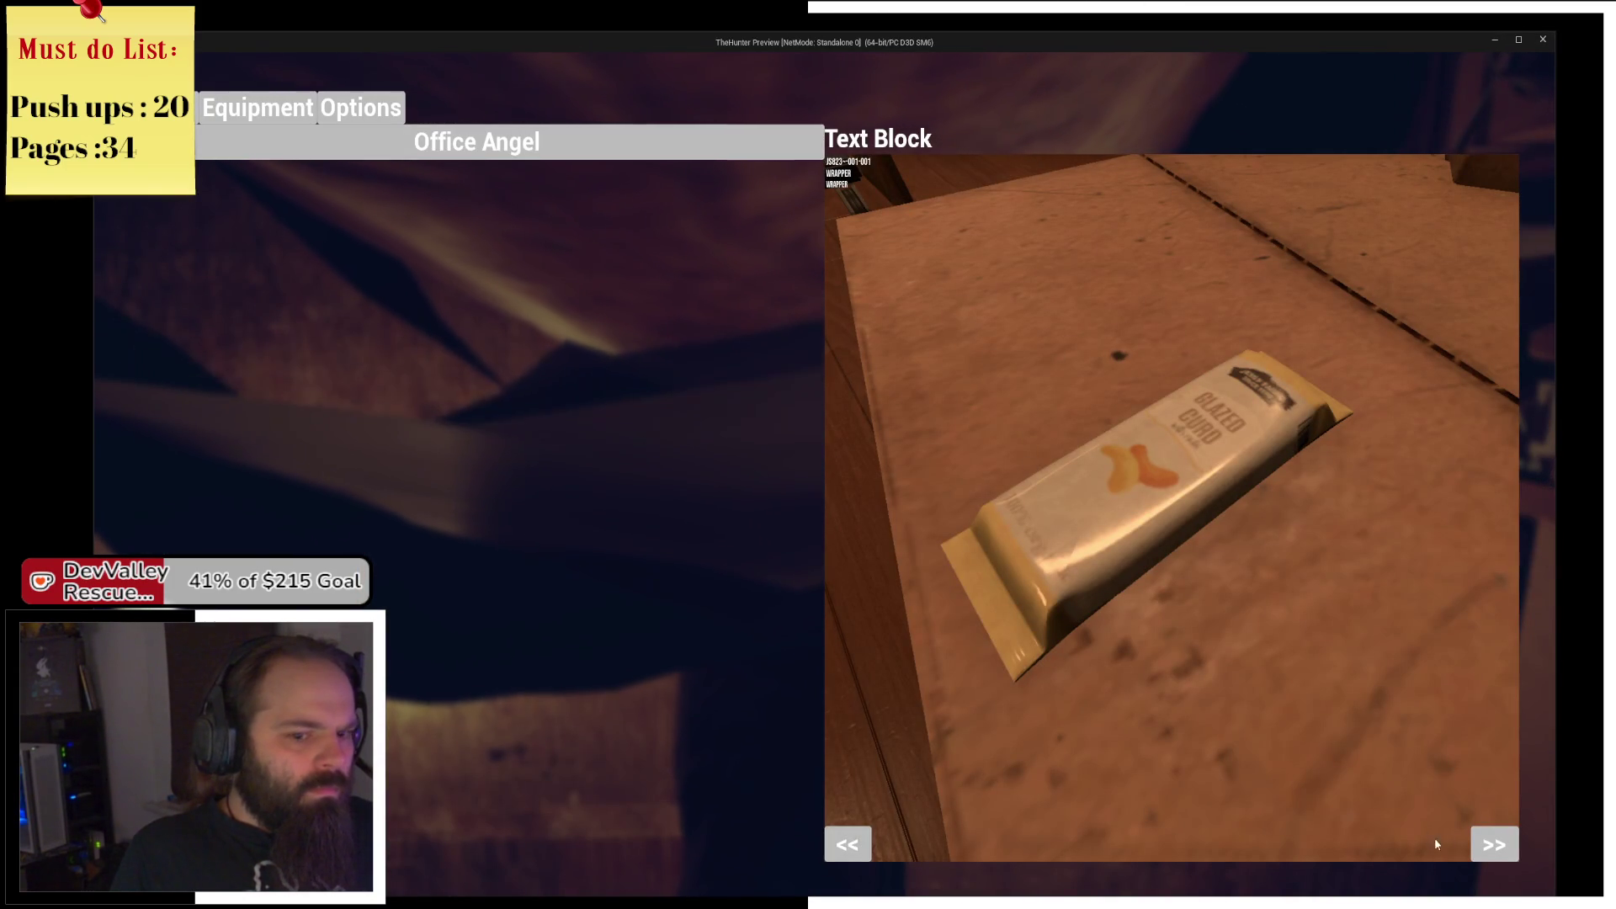
{"action": "left_click", "coordinate": [1507, 840]}
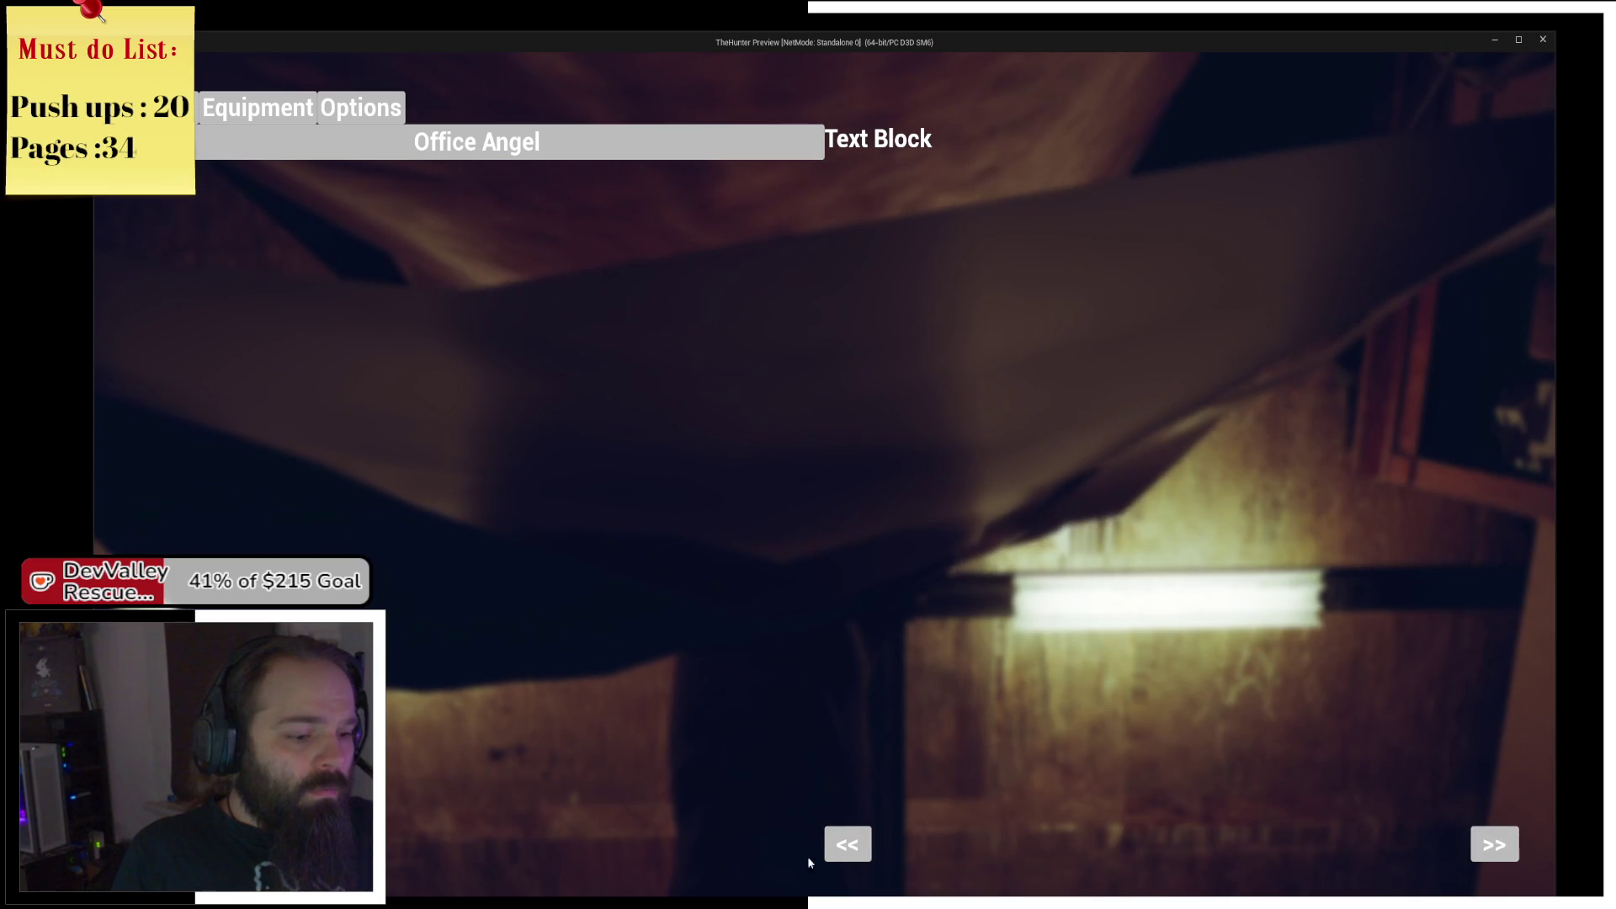
{"action": "left_click", "coordinate": [840, 841]}
{"action": "key", "text": "Escape"}
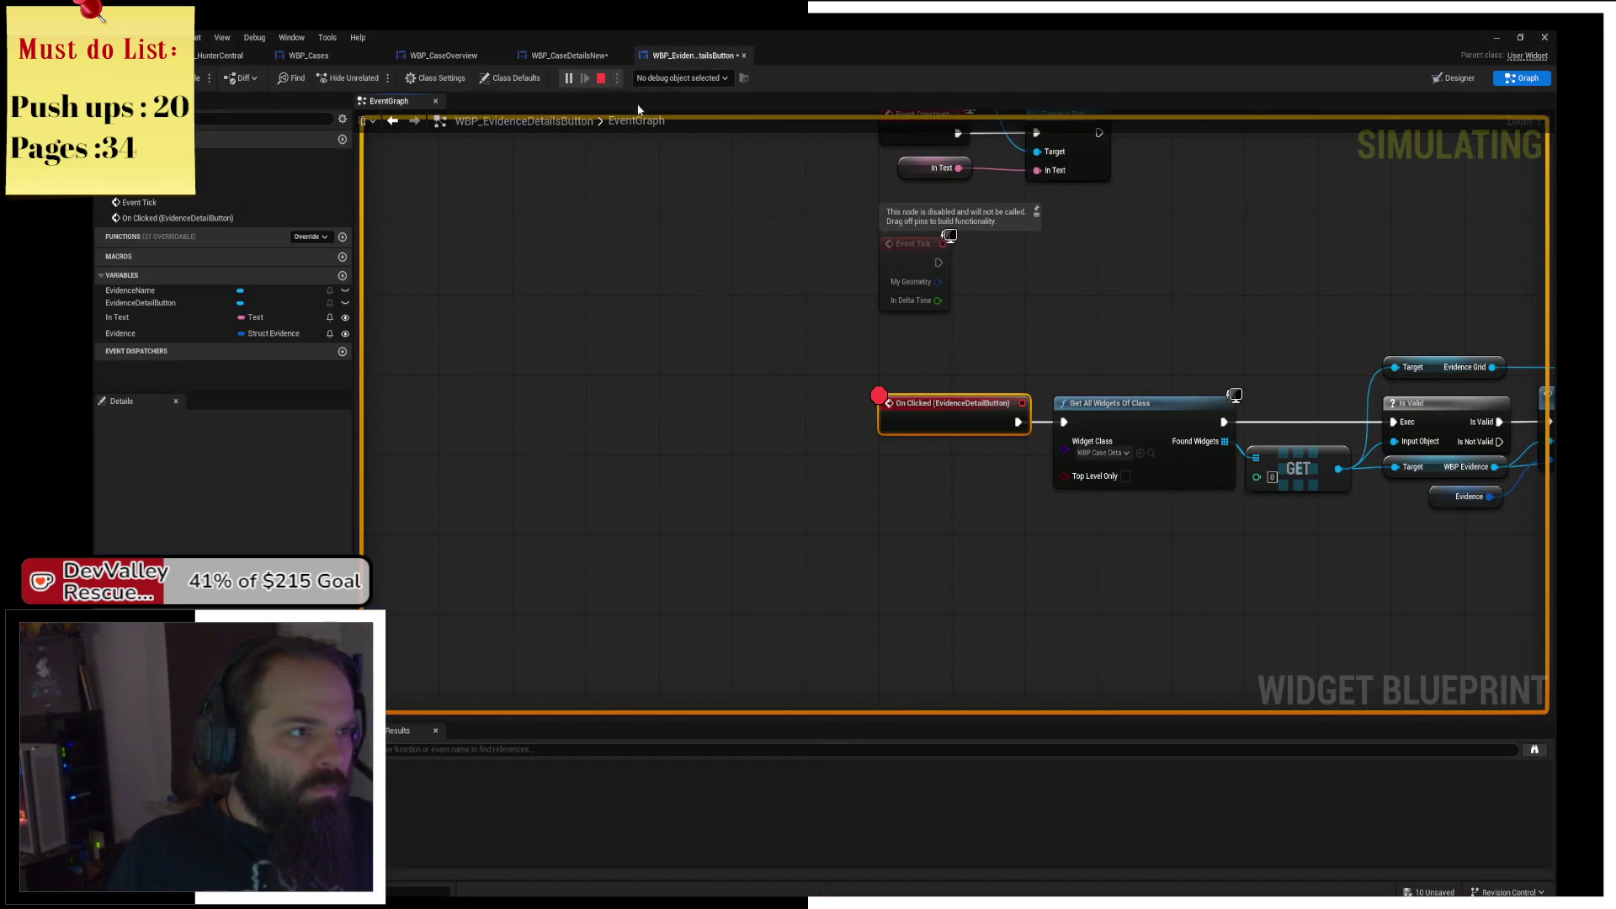
{"action": "left_click", "coordinate": [601, 84]}
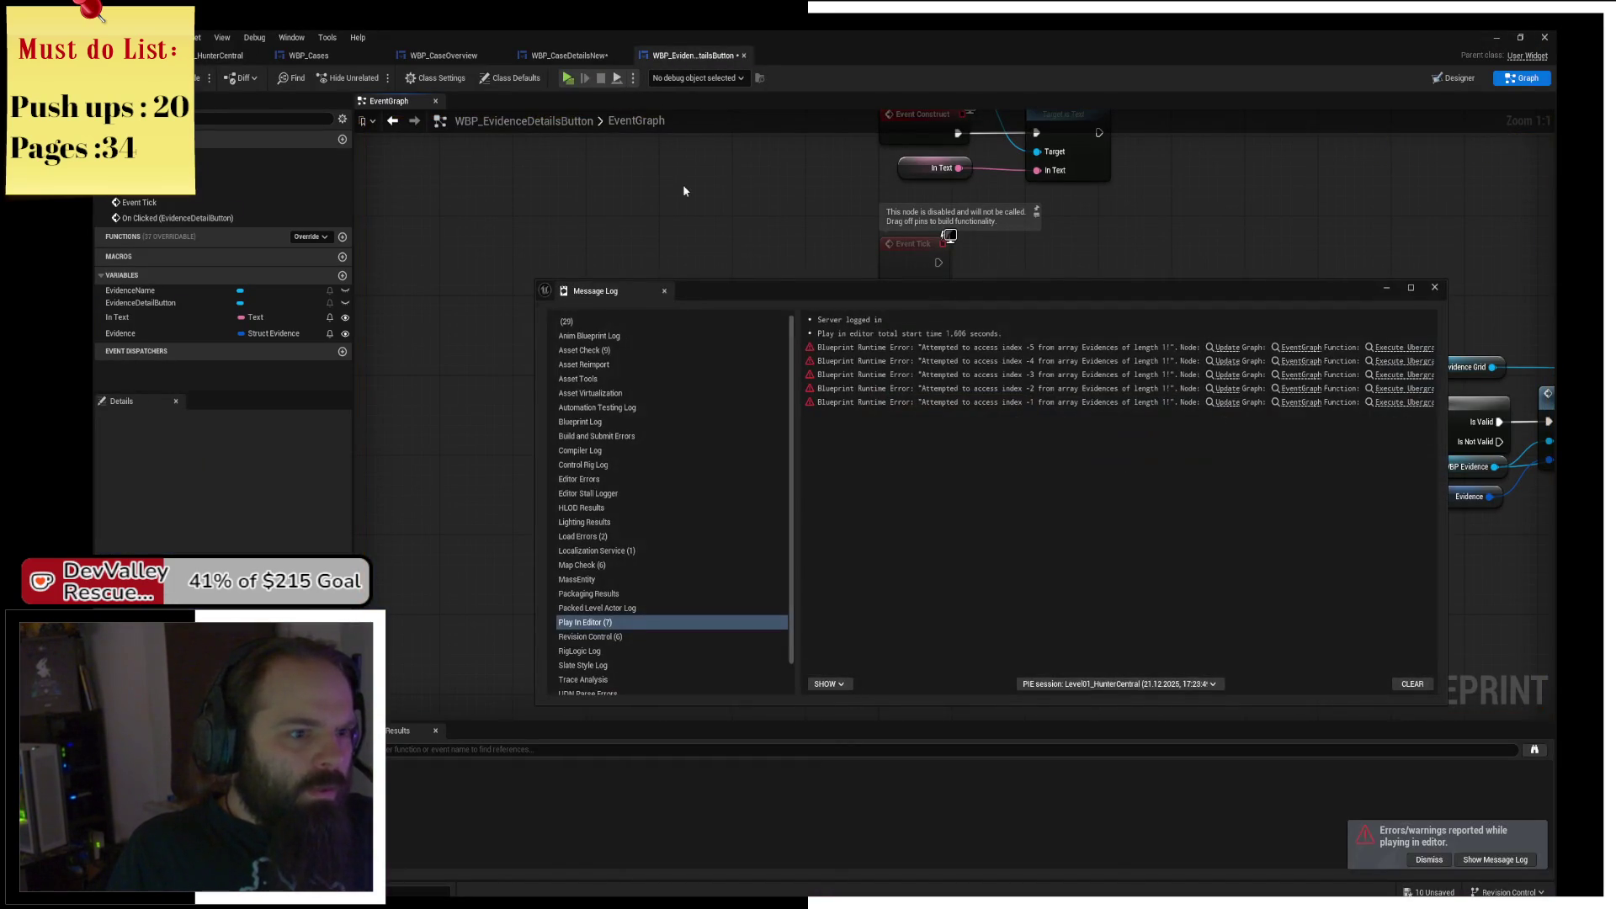
Close the message log and reposition the GET node below the chain.
{"action": "key", "text": "Escape"}
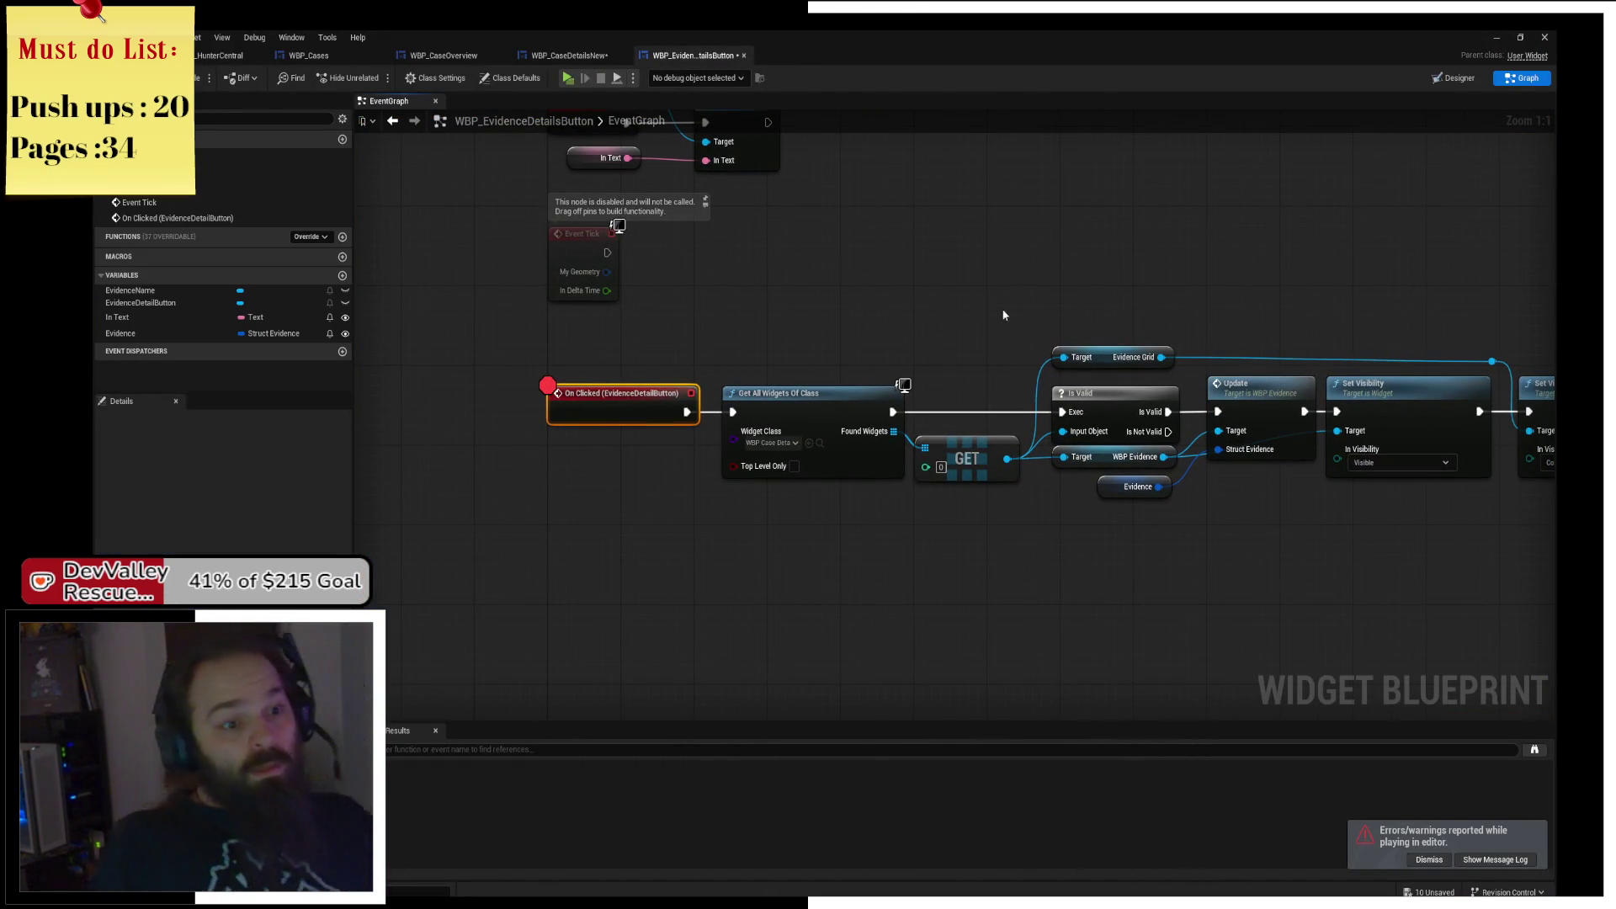
{"action": "left_click_drag", "start_coordinate": [1033, 291], "coordinate": [757, 261]}
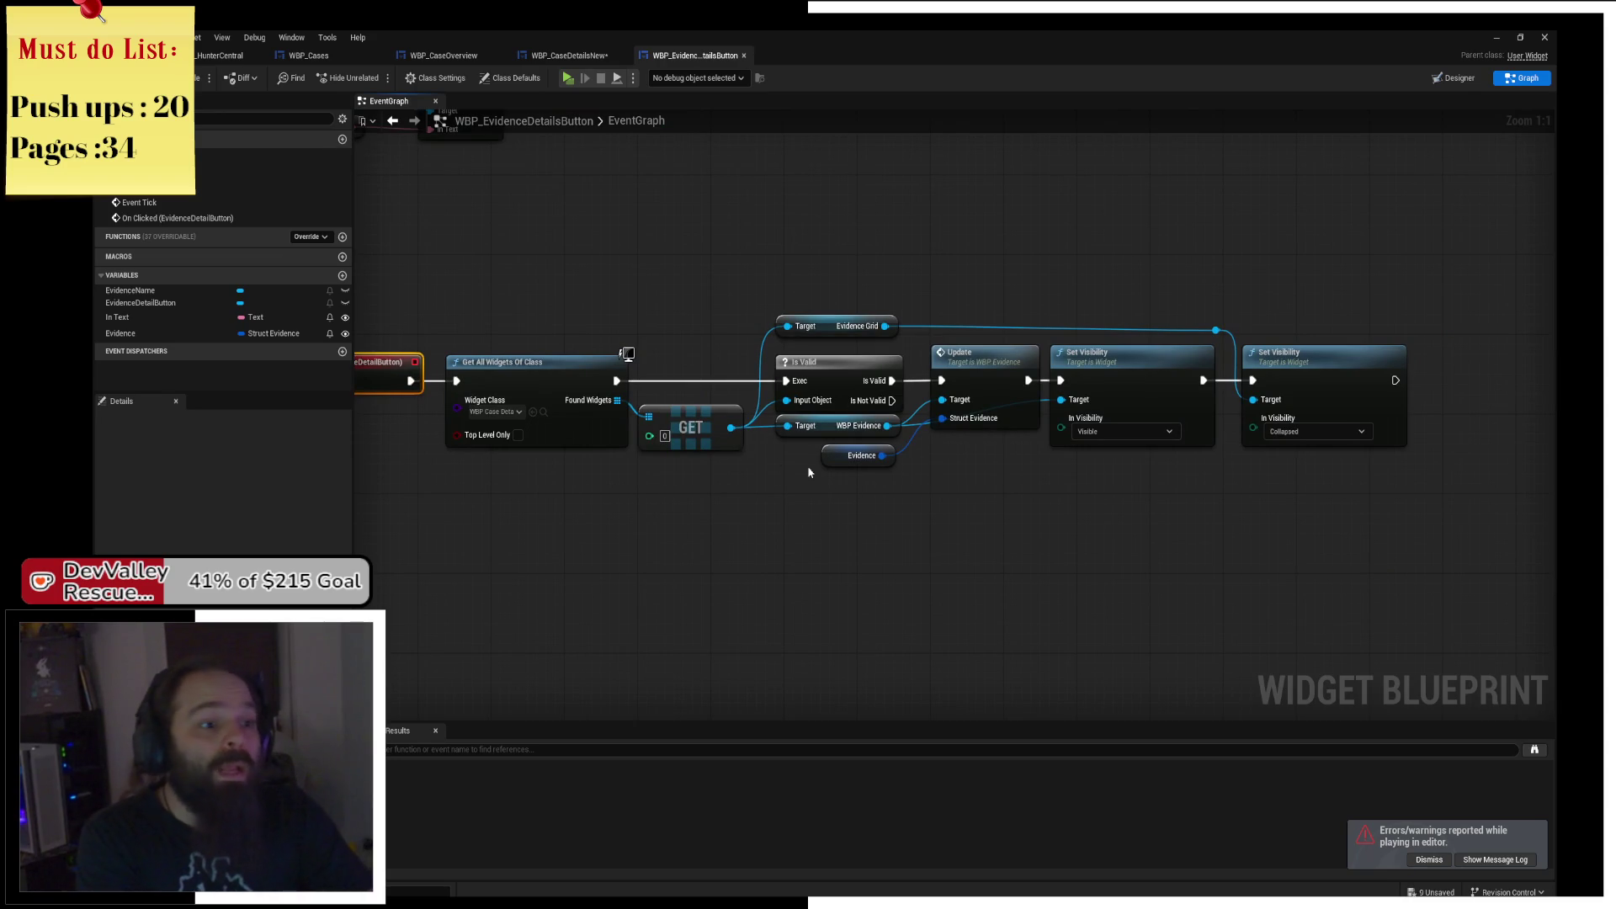
{"action": "left_click_drag", "start_coordinate": [739, 427], "coordinate": [746, 415]}
{"action": "left_click_drag", "start_coordinate": [603, 405], "coordinate": [674, 496]}
{"action": "left_click", "coordinate": [948, 475]}
{"action": "mouse_move", "coordinate": [729, 418]}
{"action": "left_mouse_down"}
{"action": "mouse_move", "coordinate": [873, 542]}
{"action": "mouse_move", "coordinate": [850, 526]}
{"action": "left_mouse_up"}
Add a SET ID node at the chain's end, running after the last Set Visibility.
{"action": "type", "text": "sed id"}
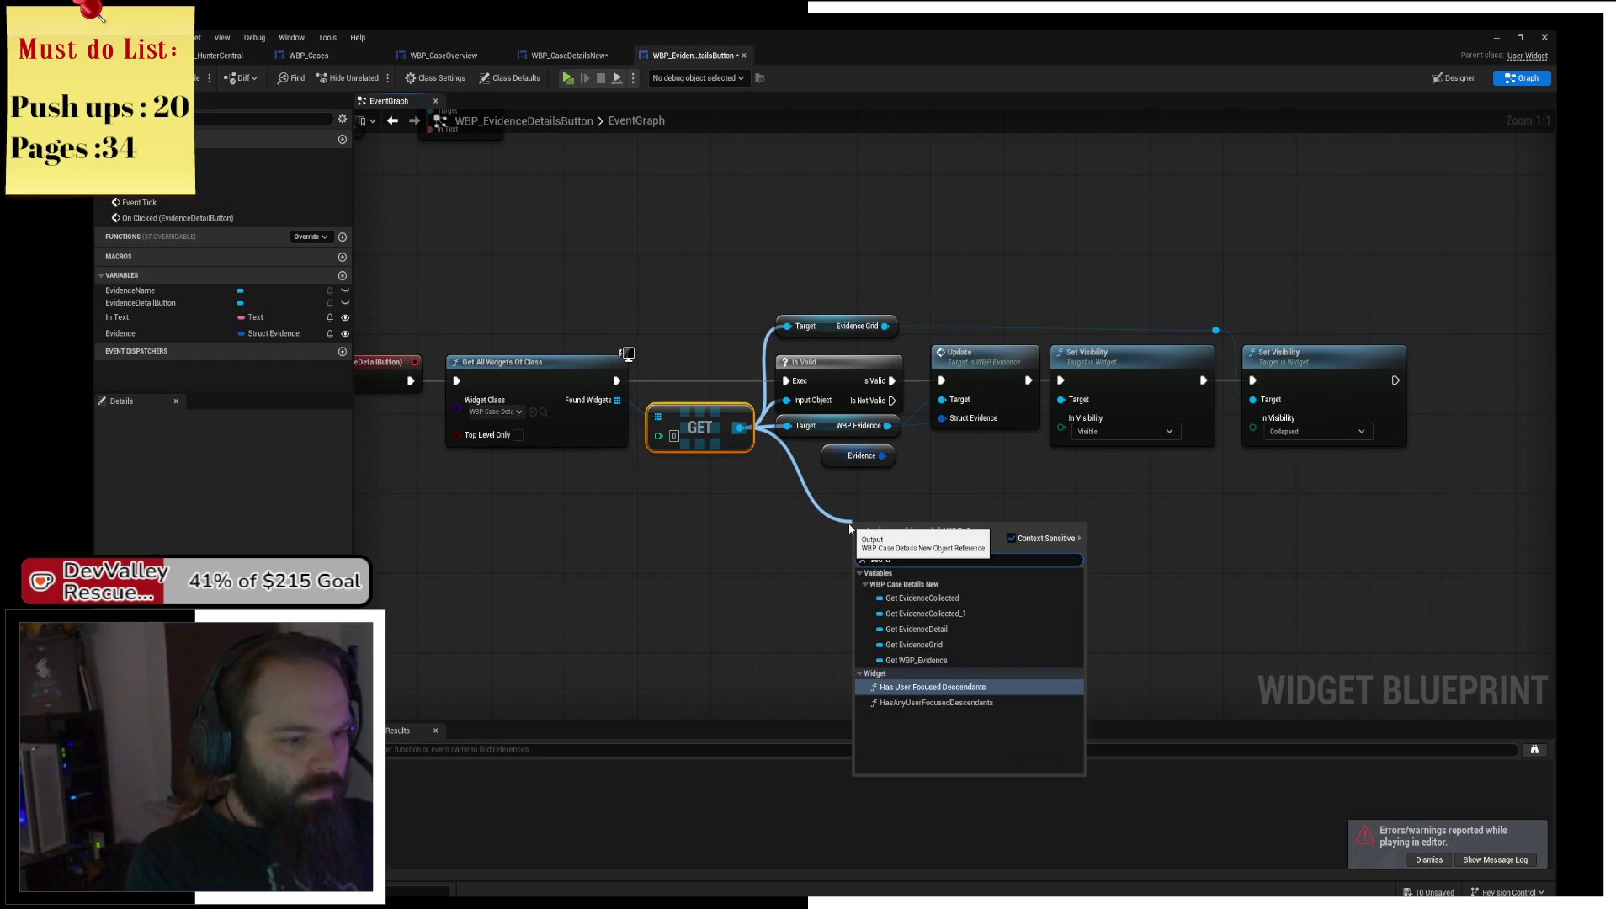
{"action": "key", "text": "ctrl+a"}
{"action": "type", "text": "gl"}
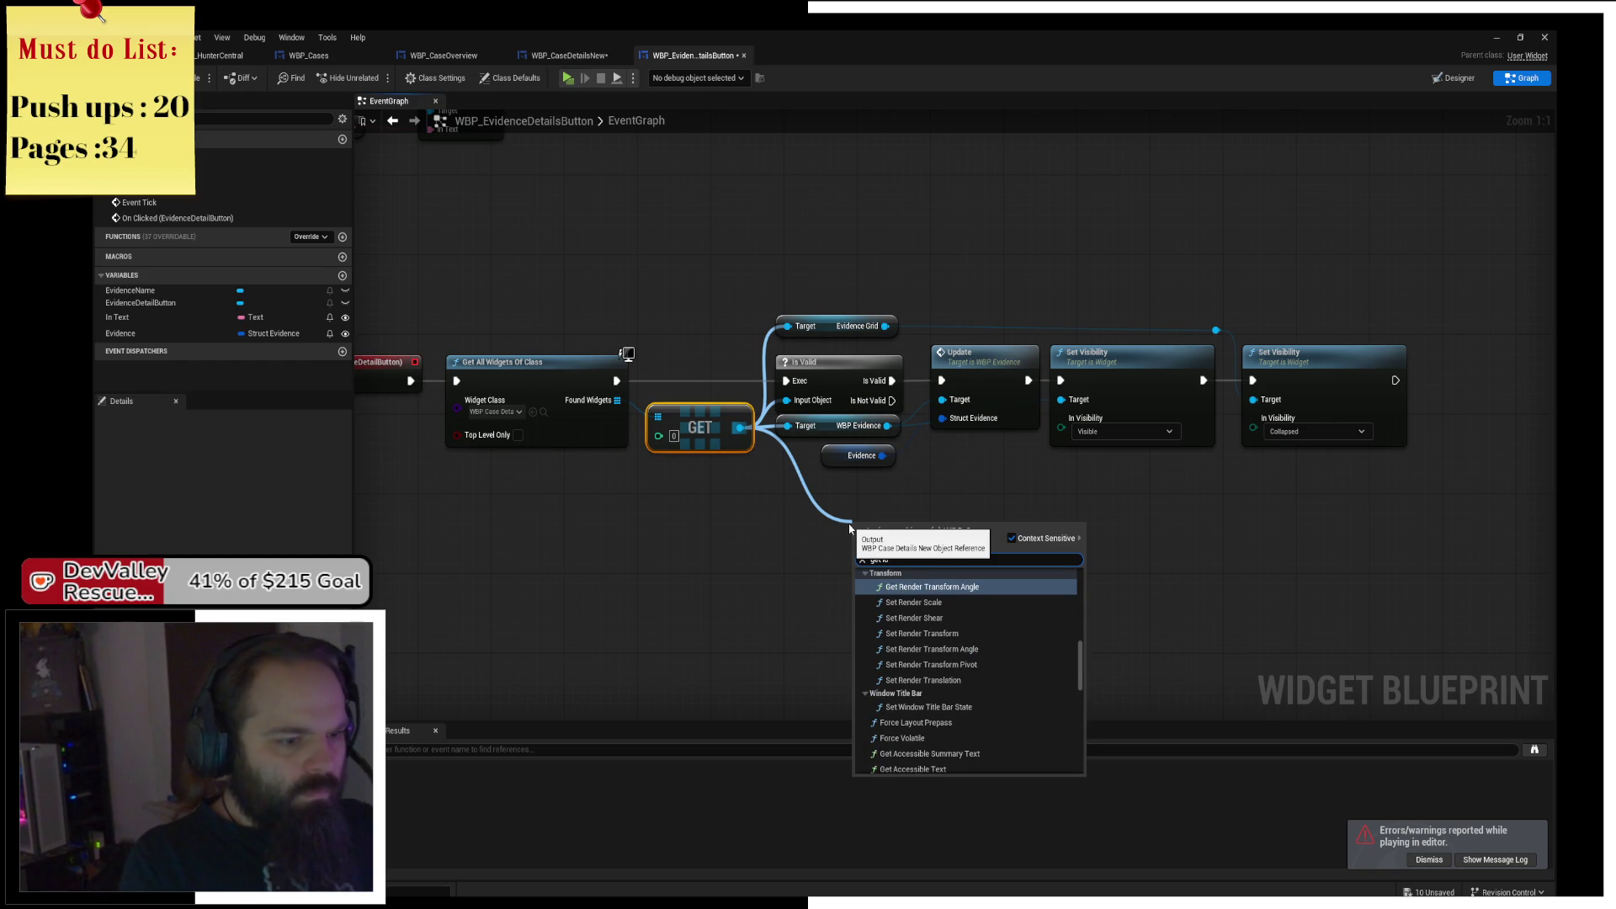
{"action": "key", "text": "ctrl+a"}
{"action": "key", "text": "BackSpace"}
{"action": "type", "text": "set inde"}
{"action": "key", "text": "BackSpace"}
{"action": "key", "text": "BackSpace"}
{"action": "key", "text": "BackSpace"}
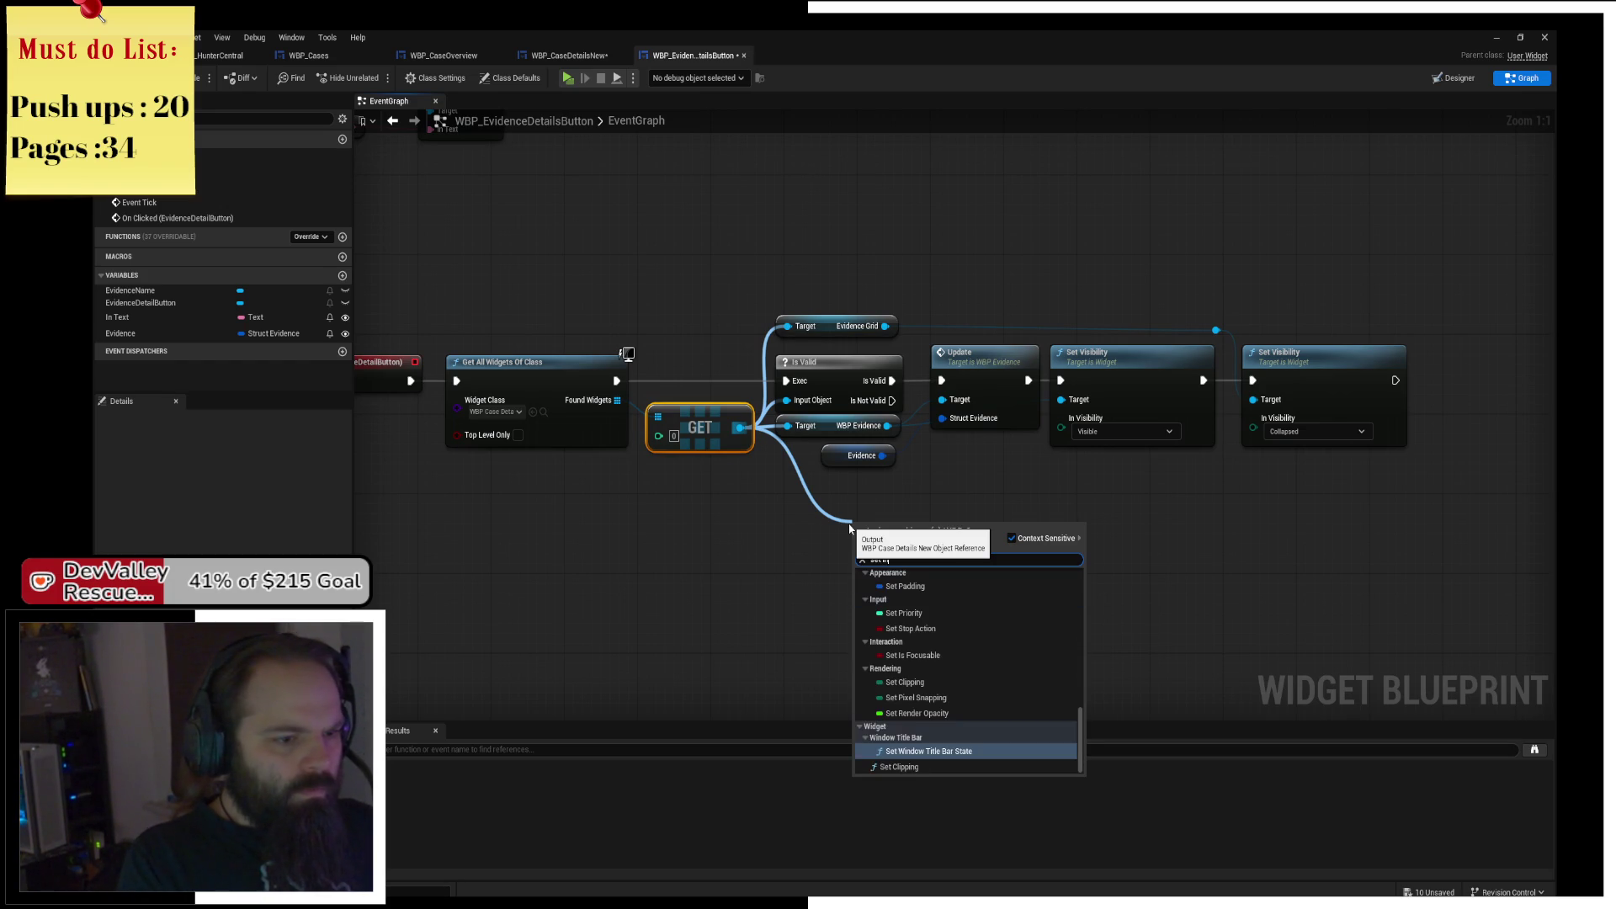
{"action": "key", "text": "Down"}
{"action": "key", "text": "BackSpace"}
{"action": "key", "text": "BackSpace"}
{"action": "key", "text": "BackSpace"}
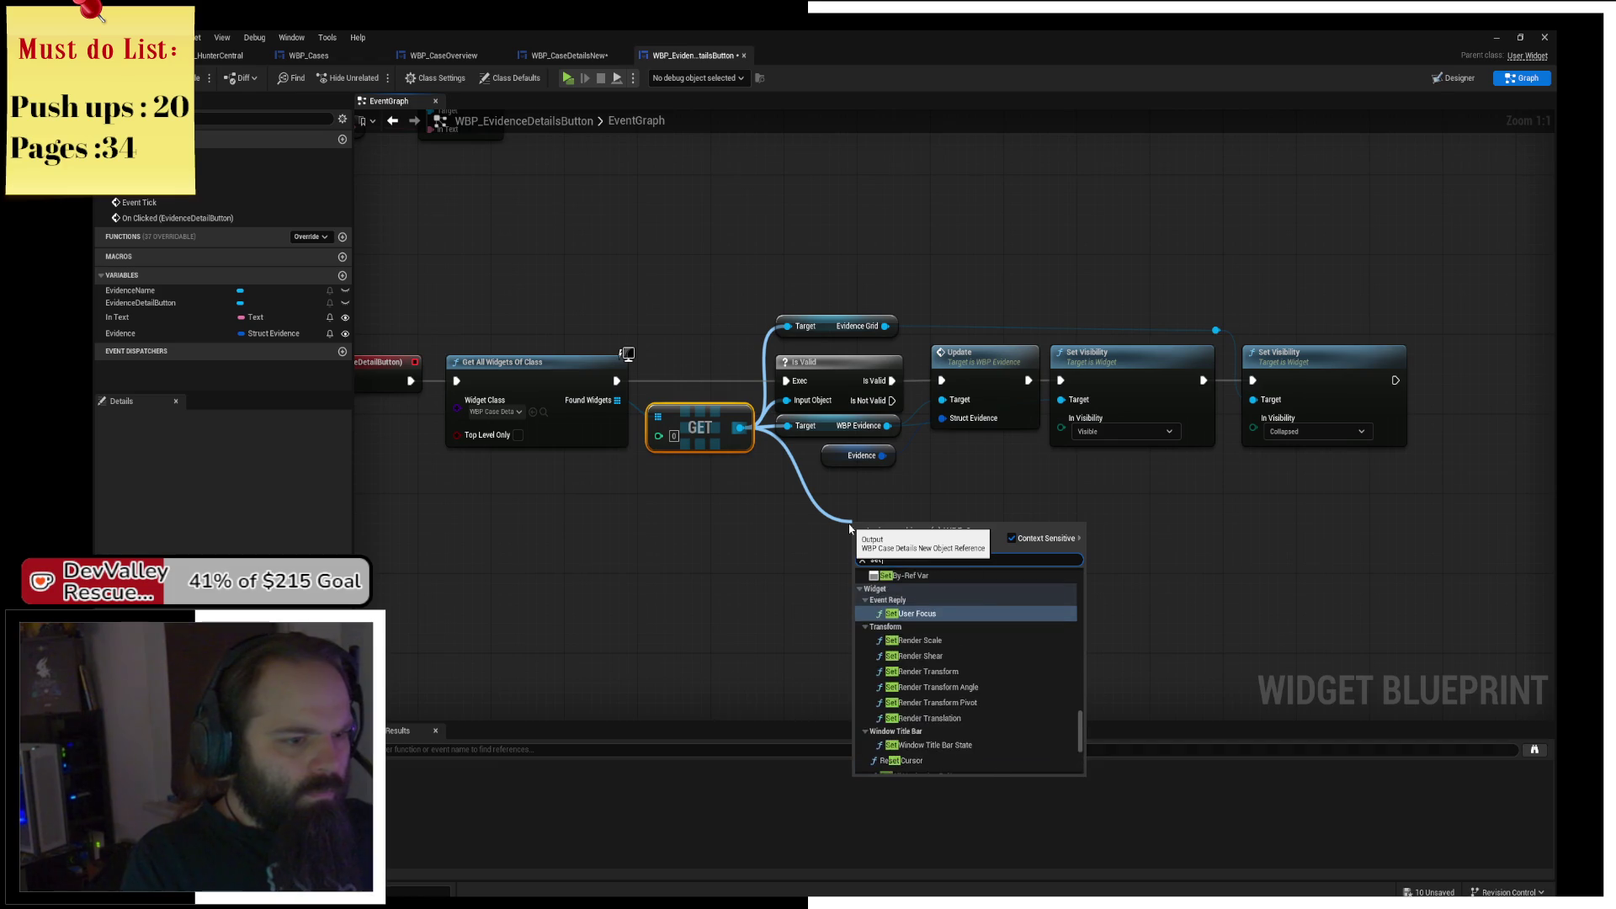
{"action": "key", "text": "Down"}
{"action": "key", "text": "Down"}
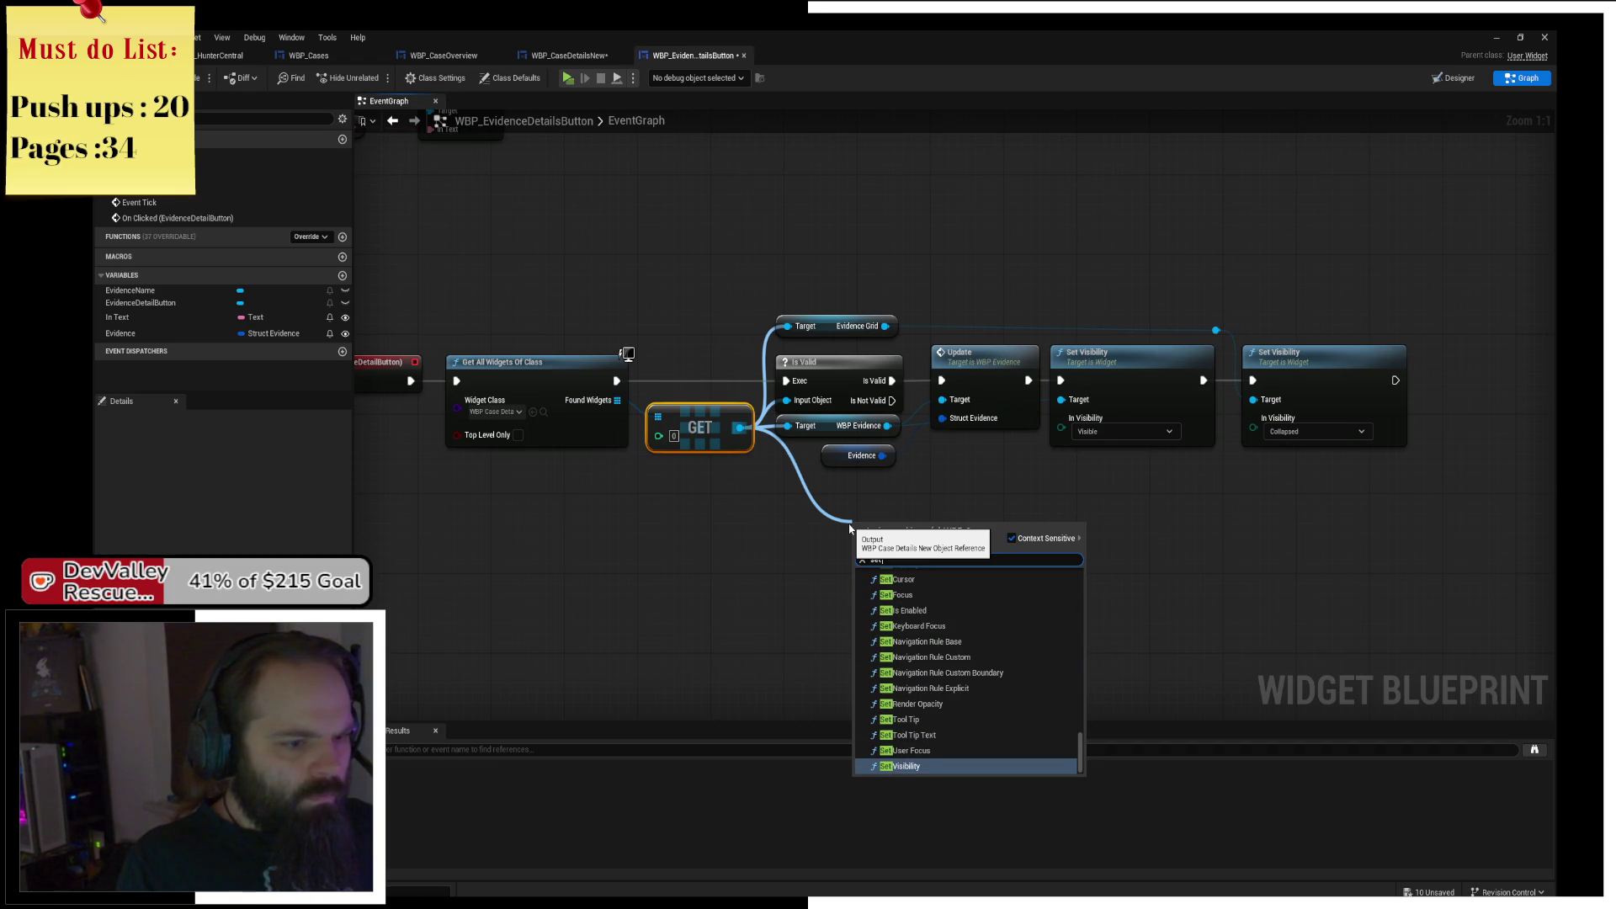
{"action": "key", "text": "Down"}
{"action": "key", "text": "Down"}
{"action": "key", "text": "Down"}
{"action": "key", "text": "Down"}
{"action": "key", "text": "Down"}
{"action": "key", "text": "Down"}
{"action": "key", "text": "Up"}
{"action": "key", "text": "Up"}
{"action": "key", "text": "Up"}
{"action": "key", "text": "Return"}
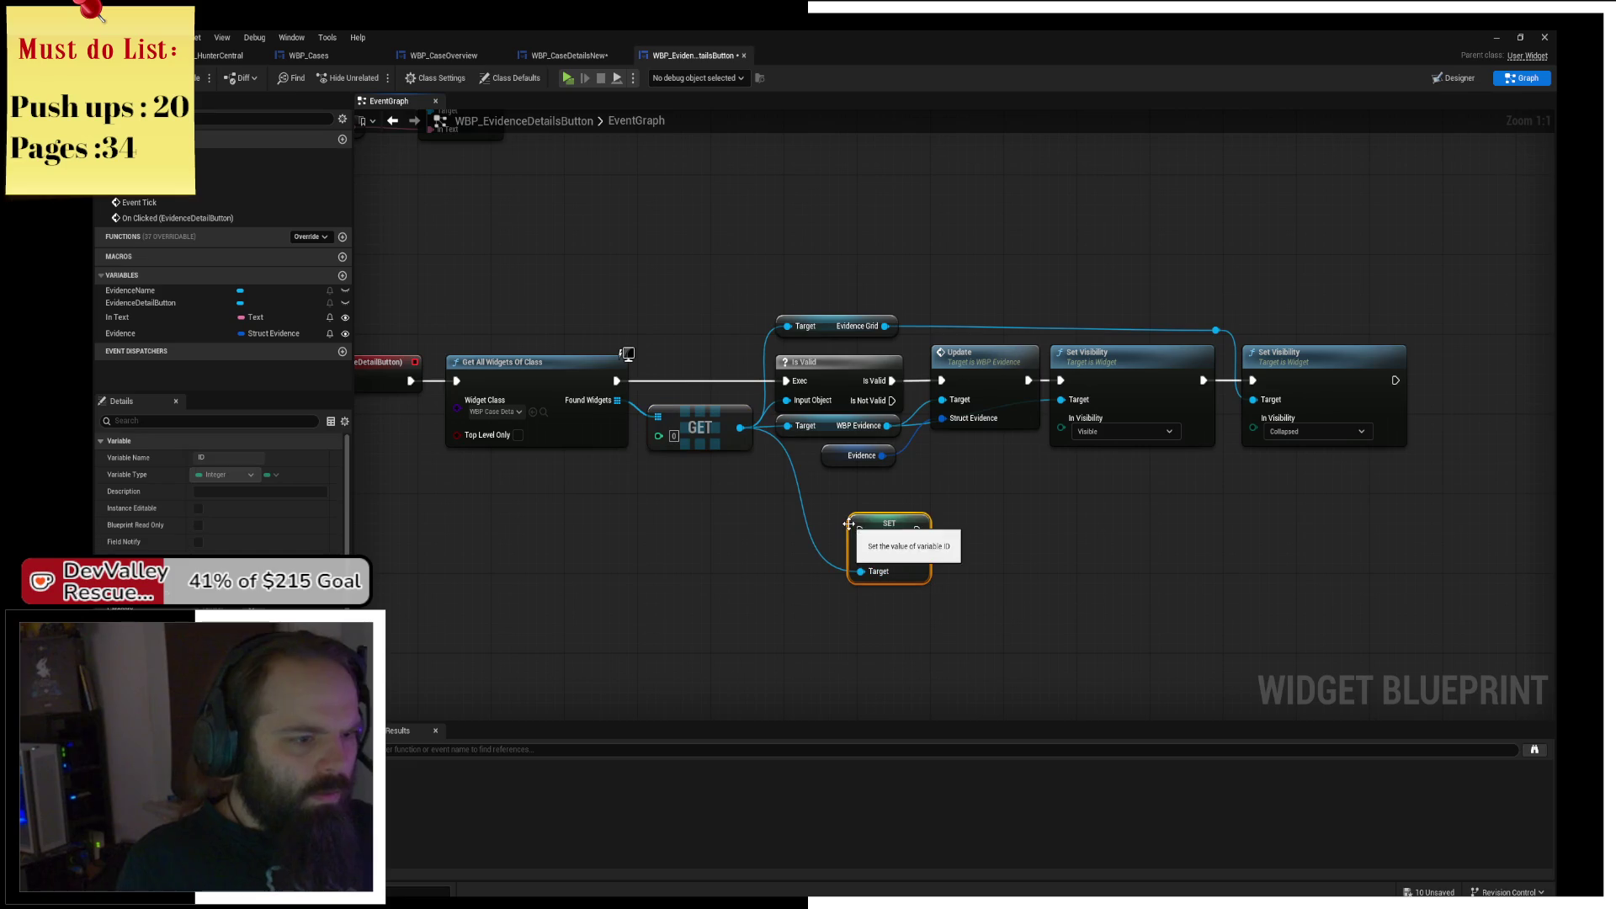
{"action": "mouse_move", "coordinate": [792, 505]}
{"action": "left_mouse_down"}
{"action": "mouse_move", "coordinate": [1296, 386]}
{"action": "mouse_move", "coordinate": [1362, 346]}
{"action": "mouse_move", "coordinate": [1378, 357]}
{"action": "mouse_move", "coordinate": [1363, 355]}
{"action": "left_mouse_up"}
{"action": "left_click", "coordinate": [1241, 267]}
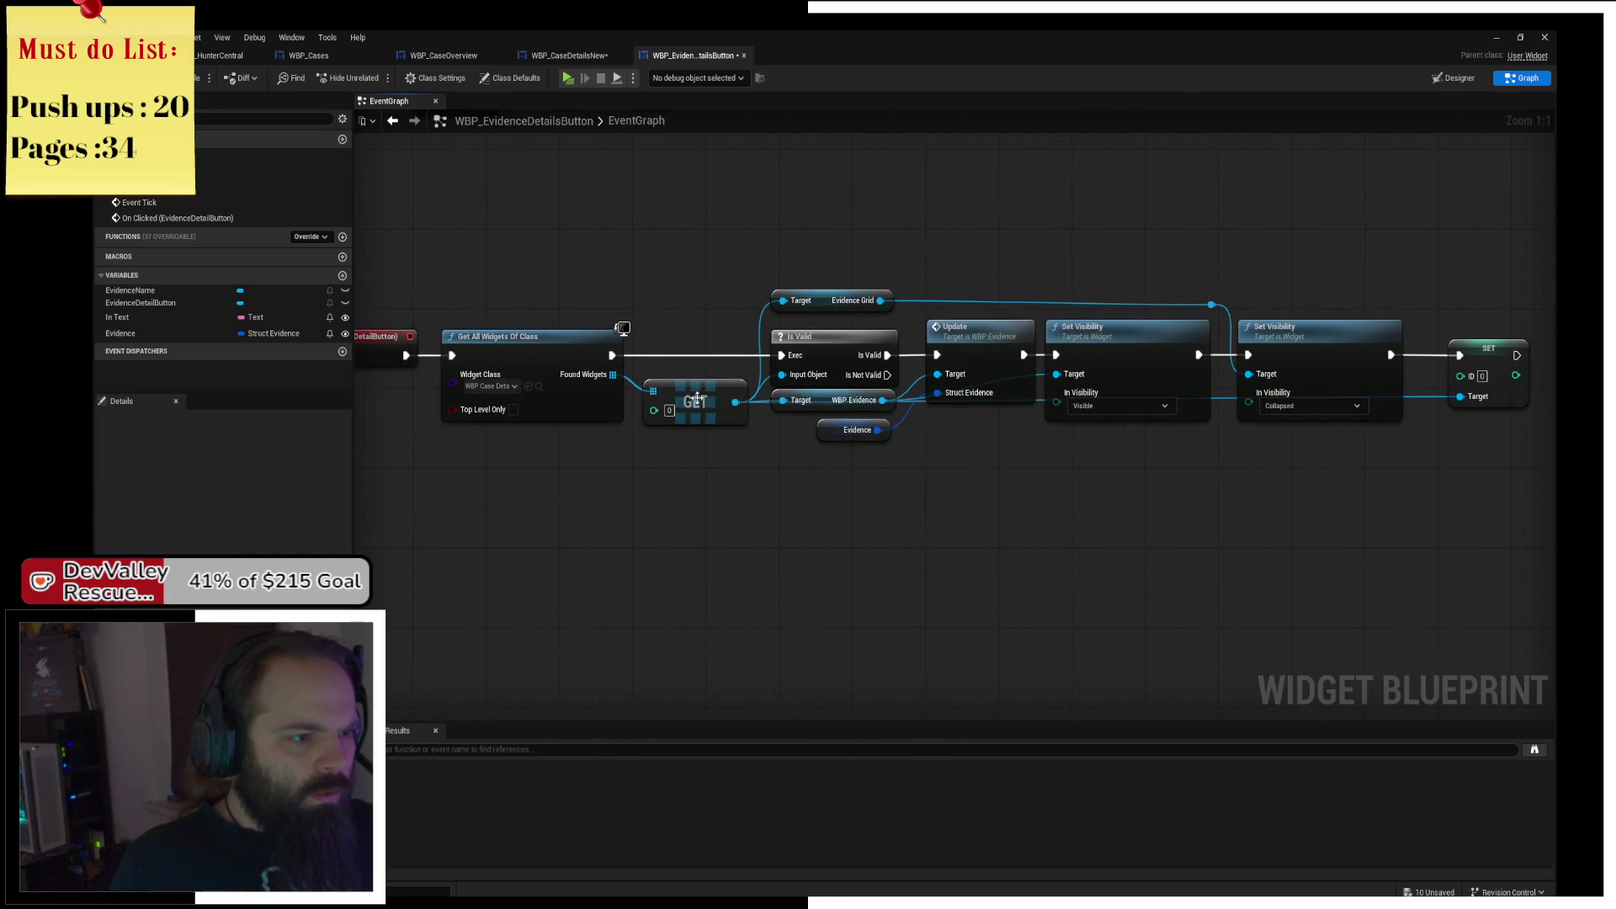
Find Evidence in the found widget's Evidences array, feed the index into ID, and play-test.
{"action": "left_click_drag", "start_coordinate": [736, 402], "coordinate": [816, 493]}
{"action": "type", "text": "get"}
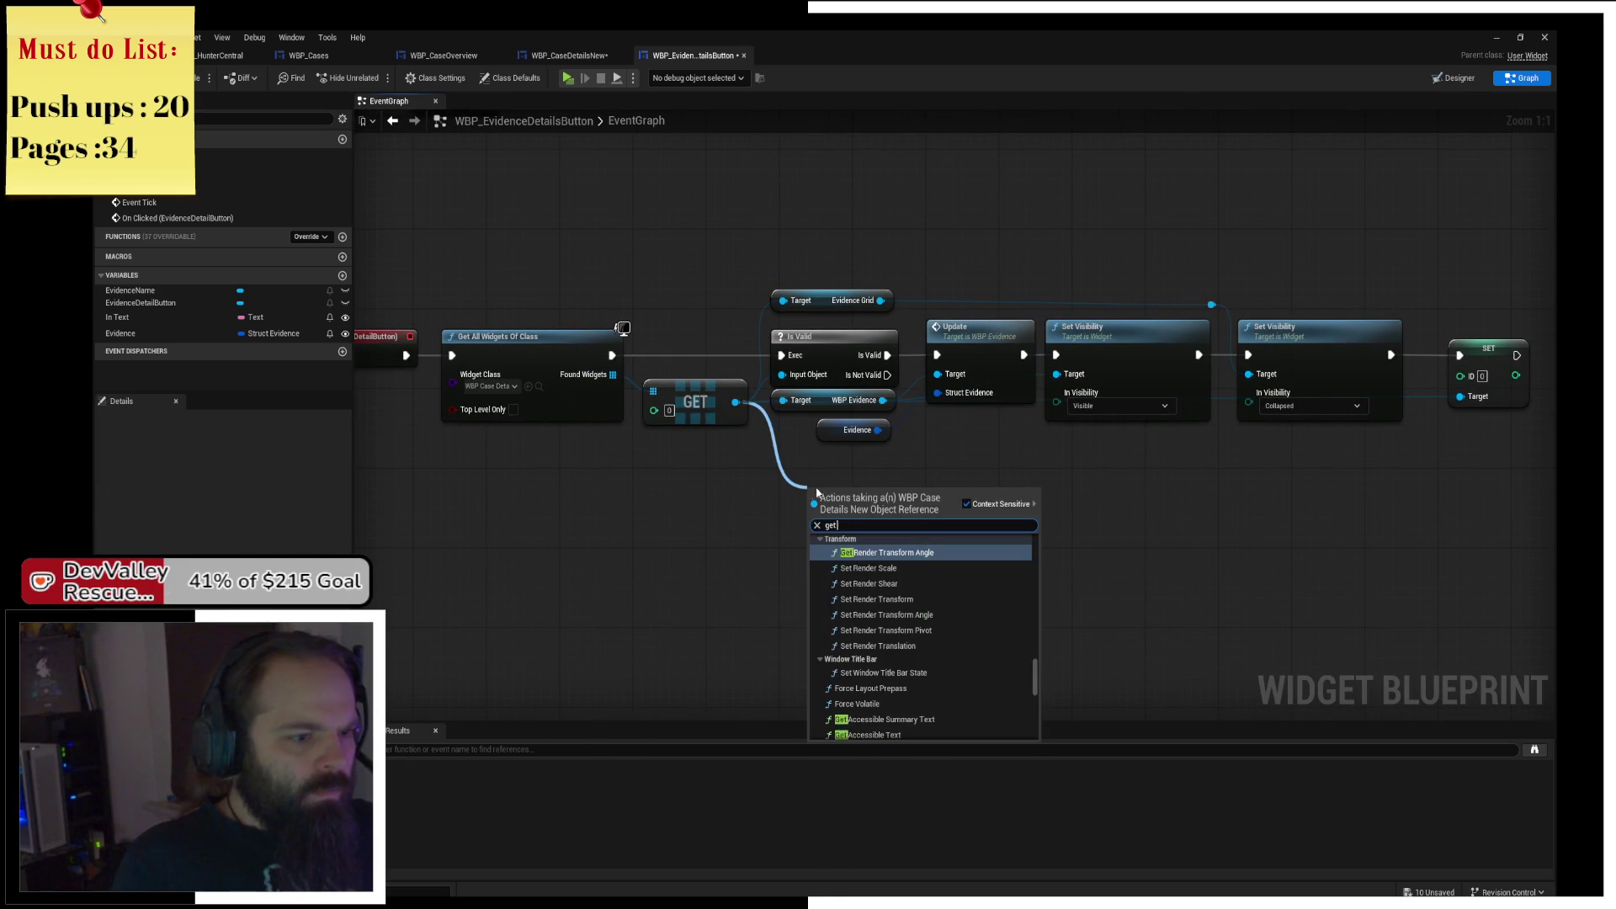
{"action": "type", "text": " ev"}
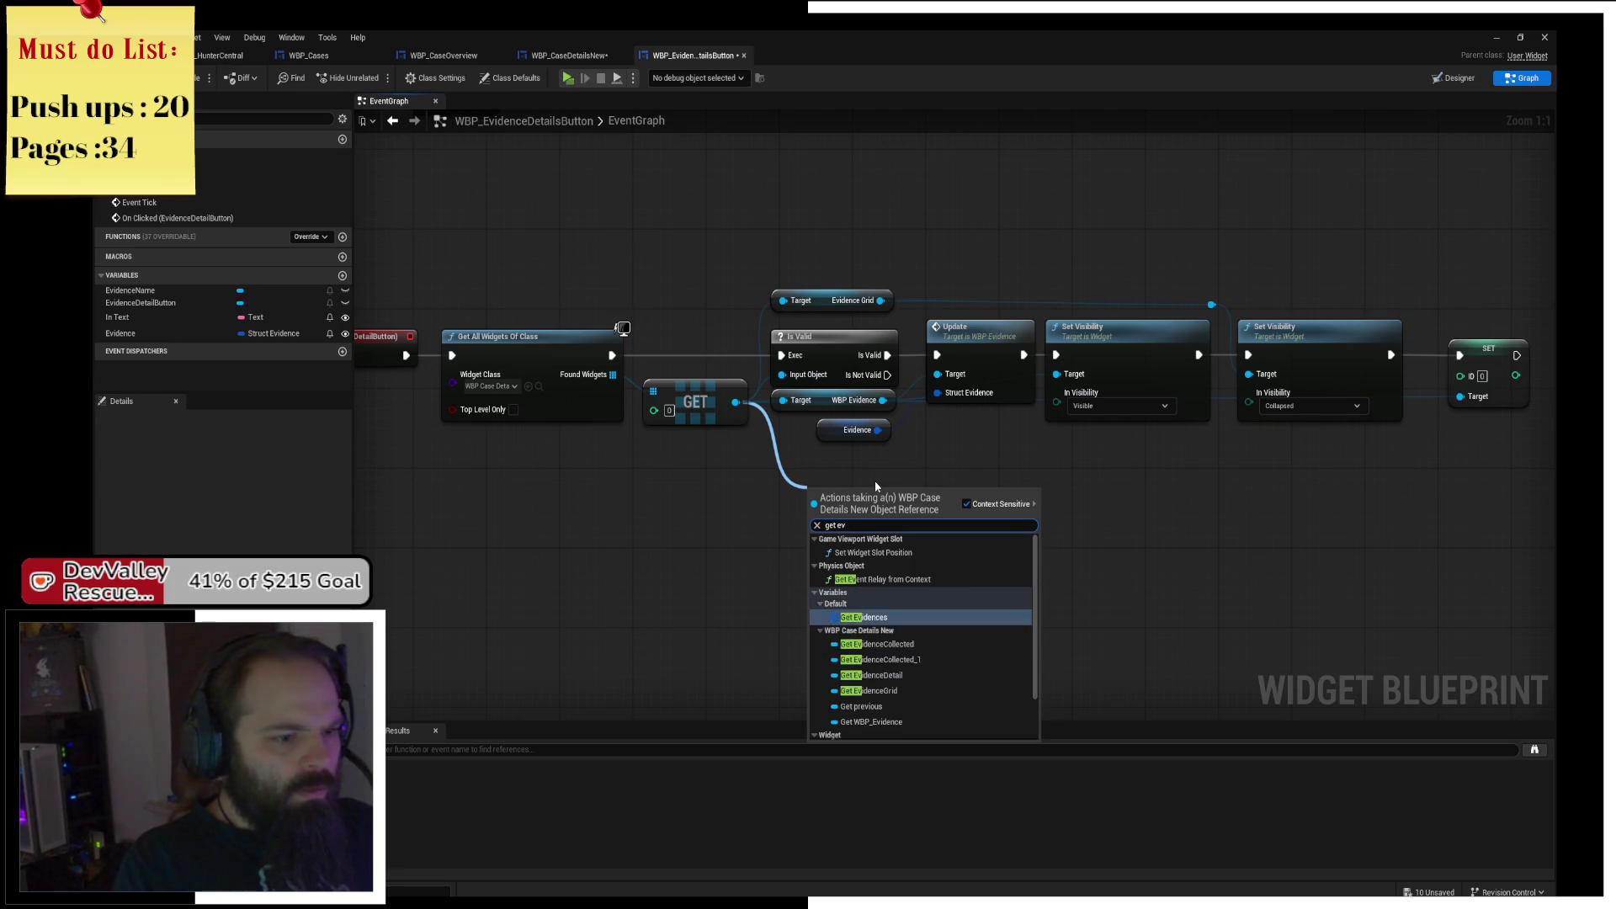
{"action": "key", "text": "Return"}
{"action": "left_click_drag", "start_coordinate": [907, 490], "coordinate": [982, 522]}
{"action": "type", "text": "find"}
{"action": "left_click", "coordinate": [1025, 594]}
{"action": "mouse_move", "coordinate": [872, 434]}
{"action": "left_mouse_down"}
{"action": "mouse_move", "coordinate": [992, 540]}
{"action": "mouse_move", "coordinate": [1462, 376]}
{"action": "left_mouse_up"}
{"action": "left_click", "coordinate": [1365, 506]}
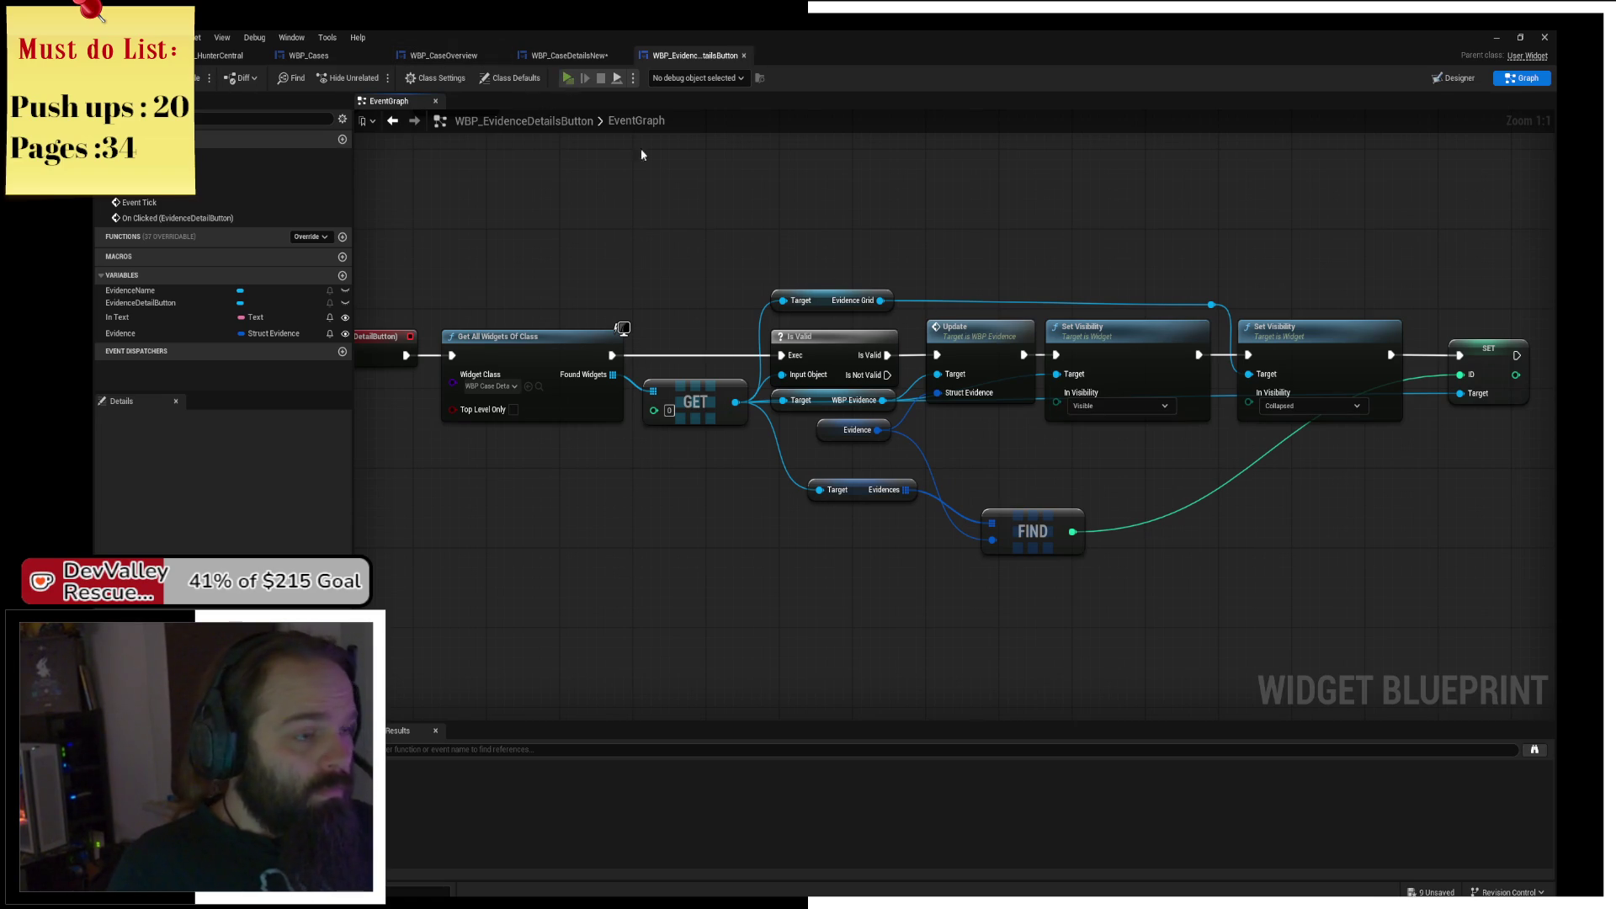
{"action": "left_click", "coordinate": [568, 77]}
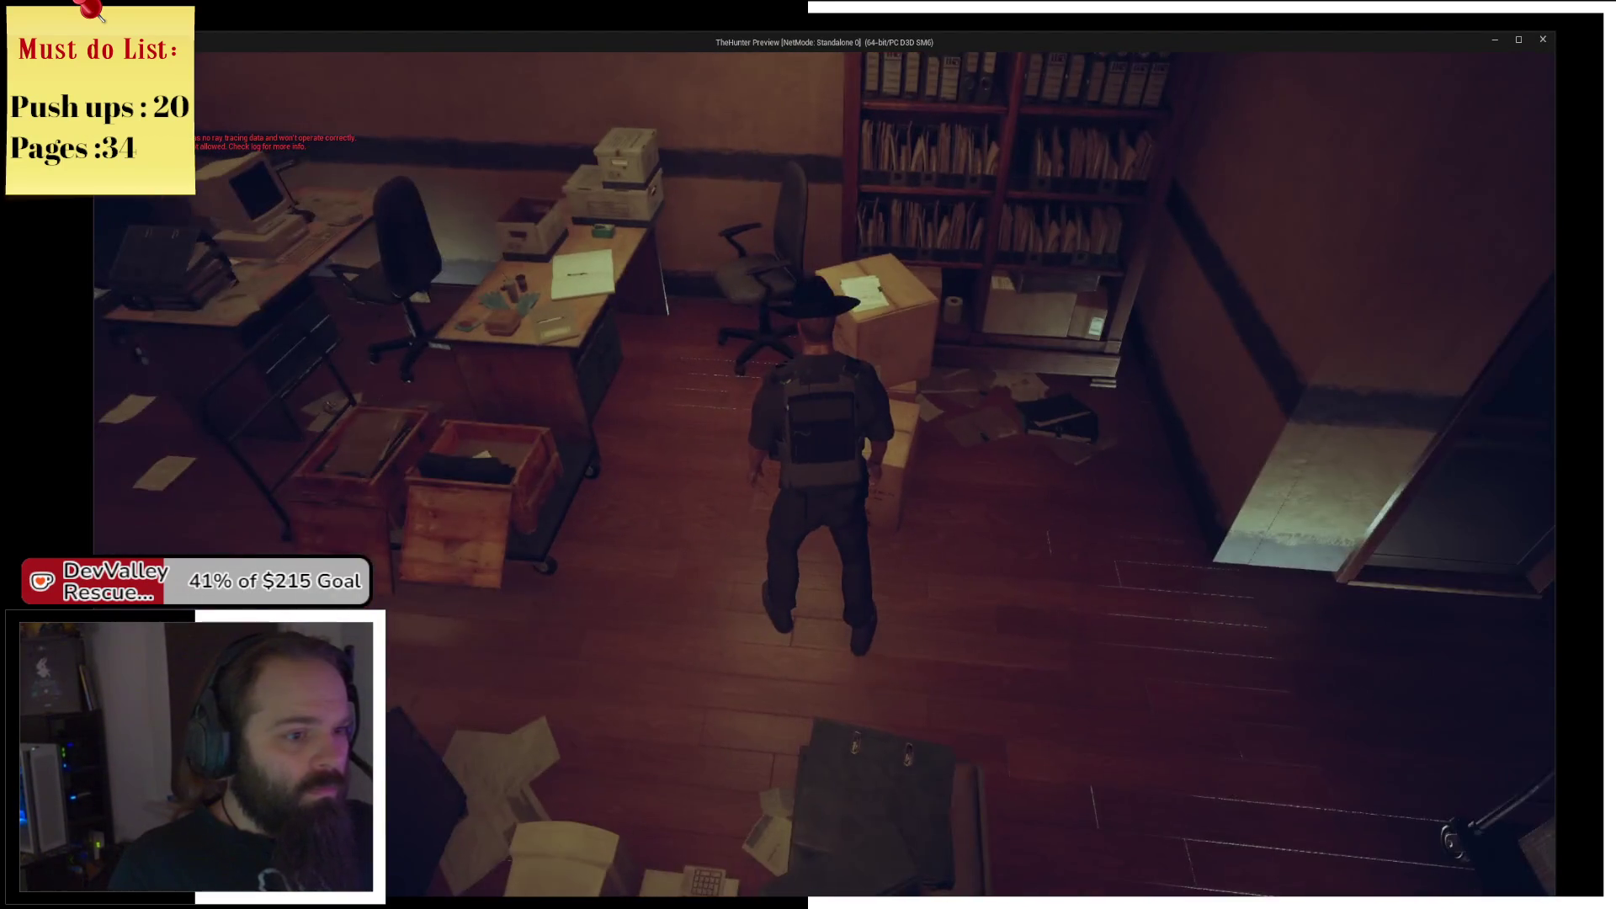
In the game's Equipment Options, open the Wrapper evidence, resume past the breakpoint, and cycle its images with >>.
{"action": "key", "text": "Tab"}
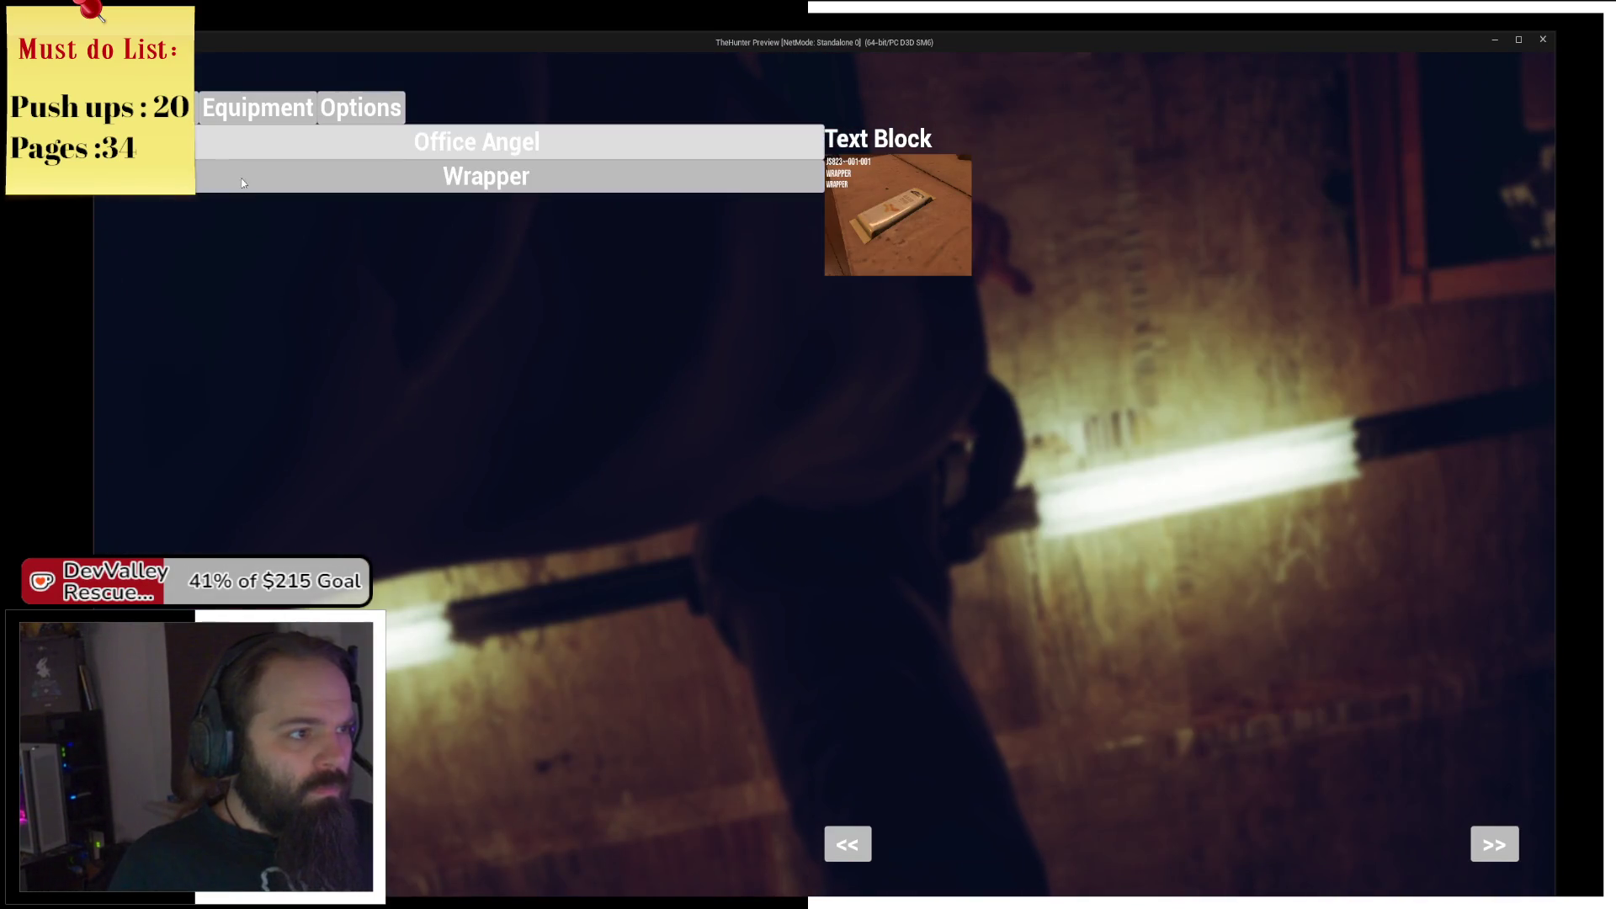
{"action": "left_click", "coordinate": [374, 210]}
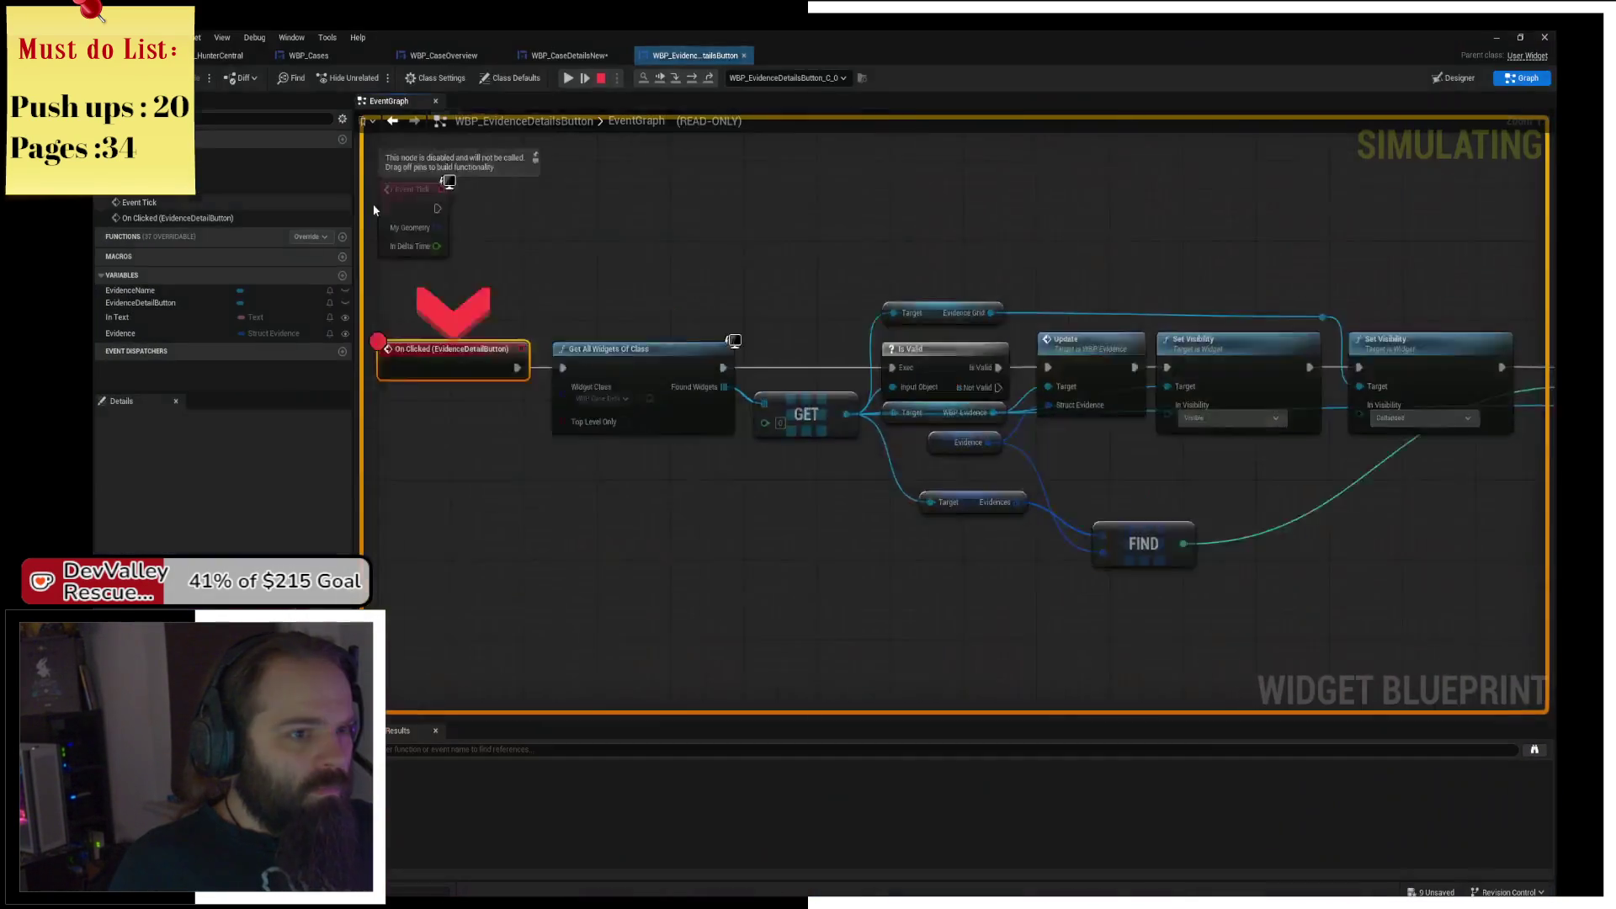
{"action": "left_click", "coordinate": [561, 79]}
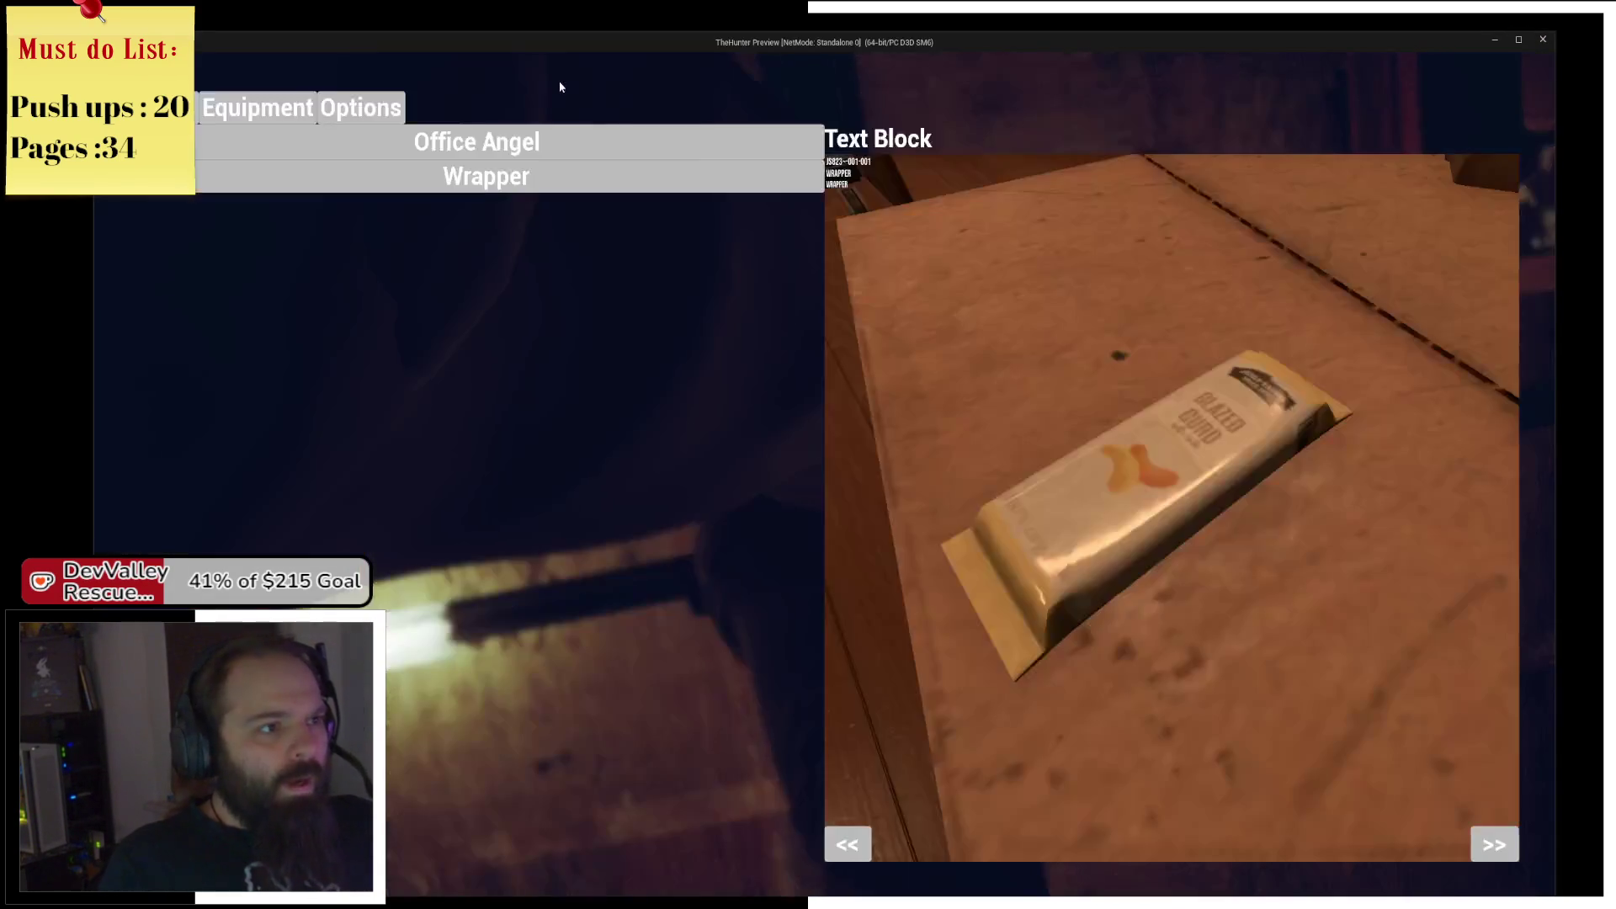
{"action": "left_click", "coordinate": [1491, 856]}
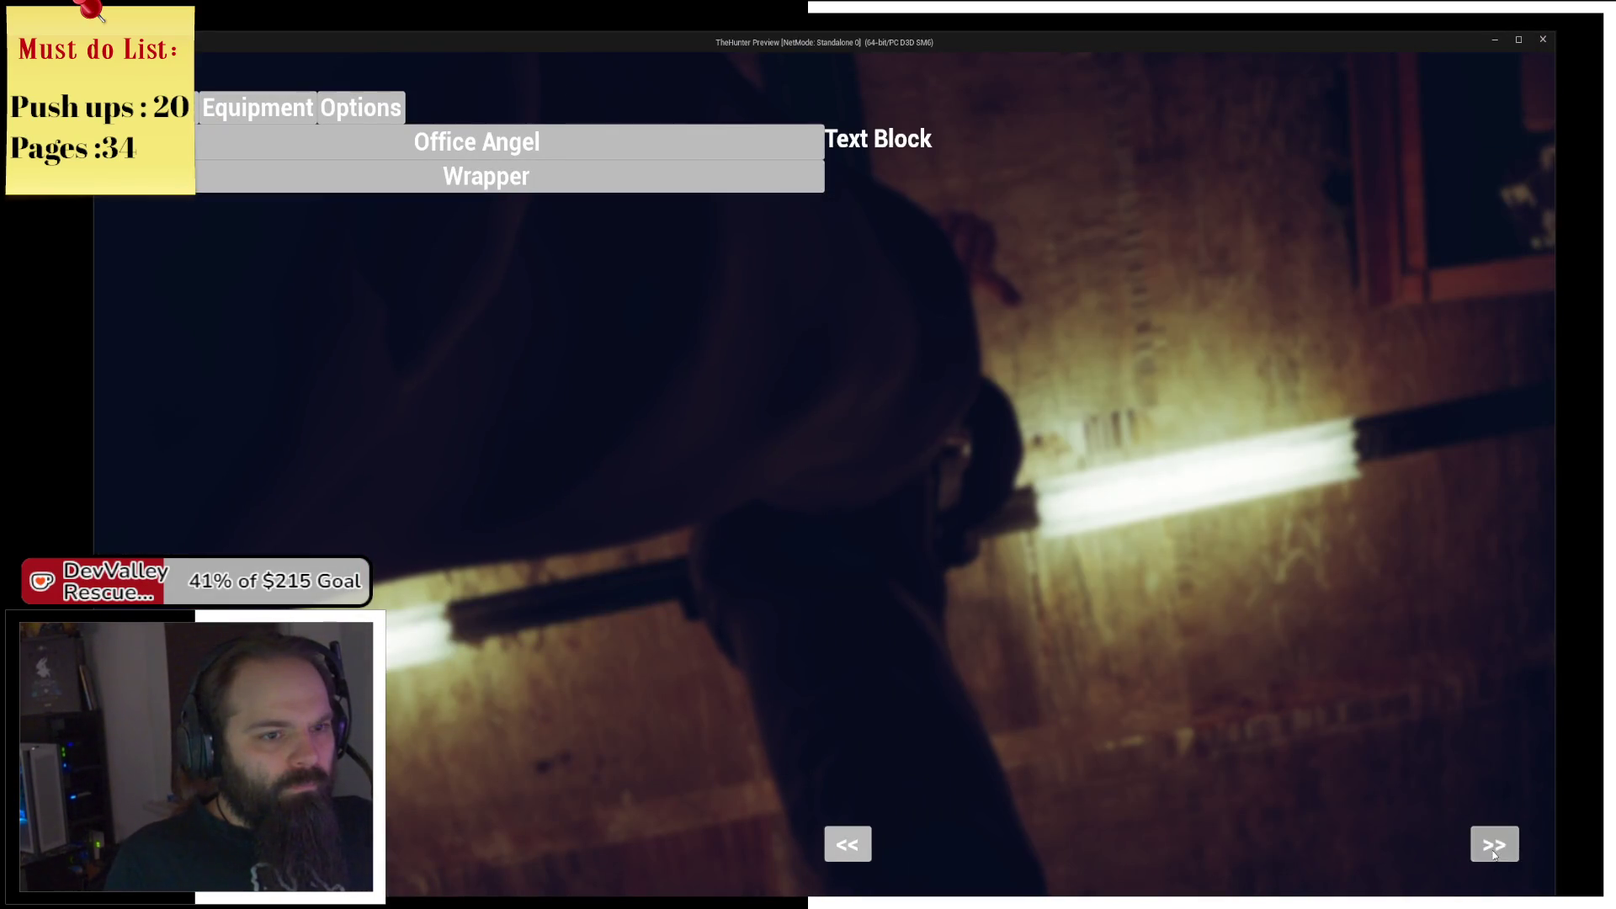
{"action": "left_click", "coordinate": [1494, 855]}
{"action": "left_click", "coordinate": [1494, 855]}
{"action": "left_click", "coordinate": [1494, 855]}
{"action": "left_click", "coordinate": [1494, 856]}
{"action": "left_click", "coordinate": [1495, 855]}
Close the game, stop the simulation, review the node chain and errors, then relaunch the game.
{"action": "key", "text": "Escape"}
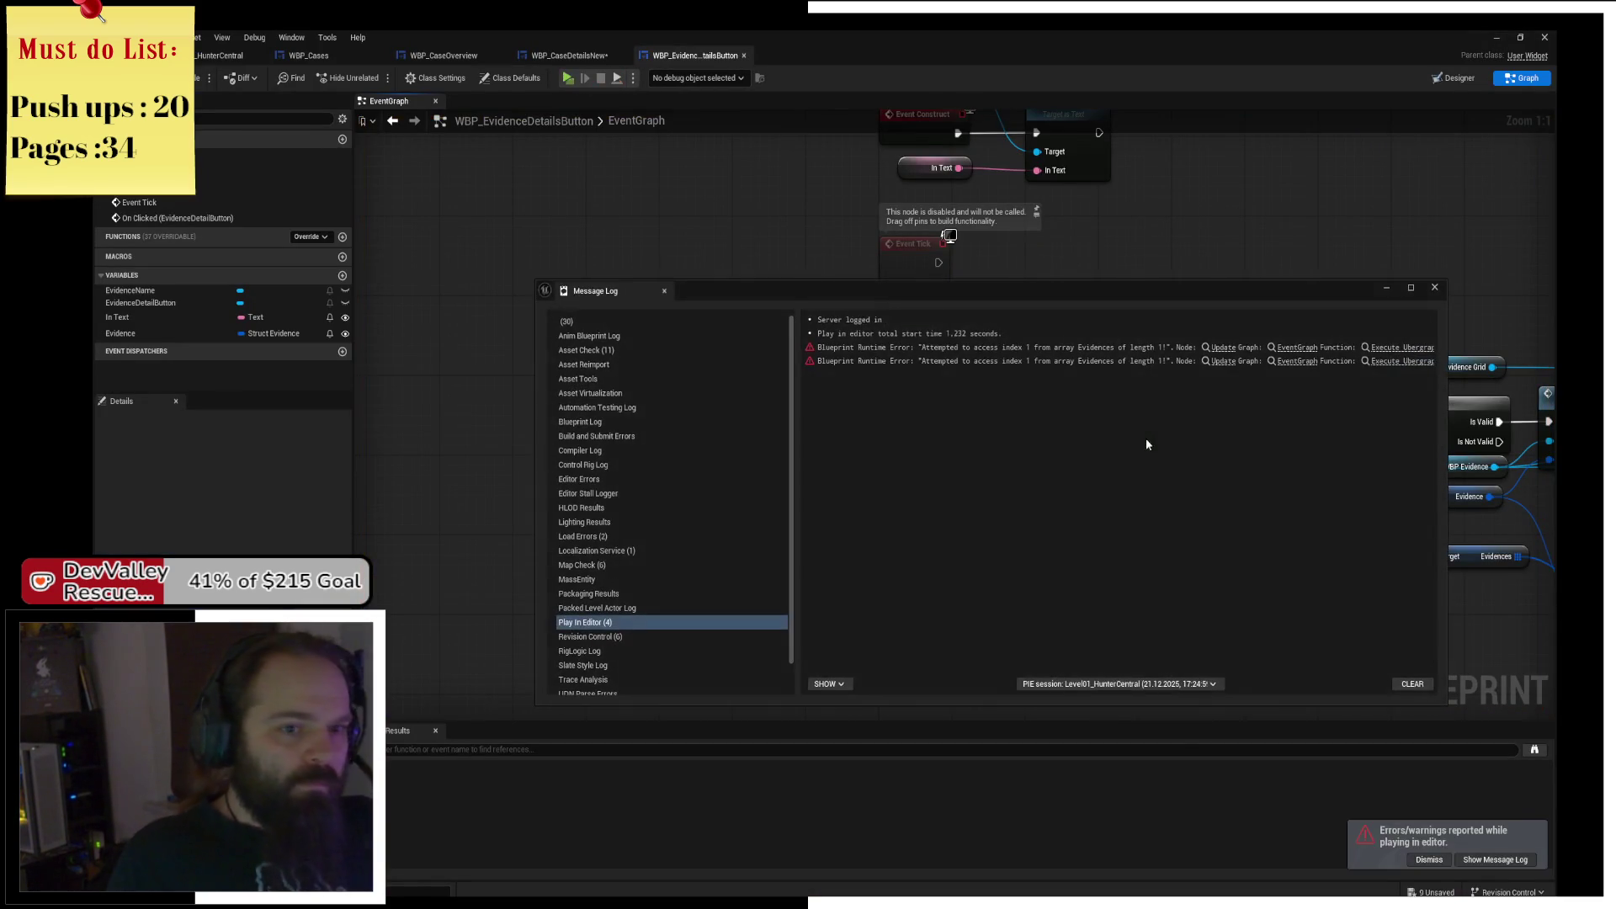
{"action": "left_click", "coordinate": [1431, 289]}
{"action": "left_click_drag", "start_coordinate": [1217, 303], "coordinate": [846, 303]}
{"action": "scroll", "coordinate": [846, 303], "scroll_direction": "down", "scroll_amount": 2}
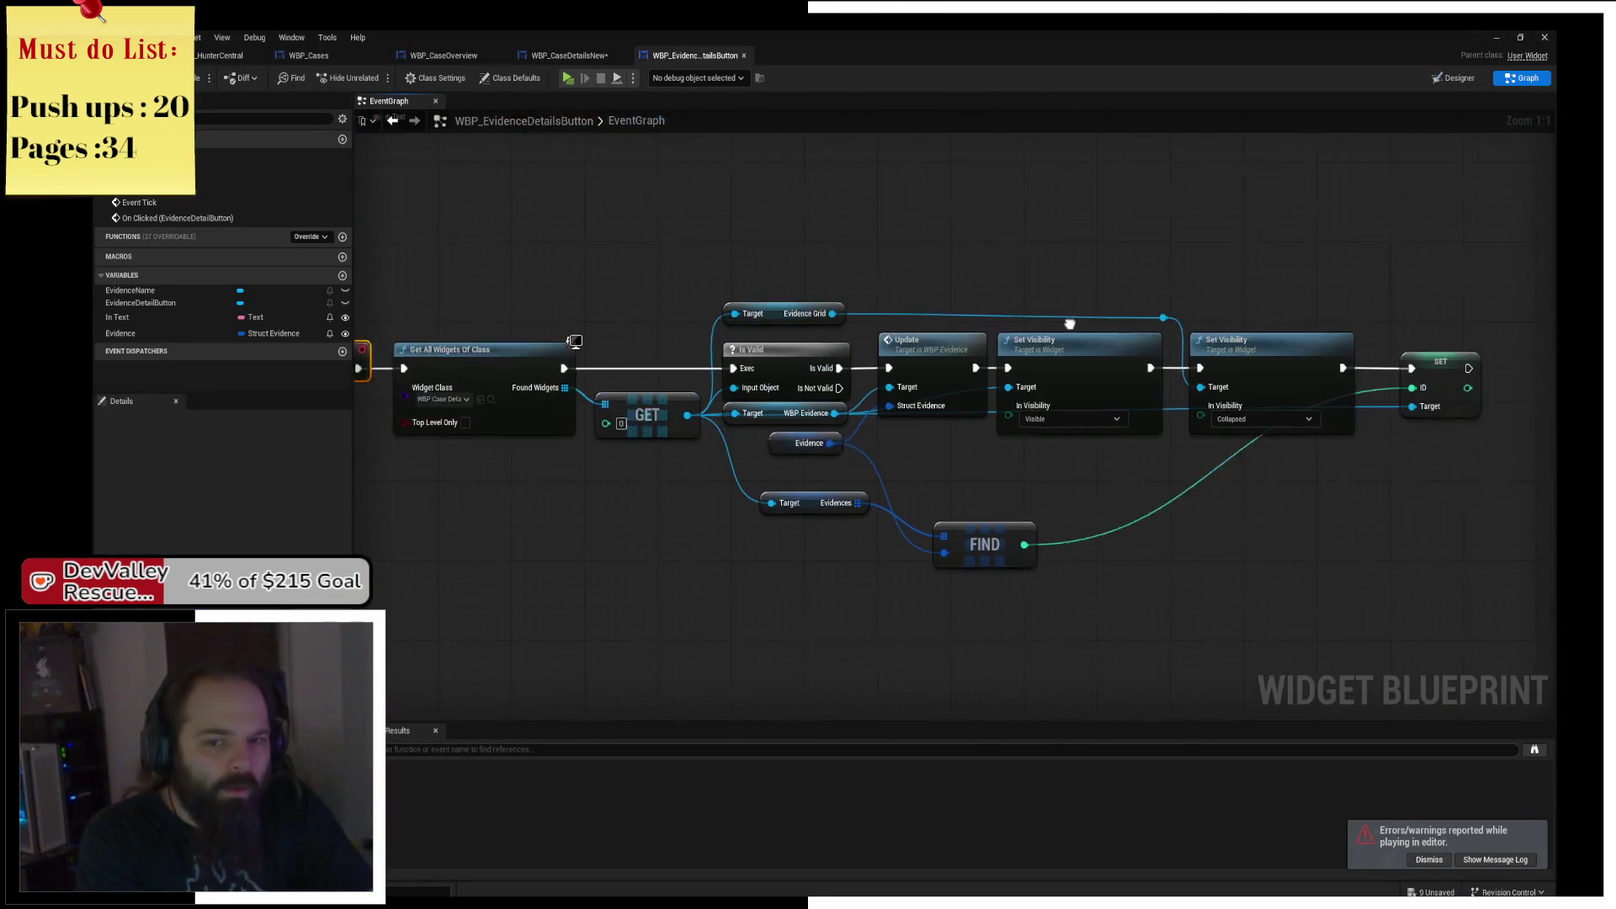
{"action": "key", "text": "alt+p"}
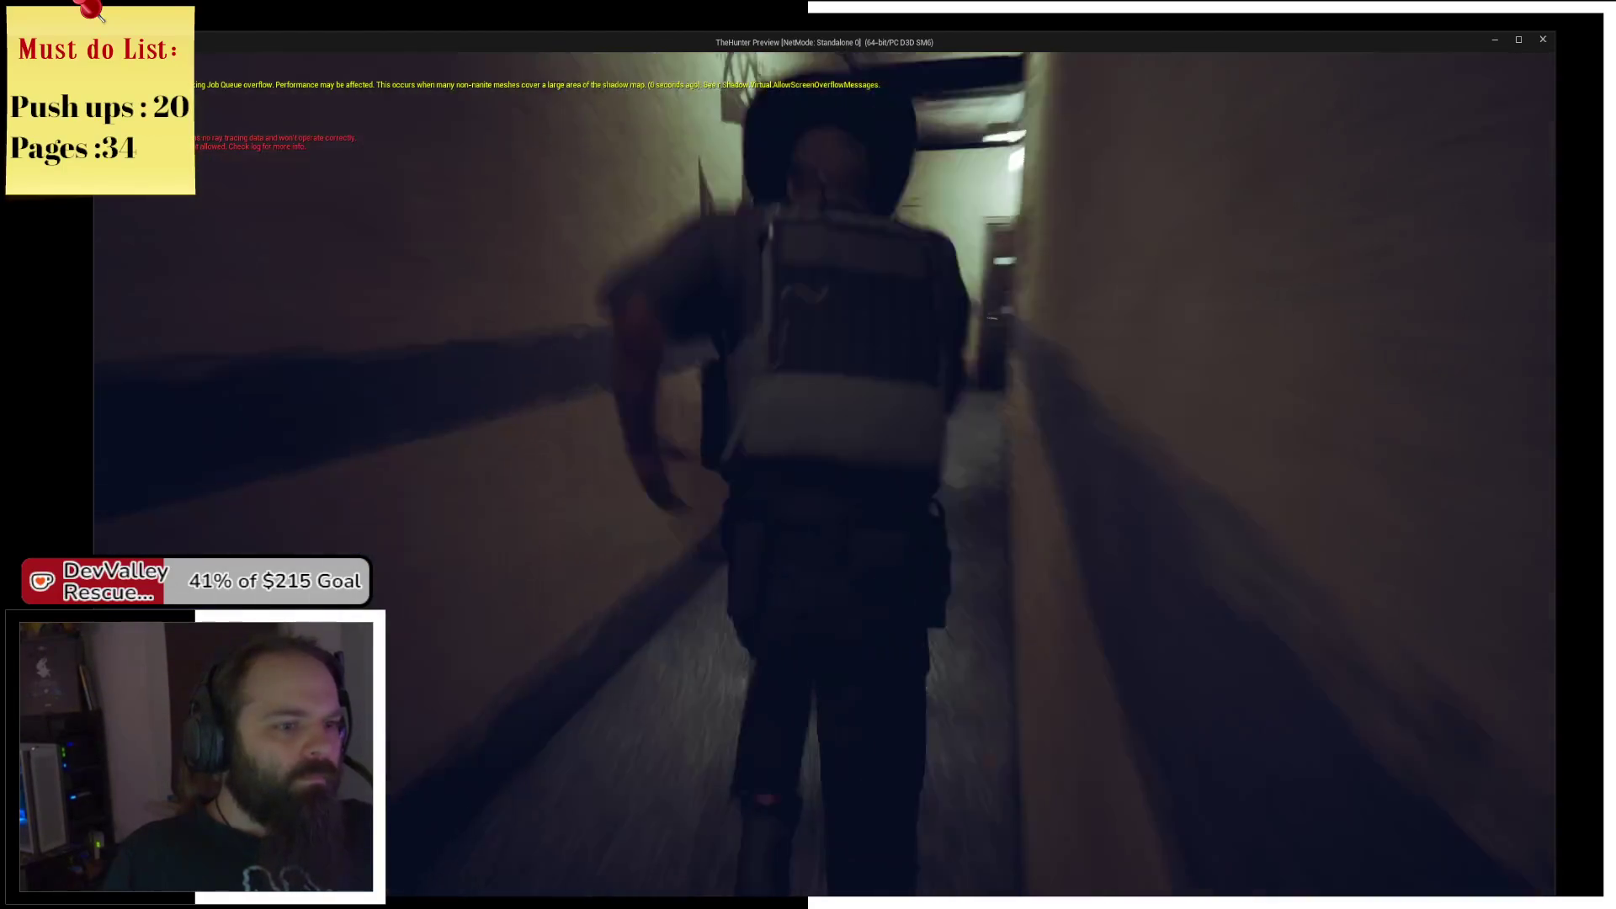
Enter the office and check that Medals and Office Angel's Who am I? show their details, then exit.
{"action": "key", "text": "e"}
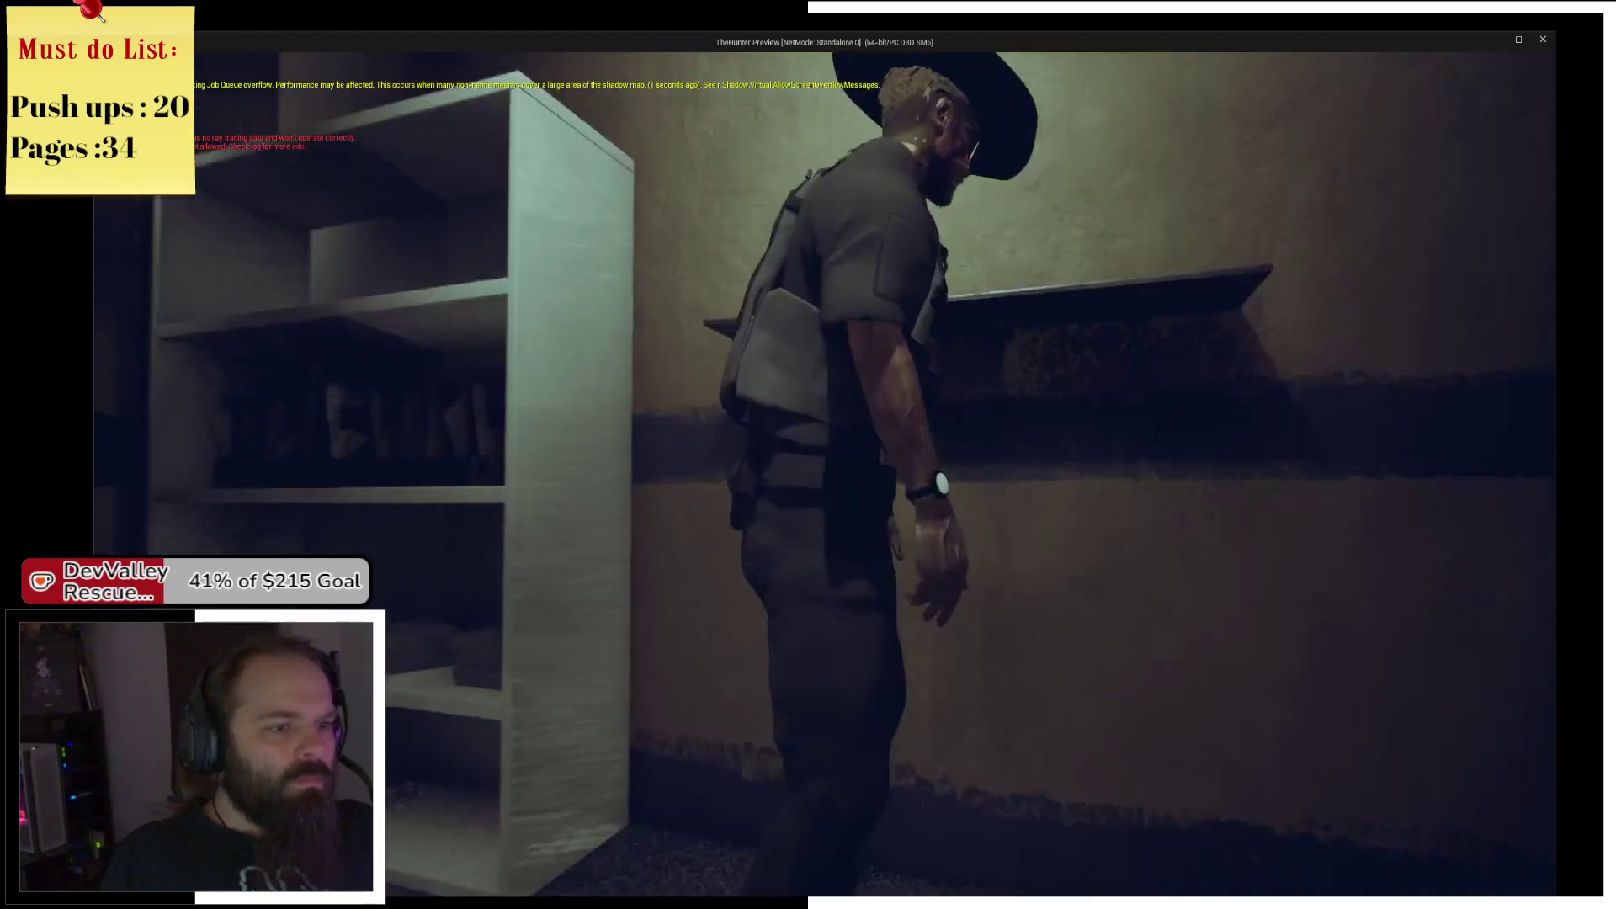
{"action": "key", "text": "Tab"}
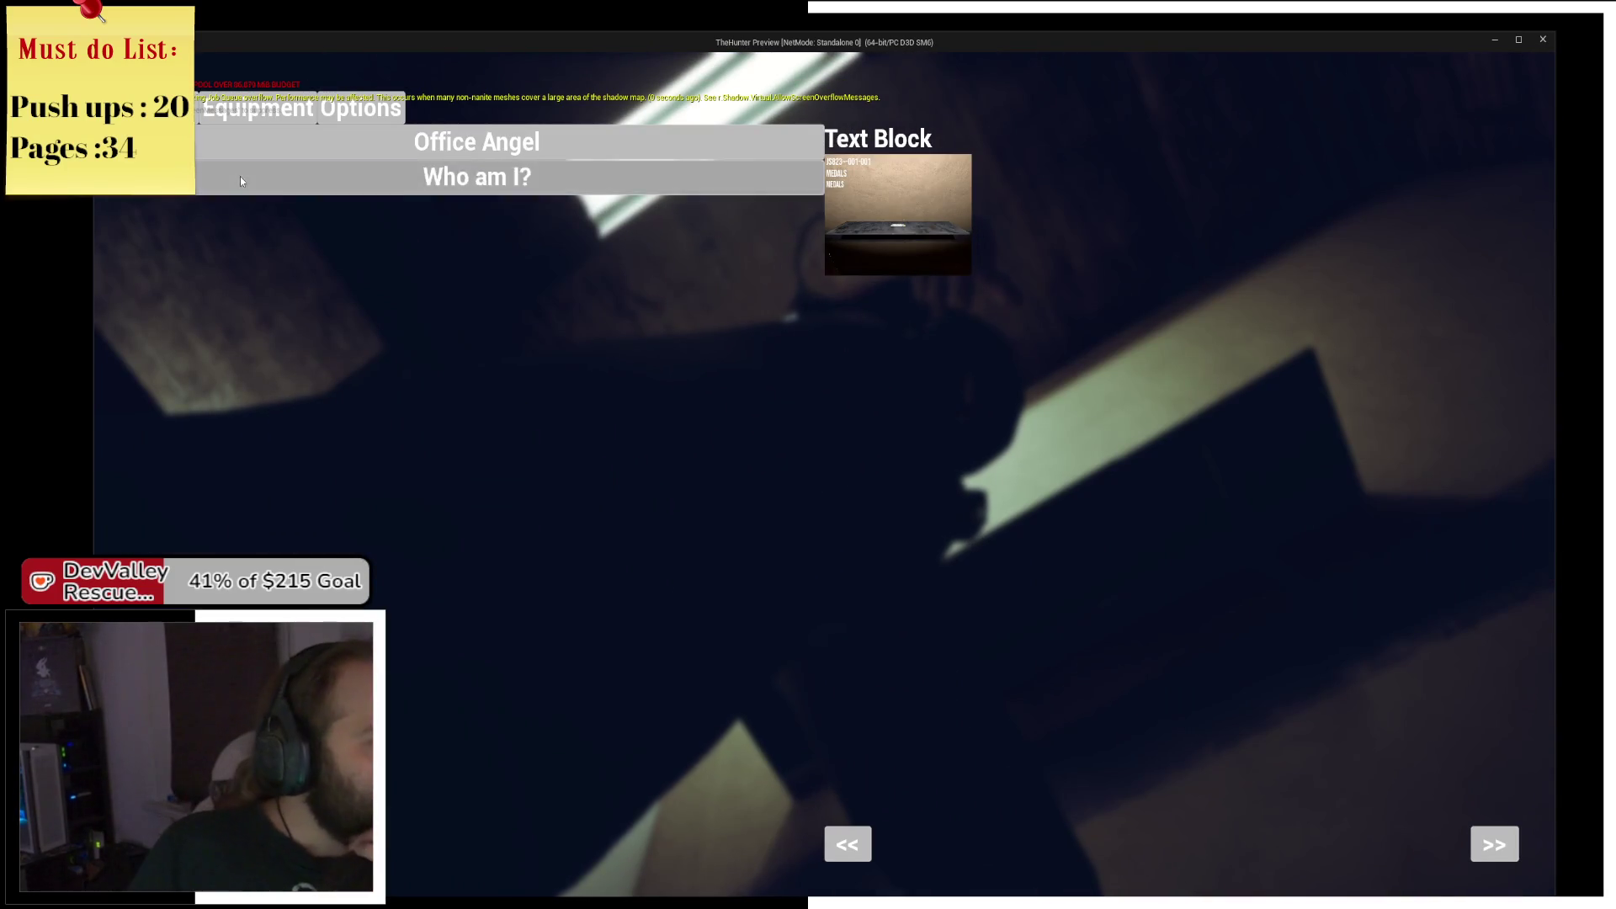
{"action": "left_click", "coordinate": [292, 206]}
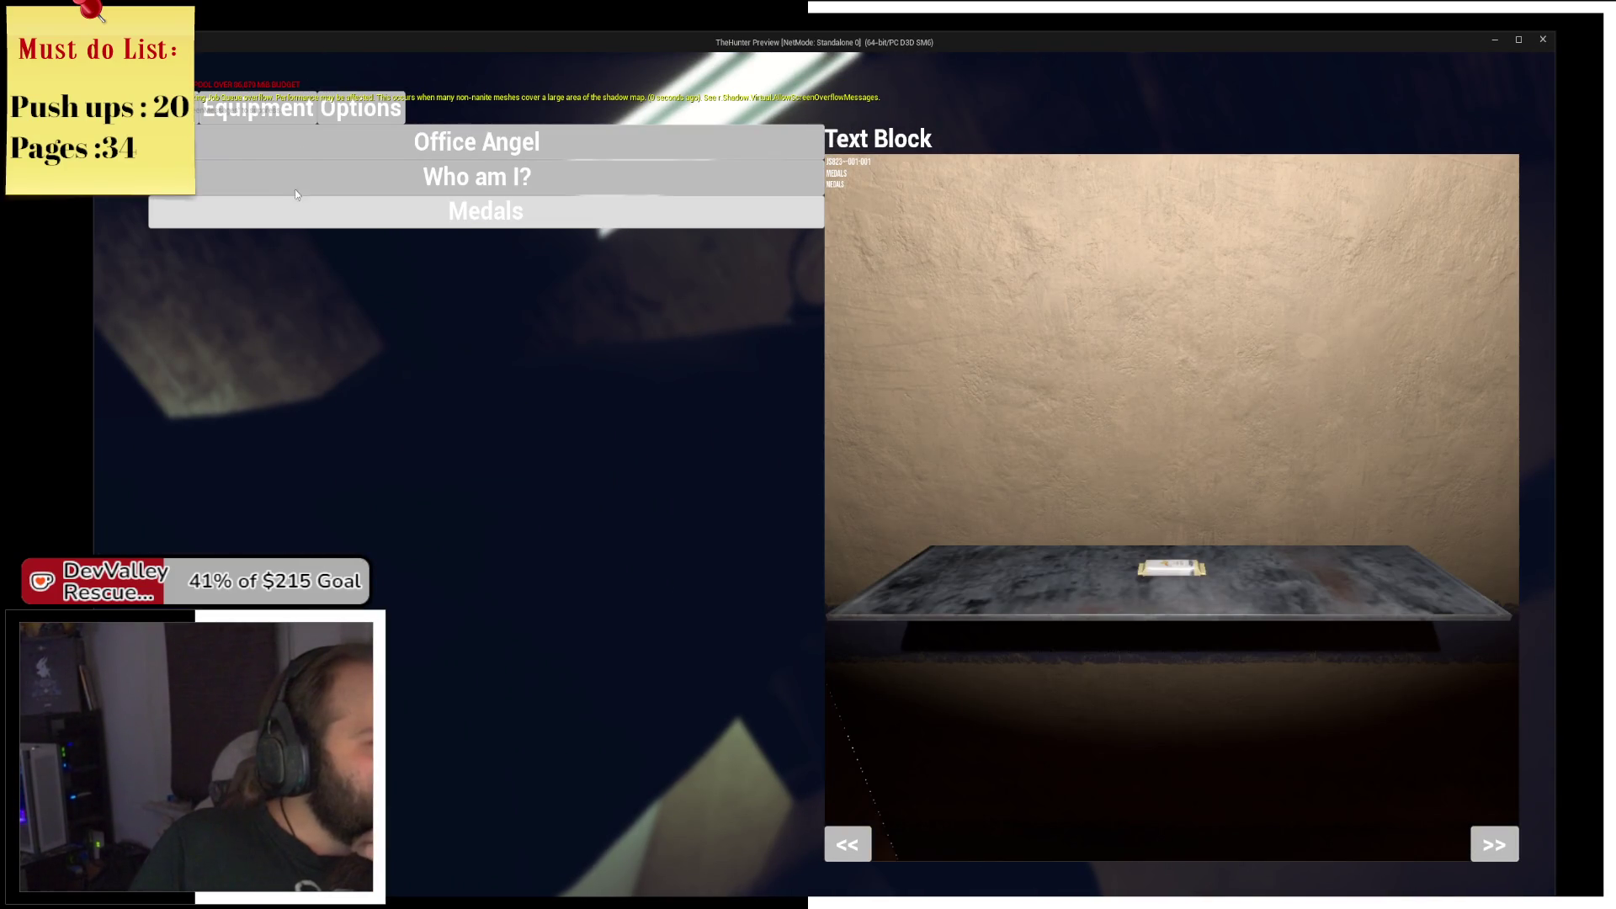
{"action": "left_click", "coordinate": [300, 145]}
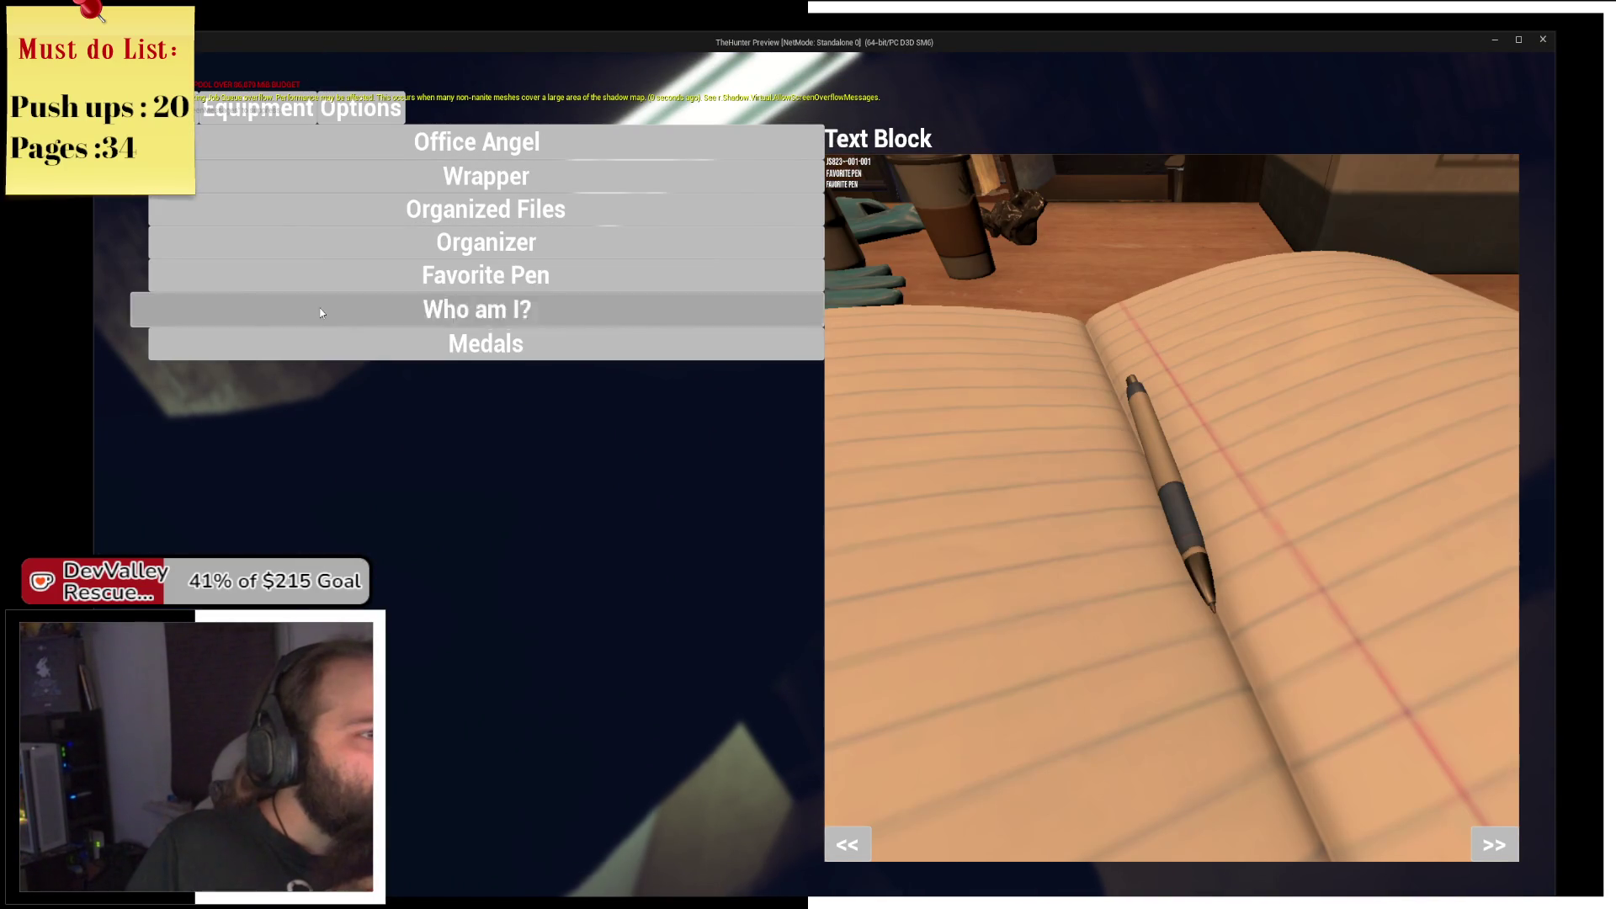
{"action": "left_click", "coordinate": [323, 307]}
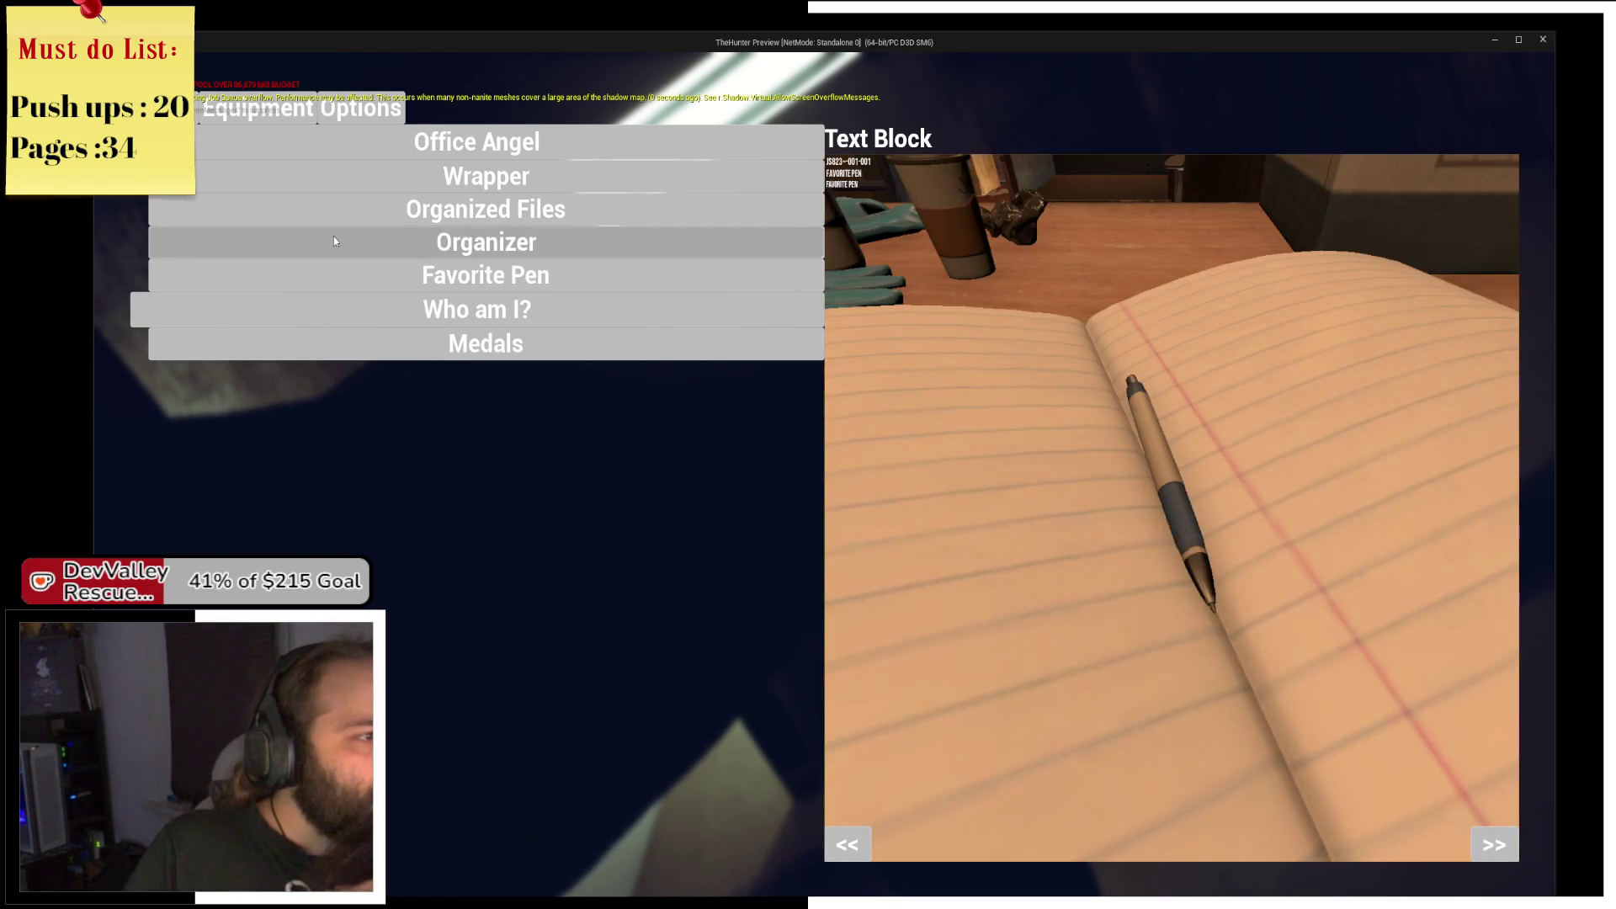
{"action": "key", "text": "Escape"}
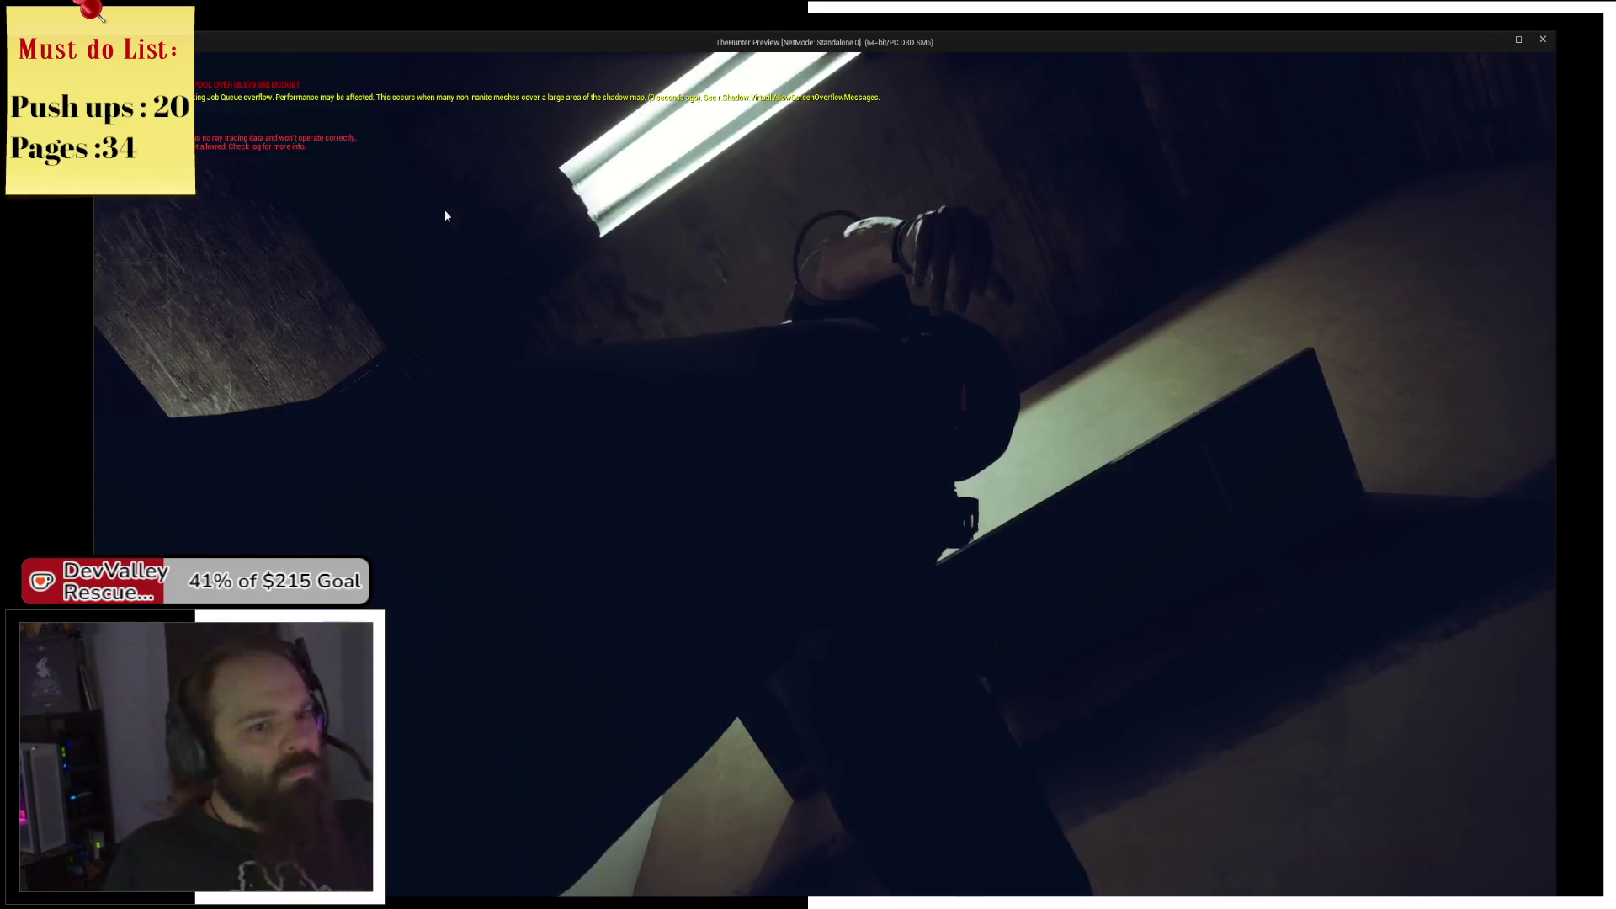
{"action": "key", "text": "alt+Tab"}
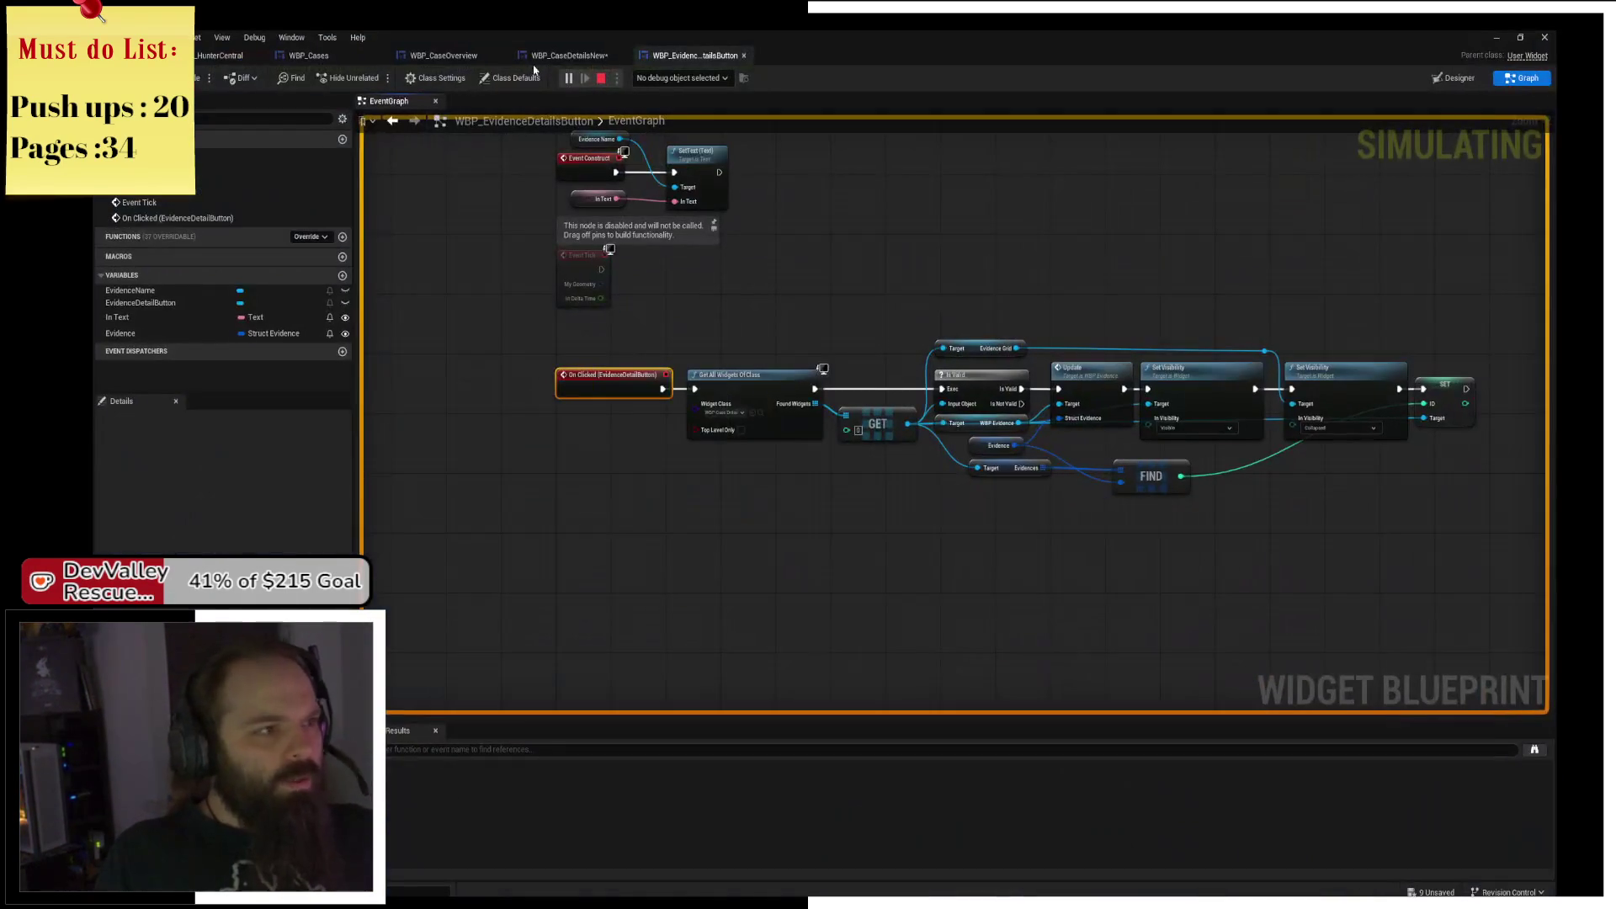
Stop the play session, close the Message Log, and exit the editor with Save Selected on unsaved assets.
{"action": "left_click", "coordinate": [602, 77]}
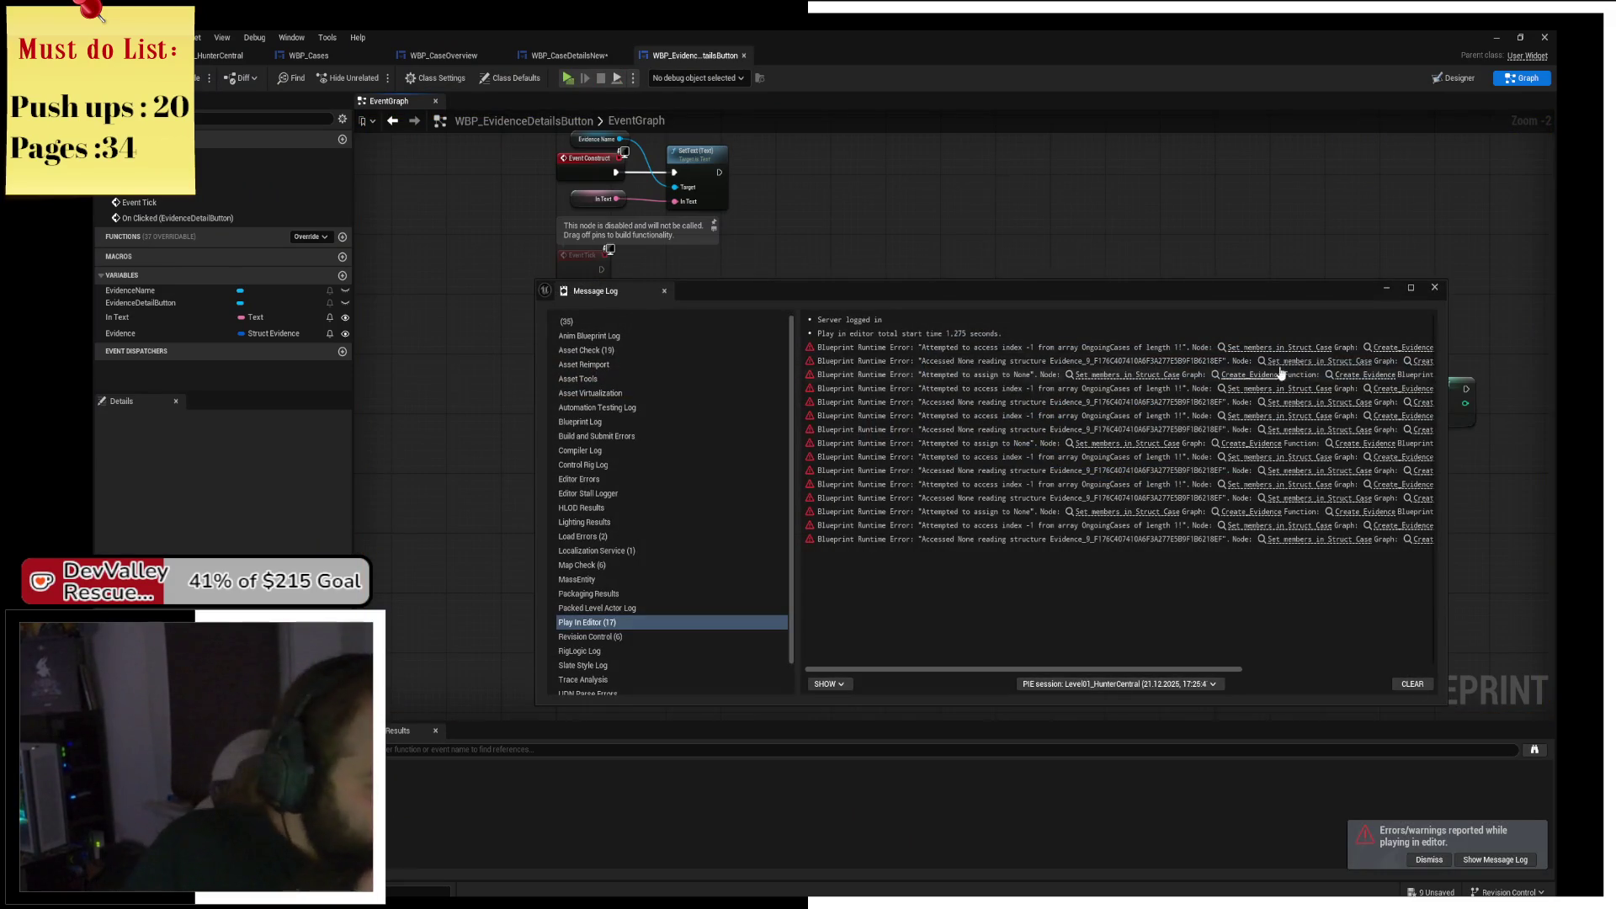
{"action": "left_click", "coordinate": [1435, 287]}
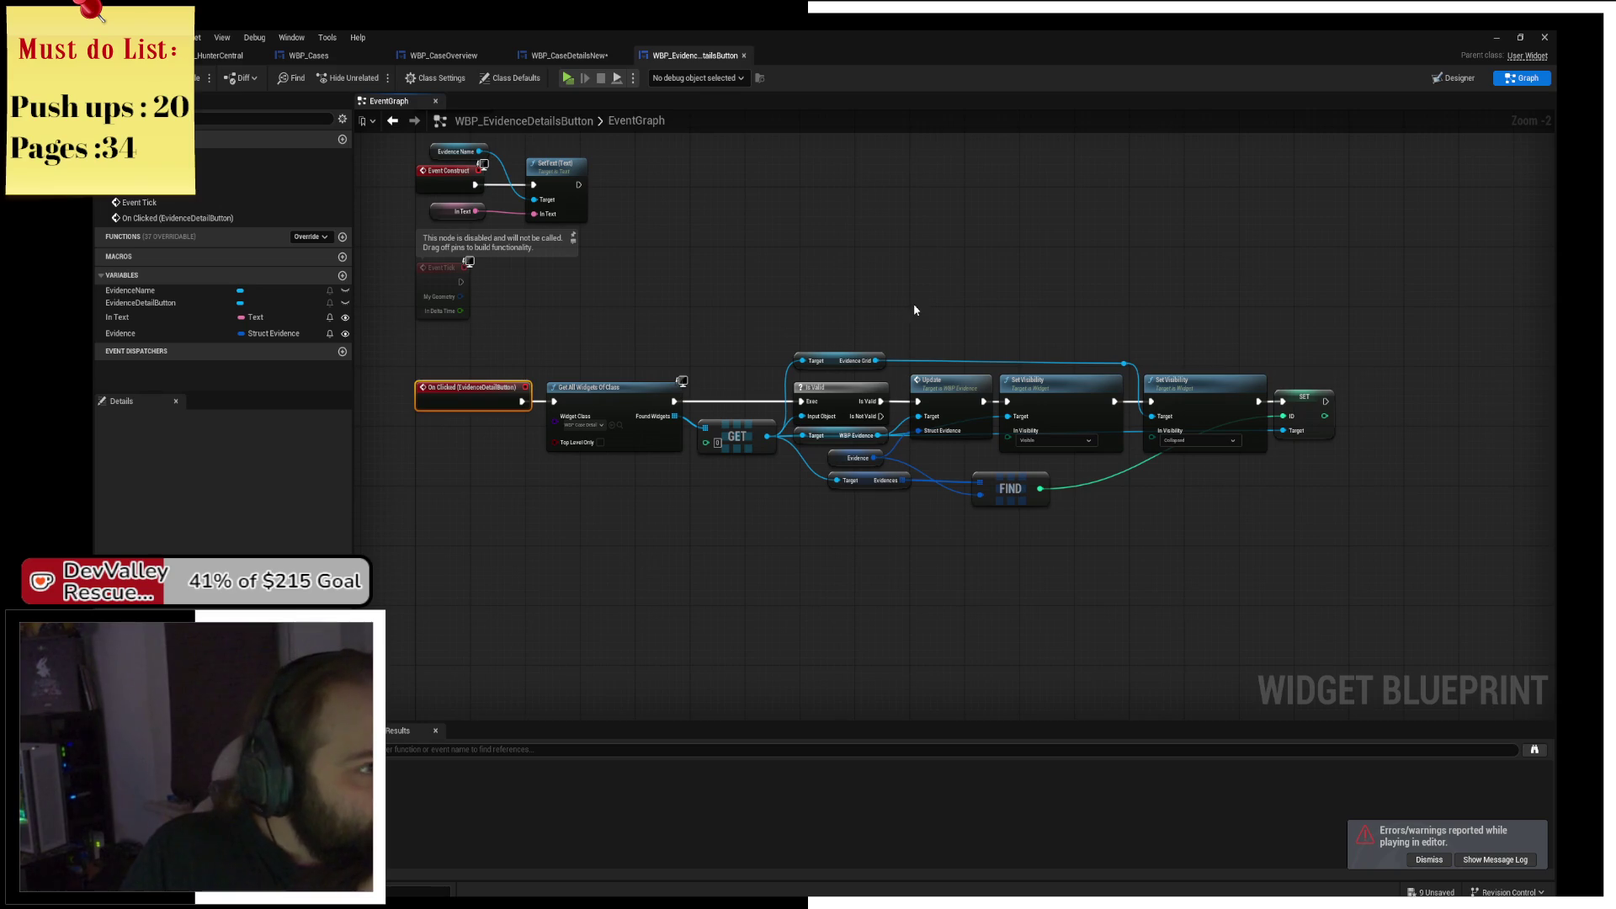
{"action": "left_click", "coordinate": [572, 56]}
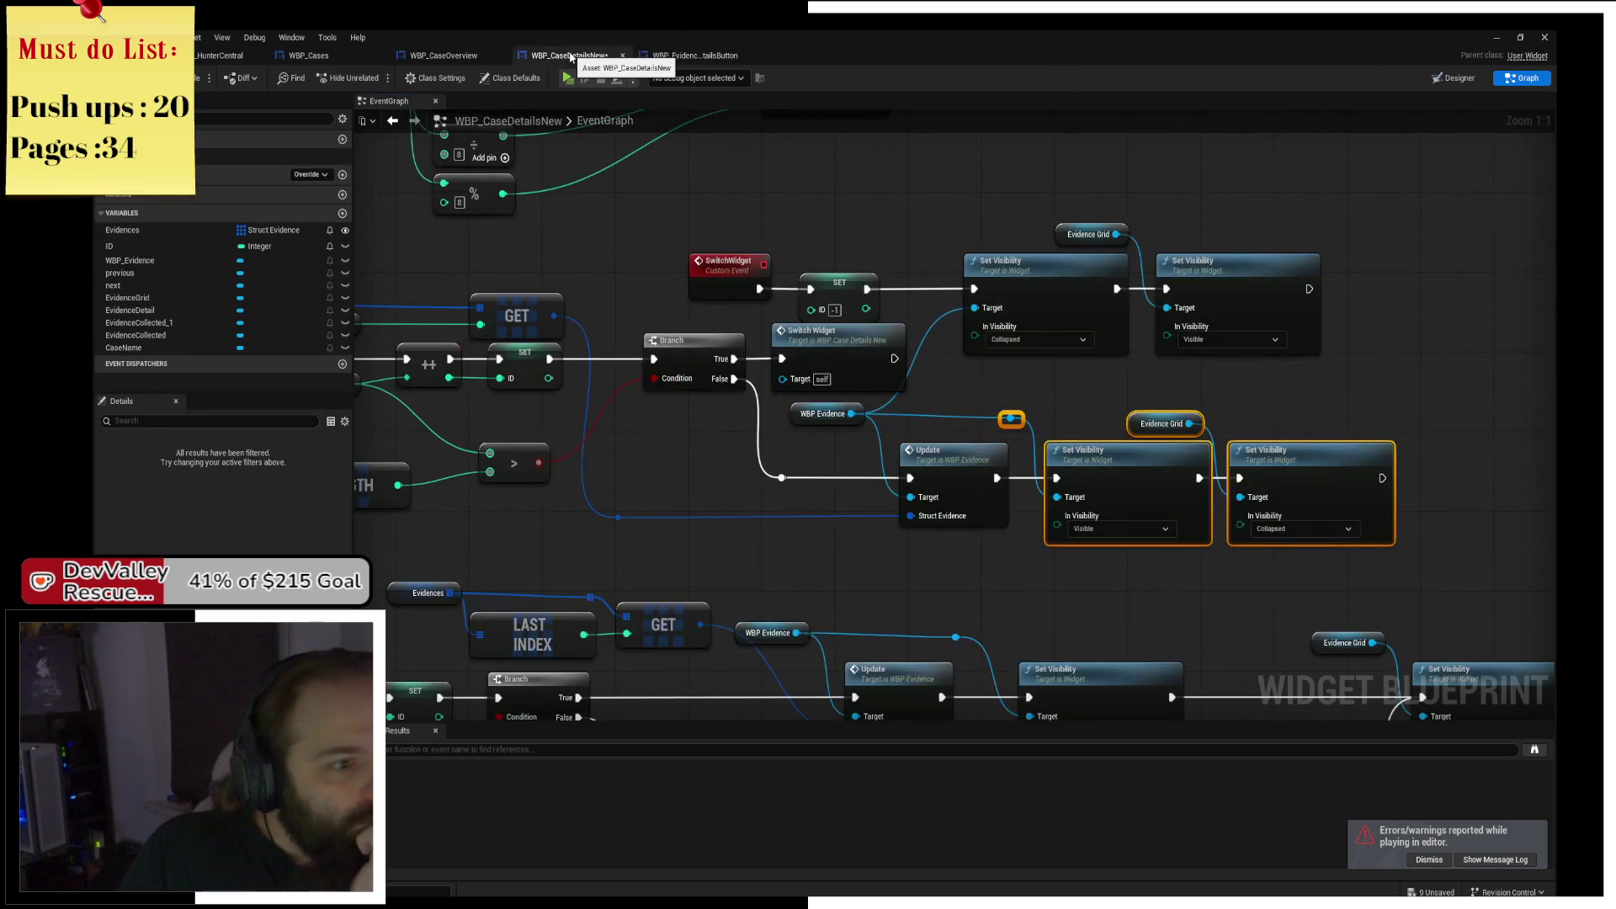
{"action": "left_click", "coordinate": [1541, 36]}
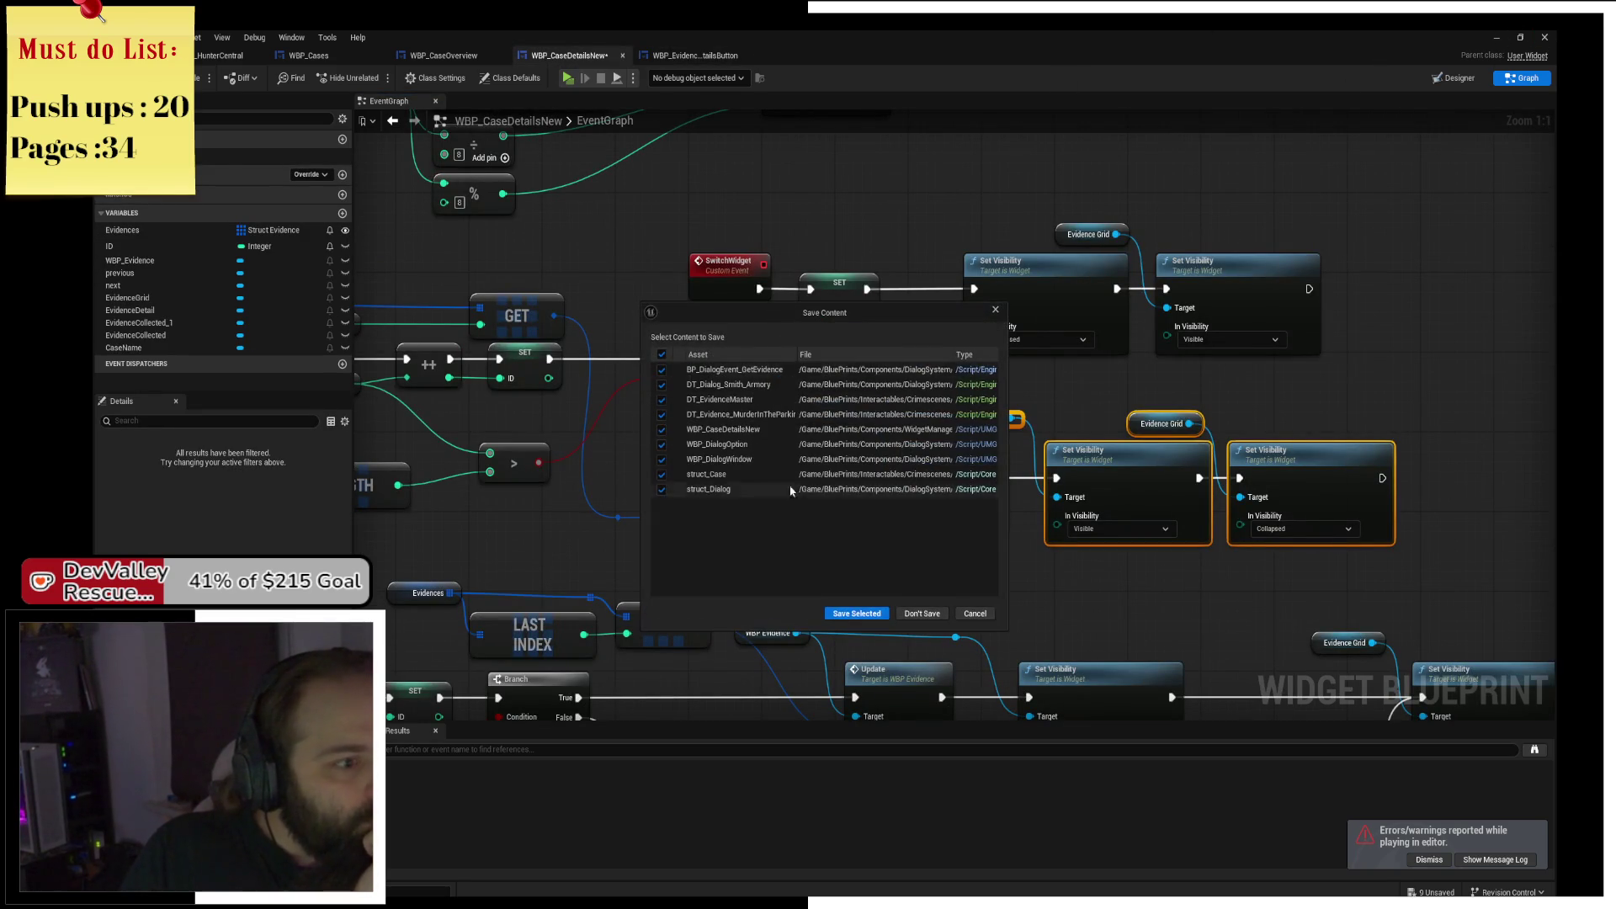
{"action": "left_click", "coordinate": [863, 615]}
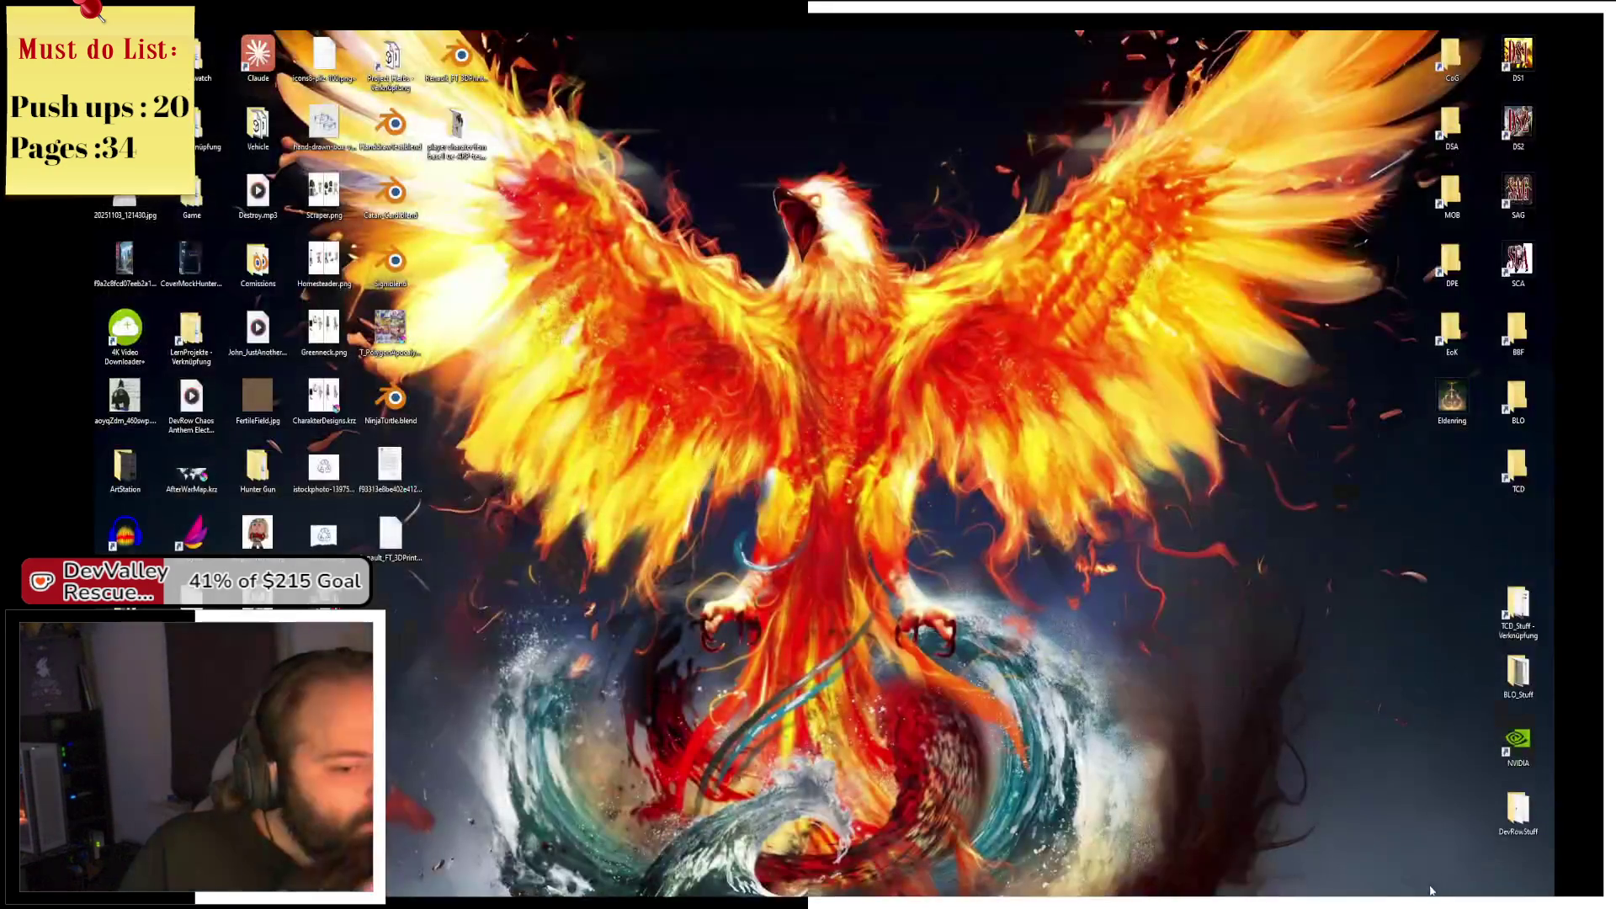
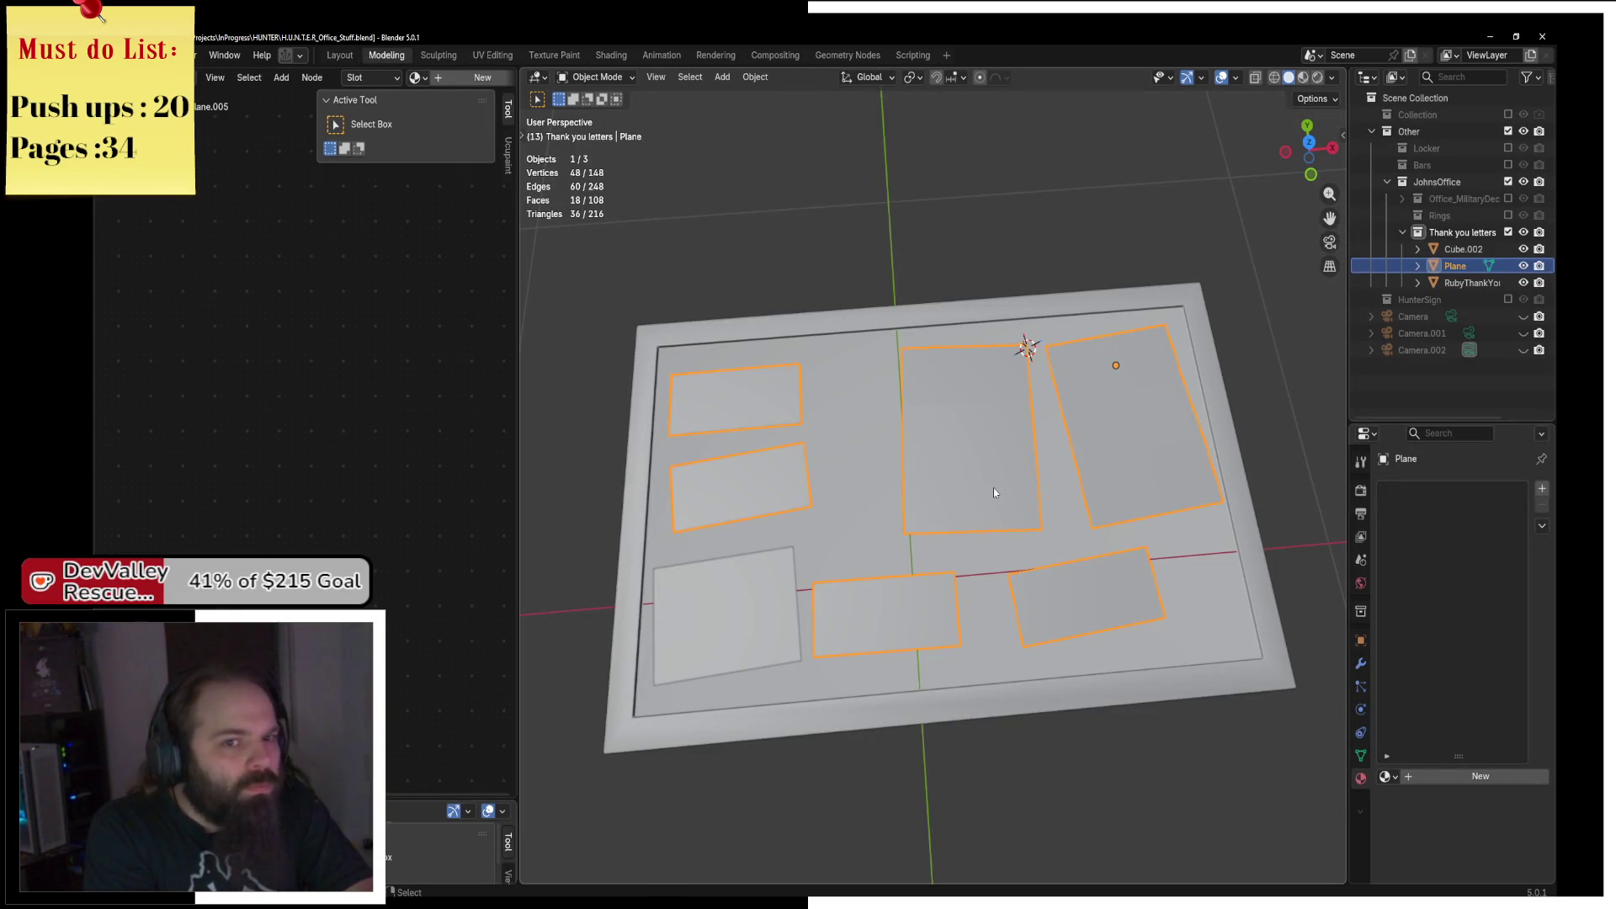
Hide the Thank you letters collection and show the Rings collection with the ring box.
{"action": "left_click", "coordinate": [1509, 232]}
{"action": "left_click", "coordinate": [1508, 215]}
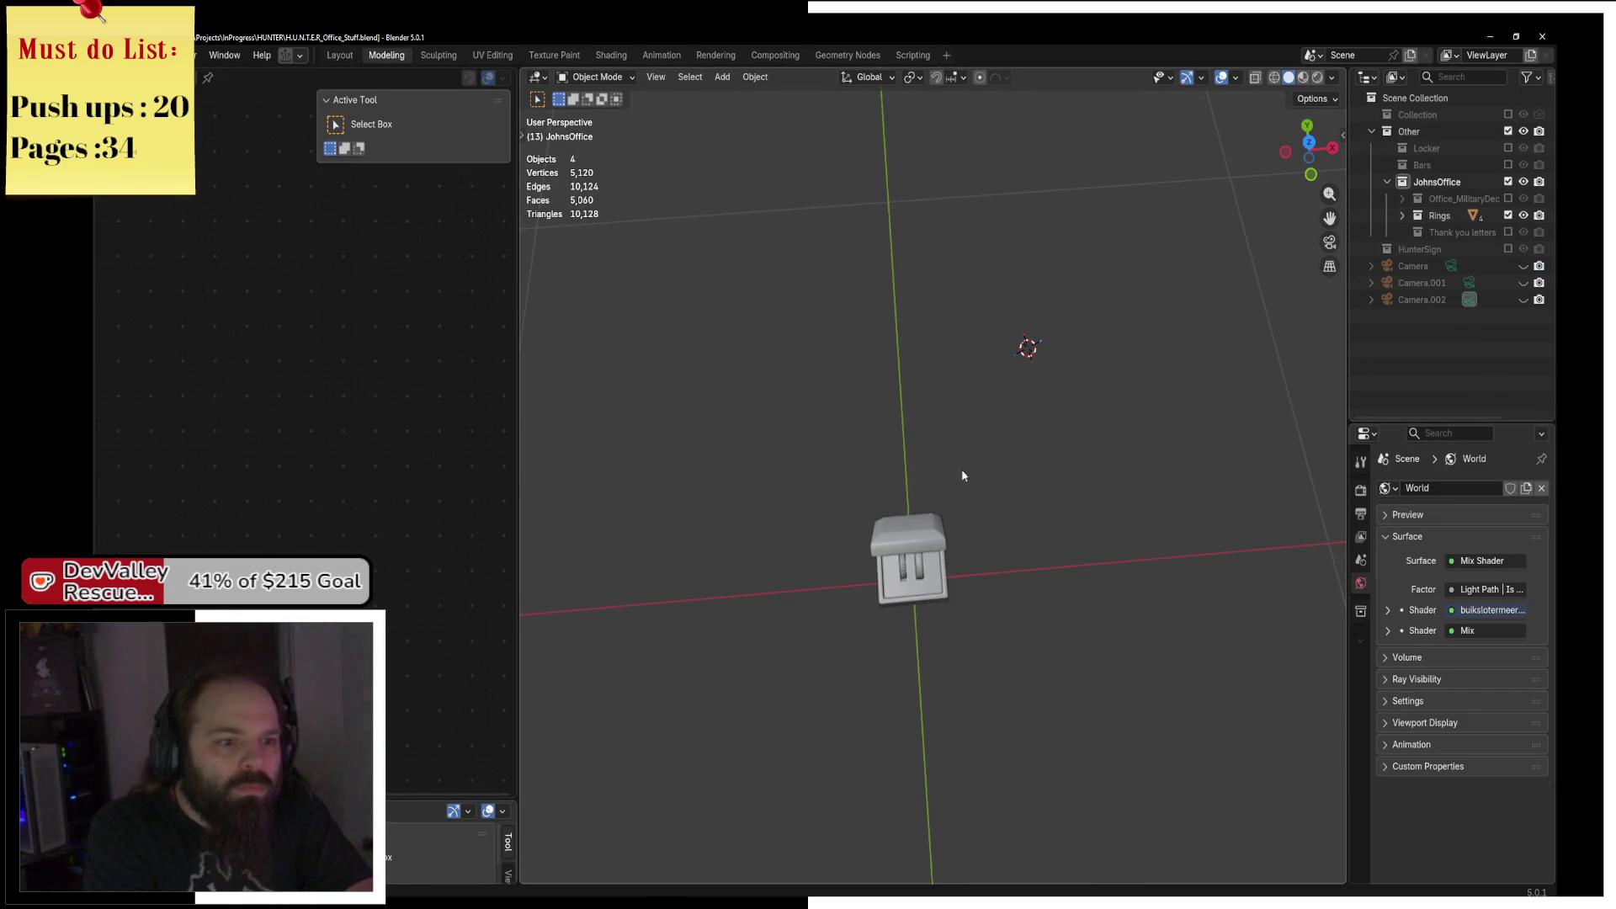
{"action": "scroll", "coordinate": [993, 451], "scroll_direction": "up", "scroll_amount": 8}
Select the ring box and enter Edit Mode with its whole mesh selected.
{"action": "left_click", "coordinate": [974, 433]}
{"action": "key", "text": "ctrl+Tab"}
{"action": "left_click", "coordinate": [1108, 427]}
{"action": "key", "text": "ctrl+Tab"}
{"action": "left_click", "coordinate": [855, 496]}
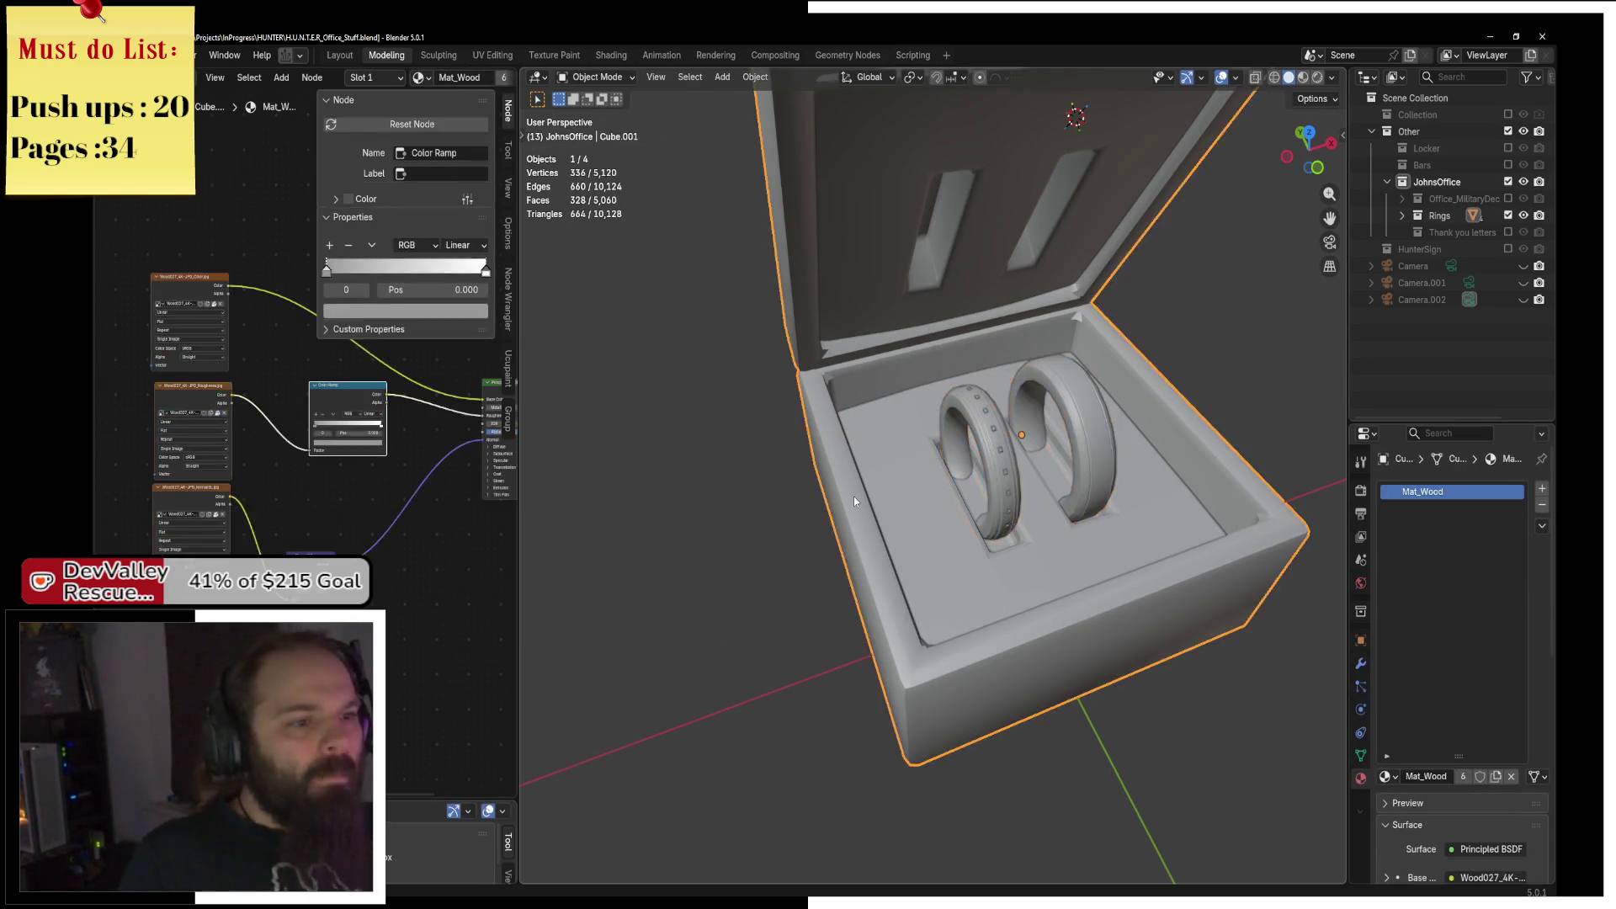
{"action": "key", "text": "ctrl+Tab"}
{"action": "left_click", "coordinate": [991, 496]}
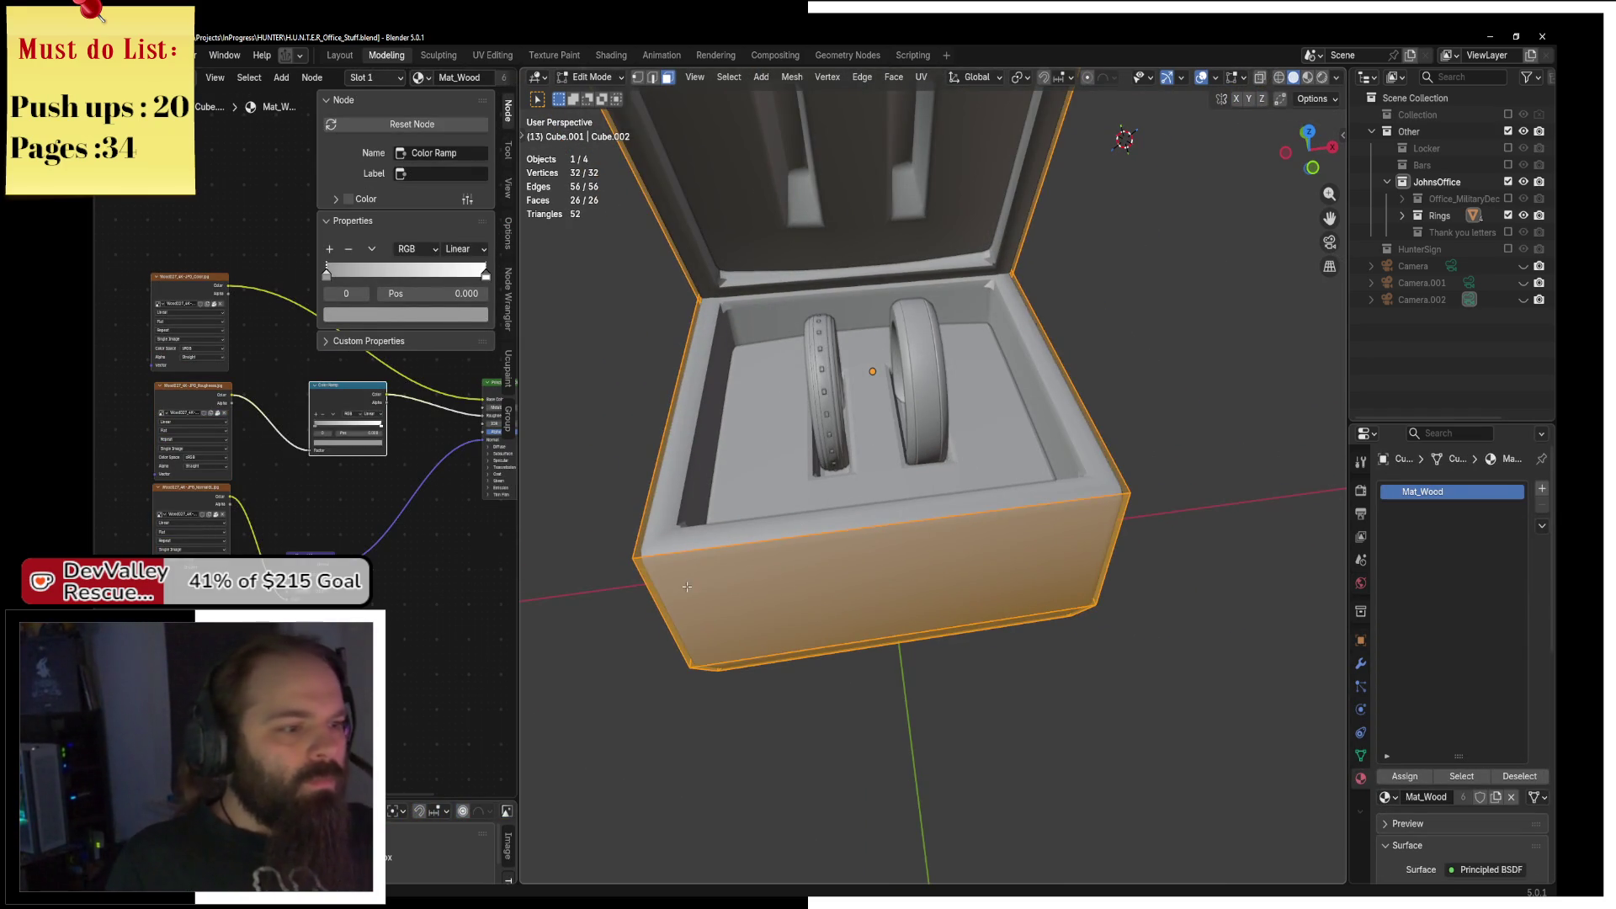
{"action": "left_click", "coordinate": [665, 595]}
{"action": "key", "text": "a"}
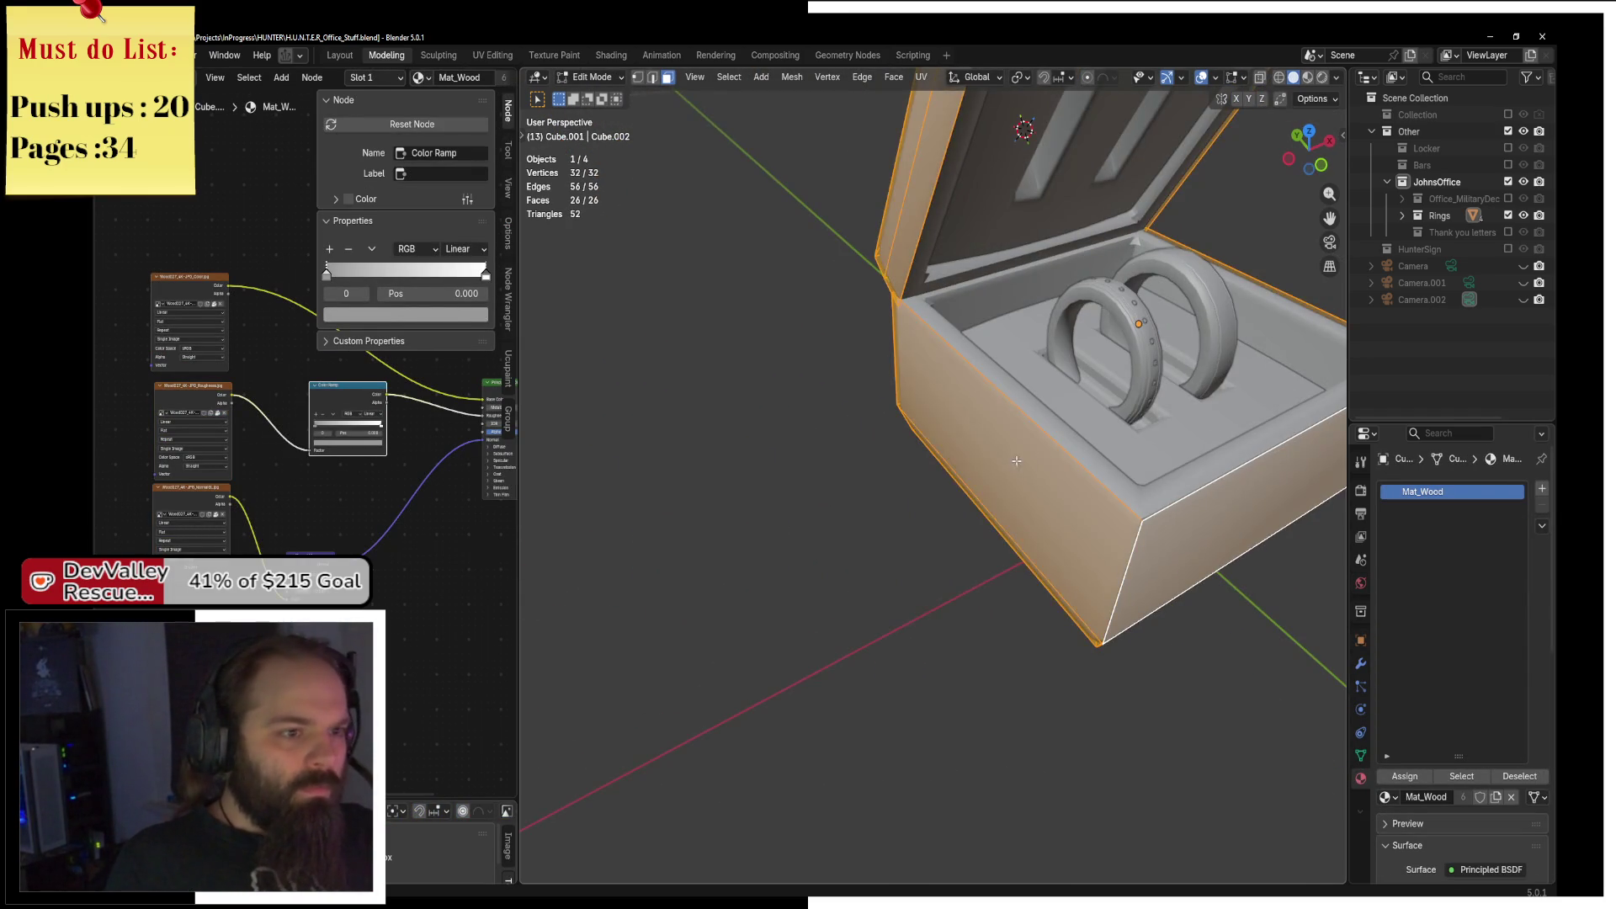
Back in Object Mode, apply the box's Solidify modifier.
{"action": "key", "text": "ctrl+Tab"}
{"action": "left_click", "coordinate": [872, 438]}
{"action": "left_click", "coordinate": [1361, 665]}
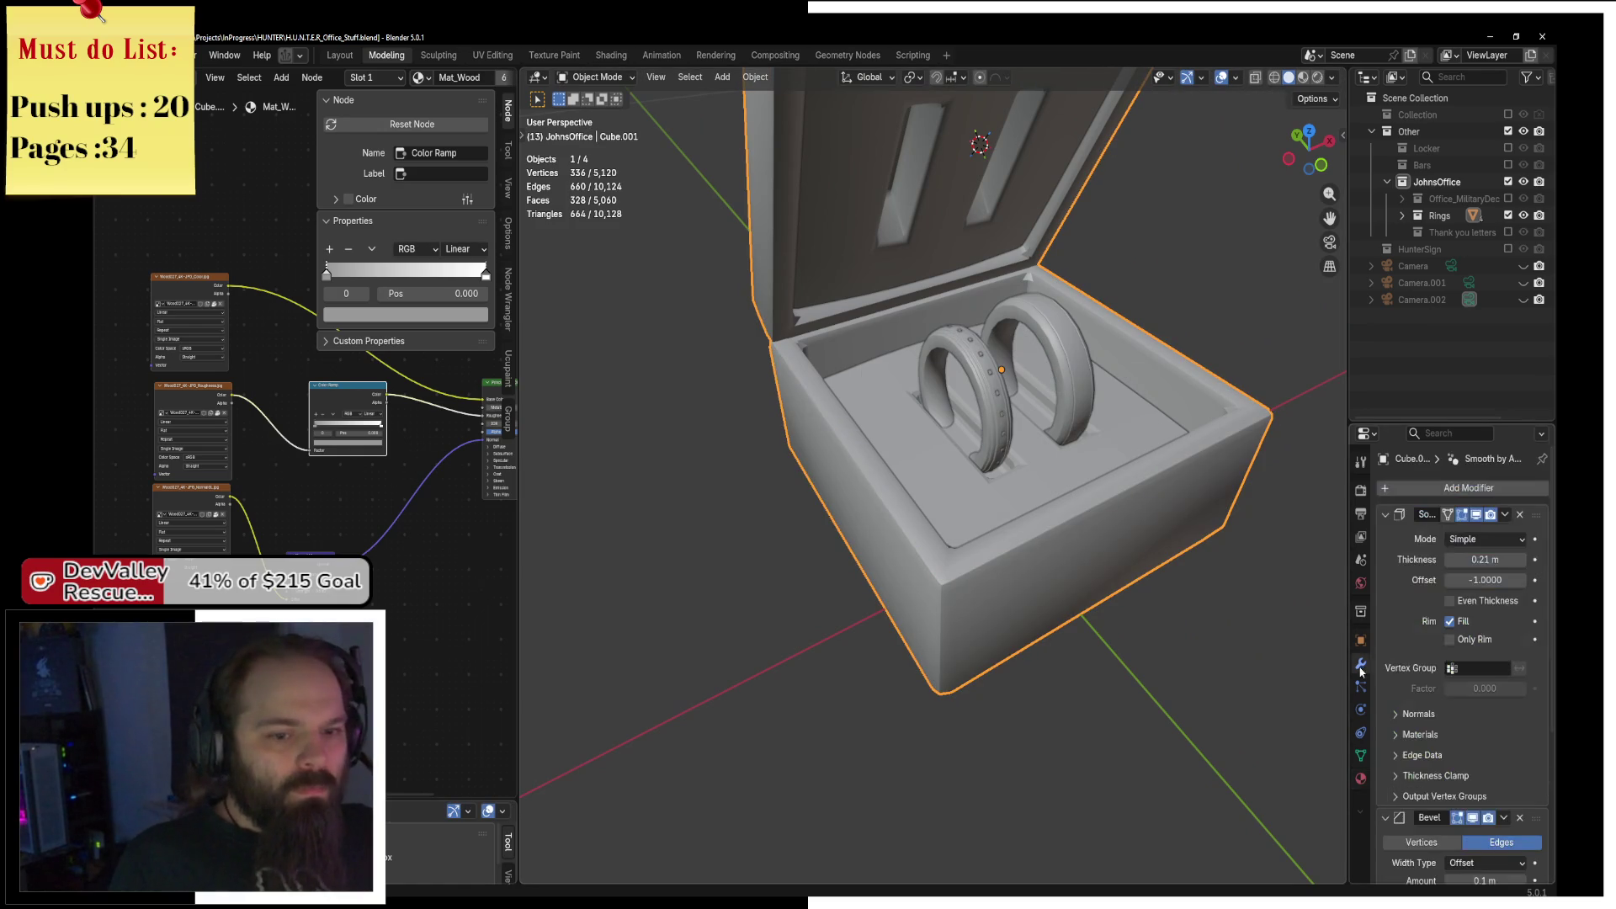
{"action": "key", "text": "ctrl+a"}
In edge select mode, mark the box's vertical corner edge as a UV seam.
{"action": "key", "text": "ctrl+Tab"}
{"action": "left_click", "coordinate": [1159, 497]}
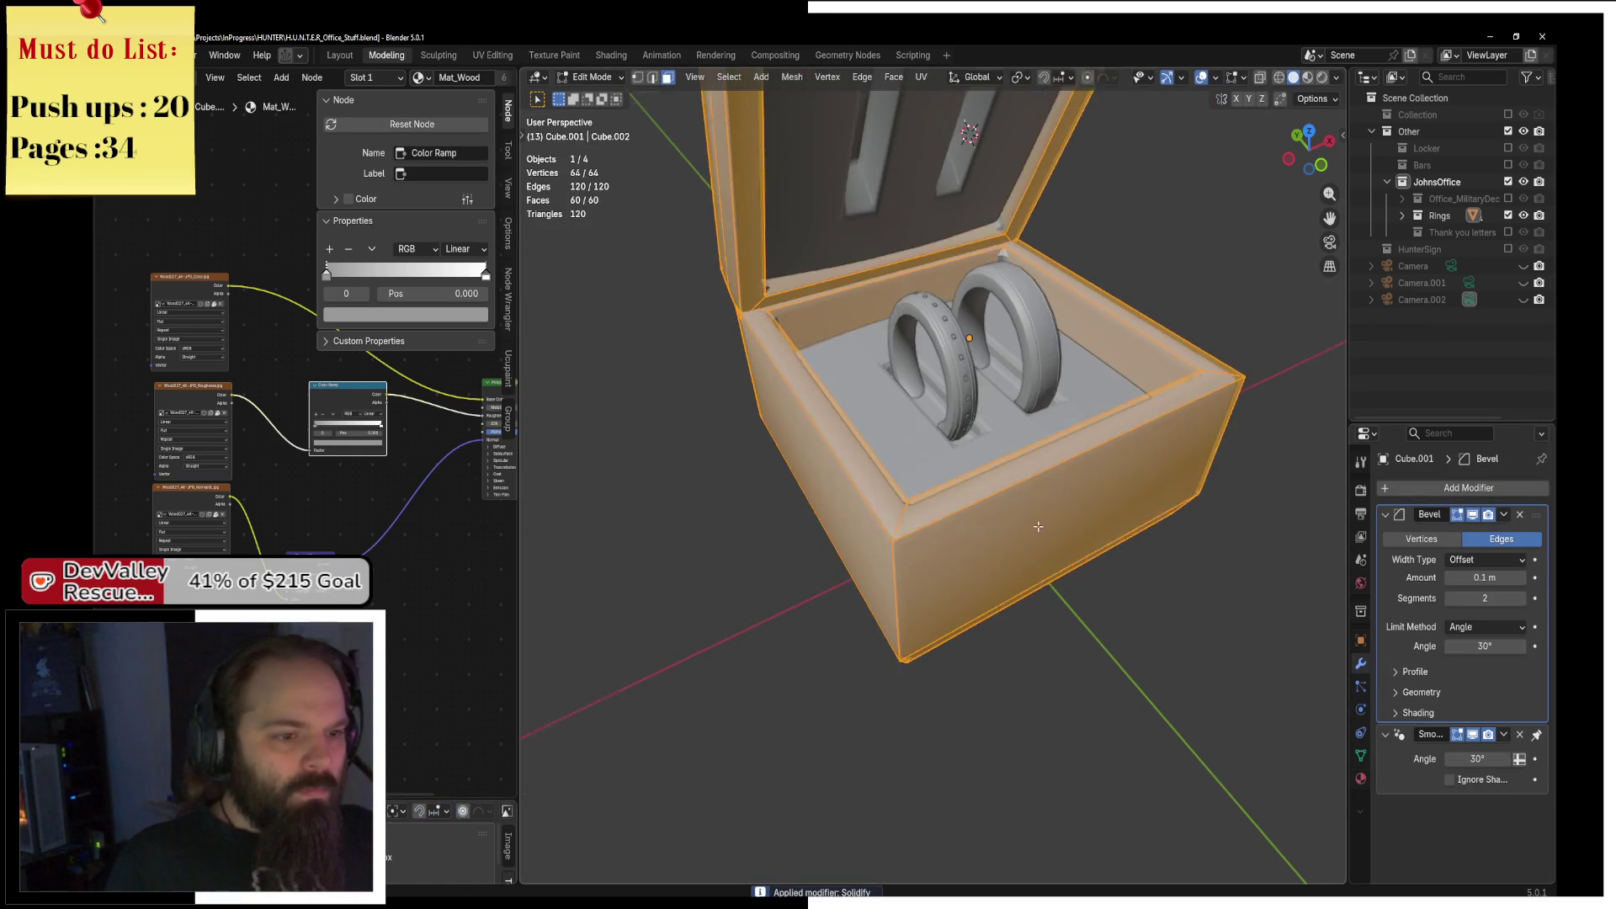
{"action": "key", "text": "2"}
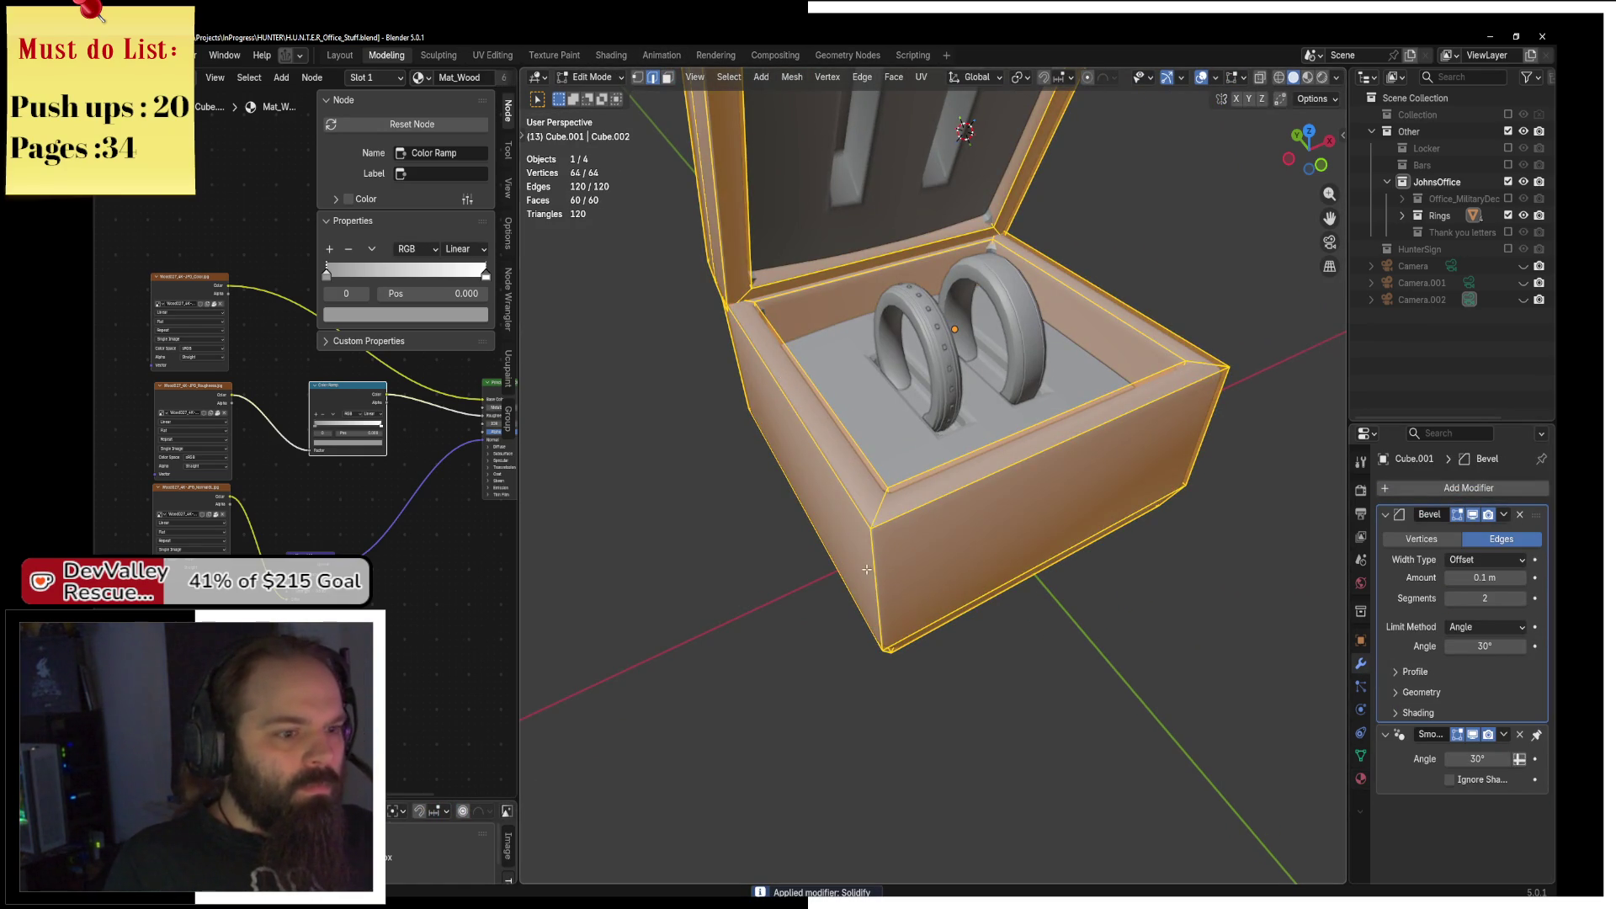
{"action": "left_click", "coordinate": [871, 568]}
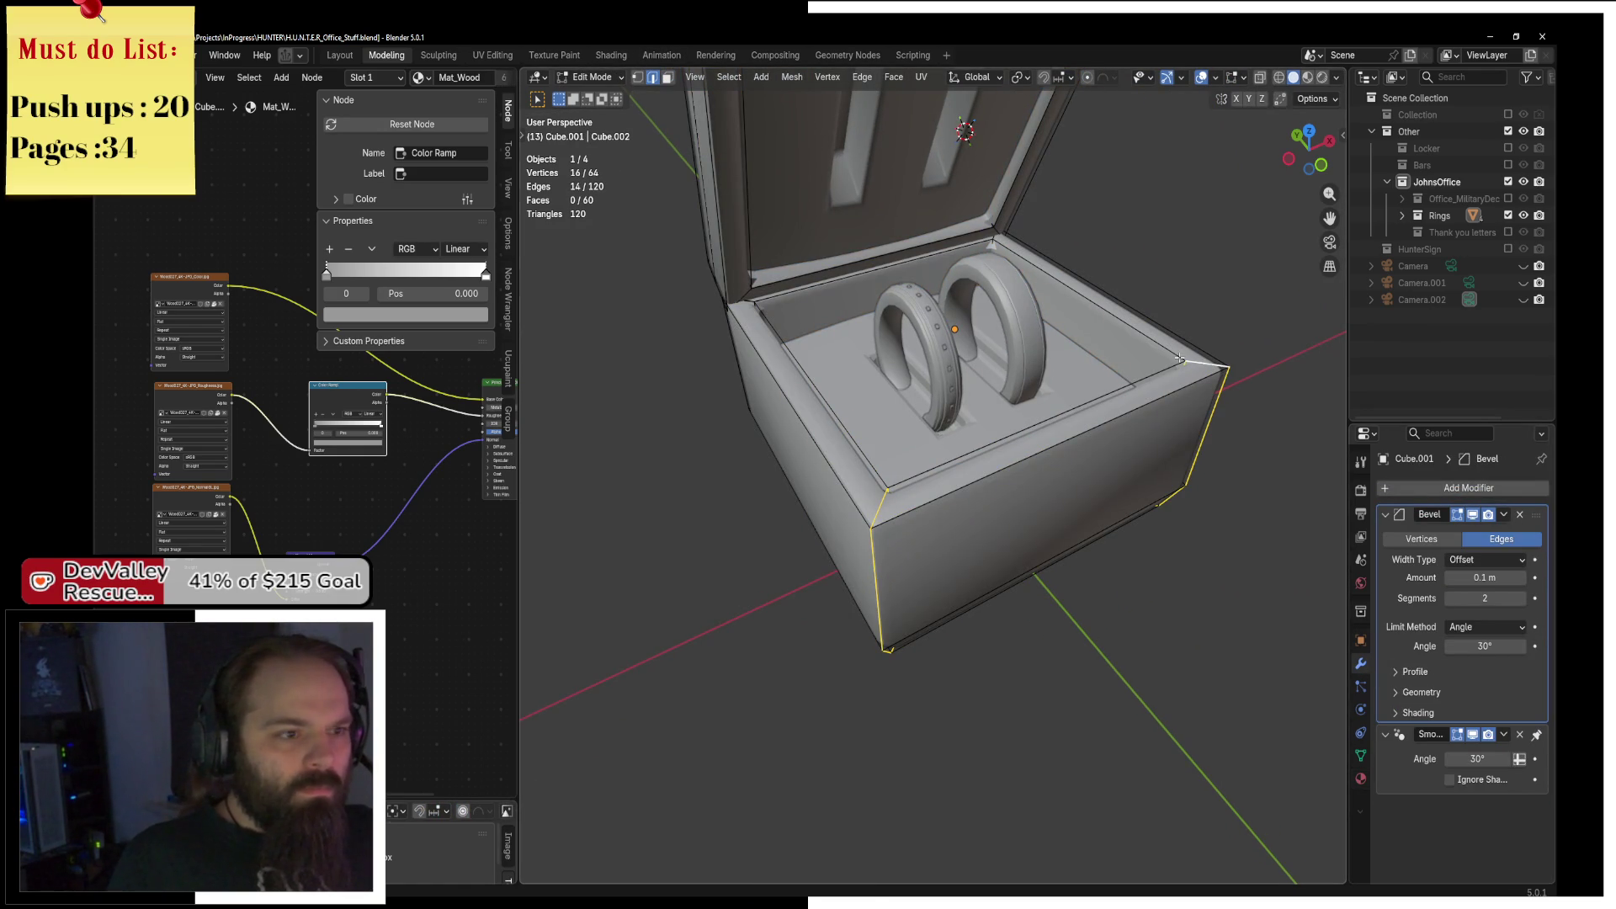
{"action": "scroll", "coordinate": [749, 301], "scroll_direction": "down", "scroll_amount": 3}
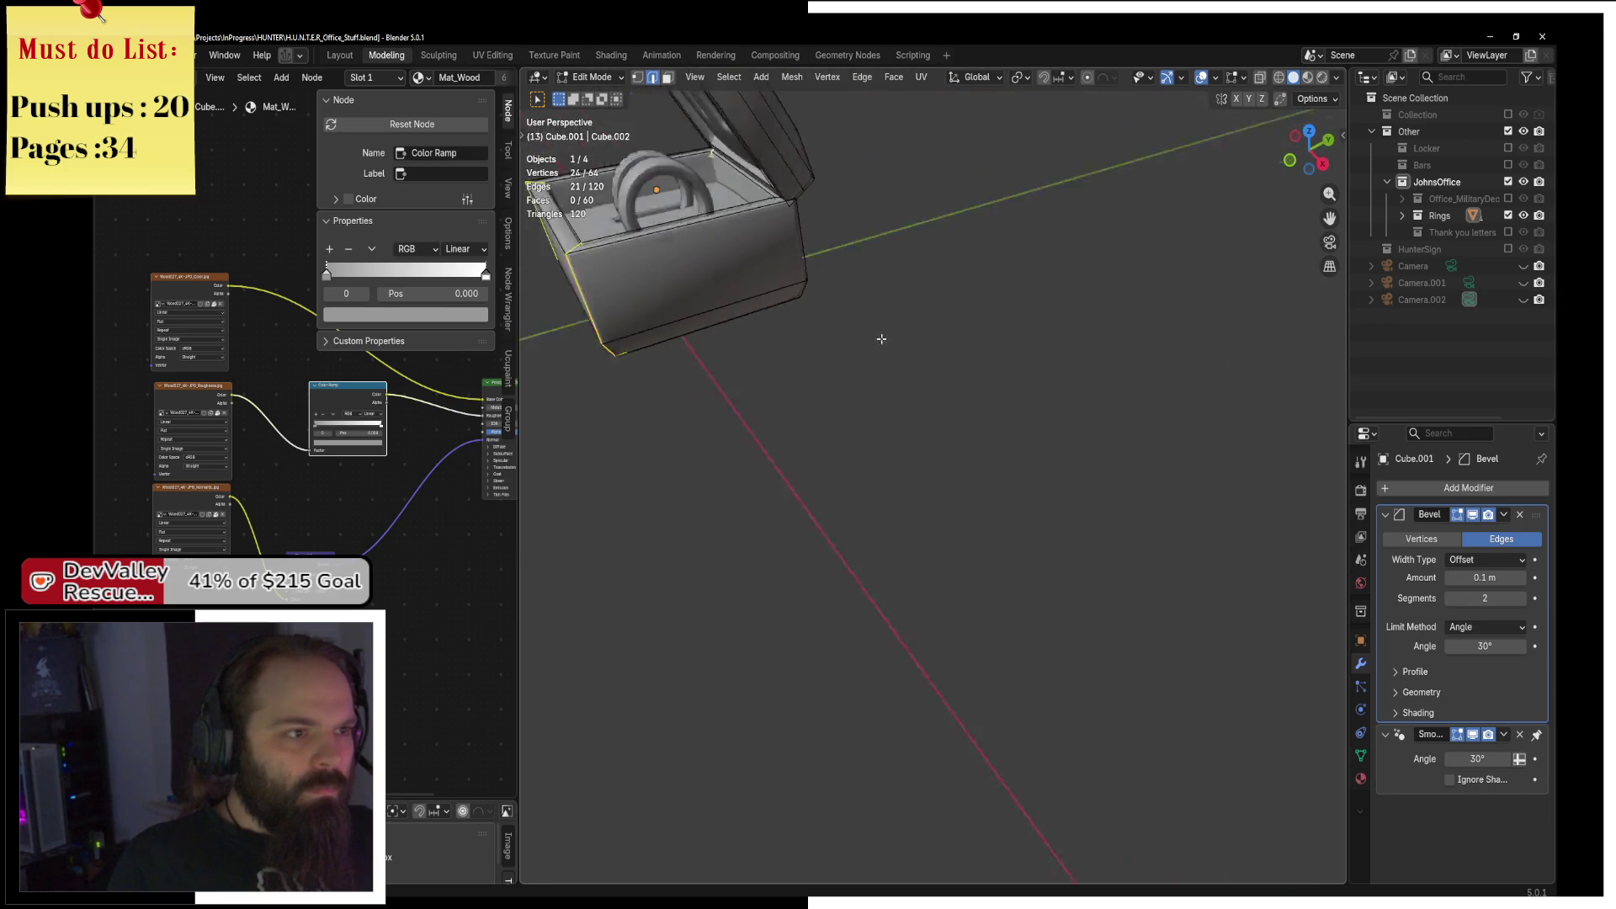
{"action": "left_click_drag", "start_coordinate": [857, 375], "coordinate": [893, 243]}
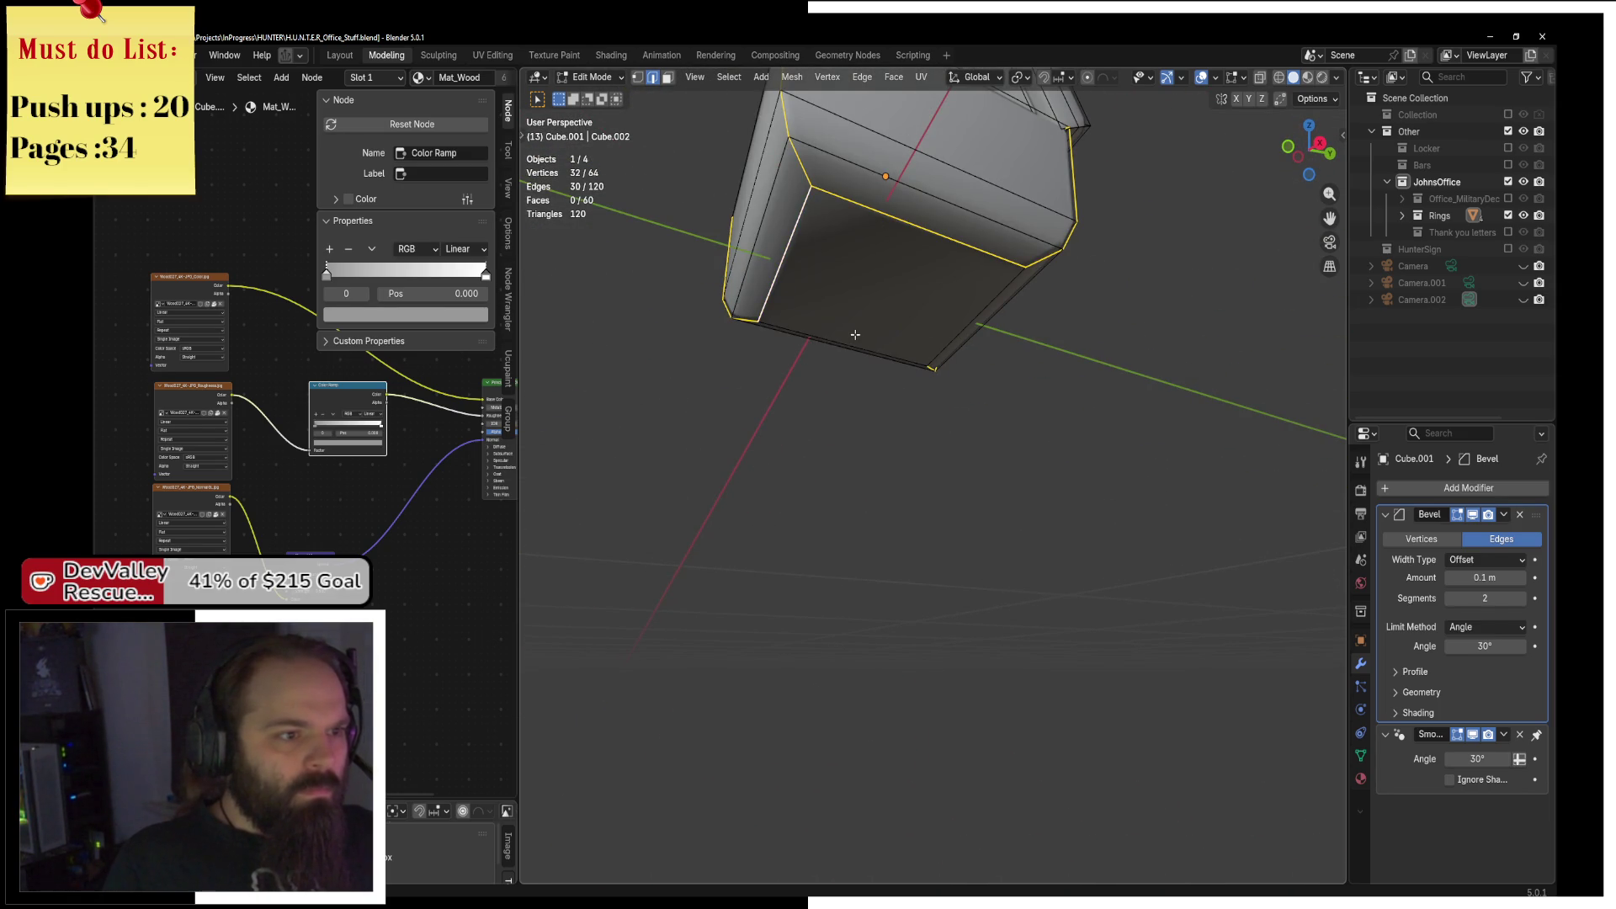
{"action": "left_click_drag", "start_coordinate": [868, 331], "coordinate": [1094, 505]}
{"action": "key", "text": "F3"}
{"action": "left_click", "coordinate": [1156, 543]}
Face the box front-on and select an edge loop around it.
{"action": "scroll", "coordinate": [966, 299], "scroll_direction": "up", "scroll_amount": 4}
{"action": "mouse_move", "coordinate": [968, 303]}
{"action": "left_mouse_down"}
{"action": "mouse_move", "coordinate": [981, 459]}
{"action": "mouse_move", "coordinate": [1040, 570]}
{"action": "mouse_move", "coordinate": [1002, 539]}
{"action": "mouse_move", "coordinate": [943, 556]}
{"action": "mouse_move", "coordinate": [883, 670]}
{"action": "mouse_move", "coordinate": [1014, 551]}
{"action": "mouse_move", "coordinate": [1080, 538]}
{"action": "left_mouse_up"}
{"action": "left_click", "coordinate": [955, 515], "text": "alt"}
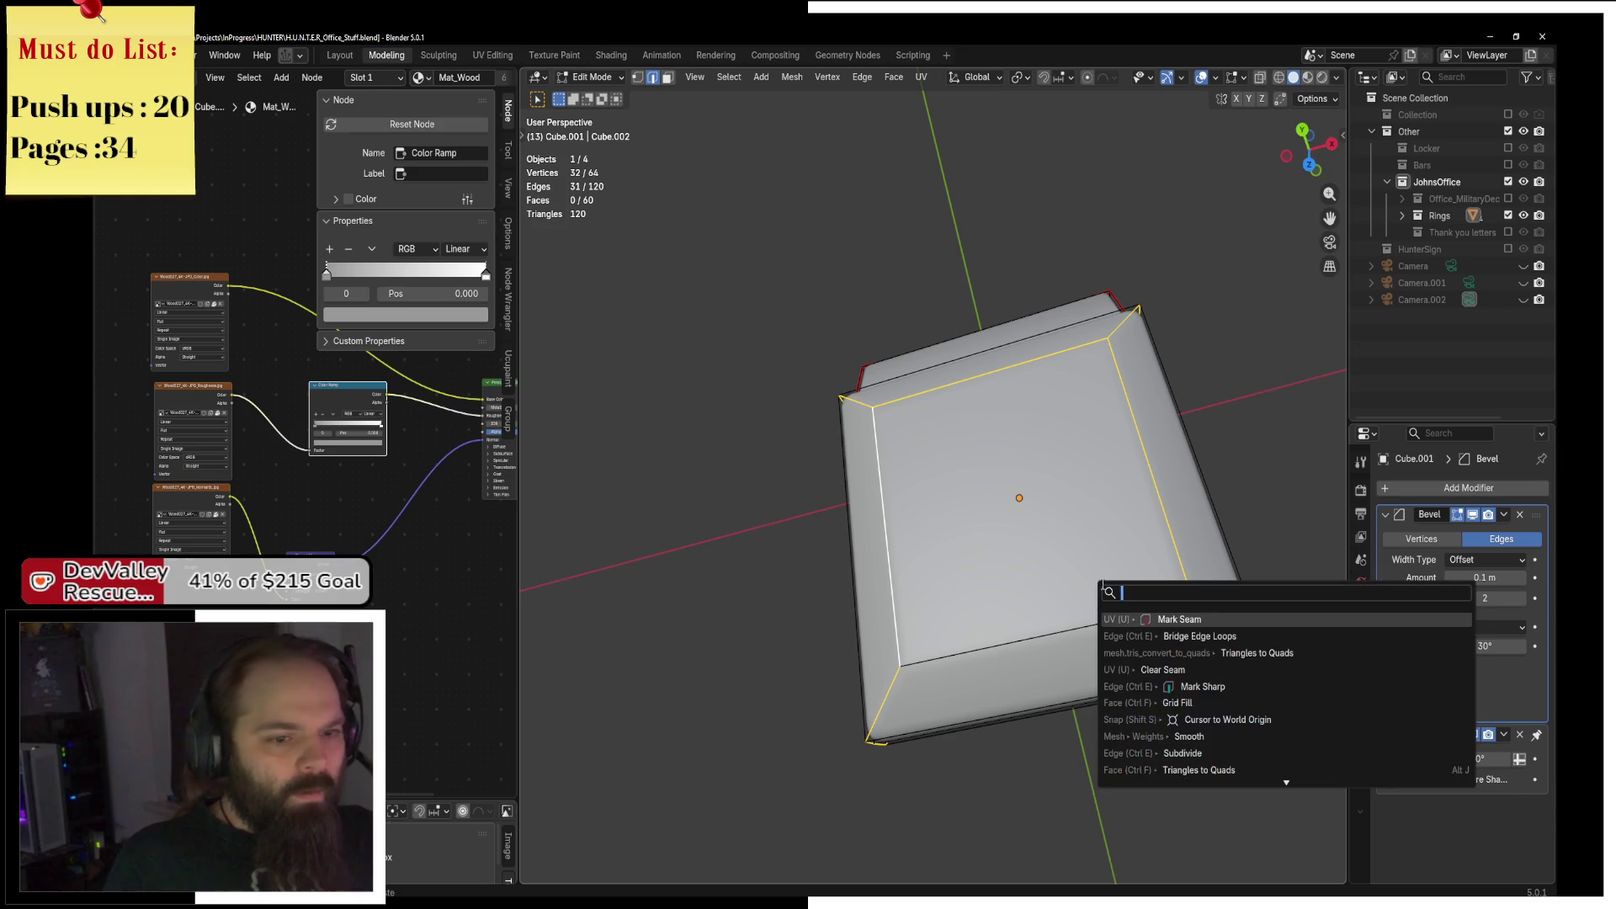
Unwrap the whole box mesh with the Angle Based method.
{"action": "key", "text": "a"}
{"action": "left_click", "coordinate": [921, 76]}
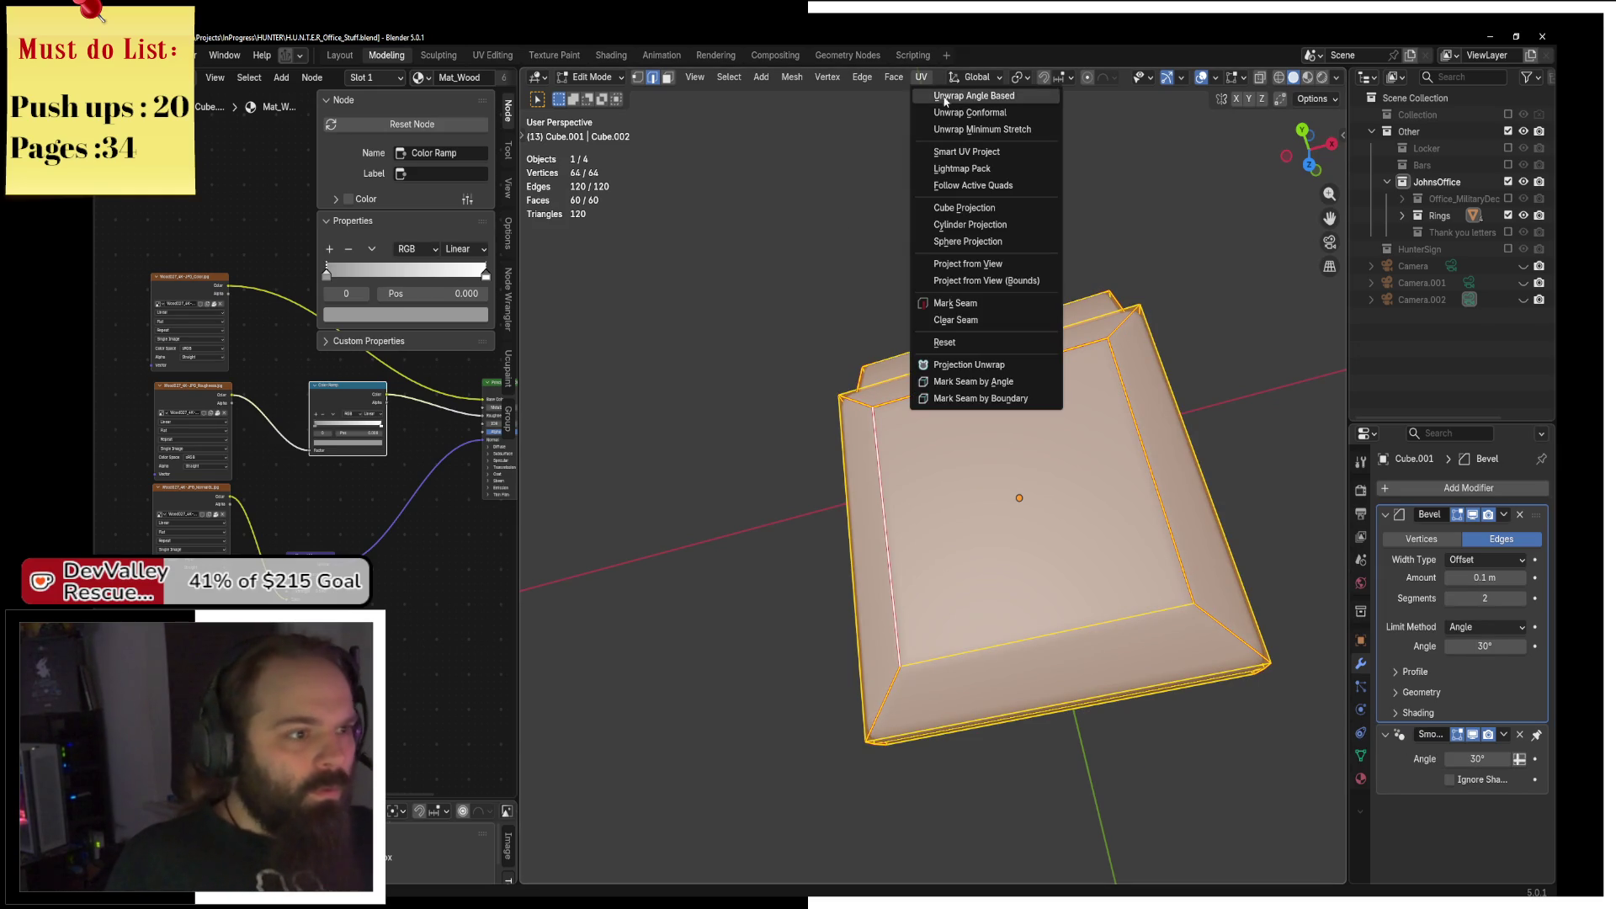
{"action": "left_click", "coordinate": [973, 95]}
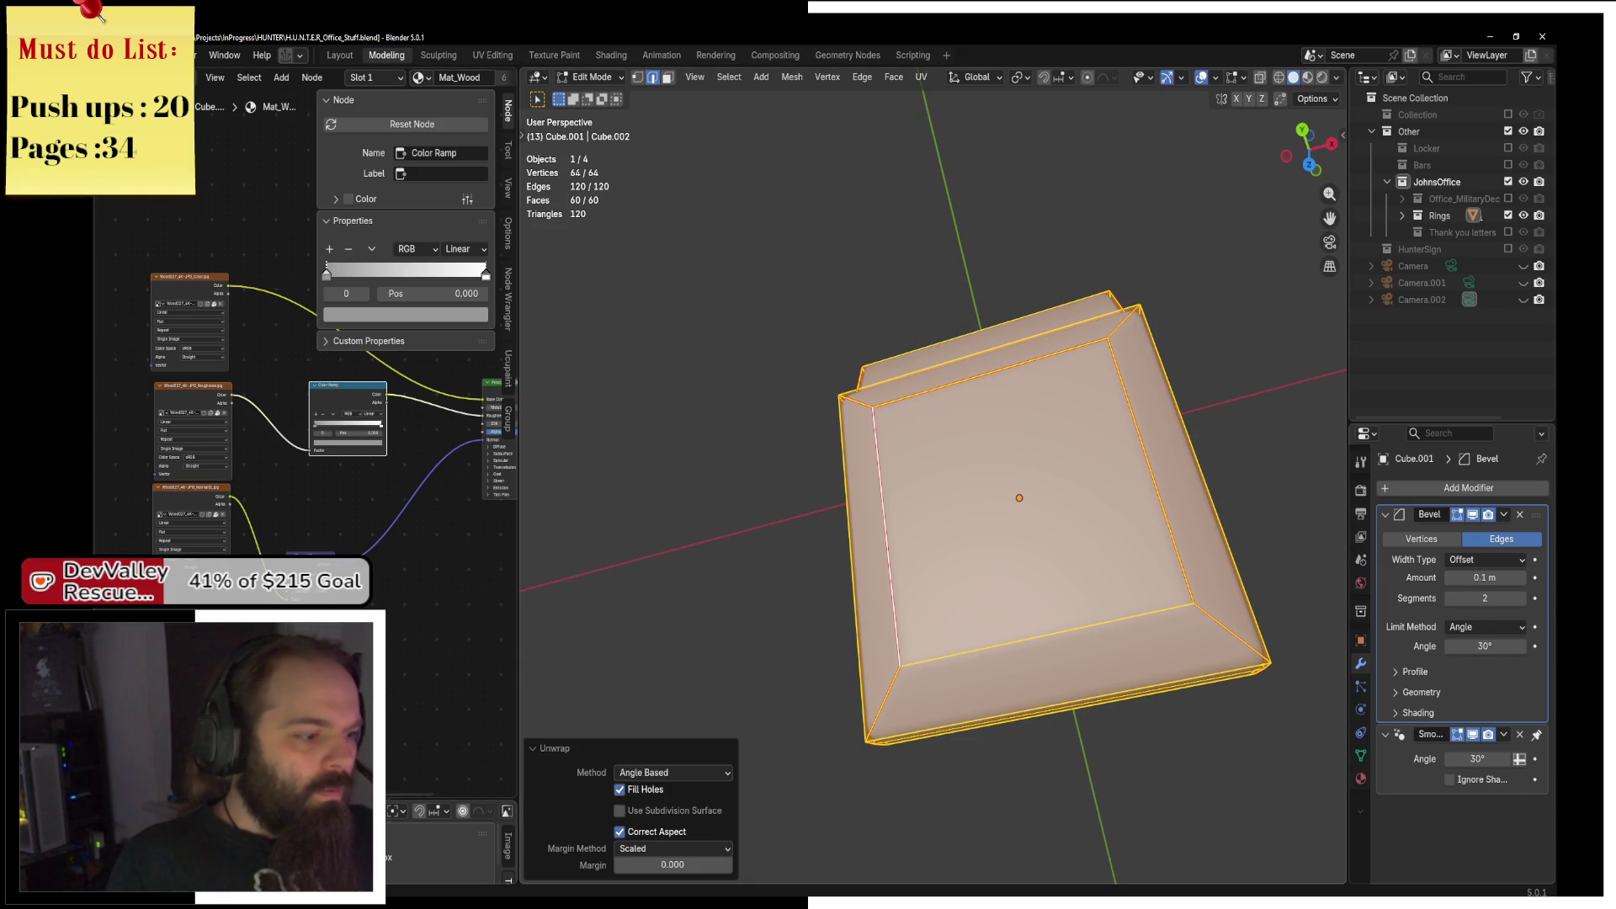
Enlarge the UV editor and isolate the box in local view.
{"action": "left_click_drag", "start_coordinate": [454, 802], "coordinate": [455, 450]}
{"action": "left_click_drag", "start_coordinate": [1006, 373], "coordinate": [982, 494]}
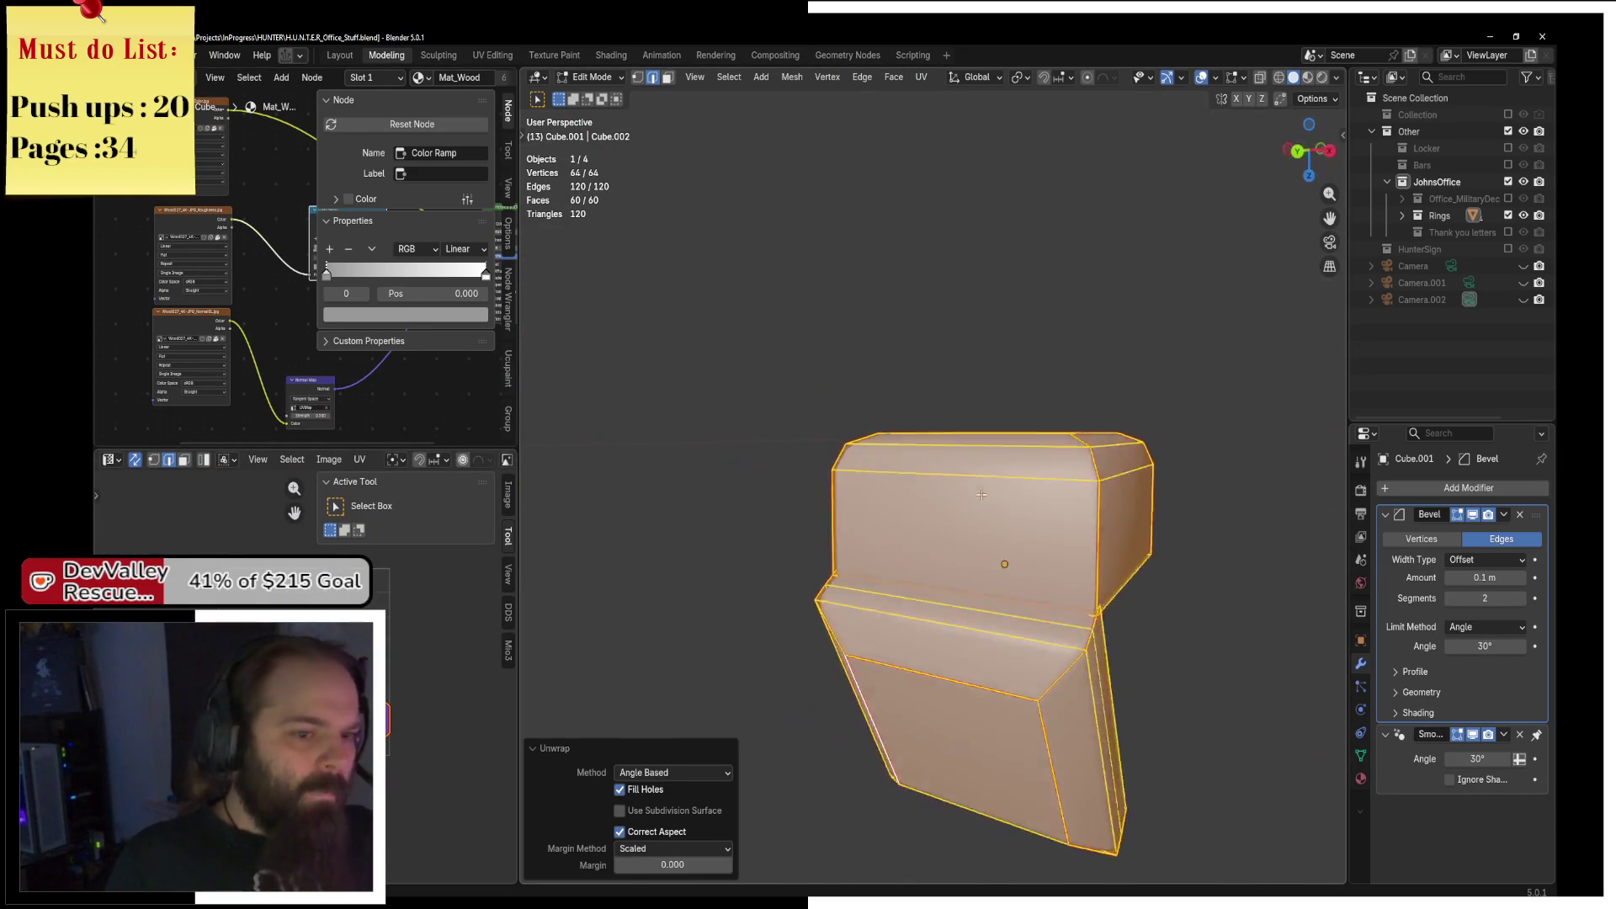
{"action": "left_click", "coordinate": [993, 556]}
{"action": "left_click_drag", "start_coordinate": [993, 555], "coordinate": [793, 568]}
{"action": "mouse_move", "coordinate": [785, 467]}
{"action": "left_mouse_down"}
{"action": "mouse_move", "coordinate": [956, 474]}
{"action": "mouse_move", "coordinate": [976, 349]}
{"action": "mouse_move", "coordinate": [874, 325]}
{"action": "left_mouse_up"}
{"action": "key", "text": "KP_Divide"}
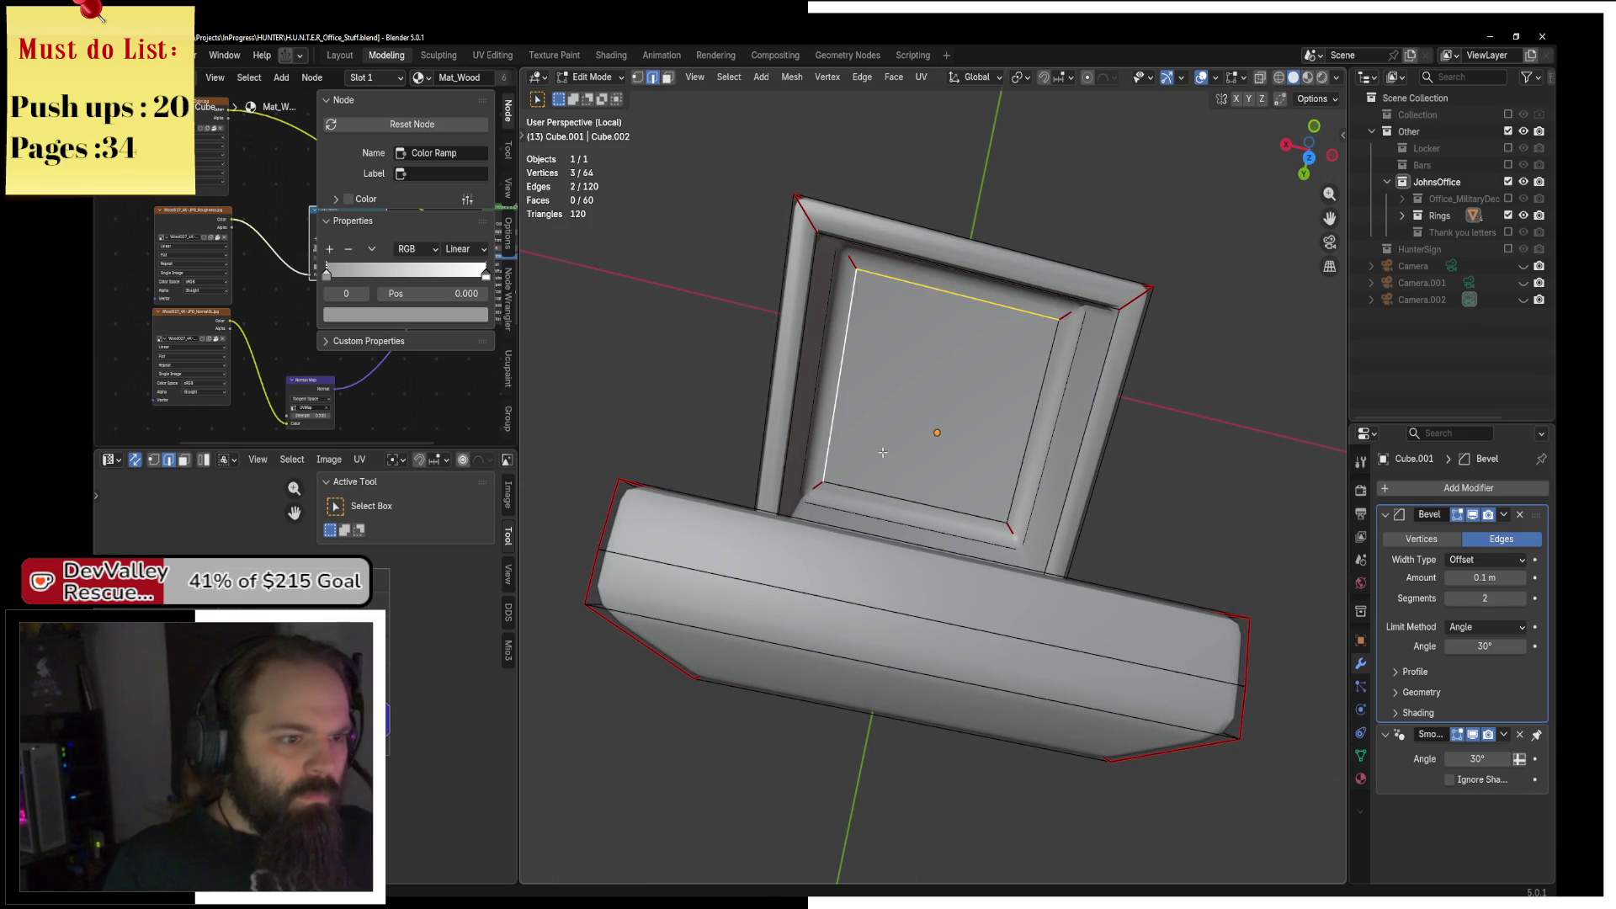
{"action": "key", "text": "shift+g"}
{"action": "left_click", "coordinate": [1062, 464]}
Mark two lid edges as seams and re-unwrap the whole box.
{"action": "mouse_move", "coordinate": [837, 230]}
{"action": "left_mouse_down"}
{"action": "mouse_move", "coordinate": [1000, 243]}
{"action": "mouse_move", "coordinate": [998, 337]}
{"action": "left_mouse_up"}
{"action": "left_click", "coordinate": [997, 338]}
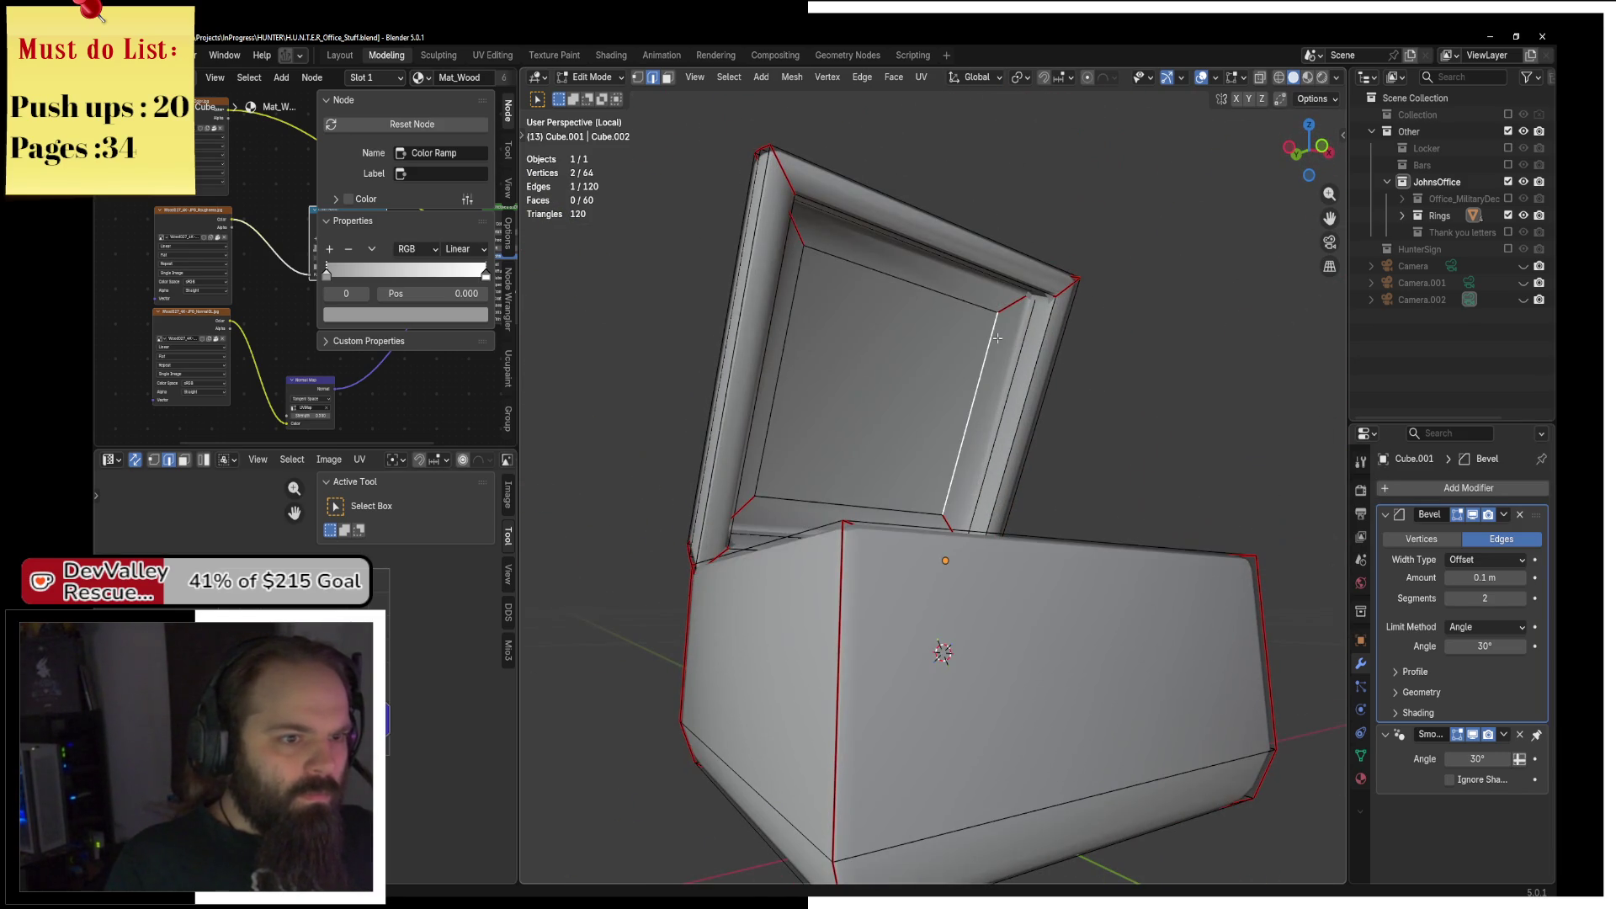
{"action": "left_click", "coordinate": [797, 347], "text": "shift"}
{"action": "key", "text": "F3"}
{"action": "left_click", "coordinate": [1096, 430]}
{"action": "key", "text": "a"}
{"action": "left_click_drag", "start_coordinate": [1096, 430], "coordinate": [712, 148]}
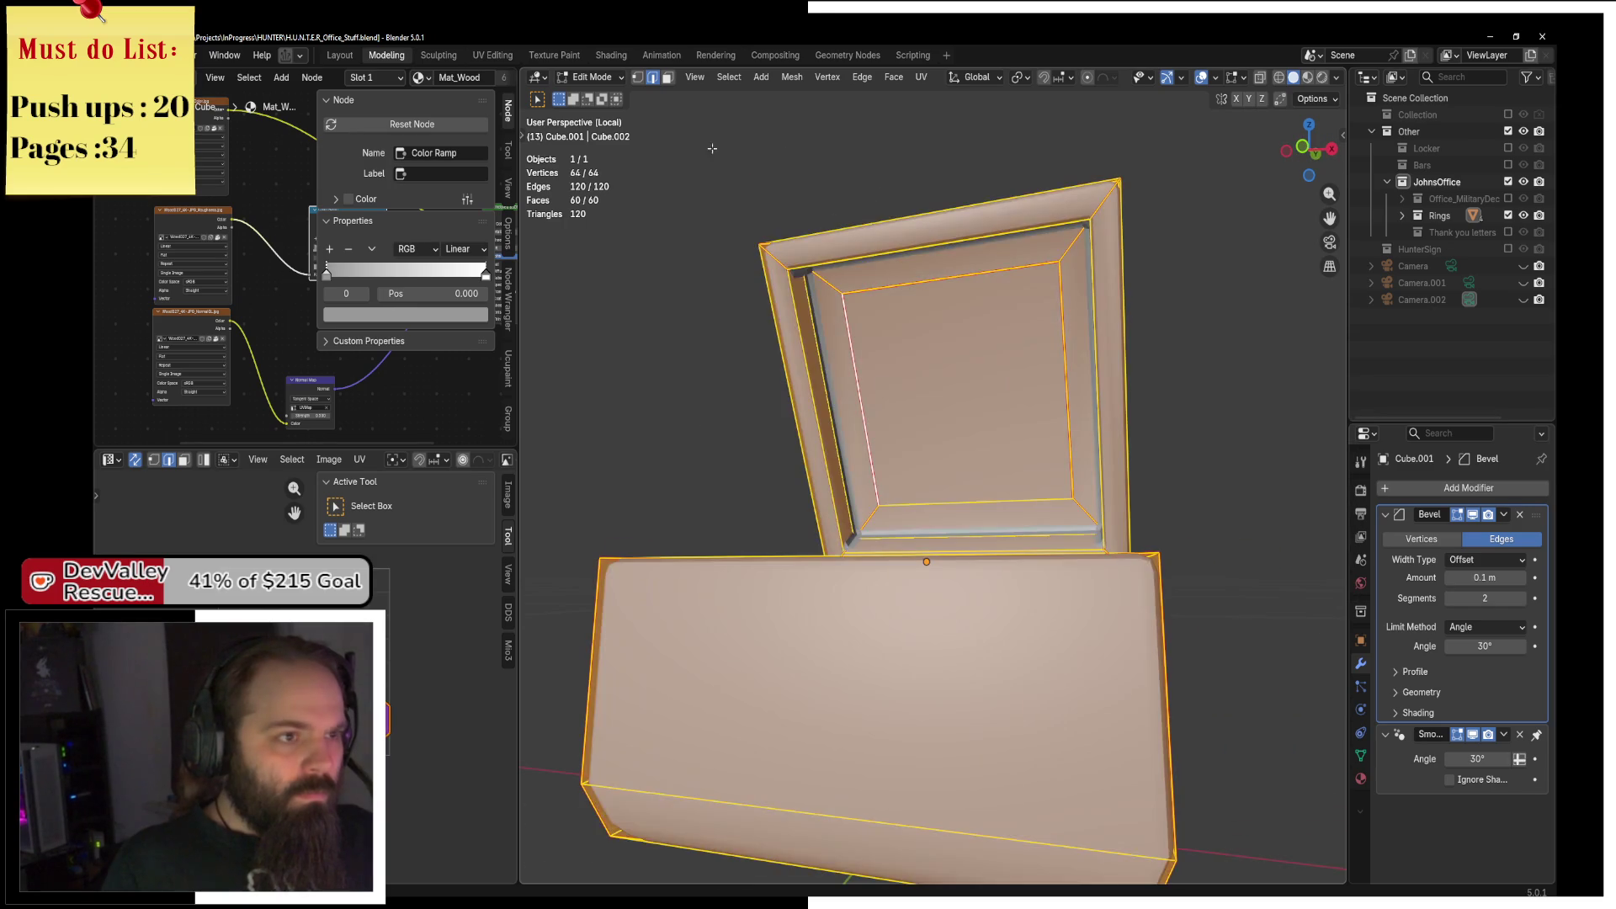
{"action": "left_click", "coordinate": [923, 80]}
{"action": "left_click", "coordinate": [932, 101]}
Clear the seam from a selected lid edge and unwrap the box again.
{"action": "left_click_drag", "start_coordinate": [972, 419], "coordinate": [1141, 381]}
{"action": "left_click", "coordinate": [1141, 381]}
{"action": "left_click_drag", "start_coordinate": [1198, 459], "coordinate": [680, 475]}
{"action": "mouse_move", "coordinate": [826, 429]}
{"action": "left_mouse_down"}
{"action": "mouse_move", "coordinate": [1010, 454]}
{"action": "mouse_move", "coordinate": [800, 492]}
{"action": "mouse_move", "coordinate": [740, 548]}
{"action": "left_mouse_up"}
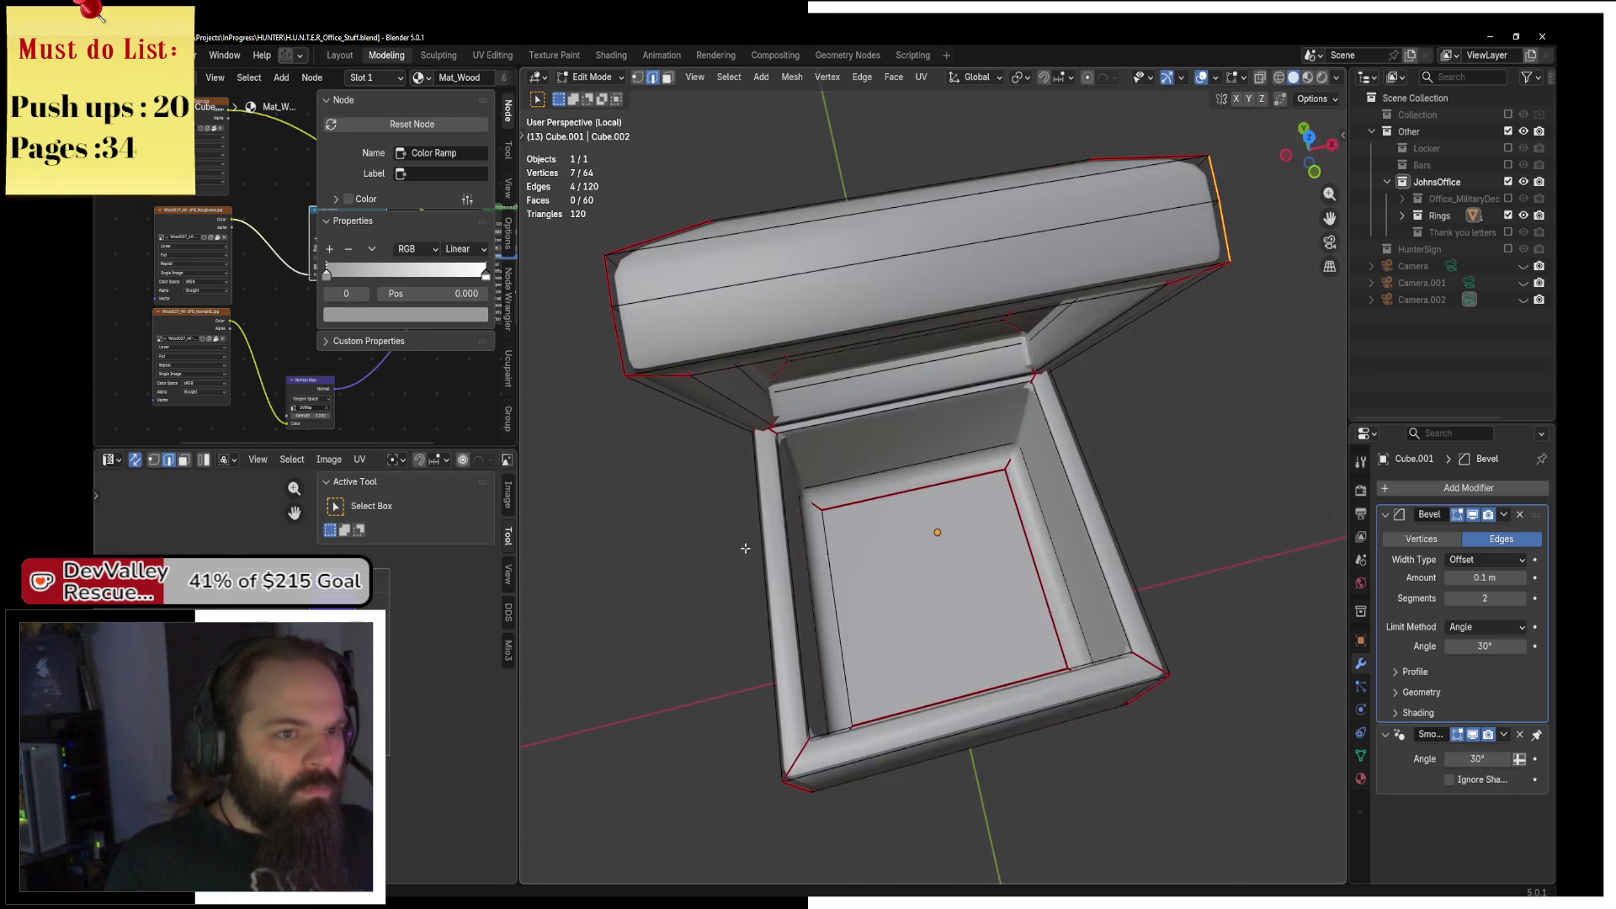
{"action": "key", "text": "F3"}
{"action": "left_click", "coordinate": [1016, 581]}
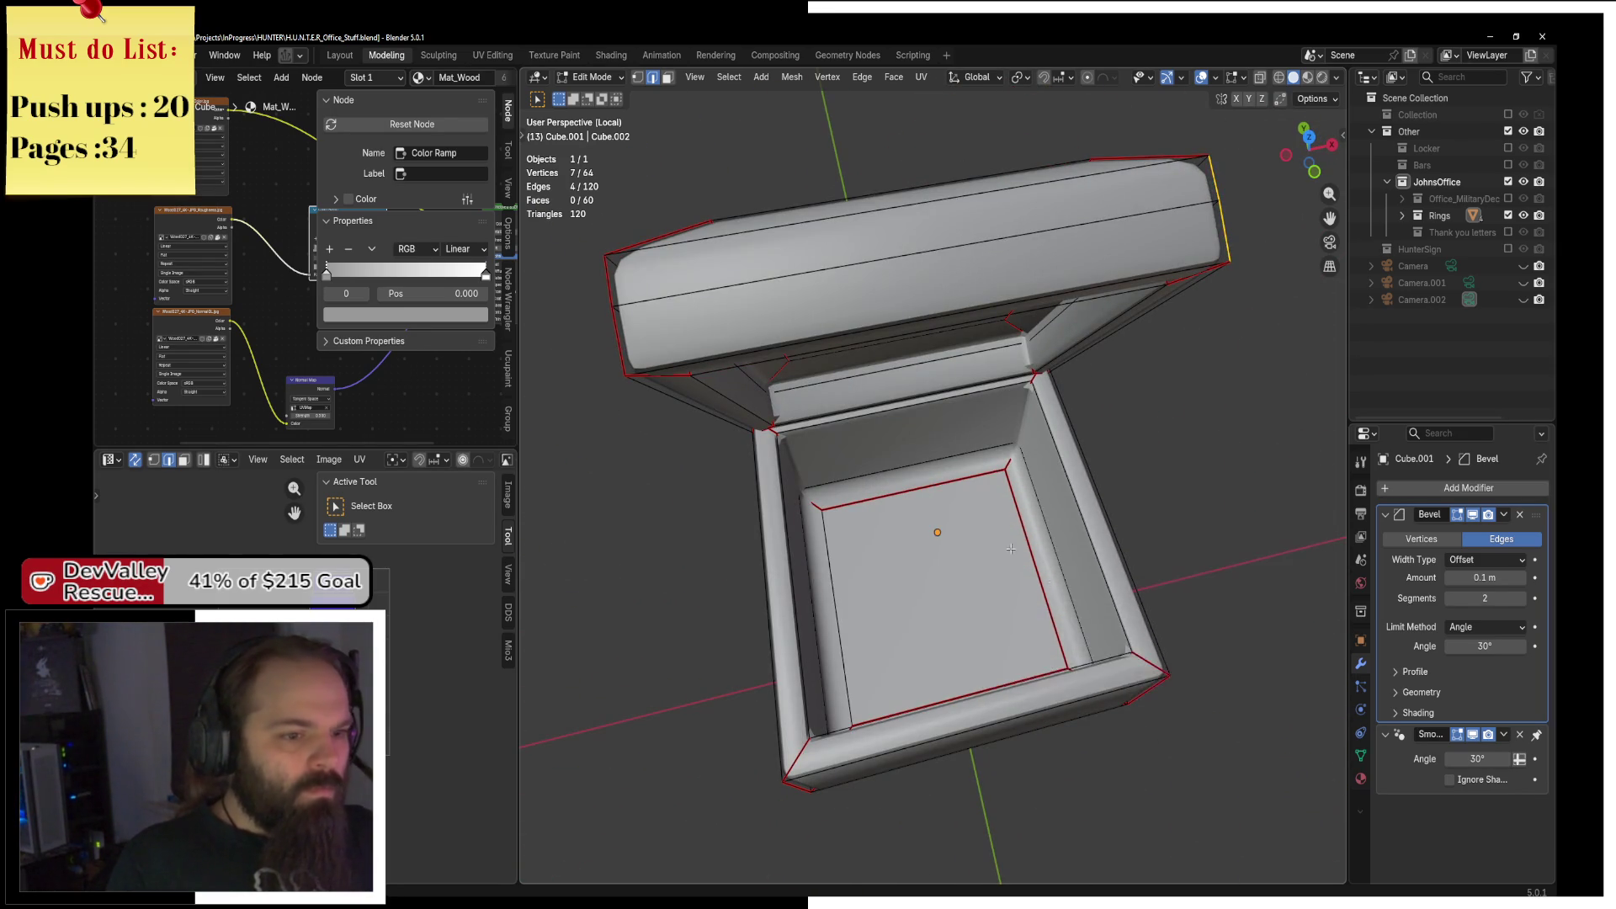
{"action": "key", "text": "a"}
{"action": "left_click", "coordinate": [922, 77]}
{"action": "left_click", "coordinate": [968, 95]}
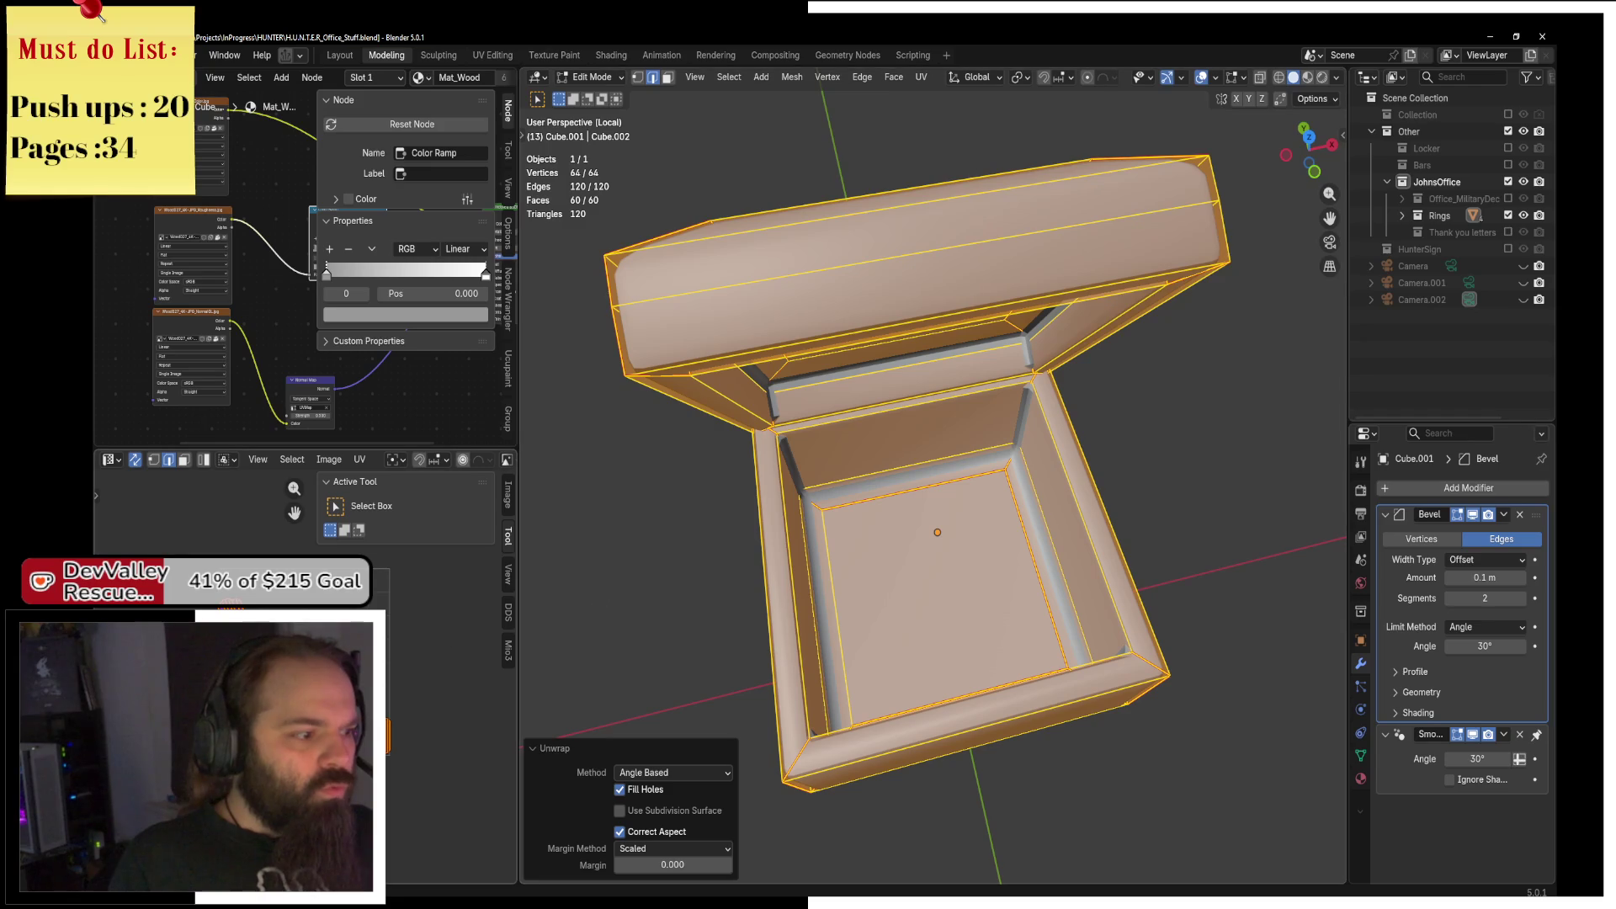
Rotate the box UV island about -45 degrees and move it vertically.
{"action": "left_click", "coordinate": [1221, 214]}
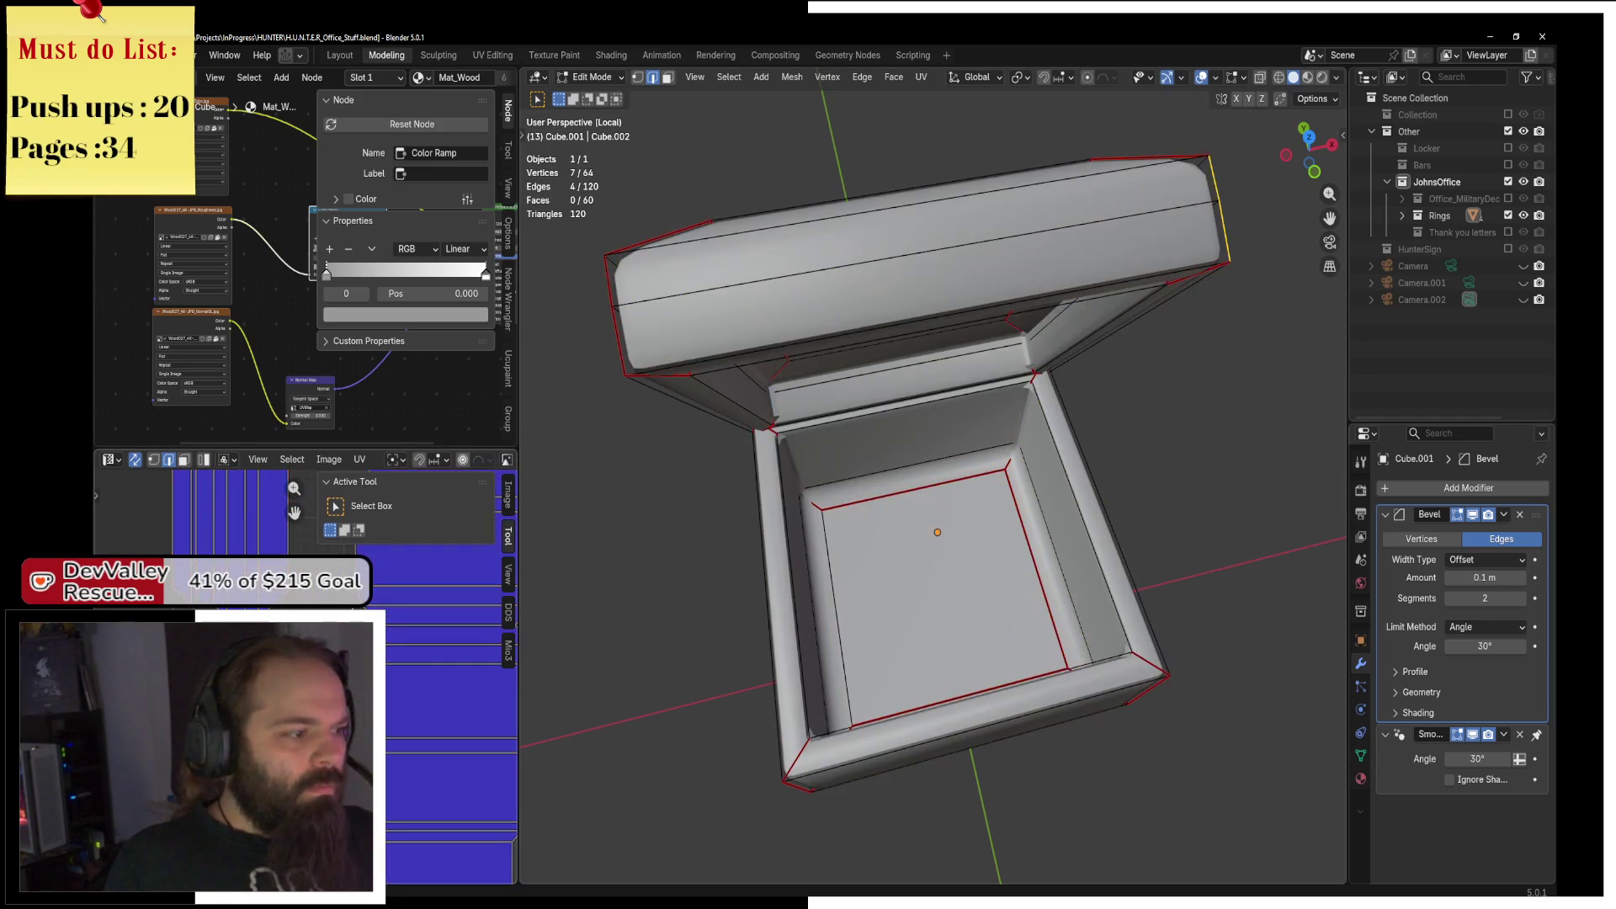
{"action": "key", "text": "a"}
{"action": "left_click", "coordinate": [457, 667]}
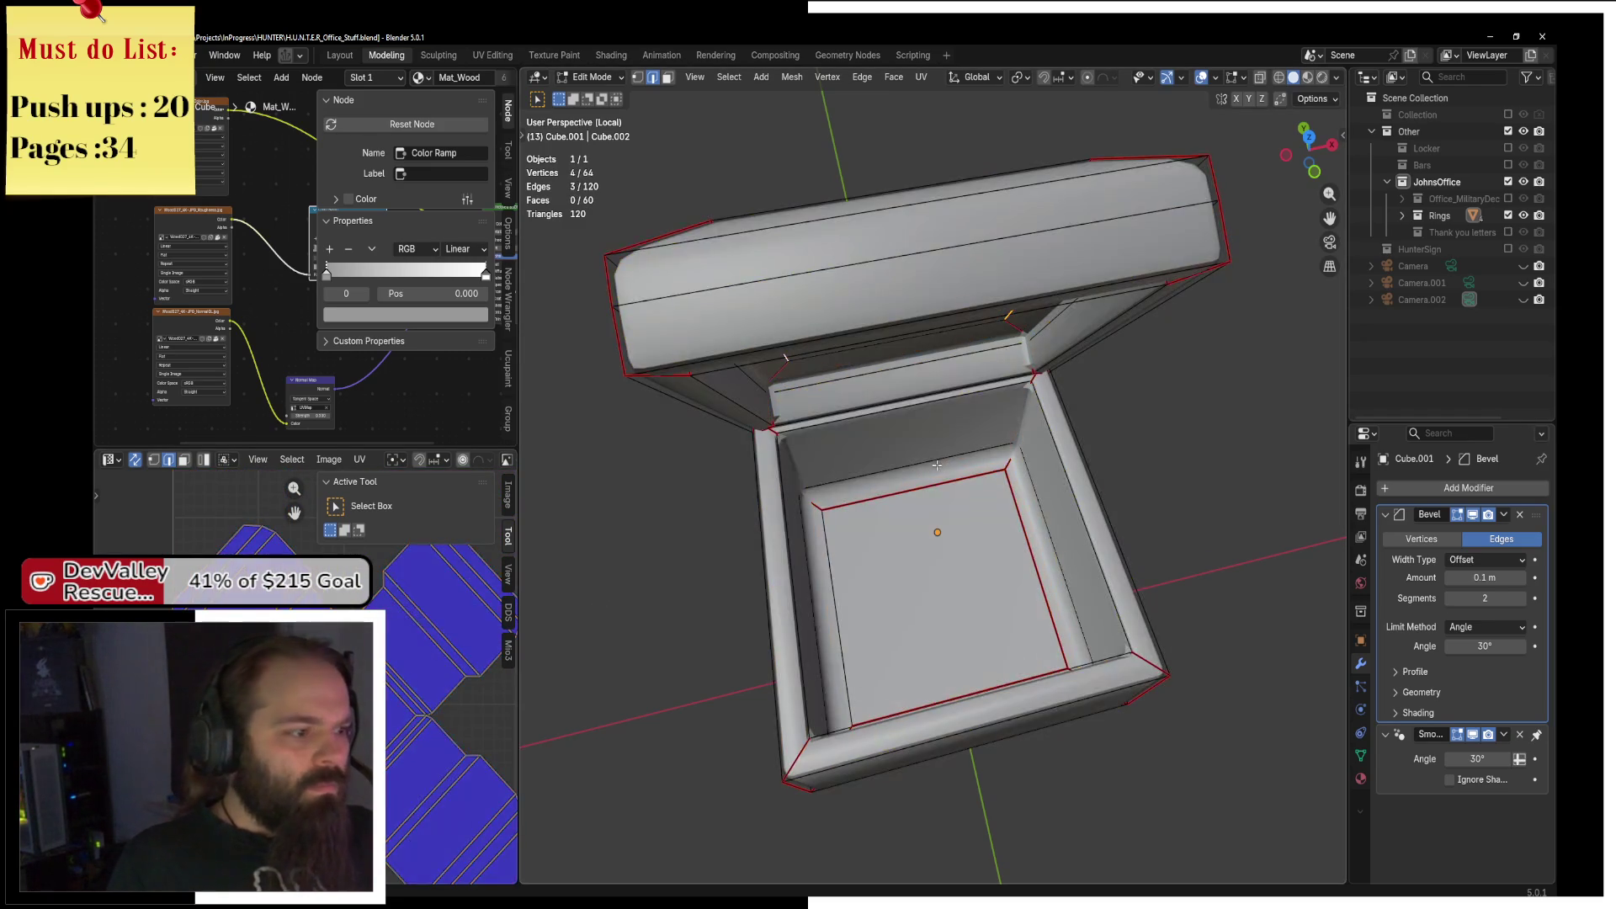
{"action": "scroll", "coordinate": [457, 667], "scroll_direction": "down", "scroll_amount": 2}
{"action": "key", "text": "ctrl+l"}
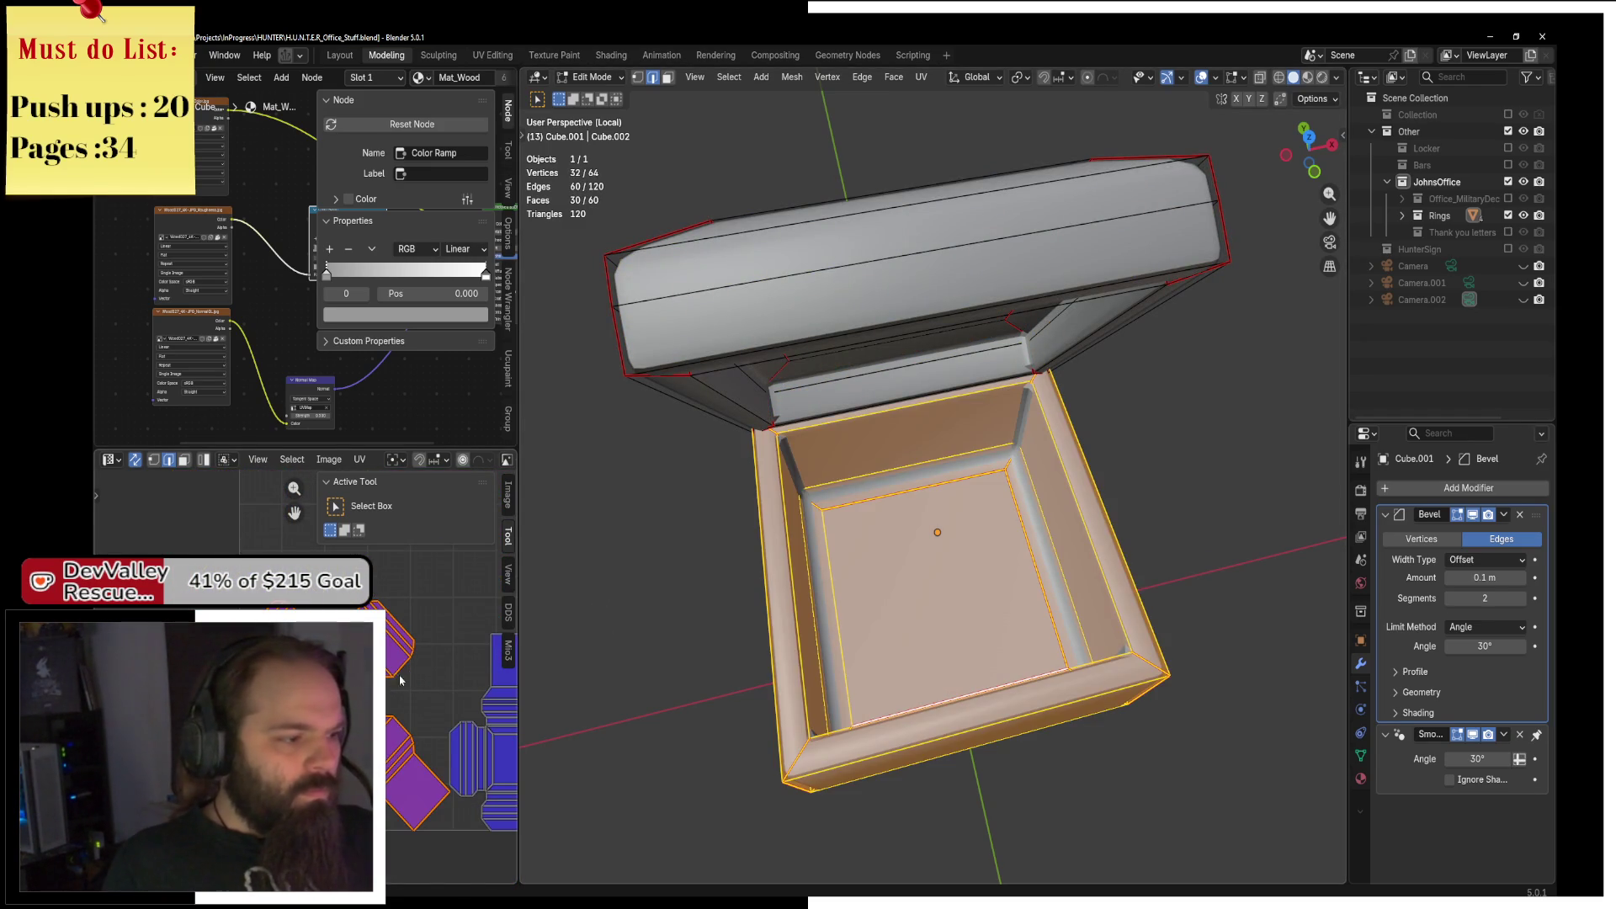
{"action": "key", "text": "r"}
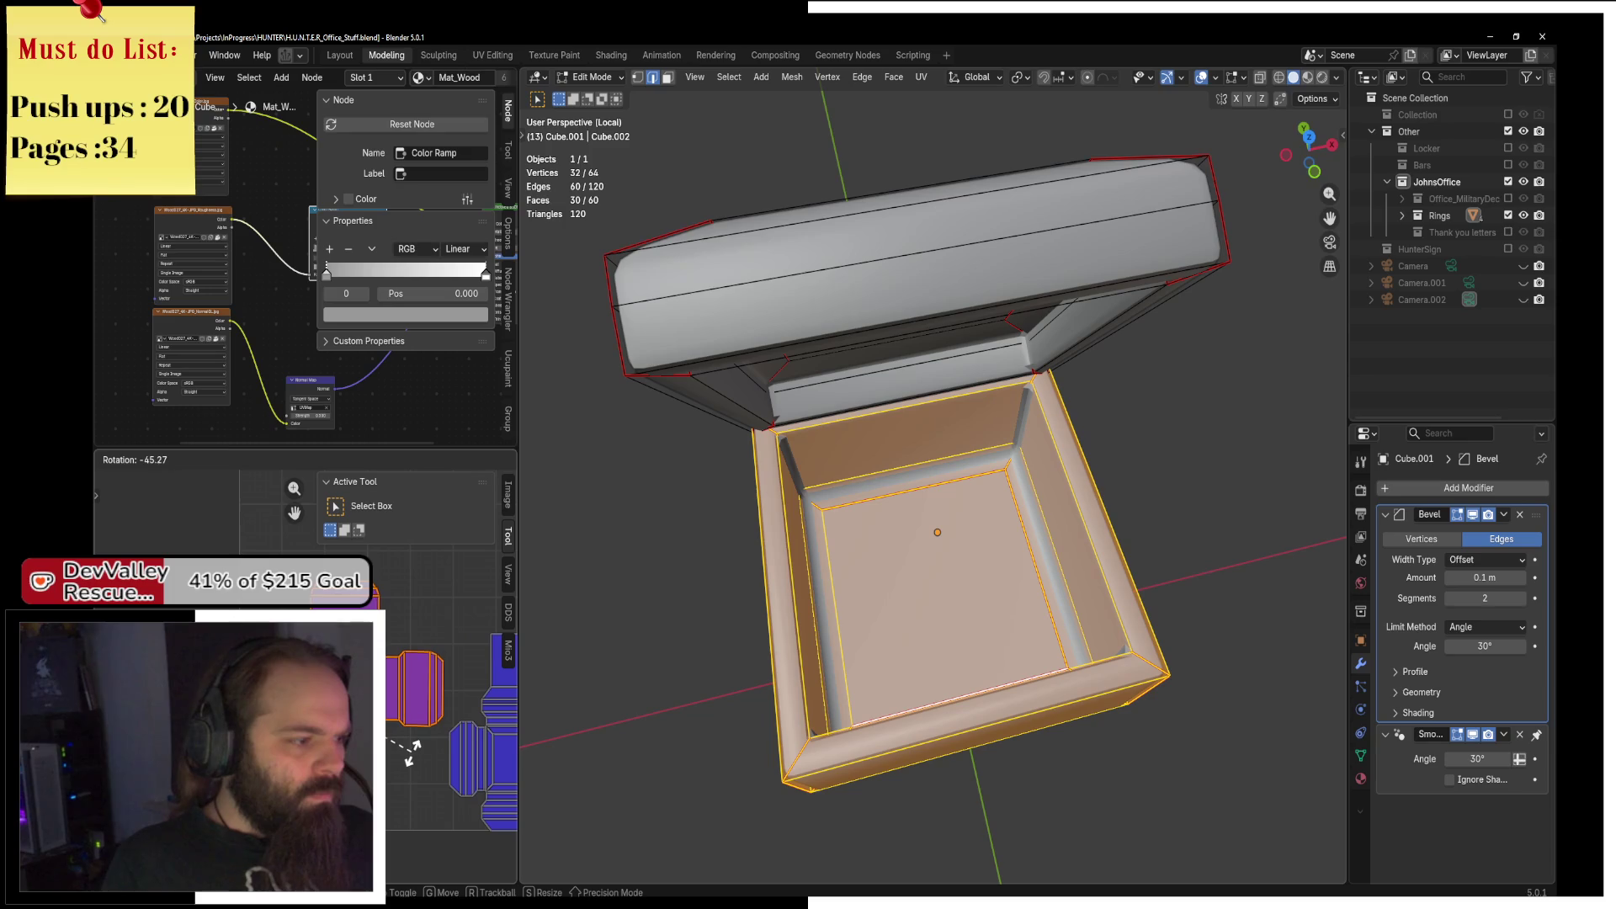
{"action": "left_click", "coordinate": [412, 752]}
{"action": "key", "text": "g"}
{"action": "key", "text": "y"}
{"action": "key", "text": "Return"}
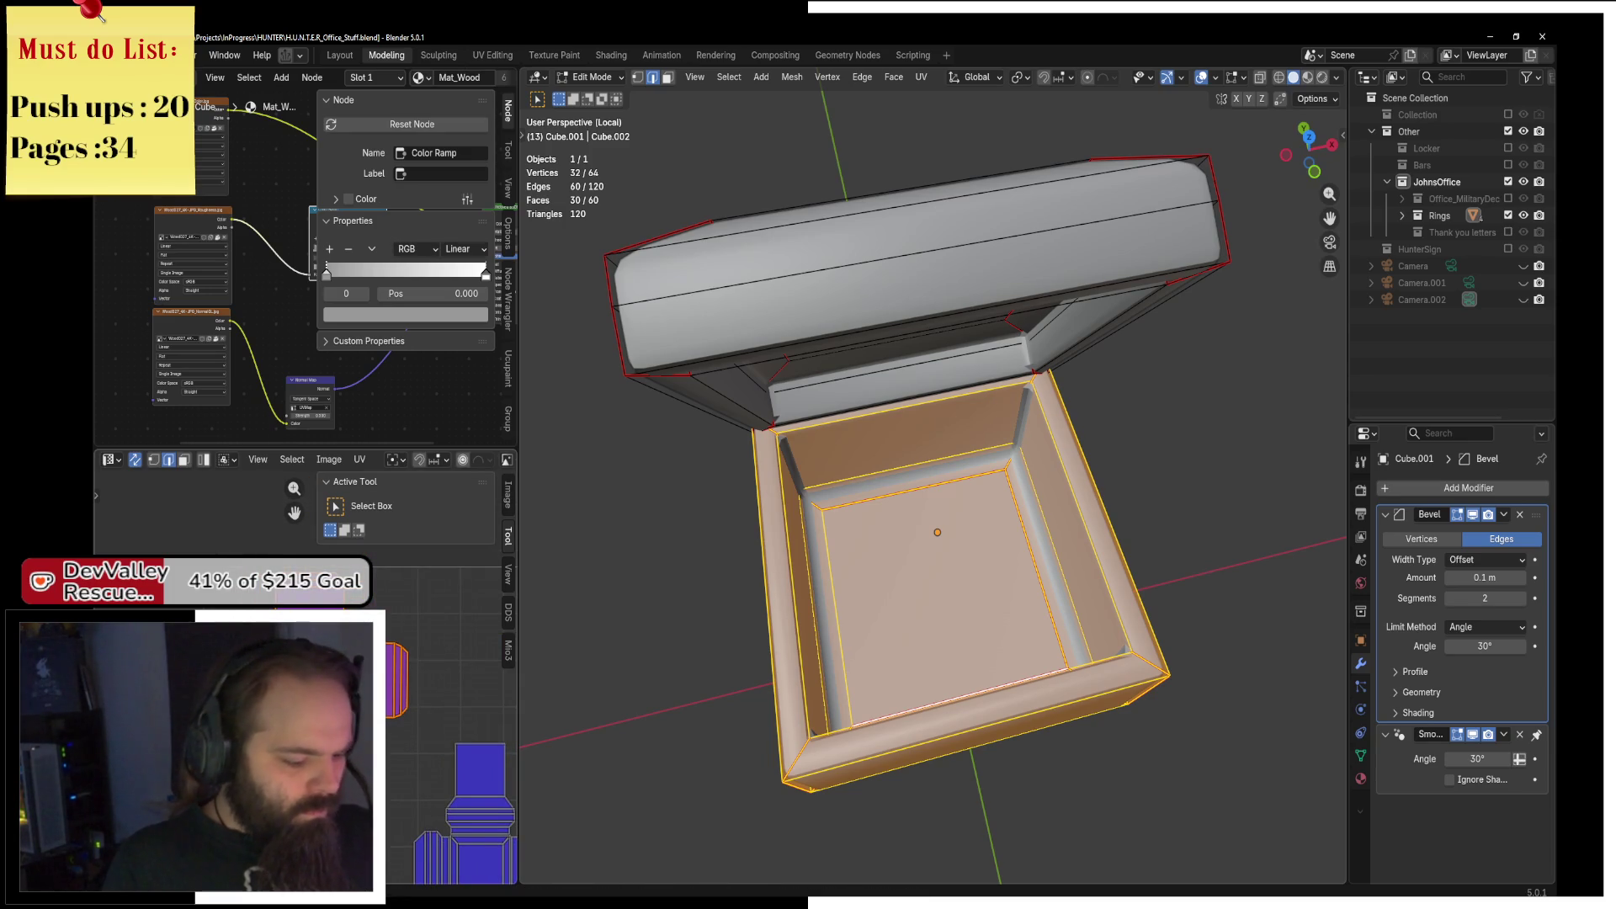
Select the lid UV island and move it vertically into place.
{"action": "left_click", "coordinate": [391, 770]}
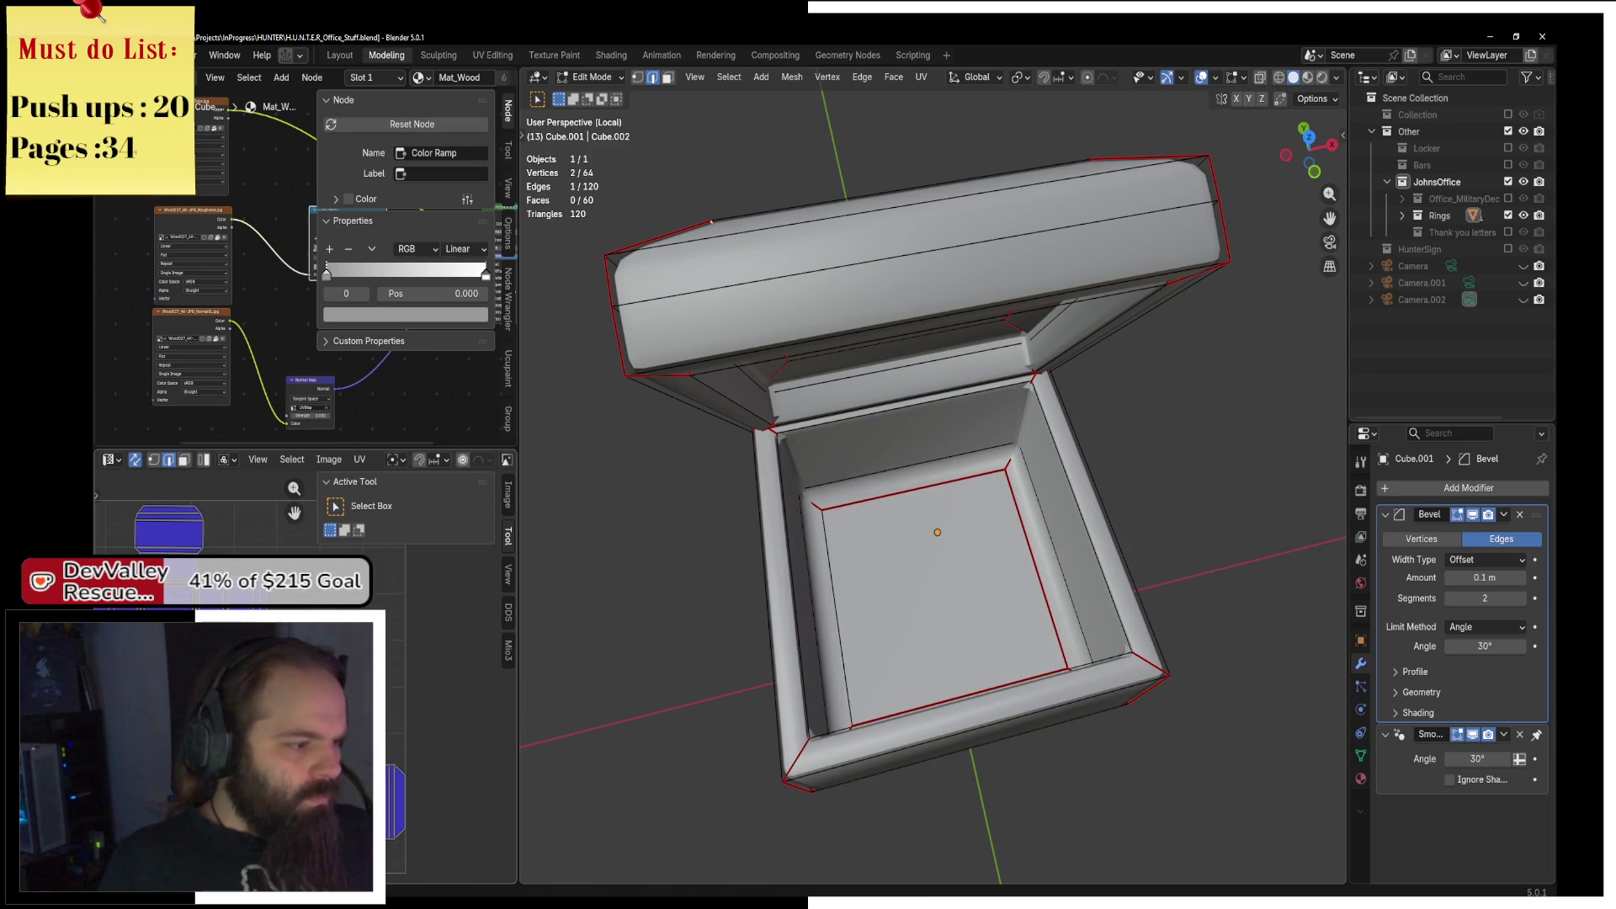
{"action": "key", "text": "ctrl+l"}
{"action": "key", "text": "g"}
{"action": "key", "text": "y"}
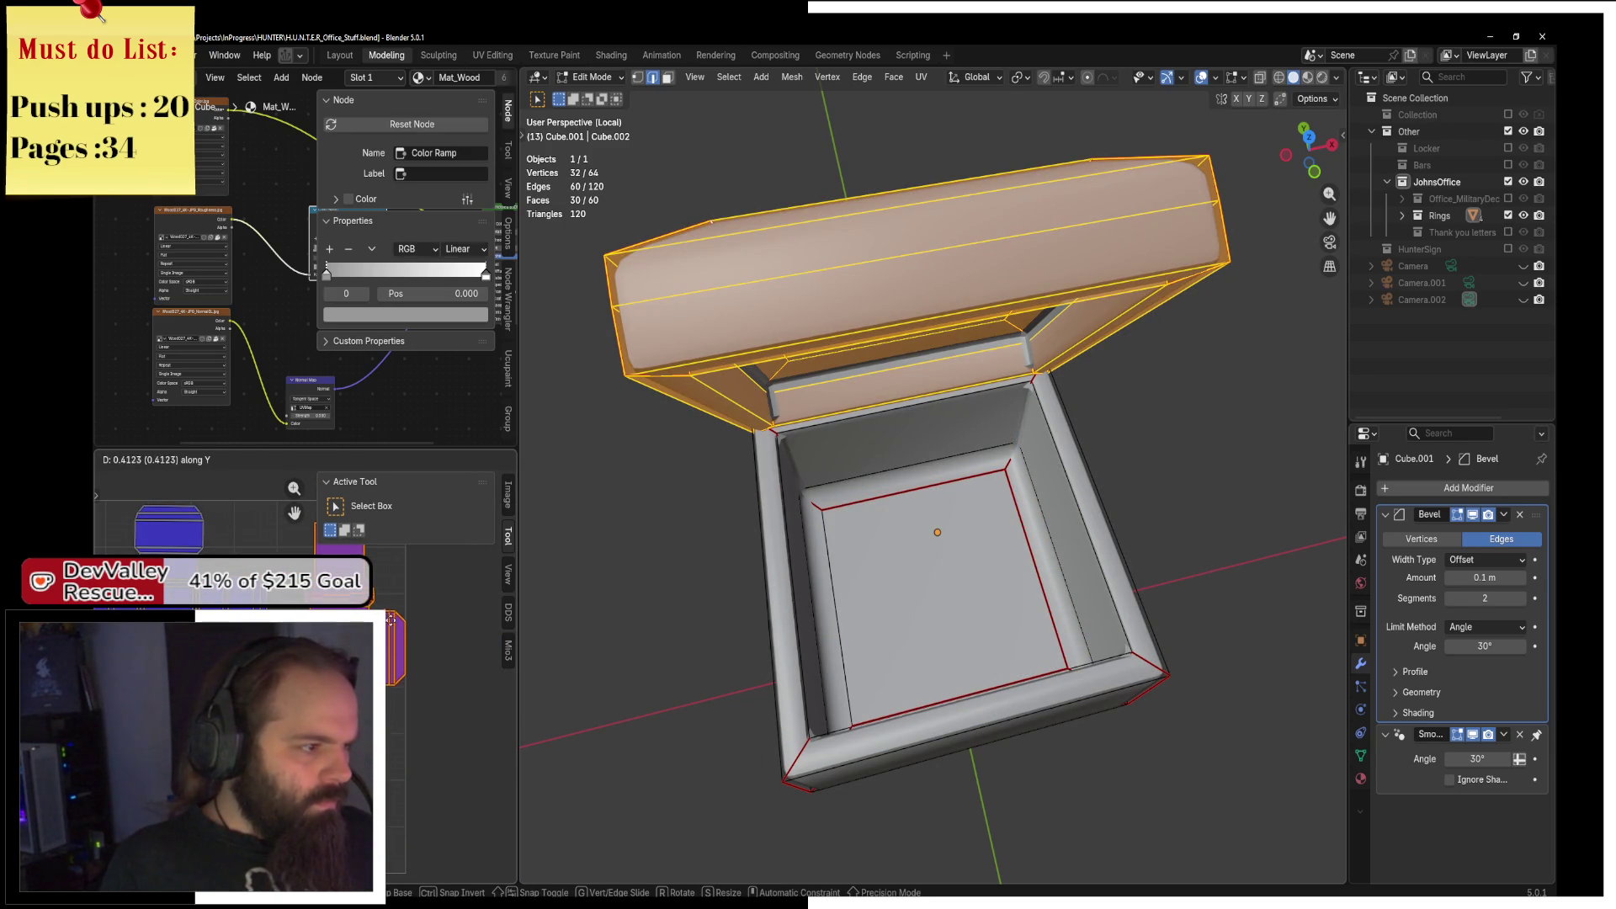
{"action": "key", "text": "Return"}
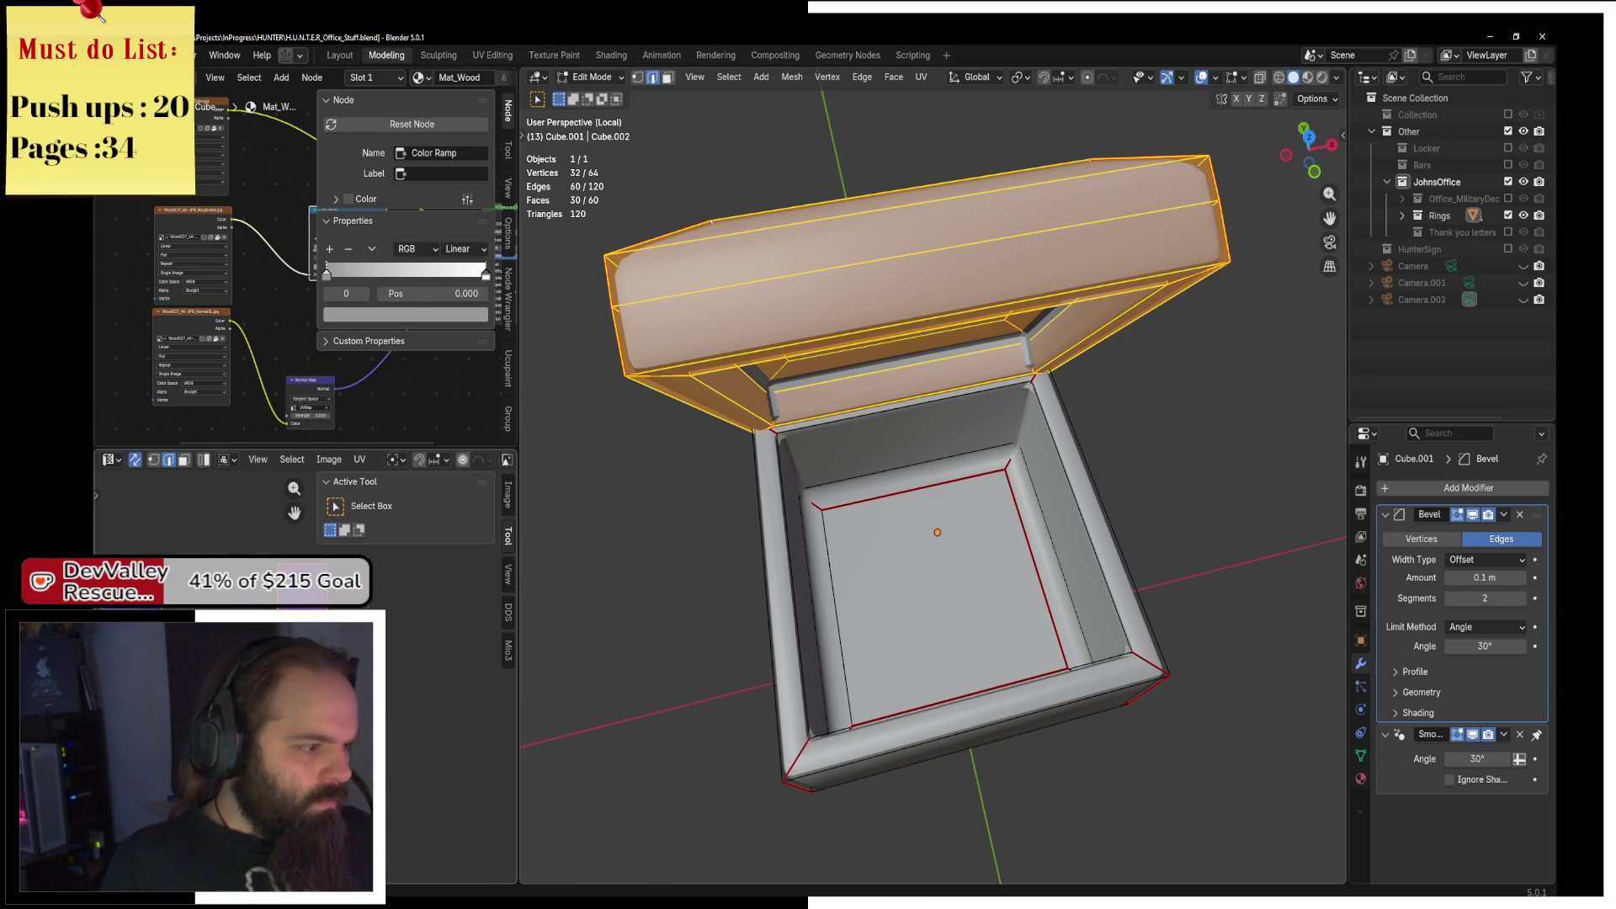
Return to Object Mode, reveal hidden objects and leave local view.
{"action": "key", "text": "ctrl+Tab"}
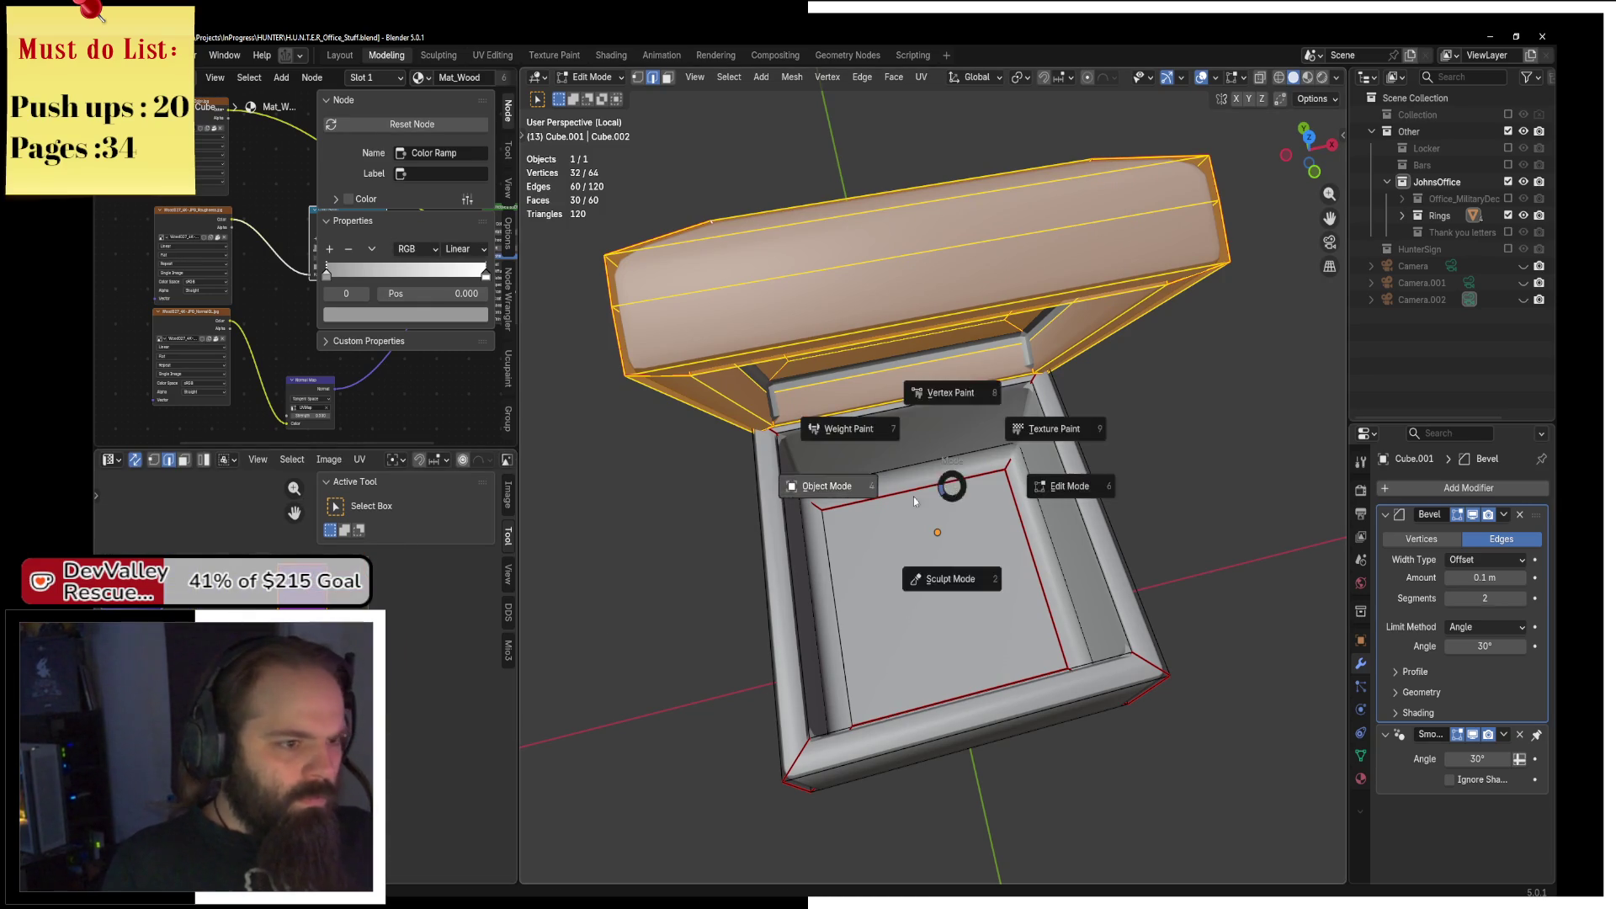
{"action": "left_click", "coordinate": [912, 496]}
{"action": "key", "text": "alt+h"}
{"action": "key", "text": "KP_Divide"}
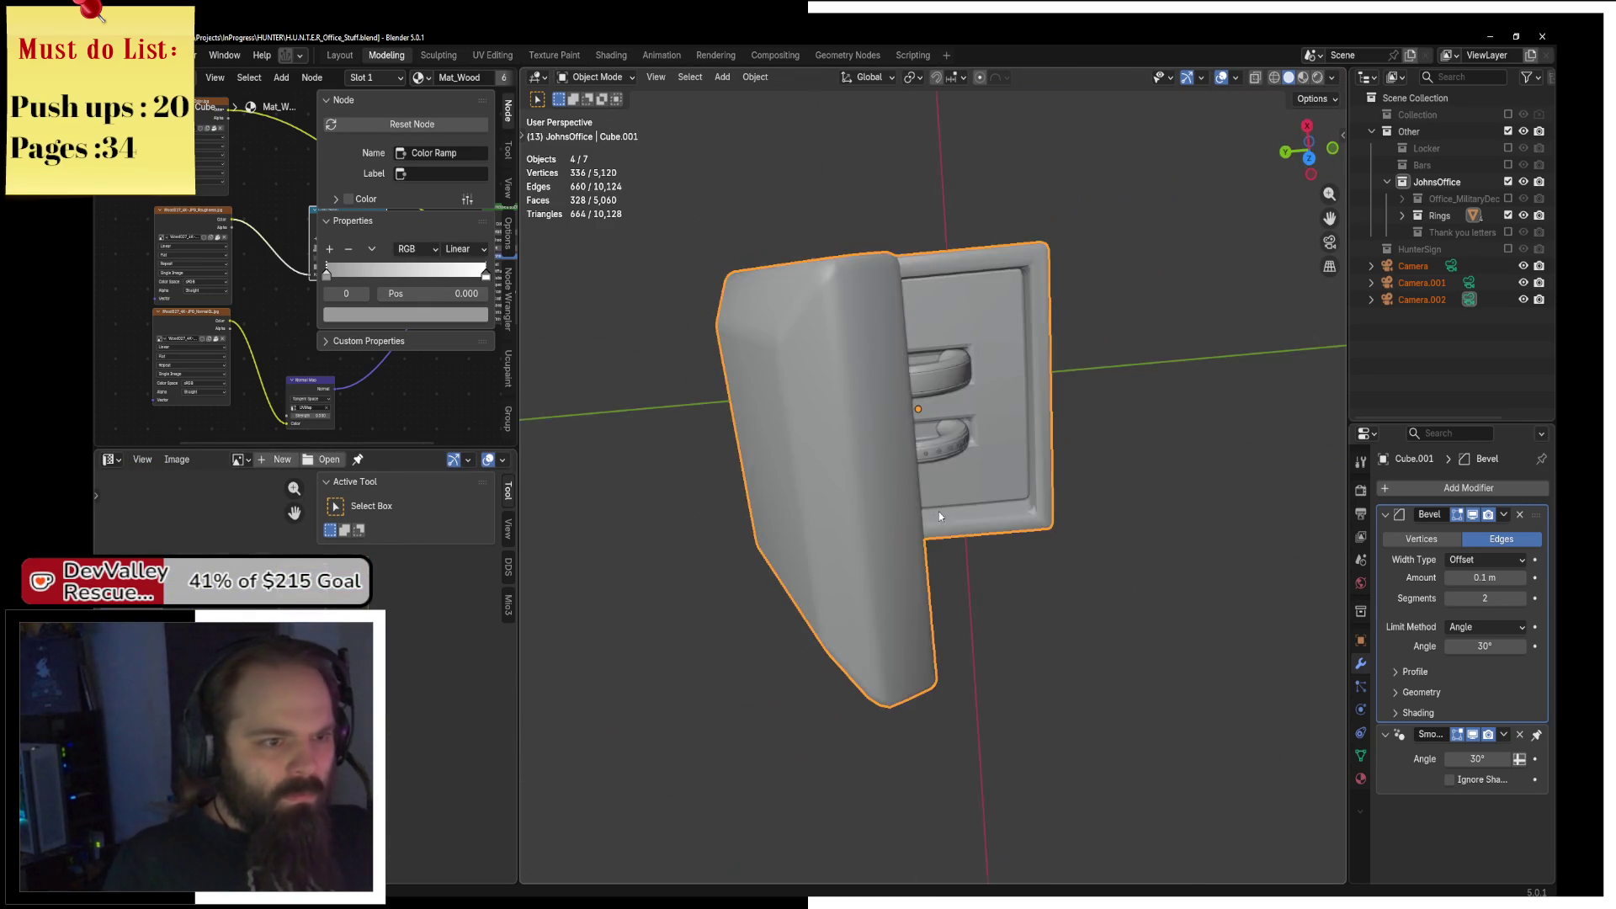
Select the textile insert and switch the viewport to wireframe shading.
{"action": "left_click", "coordinate": [957, 397]}
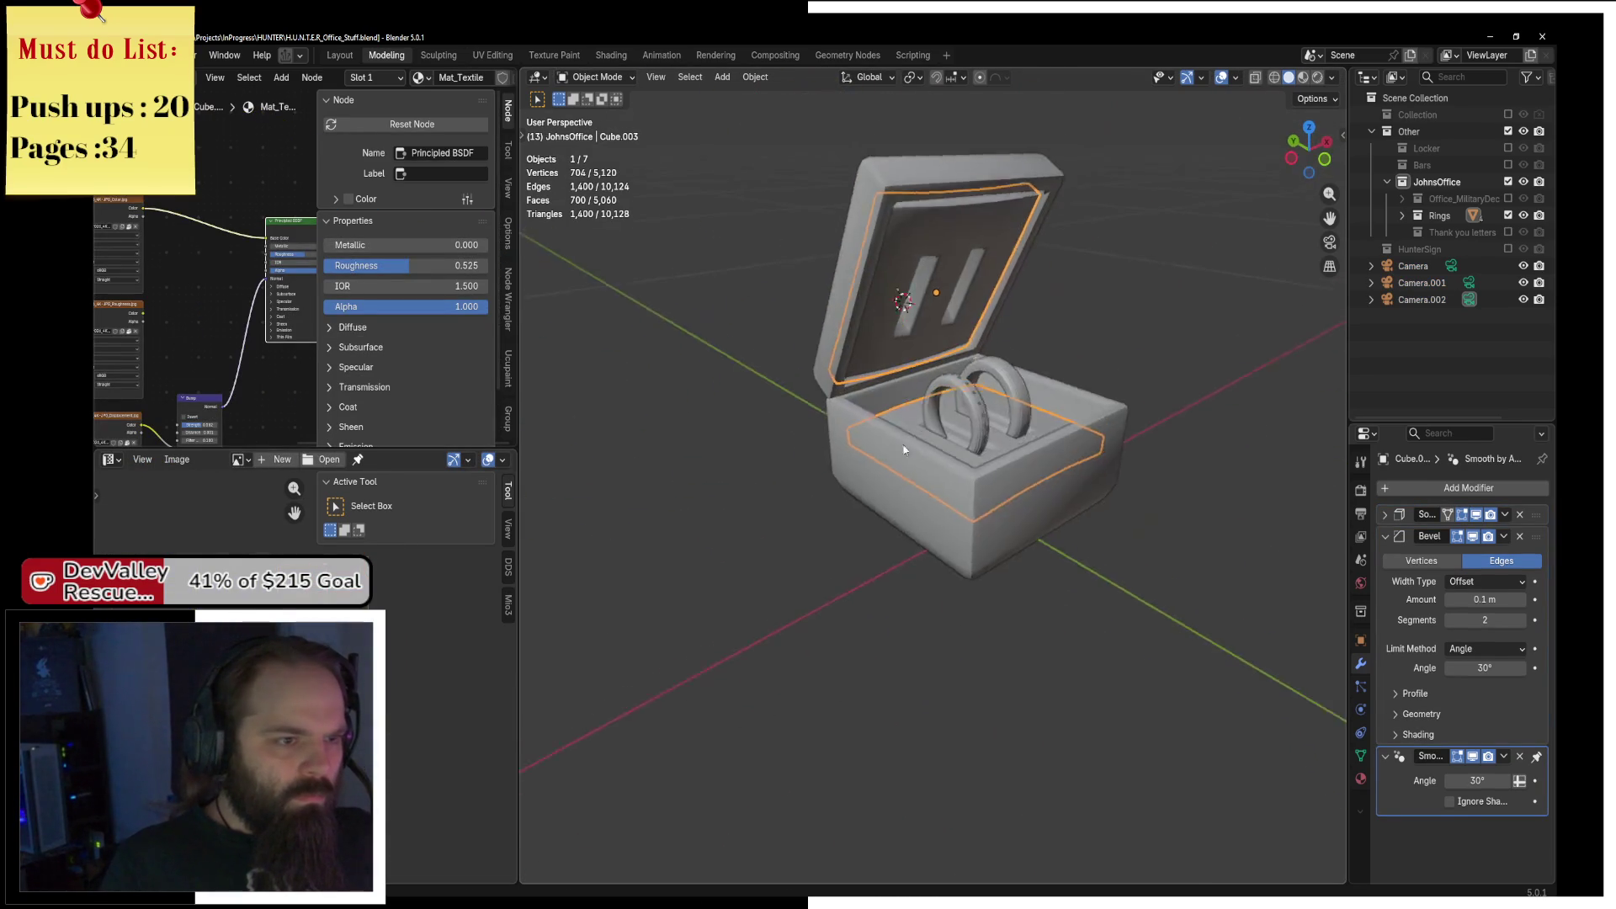
{"action": "key", "text": "ctrl+Tab"}
{"action": "left_click", "coordinate": [1016, 454]}
{"action": "key", "text": "z"}
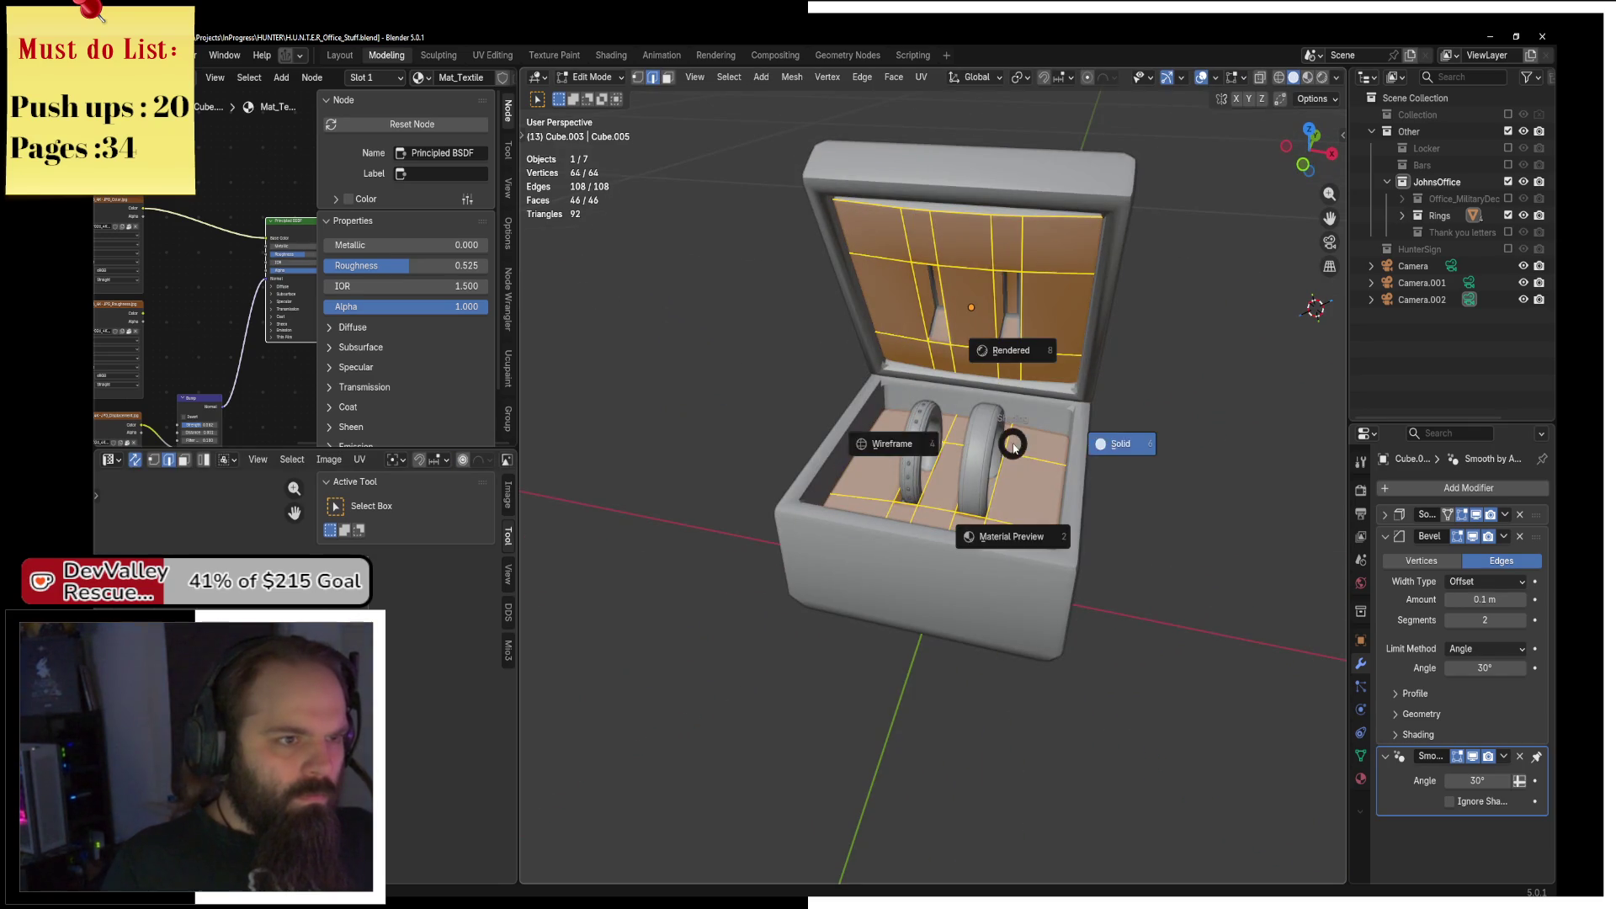
{"action": "left_click", "coordinate": [892, 440]}
{"action": "key", "text": "ctrl+Tab"}
{"action": "left_click", "coordinate": [833, 426]}
Apply the insert's Solidify modifier, then isolate it in Edit Mode with solid shading.
{"action": "key", "text": "ctrl+a"}
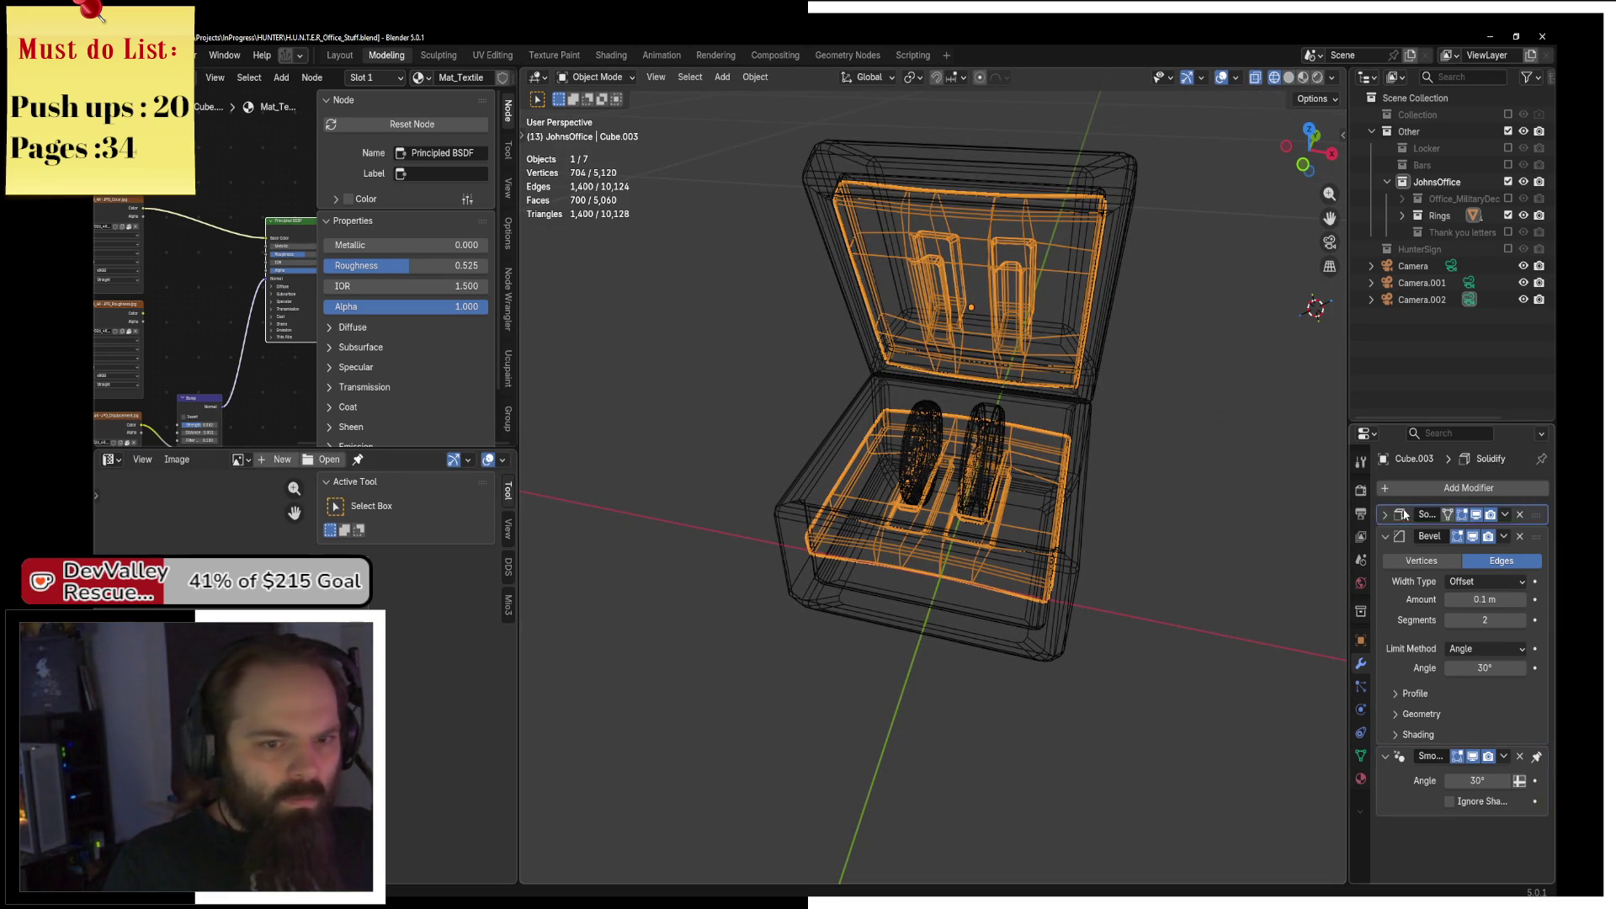
{"action": "key", "text": "ctrl+Tab"}
{"action": "left_click", "coordinate": [1078, 371]}
{"action": "key", "text": "KP_Divide"}
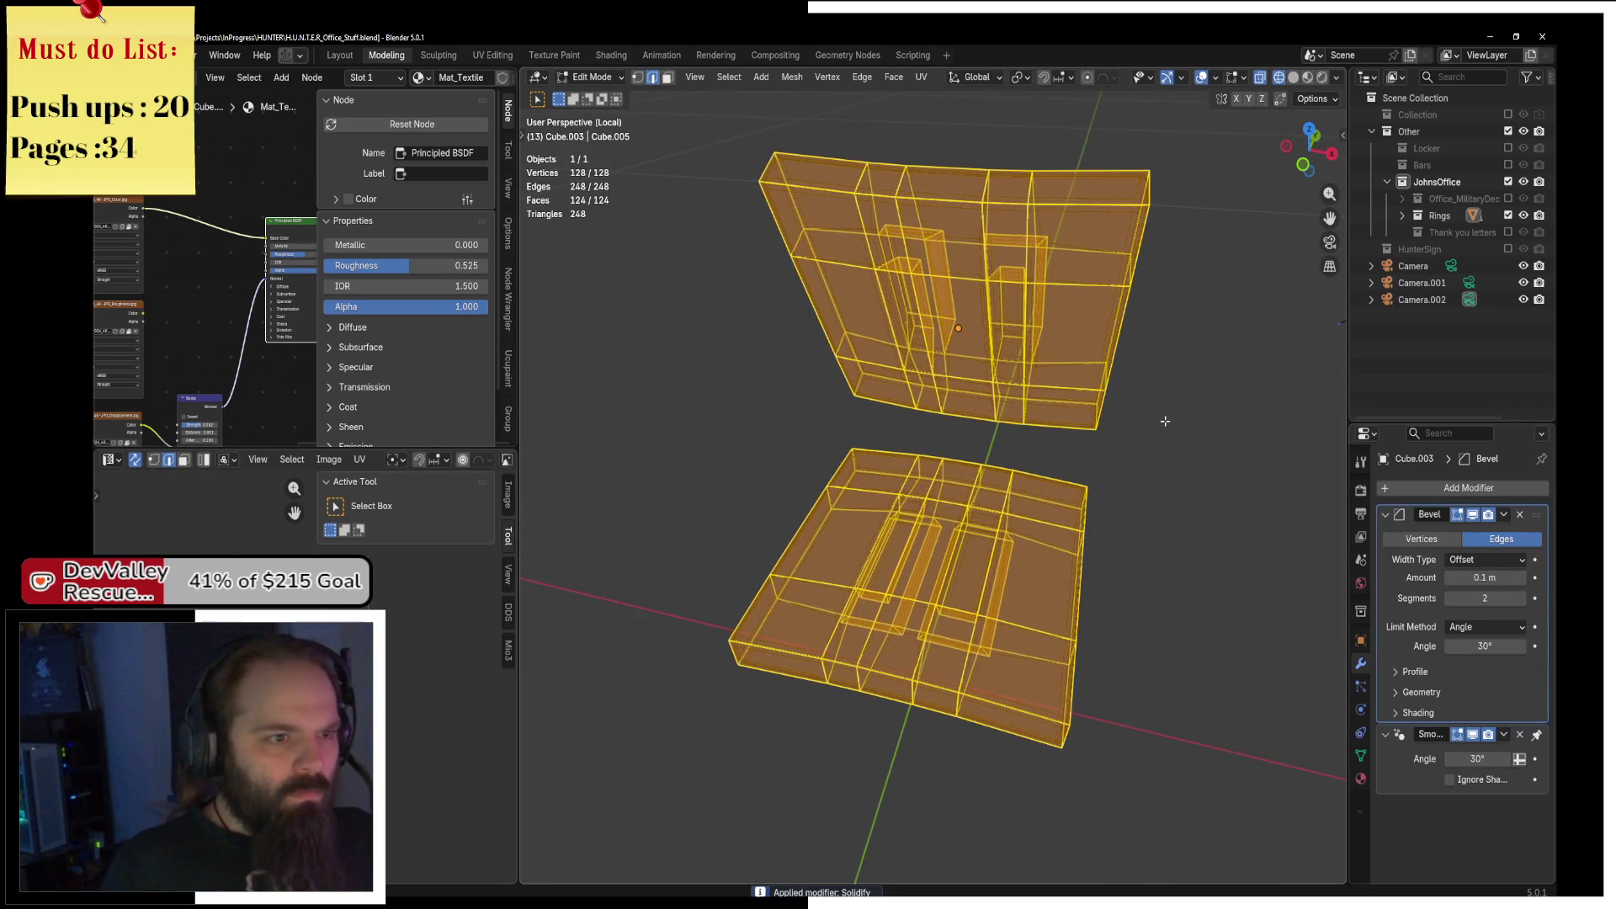
{"action": "key", "text": "z"}
{"action": "left_click", "coordinate": [1019, 319]}
Select the insert's outer corner edges and an edge loop, then unwrap the whole insert.
{"action": "mouse_move", "coordinate": [1019, 319]}
{"action": "left_mouse_down"}
{"action": "mouse_move", "coordinate": [1227, 386]}
{"action": "mouse_move", "coordinate": [1016, 337]}
{"action": "left_mouse_up"}
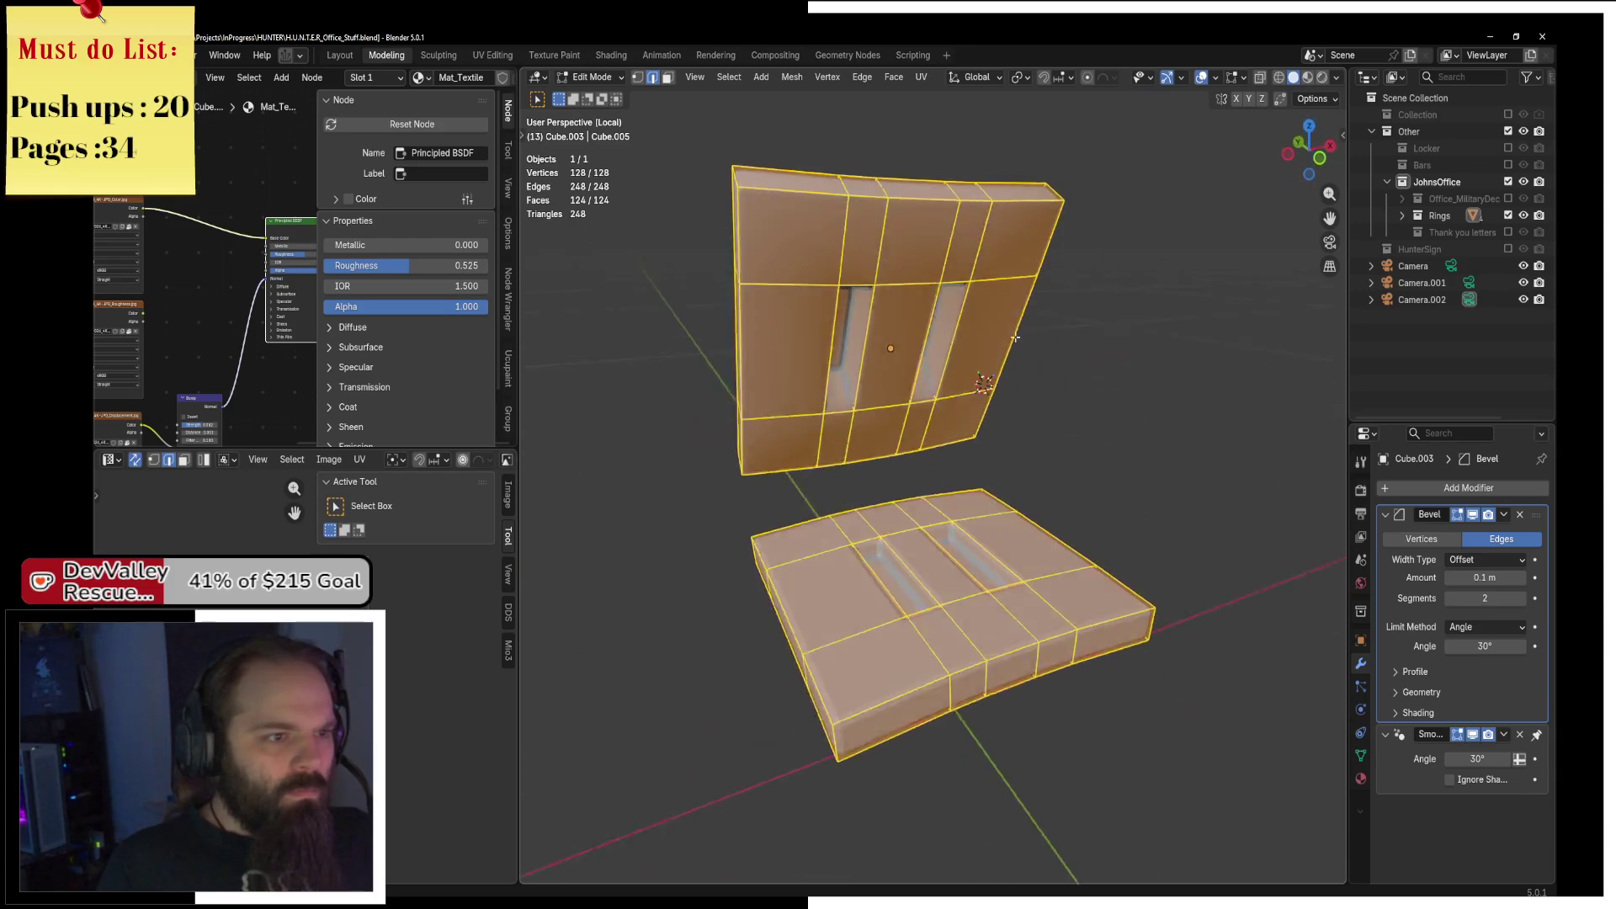
{"action": "left_click", "coordinate": [738, 181]}
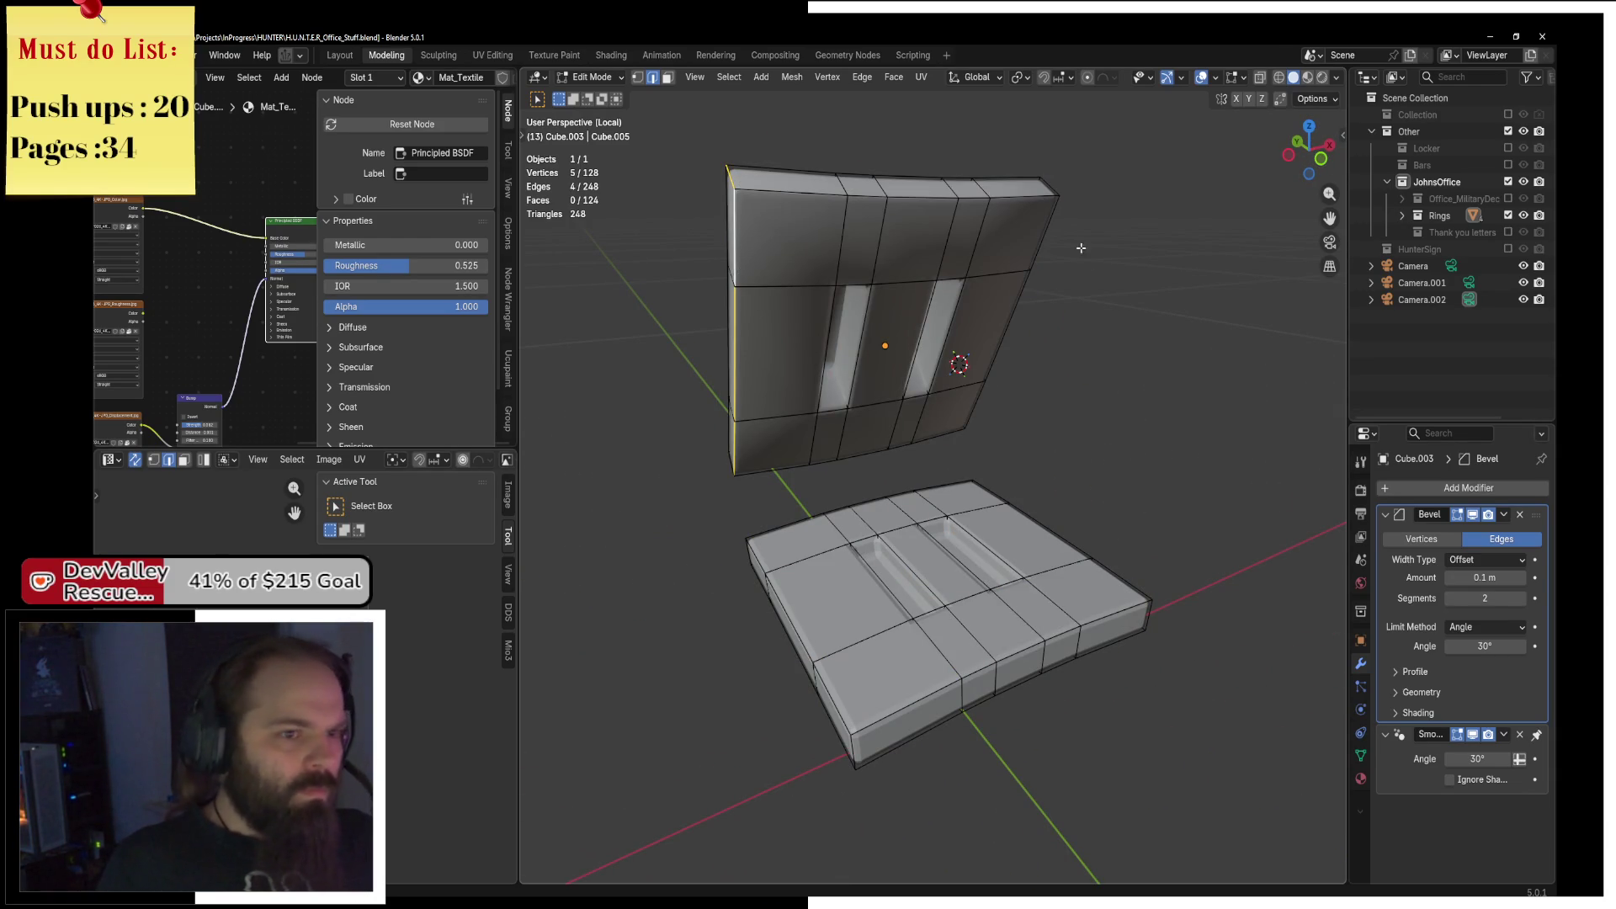
{"action": "mouse_move", "coordinate": [1066, 379]}
{"action": "left_mouse_down"}
{"action": "mouse_move", "coordinate": [1164, 357]}
{"action": "mouse_move", "coordinate": [827, 562]}
{"action": "left_mouse_up"}
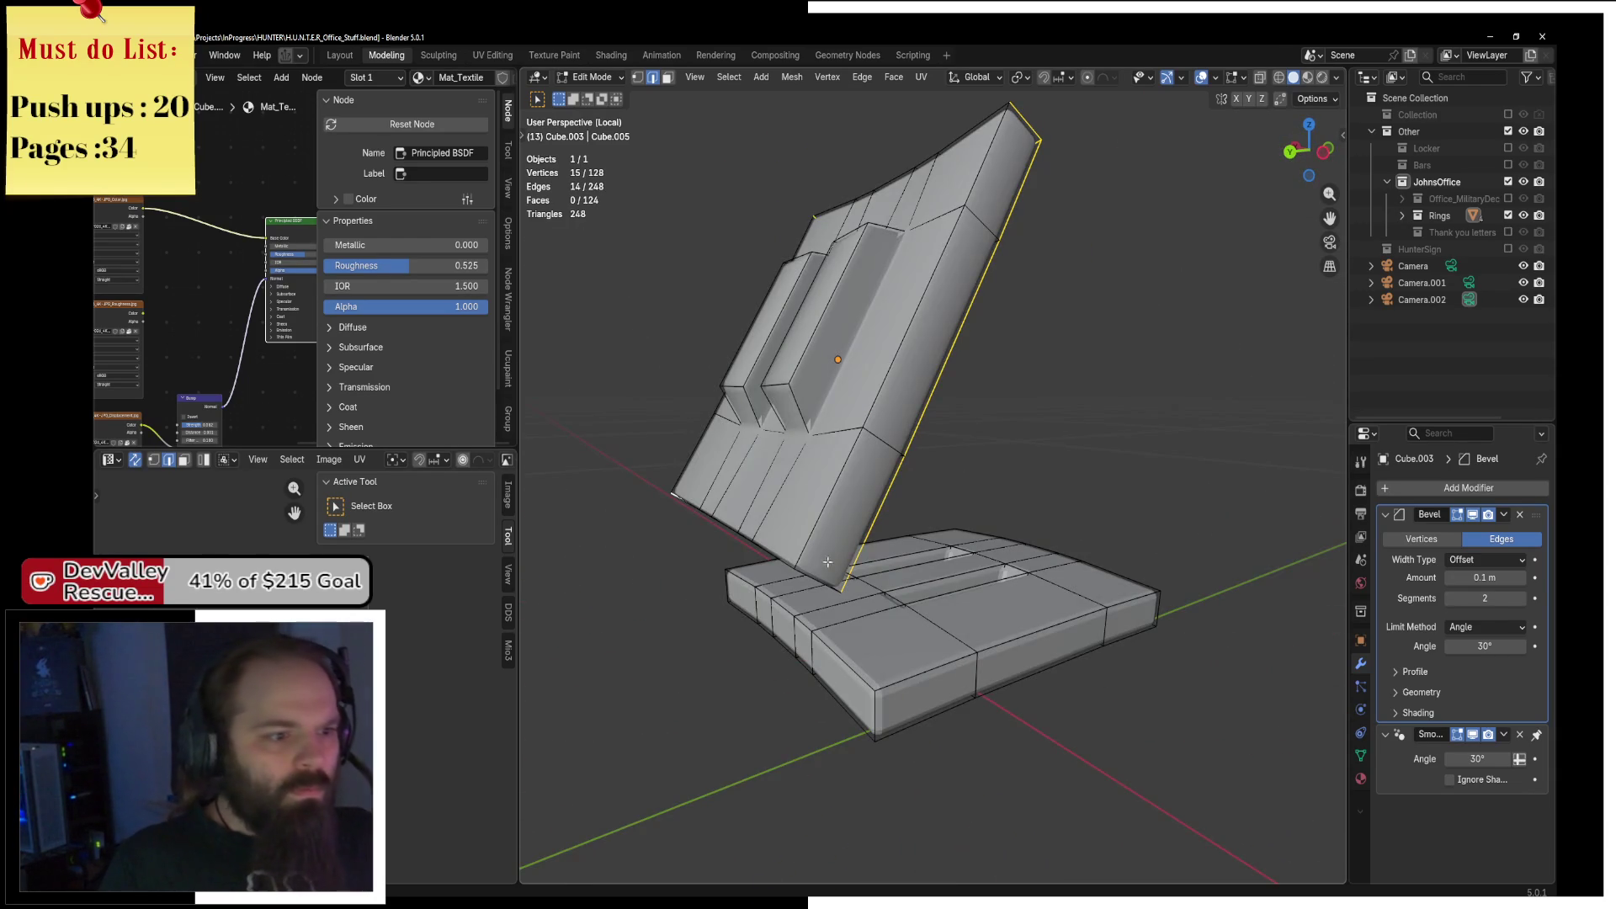
{"action": "right_click", "coordinate": [1035, 547]}
{"action": "mouse_move", "coordinate": [971, 563]}
{"action": "left_mouse_down"}
{"action": "mouse_move", "coordinate": [1035, 547]}
{"action": "mouse_move", "coordinate": [1107, 452]}
{"action": "mouse_move", "coordinate": [1149, 673]}
{"action": "left_mouse_up"}
{"action": "left_click", "coordinate": [1150, 673]}
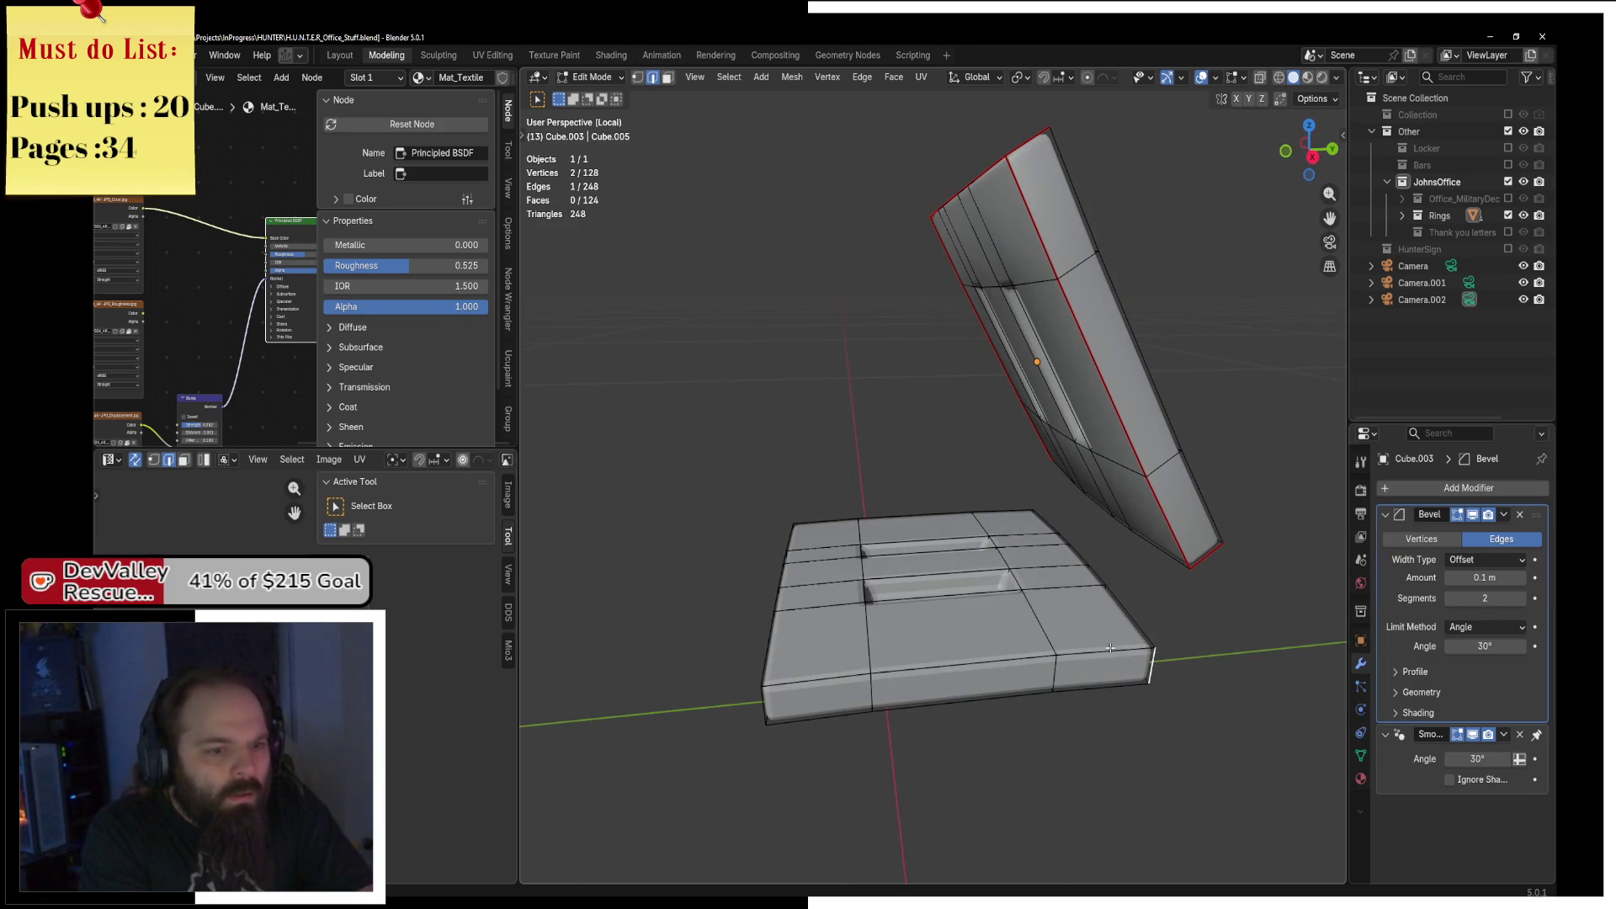
{"action": "left_click", "coordinate": [1112, 593], "text": "alt+shift"}
{"action": "left_click_drag", "start_coordinate": [1112, 594], "coordinate": [1263, 560]}
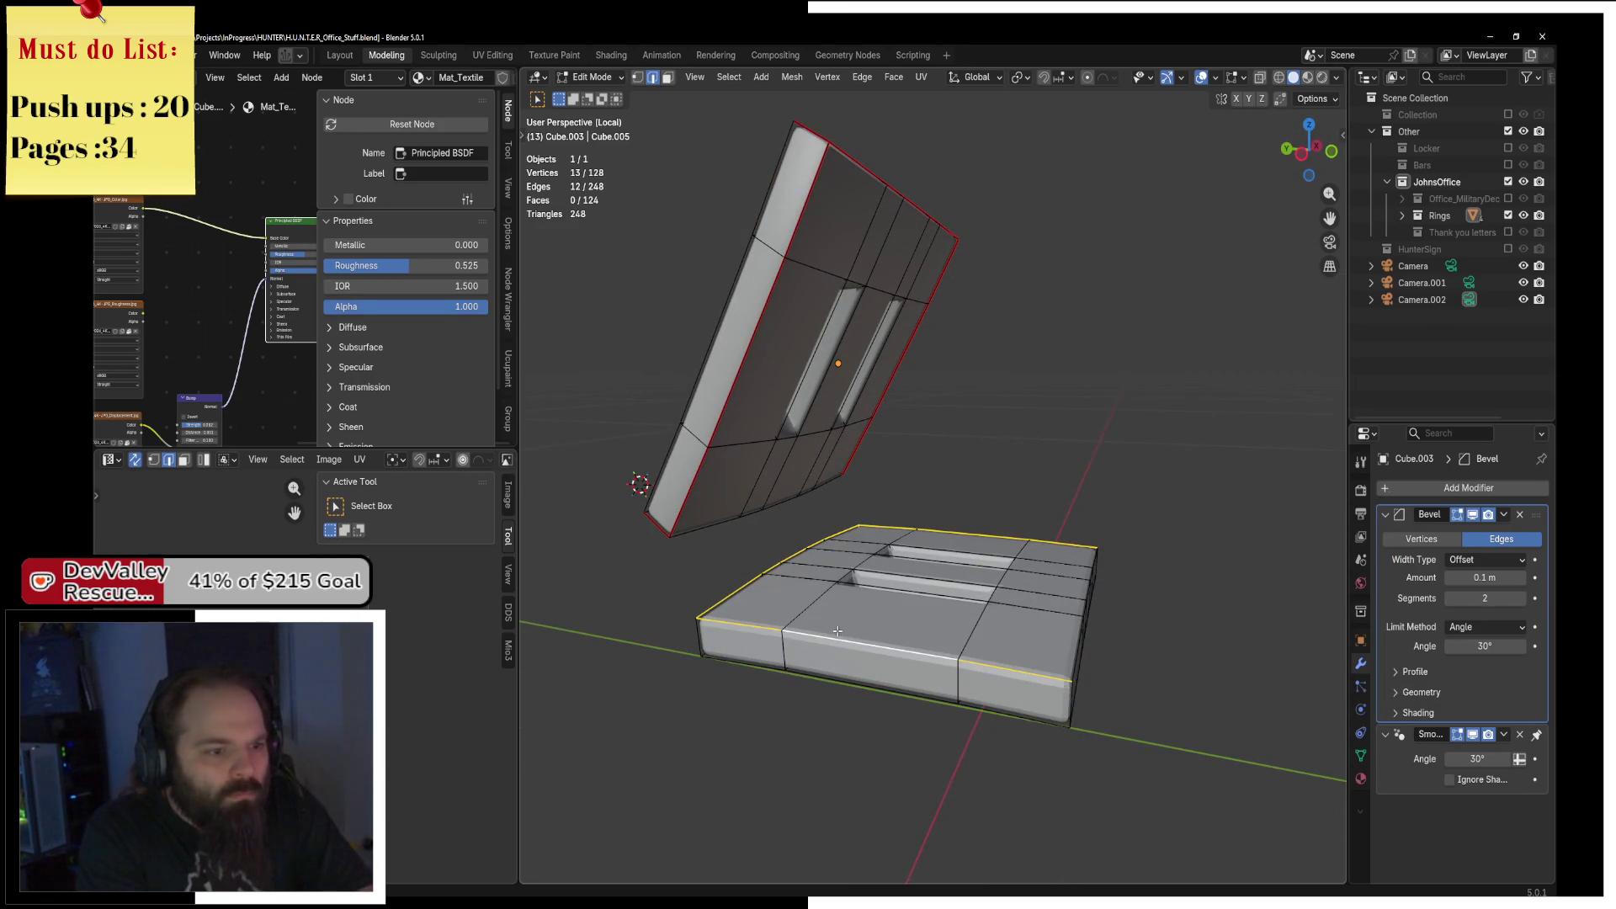
{"action": "left_click_drag", "start_coordinate": [683, 638], "coordinate": [948, 554]}
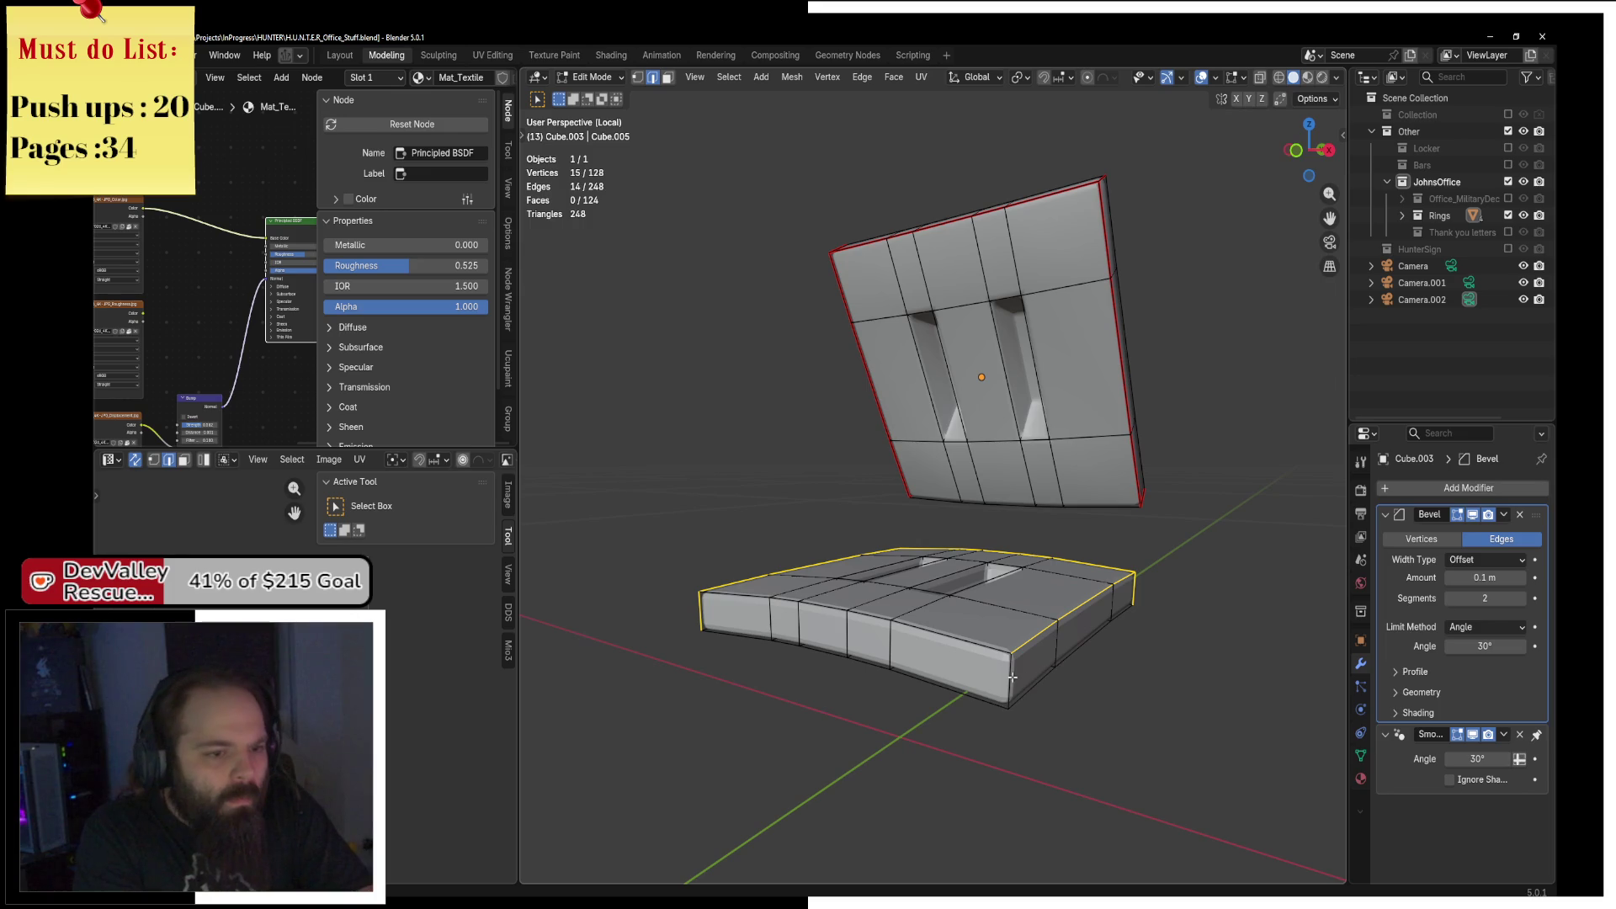
{"action": "key", "text": "a"}
{"action": "key", "text": "u"}
{"action": "left_click", "coordinate": [943, 112]}
Mark the outlines of both ring slots as seams.
{"action": "left_click_drag", "start_coordinate": [949, 437], "coordinate": [909, 514]}
{"action": "scroll", "coordinate": [909, 530], "scroll_direction": "up", "scroll_amount": 3}
{"action": "left_click", "coordinate": [904, 548]}
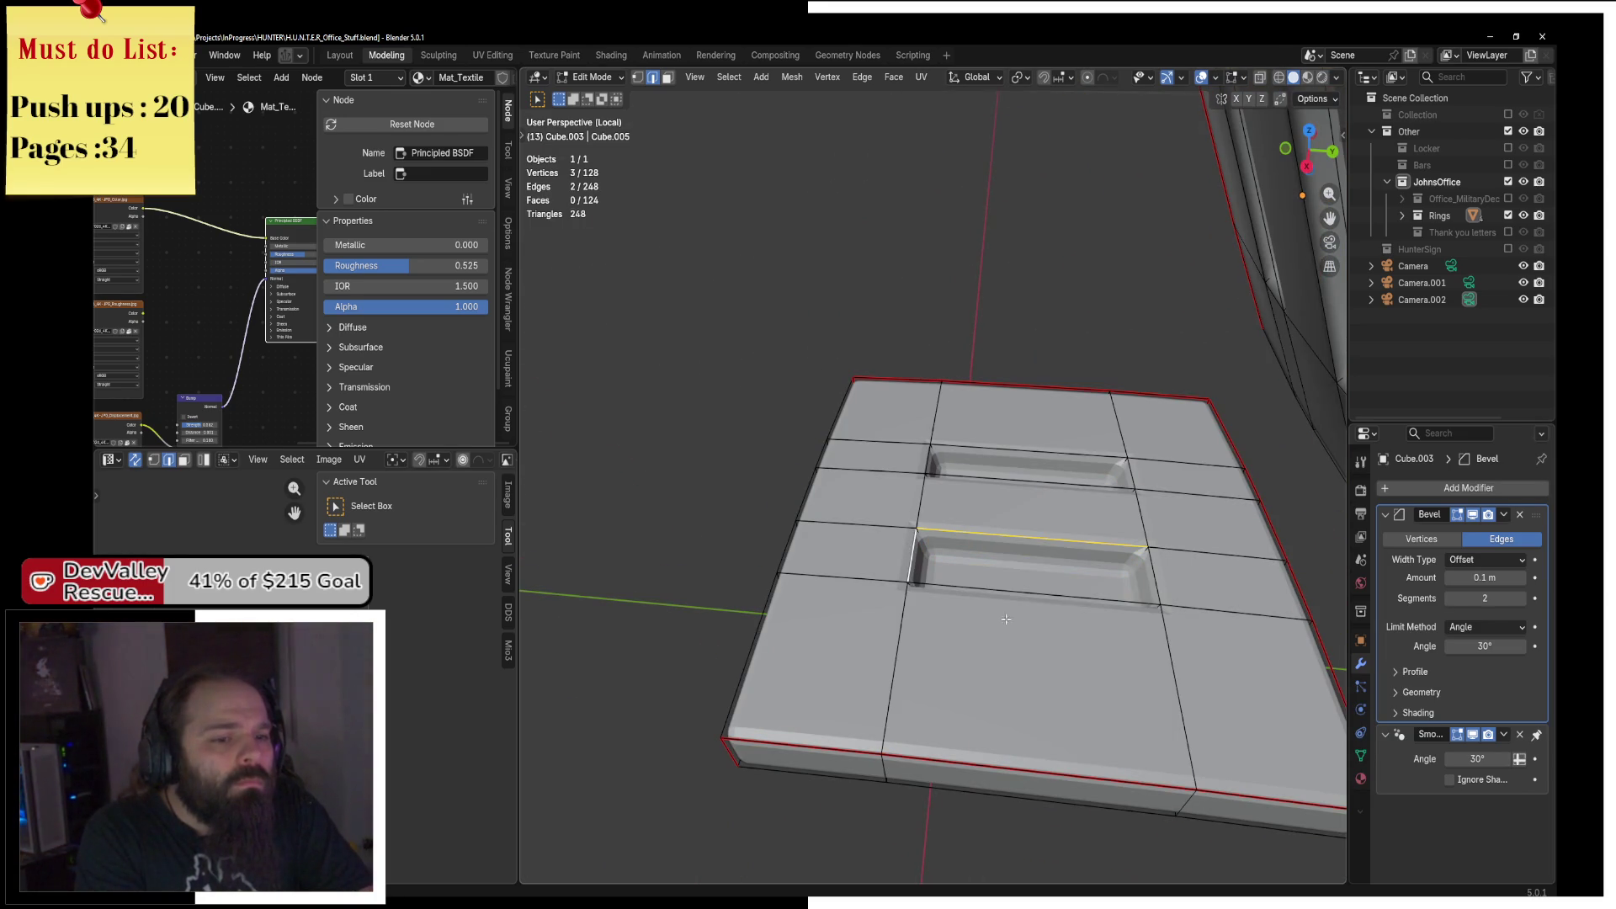
{"action": "left_click", "coordinate": [1086, 599], "text": "shift"}
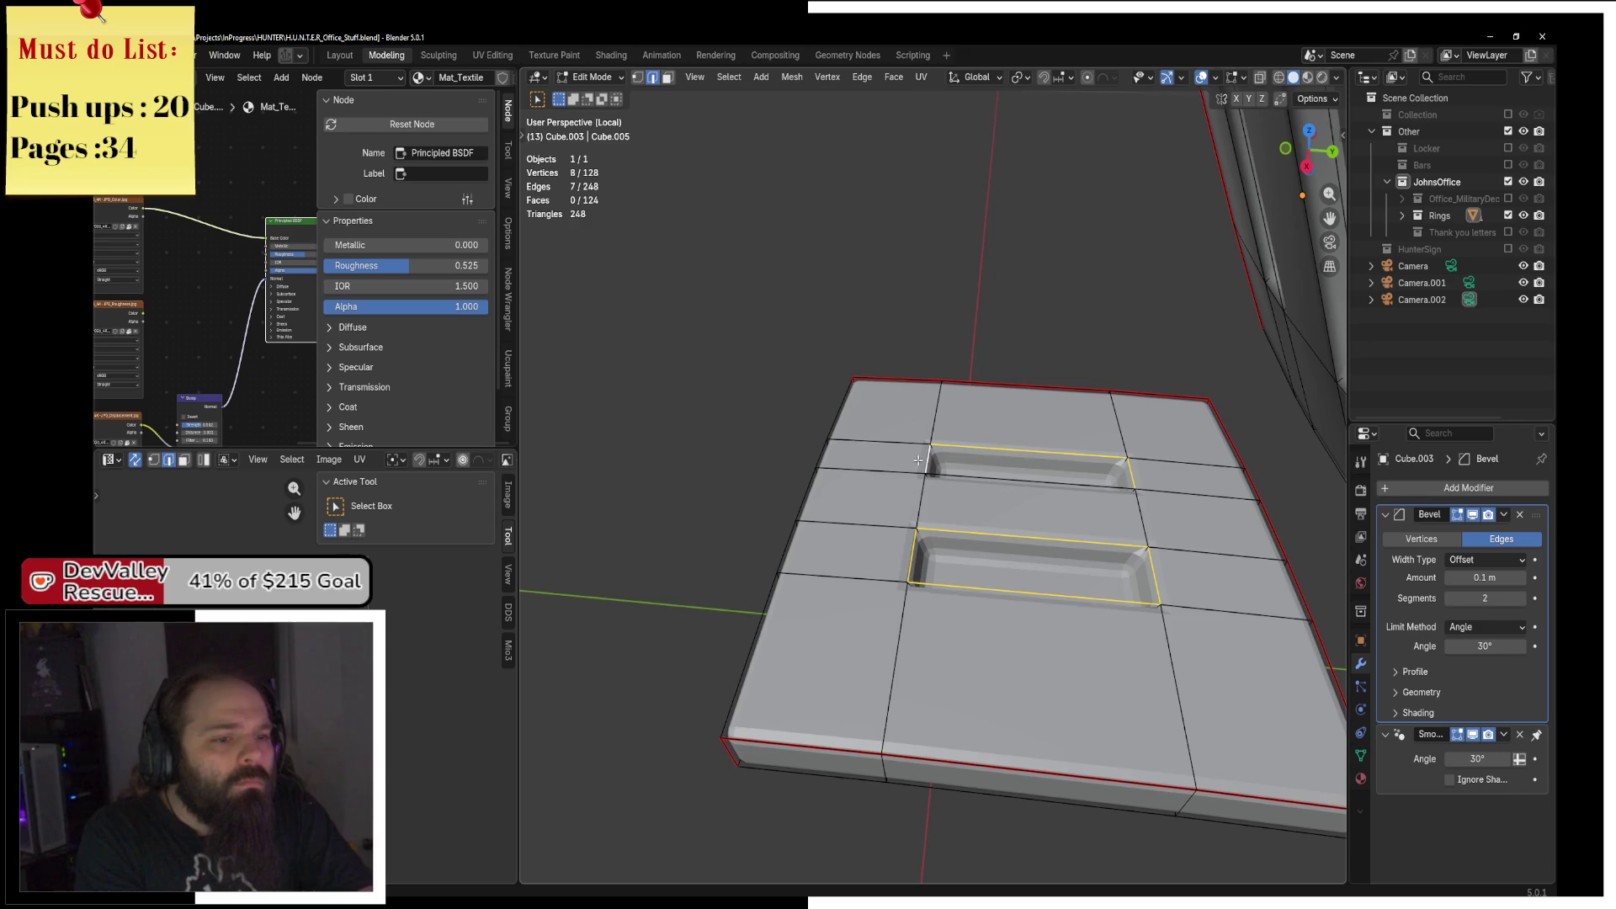
{"action": "mouse_move", "coordinate": [975, 489]}
{"action": "left_mouse_down"}
{"action": "mouse_move", "coordinate": [899, 580]}
{"action": "mouse_move", "coordinate": [974, 561]}
{"action": "mouse_move", "coordinate": [939, 608]}
{"action": "mouse_move", "coordinate": [715, 601]}
{"action": "left_mouse_up"}
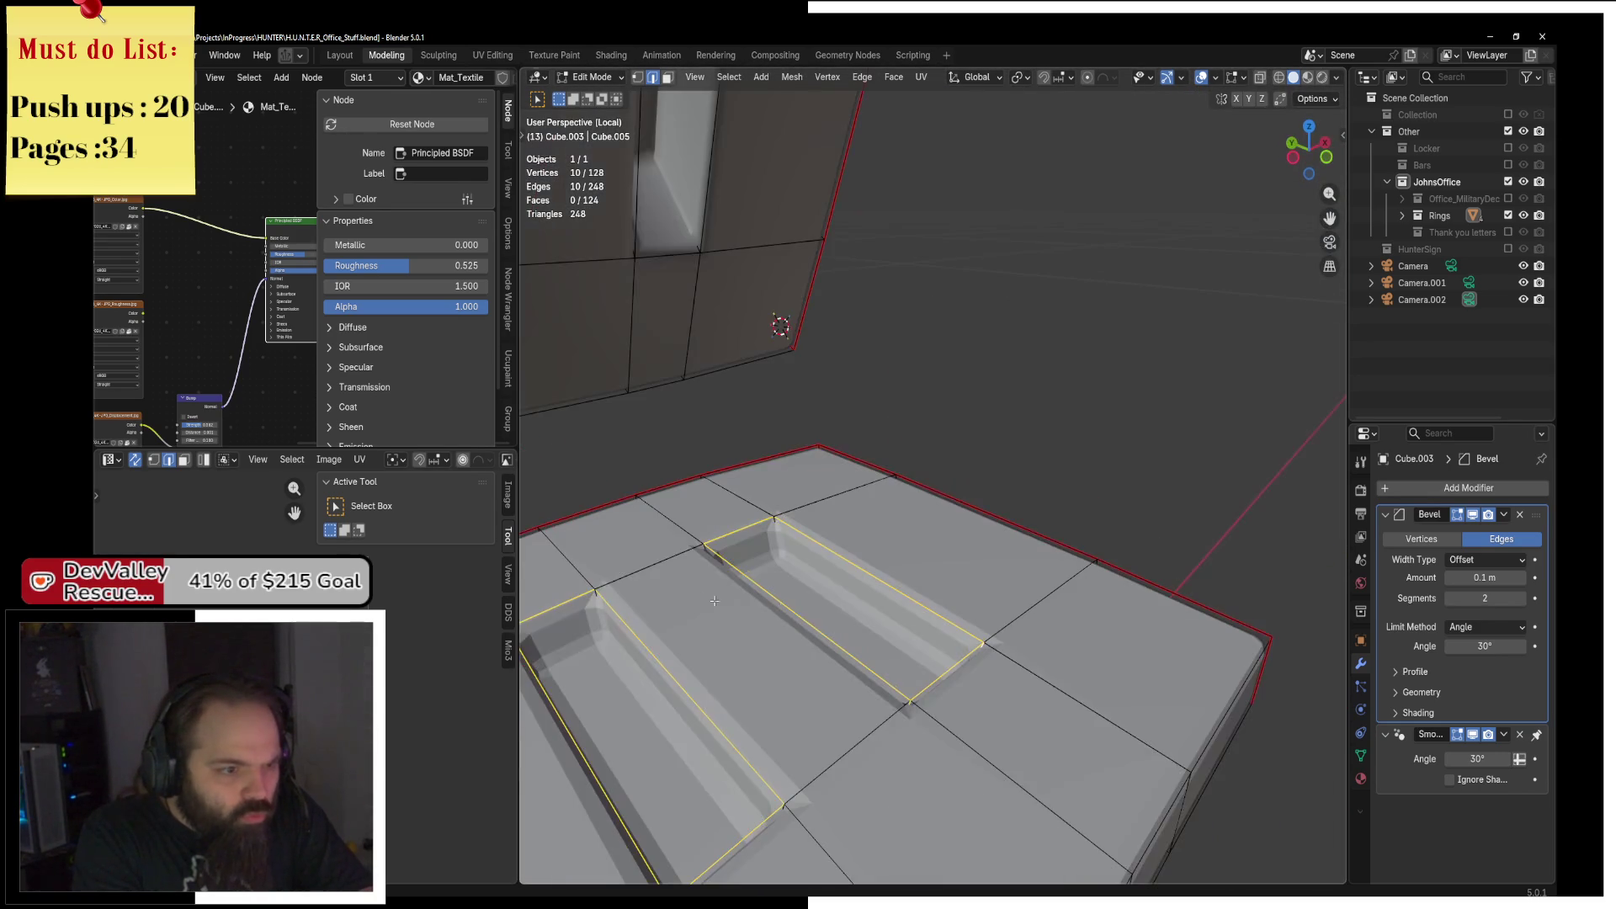
{"action": "left_click_drag", "start_coordinate": [782, 538], "coordinate": [965, 508]}
{"action": "mouse_move", "coordinate": [842, 500]}
{"action": "left_mouse_down"}
{"action": "mouse_move", "coordinate": [653, 285]}
{"action": "mouse_move", "coordinate": [790, 274]}
{"action": "mouse_move", "coordinate": [828, 502]}
{"action": "left_mouse_up"}
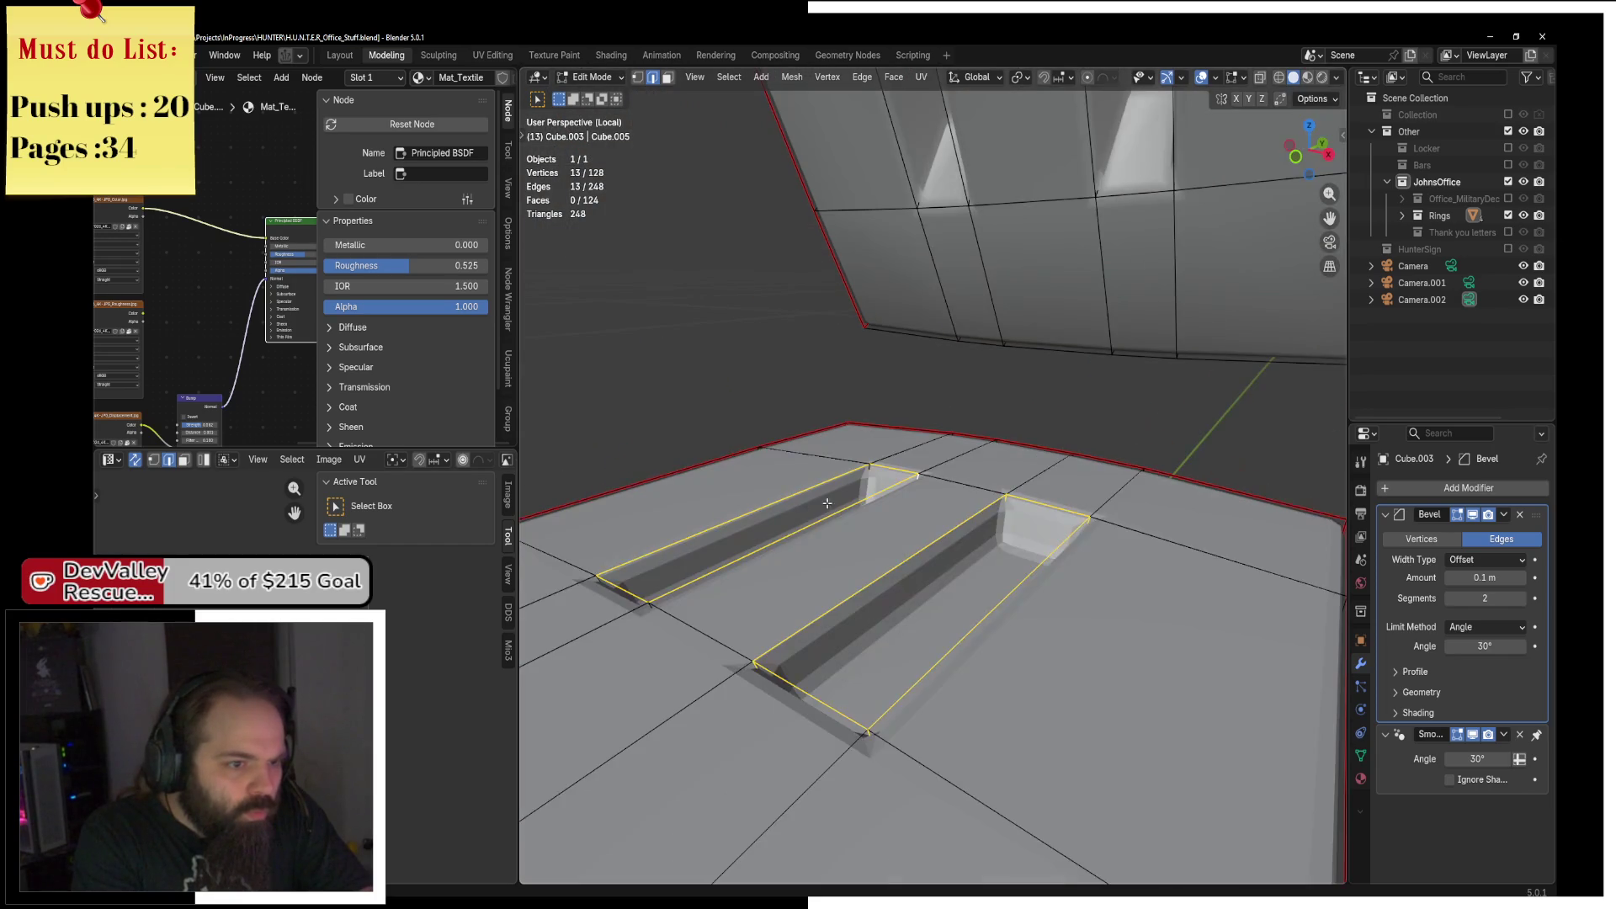
{"action": "right_click", "coordinate": [920, 473]}
{"action": "left_click", "coordinate": [1072, 503]}
Mark two more edges near the slots as seams.
{"action": "mouse_move", "coordinate": [1072, 503]}
{"action": "left_mouse_down"}
{"action": "mouse_move", "coordinate": [755, 541]}
{"action": "mouse_move", "coordinate": [977, 456]}
{"action": "mouse_move", "coordinate": [1201, 543]}
{"action": "mouse_move", "coordinate": [1183, 479]}
{"action": "left_mouse_up"}
{"action": "left_click", "coordinate": [977, 456]}
{"action": "left_click", "coordinate": [1183, 480], "text": "shift"}
{"action": "key", "text": "F3"}
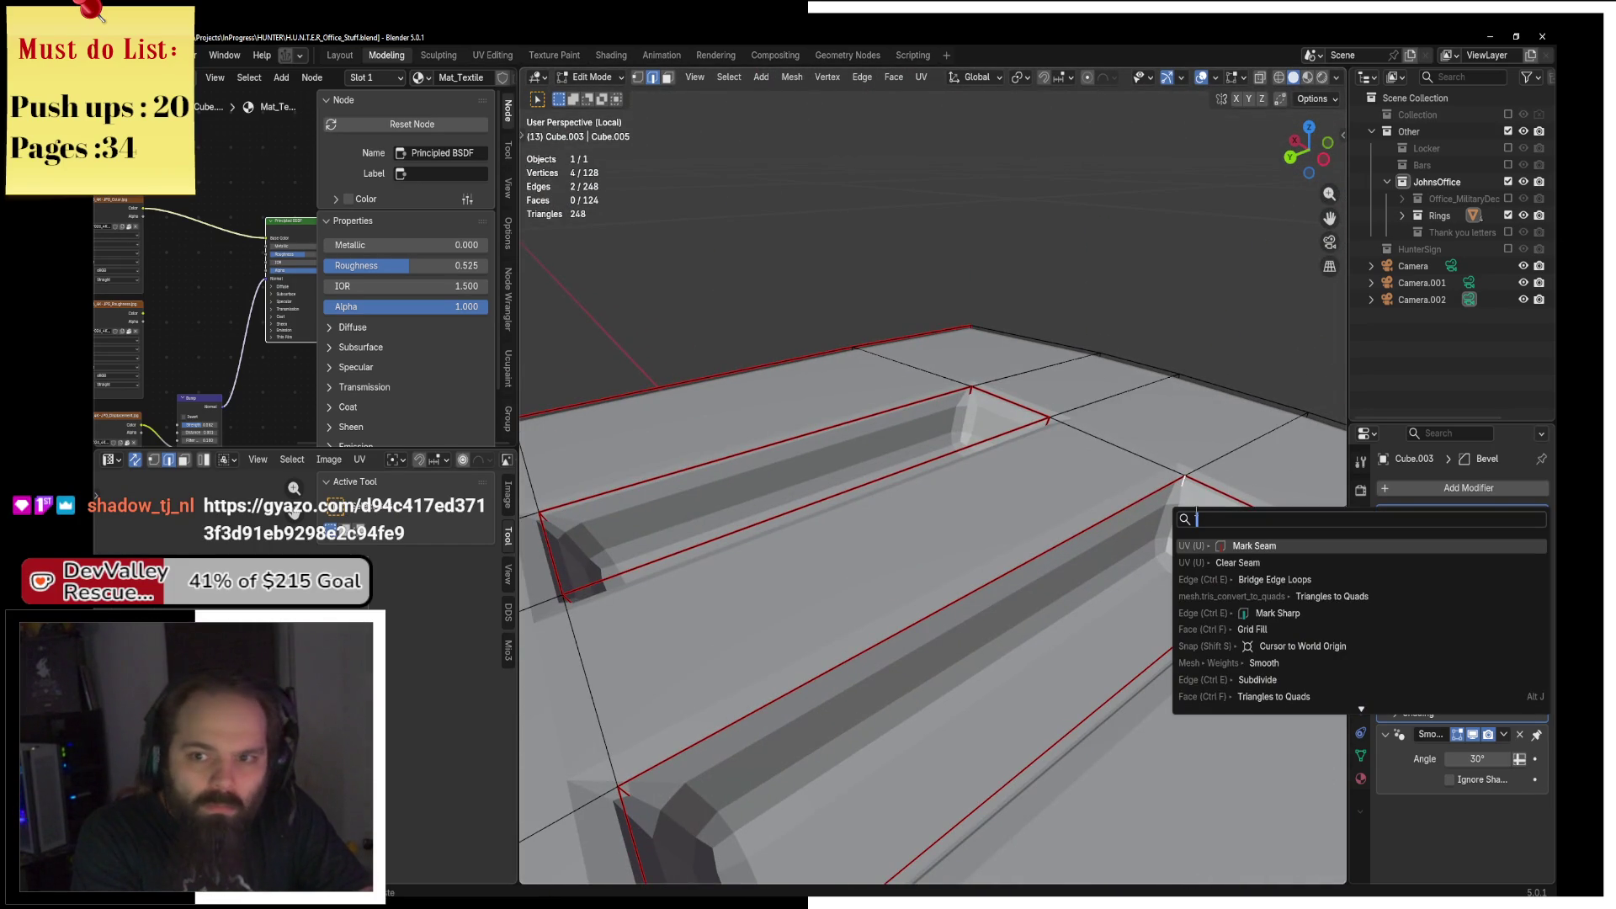
{"action": "left_click", "coordinate": [1254, 545]}
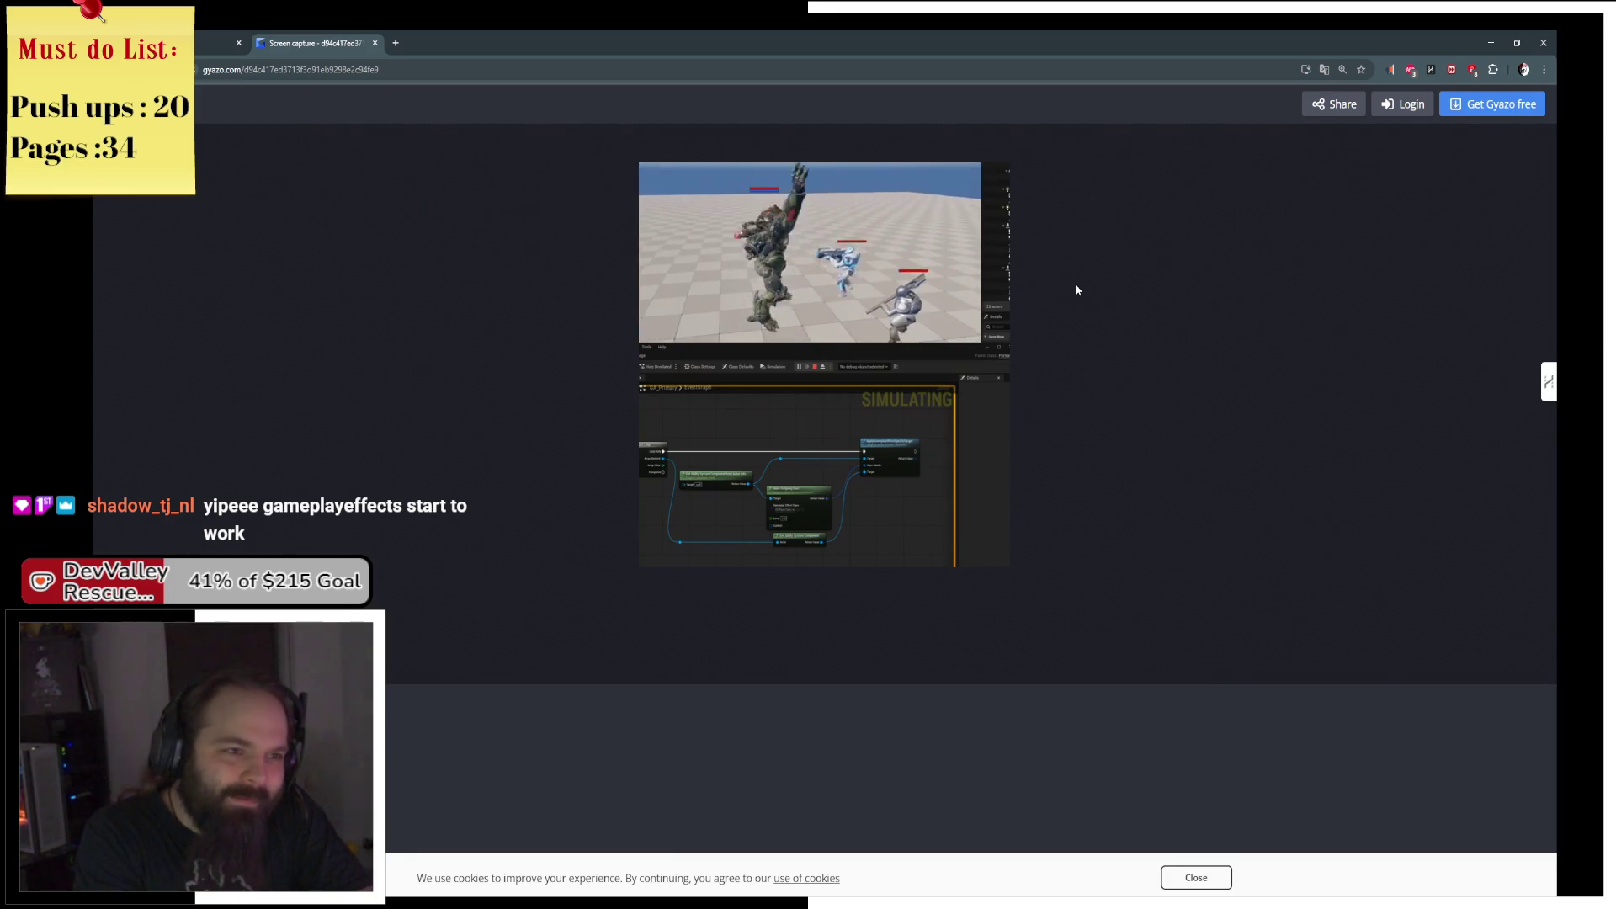
Watch the Gyazo clip fullscreen, then close its tab and minimize Chrome.
{"action": "left_click", "coordinate": [895, 475]}
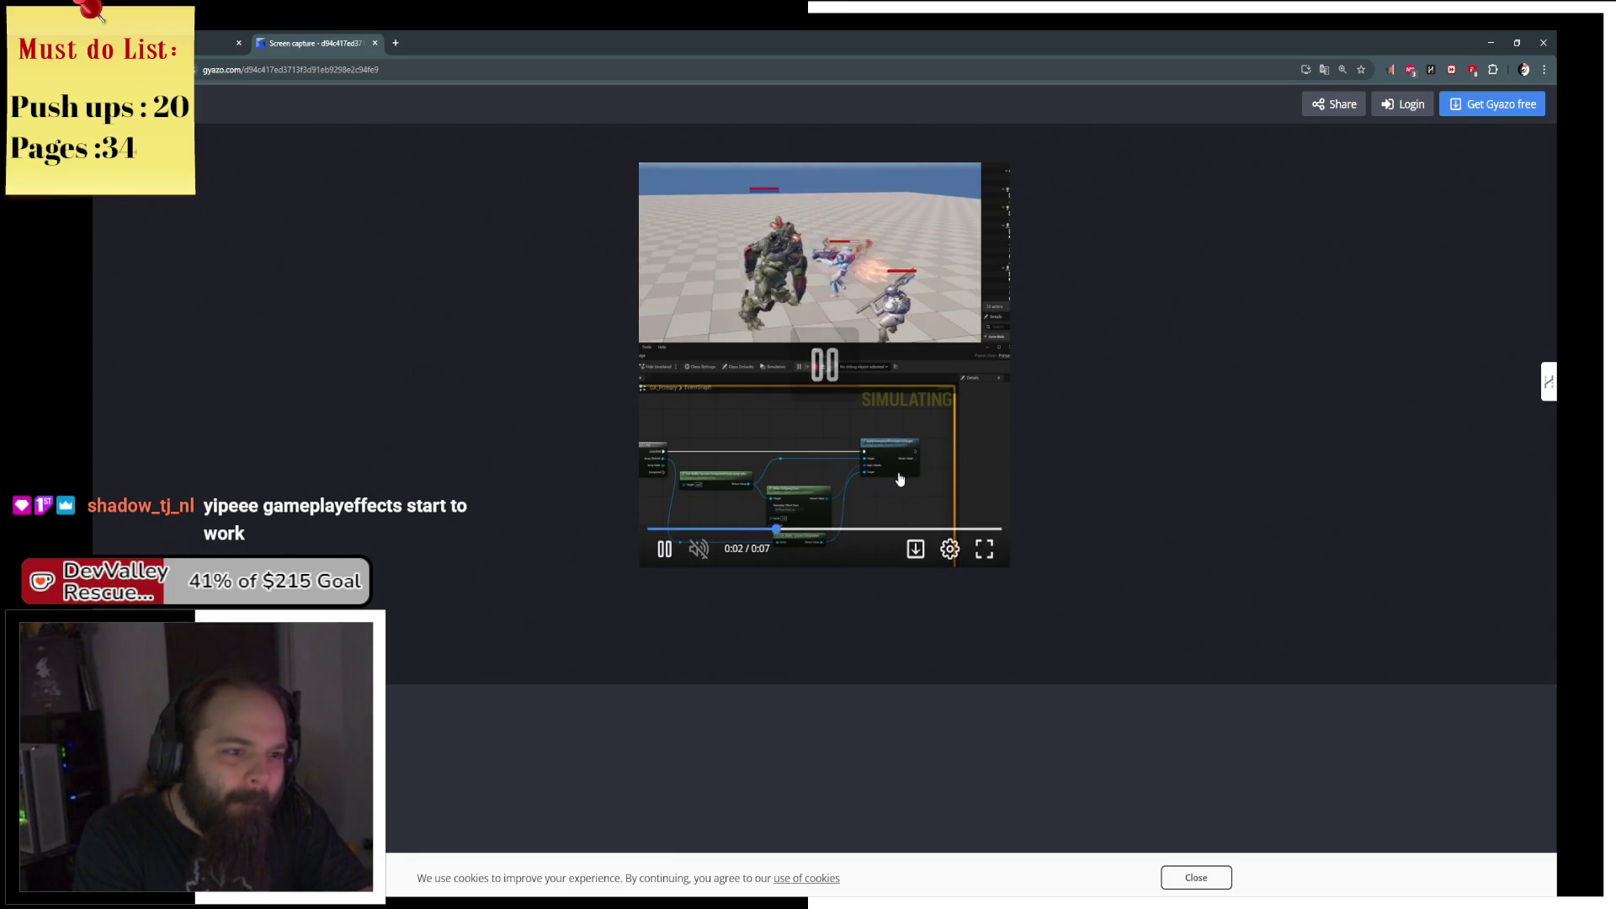
{"action": "left_click", "coordinate": [984, 549]}
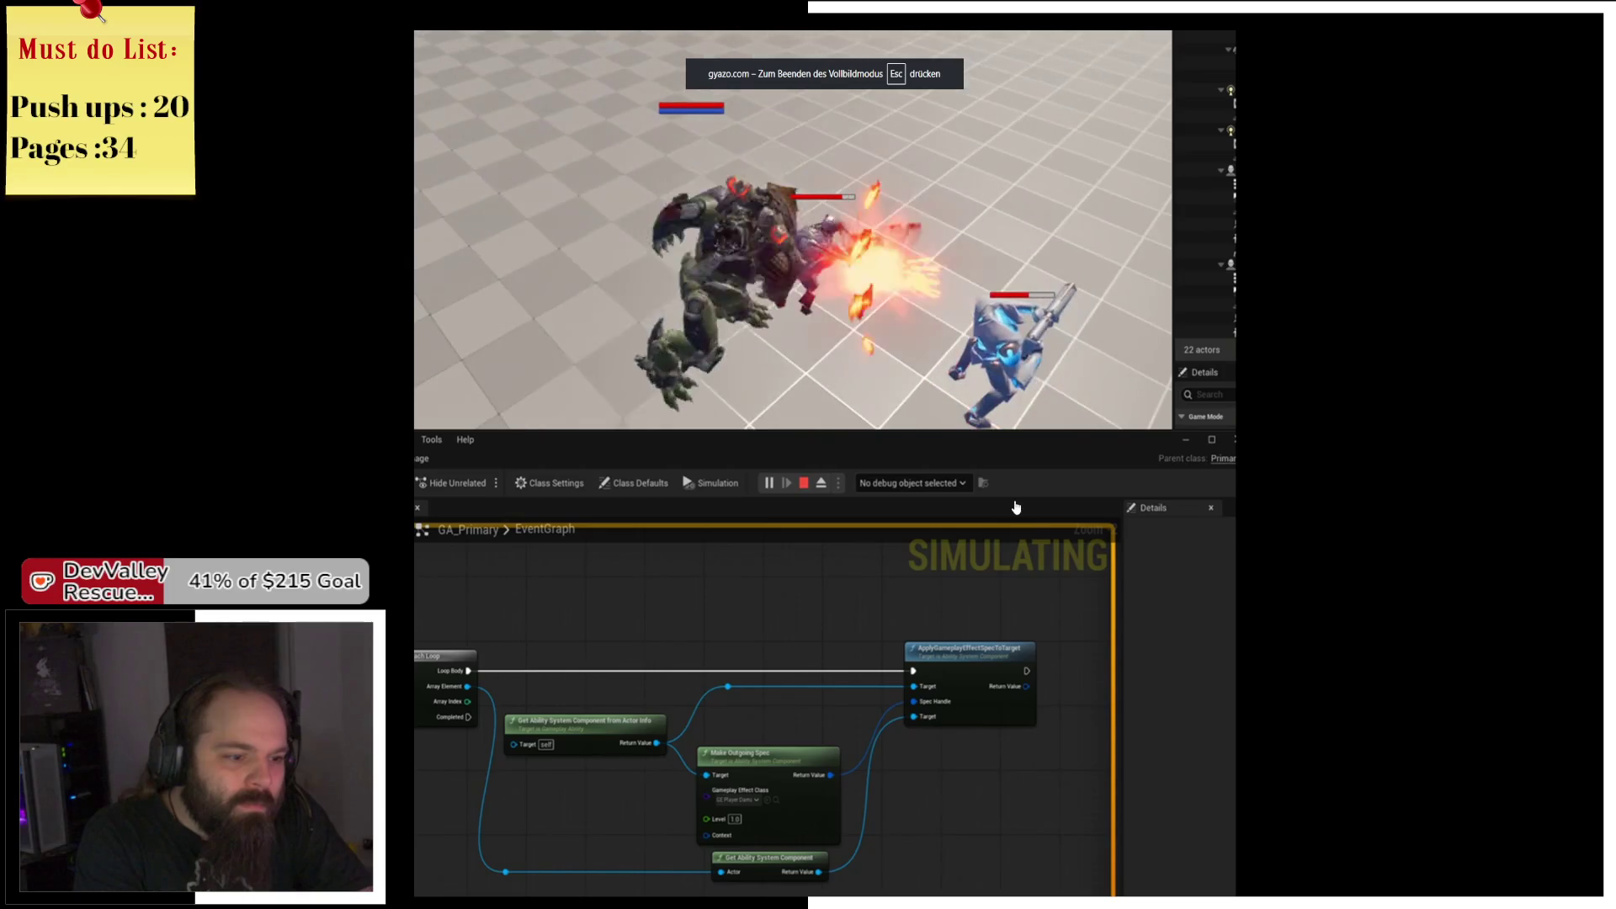
{"action": "key", "text": "Escape"}
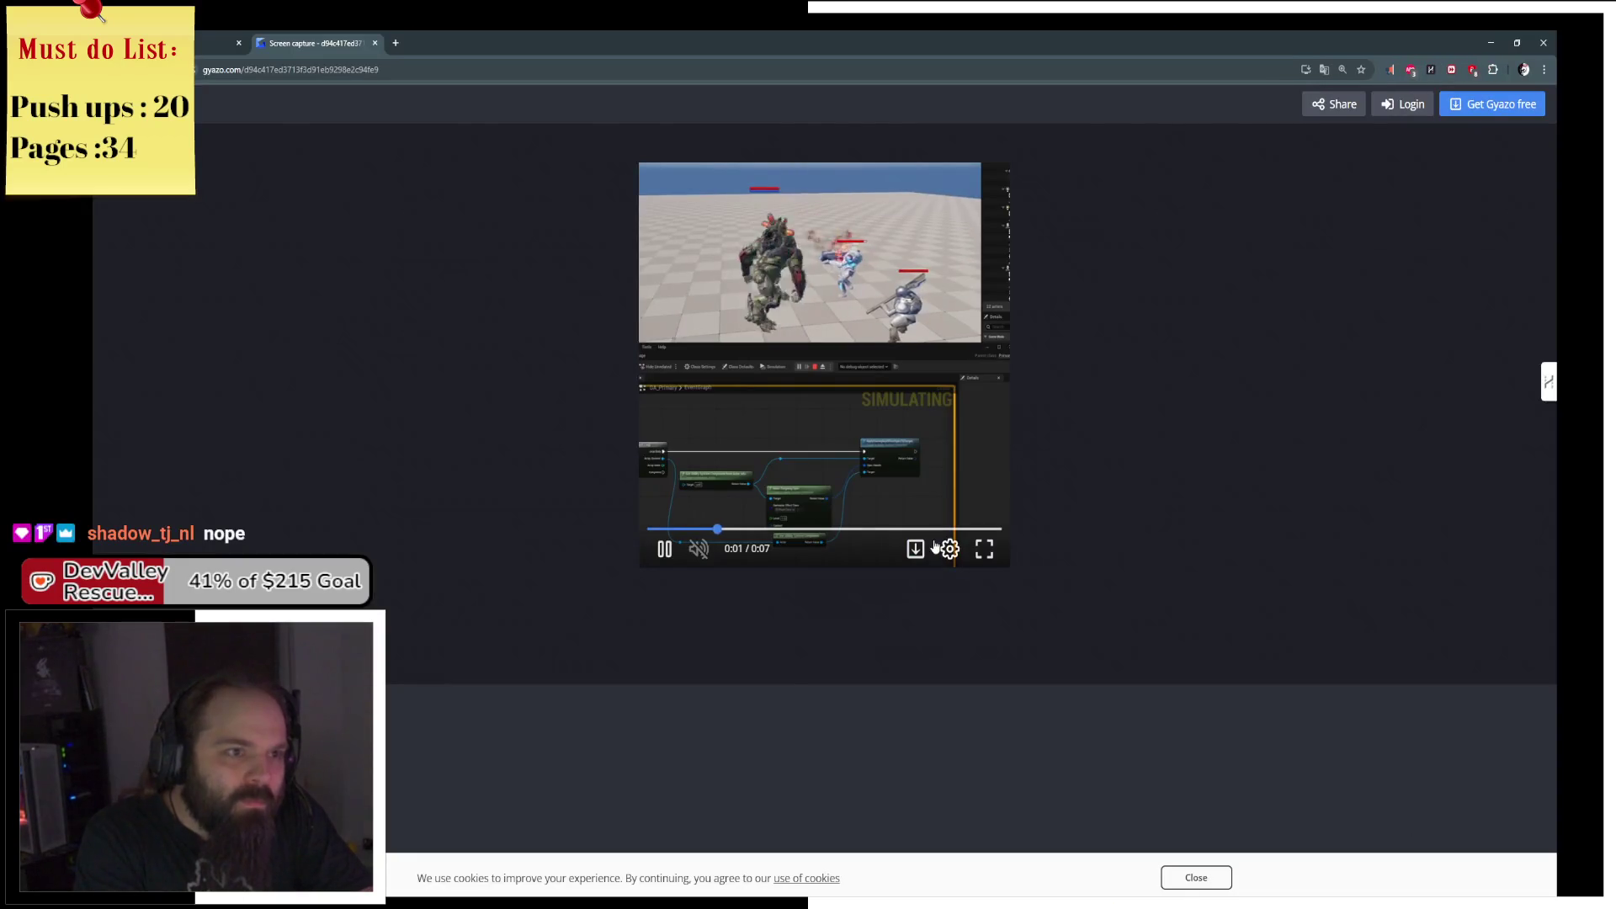
{"action": "left_click", "coordinate": [375, 43]}
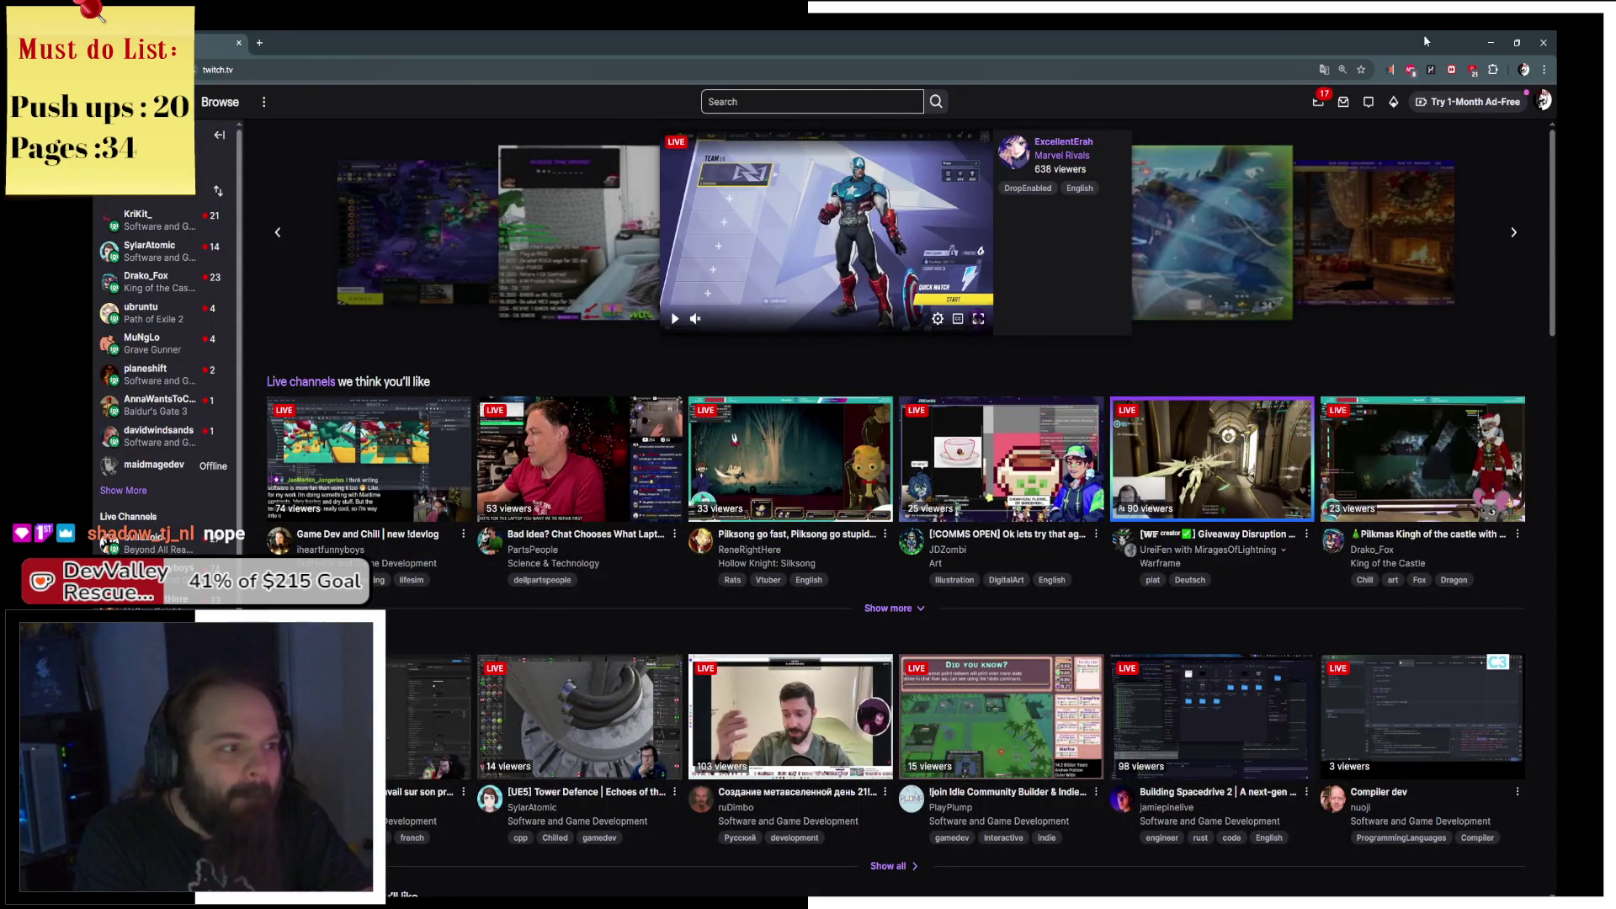
{"action": "left_click", "coordinate": [1490, 47]}
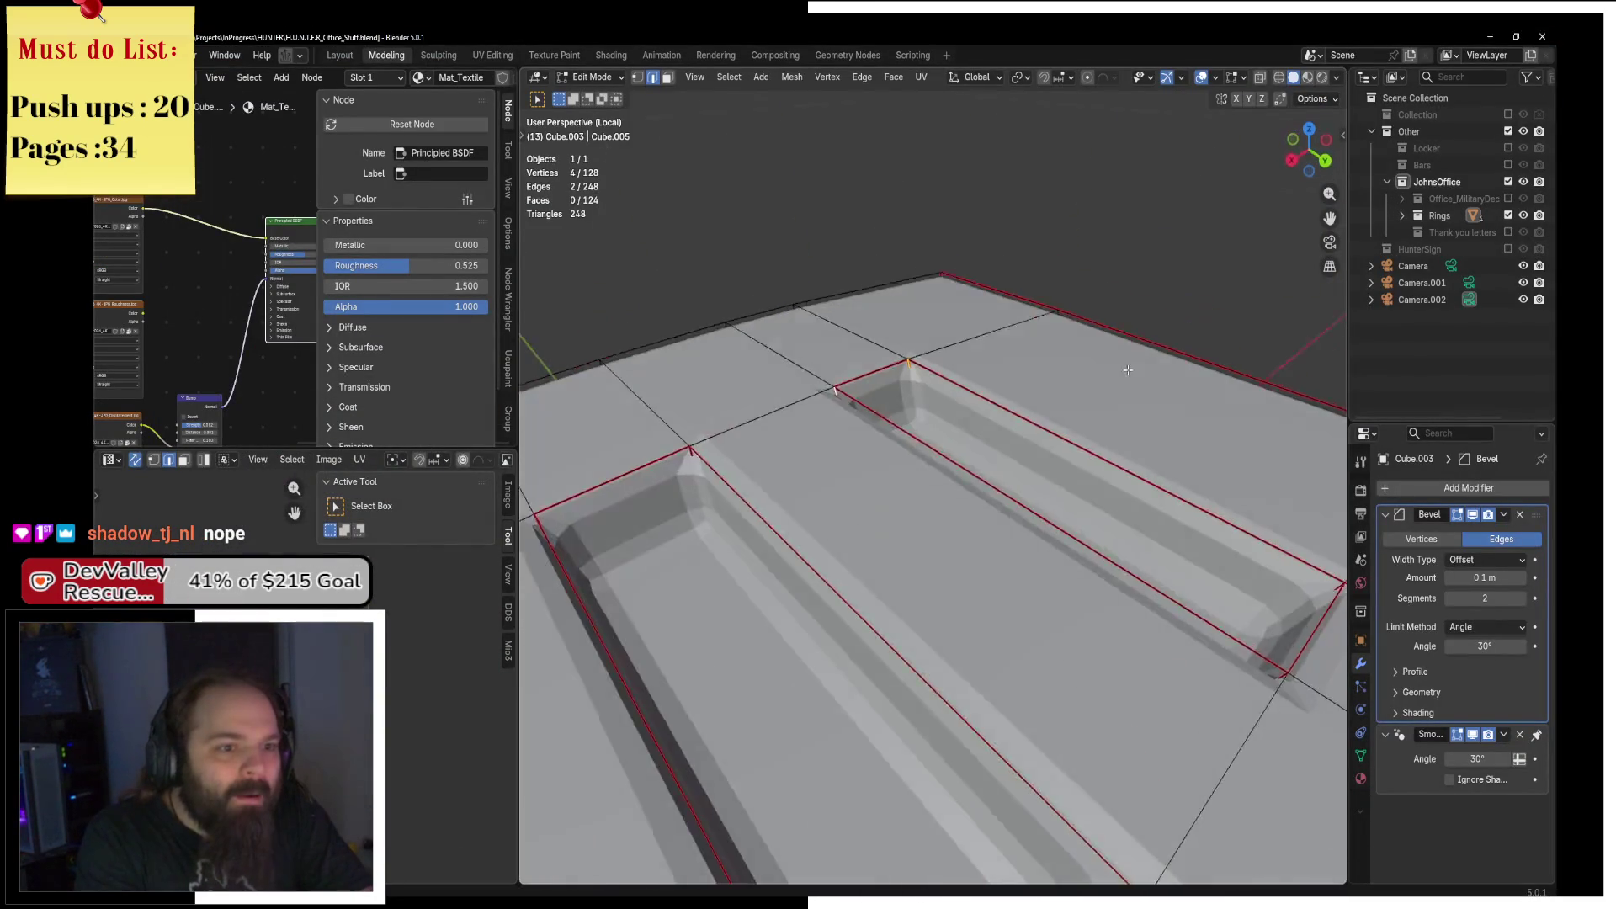
Select the whole textile insert and give it an initial UV unwrap.
{"action": "scroll", "coordinate": [904, 426], "scroll_direction": "up", "scroll_amount": 2}
{"action": "key", "text": "a"}
{"action": "left_click", "coordinate": [920, 76]}
{"action": "left_click", "coordinate": [952, 95]}
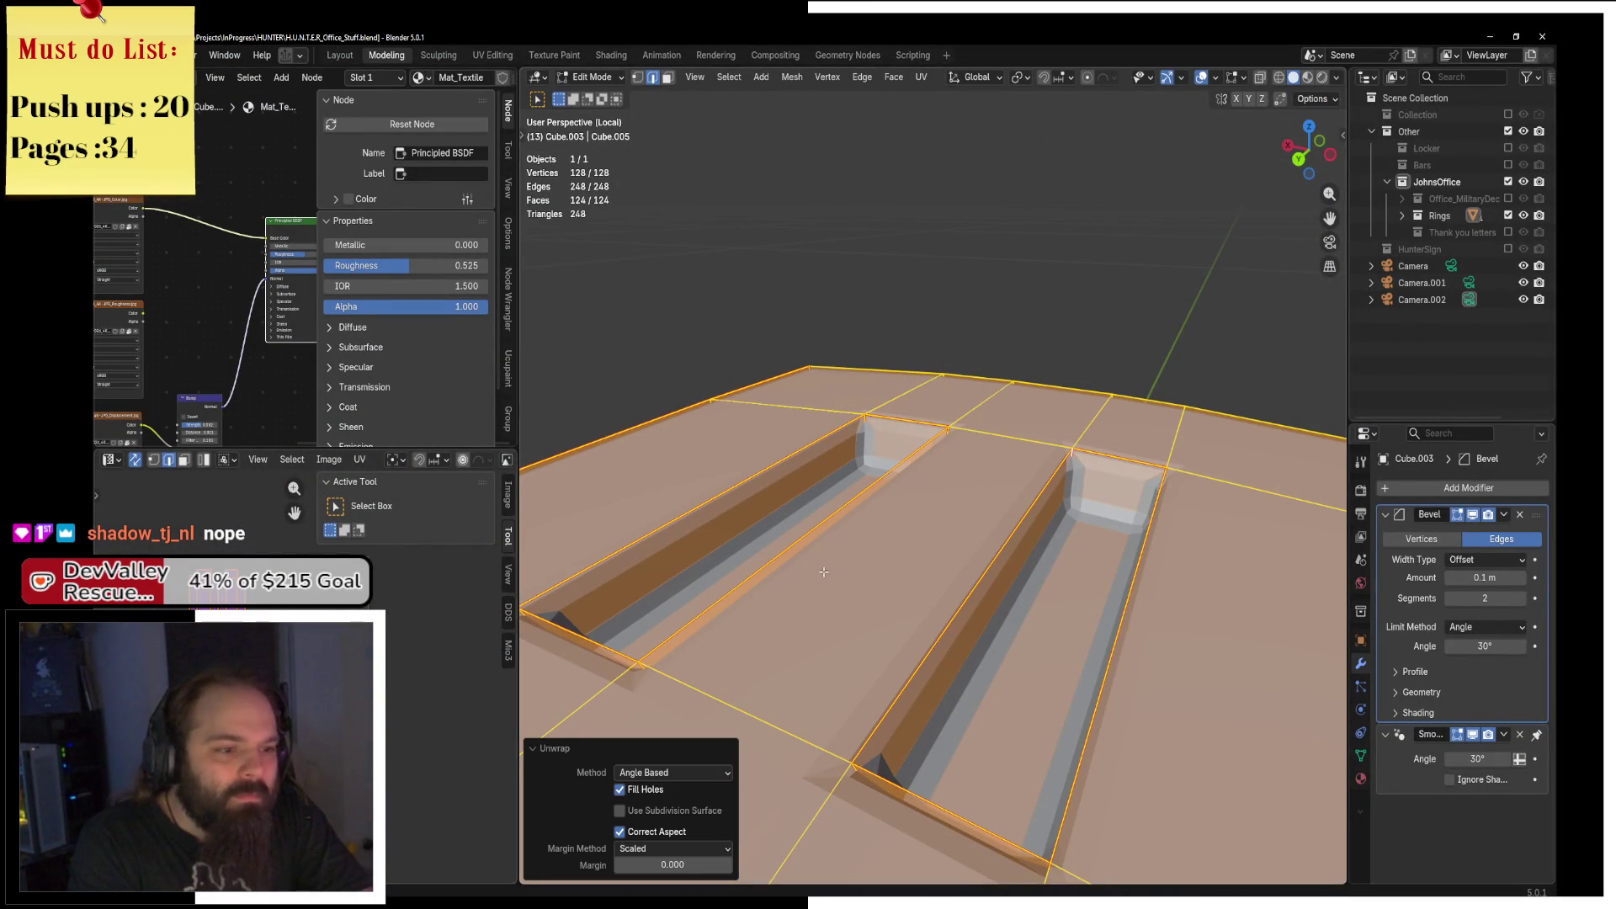
Select the slot edges on the insert's upper panel and mark them as seams via F3.
{"action": "scroll", "coordinate": [823, 571], "scroll_direction": "up", "scroll_amount": 3}
{"action": "scroll", "coordinate": [833, 402], "scroll_direction": "down", "scroll_amount": 3}
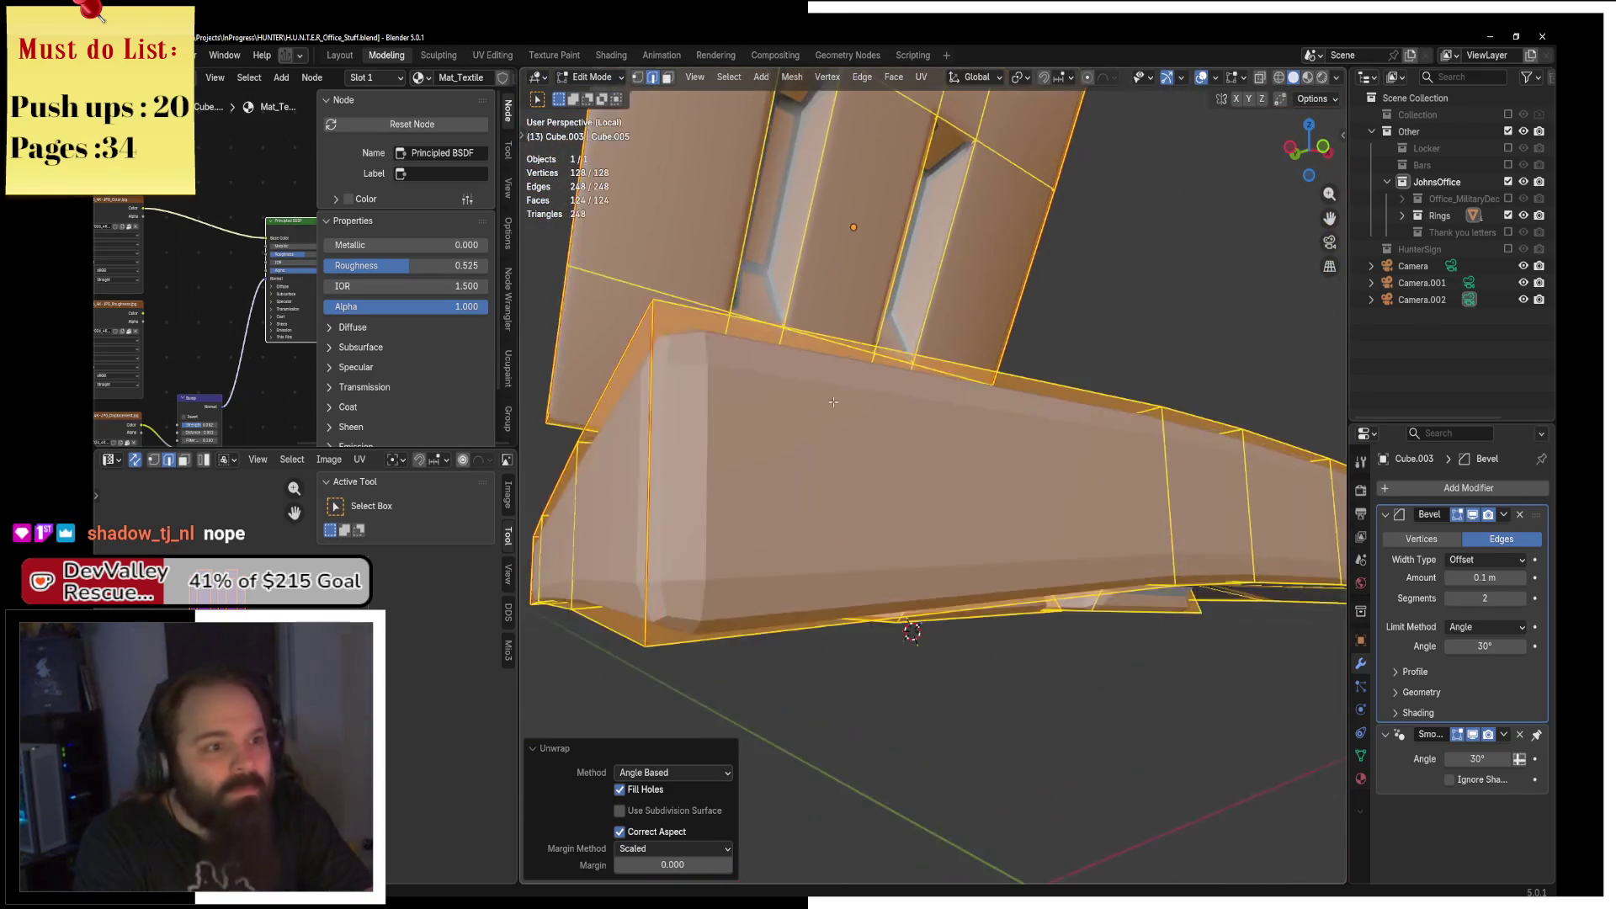
{"action": "left_click_drag", "start_coordinate": [833, 402], "coordinate": [985, 452]}
{"action": "left_click", "coordinate": [953, 447]}
{"action": "scroll", "coordinate": [1038, 452], "scroll_direction": "up", "scroll_amount": 2}
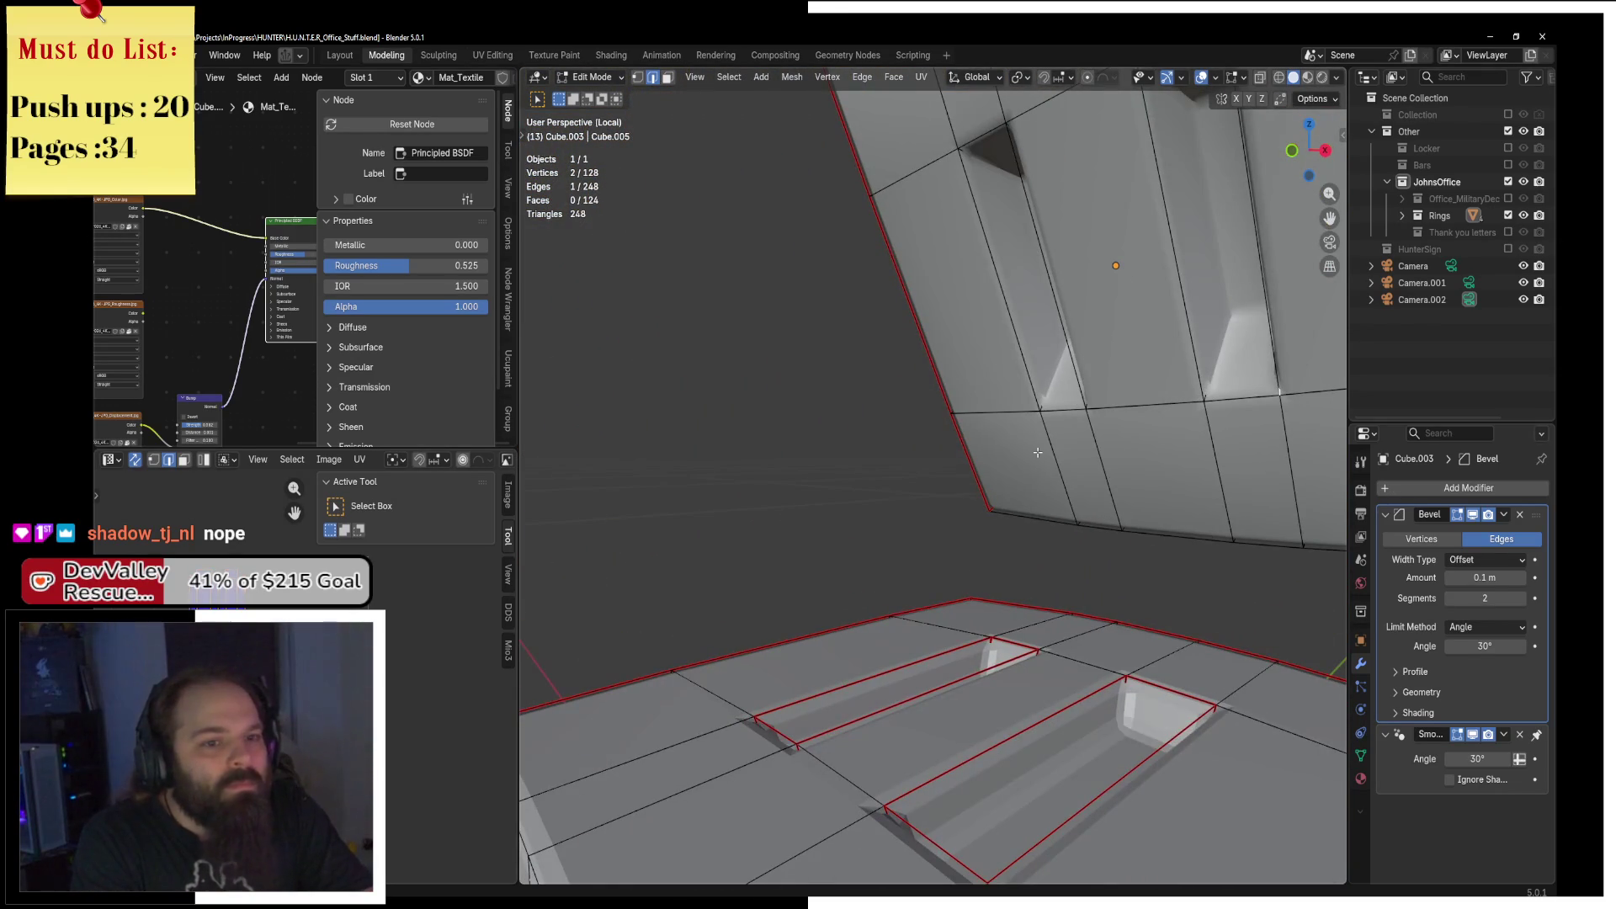
{"action": "left_click_drag", "start_coordinate": [1226, 404], "coordinate": [1207, 442]}
{"action": "left_click_drag", "start_coordinate": [1220, 510], "coordinate": [1195, 376]}
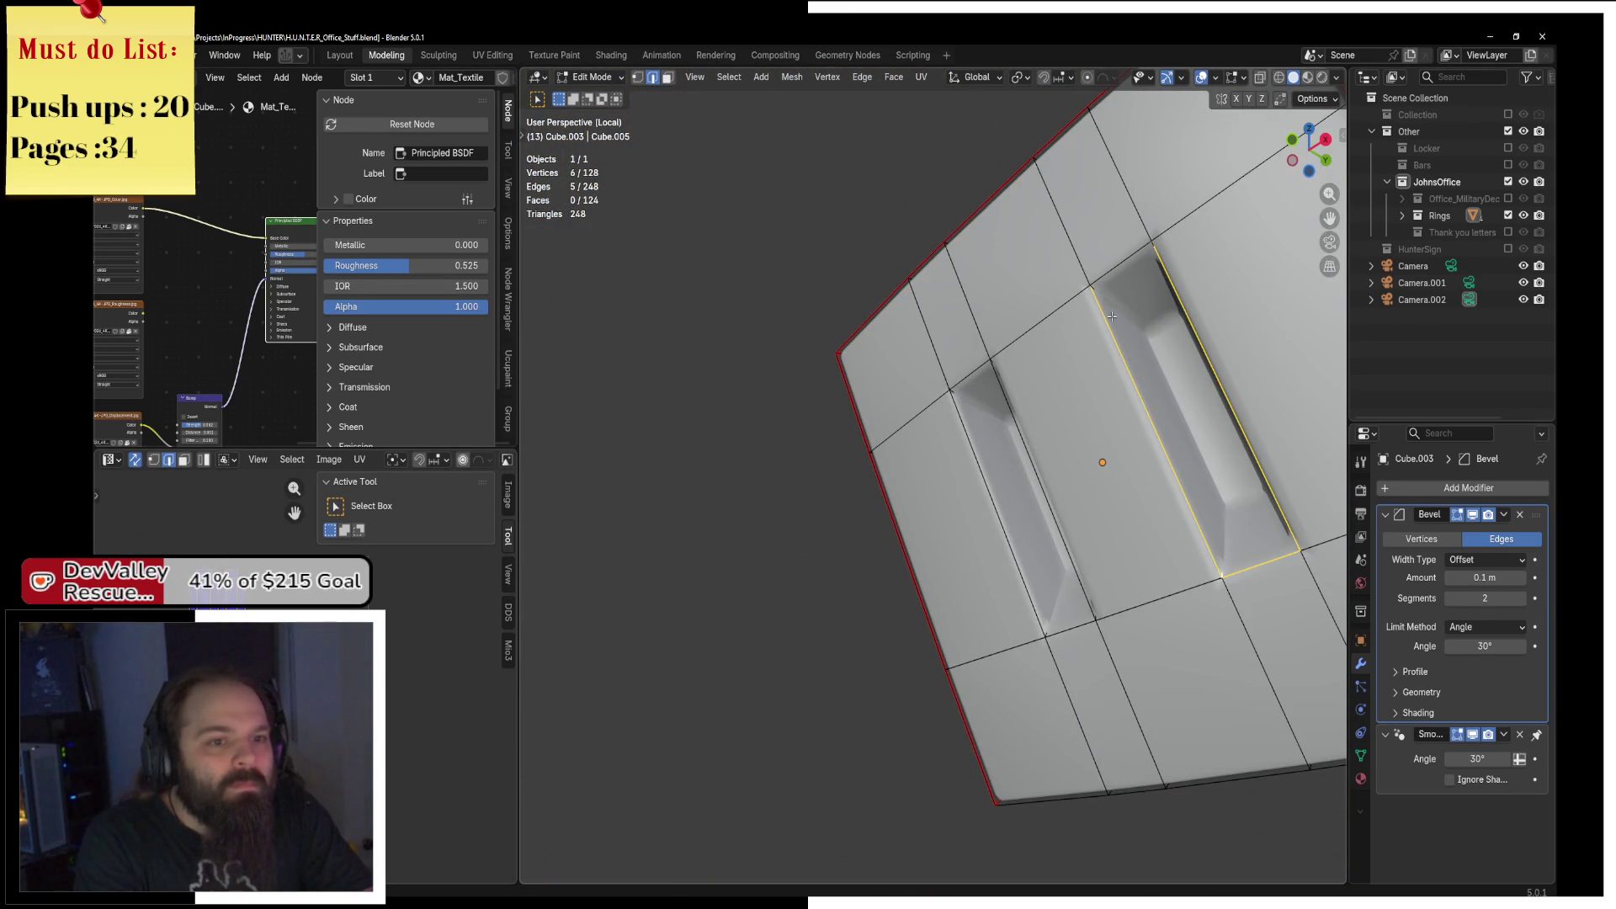
{"action": "left_click_drag", "start_coordinate": [1101, 334], "coordinate": [1225, 352]}
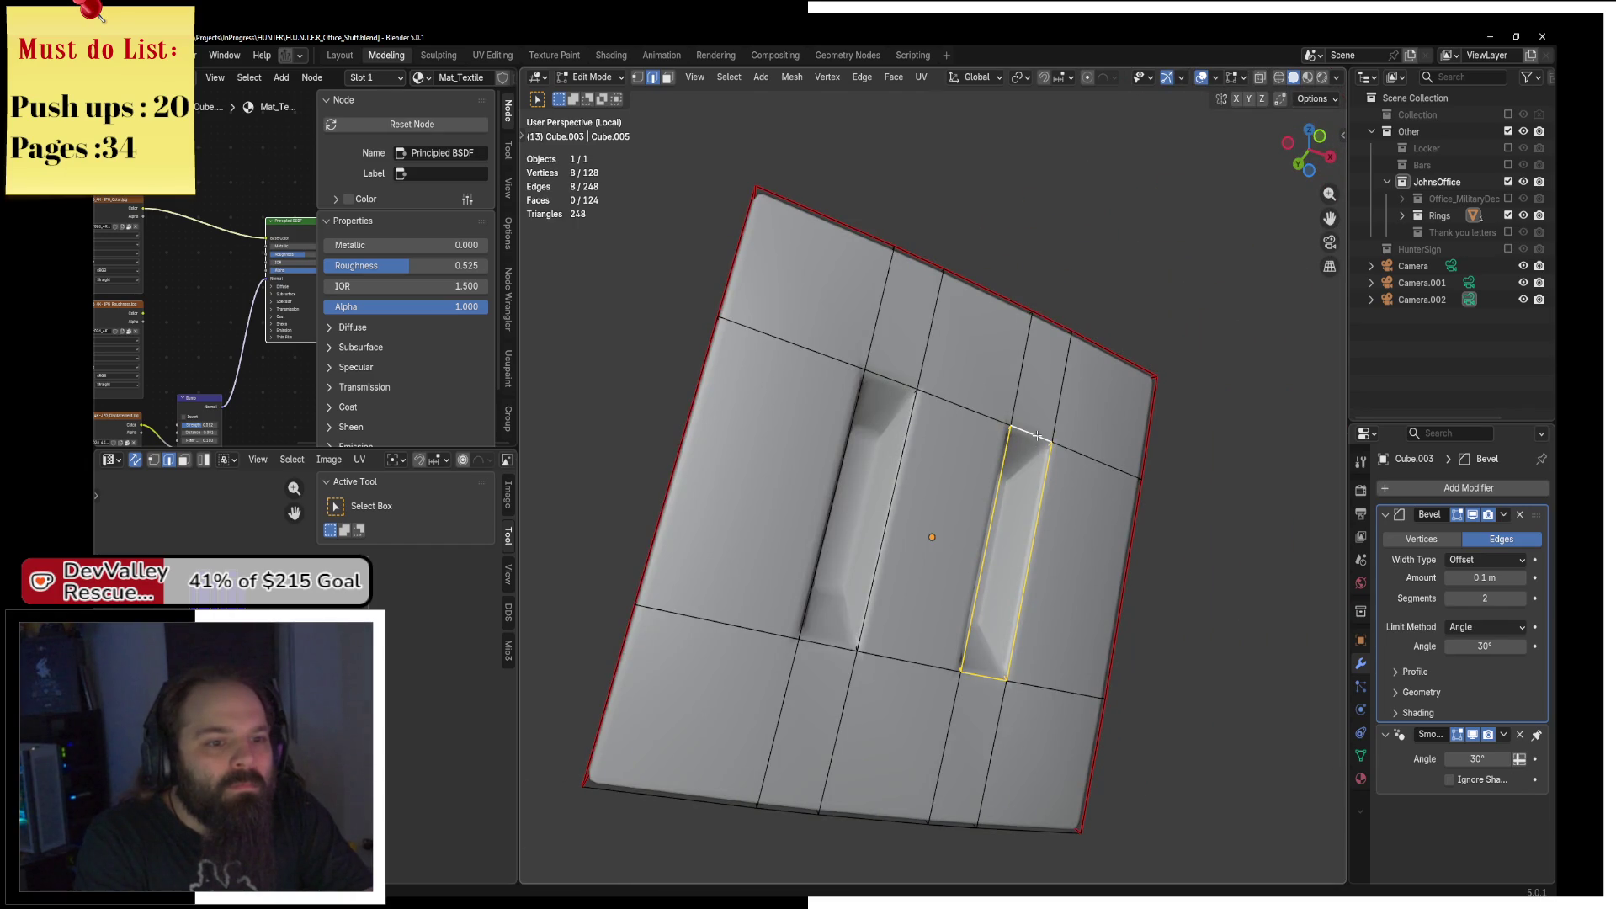
{"action": "mouse_move", "coordinate": [1037, 435]}
{"action": "left_mouse_down"}
{"action": "mouse_move", "coordinate": [998, 405]}
{"action": "mouse_move", "coordinate": [813, 421]}
{"action": "left_mouse_up"}
{"action": "left_click", "coordinate": [994, 299], "text": "shift"}
{"action": "left_click_drag", "start_coordinate": [994, 300], "coordinate": [1023, 403]}
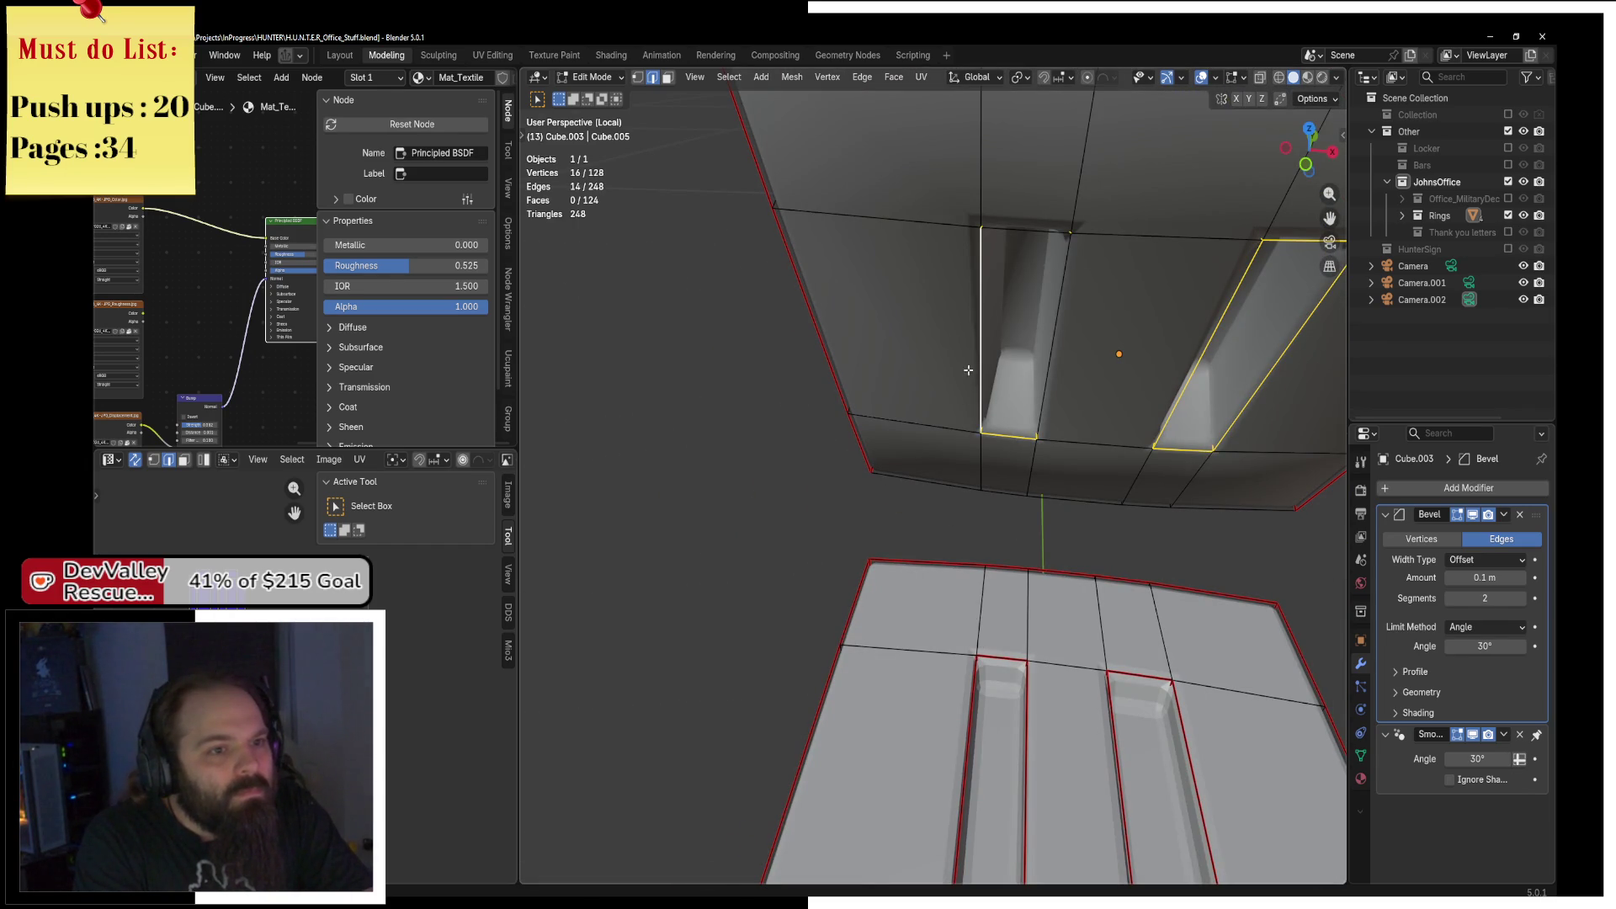
{"action": "key", "text": "F3"}
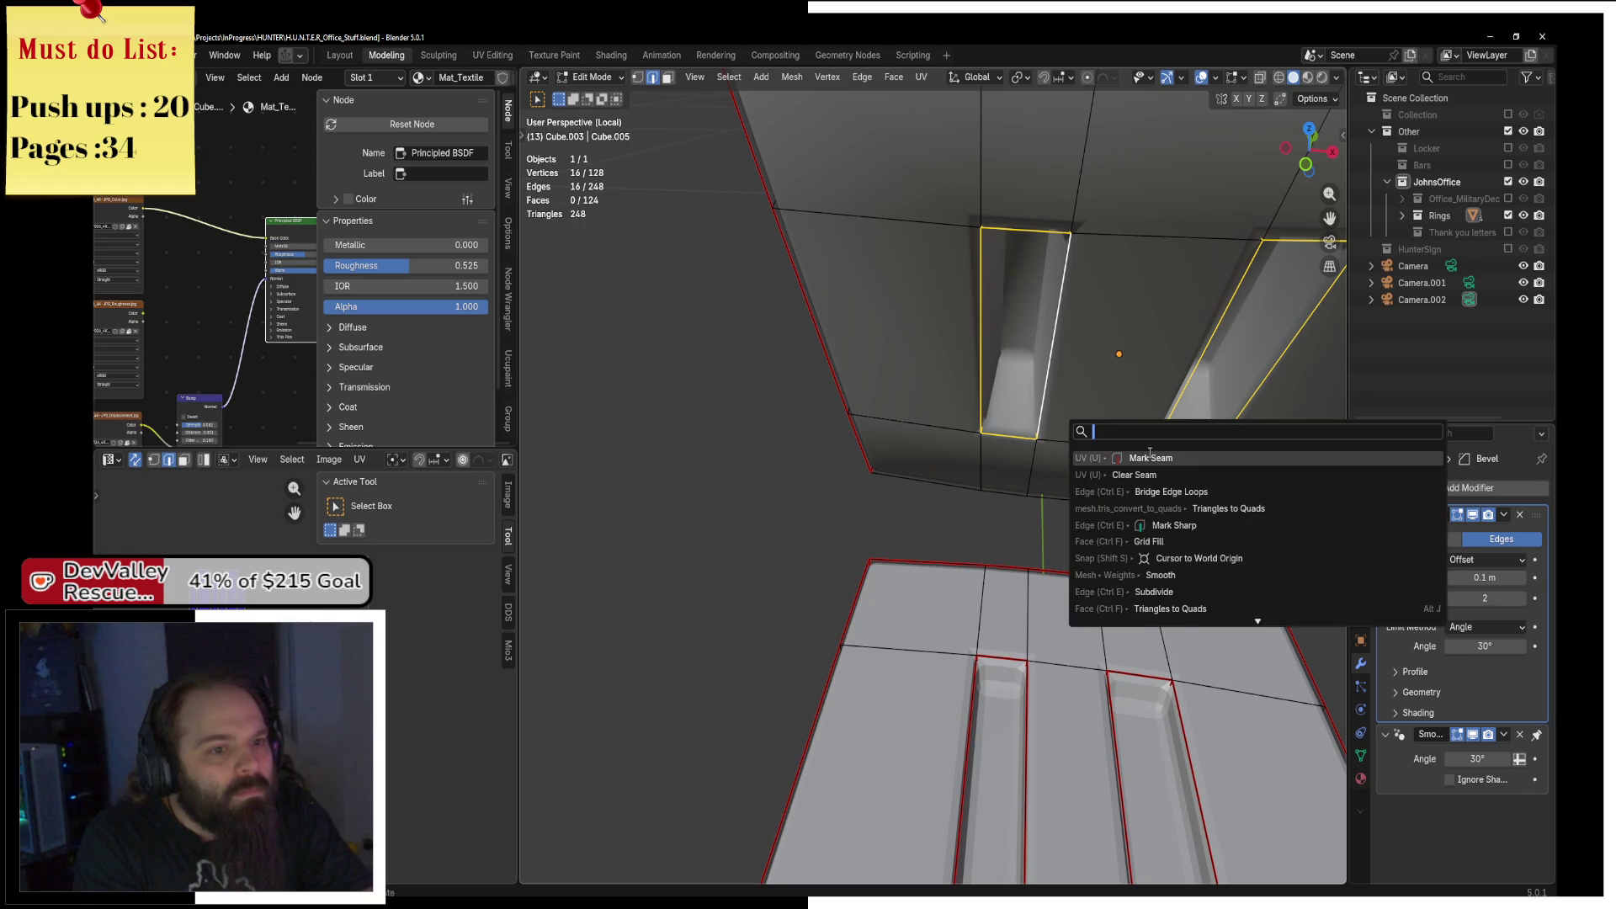
{"action": "left_click", "coordinate": [1150, 458]}
Select the entire insert and unwrap it again with Angle Based.
{"action": "left_click_drag", "start_coordinate": [1150, 457], "coordinate": [939, 182]}
{"action": "key", "text": "a"}
{"action": "key", "text": "u"}
{"action": "left_click", "coordinate": [968, 95]}
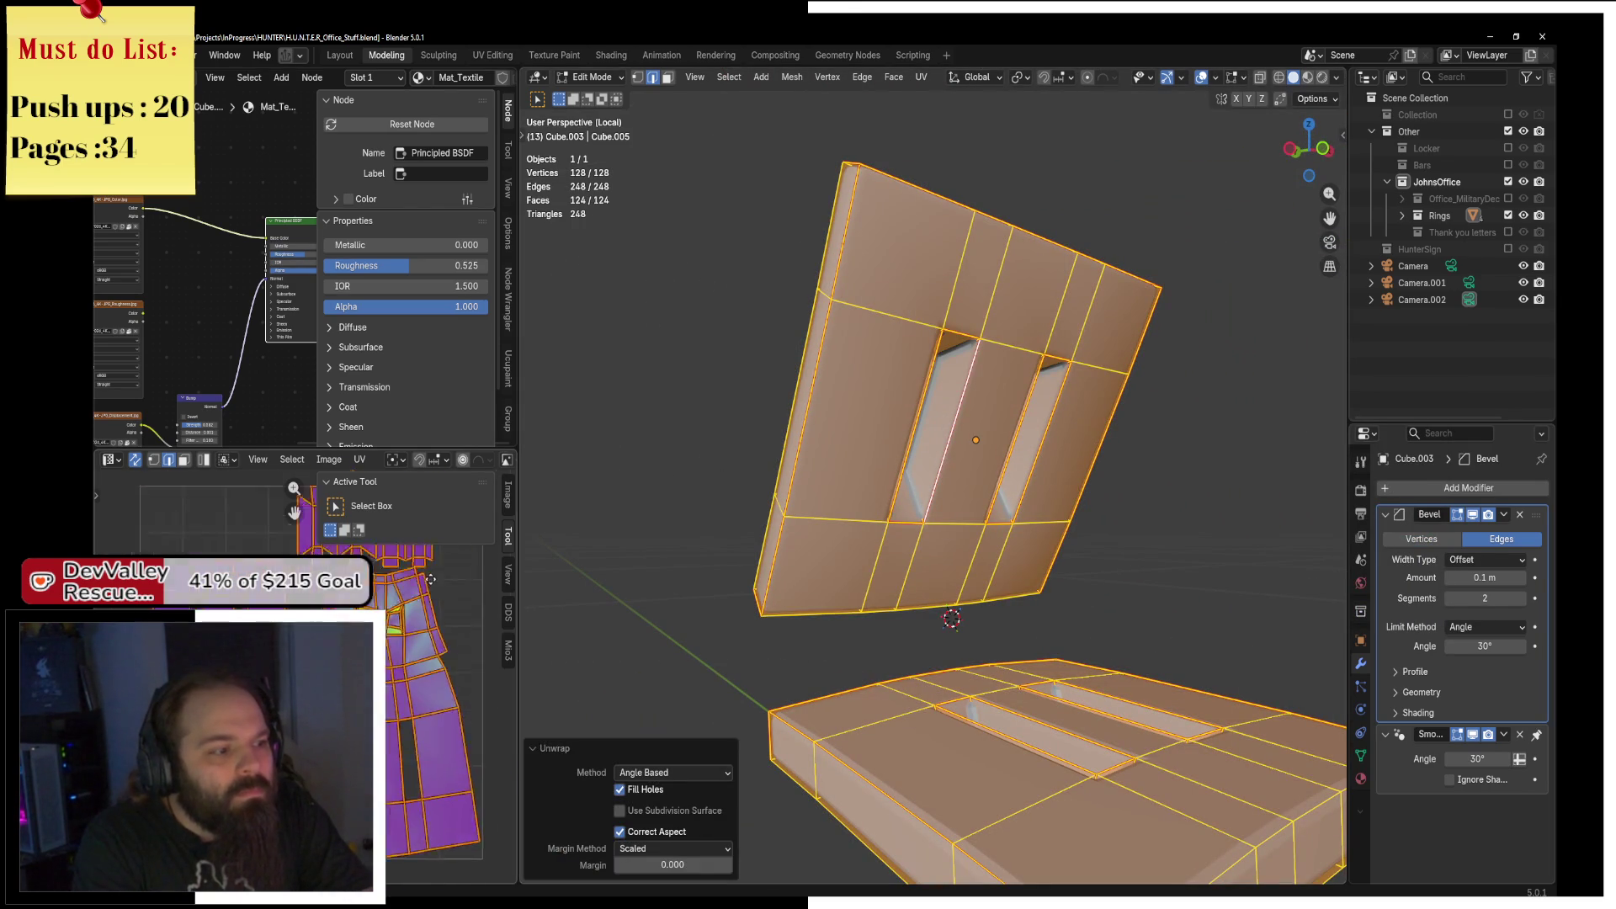
Select all of the insert and re-unwrap it with Angle Based.
{"action": "mouse_move", "coordinate": [1128, 522]}
{"action": "left_mouse_down"}
{"action": "mouse_move", "coordinate": [1091, 526]}
{"action": "mouse_move", "coordinate": [875, 333]}
{"action": "mouse_move", "coordinate": [1019, 293]}
{"action": "left_mouse_up"}
{"action": "left_click", "coordinate": [869, 327]}
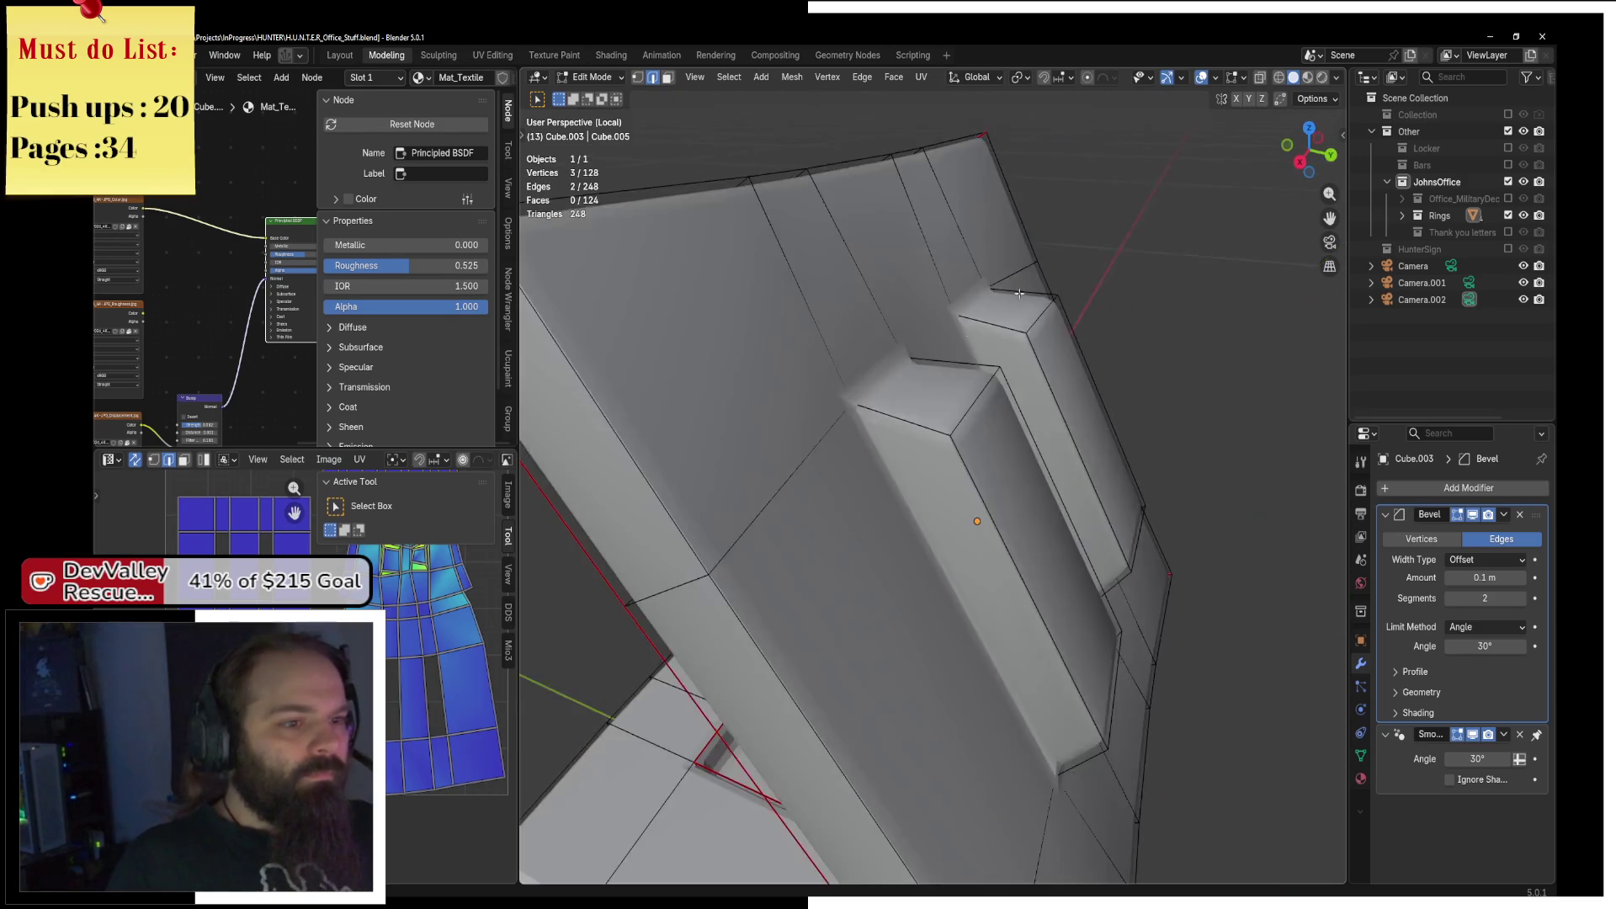
{"action": "left_click_drag", "start_coordinate": [971, 341], "coordinate": [843, 475]}
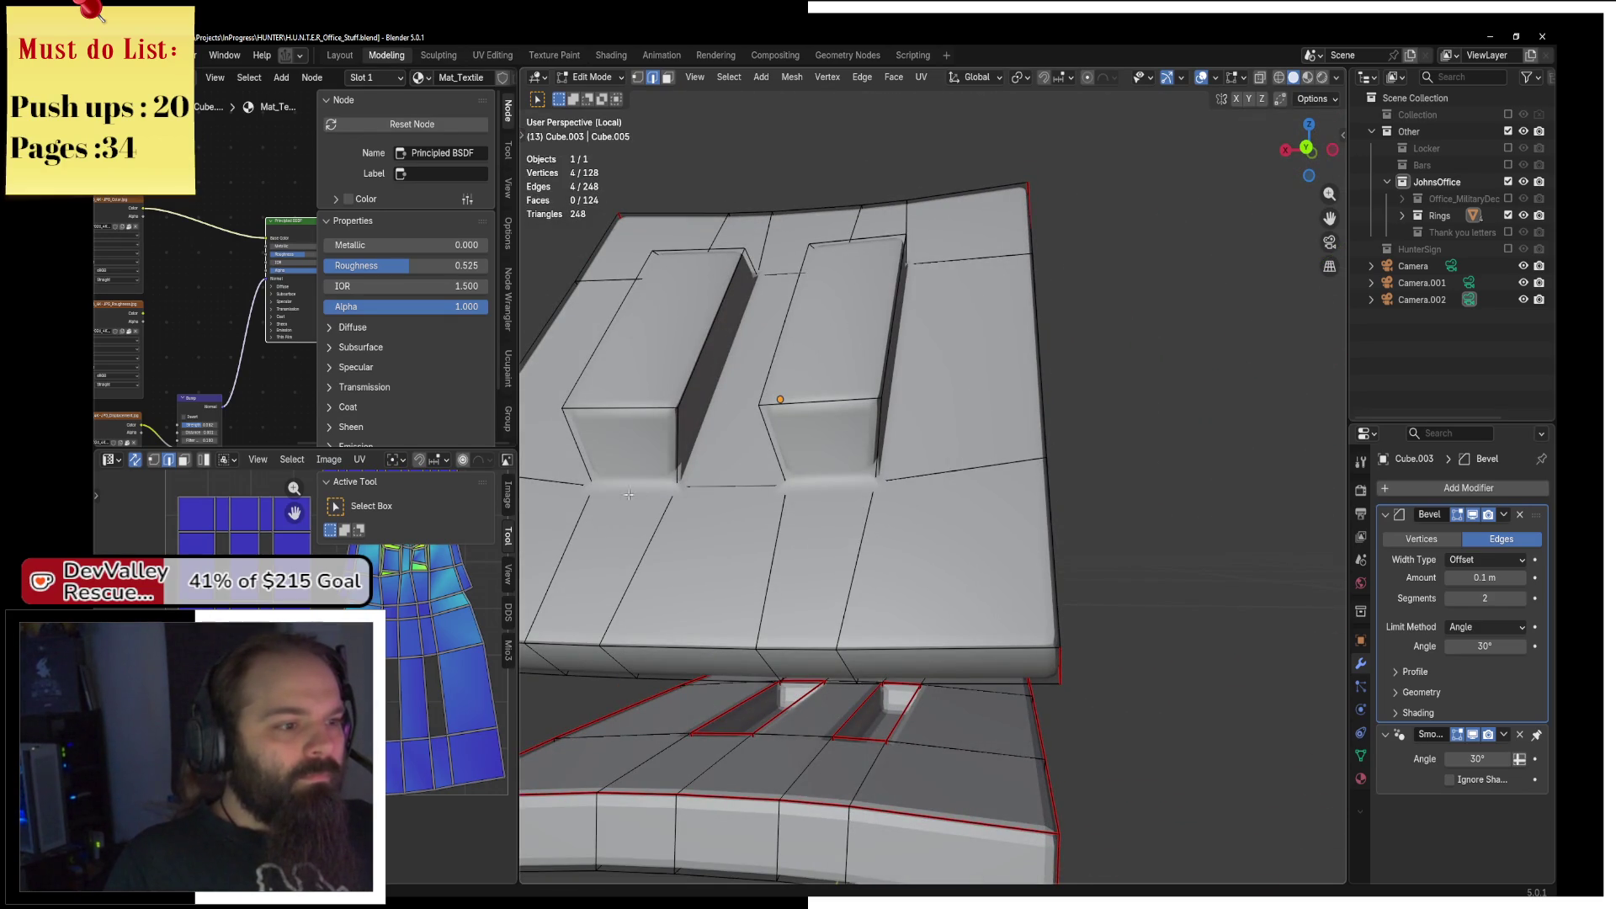
{"action": "left_click_drag", "start_coordinate": [733, 408], "coordinate": [723, 442]}
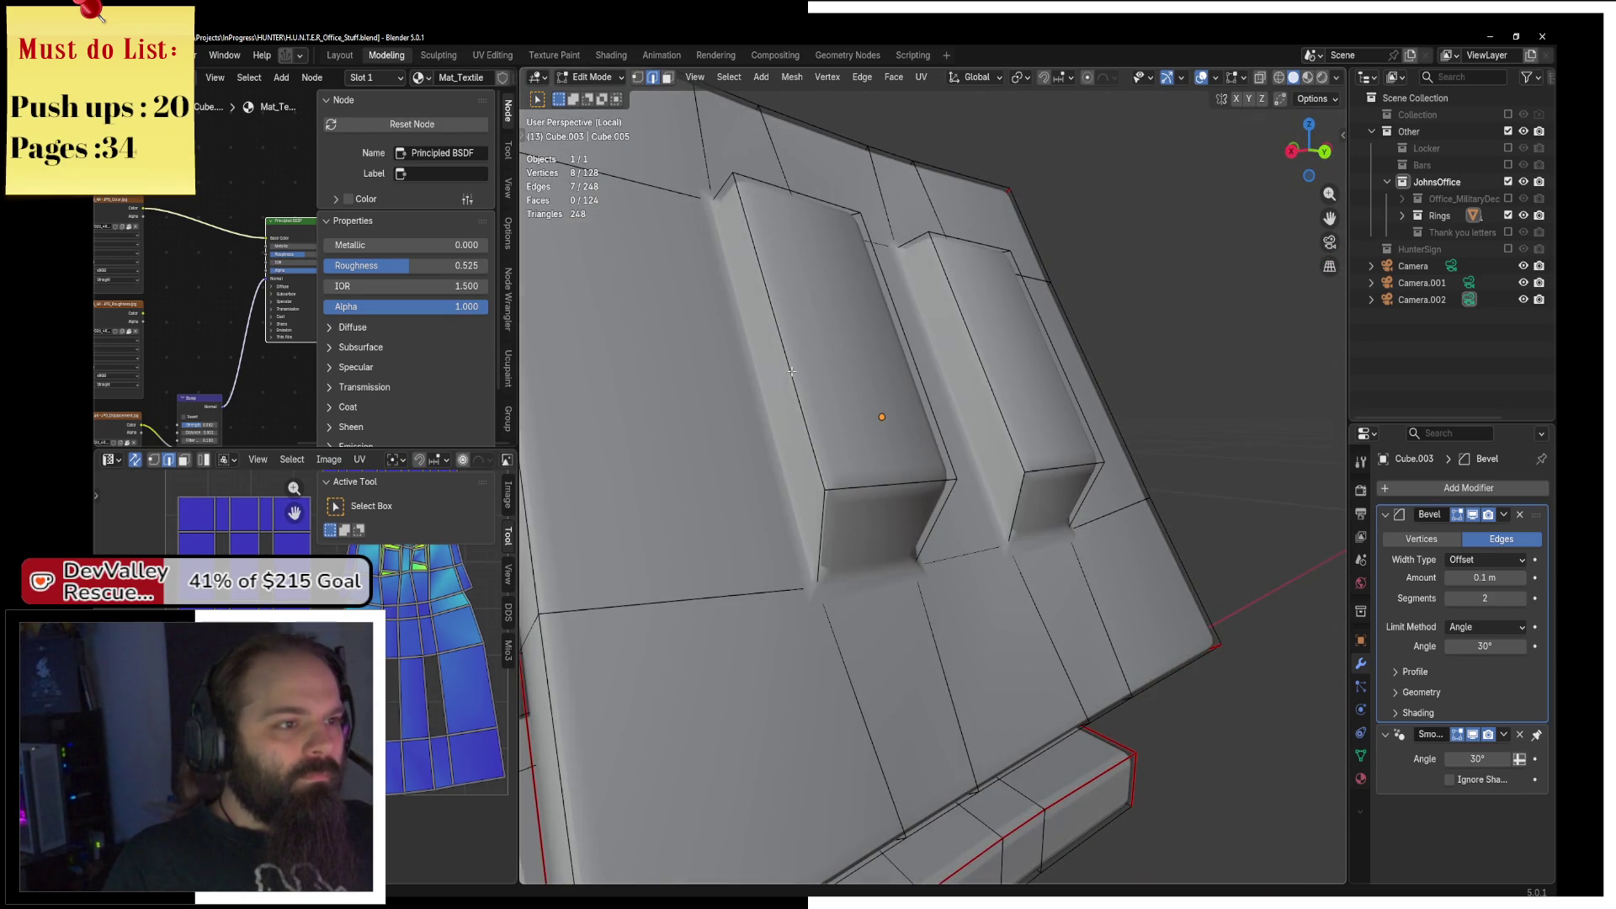
{"action": "left_click_drag", "start_coordinate": [791, 371], "coordinate": [851, 551]}
{"action": "key", "text": "a"}
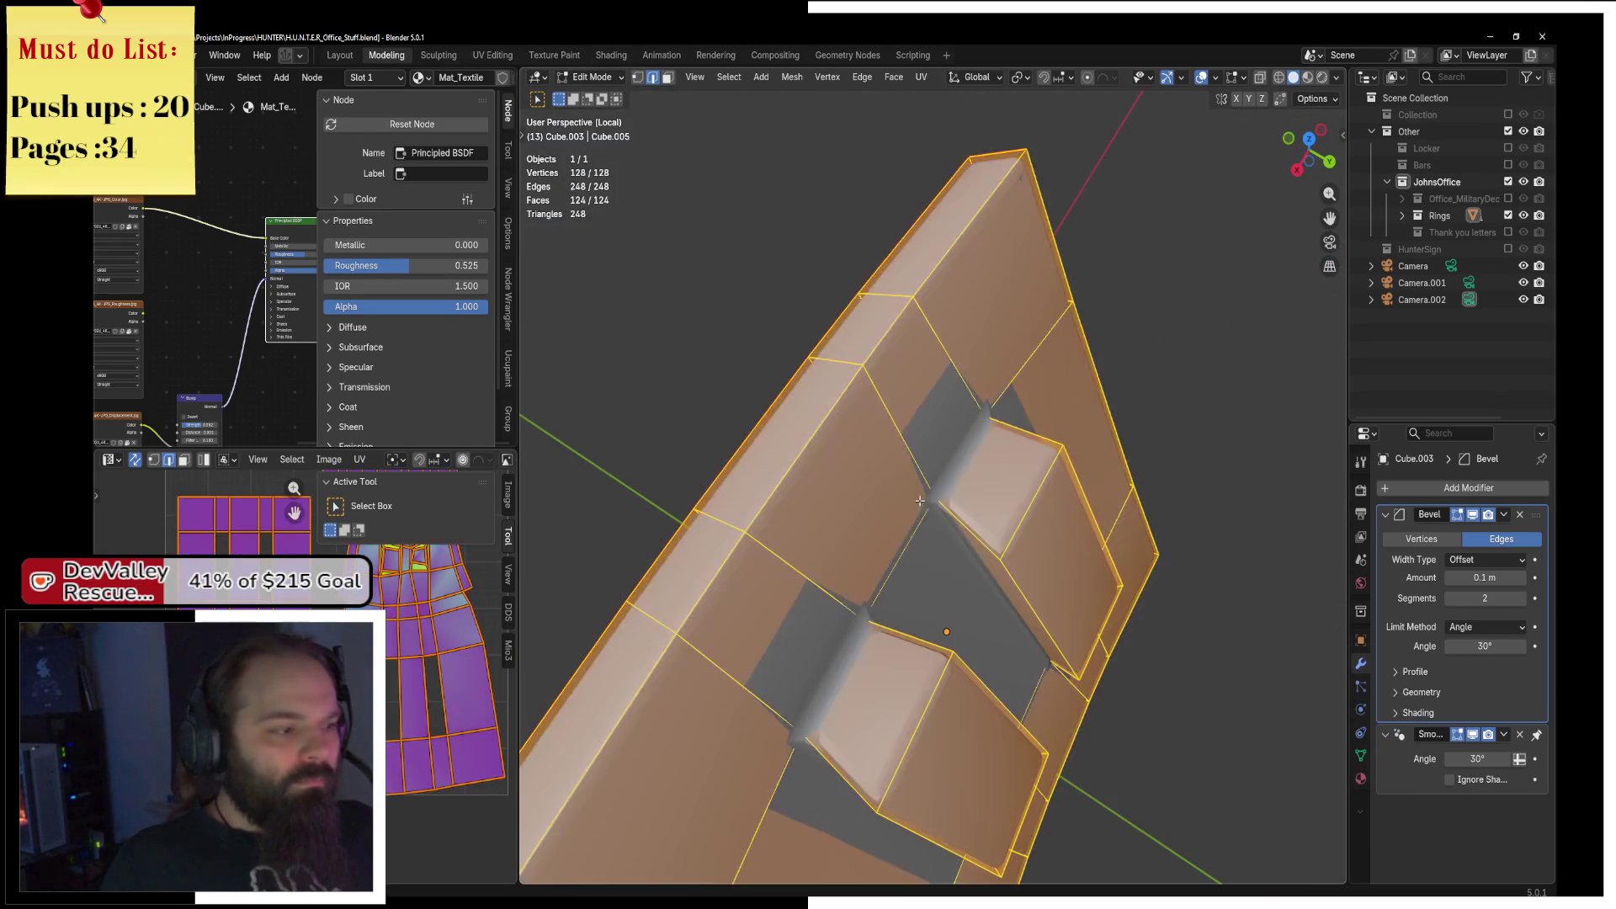
{"action": "left_click", "coordinate": [922, 78]}
{"action": "left_click", "coordinate": [950, 91]}
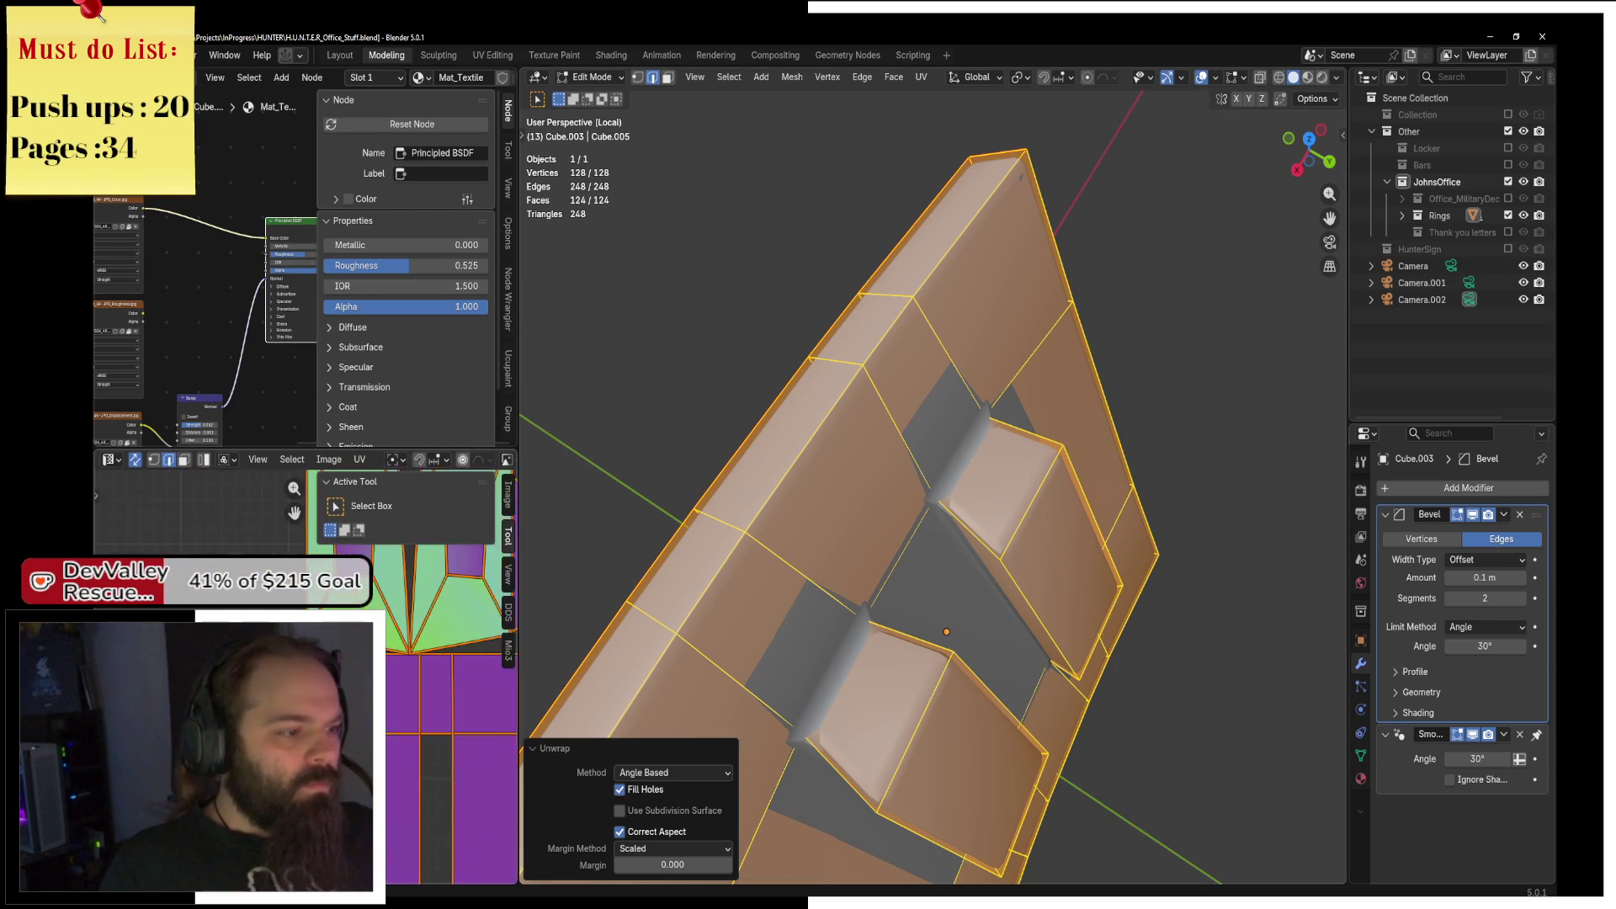
Pick two more insert edges, then select all and unwrap the insert once more.
{"action": "left_click", "coordinate": [1119, 584]}
{"action": "left_click", "coordinate": [968, 529], "text": "shift"}
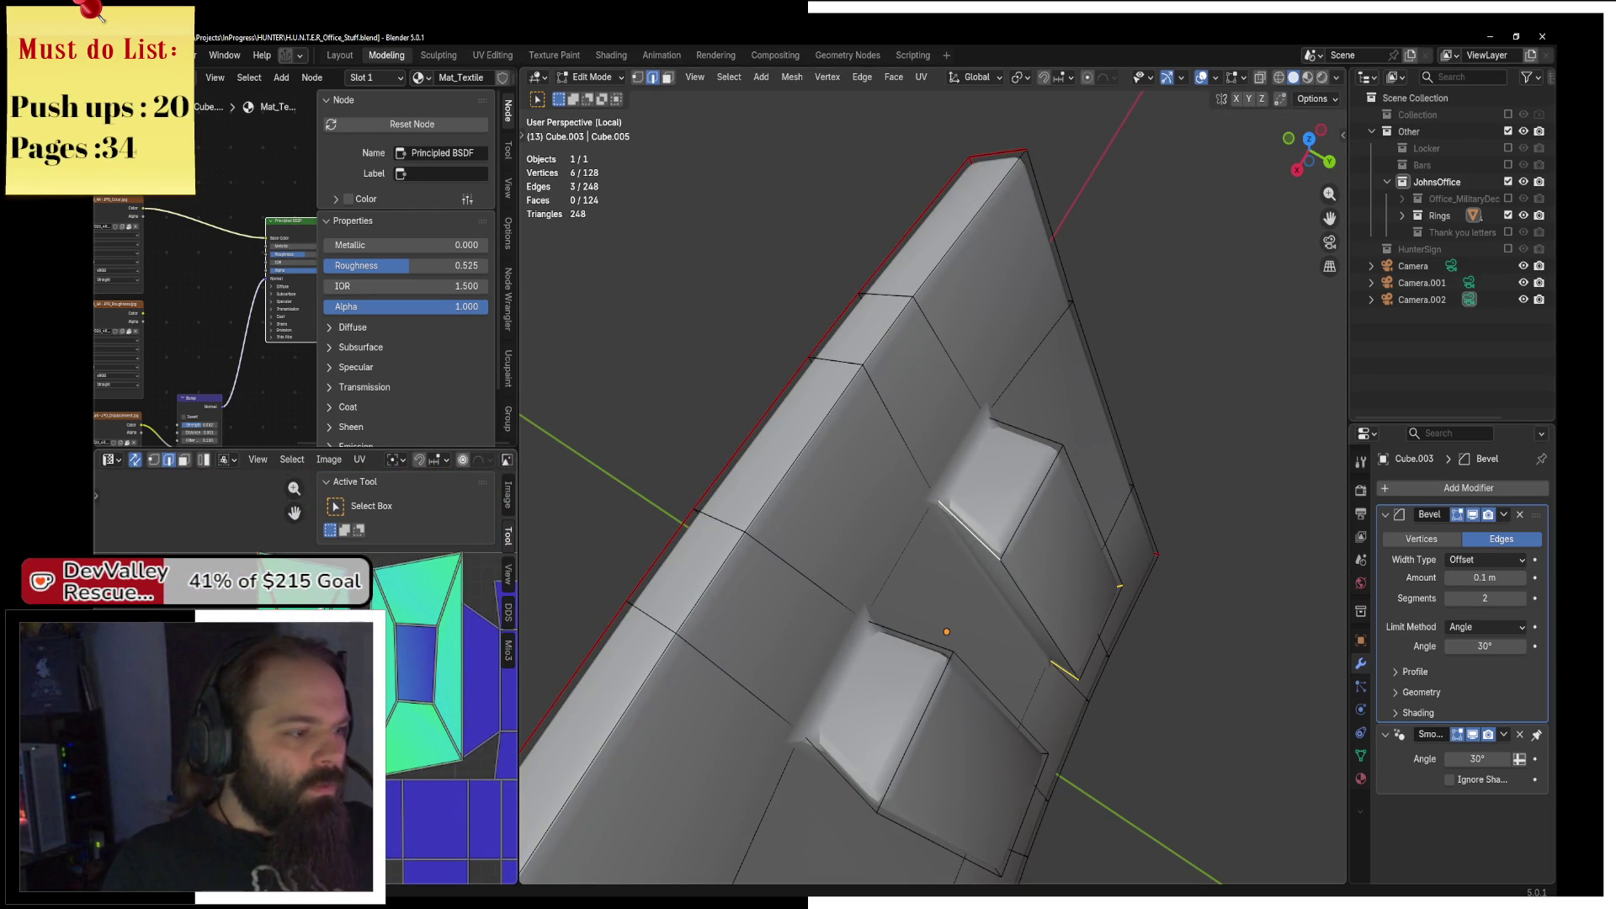
{"action": "key", "text": "shift+g"}
{"action": "key", "text": "a"}
{"action": "left_click", "coordinate": [940, 81]}
{"action": "left_click", "coordinate": [968, 99]}
Inspect the unwrapped insert, selecting a single edge to reveal its seams.
{"action": "scroll", "coordinate": [932, 488], "scroll_direction": "down", "scroll_amount": 4}
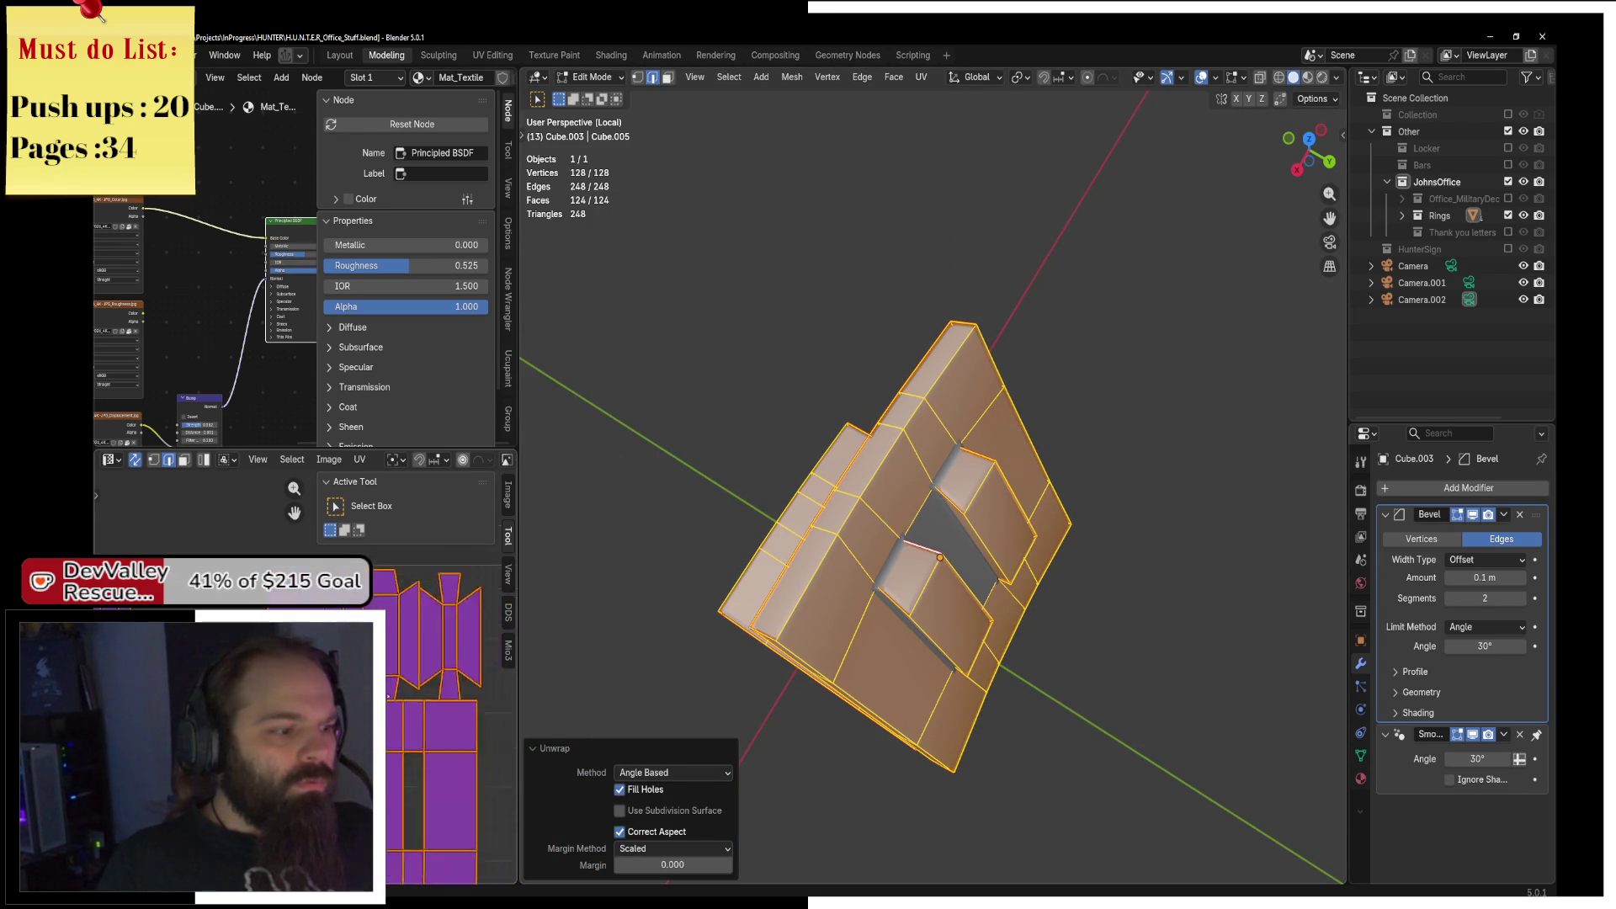
{"action": "mouse_move", "coordinate": [993, 539]}
{"action": "left_mouse_down"}
{"action": "mouse_move", "coordinate": [1082, 589]}
{"action": "mouse_move", "coordinate": [800, 365]}
{"action": "mouse_move", "coordinate": [1259, 599]}
{"action": "mouse_move", "coordinate": [1079, 572]}
{"action": "mouse_move", "coordinate": [1072, 403]}
{"action": "left_mouse_up"}
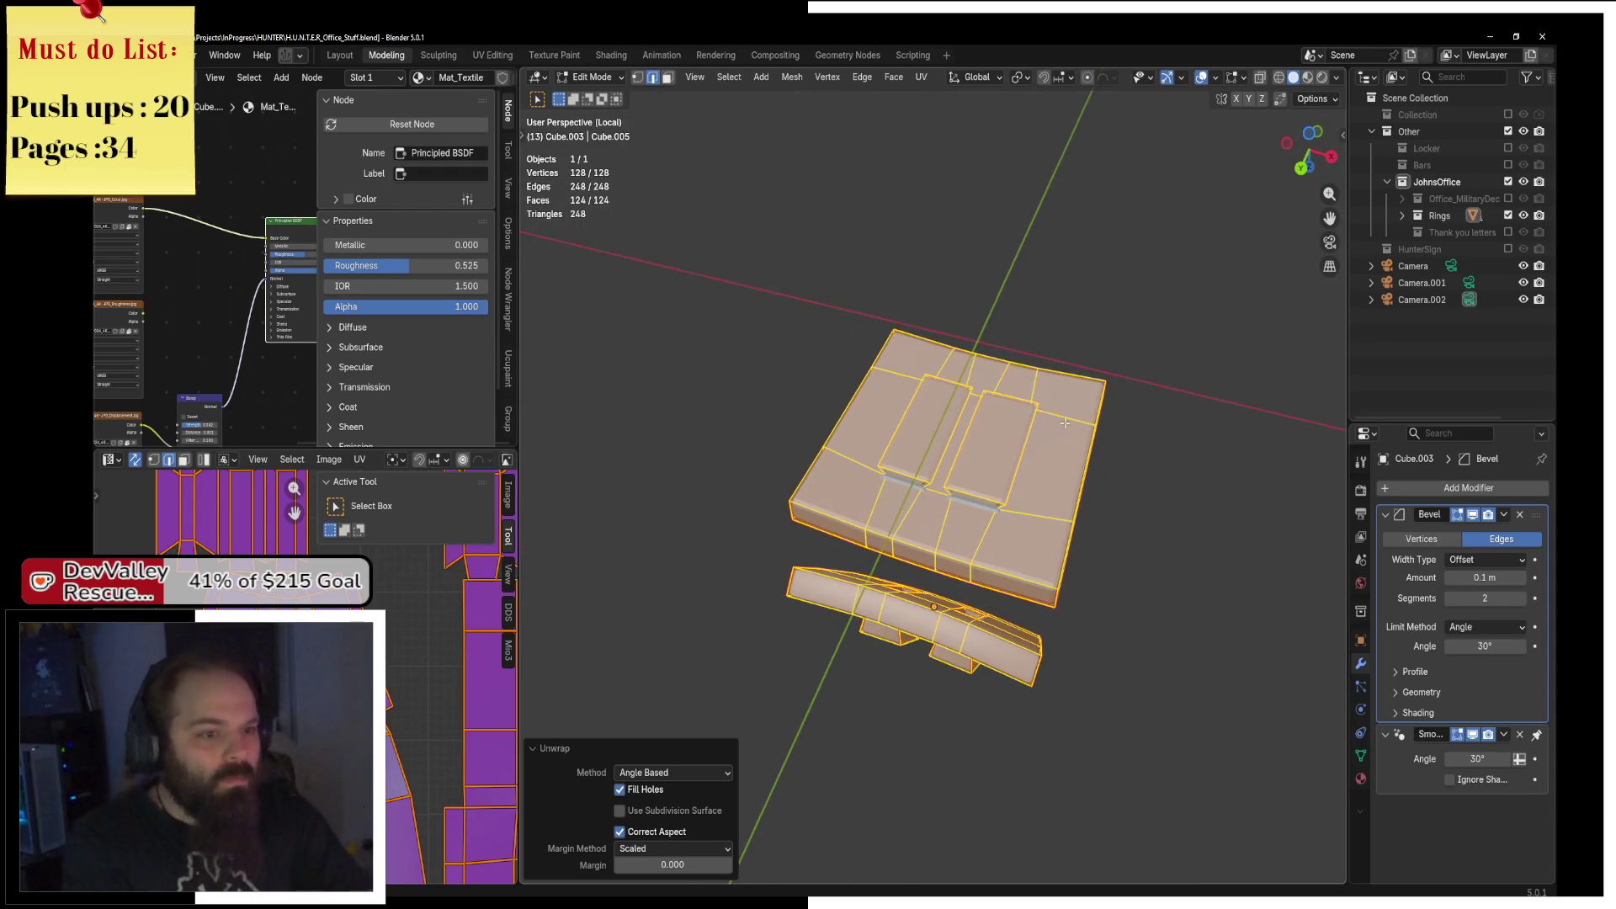
{"action": "scroll", "coordinate": [880, 449], "scroll_direction": "up", "scroll_amount": 4}
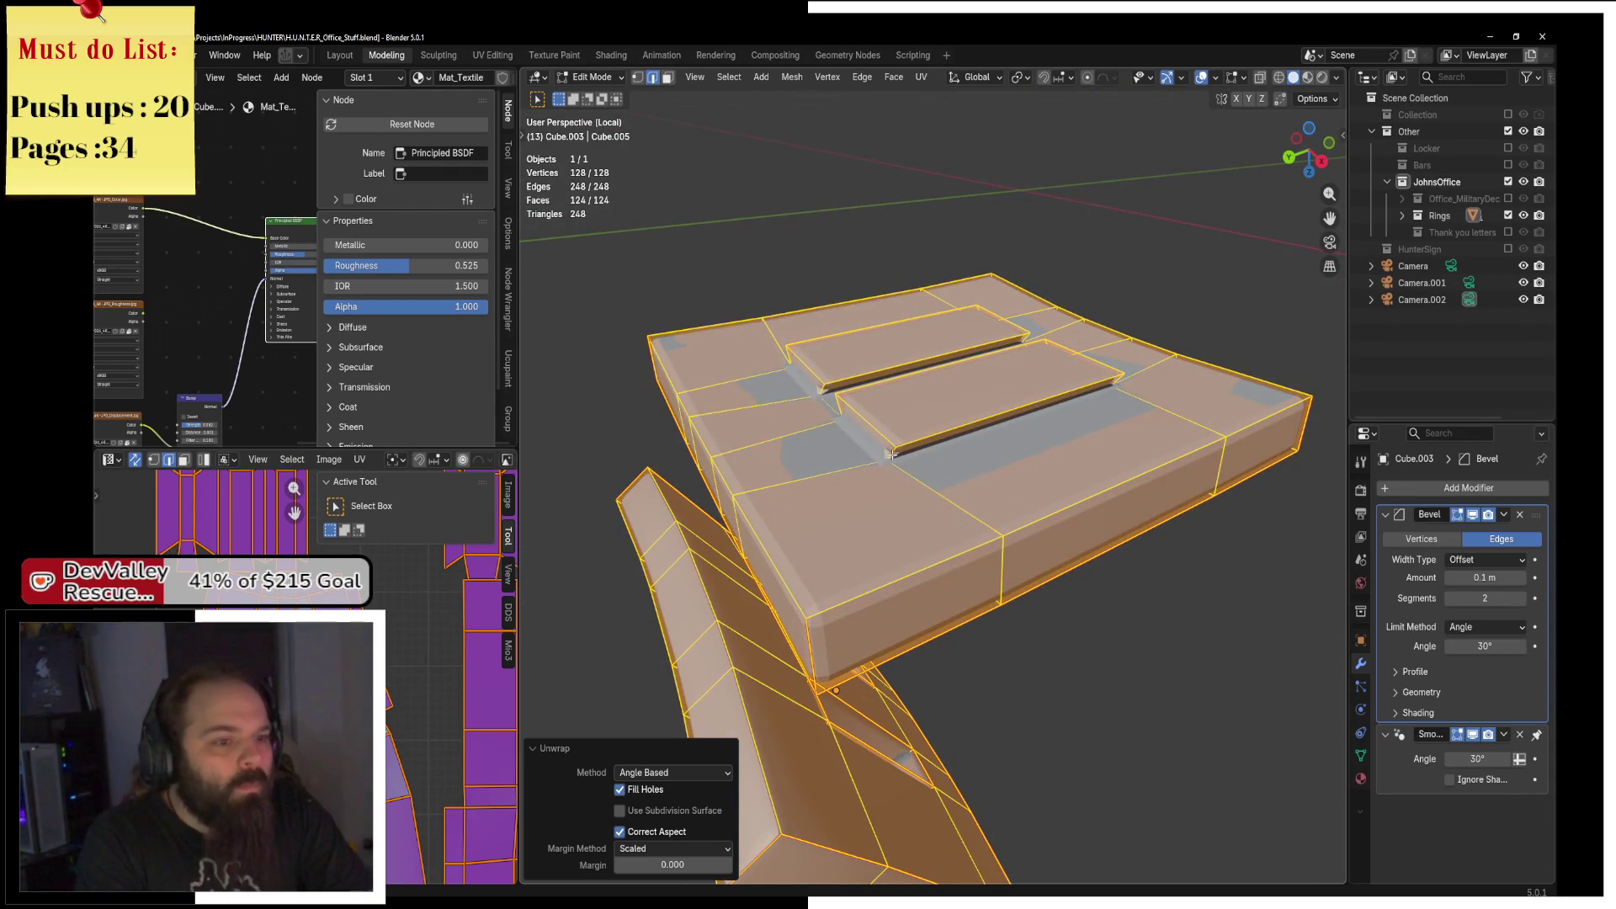
{"action": "left_click", "coordinate": [860, 439]}
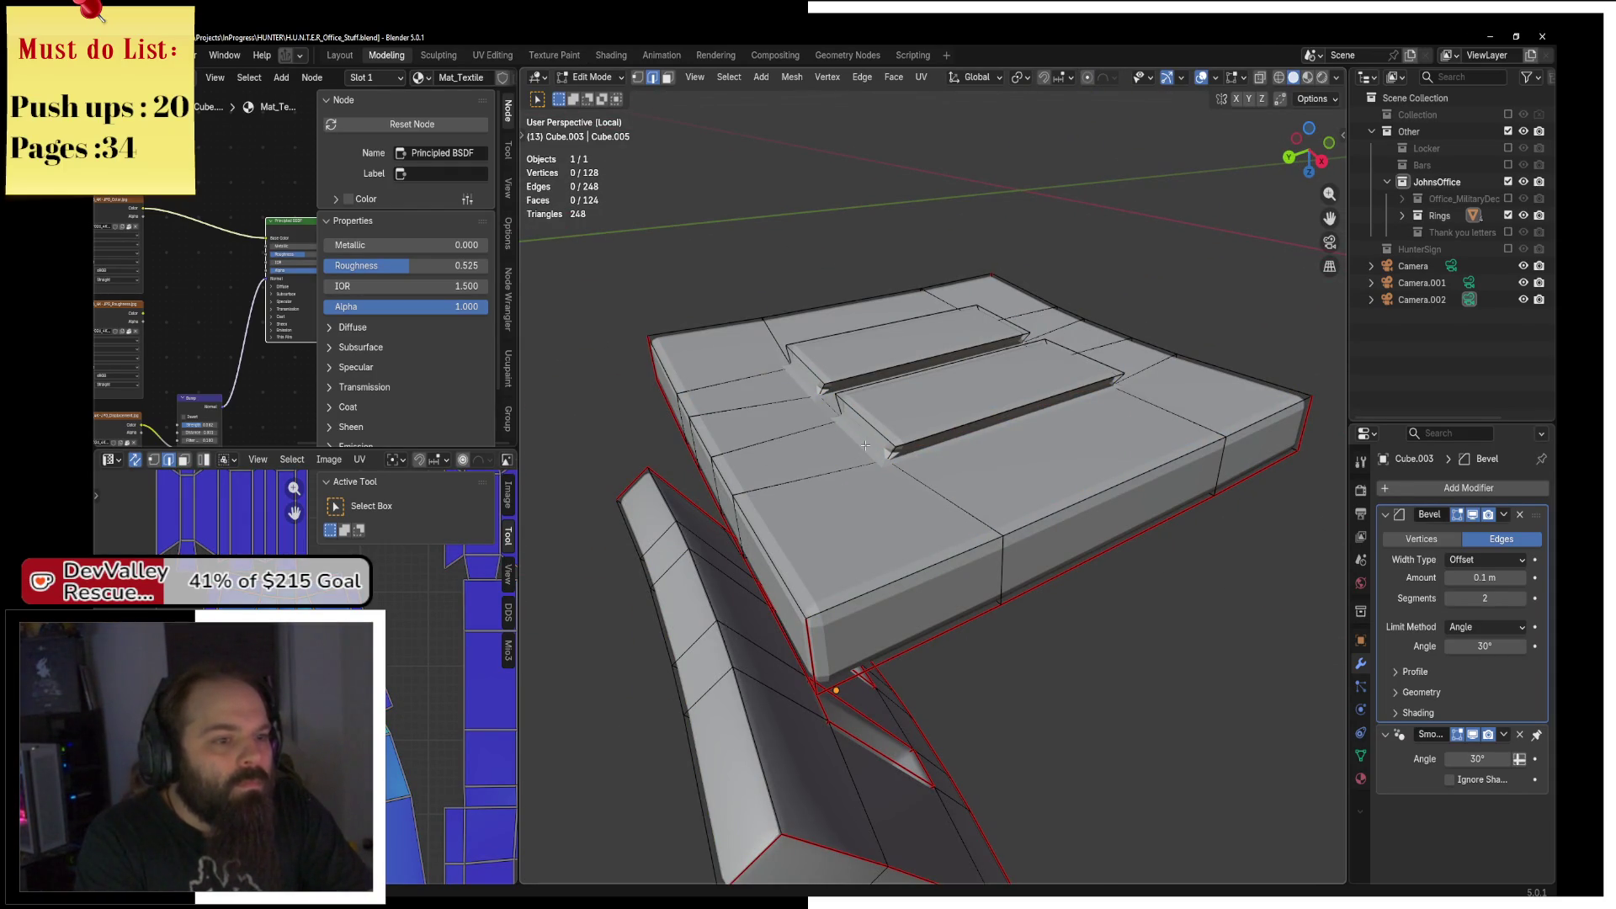
Select edges along the insert's hanging flap, switching to wireframe to see them.
{"action": "left_click", "coordinate": [836, 462]}
{"action": "mouse_move", "coordinate": [1002, 427]}
{"action": "left_mouse_down"}
{"action": "mouse_move", "coordinate": [843, 351]}
{"action": "mouse_move", "coordinate": [1042, 381]}
{"action": "mouse_move", "coordinate": [921, 396]}
{"action": "left_mouse_up"}
{"action": "left_click", "coordinate": [960, 379], "text": "shift"}
{"action": "left_click", "coordinate": [961, 379], "text": "shift"}
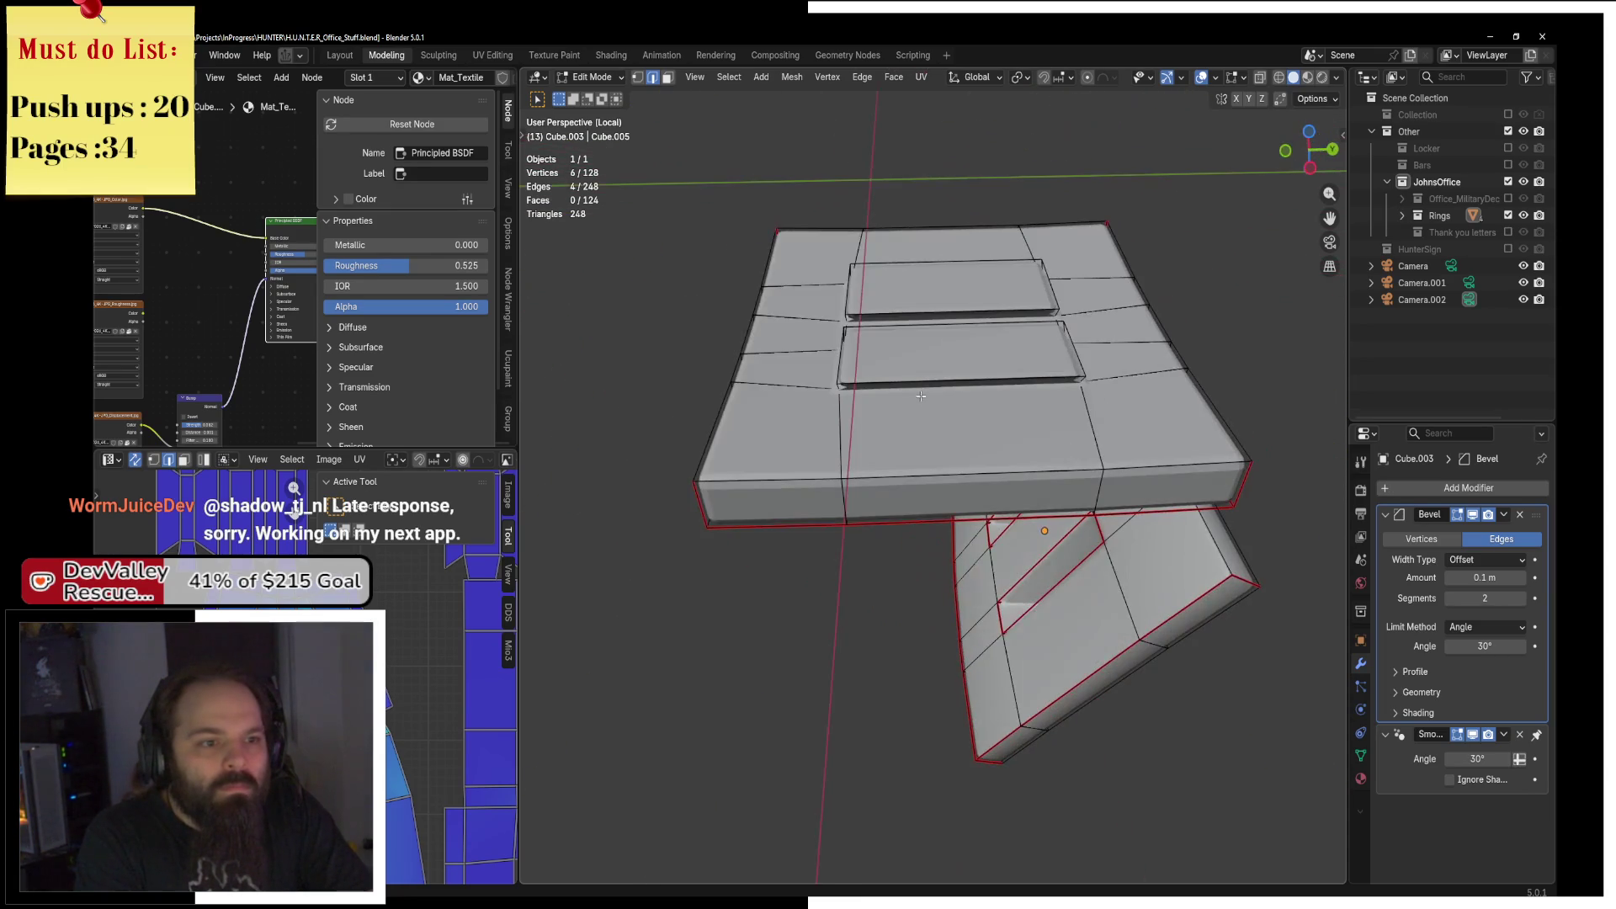
{"action": "left_click", "coordinate": [1085, 383], "text": "shift"}
{"action": "mouse_move", "coordinate": [1085, 384]}
{"action": "left_mouse_down"}
{"action": "mouse_move", "coordinate": [919, 414]}
{"action": "mouse_move", "coordinate": [926, 383]}
{"action": "mouse_move", "coordinate": [914, 465]}
{"action": "left_mouse_up"}
{"action": "left_click", "coordinate": [926, 383], "text": "shift"}
{"action": "key", "text": "z"}
{"action": "left_click", "coordinate": [993, 400]}
Add an inner edge and mark the selected flap edges as seams, back in solid shading.
{"action": "left_click", "coordinate": [914, 465], "text": "shift"}
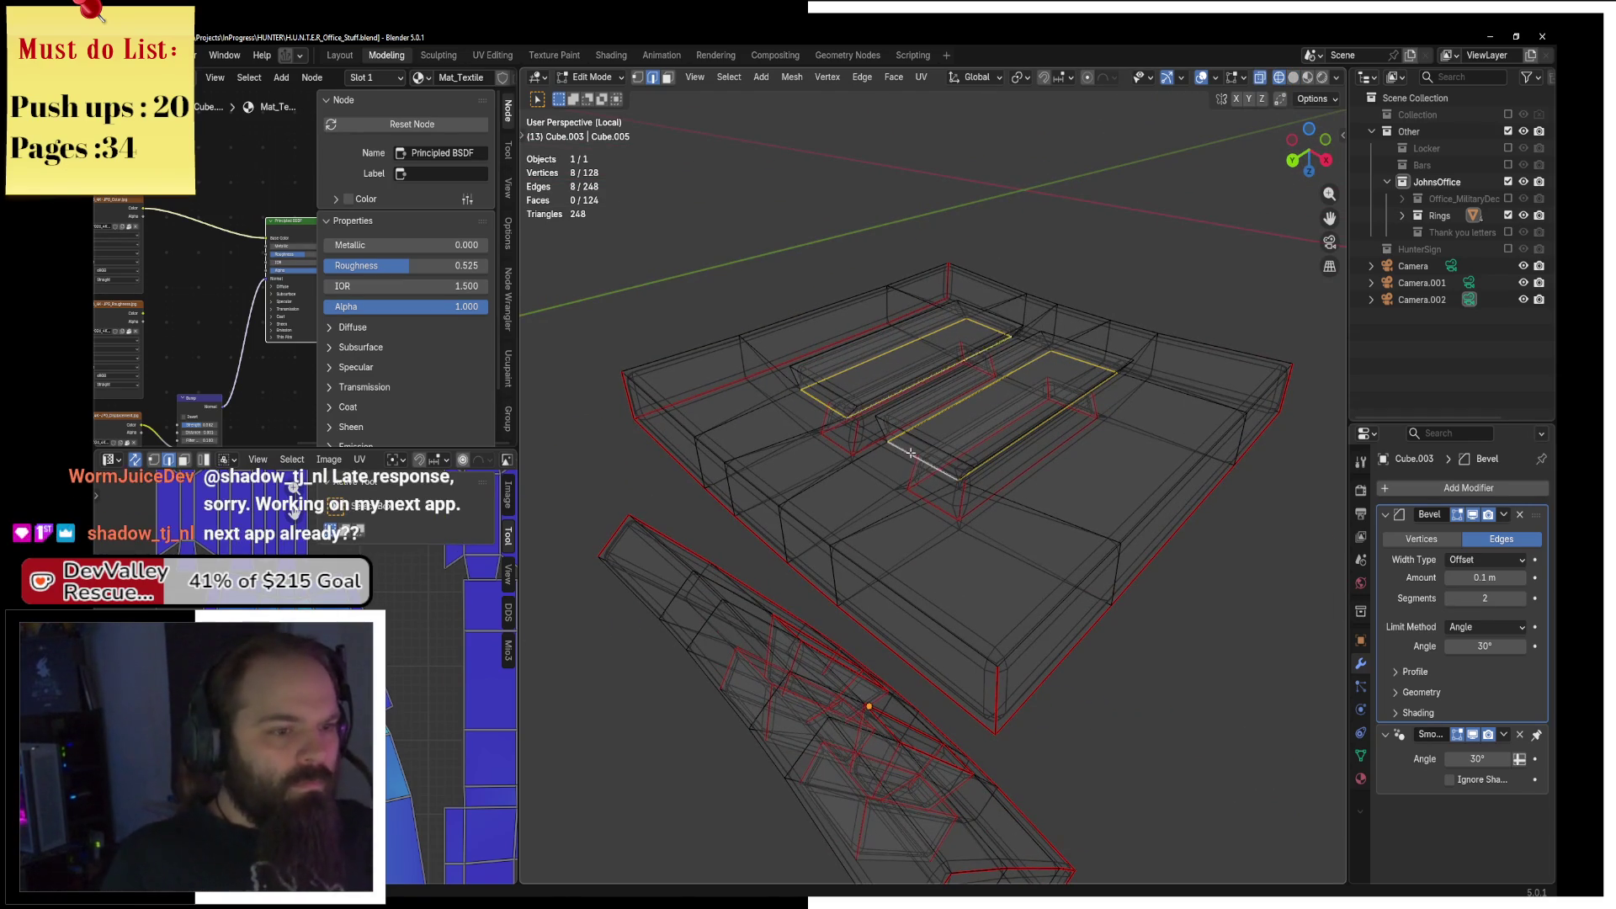
{"action": "key", "text": "F3"}
{"action": "left_click", "coordinate": [1111, 492]}
{"action": "key", "text": "z"}
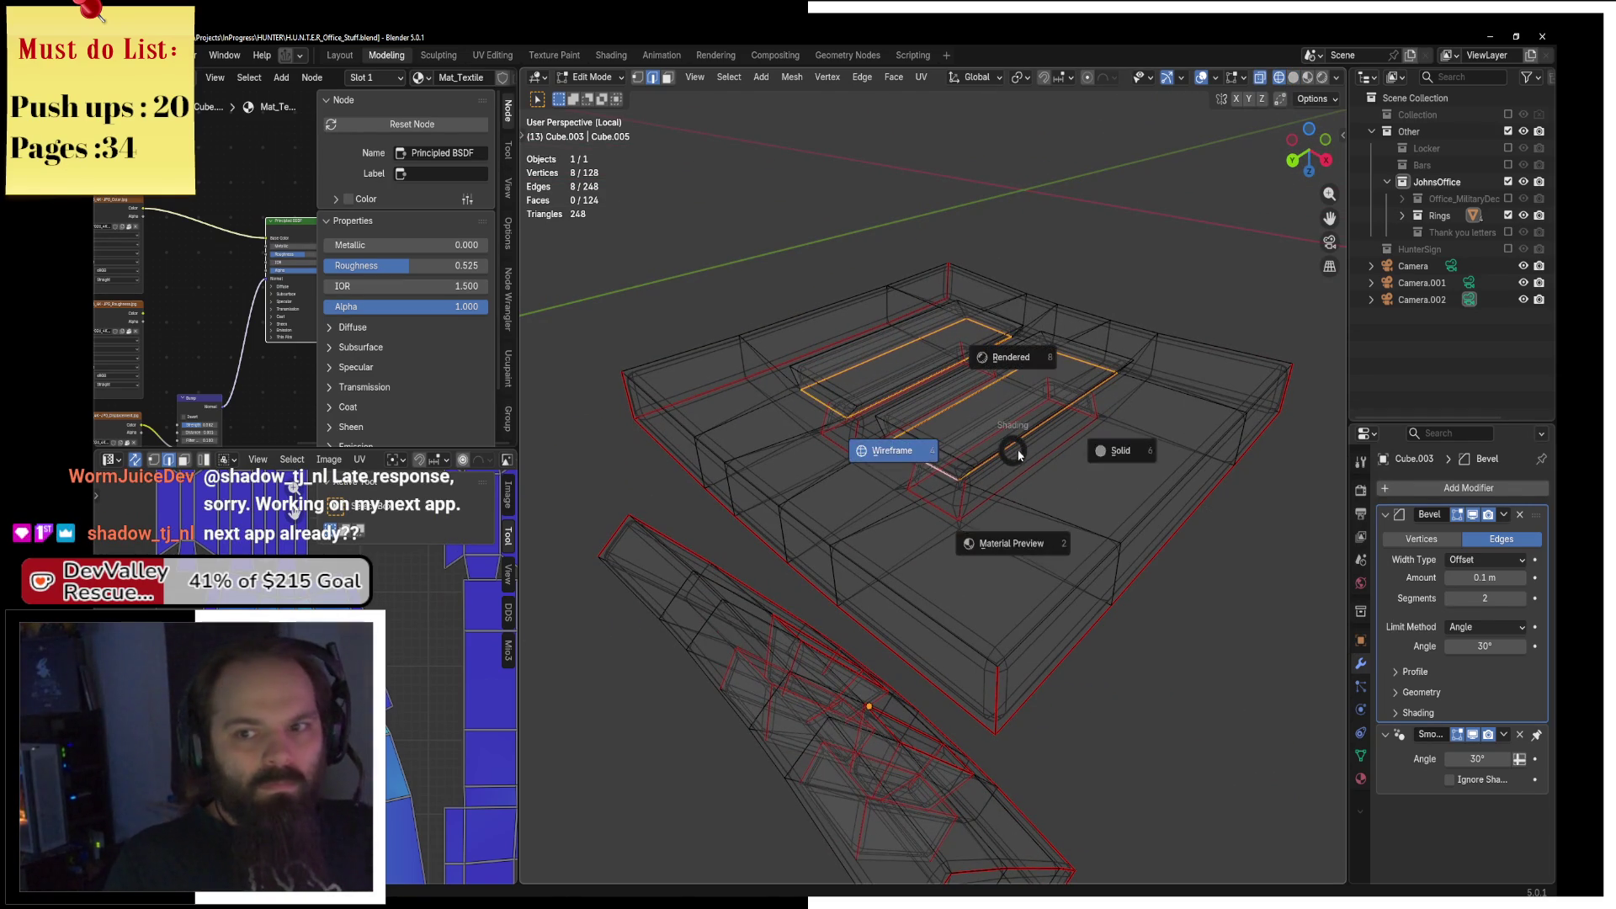
{"action": "left_click", "coordinate": [1111, 447]}
Select the whole insert and re-unwrap it Angle Based with the new flap seams.
{"action": "mouse_move", "coordinate": [1111, 447]}
{"action": "left_mouse_down"}
{"action": "mouse_move", "coordinate": [1021, 387]}
{"action": "mouse_move", "coordinate": [985, 325]}
{"action": "left_mouse_up"}
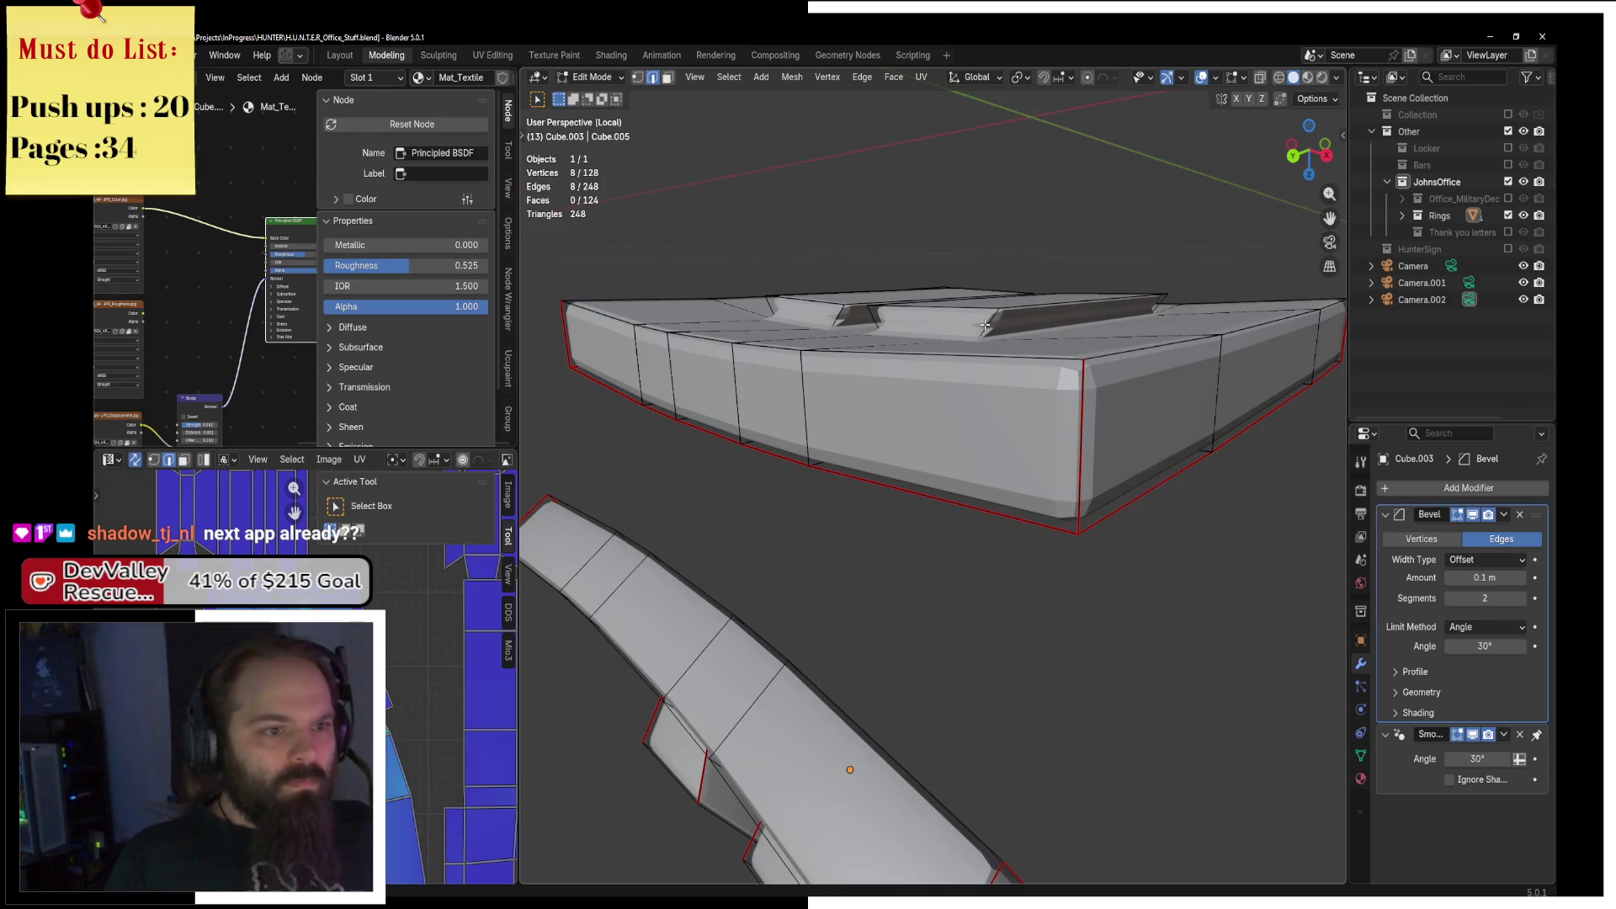
{"action": "left_click_drag", "start_coordinate": [768, 302], "coordinate": [955, 350]}
{"action": "mouse_move", "coordinate": [1039, 320]}
{"action": "left_mouse_down"}
{"action": "mouse_move", "coordinate": [857, 347]}
{"action": "mouse_move", "coordinate": [962, 334]}
{"action": "left_mouse_up"}
{"action": "right_click", "coordinate": [1094, 362]}
{"action": "left_click", "coordinate": [1095, 362]}
{"action": "key", "text": "a"}
{"action": "left_click", "coordinate": [923, 77]}
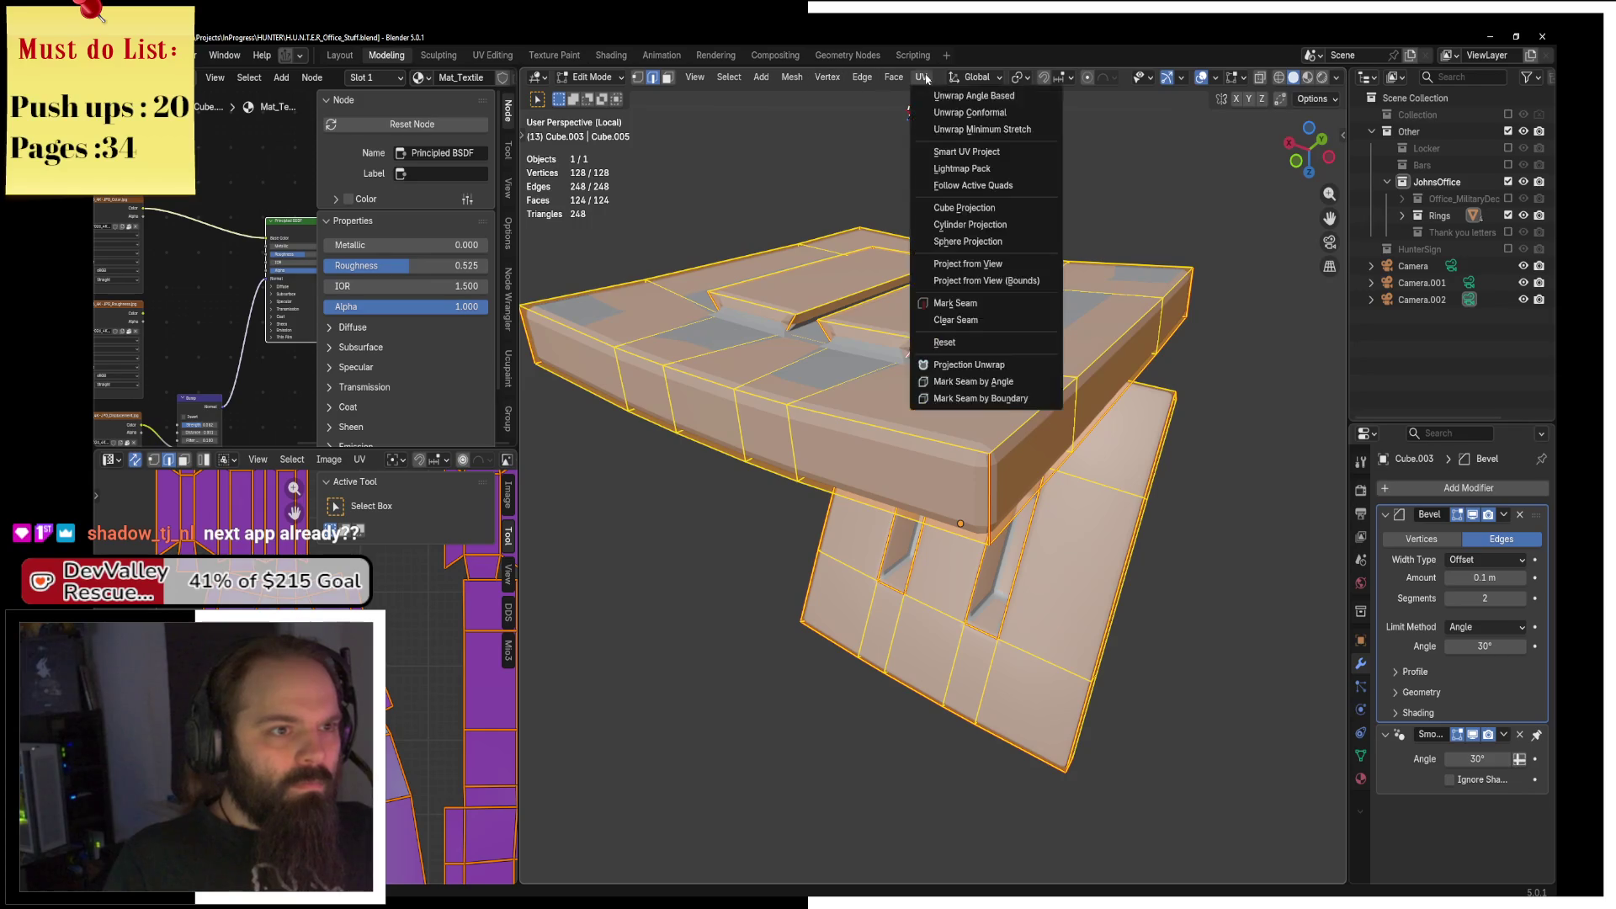
{"action": "left_click", "coordinate": [973, 95]}
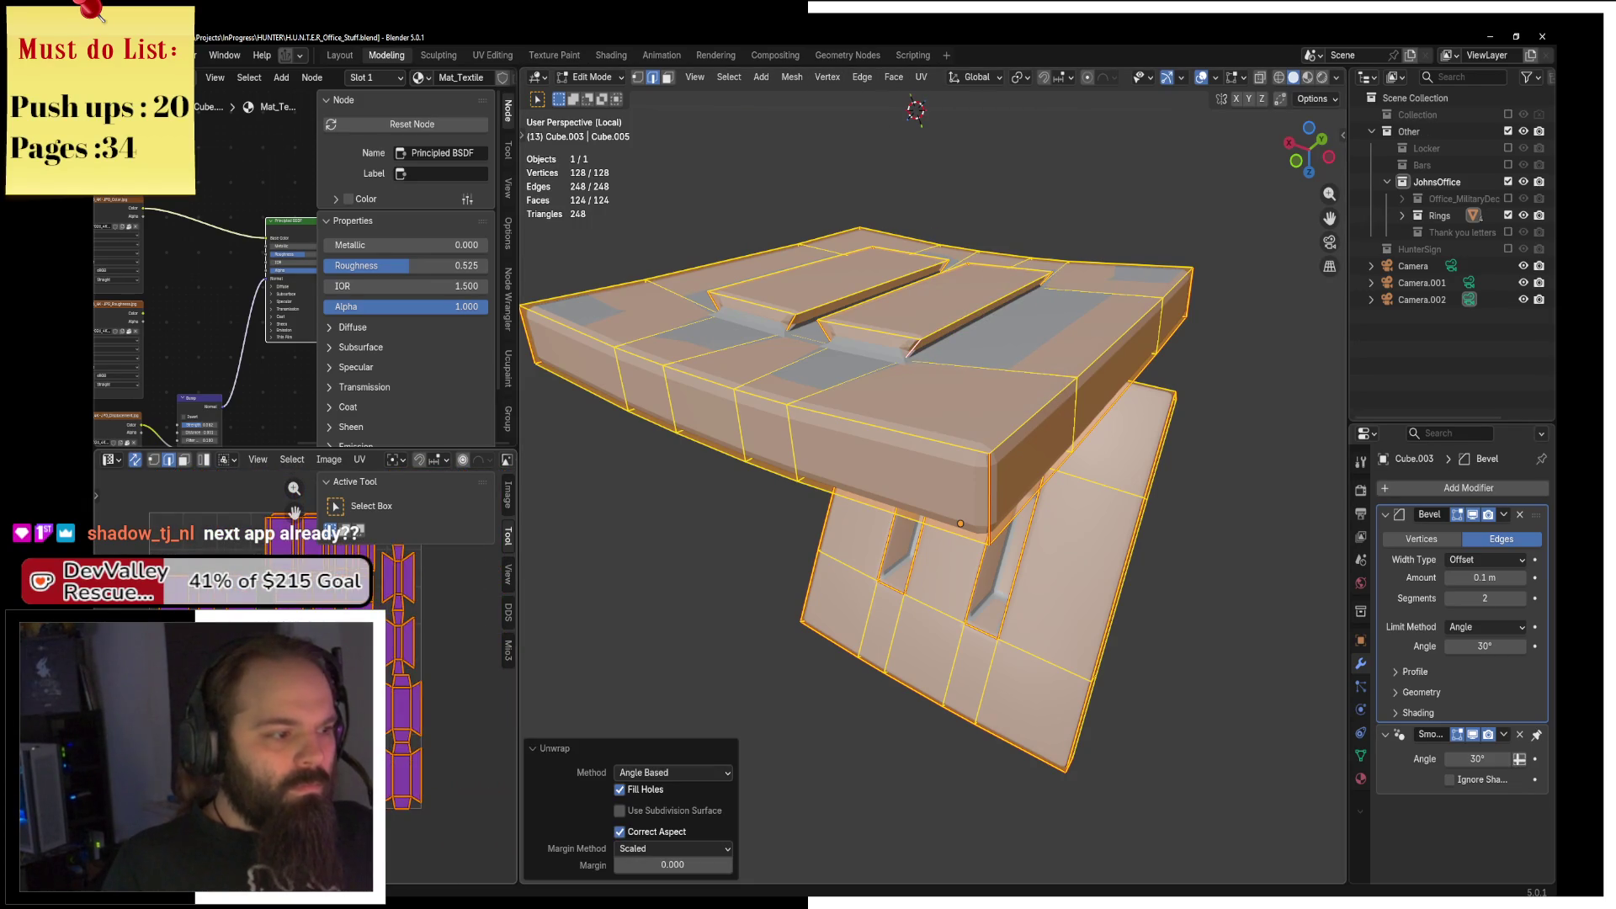
Check the insert's seams from below, then exit Local view to show the whole ring box.
{"action": "left_click", "coordinate": [1113, 401]}
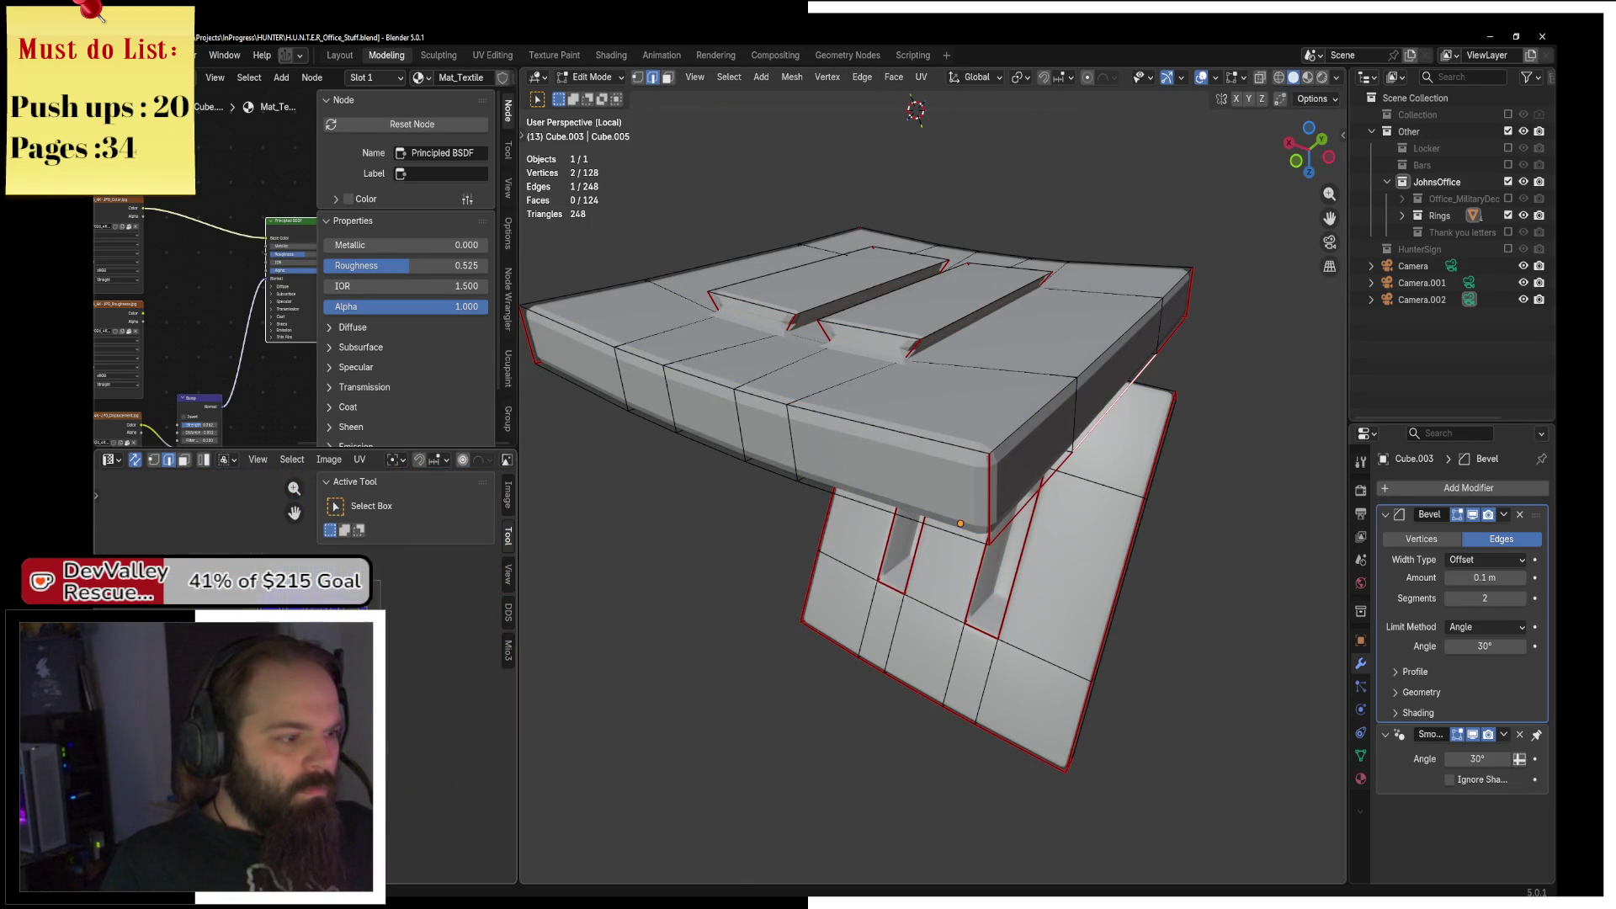
{"action": "scroll", "coordinate": [294, 509], "scroll_direction": "down", "scroll_amount": 2}
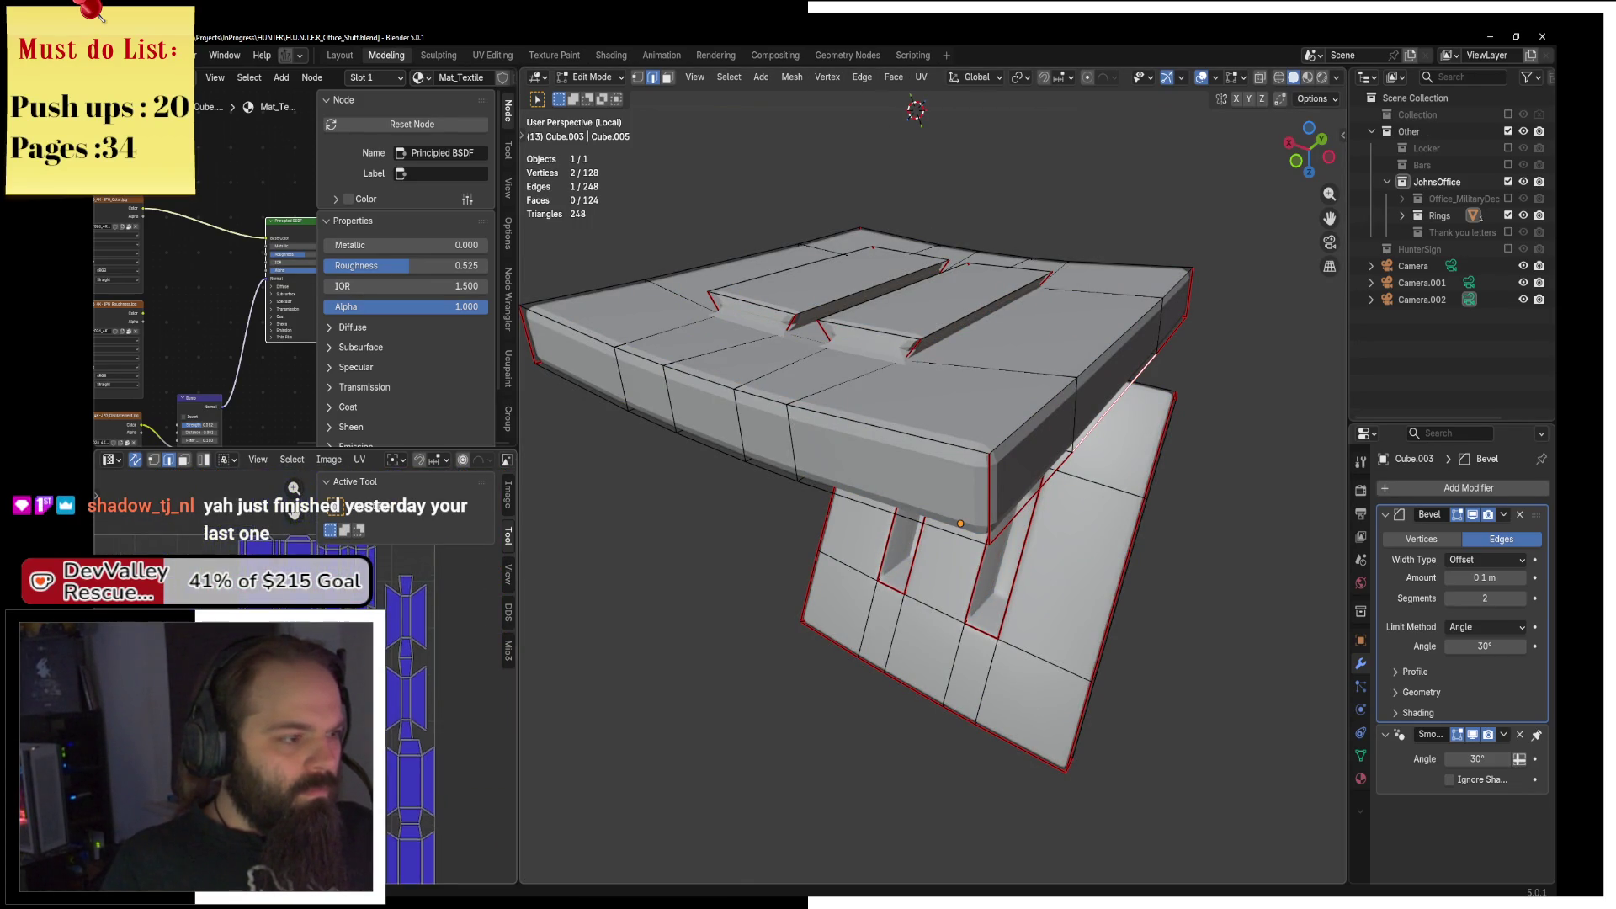
{"action": "mouse_move", "coordinate": [590, 505]}
{"action": "left_mouse_down"}
{"action": "mouse_move", "coordinate": [685, 432]}
{"action": "mouse_move", "coordinate": [956, 419]}
{"action": "left_mouse_up"}
{"action": "key", "text": "KP_Divide"}
{"action": "key", "text": "ctrl+Tab"}
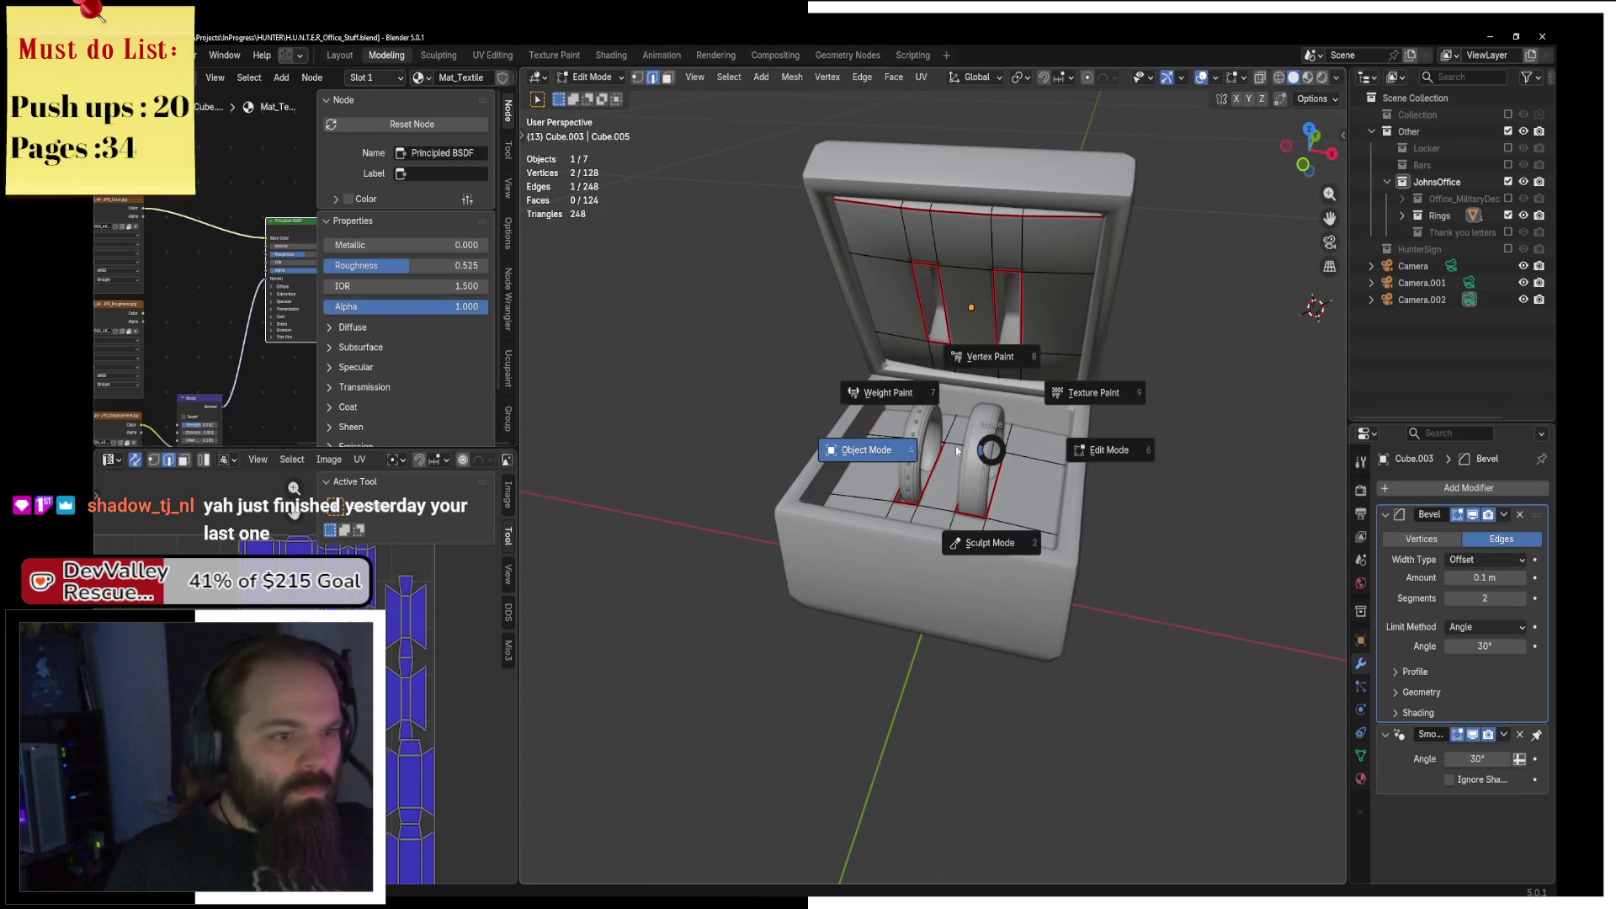
Select the two rings, isolate them in Local view, and enter Edit Mode with everything selected.
{"action": "left_click", "coordinate": [957, 451]}
{"action": "mouse_move", "coordinate": [957, 450]}
{"action": "left_mouse_down"}
{"action": "mouse_move", "coordinate": [986, 421]}
{"action": "mouse_move", "coordinate": [987, 493]}
{"action": "left_mouse_up"}
{"action": "scroll", "coordinate": [986, 421], "scroll_direction": "up", "scroll_amount": 3}
{"action": "left_click", "coordinate": [988, 495]}
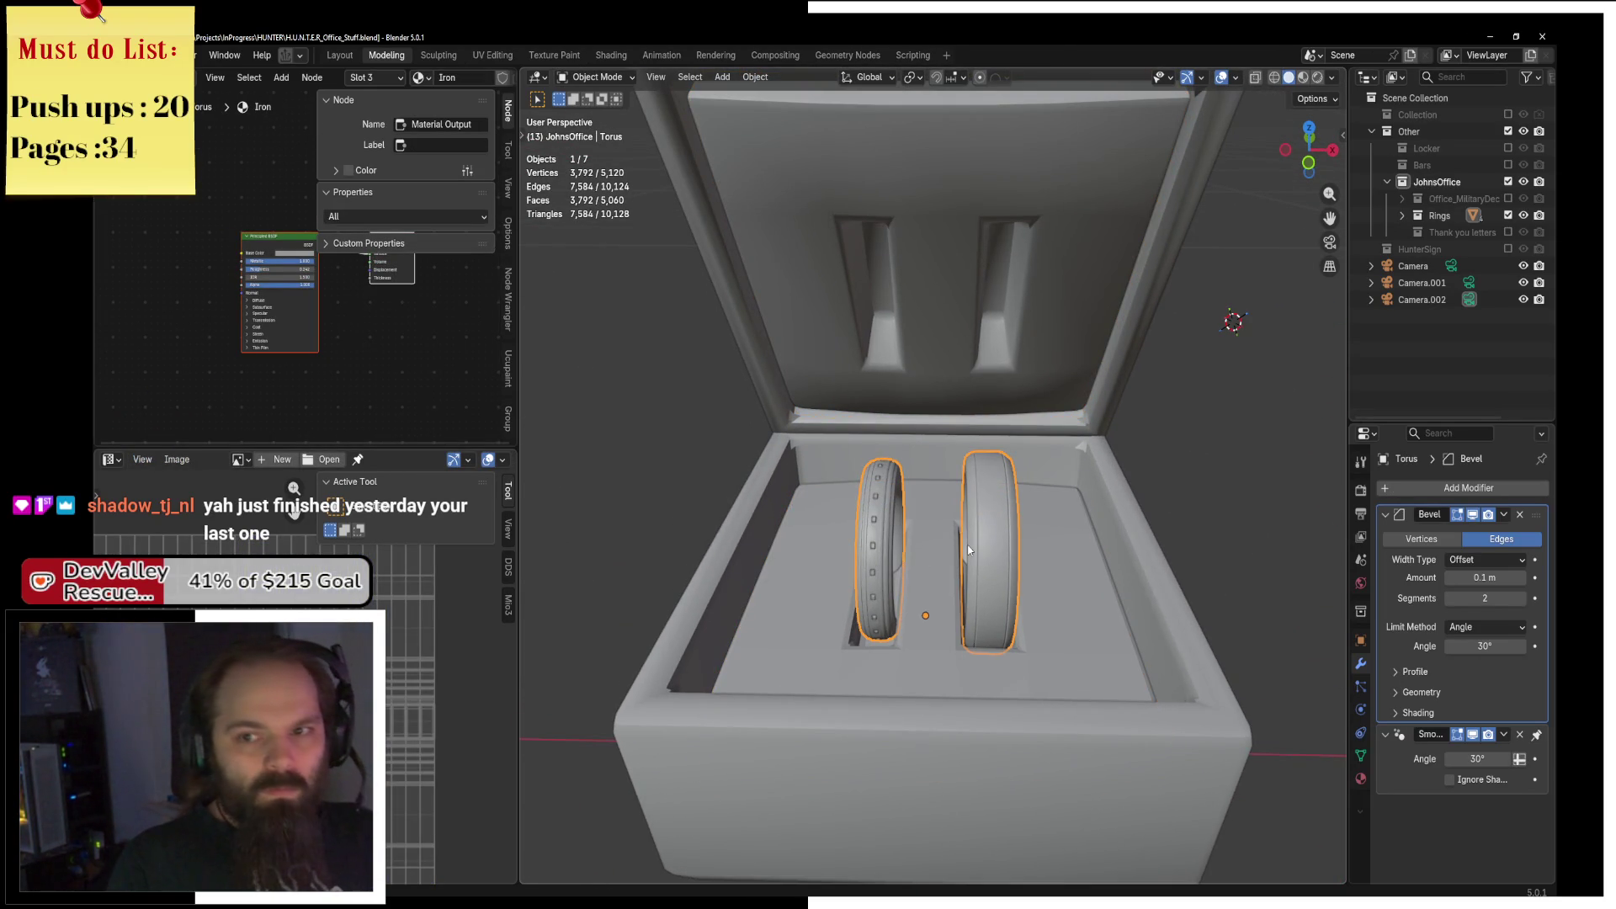
{"action": "key", "text": "KP_Divide"}
{"action": "key", "text": "ctrl+Tab"}
{"action": "left_click", "coordinate": [1085, 565]}
{"action": "mouse_move", "coordinate": [1085, 566]}
{"action": "left_mouse_down"}
{"action": "mouse_move", "coordinate": [967, 577]}
{"action": "mouse_move", "coordinate": [920, 530]}
{"action": "mouse_move", "coordinate": [893, 437]}
{"action": "left_mouse_up"}
{"action": "left_click", "coordinate": [864, 164]}
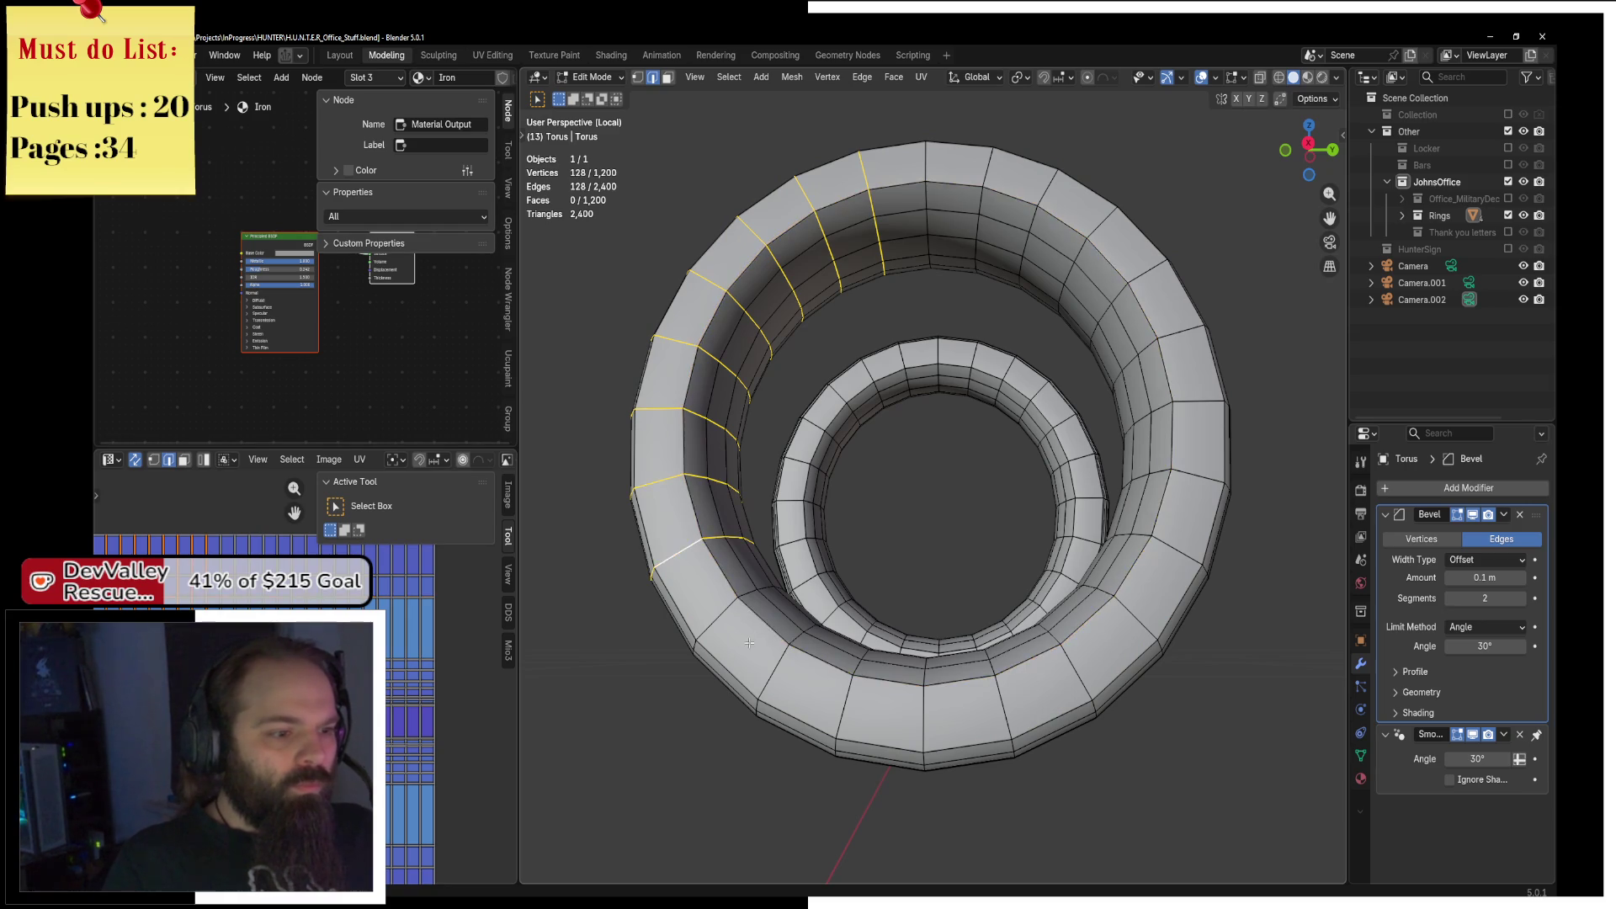
{"action": "key", "text": "a"}
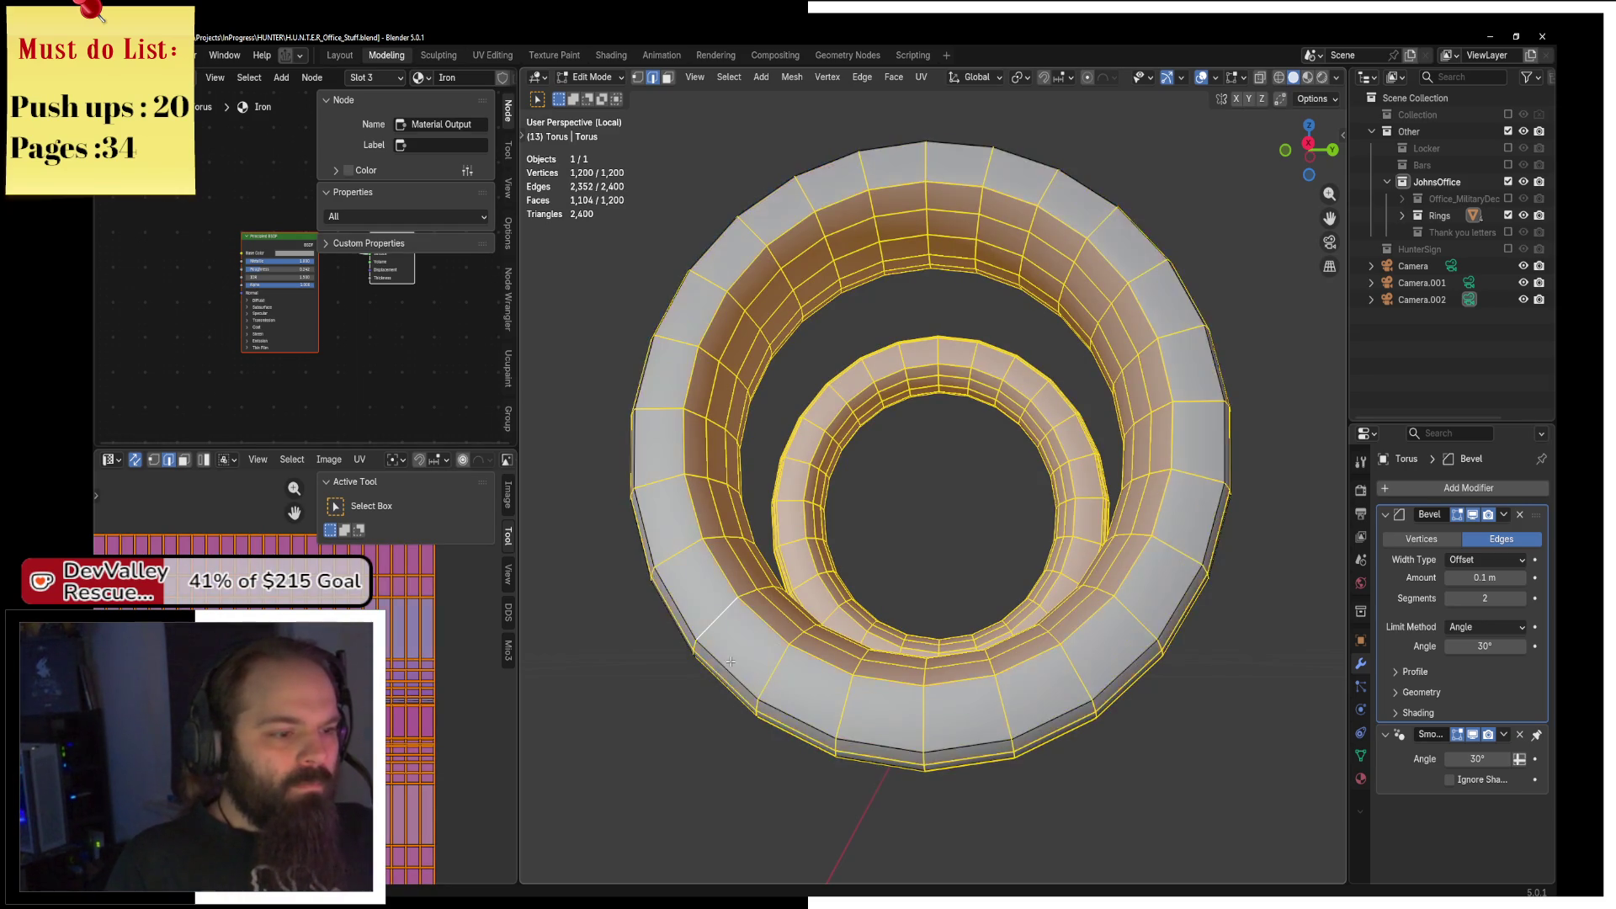
Deselect a series of edge loops on the right ring.
{"action": "mouse_move", "coordinate": [779, 639]}
{"action": "left_mouse_down"}
{"action": "mouse_move", "coordinate": [930, 664]}
{"action": "mouse_move", "coordinate": [1201, 577]}
{"action": "left_mouse_up"}
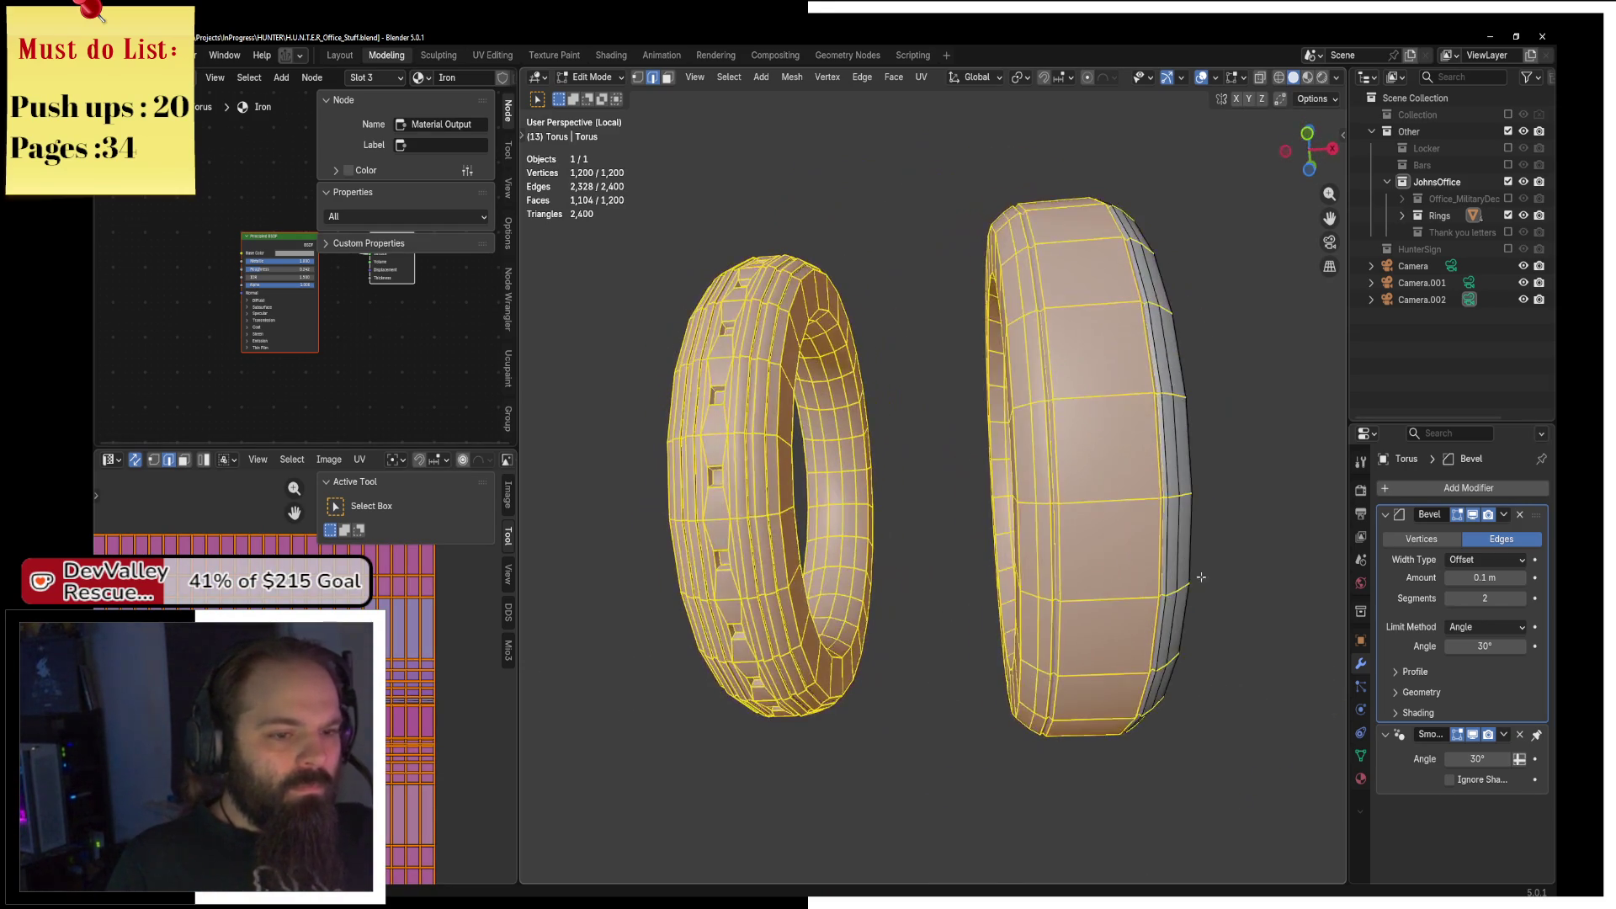
{"action": "left_click", "coordinate": [1161, 541], "text": "alt+shift"}
{"action": "left_click", "coordinate": [1049, 541], "text": "alt+shift"}
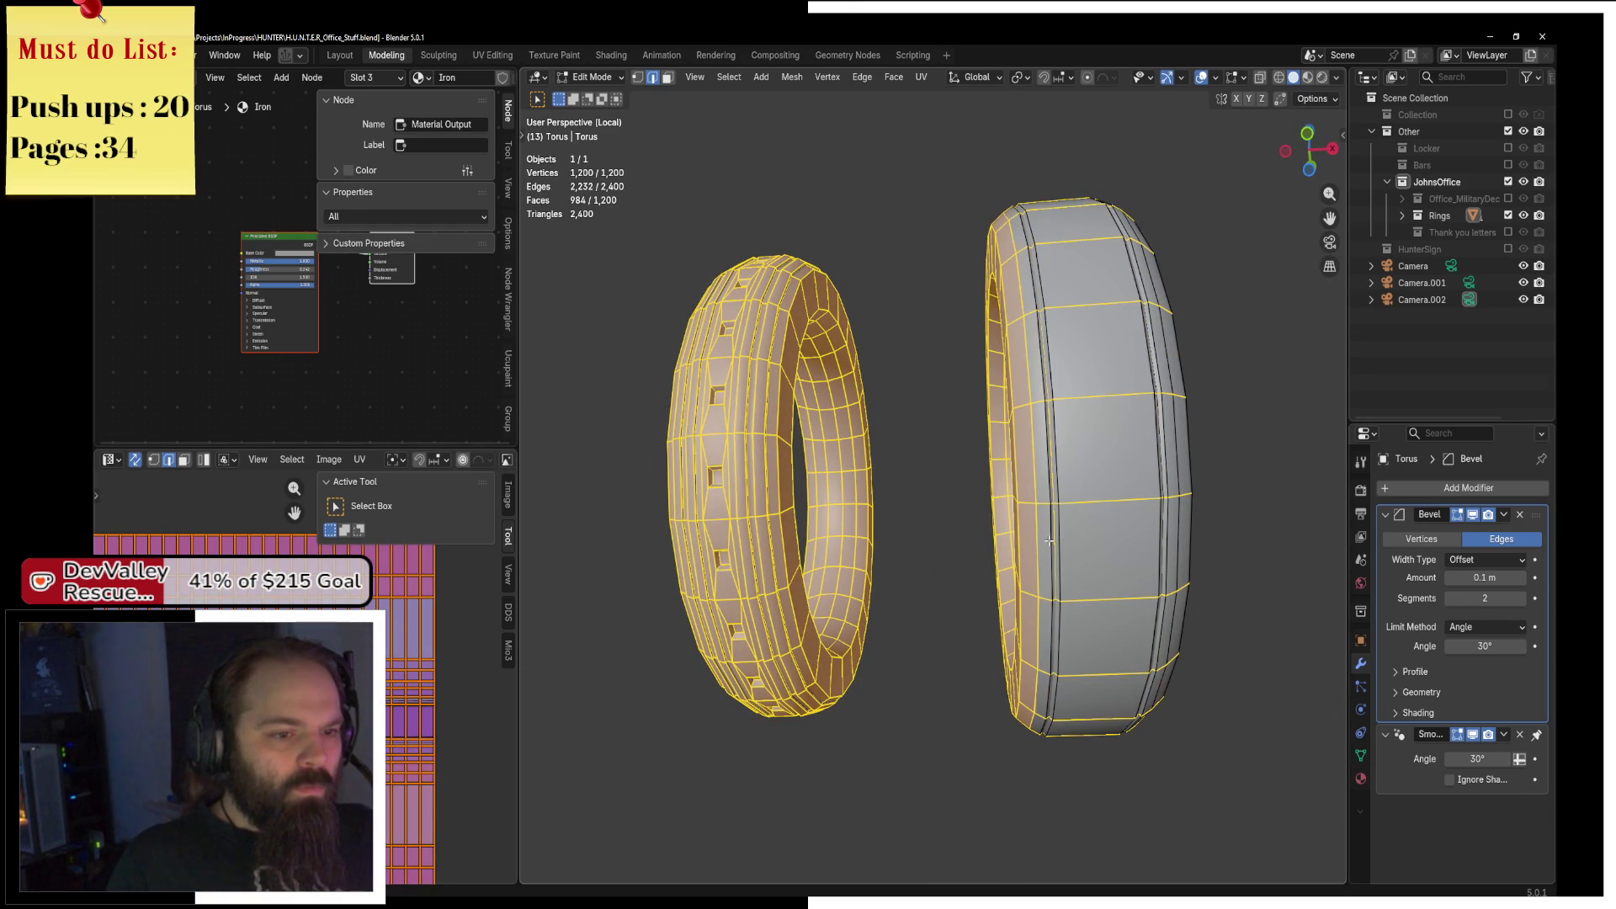
{"action": "left_click", "coordinate": [1041, 540], "text": "alt+shift"}
{"action": "mouse_move", "coordinate": [1041, 540]}
{"action": "left_mouse_down"}
{"action": "mouse_move", "coordinate": [1063, 595]}
{"action": "mouse_move", "coordinate": [1027, 621]}
{"action": "left_mouse_up"}
{"action": "left_click", "coordinate": [1063, 595], "text": "alt+shift"}
{"action": "left_click", "coordinate": [1064, 595], "text": "alt+shift"}
{"action": "scroll", "coordinate": [1027, 621], "scroll_direction": "up", "scroll_amount": 5}
{"action": "left_click", "coordinate": [1061, 617], "text": "alt+shift"}
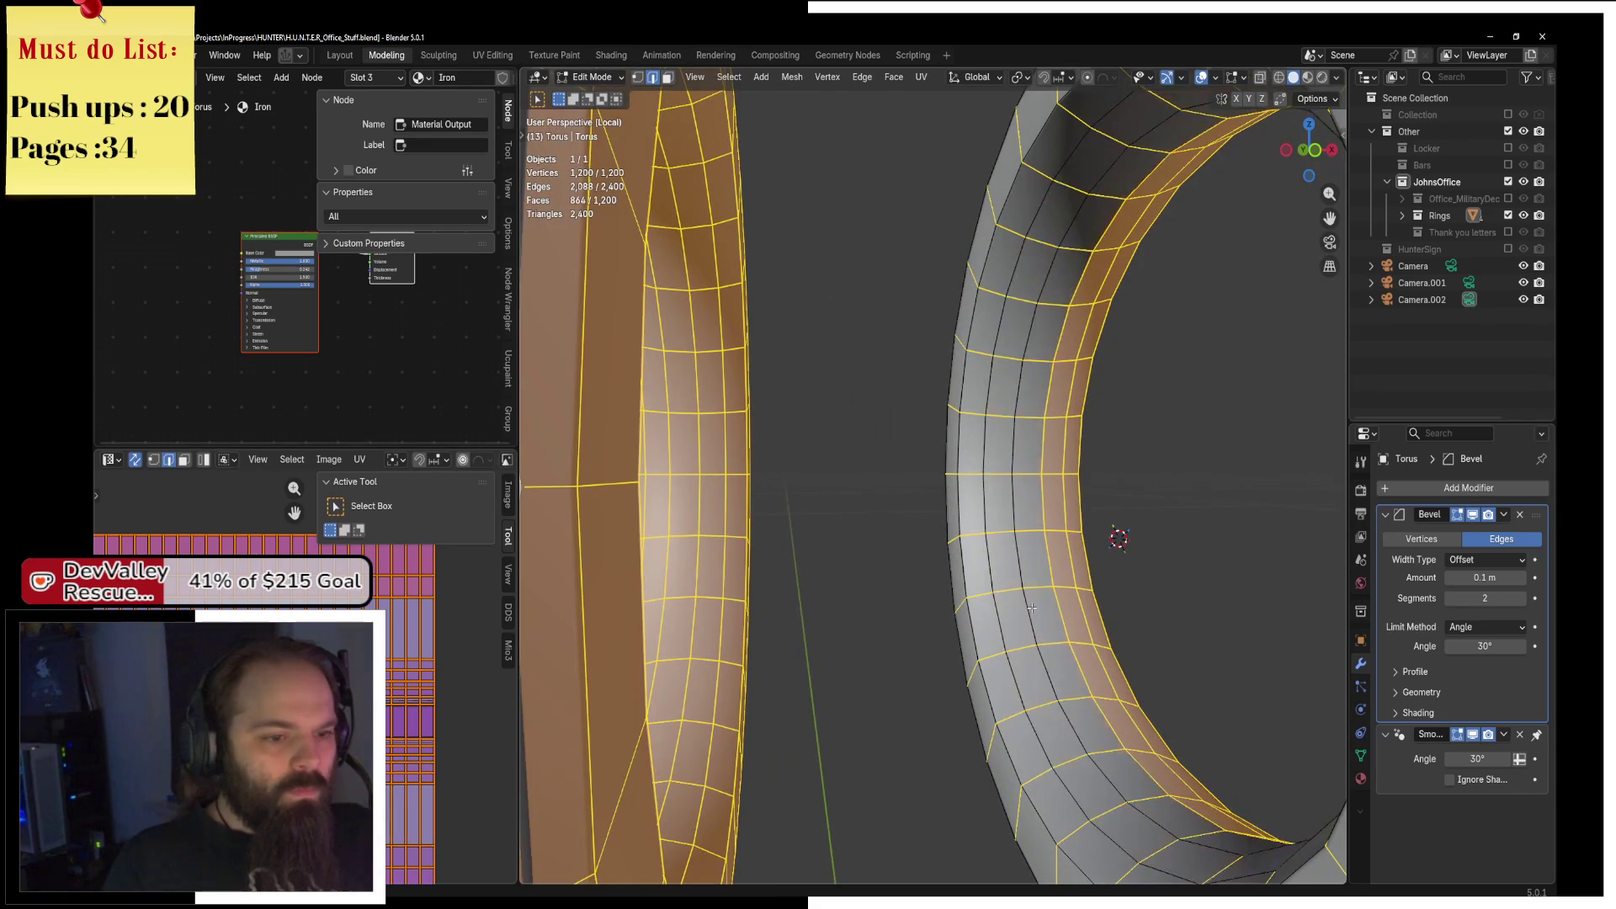
{"action": "left_click", "coordinate": [1060, 617], "text": "alt+shift"}
{"action": "left_click", "coordinate": [1061, 617], "text": "alt+shift"}
{"action": "left_click", "coordinate": [1060, 617], "text": "alt+shift"}
{"action": "scroll", "coordinate": [1060, 617], "scroll_direction": "down", "scroll_amount": 5}
{"action": "mouse_move", "coordinate": [1060, 617]}
{"action": "left_mouse_down"}
{"action": "mouse_move", "coordinate": [987, 495]}
{"action": "mouse_move", "coordinate": [1013, 353]}
{"action": "left_mouse_up"}
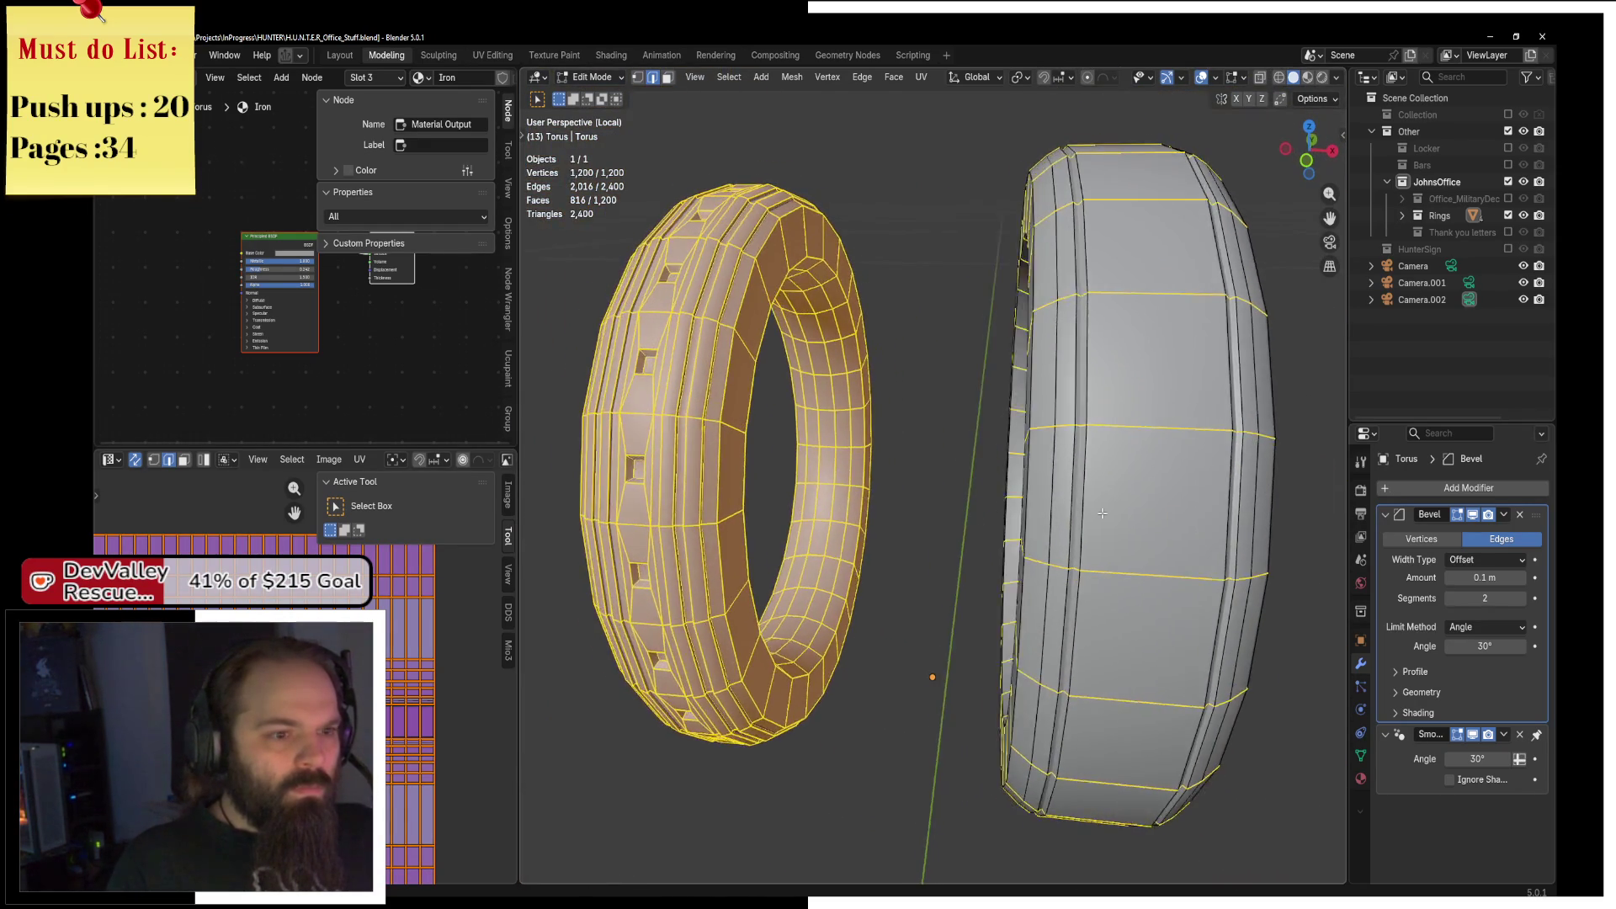
Deselect a loop across the left ring plus a few single edges.
{"action": "scroll", "coordinate": [1014, 337], "scroll_direction": "up", "scroll_amount": 3}
{"action": "mouse_move", "coordinate": [1007, 284]}
{"action": "left_mouse_down"}
{"action": "mouse_move", "coordinate": [1012, 409]}
{"action": "mouse_move", "coordinate": [825, 416]}
{"action": "left_mouse_up"}
{"action": "left_click", "coordinate": [836, 328], "text": "alt+shift"}
{"action": "left_click", "coordinate": [838, 606], "text": "alt+shift"}
{"action": "left_click_drag", "start_coordinate": [838, 606], "coordinate": [845, 267]}
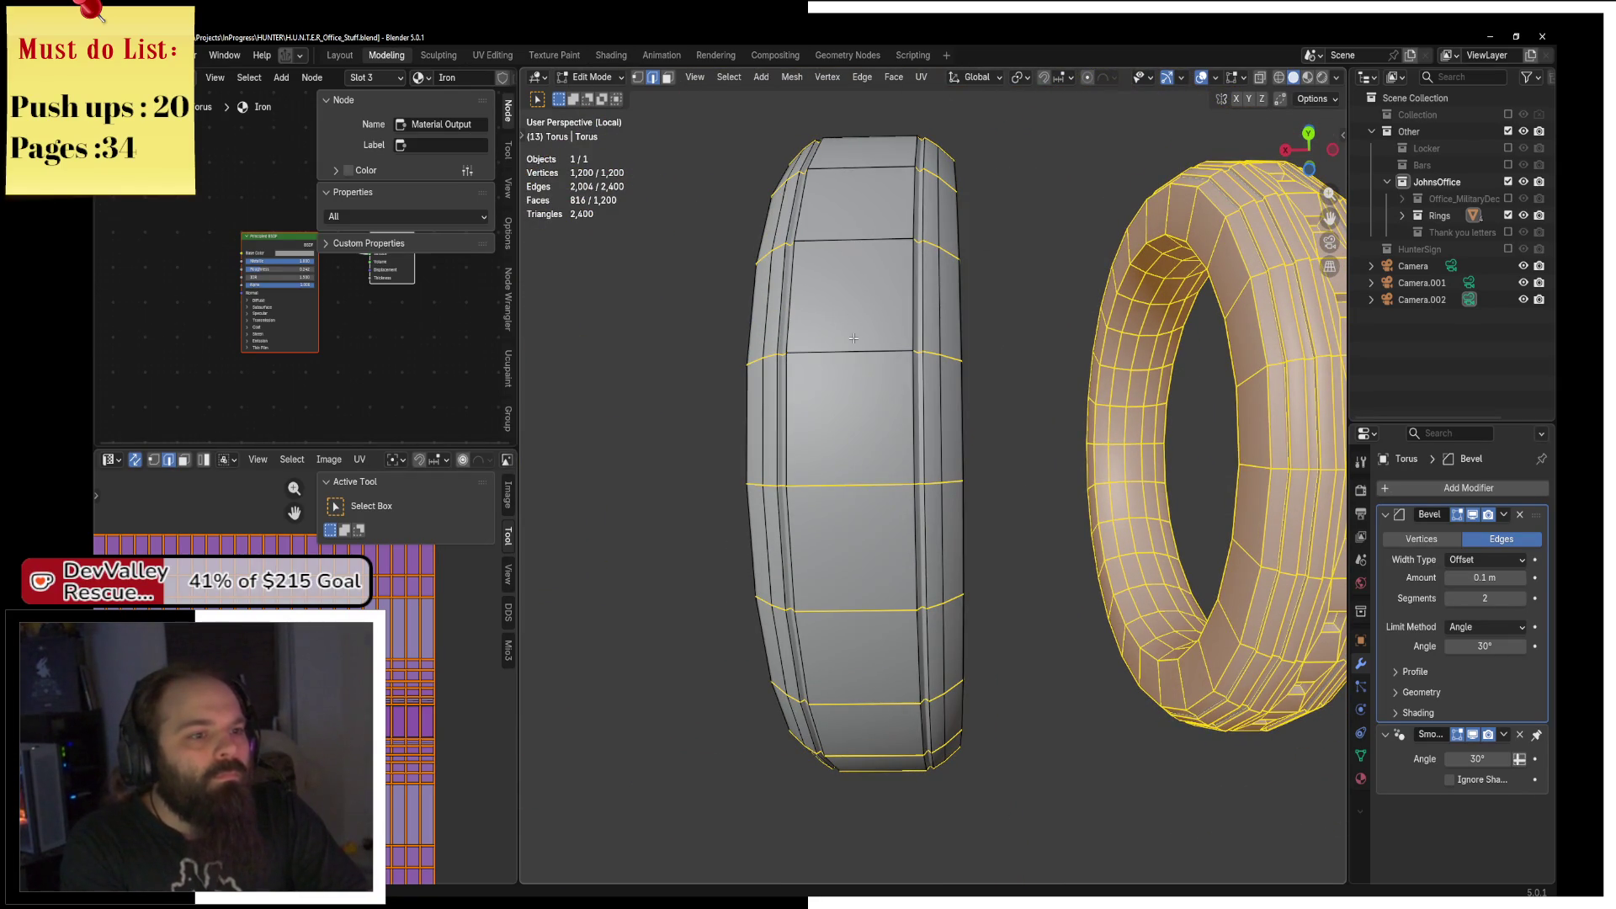
{"action": "left_click_drag", "start_coordinate": [864, 627], "coordinate": [862, 446]}
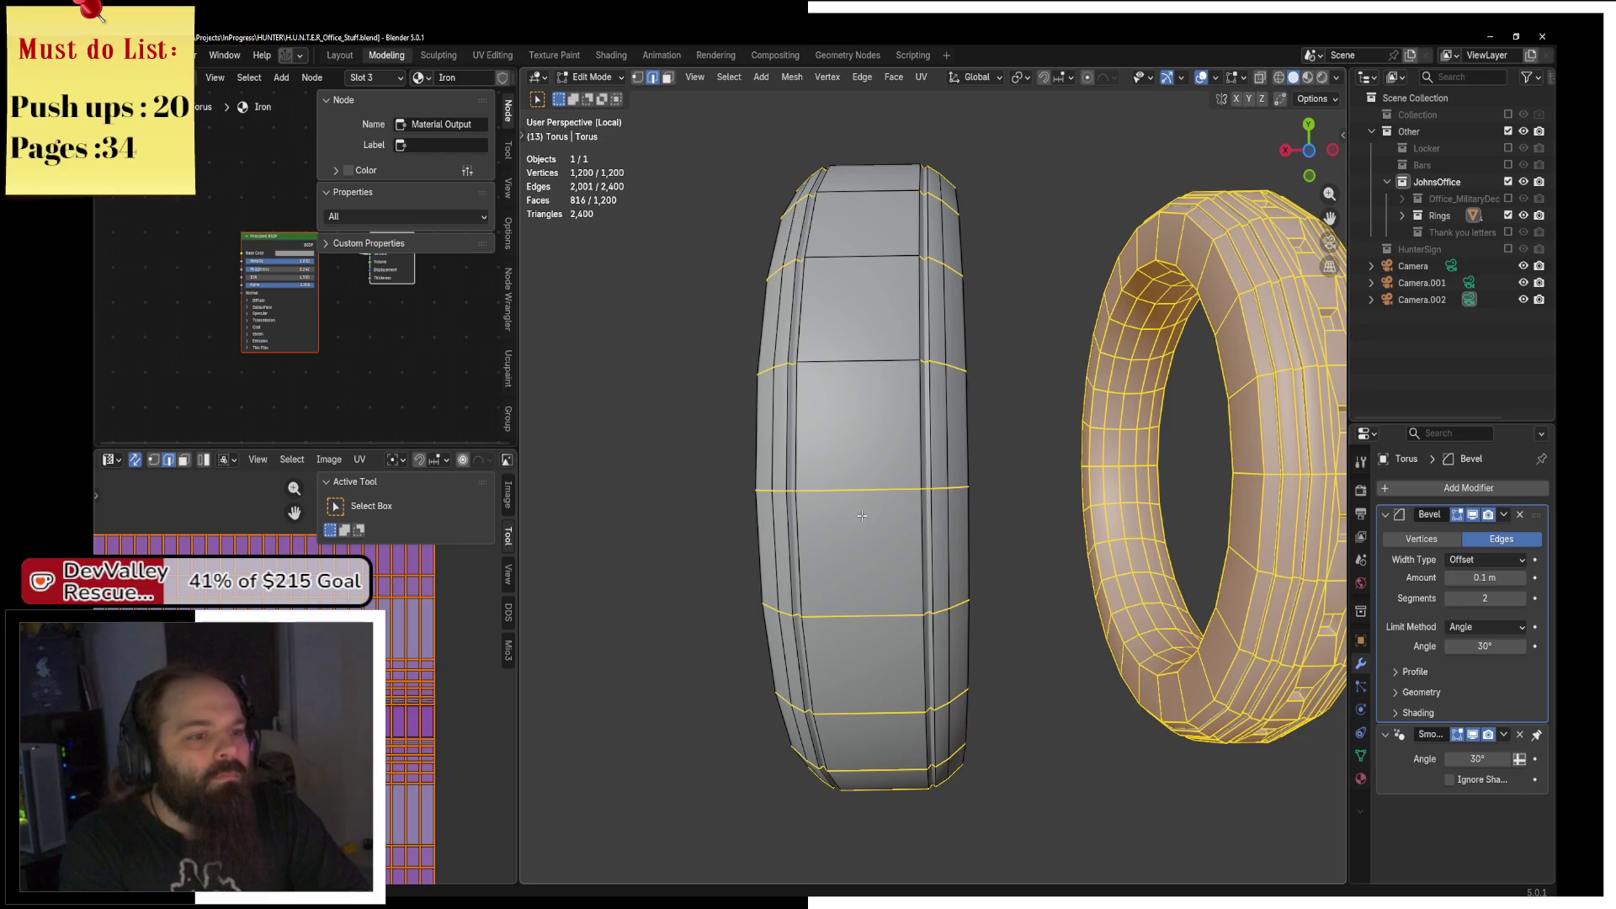
{"action": "left_click_drag", "start_coordinate": [862, 609], "coordinate": [874, 515]}
{"action": "left_click_drag", "start_coordinate": [862, 577], "coordinate": [839, 338]}
{"action": "left_click", "coordinate": [839, 338], "text": "shift"}
{"action": "left_click", "coordinate": [844, 616], "text": "shift"}
{"action": "mouse_move", "coordinate": [845, 617]}
{"action": "left_mouse_down"}
{"action": "mouse_move", "coordinate": [856, 359]}
{"action": "mouse_move", "coordinate": [1028, 486]}
{"action": "mouse_move", "coordinate": [1064, 483]}
{"action": "mouse_move", "coordinate": [712, 600]}
{"action": "mouse_move", "coordinate": [1053, 578]}
{"action": "left_mouse_up"}
Deselect several face loops along the ring band, leaving the band with the square recesses.
{"action": "left_click", "coordinate": [720, 455], "text": "alt+shift"}
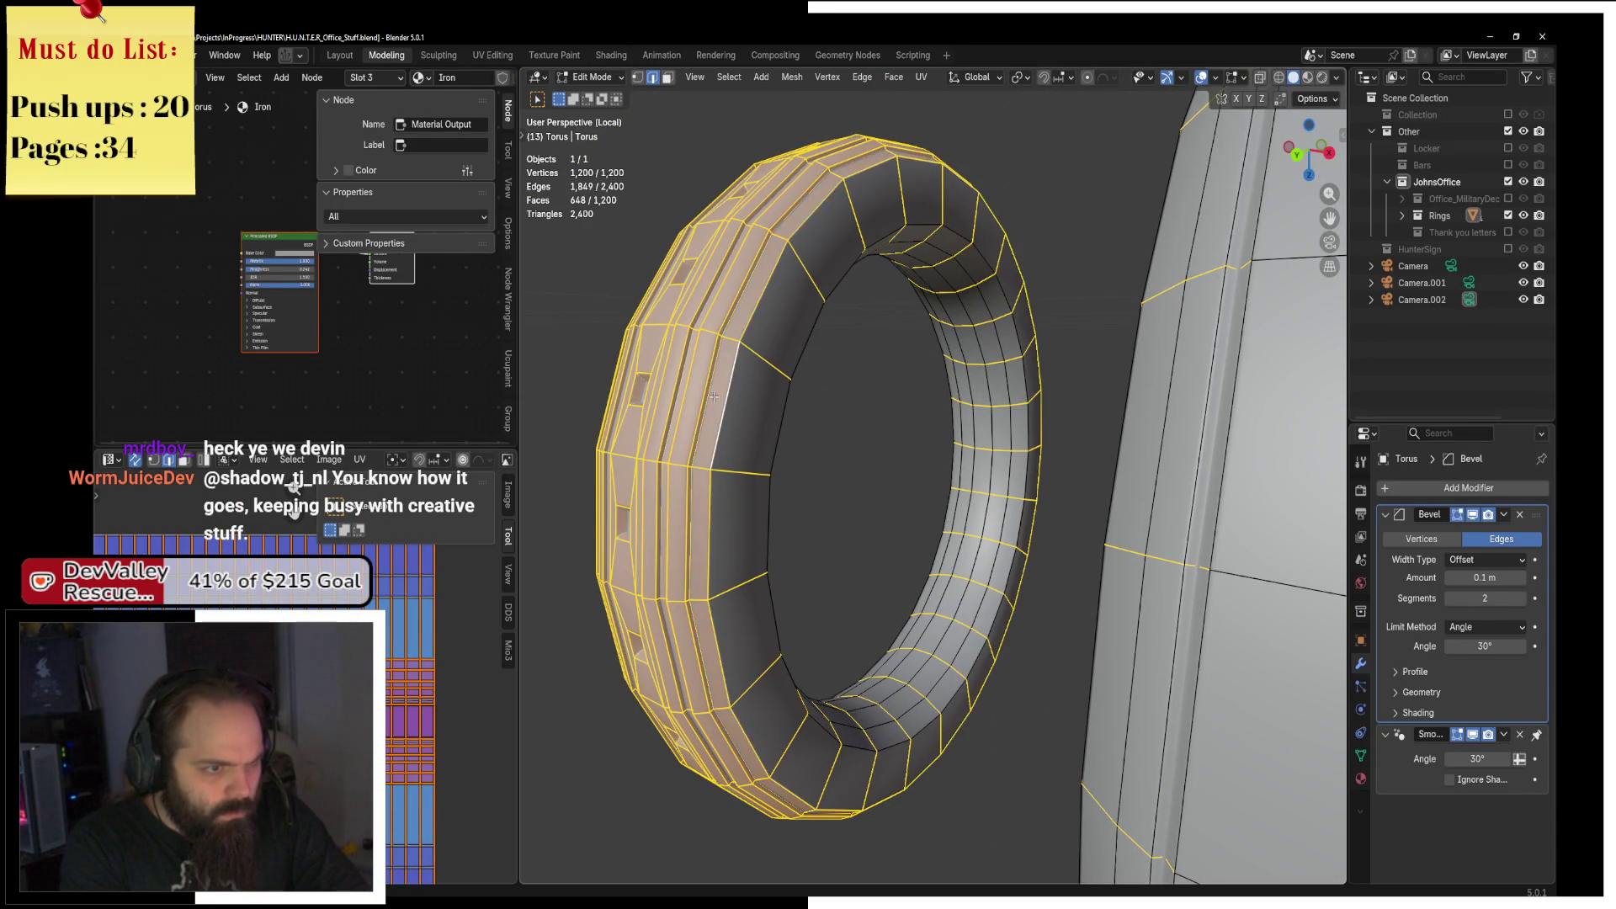
{"action": "left_click", "coordinate": [698, 382], "text": "alt+shift"}
{"action": "left_click_drag", "start_coordinate": [697, 382], "coordinate": [842, 429]}
{"action": "scroll", "coordinate": [893, 453], "scroll_direction": "up", "scroll_amount": 3}
{"action": "left_click", "coordinate": [893, 453], "text": "alt+shift"}
{"action": "left_click", "coordinate": [875, 452], "text": "alt+shift"}
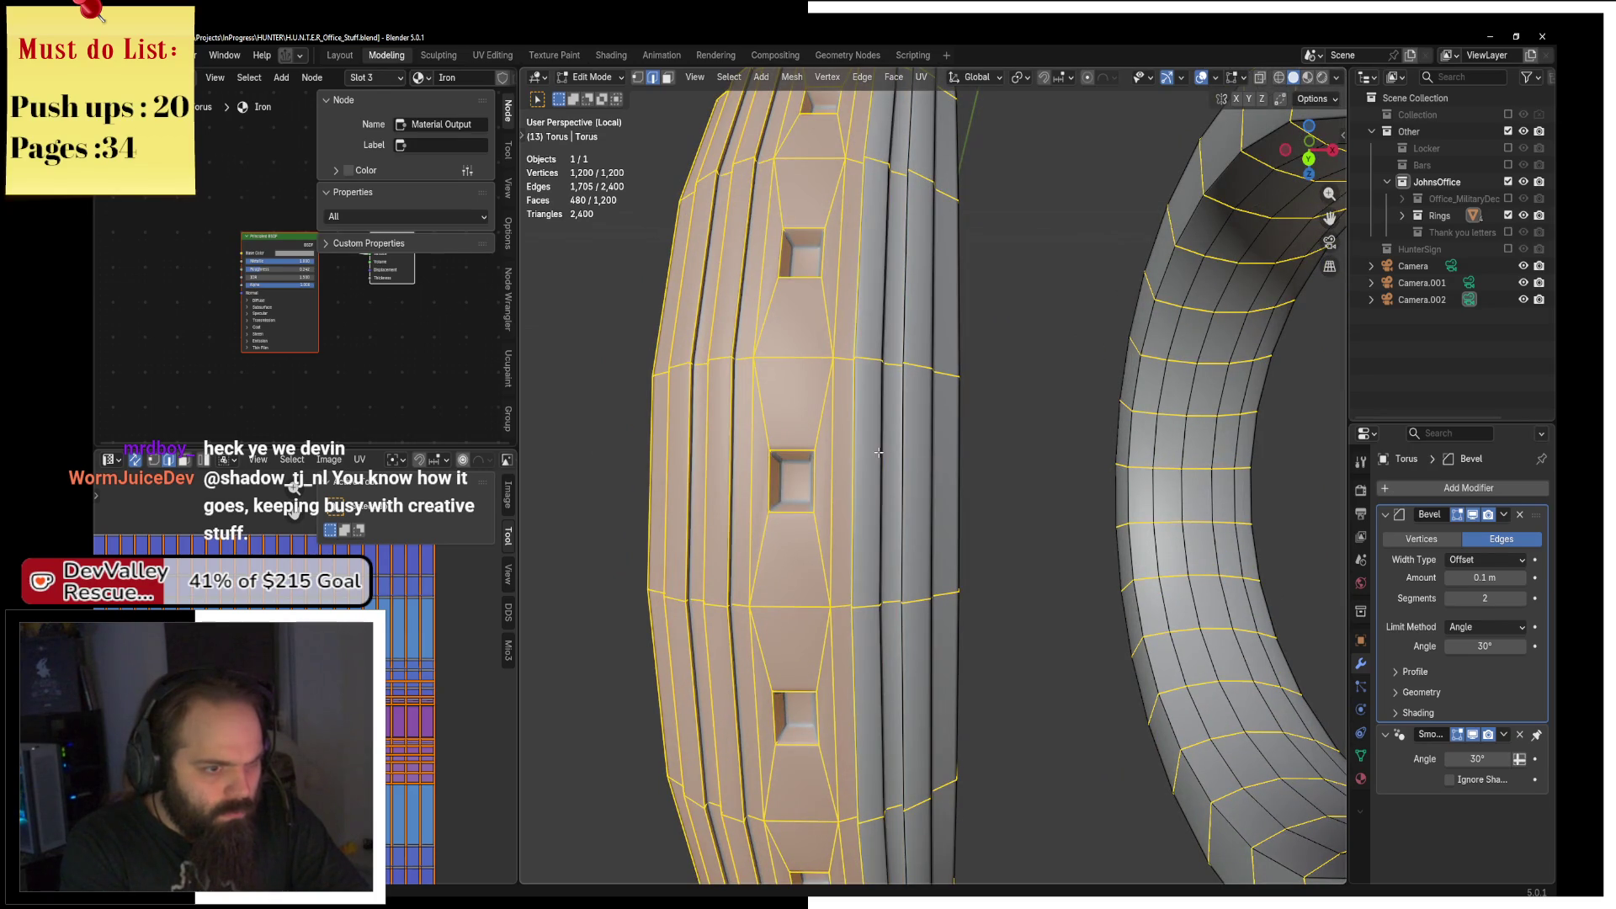
{"action": "left_click_drag", "start_coordinate": [844, 455], "coordinate": [905, 434]}
{"action": "left_click", "coordinate": [906, 434], "text": "alt+shift"}
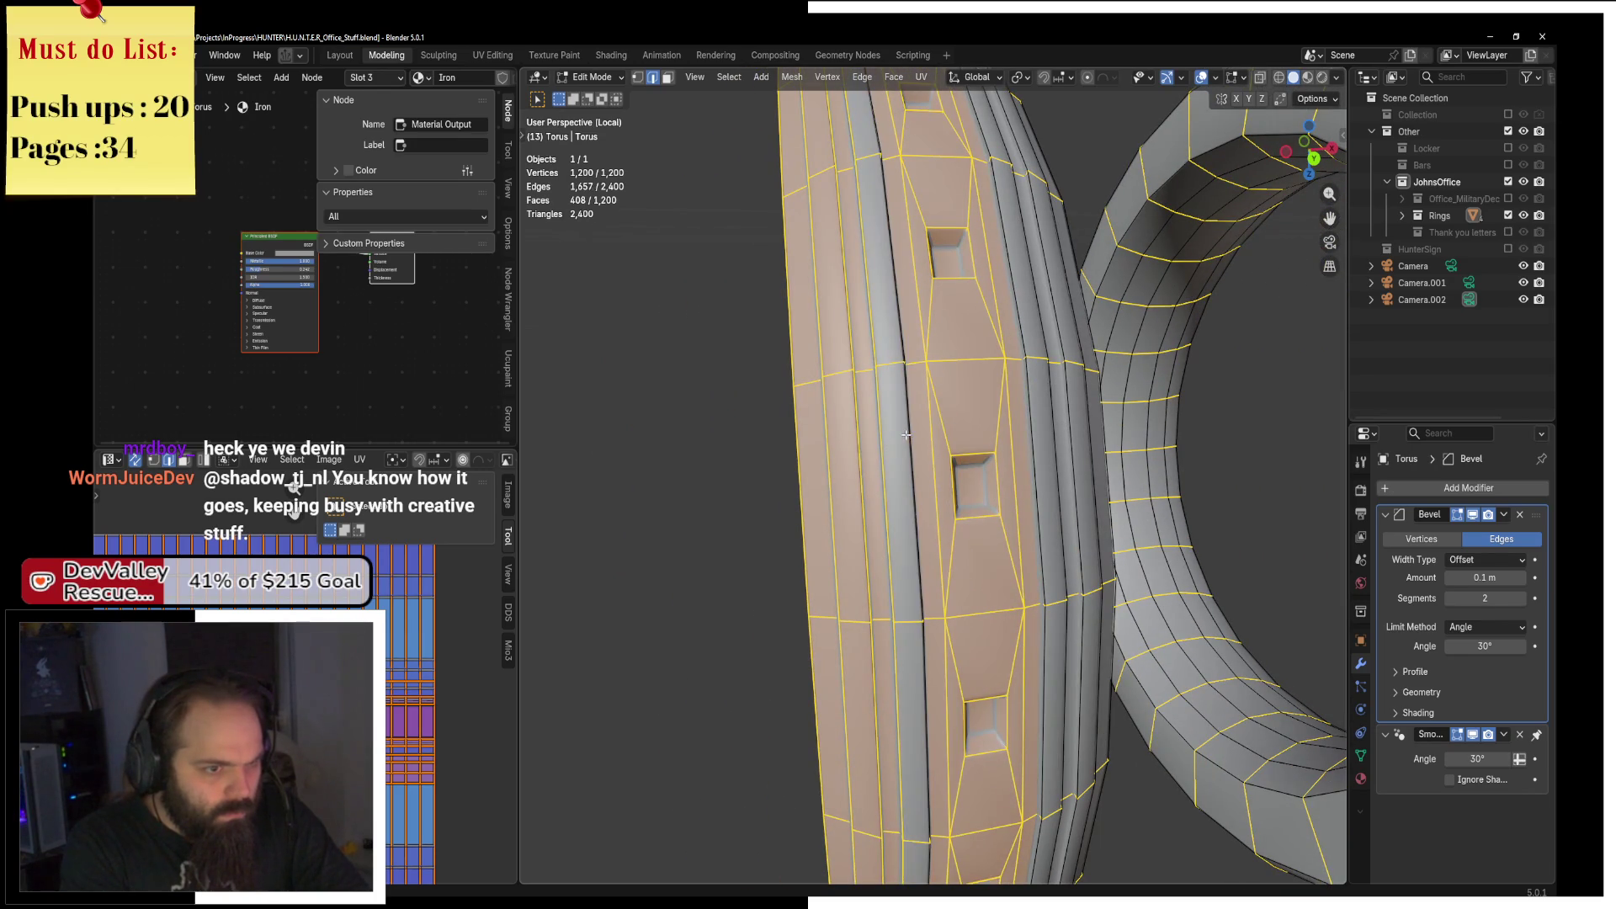
{"action": "left_click", "coordinate": [881, 448], "text": "alt+shift"}
{"action": "left_click", "coordinate": [852, 458], "text": "alt+shift"}
{"action": "left_click", "coordinate": [821, 466], "text": "alt+shift"}
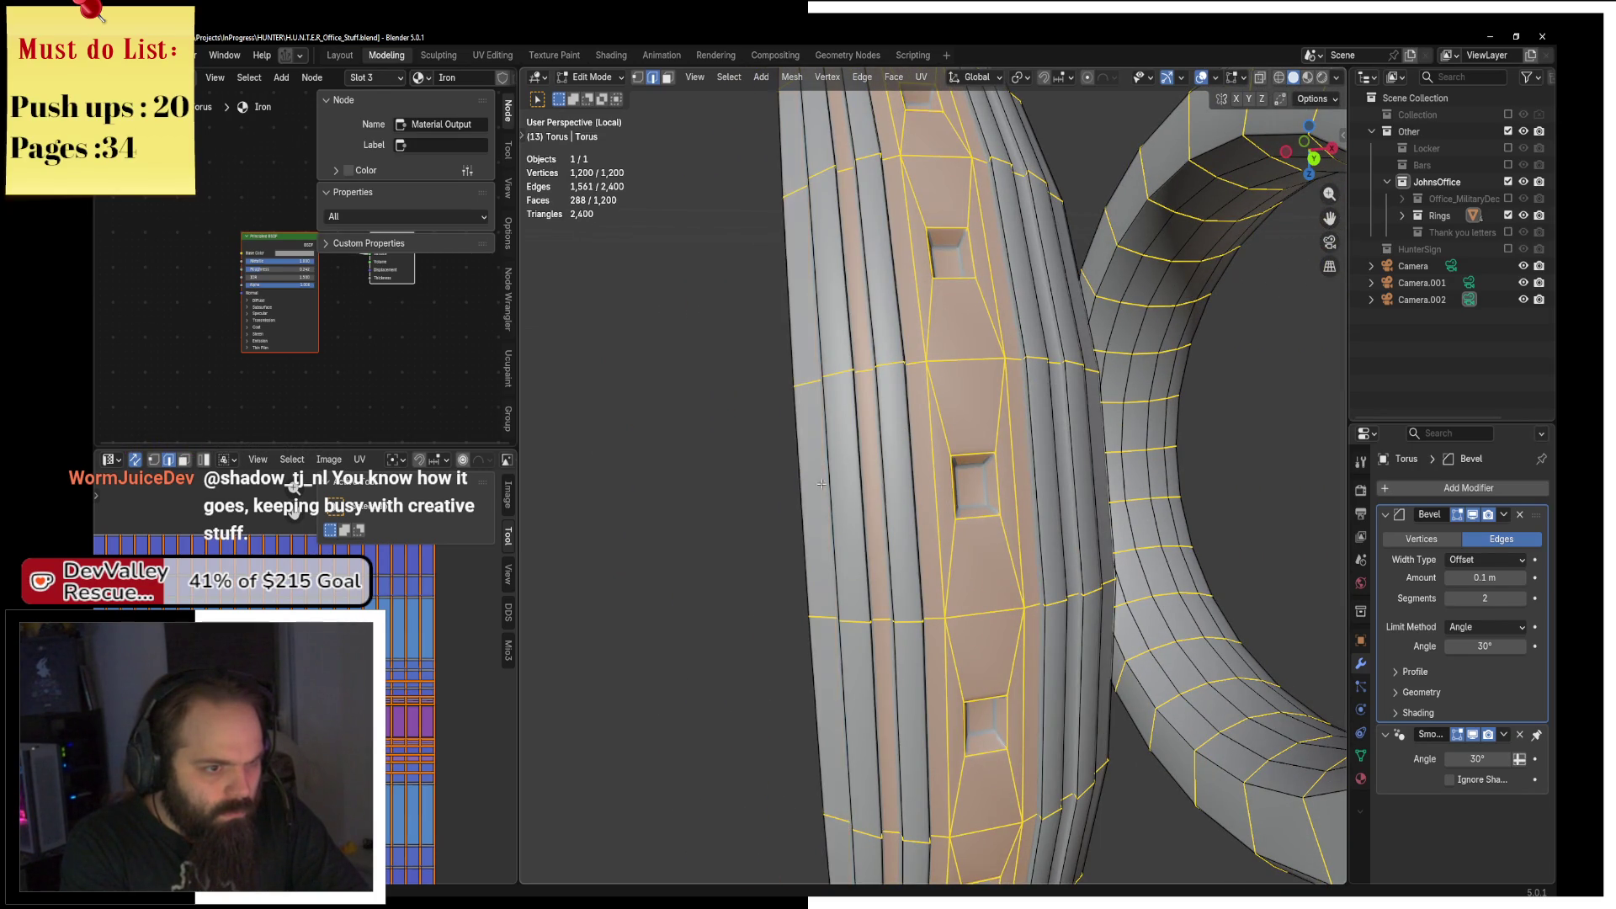
{"action": "scroll", "coordinate": [822, 466], "scroll_direction": "down", "scroll_amount": 3}
{"action": "mouse_move", "coordinate": [822, 465]}
{"action": "left_mouse_down"}
{"action": "mouse_move", "coordinate": [981, 479]}
{"action": "mouse_move", "coordinate": [852, 367]}
{"action": "left_mouse_up"}
Deselect one more face loop, toggling between see-through wireframe and solid shading to check it.
{"action": "key", "text": "z"}
{"action": "left_click", "coordinate": [909, 473]}
{"action": "scroll", "coordinate": [852, 367], "scroll_direction": "up", "scroll_amount": 2}
{"action": "left_click", "coordinate": [852, 367], "text": "alt+shift"}
{"action": "left_click", "coordinate": [870, 346], "text": "alt+shift"}
{"action": "left_click", "coordinate": [875, 334], "text": "alt+shift"}
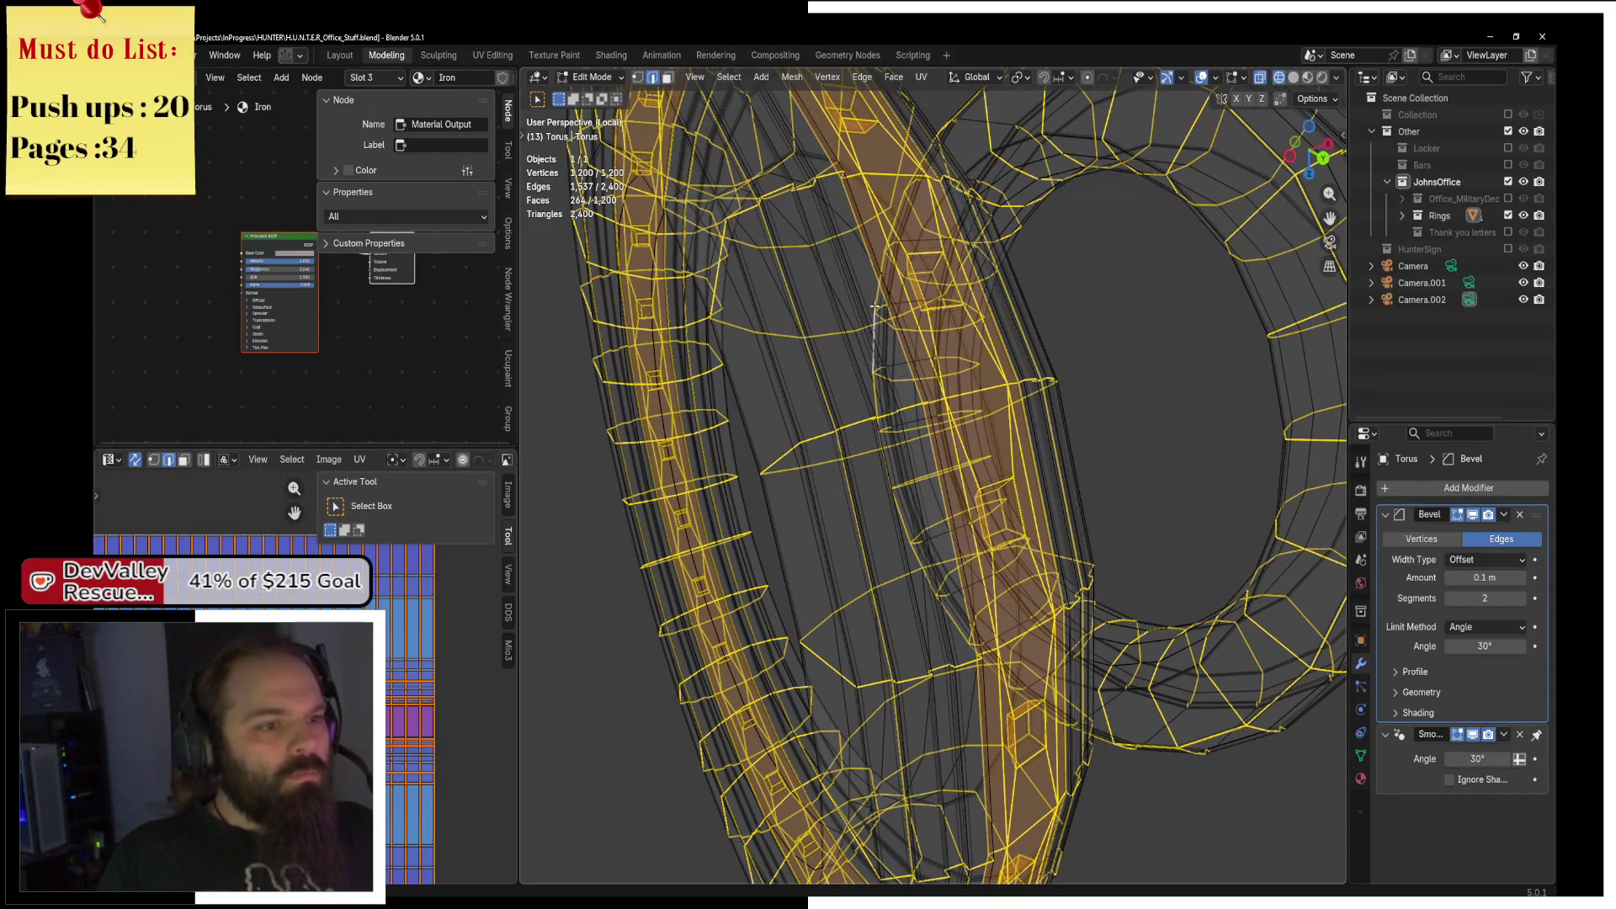
{"action": "key", "text": "z"}
{"action": "left_click", "coordinate": [1010, 320]}
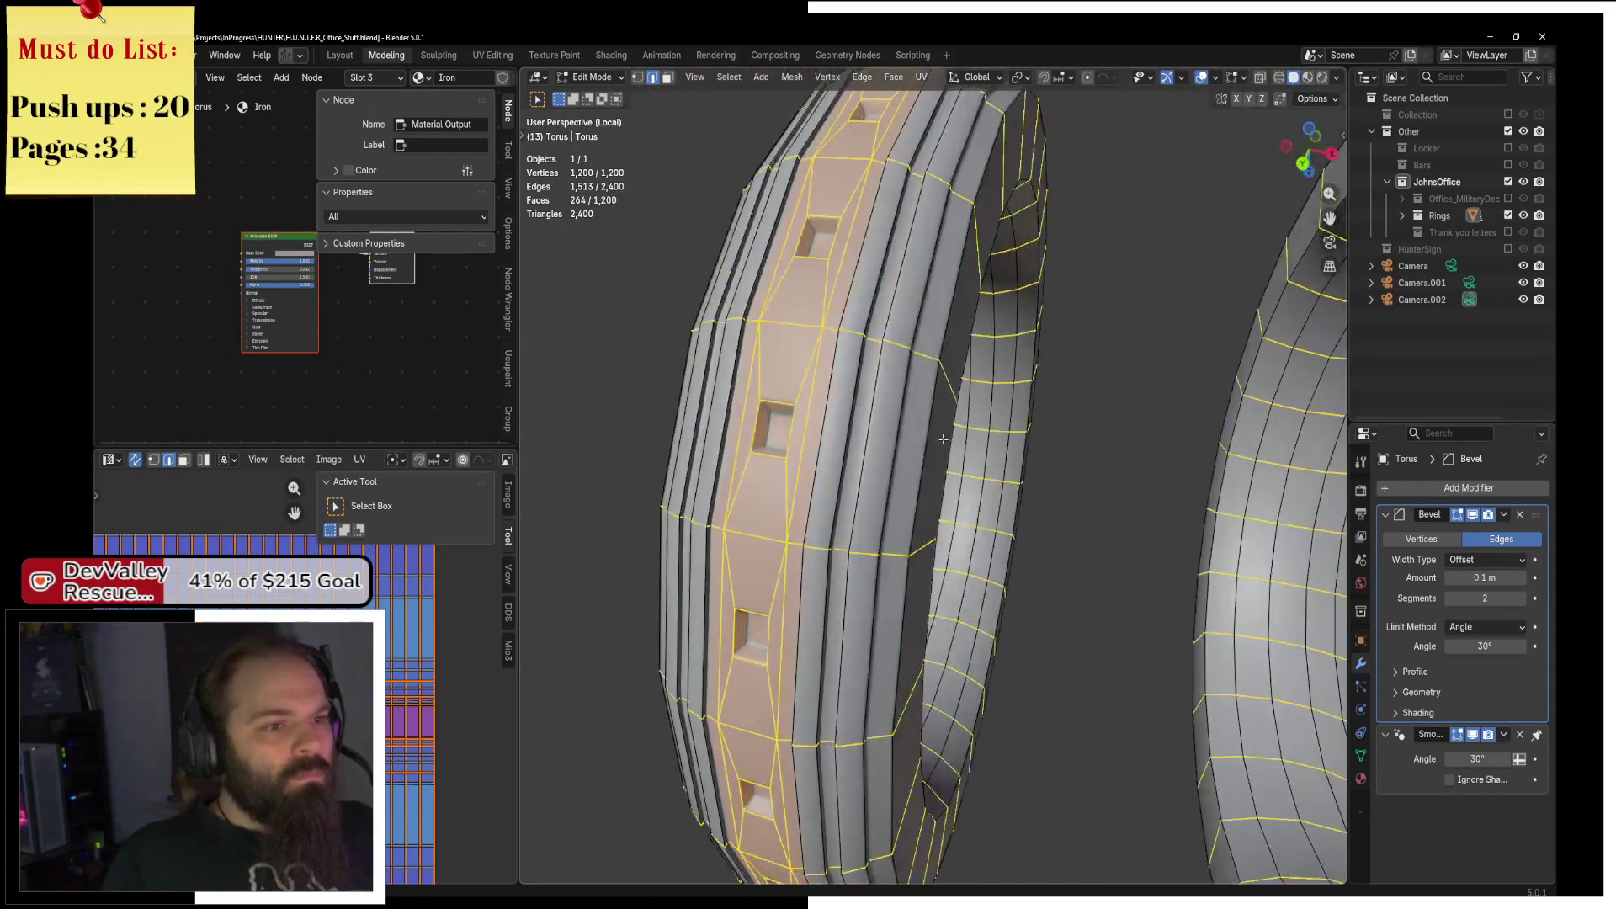
{"action": "key", "text": "z"}
{"action": "left_click", "coordinate": [830, 437]}
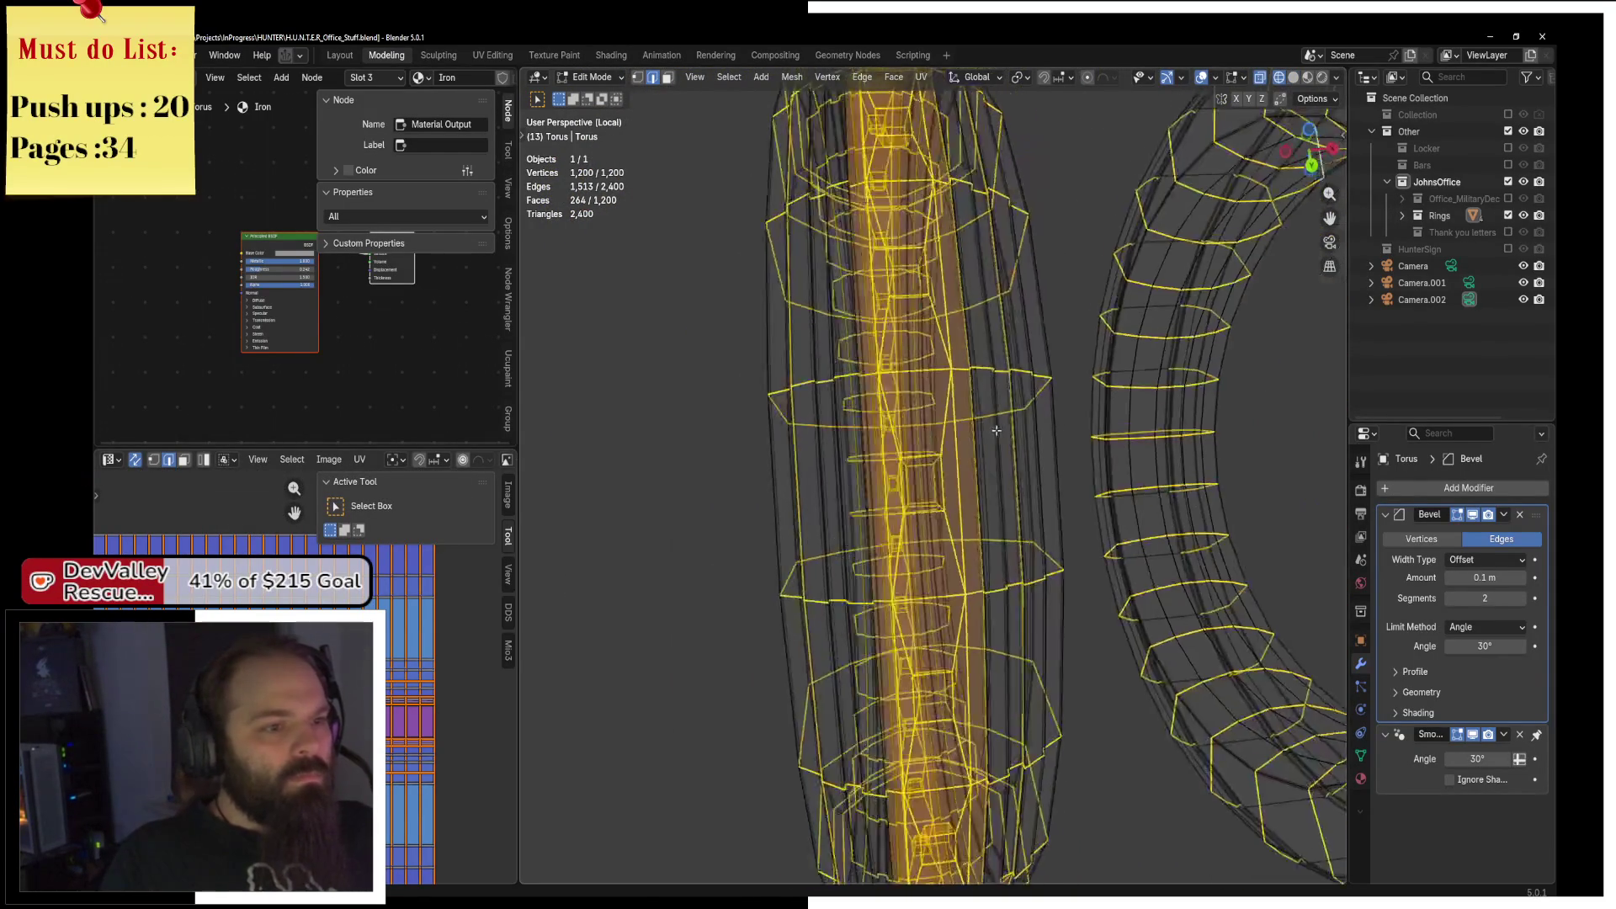
{"action": "key", "text": "z"}
{"action": "left_click", "coordinate": [1061, 431]}
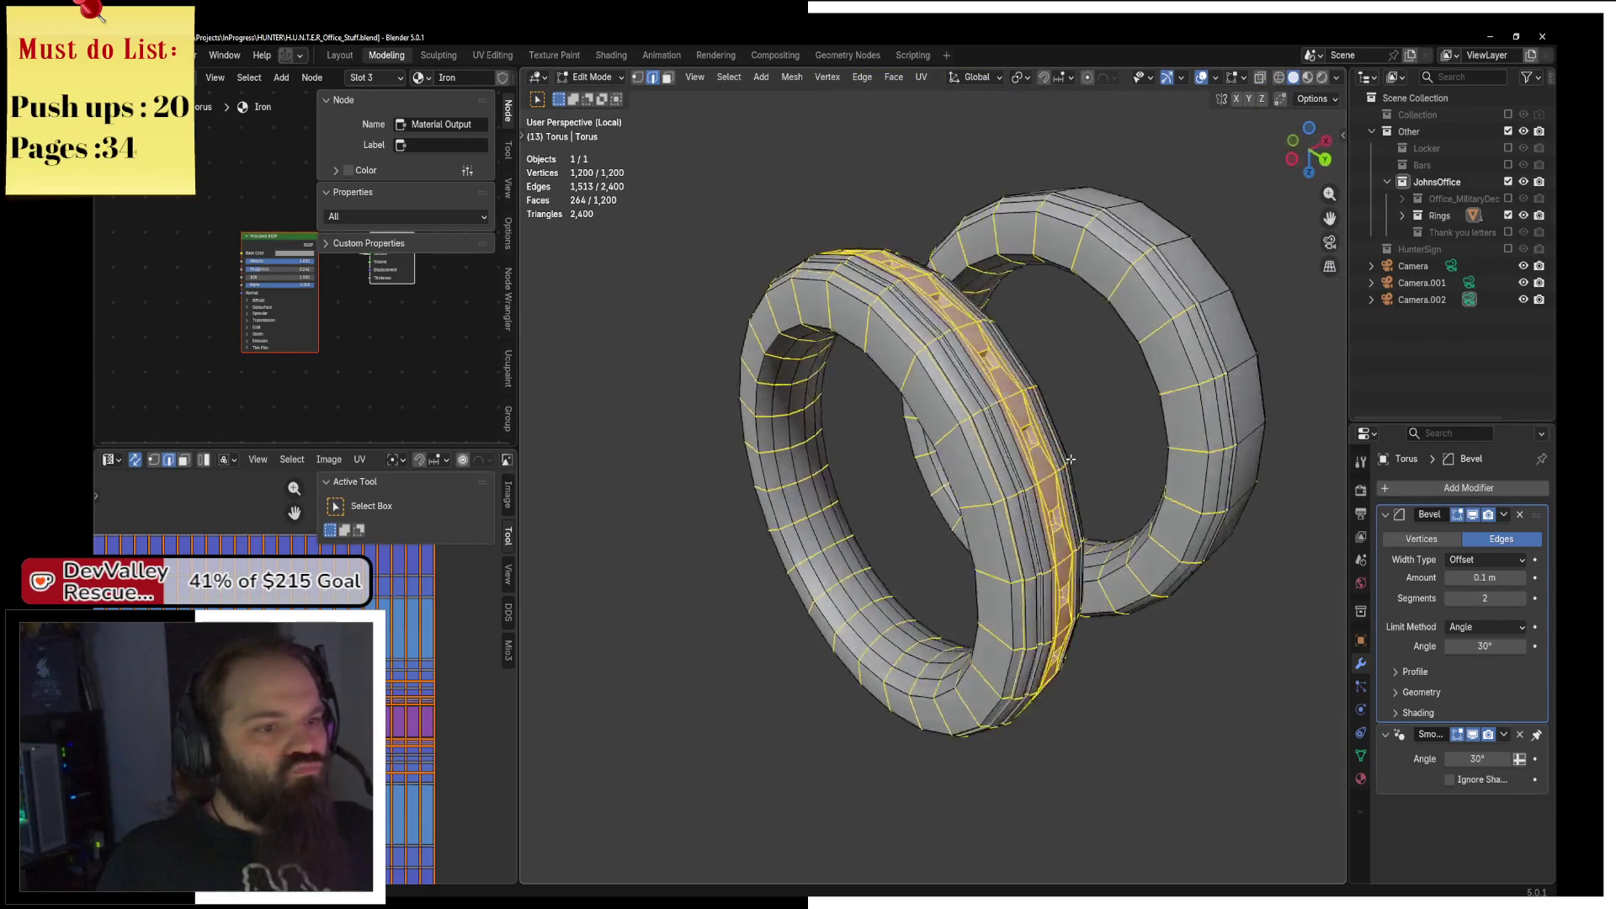
{"action": "key", "text": "z"}
{"action": "left_click", "coordinate": [860, 474]}
Box-deselect the whole left ring and return to solid shading.
{"action": "key", "text": "b"}
{"action": "left_click_drag", "start_coordinate": [731, 161], "coordinate": [1054, 781]}
{"action": "key", "text": "z"}
{"action": "left_click", "coordinate": [1128, 781]}
{"action": "key", "text": "F3"}
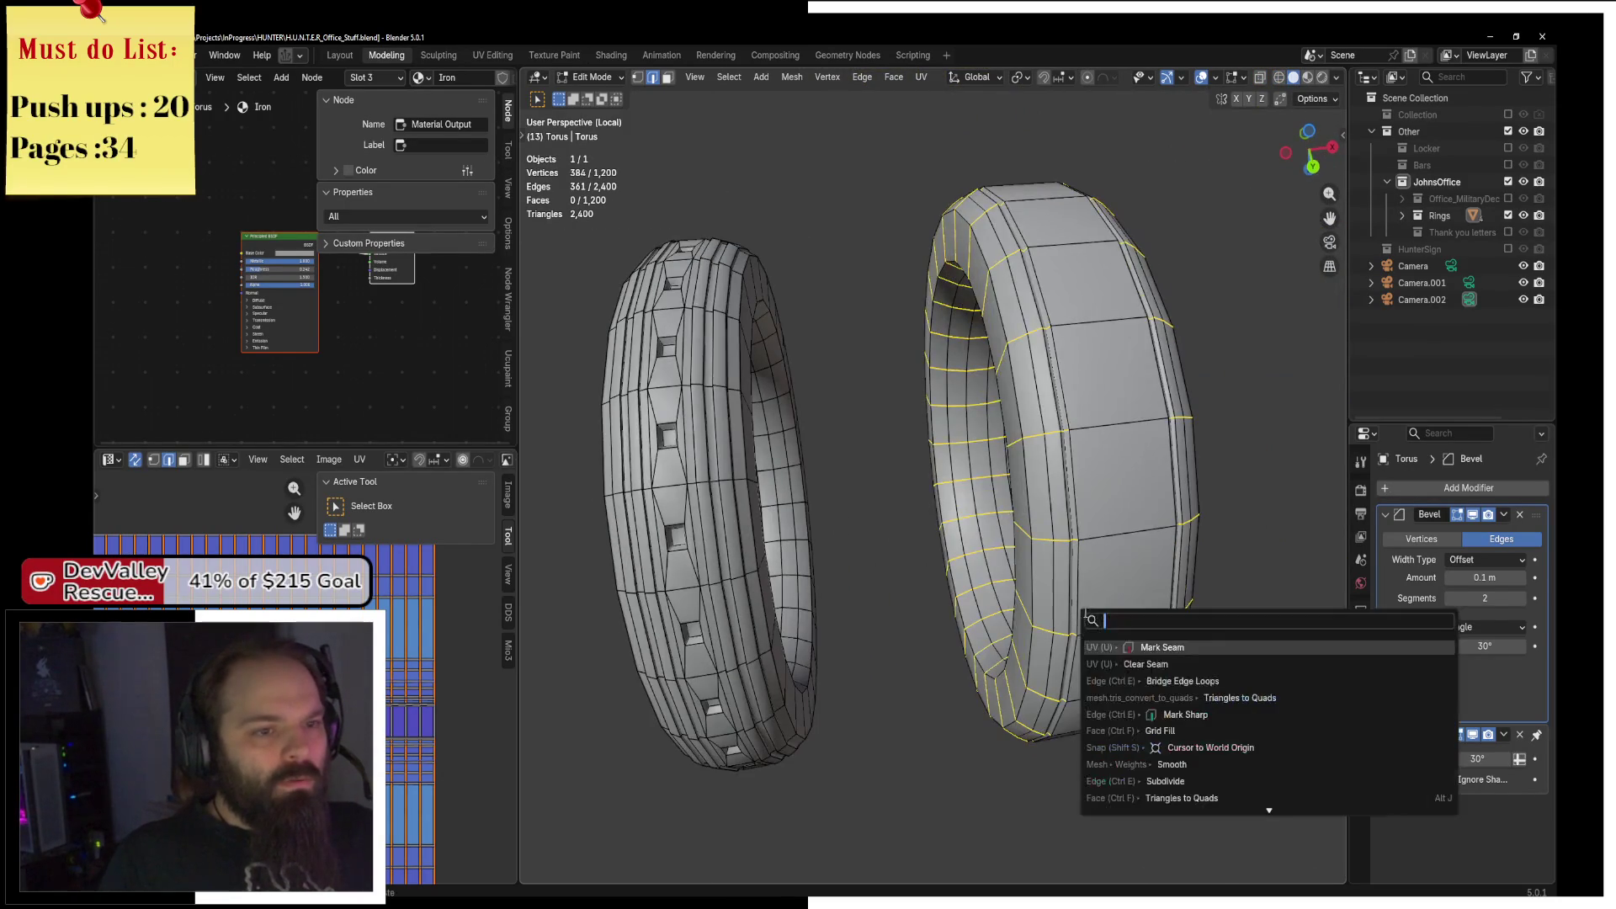
Mark the selected plain-ring edges as seams and Angle Based unwrap both rings.
{"action": "left_click", "coordinate": [1188, 644]}
{"action": "left_click", "coordinate": [922, 78]}
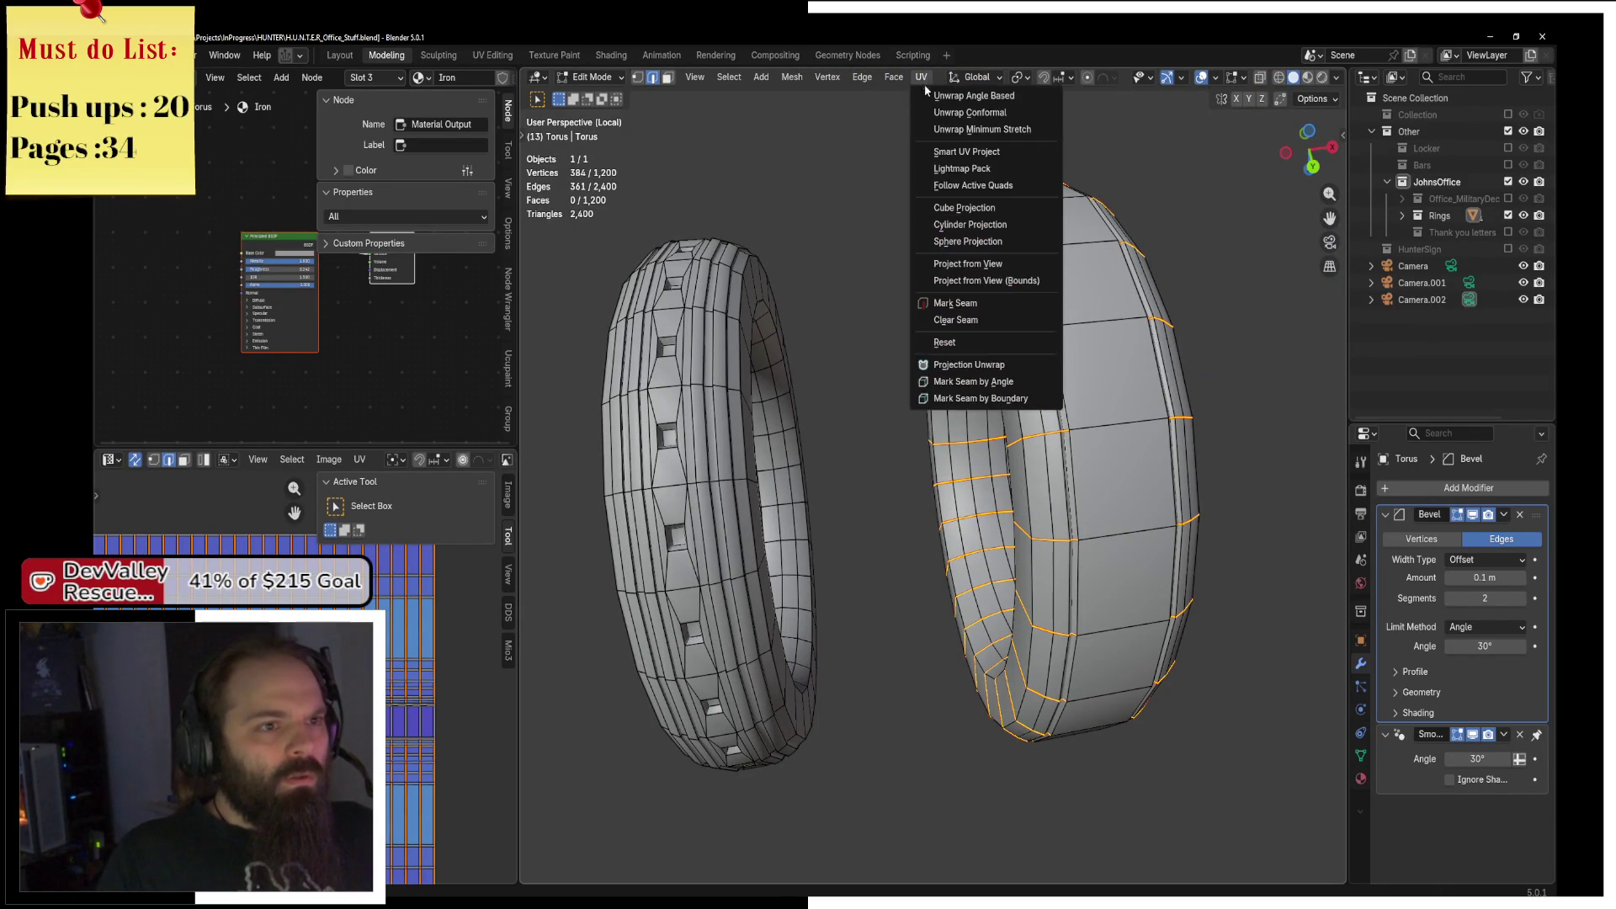
{"action": "key", "text": "a"}
{"action": "left_click", "coordinate": [922, 80]}
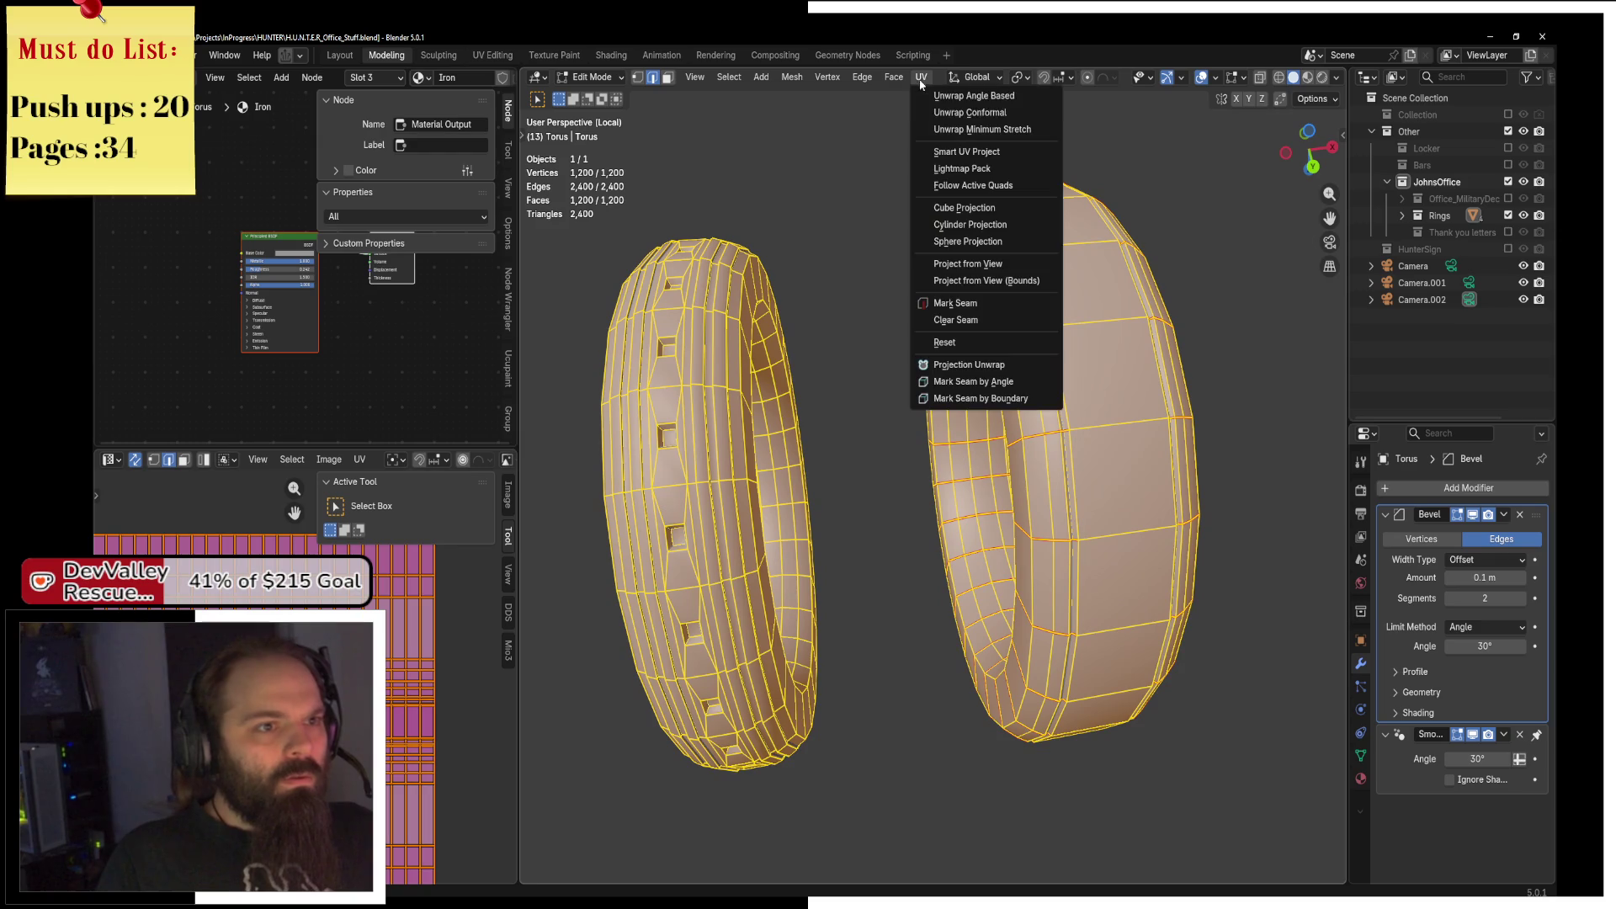
{"action": "left_click", "coordinate": [973, 96]}
Mark another plain-ring edge as a seam through F3 search and unwrap both rings again.
{"action": "left_click", "coordinate": [1116, 429]}
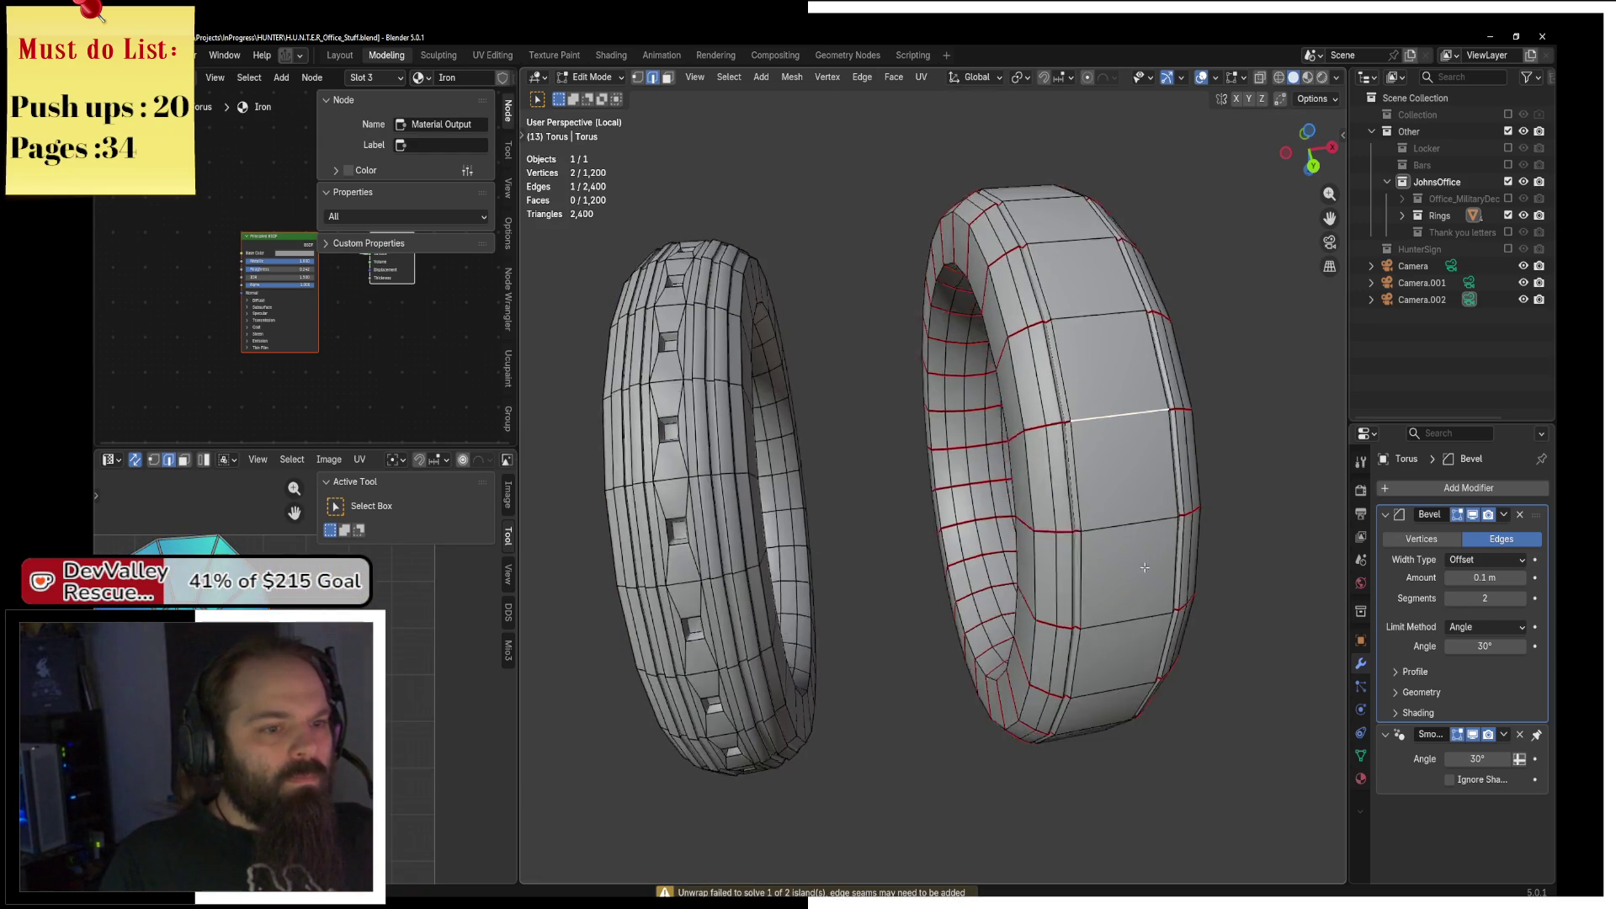
{"action": "key", "text": "F3"}
{"action": "key", "text": "Escape"}
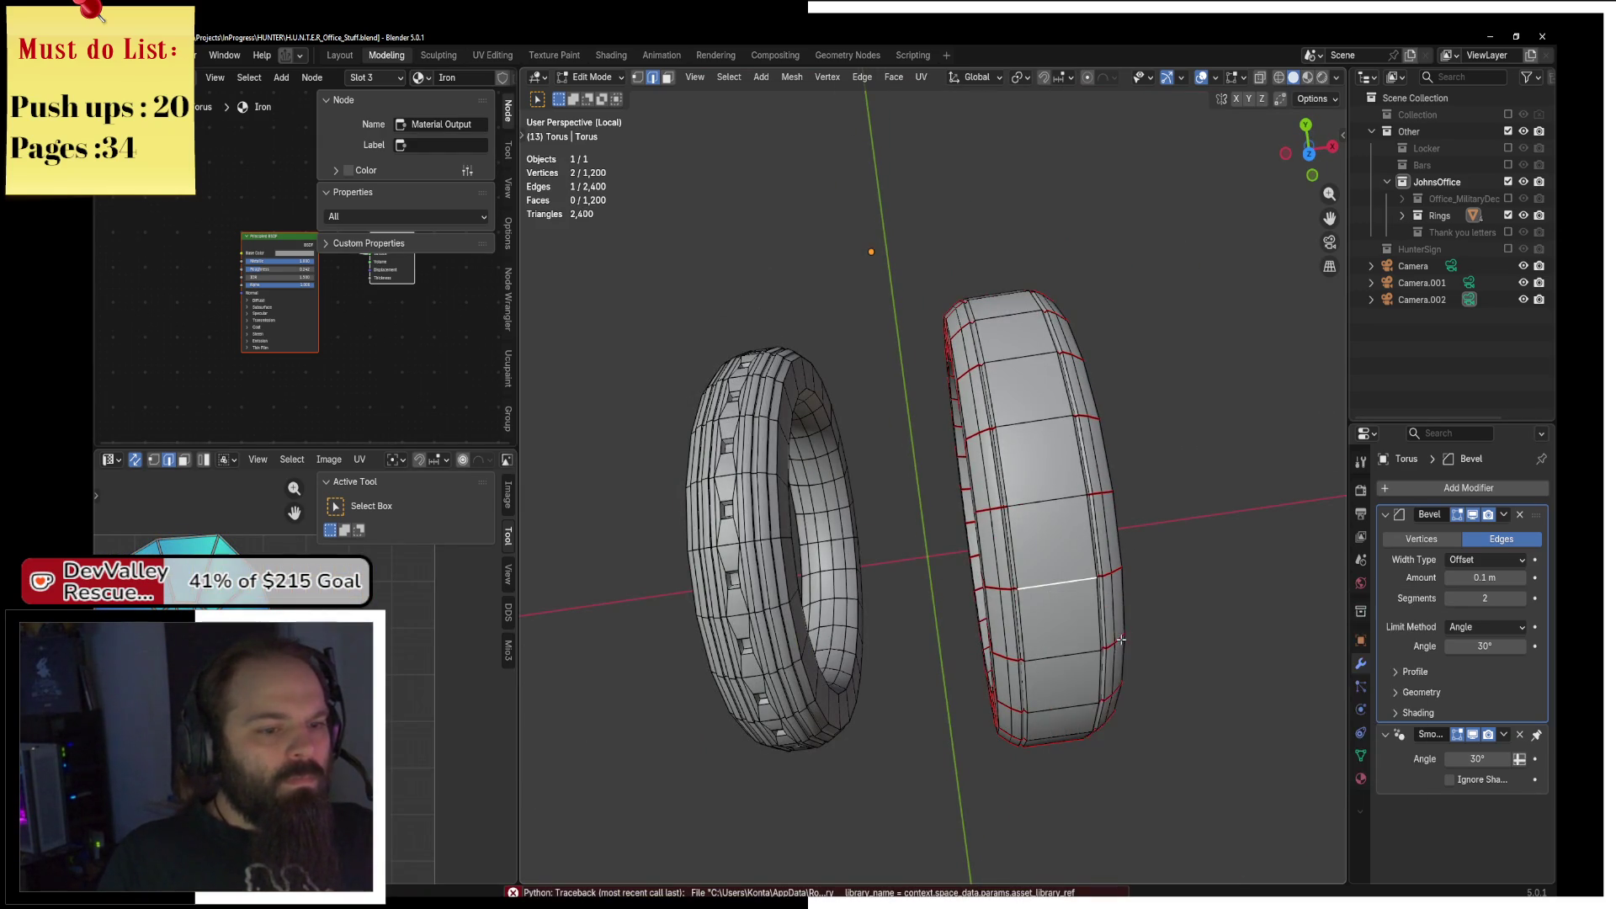
{"action": "key", "text": "F3"}
{"action": "left_click", "coordinate": [1145, 653]}
{"action": "key", "text": "a"}
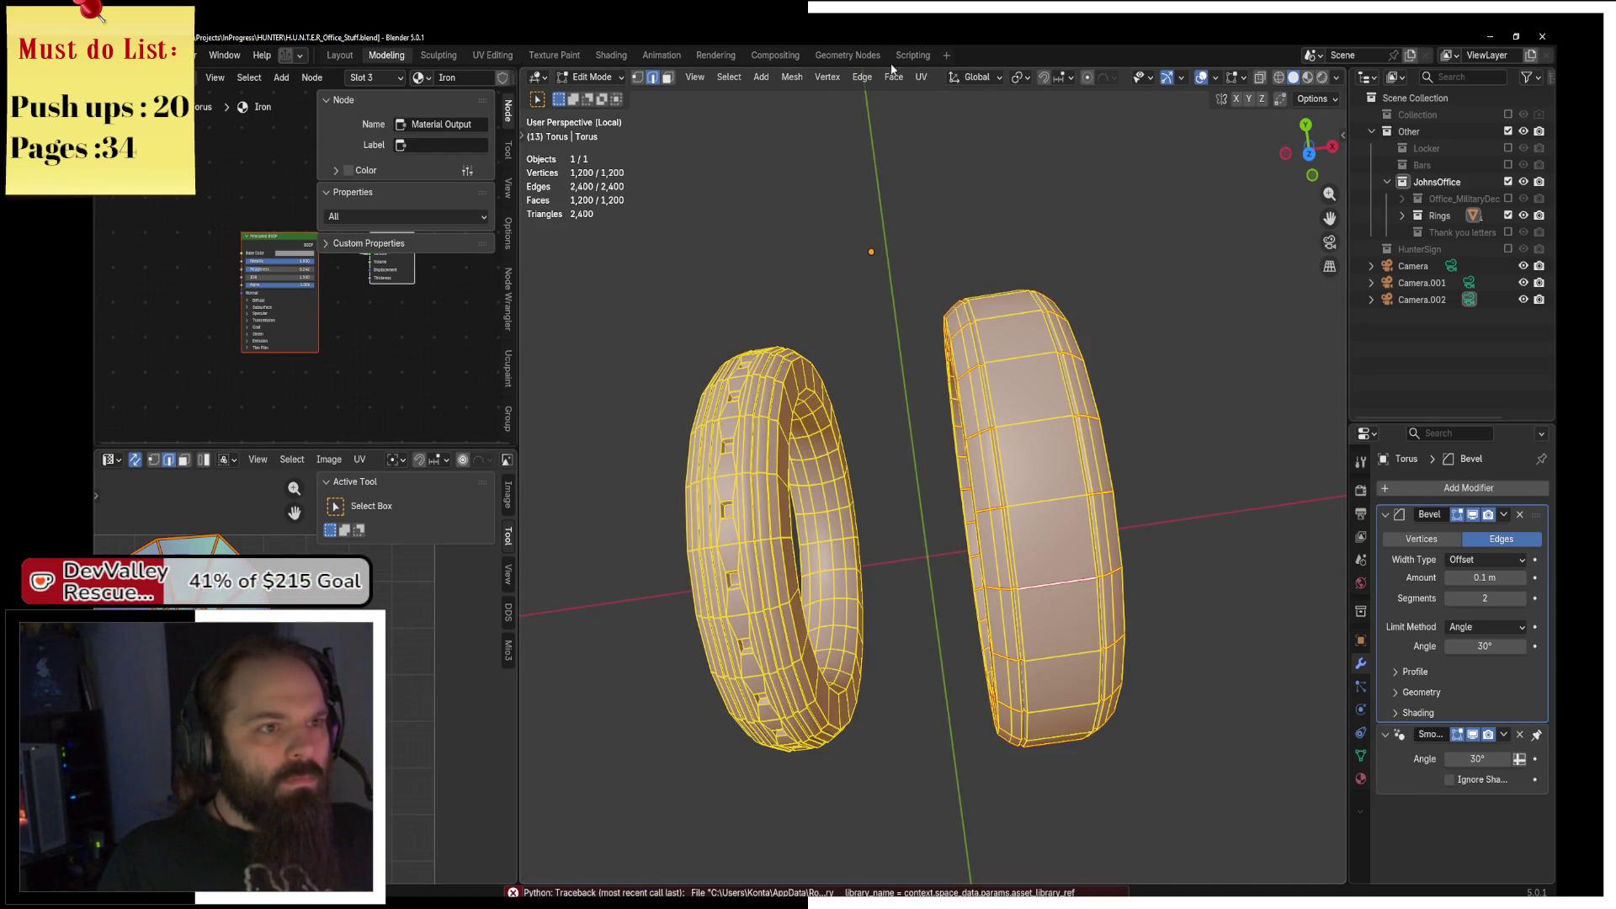
{"action": "left_click", "coordinate": [921, 77]}
{"action": "left_click", "coordinate": [974, 96]}
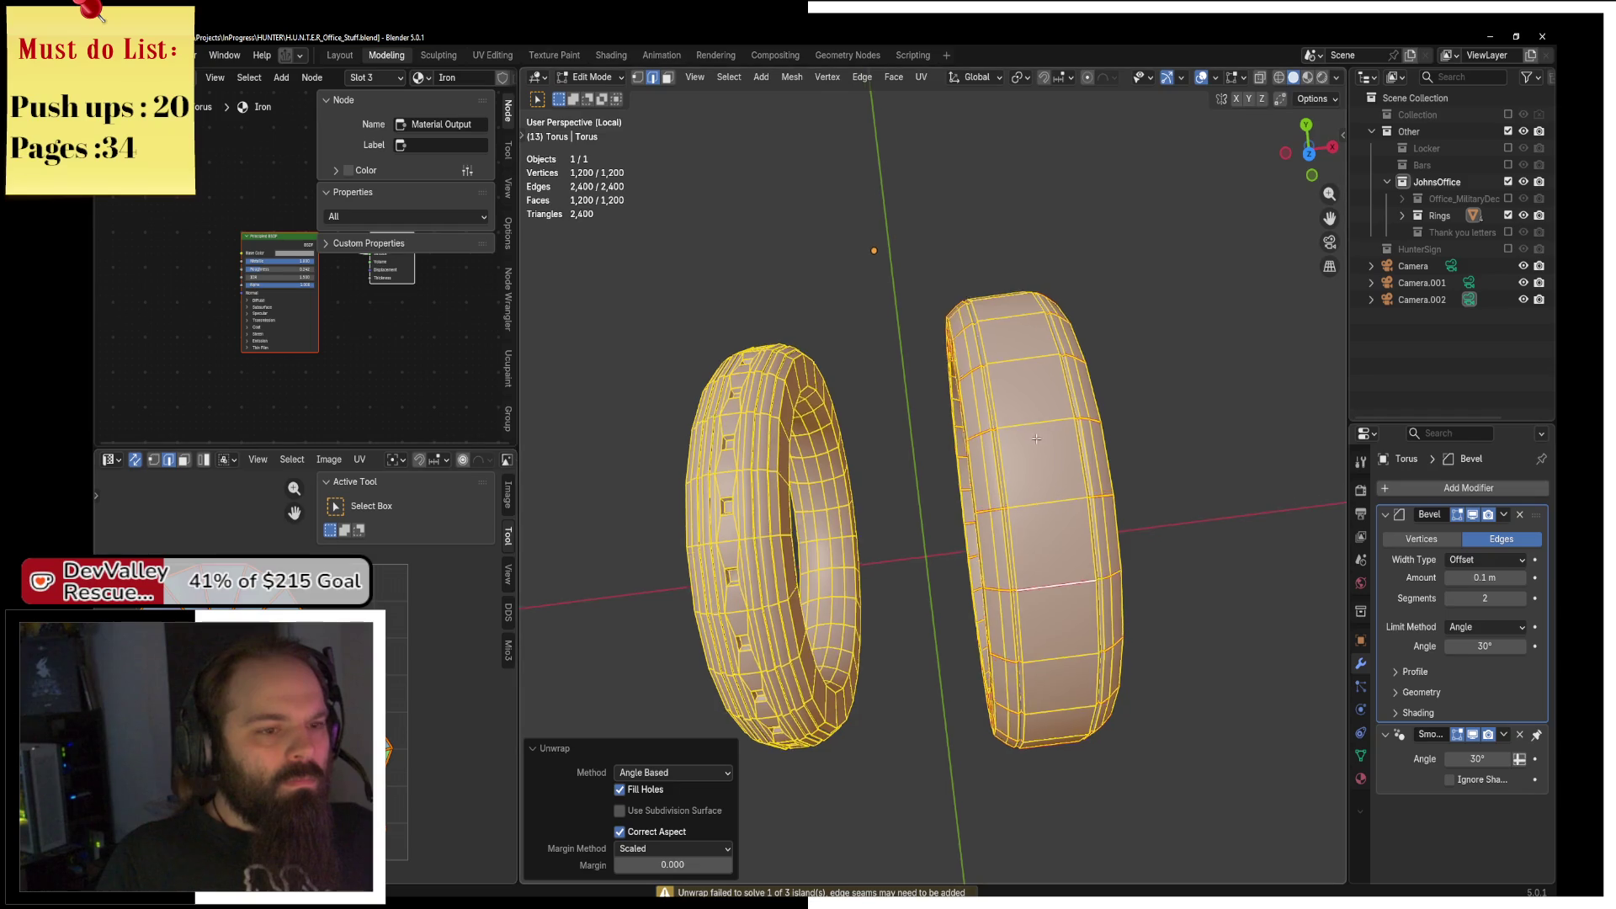
Add a further seam on the plain ring from the edge menu and re-unwrap both rings.
{"action": "key", "text": "z"}
{"action": "left_click_drag", "start_coordinate": [856, 625], "coordinate": [1161, 616]}
{"action": "left_click_drag", "start_coordinate": [1028, 444], "coordinate": [1120, 526]}
{"action": "left_click", "coordinate": [1122, 531]}
{"action": "right_click", "coordinate": [1122, 532]}
{"action": "left_click", "coordinate": [1243, 559]}
{"action": "key", "text": "a"}
{"action": "left_click", "coordinate": [924, 78]}
{"action": "left_click", "coordinate": [933, 101]}
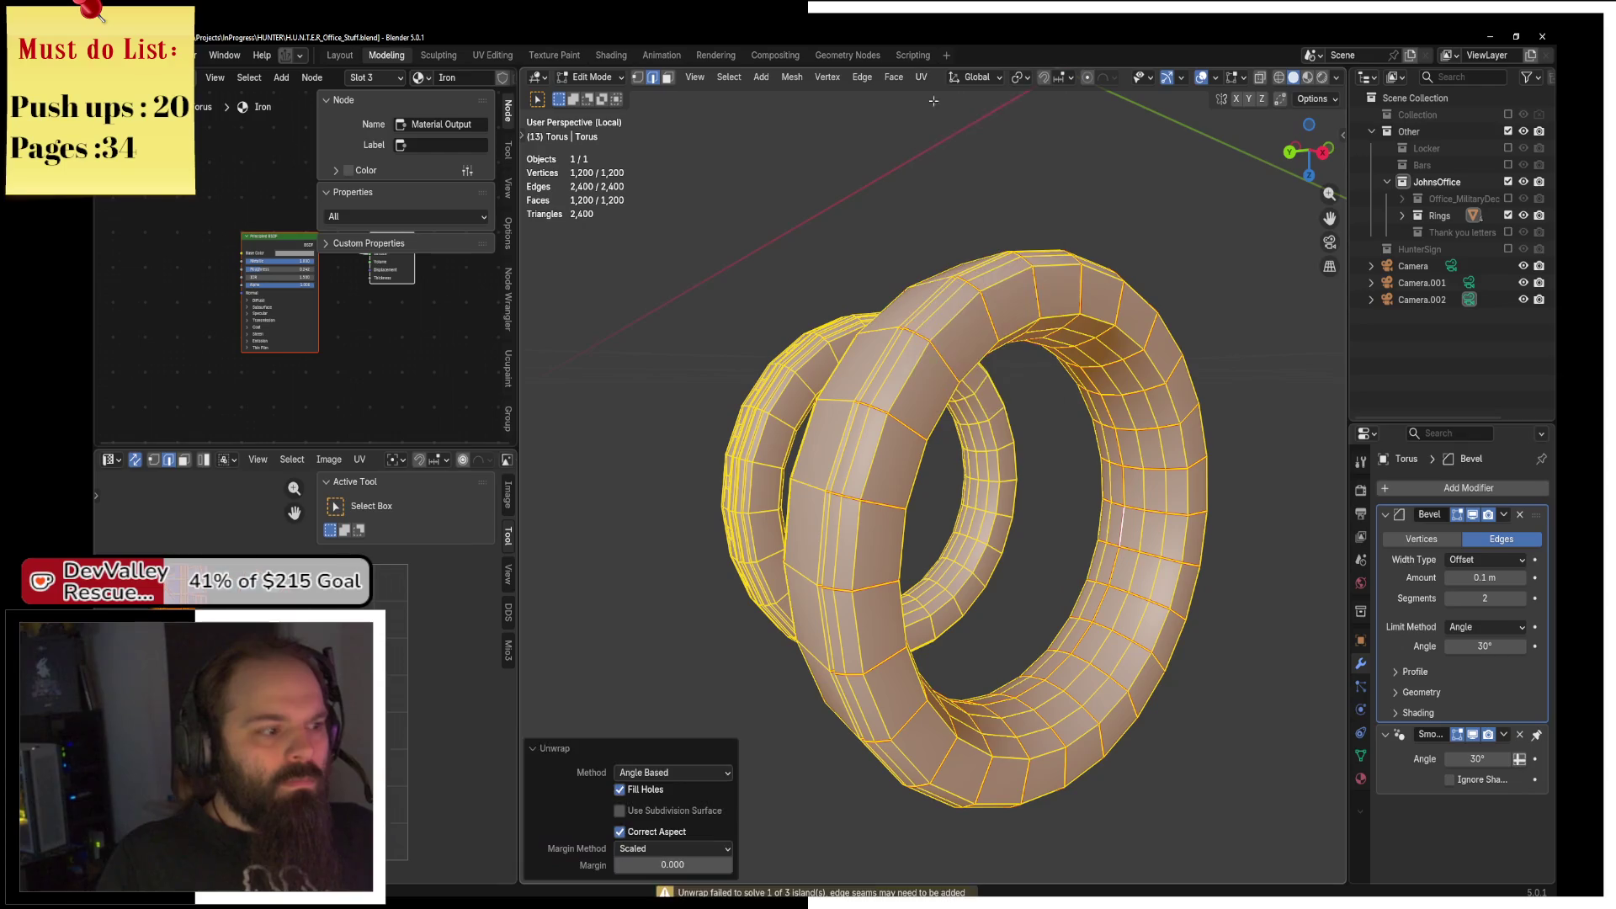
Stand both rings upright in view and Angle Based unwrap the whole mesh once more.
{"action": "left_click", "coordinate": [1122, 527]}
{"action": "mouse_move", "coordinate": [1122, 526]}
{"action": "left_mouse_down"}
{"action": "mouse_move", "coordinate": [935, 602]}
{"action": "mouse_move", "coordinate": [883, 514]}
{"action": "mouse_move", "coordinate": [842, 539]}
{"action": "mouse_move", "coordinate": [821, 507]}
{"action": "mouse_move", "coordinate": [969, 407]}
{"action": "left_mouse_up"}
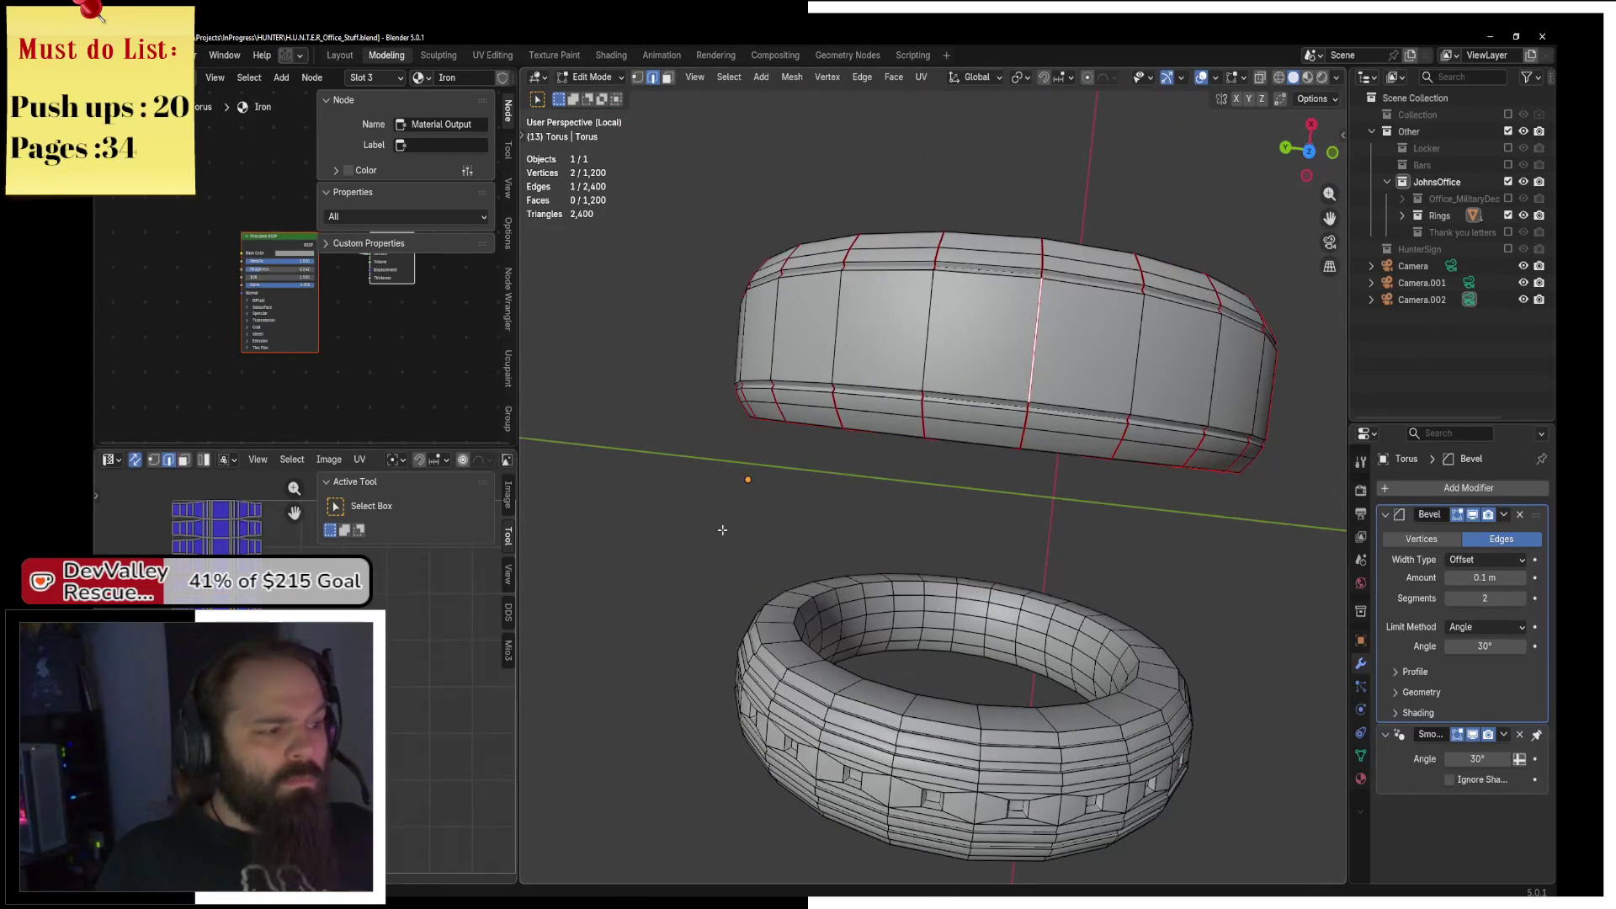
{"action": "left_click_drag", "start_coordinate": [1031, 562], "coordinate": [1032, 701]}
{"action": "right_click", "coordinate": [1032, 701]}
{"action": "key", "text": "Escape"}
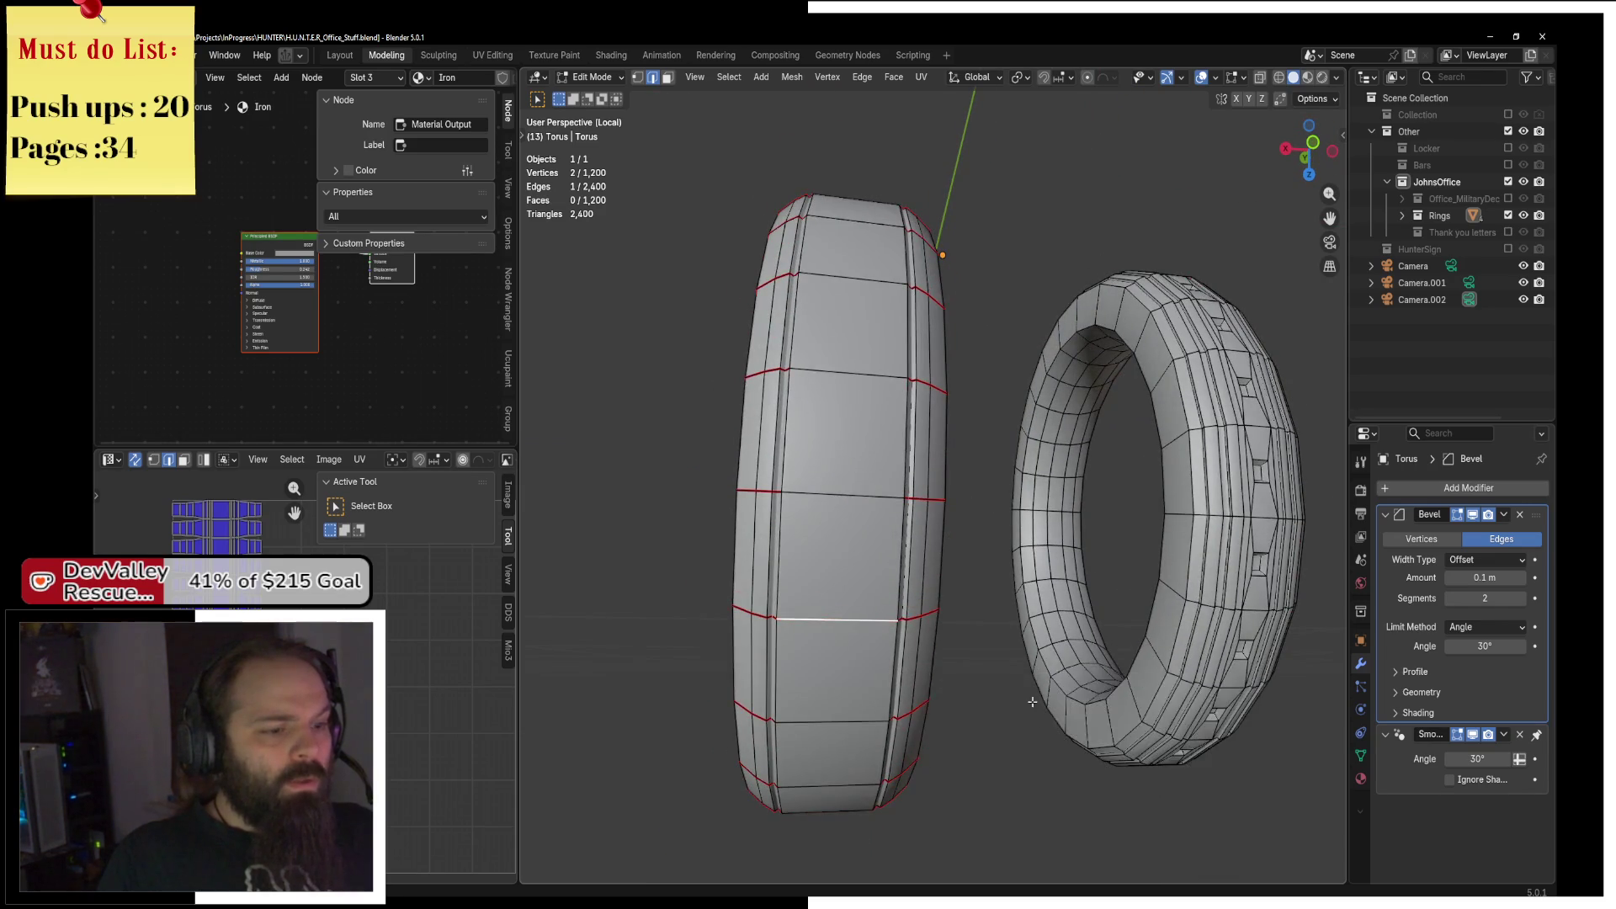
{"action": "key", "text": "a"}
{"action": "left_click", "coordinate": [921, 77]}
{"action": "left_click", "coordinate": [947, 94]}
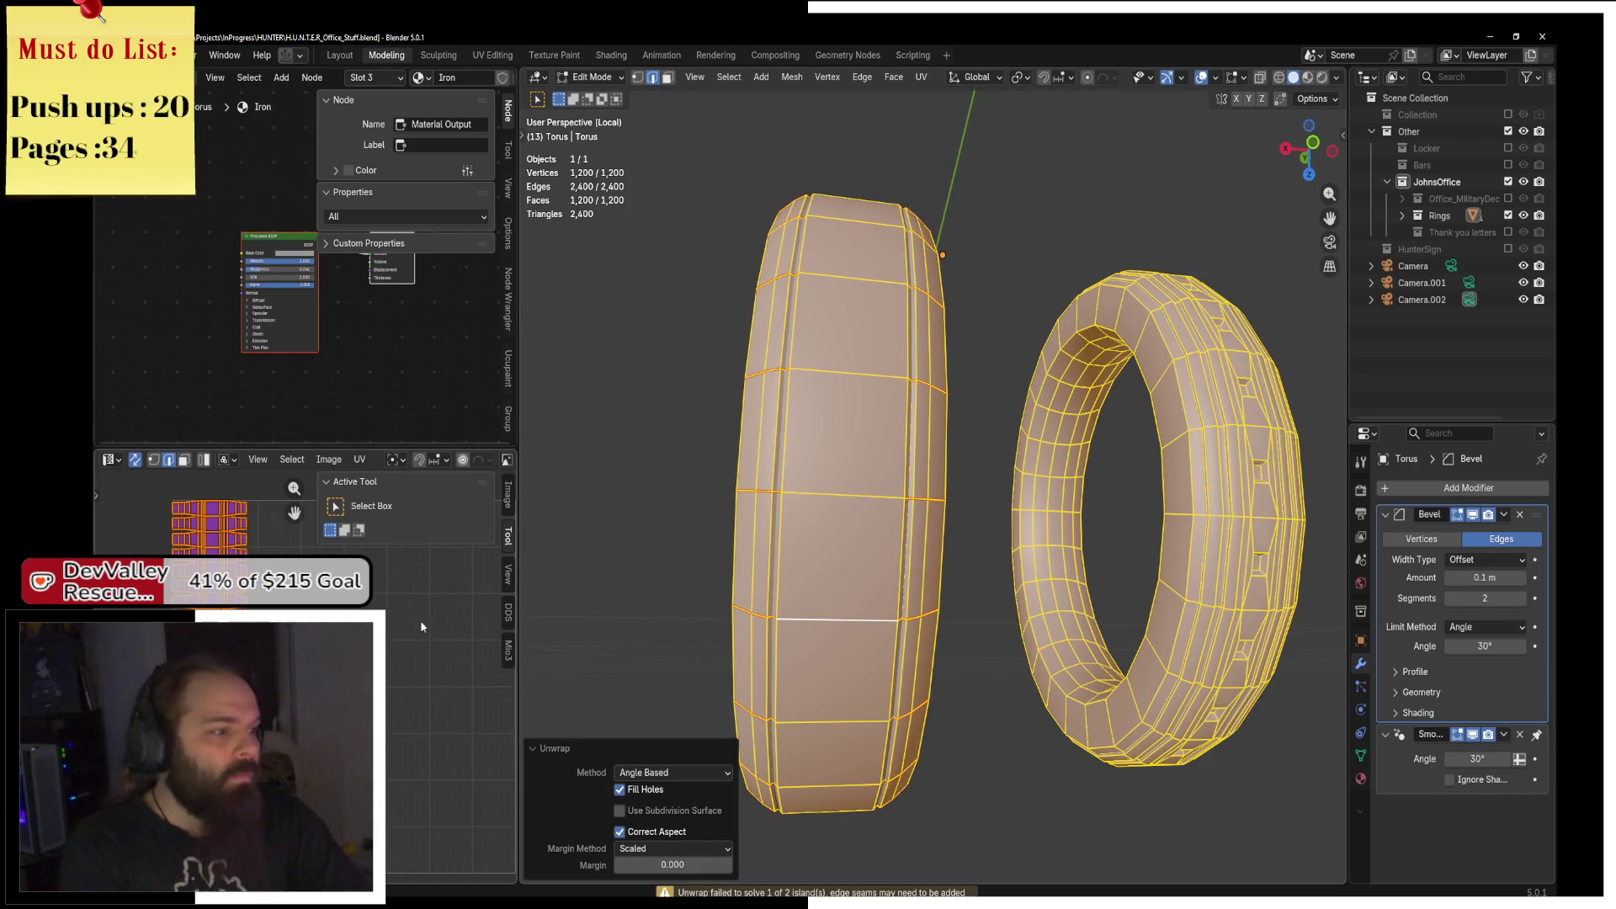
{"action": "mouse_move", "coordinate": [808, 471]}
{"action": "left_mouse_down"}
{"action": "mouse_move", "coordinate": [895, 471]}
{"action": "mouse_move", "coordinate": [983, 419]}
{"action": "left_mouse_up"}
{"action": "left_click", "coordinate": [895, 472]}
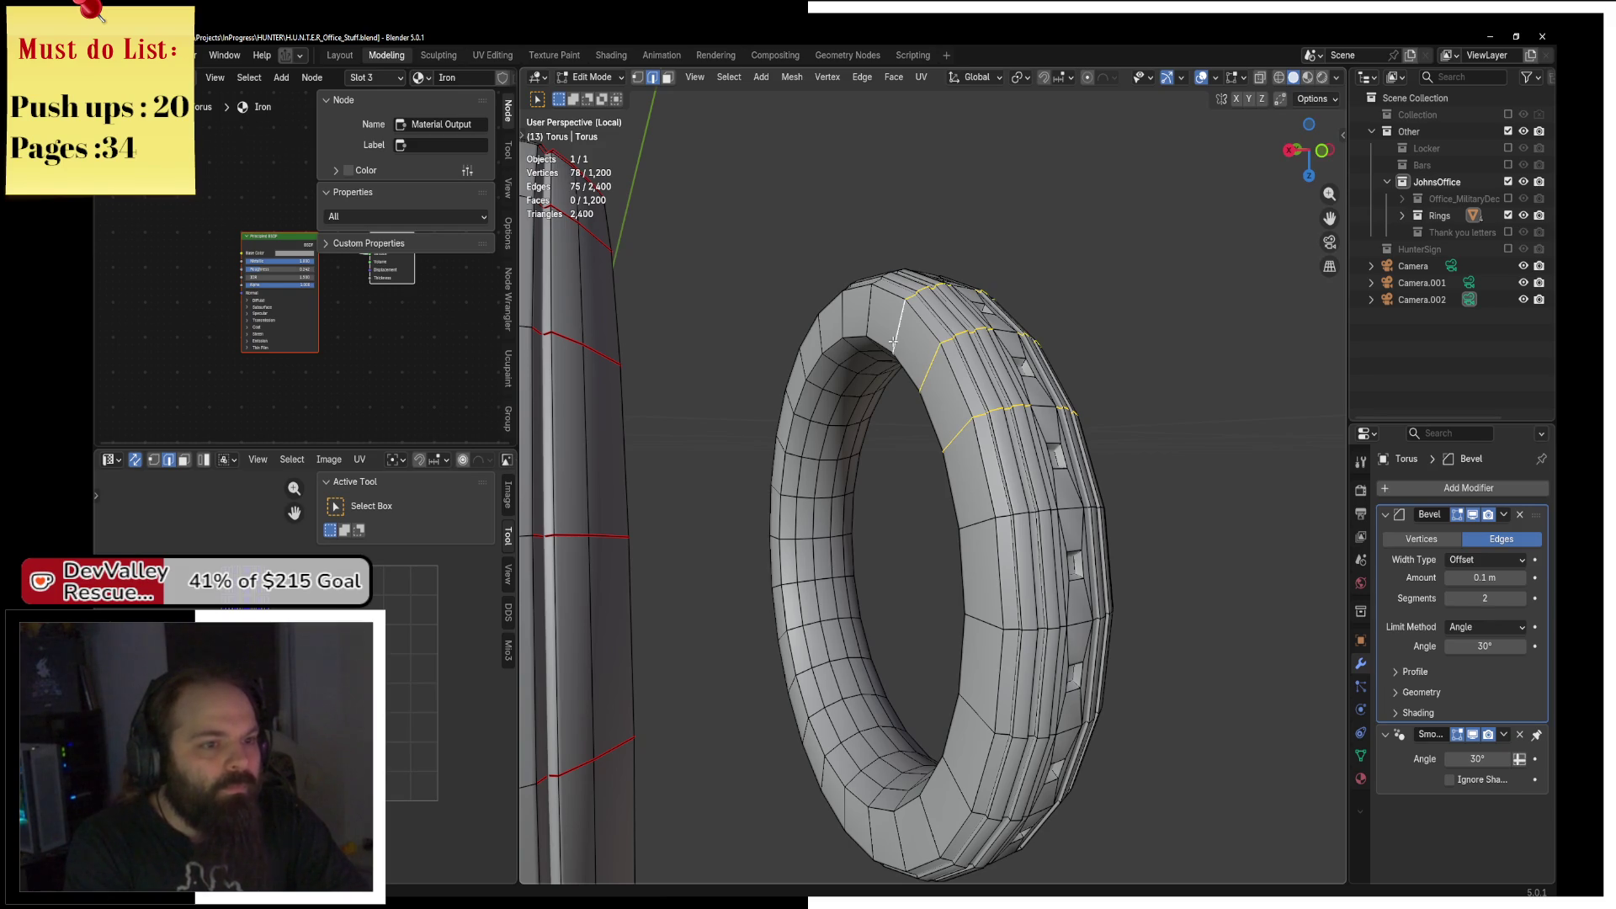
Select both ring meshes, then deselect the lengthwise edge loops on the patterned and outer rings.
{"action": "key", "text": "ctrl+l"}
{"action": "key", "text": "KP_Decimal"}
{"action": "left_click_drag", "start_coordinate": [963, 447], "coordinate": [959, 443]}
{"action": "scroll", "coordinate": [960, 443], "scroll_direction": "up", "scroll_amount": 4}
{"action": "left_click", "coordinate": [838, 396], "text": "alt+shift"}
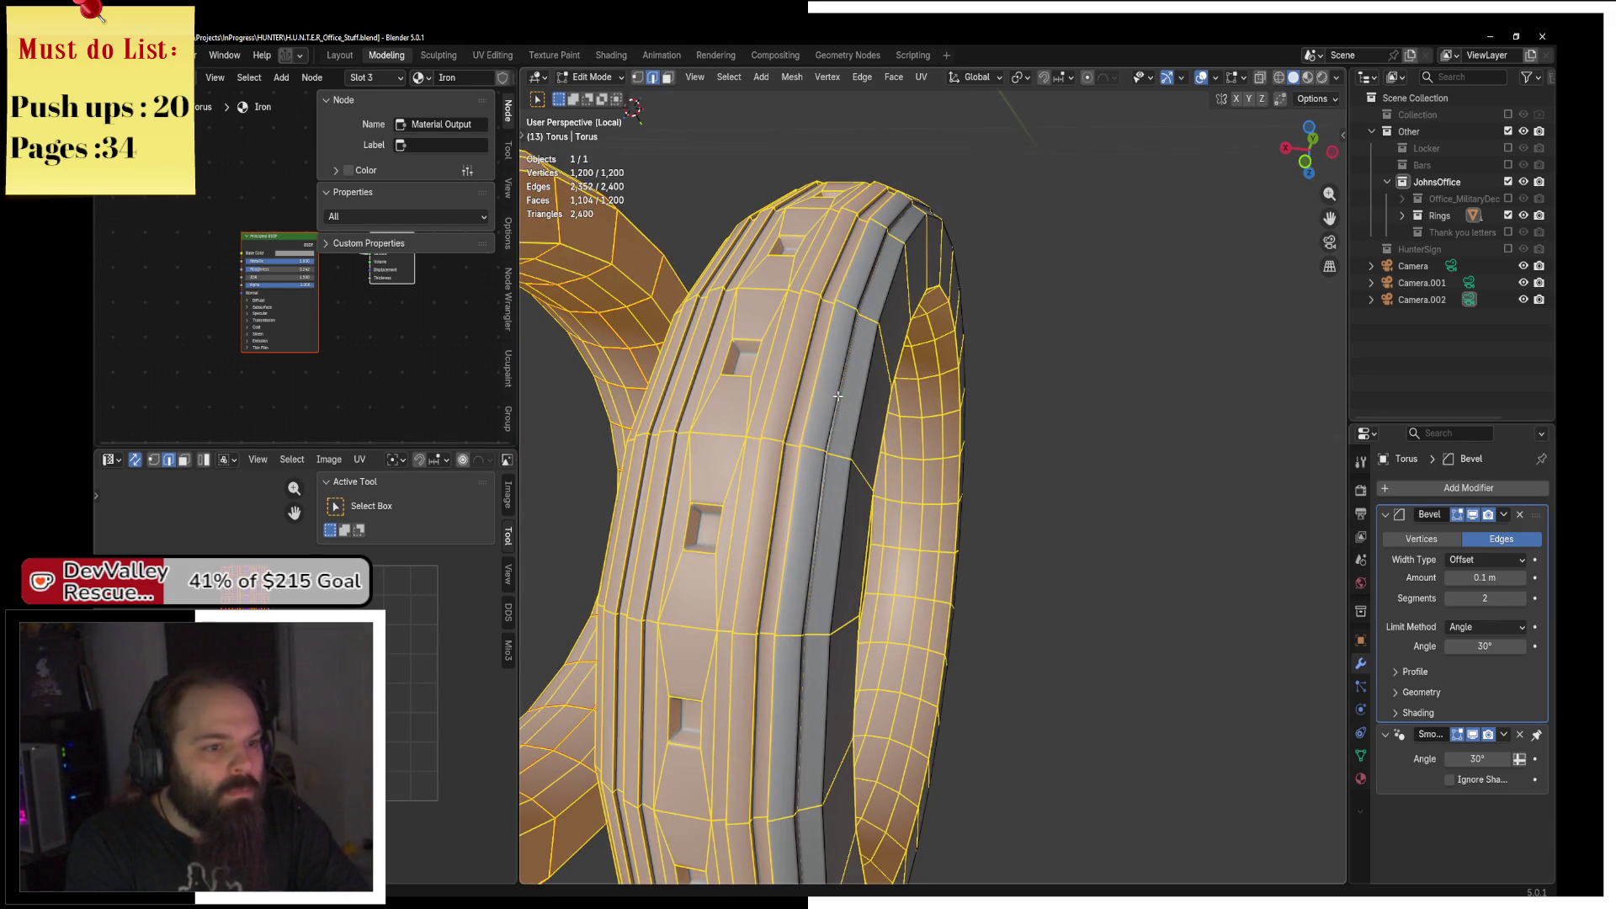
{"action": "left_click", "coordinate": [761, 391], "text": "alt+shift"}
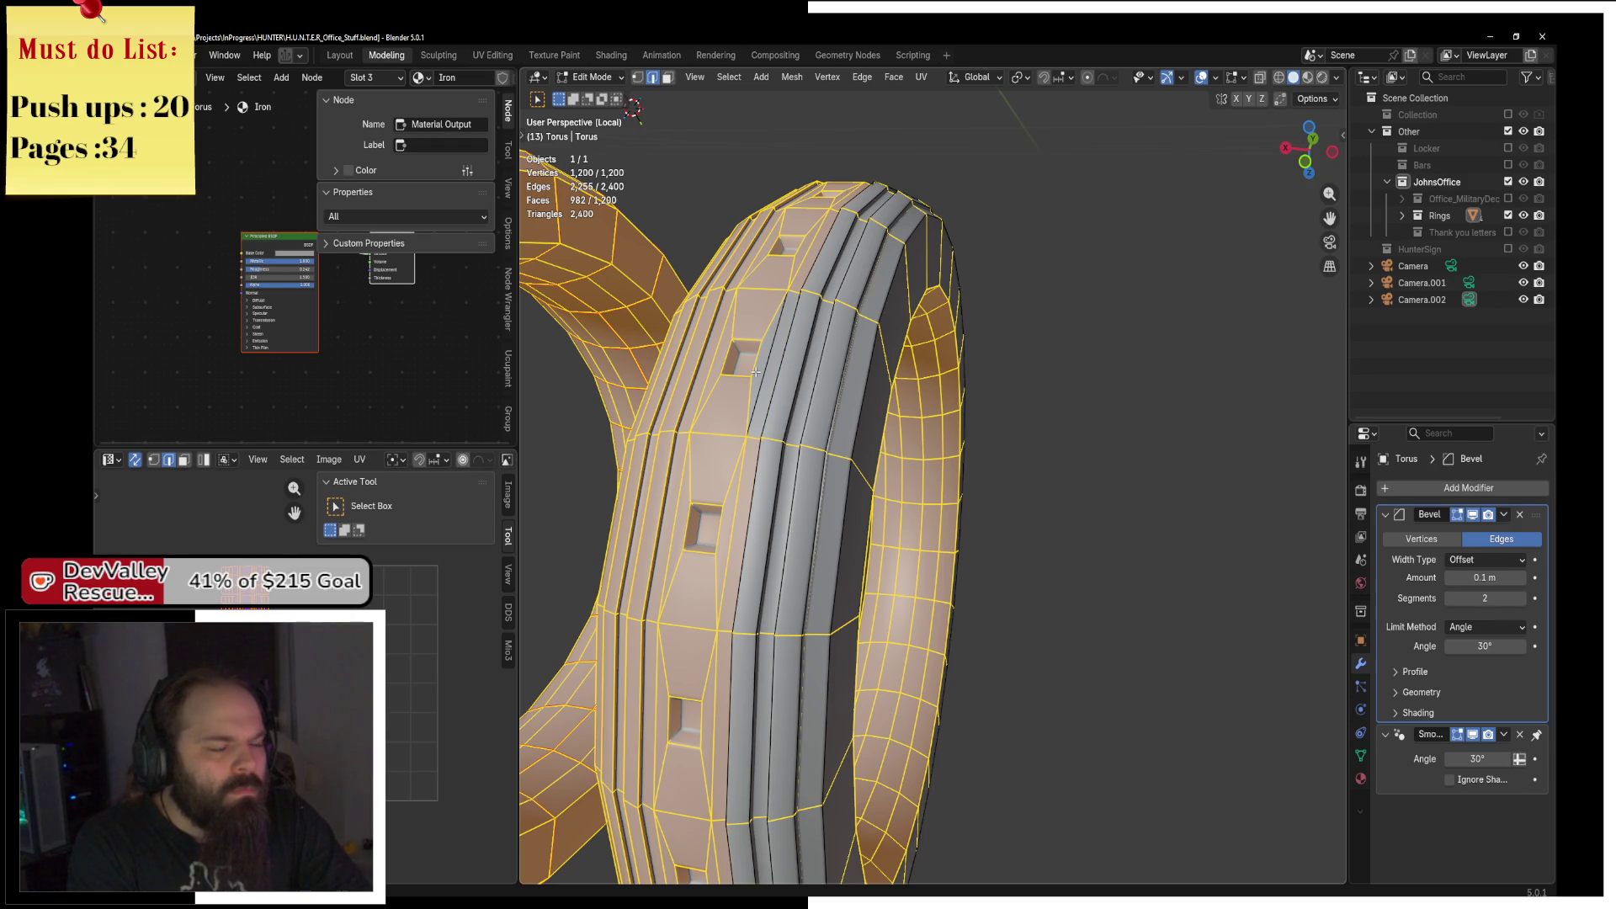
{"action": "left_click_drag", "start_coordinate": [775, 379], "coordinate": [844, 405]}
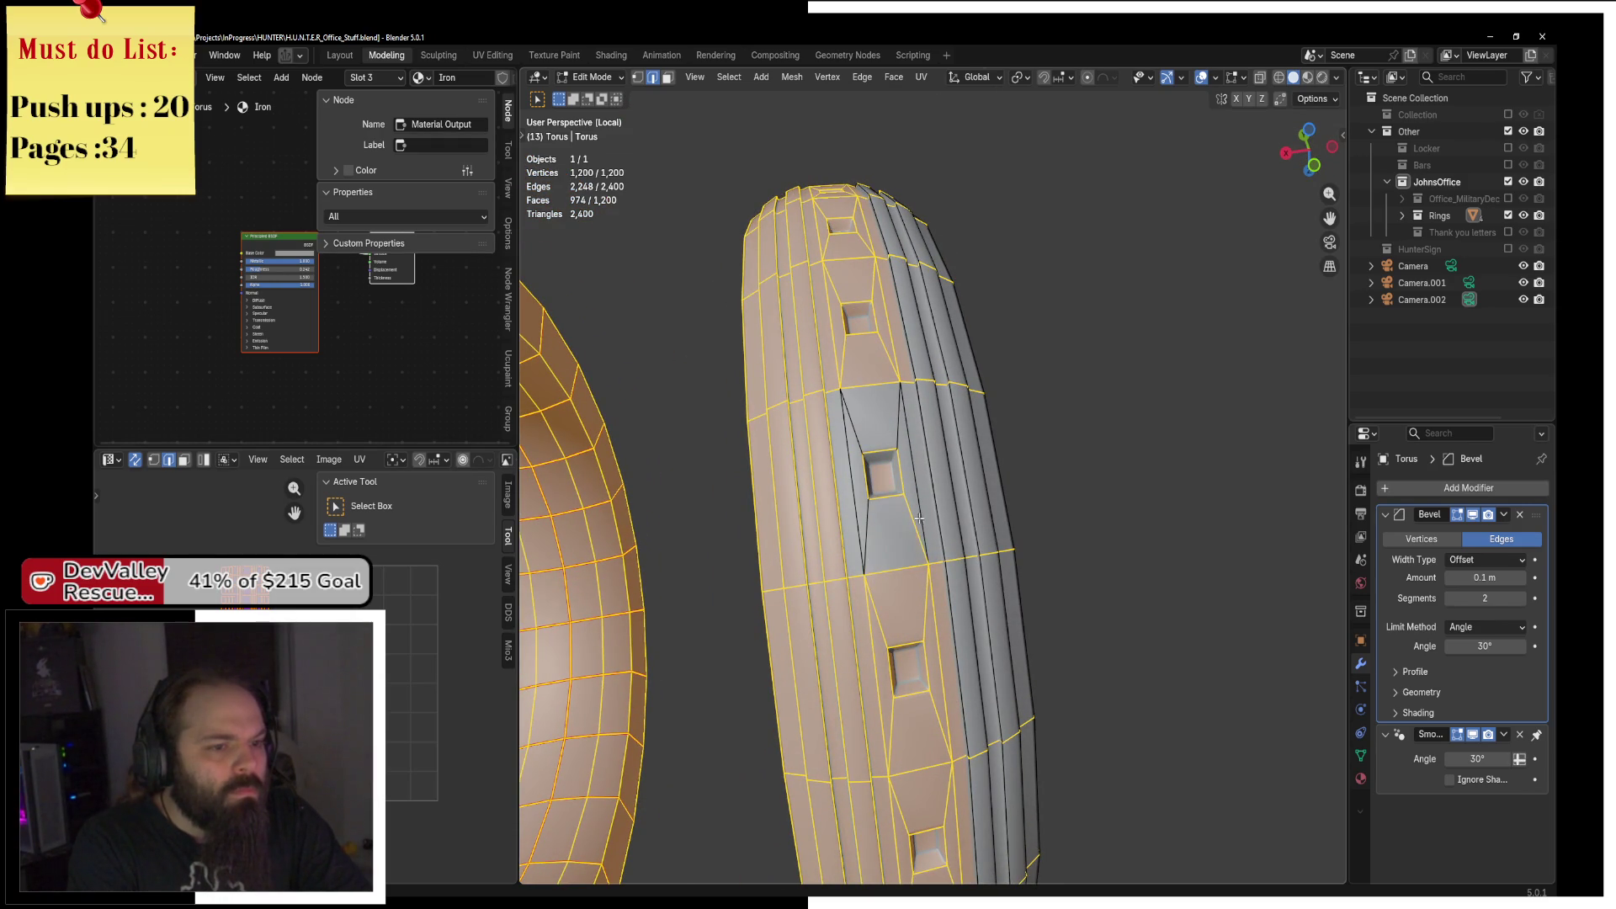
{"action": "left_click", "coordinate": [841, 497], "text": "alt+shift"}
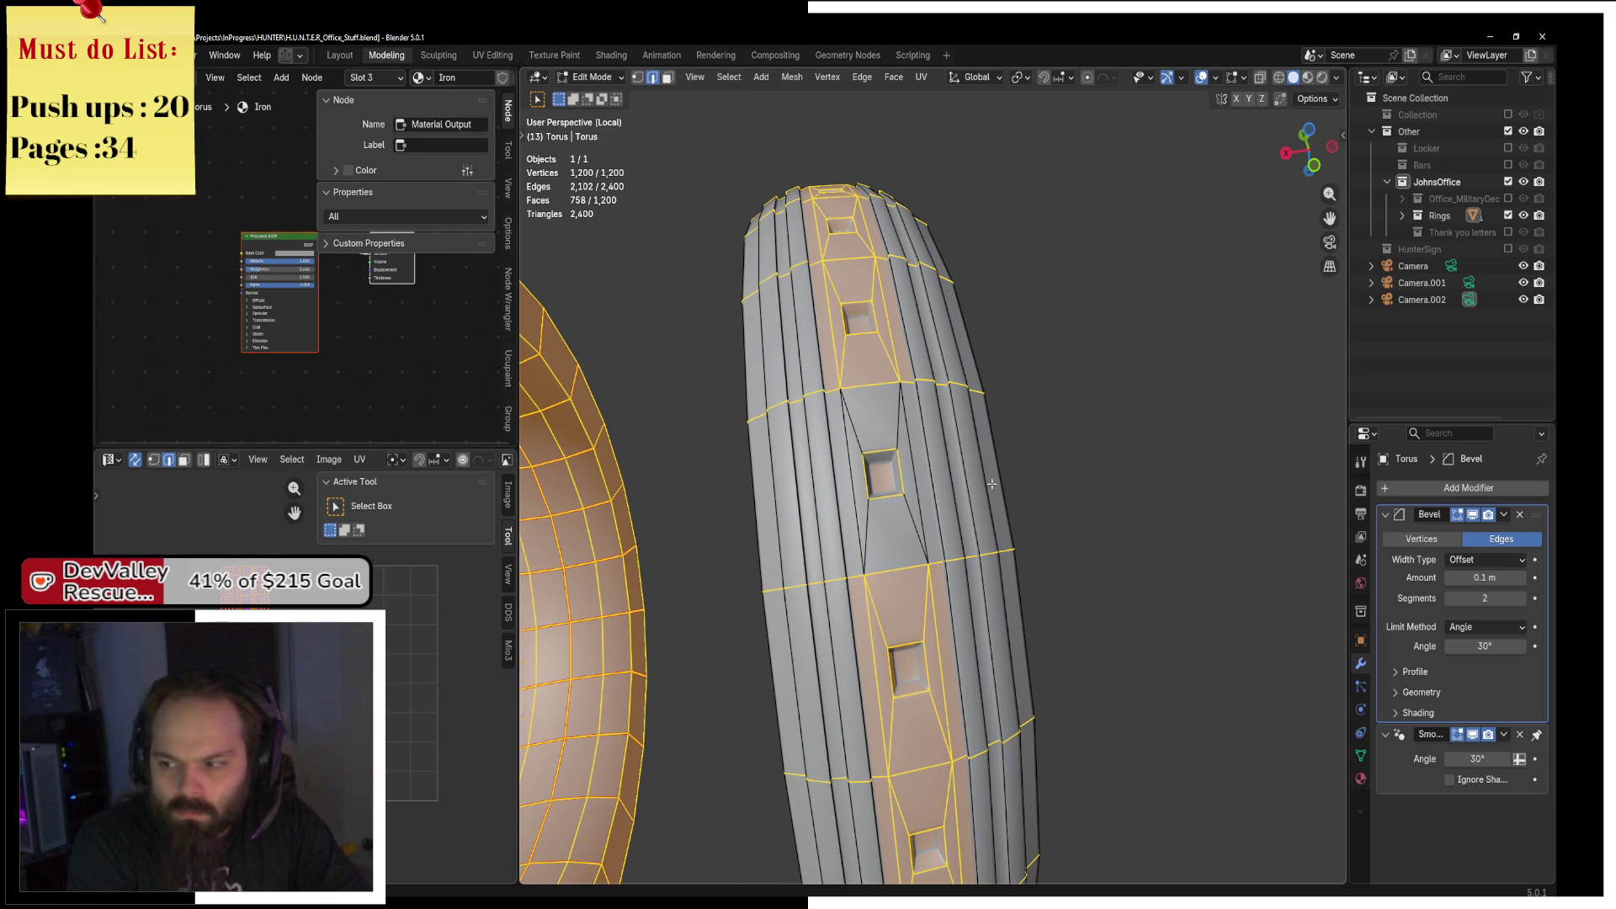
{"action": "scroll", "coordinate": [992, 484], "scroll_direction": "down", "scroll_amount": 6}
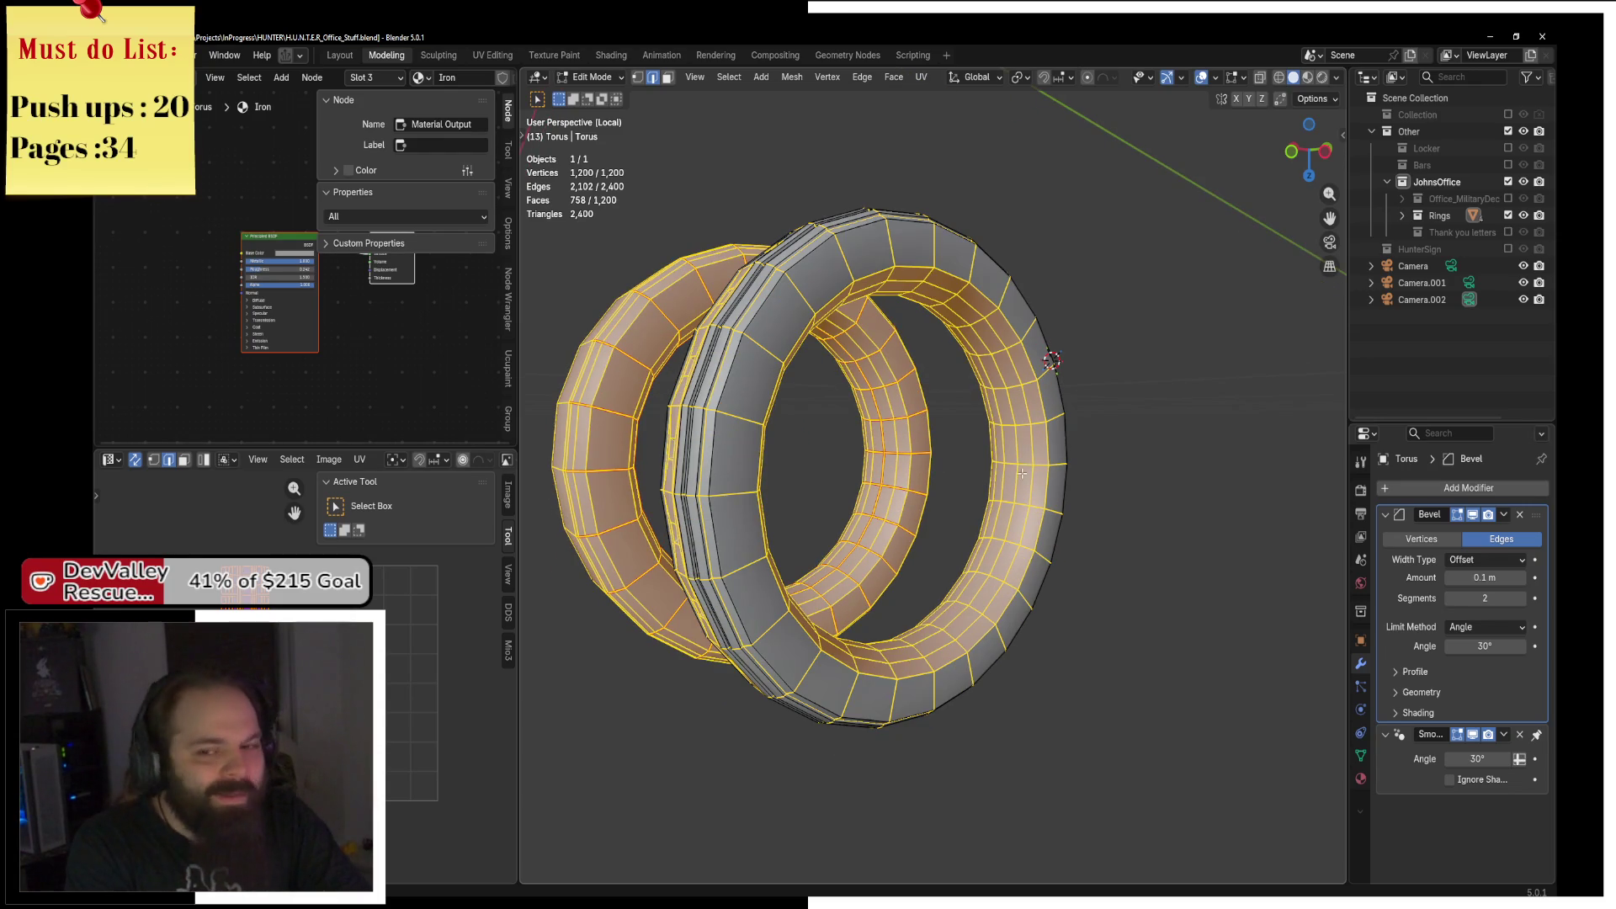
{"action": "scroll", "coordinate": [994, 428], "scroll_direction": "up", "scroll_amount": 4}
{"action": "scroll", "coordinate": [994, 427], "scroll_direction": "up", "scroll_amount": 3}
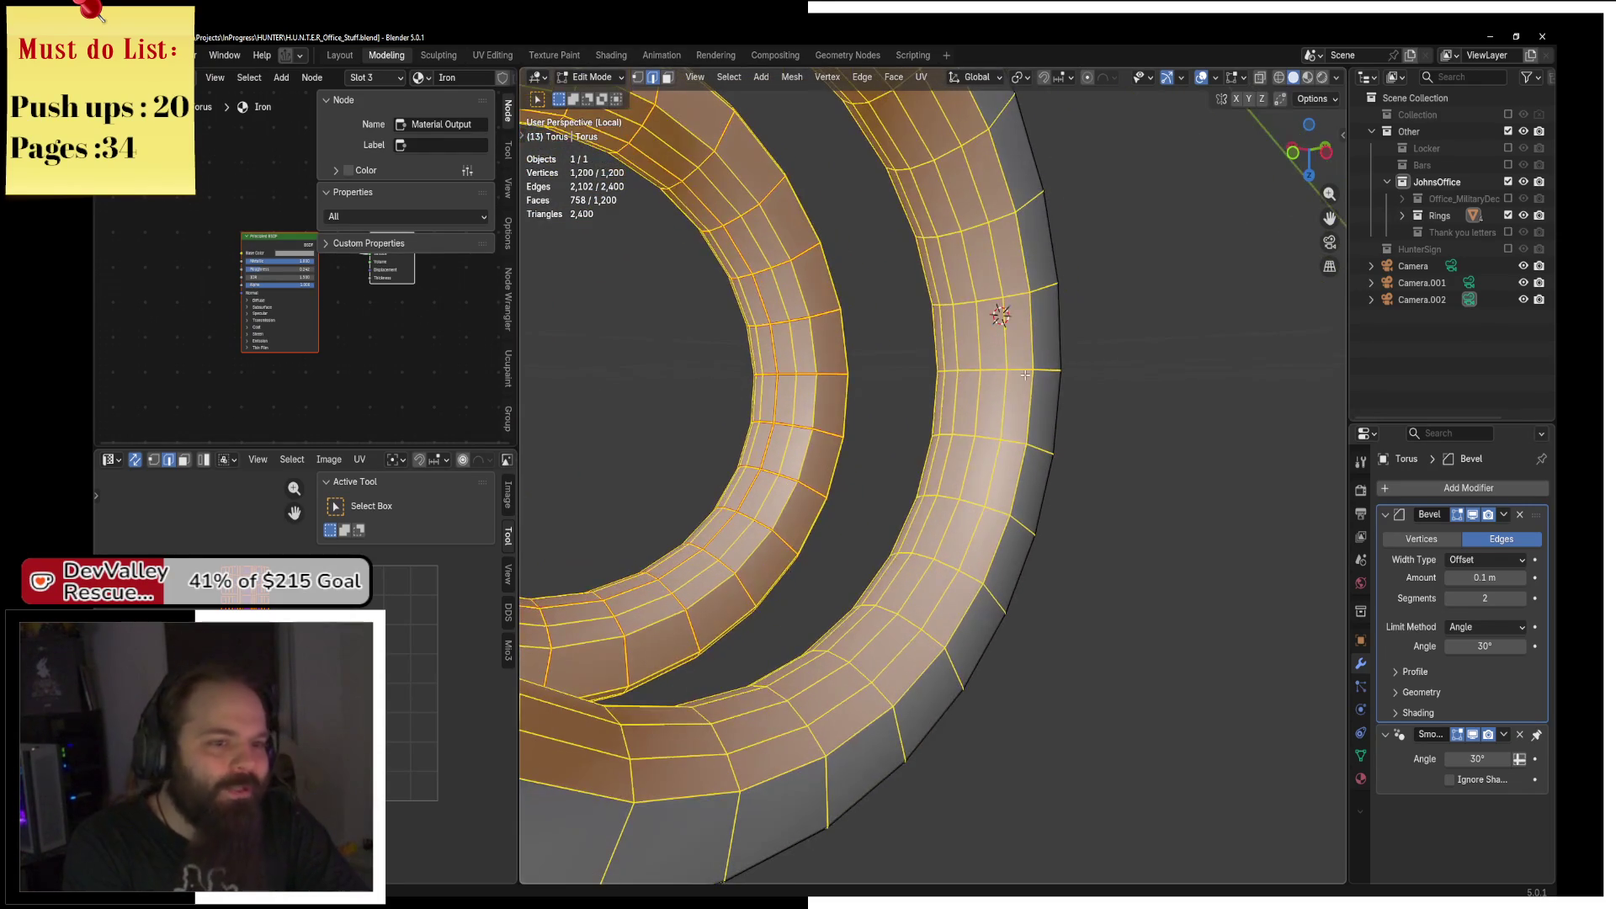
{"action": "left_click", "coordinate": [1024, 394], "text": "alt+shift"}
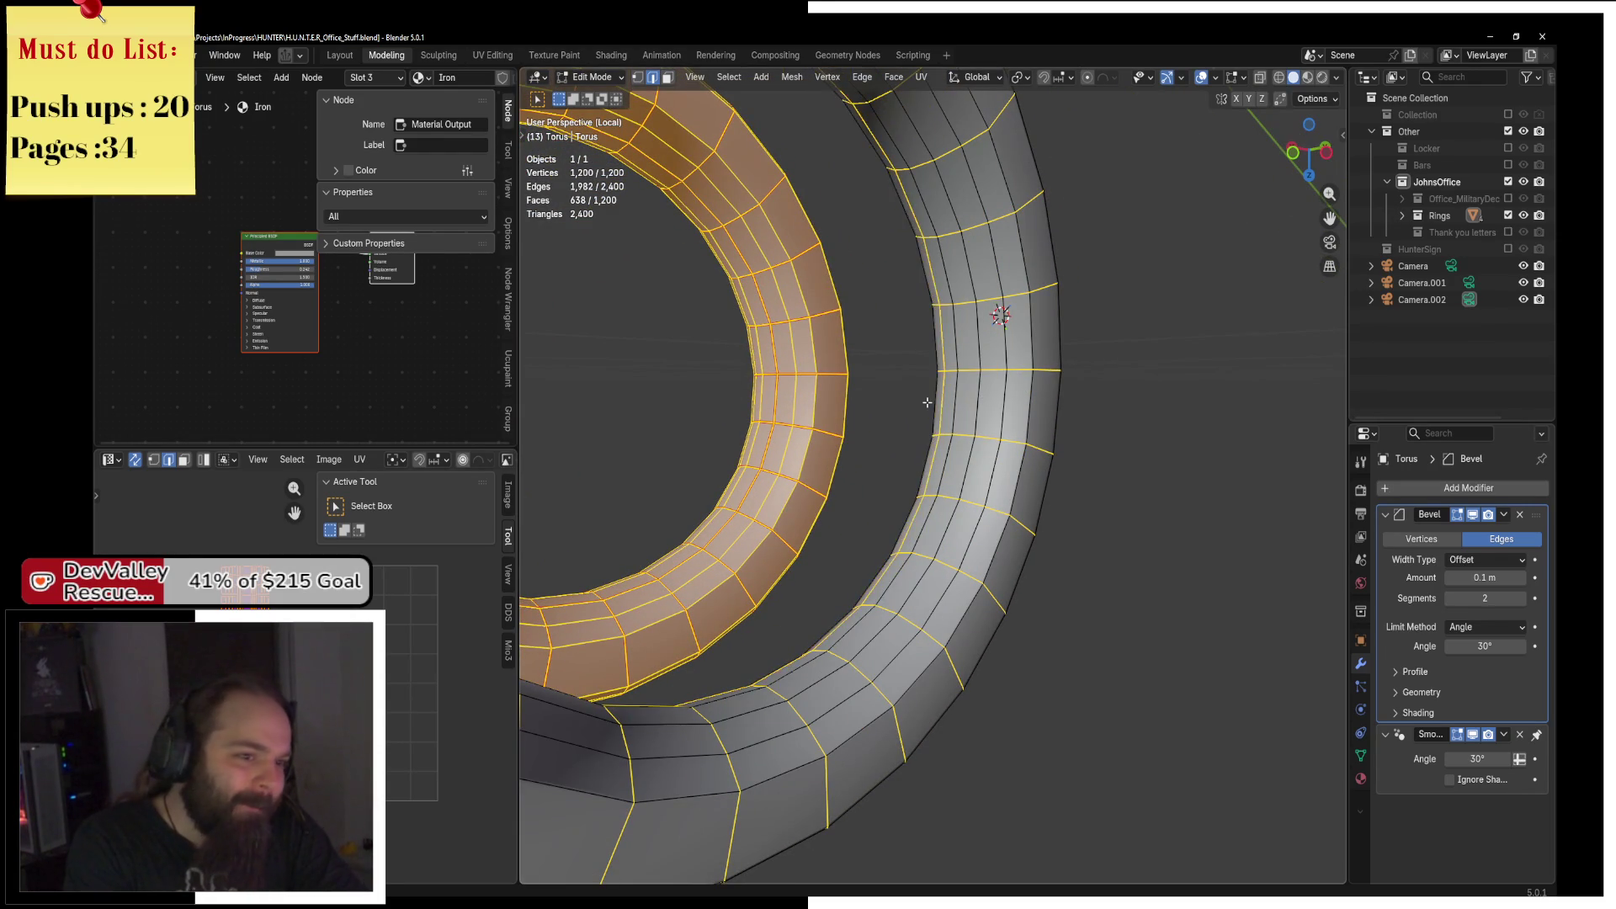
Switch to Top Orthographic, frame the ring, and box-select down its centre column.
{"action": "mouse_move", "coordinate": [942, 403]}
{"action": "left_mouse_down"}
{"action": "mouse_move", "coordinate": [1021, 447]}
{"action": "mouse_move", "coordinate": [894, 451]}
{"action": "mouse_move", "coordinate": [901, 433]}
{"action": "mouse_move", "coordinate": [808, 482]}
{"action": "mouse_move", "coordinate": [840, 450]}
{"action": "left_mouse_up"}
{"action": "key", "text": "grave"}
{"action": "left_click", "coordinate": [732, 440]}
{"action": "key", "text": "KP_Decimal"}
{"action": "scroll", "coordinate": [815, 458], "scroll_direction": "down", "scroll_amount": 2}
{"action": "key", "text": "b"}
{"action": "left_click_drag", "start_coordinate": [902, 135], "coordinate": [931, 738]}
Return to solid shading, add slanted edges around the first inset, then undo them.
{"action": "key", "text": "shift+z"}
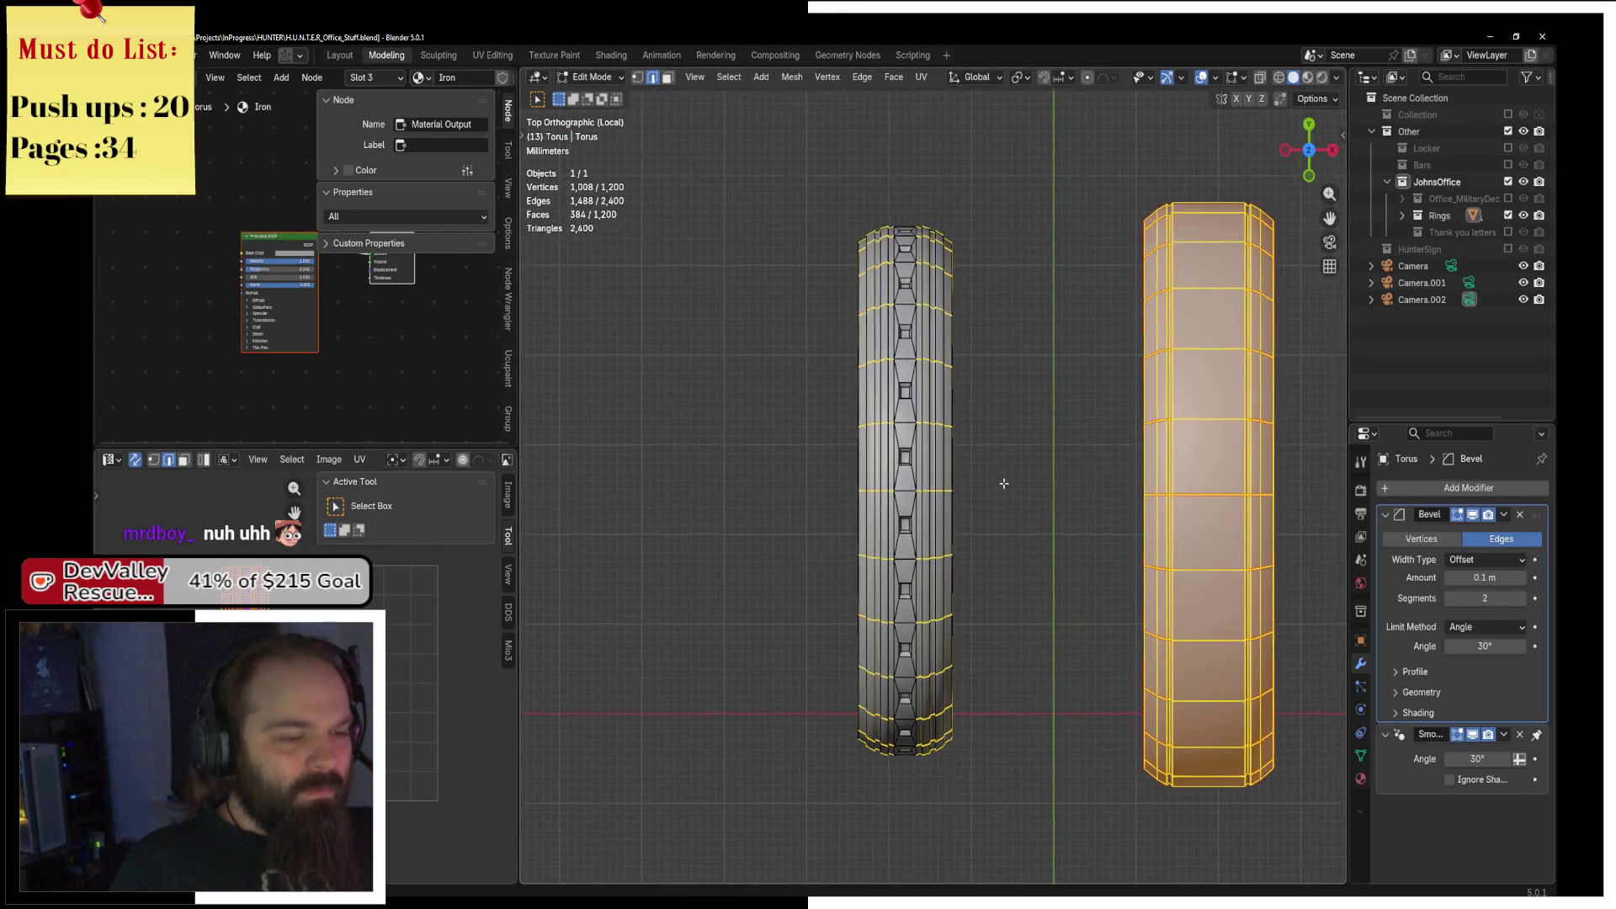
{"action": "scroll", "coordinate": [920, 461], "scroll_direction": "up", "scroll_amount": 3}
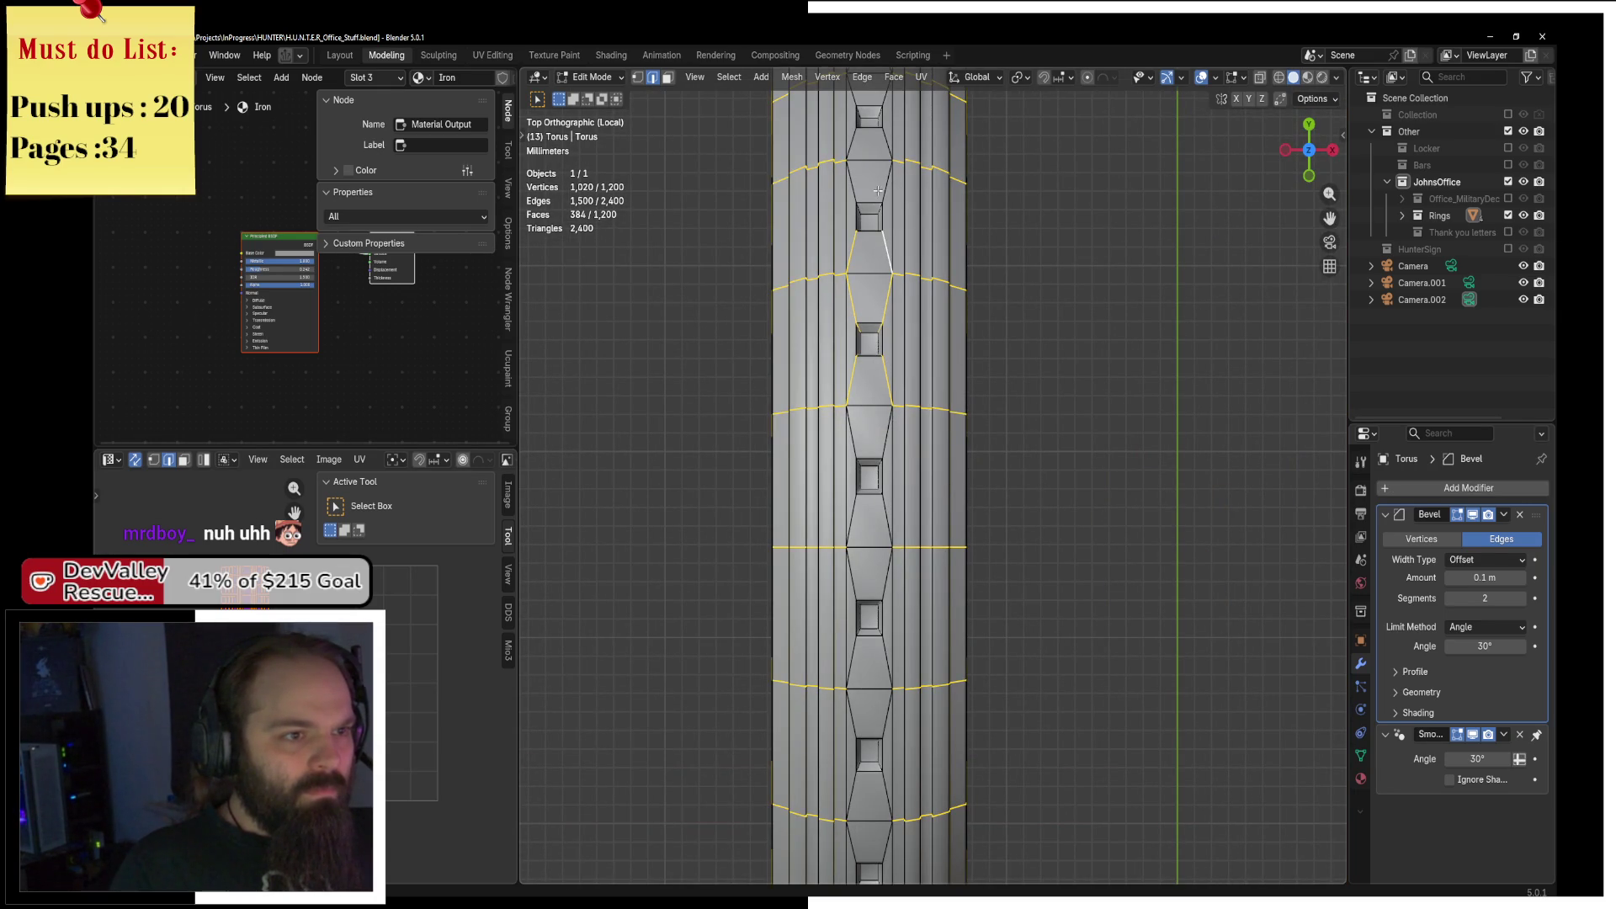
{"action": "scroll", "coordinate": [823, 253], "scroll_direction": "up", "scroll_amount": 2}
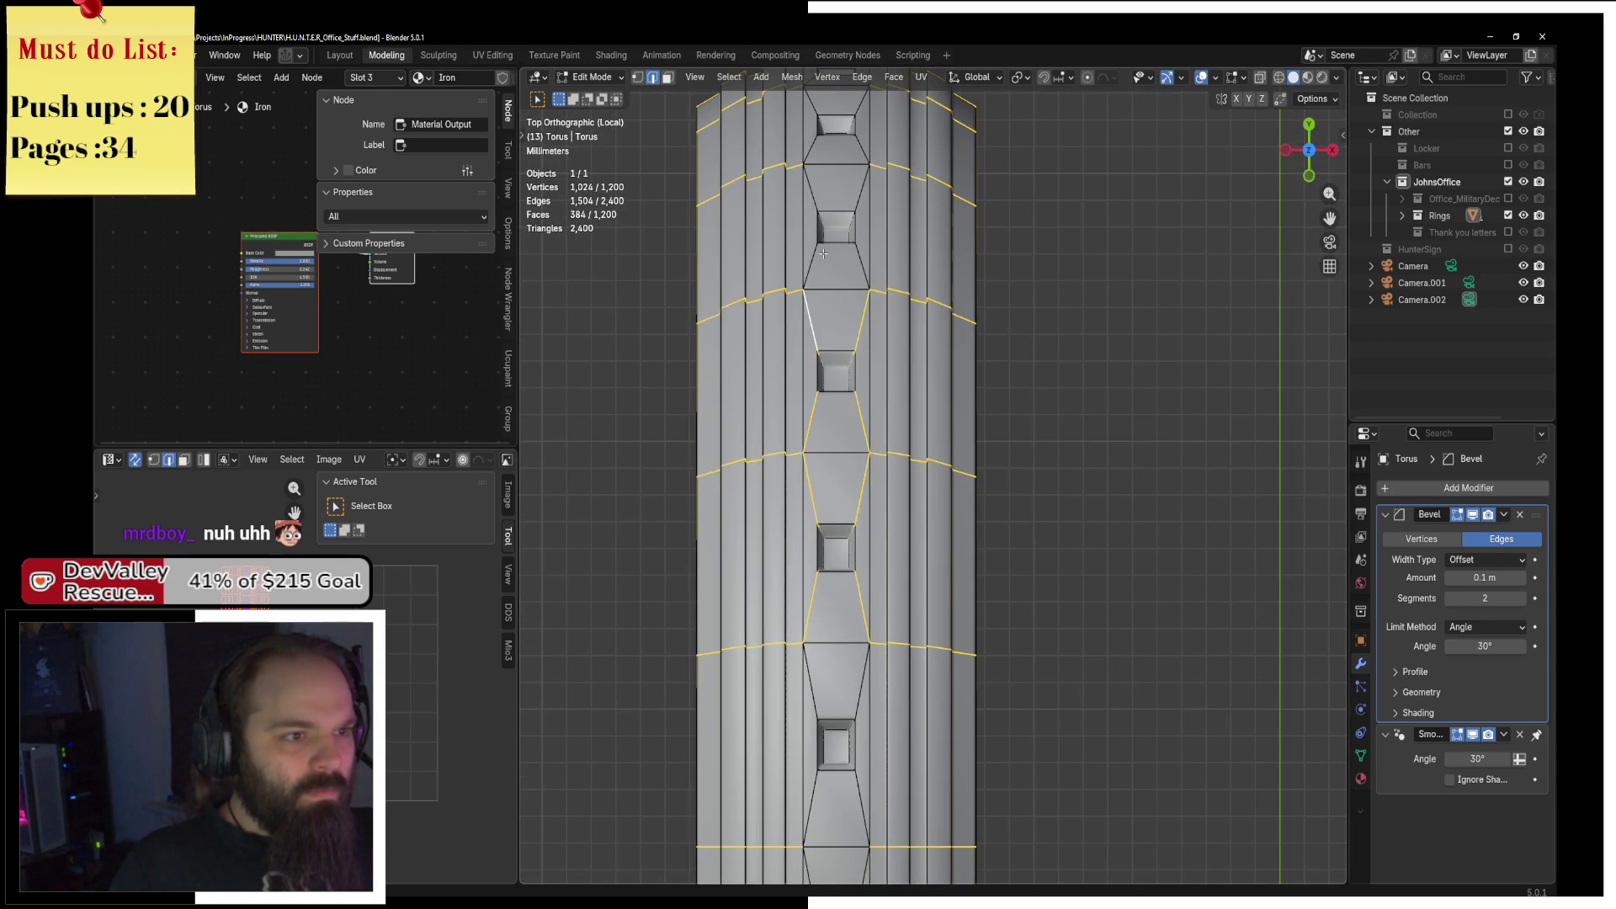
{"action": "left_click", "coordinate": [834, 197], "text": "shift"}
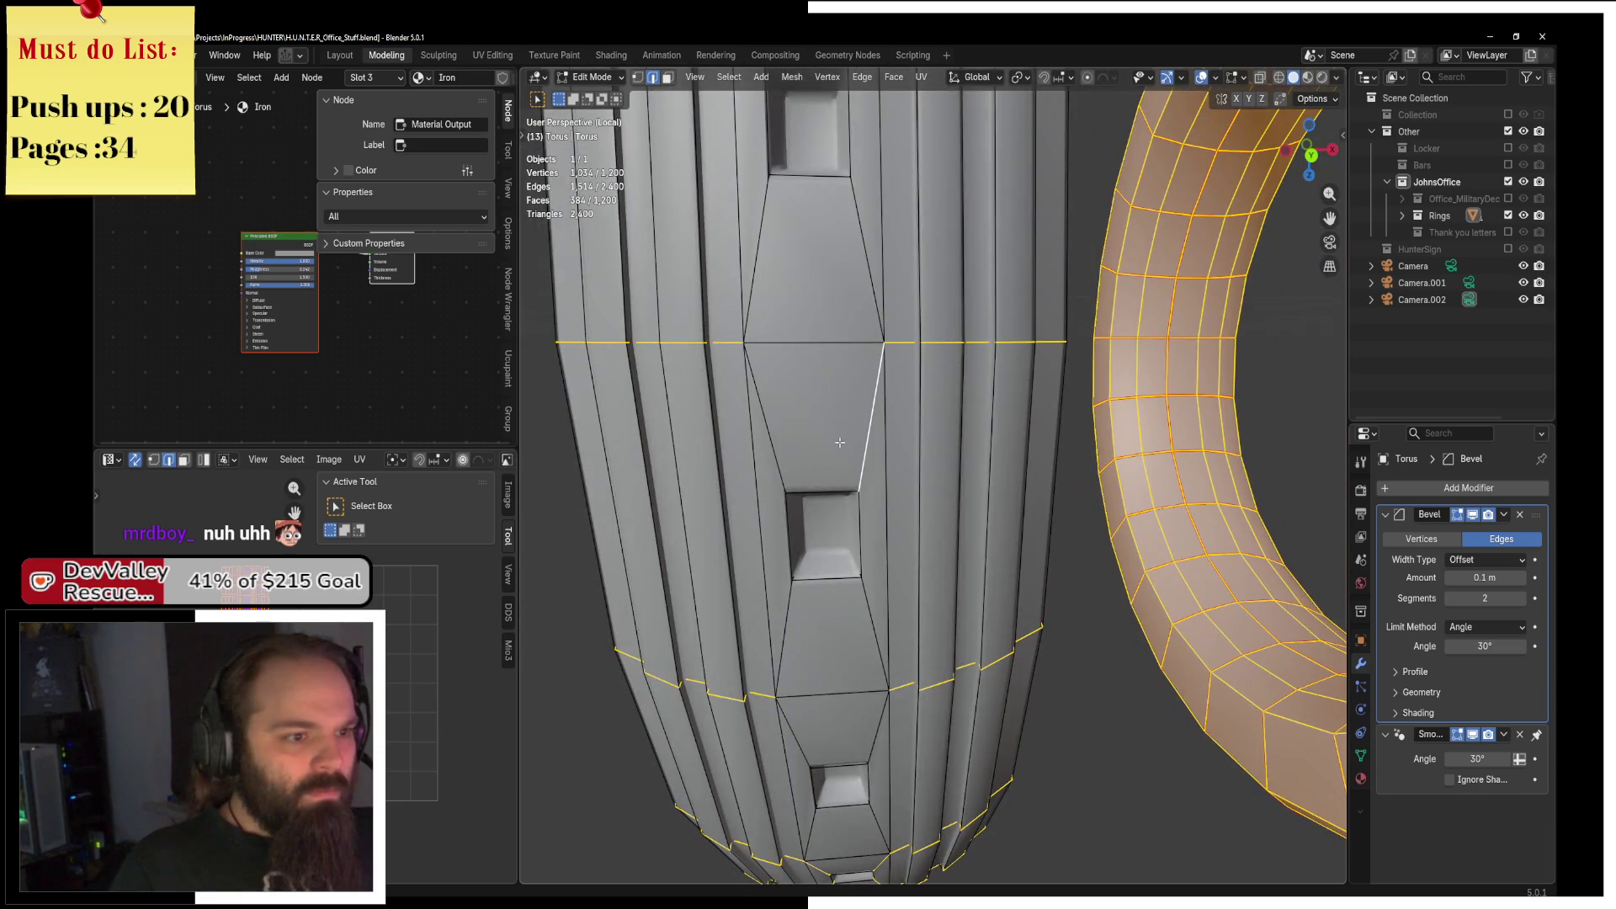
{"action": "left_click", "coordinate": [768, 421], "text": "shift"}
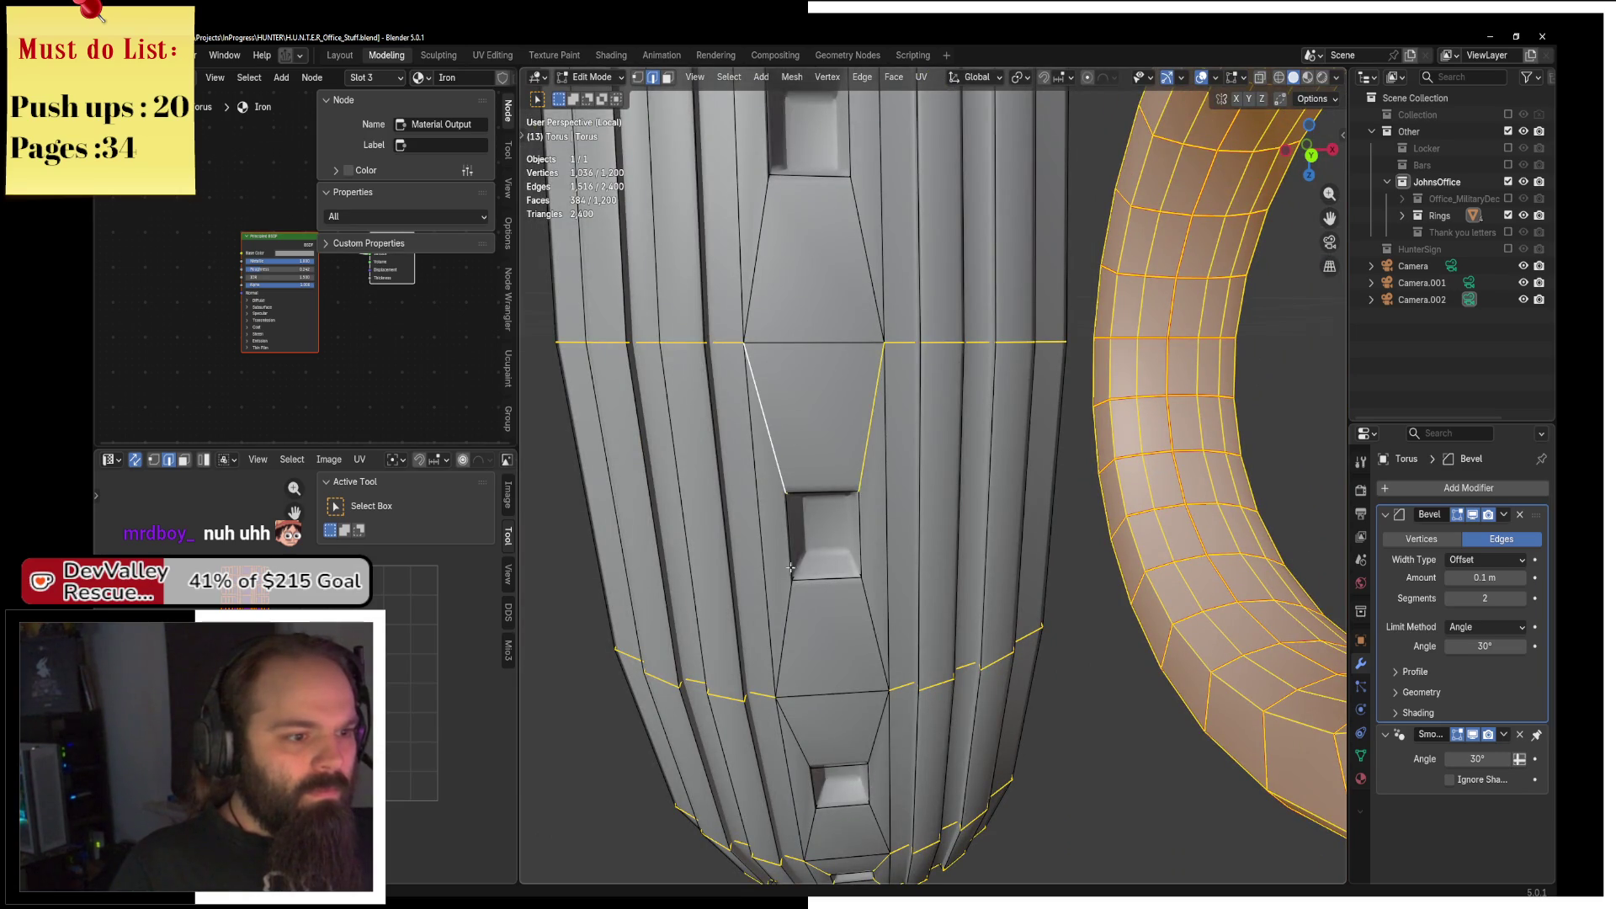
{"action": "scroll", "coordinate": [872, 330], "scroll_direction": "up", "scroll_amount": 3}
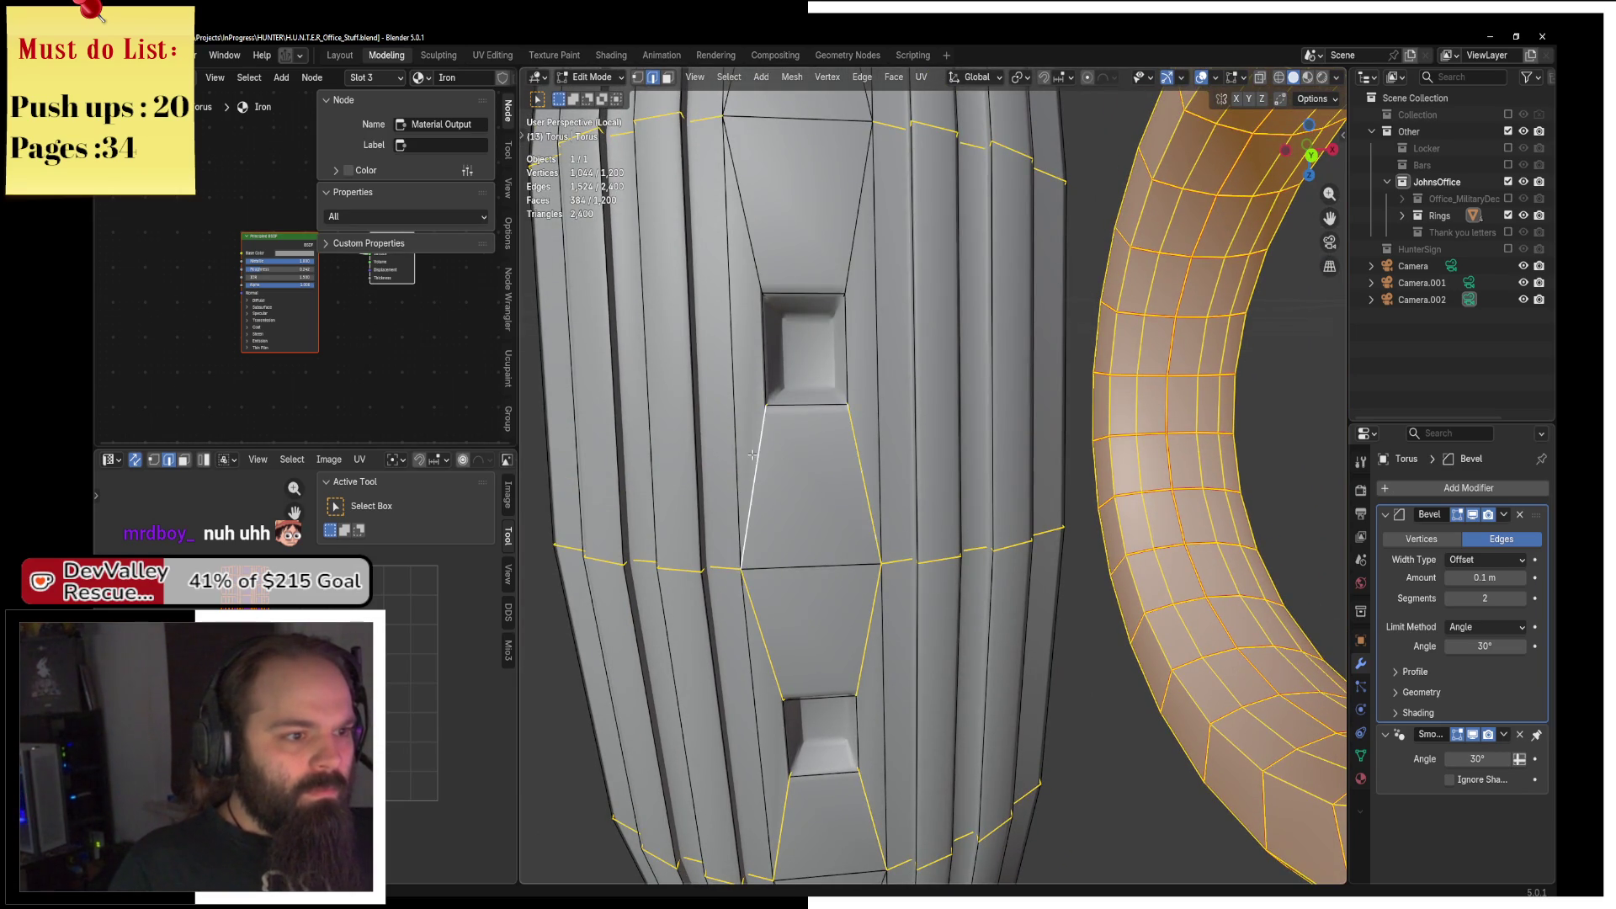
{"action": "left_click", "coordinate": [743, 210], "text": "shift"}
{"action": "left_click", "coordinate": [860, 219], "text": "shift"}
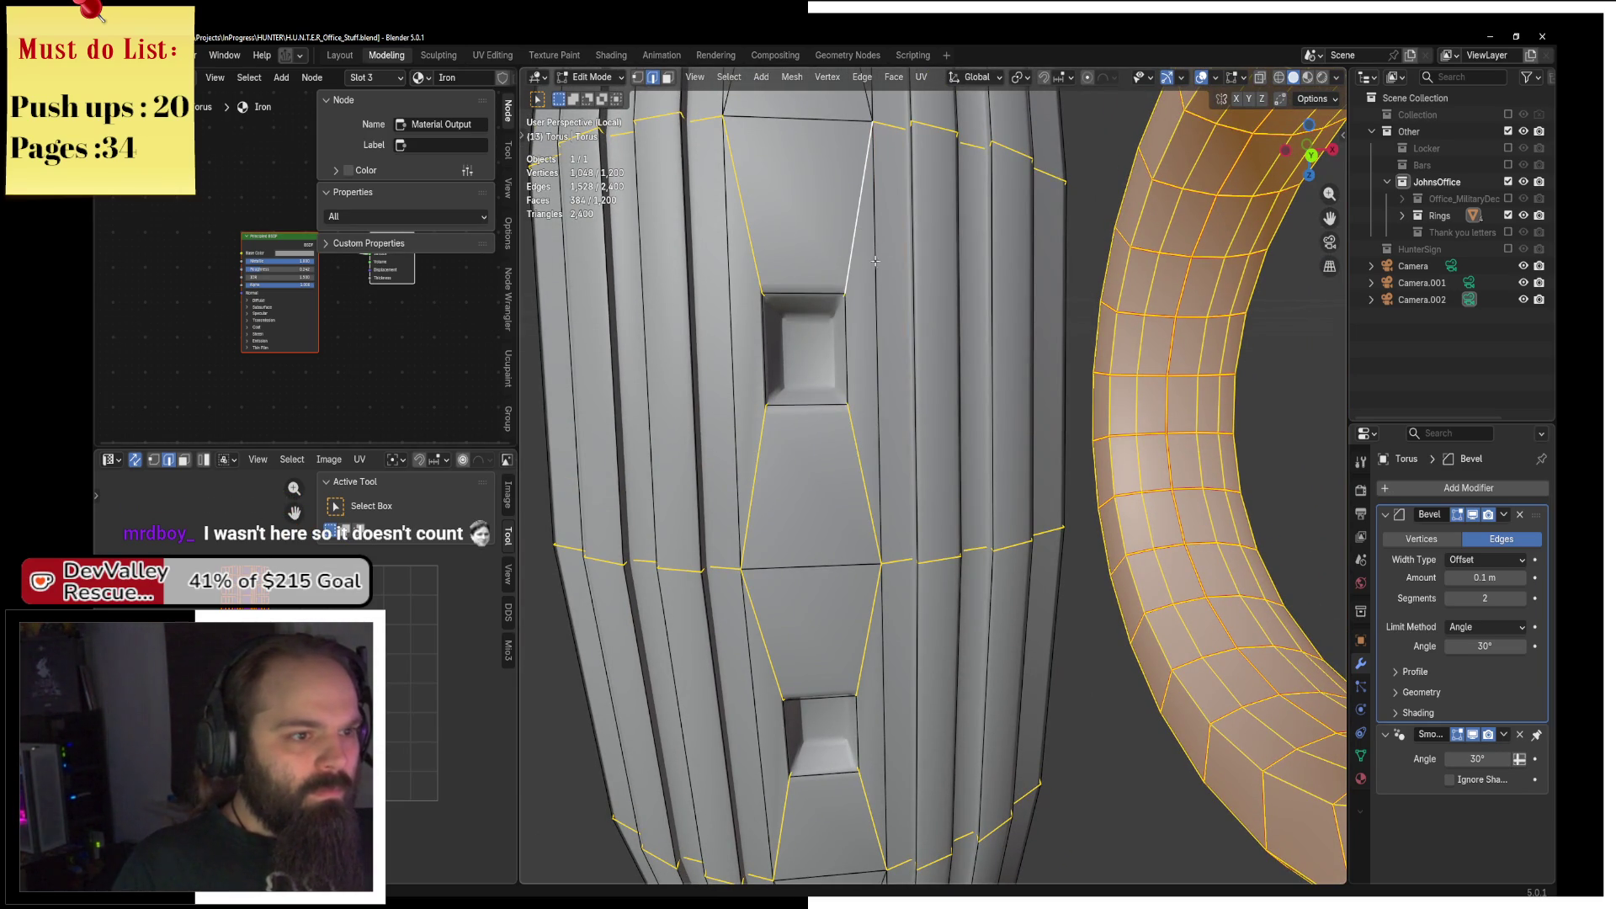
{"action": "scroll", "coordinate": [845, 262], "scroll_direction": "up", "scroll_amount": 2}
{"action": "left_click", "coordinate": [866, 454], "text": "shift"}
{"action": "left_click", "coordinate": [753, 459], "text": "shift"}
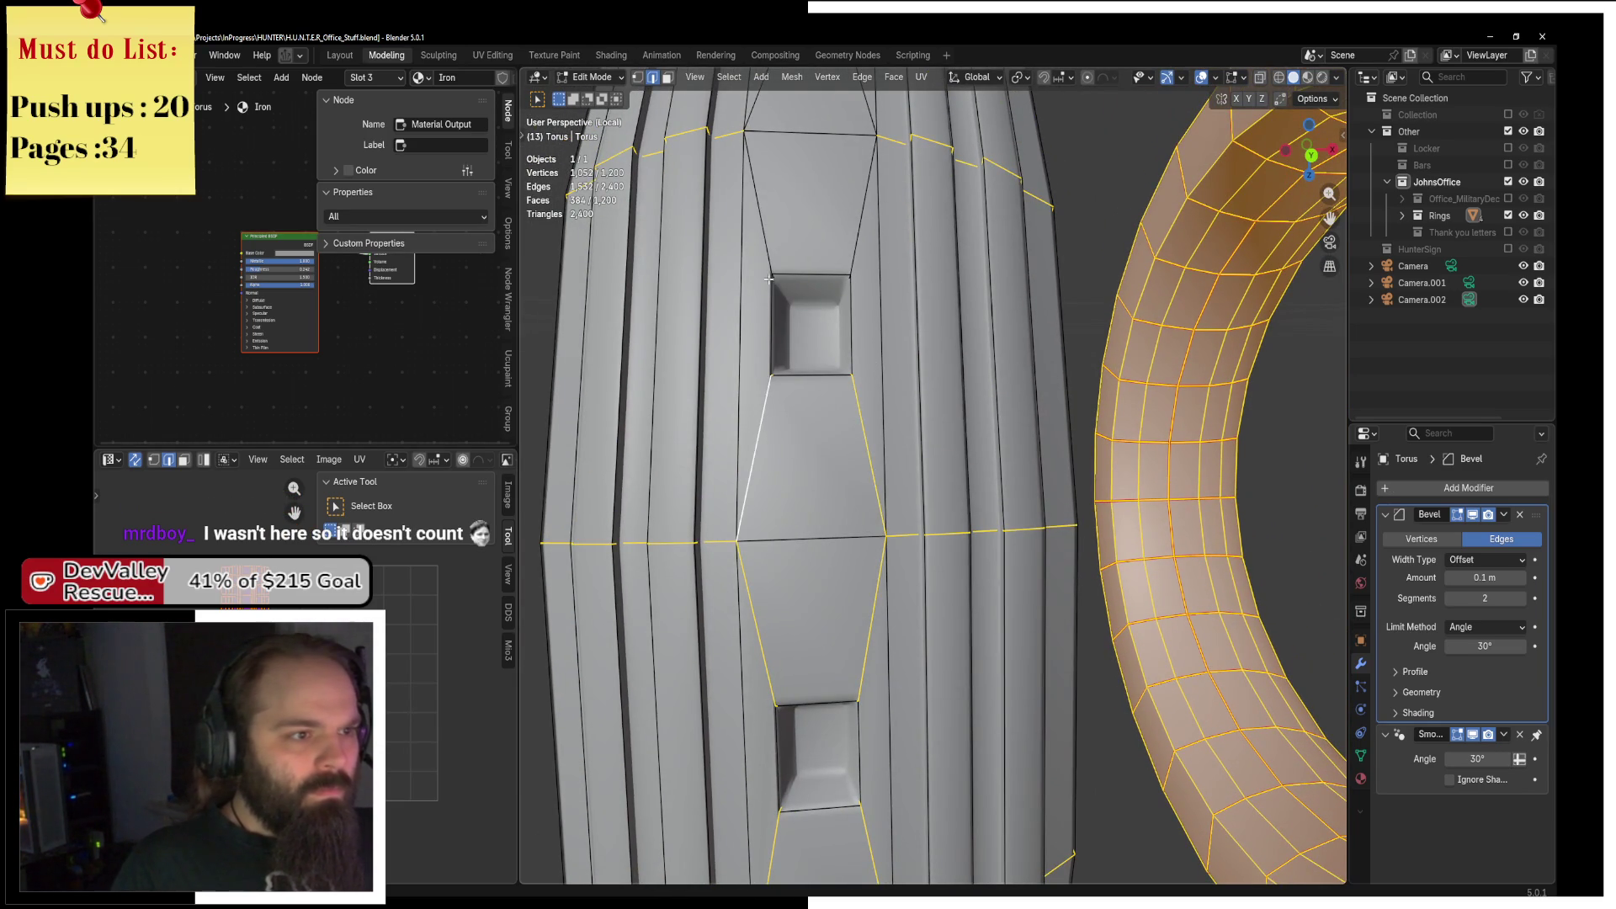
{"action": "key", "text": "ctrl+z"}
{"action": "key", "text": "ctrl+z"}
{"action": "key", "text": "ctrl+z"}
{"action": "key", "text": "ctrl+z"}
{"action": "key", "text": "ctrl+z"}
{"action": "key", "text": "ctrl+z"}
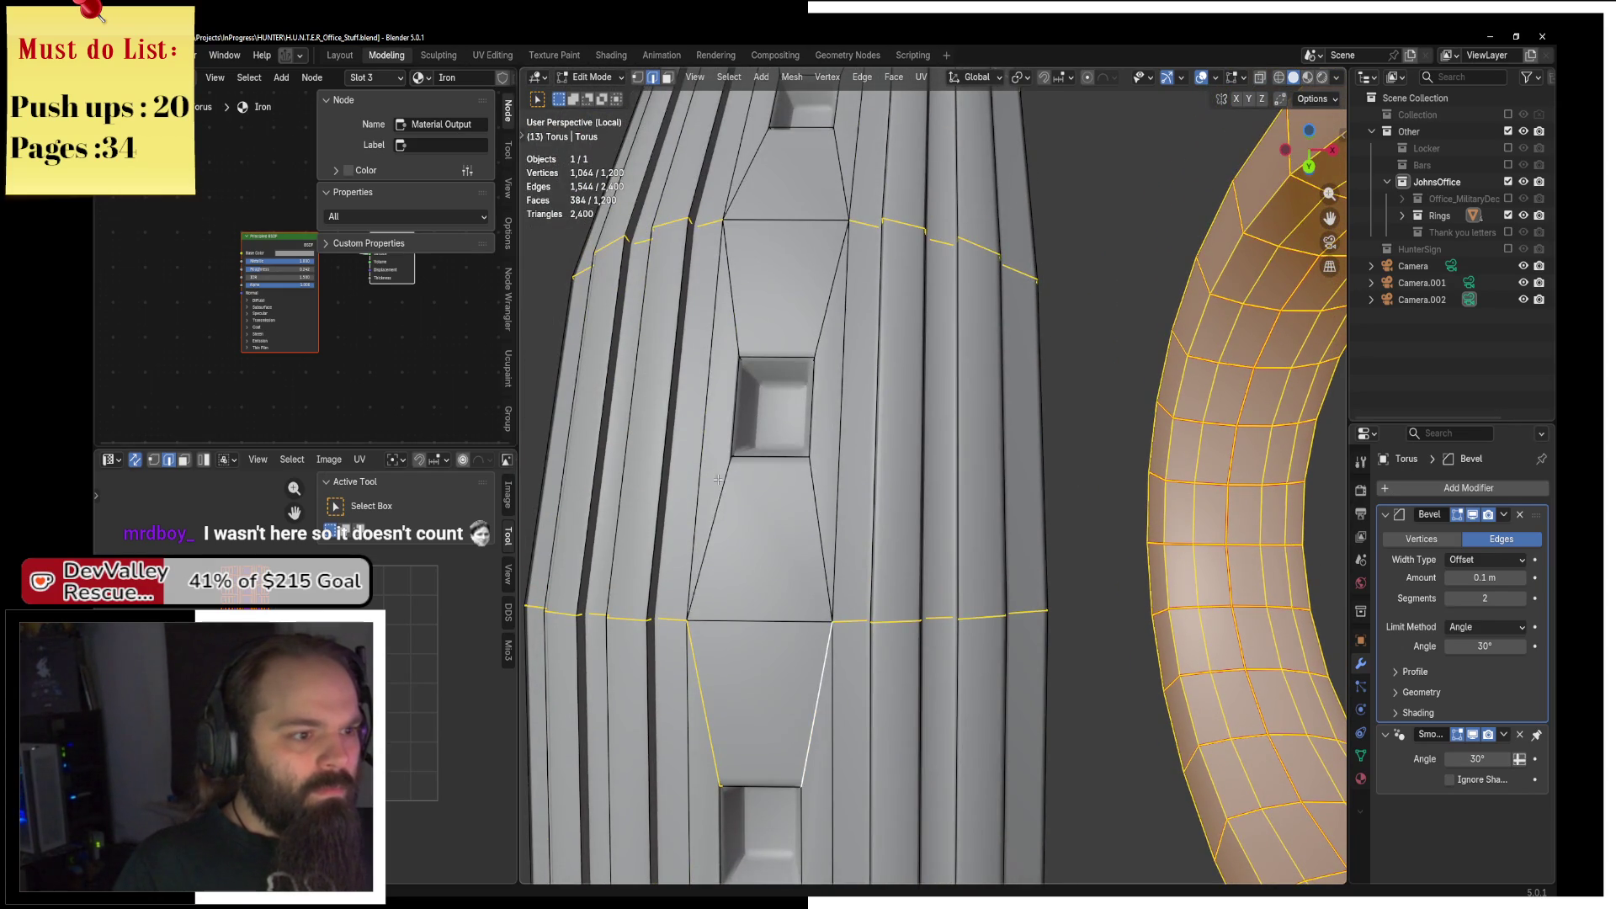
Add the edges beside the next insets along the thin ring to the seam selection.
{"action": "left_click_drag", "start_coordinate": [849, 239], "coordinate": [840, 476]}
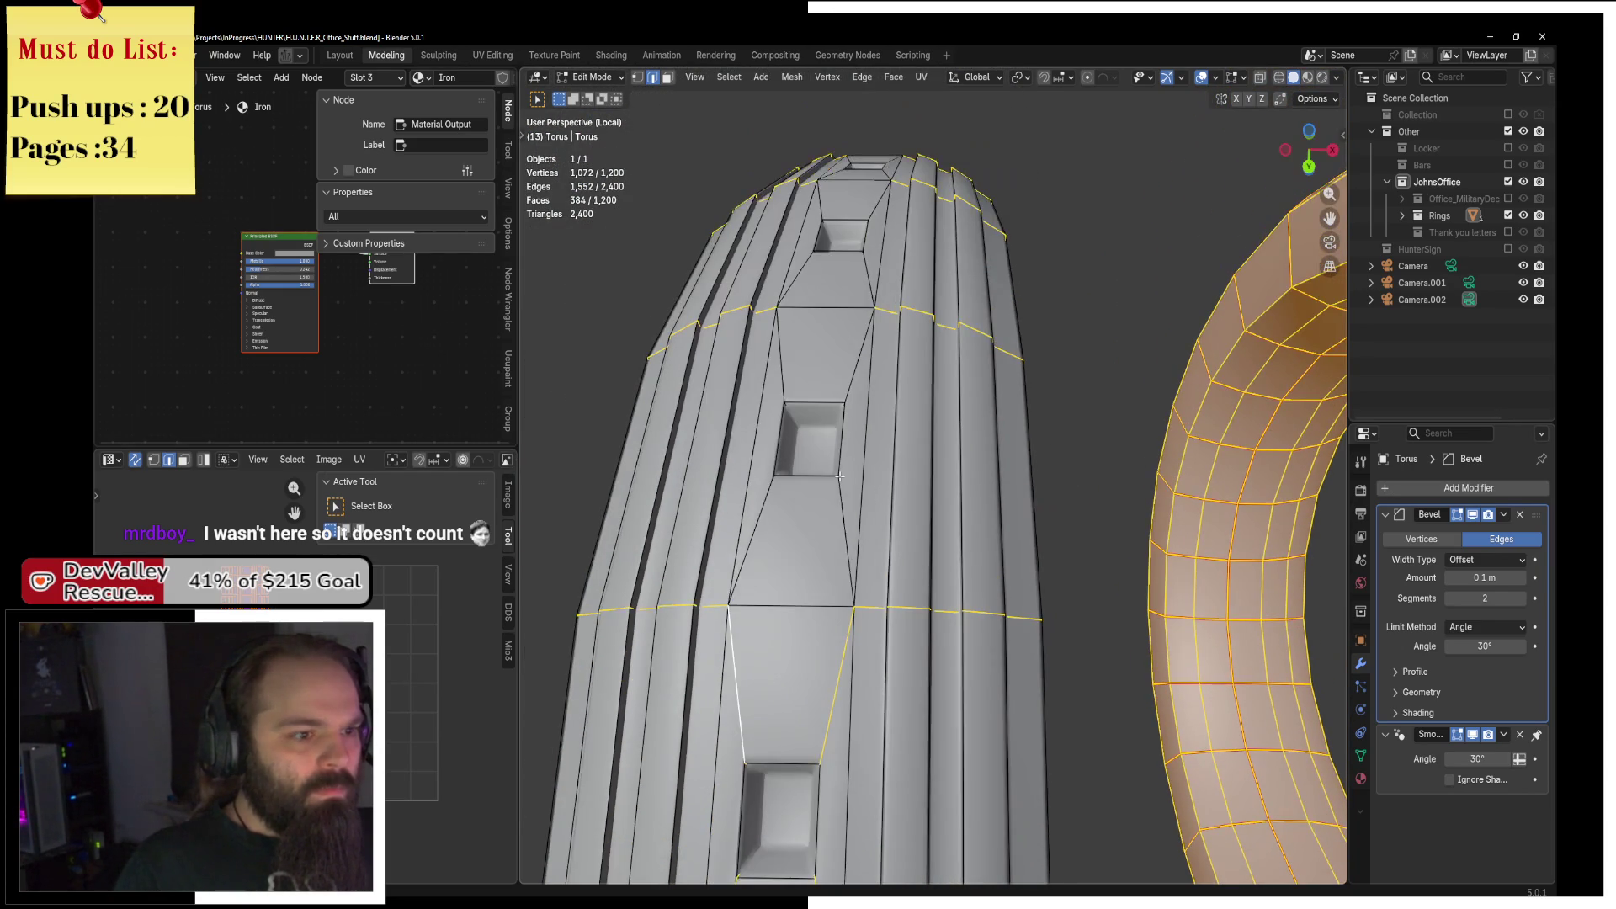
{"action": "left_click_drag", "start_coordinate": [856, 358], "coordinate": [813, 445]}
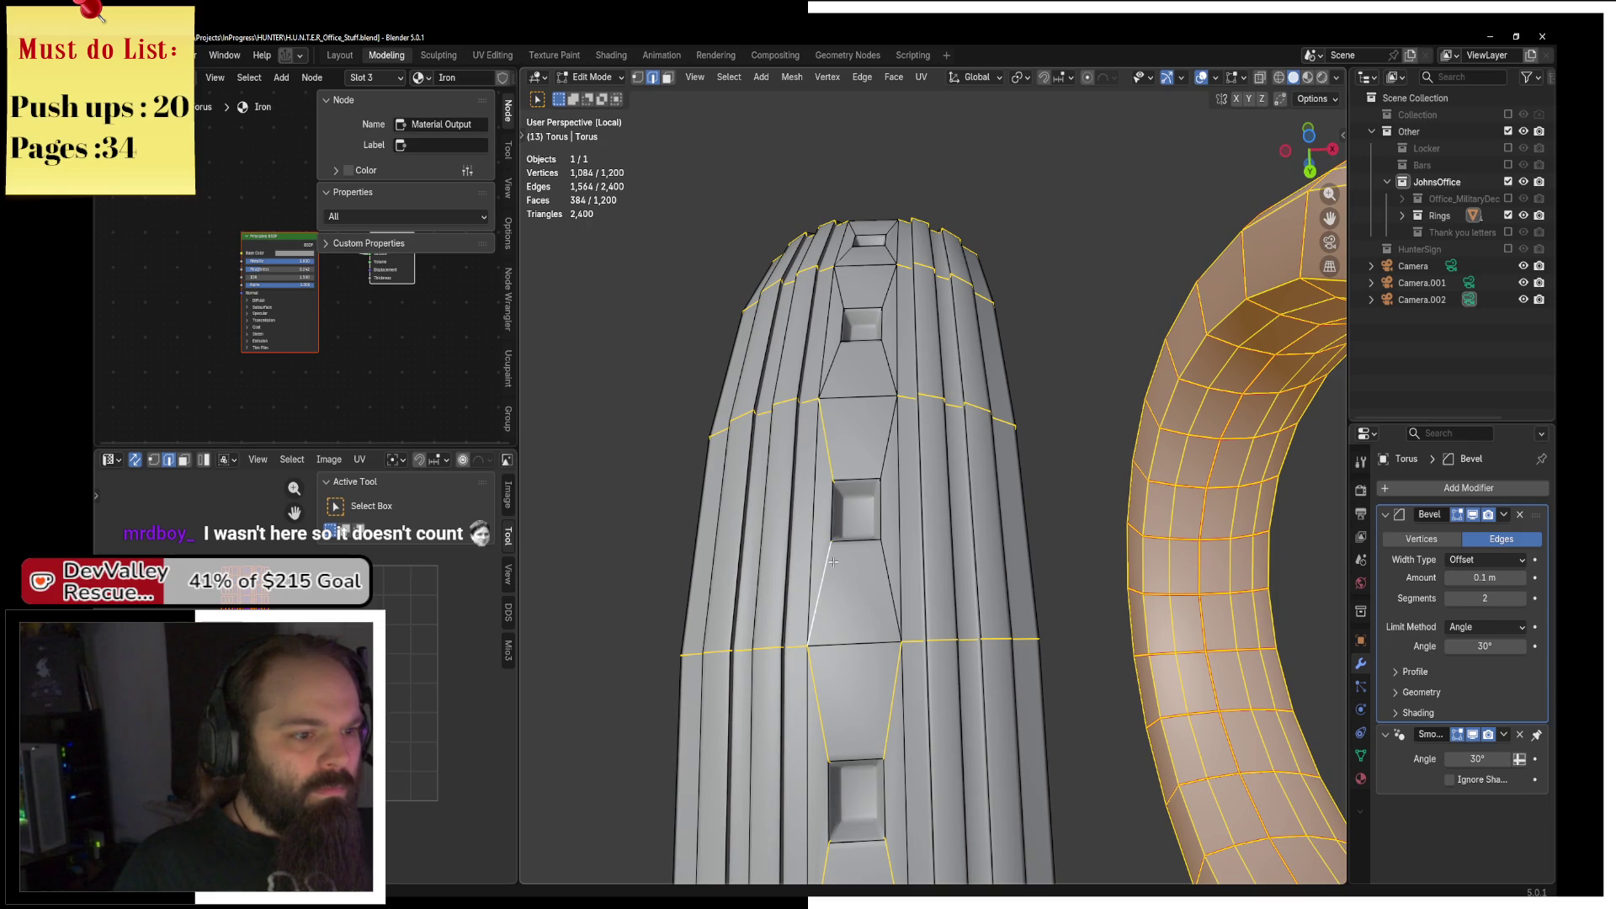
{"action": "left_click_drag", "start_coordinate": [888, 368], "coordinate": [875, 455]}
{"action": "left_click", "coordinate": [872, 456], "text": "shift"}
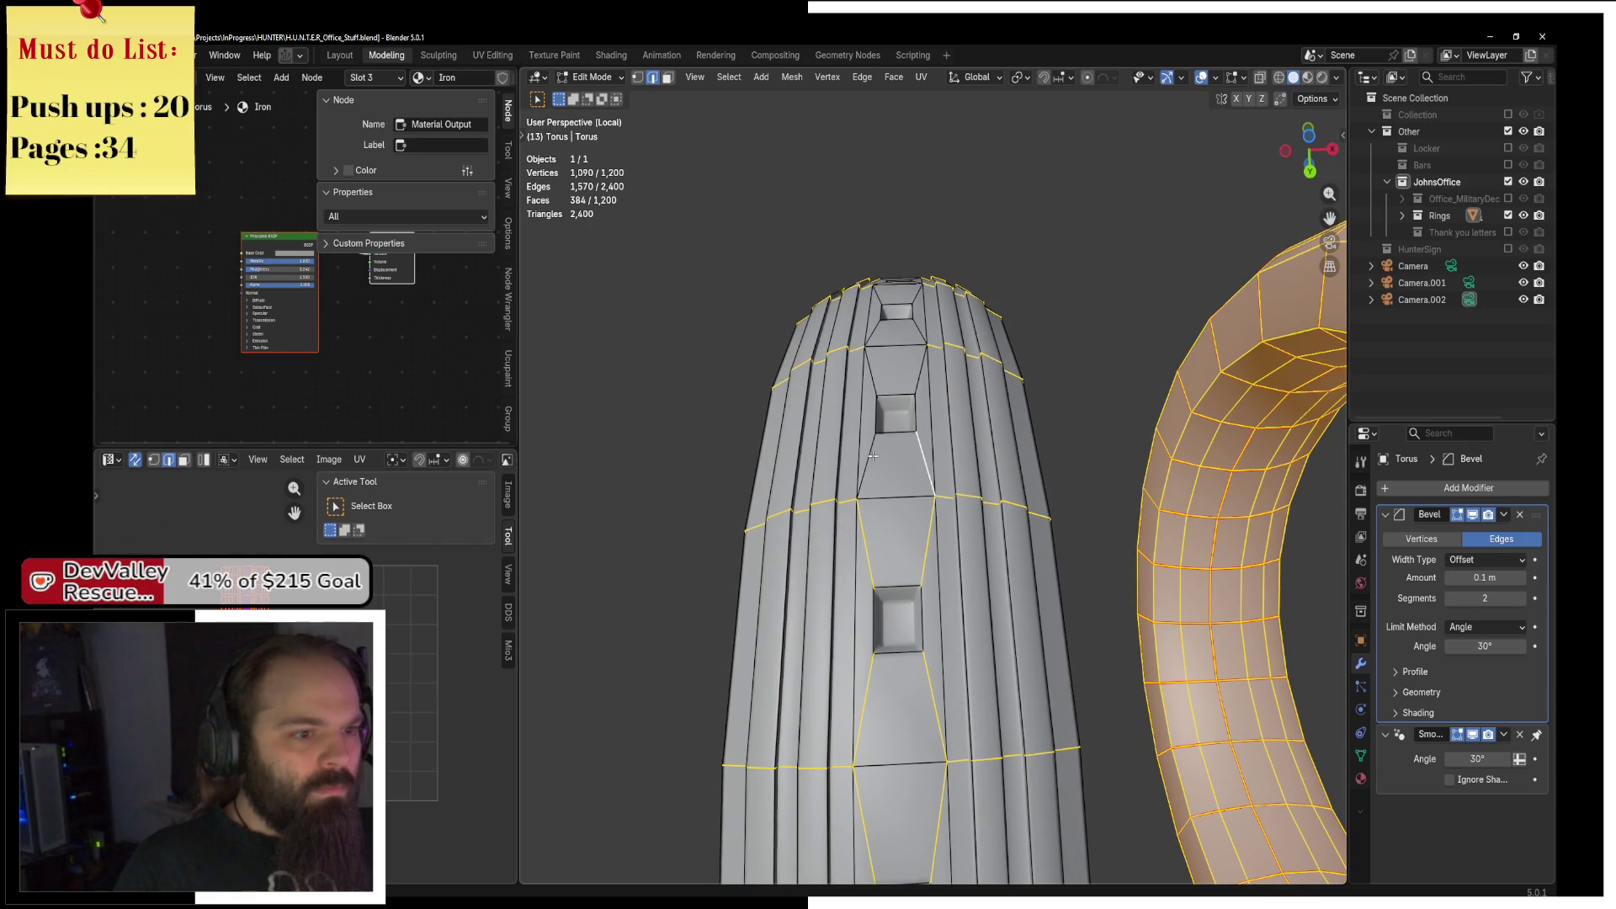
{"action": "left_click_drag", "start_coordinate": [918, 348], "coordinate": [923, 377]}
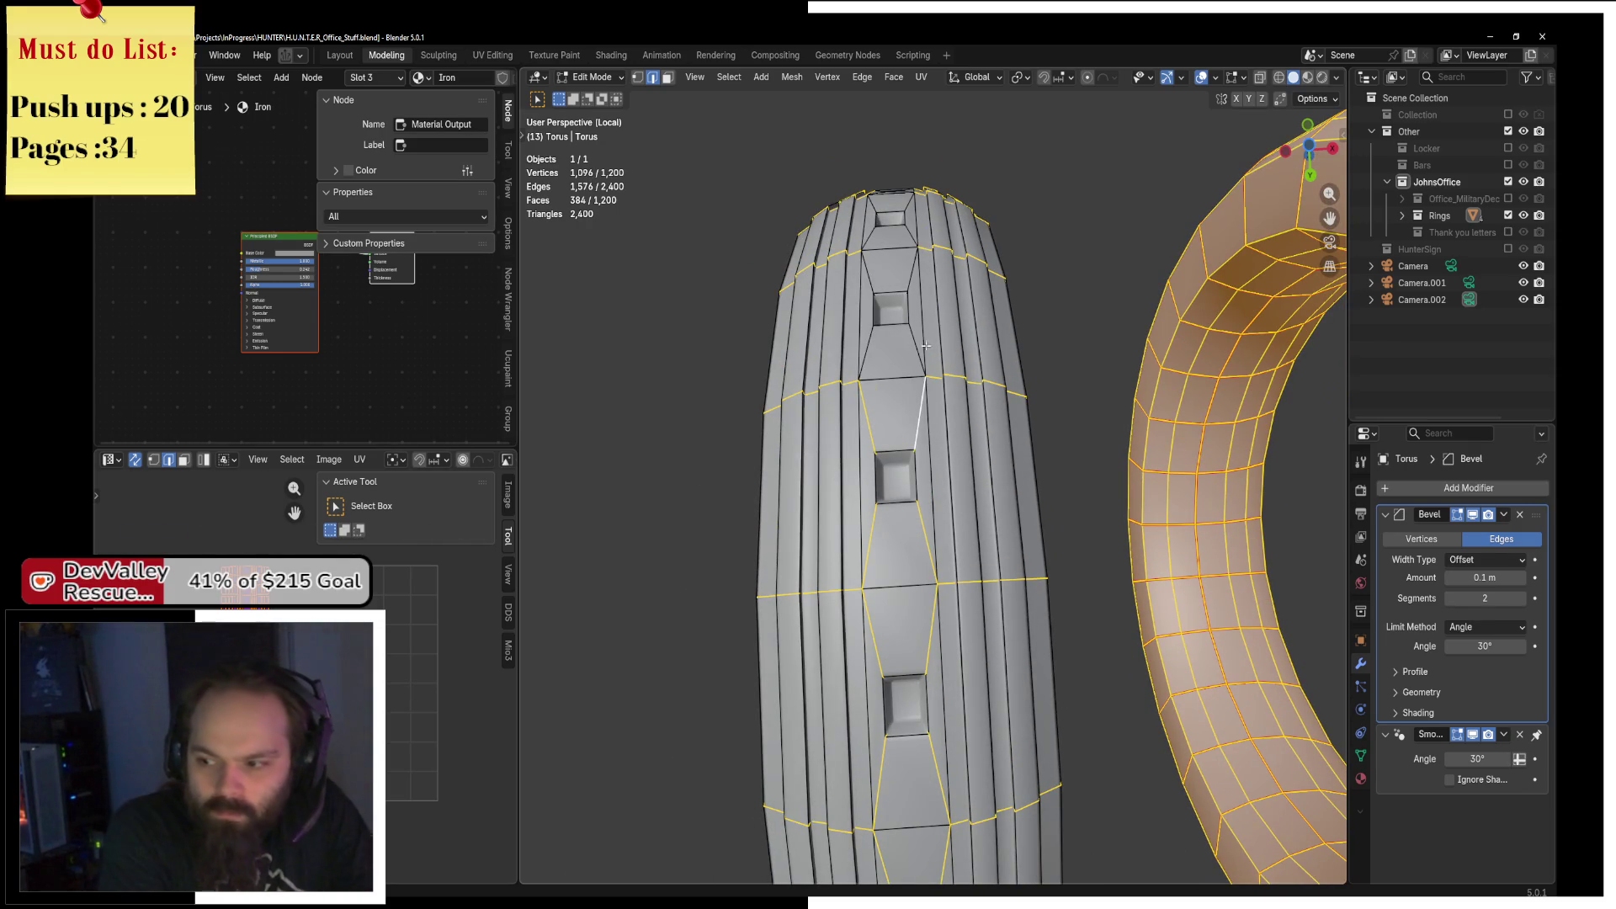
{"action": "left_click_drag", "start_coordinate": [925, 346], "coordinate": [867, 354]}
{"action": "left_click", "coordinate": [855, 425], "text": "shift"}
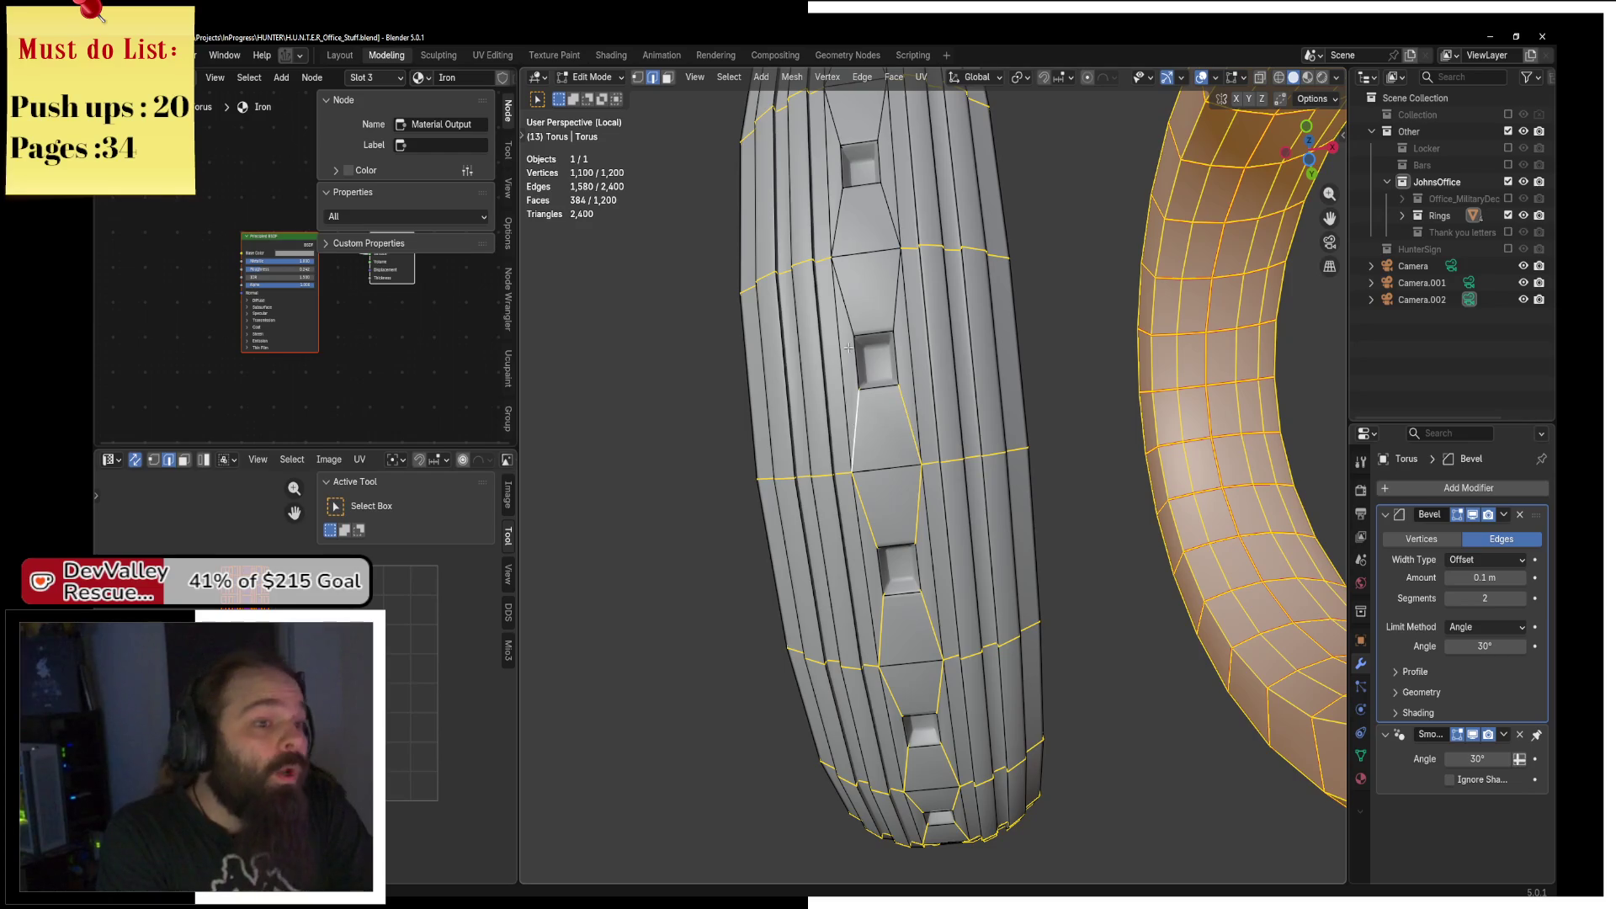
{"action": "left_click_drag", "start_coordinate": [872, 296], "coordinate": [892, 373]}
{"action": "left_click", "coordinate": [891, 373], "text": "shift"}
{"action": "left_click", "coordinate": [903, 263], "text": "shift"}
{"action": "left_click_drag", "start_coordinate": [864, 267], "coordinate": [884, 312]}
{"action": "left_click", "coordinate": [883, 312], "text": "shift"}
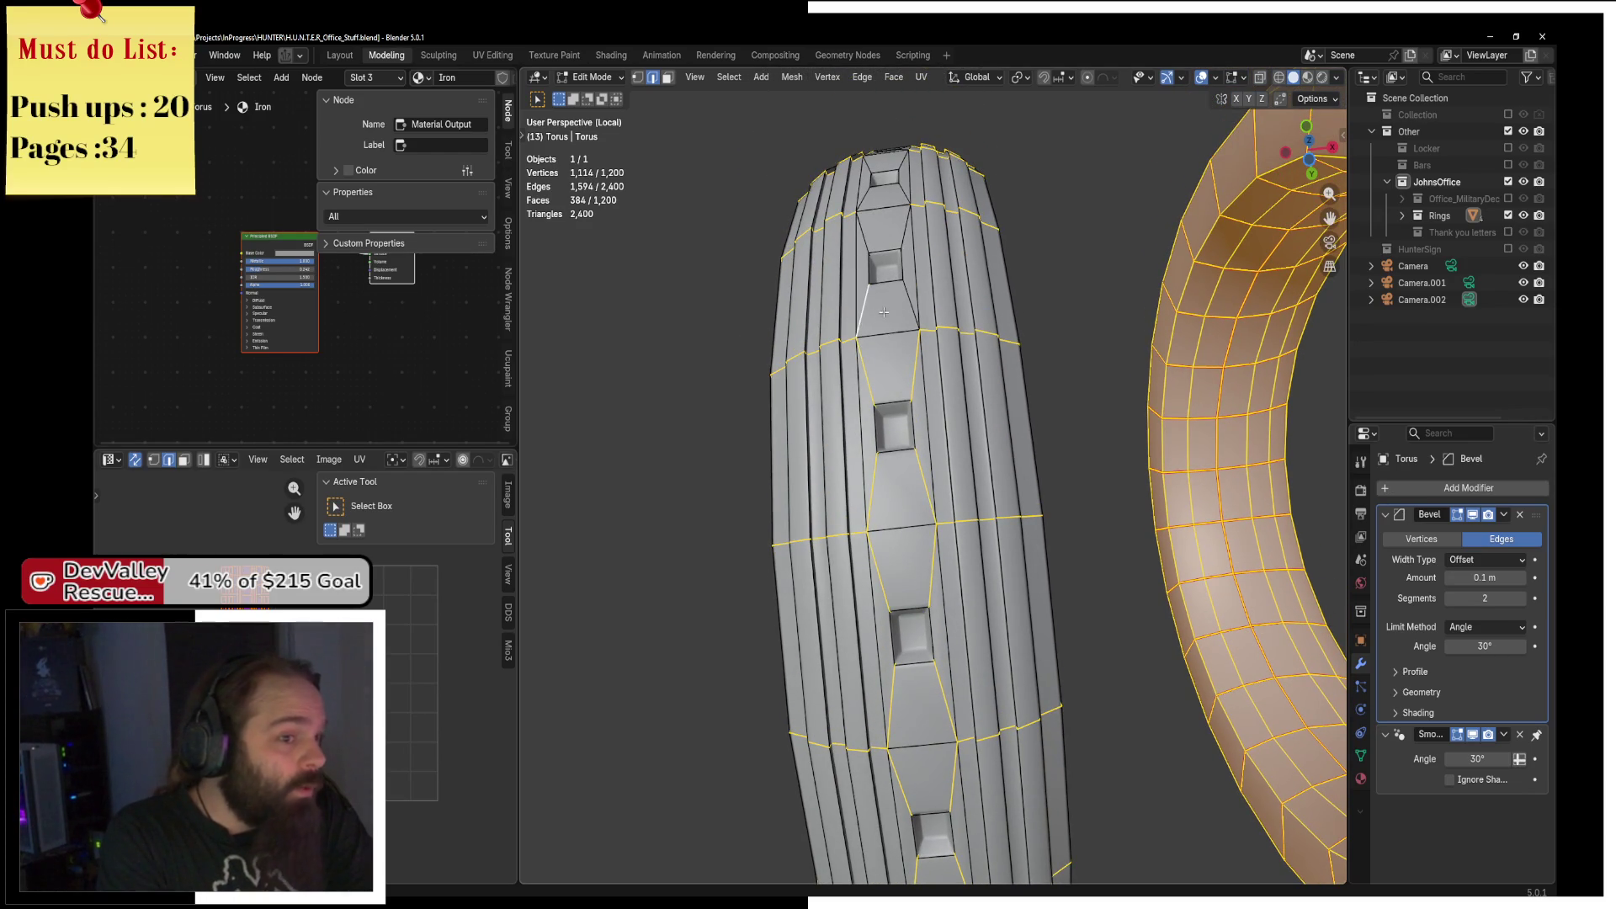
Add edges beside the ring's upper and lower insets, then switch to the Steam window.
{"action": "left_click_drag", "start_coordinate": [865, 235], "coordinate": [939, 465]}
{"action": "left_click", "coordinate": [889, 364], "text": "shift"}
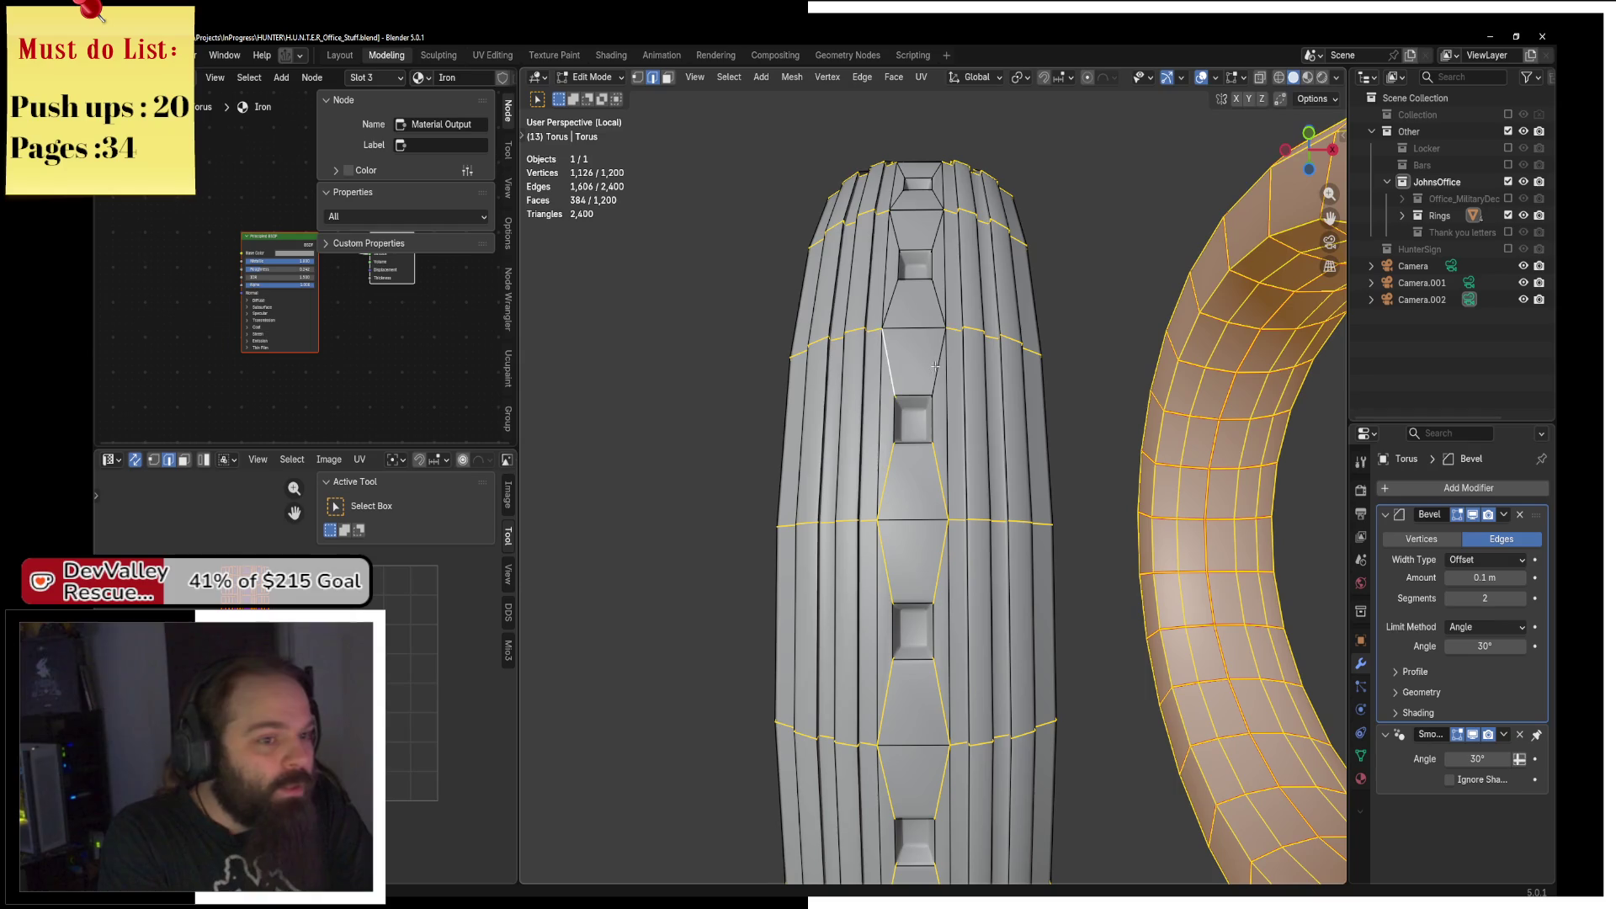
{"action": "left_click", "coordinate": [939, 362], "text": "shift"}
{"action": "left_click_drag", "start_coordinate": [939, 362], "coordinate": [945, 443]}
{"action": "left_click_drag", "start_coordinate": [938, 359], "coordinate": [935, 429]}
{"action": "left_click", "coordinate": [935, 430], "text": "shift"}
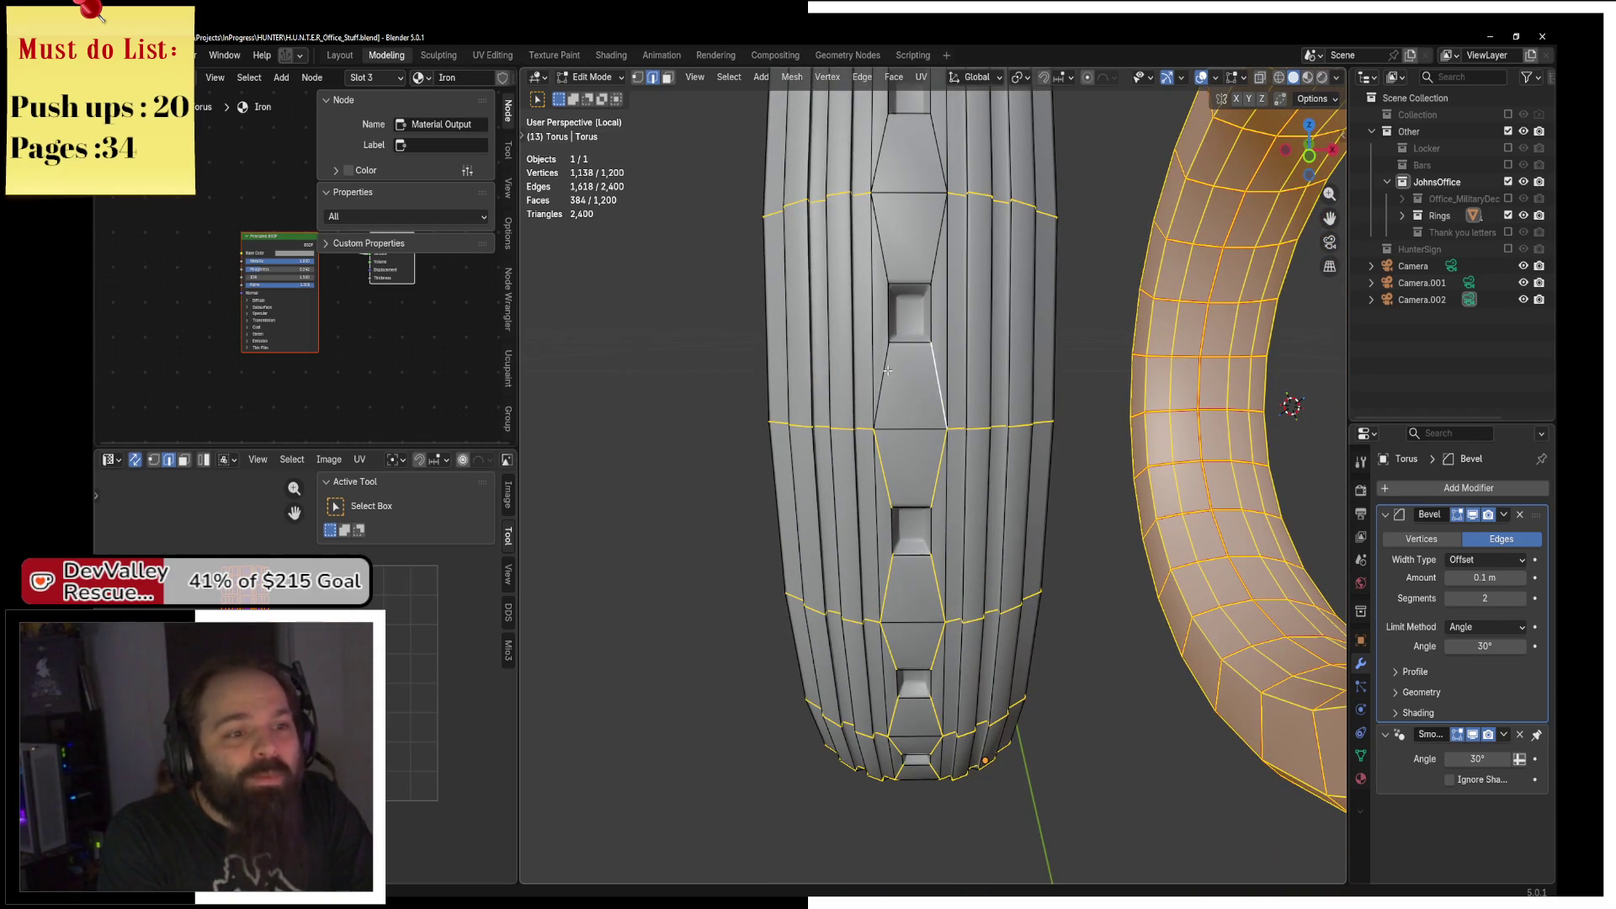
{"action": "left_click_drag", "start_coordinate": [930, 240], "coordinate": [882, 349]}
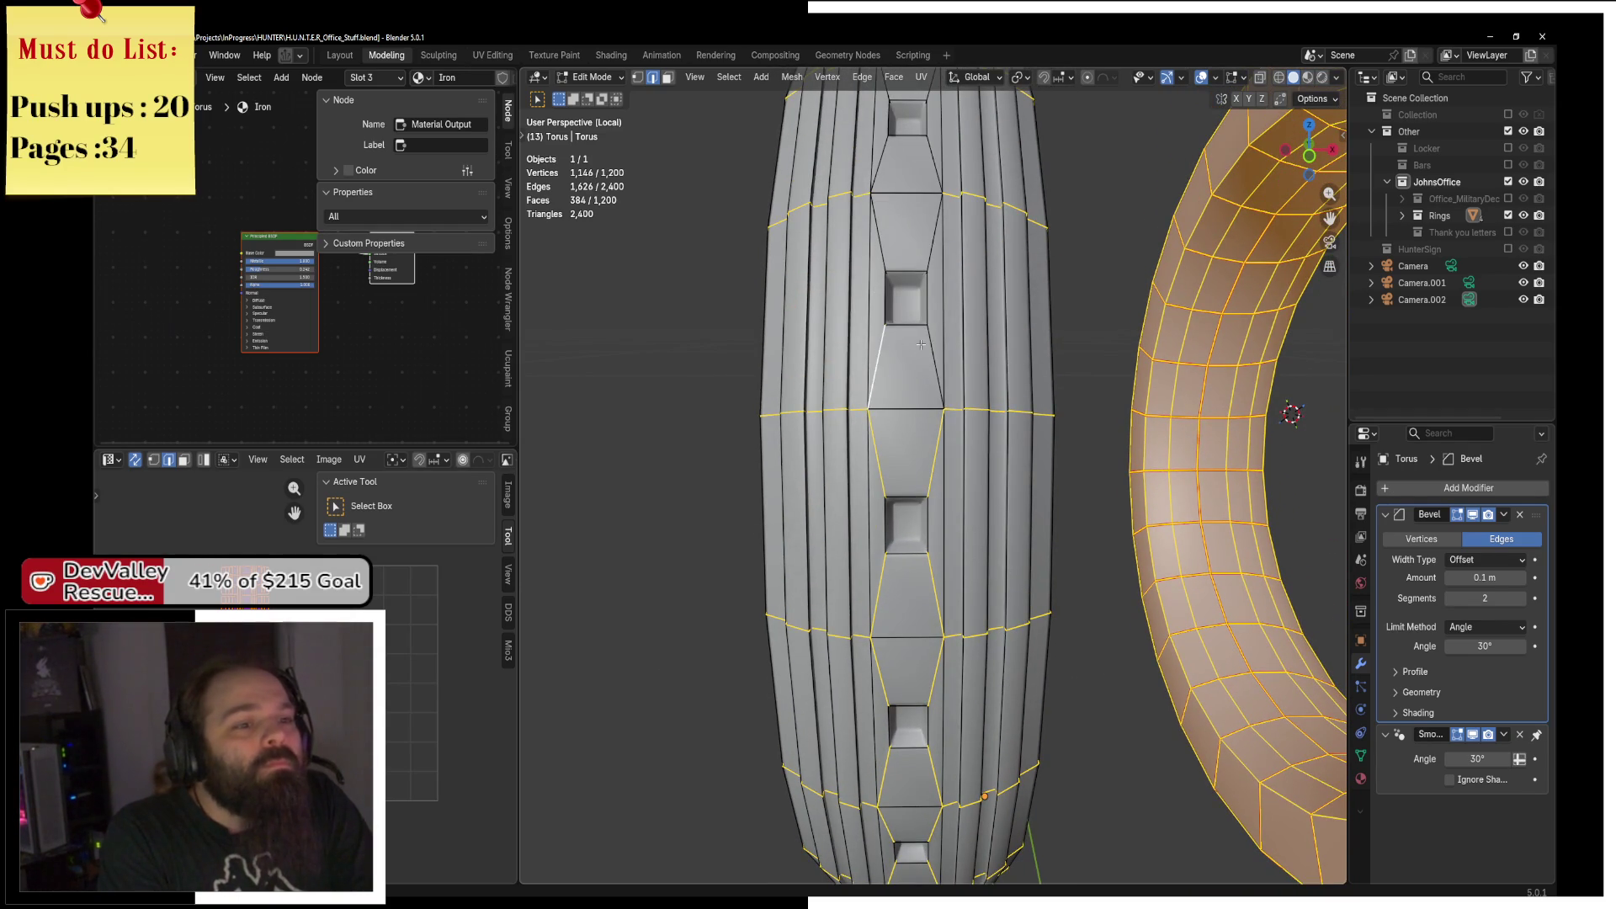
{"action": "left_click_drag", "start_coordinate": [929, 180], "coordinate": [923, 370]}
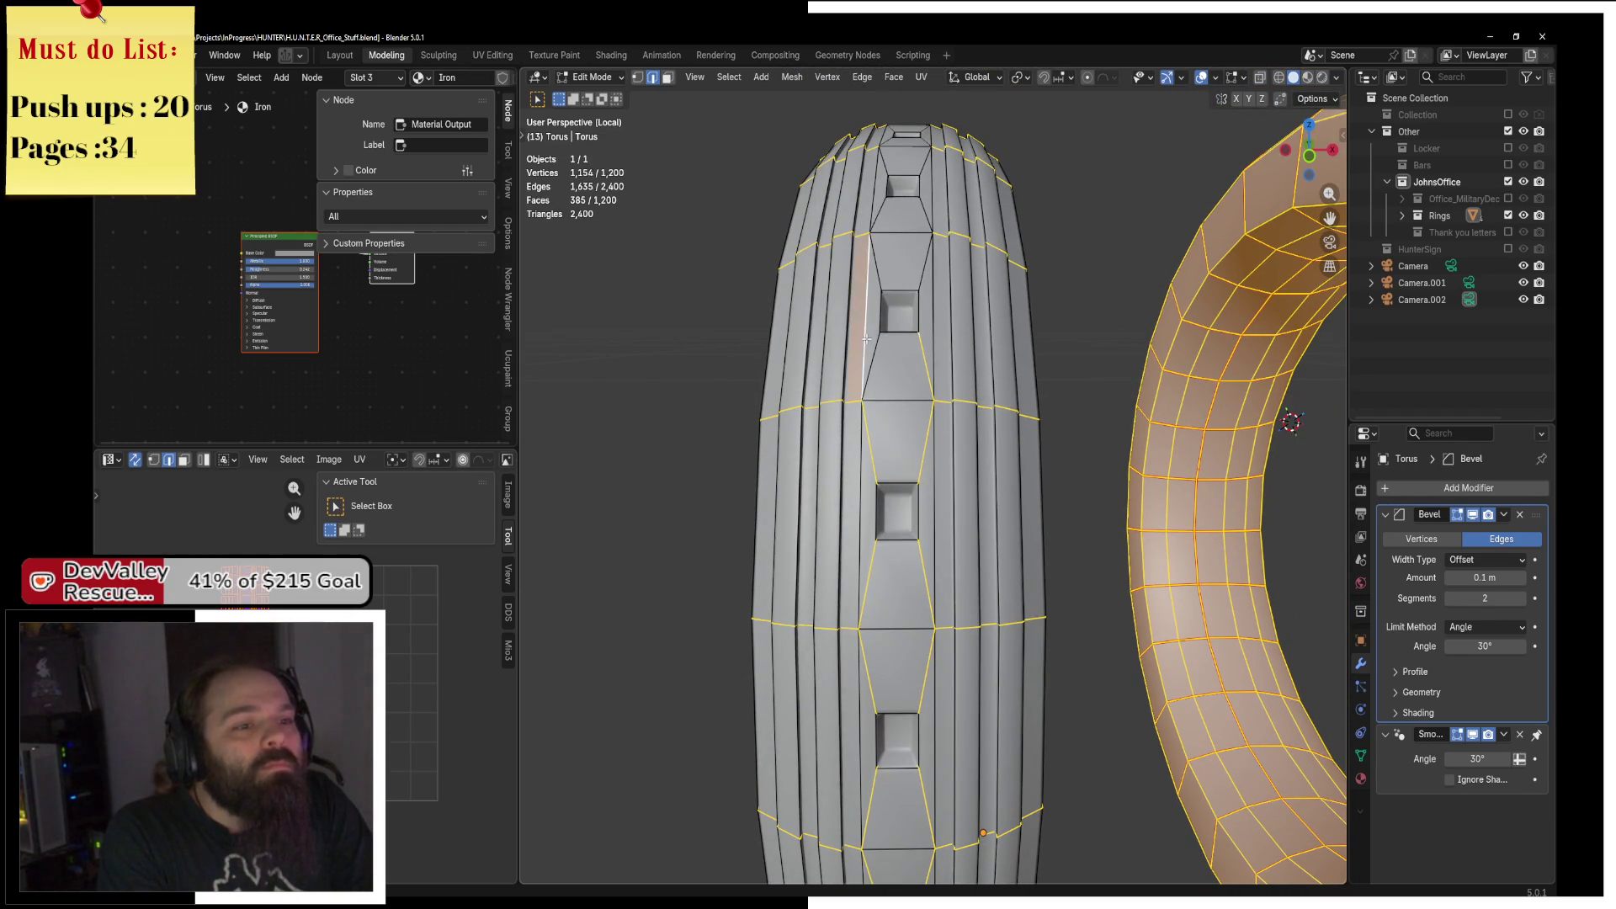
{"action": "left_click_drag", "start_coordinate": [920, 233], "coordinate": [897, 345]}
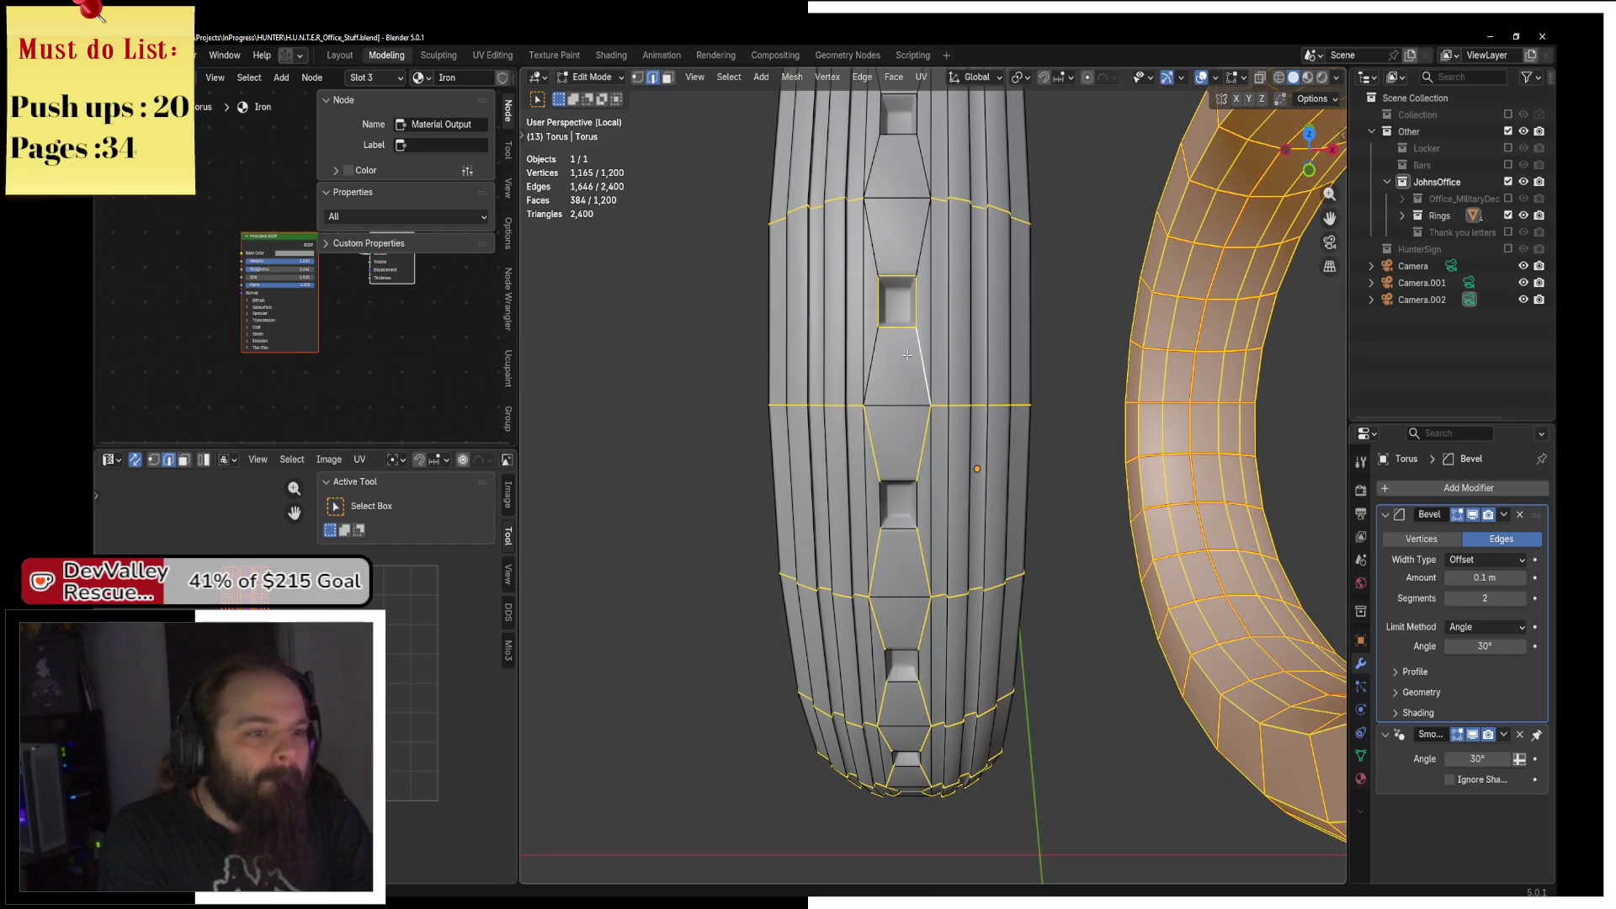
{"action": "left_click_drag", "start_coordinate": [923, 243], "coordinate": [859, 330]}
{"action": "left_click", "coordinate": [863, 238]}
{"action": "left_click_drag", "start_coordinate": [862, 239], "coordinate": [900, 440]}
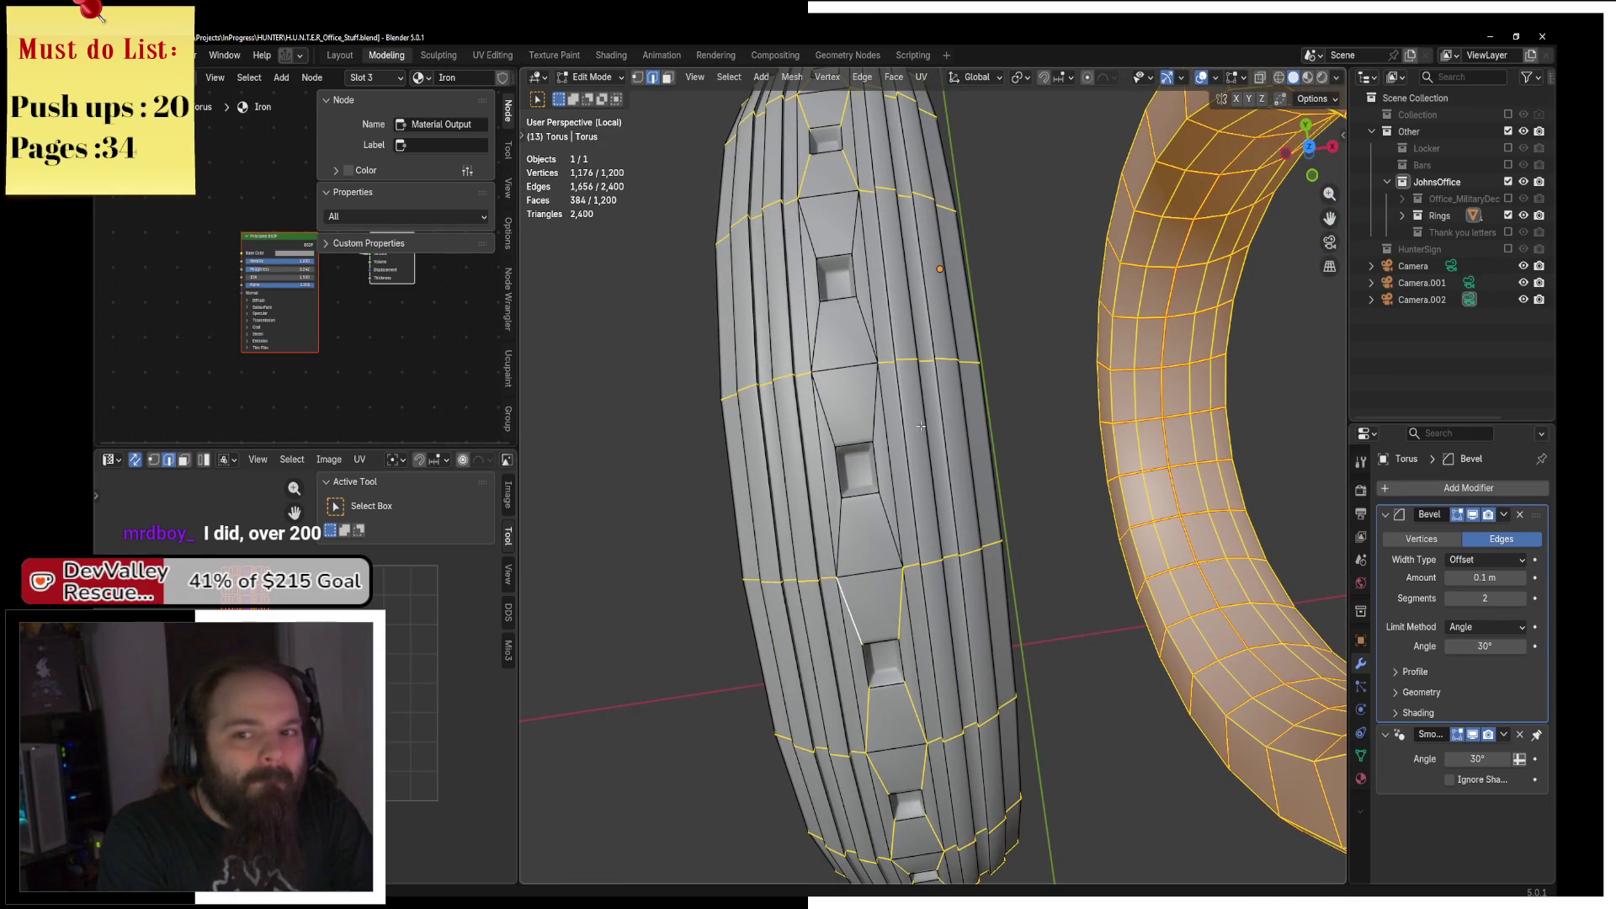
{"action": "key", "text": "alt+Tab"}
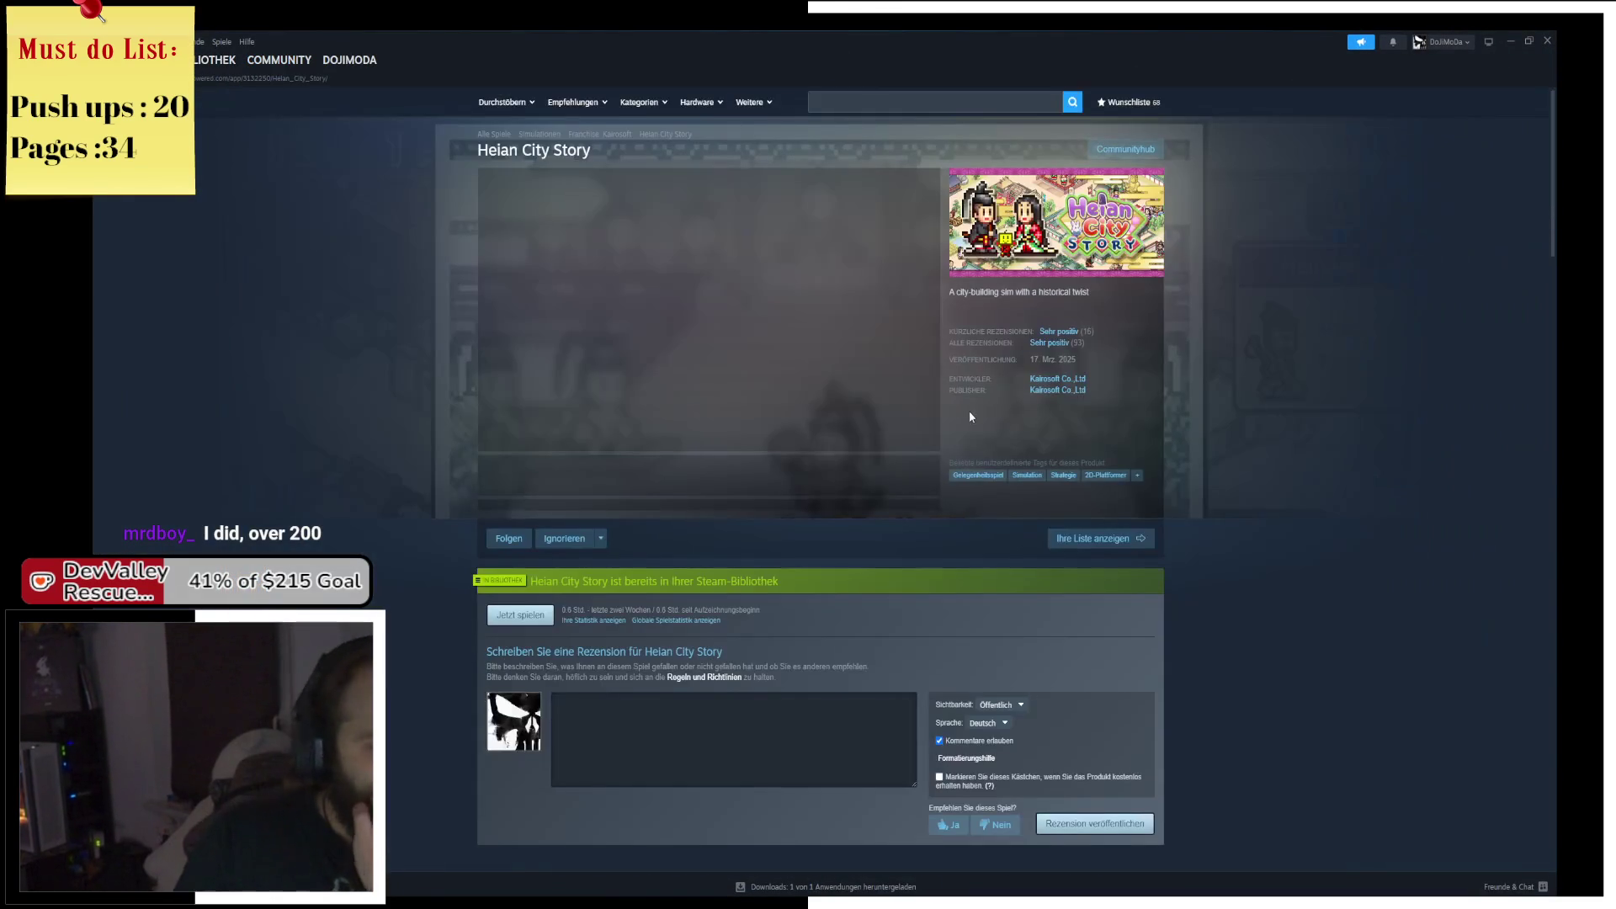
Go from the Steam wishlist to the MR FARMBOY store page.
{"action": "left_click", "coordinate": [1149, 105]}
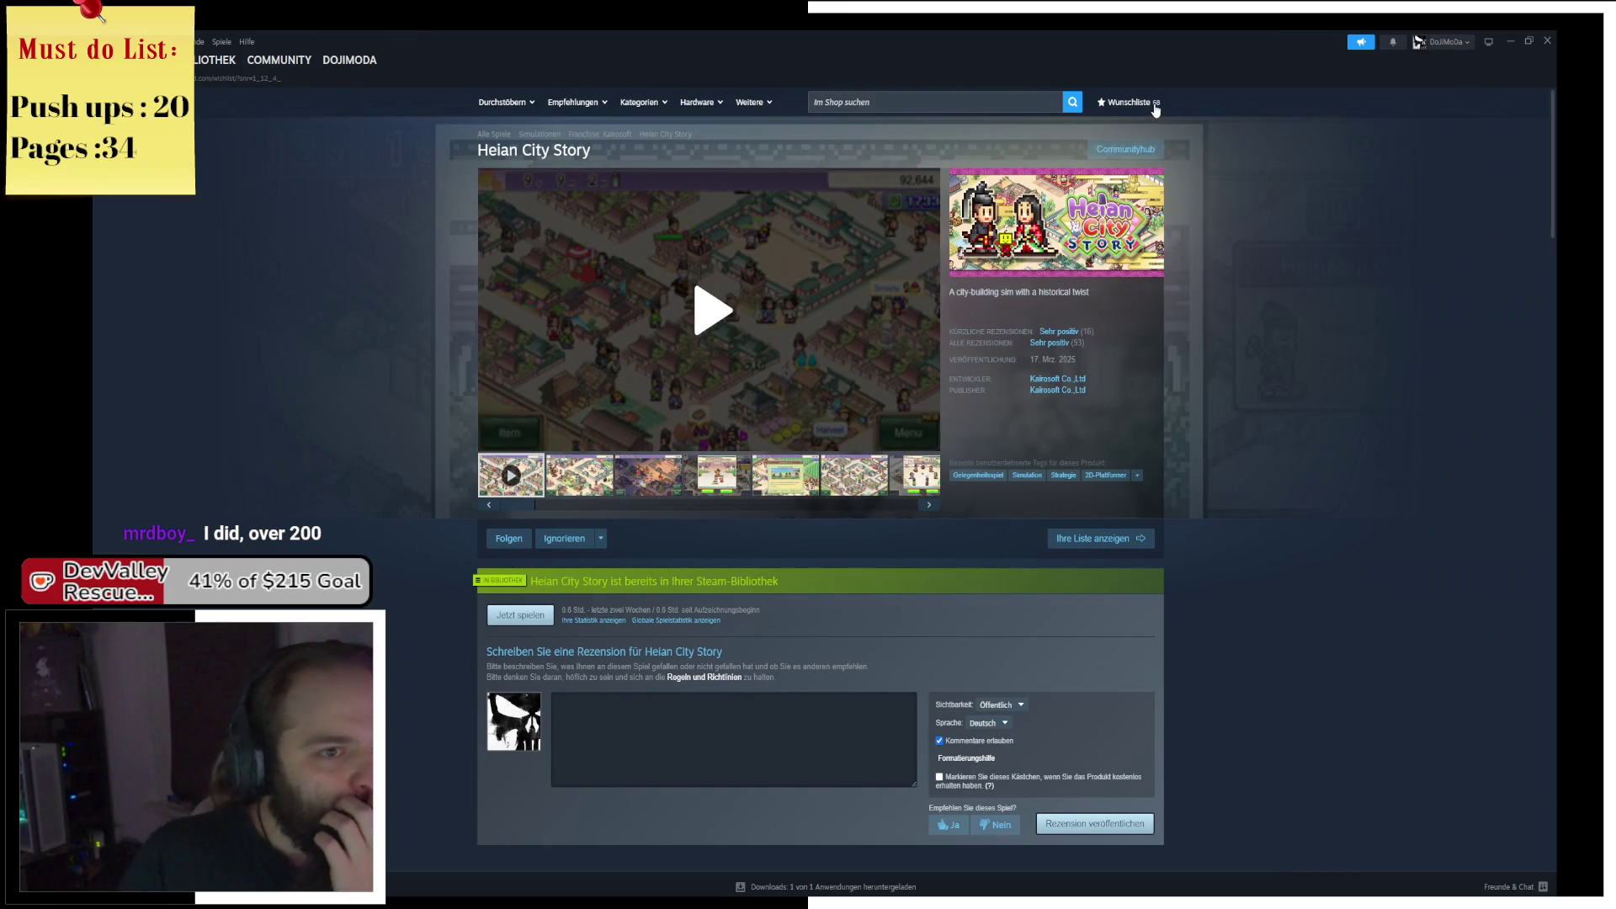
{"action": "scroll", "coordinate": [782, 587], "scroll_direction": "down", "scroll_amount": 5}
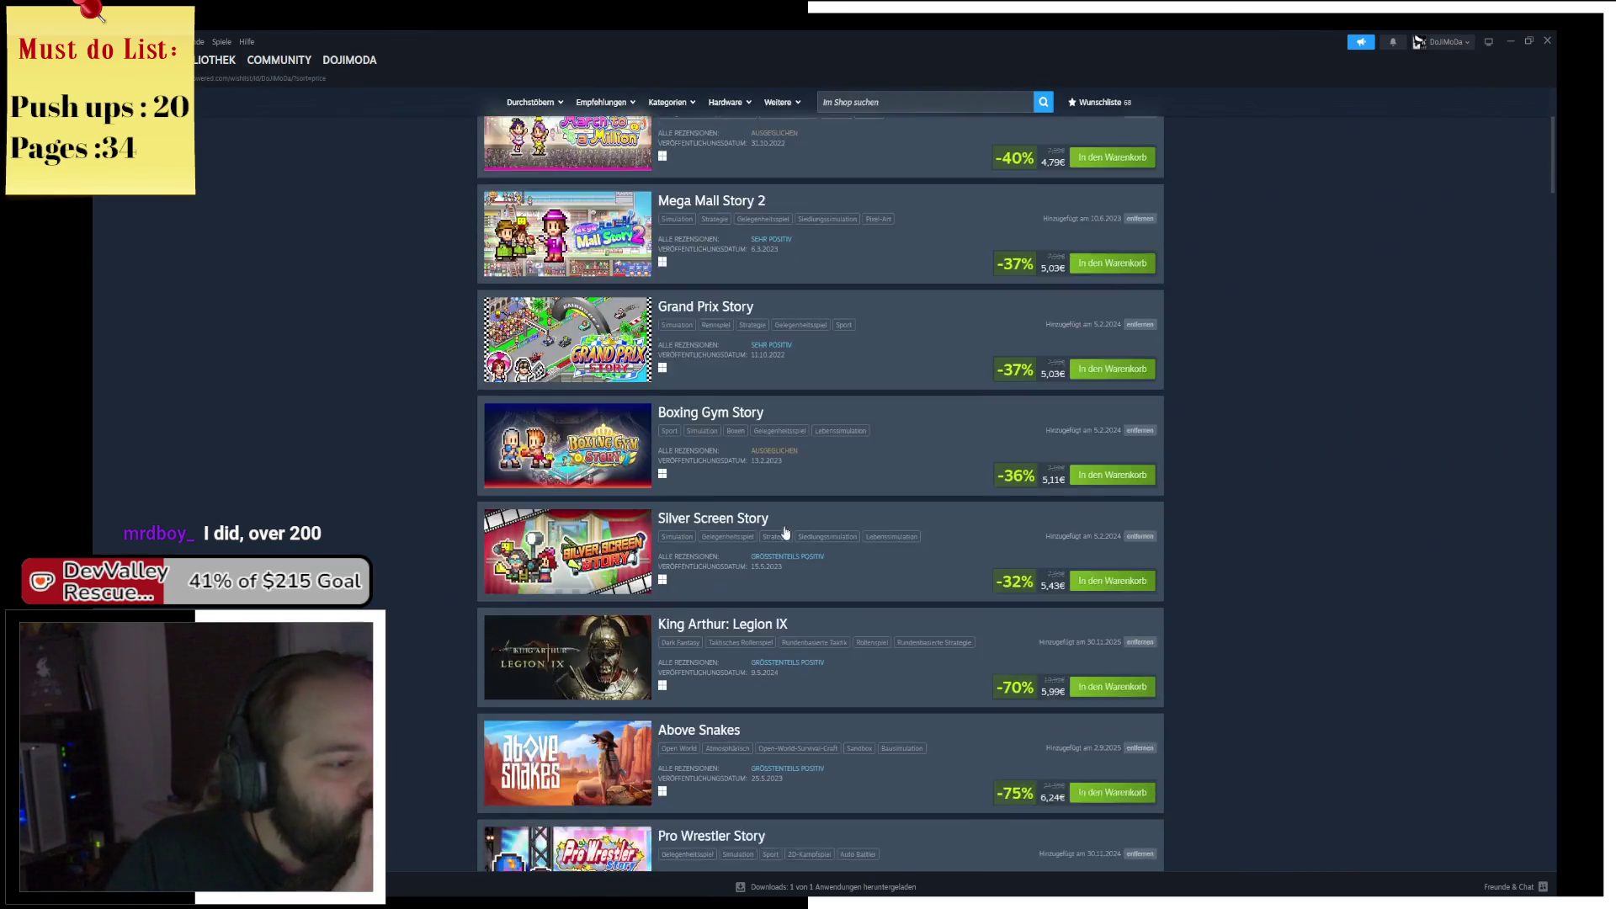
{"action": "scroll", "coordinate": [782, 588], "scroll_direction": "down", "scroll_amount": 1}
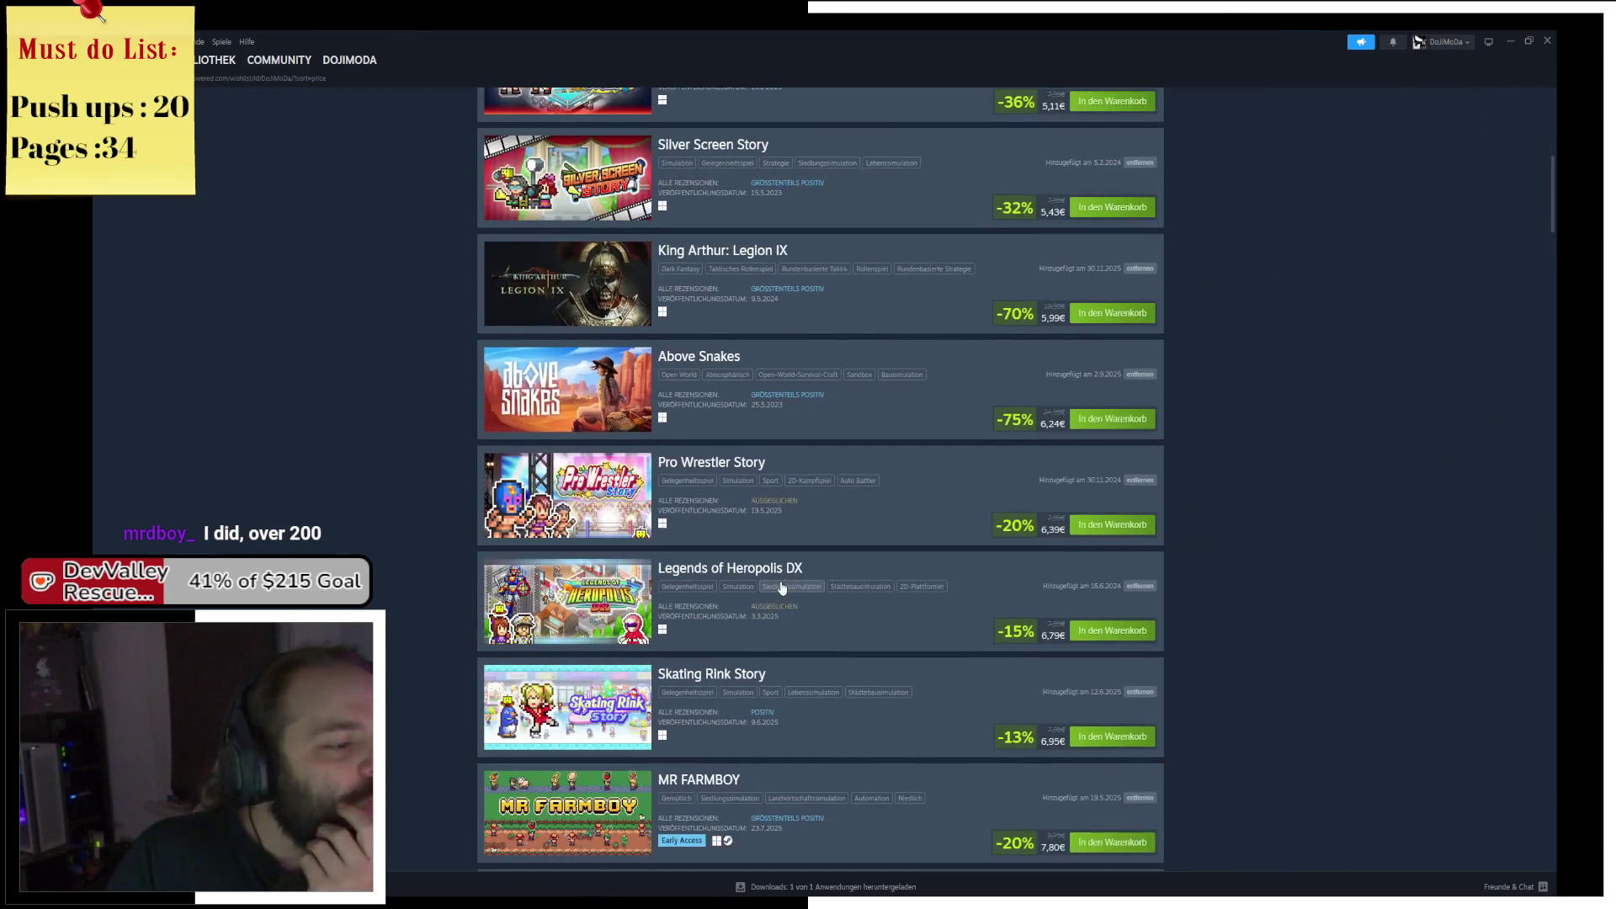
{"action": "left_click", "coordinate": [589, 800]}
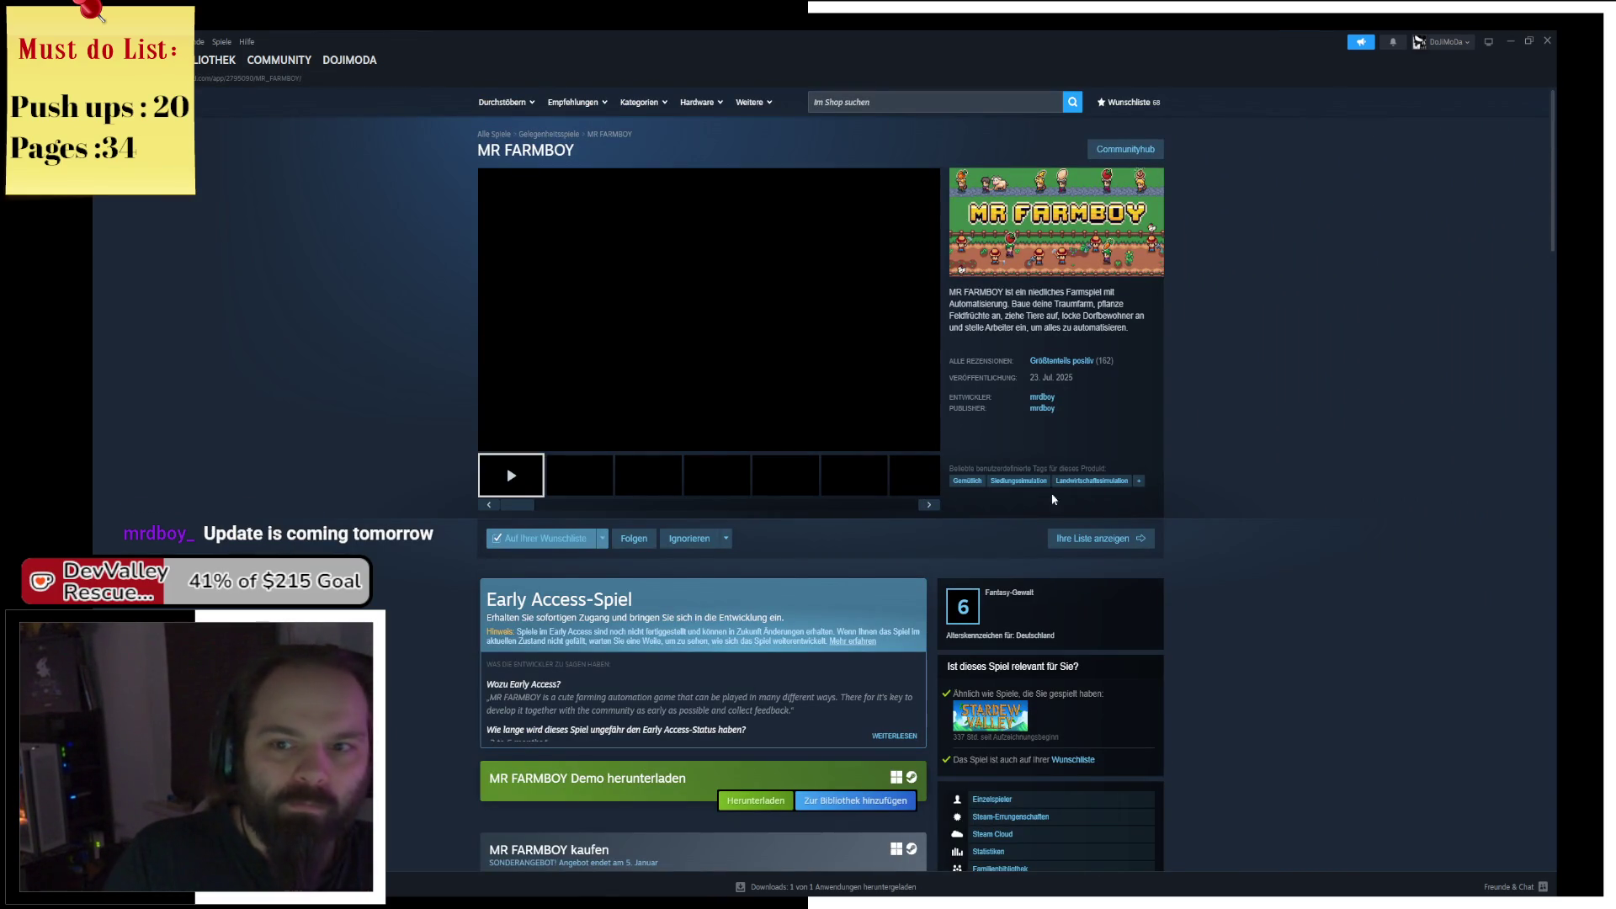
Scroll through the MR FARMBOY global achievements list, then return to Blender.
{"action": "scroll", "coordinate": [1190, 660], "scroll_direction": "down", "scroll_amount": 4}
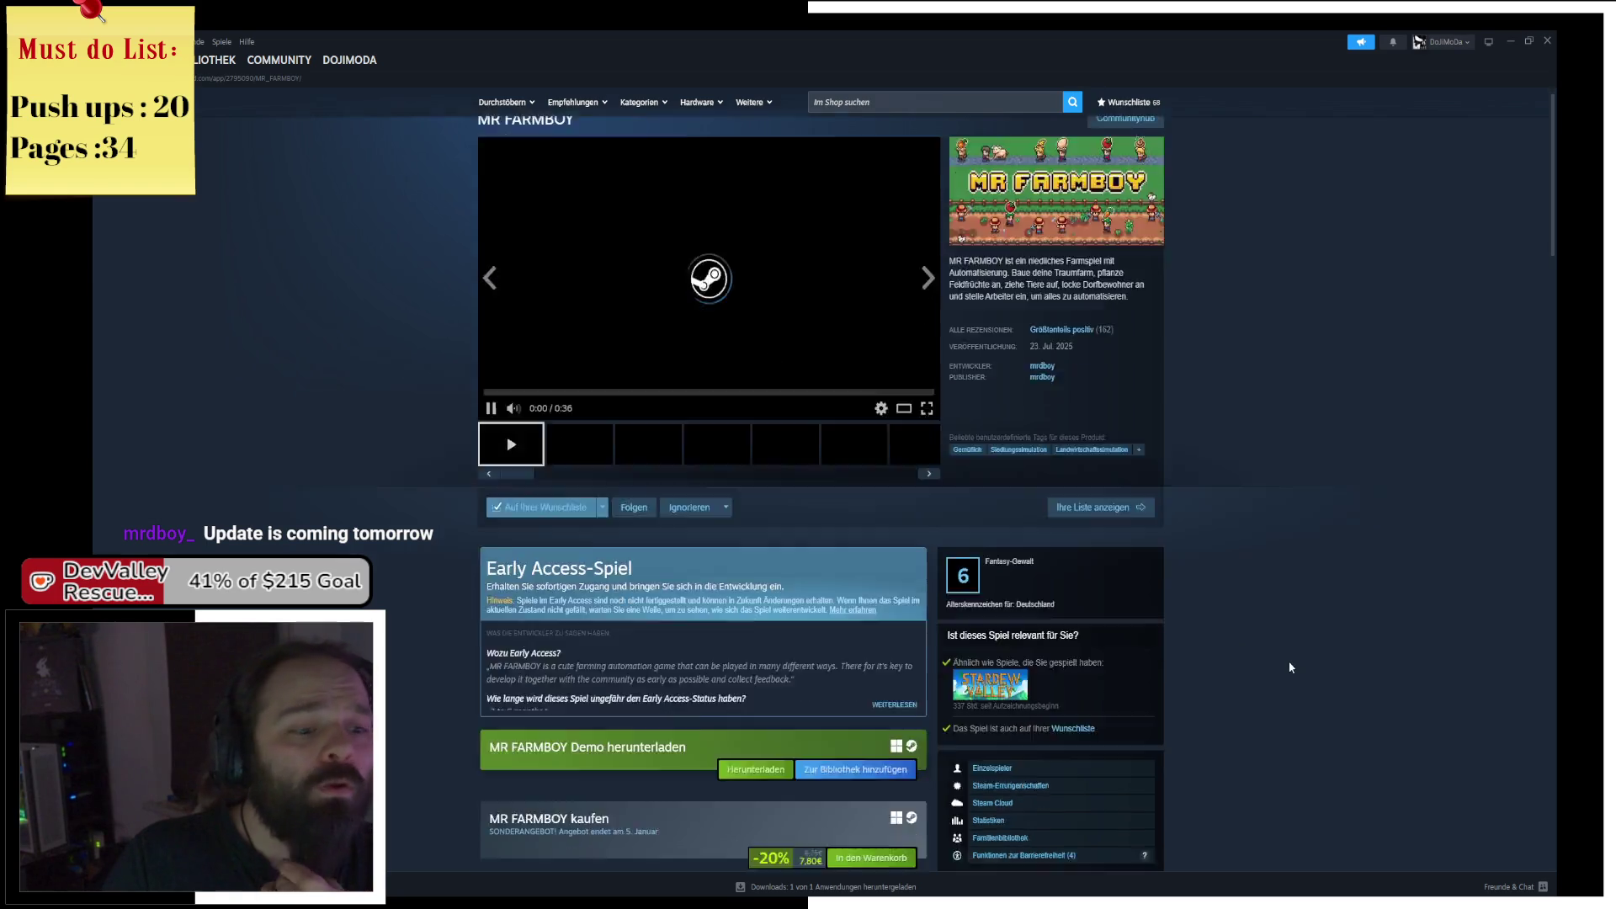
{"action": "scroll", "coordinate": [1288, 669], "scroll_direction": "down", "scroll_amount": 4}
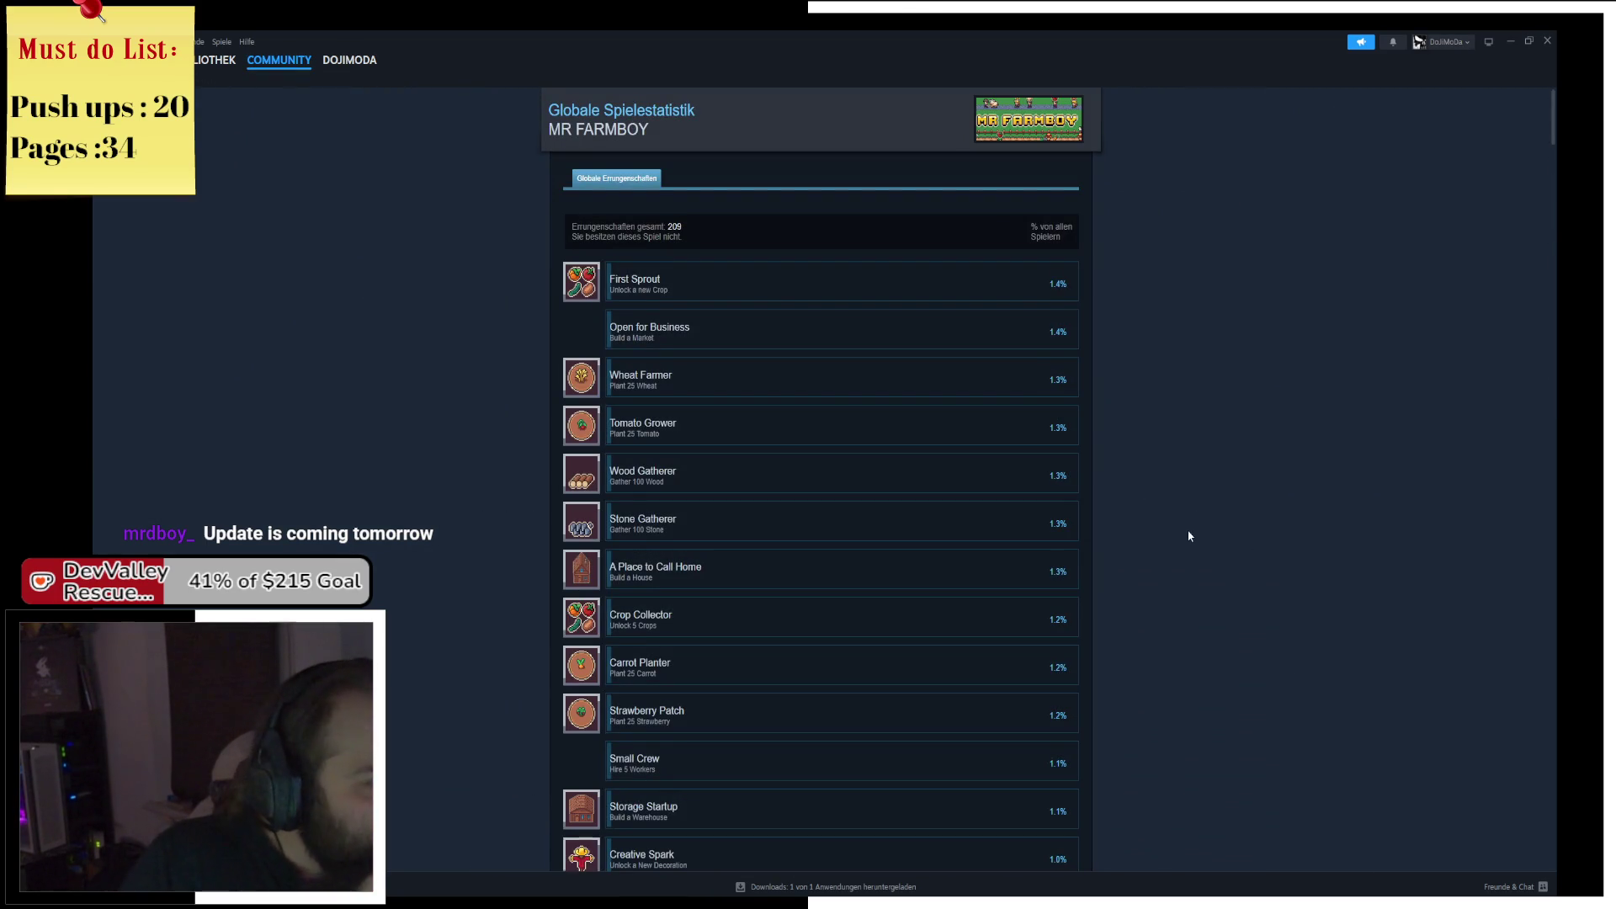
{"action": "scroll", "coordinate": [1205, 604], "scroll_direction": "down", "scroll_amount": 4}
{"action": "scroll", "coordinate": [1205, 605], "scroll_direction": "down", "scroll_amount": 15}
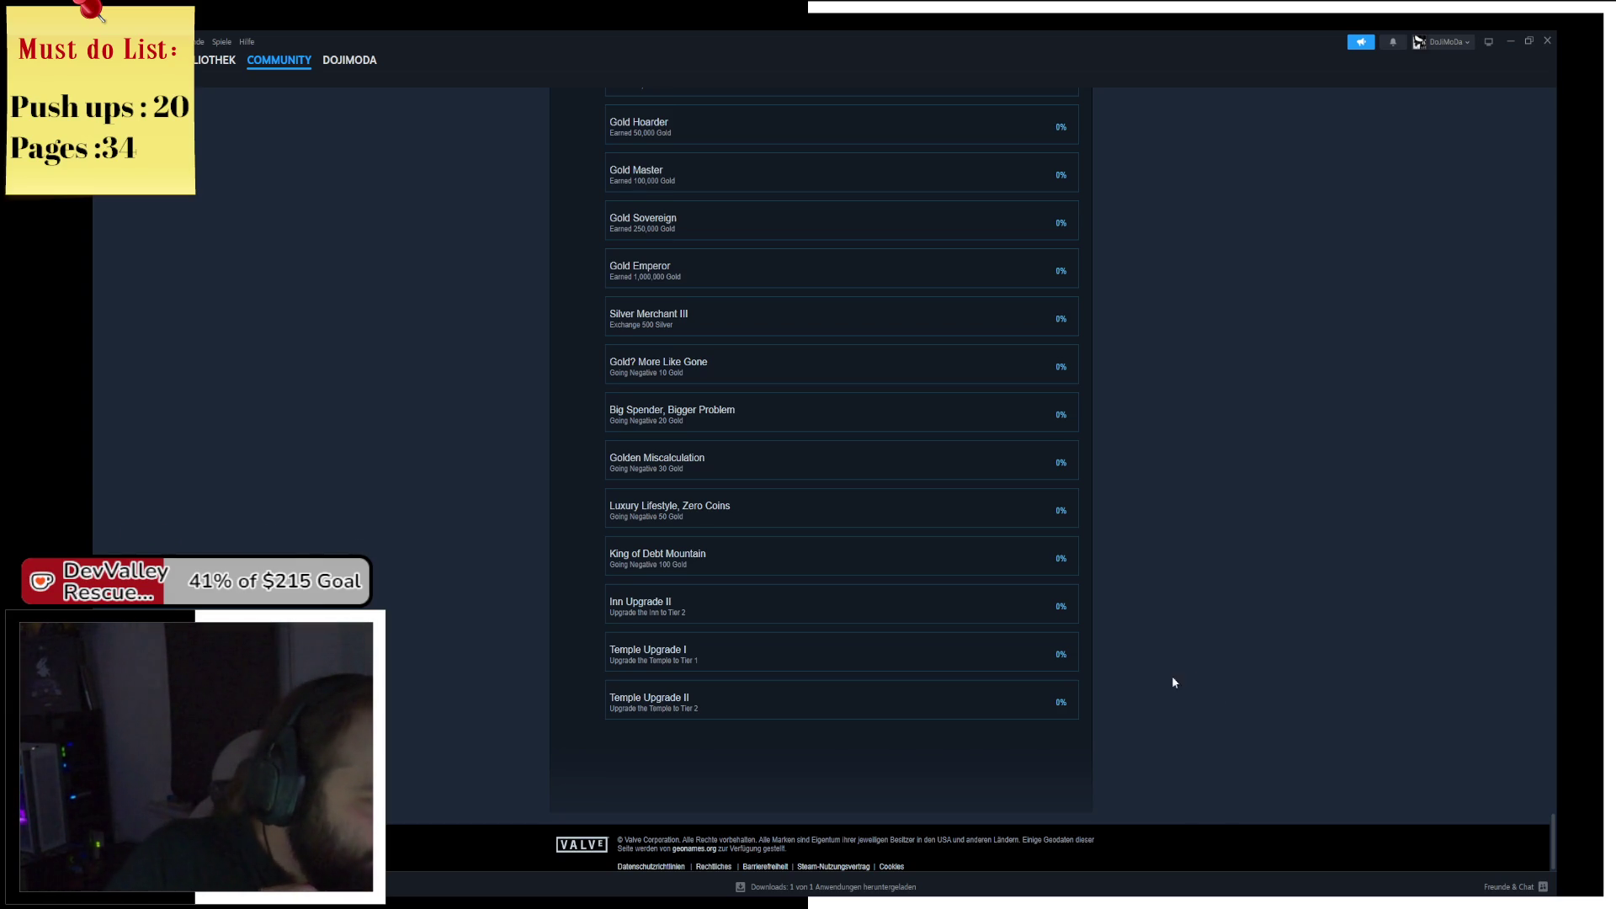
{"action": "scroll", "coordinate": [1108, 688], "scroll_direction": "up", "scroll_amount": 6}
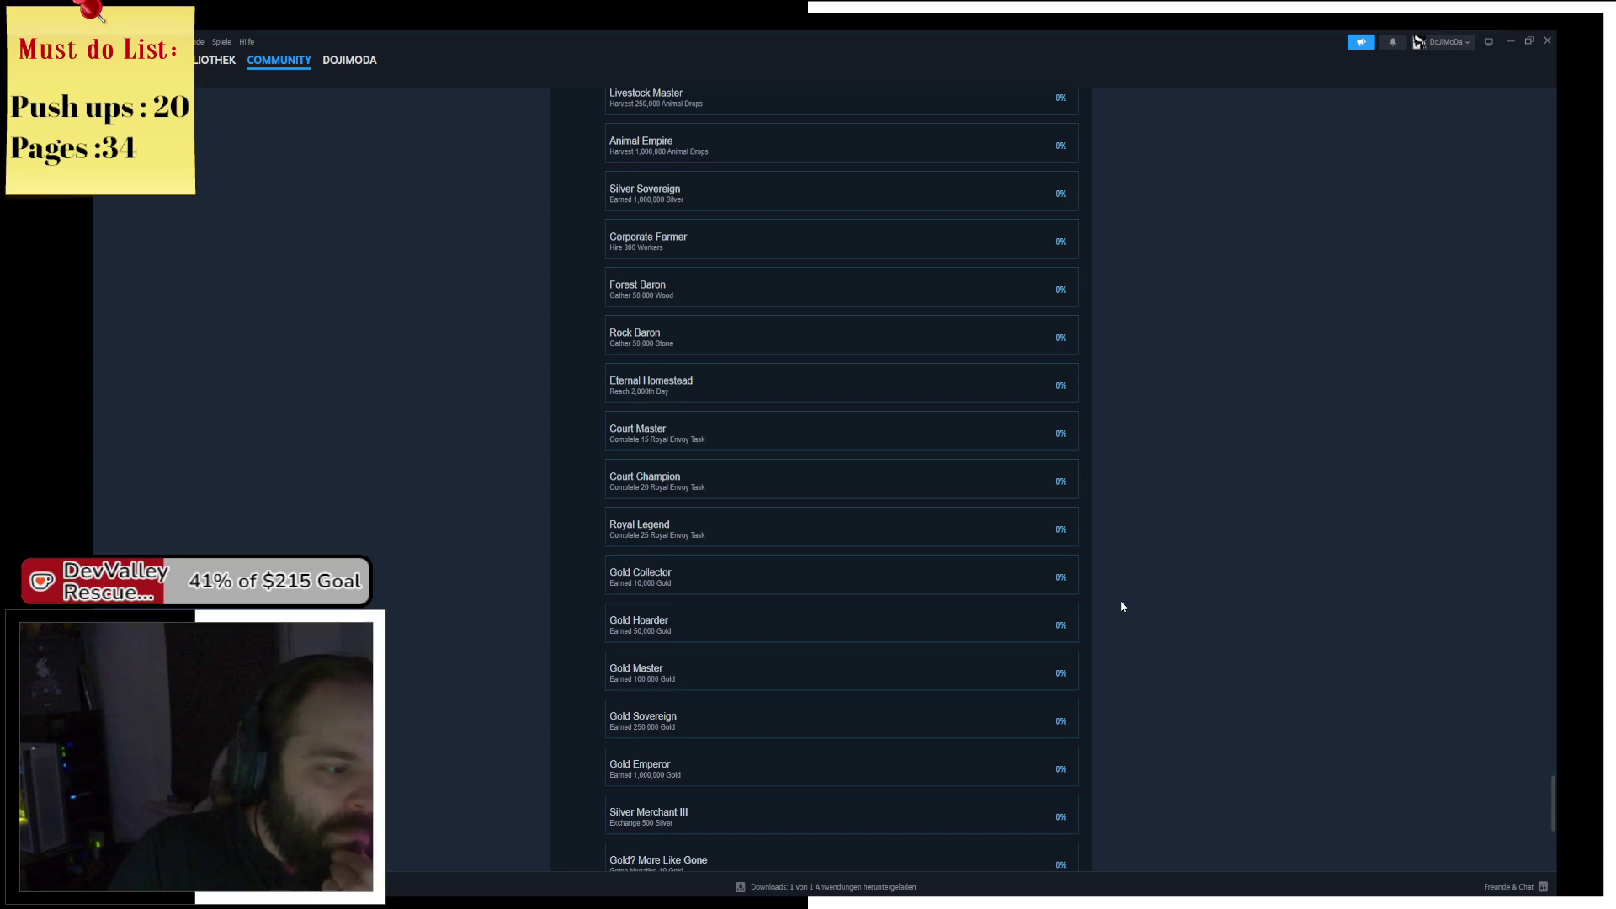
{"action": "scroll", "coordinate": [1139, 593], "scroll_direction": "up", "scroll_amount": 20}
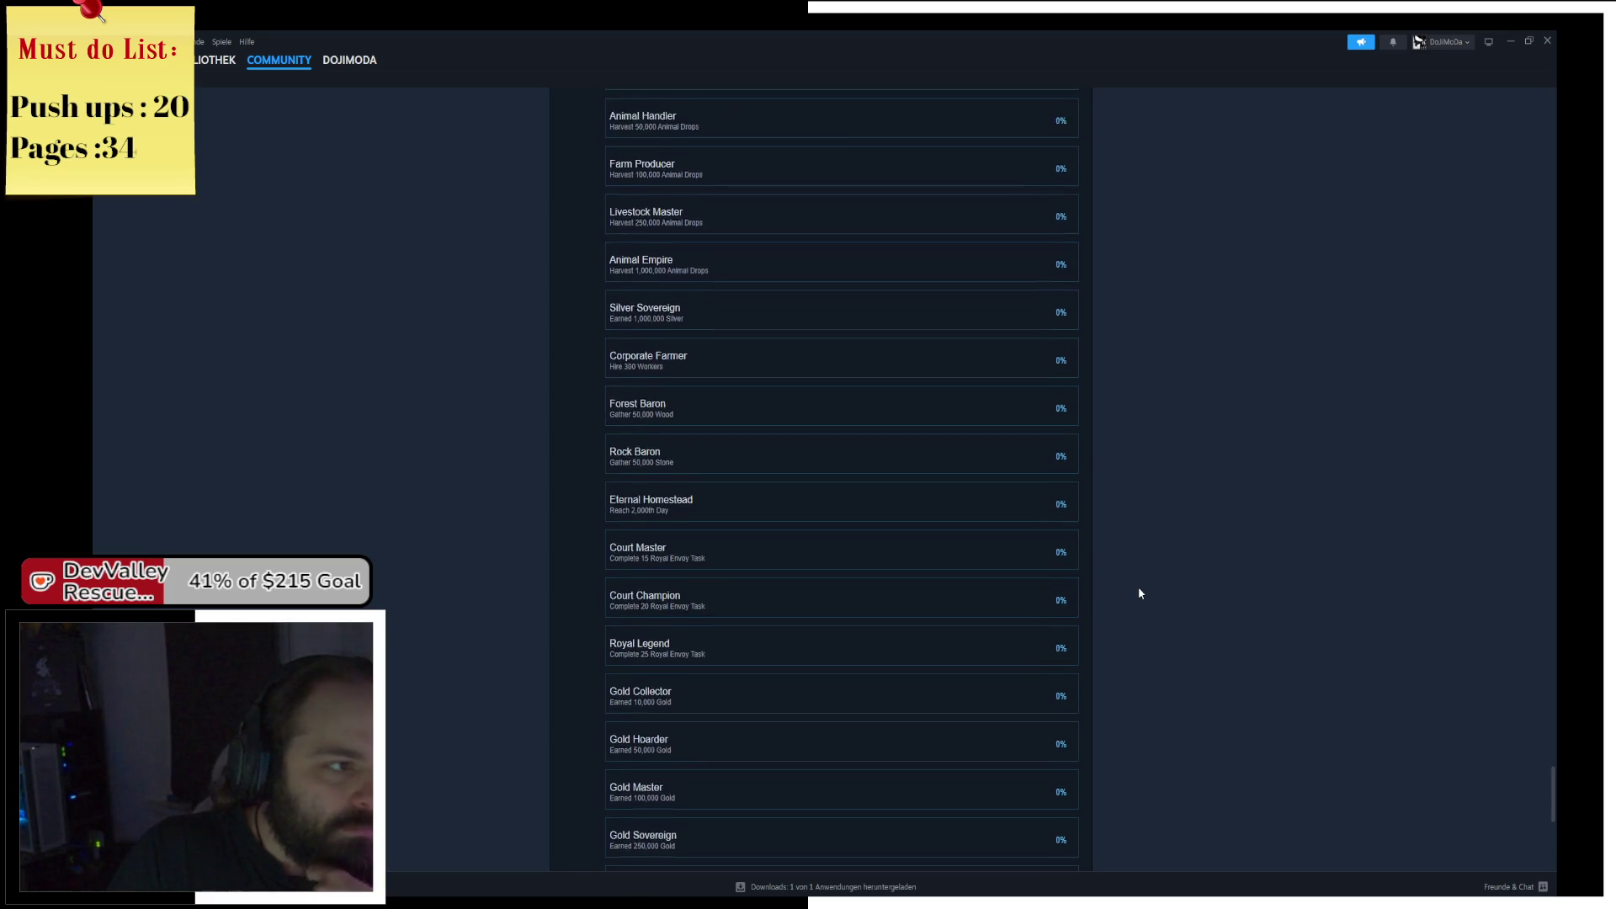
{"action": "scroll", "coordinate": [1163, 404], "scroll_direction": "up", "scroll_amount": 7}
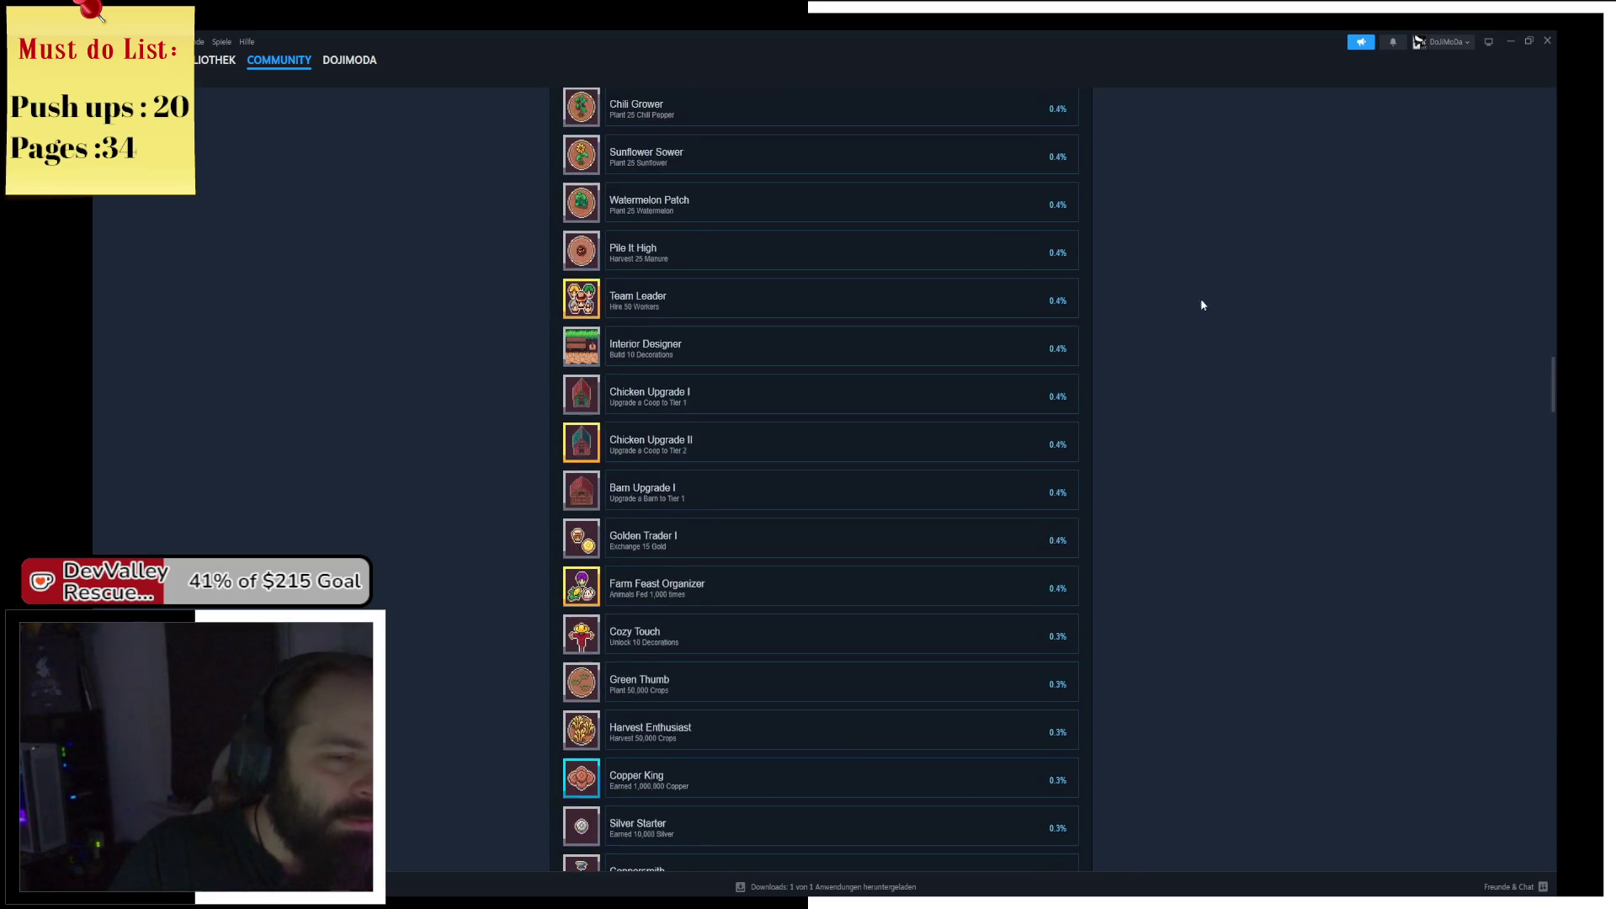
{"action": "key", "text": "alt+Tab"}
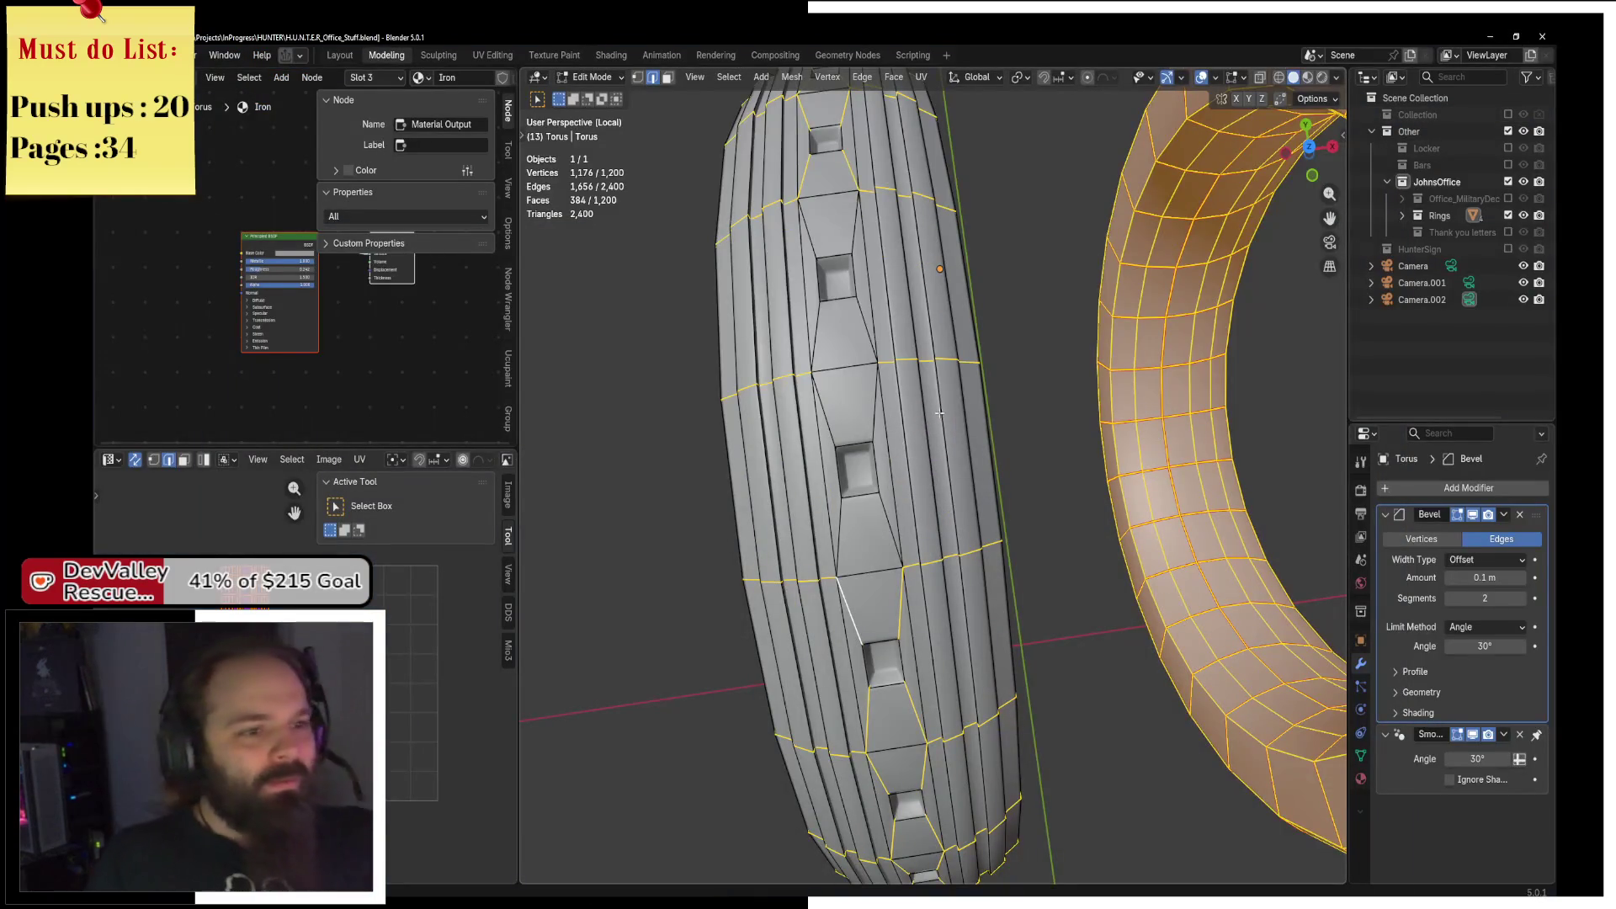
Finish the thin ring's seam edge selection, check it from both rings' view, and open F3 search.
{"action": "left_click_drag", "start_coordinate": [958, 343], "coordinate": [943, 508]}
{"action": "key", "text": "Return"}
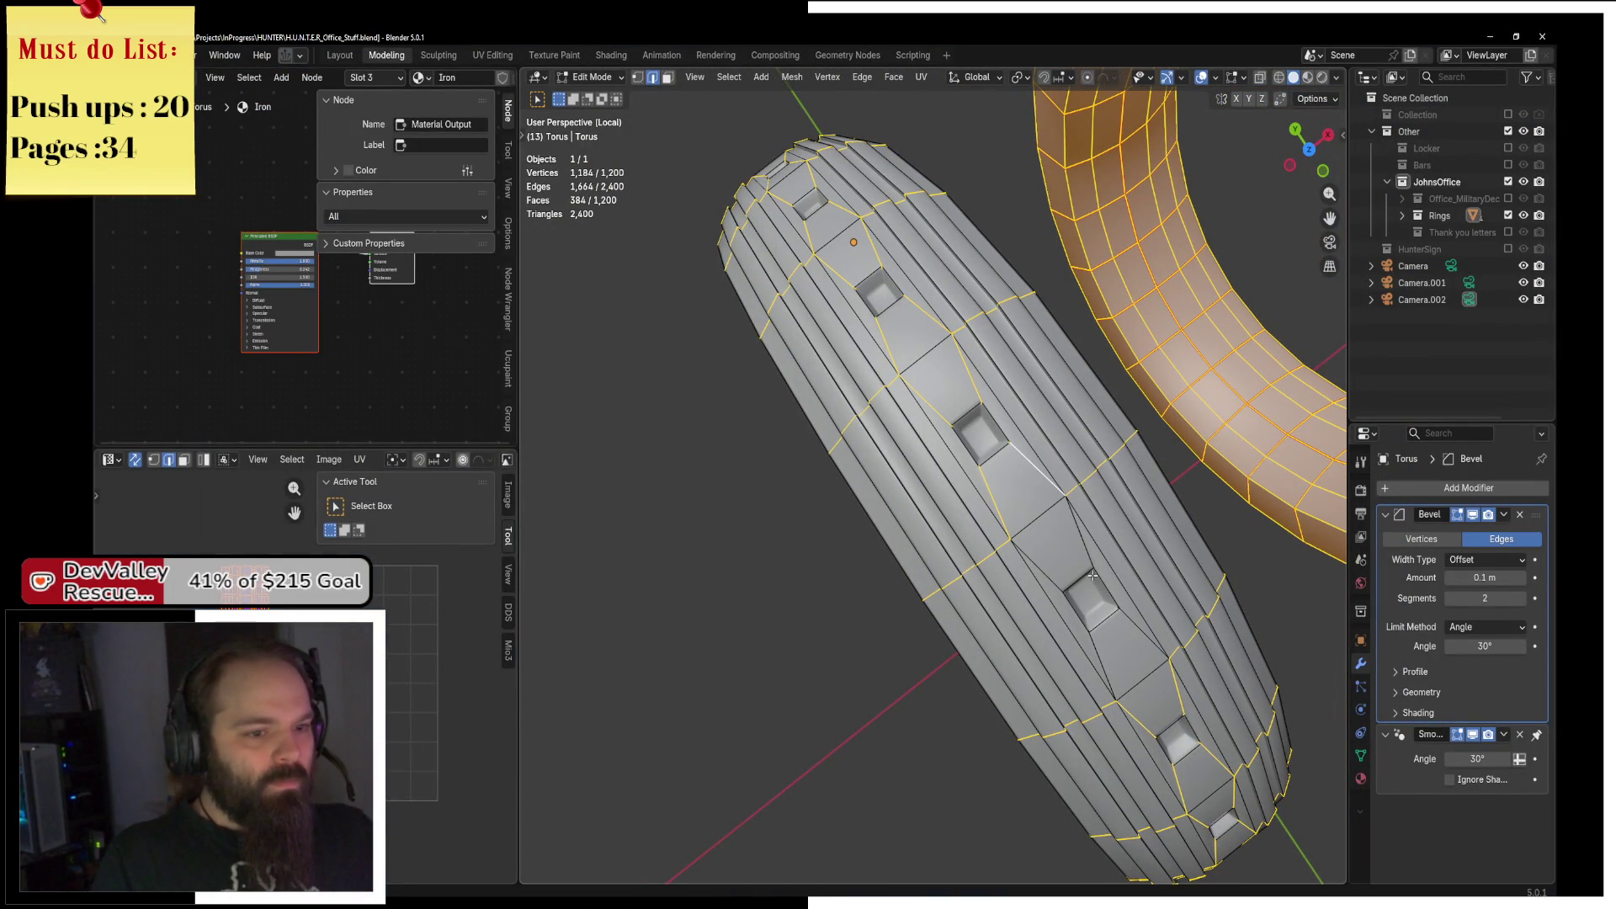
{"action": "mouse_move", "coordinate": [1139, 633]}
{"action": "left_mouse_down"}
{"action": "mouse_move", "coordinate": [994, 414]}
{"action": "mouse_move", "coordinate": [976, 479]}
{"action": "mouse_move", "coordinate": [926, 522]}
{"action": "left_mouse_up"}
{"action": "scroll", "coordinate": [994, 414], "scroll_direction": "down", "scroll_amount": 5}
{"action": "scroll", "coordinate": [927, 522], "scroll_direction": "up", "scroll_amount": 5}
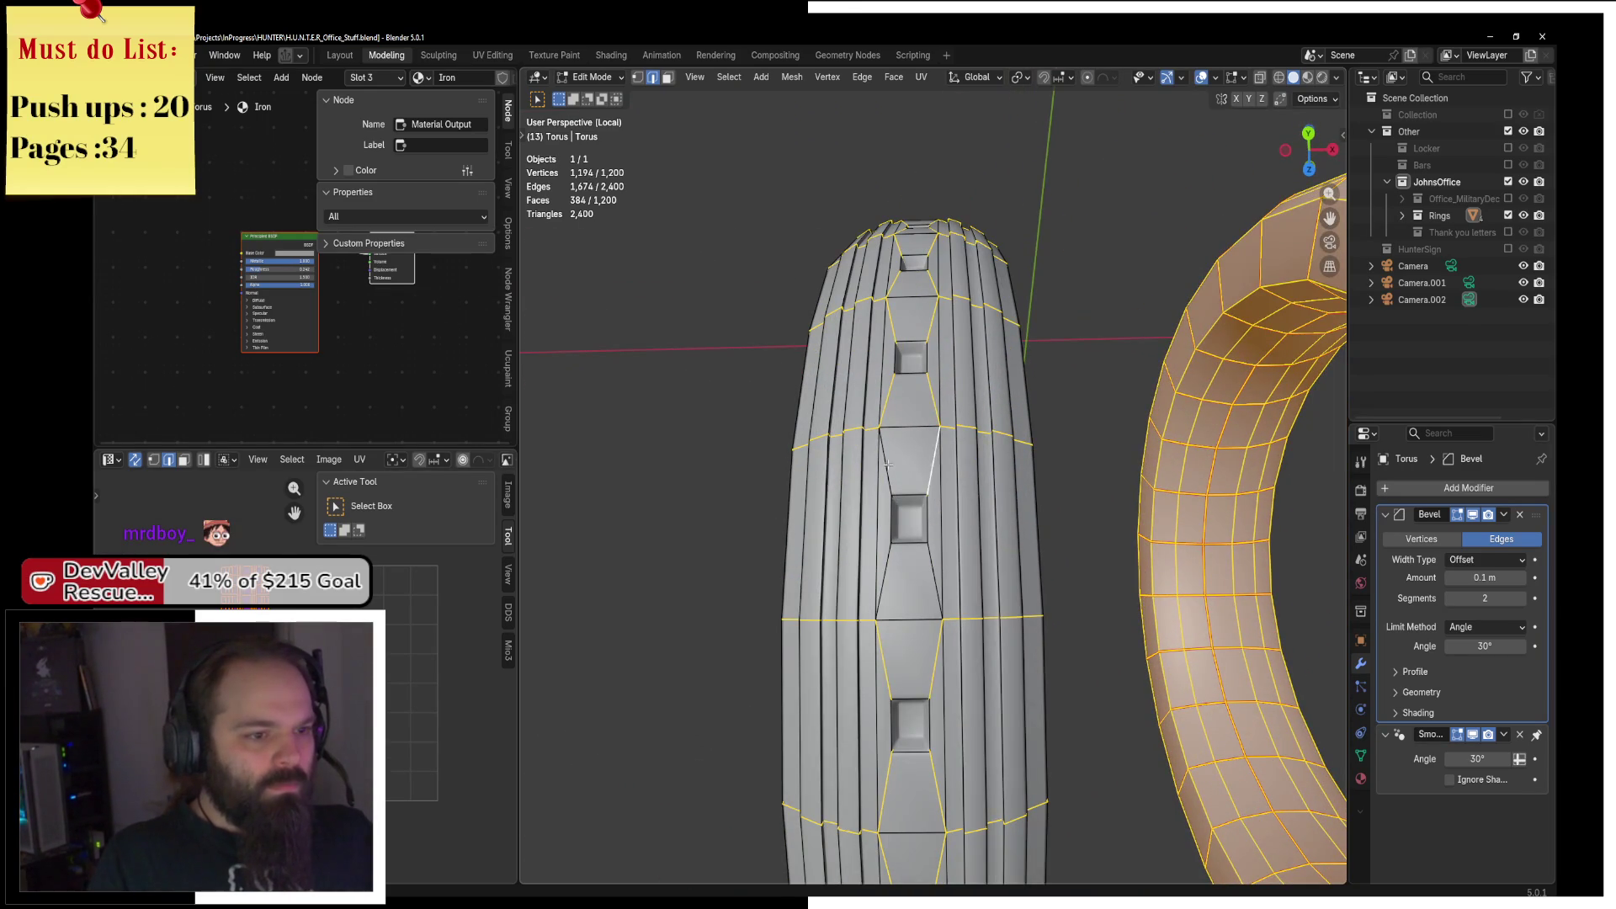
{"action": "key", "text": "ctrl+z"}
{"action": "scroll", "coordinate": [928, 596], "scroll_direction": "down", "scroll_amount": 5}
{"action": "left_click_drag", "start_coordinate": [929, 596], "coordinate": [1005, 455]}
{"action": "key", "text": "F3"}
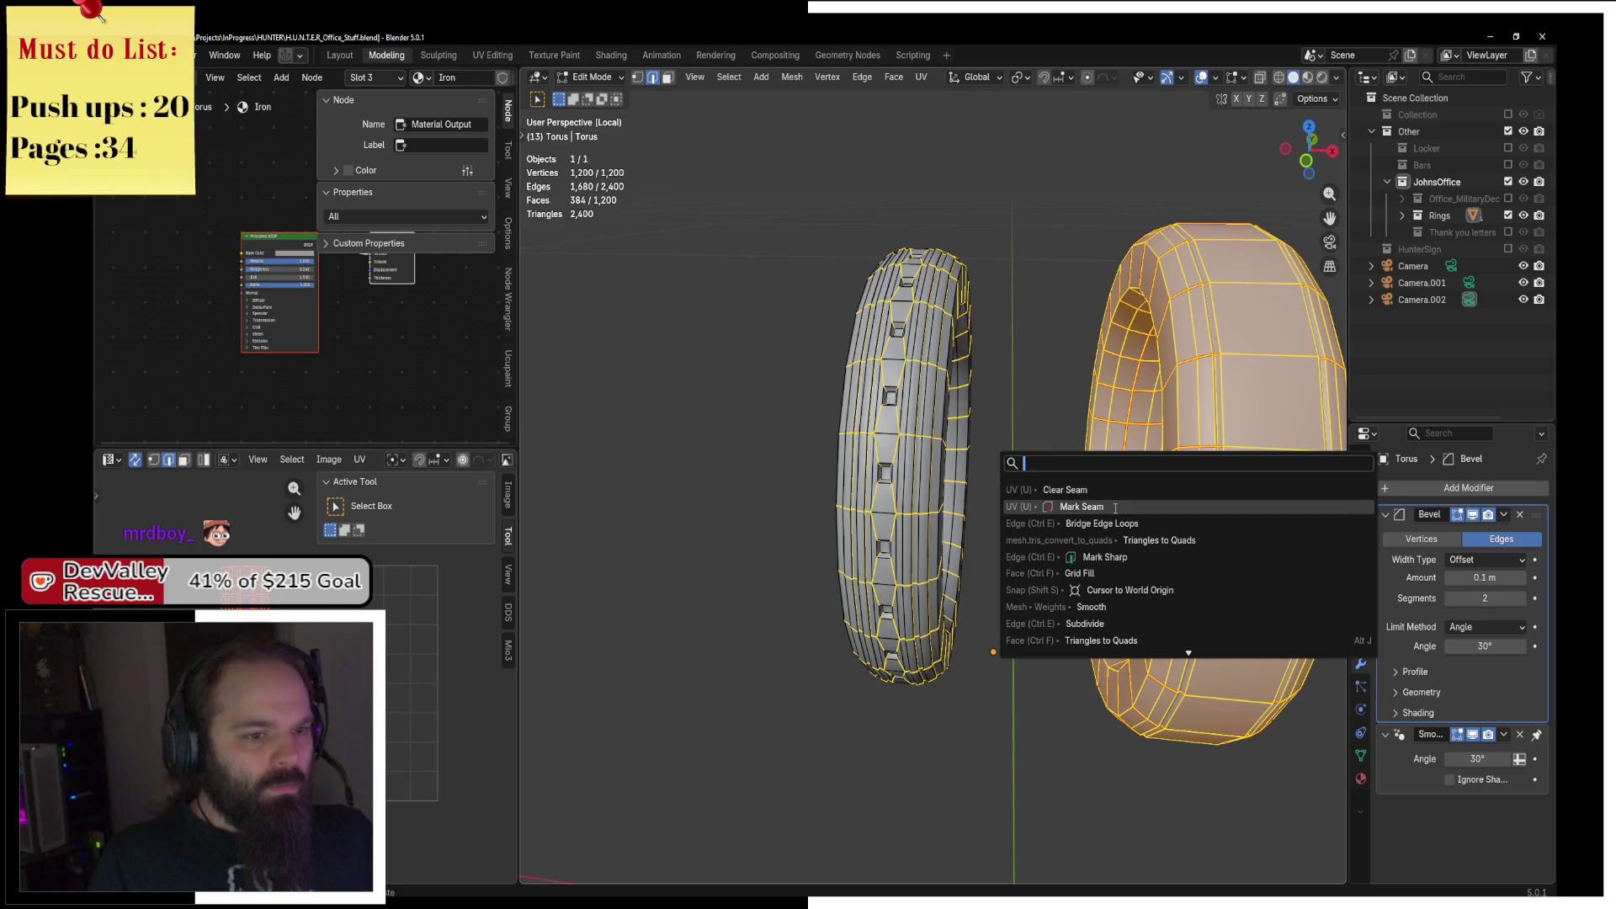
Select the whole mesh, Angle Based unwrap both rings, and zoom in to inspect the seams.
{"action": "key", "text": "Escape"}
{"action": "key", "text": "a"}
{"action": "left_click", "coordinate": [922, 77]}
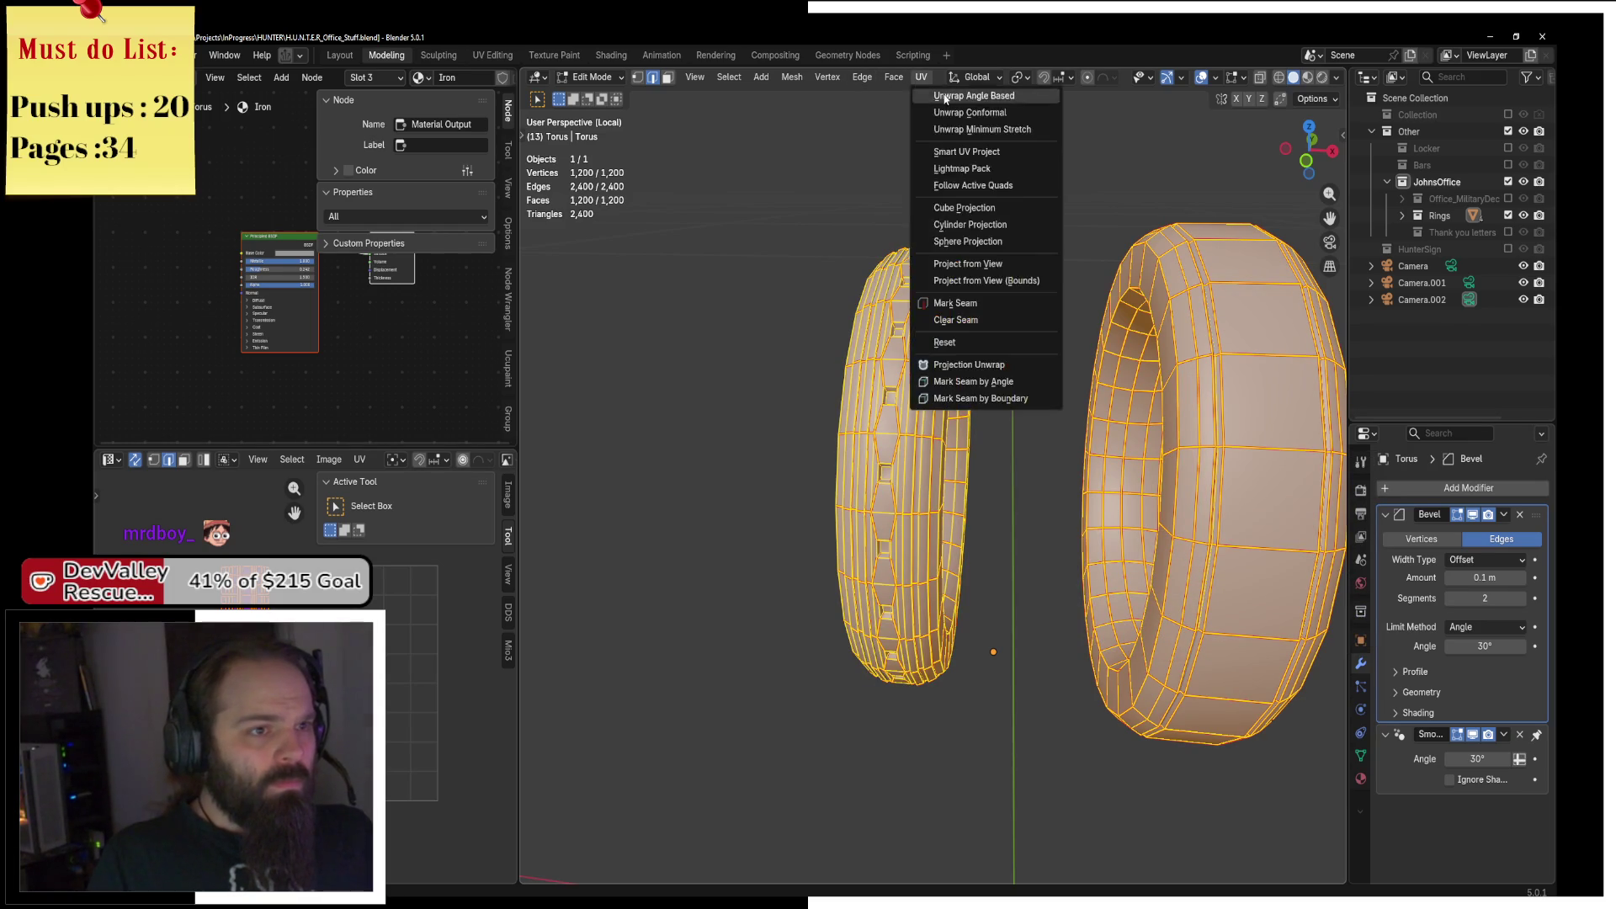
{"action": "left_click", "coordinate": [943, 101]}
{"action": "scroll", "coordinate": [739, 643], "scroll_direction": "up", "scroll_amount": 2}
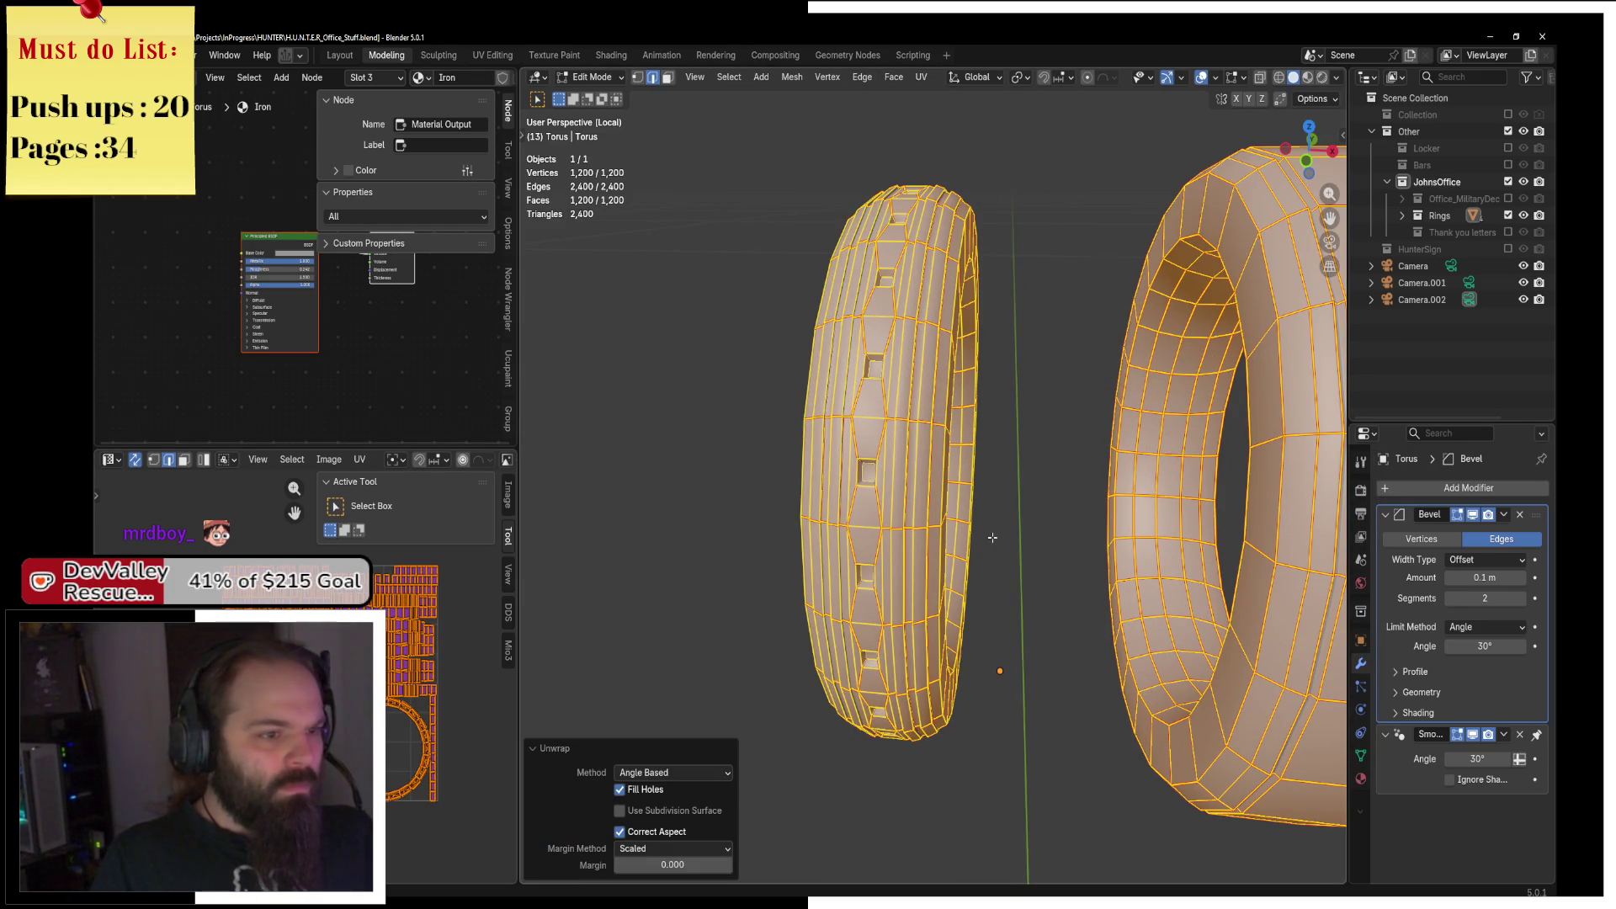
{"action": "scroll", "coordinate": [887, 499], "scroll_direction": "up", "scroll_amount": 3}
{"action": "scroll", "coordinate": [305, 673], "scroll_direction": "up", "scroll_amount": 4}
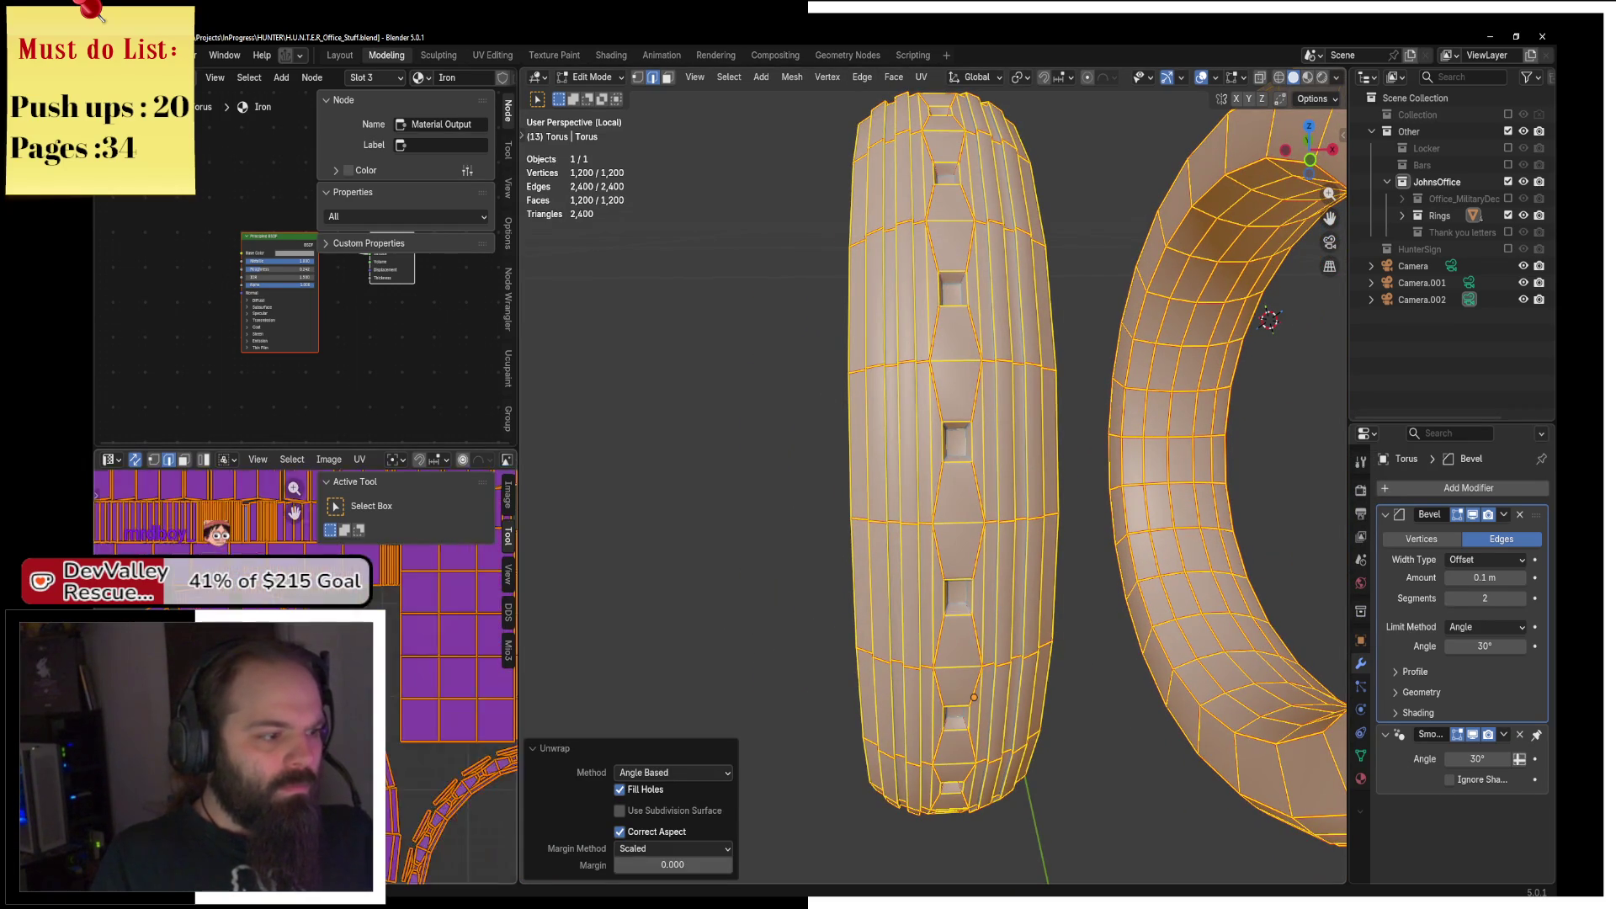
{"action": "left_click", "coordinate": [455, 665]}
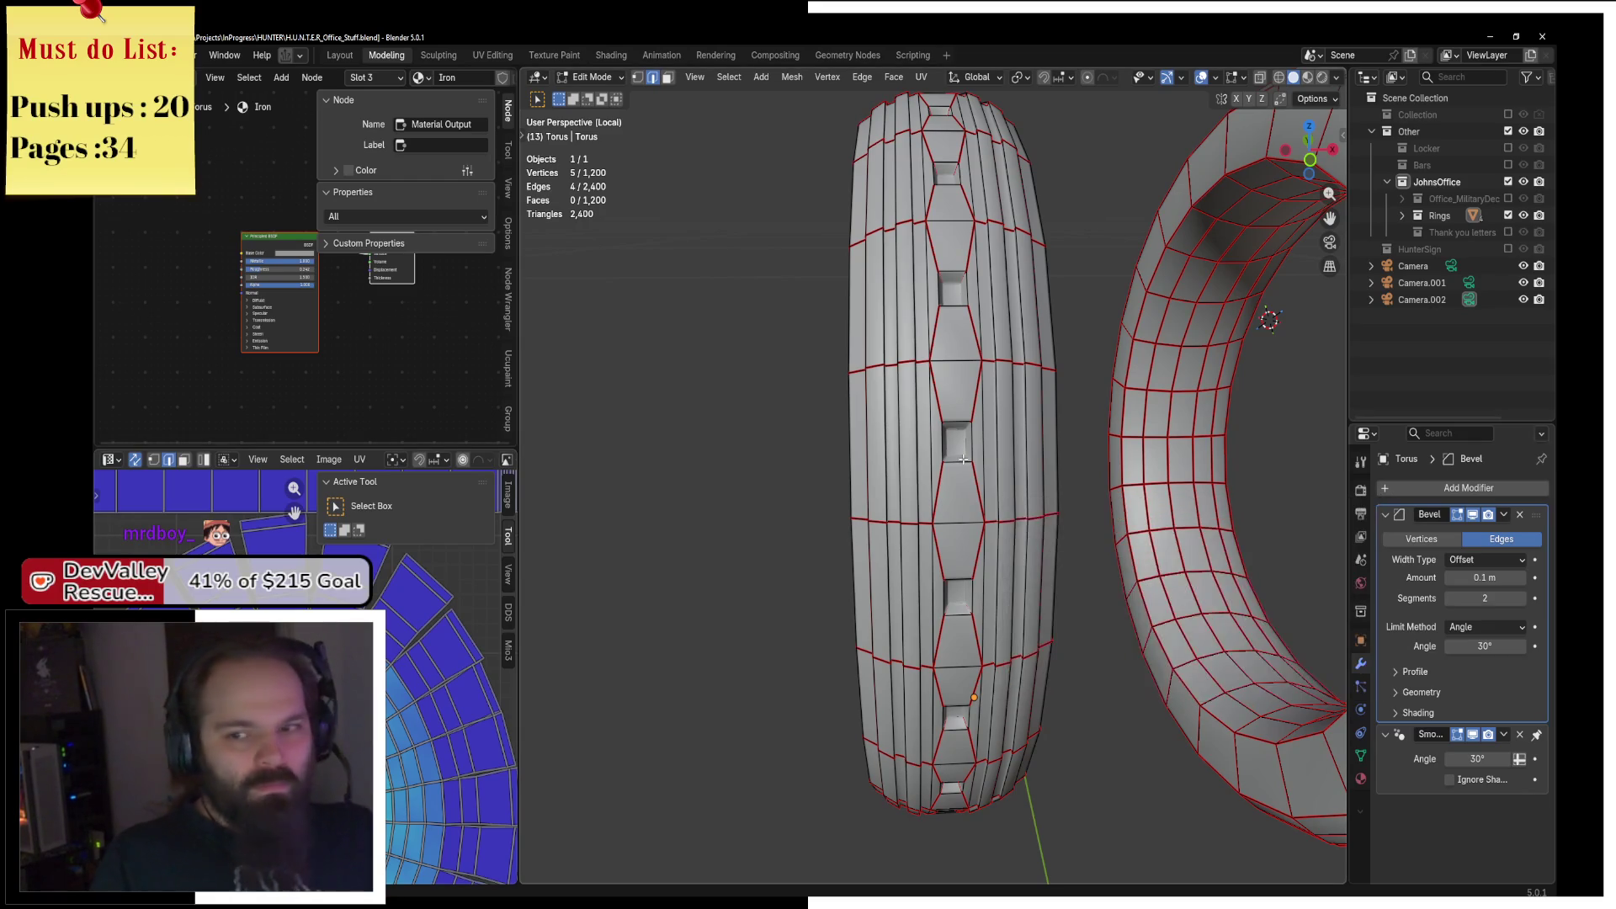
Re-unwrap the whole mesh through the U menu and inspect a ring edge from an oblique top view.
{"action": "key", "text": "a"}
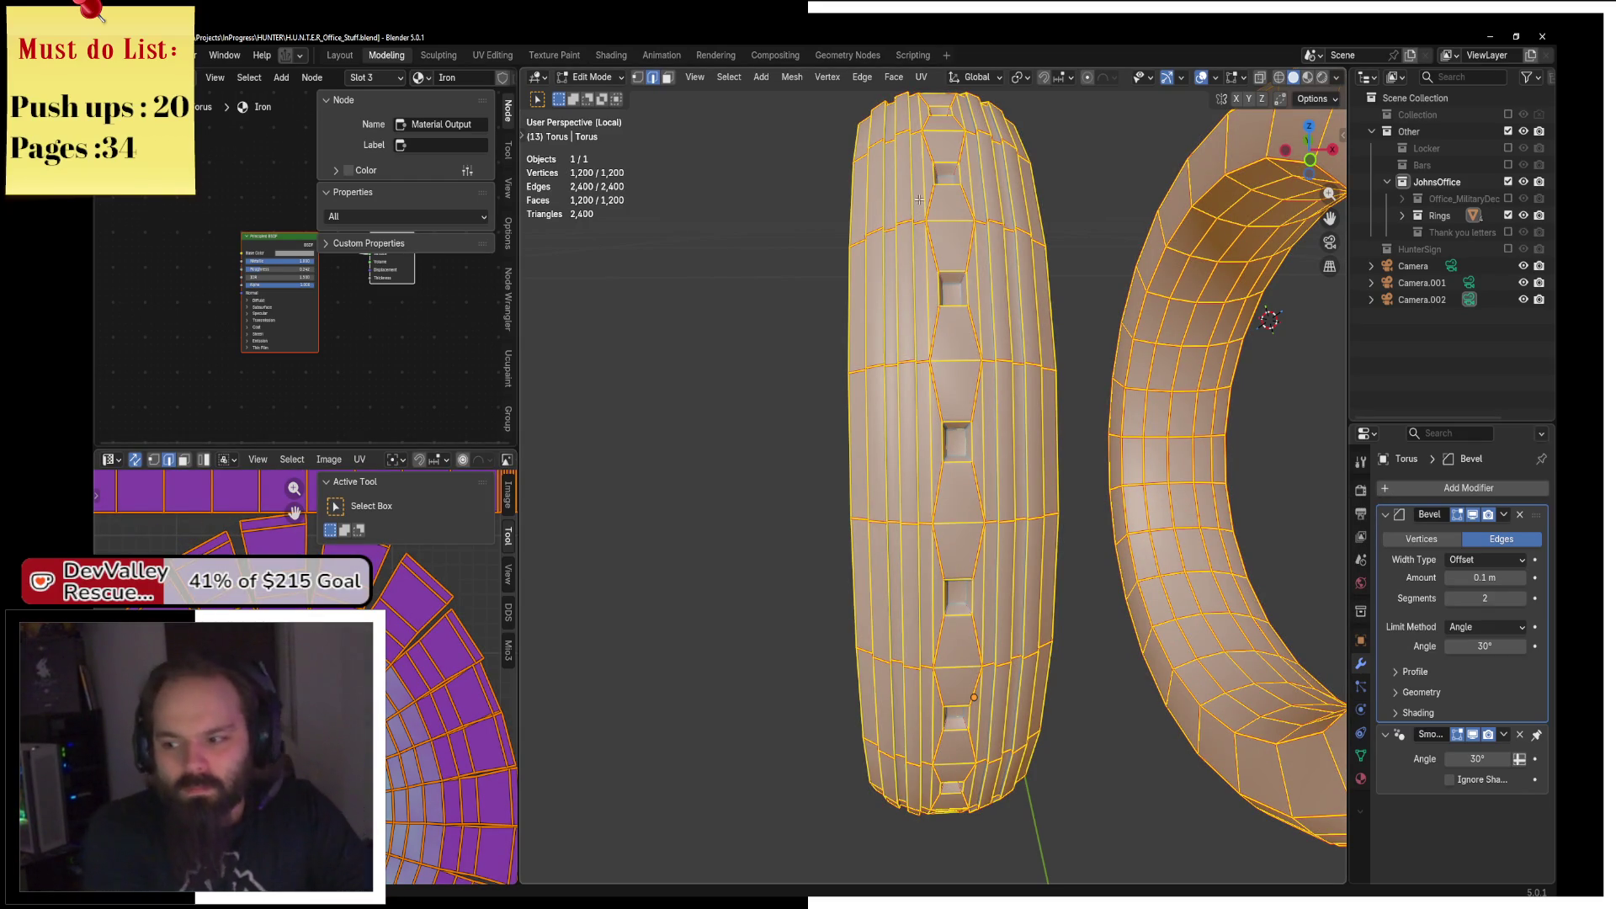
{"action": "key", "text": "u"}
{"action": "key", "text": "Return"}
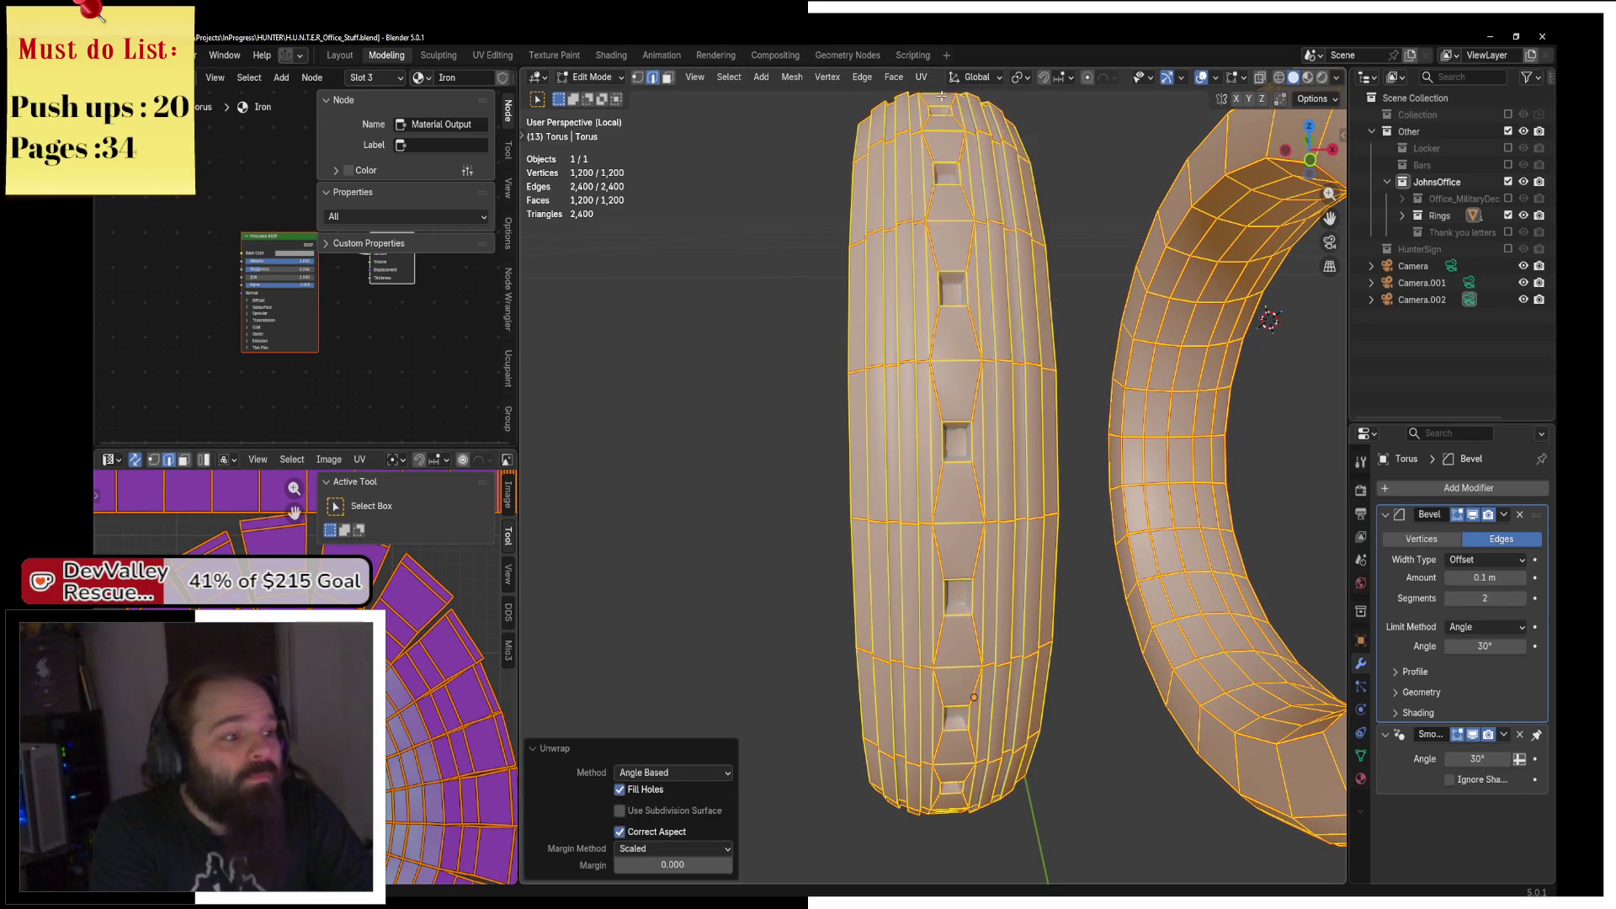
{"action": "mouse_move", "coordinate": [706, 396]}
{"action": "left_mouse_down"}
{"action": "mouse_move", "coordinate": [1101, 437]}
{"action": "mouse_move", "coordinate": [1119, 459]}
{"action": "left_mouse_up"}
{"action": "left_click", "coordinate": [1056, 482]}
{"action": "right_click", "coordinate": [1112, 492]}
{"action": "left_click", "coordinate": [1167, 513]}
Unwrap both rings once more with Angle Based and select a single ring edge.
{"action": "key", "text": "a"}
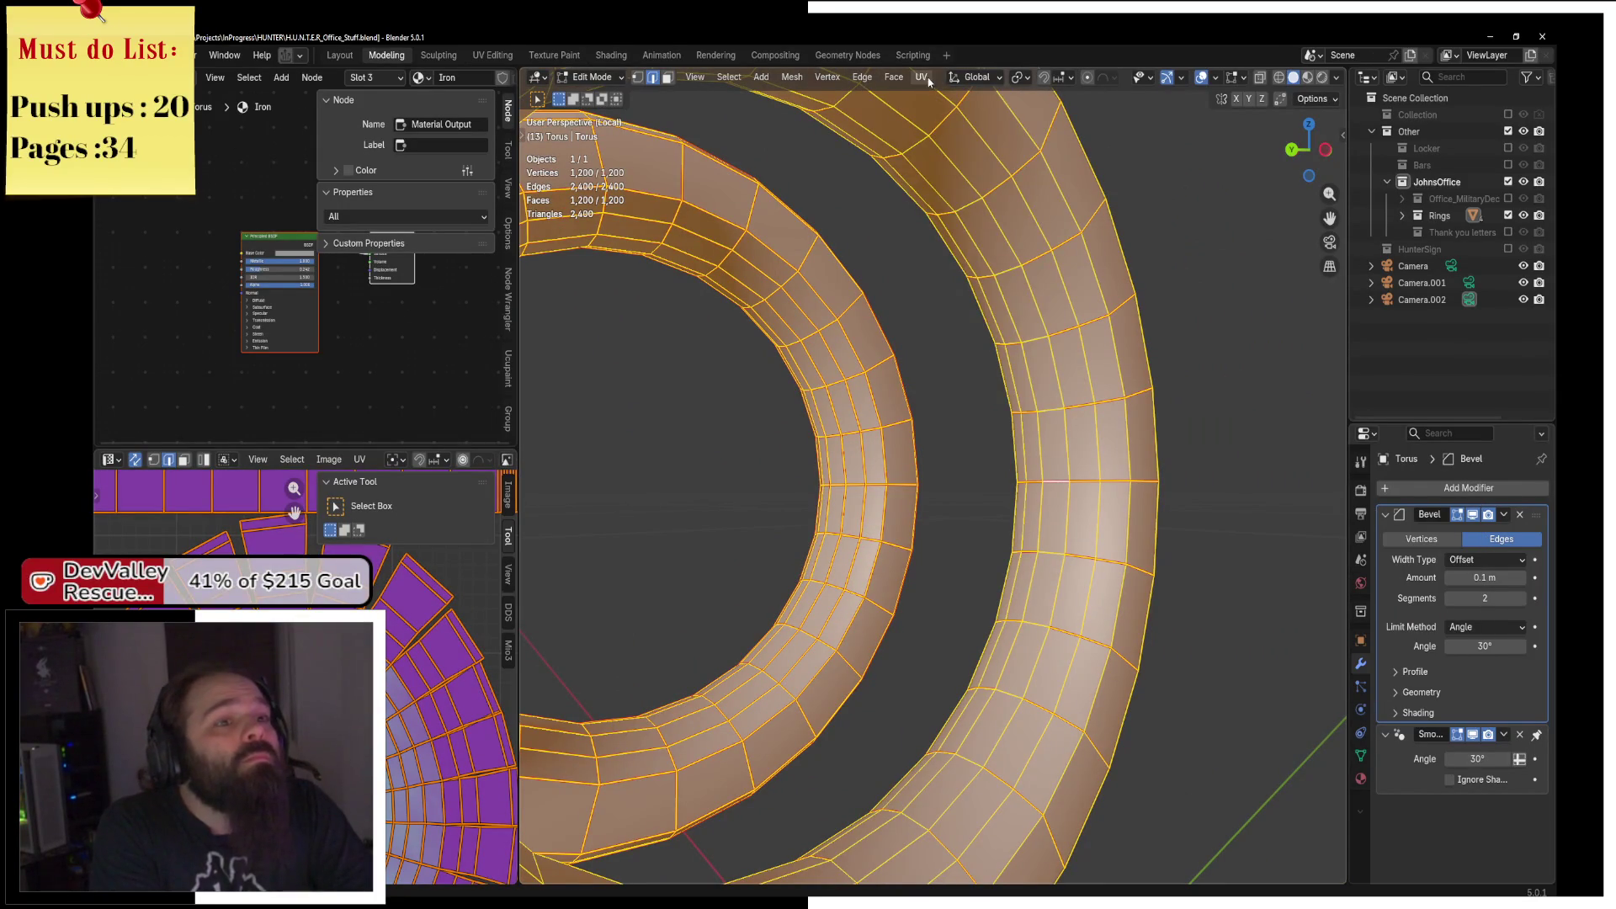
{"action": "left_click", "coordinate": [929, 81]}
{"action": "left_click", "coordinate": [933, 98]}
{"action": "scroll", "coordinate": [404, 673], "scroll_direction": "down", "scroll_amount": 5}
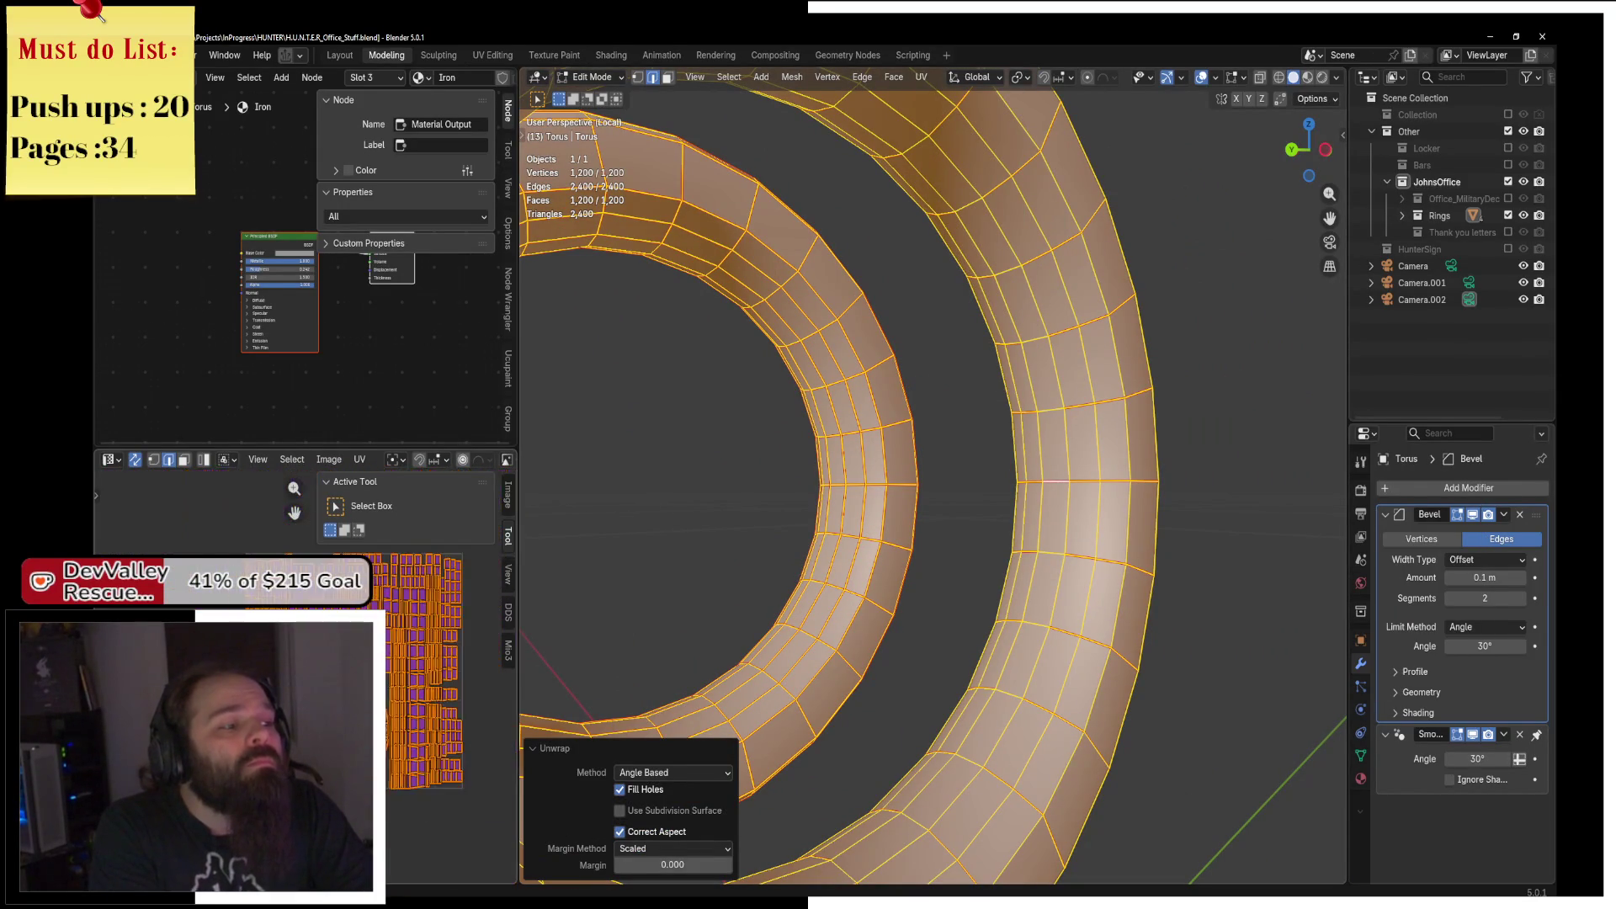
{"action": "scroll", "coordinate": [303, 590], "scroll_direction": "up", "scroll_amount": 4}
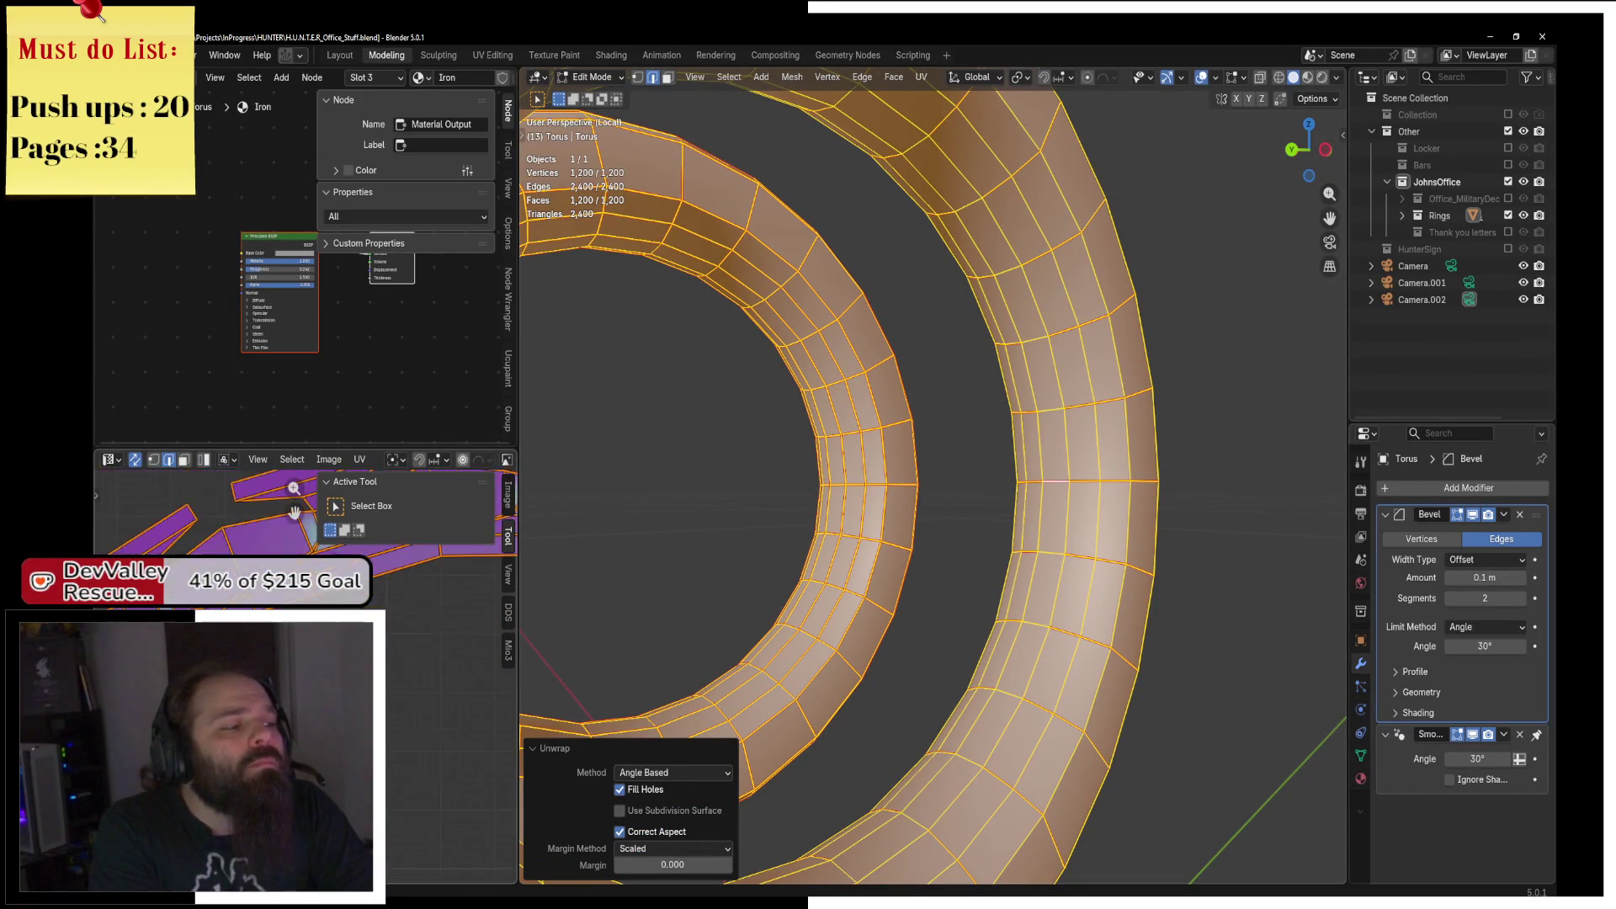
{"action": "left_click", "coordinate": [634, 577]}
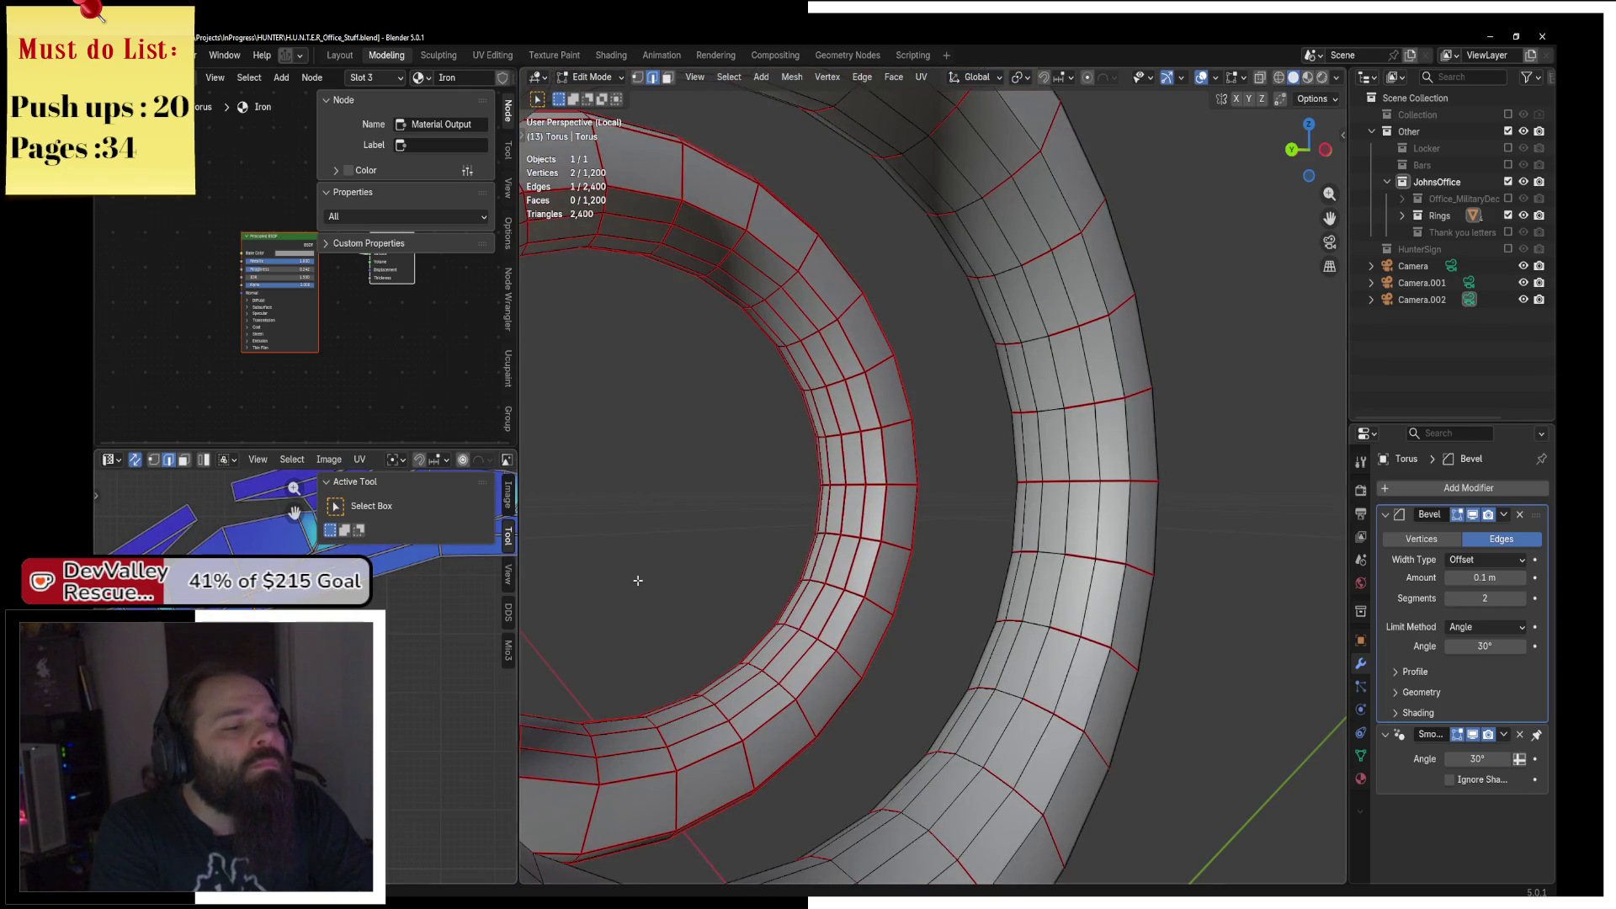
Select the whole small ring and unwrap it Angle Based.
{"action": "scroll", "coordinate": [634, 577], "scroll_direction": "down", "scroll_amount": 4}
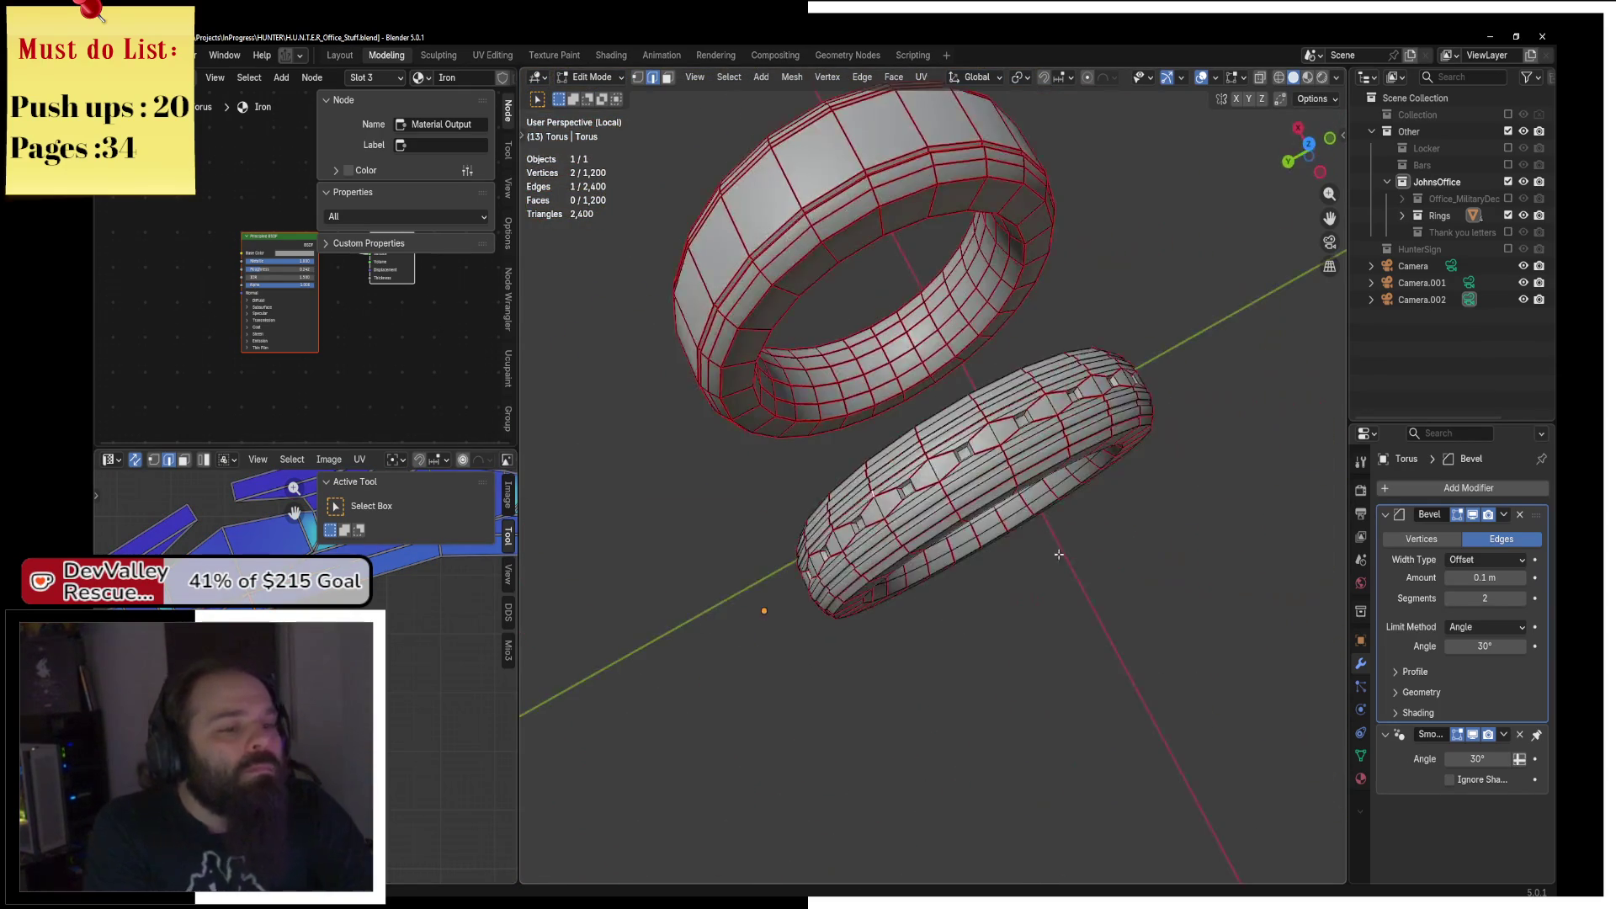
{"action": "scroll", "coordinate": [993, 522], "scroll_direction": "up", "scroll_amount": 5}
{"action": "key", "text": "F3"}
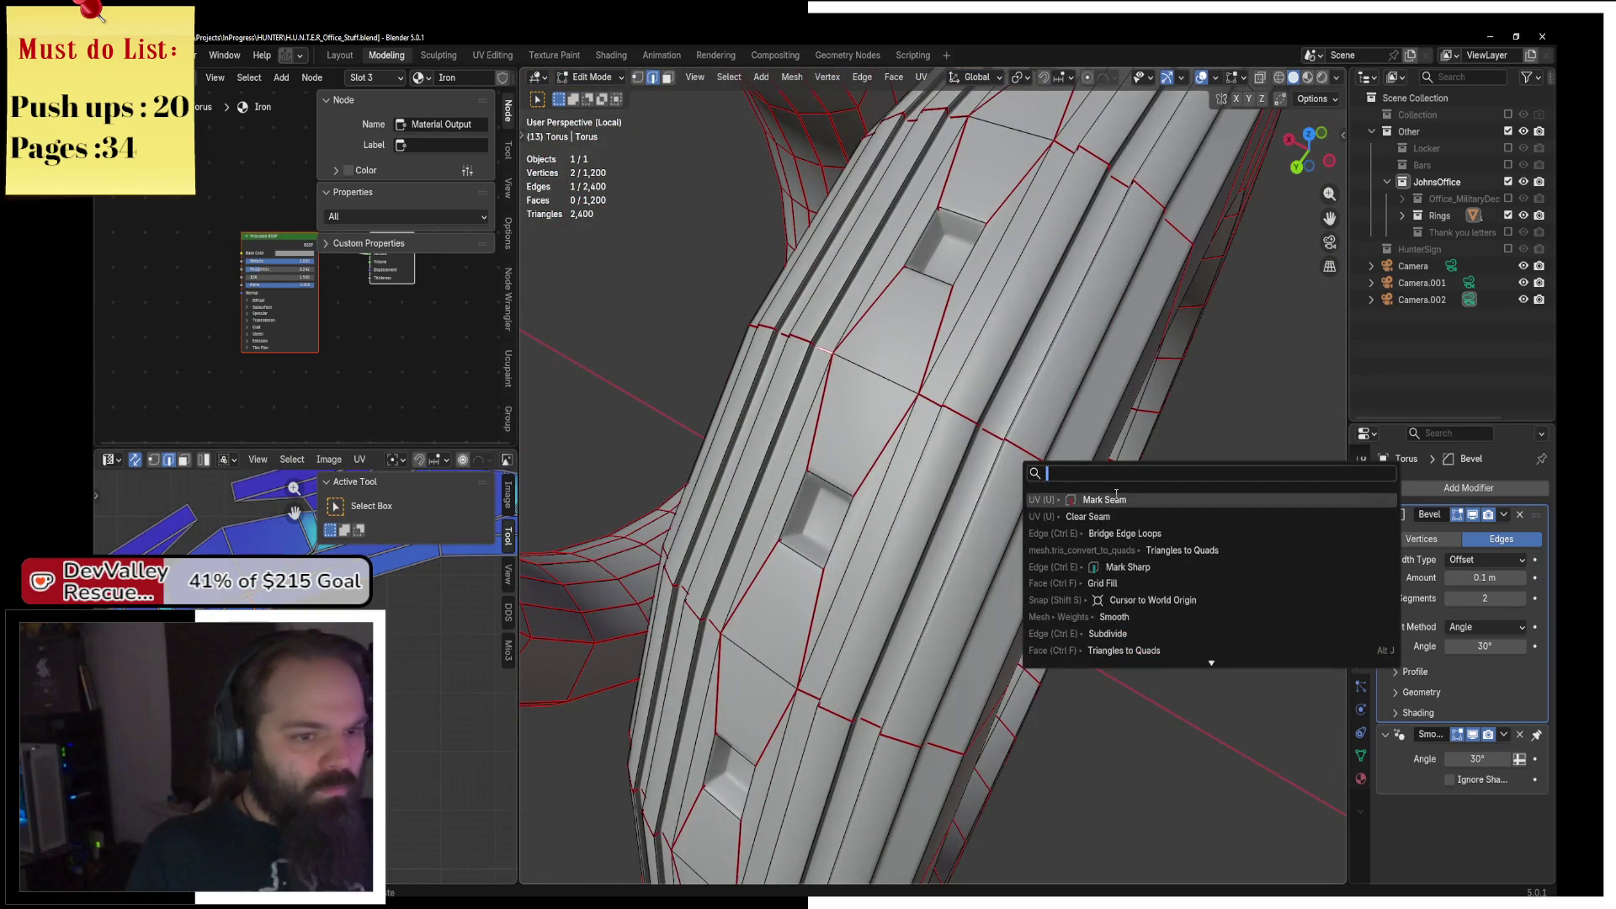
{"action": "key", "text": "Escape"}
{"action": "key", "text": "a"}
{"action": "left_click", "coordinate": [924, 78]}
{"action": "left_click", "coordinate": [974, 95]}
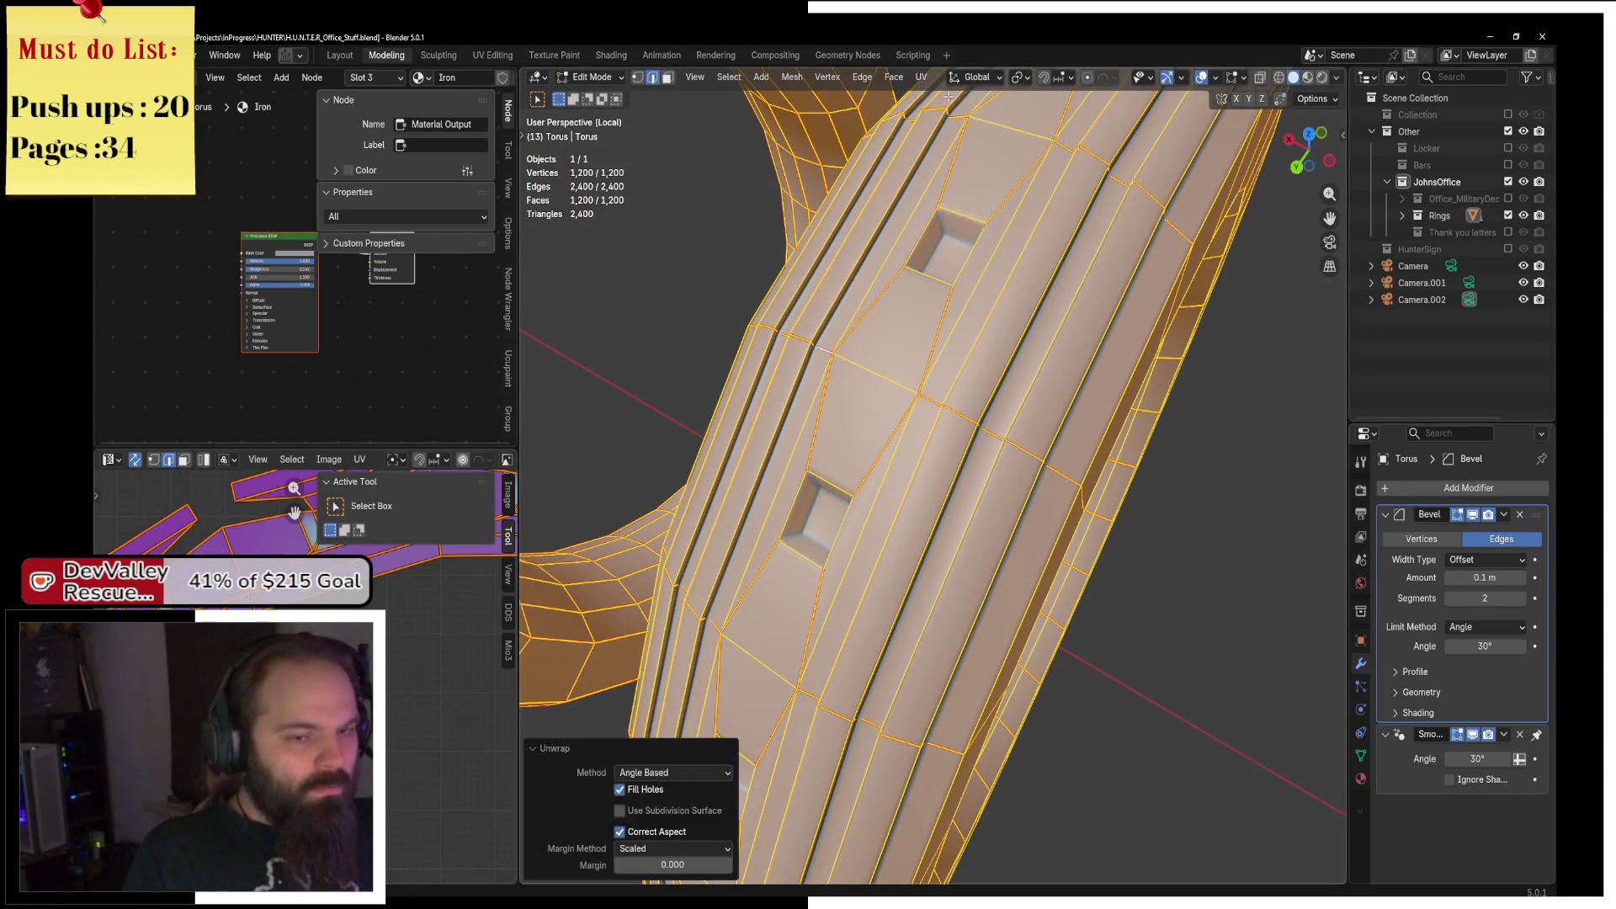
Widen the UV editor and inspect one edge of the ring's UV layout without moving it.
{"action": "scroll", "coordinate": [902, 373], "scroll_direction": "down", "scroll_amount": 5}
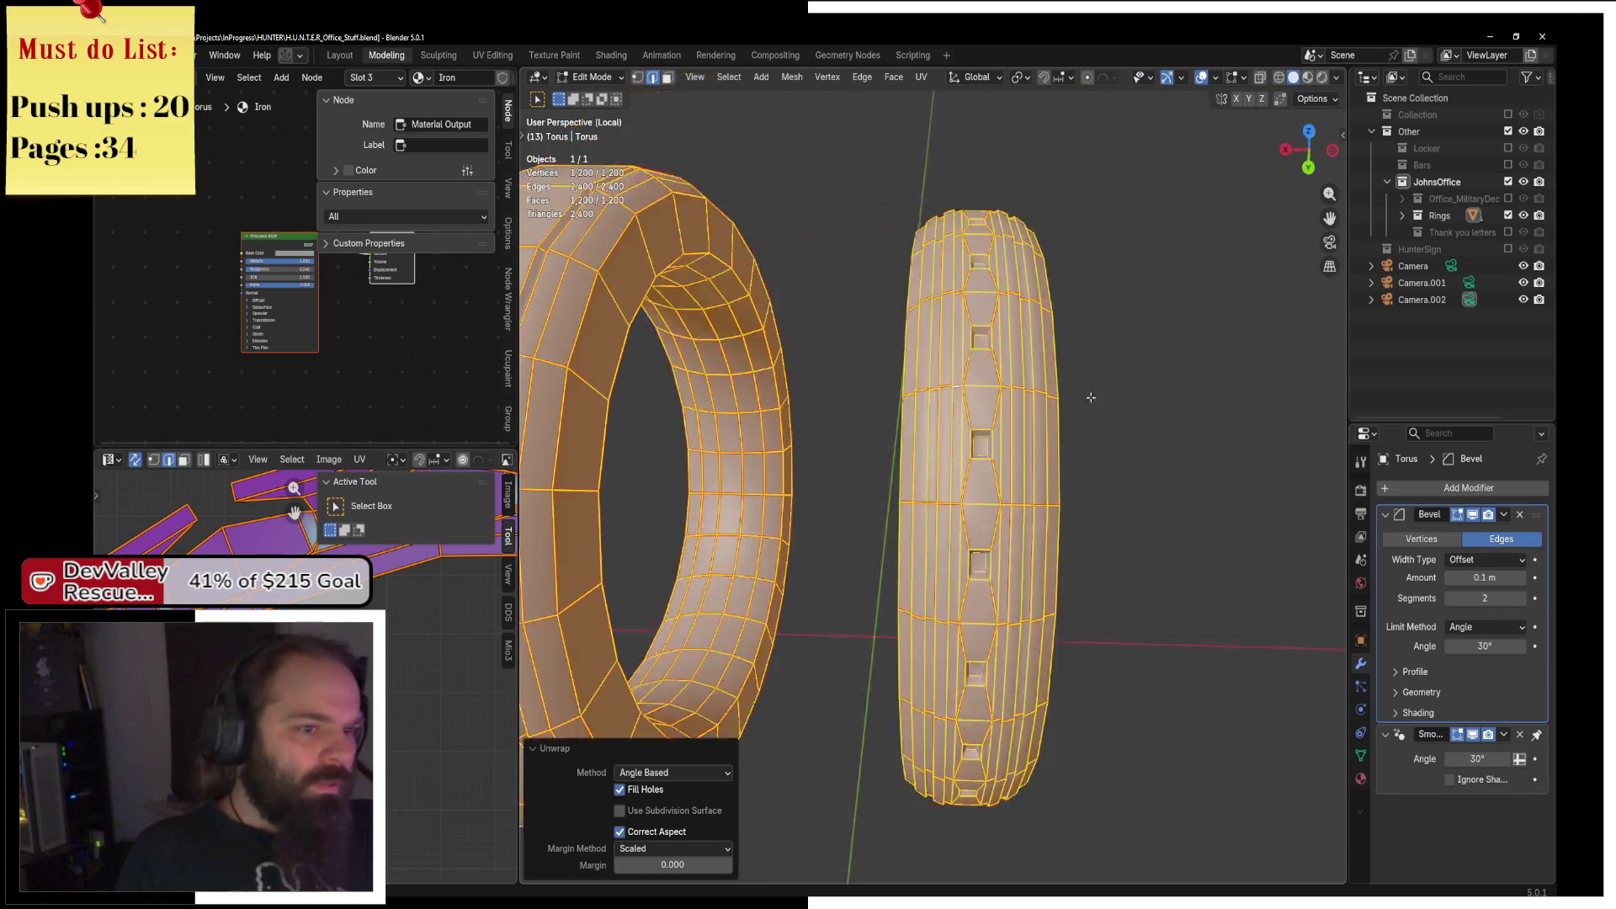
{"action": "scroll", "coordinate": [417, 732], "scroll_direction": "up", "scroll_amount": 5}
{"action": "scroll", "coordinate": [417, 733], "scroll_direction": "down", "scroll_amount": 5}
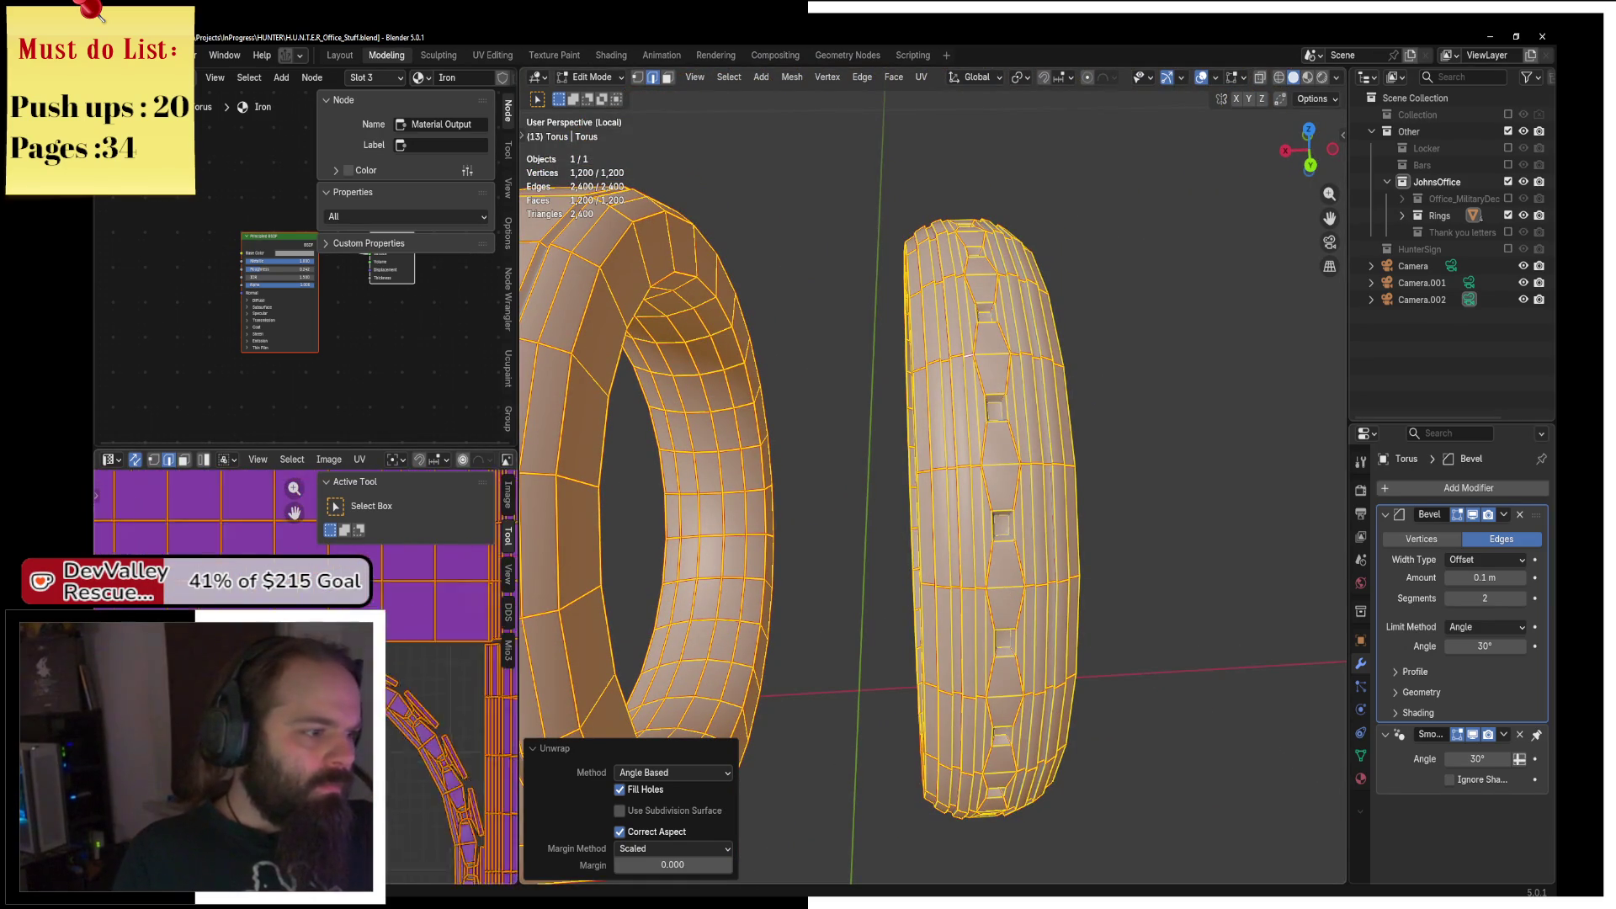
{"action": "left_click_drag", "start_coordinate": [520, 640], "coordinate": [760, 639]}
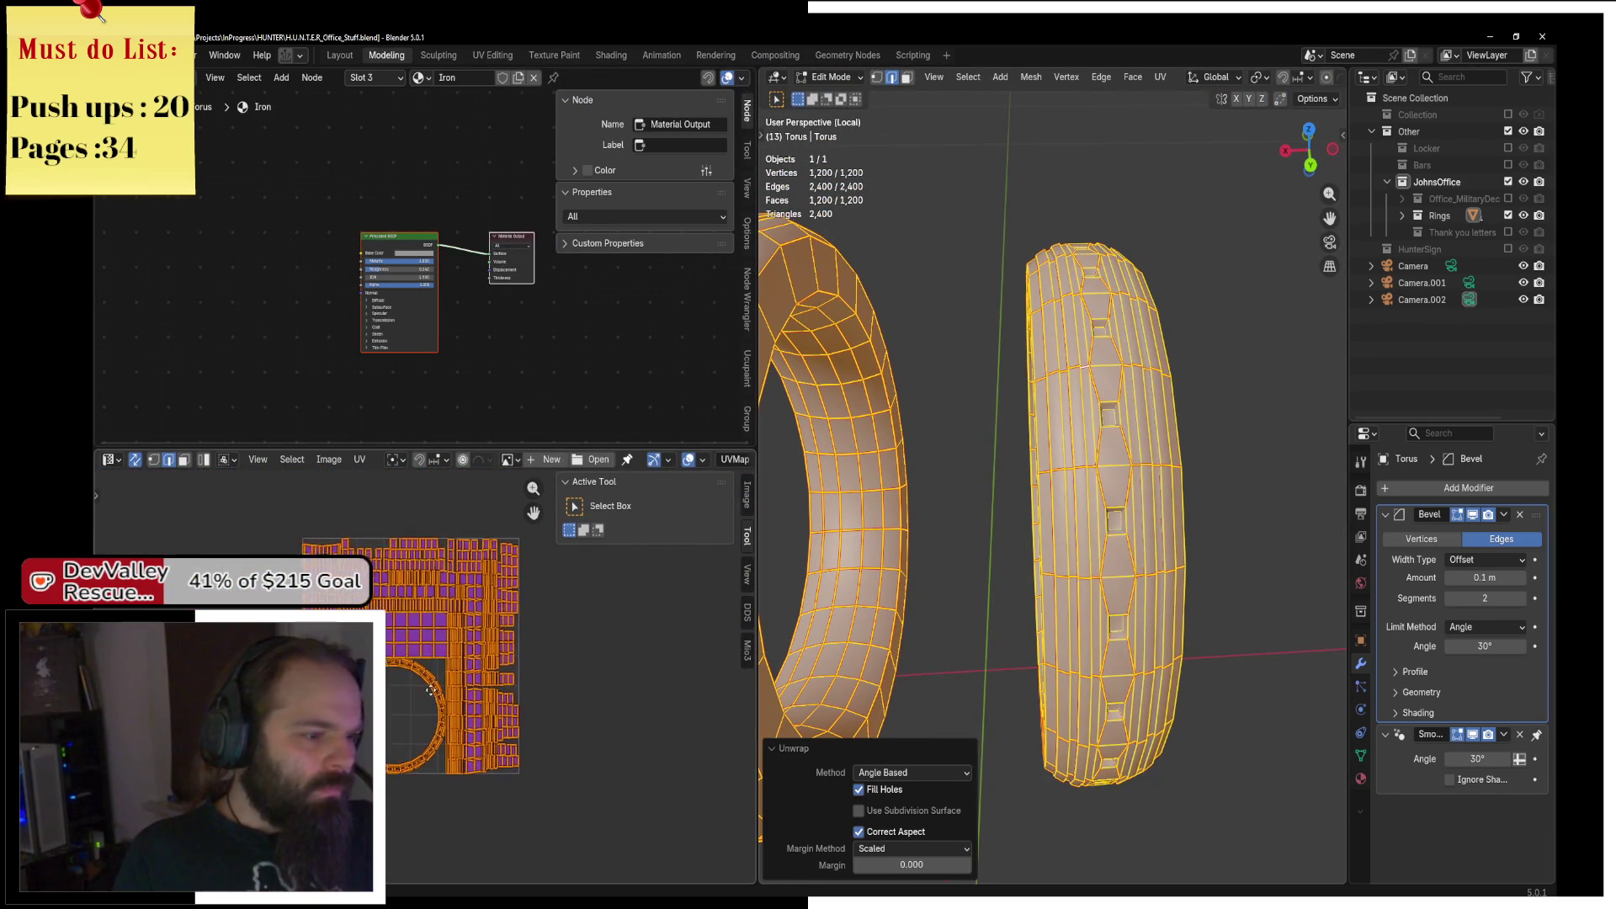
{"action": "scroll", "coordinate": [1132, 429], "scroll_direction": "up", "scroll_amount": 5}
{"action": "scroll", "coordinate": [1132, 429], "scroll_direction": "down", "scroll_amount": 5}
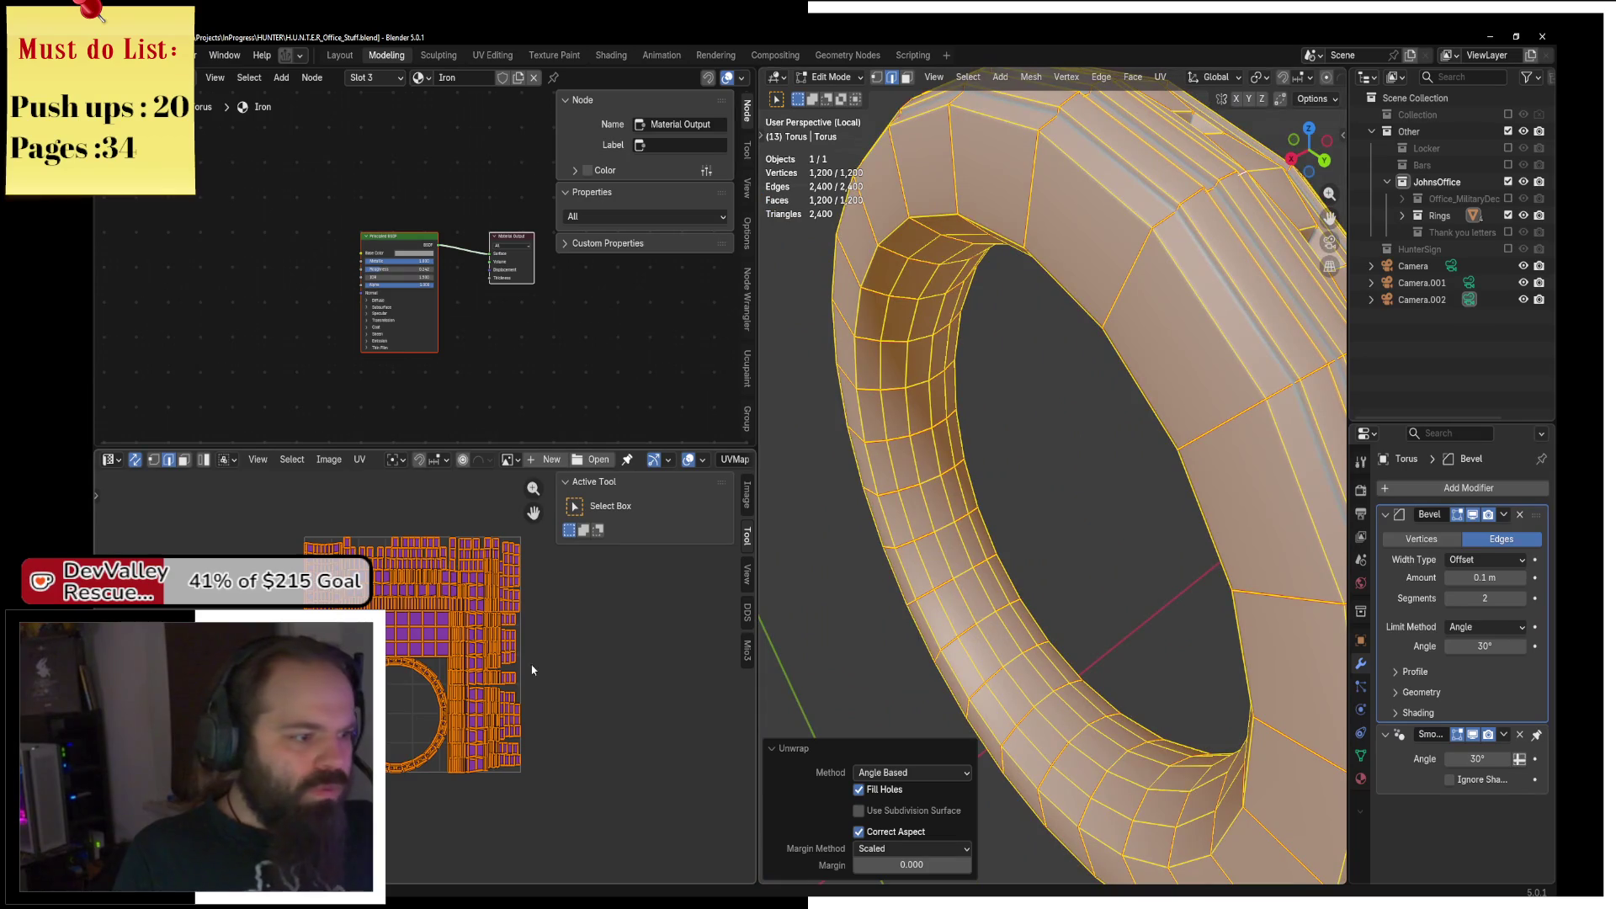
{"action": "scroll", "coordinate": [418, 664], "scroll_direction": "up", "scroll_amount": 5}
{"action": "scroll", "coordinate": [418, 664], "scroll_direction": "up", "scroll_amount": 6}
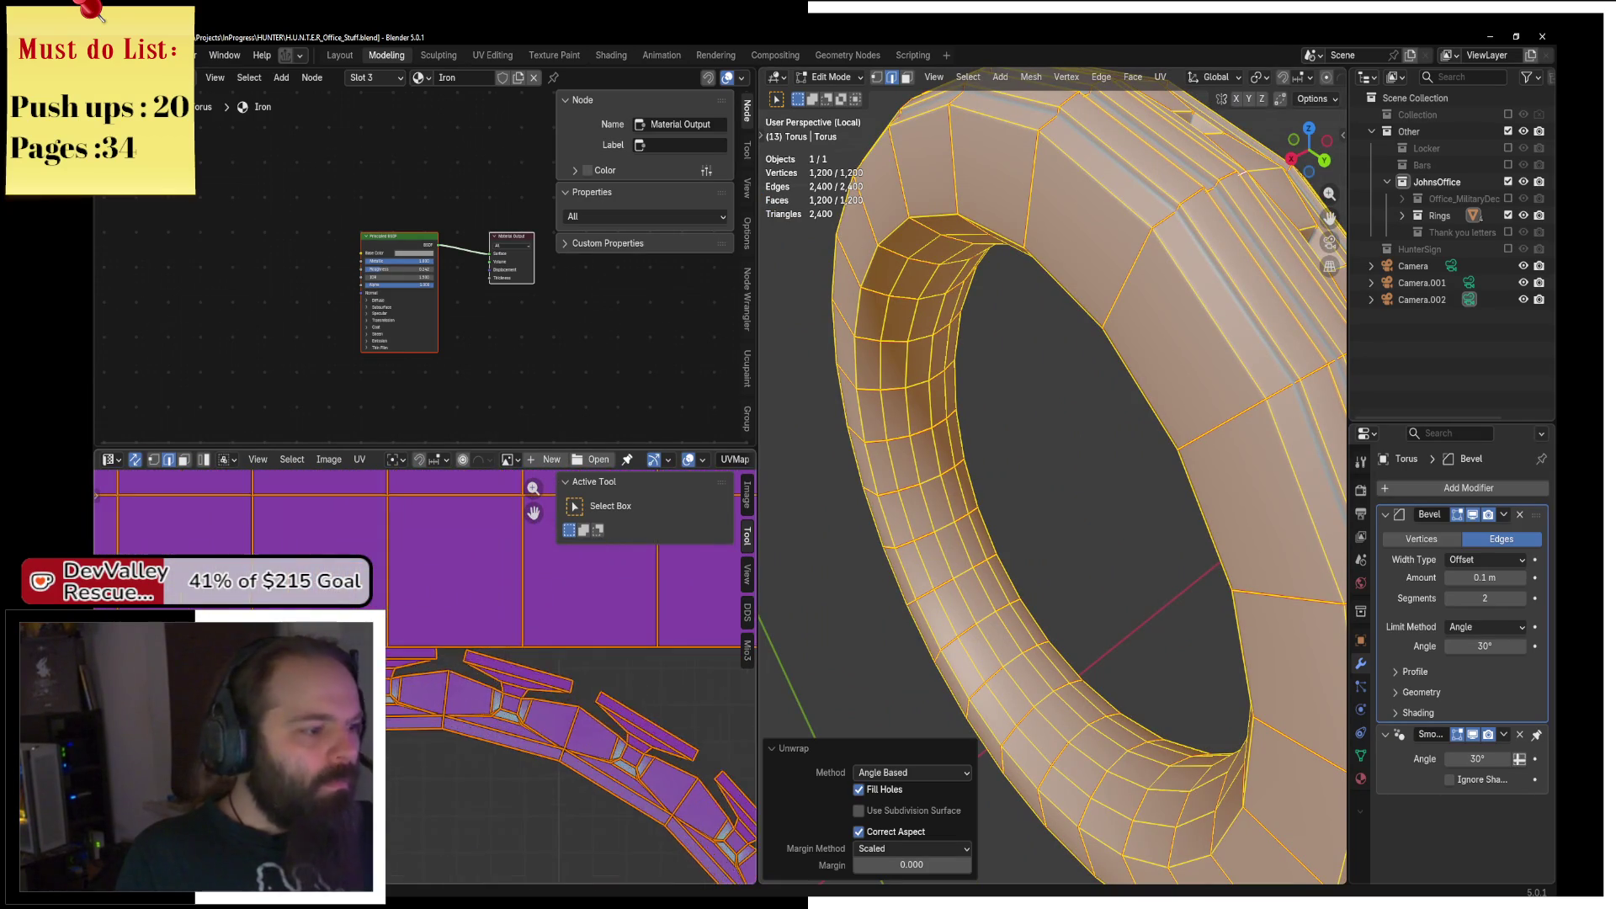
{"action": "left_click", "coordinate": [416, 666]}
{"action": "key", "text": "g"}
{"action": "key", "text": "Escape"}
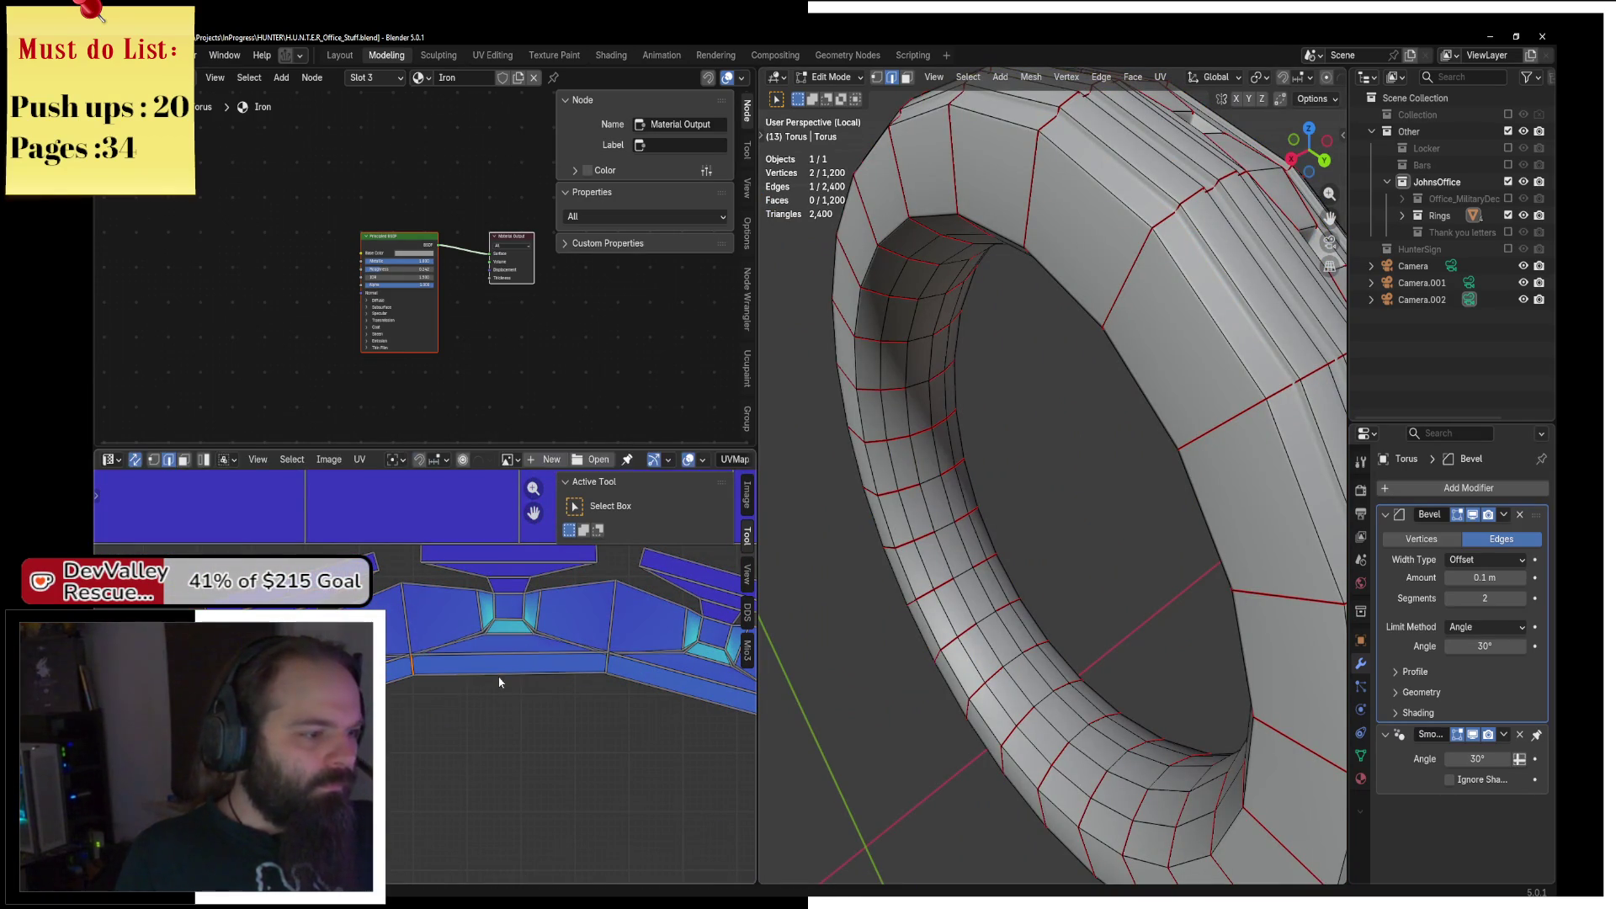
{"action": "key", "text": "g"}
{"action": "key", "text": "Escape"}
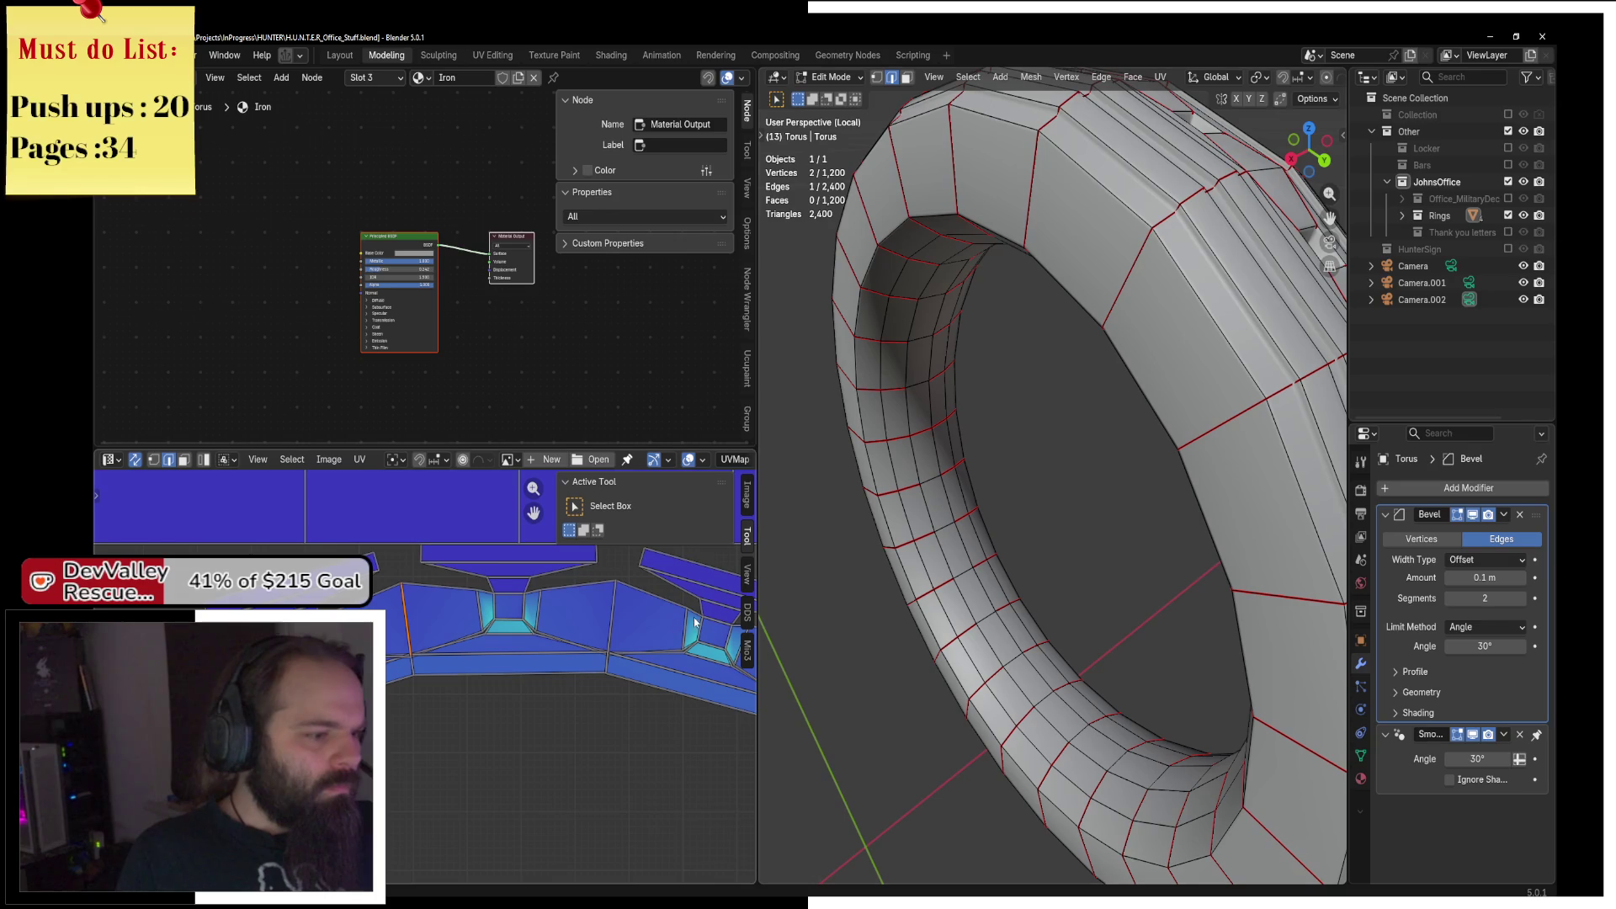
Check the ring in wireframe, then add another ring edge to the seam selection.
{"action": "scroll", "coordinate": [620, 622], "scroll_direction": "down", "scroll_amount": 4}
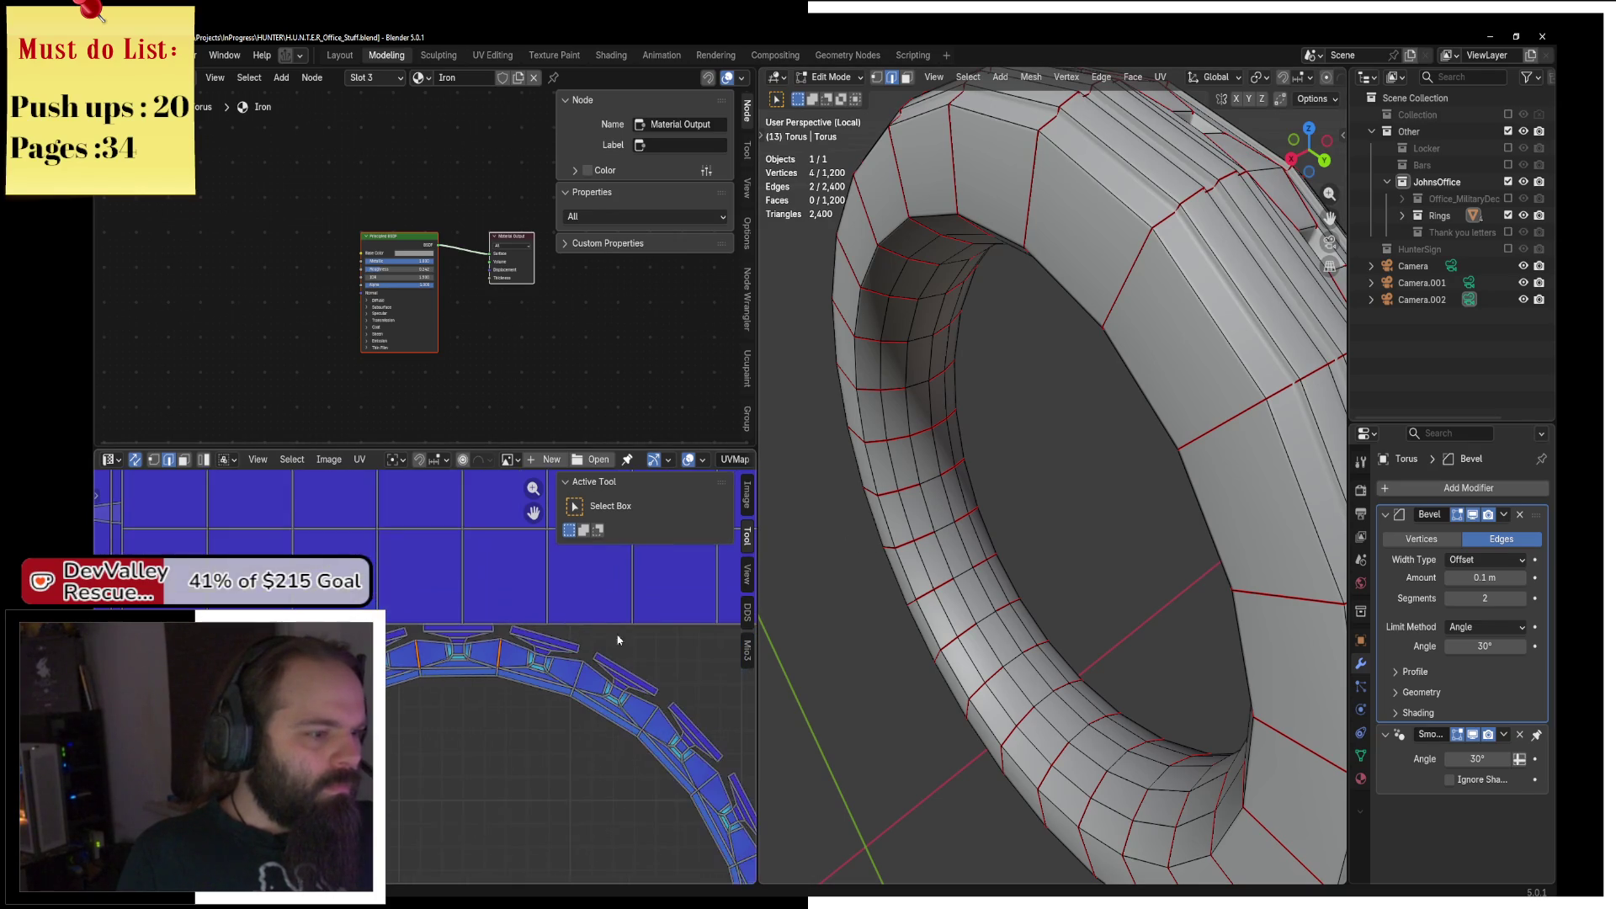
{"action": "scroll", "coordinate": [1127, 313], "scroll_direction": "up", "scroll_amount": 5}
{"action": "scroll", "coordinate": [1127, 313], "scroll_direction": "down", "scroll_amount": 5}
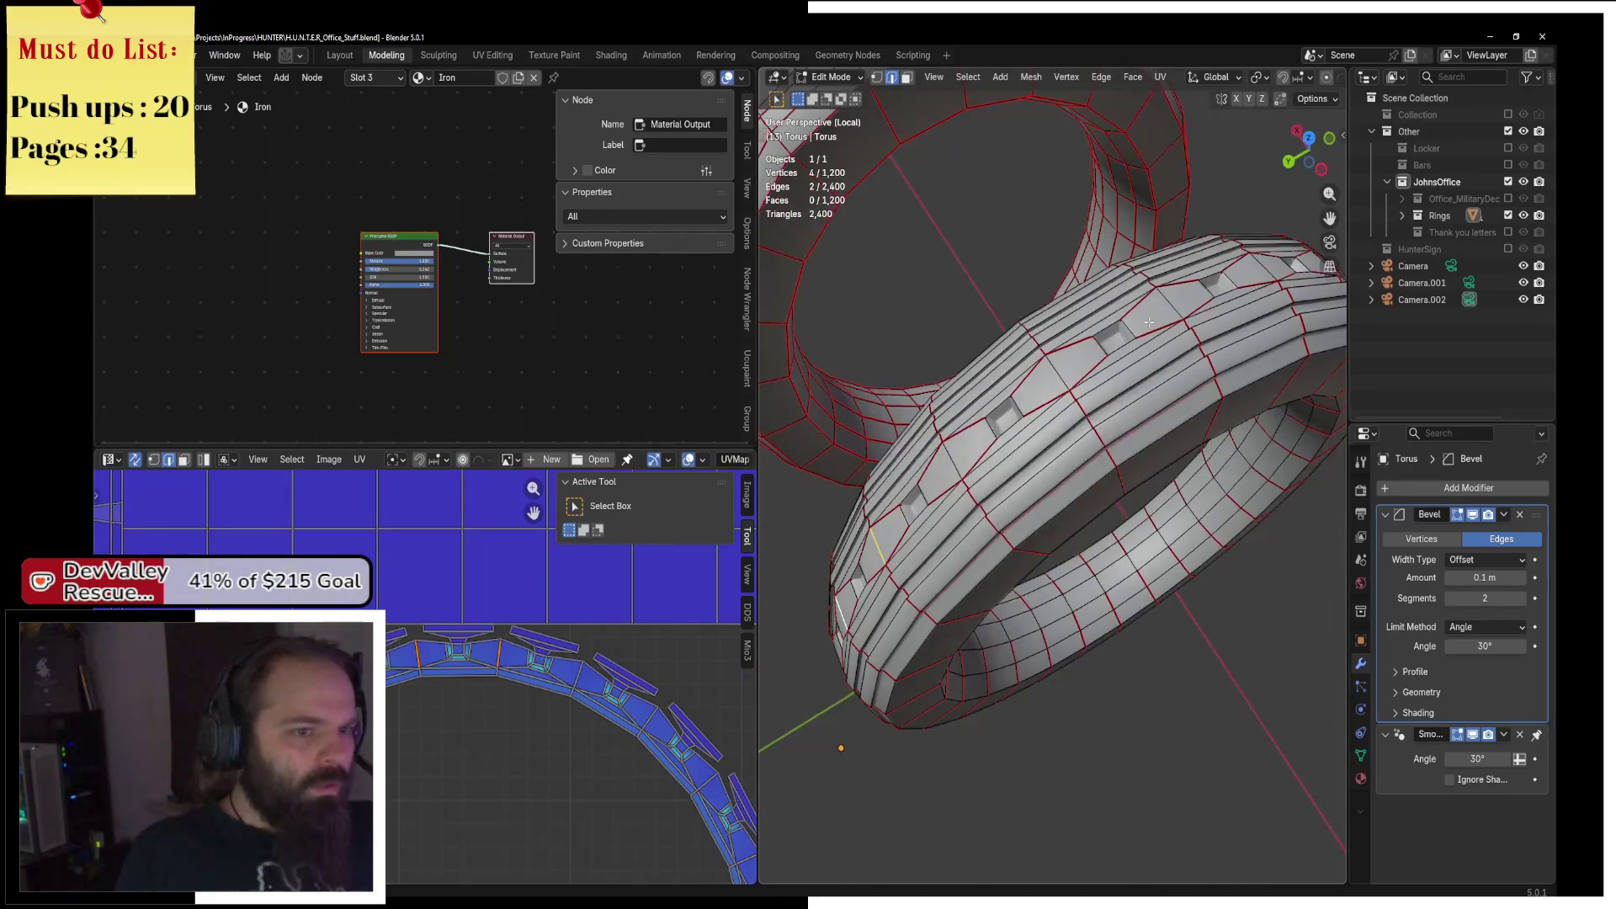
{"action": "scroll", "coordinate": [1053, 320], "scroll_direction": "up", "scroll_amount": 2}
{"action": "key", "text": "z"}
{"action": "left_click", "coordinate": [926, 330]}
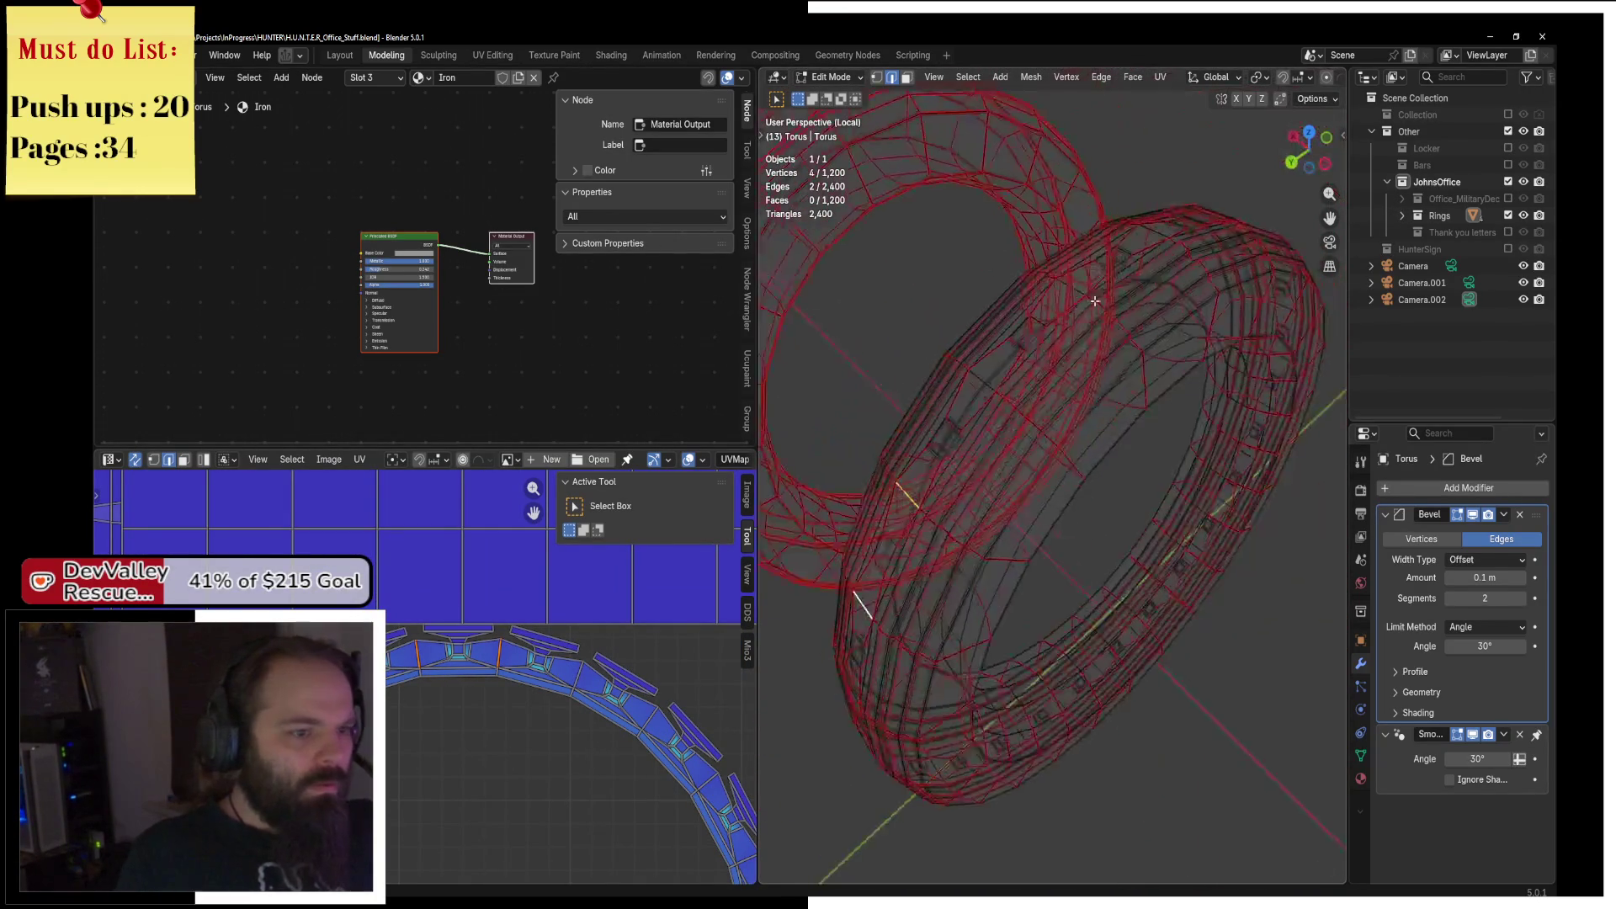
{"action": "key", "text": "shift+z"}
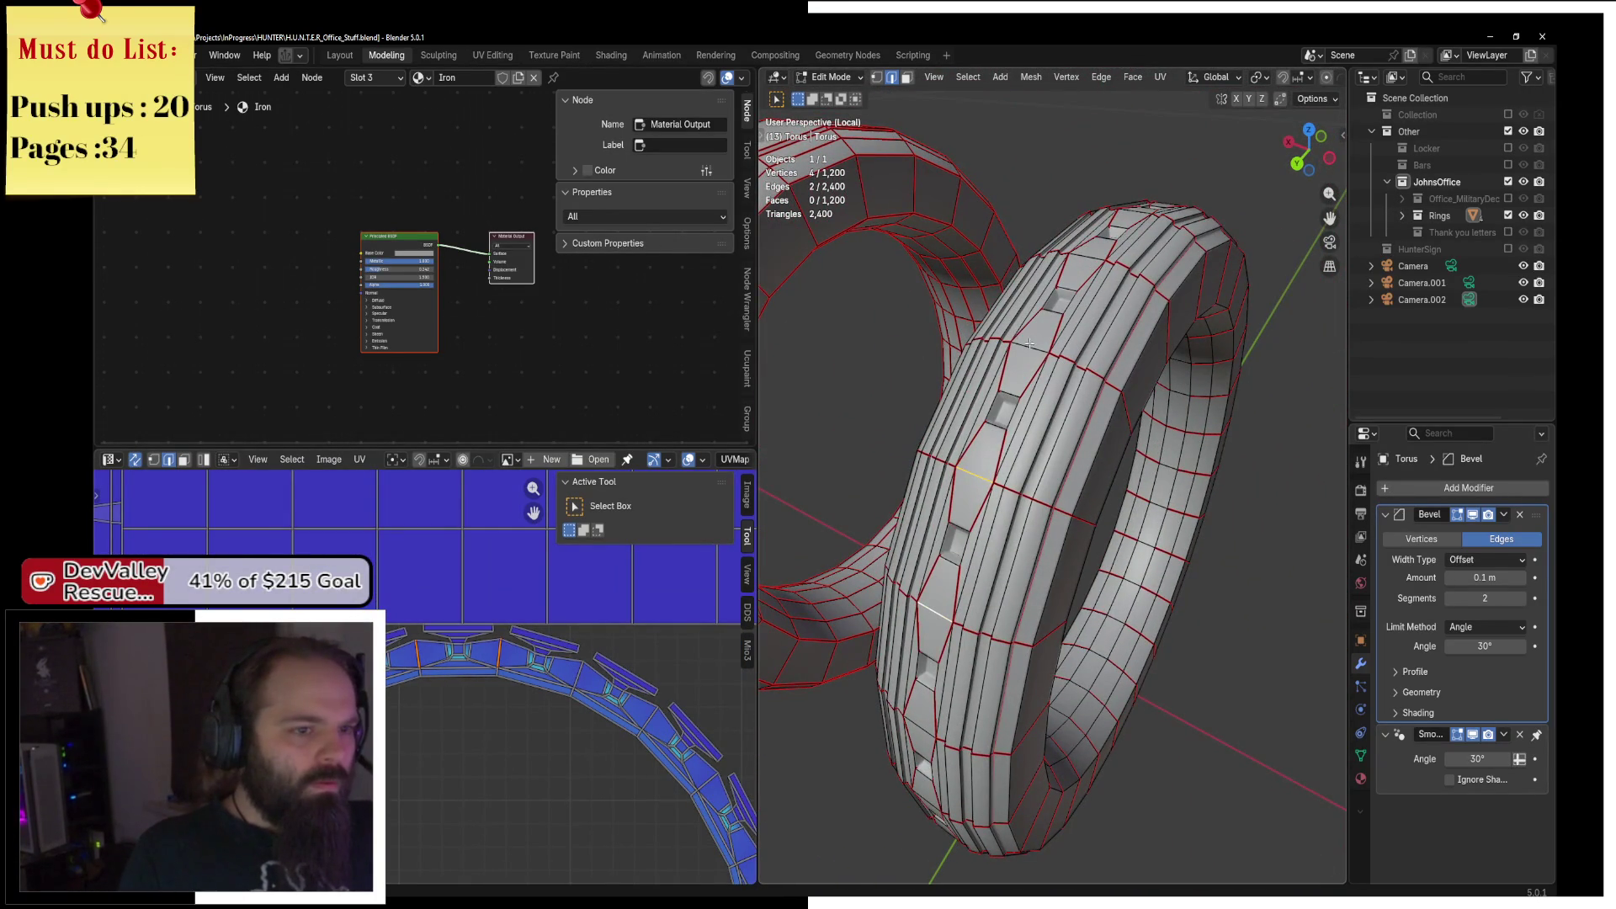
{"action": "left_click_drag", "start_coordinate": [1155, 312], "coordinate": [1034, 428]}
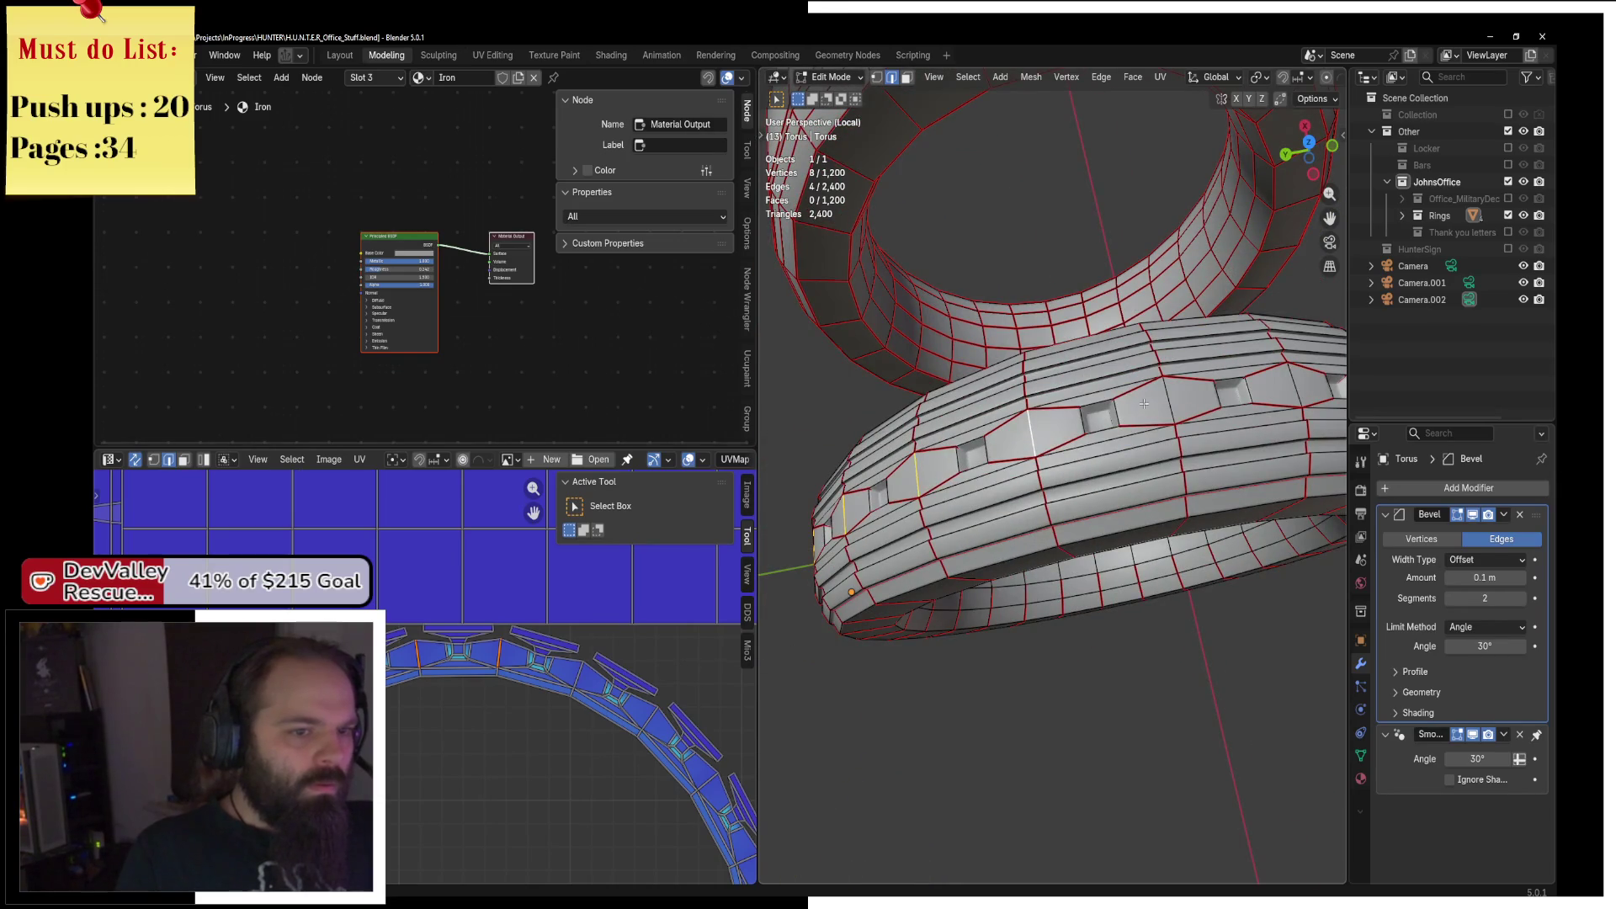
{"action": "mouse_move", "coordinate": [1257, 399]}
{"action": "left_mouse_down"}
{"action": "mouse_move", "coordinate": [1071, 407]}
{"action": "mouse_move", "coordinate": [1086, 442]}
{"action": "mouse_move", "coordinate": [1059, 471]}
{"action": "mouse_move", "coordinate": [1111, 452]}
{"action": "mouse_move", "coordinate": [1043, 446]}
{"action": "mouse_move", "coordinate": [1057, 433]}
{"action": "left_mouse_up"}
{"action": "left_click", "coordinate": [1113, 414], "text": "shift"}
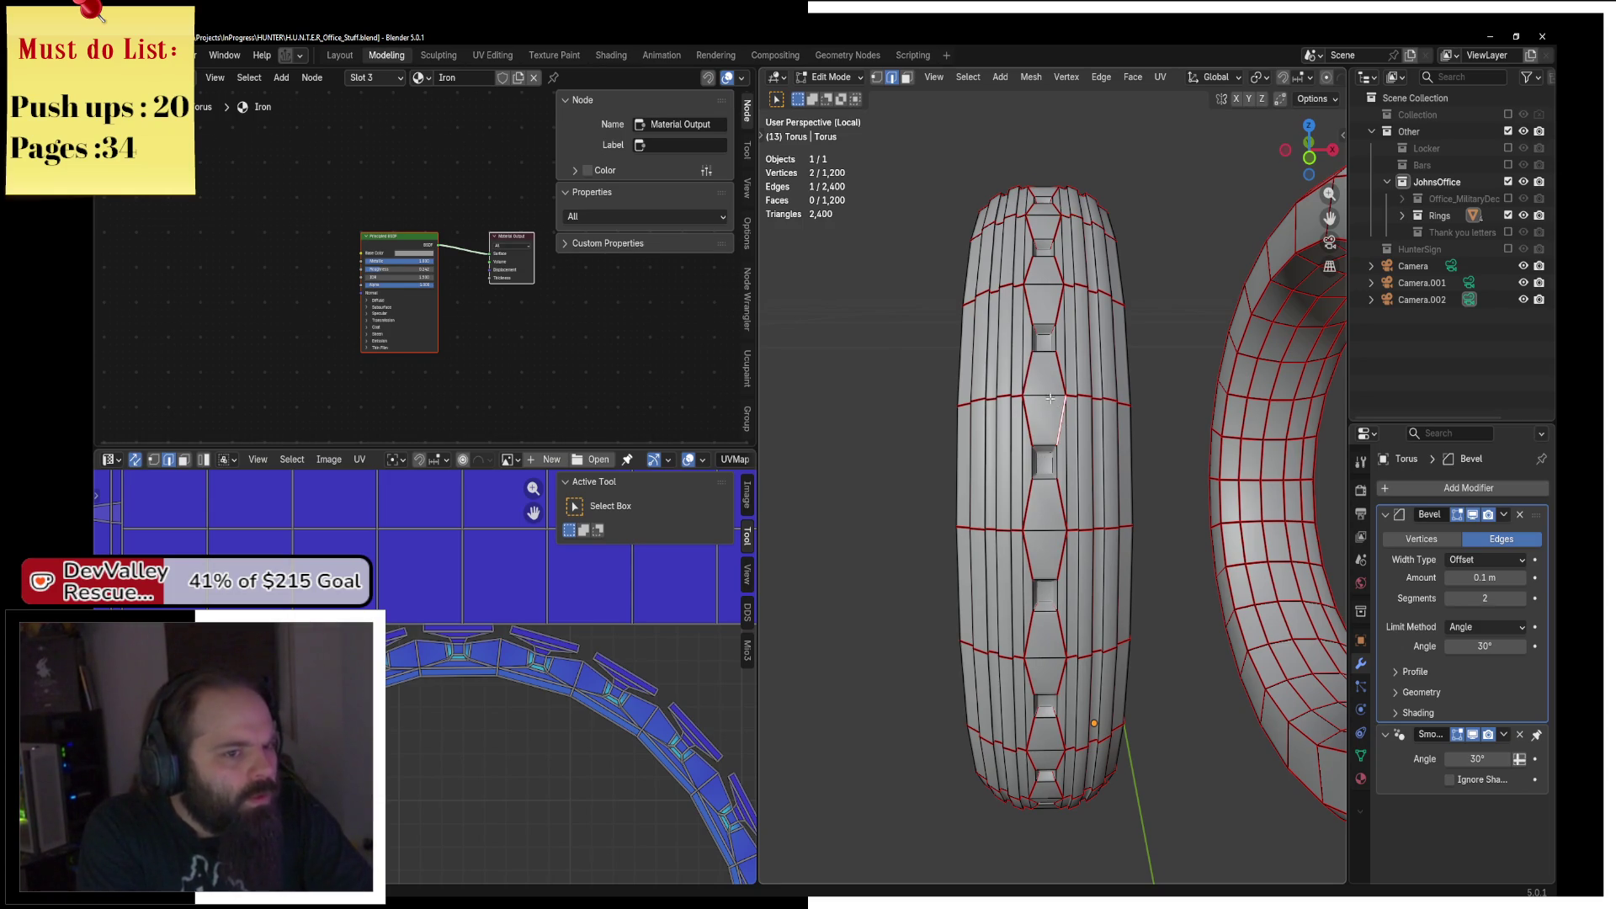
Mark the selected edges as seams and re-unwrap the whole ring Angle Based.
{"action": "key", "text": "F3"}
{"action": "left_click", "coordinate": [1128, 433]}
{"action": "key", "text": "a"}
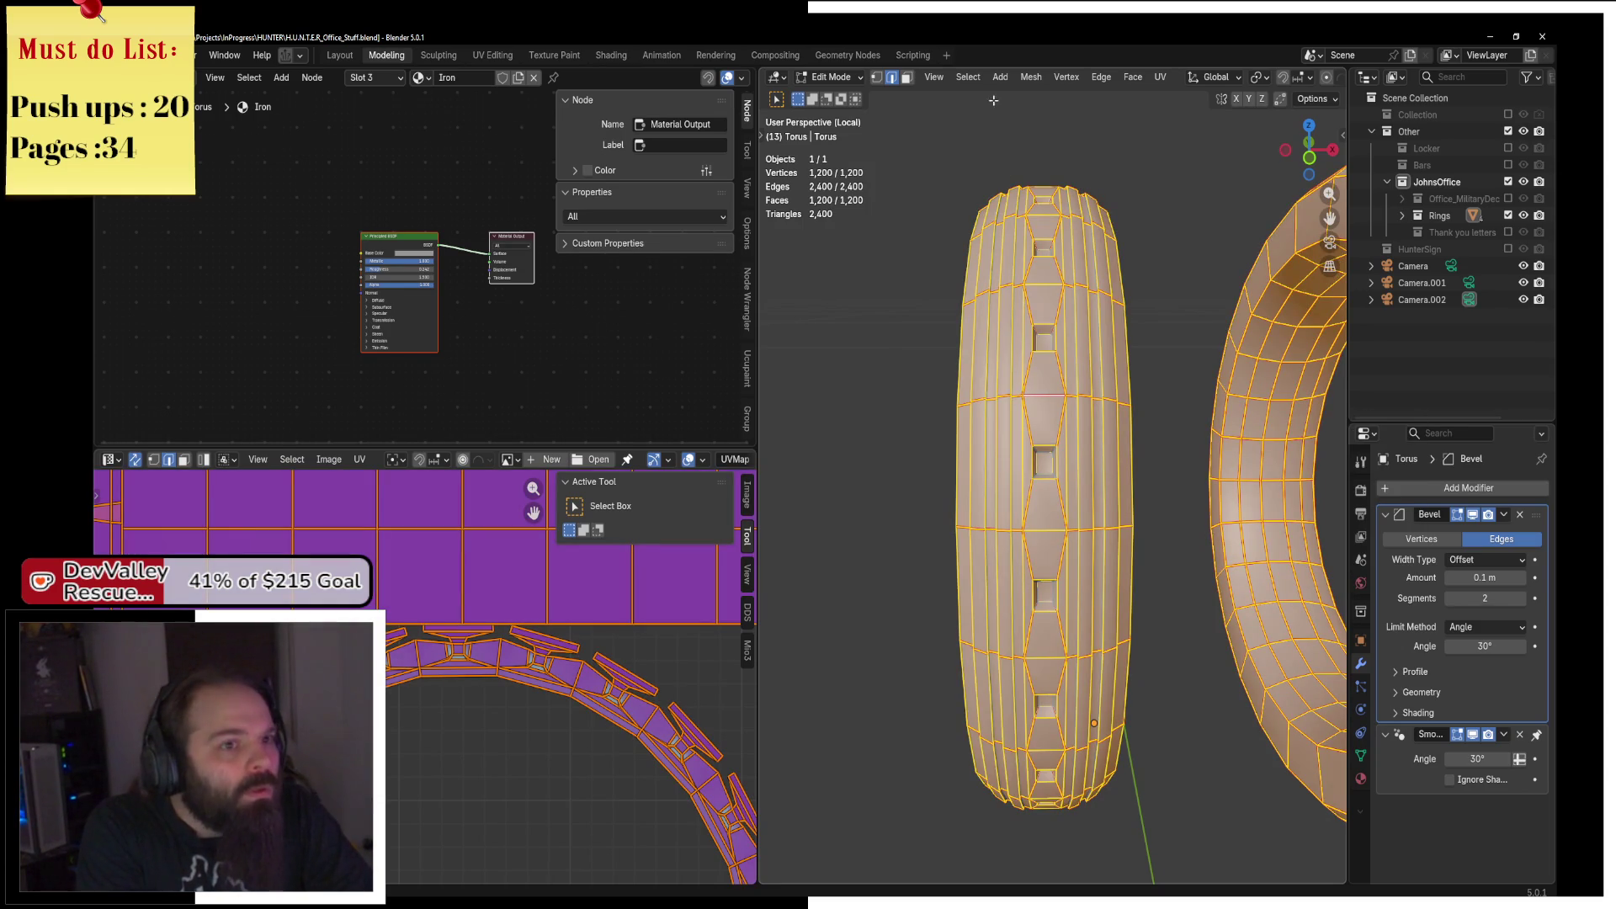
{"action": "left_click", "coordinate": [1159, 77]}
{"action": "left_click", "coordinate": [1186, 99]}
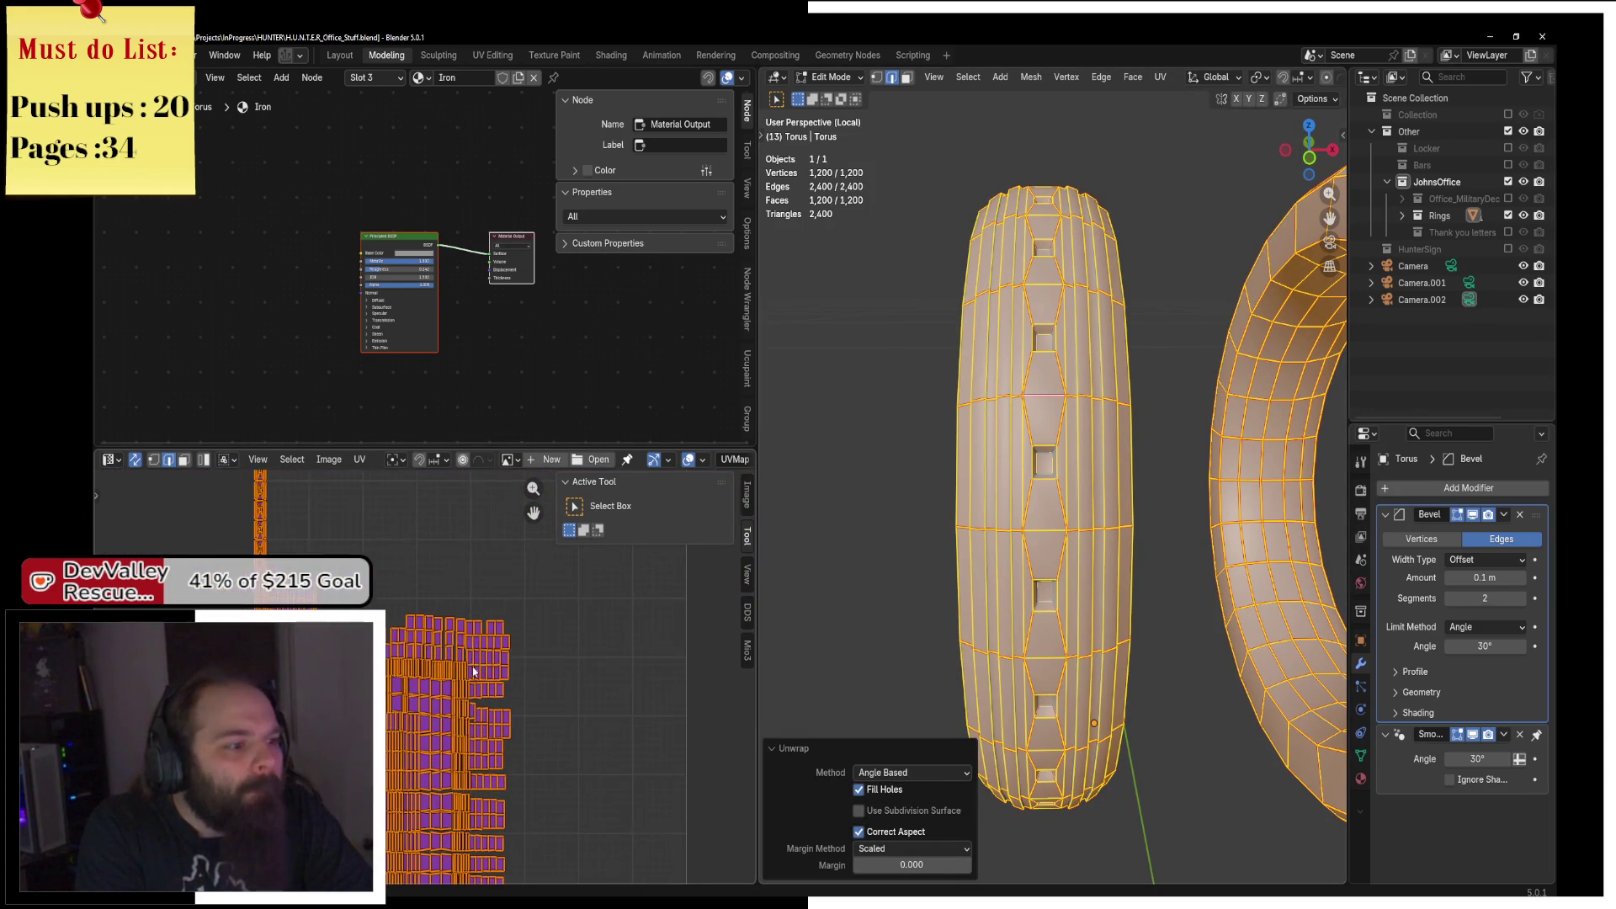
Clear the seam from one edge loop in see-through view and unwrap the ring again.
{"action": "mouse_move", "coordinate": [1149, 425]}
{"action": "left_mouse_down"}
{"action": "mouse_move", "coordinate": [1052, 425]}
{"action": "mouse_move", "coordinate": [1144, 393]}
{"action": "left_mouse_up"}
{"action": "key", "text": "alt+z"}
{"action": "key", "text": "alt+z"}
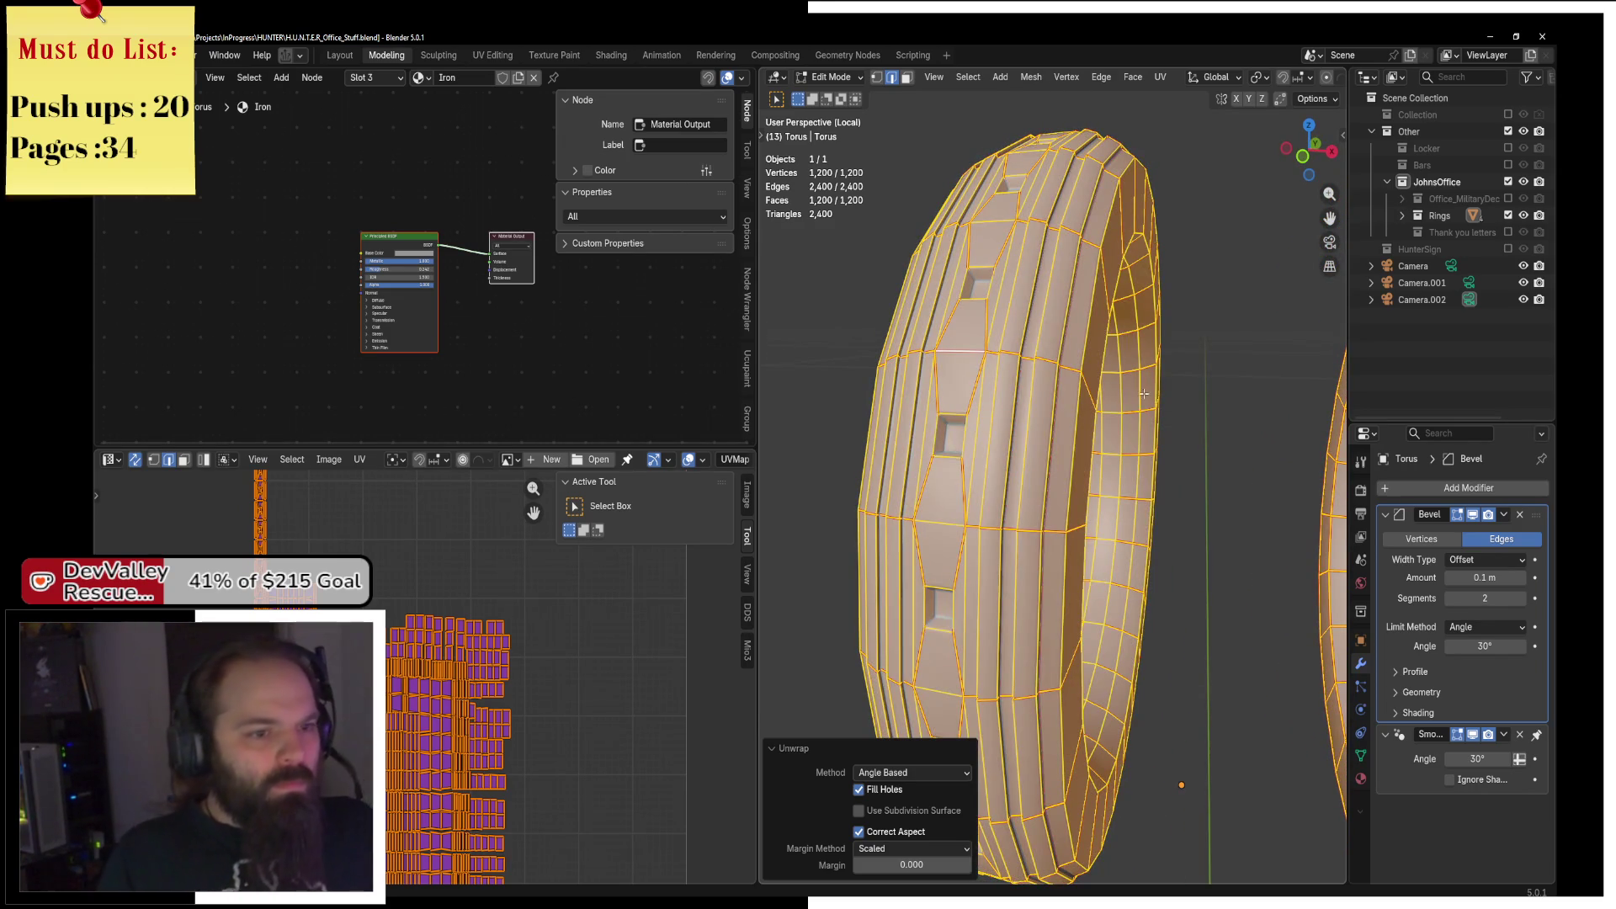
{"action": "key", "text": "alt+a"}
{"action": "left_click", "coordinate": [1062, 425]}
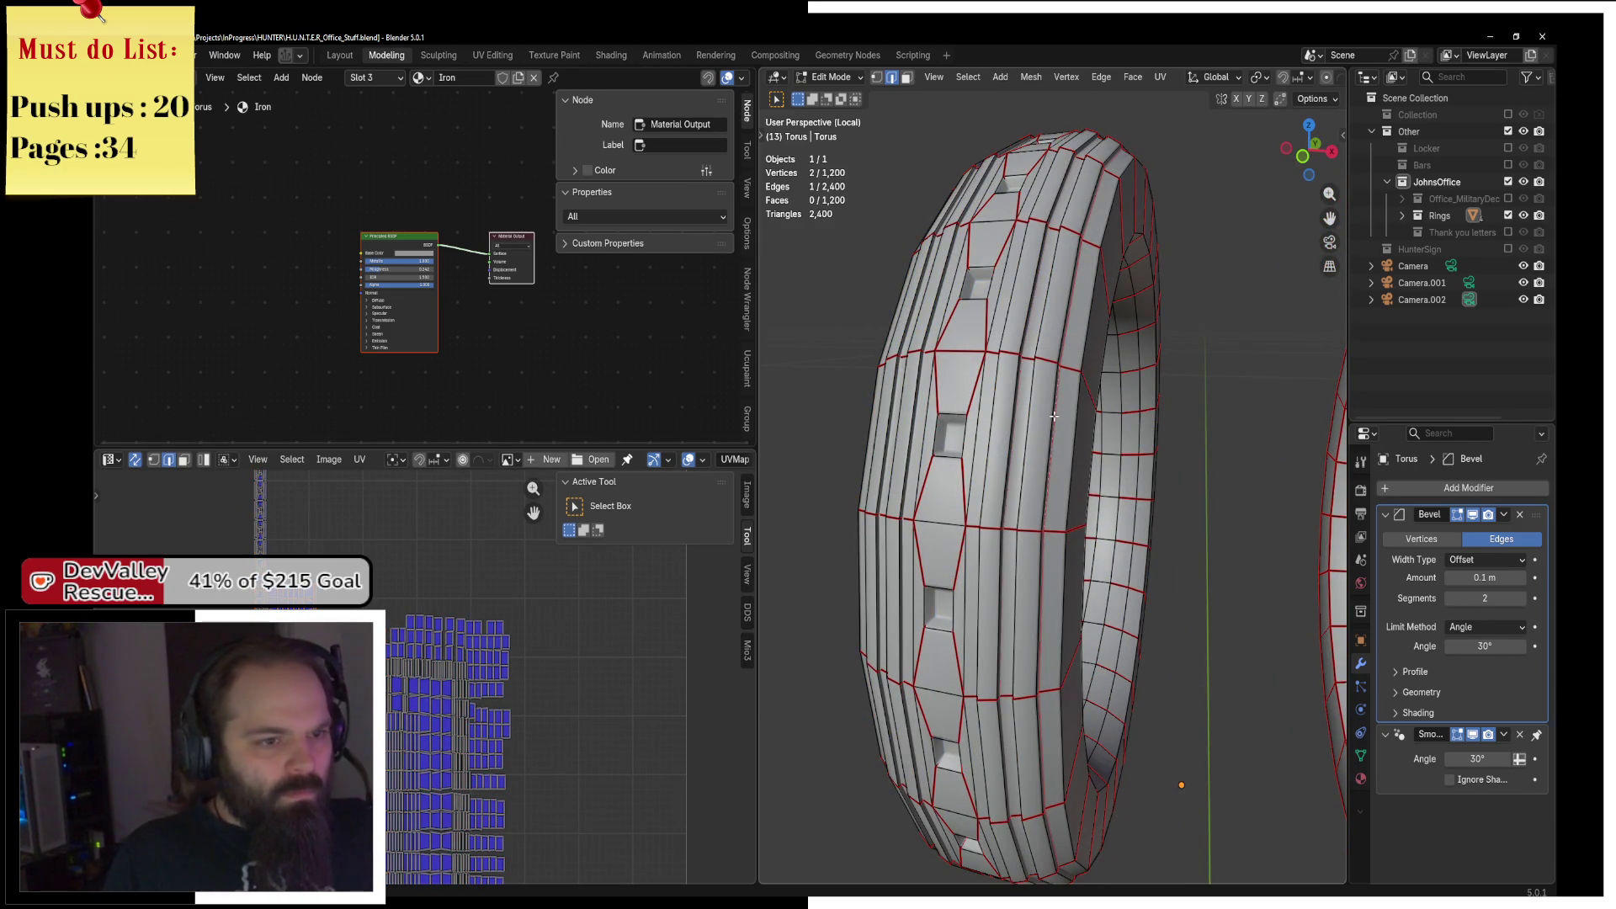
{"action": "left_click", "coordinate": [1054, 416], "text": "alt"}
{"action": "left_click_drag", "start_coordinate": [1054, 416], "coordinate": [1157, 411]}
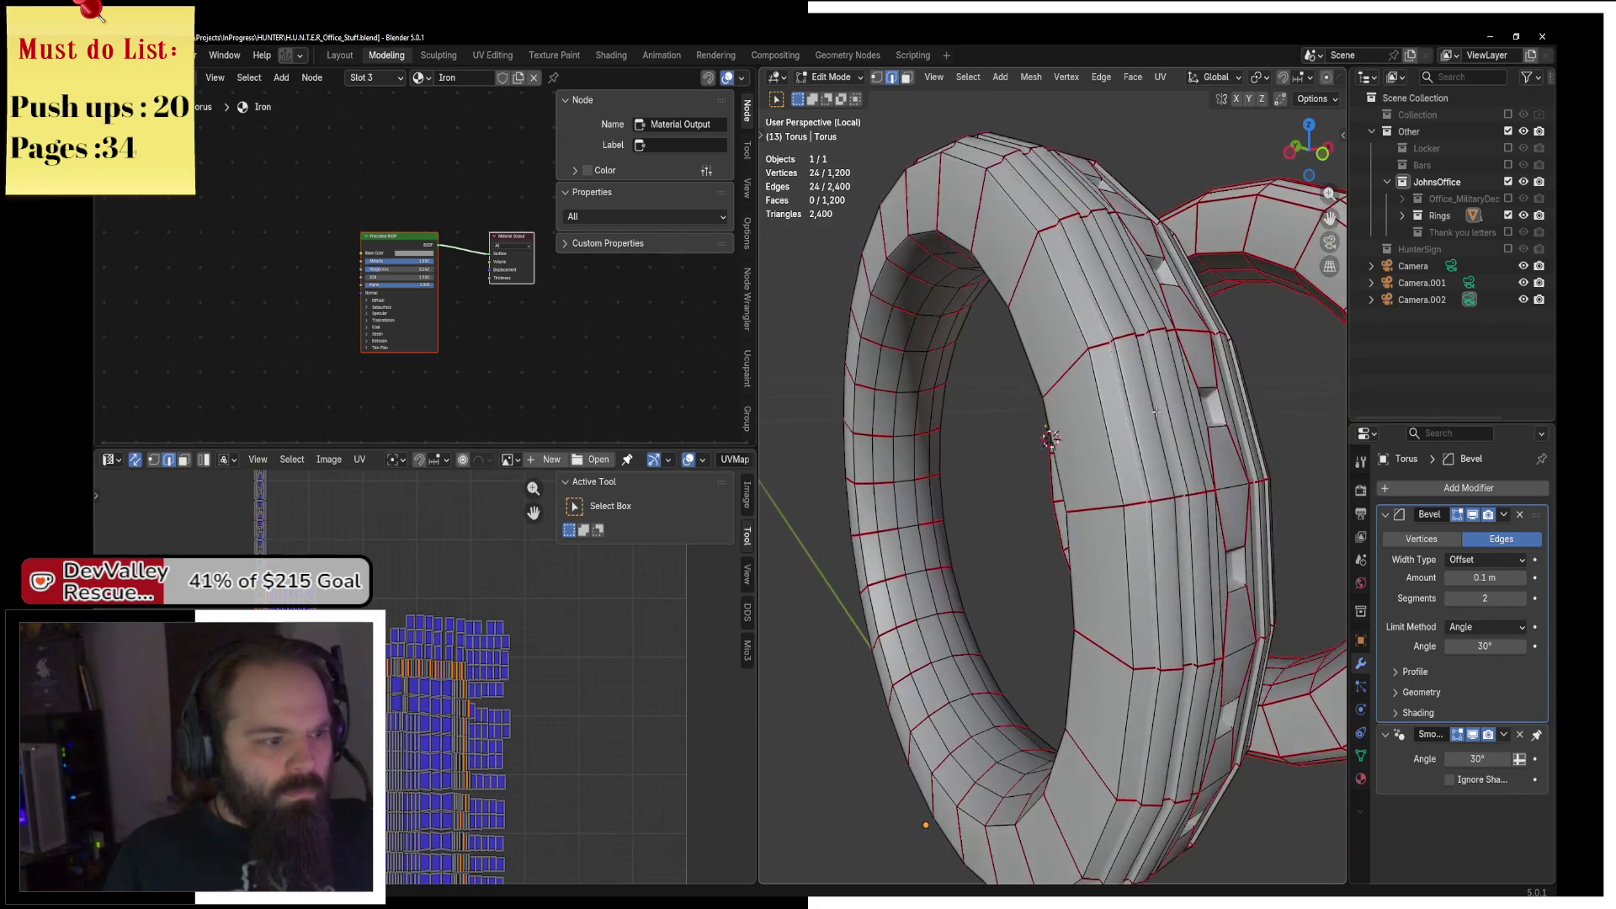
{"action": "key", "text": "F3"}
{"action": "left_click", "coordinate": [1252, 465]}
{"action": "key", "text": "a"}
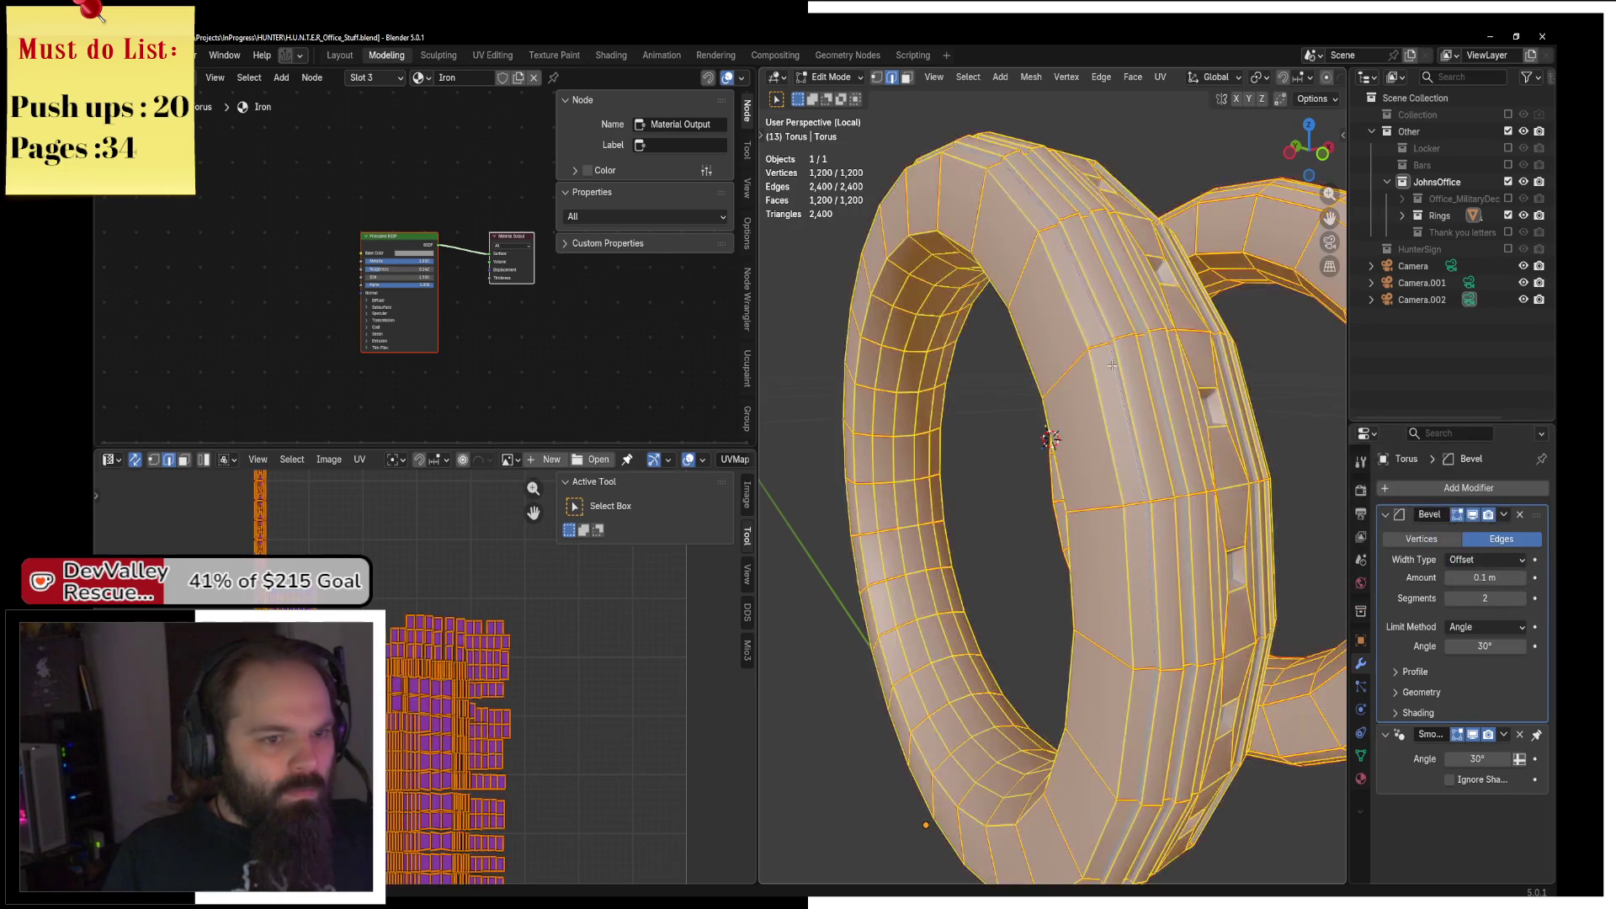
{"action": "left_click", "coordinate": [1160, 76]}
{"action": "left_click", "coordinate": [1179, 97]}
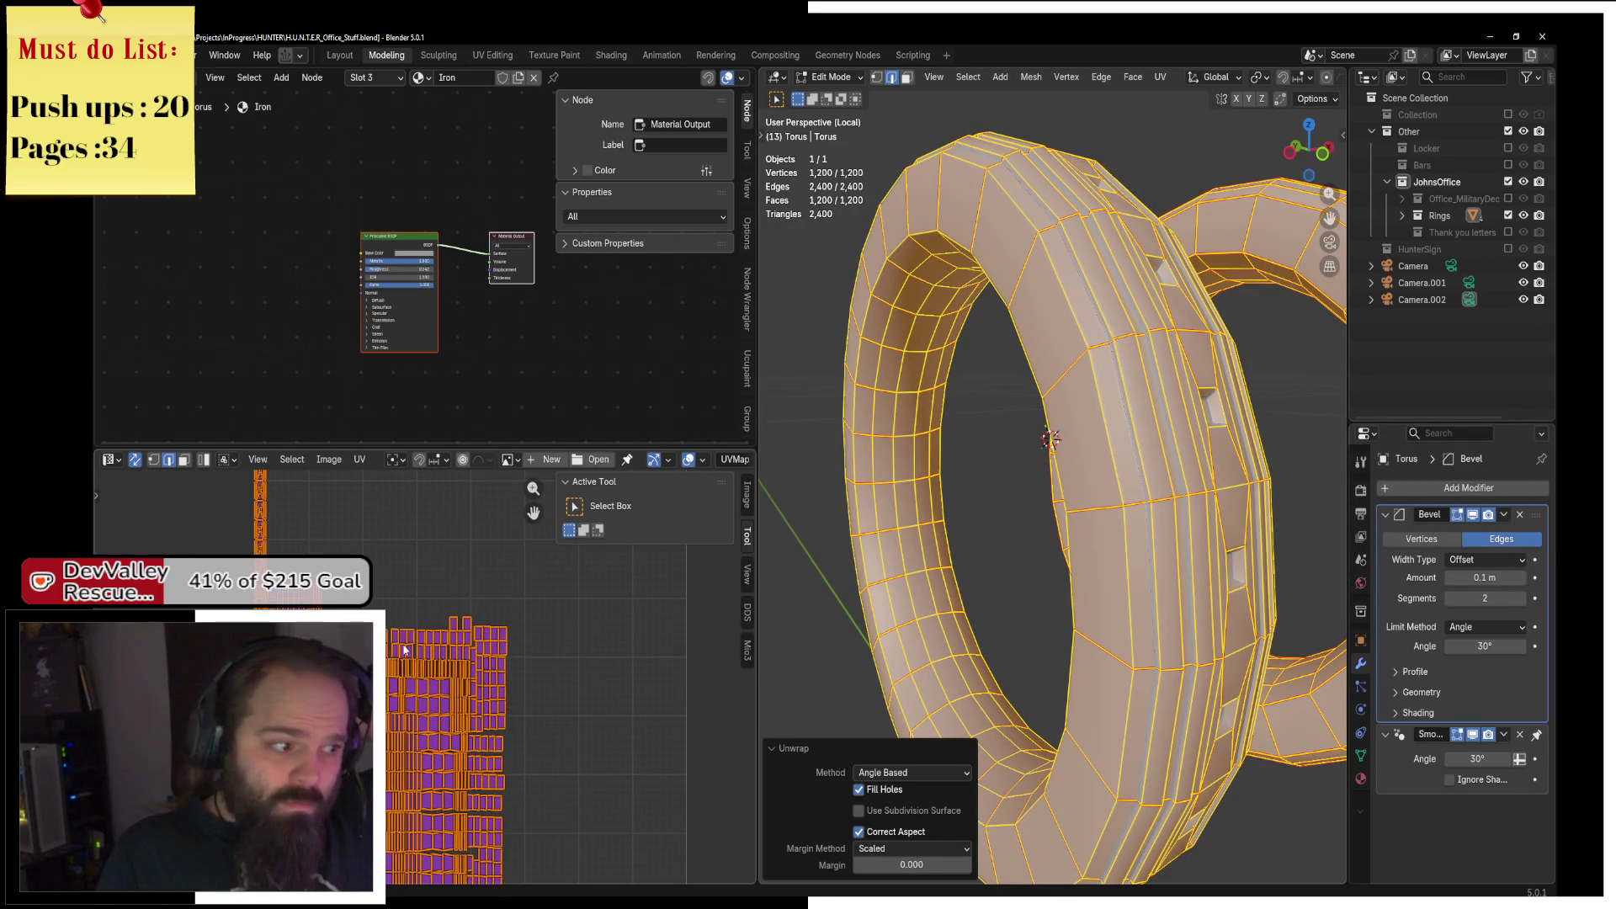
{"action": "scroll", "coordinate": [510, 566], "scroll_direction": "up", "scroll_amount": 5}
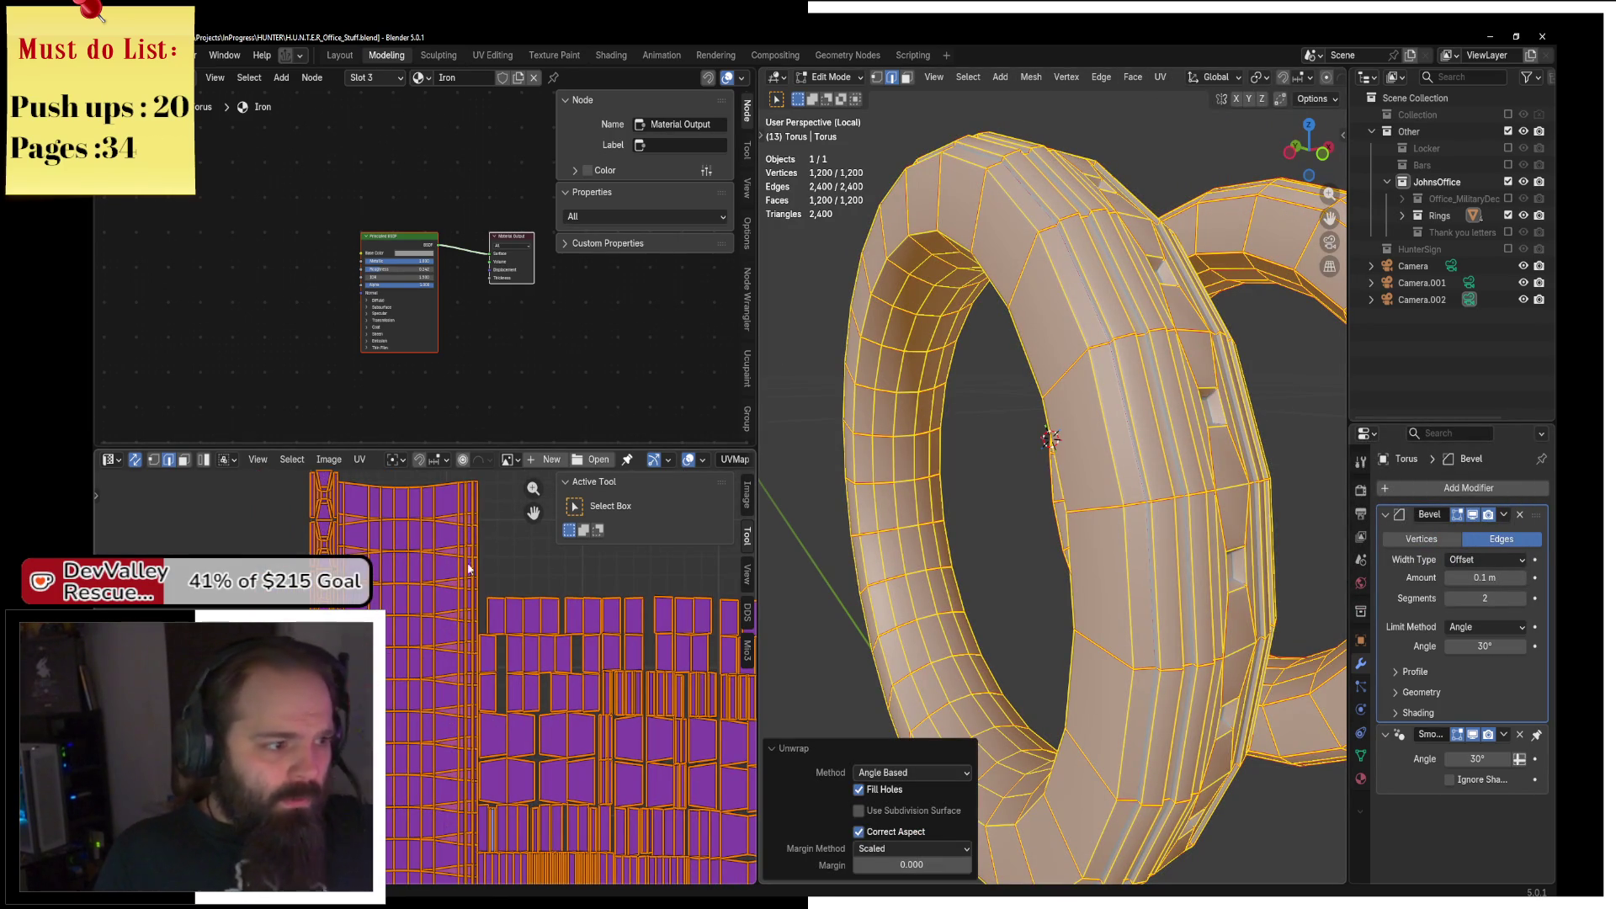
{"action": "scroll", "coordinate": [469, 581], "scroll_direction": "up", "scroll_amount": 4}
{"action": "key", "text": "alt+a"}
{"action": "left_click", "coordinate": [1228, 370]}
{"action": "scroll", "coordinate": [1092, 376], "scroll_direction": "down", "scroll_amount": 8}
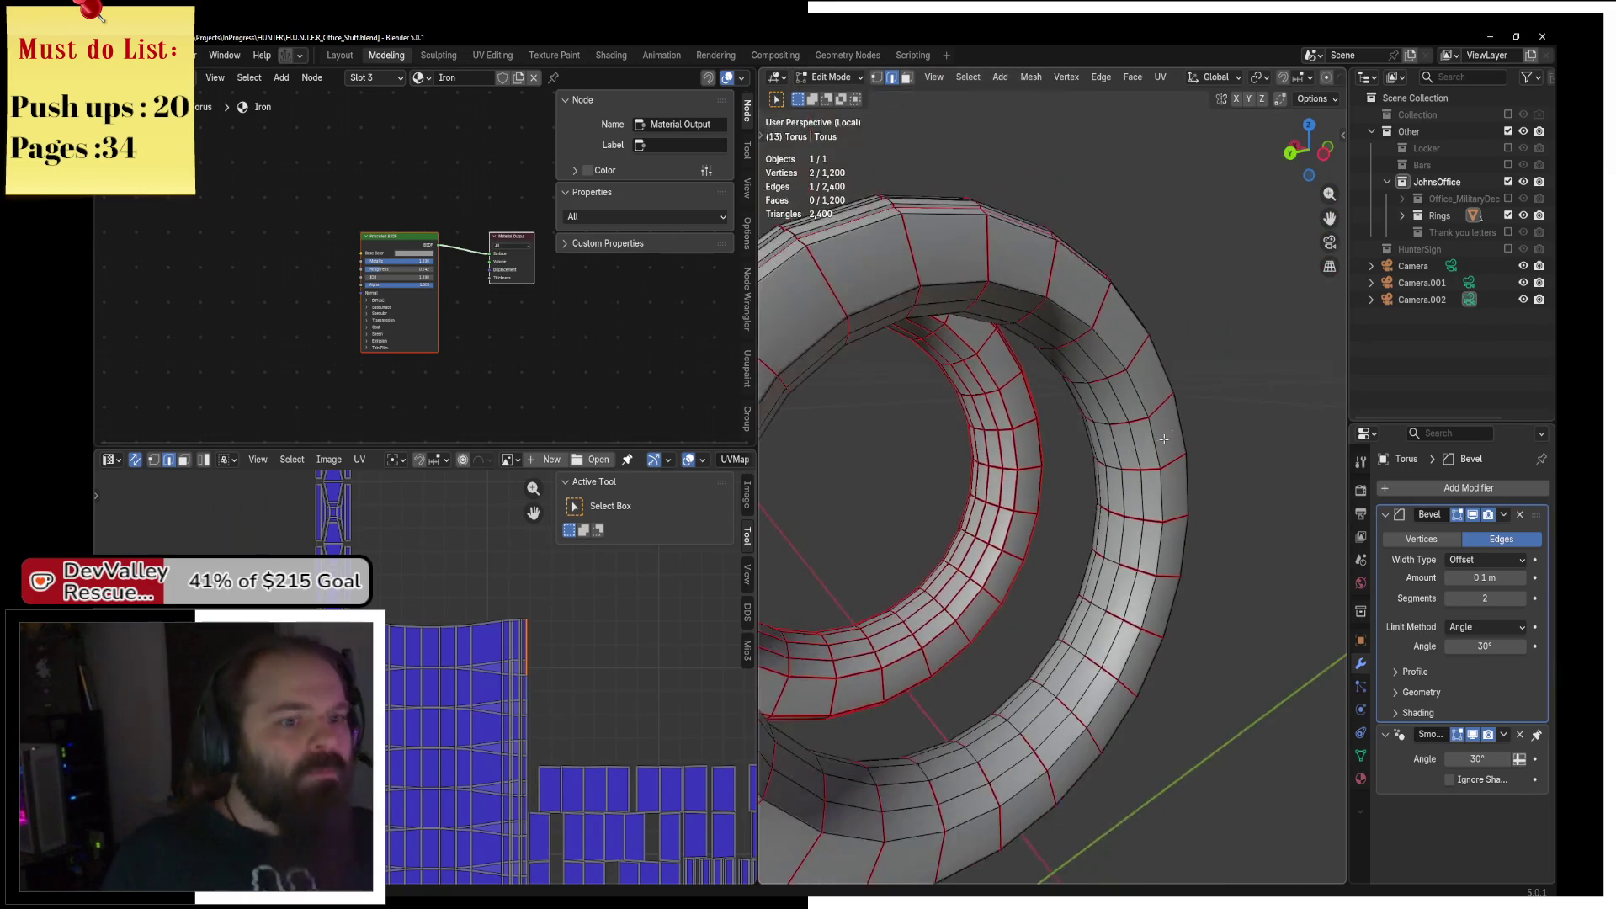
{"action": "mouse_move", "coordinate": [1045, 437]}
{"action": "left_mouse_down"}
{"action": "mouse_move", "coordinate": [1118, 462]}
{"action": "mouse_move", "coordinate": [1129, 440]}
{"action": "mouse_move", "coordinate": [1081, 337]}
{"action": "mouse_move", "coordinate": [1132, 385]}
{"action": "left_mouse_up"}
{"action": "scroll", "coordinate": [558, 700], "scroll_direction": "down", "scroll_amount": 4}
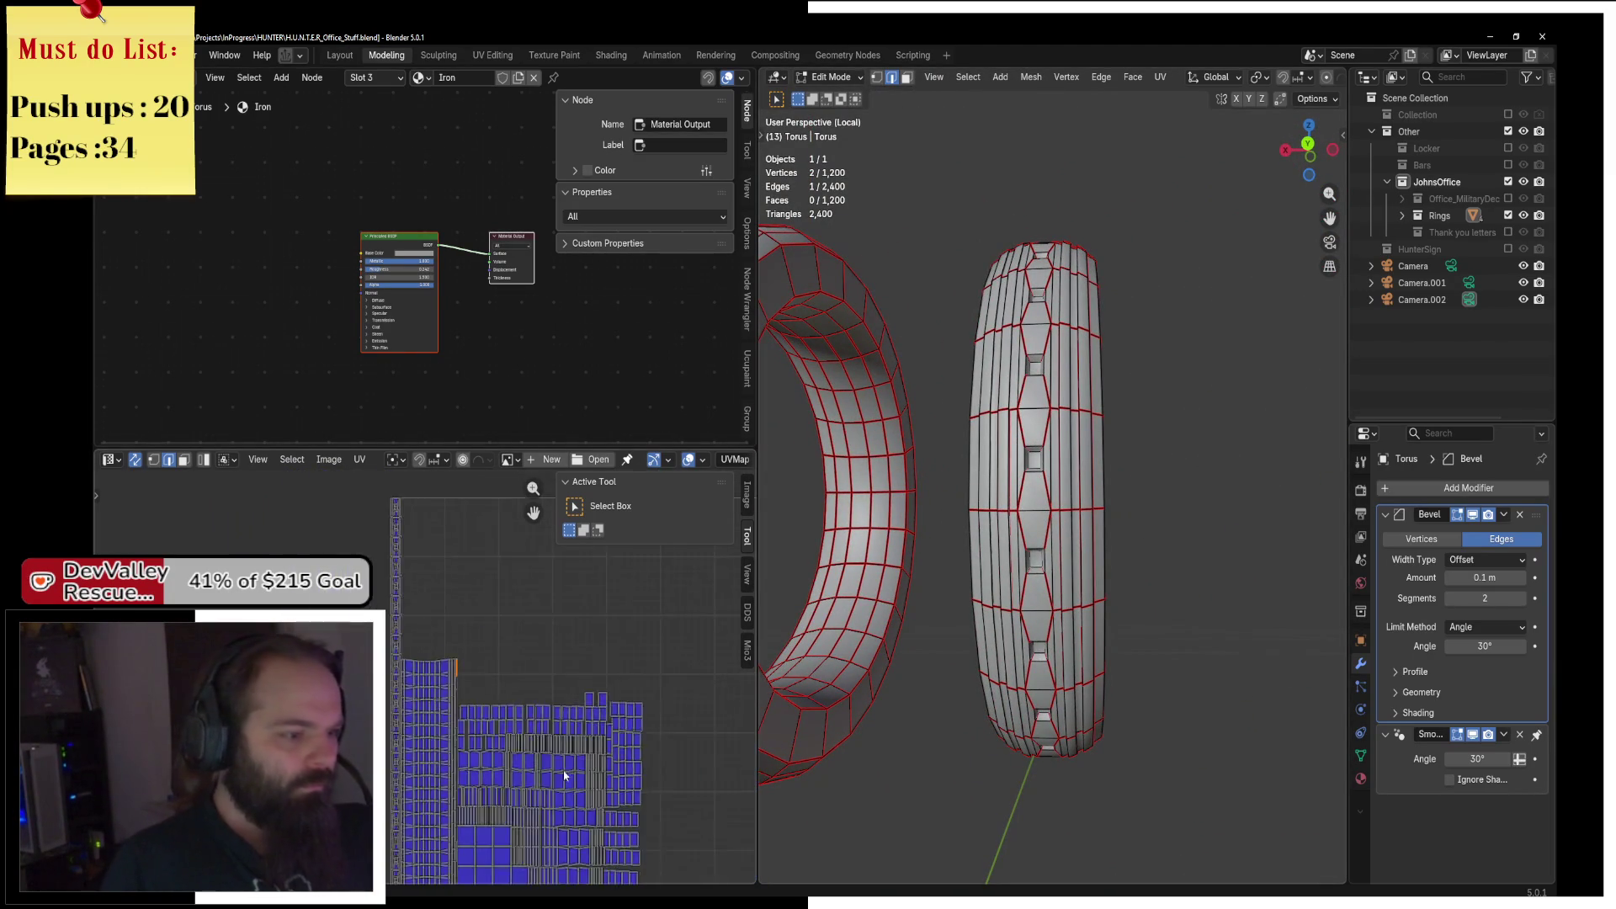
{"action": "key", "text": "u"}
{"action": "left_click", "coordinate": [1073, 500]}
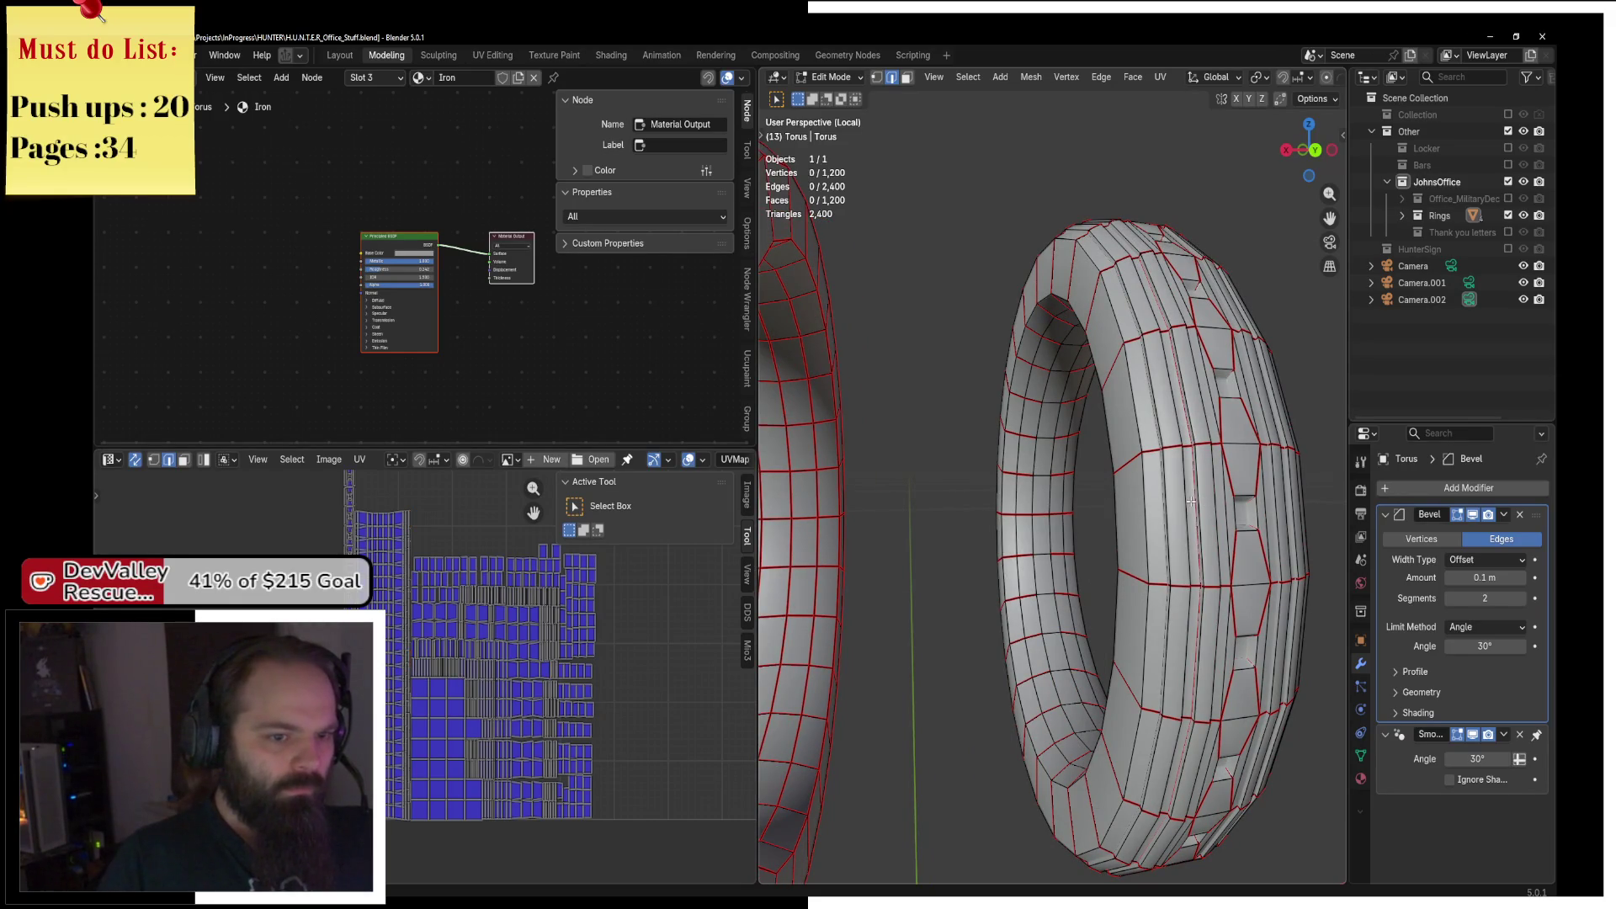
{"action": "mouse_move", "coordinate": [1235, 503]}
{"action": "left_mouse_down"}
{"action": "mouse_move", "coordinate": [1250, 497]}
{"action": "mouse_move", "coordinate": [1022, 475]}
{"action": "mouse_move", "coordinate": [947, 446]}
{"action": "left_mouse_up"}
{"action": "key", "text": "u"}
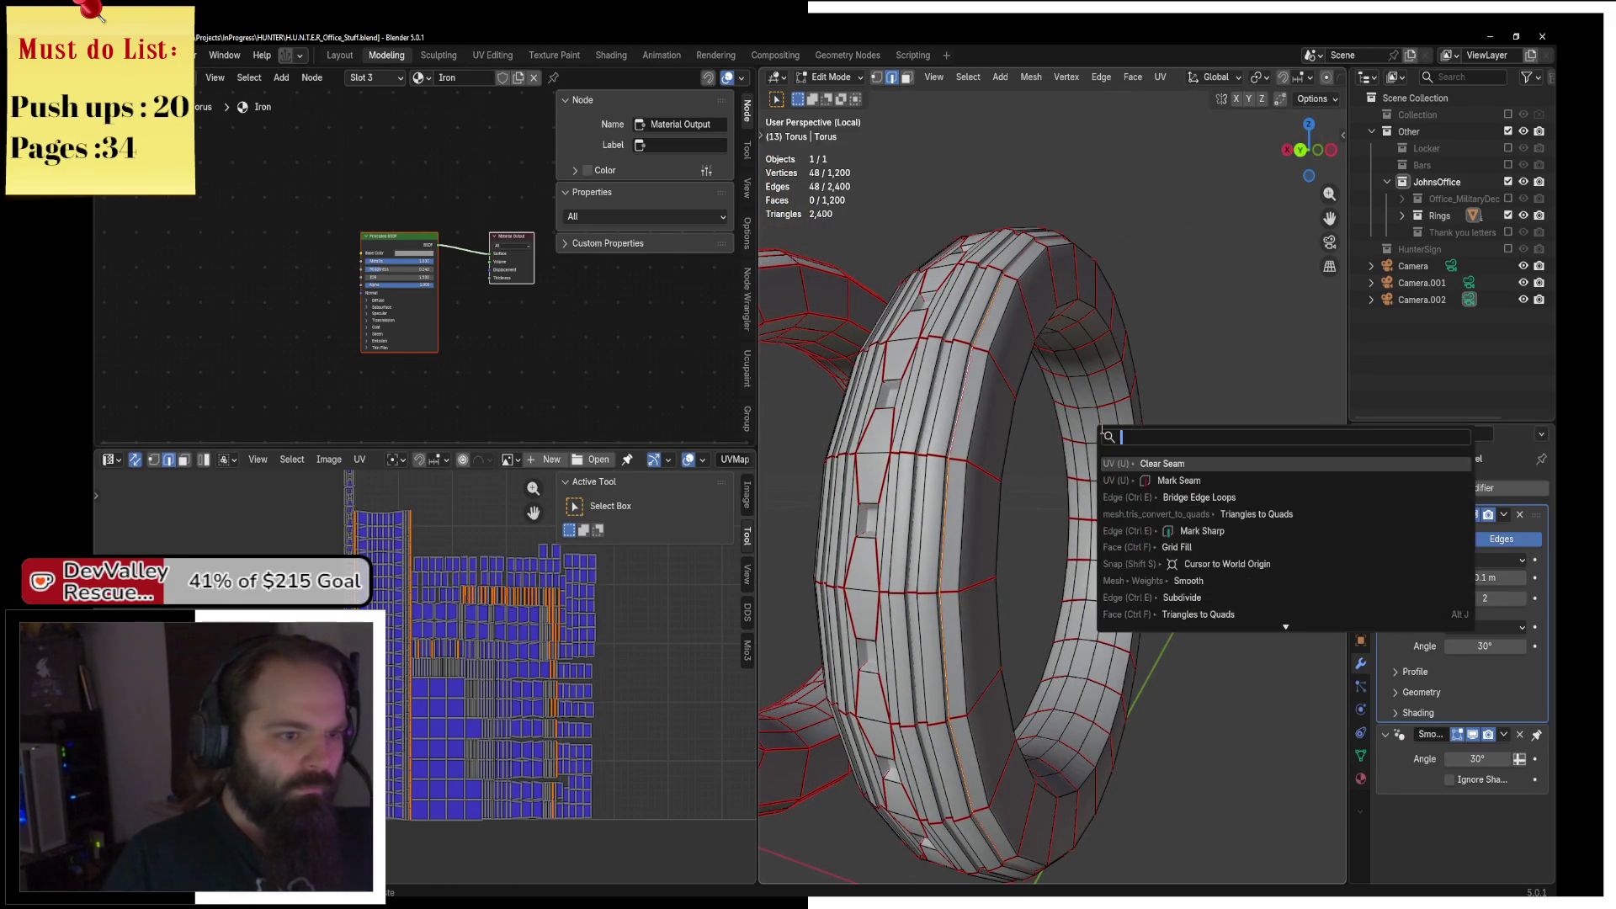
{"action": "key", "text": "Escape"}
{"action": "key", "text": "a"}
{"action": "left_click", "coordinate": [1161, 77]}
{"action": "left_click", "coordinate": [1179, 103]}
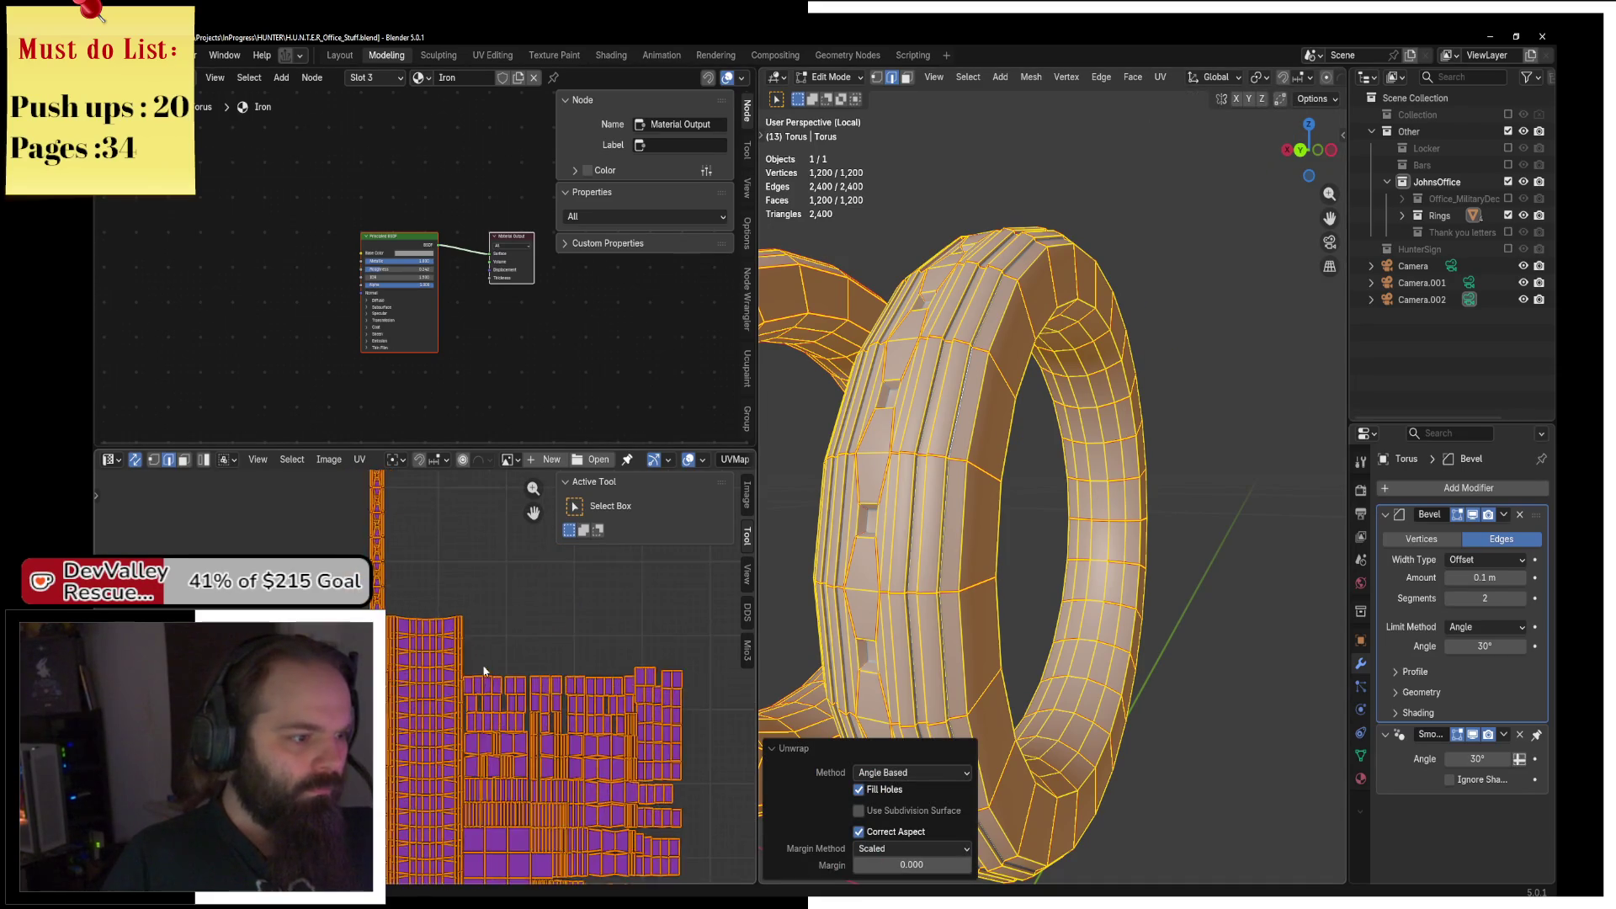
{"action": "scroll", "coordinate": [444, 672], "scroll_direction": "up", "scroll_amount": 3}
{"action": "left_click", "coordinate": [927, 537]}
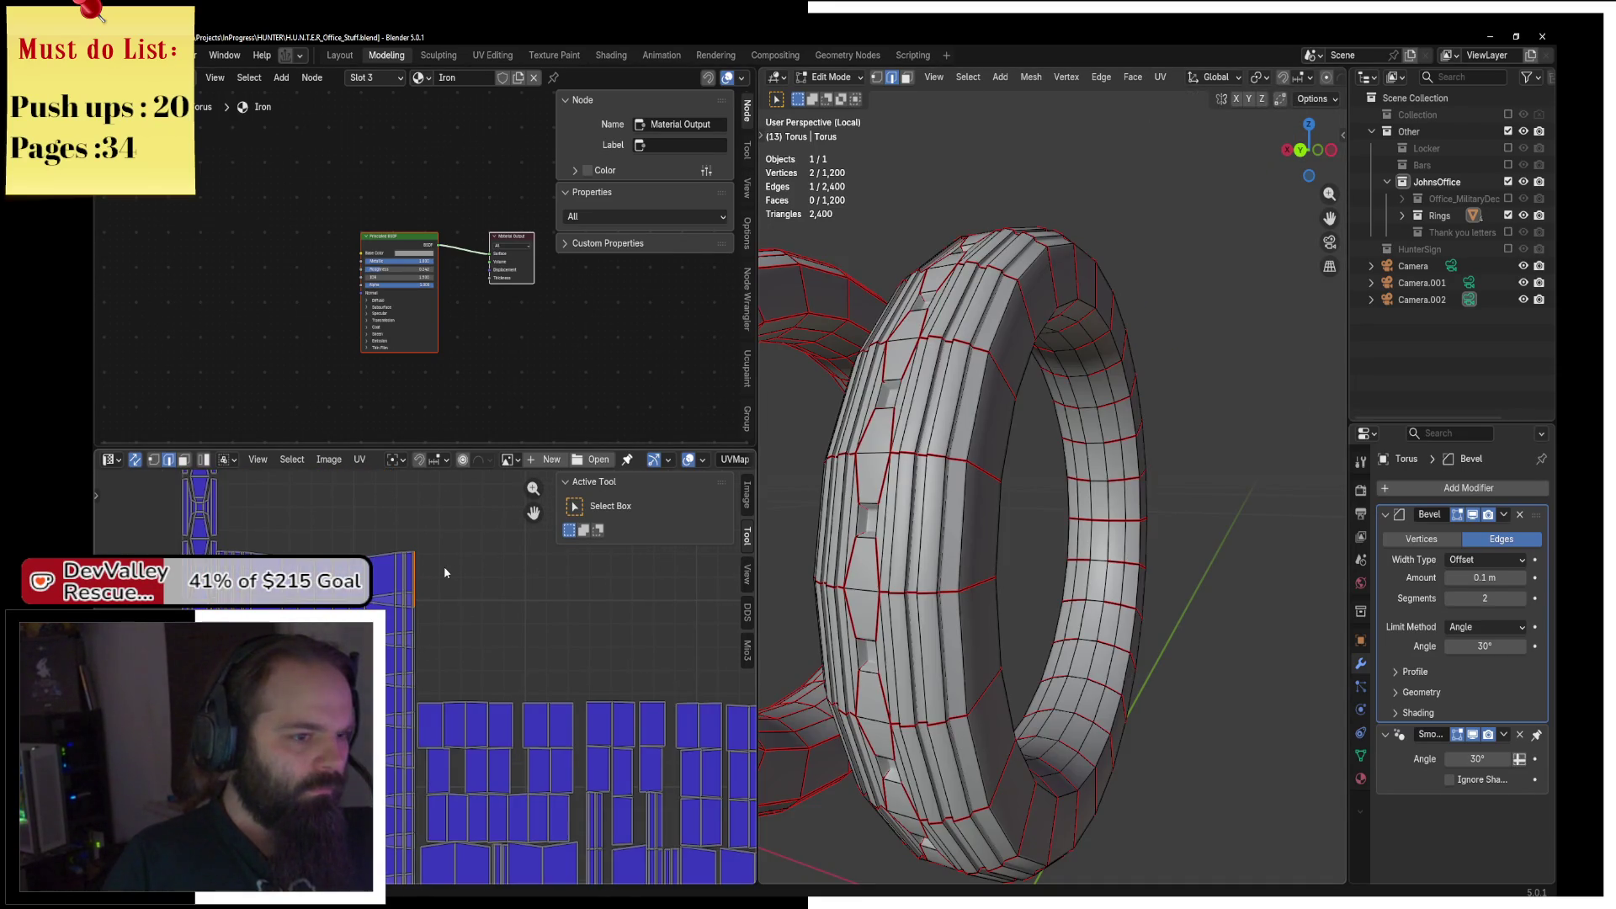
{"action": "left_click_drag", "start_coordinate": [926, 536], "coordinate": [1148, 359]}
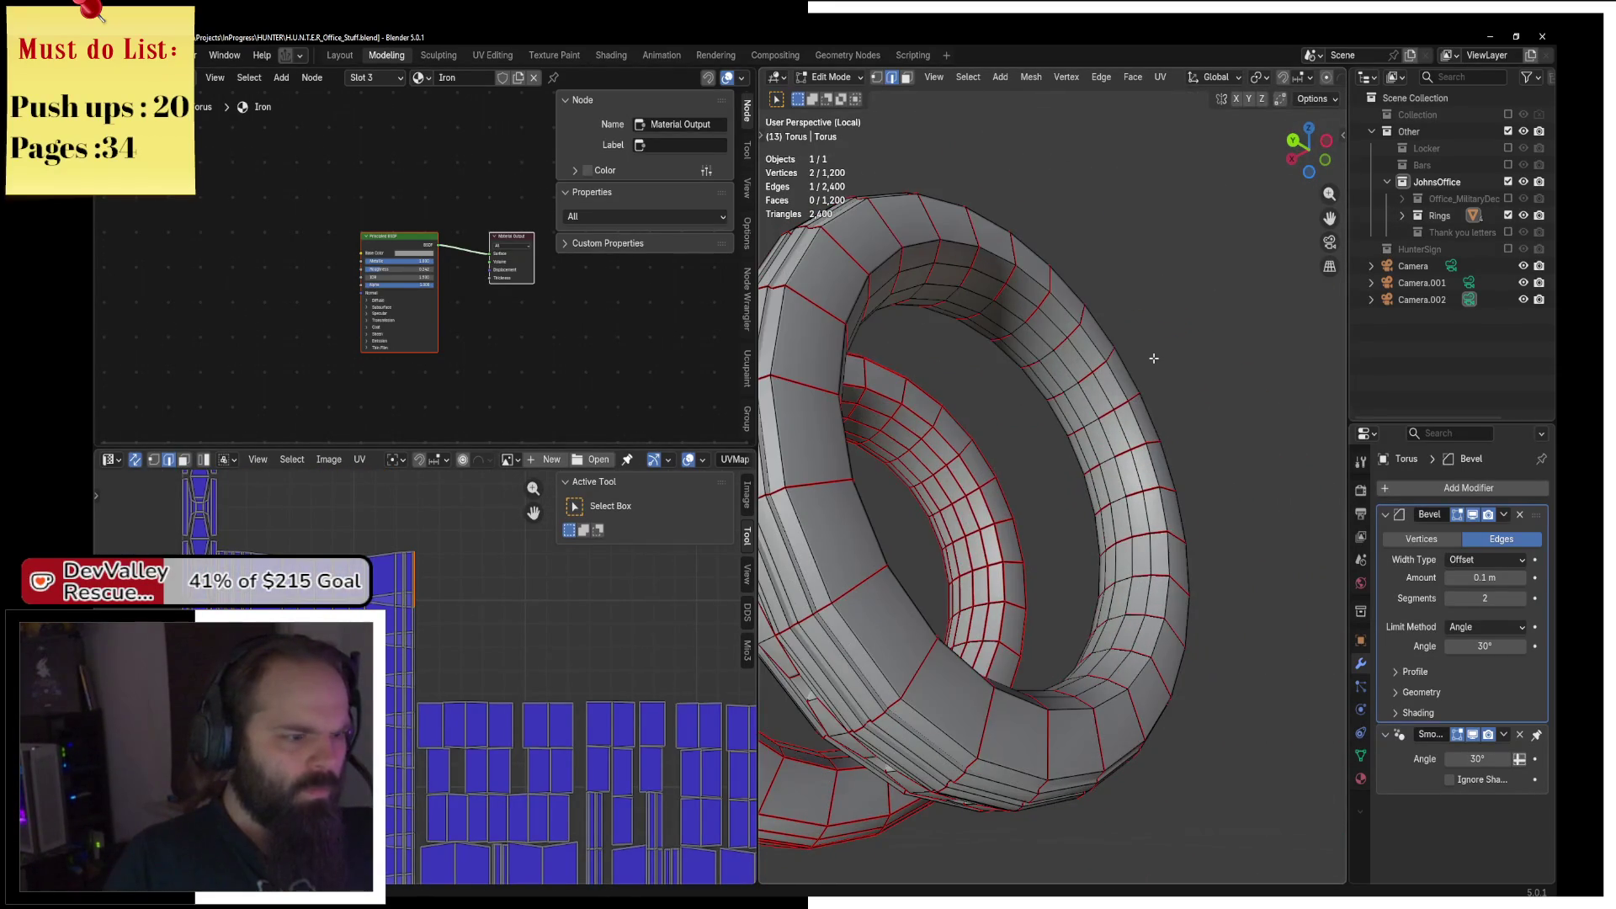
{"action": "scroll", "coordinate": [455, 581], "scroll_direction": "down", "scroll_amount": 3}
{"action": "scroll", "coordinate": [386, 551], "scroll_direction": "up", "scroll_amount": 3}
{"action": "scroll", "coordinate": [388, 551], "scroll_direction": "up", "scroll_amount": 3}
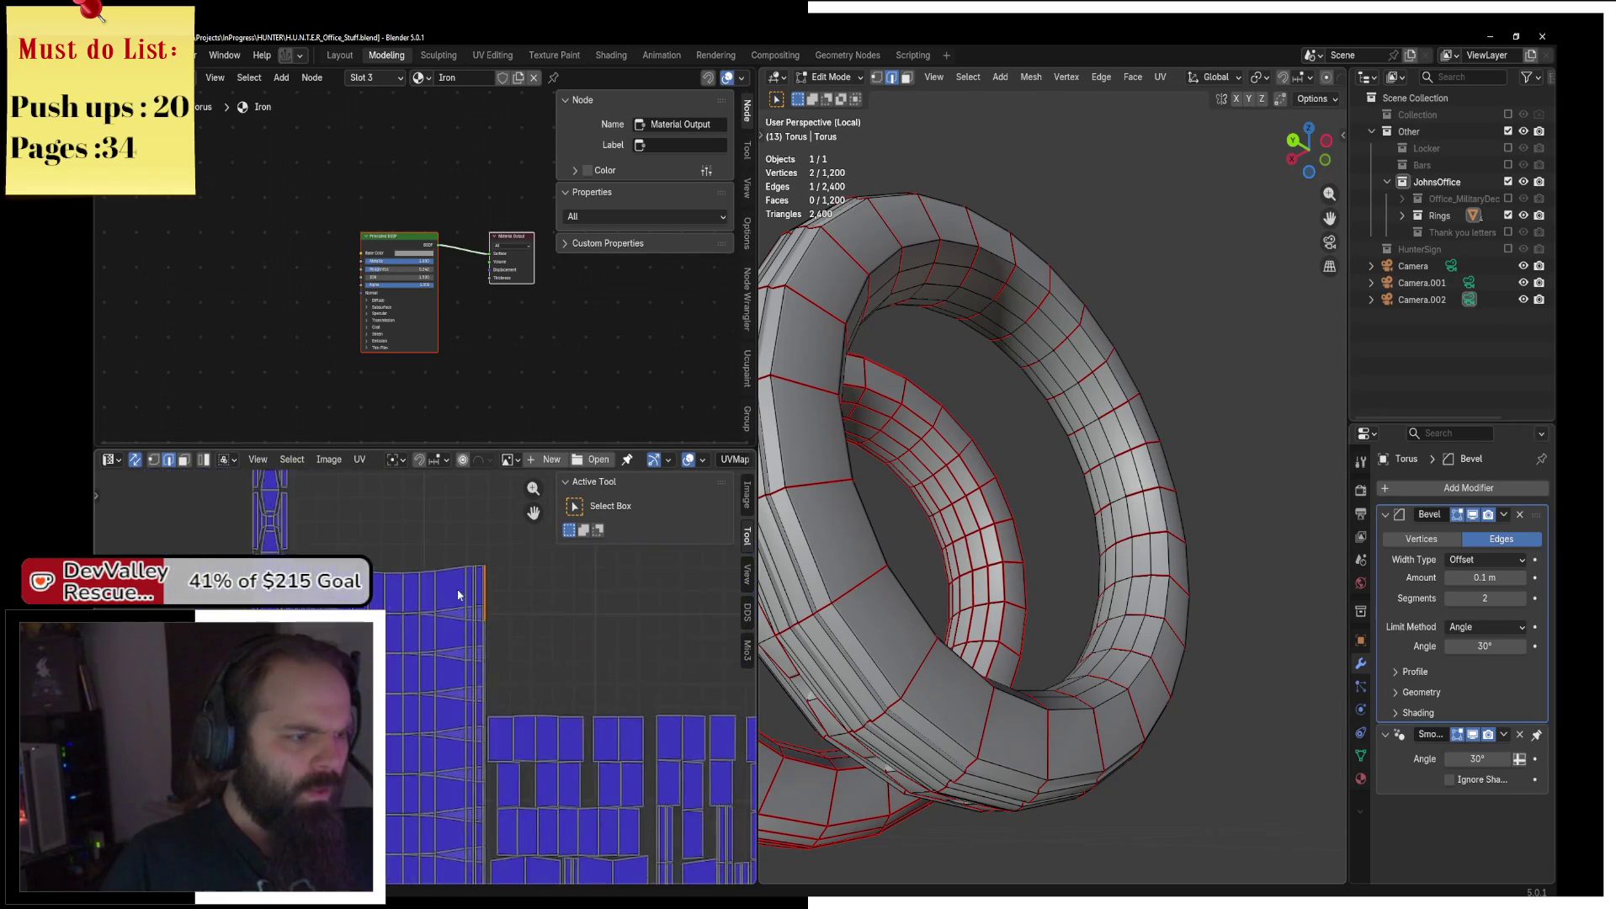
{"action": "mouse_move", "coordinate": [967, 505]}
{"action": "left_mouse_down"}
{"action": "mouse_move", "coordinate": [1019, 465]}
{"action": "mouse_move", "coordinate": [957, 518]}
{"action": "mouse_move", "coordinate": [1006, 505]}
{"action": "mouse_move", "coordinate": [887, 541]}
{"action": "left_mouse_up"}
Select several edges on the ring band, orbiting around to reach them.
{"action": "left_click", "coordinate": [379, 561]}
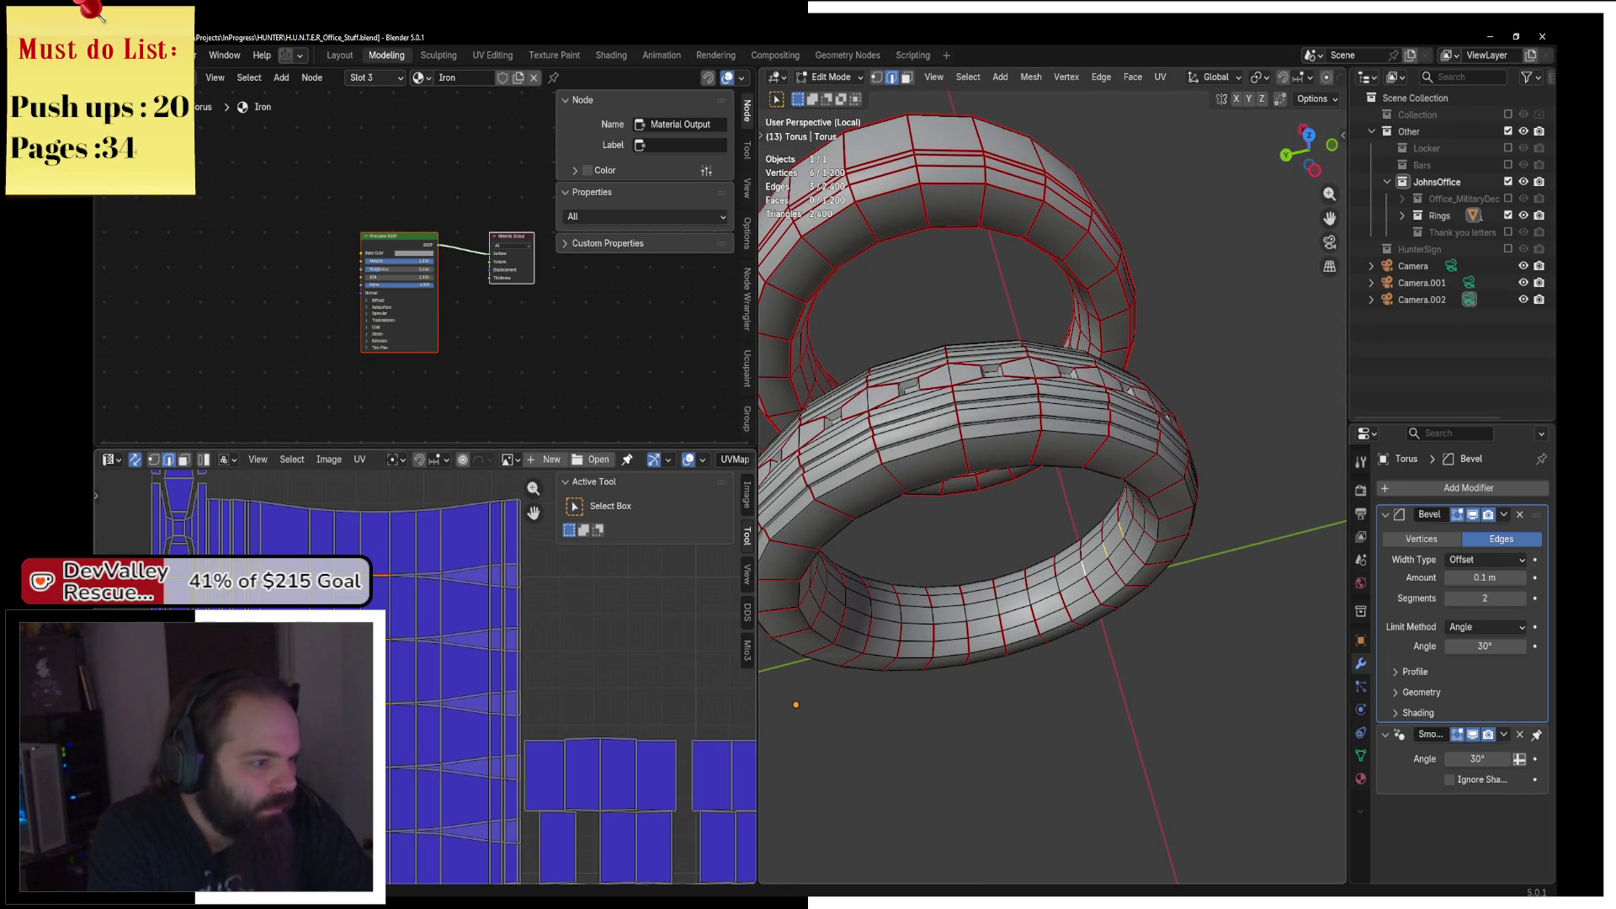
{"action": "left_click", "coordinate": [378, 561], "text": "shift"}
{"action": "scroll", "coordinate": [505, 673], "scroll_direction": "down", "scroll_amount": 3}
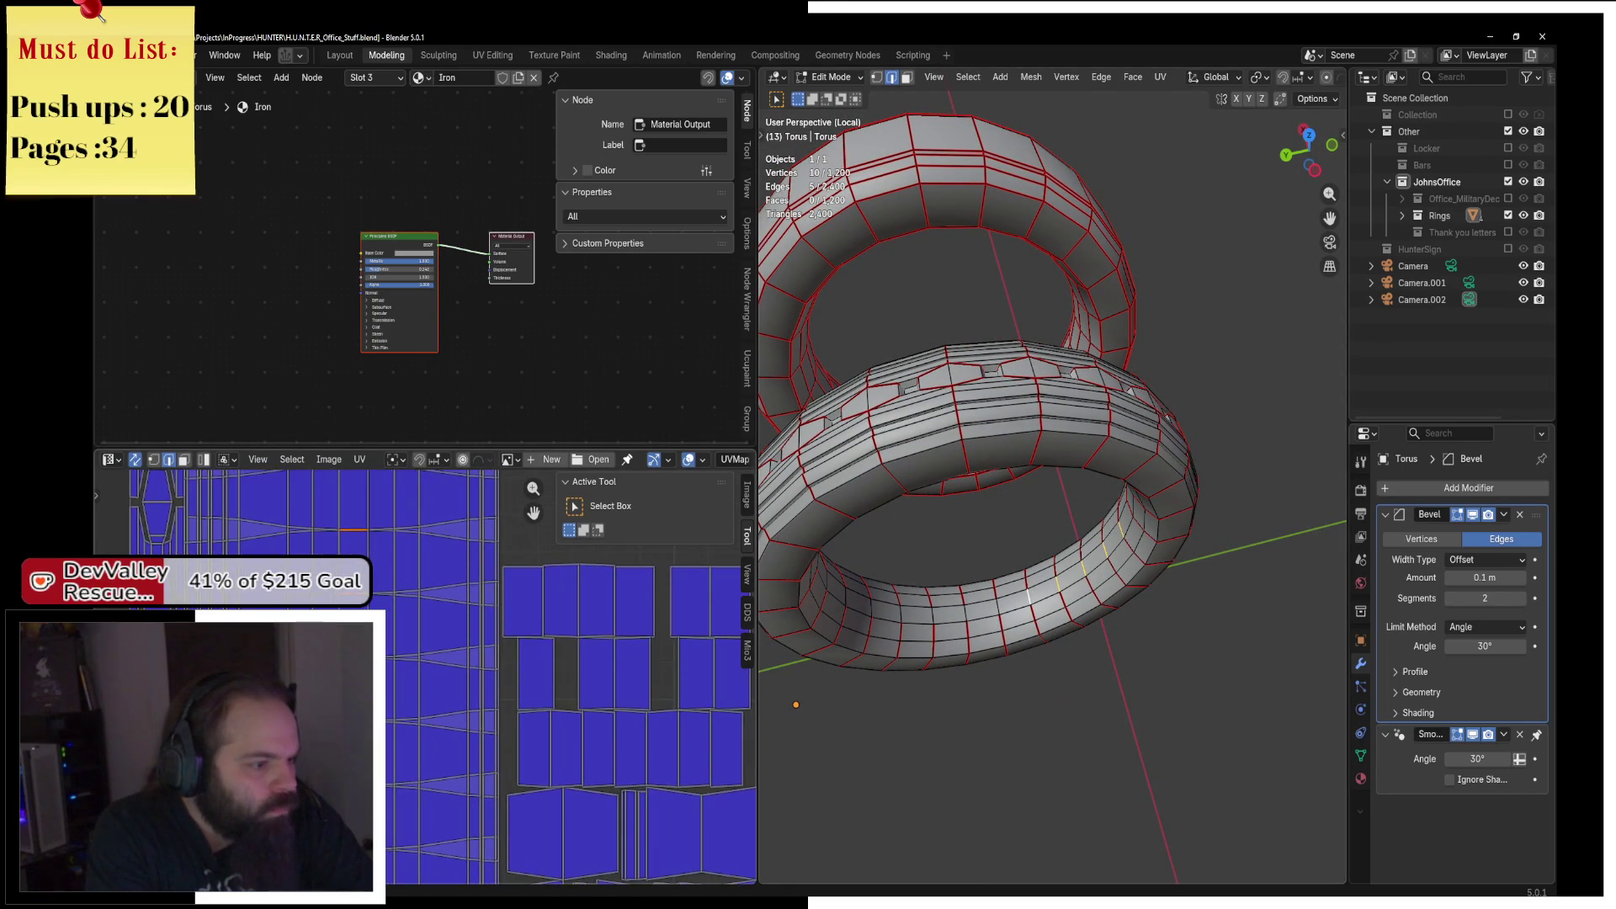
{"action": "left_click", "coordinate": [362, 529], "text": "shift"}
{"action": "scroll", "coordinate": [505, 673], "scroll_direction": "down", "scroll_amount": 2}
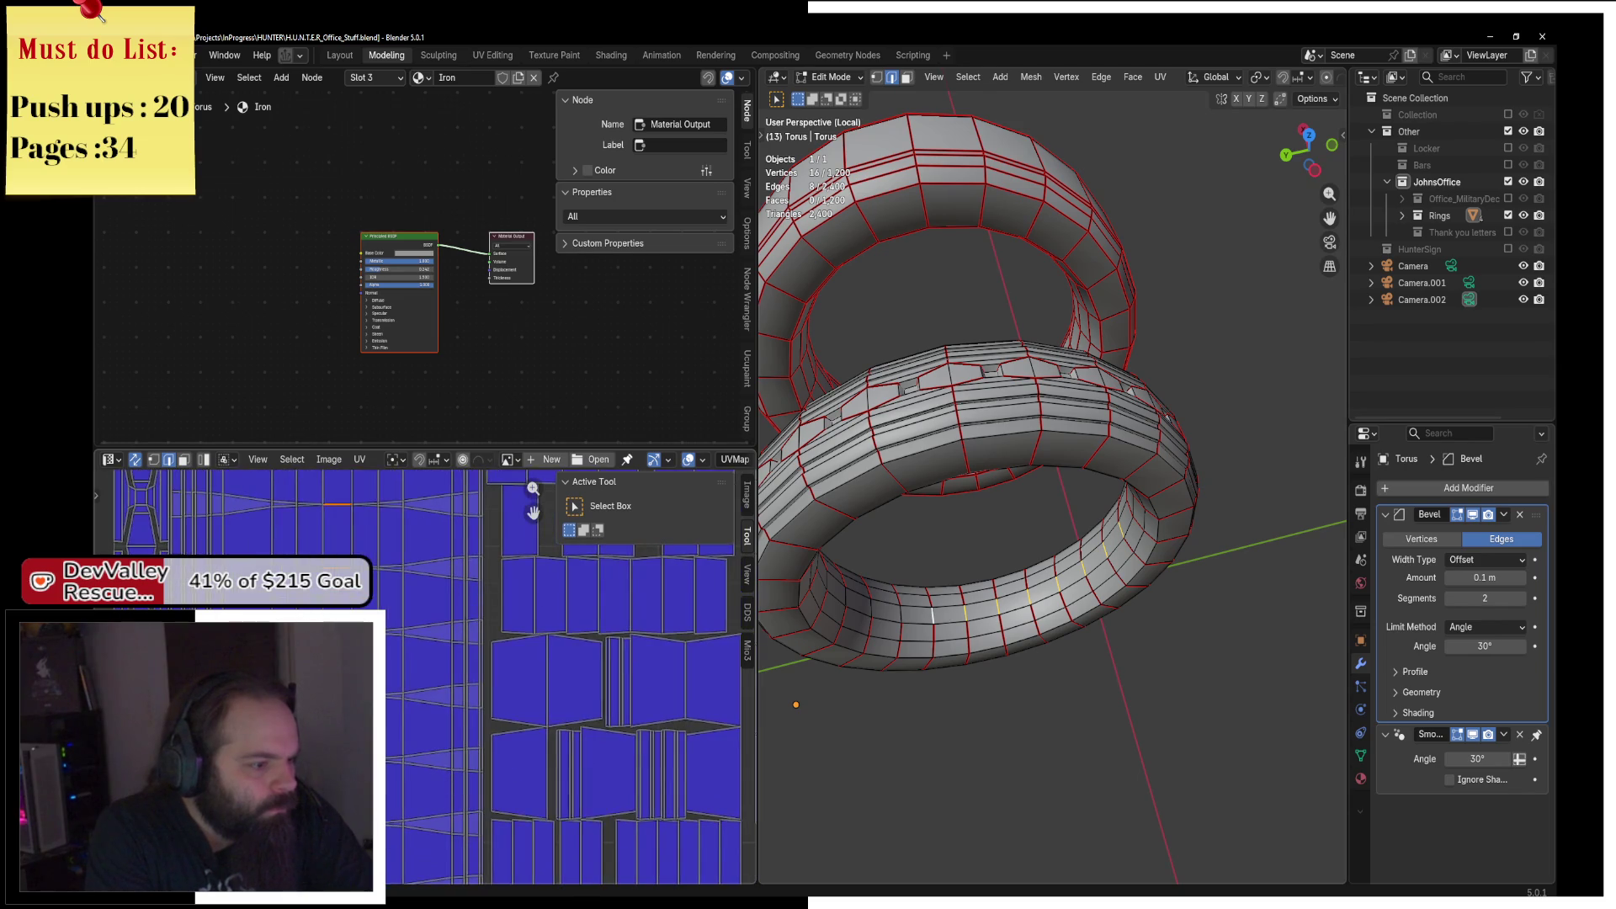
{"action": "scroll", "coordinate": [505, 674], "scroll_direction": "down", "scroll_amount": 2}
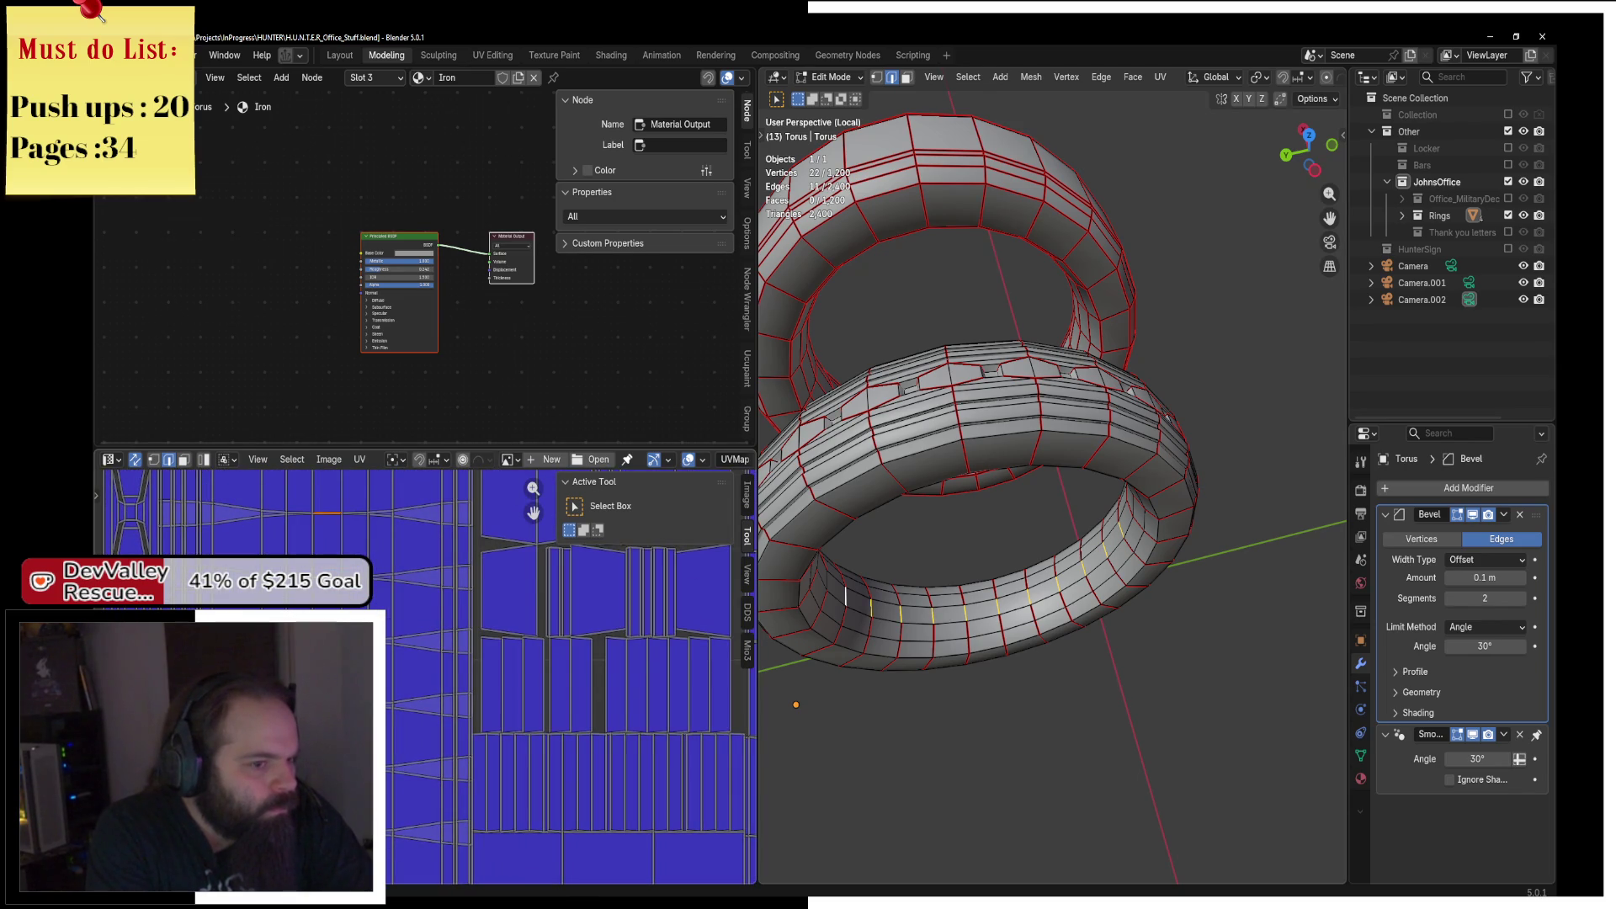
{"action": "left_click_drag", "start_coordinate": [931, 594], "coordinate": [956, 521]}
{"action": "scroll", "coordinate": [964, 500], "scroll_direction": "up", "scroll_amount": 4}
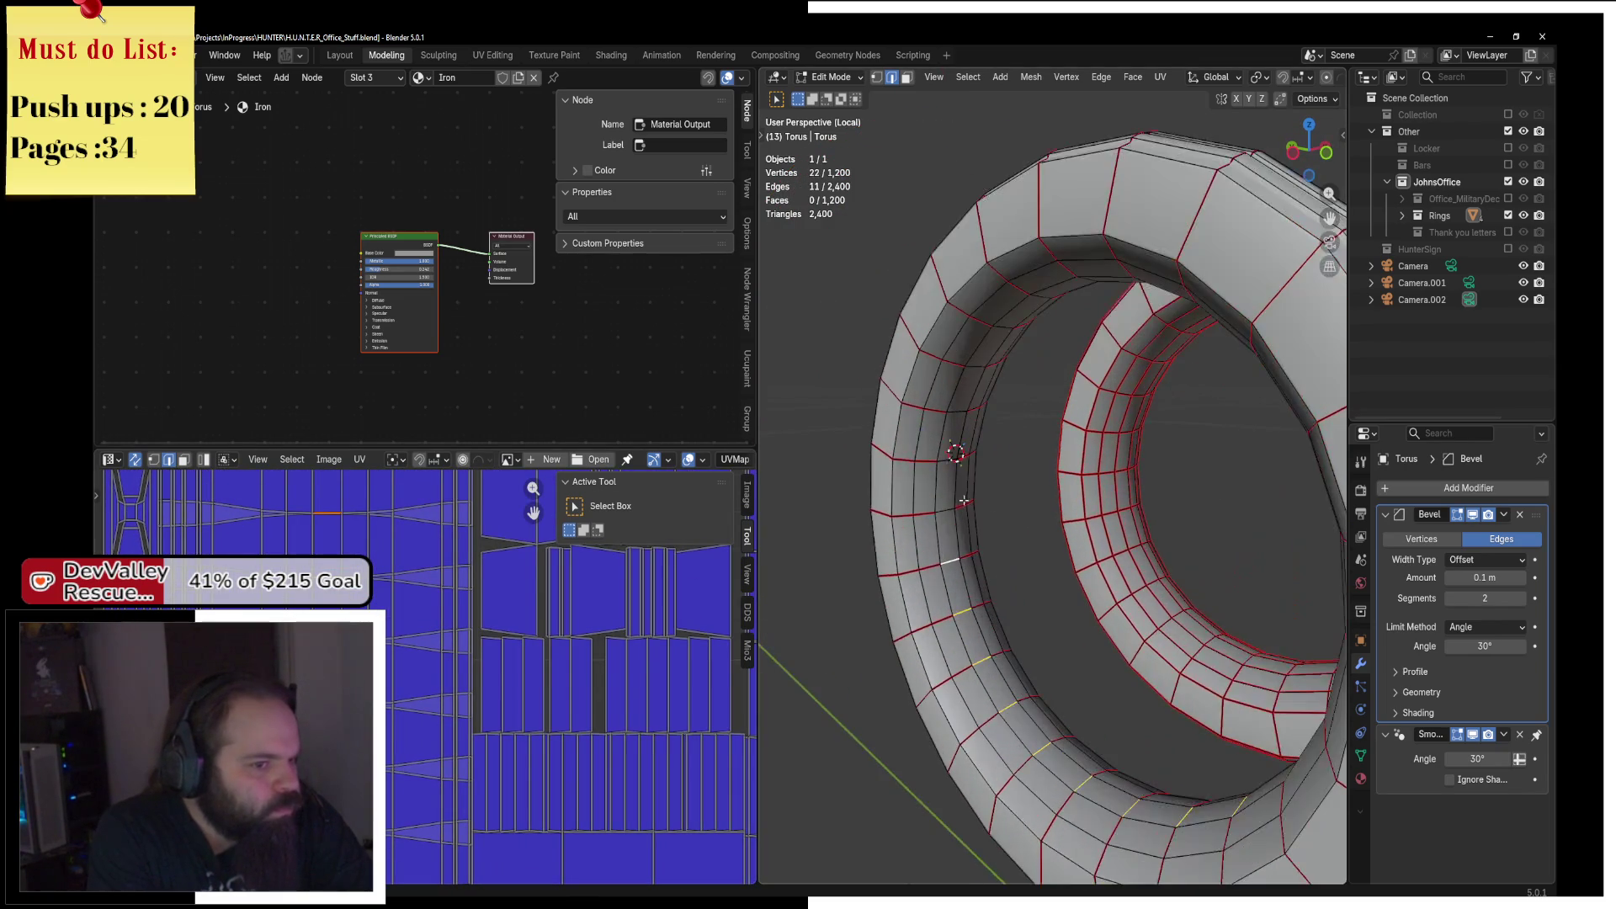
{"action": "left_click_drag", "start_coordinate": [955, 417], "coordinate": [969, 329]}
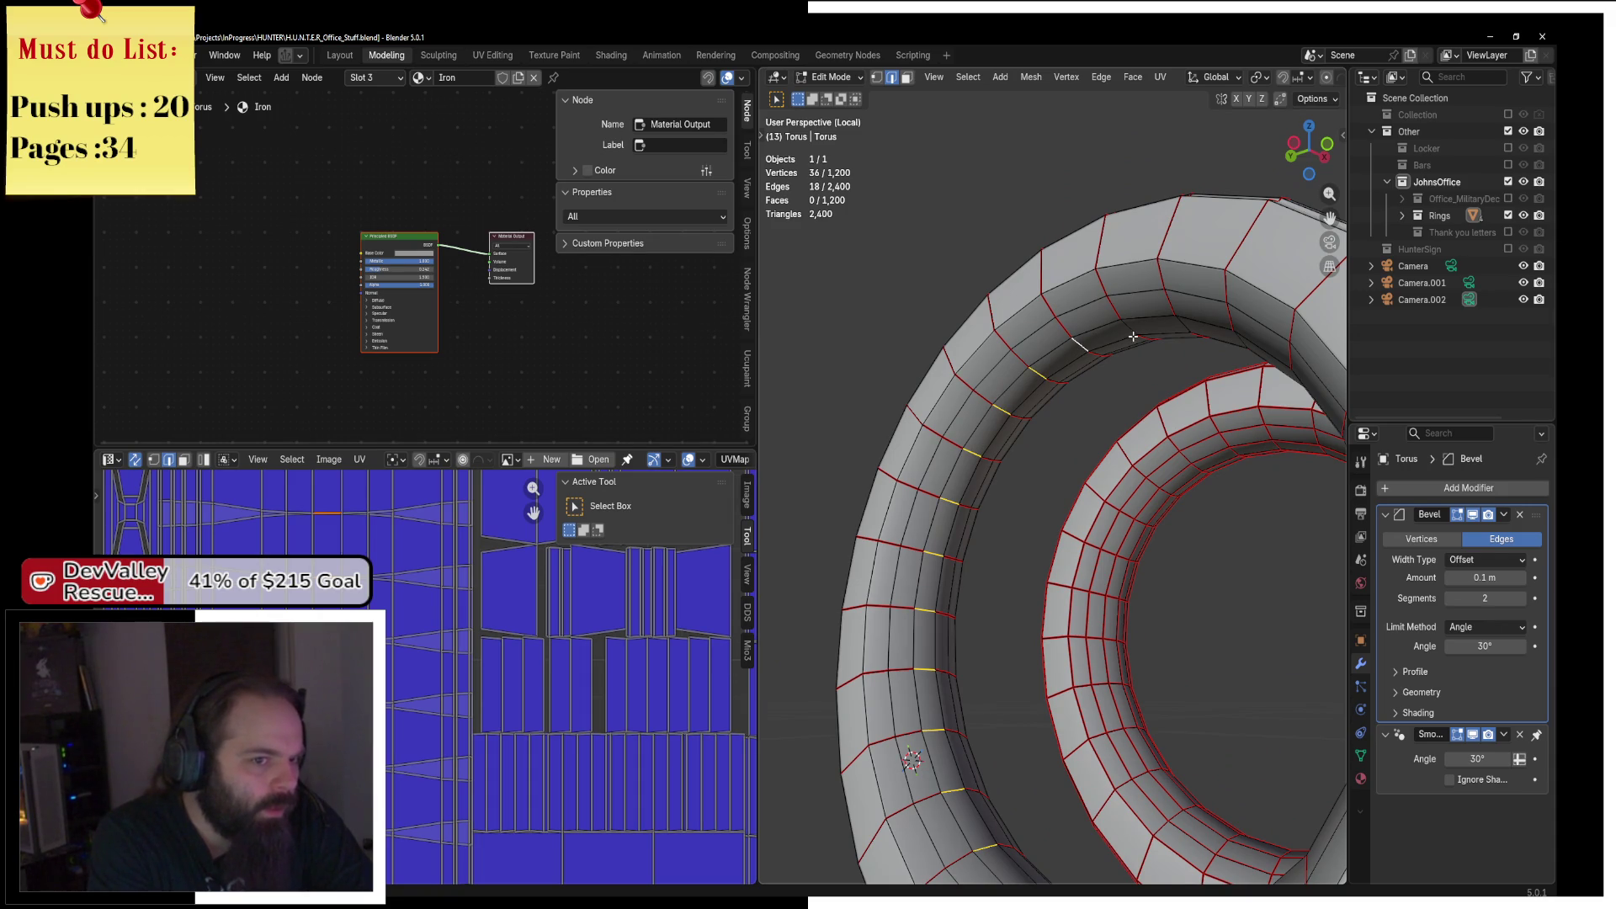
{"action": "left_click", "coordinate": [1179, 322], "text": "shift"}
{"action": "left_click_drag", "start_coordinate": [1179, 323], "coordinate": [1142, 280]}
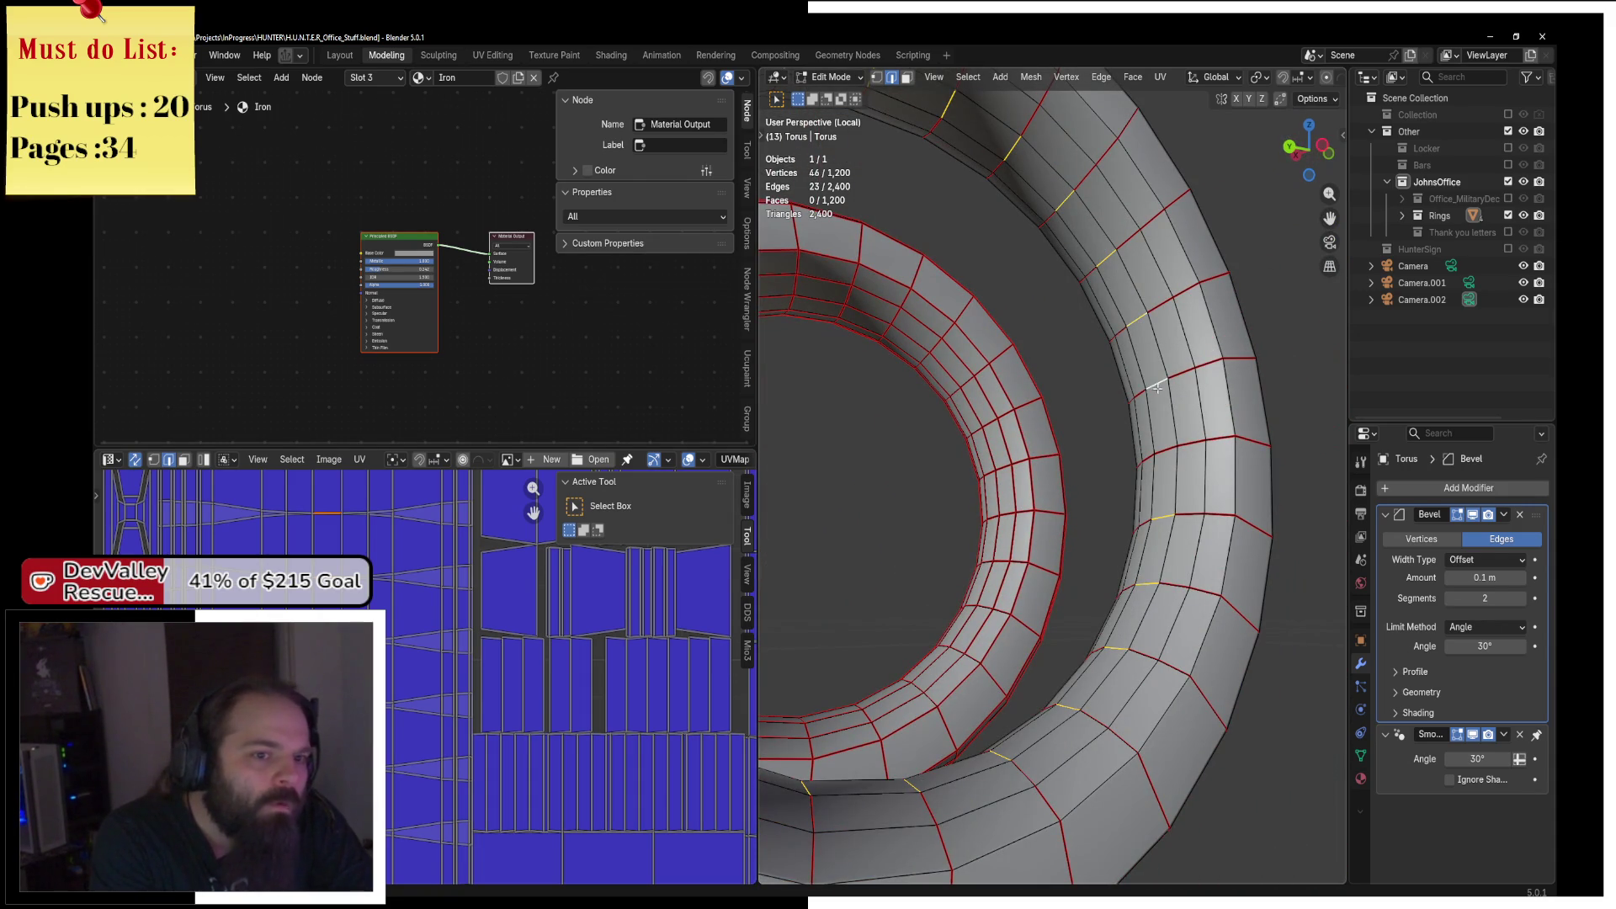
Restore the whole-ring selection from Undo History and unwrap the torus Angle Based.
{"action": "key", "text": "ctrl+alt+z"}
{"action": "left_click", "coordinate": [1229, 581]}
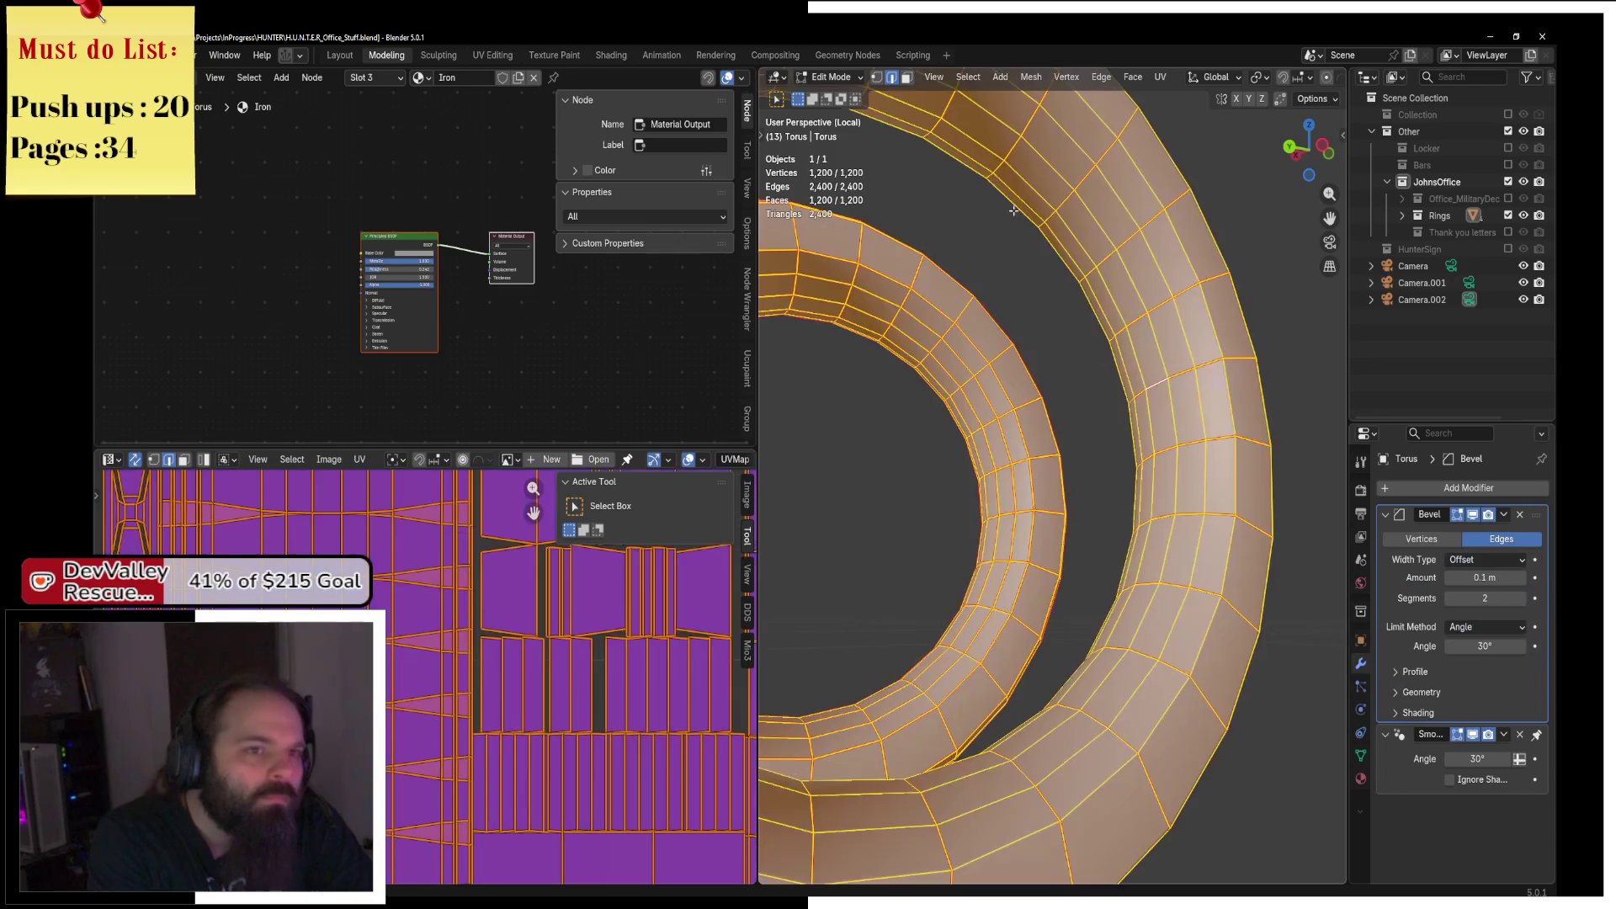
{"action": "left_click", "coordinate": [1160, 76]}
{"action": "left_click", "coordinate": [1183, 96]}
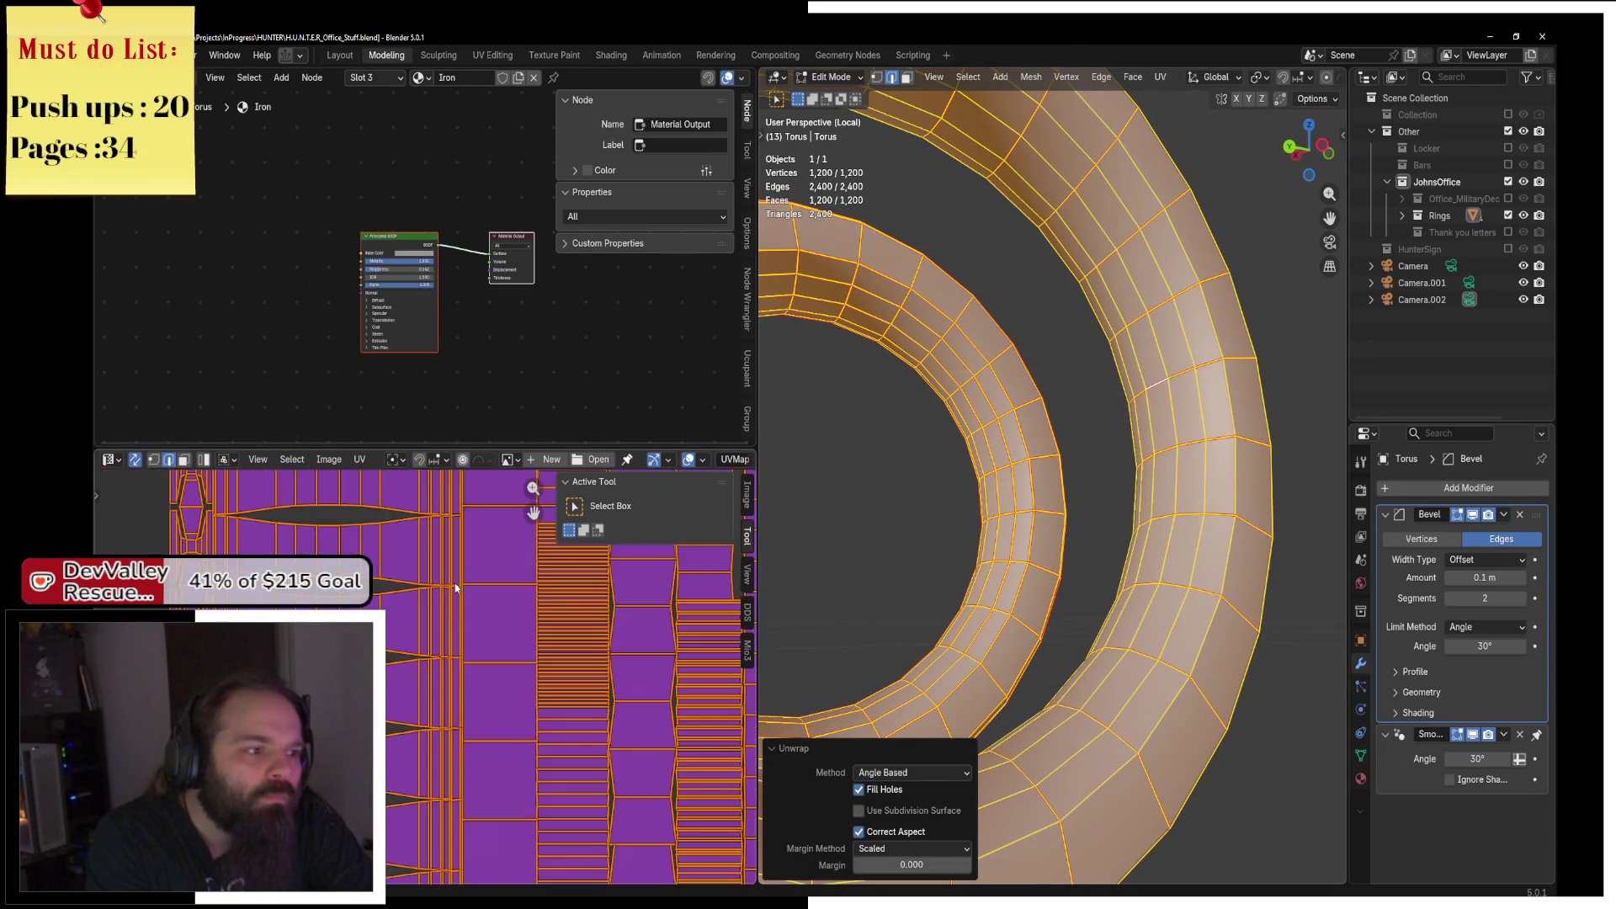
{"action": "scroll", "coordinate": [454, 674], "scroll_direction": "down", "scroll_amount": 4}
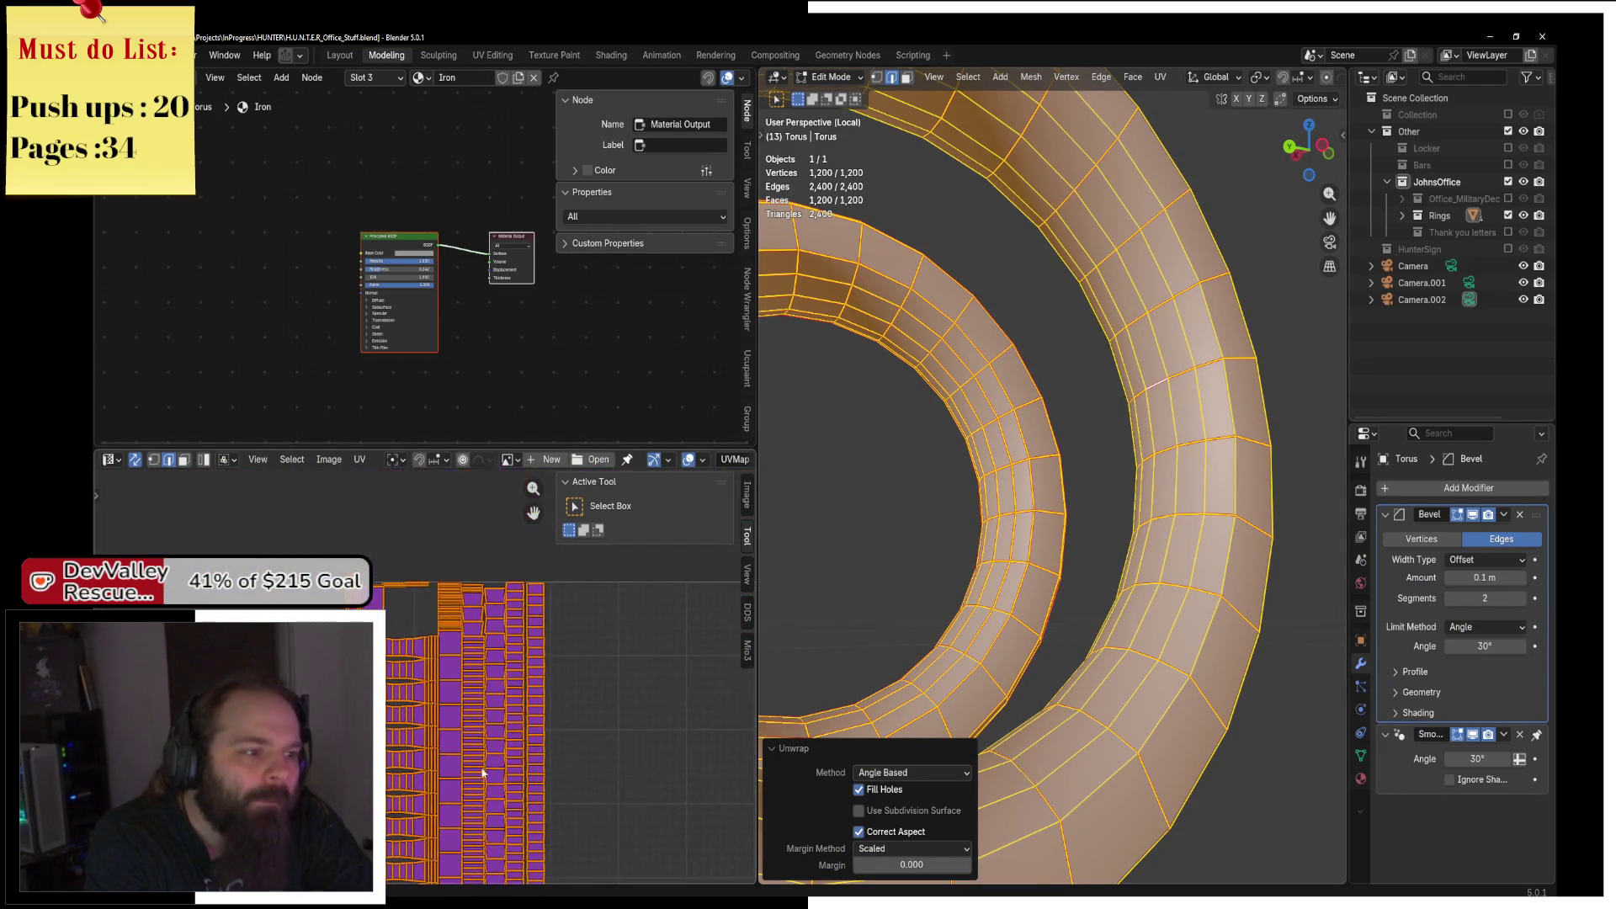
{"action": "left_click", "coordinate": [1009, 448]}
{"action": "mouse_move", "coordinate": [1008, 448]}
{"action": "left_mouse_down"}
{"action": "mouse_move", "coordinate": [974, 351]}
{"action": "mouse_move", "coordinate": [927, 502]}
{"action": "mouse_move", "coordinate": [937, 523]}
{"action": "mouse_move", "coordinate": [965, 522]}
{"action": "left_mouse_up"}
{"action": "scroll", "coordinate": [386, 686], "scroll_direction": "up", "scroll_amount": 3}
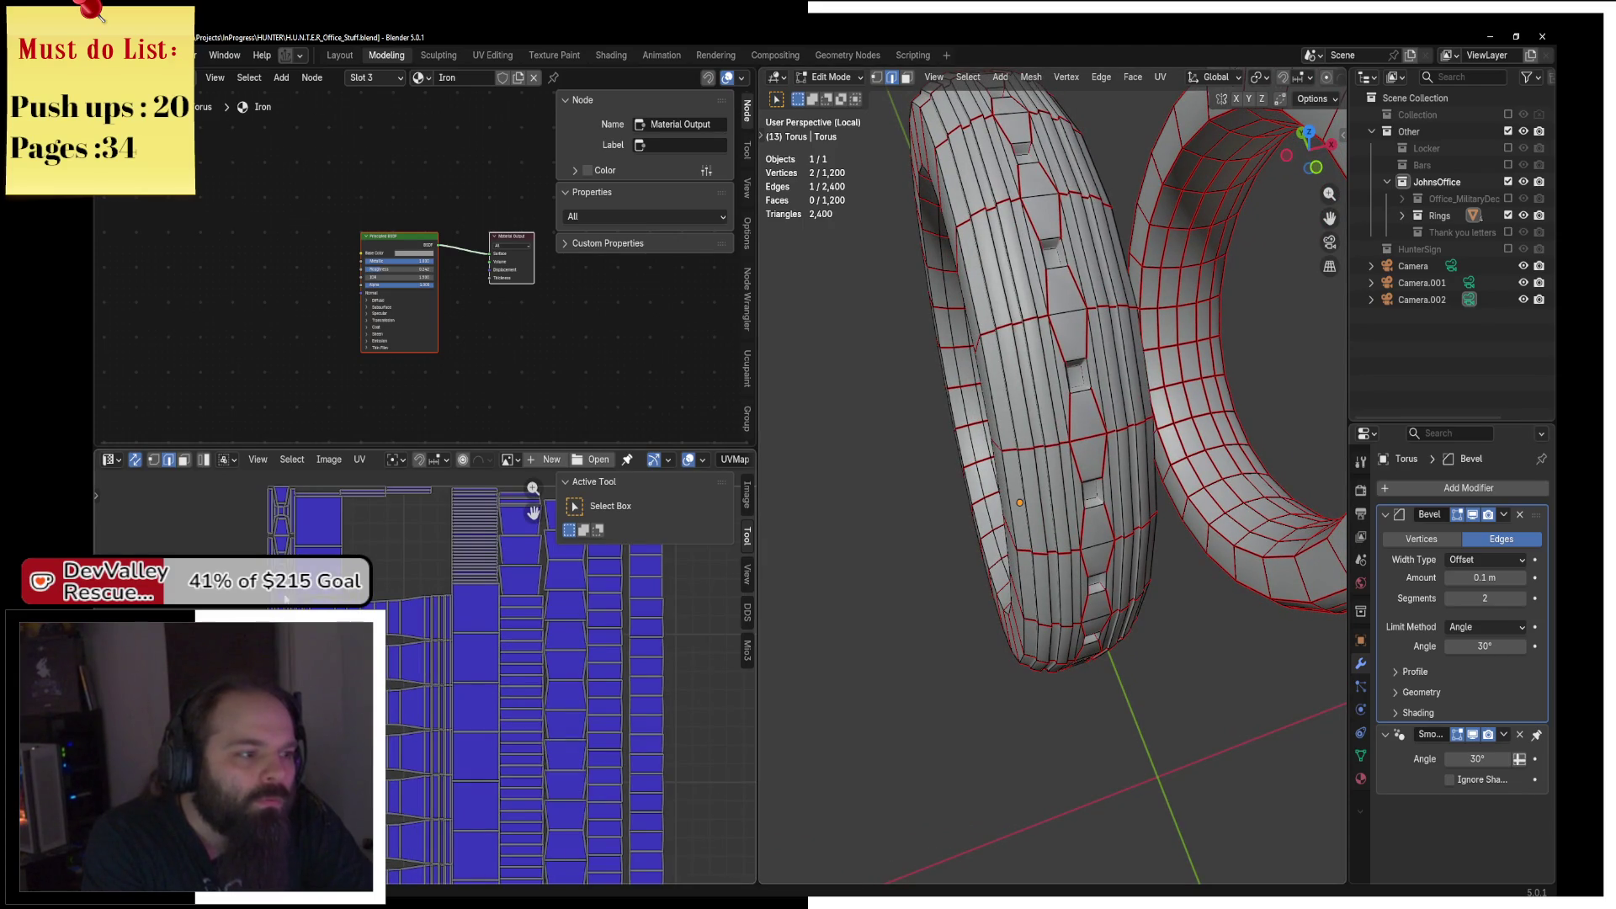
{"action": "scroll", "coordinate": [1140, 478], "scroll_direction": "down", "scroll_amount": 3}
{"action": "mouse_move", "coordinate": [1143, 481]}
{"action": "left_mouse_down"}
{"action": "mouse_move", "coordinate": [943, 537]}
{"action": "mouse_move", "coordinate": [1248, 455]}
{"action": "mouse_move", "coordinate": [1185, 431]}
{"action": "left_mouse_up"}
{"action": "scroll", "coordinate": [943, 536], "scroll_direction": "up", "scroll_amount": 3}
{"action": "scroll", "coordinate": [1089, 393], "scroll_direction": "up", "scroll_amount": 3}
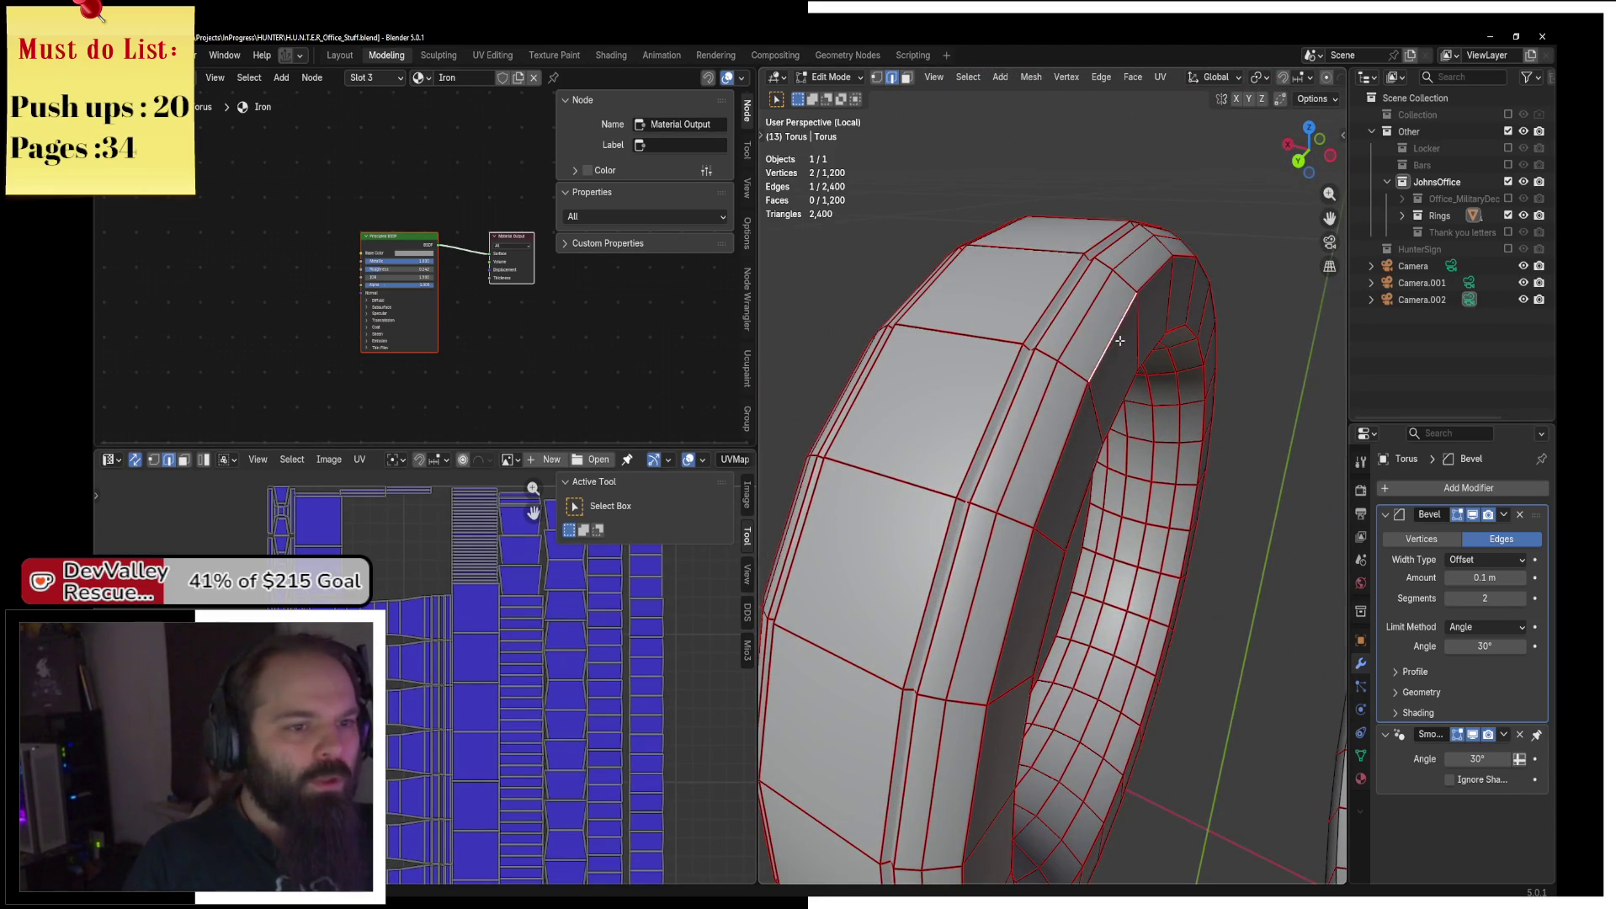
{"action": "mouse_move", "coordinate": [1047, 311]}
{"action": "left_mouse_down"}
{"action": "mouse_move", "coordinate": [981, 431]}
{"action": "mouse_move", "coordinate": [1183, 395]}
{"action": "left_mouse_up"}
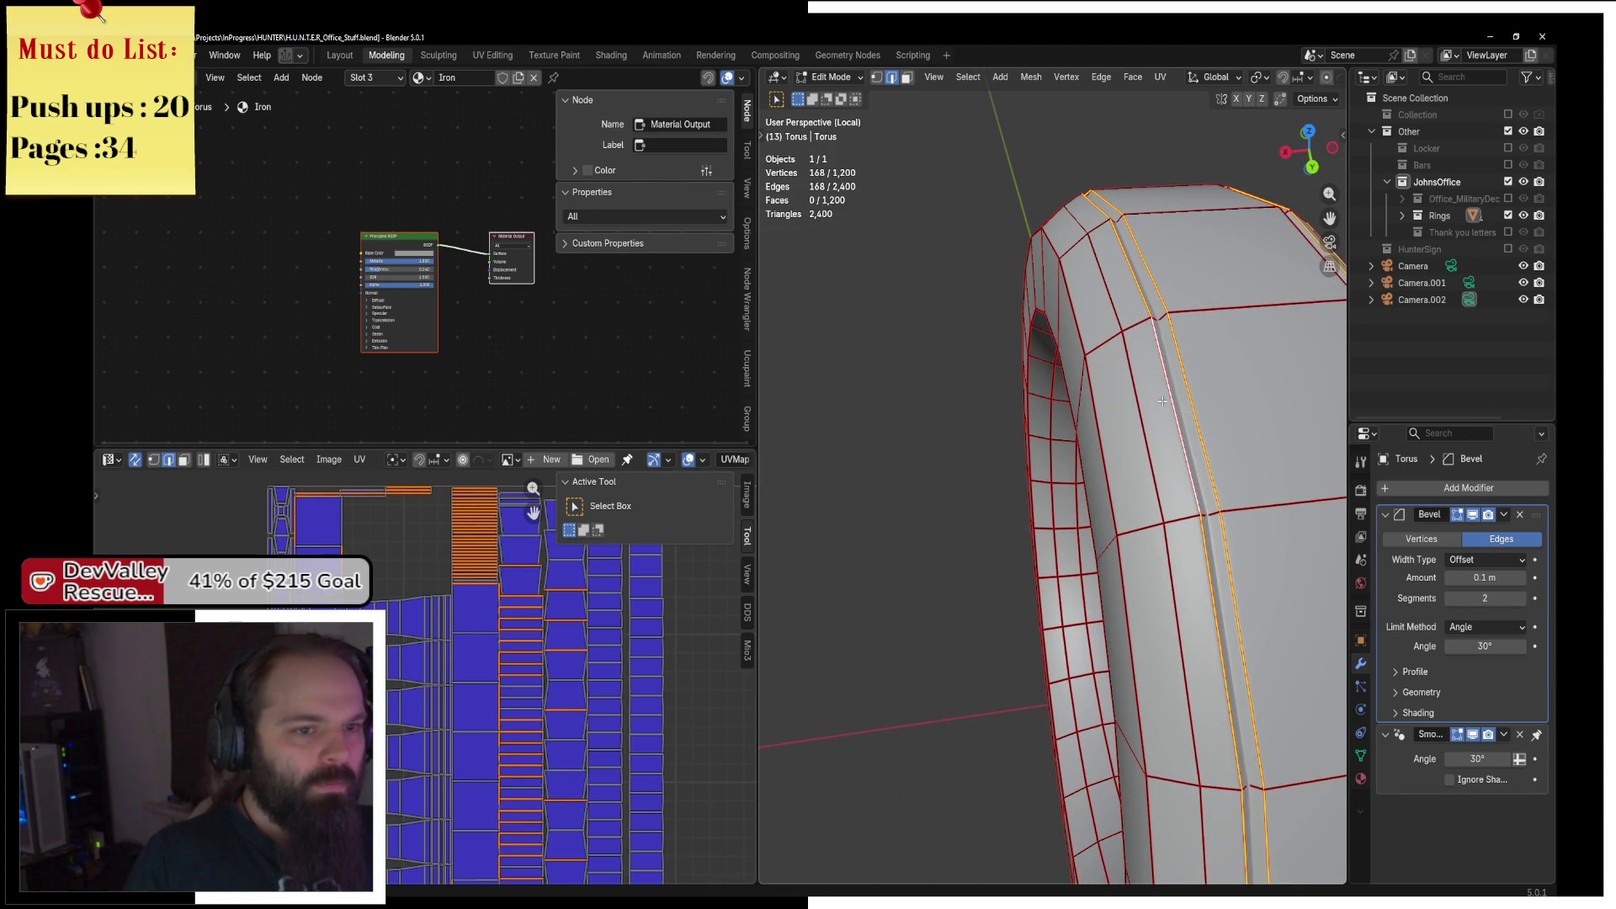
{"action": "left_click_drag", "start_coordinate": [1138, 489], "coordinate": [1219, 293]}
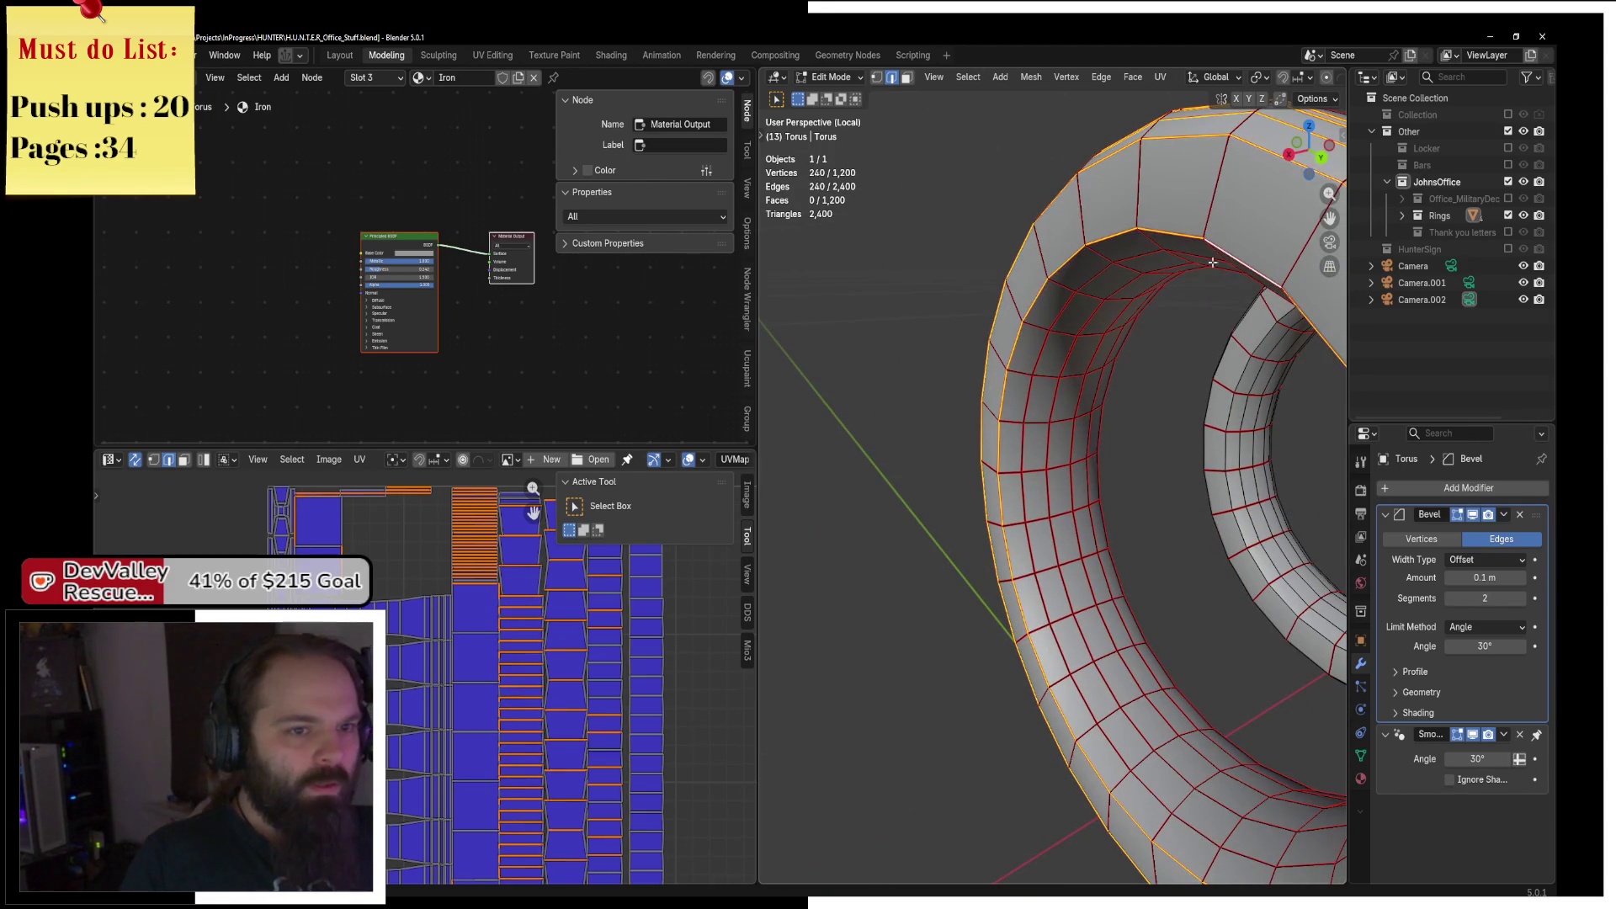
{"action": "mouse_move", "coordinate": [1084, 294]}
{"action": "left_mouse_down"}
{"action": "mouse_move", "coordinate": [1041, 266]}
{"action": "mouse_move", "coordinate": [1099, 245]}
{"action": "mouse_move", "coordinate": [1093, 207]}
{"action": "left_mouse_up"}
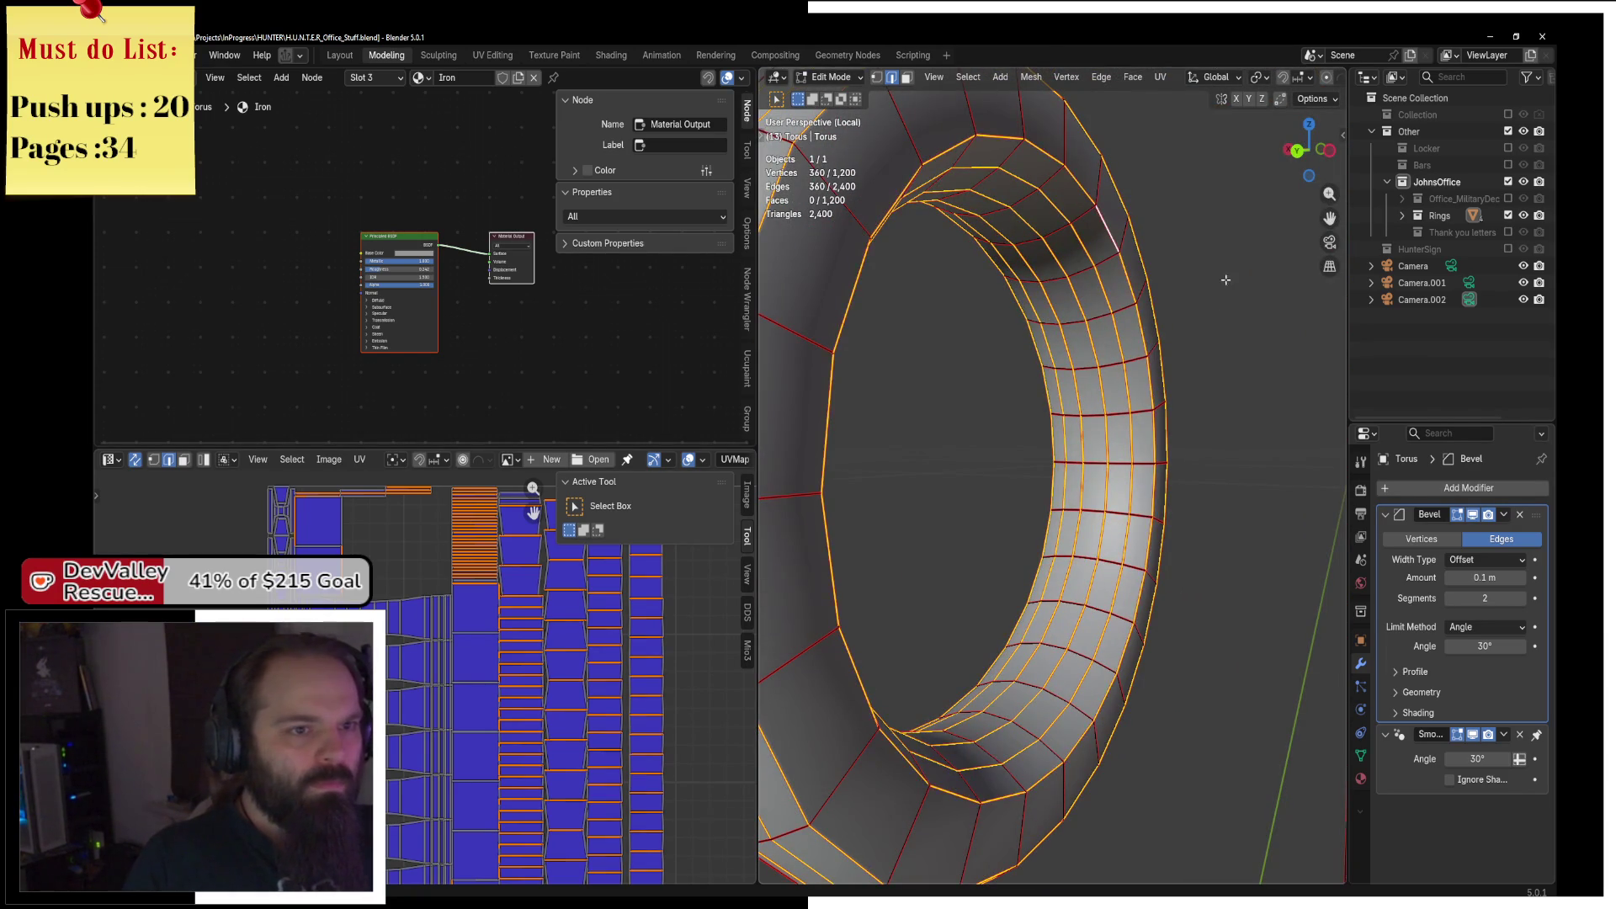
{"action": "key", "text": "F3"}
{"action": "left_click", "coordinate": [1275, 348]}
{"action": "mouse_move", "coordinate": [1229, 348]}
{"action": "left_mouse_down"}
{"action": "mouse_move", "coordinate": [1074, 349]}
{"action": "mouse_move", "coordinate": [1056, 218]}
{"action": "left_mouse_up"}
{"action": "key", "text": "a"}
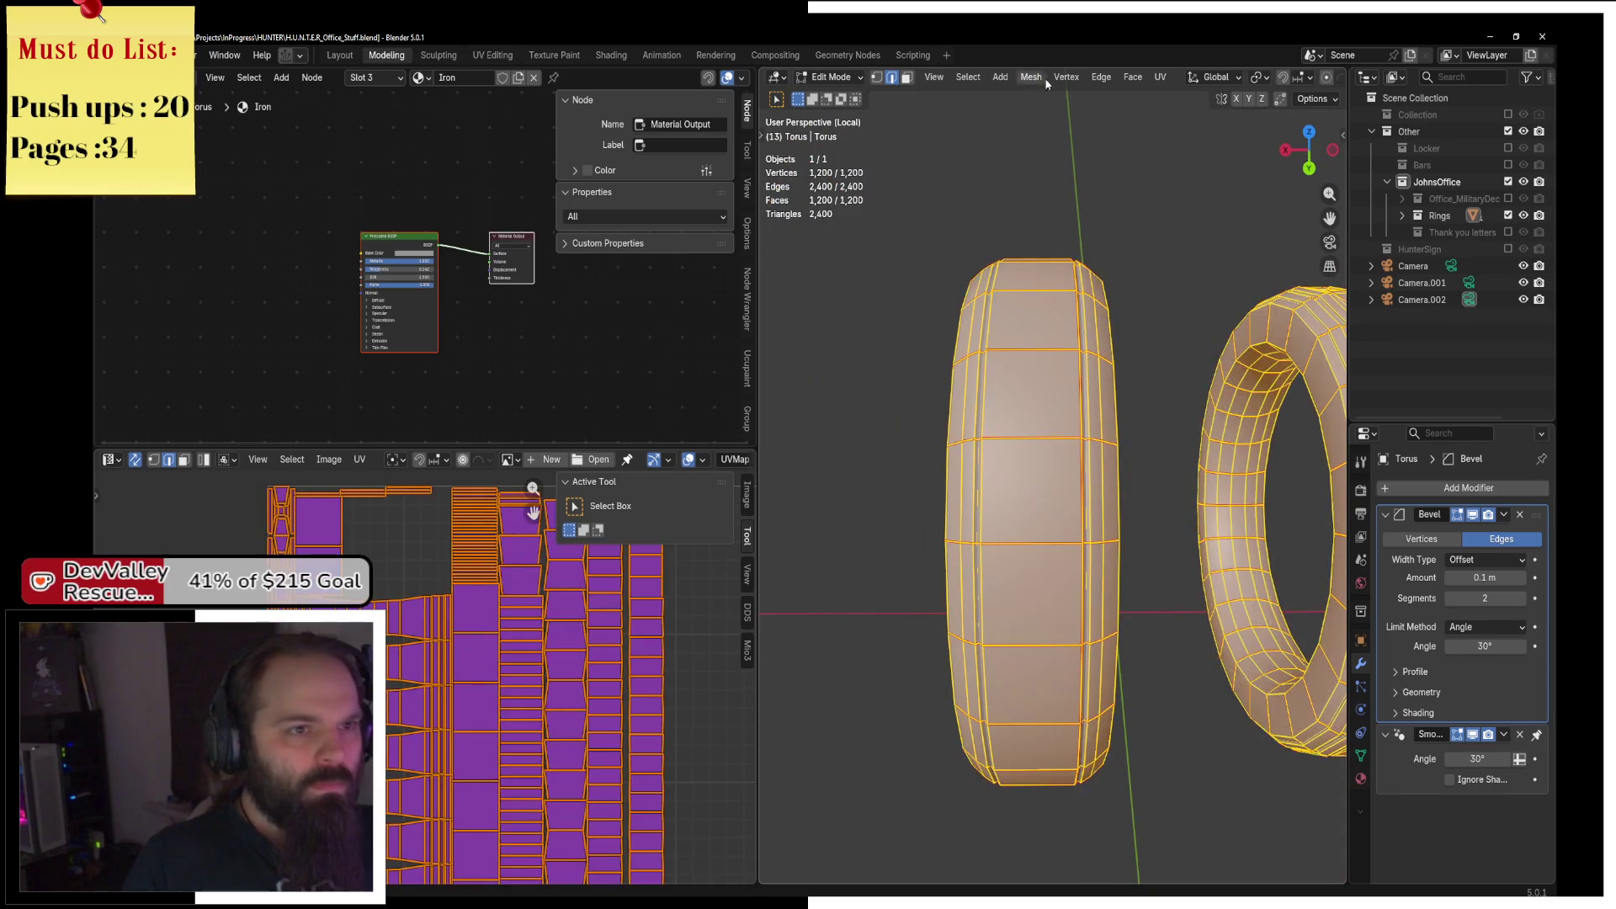
{"action": "left_click", "coordinate": [1161, 78]}
{"action": "left_click", "coordinate": [1195, 95]}
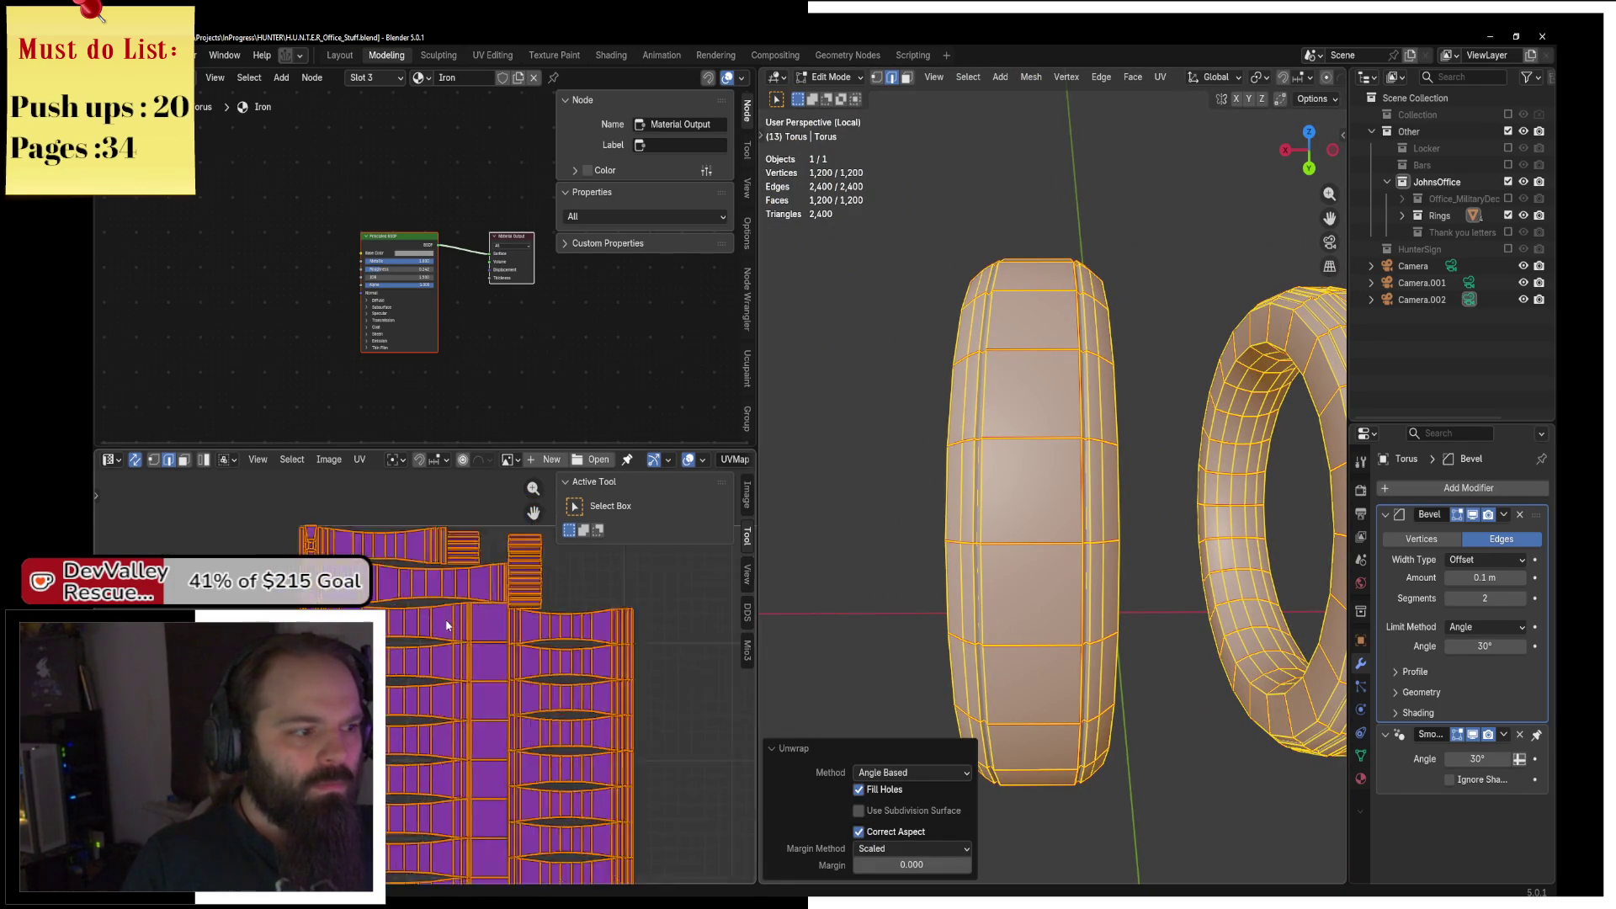
{"action": "scroll", "coordinate": [448, 646], "scroll_direction": "up", "scroll_amount": 1}
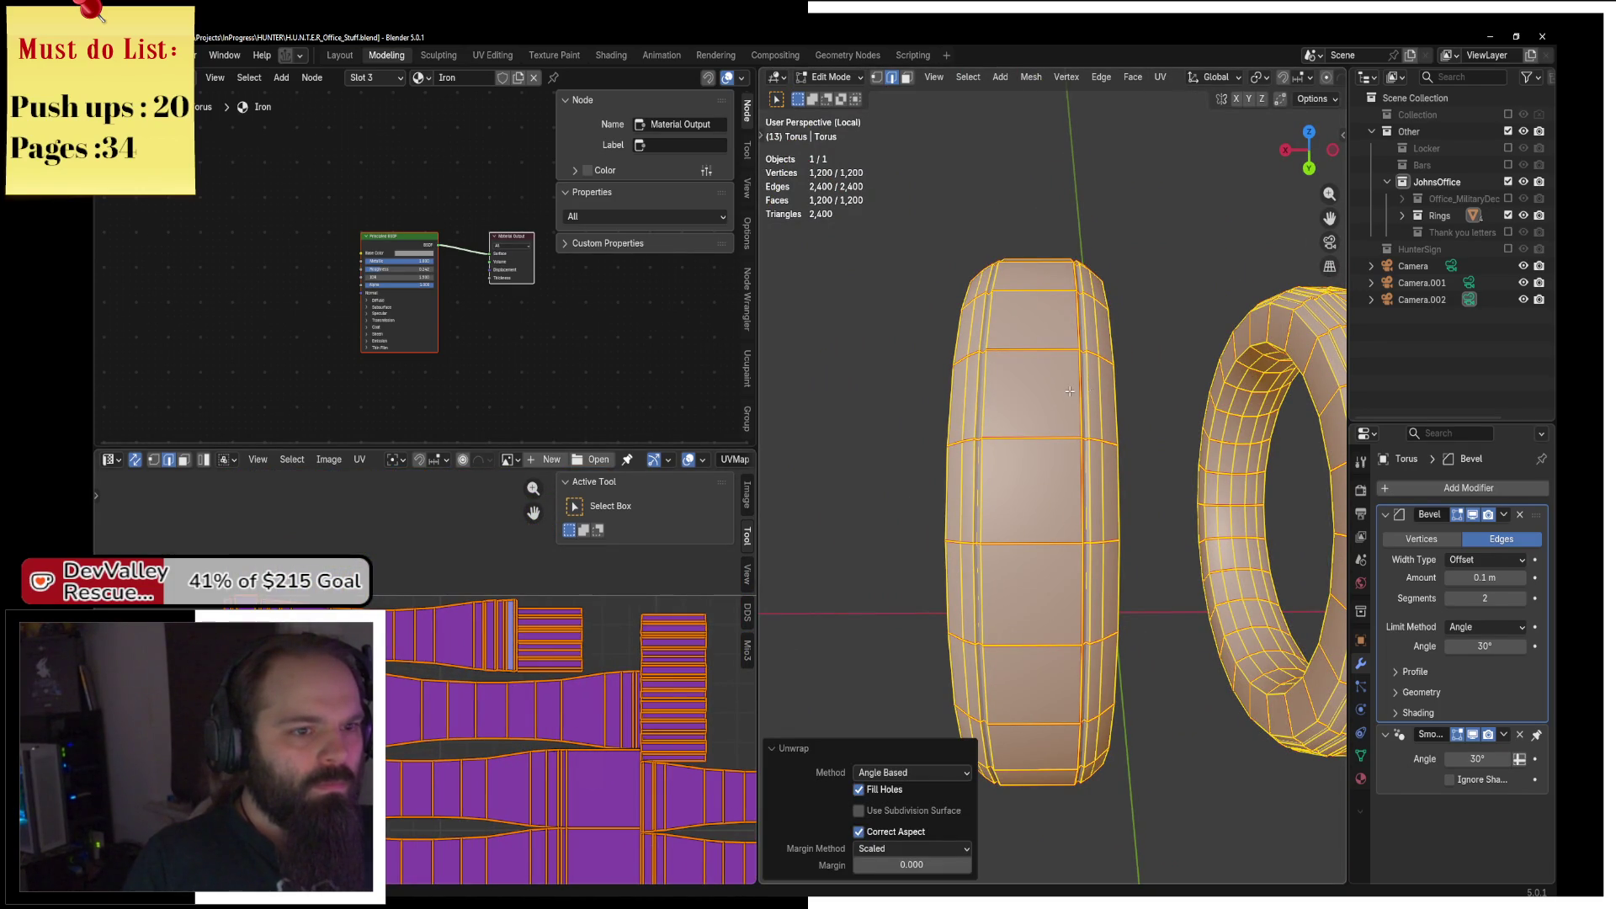
{"action": "left_click", "coordinate": [1069, 392]}
{"action": "right_click", "coordinate": [1168, 433]}
{"action": "left_click", "coordinate": [1195, 589]}
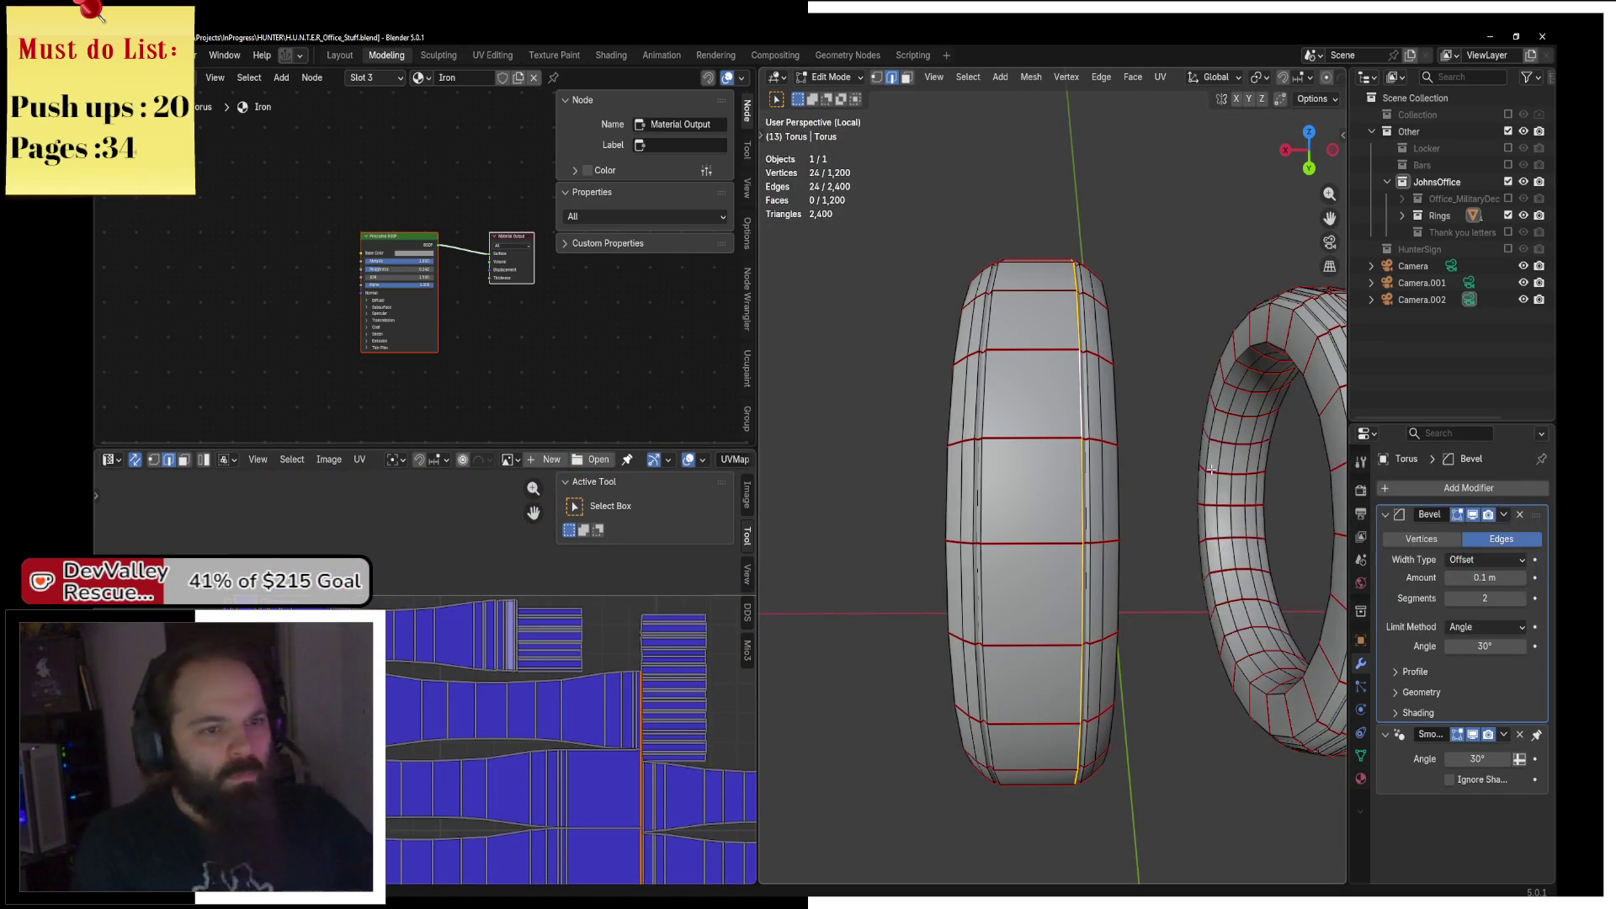
{"action": "key", "text": "a"}
{"action": "left_click", "coordinate": [1159, 78]}
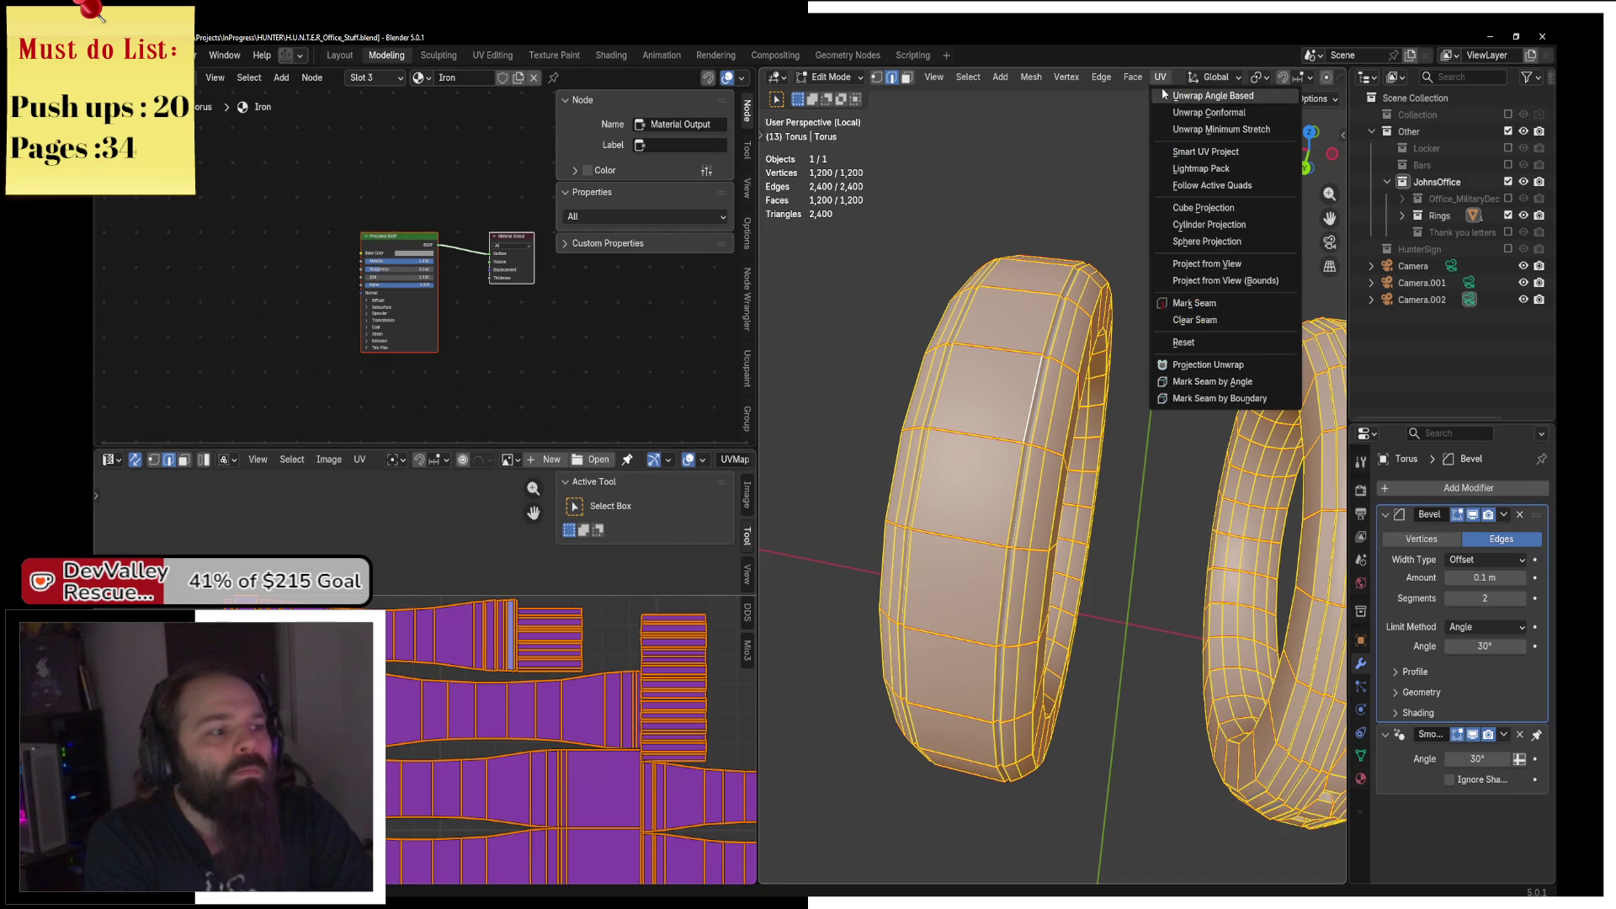
{"action": "left_click", "coordinate": [1178, 93]}
{"action": "scroll", "coordinate": [543, 669], "scroll_direction": "down", "scroll_amount": 3}
{"action": "scroll", "coordinate": [542, 669], "scroll_direction": "up", "scroll_amount": 4}
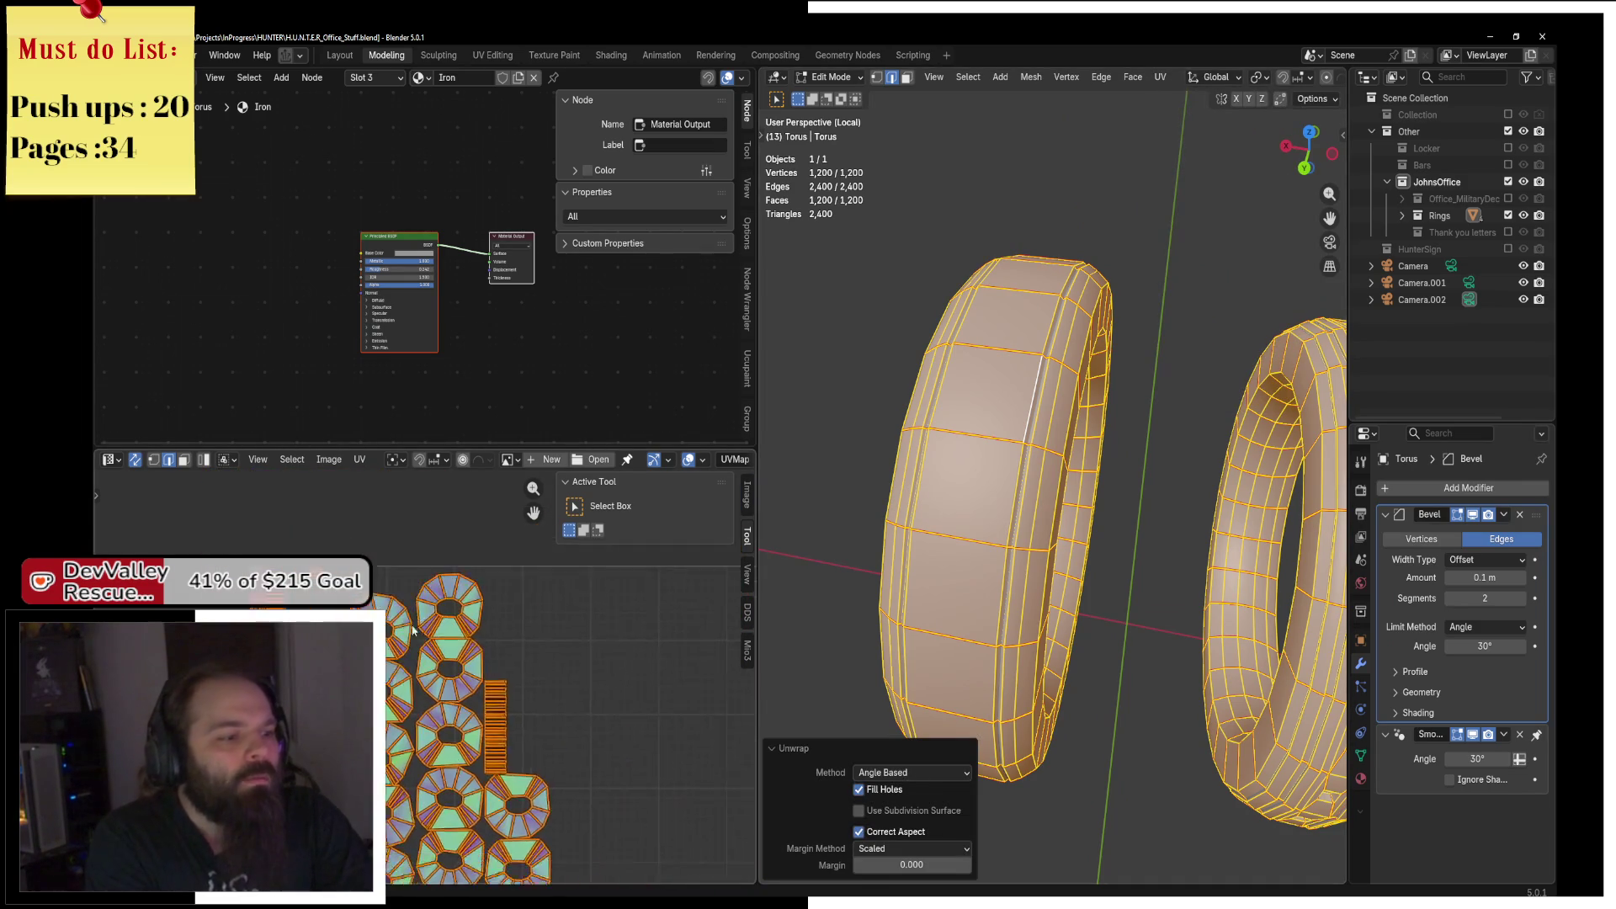
{"action": "left_click", "coordinate": [475, 575]}
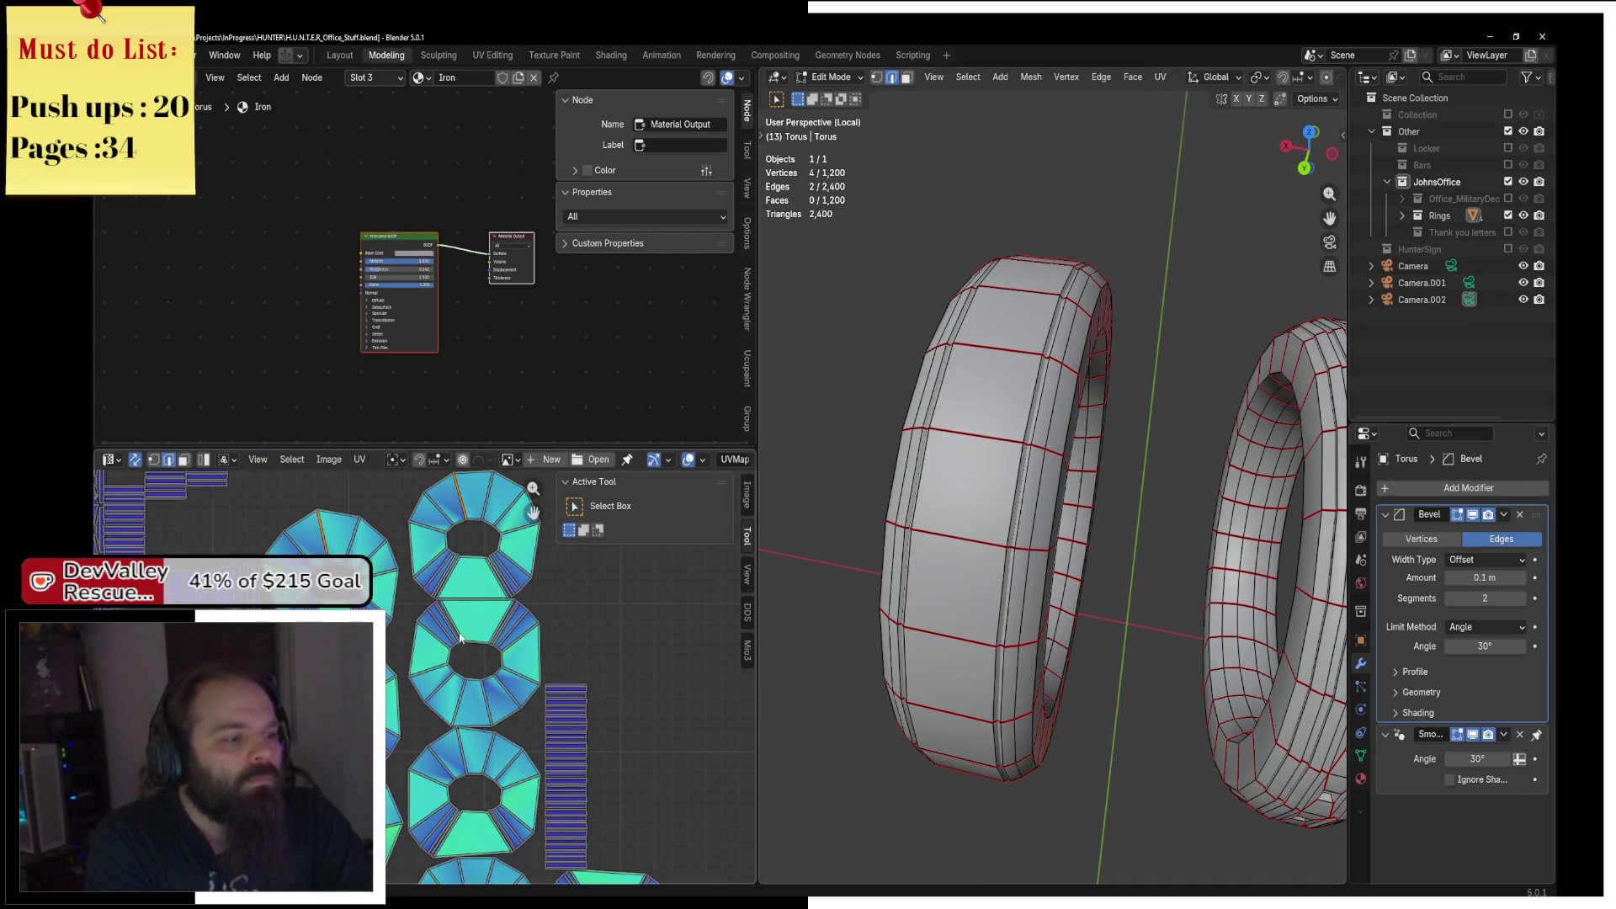
{"action": "key", "text": "ctrl+z"}
{"action": "key", "text": "KP_1"}
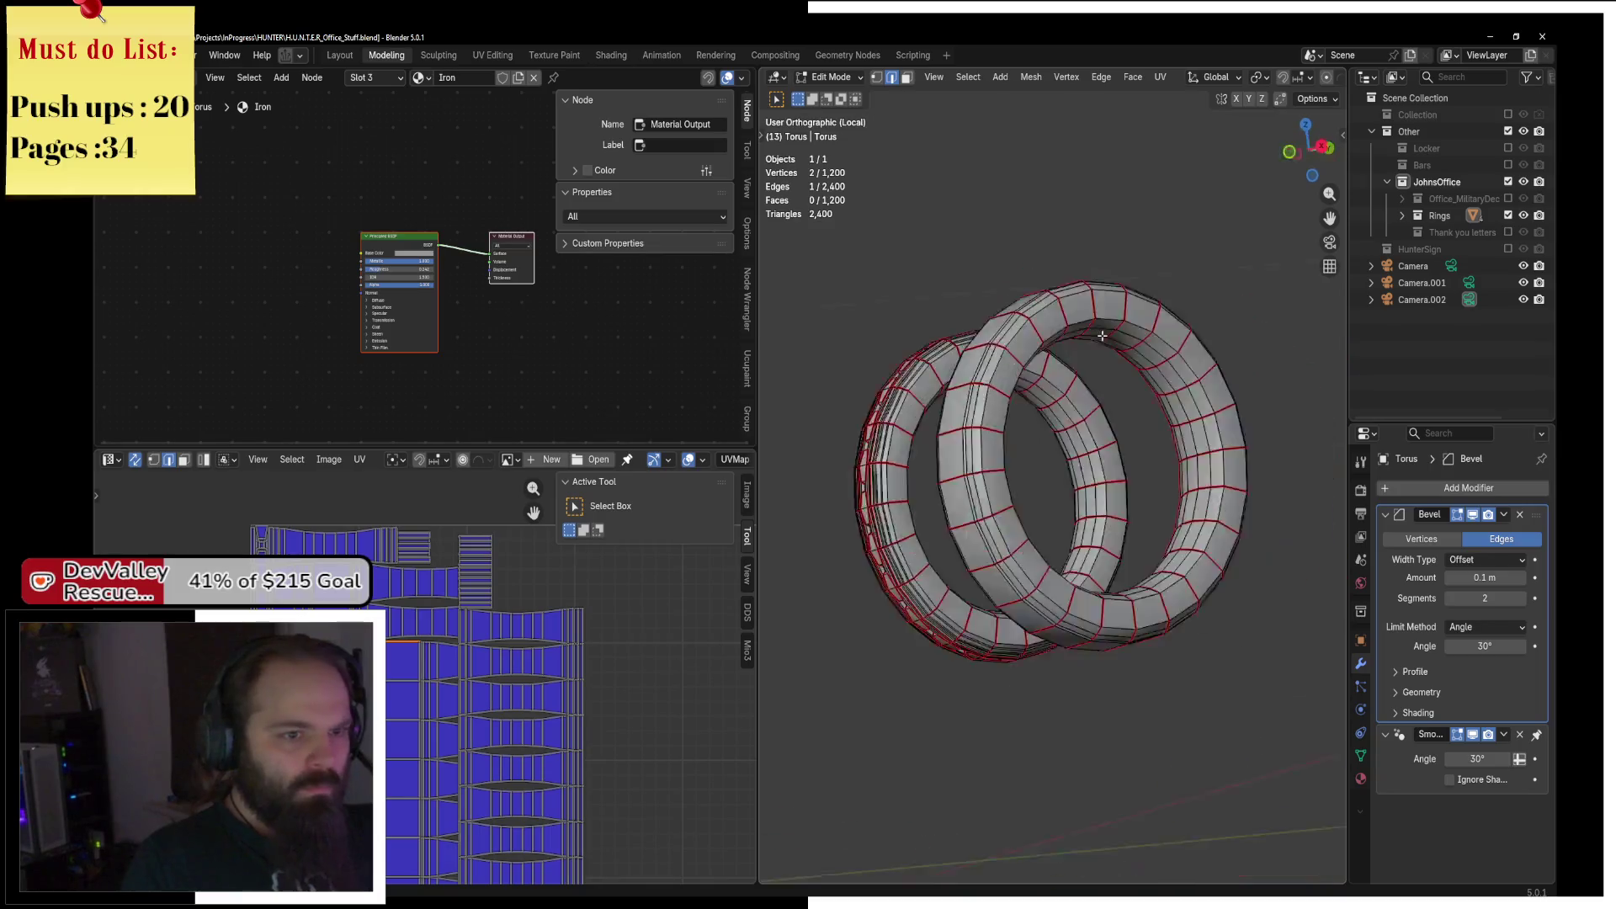
{"action": "key", "text": "z"}
{"action": "left_click", "coordinate": [1087, 246]}
{"action": "key", "text": "g"}
{"action": "left_click", "coordinate": [1069, 230]}
{"action": "key", "text": "ctrl+z"}
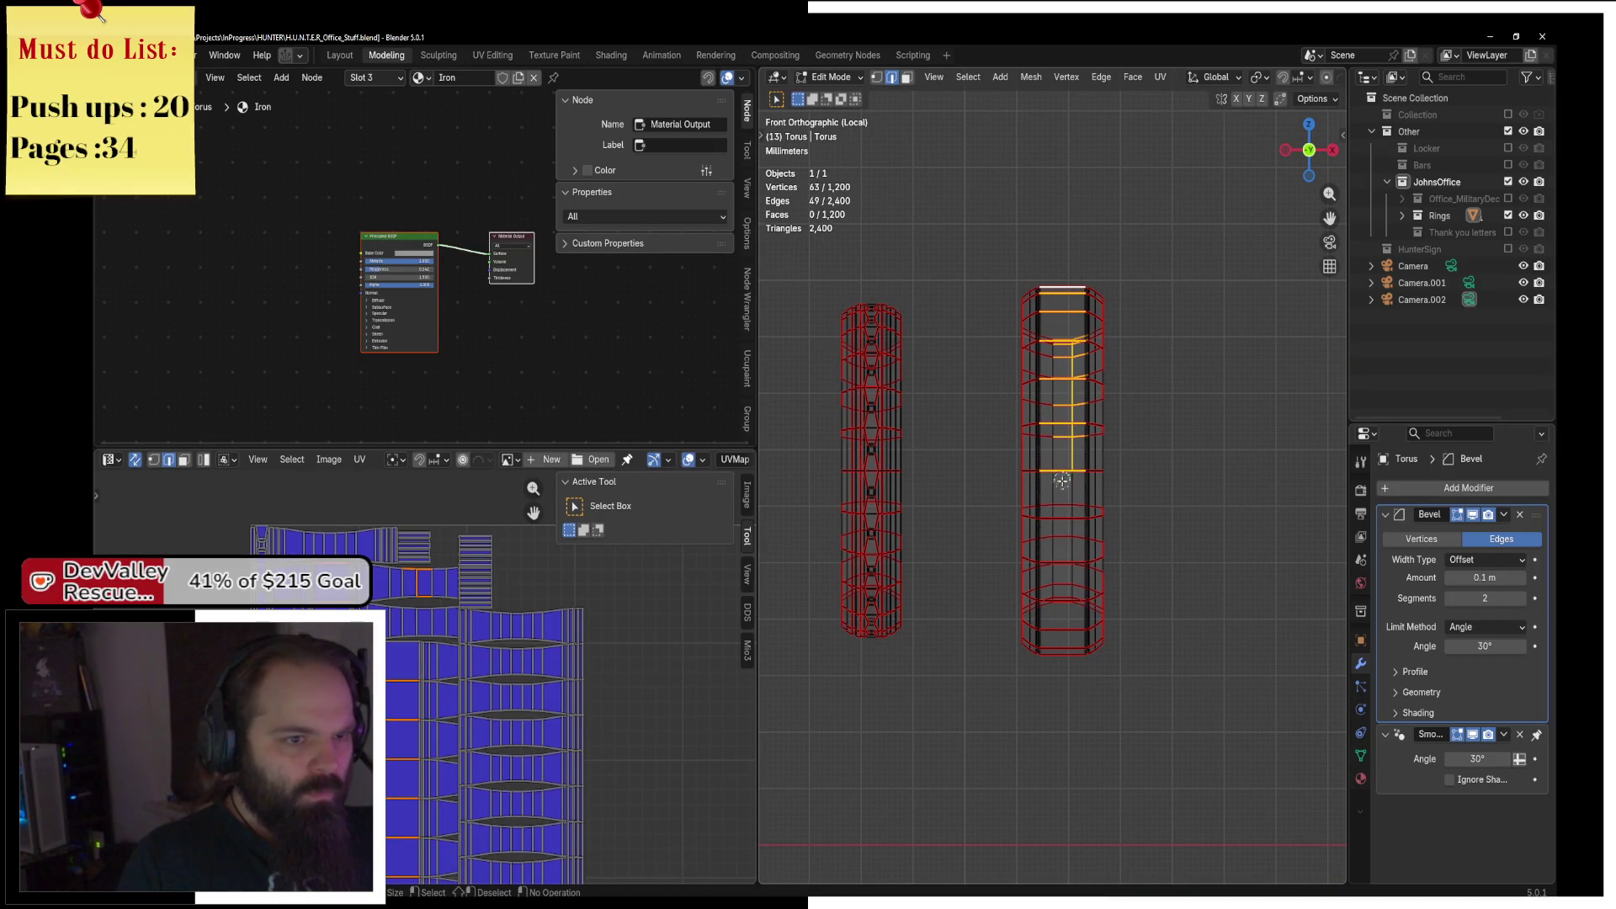
{"action": "right_click", "coordinate": [976, 559]}
{"action": "key", "text": "Escape"}
{"action": "key", "text": "KP_1"}
{"action": "key", "text": "KP_3"}
{"action": "key", "text": "z"}
{"action": "left_click", "coordinate": [1021, 539]}
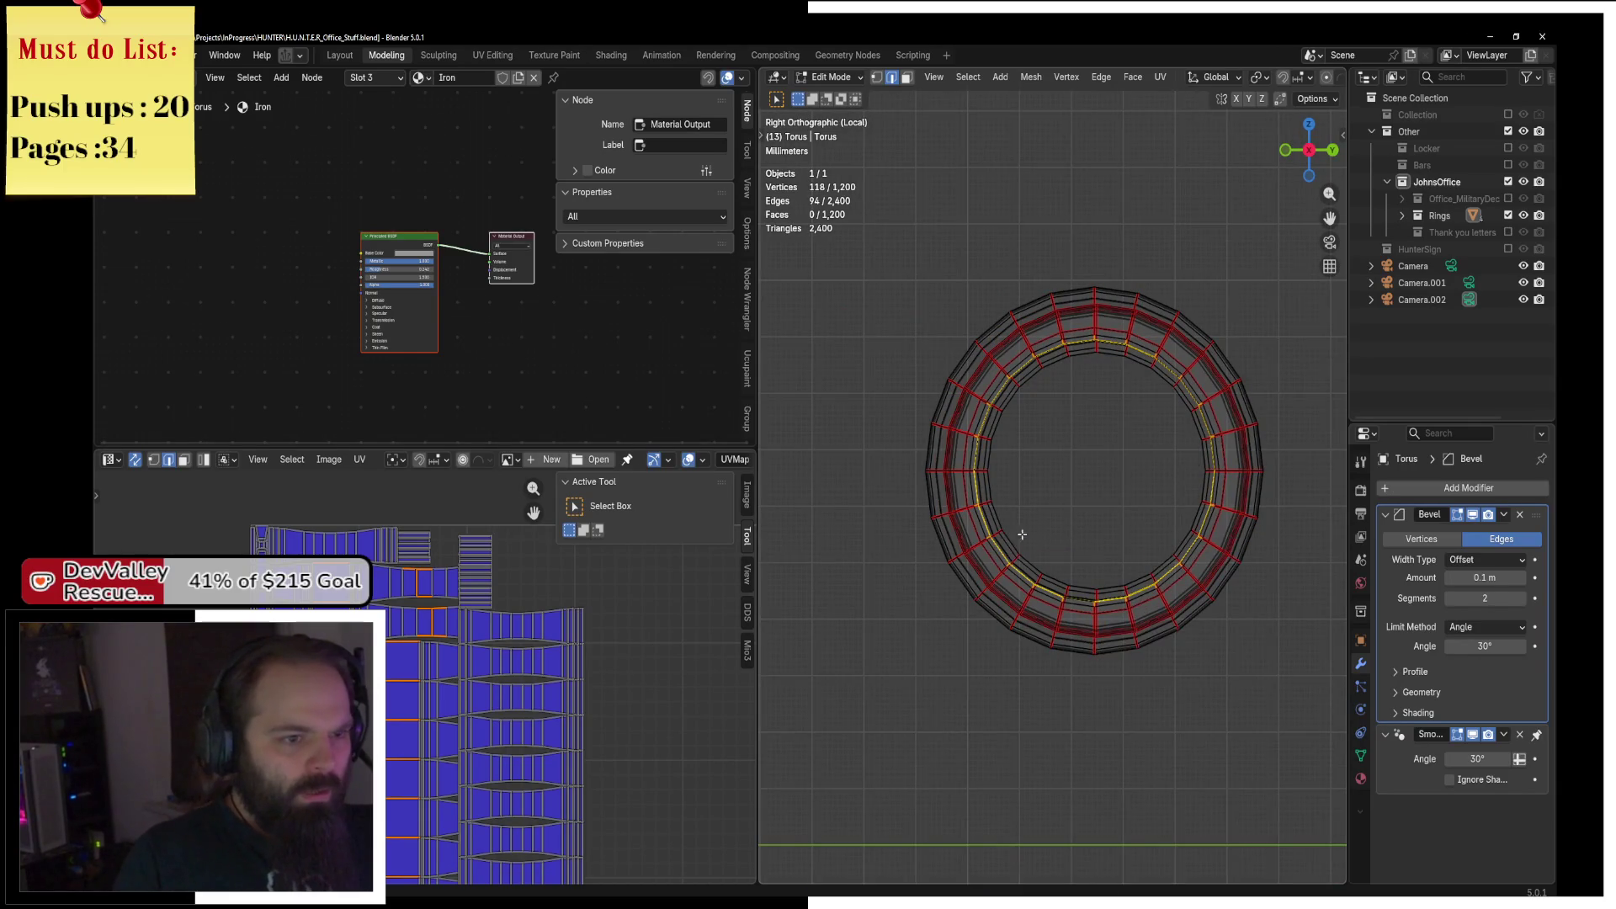
{"action": "key", "text": "KP_Decimal"}
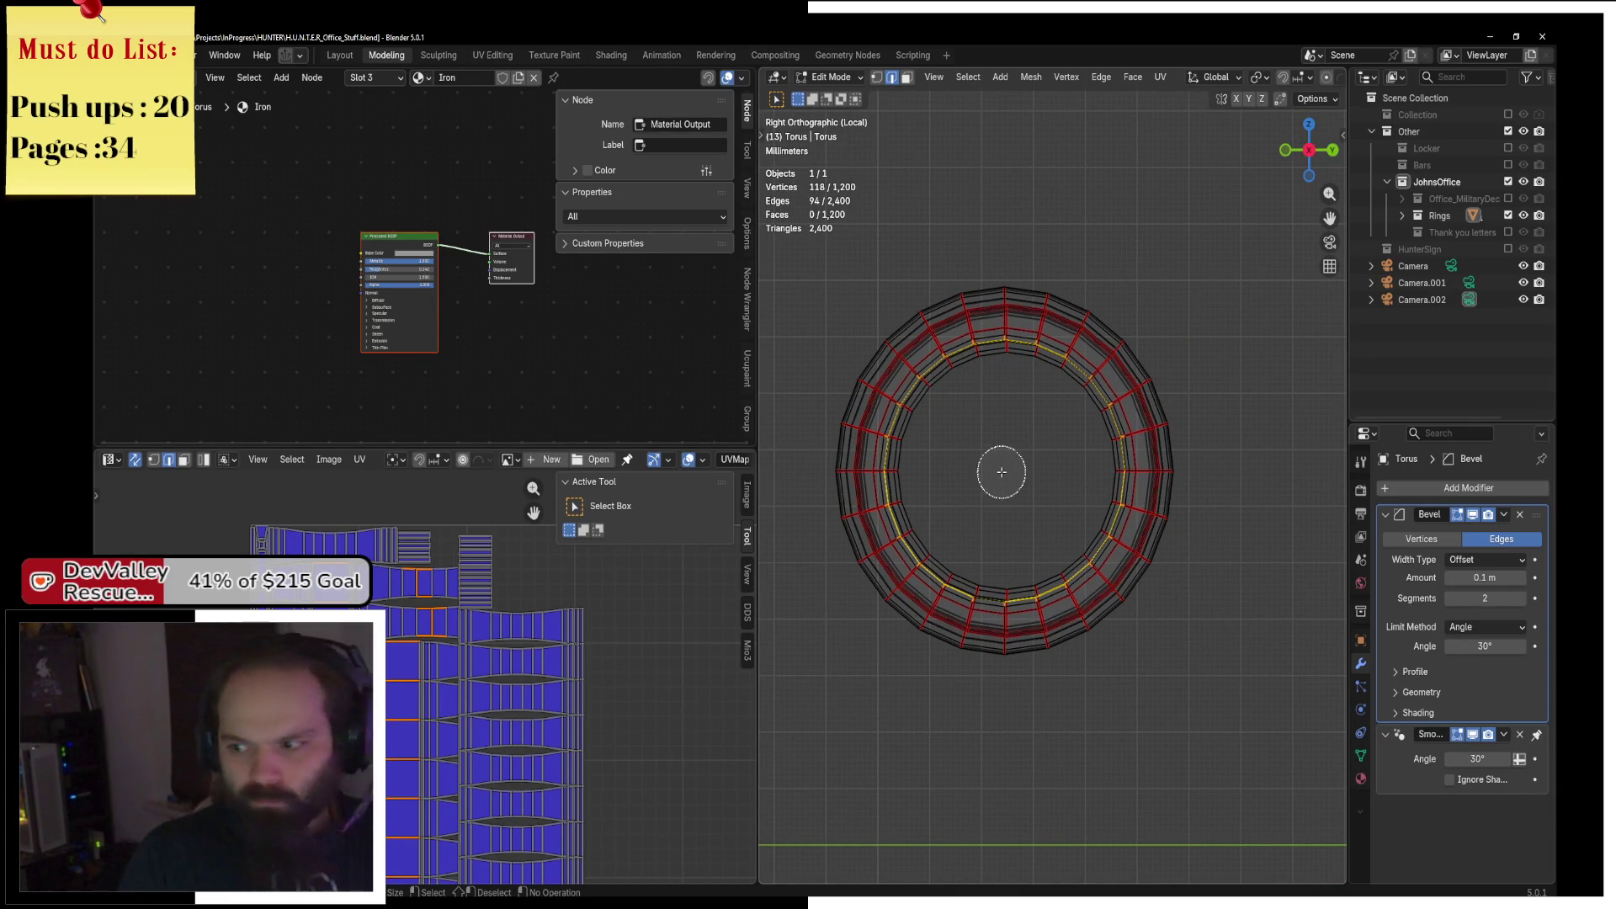
{"action": "scroll", "coordinate": [1002, 471], "scroll_direction": "down", "scroll_amount": 10}
{"action": "mouse_move", "coordinate": [994, 502]}
{"action": "left_mouse_down"}
{"action": "mouse_move", "coordinate": [997, 454]}
{"action": "mouse_move", "coordinate": [1015, 478]}
{"action": "left_mouse_up"}
{"action": "key", "text": "Escape"}
{"action": "key", "text": "z"}
{"action": "left_click", "coordinate": [1129, 477]}
{"action": "mouse_move", "coordinate": [1129, 476]}
{"action": "left_mouse_down"}
{"action": "mouse_move", "coordinate": [1111, 547]}
{"action": "mouse_move", "coordinate": [1124, 606]}
{"action": "mouse_move", "coordinate": [1071, 529]}
{"action": "mouse_move", "coordinate": [994, 581]}
{"action": "left_mouse_up"}
{"action": "scroll", "coordinate": [1071, 528], "scroll_direction": "up", "scroll_amount": 5}
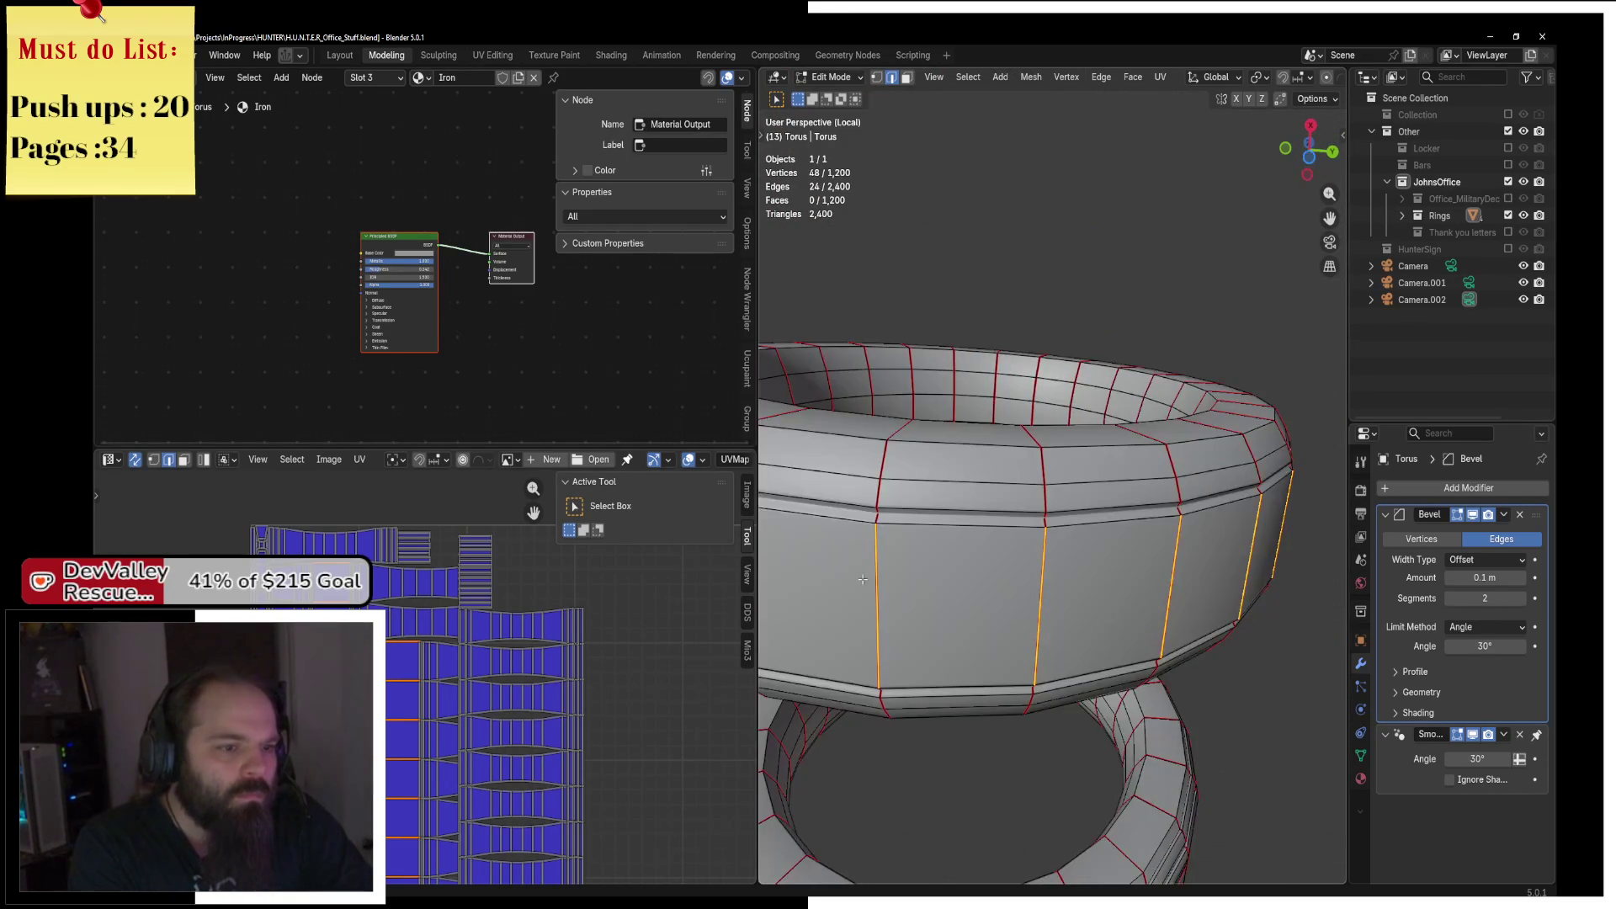
{"action": "left_click", "coordinate": [877, 606], "text": "shift"}
{"action": "key", "text": "F3"}
{"action": "key", "text": "a"}
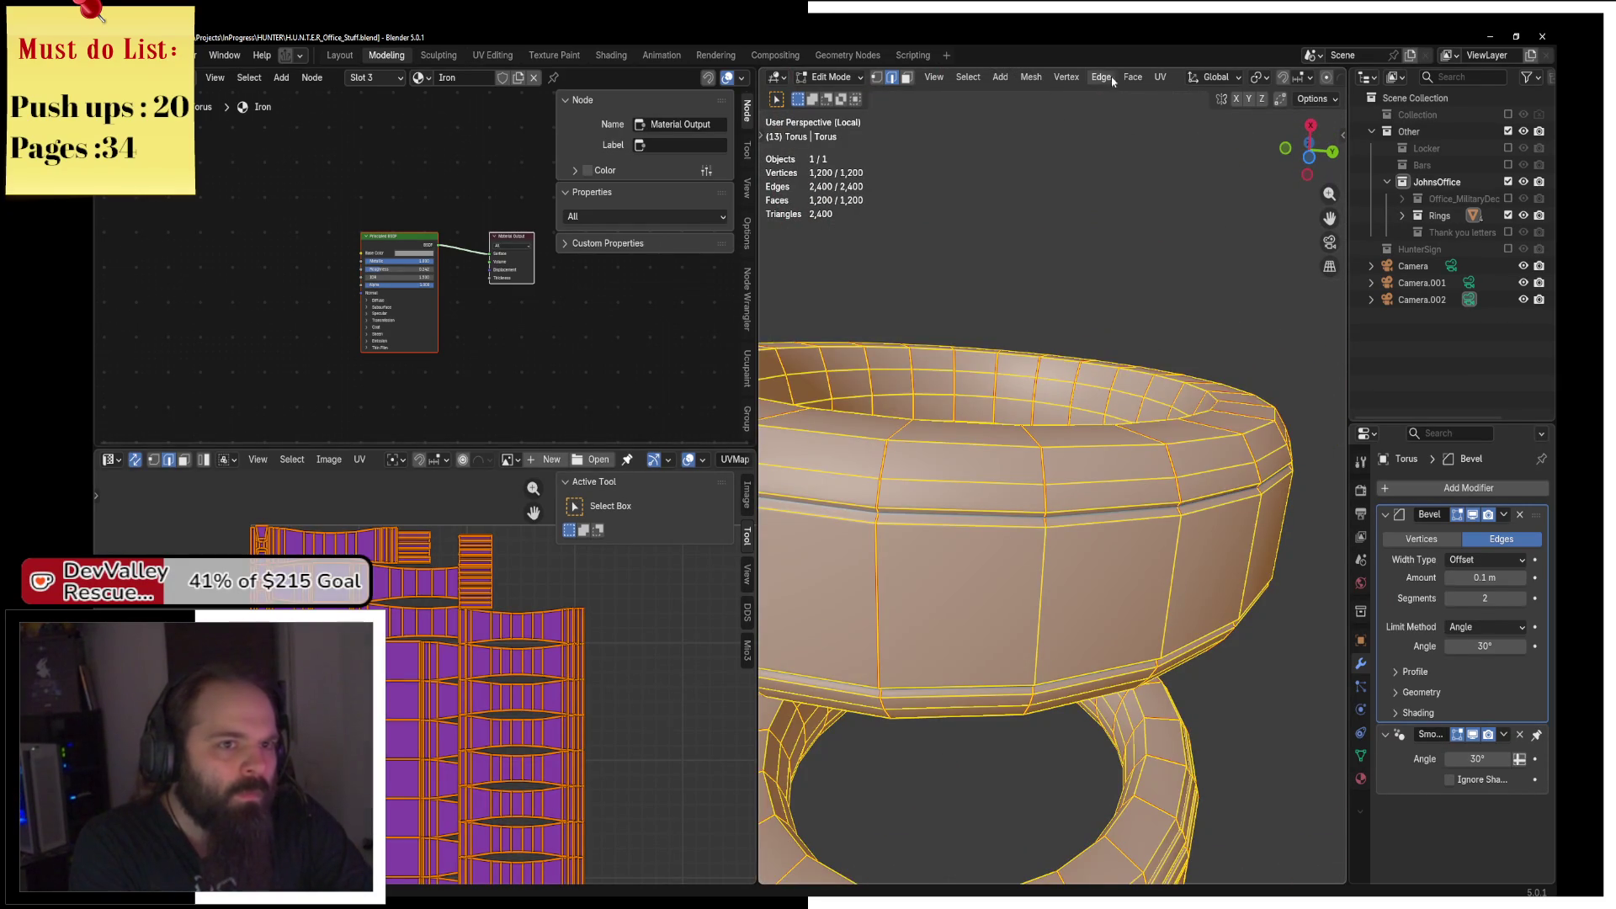
{"action": "left_click", "coordinate": [1158, 77]}
{"action": "left_click", "coordinate": [1180, 97]}
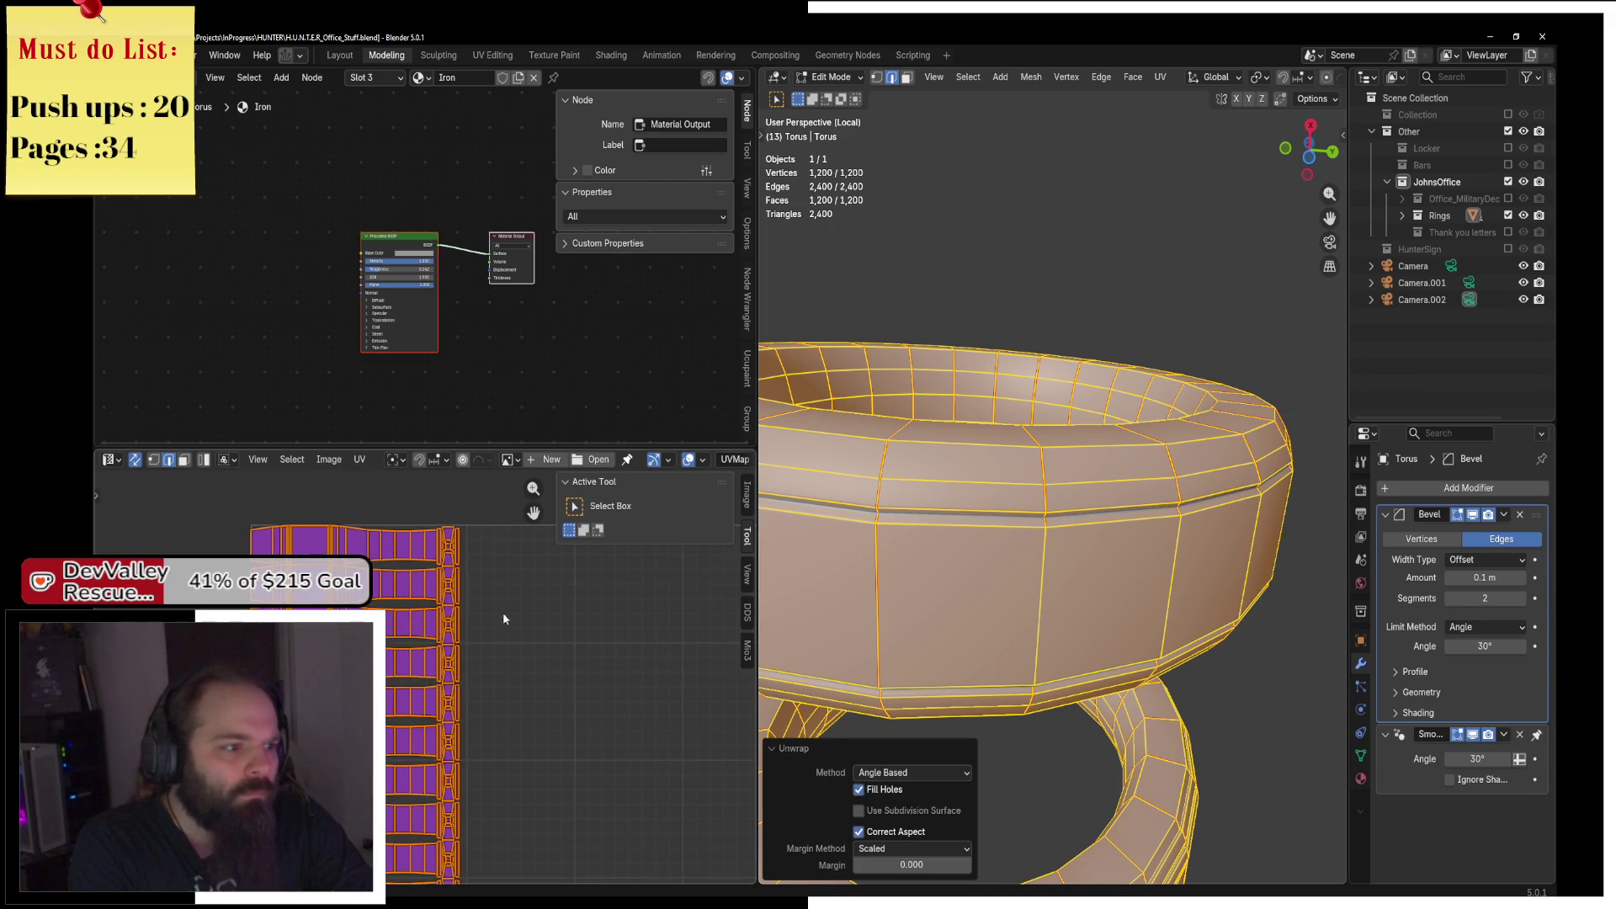
{"action": "key", "text": "alt+a"}
{"action": "key", "text": "l"}
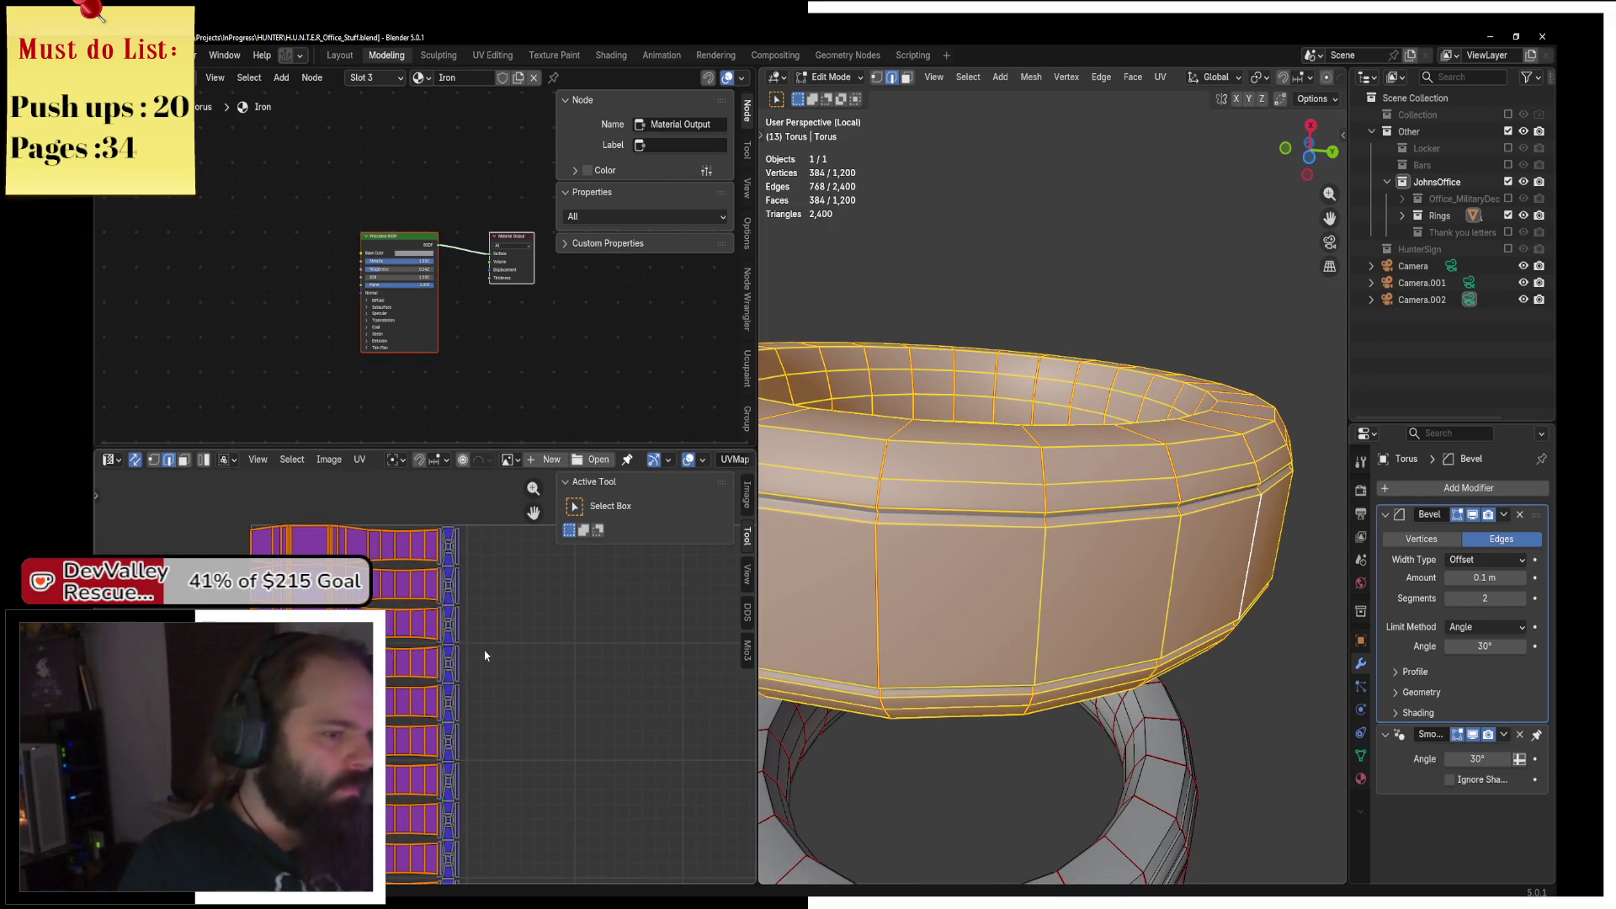
{"action": "key", "text": "KP_Decimal"}
{"action": "key", "text": "KP_8"}
{"action": "key", "text": "KP_8"}
{"action": "key", "text": "KP_4"}
{"action": "key", "text": "KP_4"}
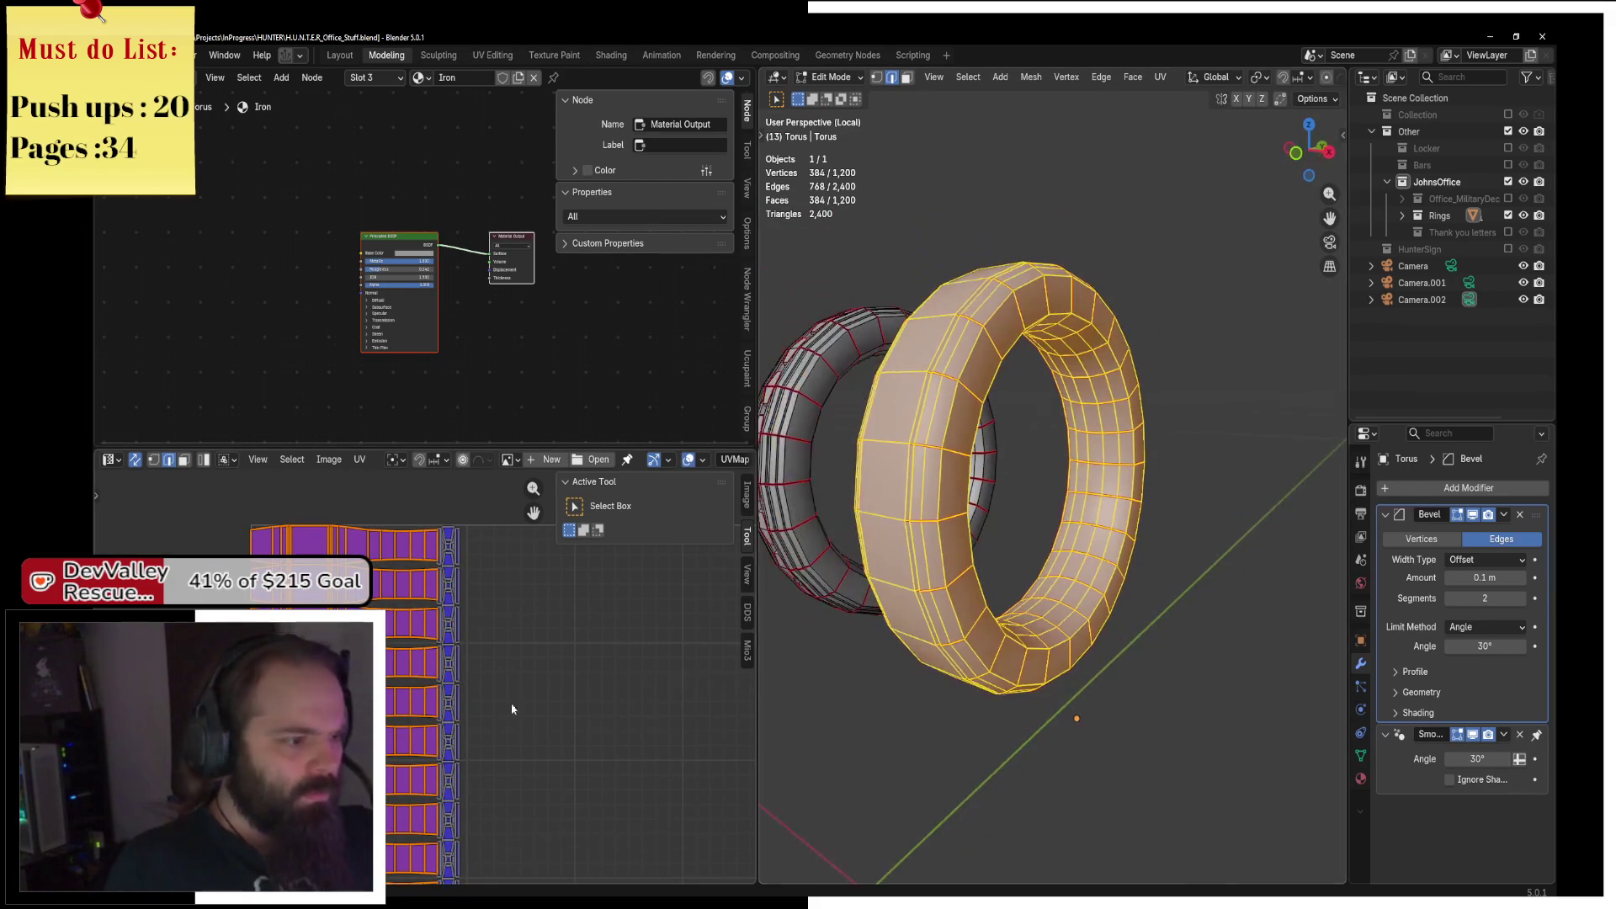
{"action": "scroll", "coordinate": [512, 709], "scroll_direction": "down", "scroll_amount": 5}
{"action": "key", "text": "KP_6"}
{"action": "key", "text": "KP_6"}
{"action": "key", "text": "KP_6"}
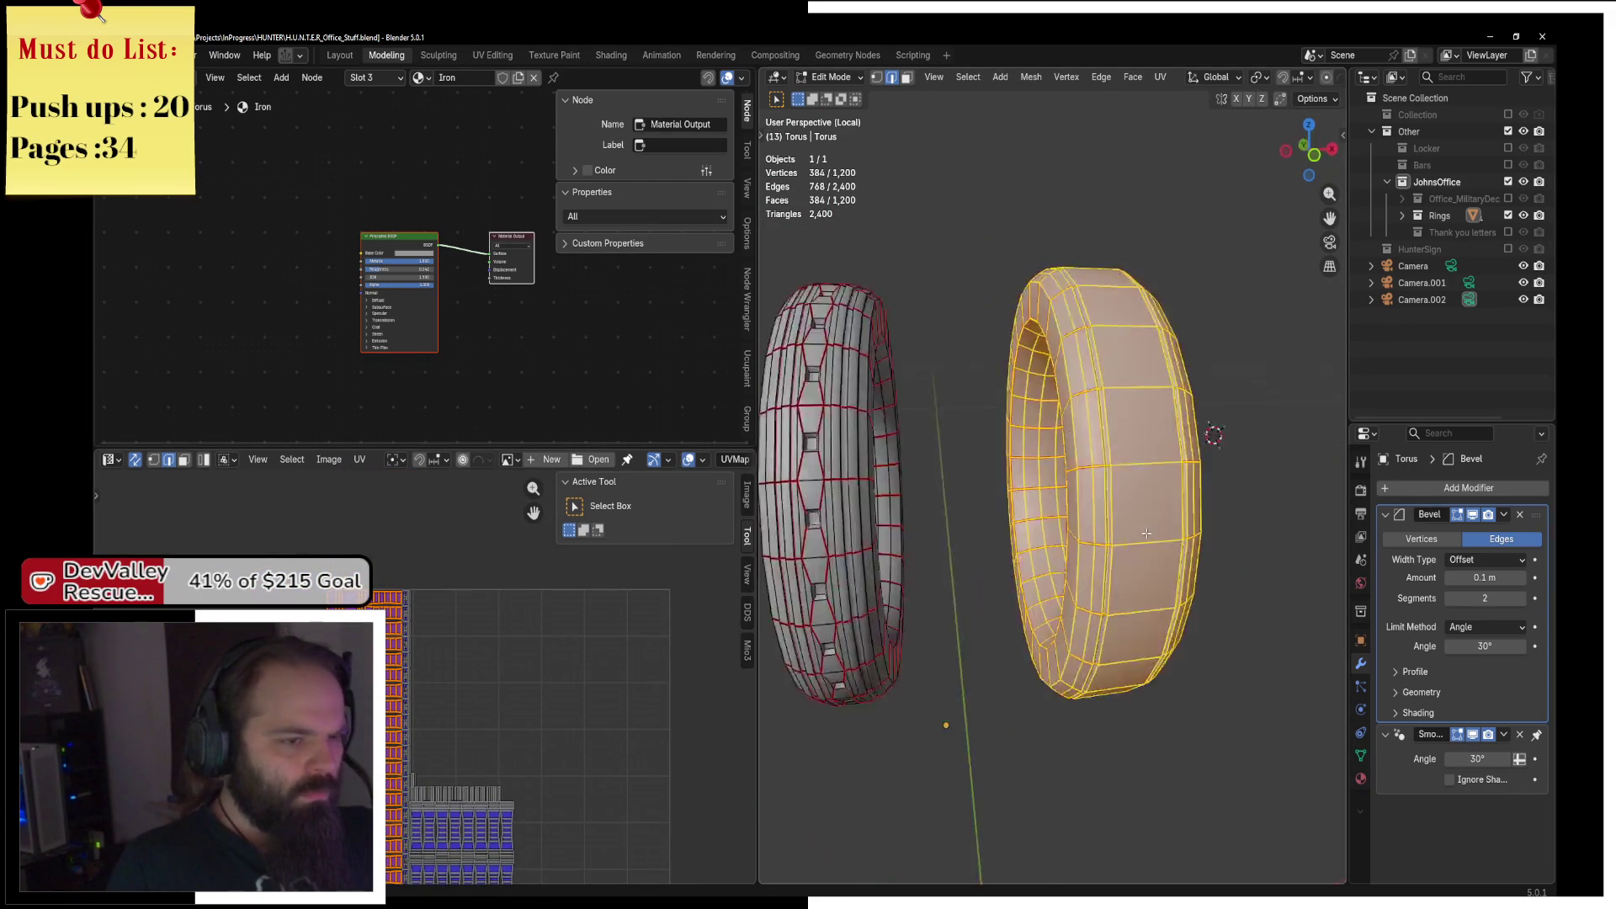
{"action": "key", "text": "KP_8"}
{"action": "key", "text": "KP_8"}
{"action": "key", "text": "KP_4"}
{"action": "key", "text": "KP_4"}
{"action": "scroll", "coordinate": [489, 628], "scroll_direction": "up", "scroll_amount": 3}
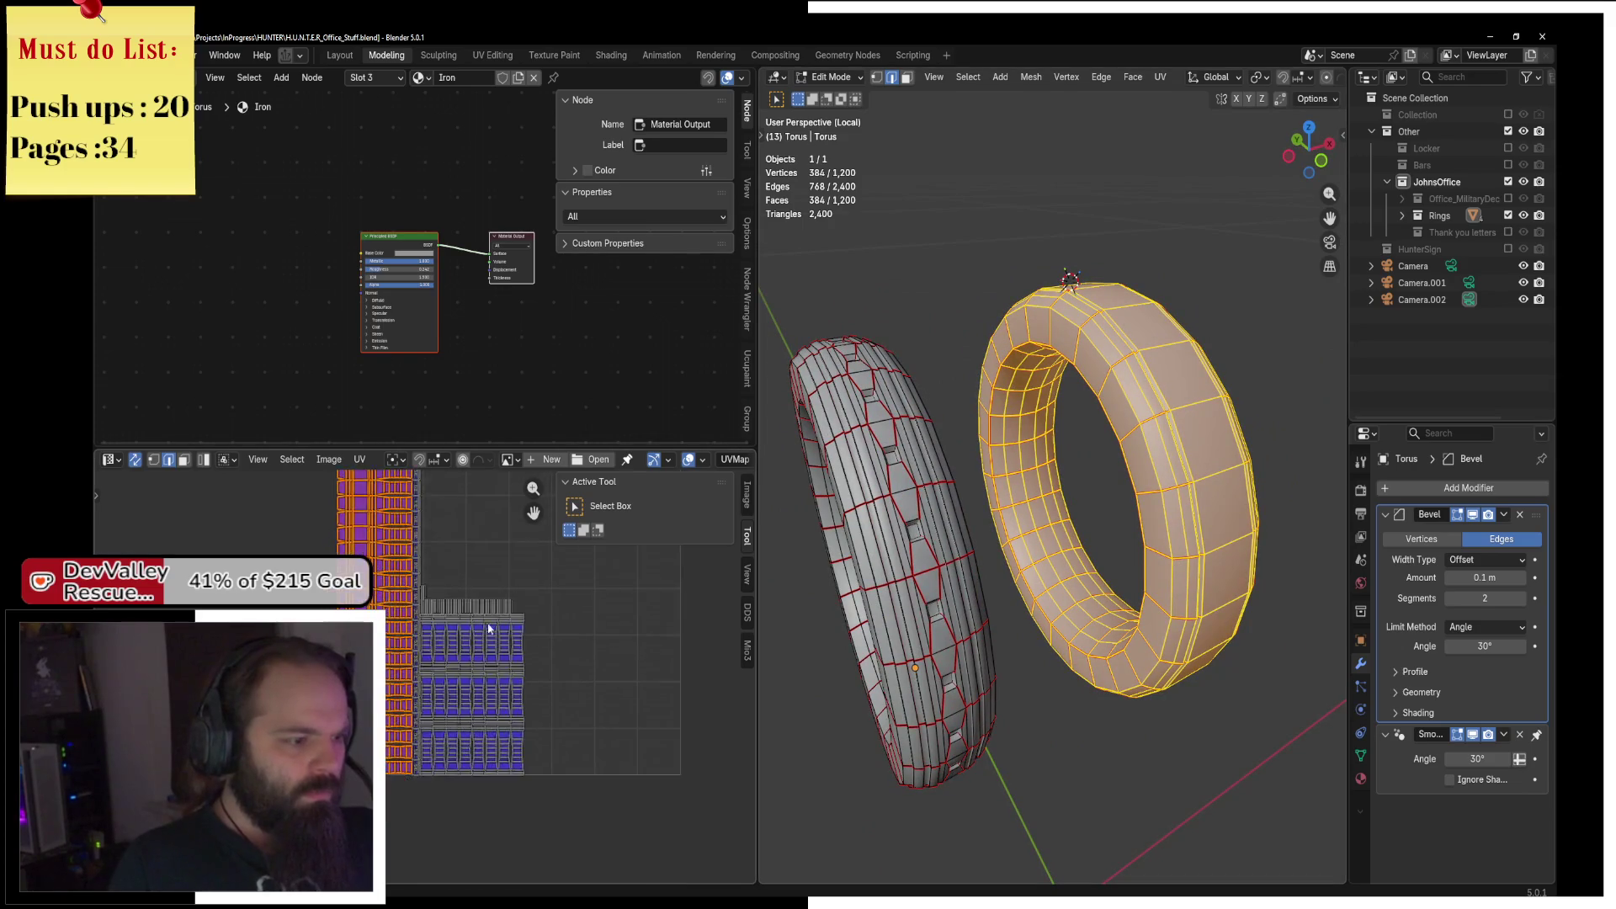
{"action": "scroll", "coordinate": [489, 628], "scroll_direction": "up", "scroll_amount": 3}
{"action": "key", "text": "KP_2"}
{"action": "key", "text": "KP_2"}
{"action": "key", "text": "KP_6"}
{"action": "key", "text": "KP_6"}
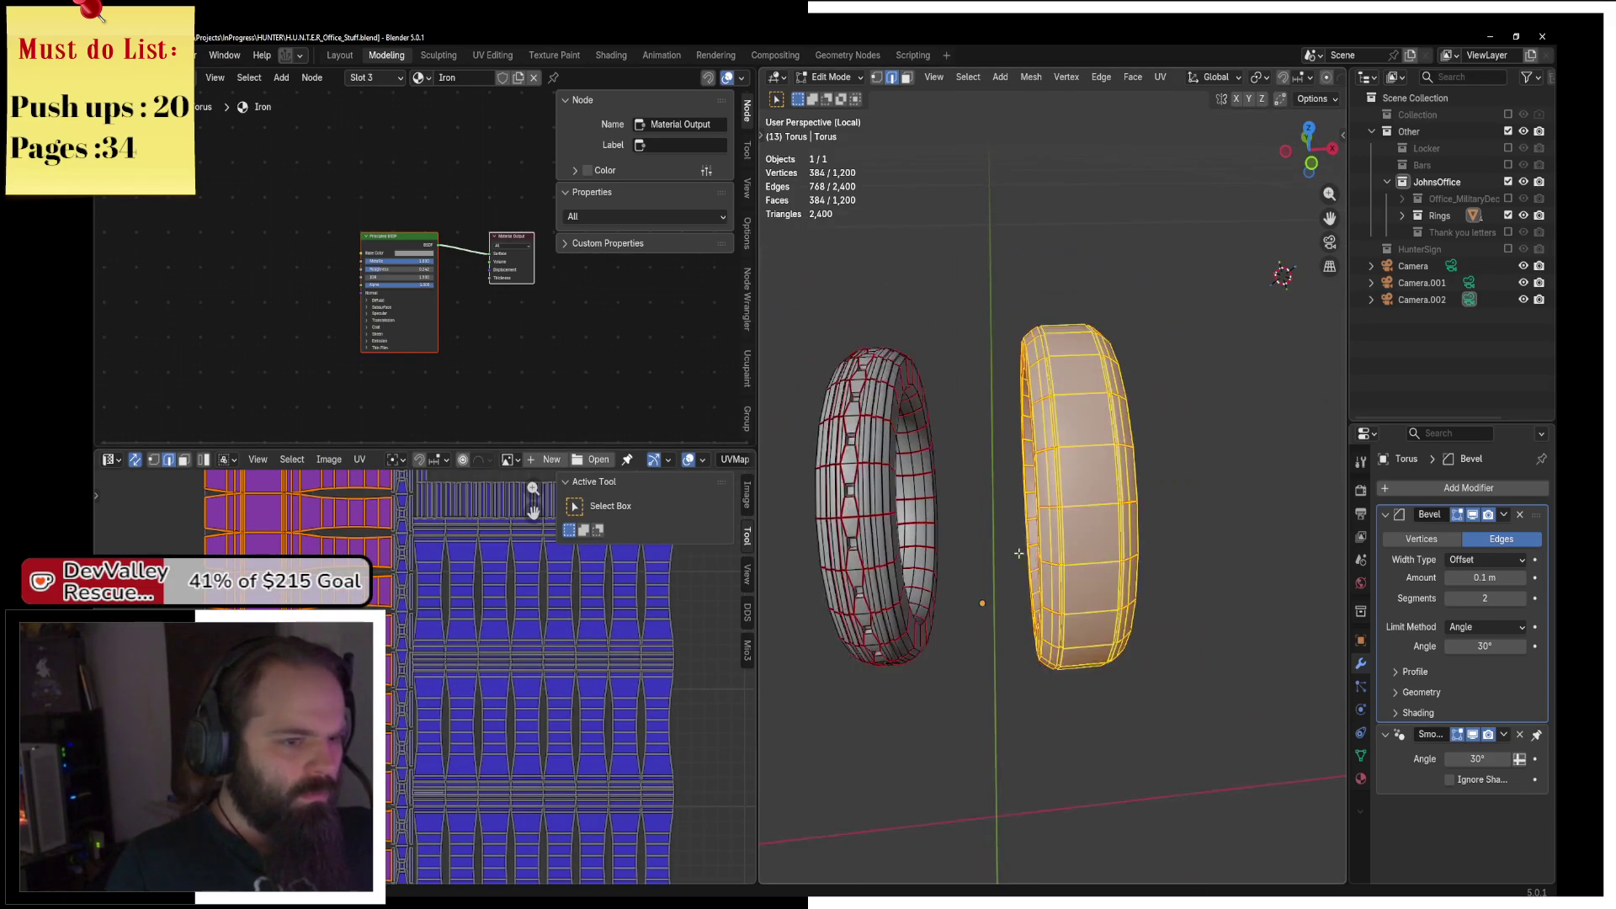
{"action": "key", "text": "KP_8"}
{"action": "key", "text": "KP_4"}
{"action": "scroll", "coordinate": [1190, 567], "scroll_direction": "up", "scroll_amount": 4}
{"action": "left_click", "coordinate": [1264, 602]}
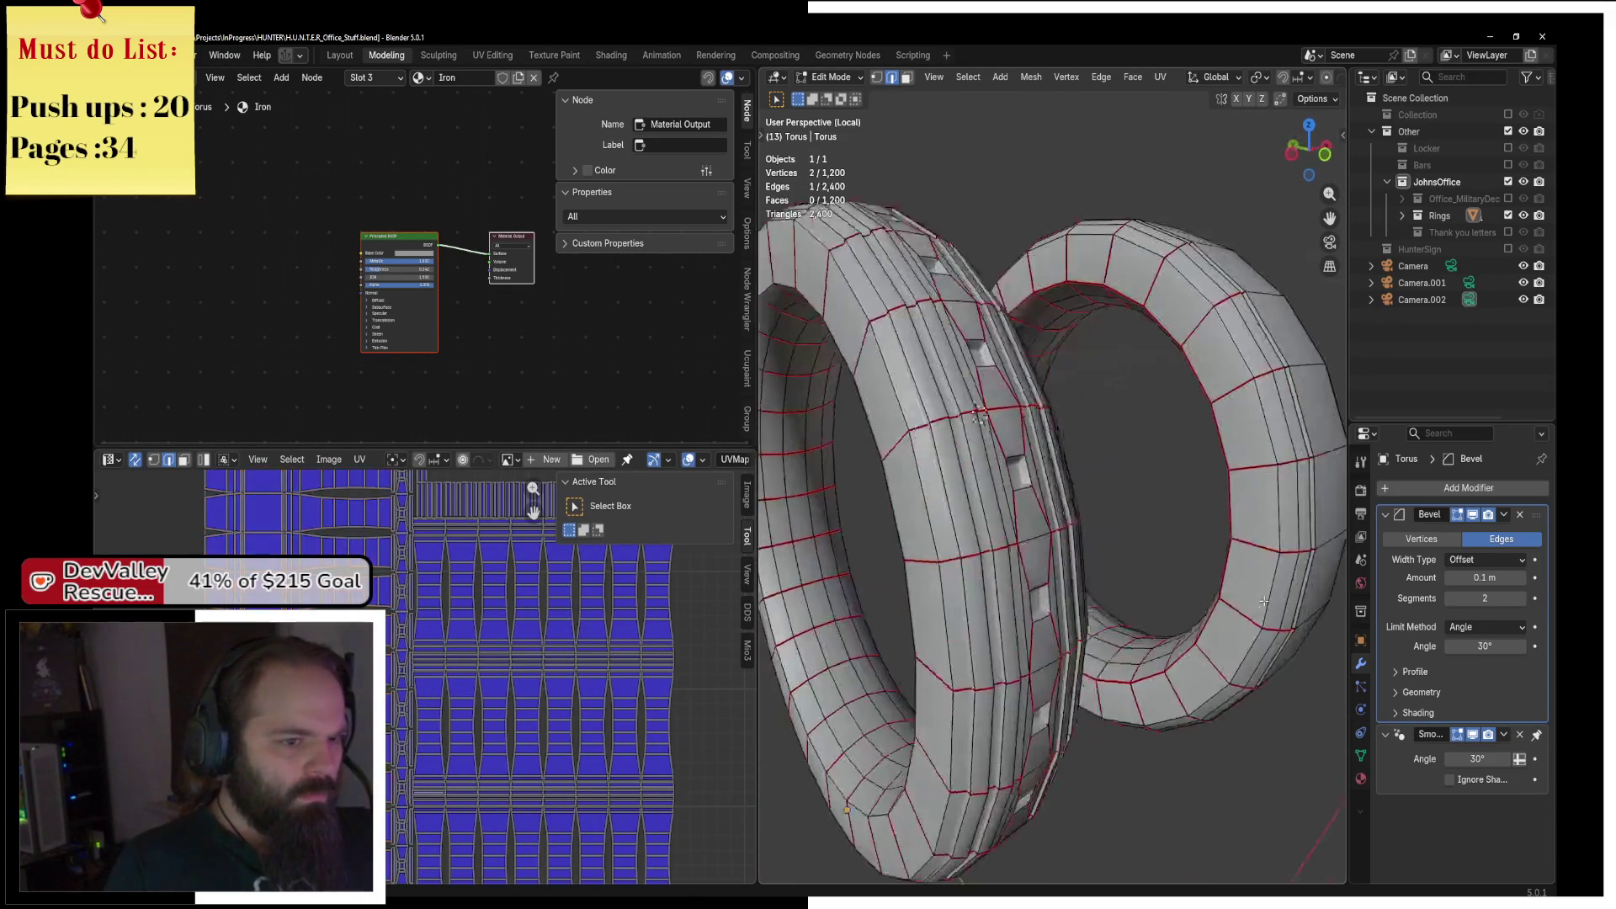
Select the connected right ring and hide it.
{"action": "key", "text": "KP_2"}
{"action": "key", "text": "KP_2"}
{"action": "key", "text": "ctrl+l"}
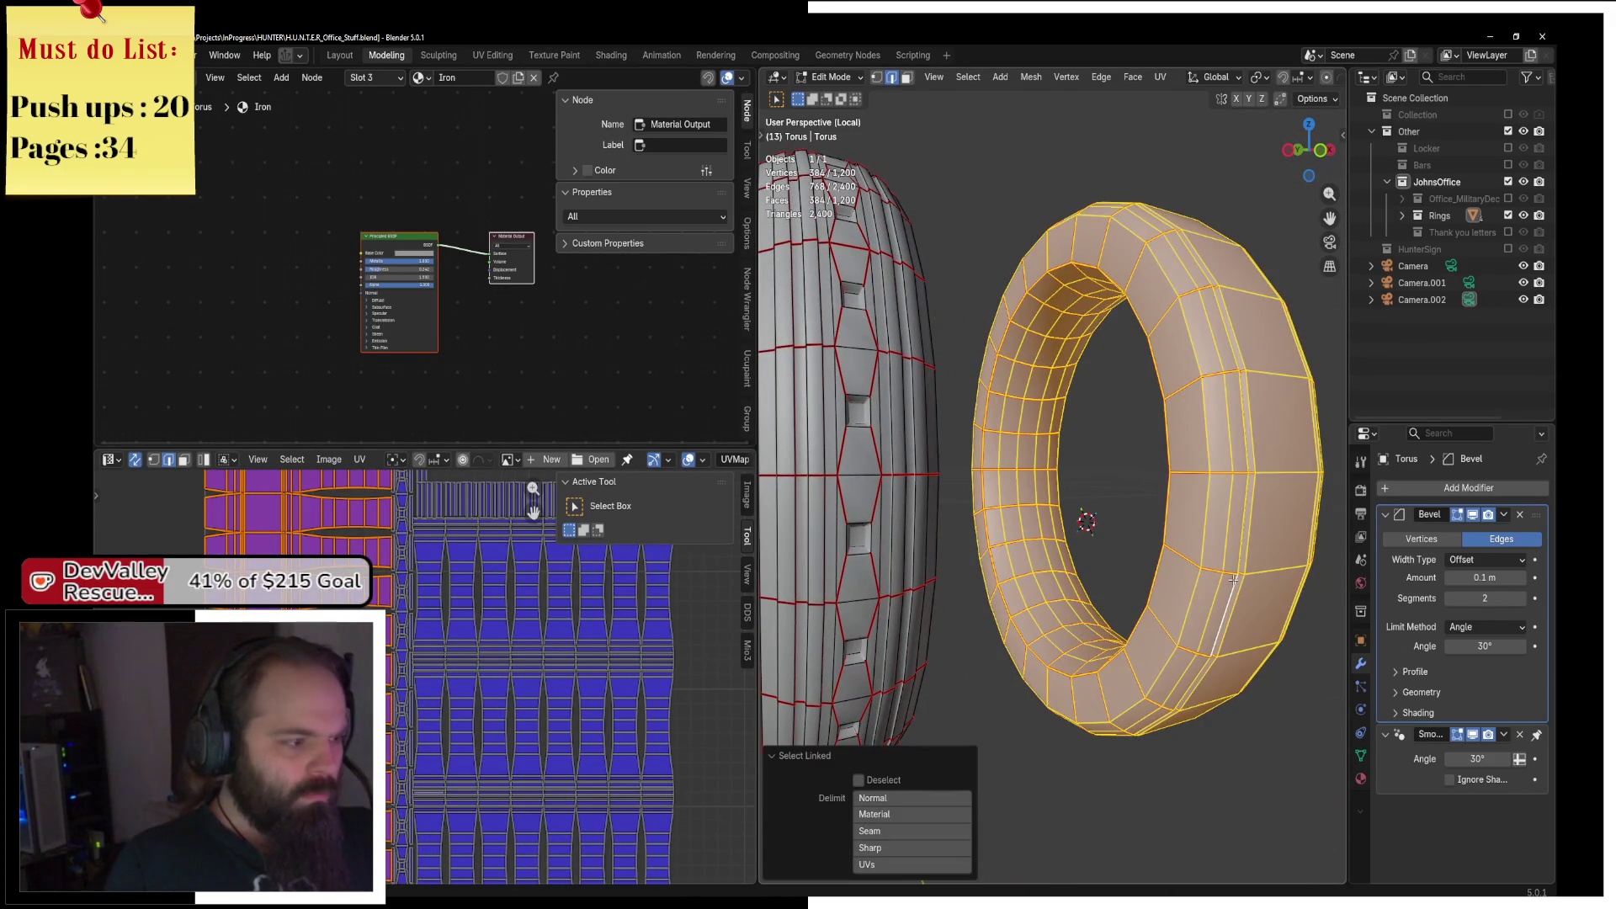
{"action": "scroll", "coordinate": [1122, 571], "scroll_direction": "down", "scroll_amount": 5}
{"action": "key", "text": "h"}
{"action": "scroll", "coordinate": [992, 547], "scroll_direction": "up", "scroll_amount": 5}
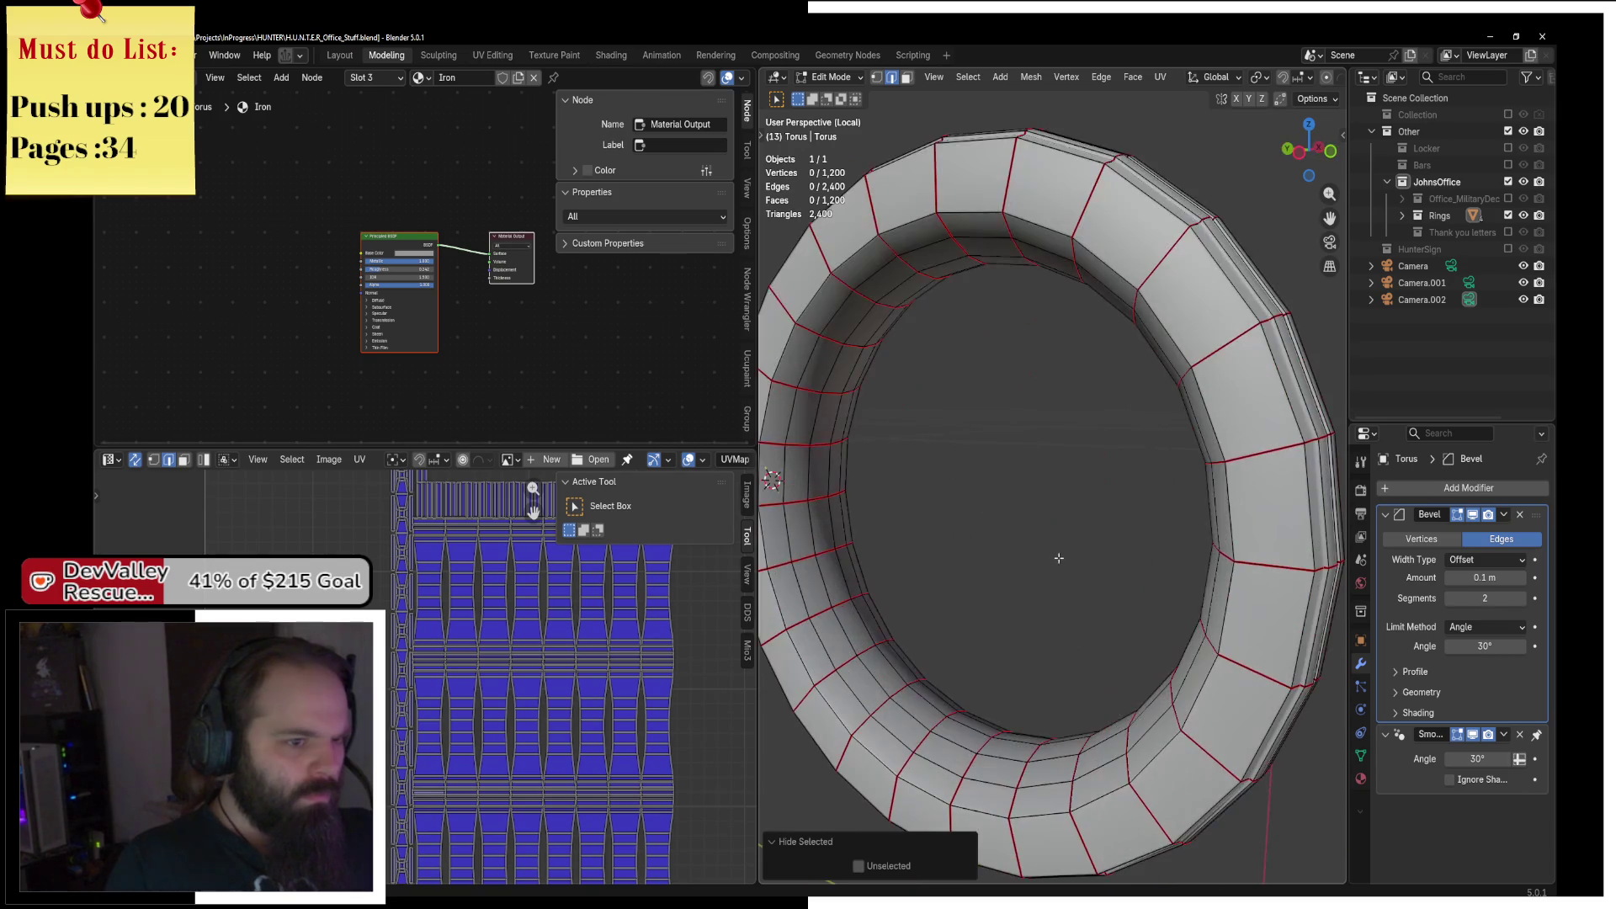
Inspect the remaining ring's seams from several angles, briefly in wireframe shading.
{"action": "mouse_move", "coordinate": [827, 486]}
{"action": "left_mouse_down"}
{"action": "mouse_move", "coordinate": [1182, 462]}
{"action": "mouse_move", "coordinate": [1079, 474]}
{"action": "mouse_move", "coordinate": [1221, 514]}
{"action": "left_mouse_up"}
{"action": "left_click", "coordinate": [1222, 515]}
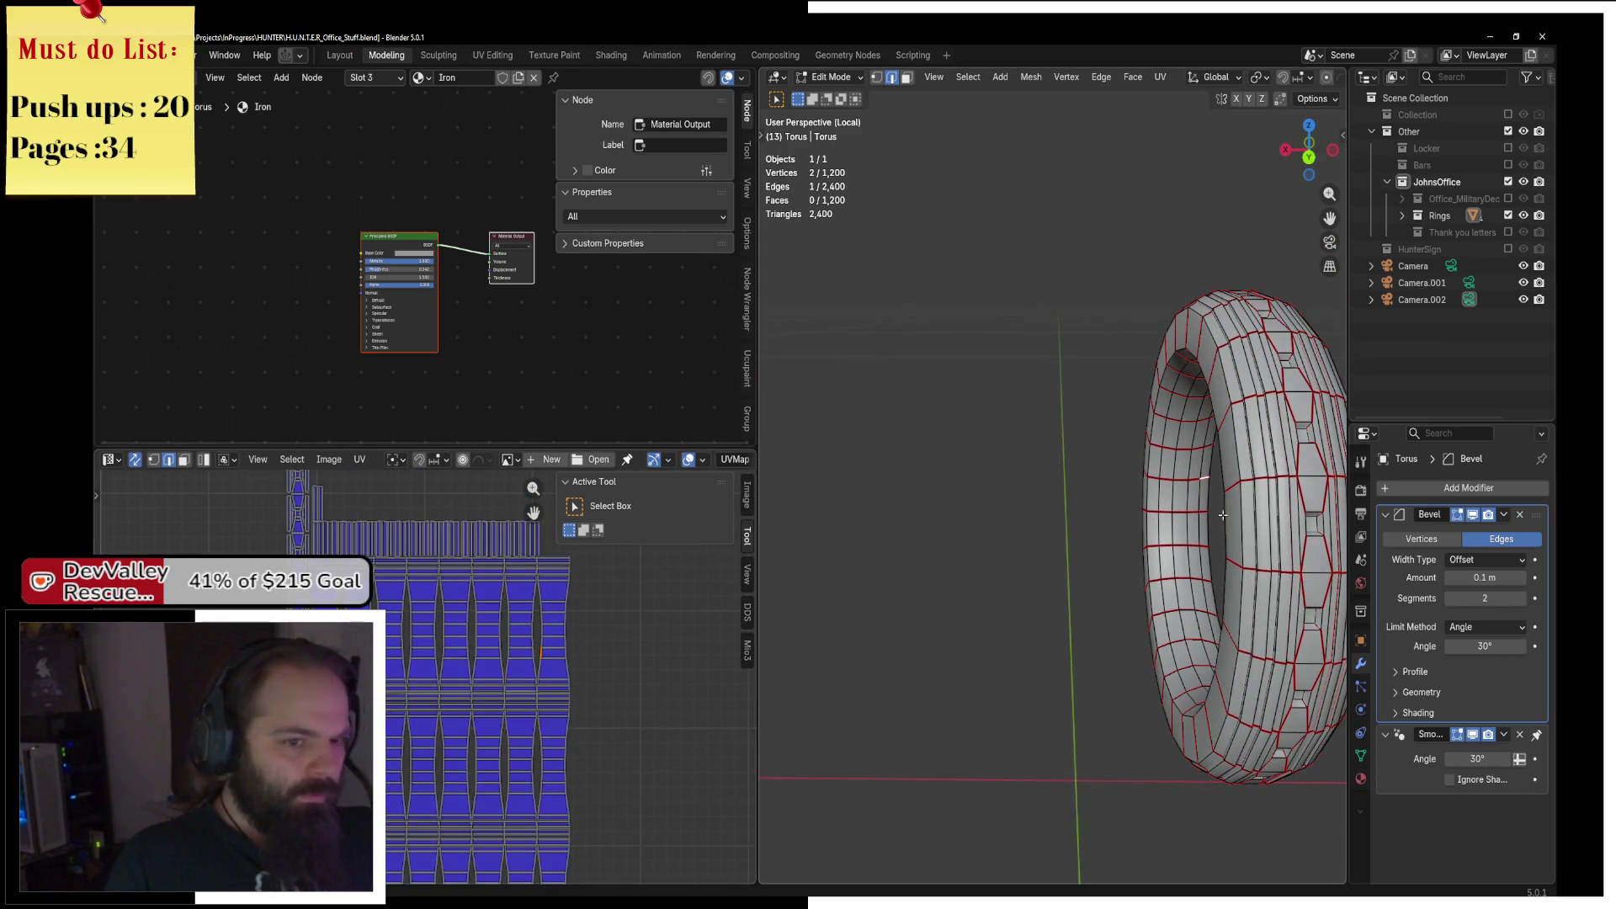
{"action": "key", "text": "l"}
{"action": "left_click", "coordinate": [563, 614]}
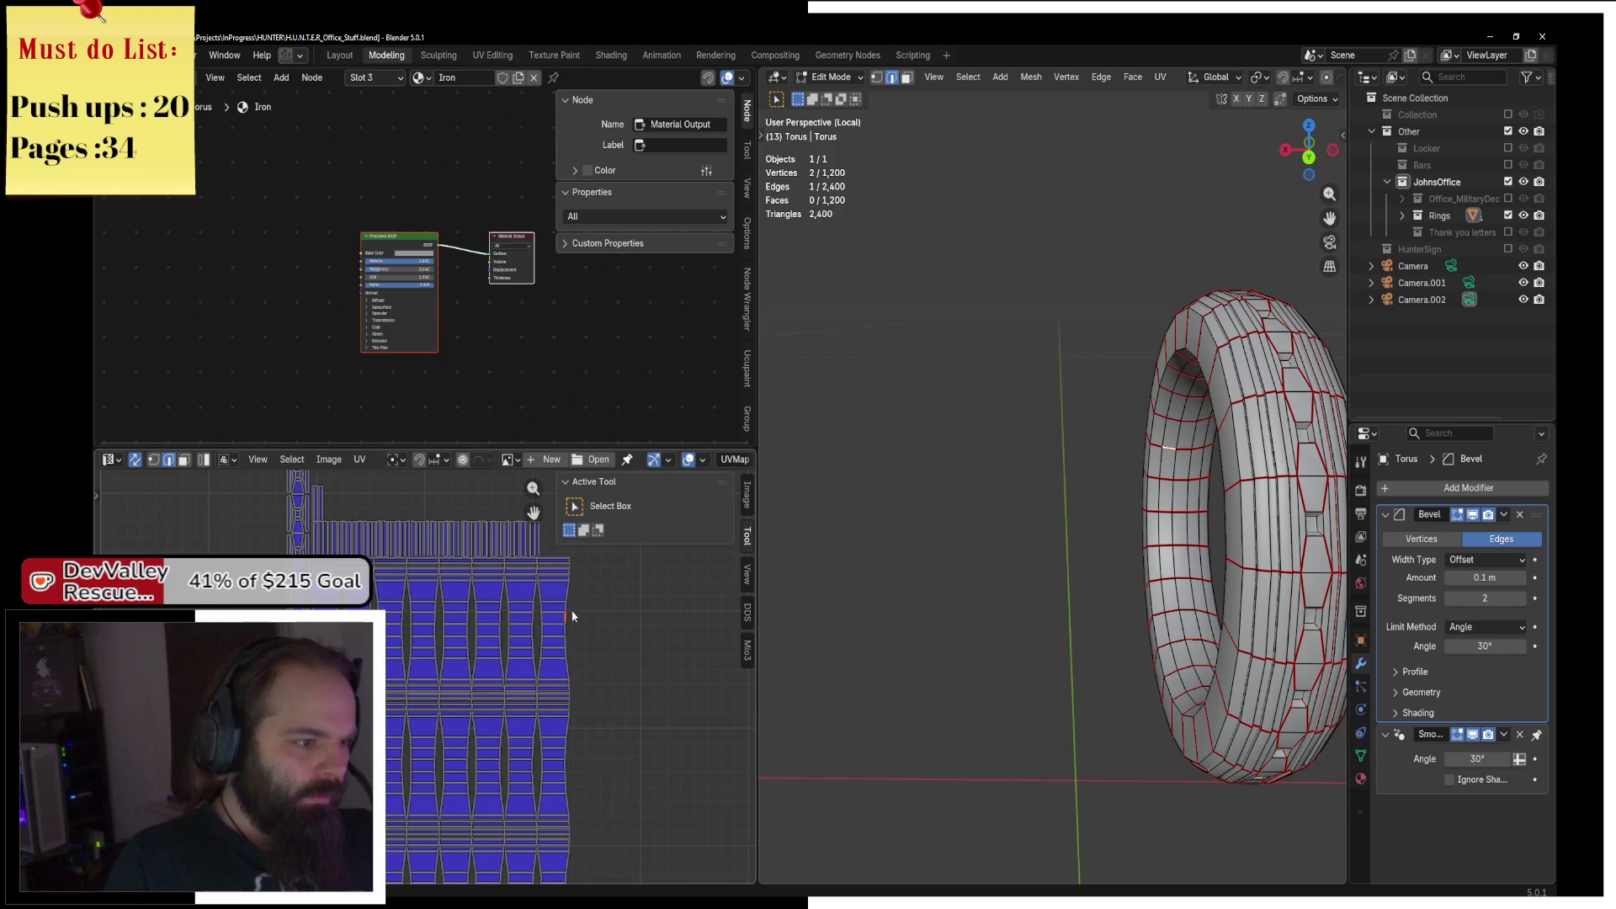
{"action": "scroll", "coordinate": [572, 650], "scroll_direction": "down", "scroll_amount": 3}
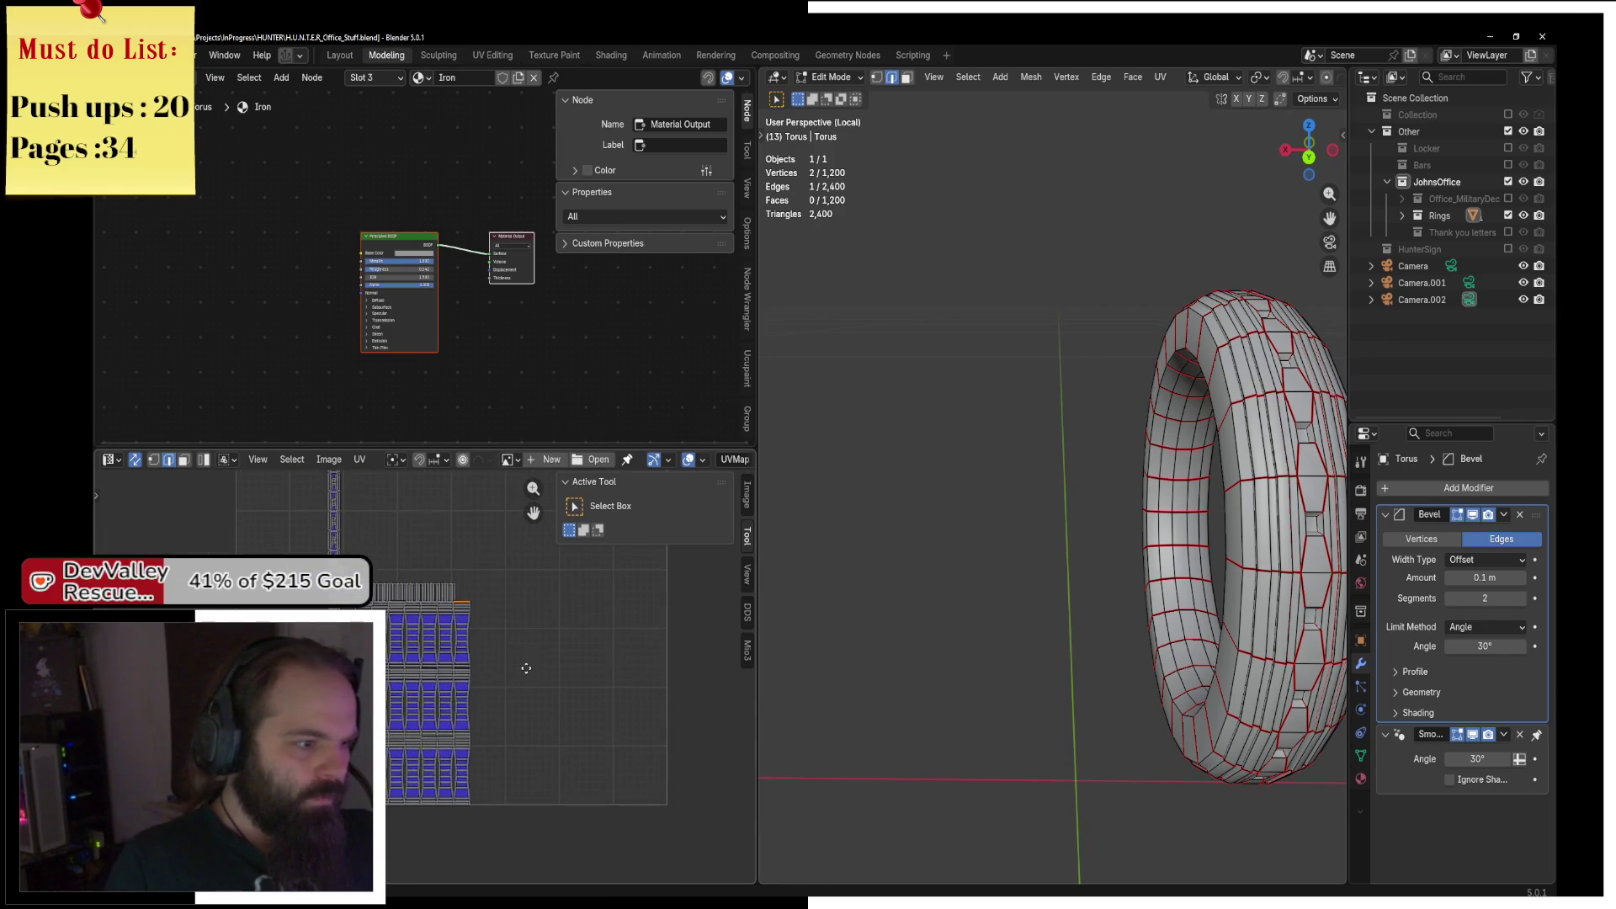
{"action": "mouse_move", "coordinate": [1052, 505]}
{"action": "left_mouse_down"}
{"action": "mouse_move", "coordinate": [1084, 516]}
{"action": "mouse_move", "coordinate": [981, 469]}
{"action": "mouse_move", "coordinate": [956, 541]}
{"action": "left_mouse_up"}
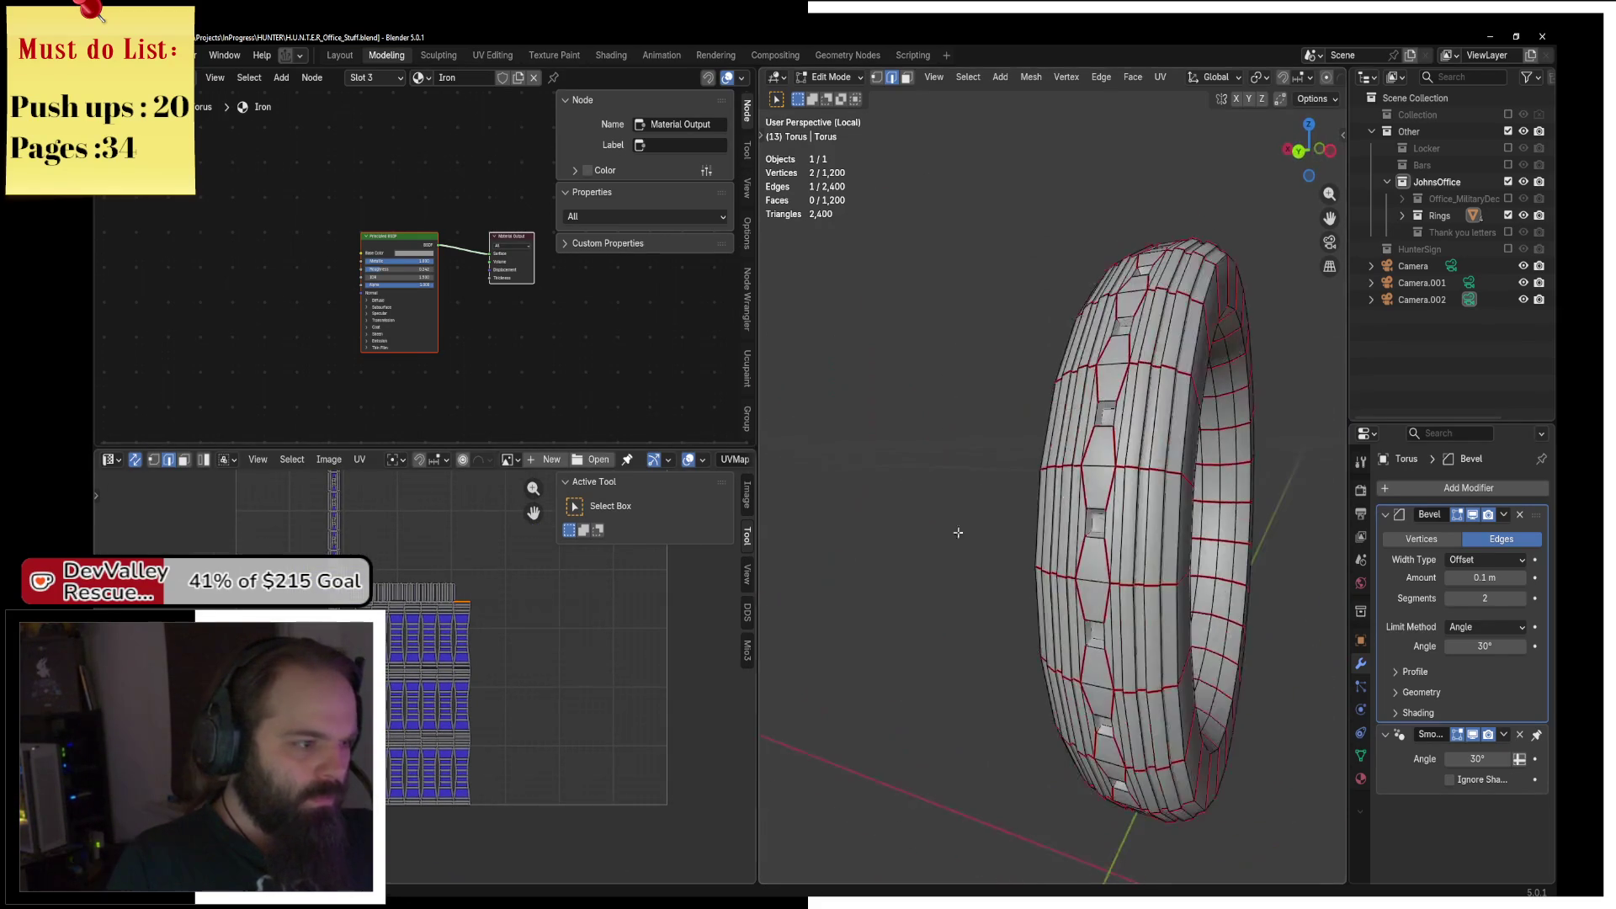
{"action": "left_click_drag", "start_coordinate": [1207, 469], "coordinate": [911, 463]}
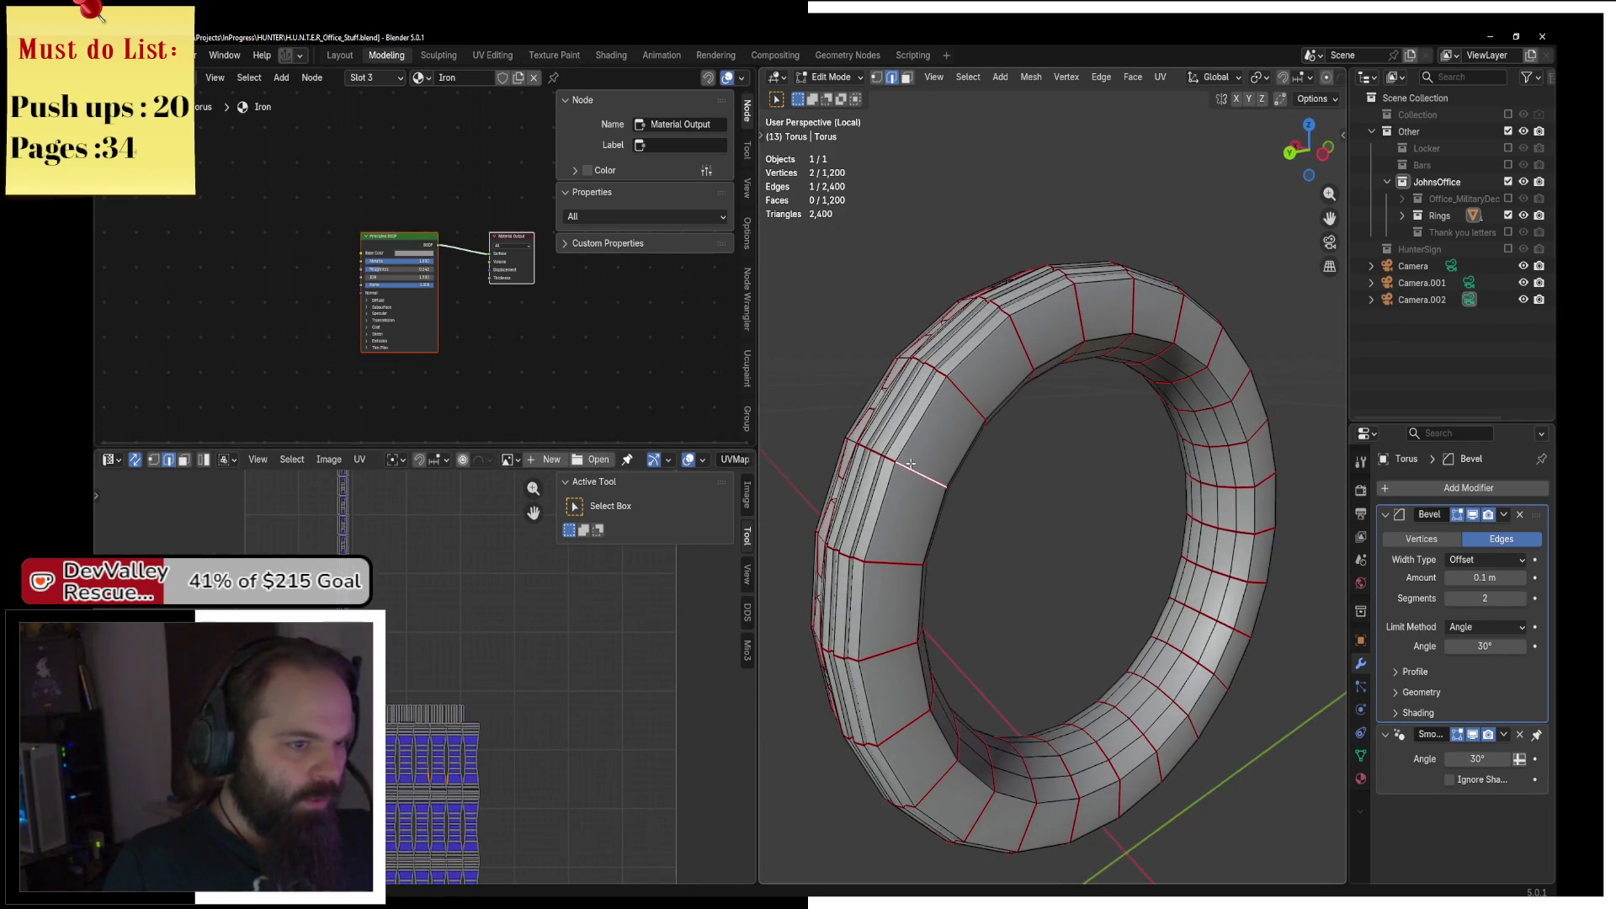
{"action": "mouse_move", "coordinate": [980, 408]}
{"action": "left_mouse_down"}
{"action": "mouse_move", "coordinate": [1238, 440]}
{"action": "mouse_move", "coordinate": [1061, 395]}
{"action": "mouse_move", "coordinate": [1060, 454]}
{"action": "left_mouse_up"}
{"action": "key", "text": "z"}
{"action": "left_click", "coordinate": [957, 461]}
{"action": "key", "text": "z"}
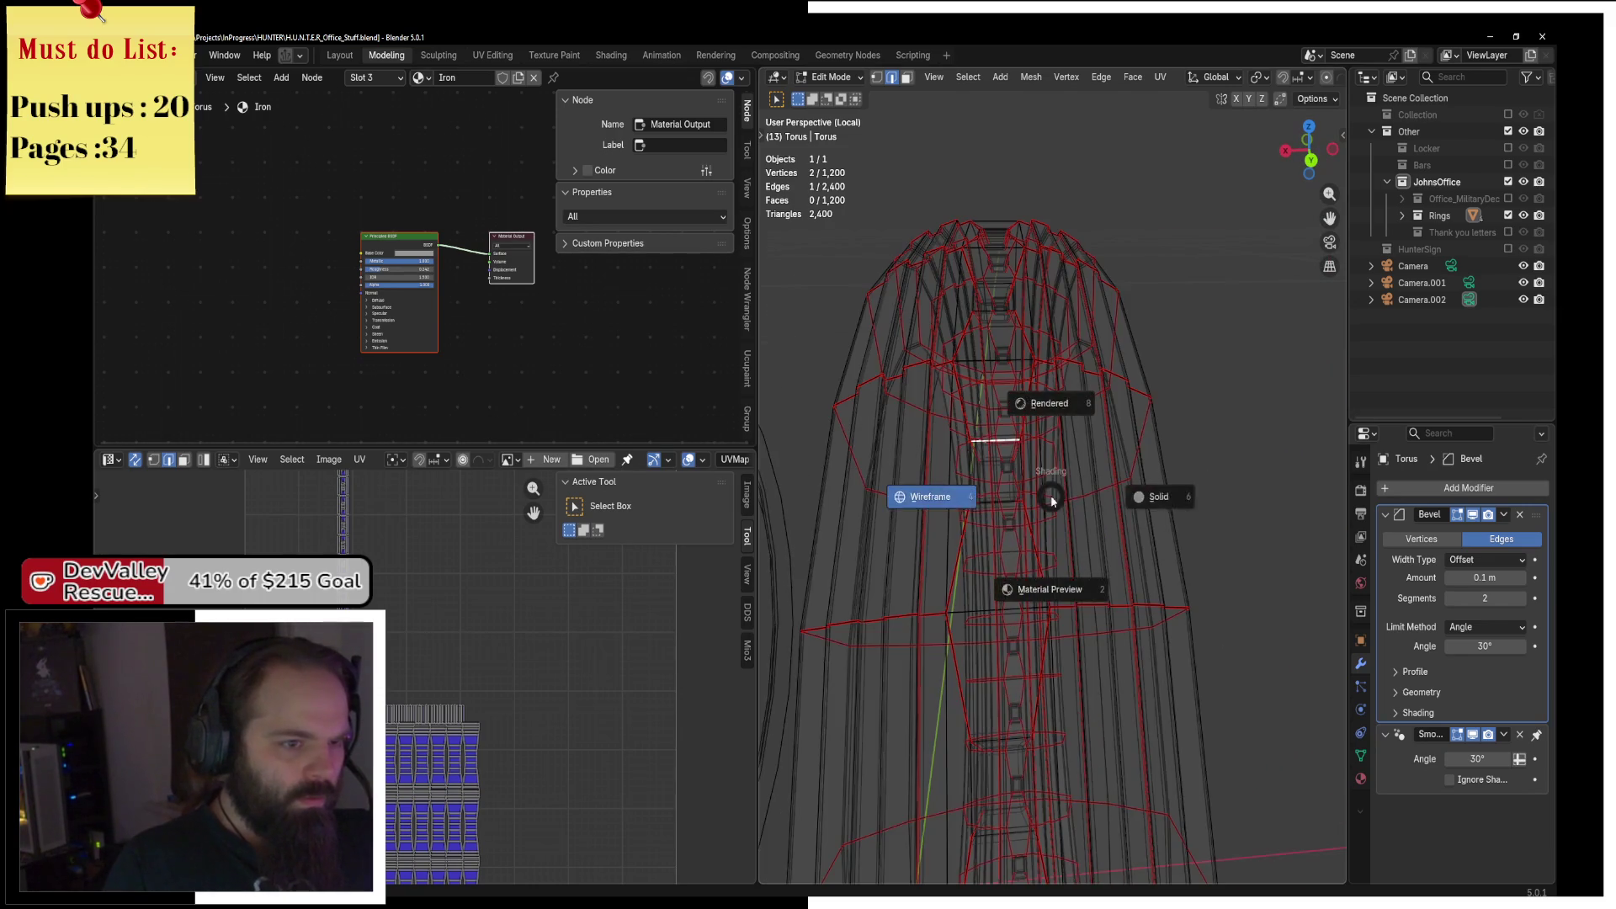
{"action": "left_click", "coordinate": [1090, 504]}
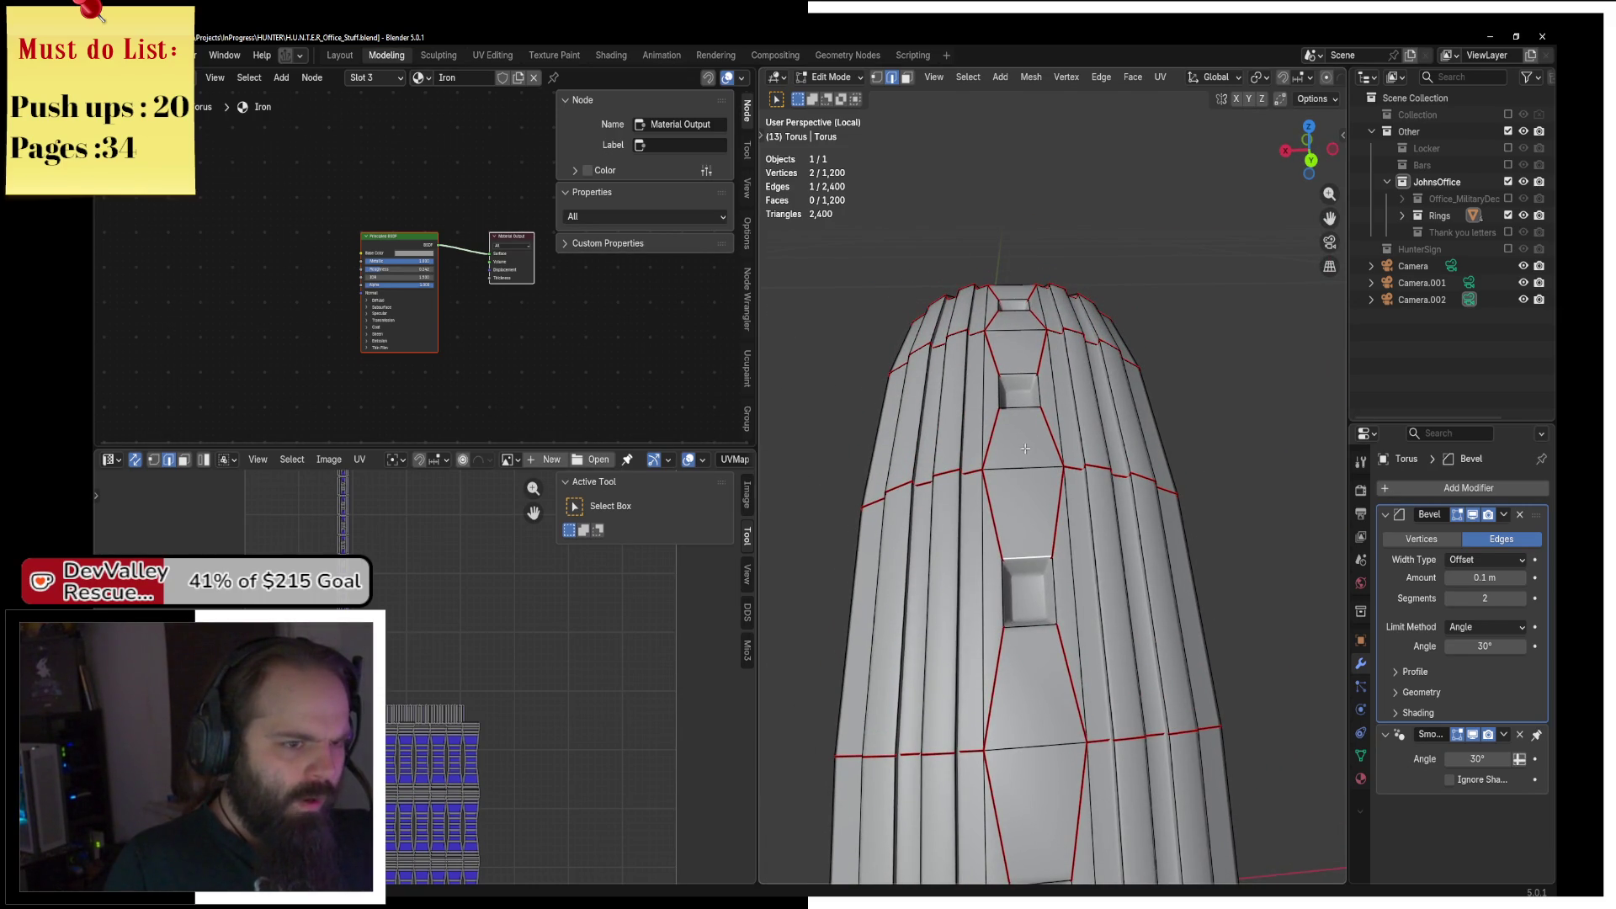
Select the whole remaining ring and unwrap it Angle Based along its red seams.
{"action": "left_click", "coordinate": [1055, 402]}
{"action": "key", "text": "ctrl+l"}
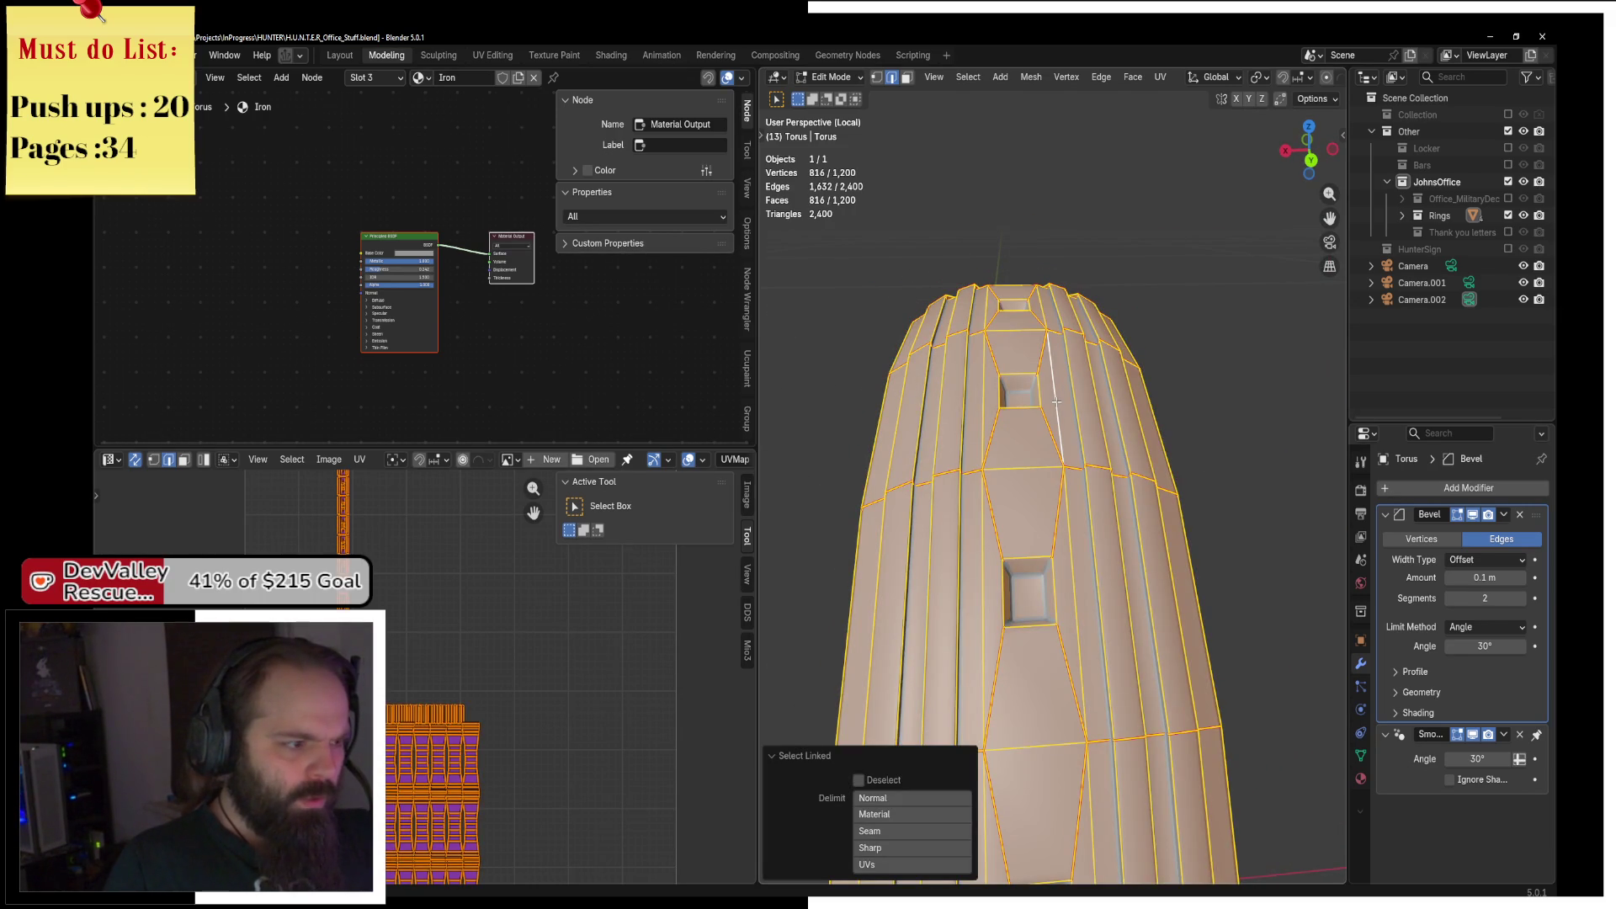
{"action": "key", "text": "ctrl+z"}
{"action": "mouse_move", "coordinate": [1056, 402]}
{"action": "left_mouse_down"}
{"action": "mouse_move", "coordinate": [1129, 426]}
{"action": "mouse_move", "coordinate": [1036, 336]}
{"action": "mouse_move", "coordinate": [993, 260]}
{"action": "mouse_move", "coordinate": [1074, 463]}
{"action": "mouse_move", "coordinate": [1102, 438]}
{"action": "mouse_move", "coordinate": [1154, 480]}
{"action": "mouse_move", "coordinate": [1042, 439]}
{"action": "left_mouse_up"}
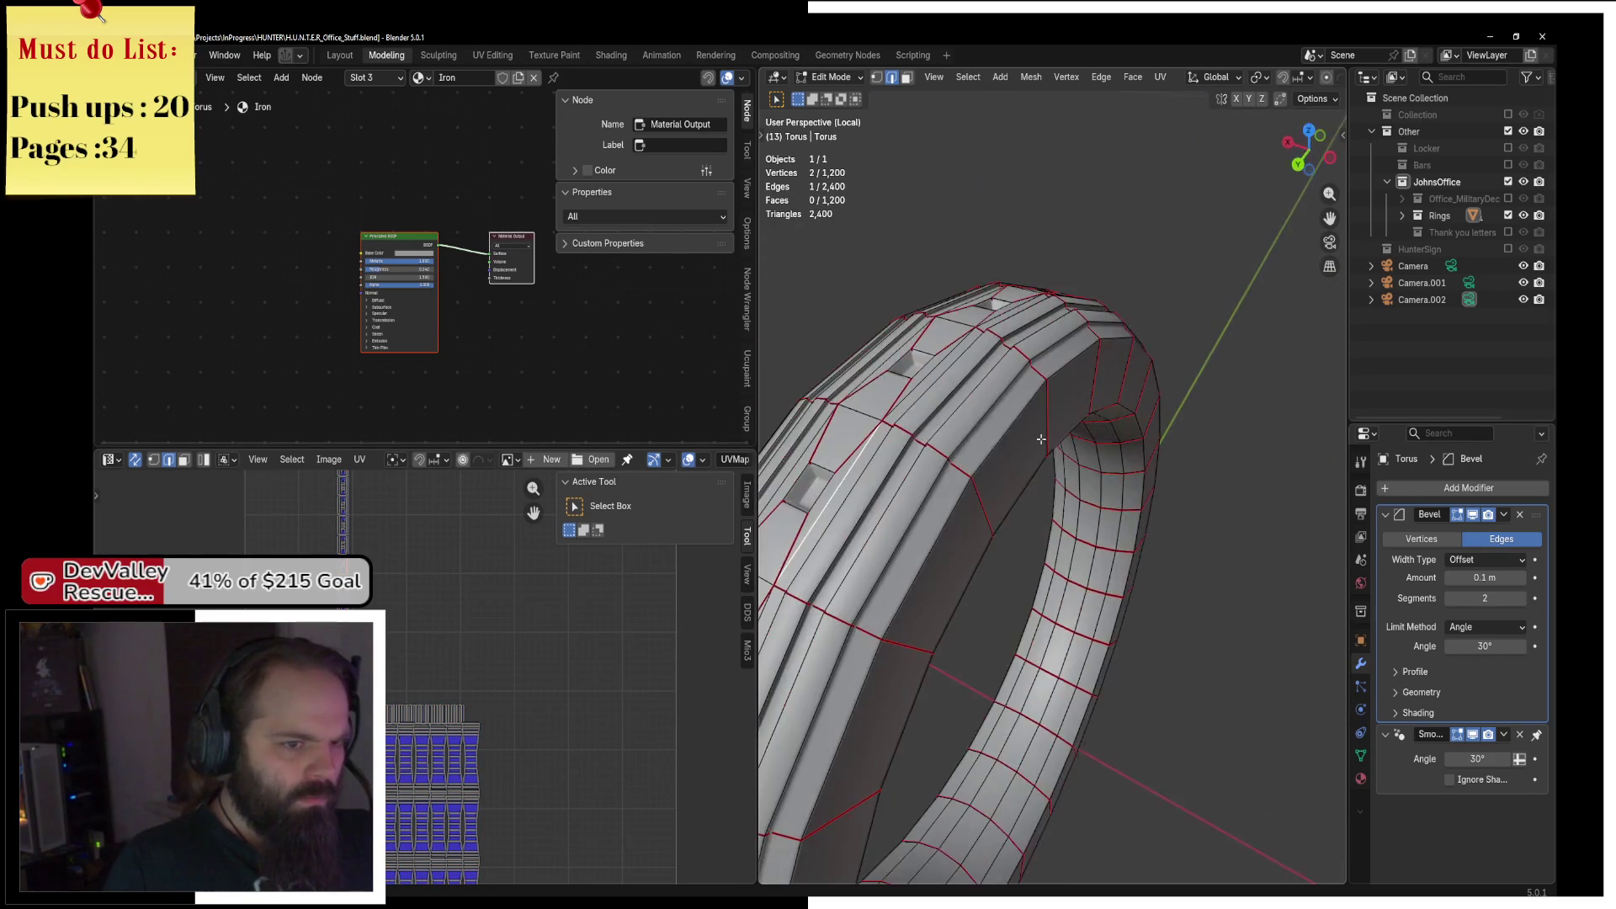
{"action": "key", "text": "F3"}
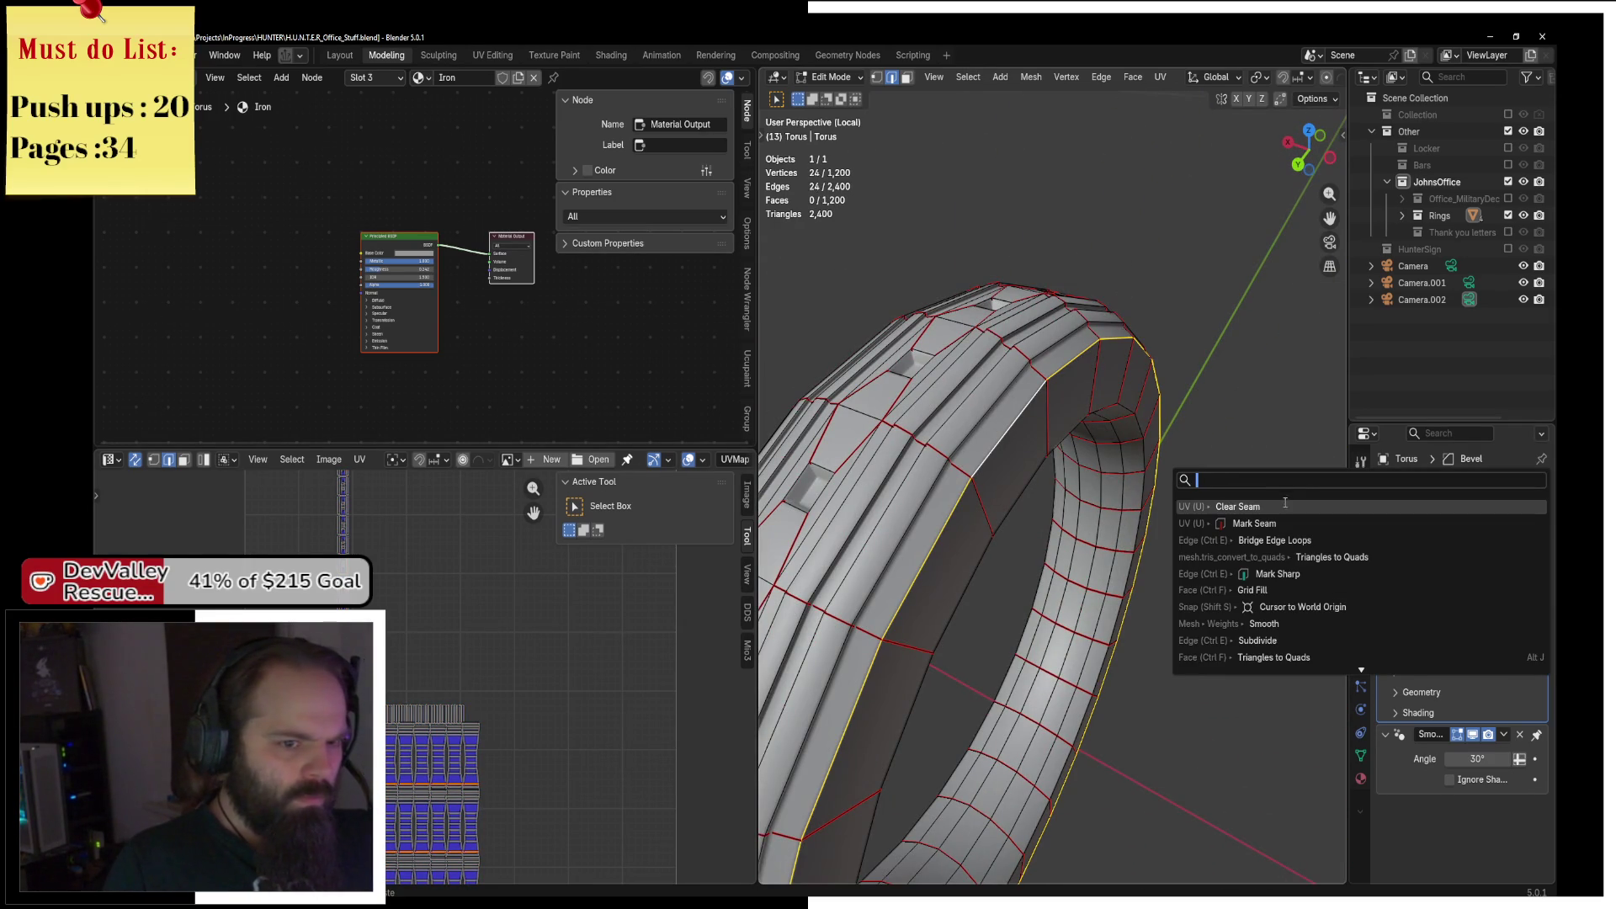
{"action": "key", "text": "a"}
{"action": "left_click", "coordinate": [1160, 77]}
{"action": "left_click", "coordinate": [1169, 91]}
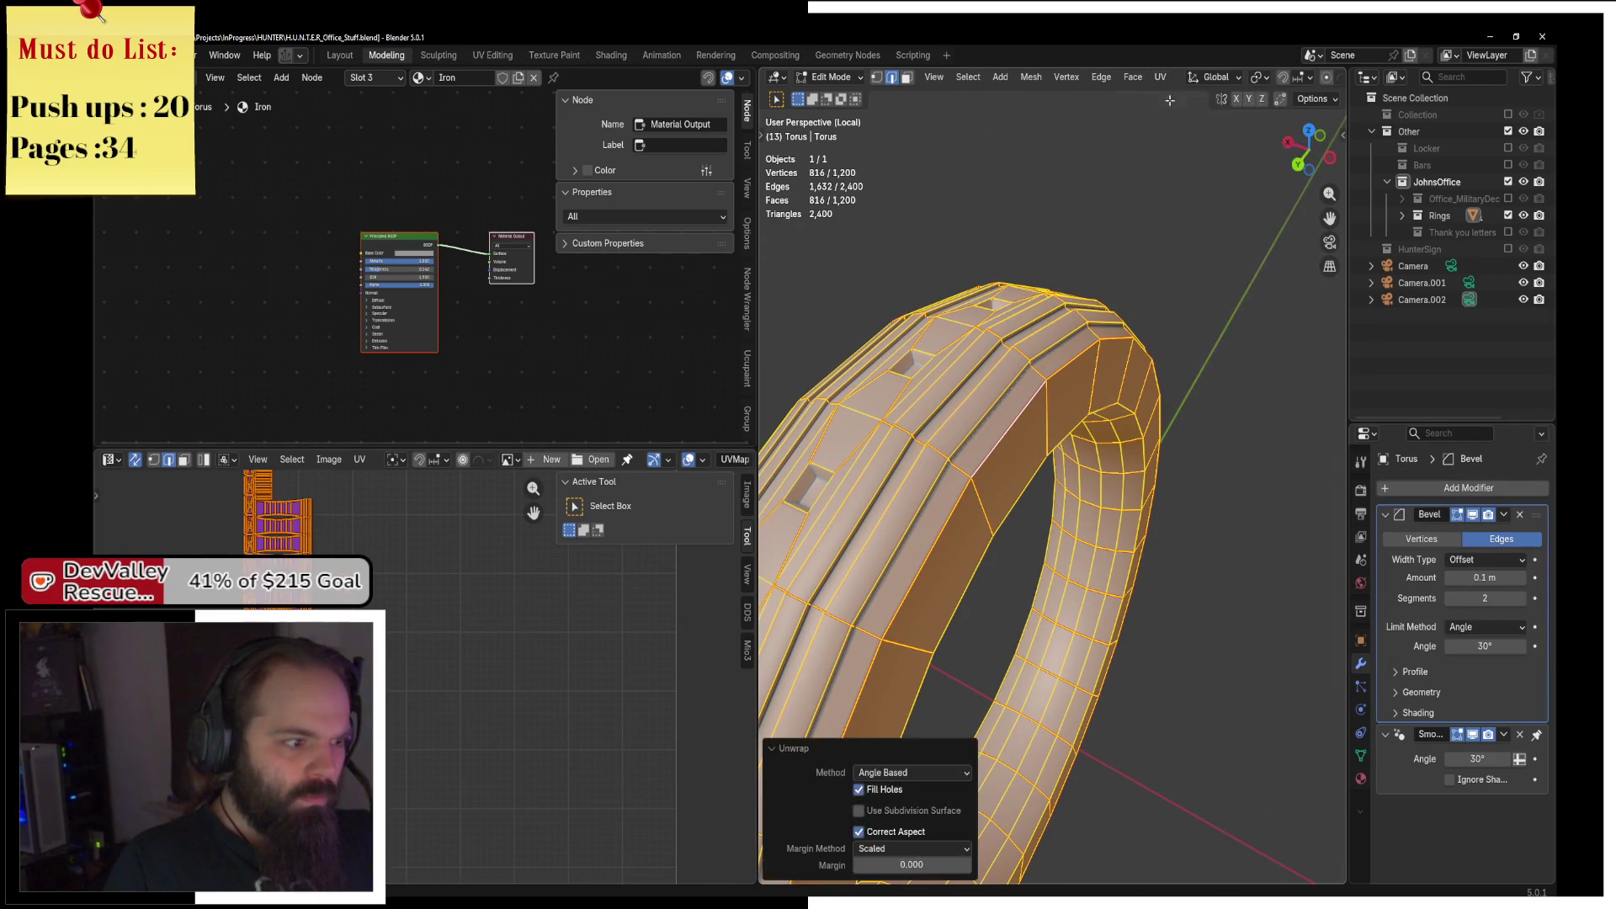
{"action": "scroll", "coordinate": [410, 688], "scroll_direction": "up", "scroll_amount": 5}
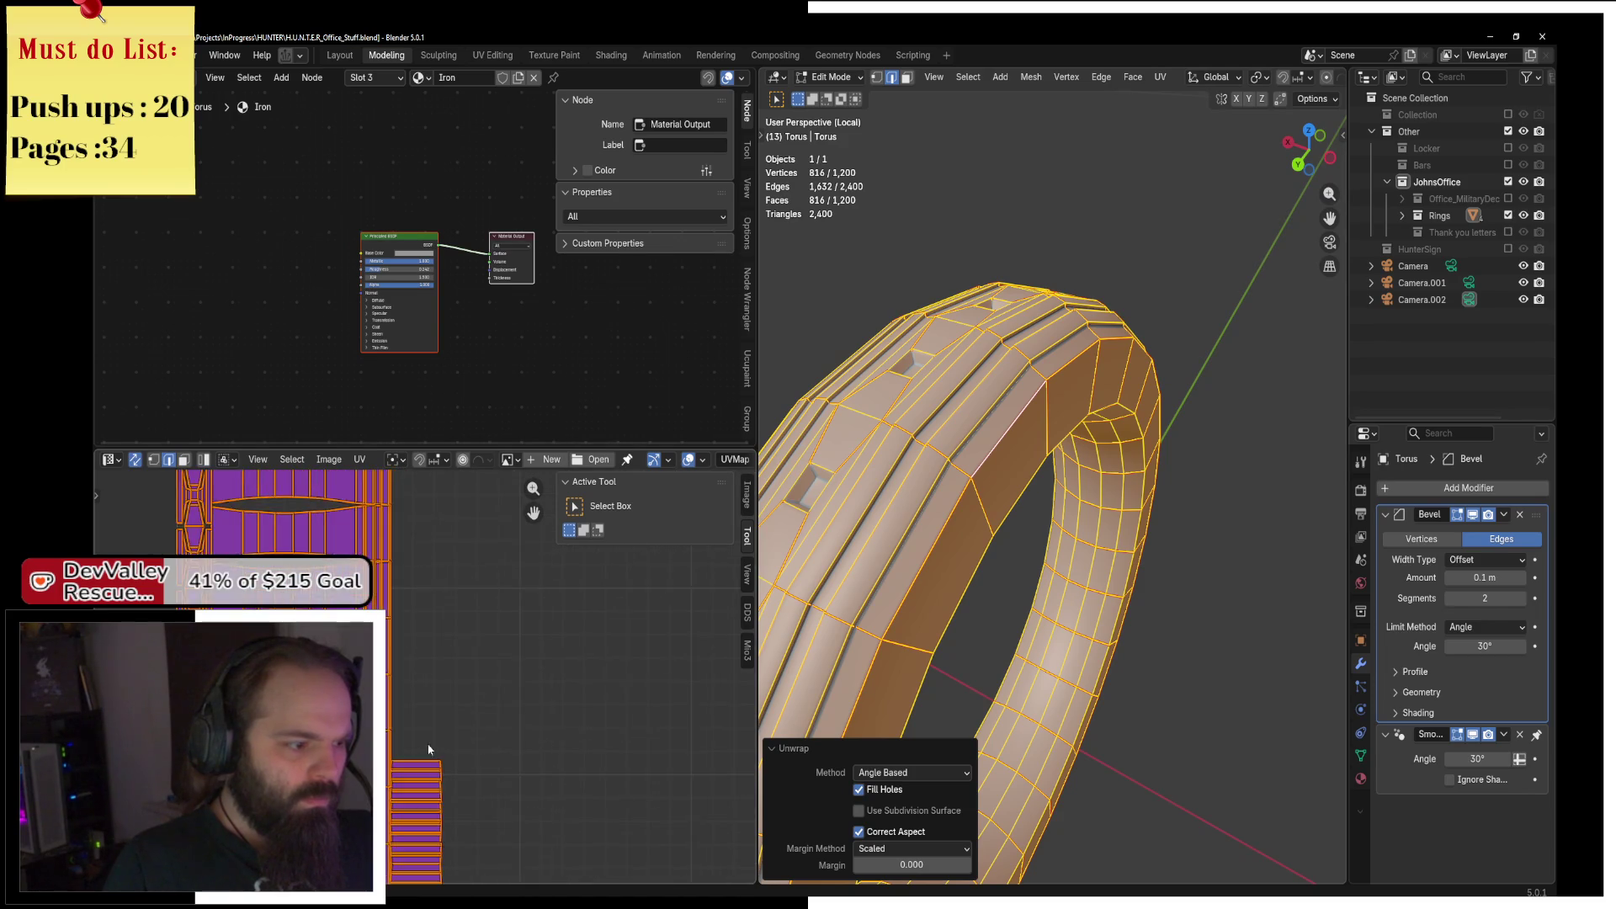
{"action": "scroll", "coordinate": [410, 689], "scroll_direction": "up", "scroll_amount": 4}
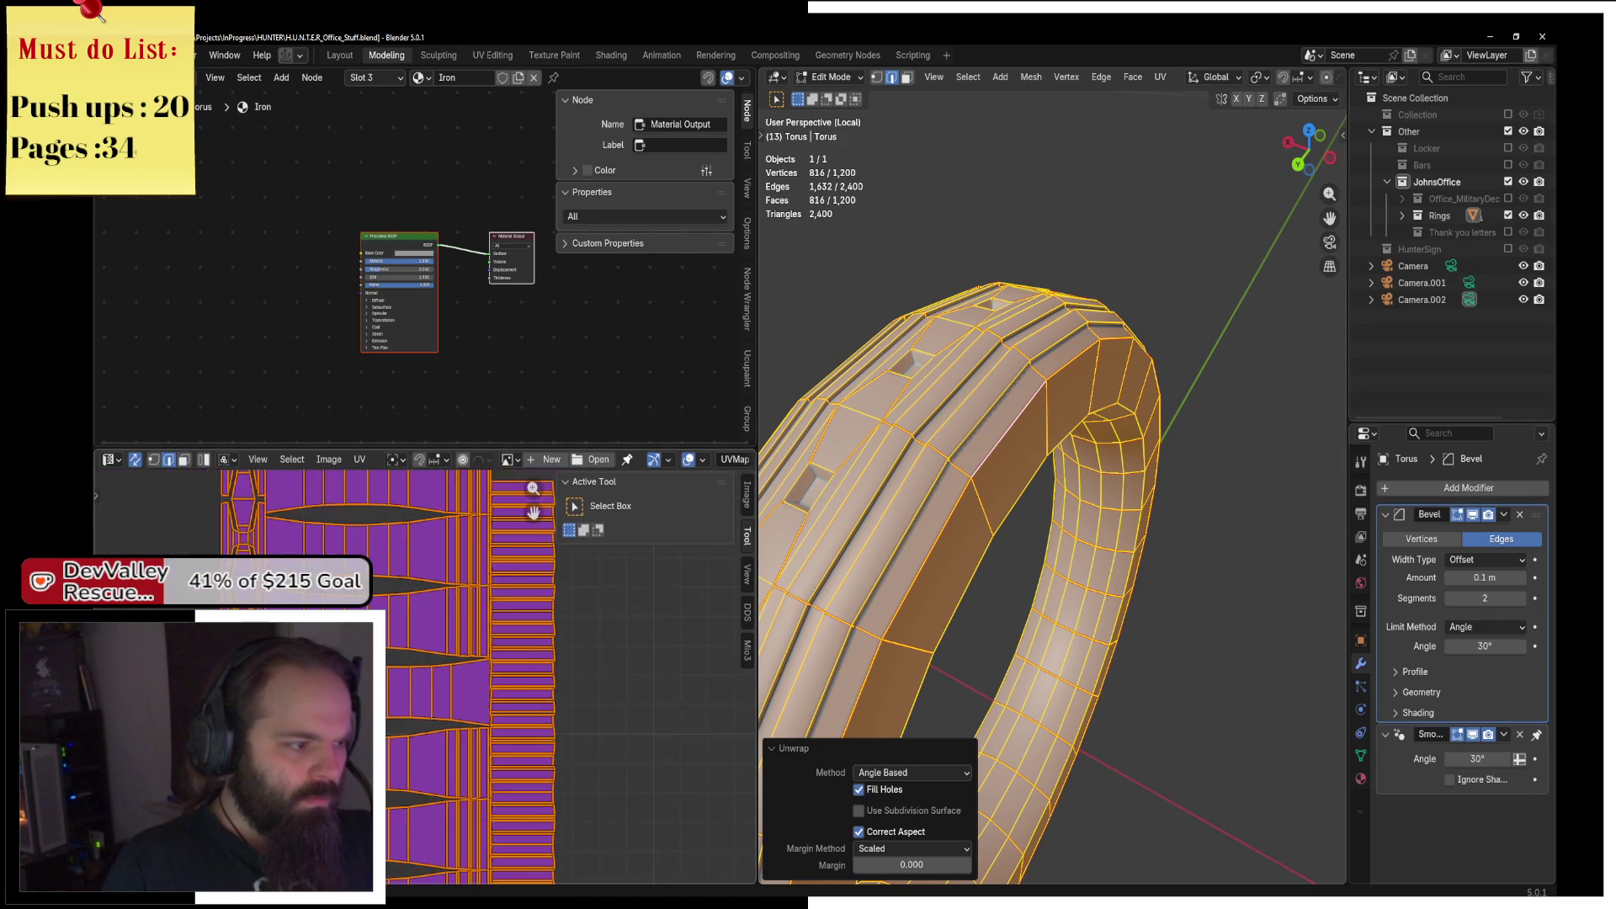
{"action": "left_click", "coordinate": [1010, 425]}
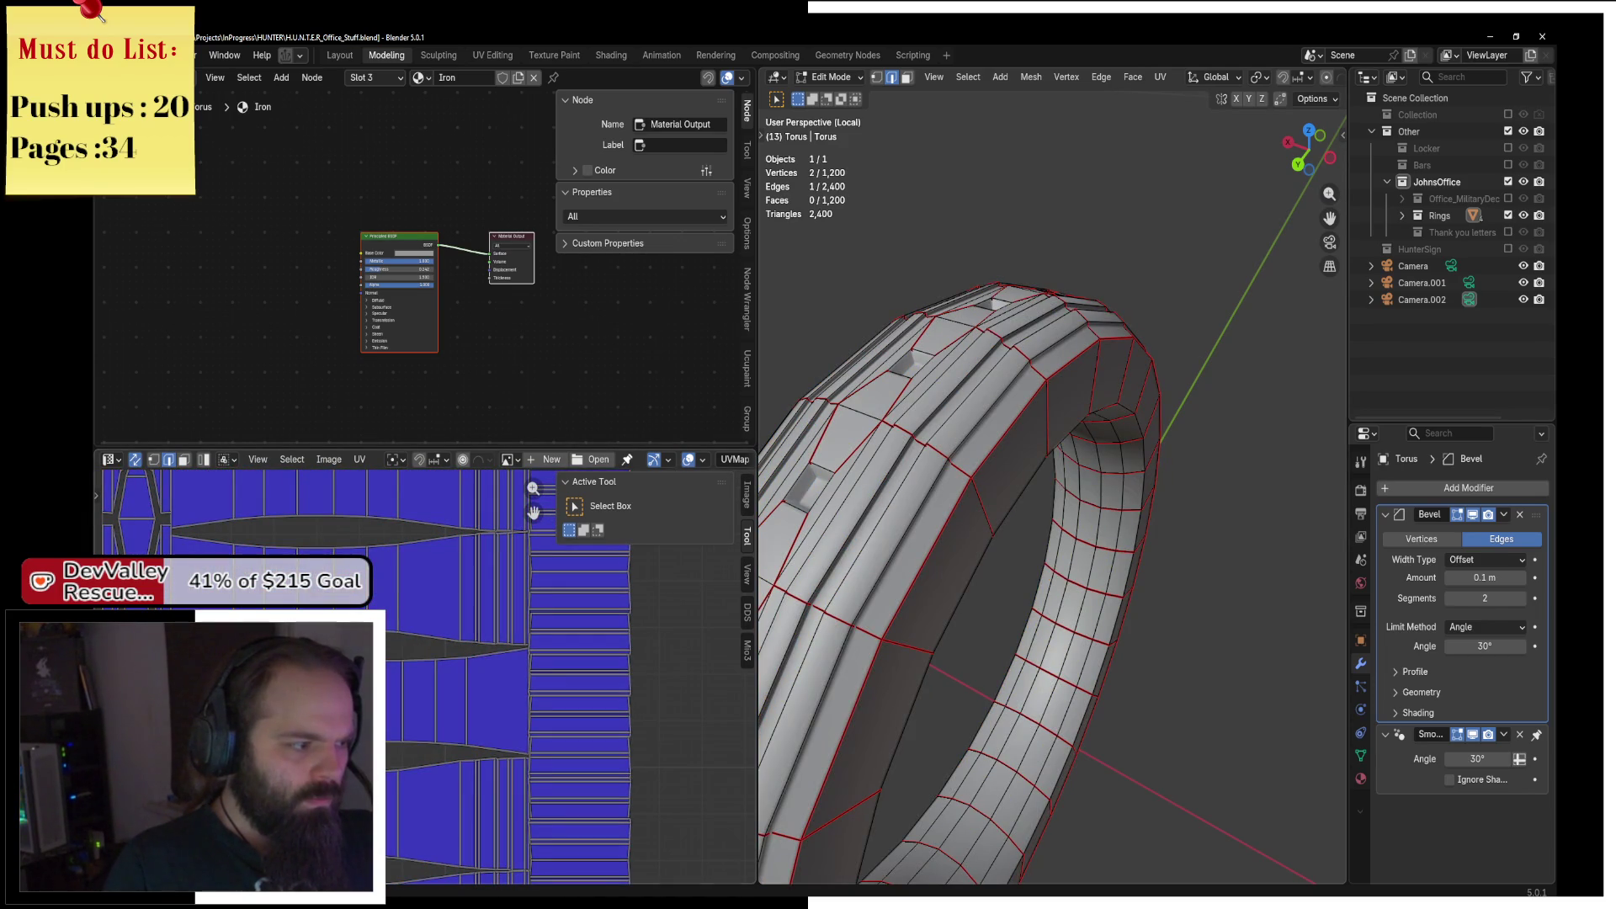
{"action": "key", "text": "KP_Decimal"}
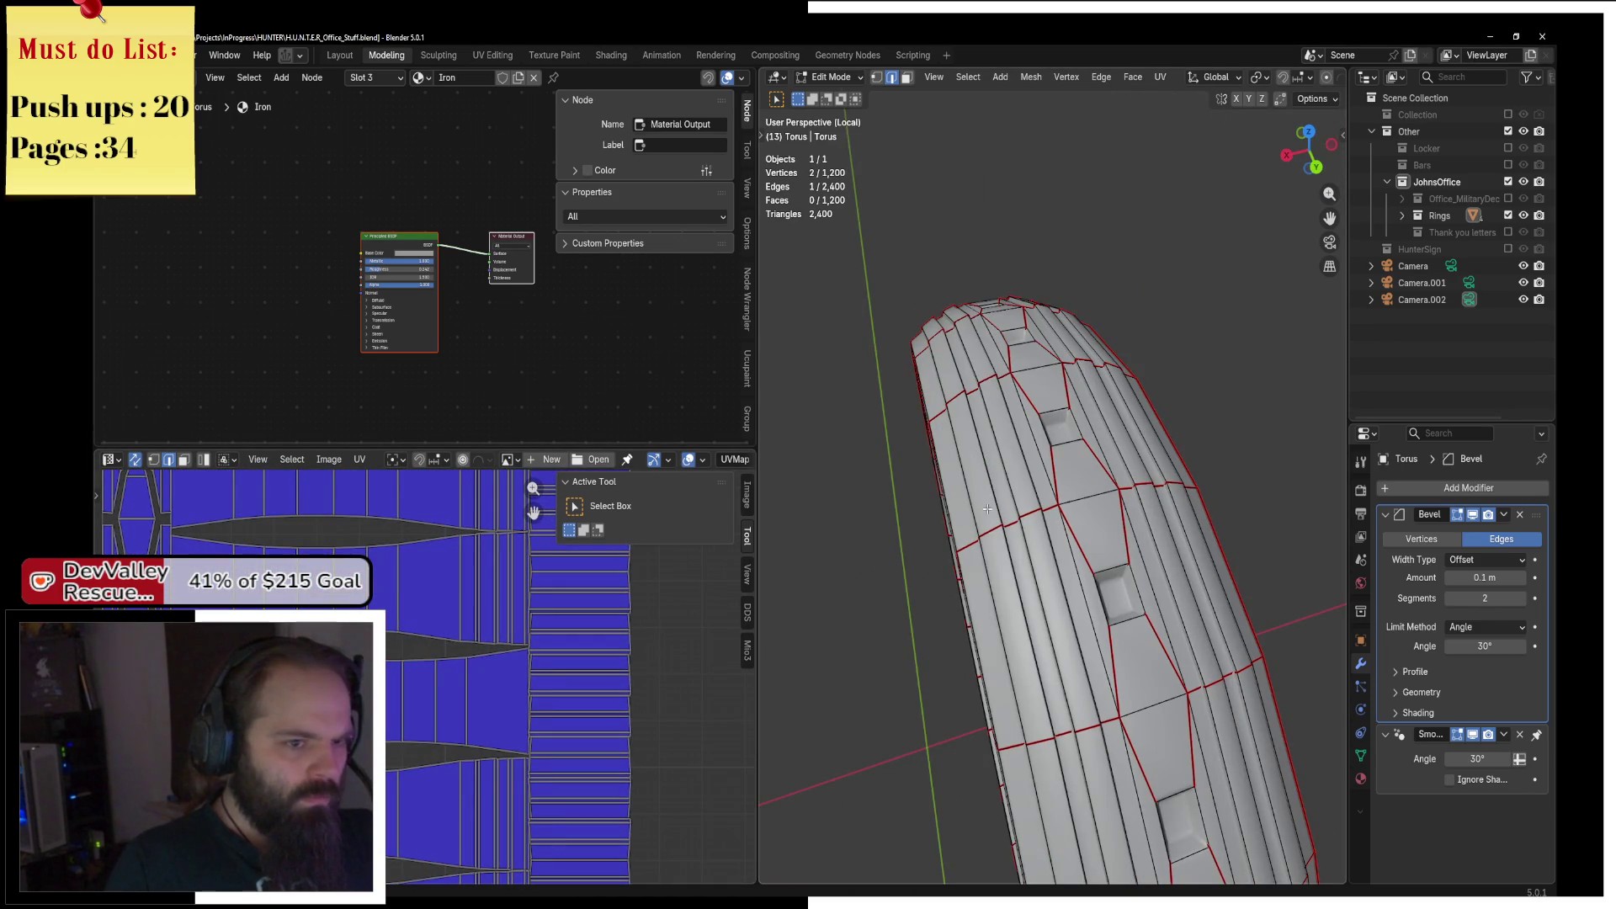
{"action": "key", "text": "z"}
{"action": "left_click", "coordinate": [968, 426]}
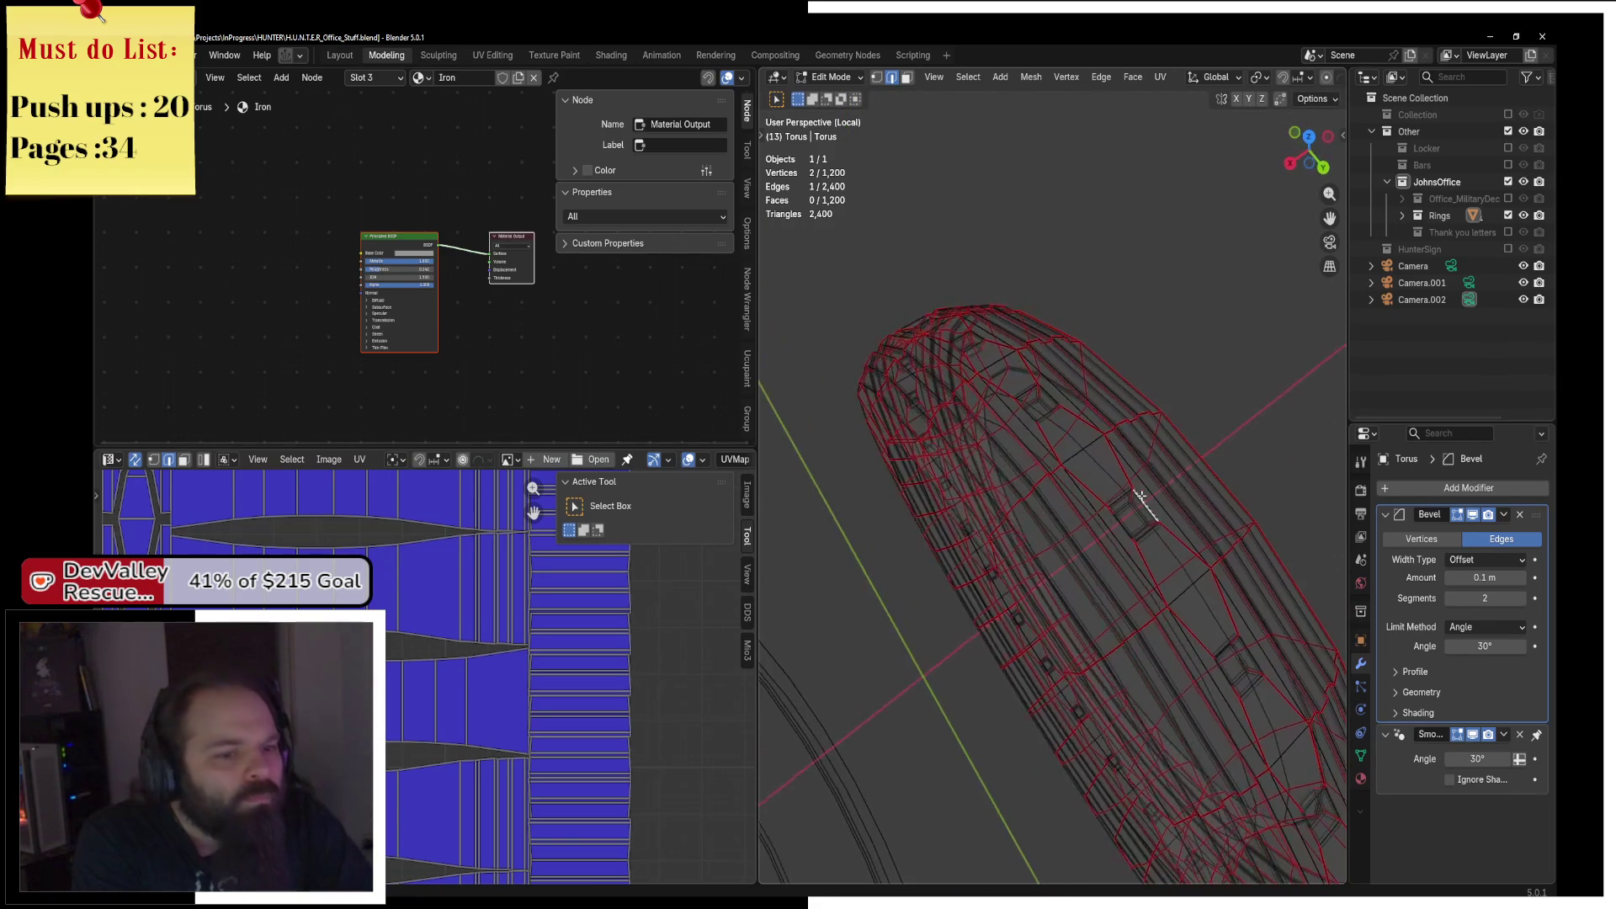
{"action": "scroll", "coordinate": [482, 685], "scroll_direction": "down", "scroll_amount": 3}
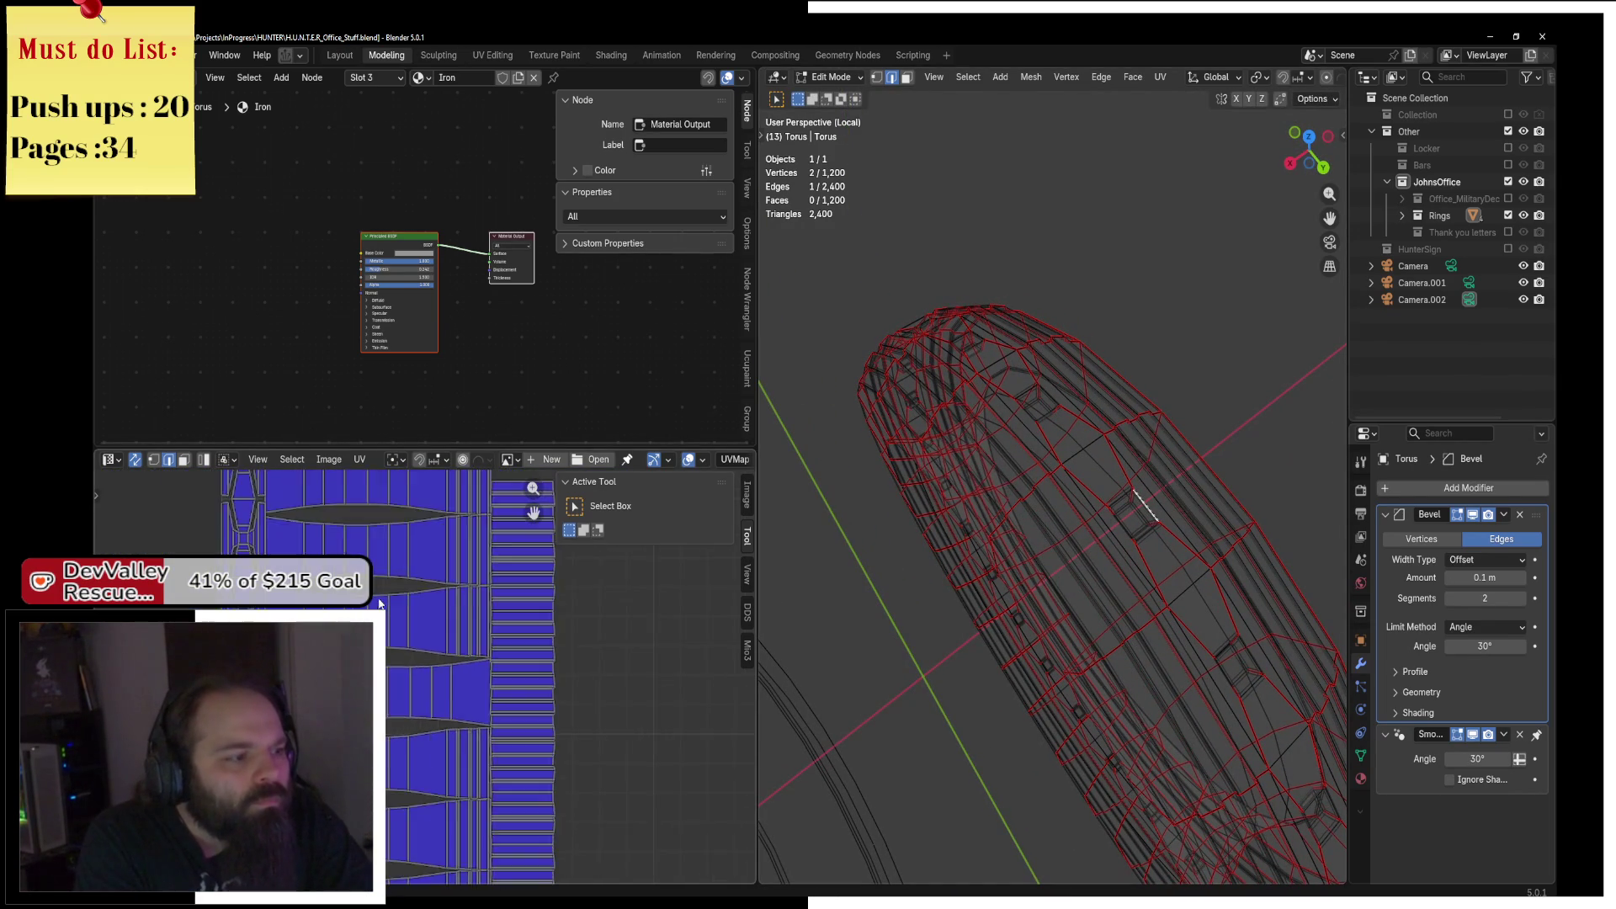
{"action": "scroll", "coordinate": [379, 604], "scroll_direction": "down", "scroll_amount": 4}
{"action": "scroll", "coordinate": [445, 767], "scroll_direction": "up", "scroll_amount": 6}
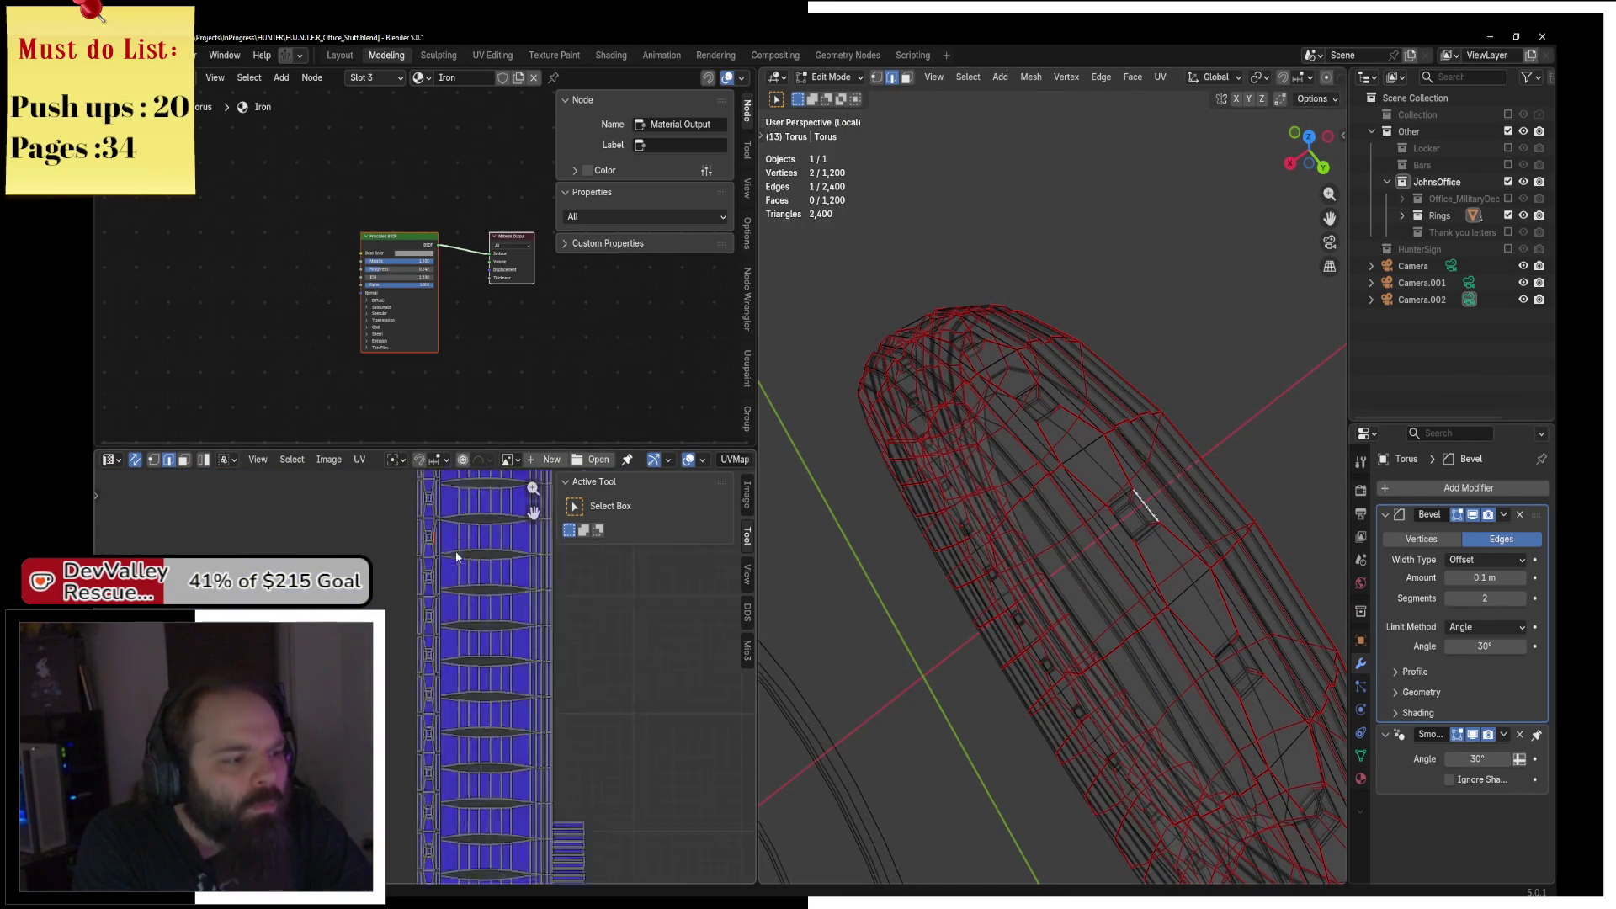
{"action": "scroll", "coordinate": [404, 685], "scroll_direction": "up", "scroll_amount": 2}
{"action": "left_click", "coordinate": [406, 679]}
{"action": "key", "text": "z"}
{"action": "left_click", "coordinate": [1013, 508]}
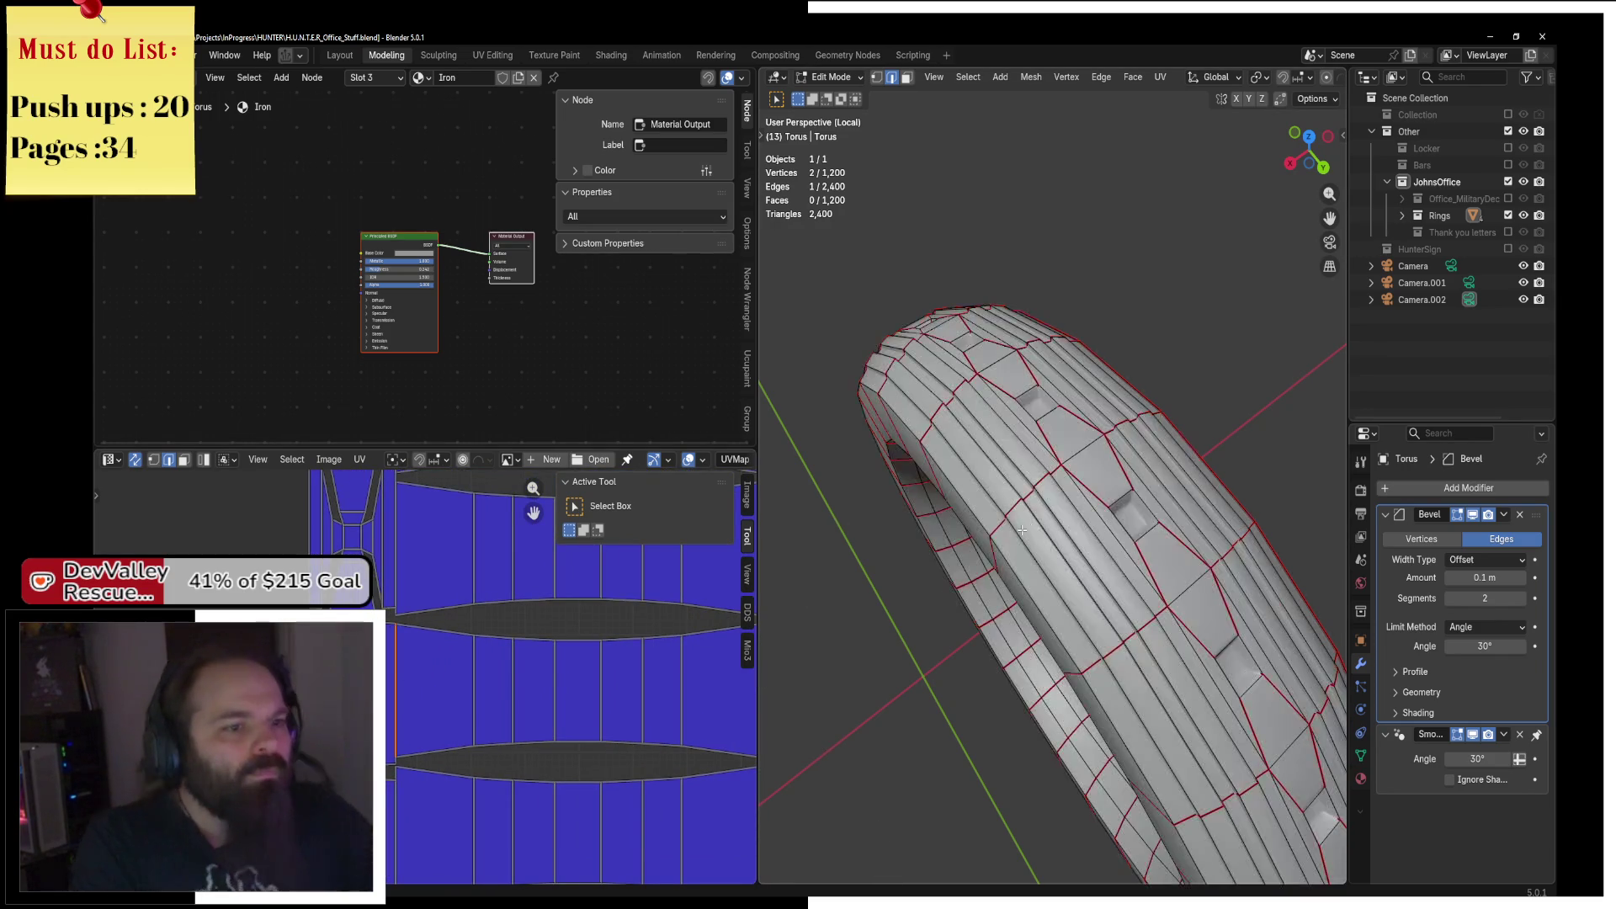
{"action": "scroll", "coordinate": [926, 374], "scroll_direction": "up", "scroll_amount": 4}
{"action": "scroll", "coordinate": [926, 374], "scroll_direction": "down", "scroll_amount": 4}
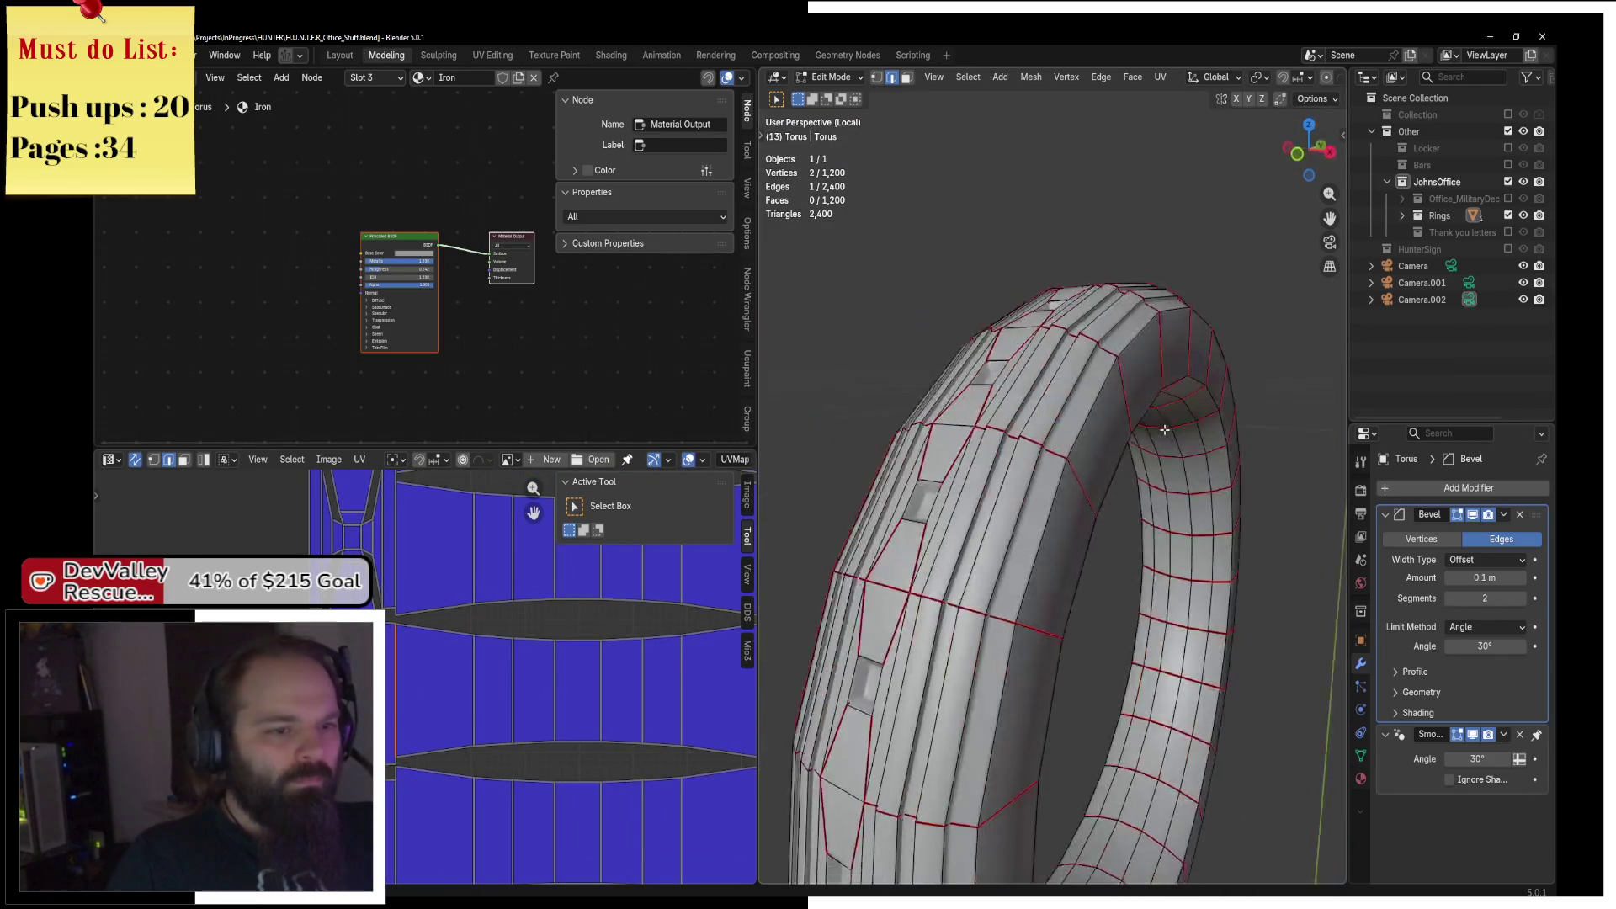
{"action": "left_click_drag", "start_coordinate": [1052, 583], "coordinate": [862, 552]}
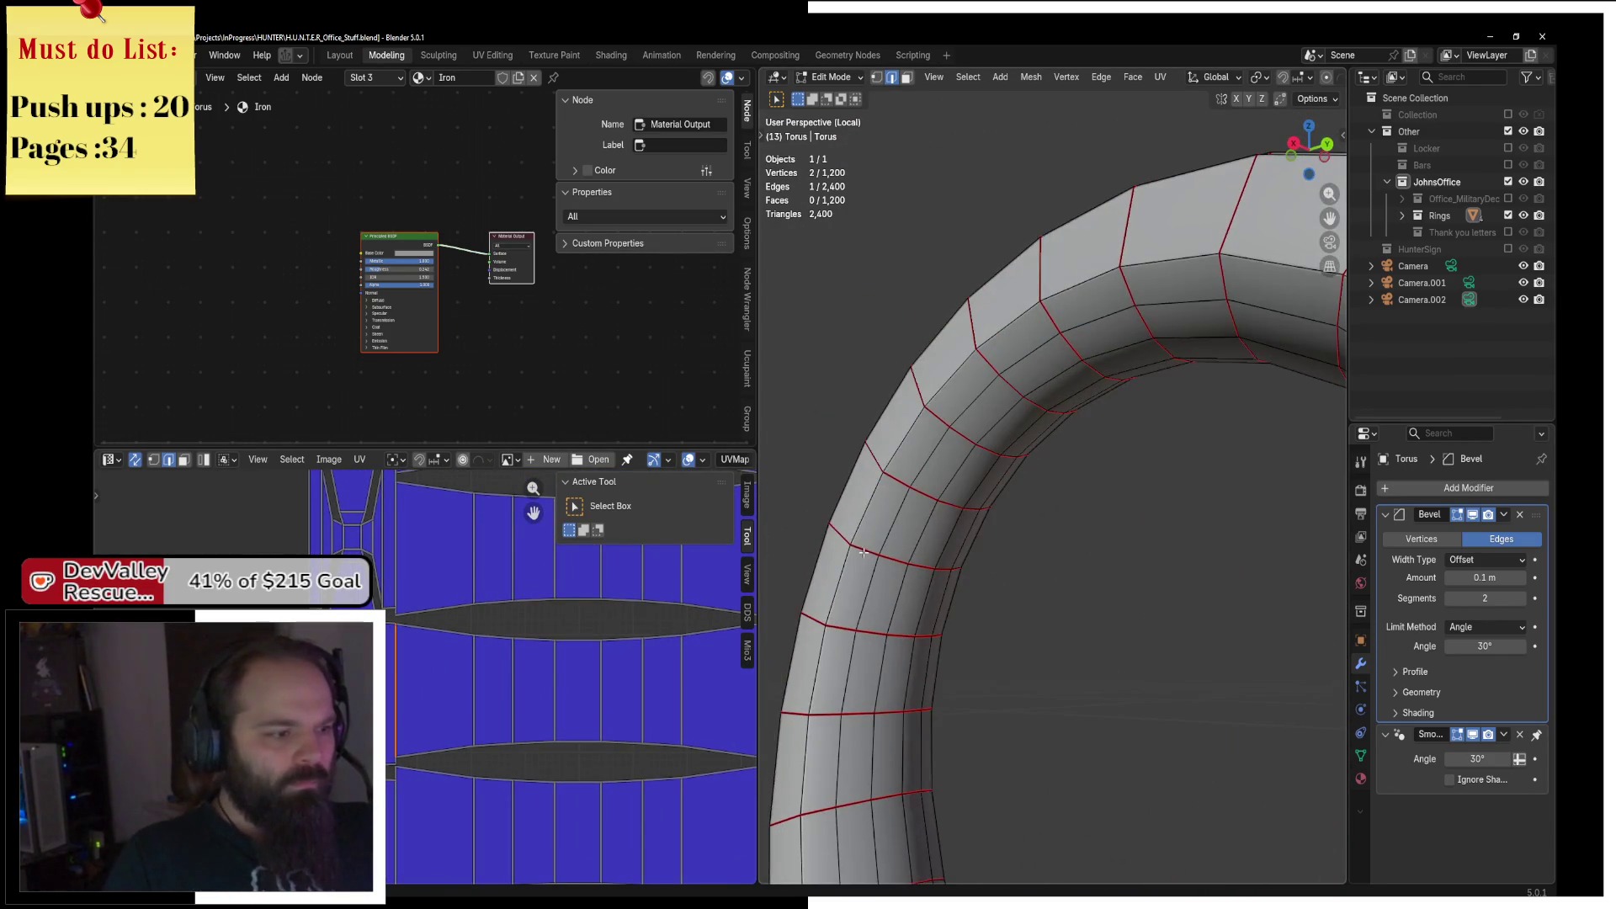
{"action": "key", "text": "l"}
{"action": "scroll", "coordinate": [858, 580], "scroll_direction": "down", "scroll_amount": 2}
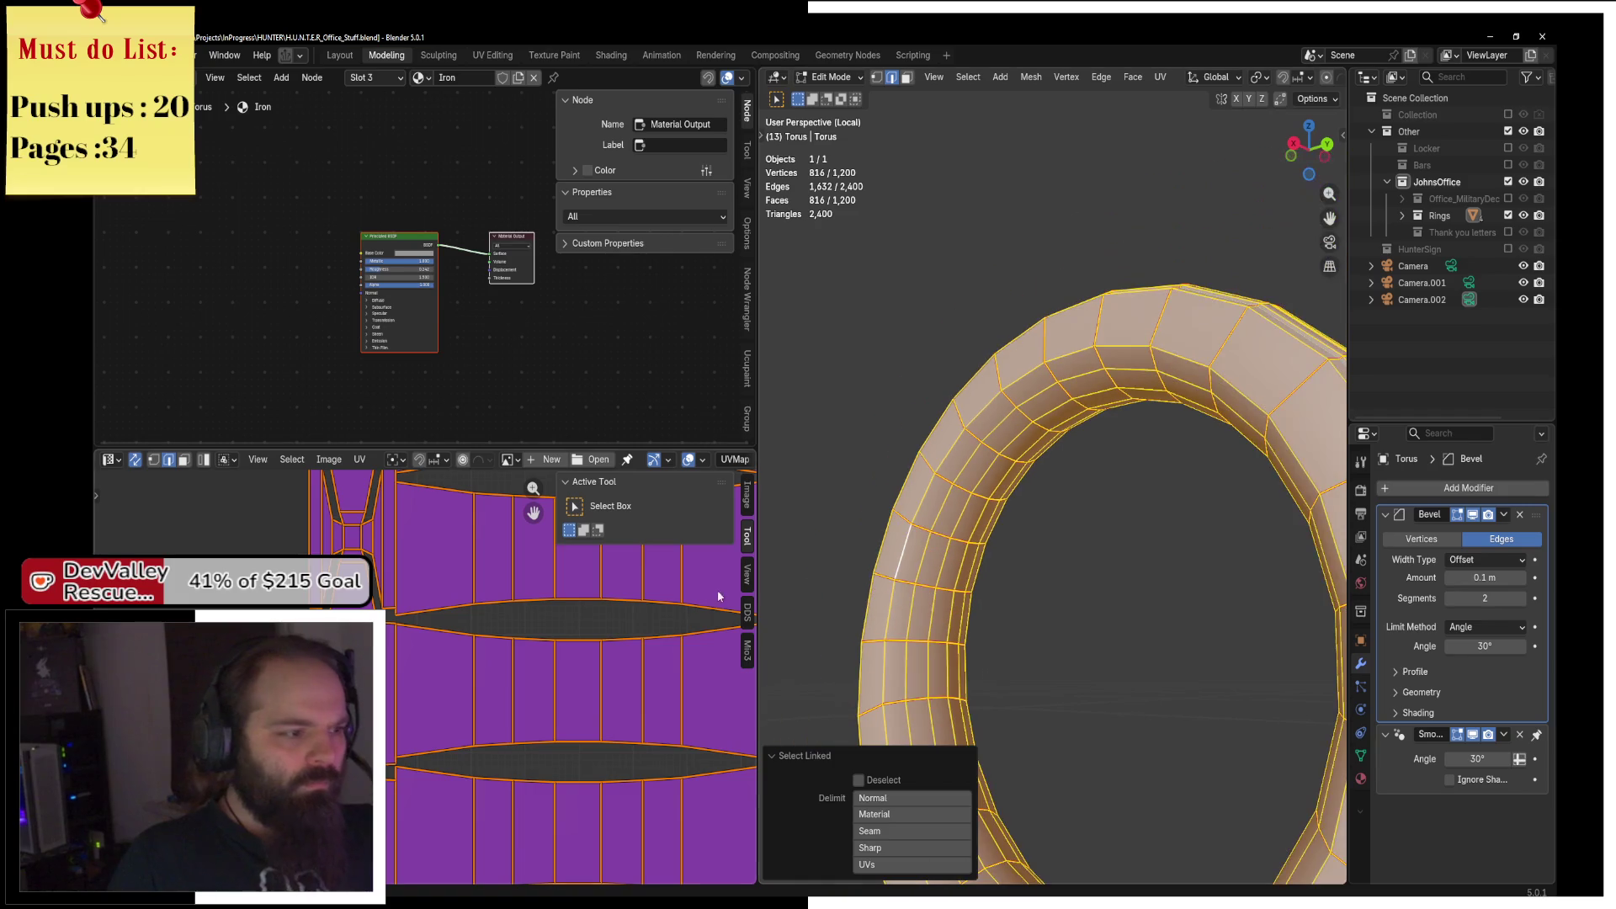
{"action": "scroll", "coordinate": [425, 595], "scroll_direction": "down", "scroll_amount": 5}
{"action": "left_click", "coordinate": [425, 595]}
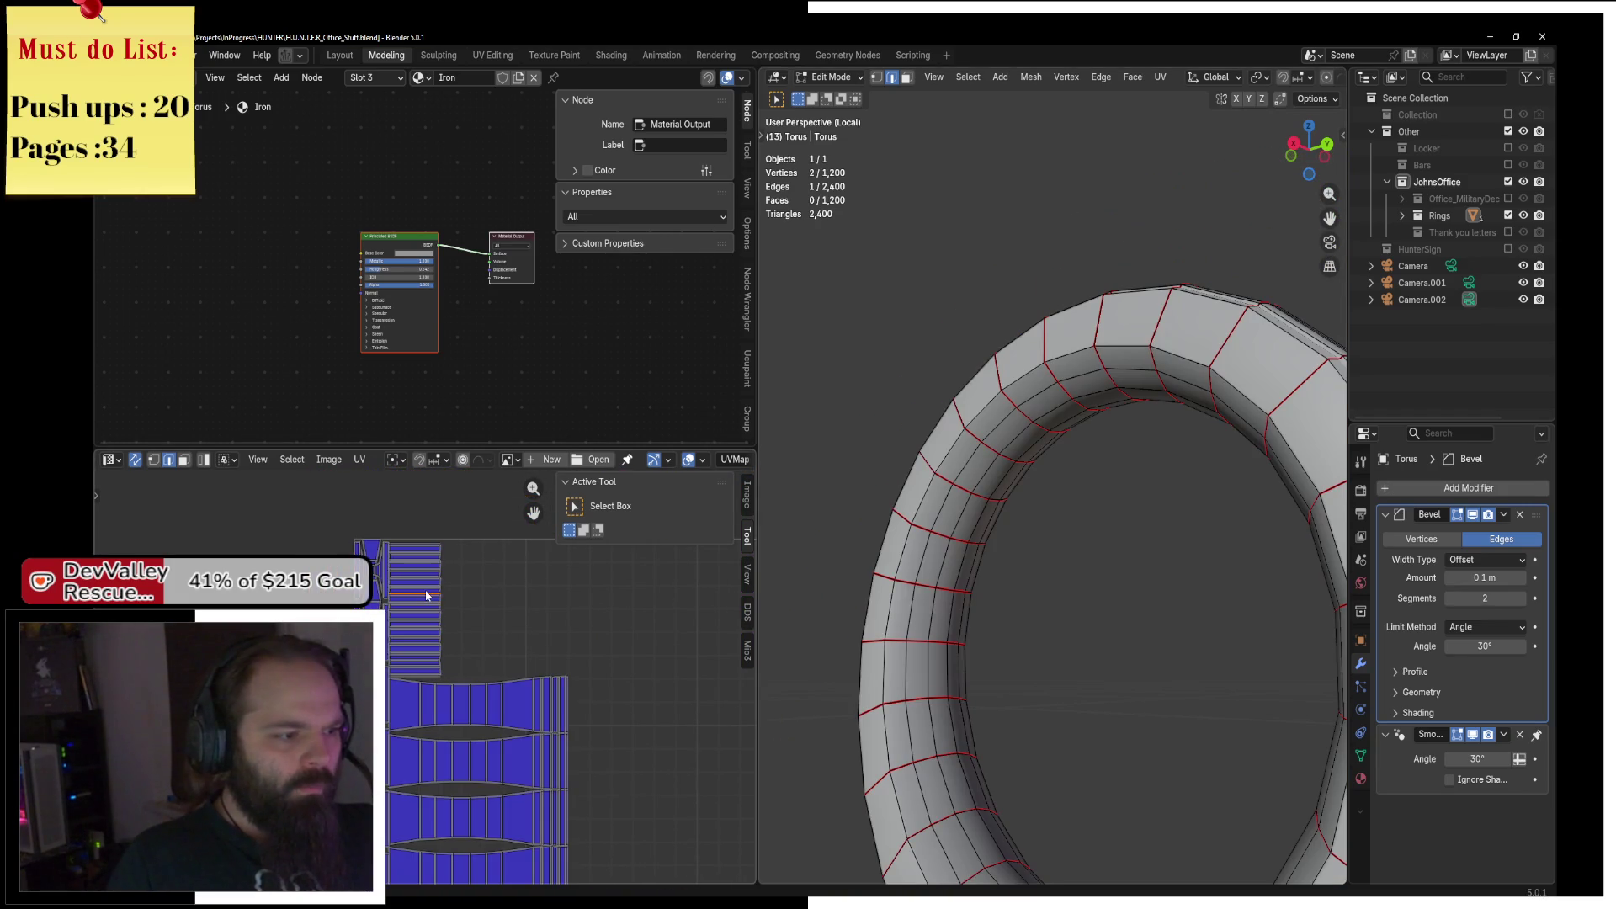
{"action": "scroll", "coordinate": [991, 581], "scroll_direction": "down", "scroll_amount": 5}
{"action": "left_click_drag", "start_coordinate": [991, 581], "coordinate": [917, 605]}
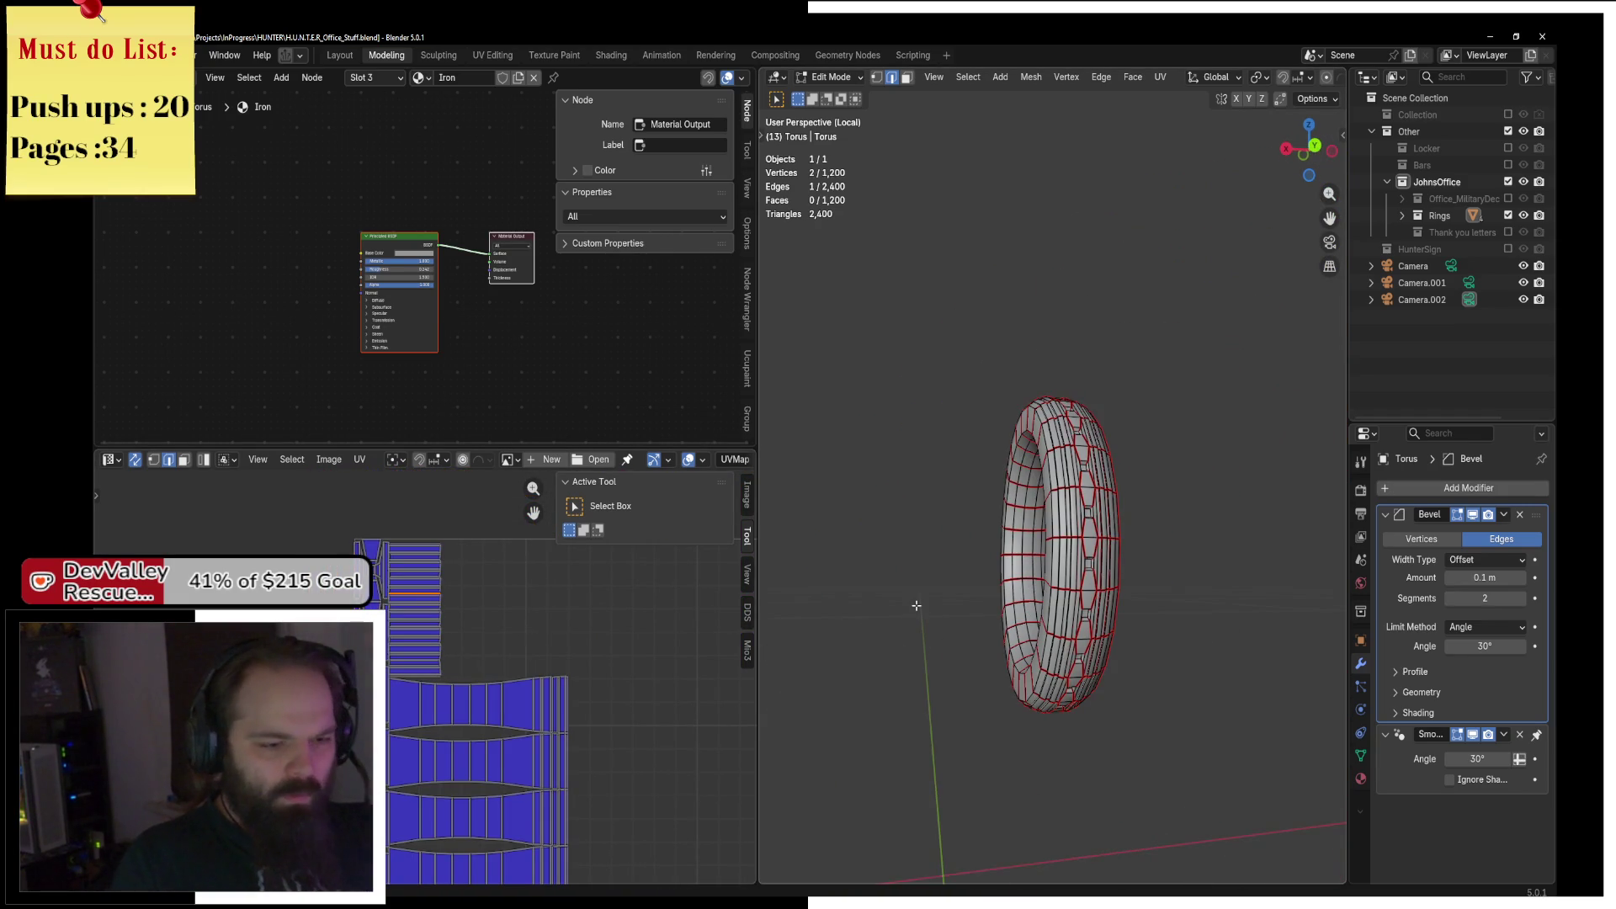
{"action": "key", "text": "KP_Decimal"}
{"action": "scroll", "coordinate": [1127, 467], "scroll_direction": "down", "scroll_amount": 2}
{"action": "left_click_drag", "start_coordinate": [1095, 505], "coordinate": [1127, 467]}
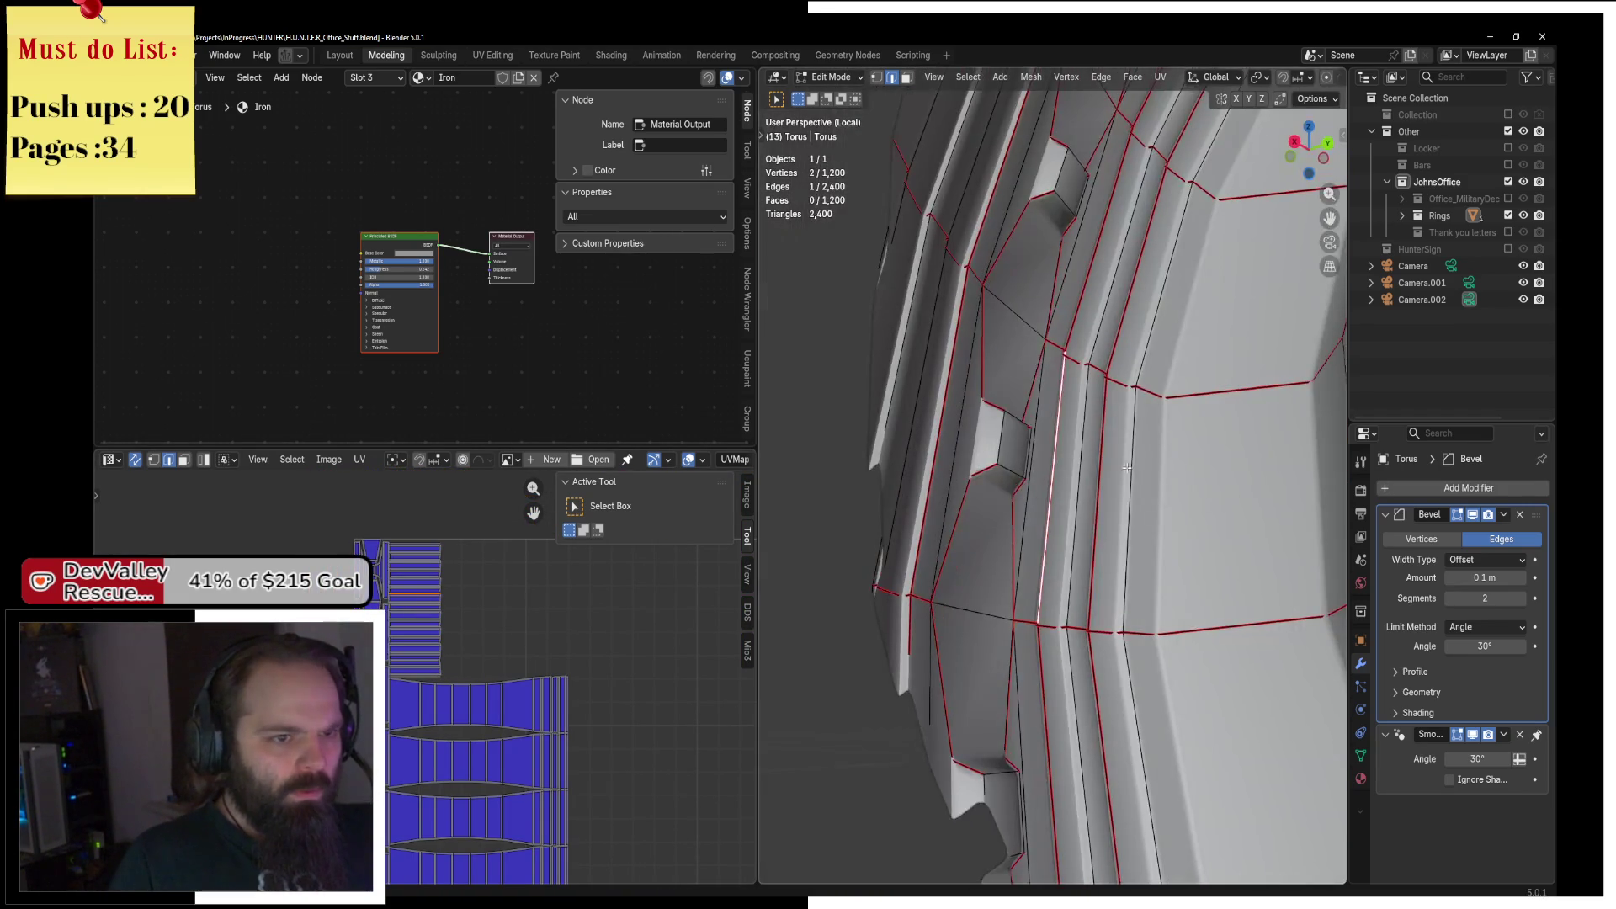
{"action": "left_click_drag", "start_coordinate": [1077, 414], "coordinate": [1035, 393]}
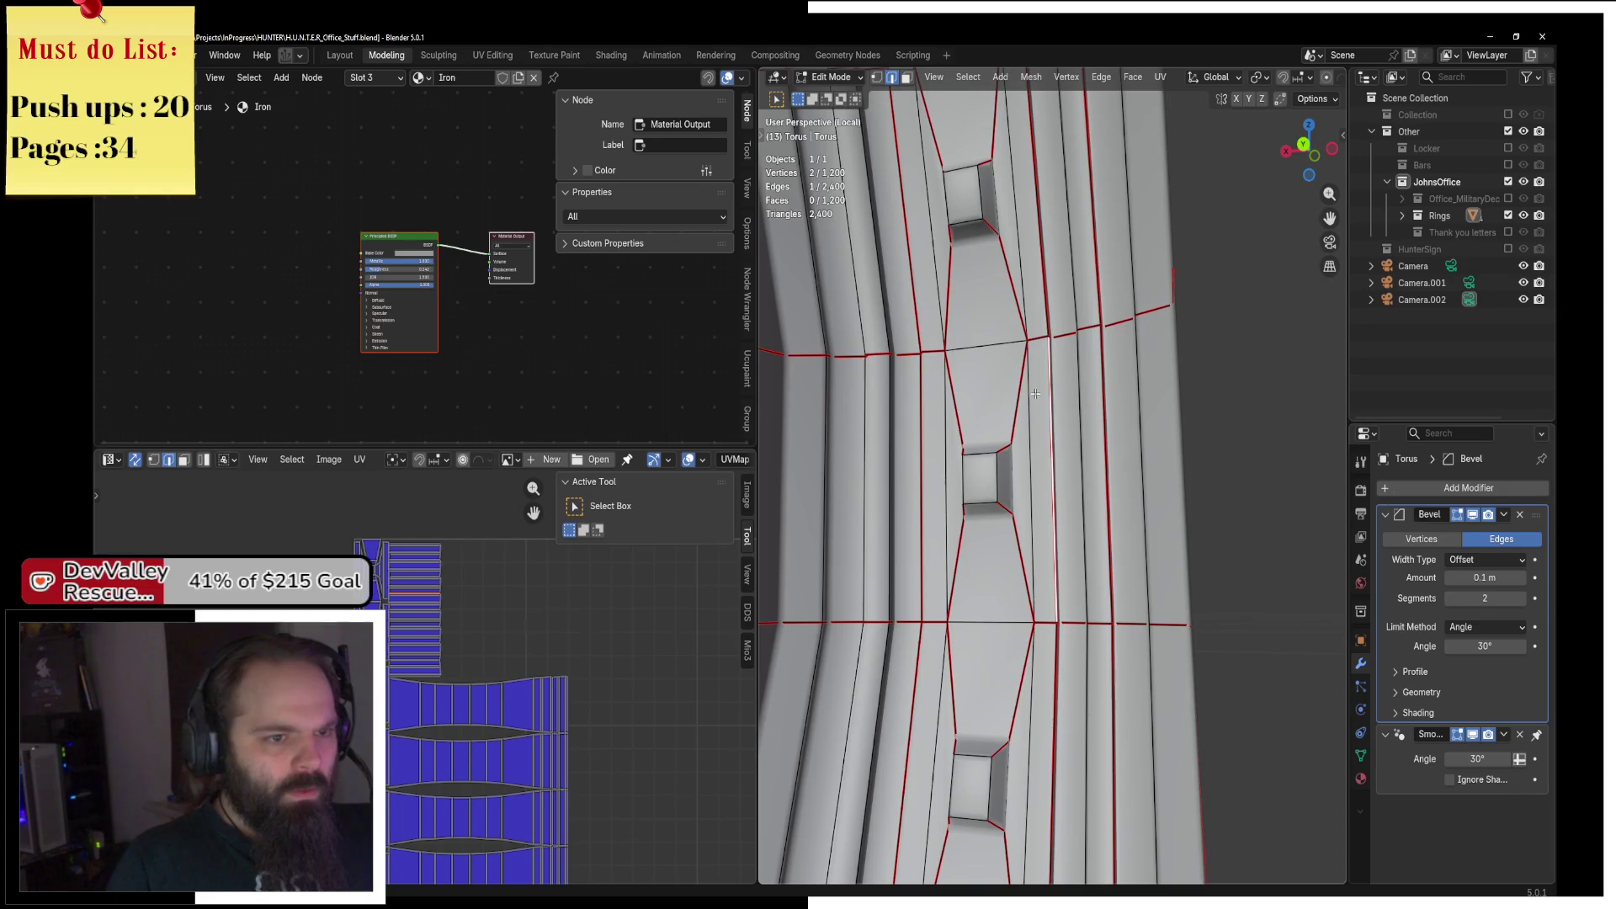
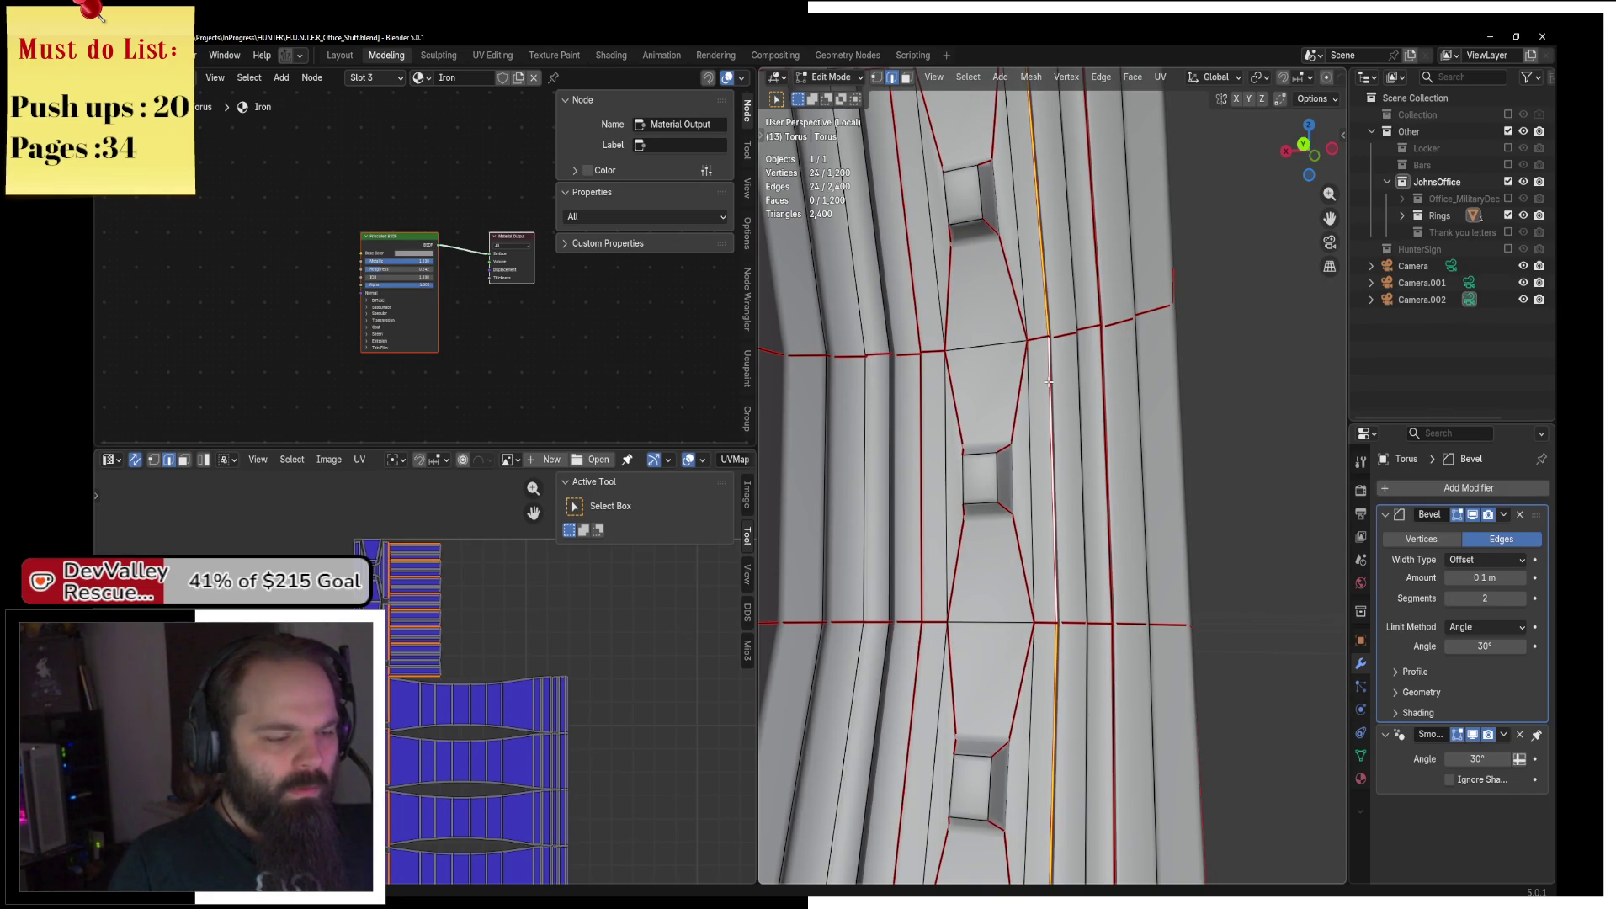
Select the linked torus section and unwrap it Angle Based.
{"action": "key", "text": "F3"}
{"action": "key", "text": "Return"}
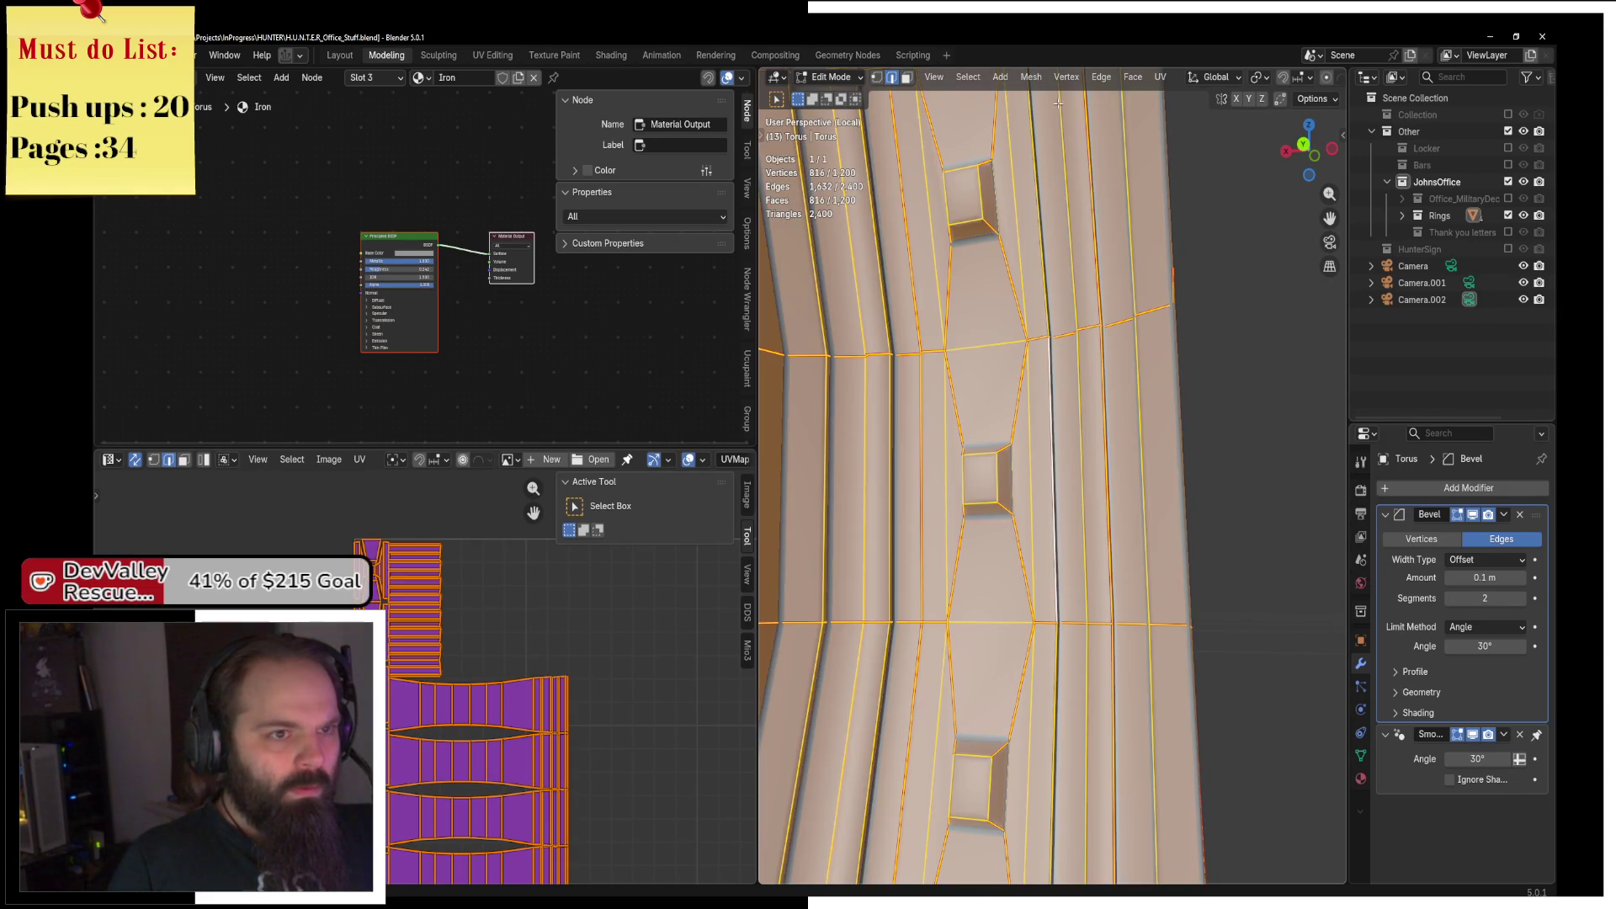
{"action": "left_click", "coordinate": [1163, 83]}
{"action": "left_click", "coordinate": [1154, 112]}
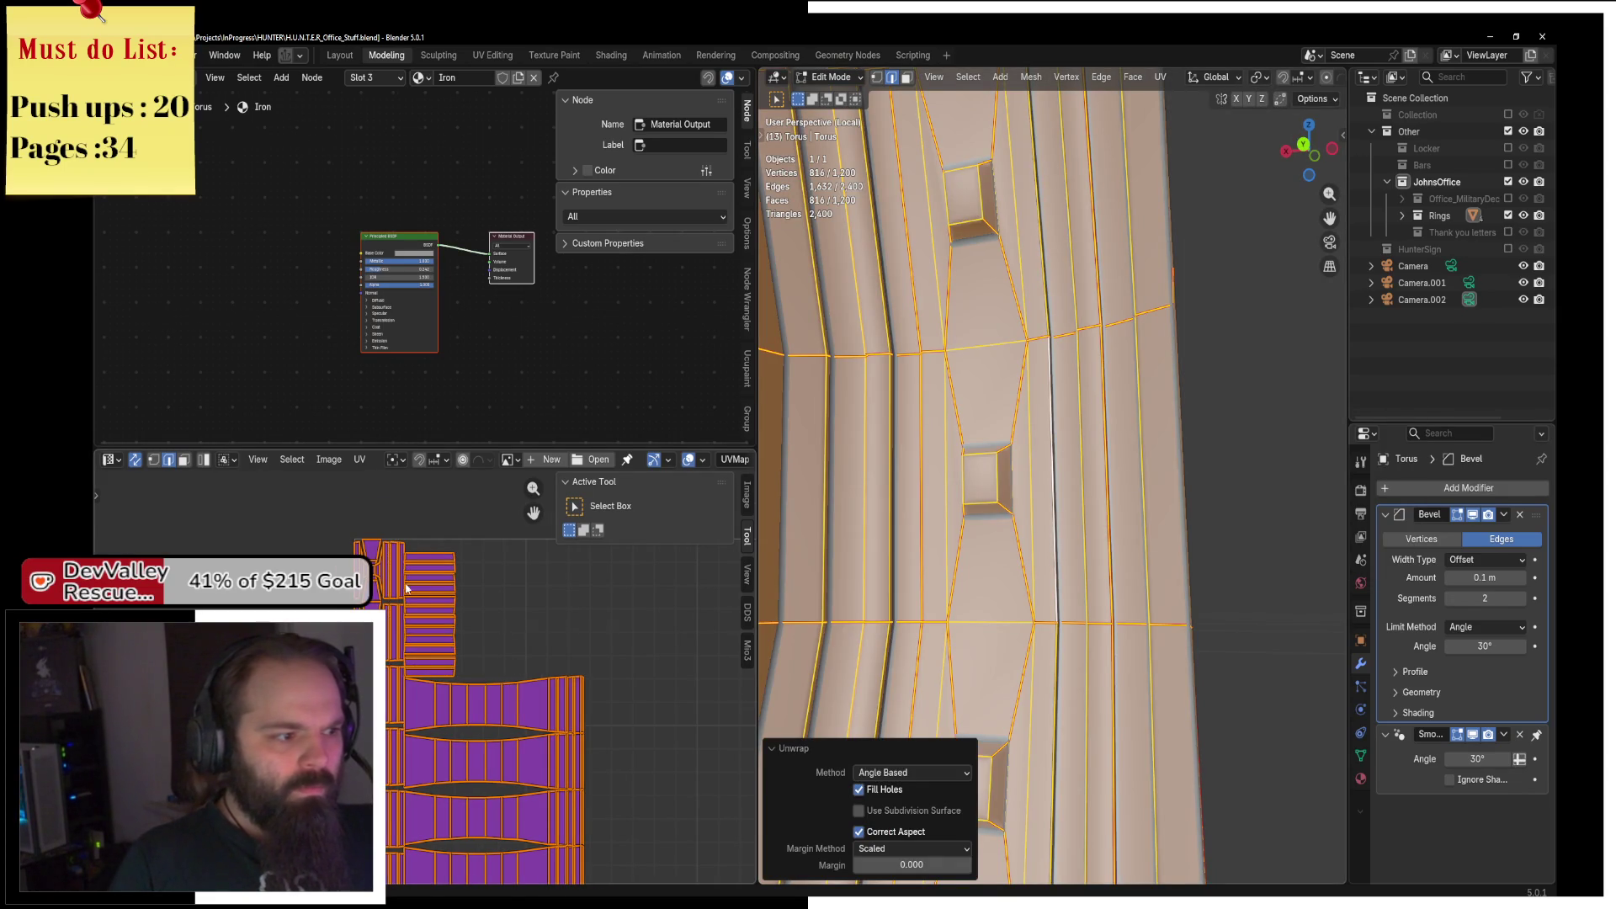
Reduce the selection to a single edge and turn on see-through X-ray display.
{"action": "left_click", "coordinate": [329, 537]}
{"action": "scroll", "coordinate": [1020, 444], "scroll_direction": "down", "scroll_amount": 3}
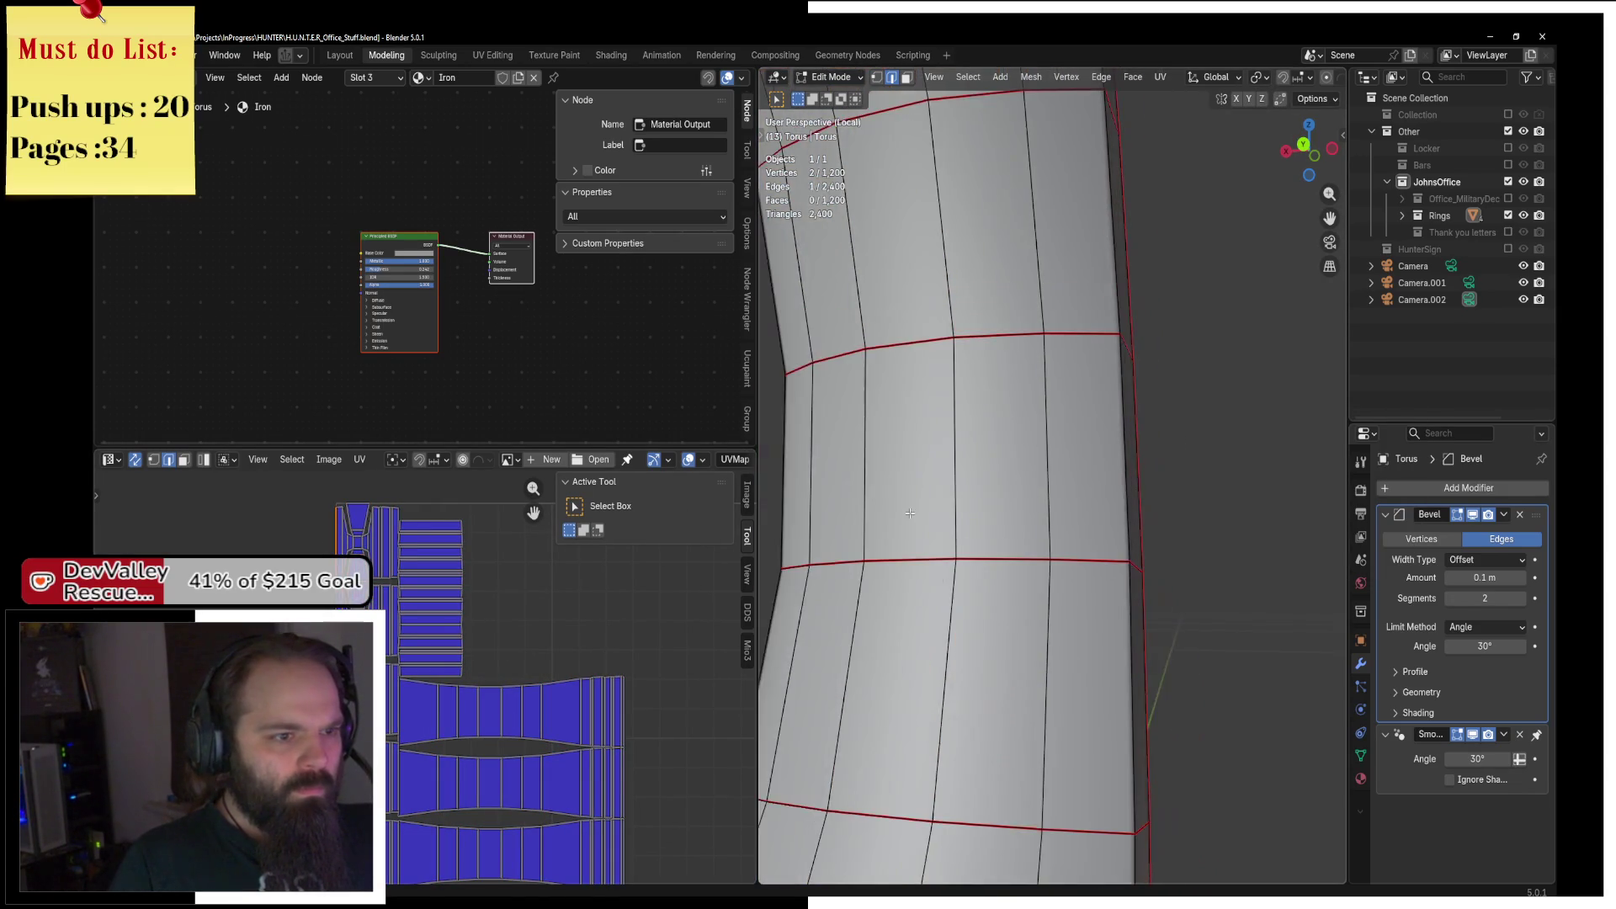
{"action": "key", "text": "u"}
{"action": "key", "text": "Escape"}
{"action": "key", "text": "alt+z"}
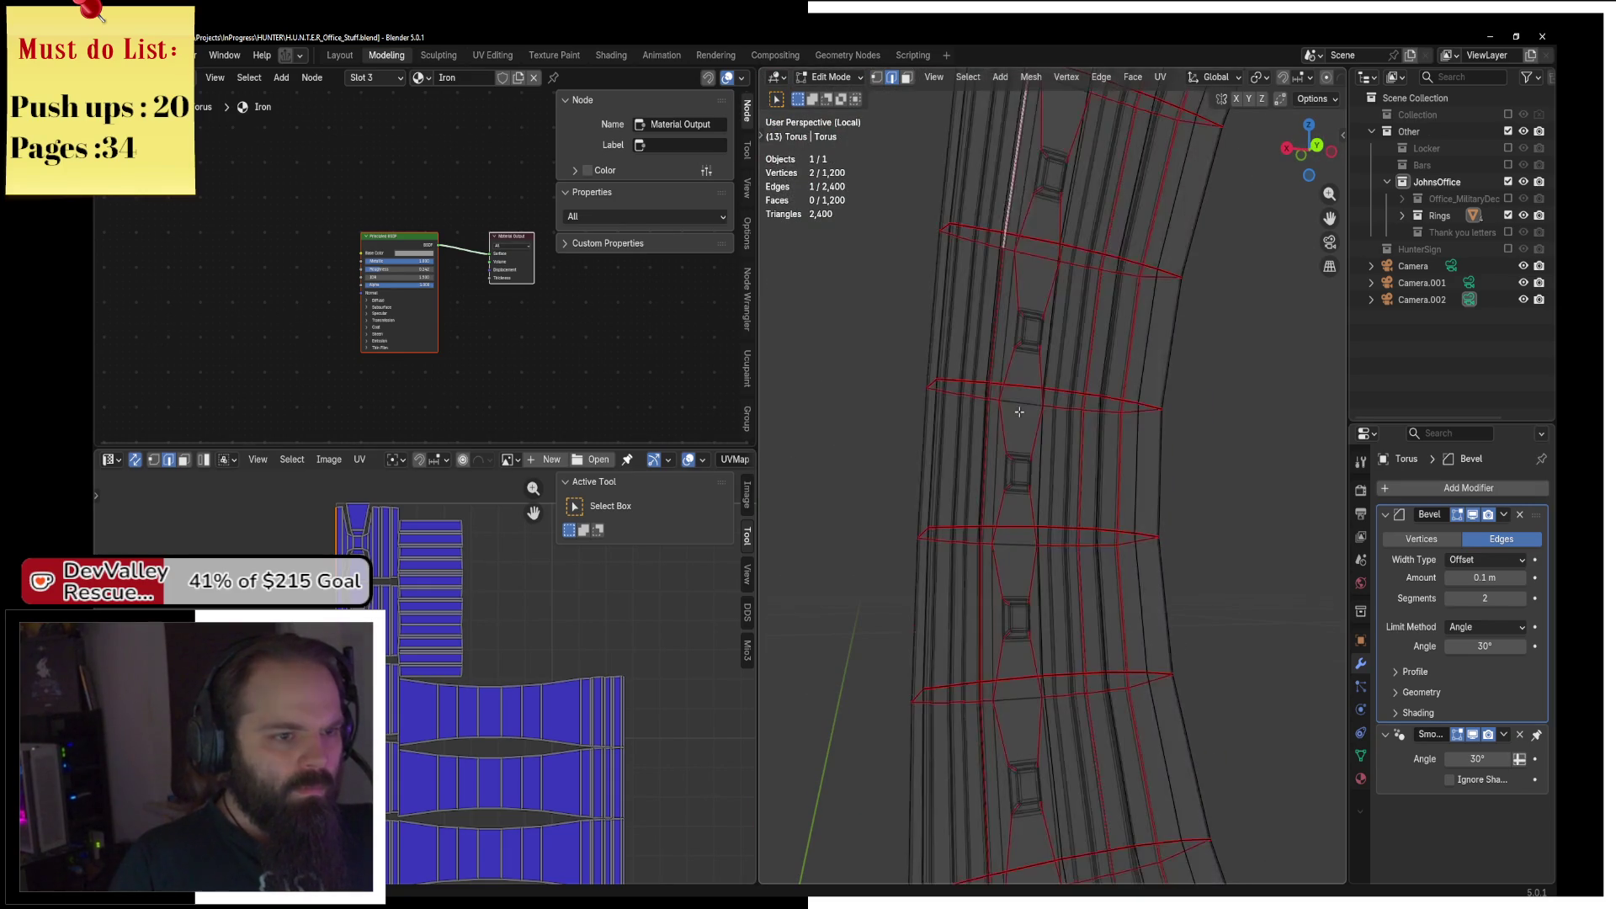
{"action": "scroll", "coordinate": [1010, 489], "scroll_direction": "up", "scroll_amount": 5}
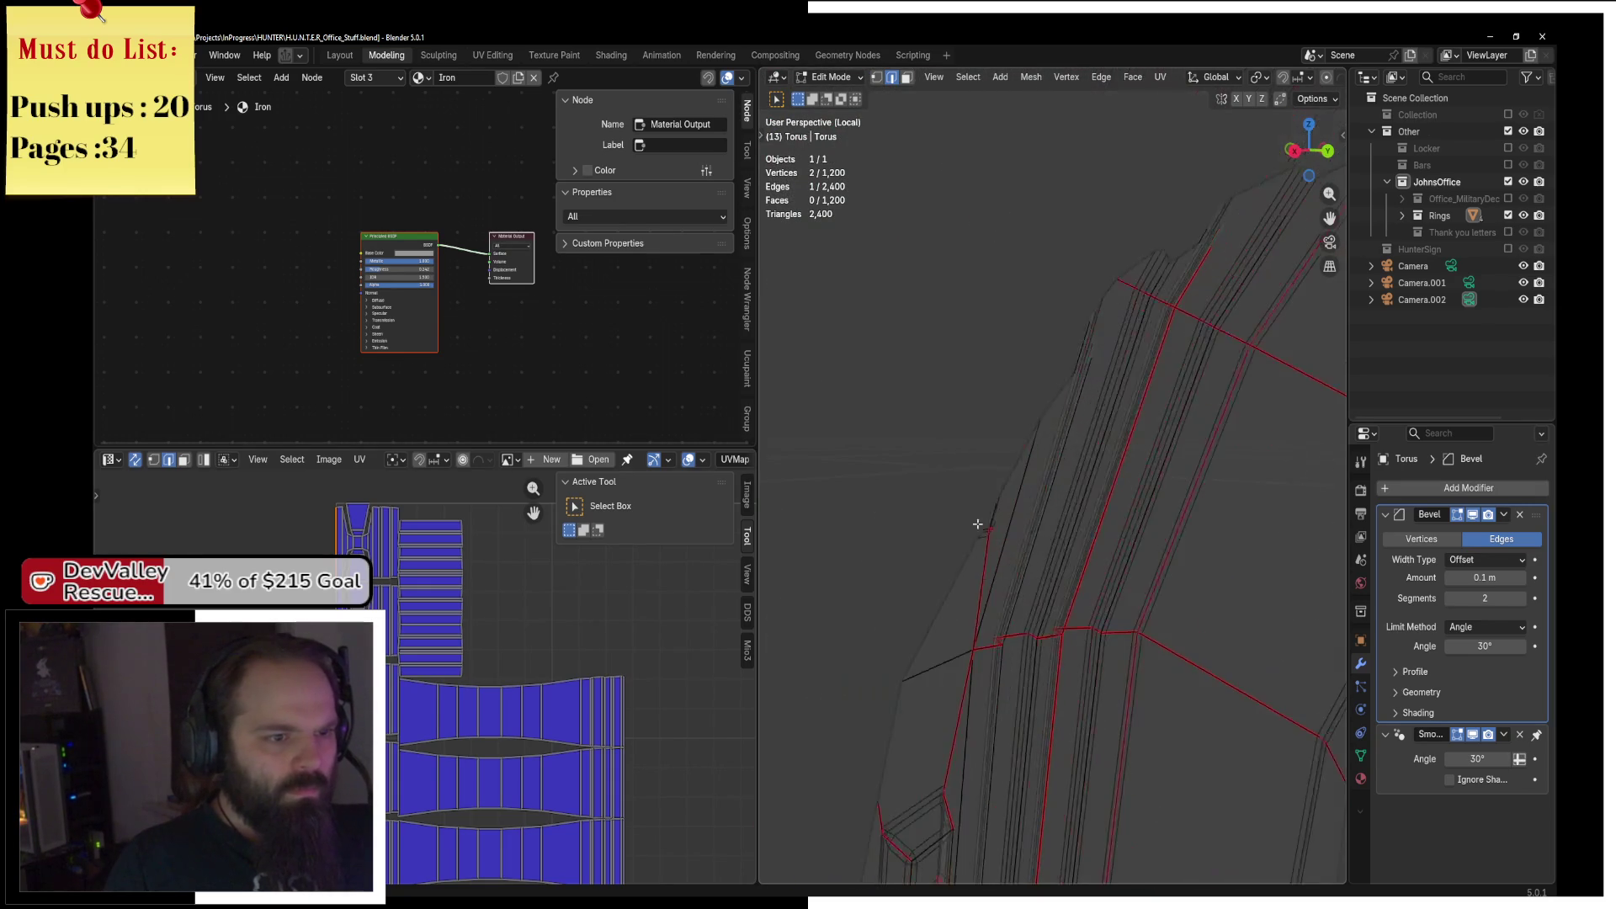
{"action": "scroll", "coordinate": [951, 433], "scroll_direction": "up", "scroll_amount": 3}
Select the section's linked faces again and re-unwrap them Angle Based.
{"action": "key", "text": "F3"}
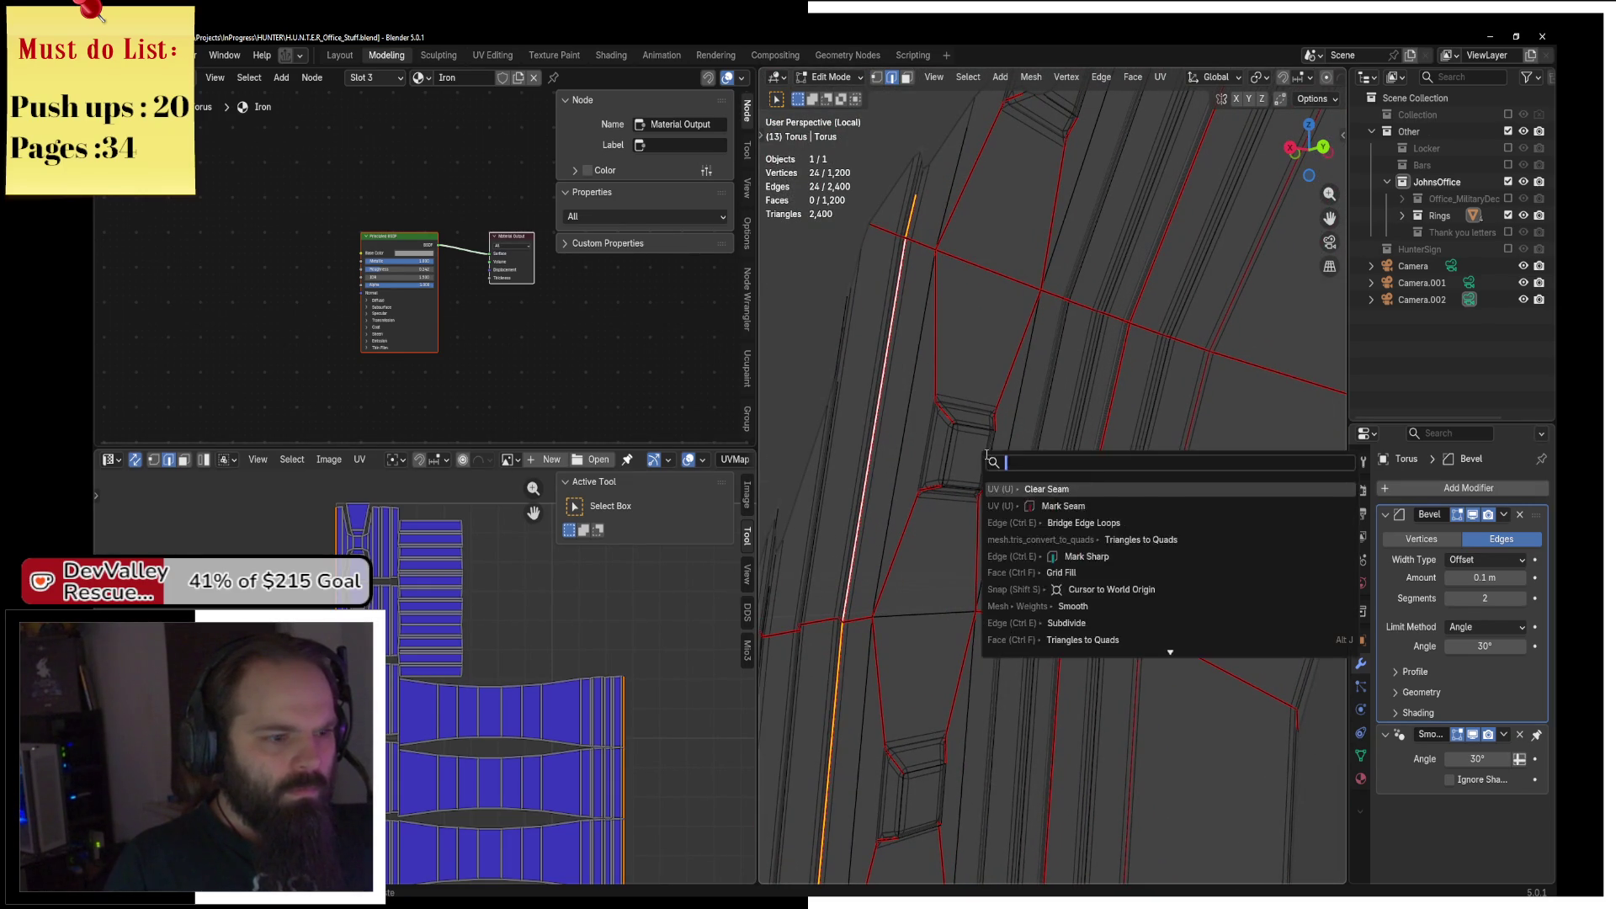
{"action": "key", "text": "a"}
{"action": "left_click", "coordinate": [1160, 76]}
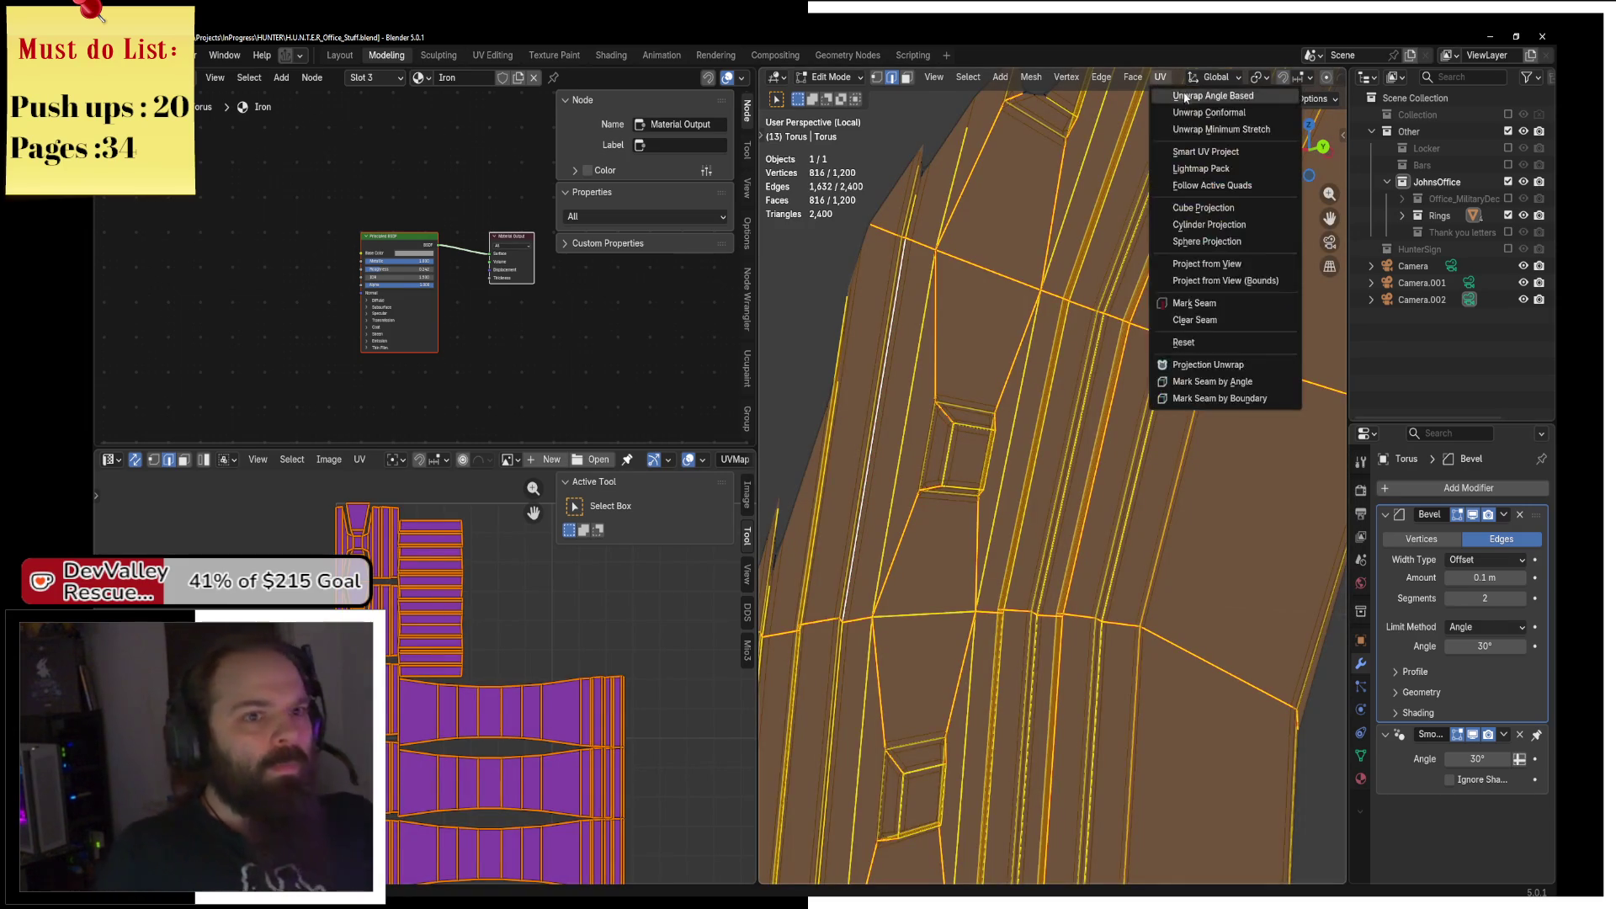
{"action": "left_click", "coordinate": [1183, 93]}
{"action": "scroll", "coordinate": [537, 591], "scroll_direction": "down", "scroll_amount": 5}
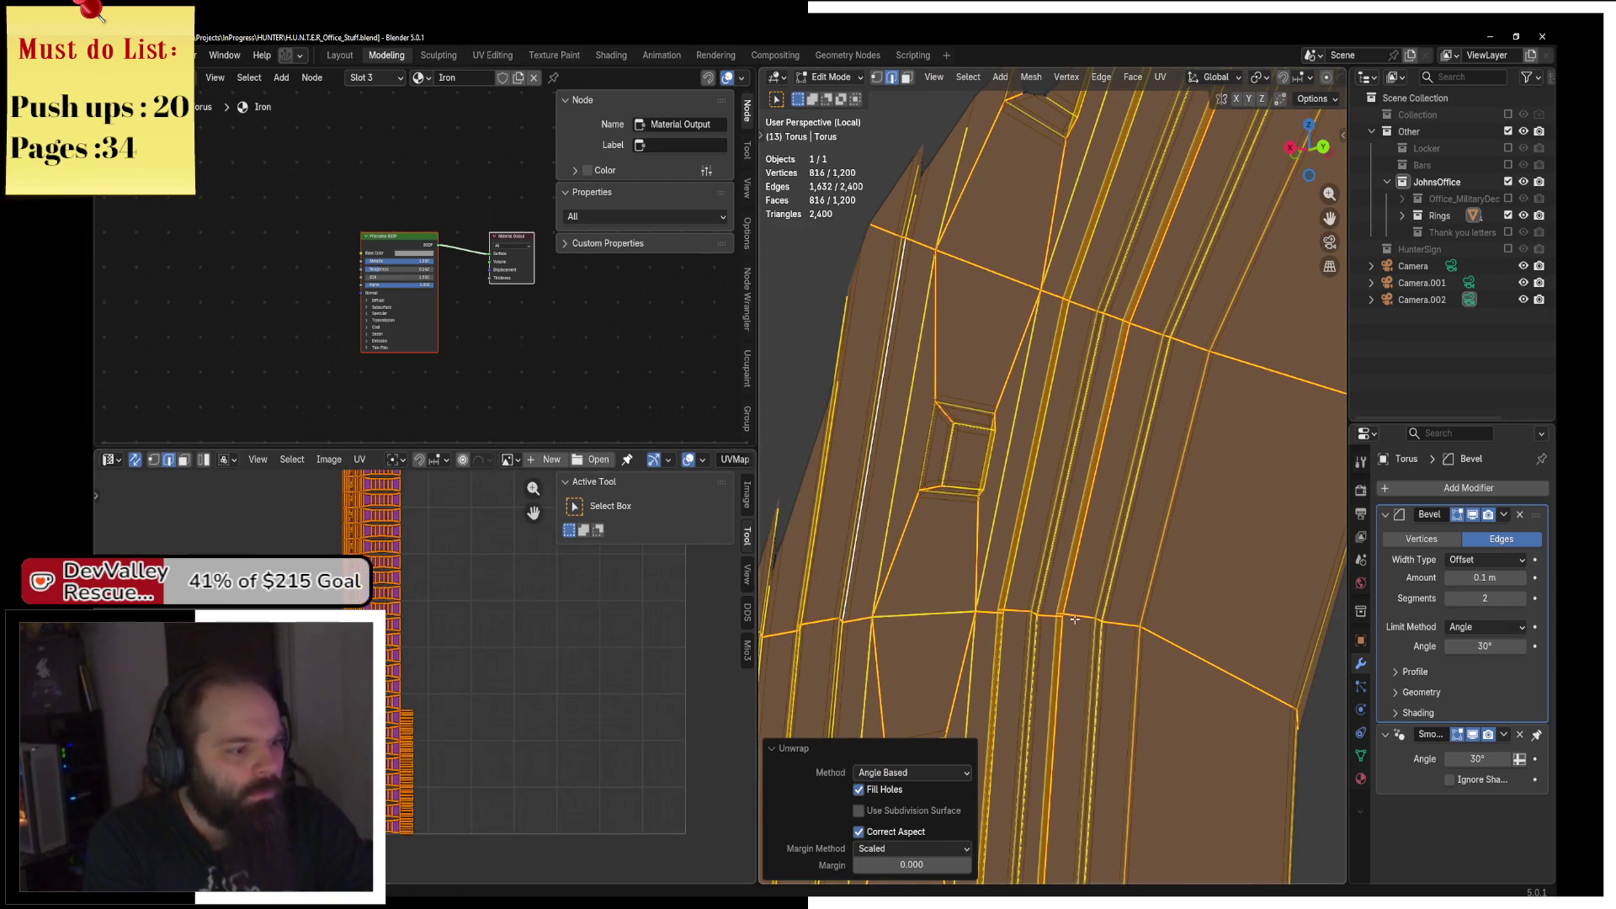
{"action": "scroll", "coordinate": [387, 650], "scroll_direction": "up", "scroll_amount": 4}
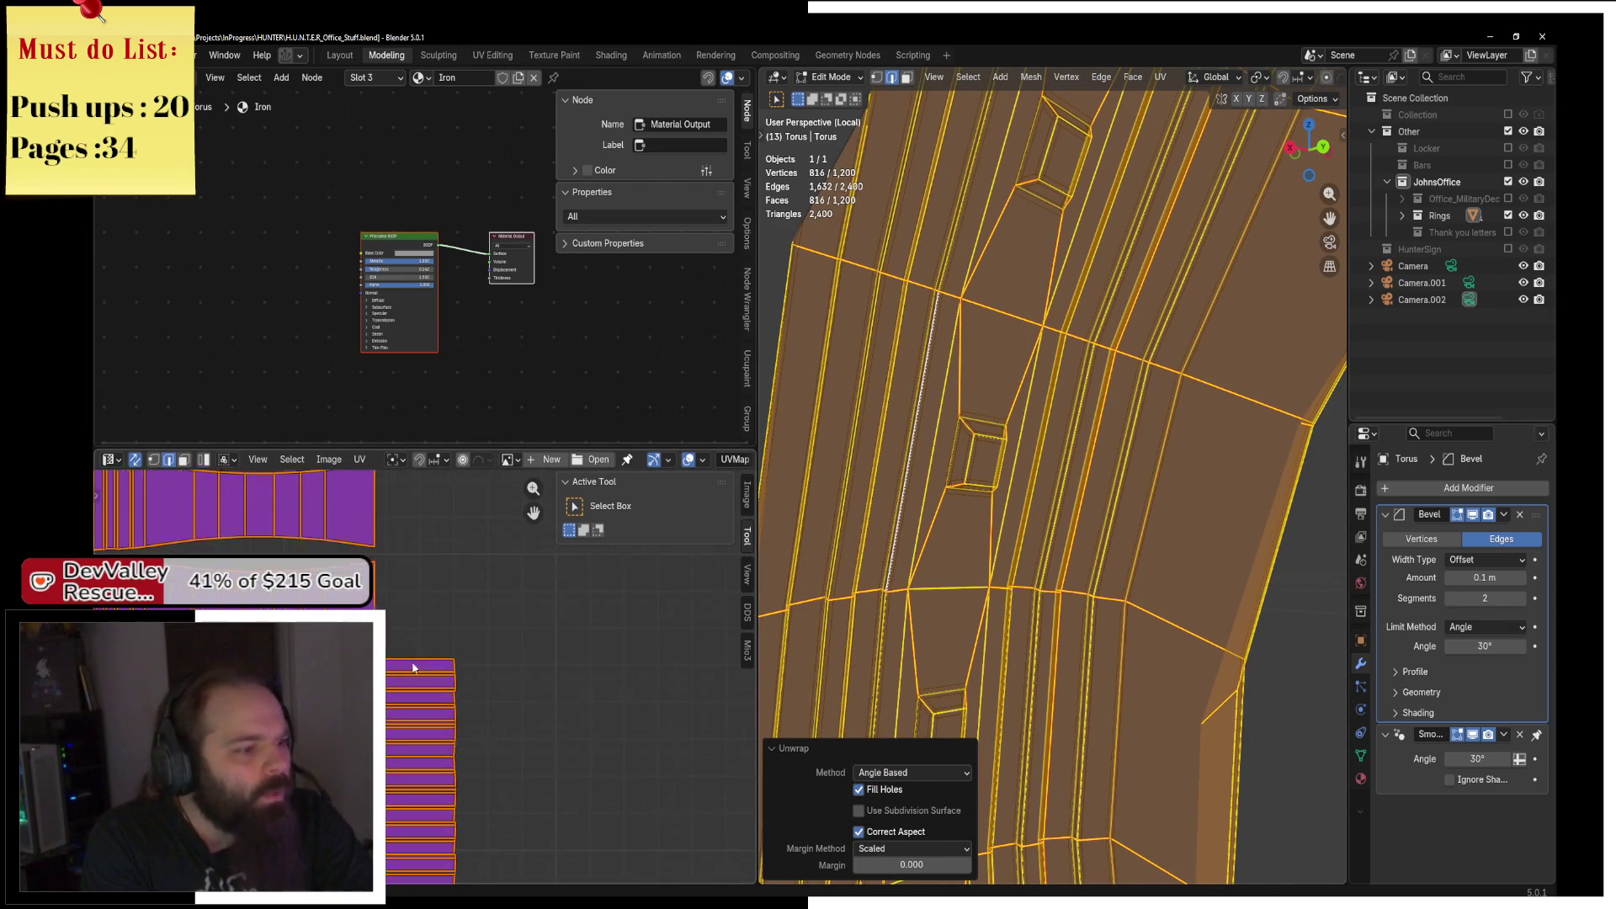
Drop the selection to one edge and pan the UV editor to inspect the strip islands.
{"action": "left_click", "coordinate": [420, 658]}
{"action": "scroll", "coordinate": [420, 659], "scroll_direction": "down", "scroll_amount": 3}
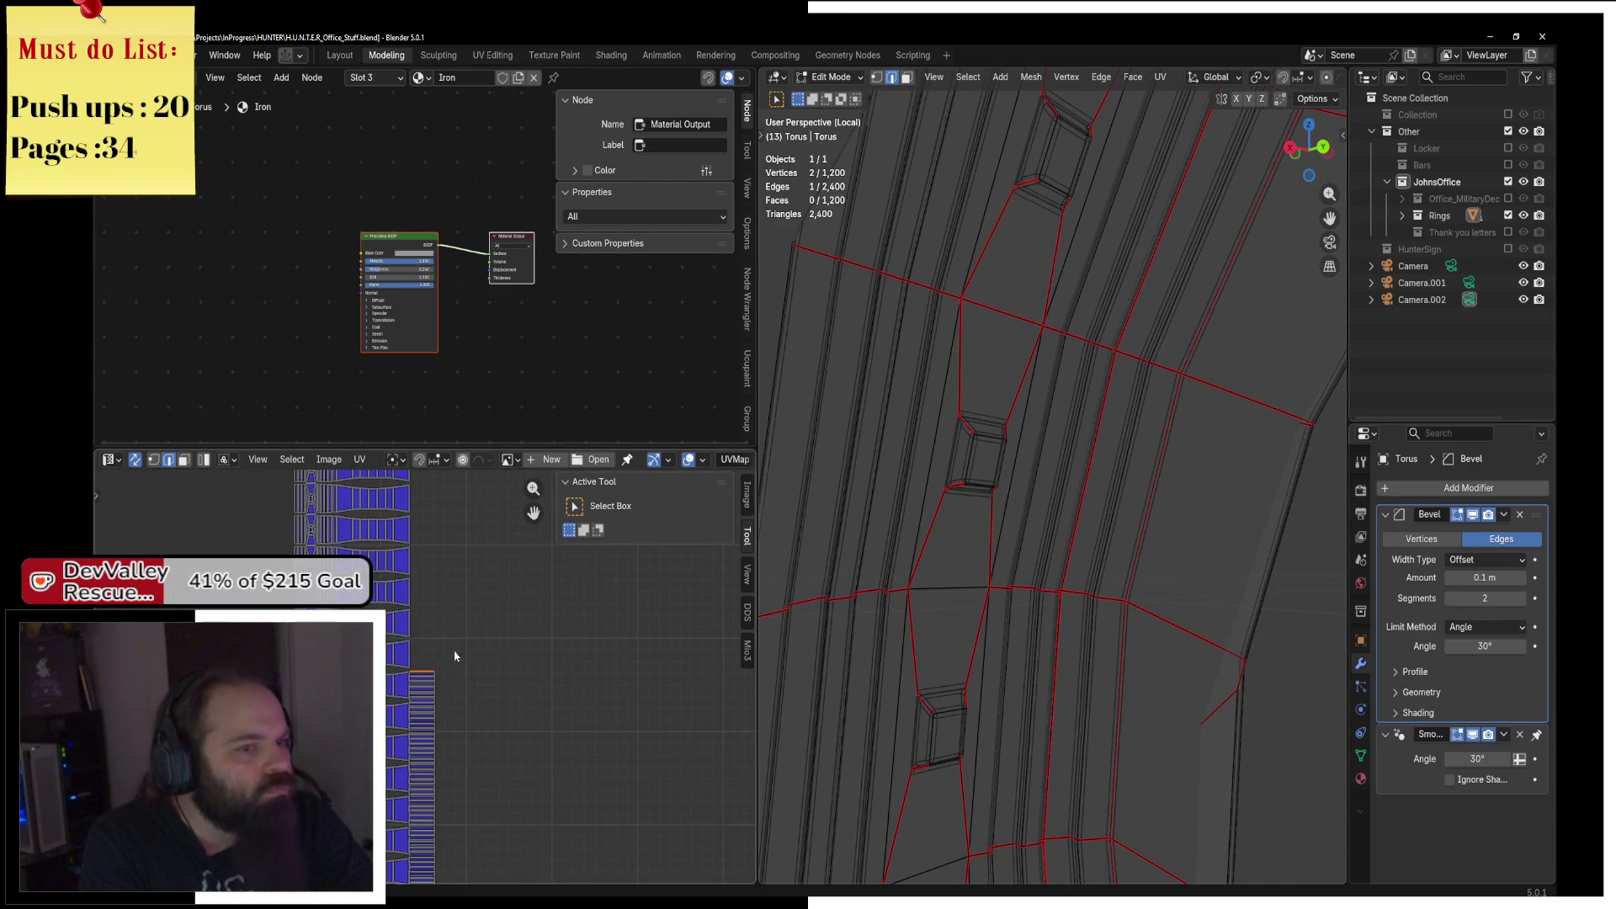
{"action": "scroll", "coordinate": [468, 666], "scroll_direction": "down", "scroll_amount": 2}
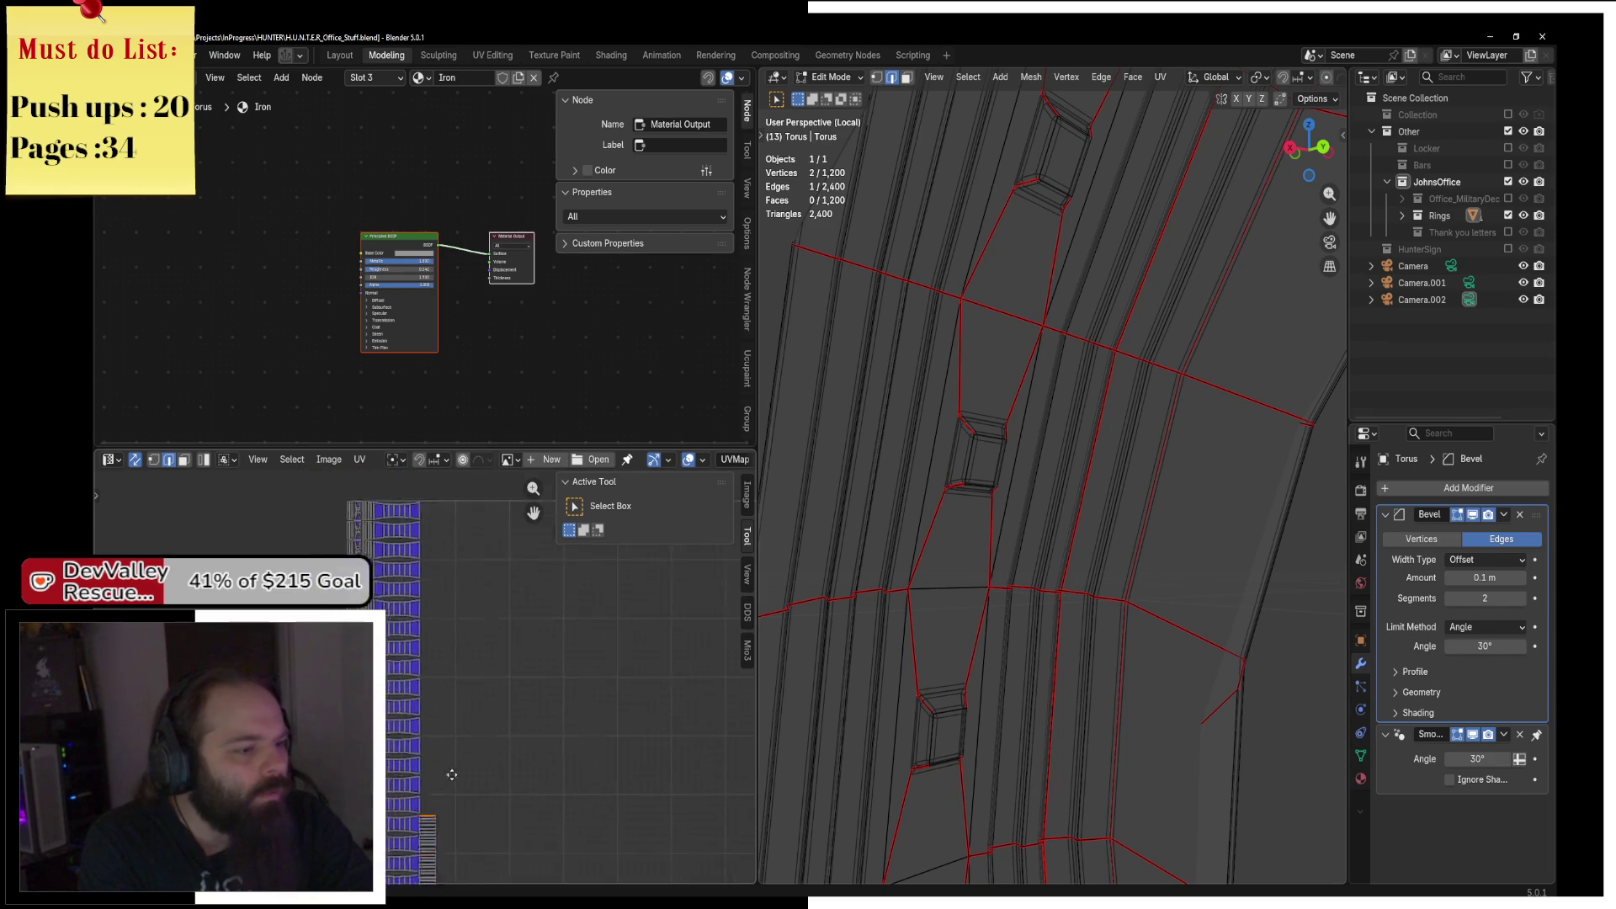
{"action": "left_click_drag", "start_coordinate": [458, 629], "coordinate": [448, 535]}
{"action": "scroll", "coordinate": [1010, 556], "scroll_direction": "down", "scroll_amount": 6}
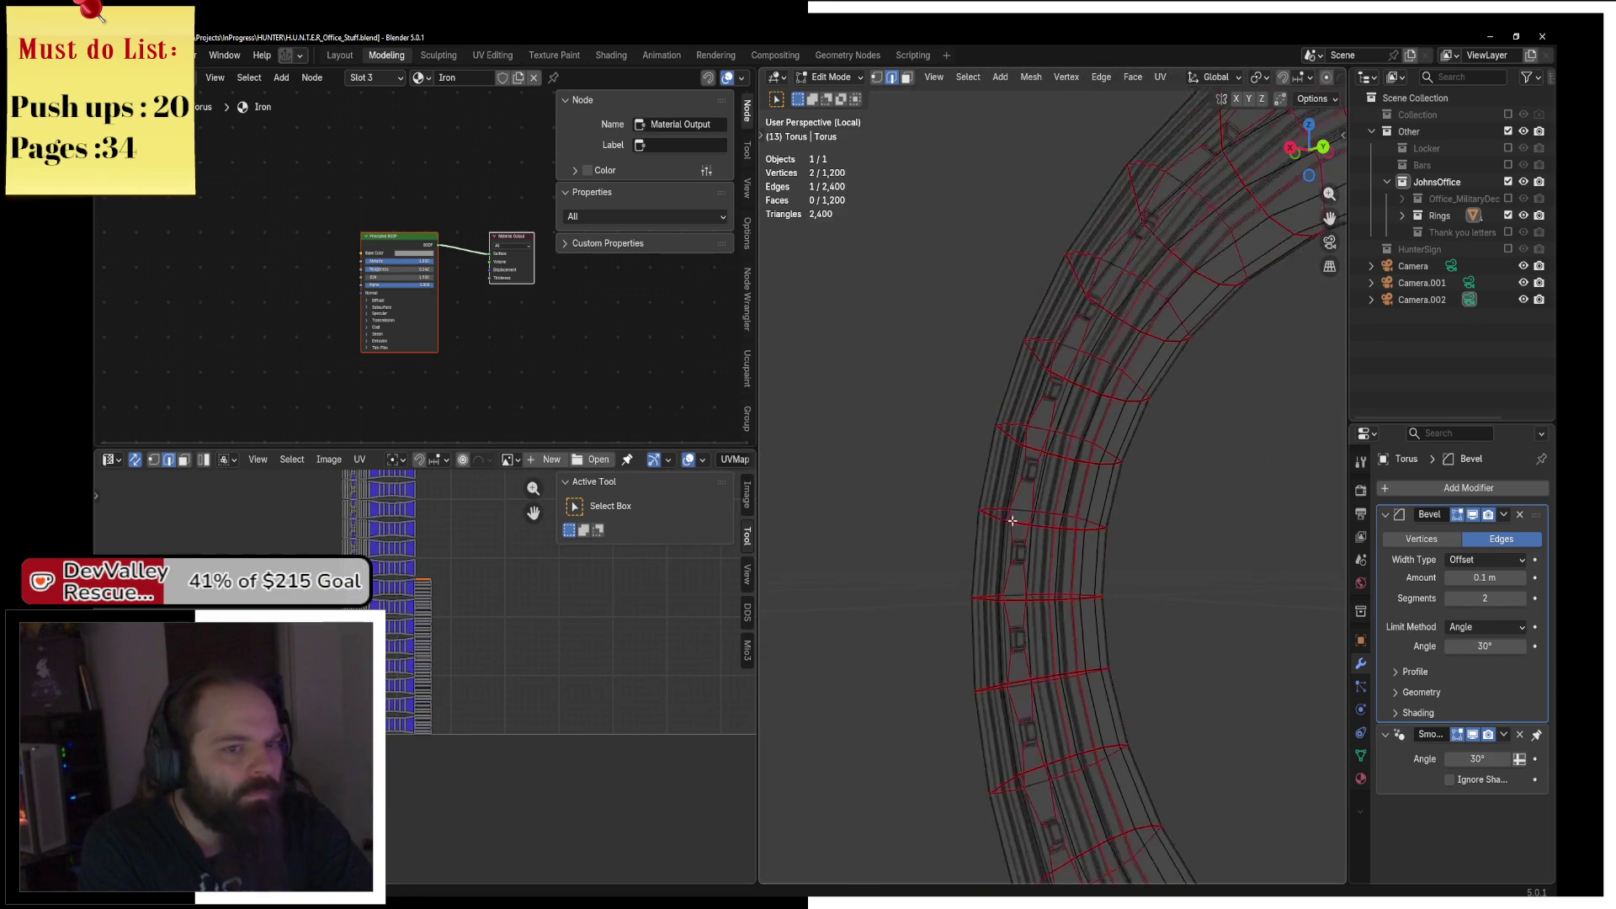
Switch the viewport shading from solid to wireframe.
{"action": "scroll", "coordinate": [951, 533], "scroll_direction": "down", "scroll_amount": 4}
{"action": "key", "text": "z"}
{"action": "left_click", "coordinate": [1083, 578]}
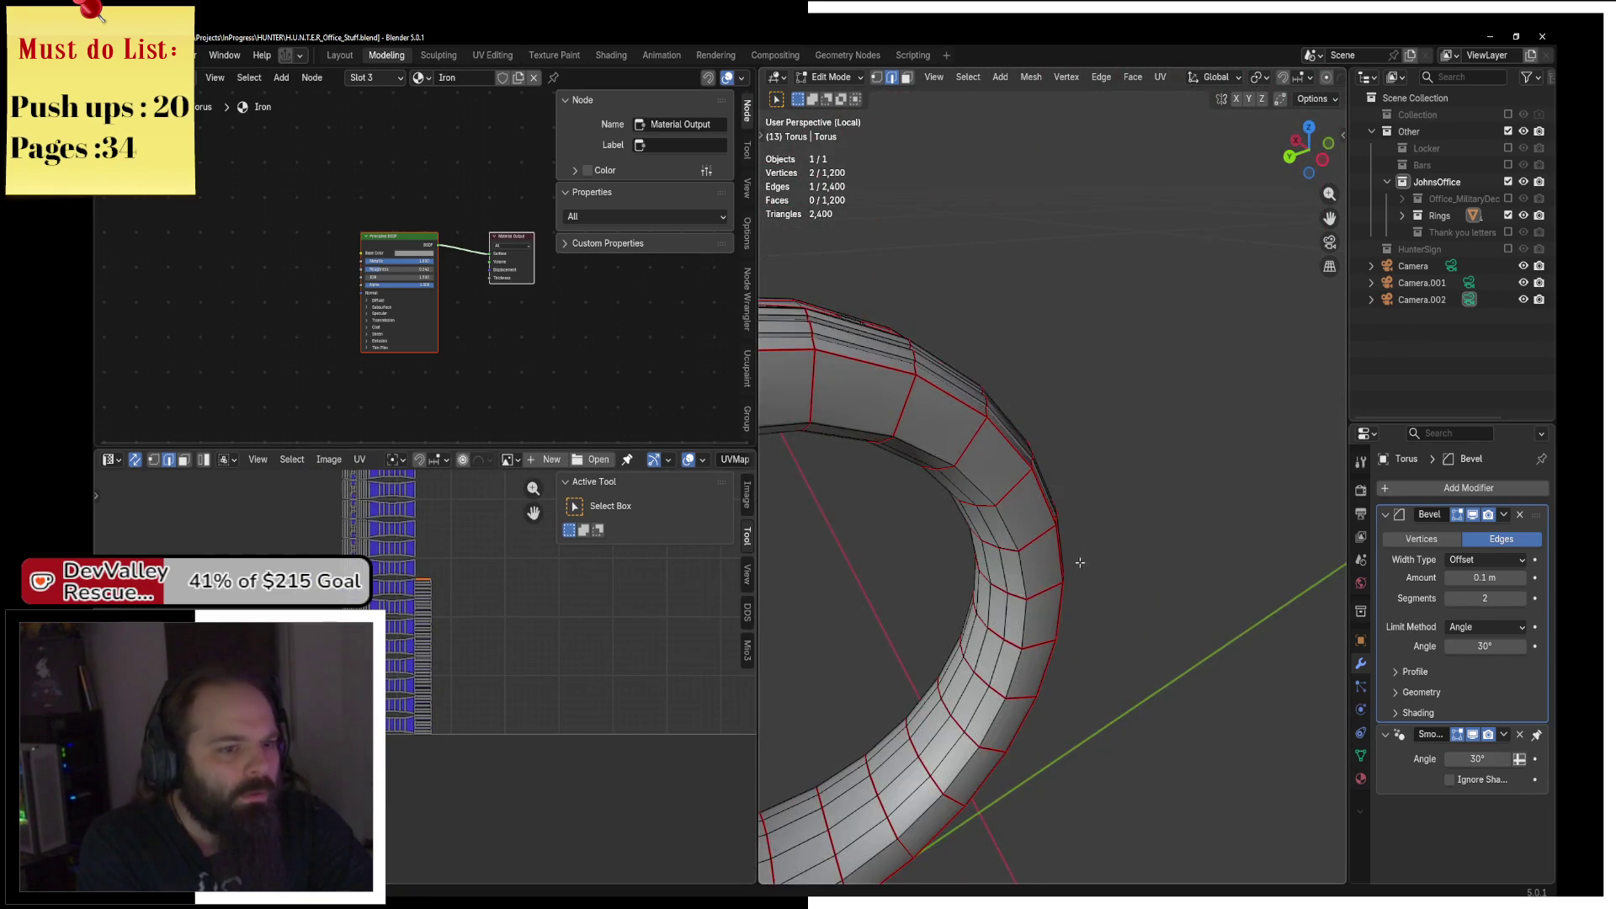
{"action": "scroll", "coordinate": [855, 582], "scroll_direction": "down", "scroll_amount": 2}
{"action": "scroll", "coordinate": [1002, 505], "scroll_direction": "up", "scroll_amount": 8}
{"action": "key", "text": "z"}
{"action": "left_click", "coordinate": [937, 436]}
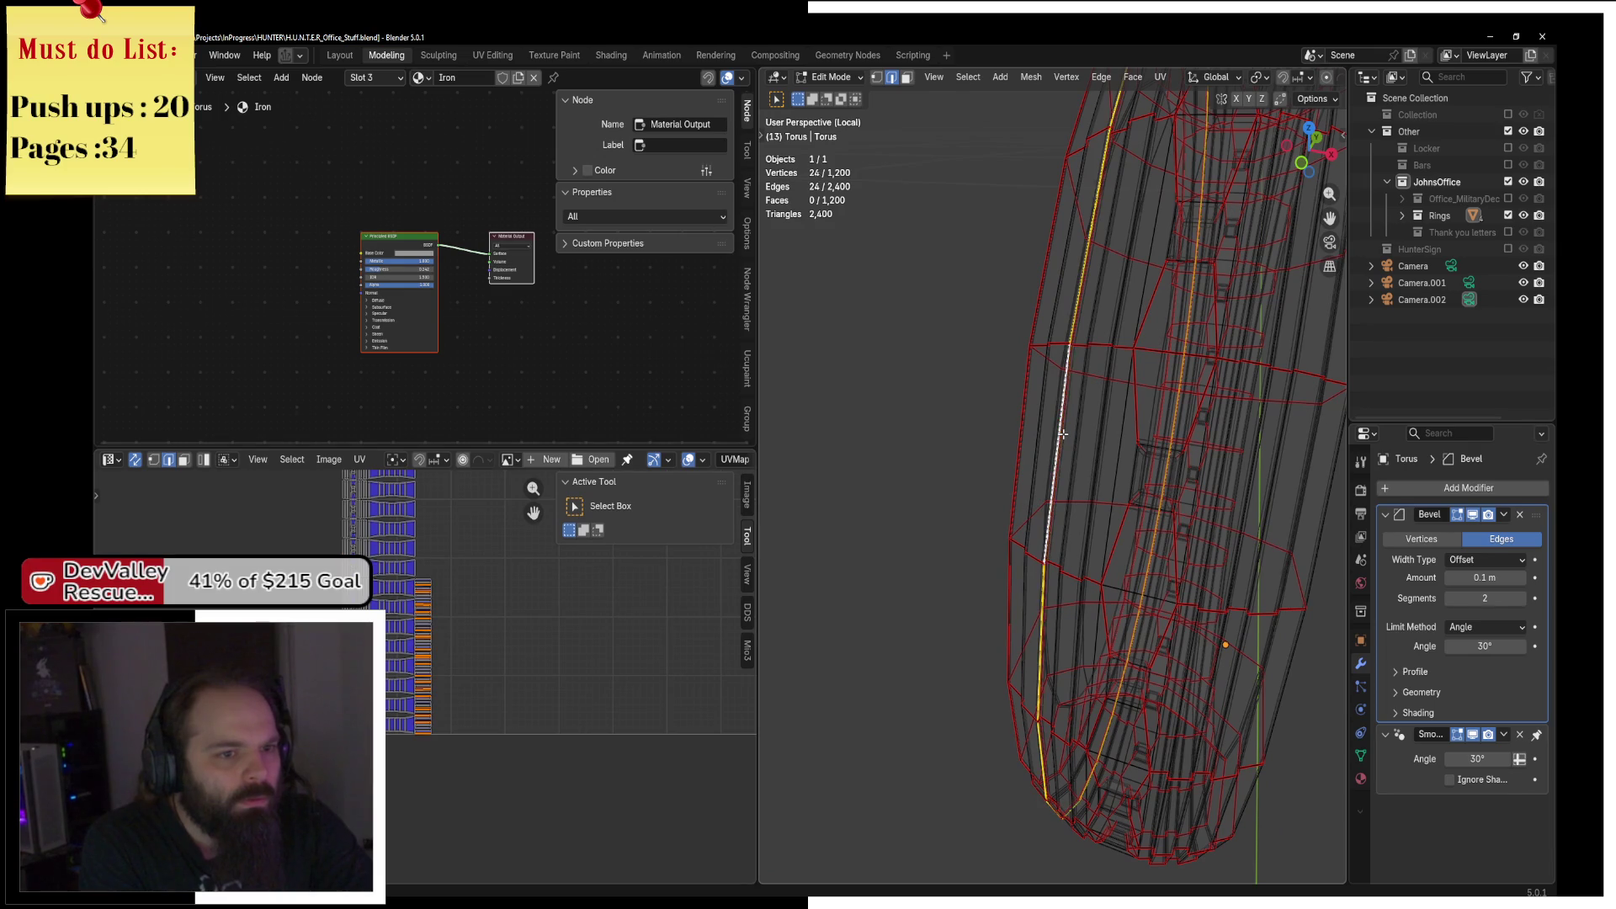
Select the linked torus part, unwrap it Angle Based, and deselect all.
{"action": "key", "text": "F3"}
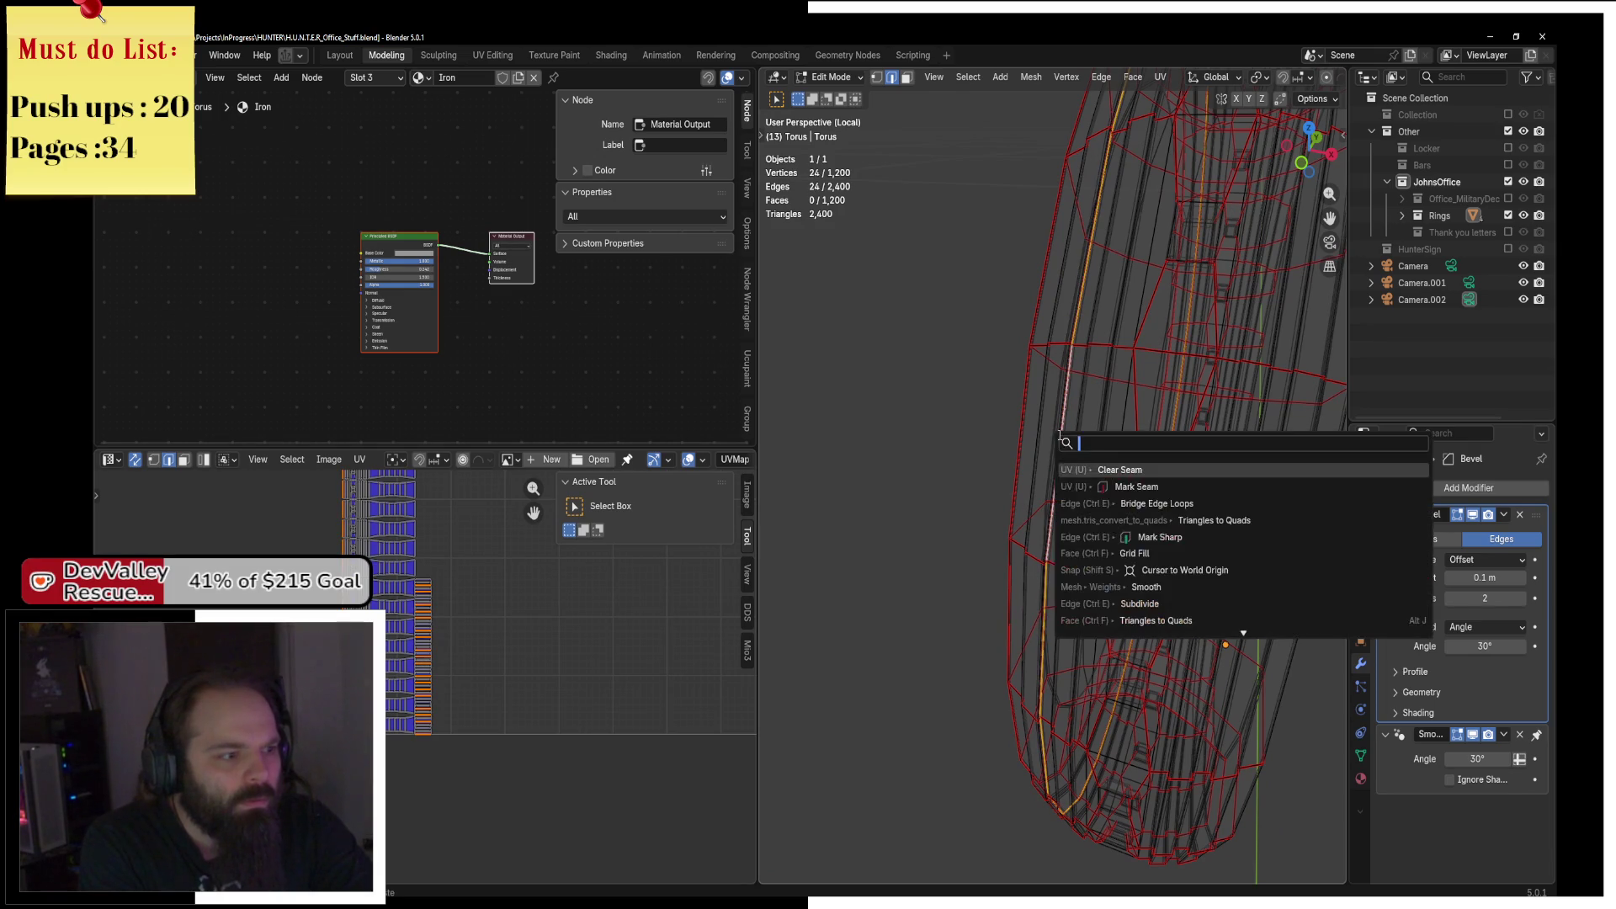
{"action": "key", "text": "Escape"}
{"action": "key", "text": "ctrl+l"}
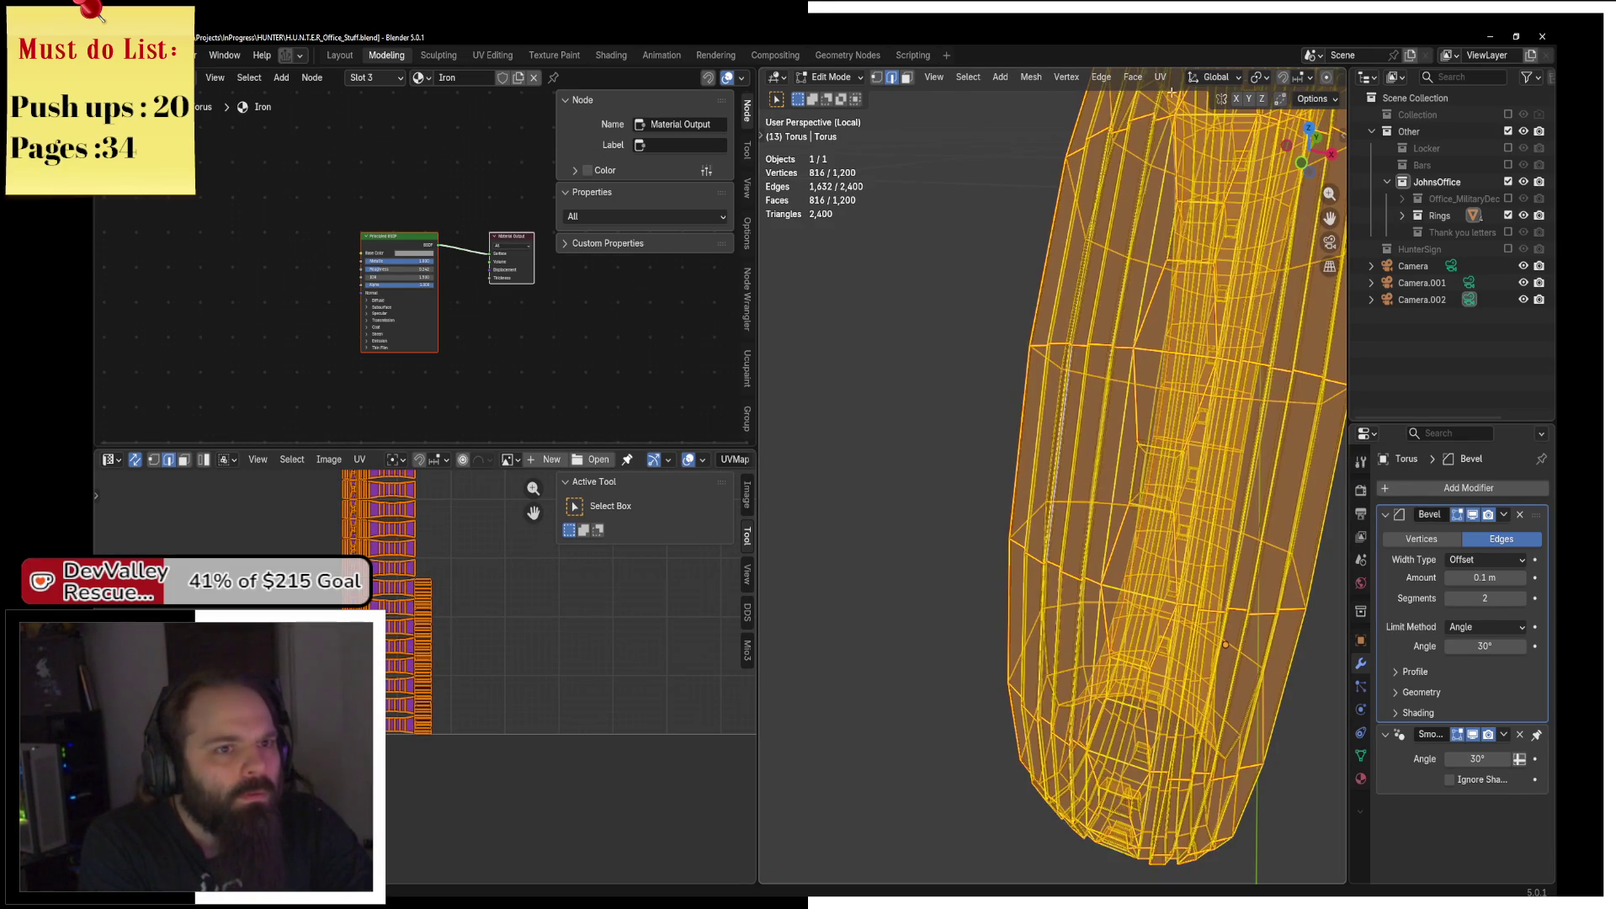
{"action": "left_click", "coordinate": [1162, 77]}
{"action": "left_click", "coordinate": [1192, 97]}
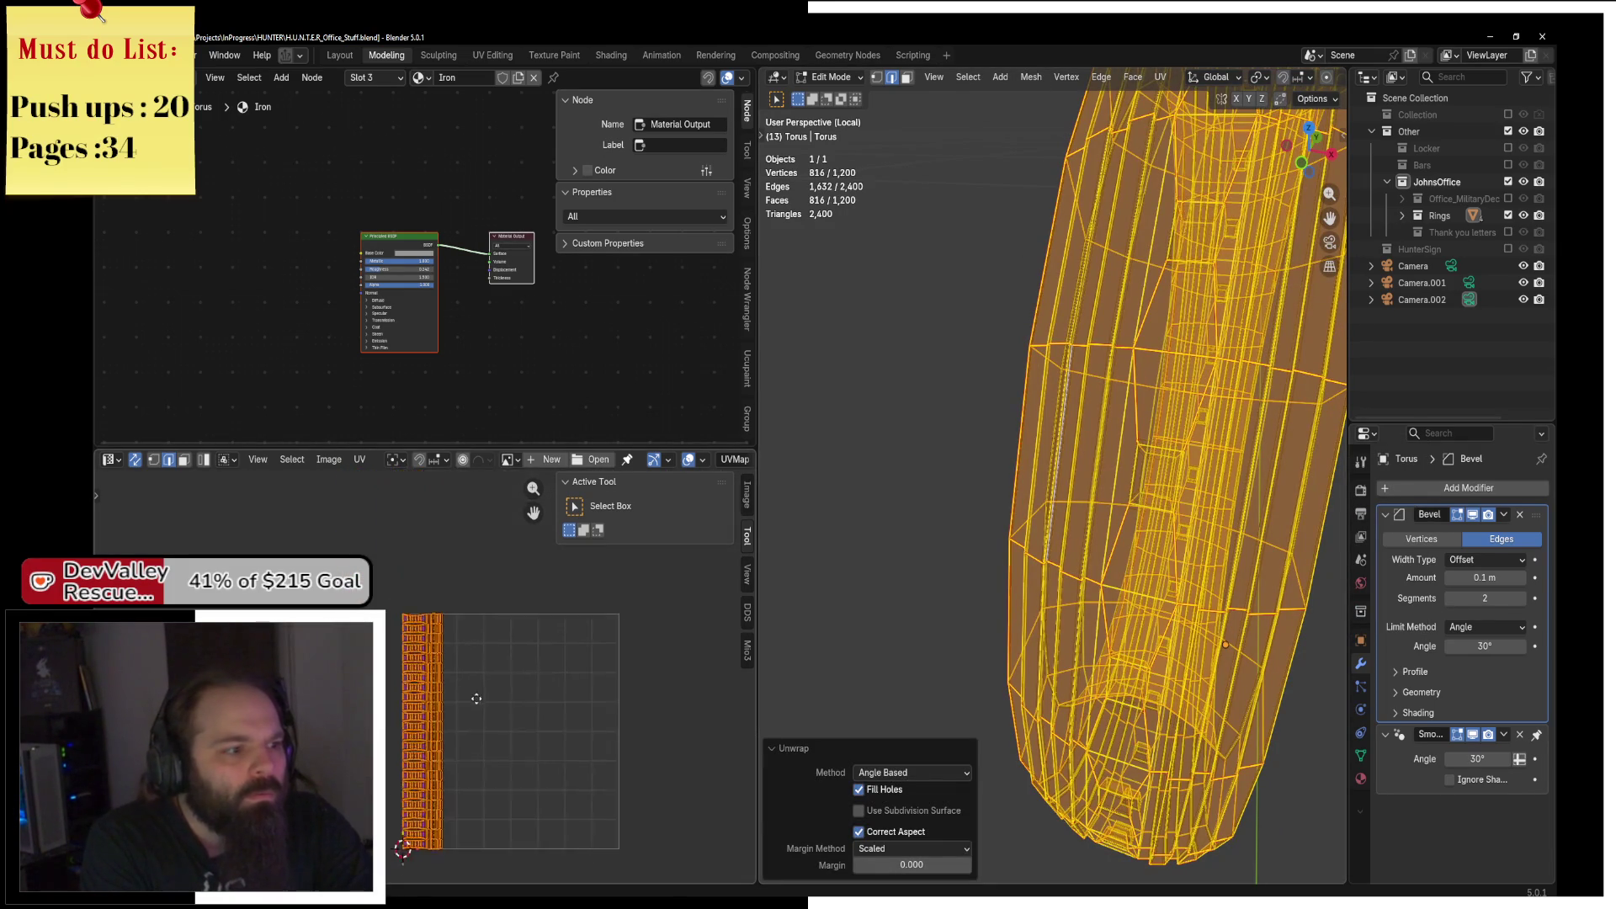
{"action": "scroll", "coordinate": [469, 686], "scroll_direction": "up", "scroll_amount": 4}
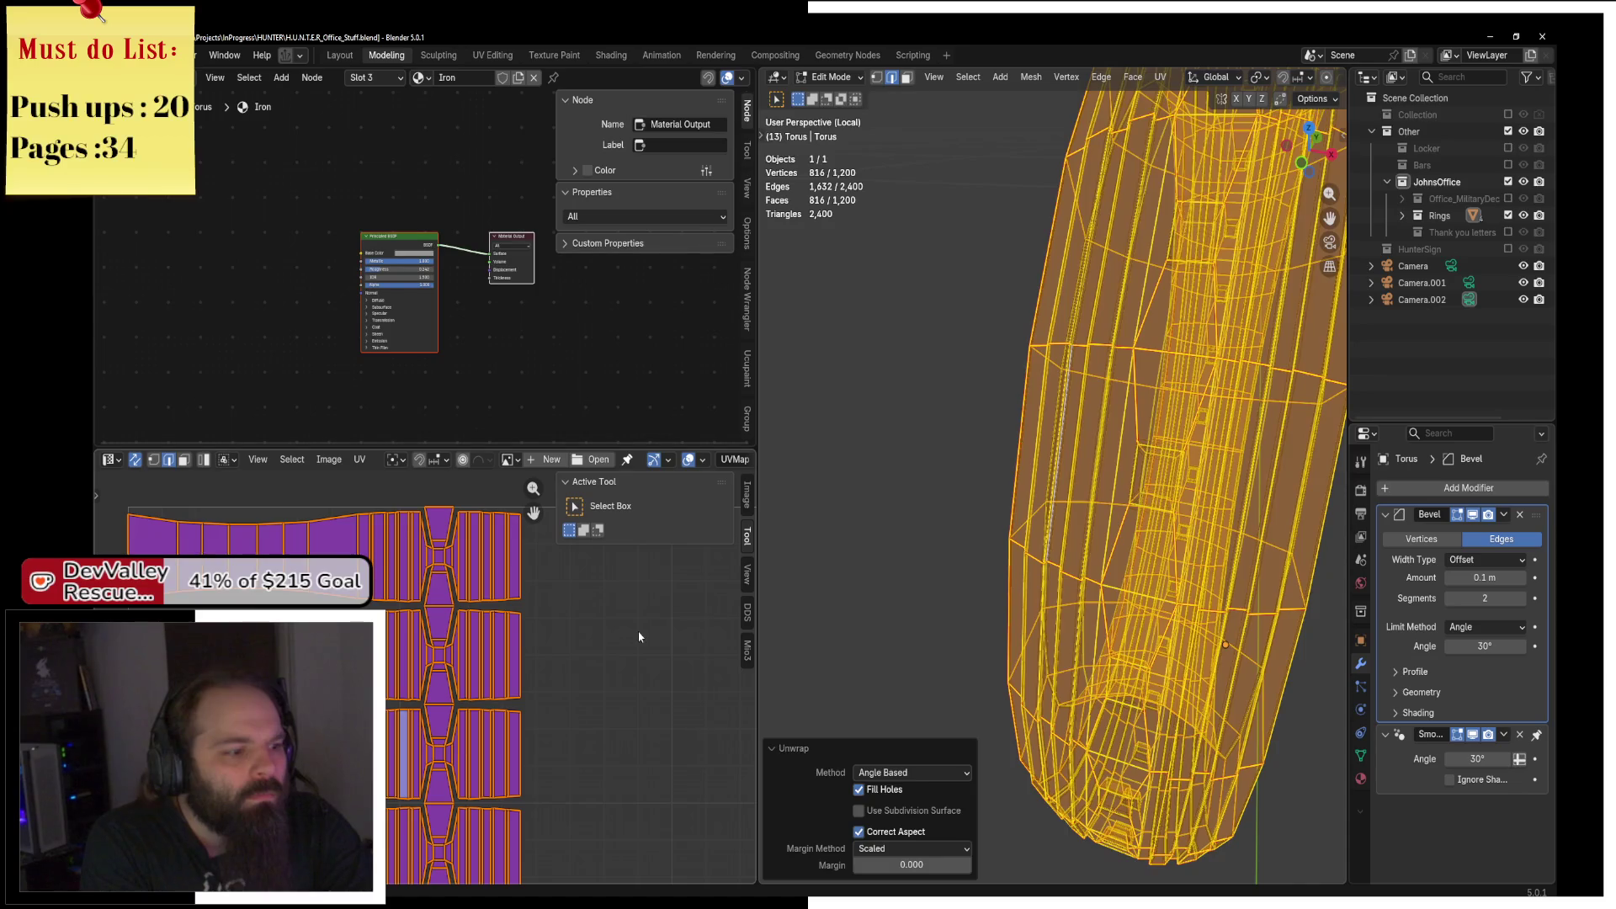
{"action": "key", "text": "alt+a"}
Return the viewport to solid shading.
{"action": "key", "text": "z"}
{"action": "left_click", "coordinate": [1313, 447]}
{"action": "key", "text": "ctrl+Tab"}
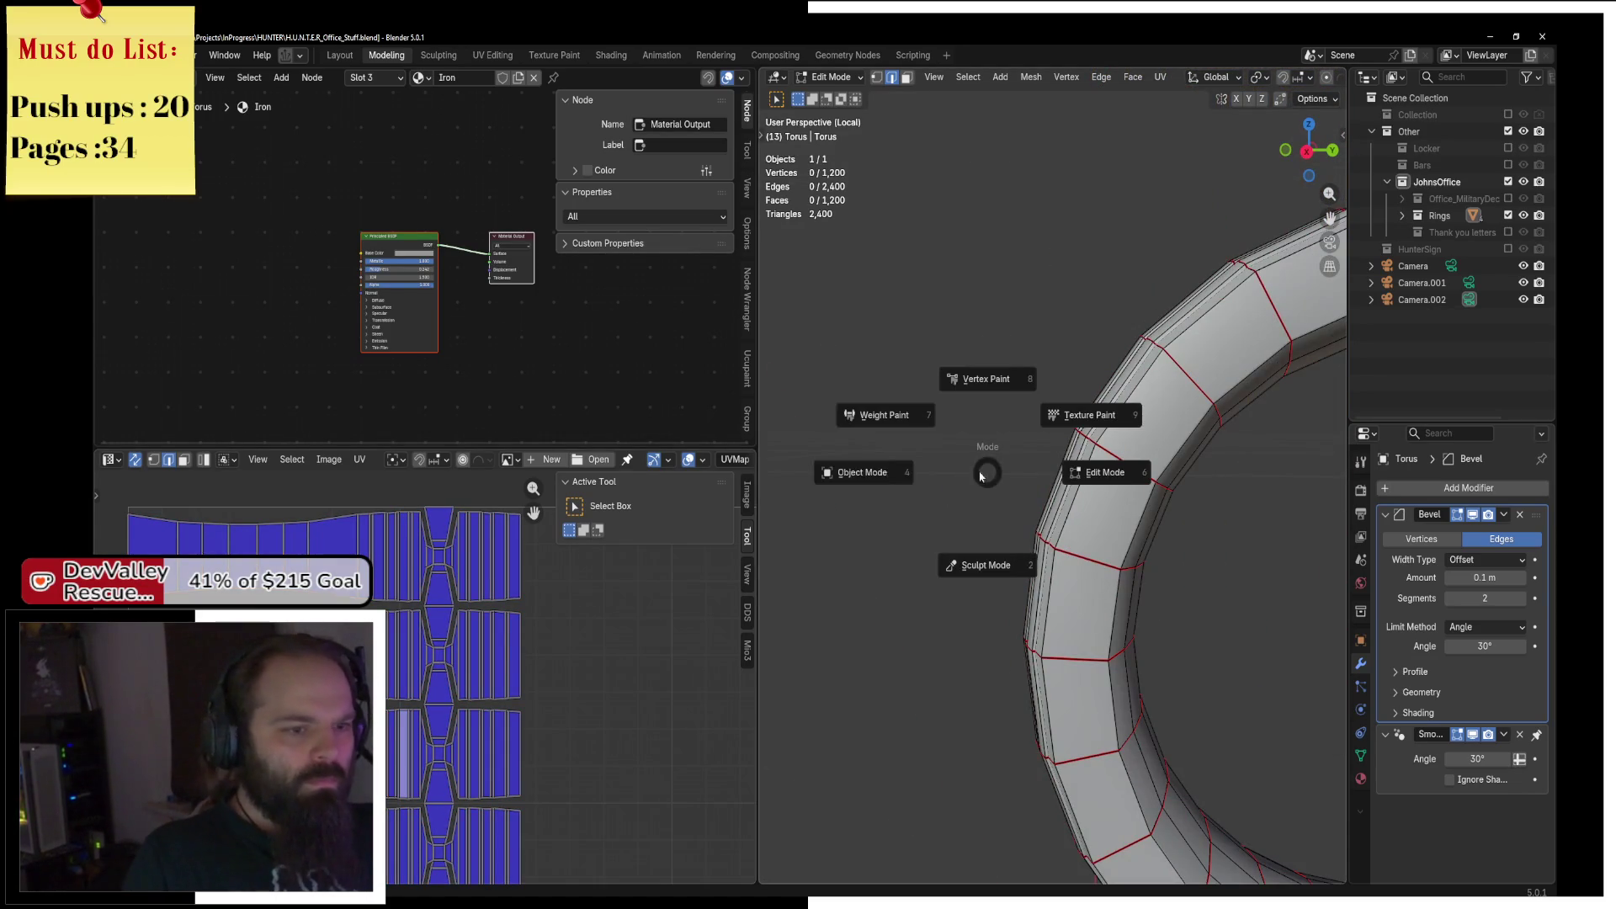
Leave local view and edit the cushion and outer box together in Edit Mode.
{"action": "left_click", "coordinate": [811, 585]}
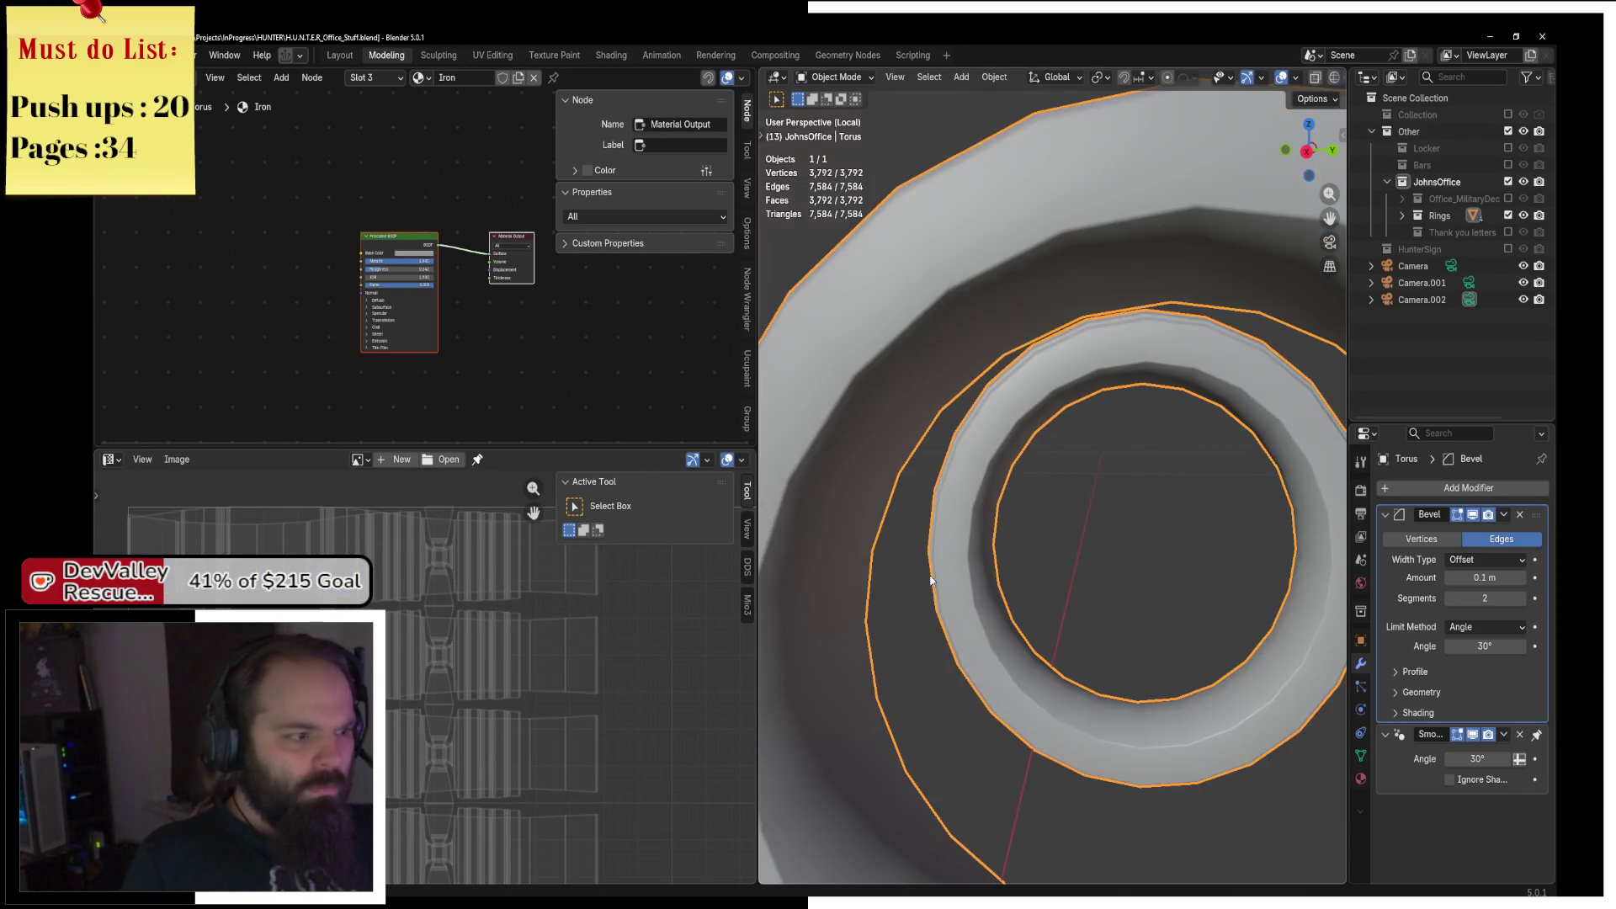
{"action": "key", "text": "KP_Divide"}
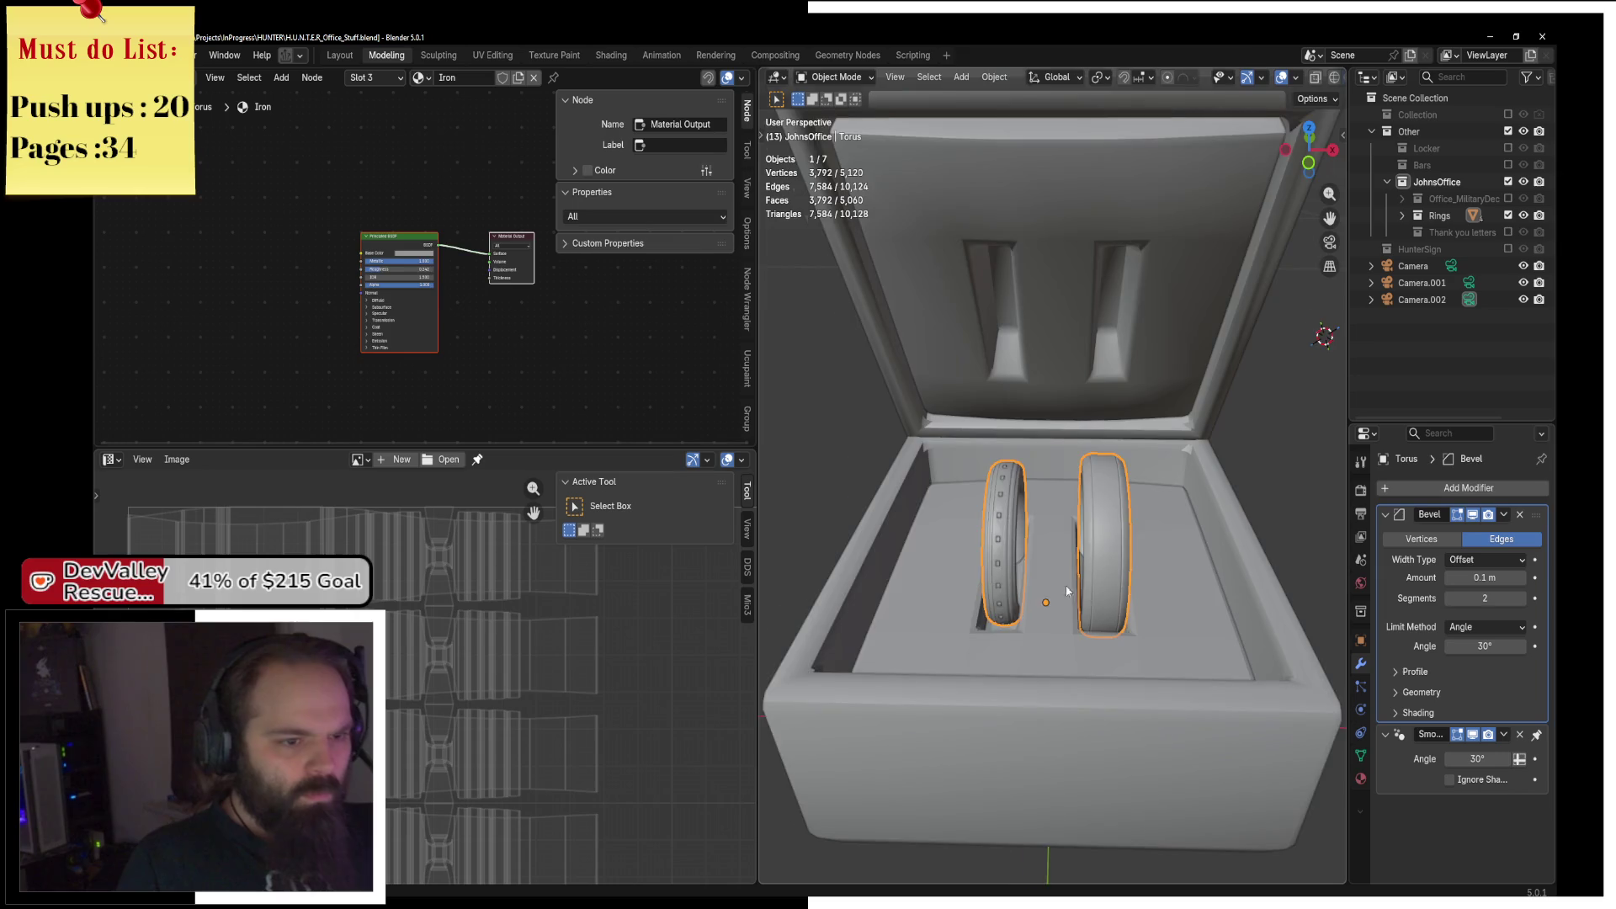
{"action": "left_click", "coordinate": [1029, 535], "text": "shift"}
{"action": "left_click", "coordinate": [1087, 704], "text": "shift"}
{"action": "key", "text": "ctrl+Tab"}
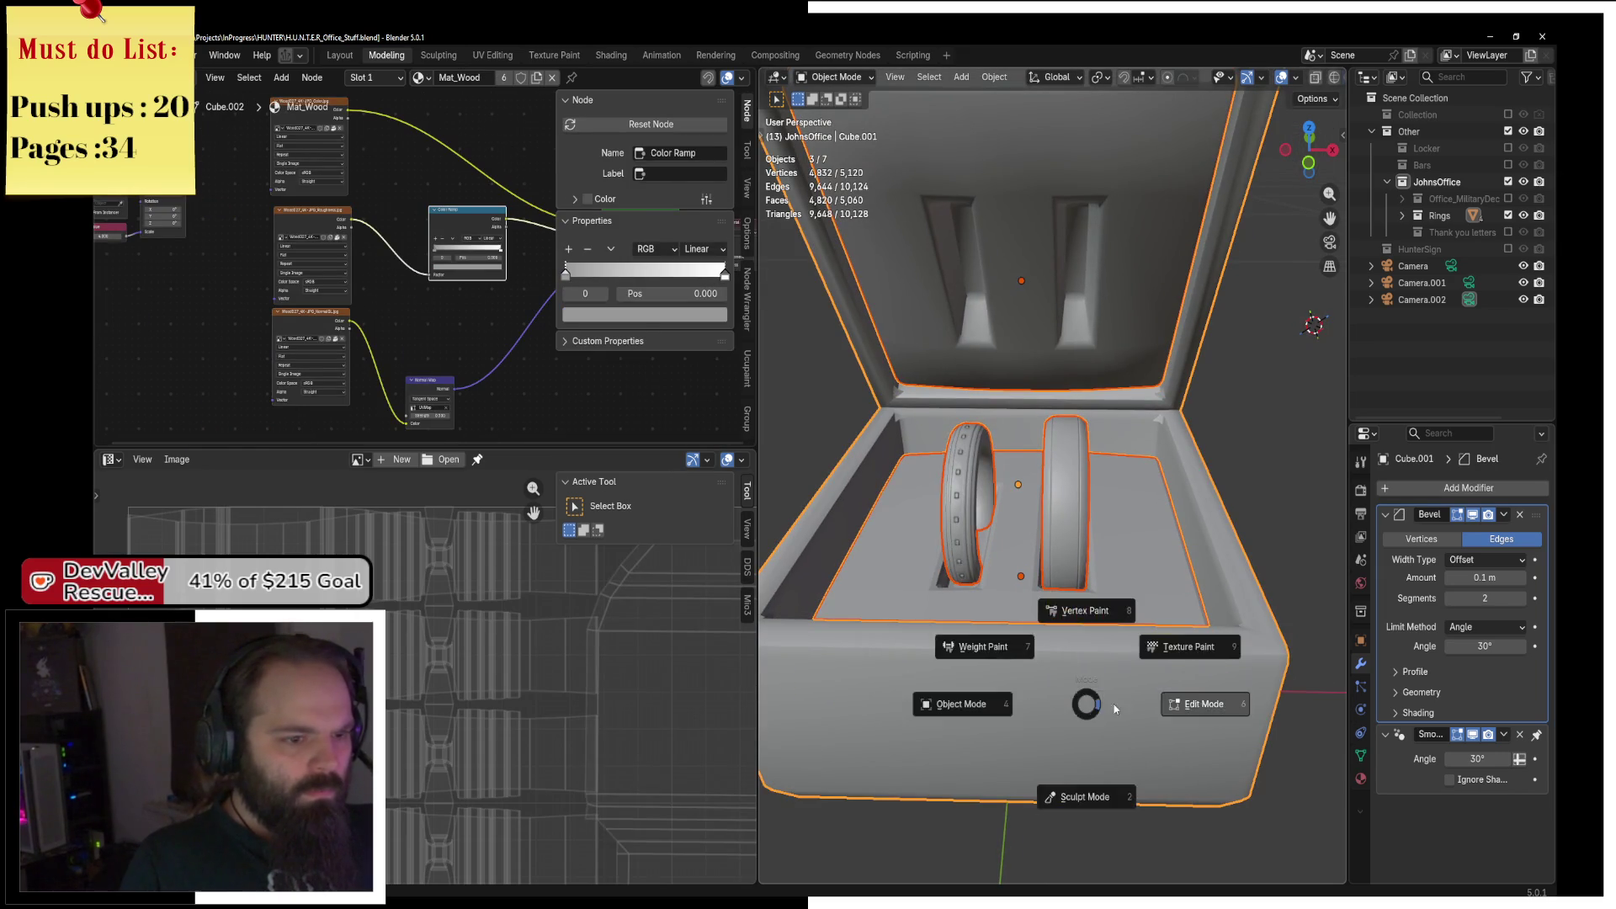
{"action": "left_click", "coordinate": [1261, 702]}
Reveal and select all box geometry, then unwrap it Angle Based.
{"action": "scroll", "coordinate": [1148, 602], "scroll_direction": "down", "scroll_amount": 5}
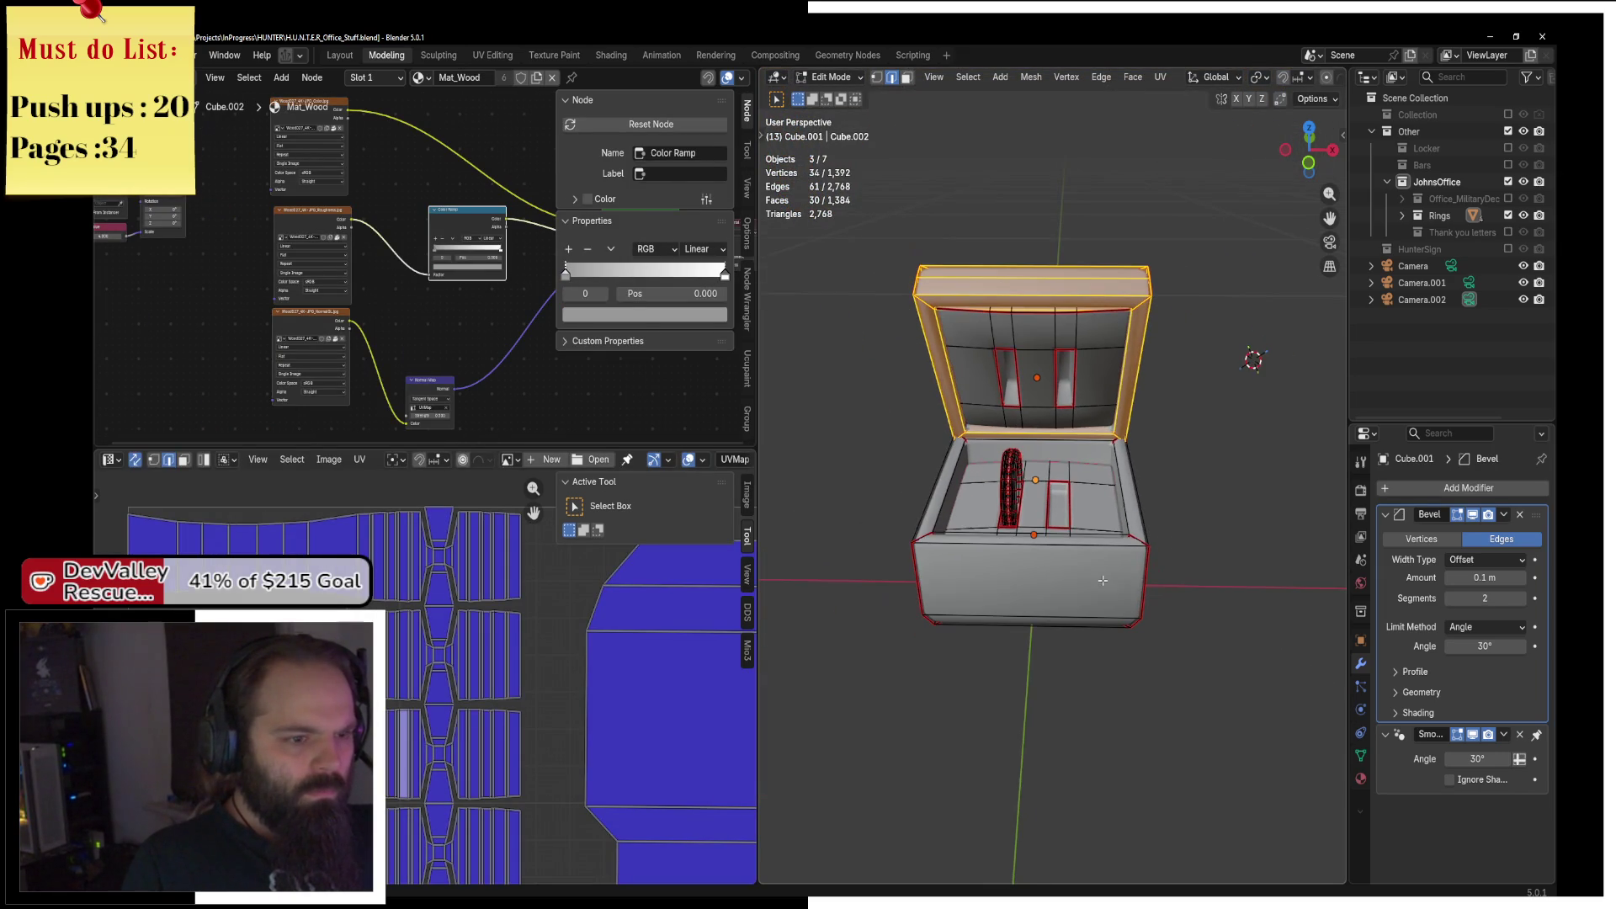
{"action": "scroll", "coordinate": [573, 734], "scroll_direction": "up", "scroll_amount": 2}
{"action": "scroll", "coordinate": [556, 740], "scroll_direction": "down", "scroll_amount": 3}
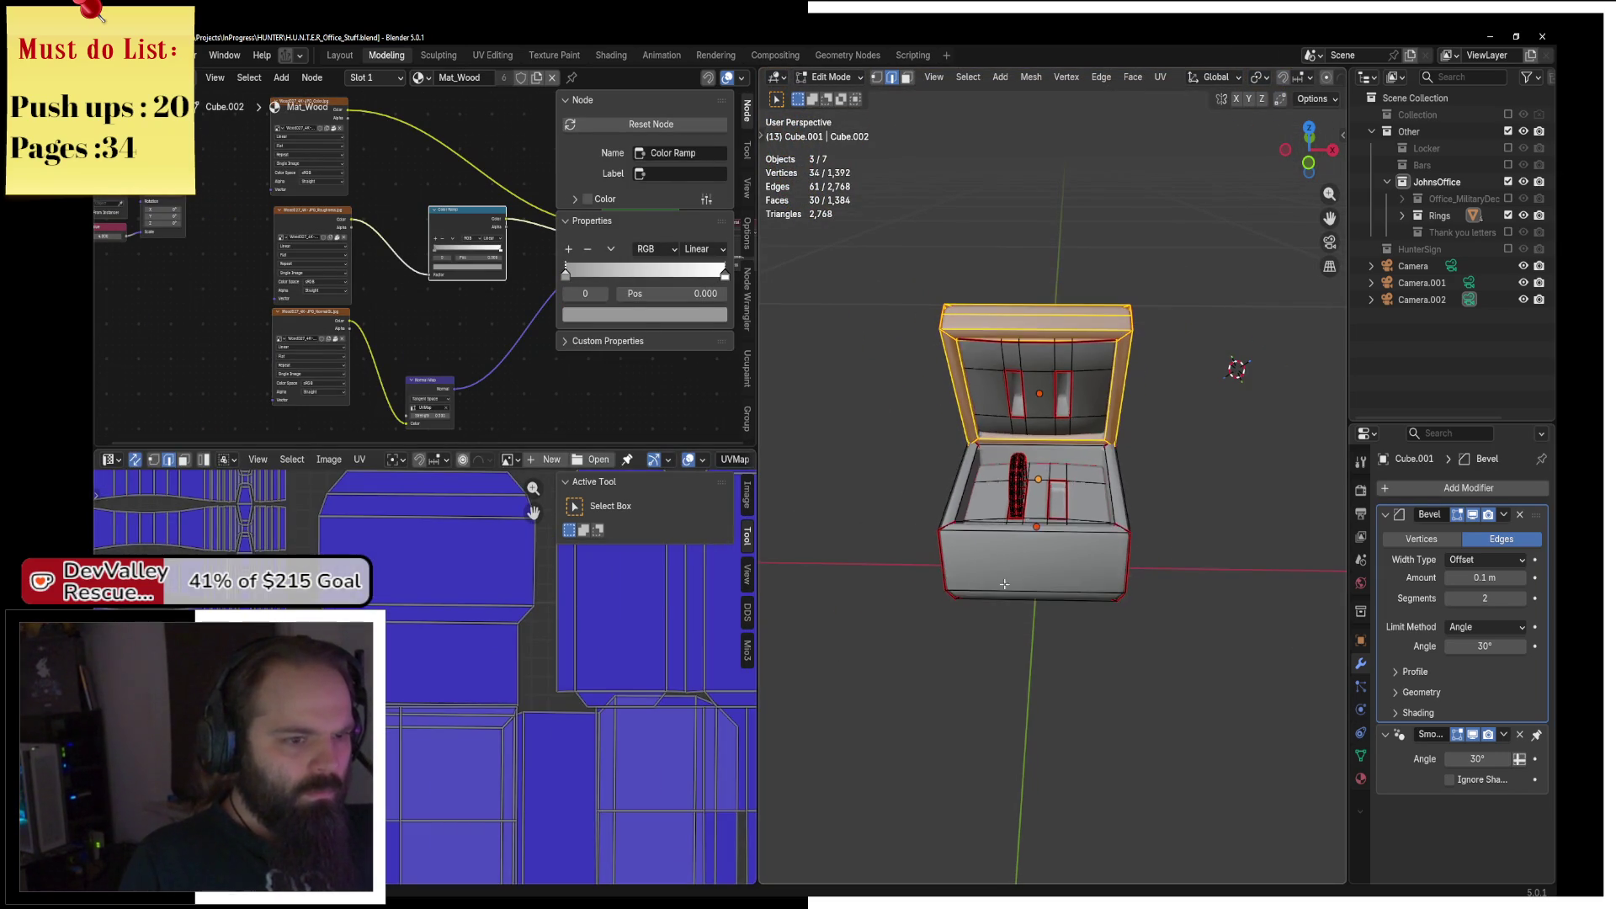
{"action": "scroll", "coordinate": [1065, 381], "scroll_direction": "down", "scroll_amount": 1}
{"action": "key", "text": "a"}
{"action": "key", "text": "alt+h"}
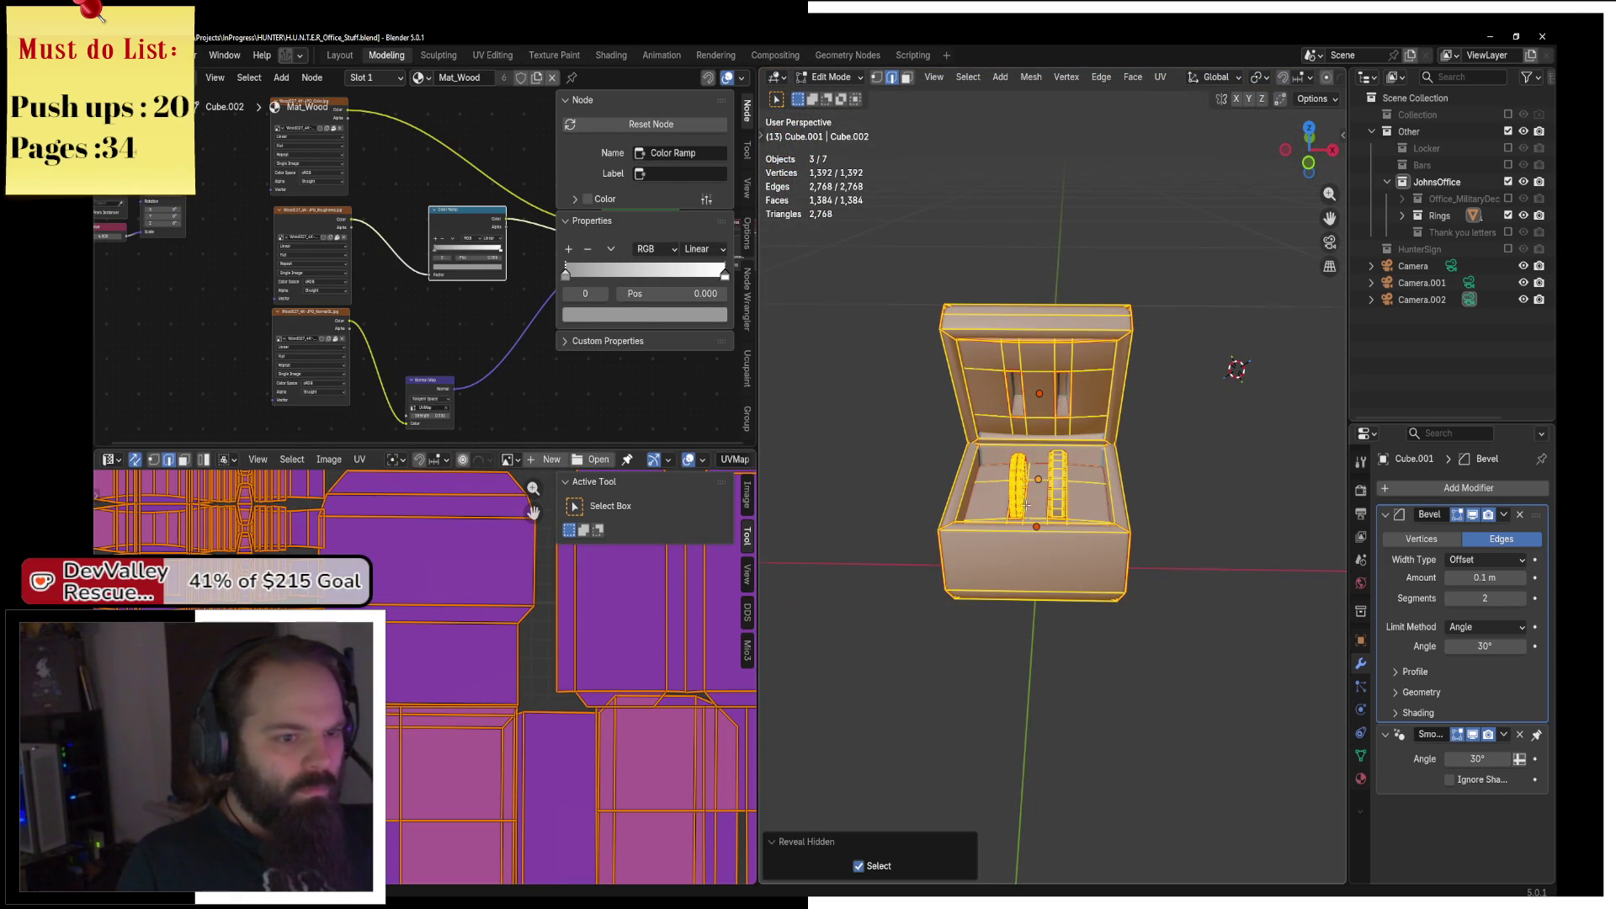
{"action": "scroll", "coordinate": [1103, 459], "scroll_direction": "up", "scroll_amount": 3}
{"action": "left_click", "coordinate": [1162, 77]}
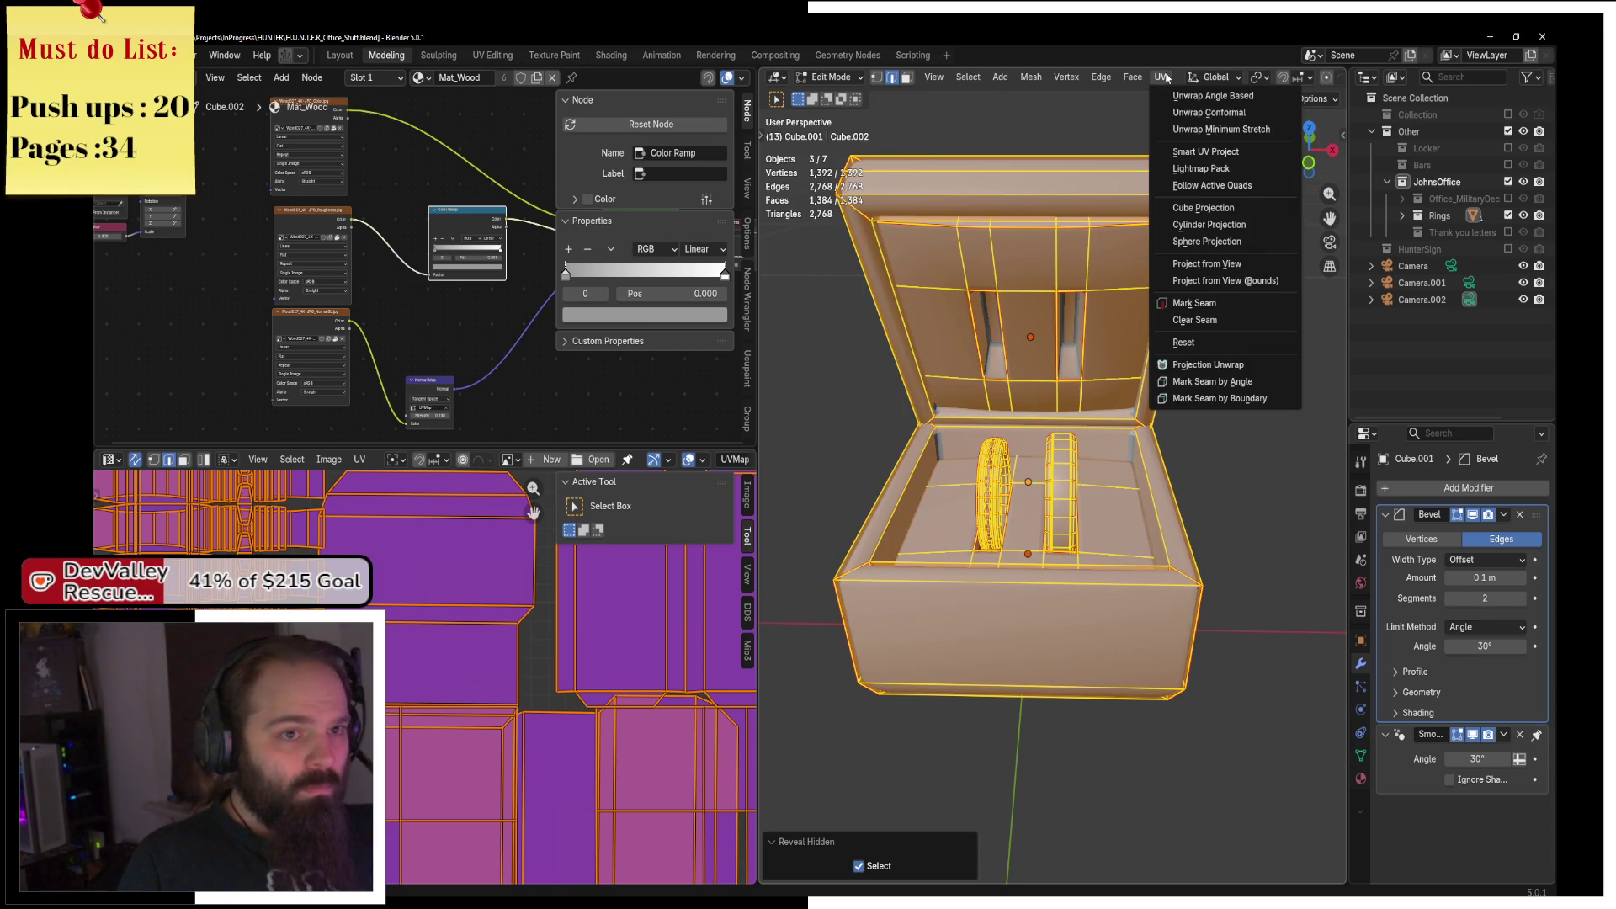
{"action": "left_click", "coordinate": [1186, 112]}
{"action": "left_click", "coordinate": [1161, 76]}
{"action": "left_click", "coordinate": [1212, 95]}
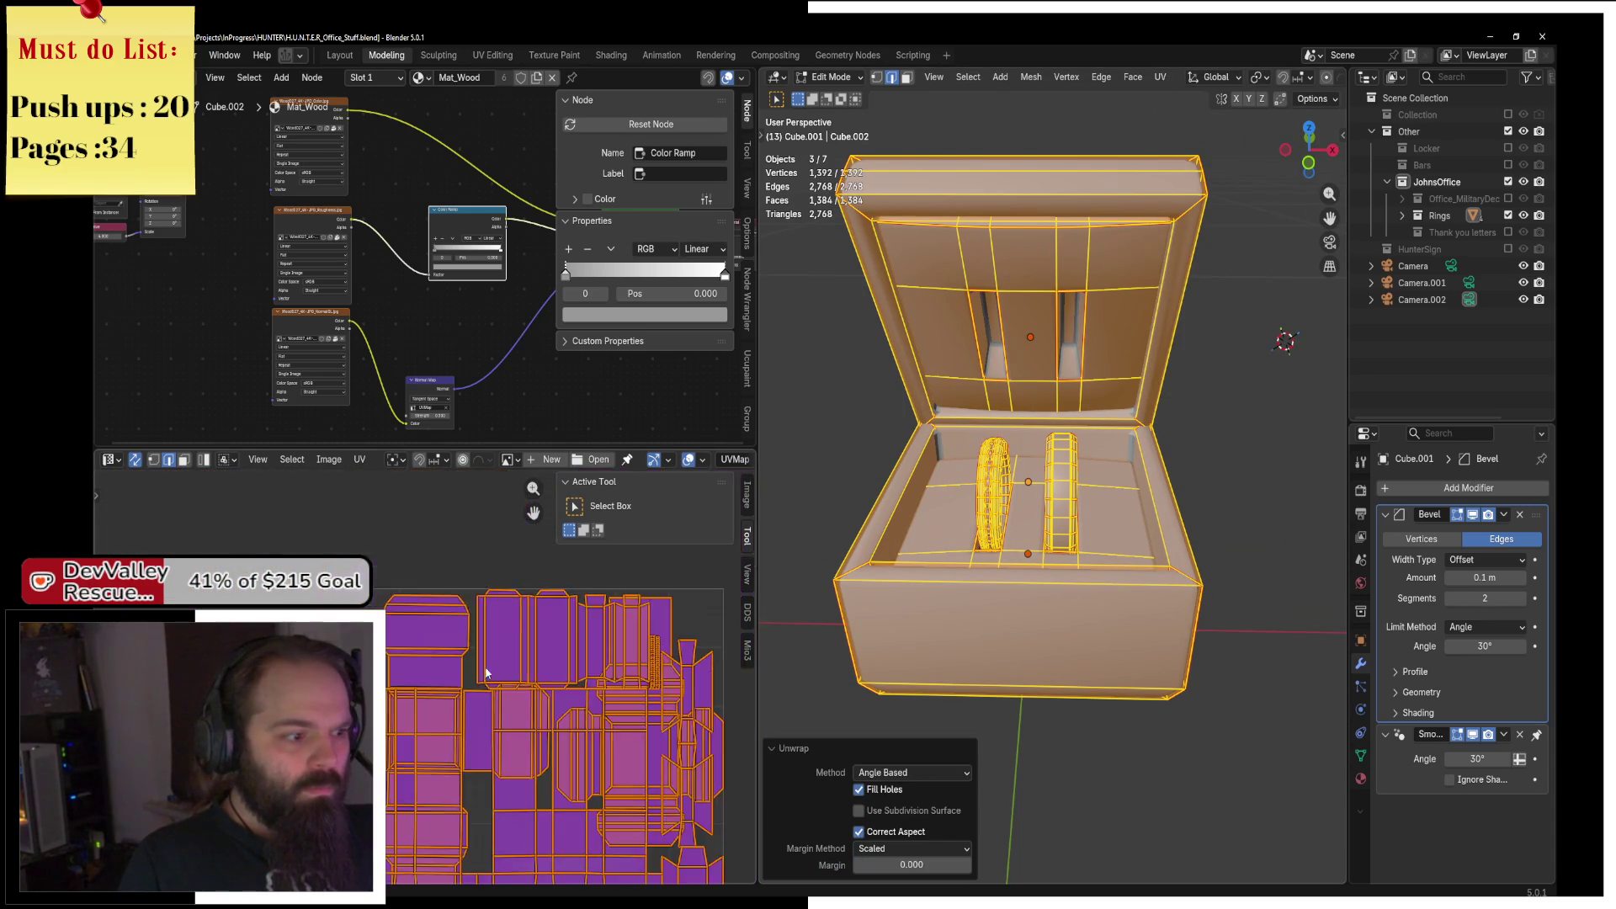
{"action": "scroll", "coordinate": [485, 673], "scroll_direction": "down", "scroll_amount": 2}
{"action": "scroll", "coordinate": [486, 674], "scroll_direction": "up", "scroll_amount": 5}
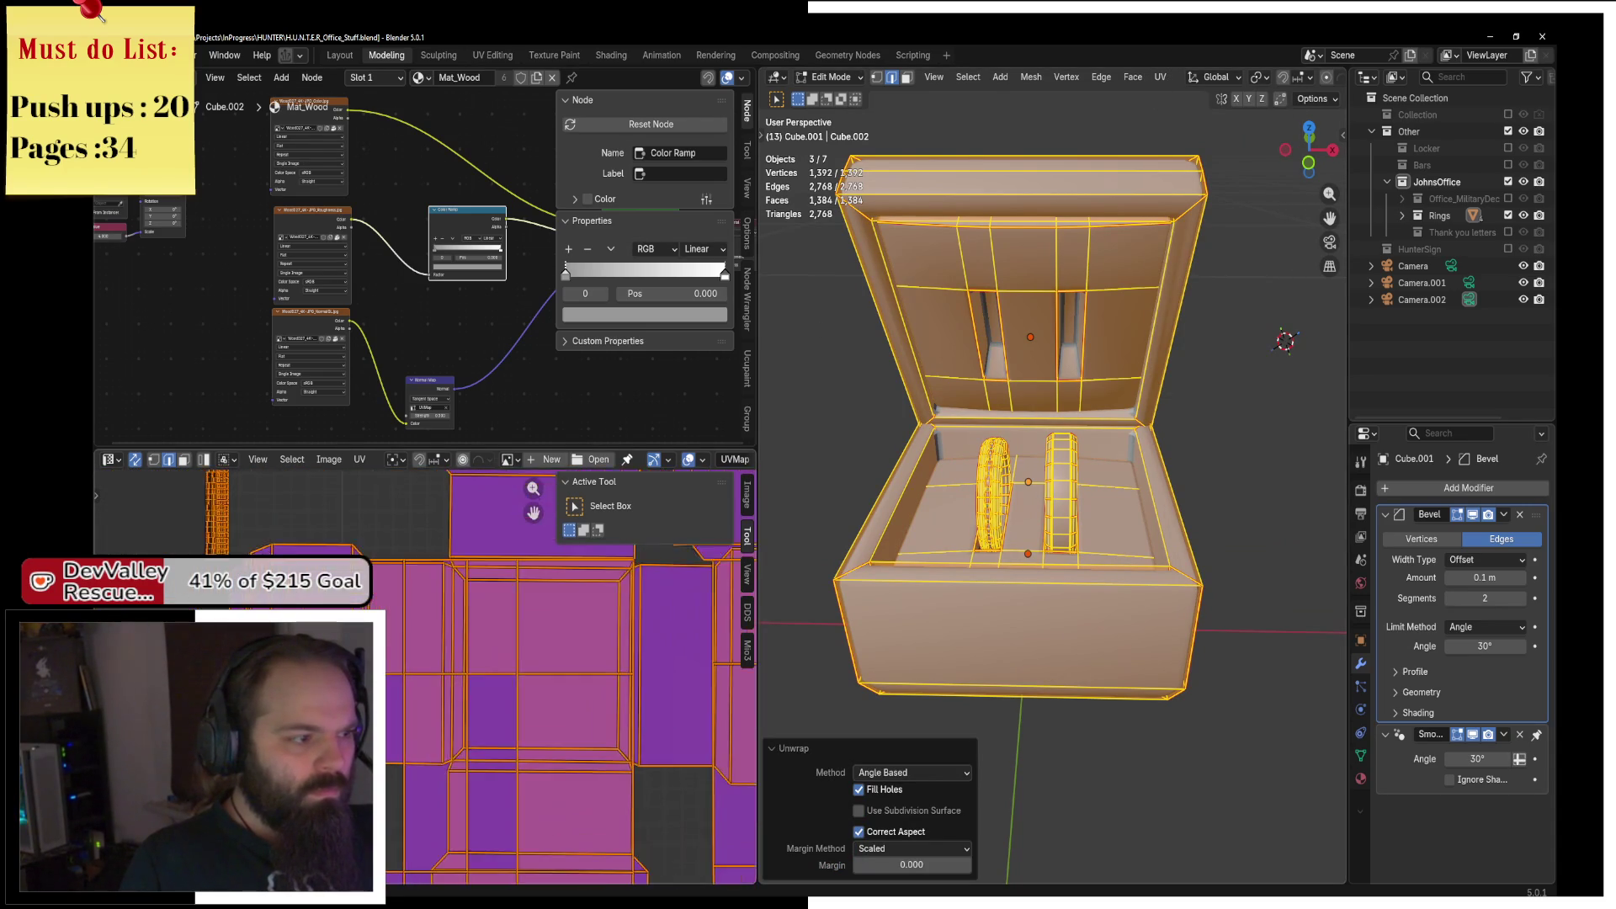
{"action": "scroll", "coordinate": [486, 673], "scroll_direction": "down", "scroll_amount": 2}
Scale the lid and floor lining islands down and move them to the lower right.
{"action": "key", "text": "alt+a"}
{"action": "key", "text": "l"}
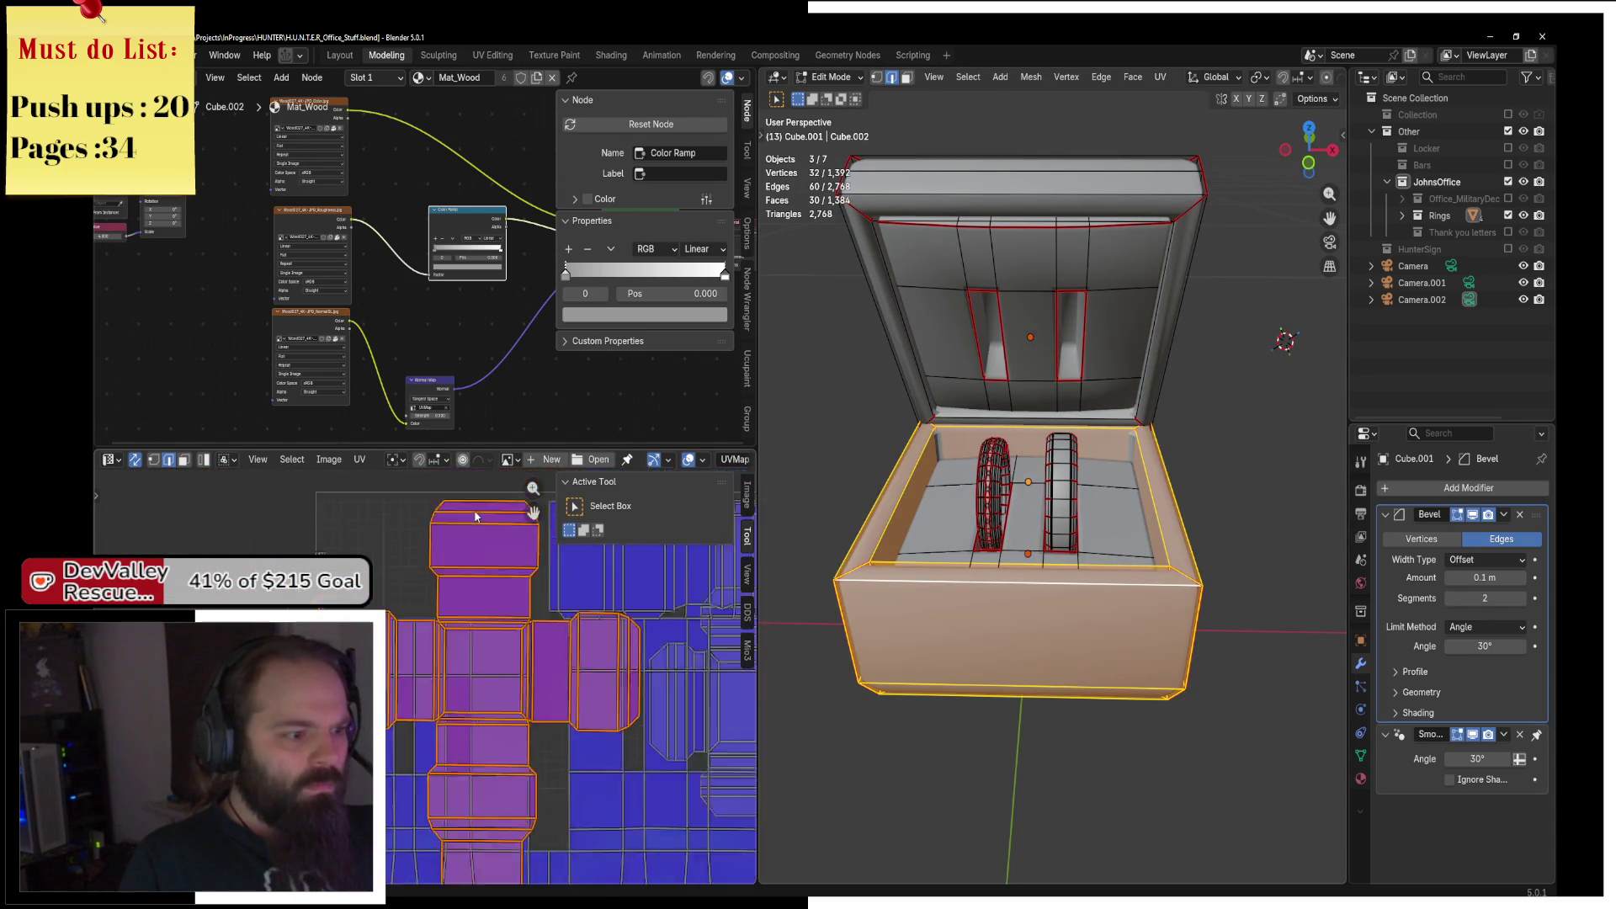
{"action": "key", "text": "alt+a"}
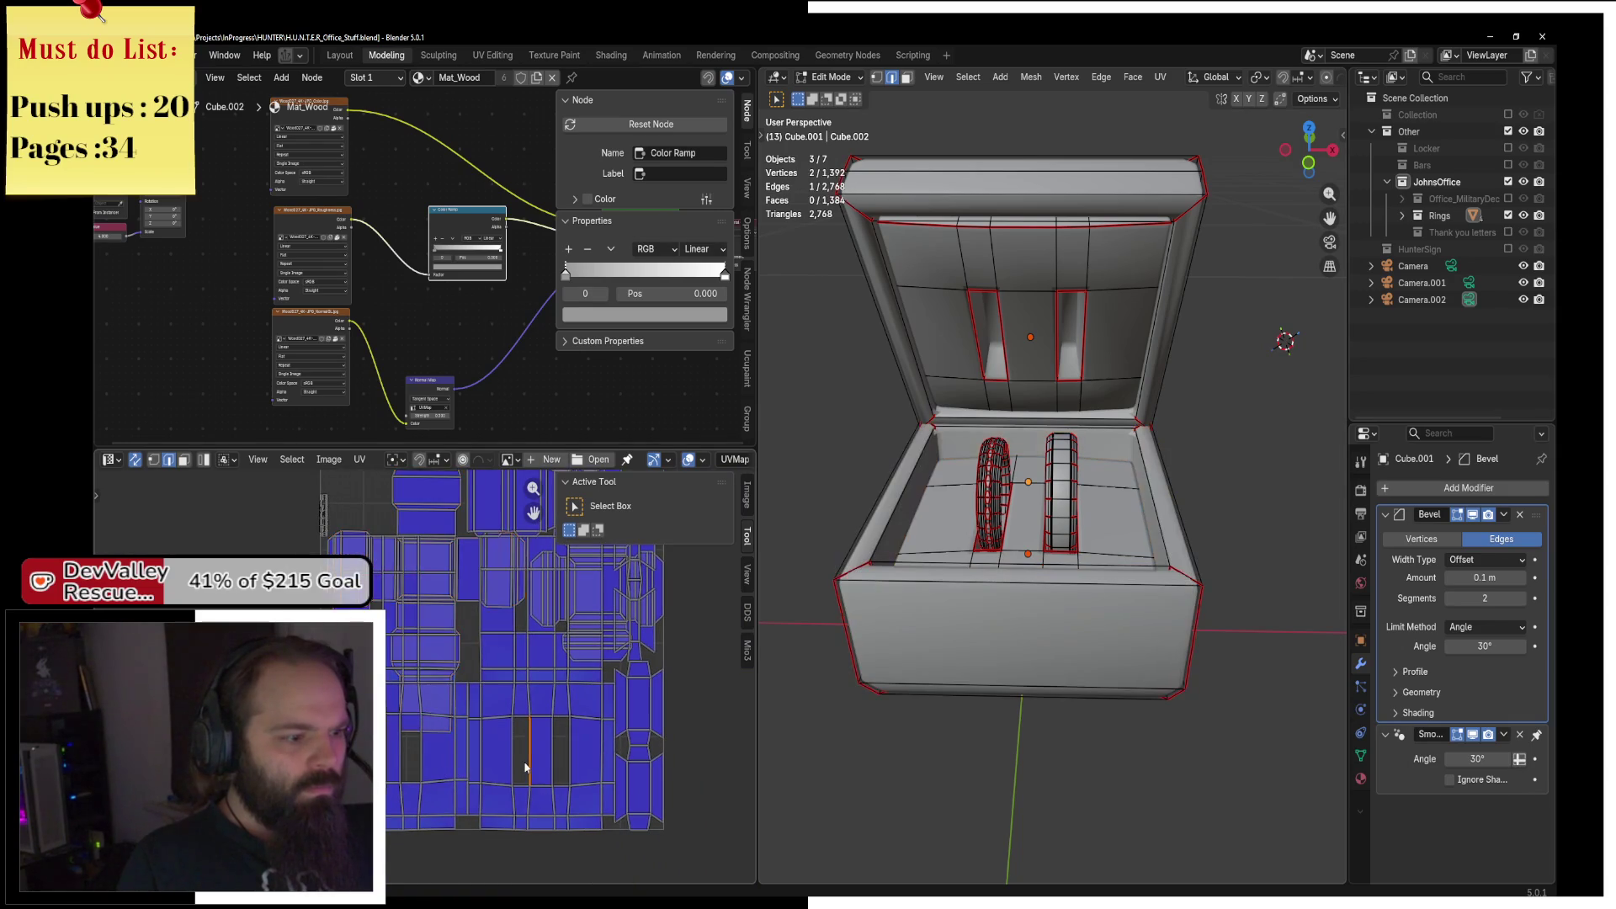
{"action": "key", "text": "l"}
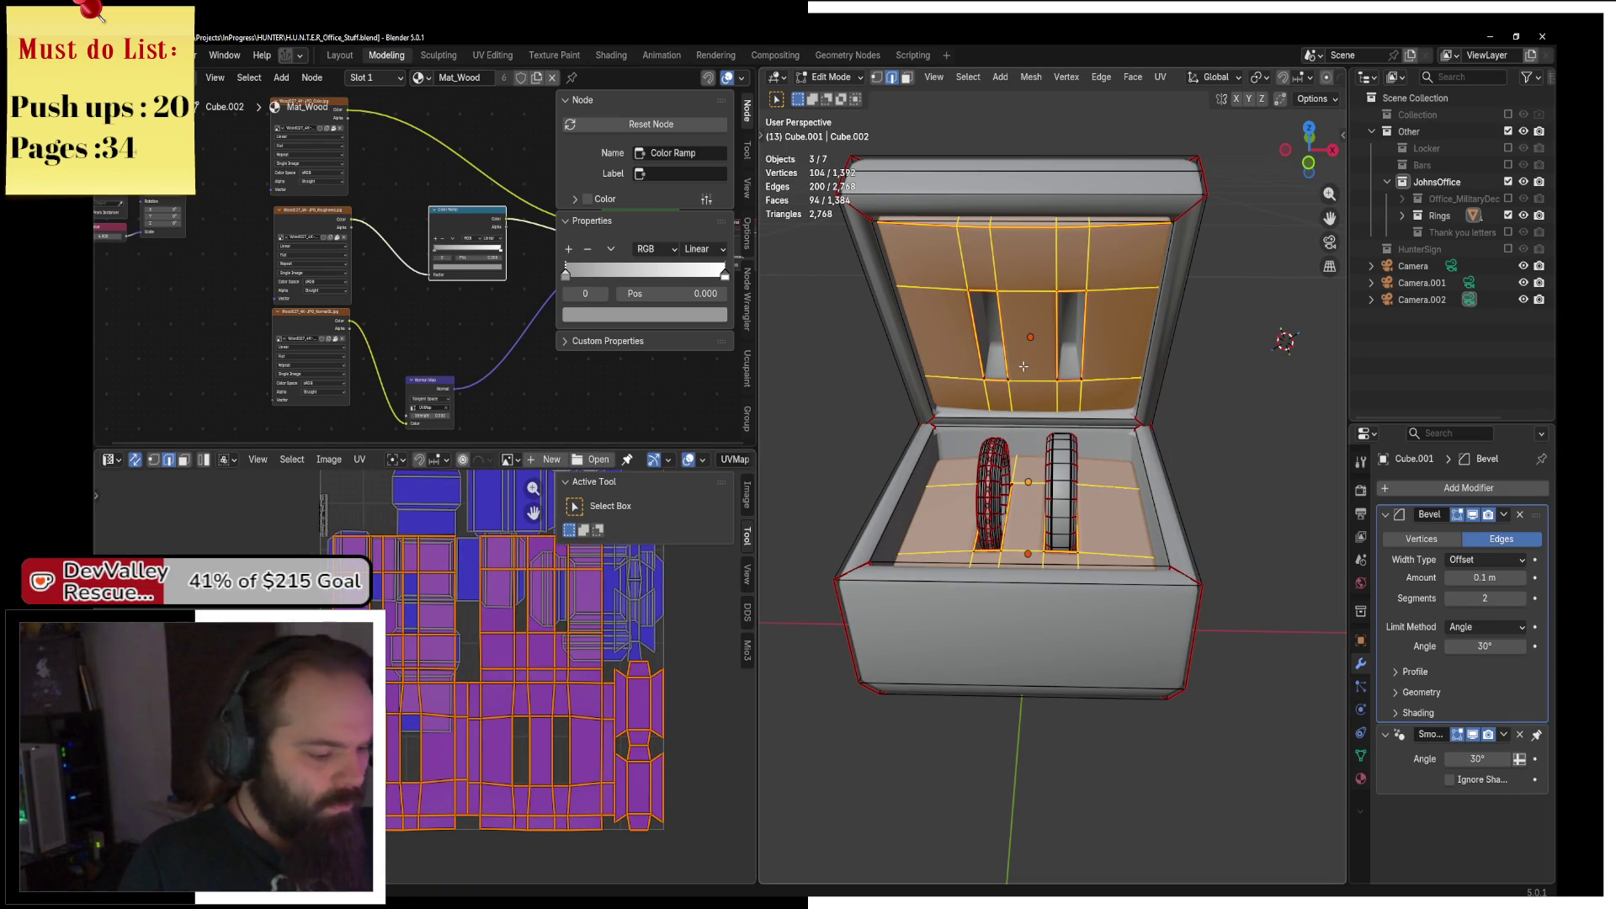
{"action": "key", "text": "alt+z"}
{"action": "key", "text": "l"}
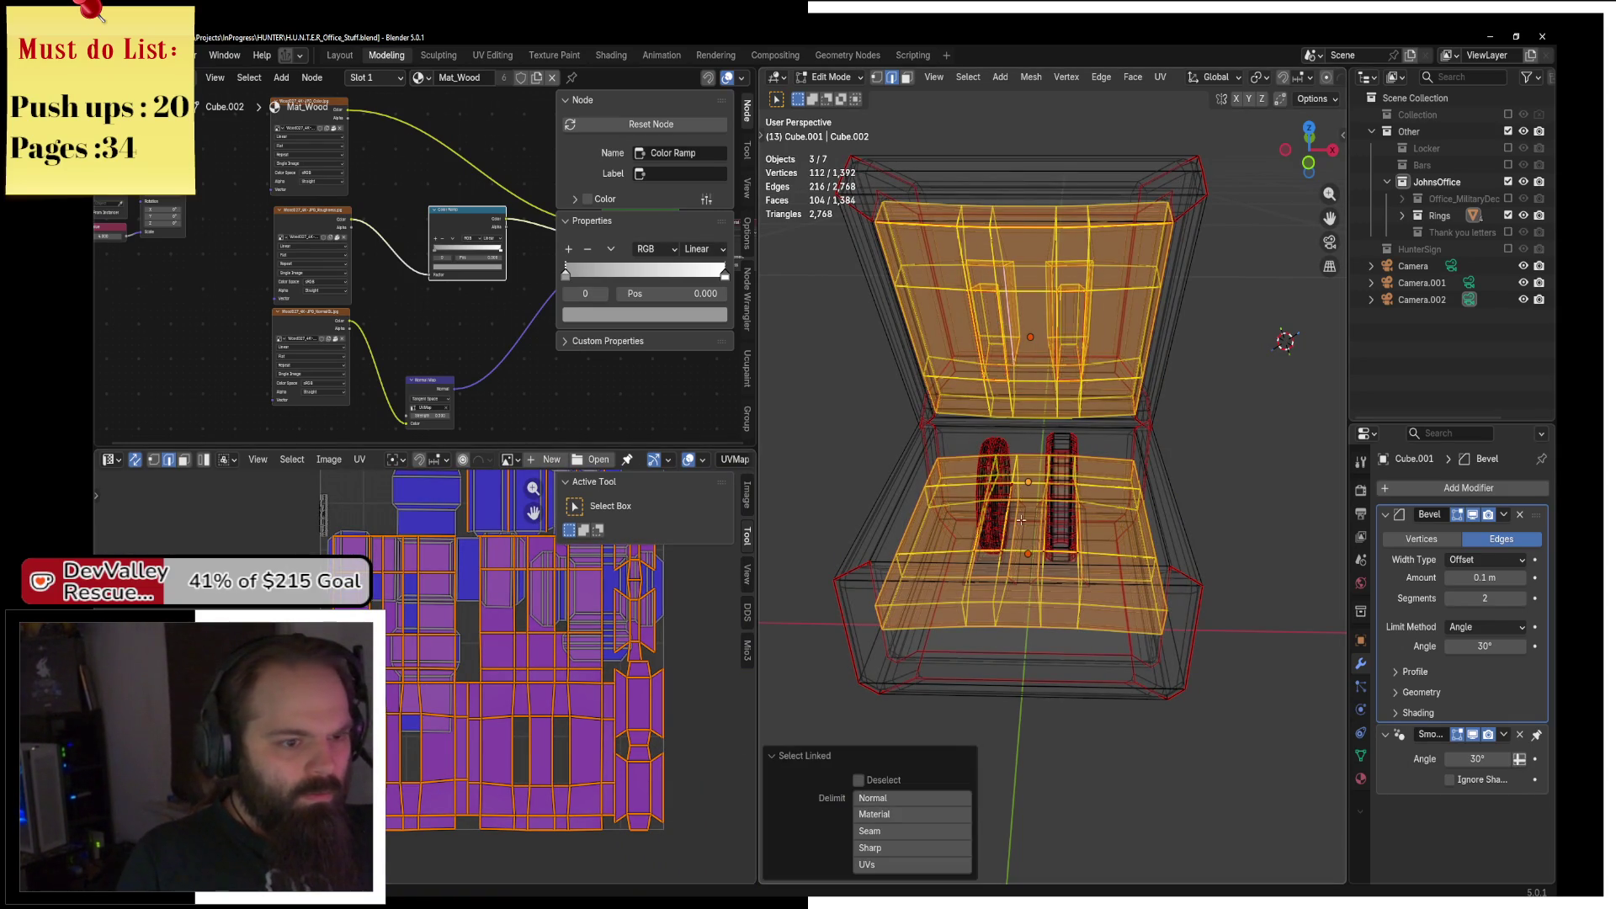
{"action": "key", "text": "l"}
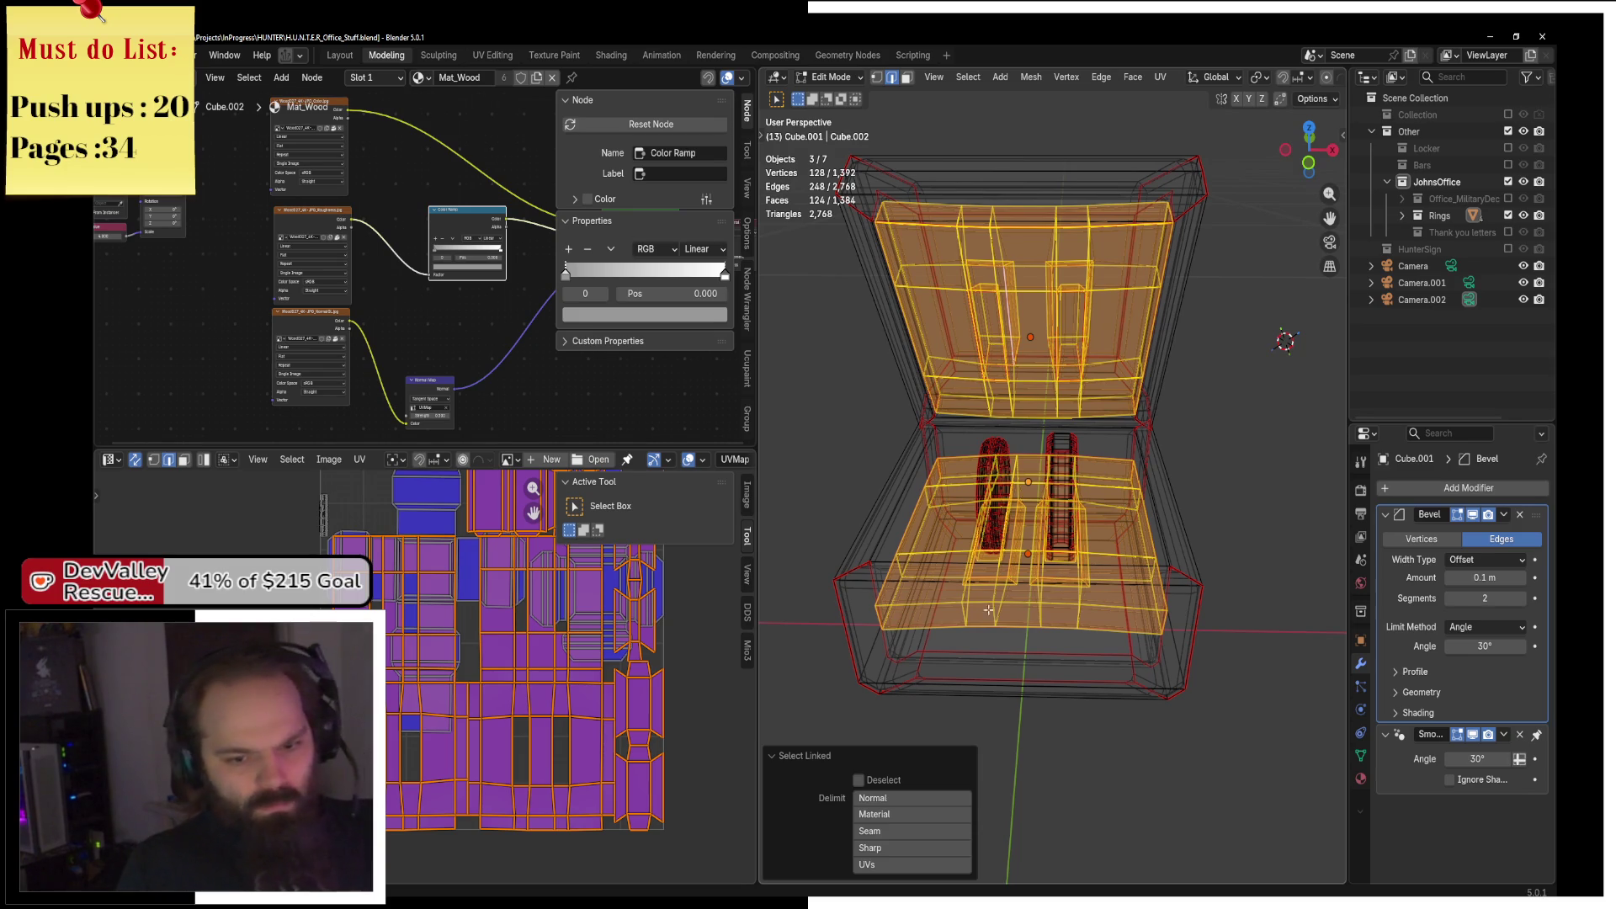
{"action": "key", "text": "s"}
{"action": "left_click", "coordinate": [548, 614]}
{"action": "key", "text": "g"}
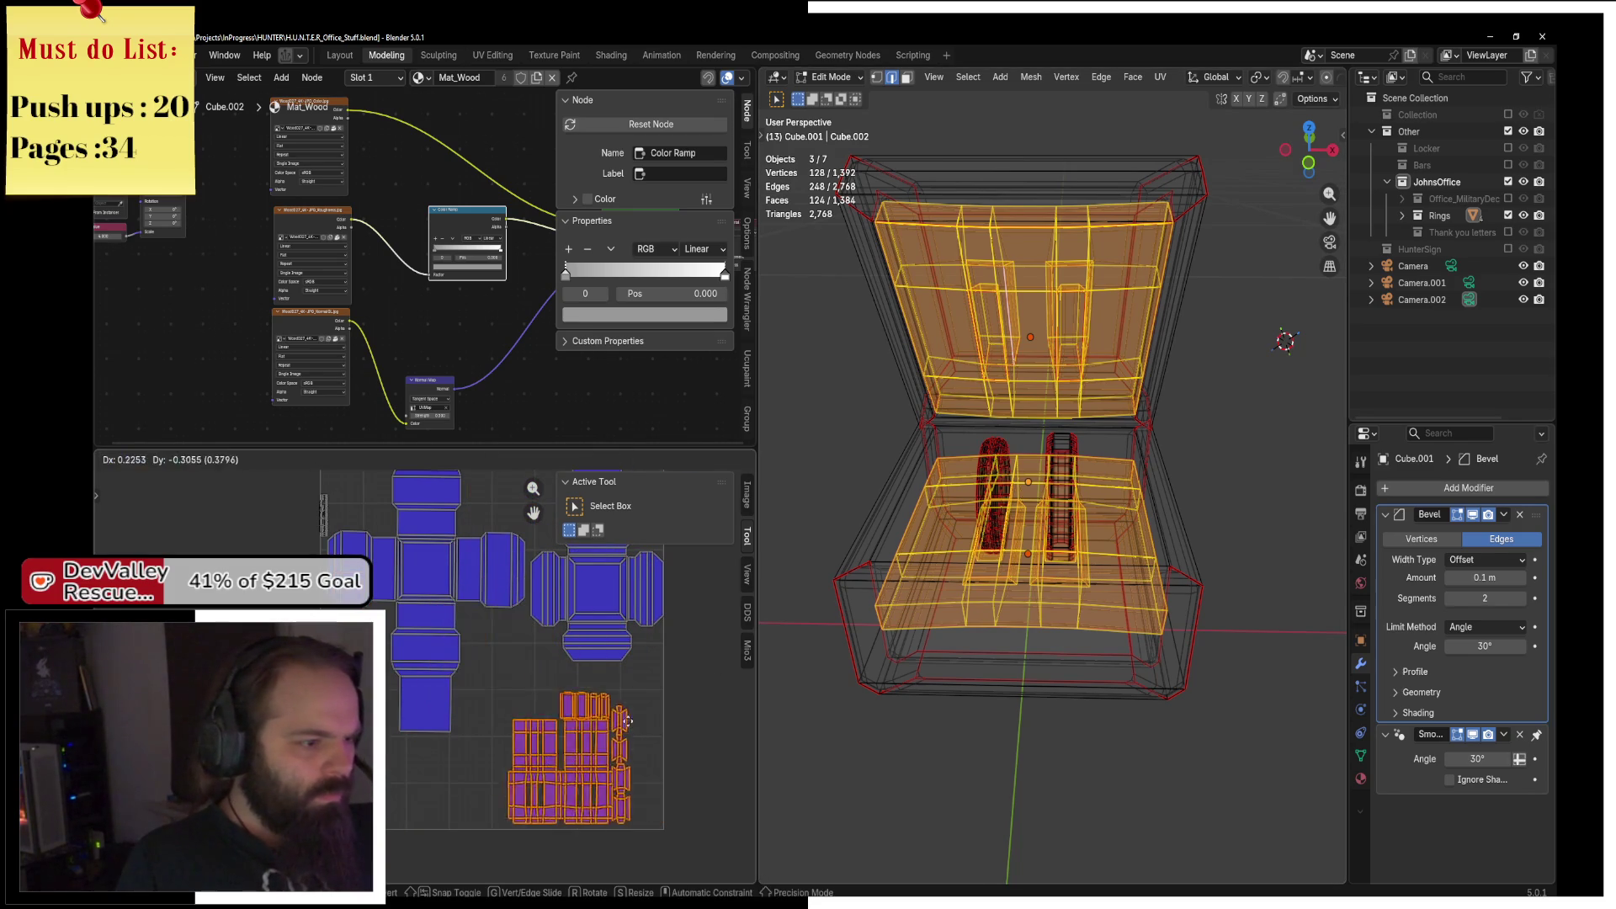
{"action": "left_click", "coordinate": [653, 728]}
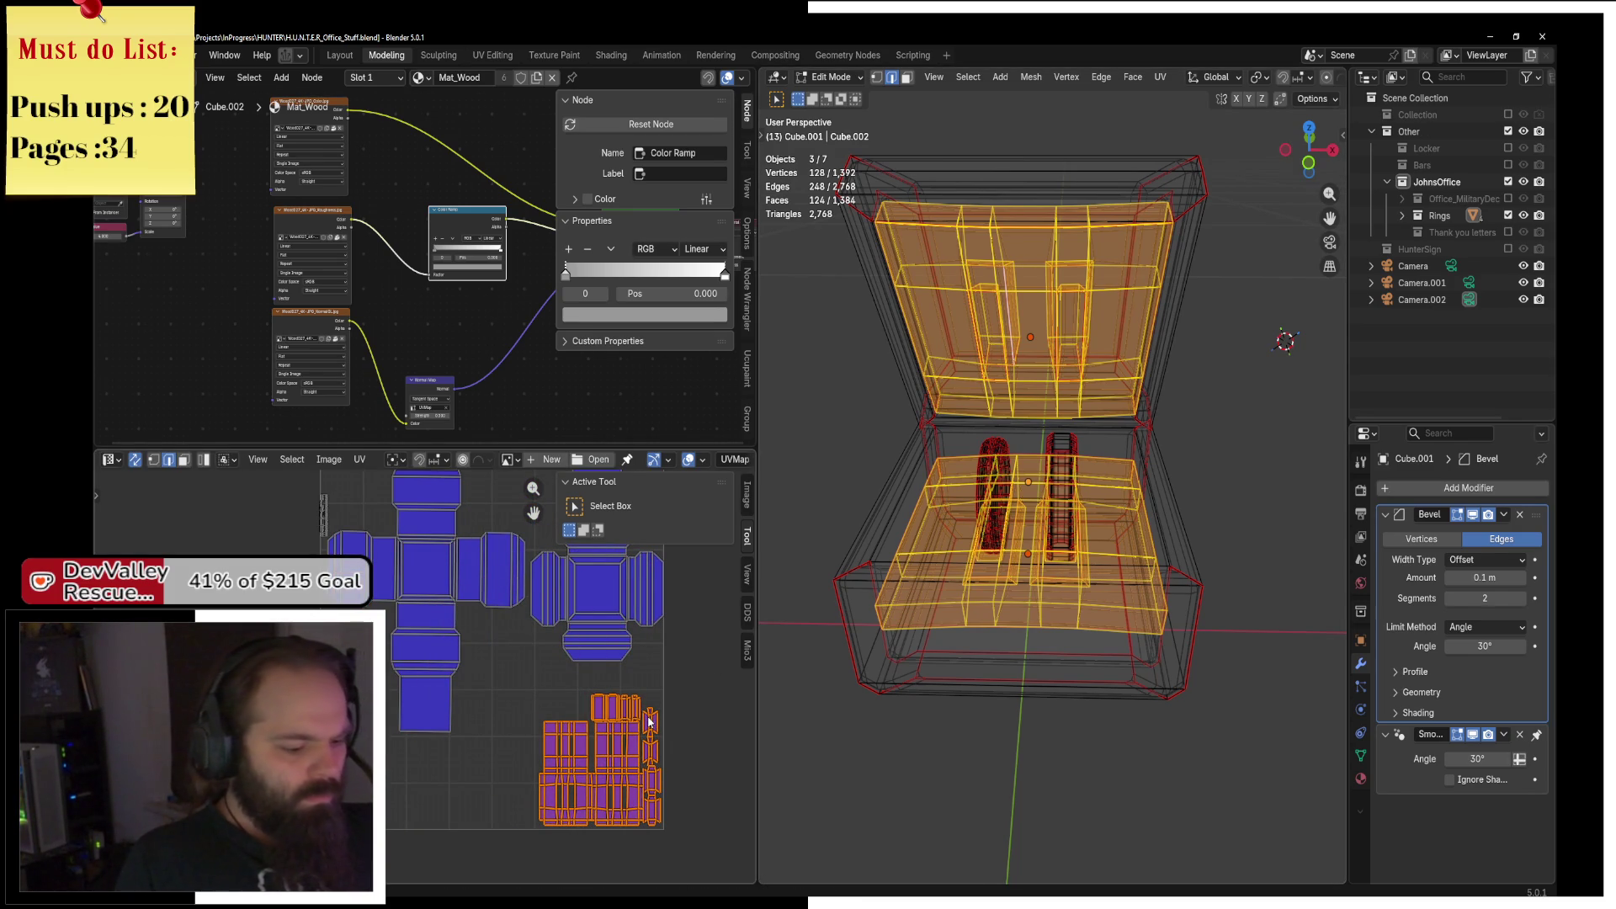
Unwrap the ring faces, then shrink their island and turn it horizontal.
{"action": "scroll", "coordinate": [476, 732], "scroll_direction": "up", "scroll_amount": 3}
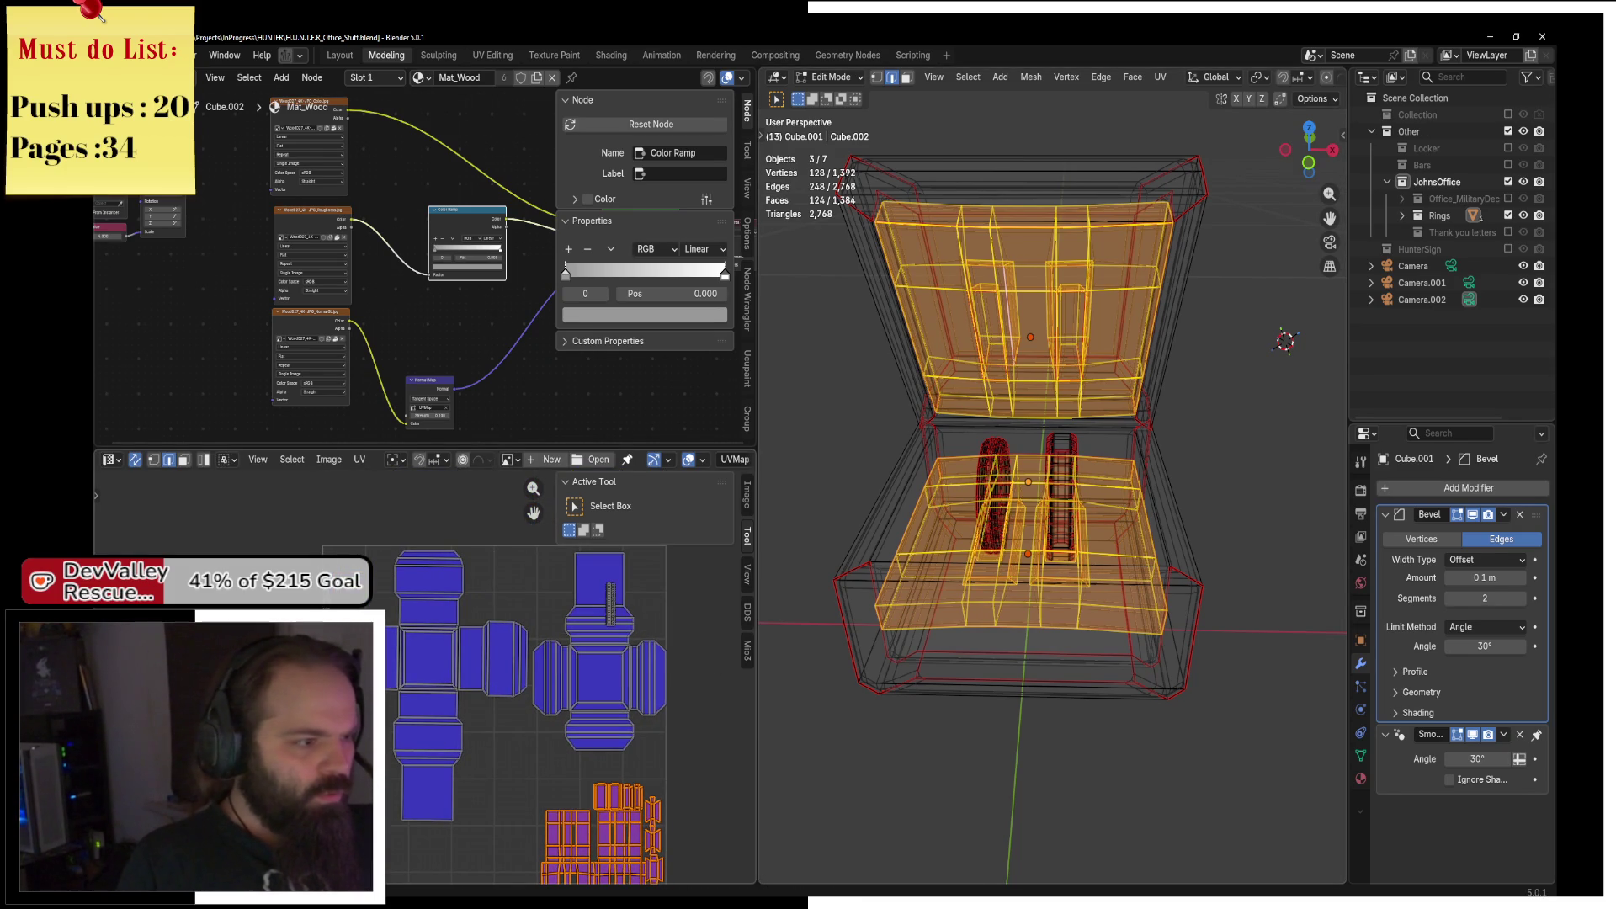
{"action": "key", "text": "alt+a"}
{"action": "key", "text": "l"}
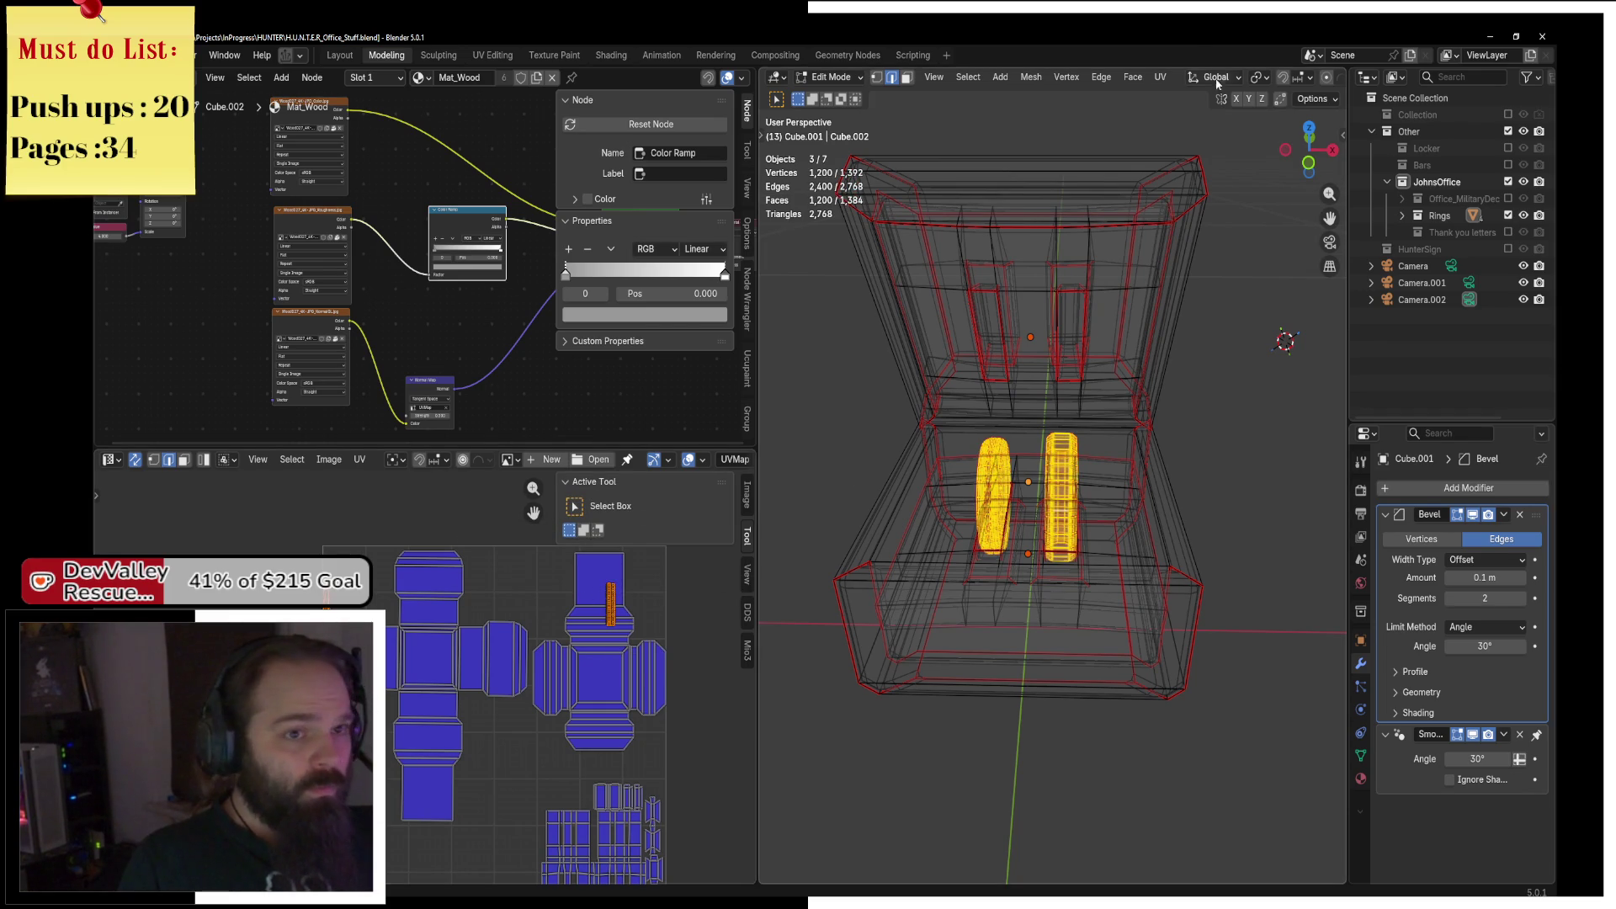
{"action": "left_click", "coordinate": [1152, 82]}
{"action": "left_click", "coordinate": [1220, 98]}
{"action": "key", "text": "s"}
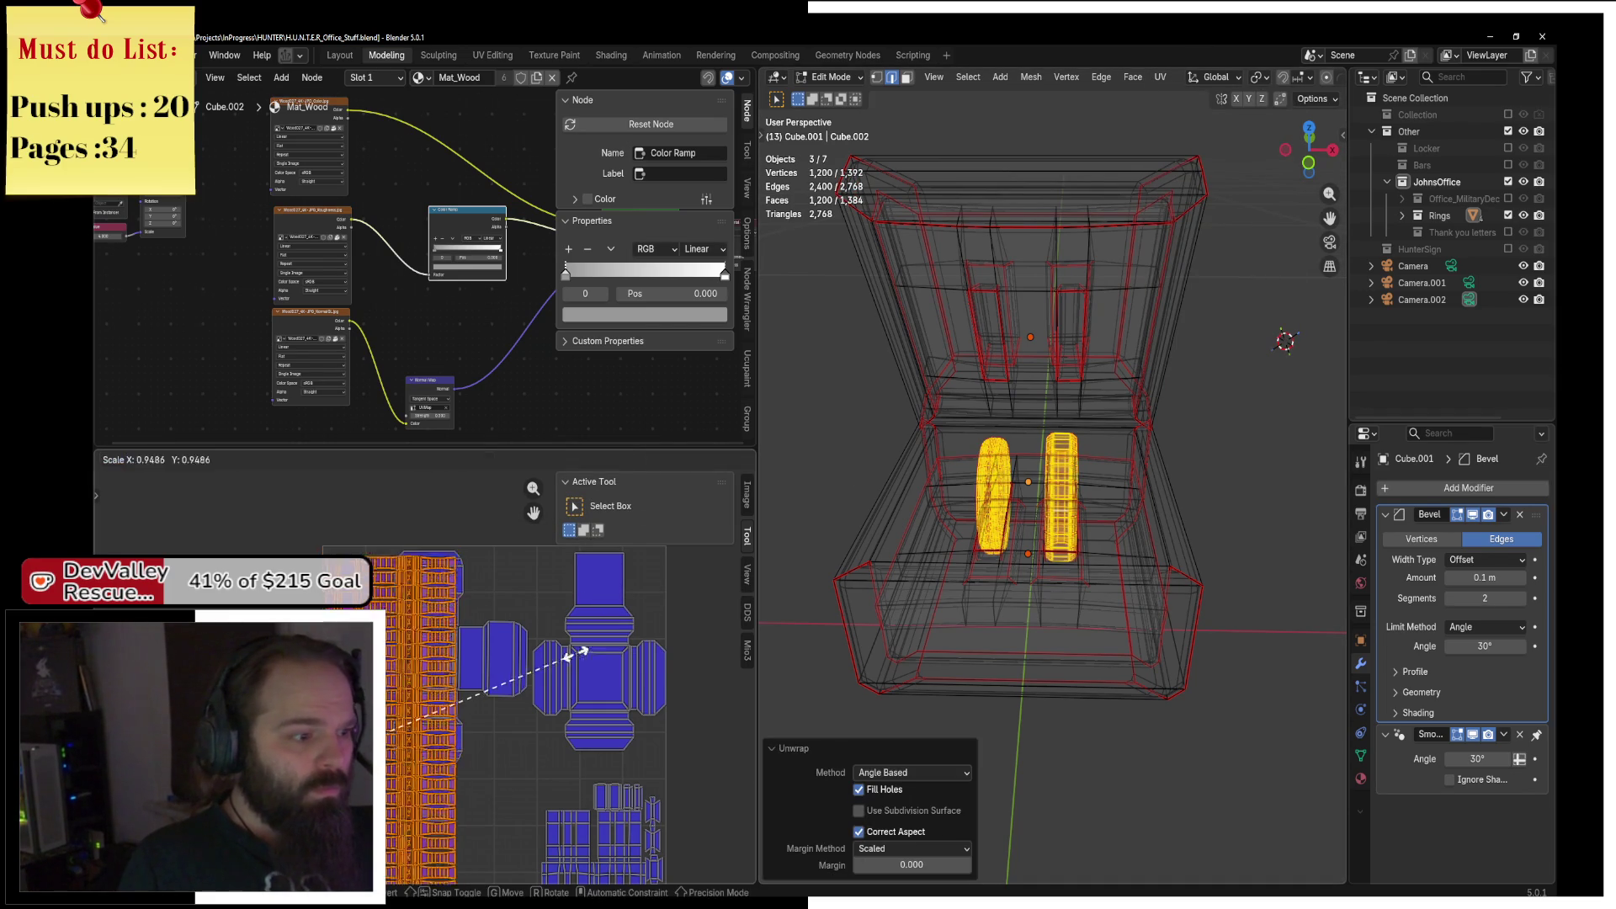
{"action": "left_click", "coordinate": [523, 671]}
{"action": "scroll", "coordinate": [523, 671], "scroll_direction": "down", "scroll_amount": 4}
{"action": "key", "text": "s"}
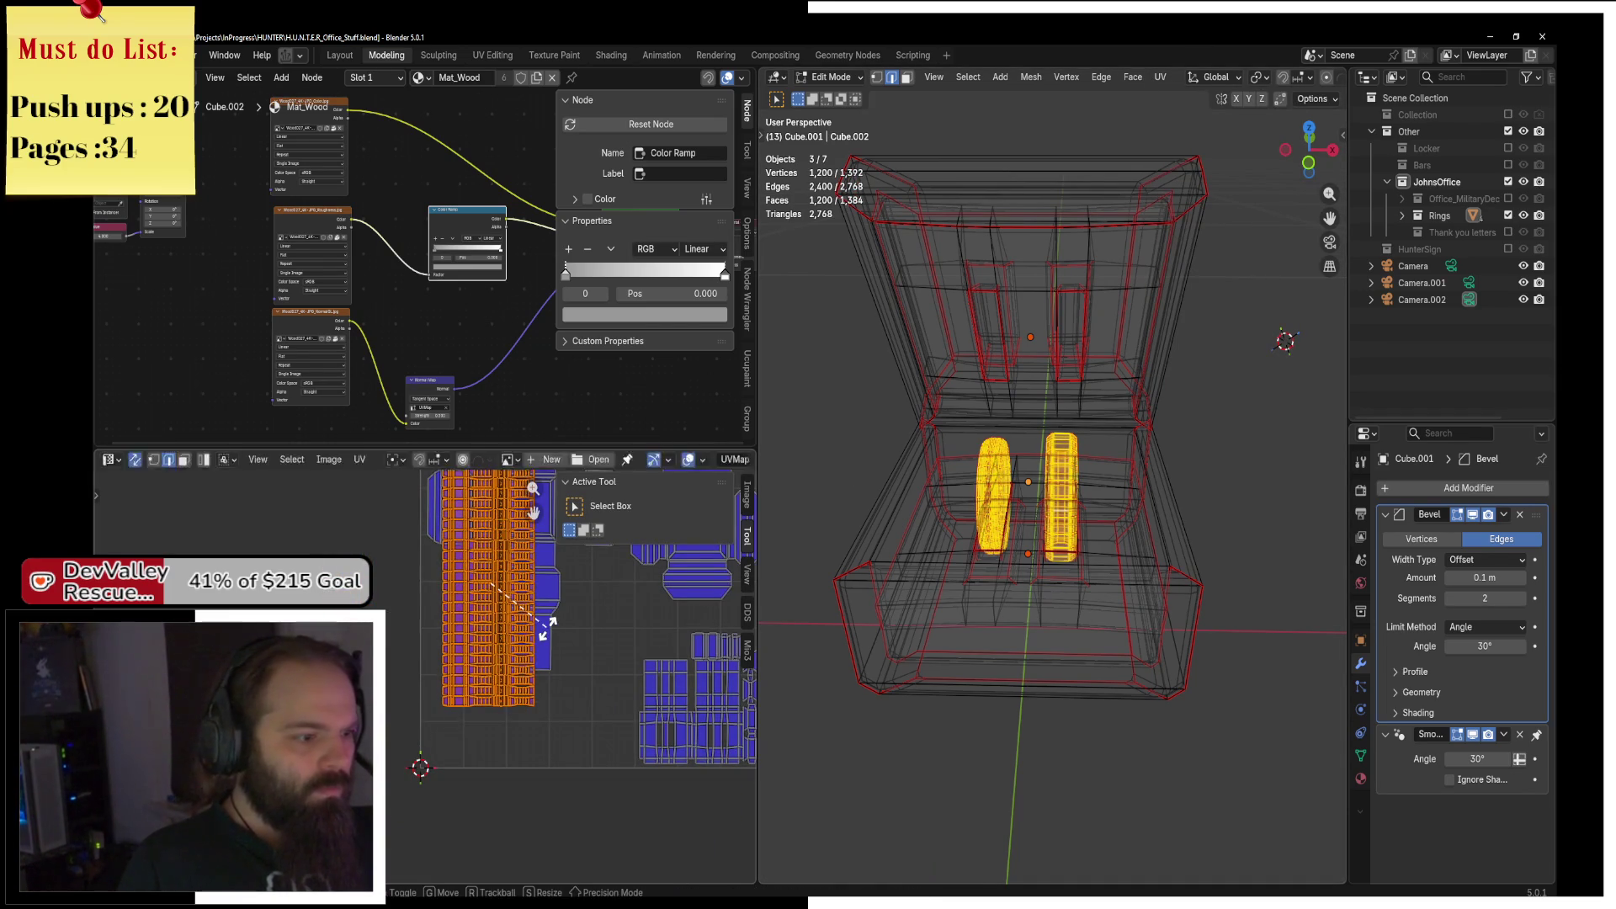
{"action": "type", "text": "90"}
{"action": "key", "text": "Return"}
Position and resize the ring island along the bottom of the UV layout, then deselect.
{"action": "key", "text": "g"}
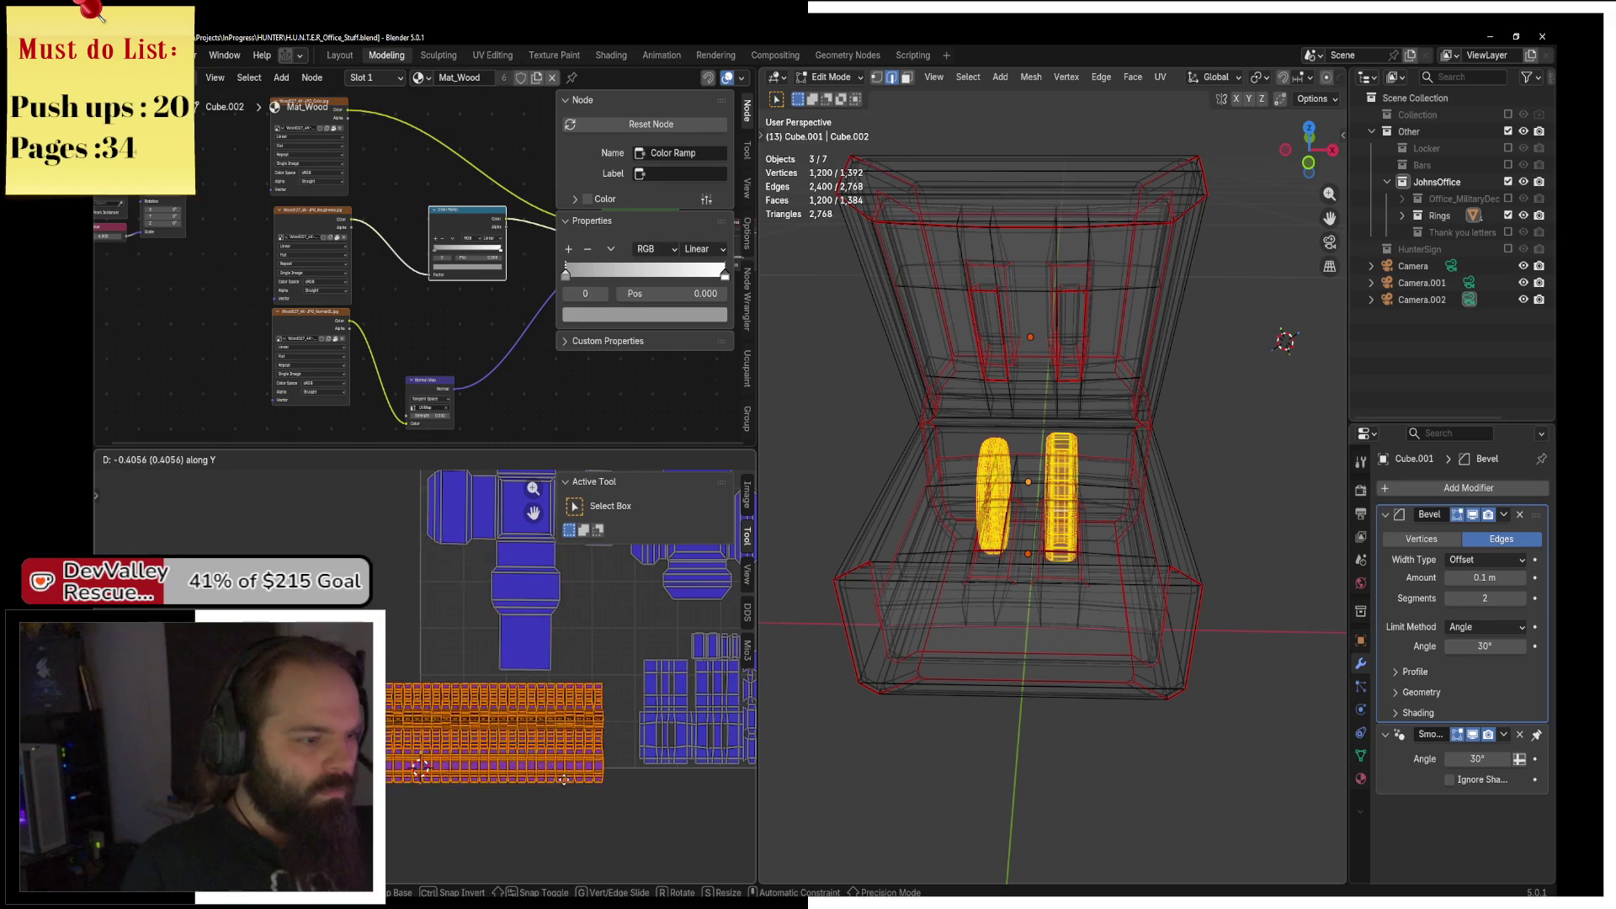
{"action": "left_click", "coordinate": [566, 771]}
{"action": "key", "text": "g"}
{"action": "left_click", "coordinate": [740, 769]}
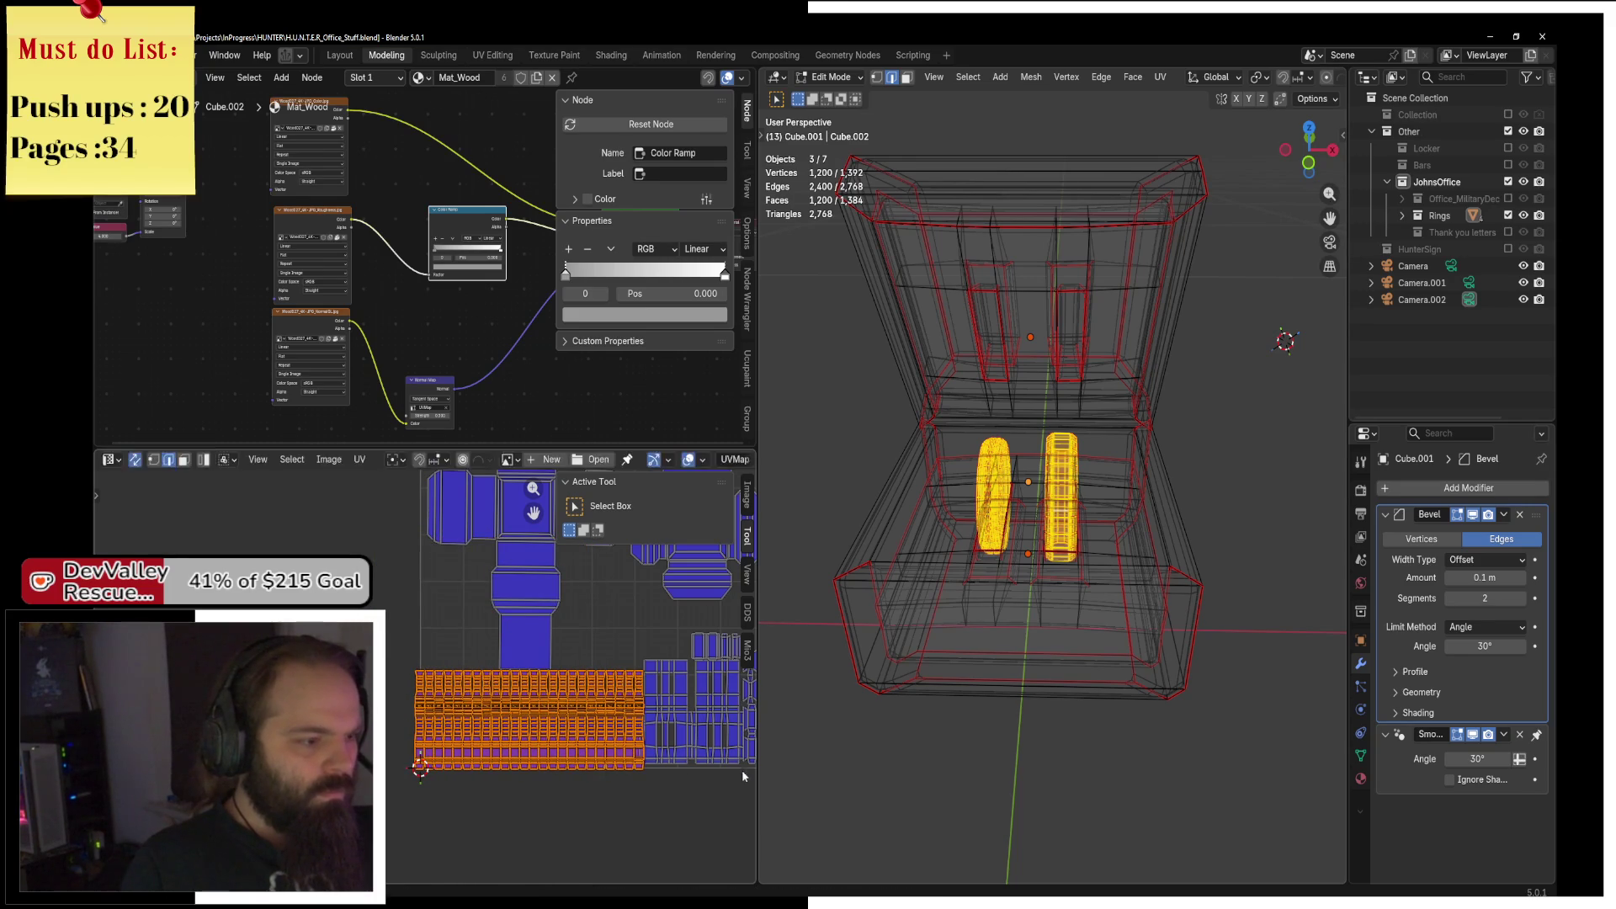
{"action": "key", "text": "s"}
{"action": "key", "text": "g"}
{"action": "key", "text": "x"}
{"action": "left_click", "coordinate": [693, 755]}
{"action": "key", "text": "g"}
{"action": "left_click", "coordinate": [735, 699]}
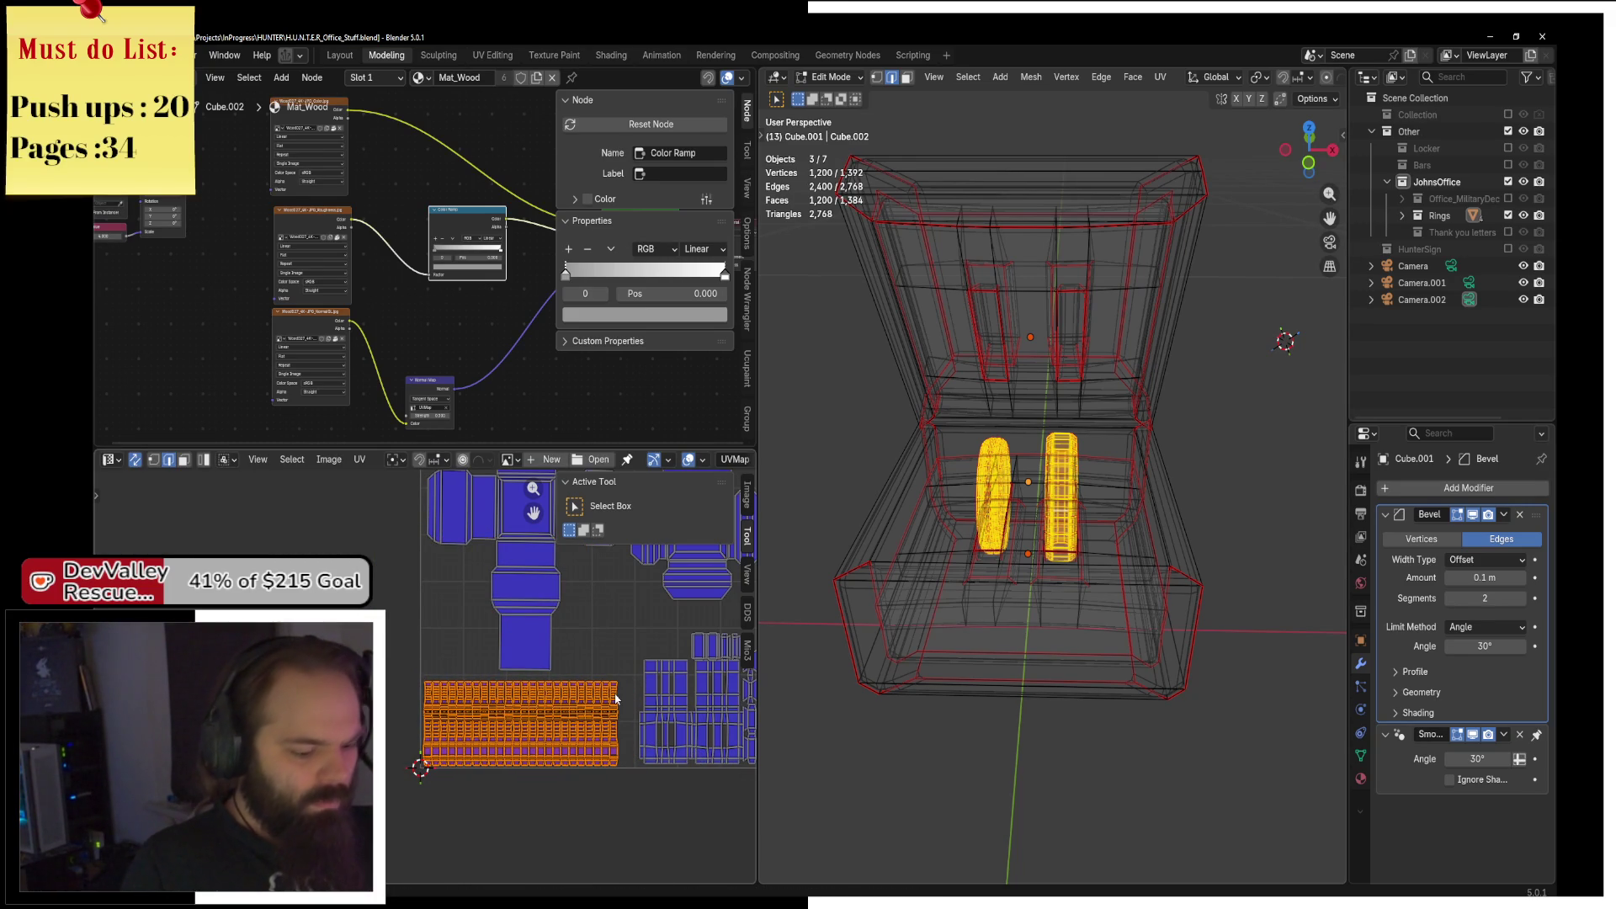
{"action": "left_click", "coordinate": [918, 580]}
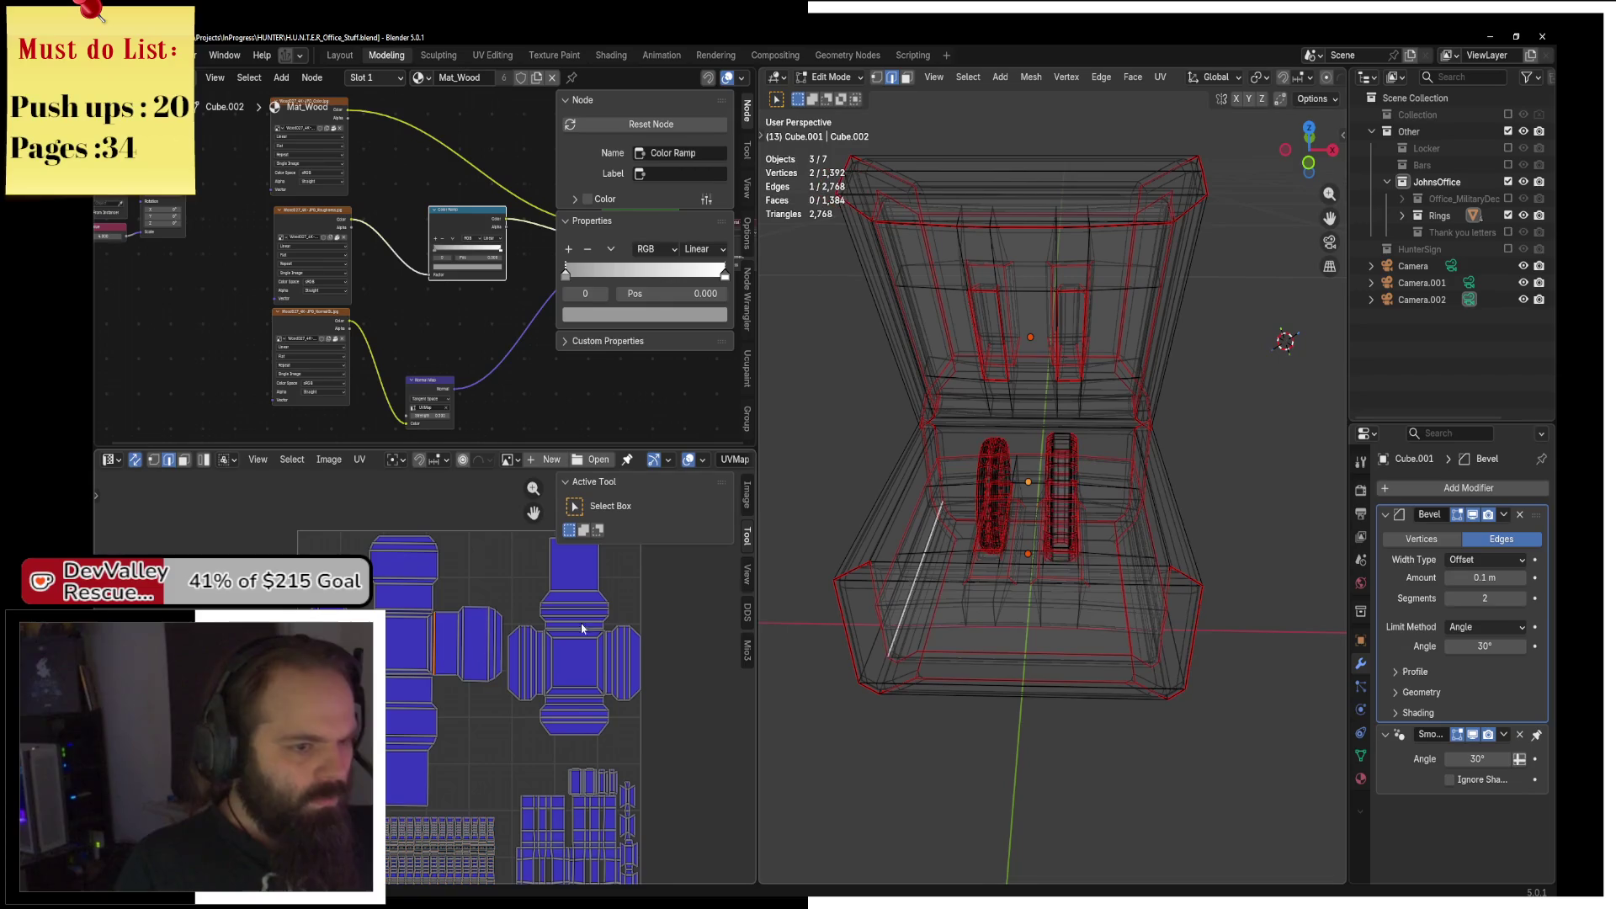
Switch the viewport to Rendered shading in Object Mode.
{"action": "right_click", "coordinate": [1094, 496]}
{"action": "key", "text": "z"}
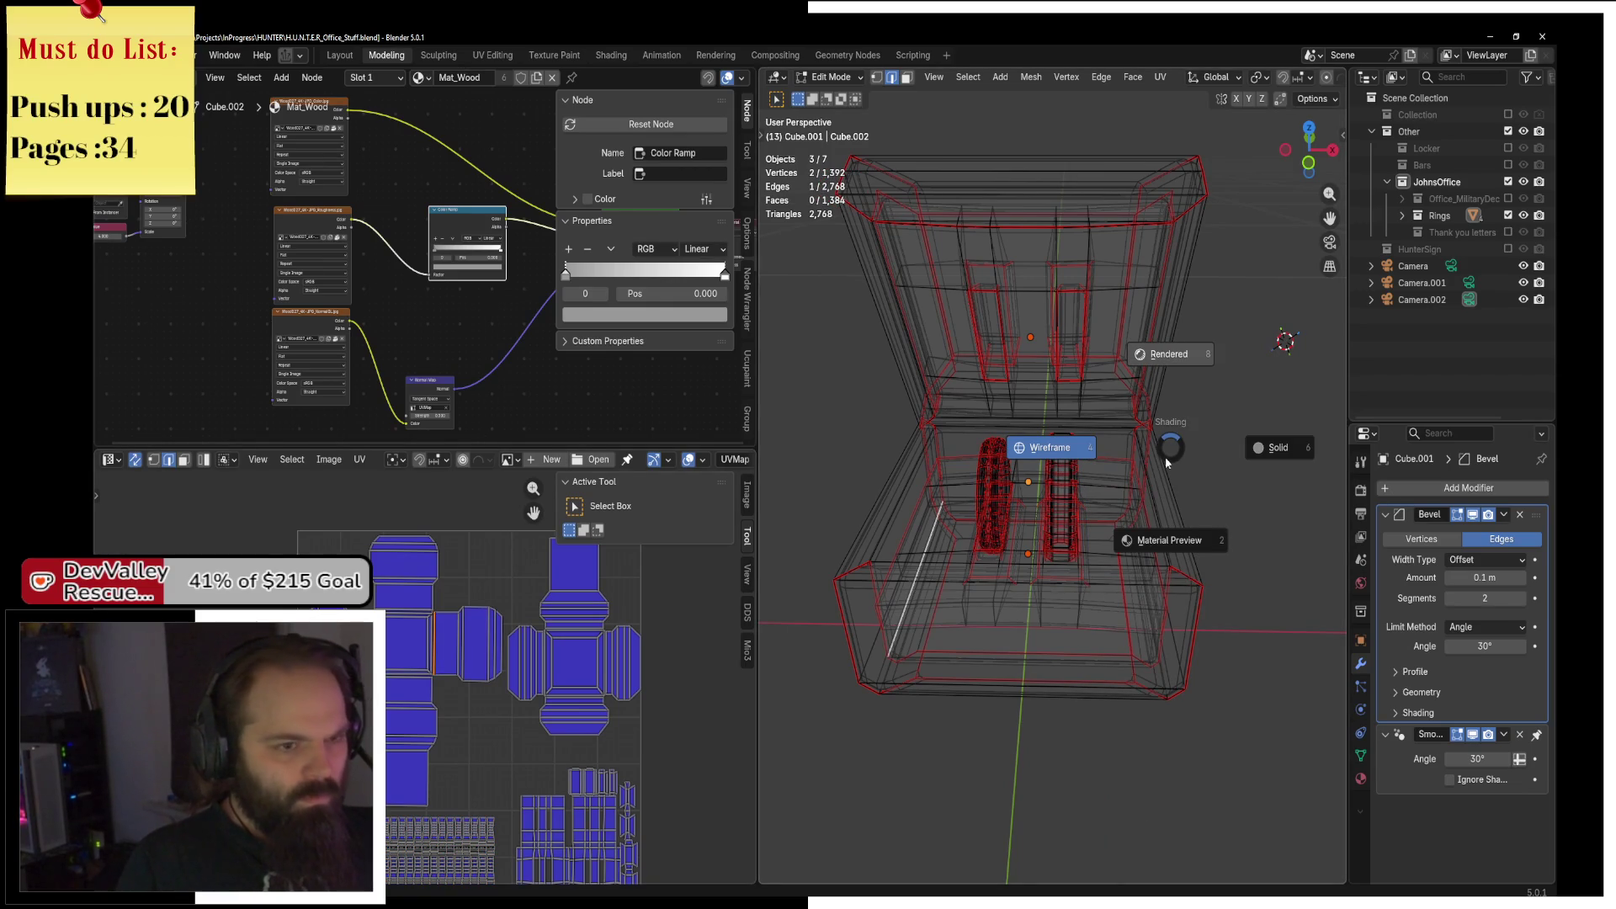
{"action": "key", "text": "8"}
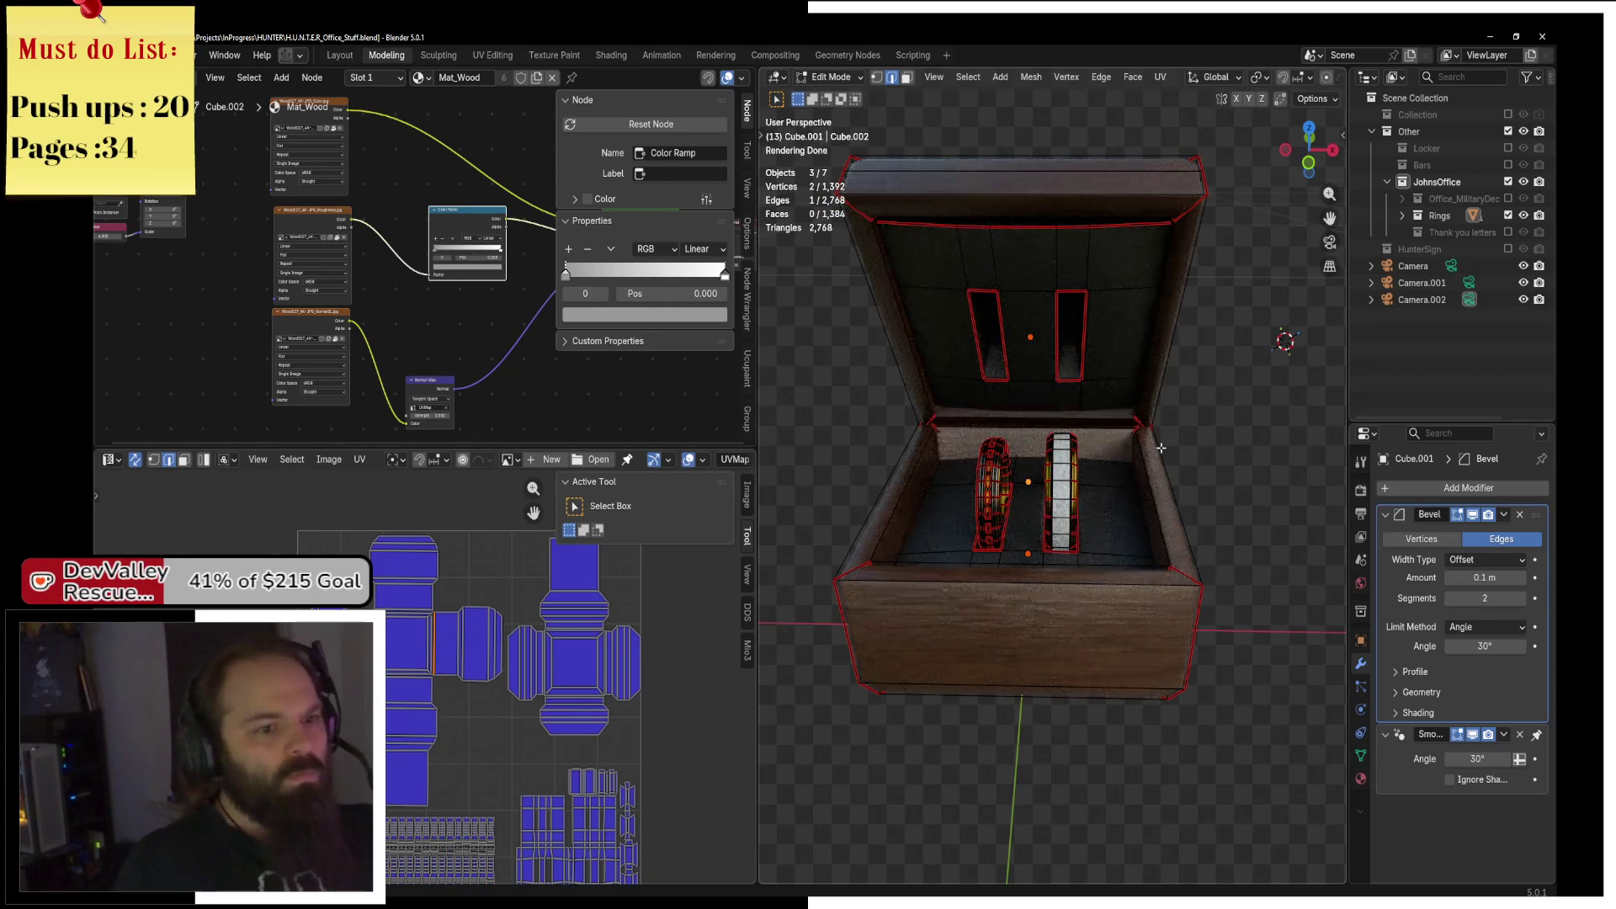
{"action": "scroll", "coordinate": [1161, 447], "scroll_direction": "down", "scroll_amount": 3}
{"action": "key", "text": "ctrl+Tab"}
{"action": "left_click", "coordinate": [1115, 466]}
Orbit and zoom in on the rings, then select the gold ring with red gems.
{"action": "left_click_drag", "start_coordinate": [1177, 502], "coordinate": [1081, 484]}
{"action": "left_click_drag", "start_coordinate": [1212, 450], "coordinate": [1002, 551]}
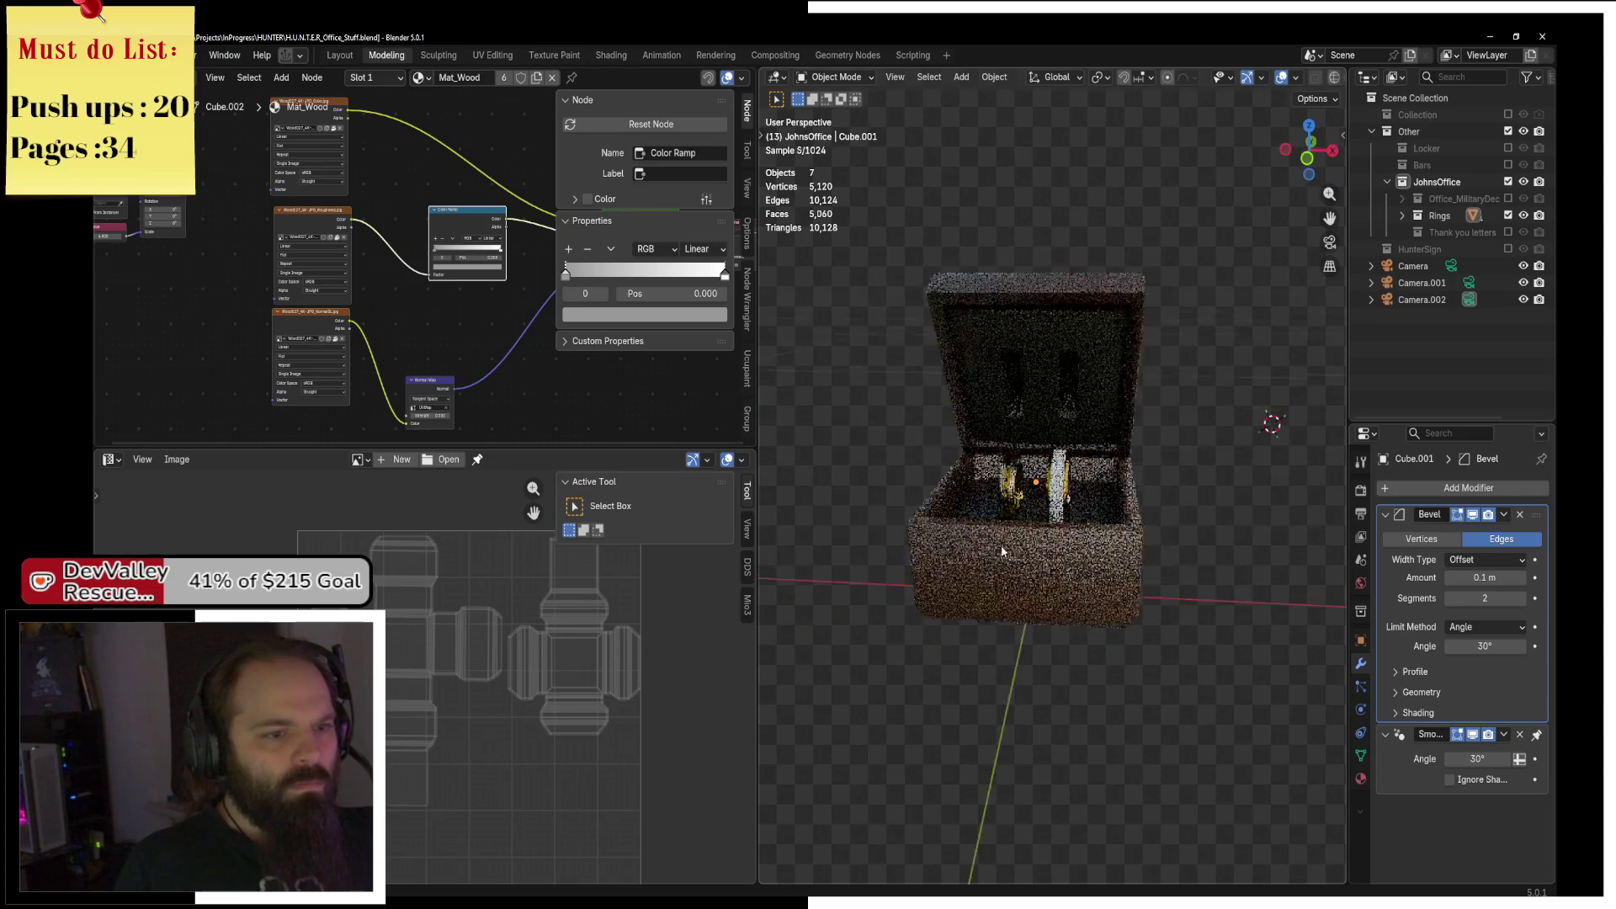
{"action": "scroll", "coordinate": [1081, 543], "scroll_direction": "up", "scroll_amount": 6}
{"action": "mouse_move", "coordinate": [1123, 589]}
{"action": "left_mouse_down"}
{"action": "mouse_move", "coordinate": [1198, 561]}
{"action": "mouse_move", "coordinate": [968, 471]}
{"action": "left_mouse_up"}
{"action": "scroll", "coordinate": [1198, 560], "scroll_direction": "up", "scroll_amount": 3}
{"action": "left_click", "coordinate": [934, 458]}
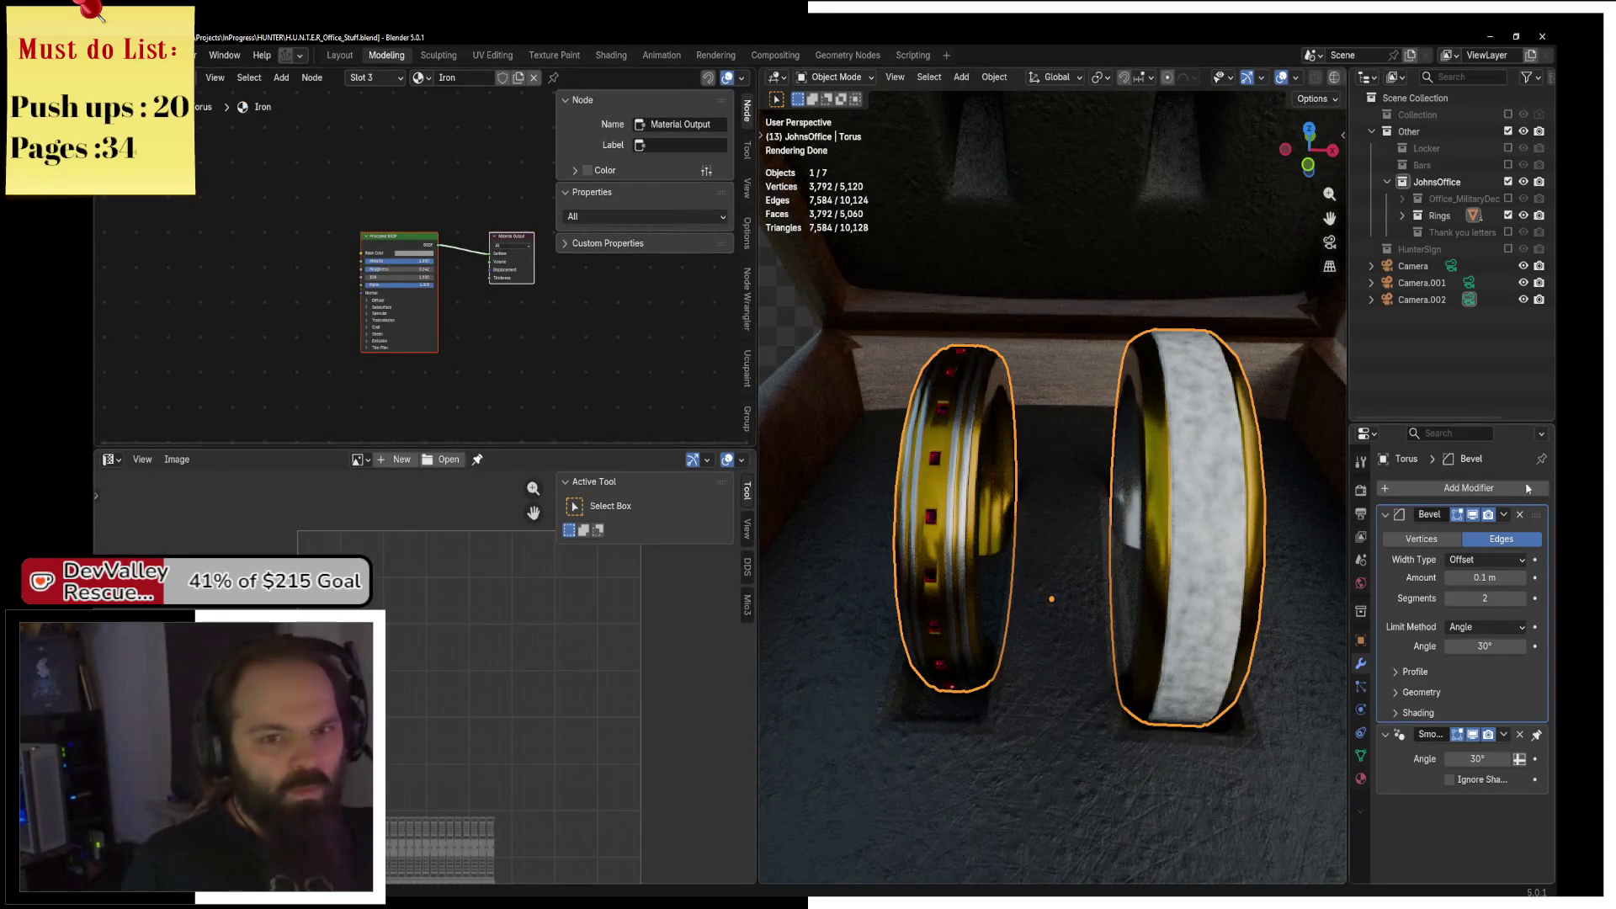
Open the ring's Gold material in an enlarged node editor.
{"action": "left_click", "coordinate": [1360, 778]}
{"action": "left_click", "coordinate": [1451, 492]}
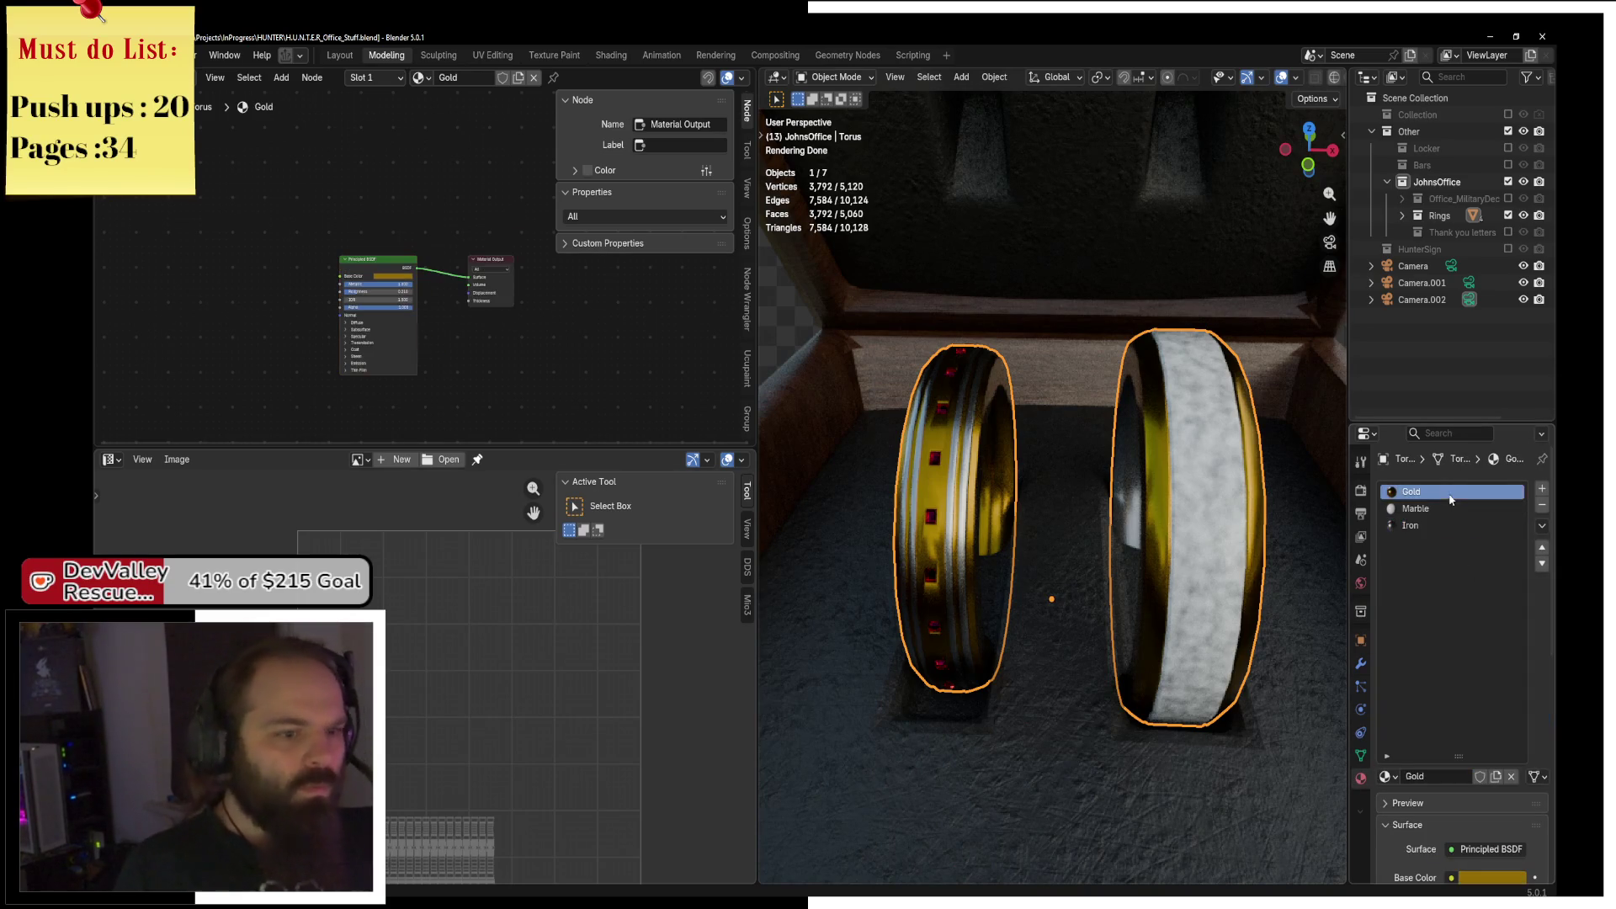
{"action": "left_click_drag", "start_coordinate": [507, 448], "coordinate": [507, 755]}
{"action": "scroll", "coordinate": [394, 499], "scroll_direction": "up", "scroll_amount": 3}
{"action": "scroll", "coordinate": [395, 499], "scroll_direction": "left", "scroll_amount": 3}
Add a Noise Texture with coordinate and mapping nodes and arrange them.
{"action": "key", "text": "shift+a"}
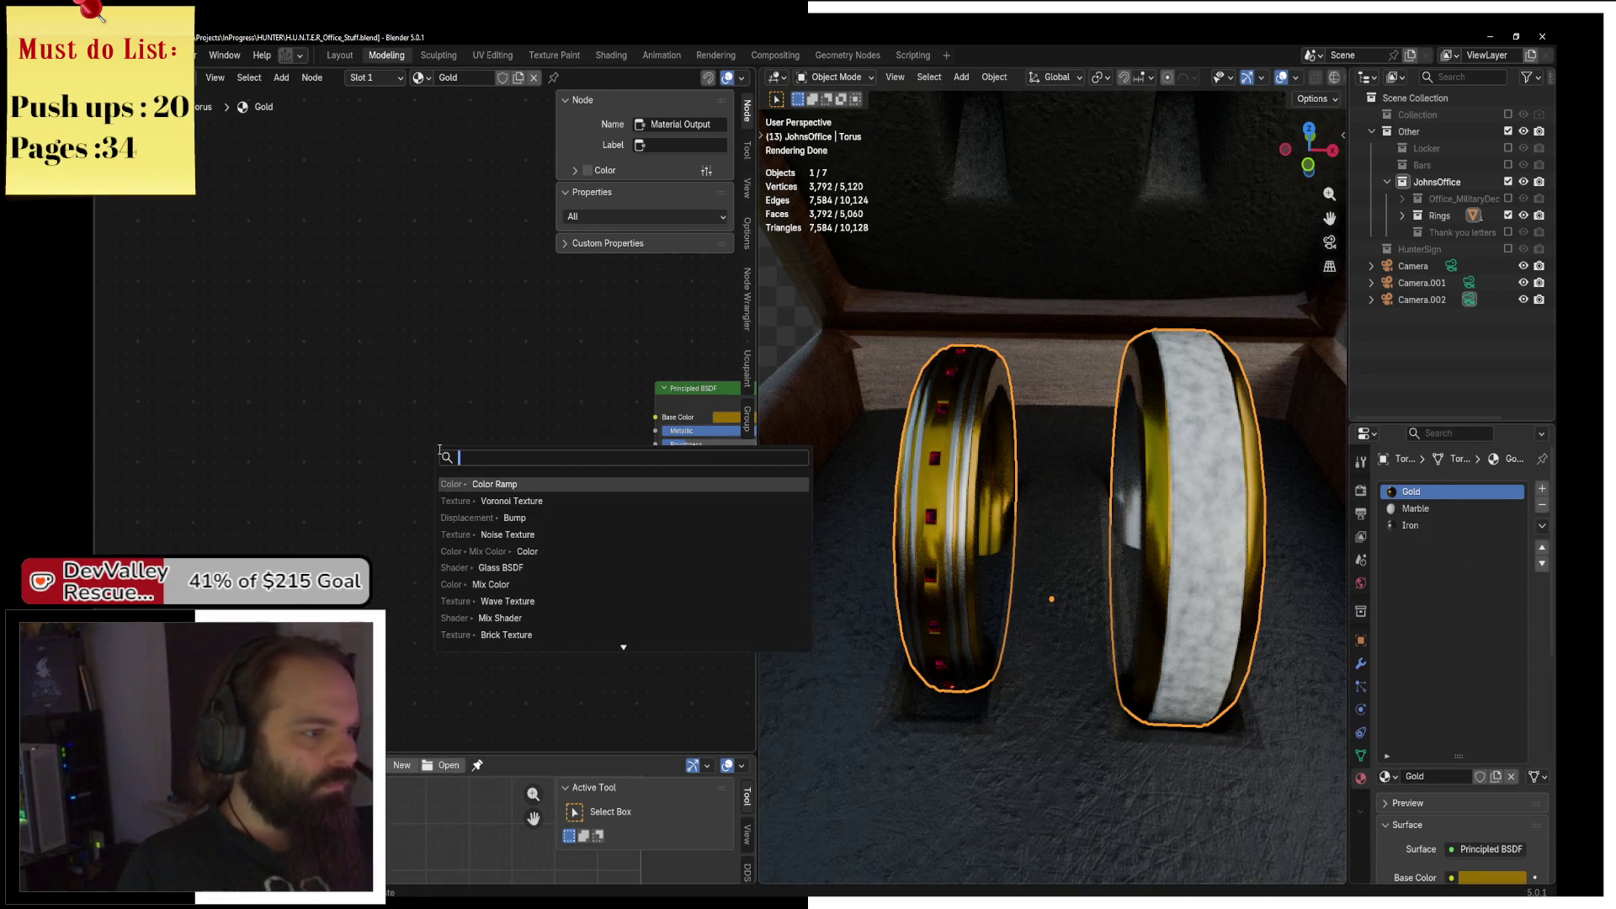
{"action": "type", "text": "oise"}
{"action": "key", "text": "Return"}
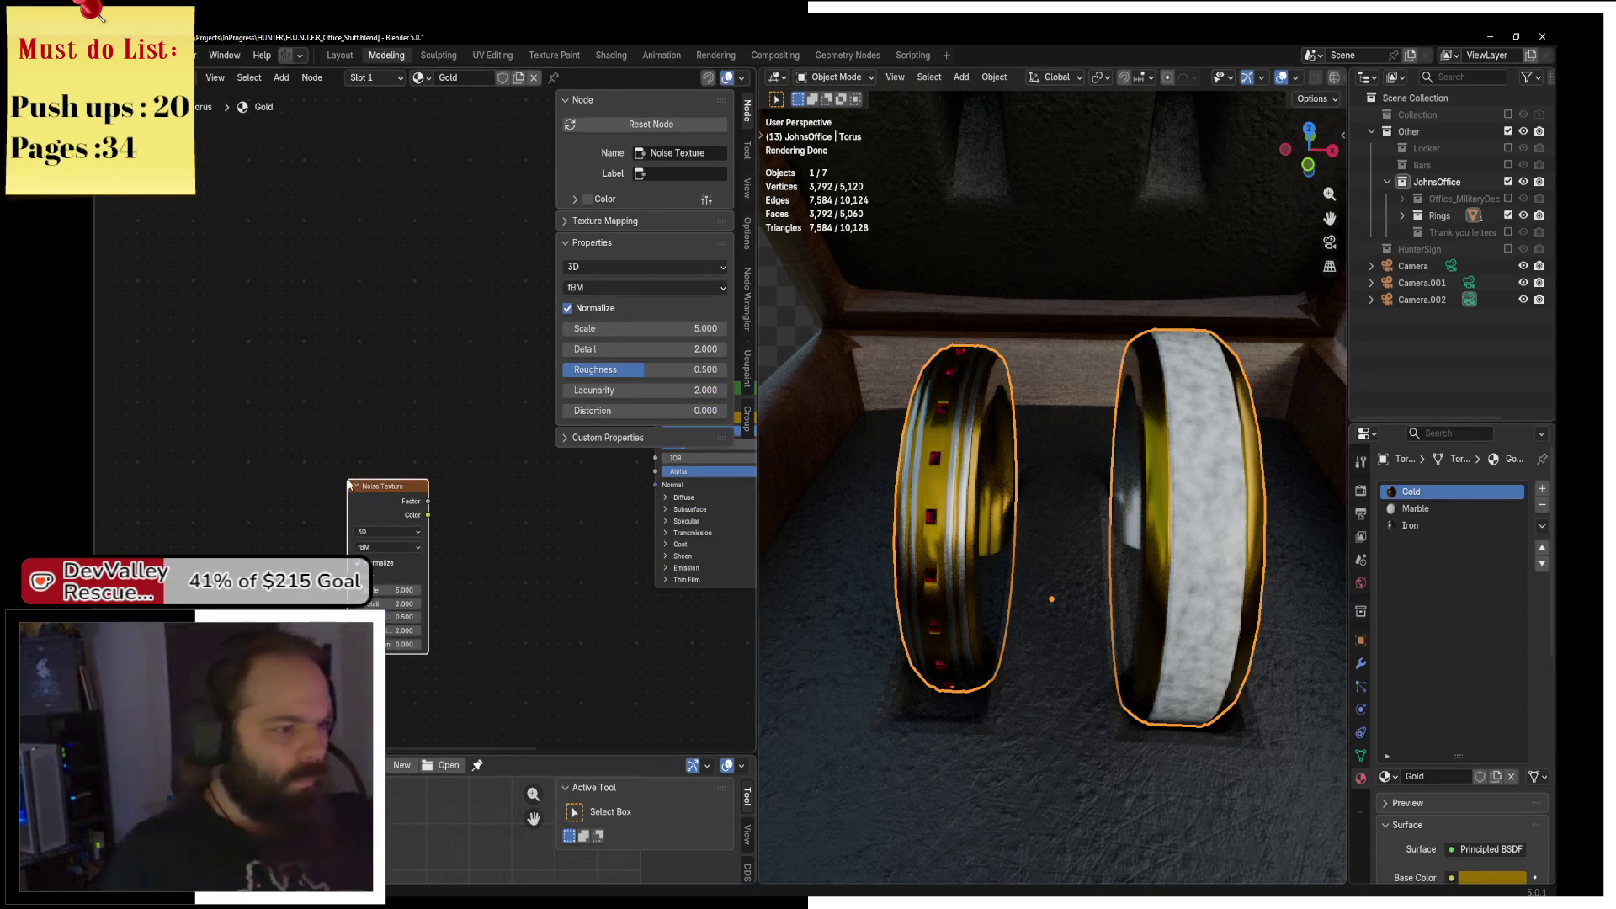
{"action": "left_click", "coordinate": [369, 500]}
{"action": "key", "text": "ctrl+t"}
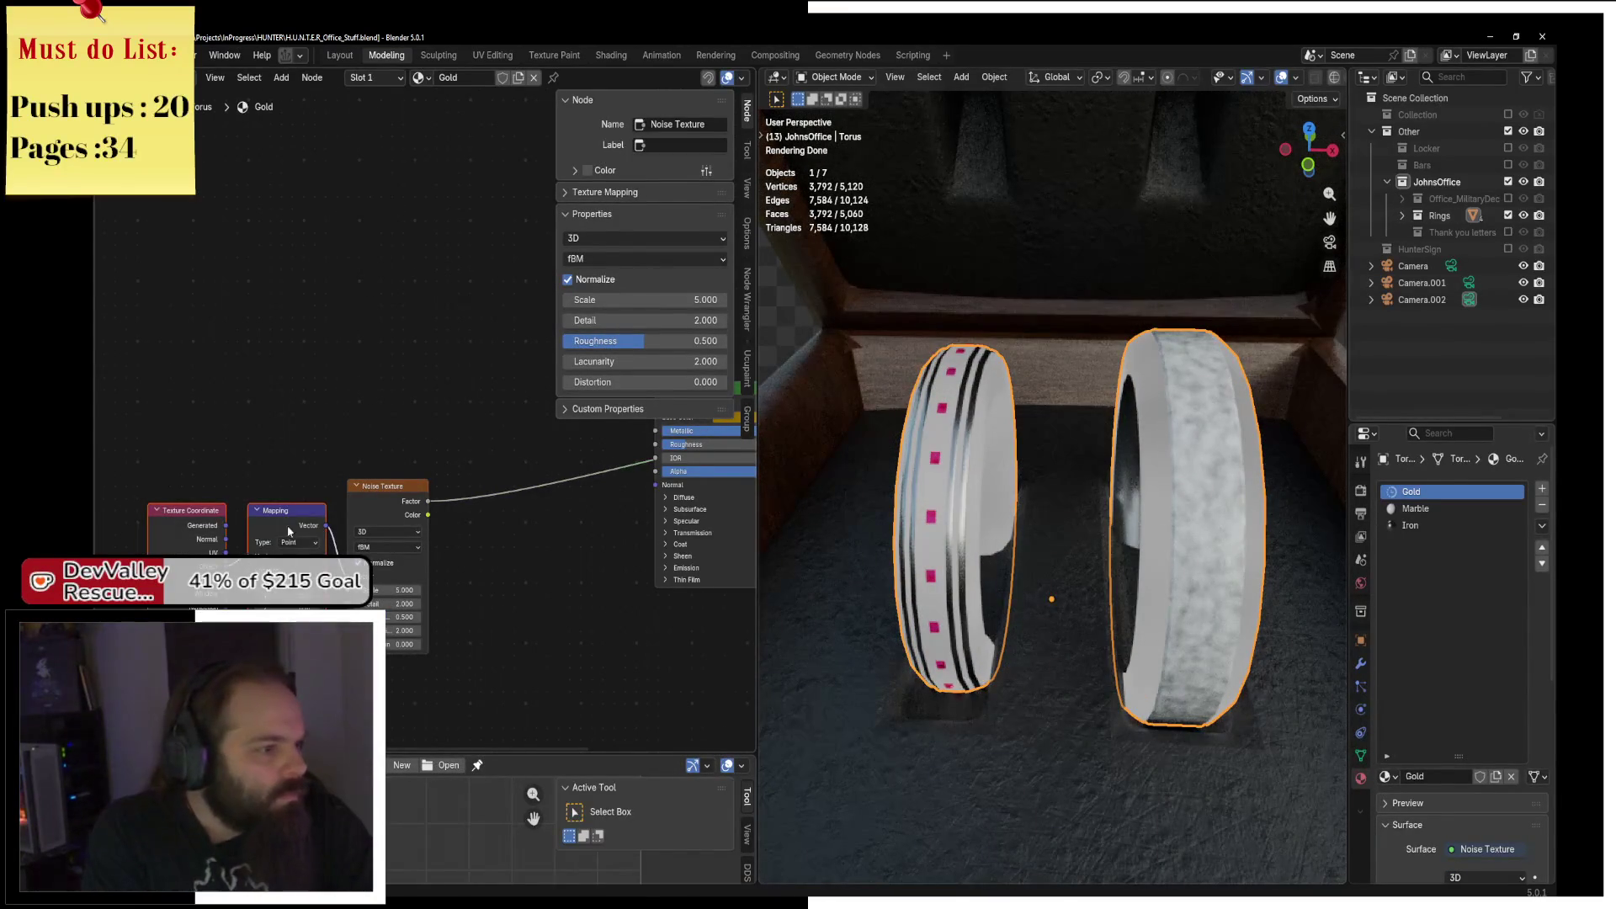
{"action": "left_click_drag", "start_coordinate": [194, 511], "coordinate": [206, 485]}
{"action": "left_click", "coordinate": [200, 484]}
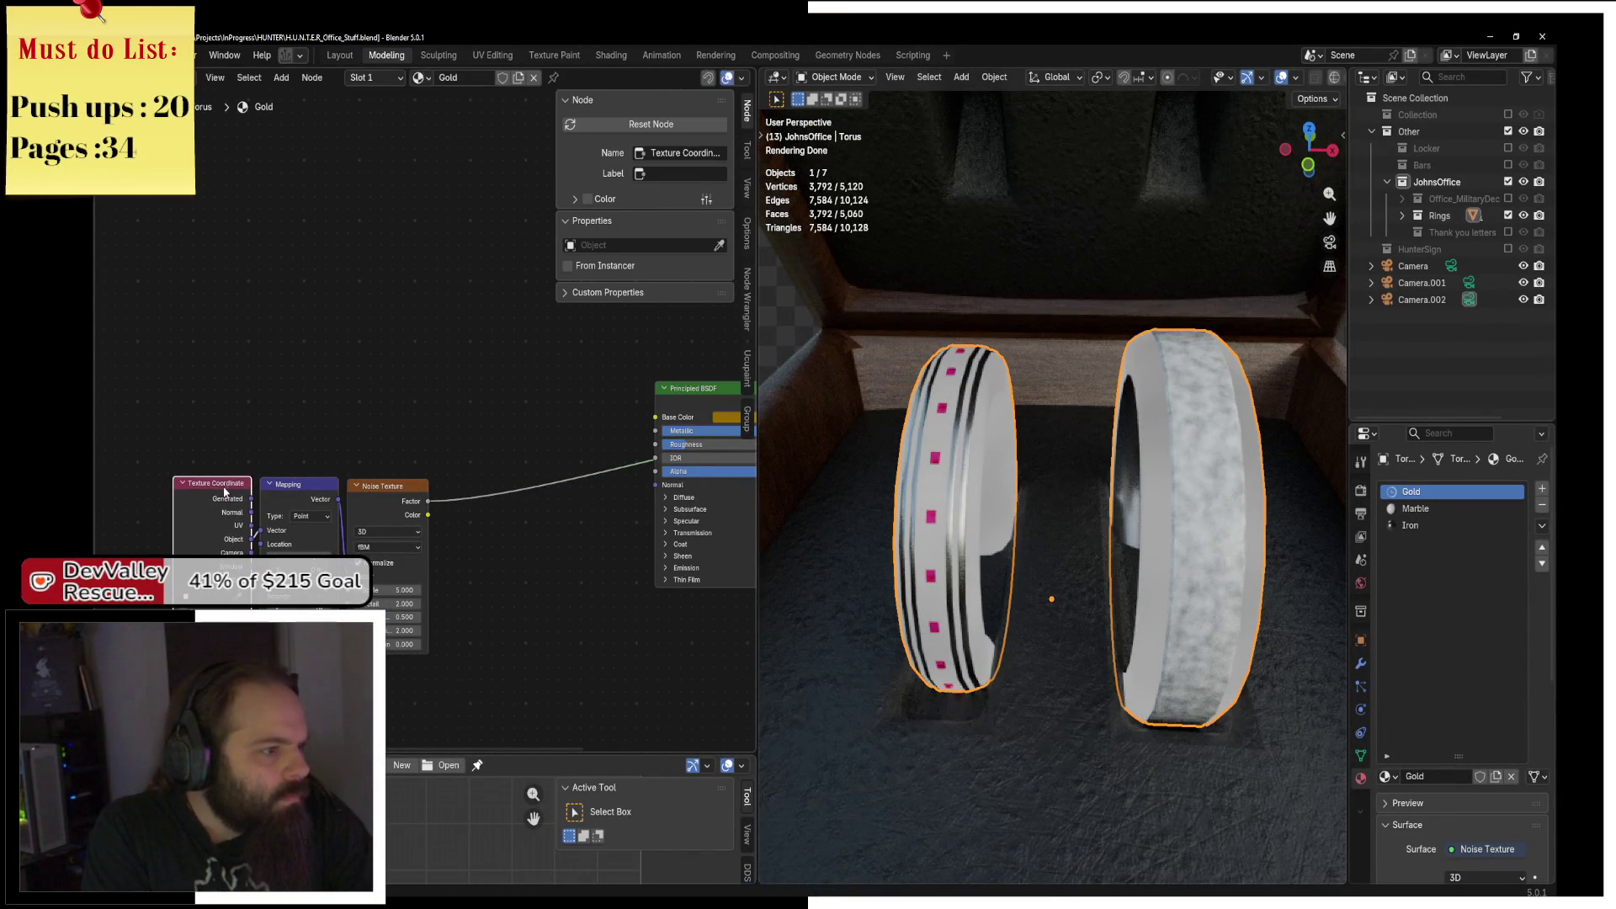
{"action": "scroll", "coordinate": [312, 478], "scroll_direction": "right", "scroll_amount": 5}
{"action": "scroll", "coordinate": [228, 477], "scroll_direction": "left", "scroll_amount": 5}
{"action": "left_click_drag", "start_coordinate": [372, 452], "coordinate": [467, 427]}
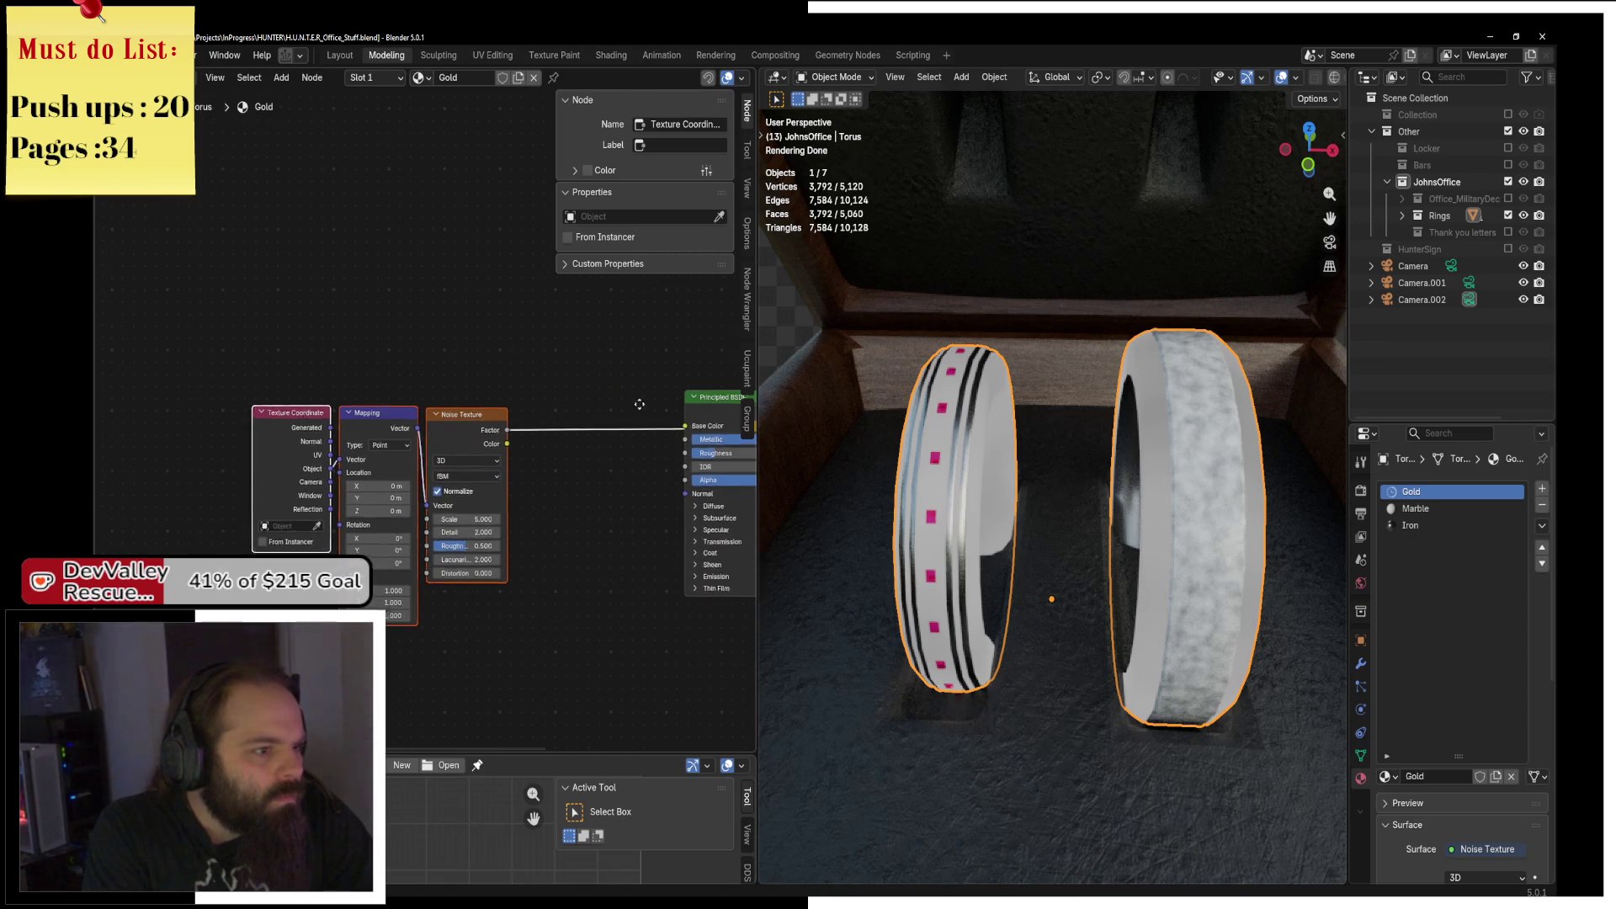
Preview the Principled BSDF and route the noise to Roughness instead of Base Color.
{"action": "scroll", "coordinate": [349, 476], "scroll_direction": "right", "scroll_amount": 4}
{"action": "left_click", "coordinate": [606, 433], "text": "ctrl+shift"}
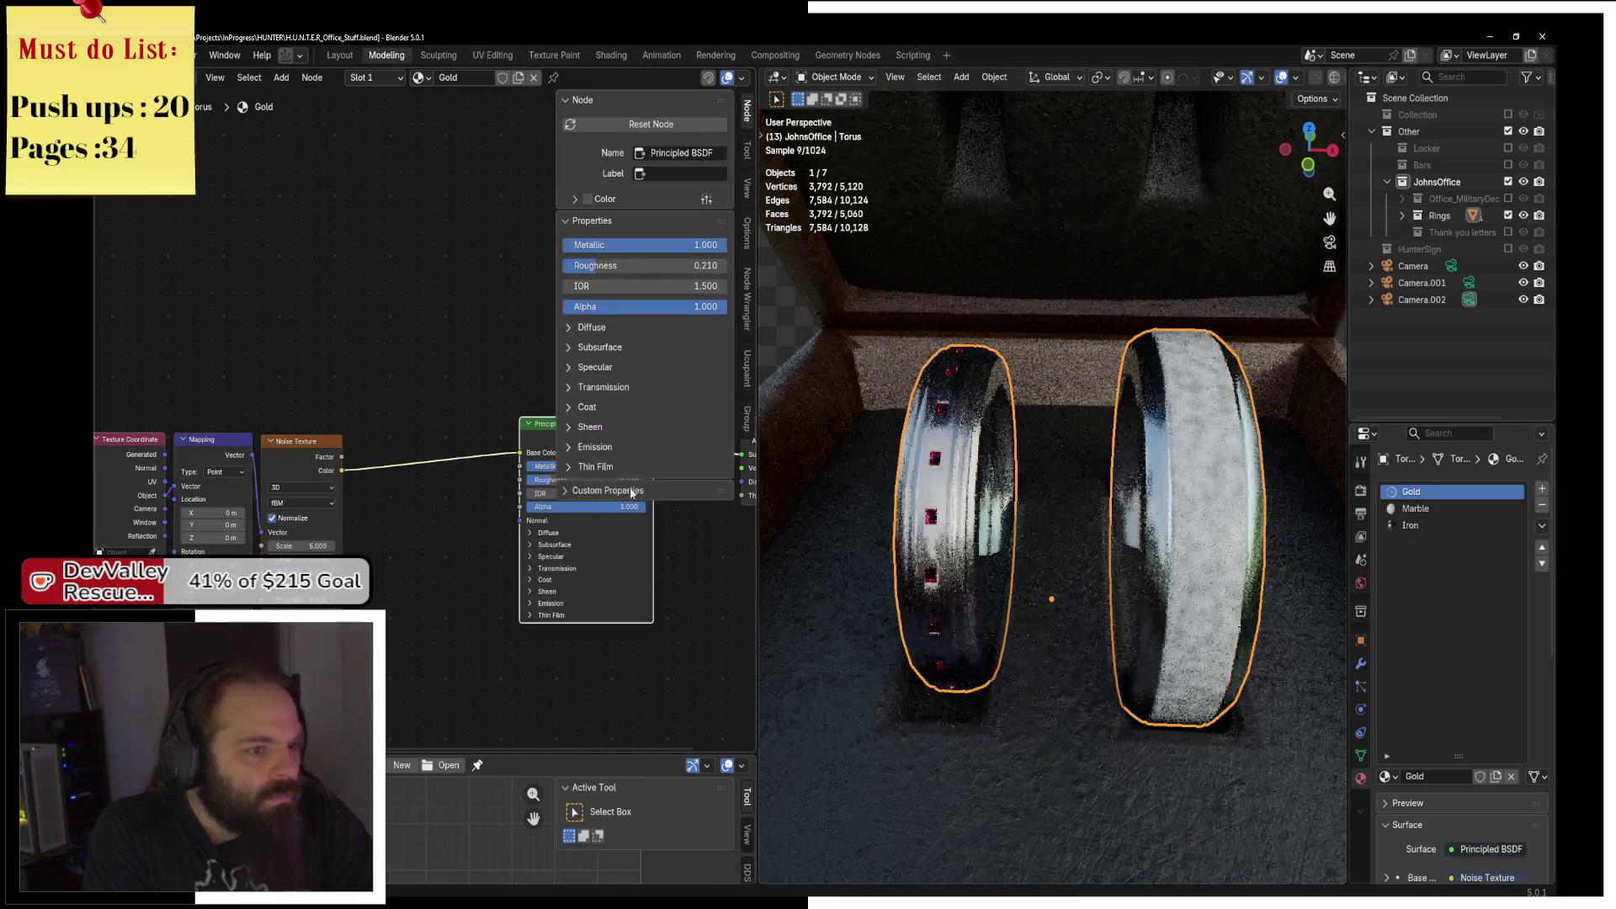
{"action": "scroll", "coordinate": [389, 510], "scroll_direction": "right", "scroll_amount": 6}
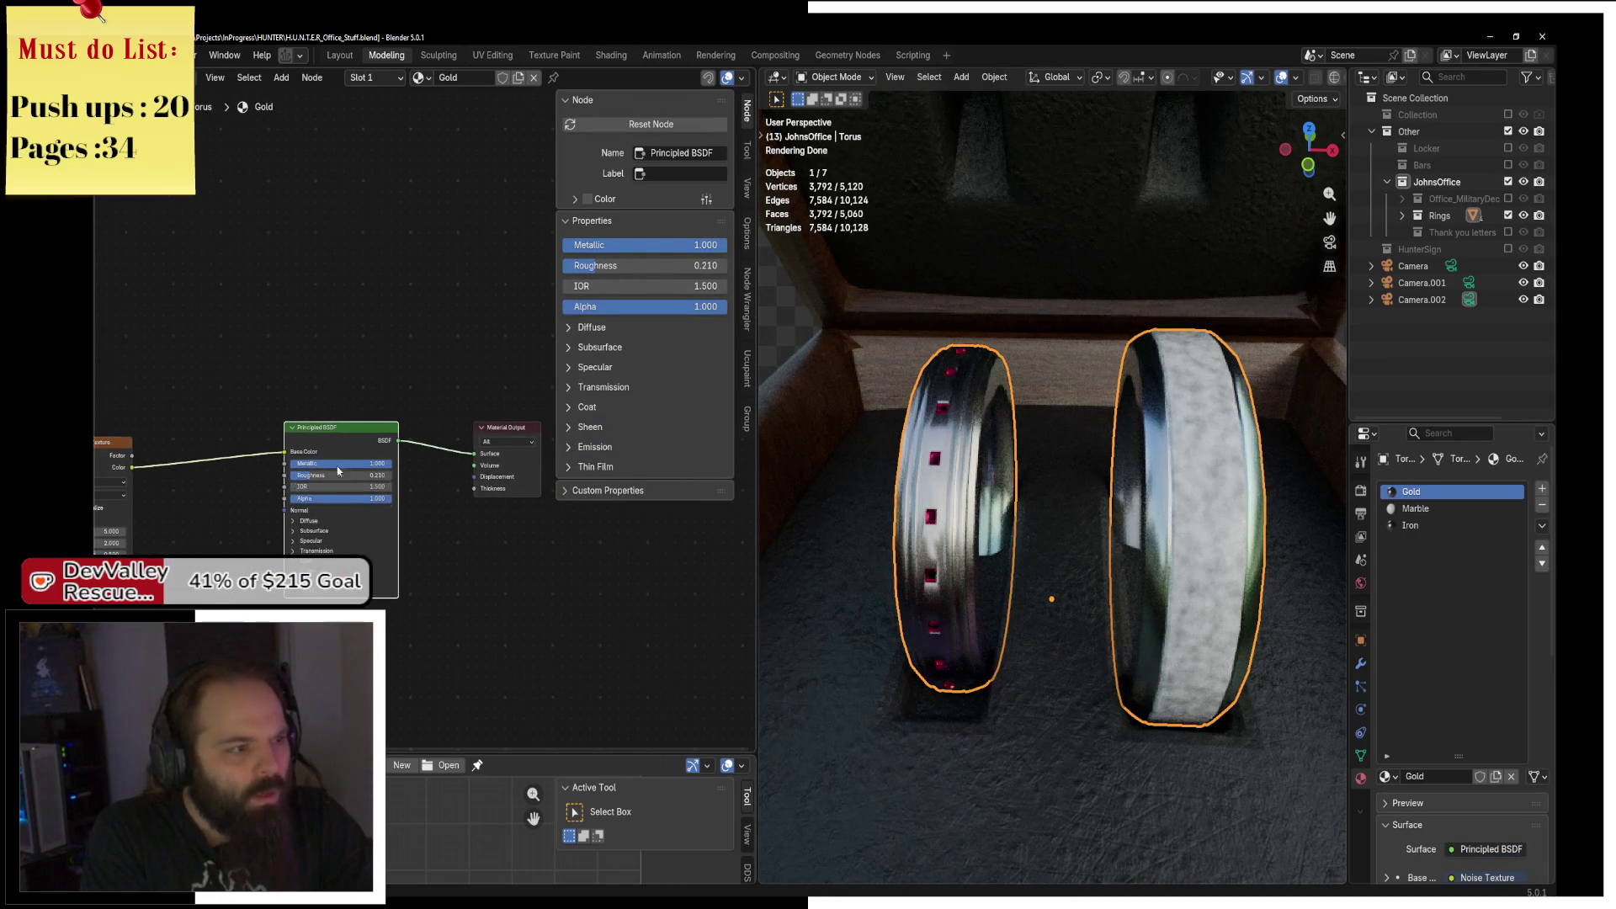
{"action": "left_click_drag", "start_coordinate": [294, 452], "coordinate": [286, 463]}
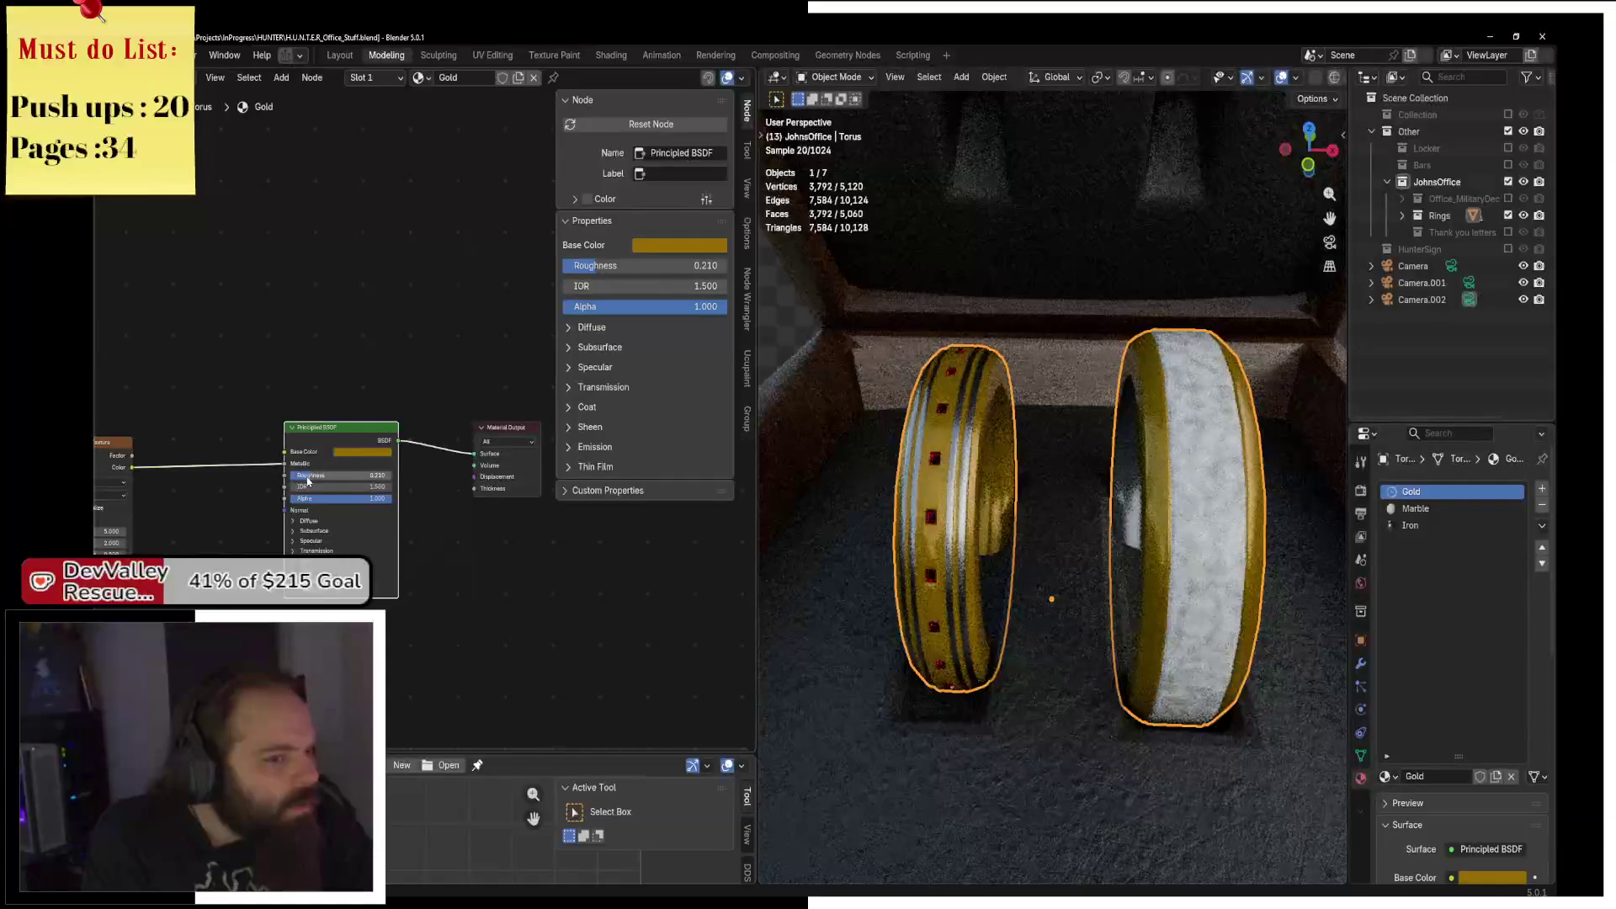
{"action": "left_click_drag", "start_coordinate": [286, 478], "coordinate": [286, 476]}
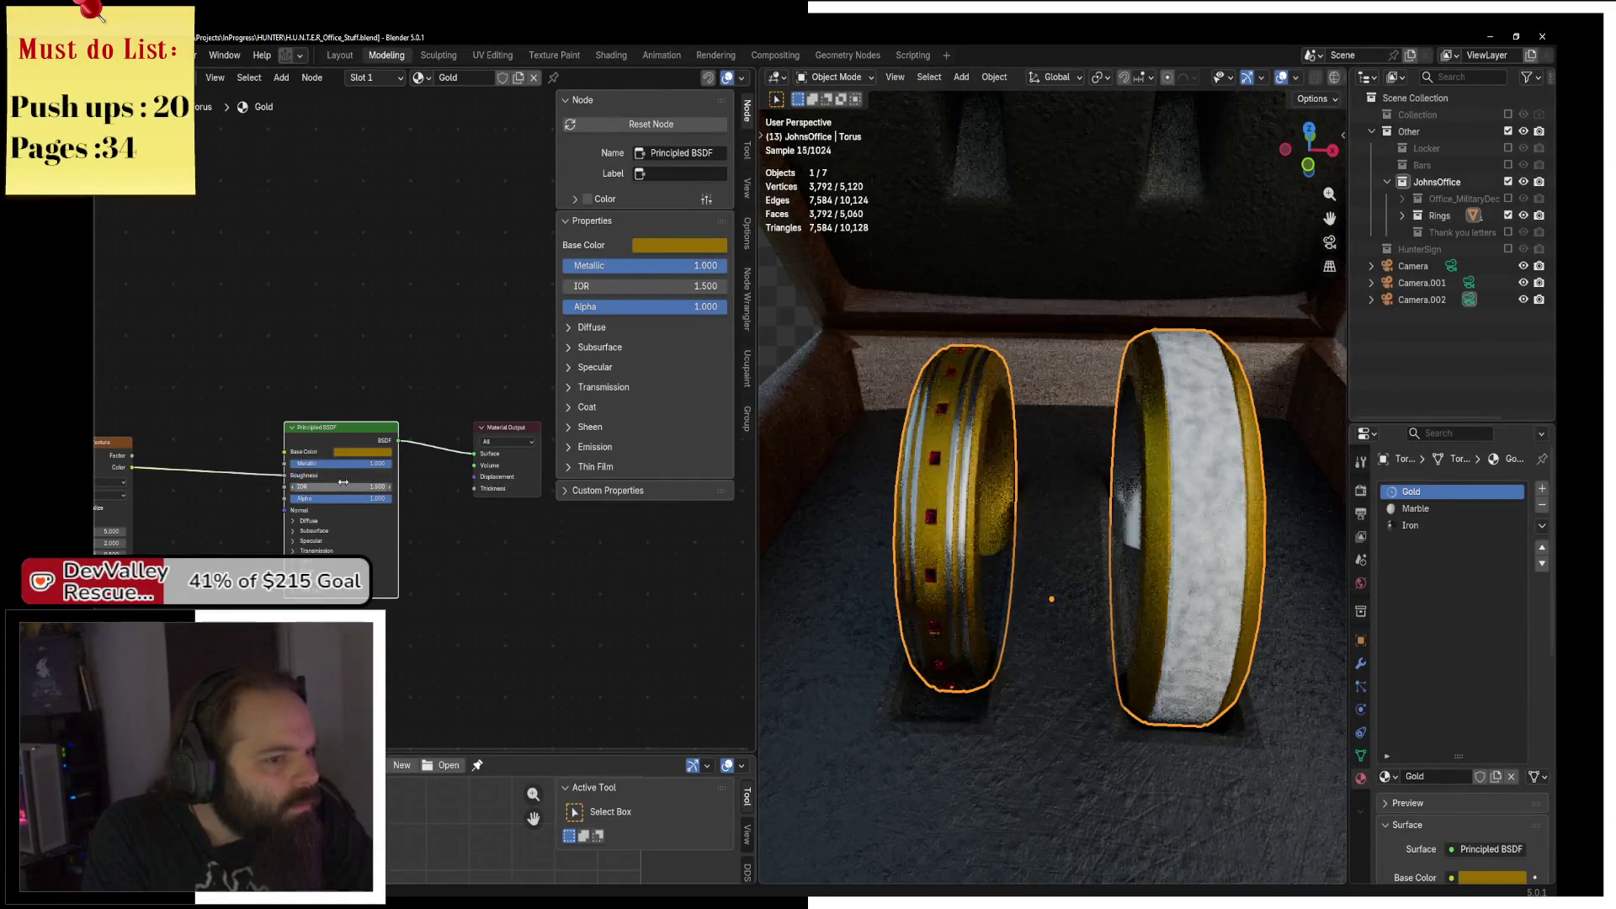
{"action": "scroll", "coordinate": [286, 476], "scroll_direction": "left", "scroll_amount": 5}
{"action": "key", "text": "shift+a"}
Insert a Color Ramp node into the noise-to-Roughness link.
{"action": "type", "text": "col"}
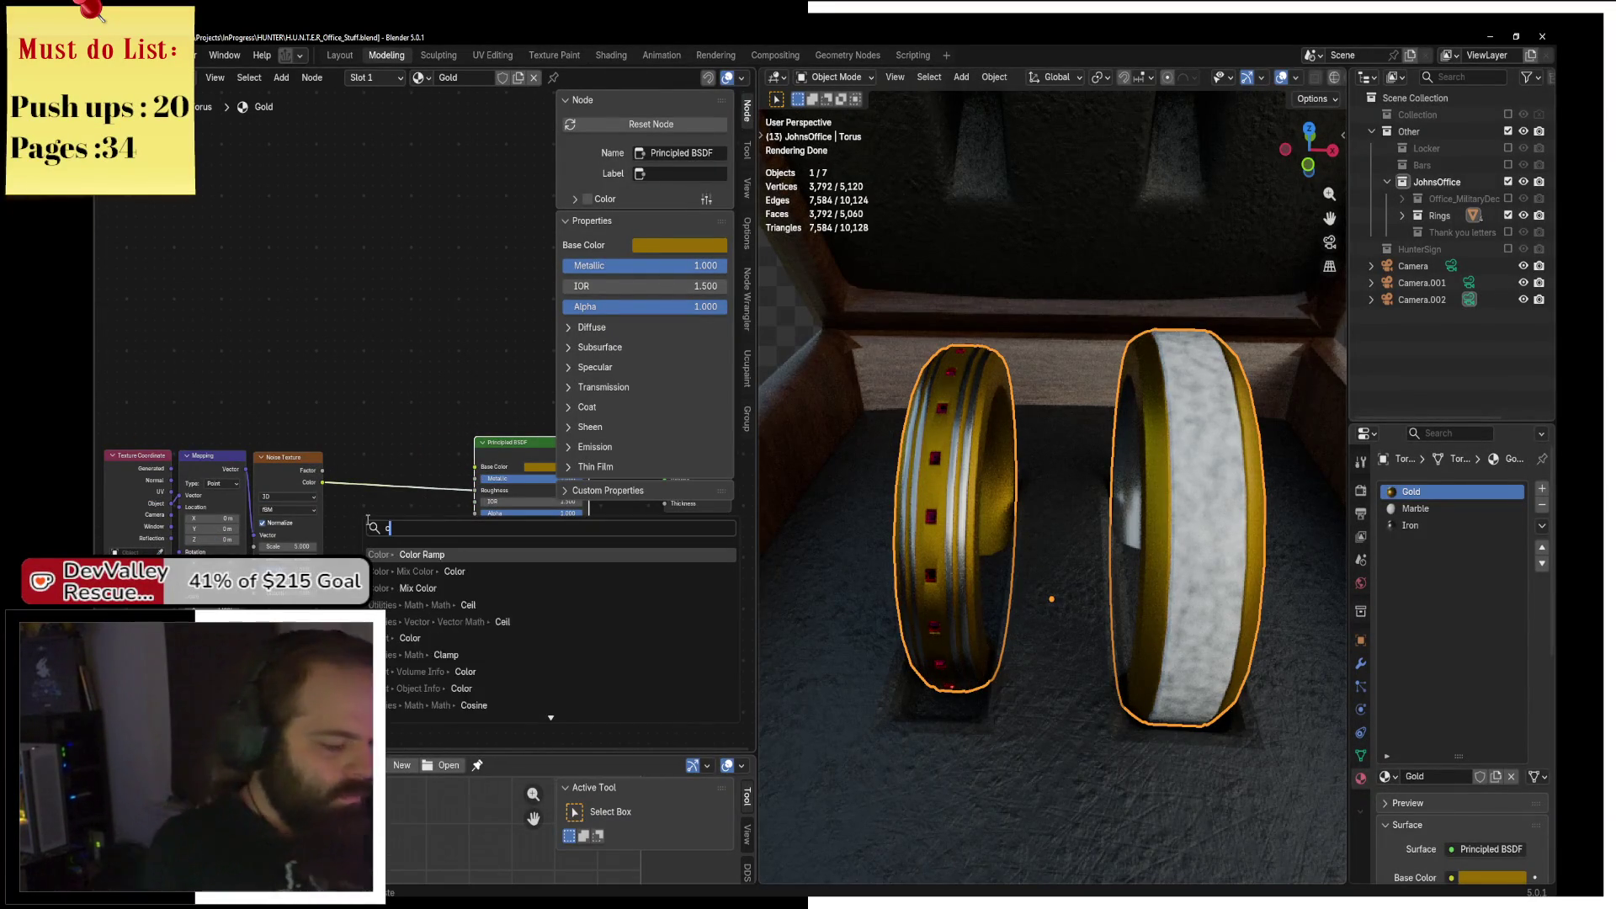
{"action": "key", "text": "Return"}
{"action": "key", "text": "Escape"}
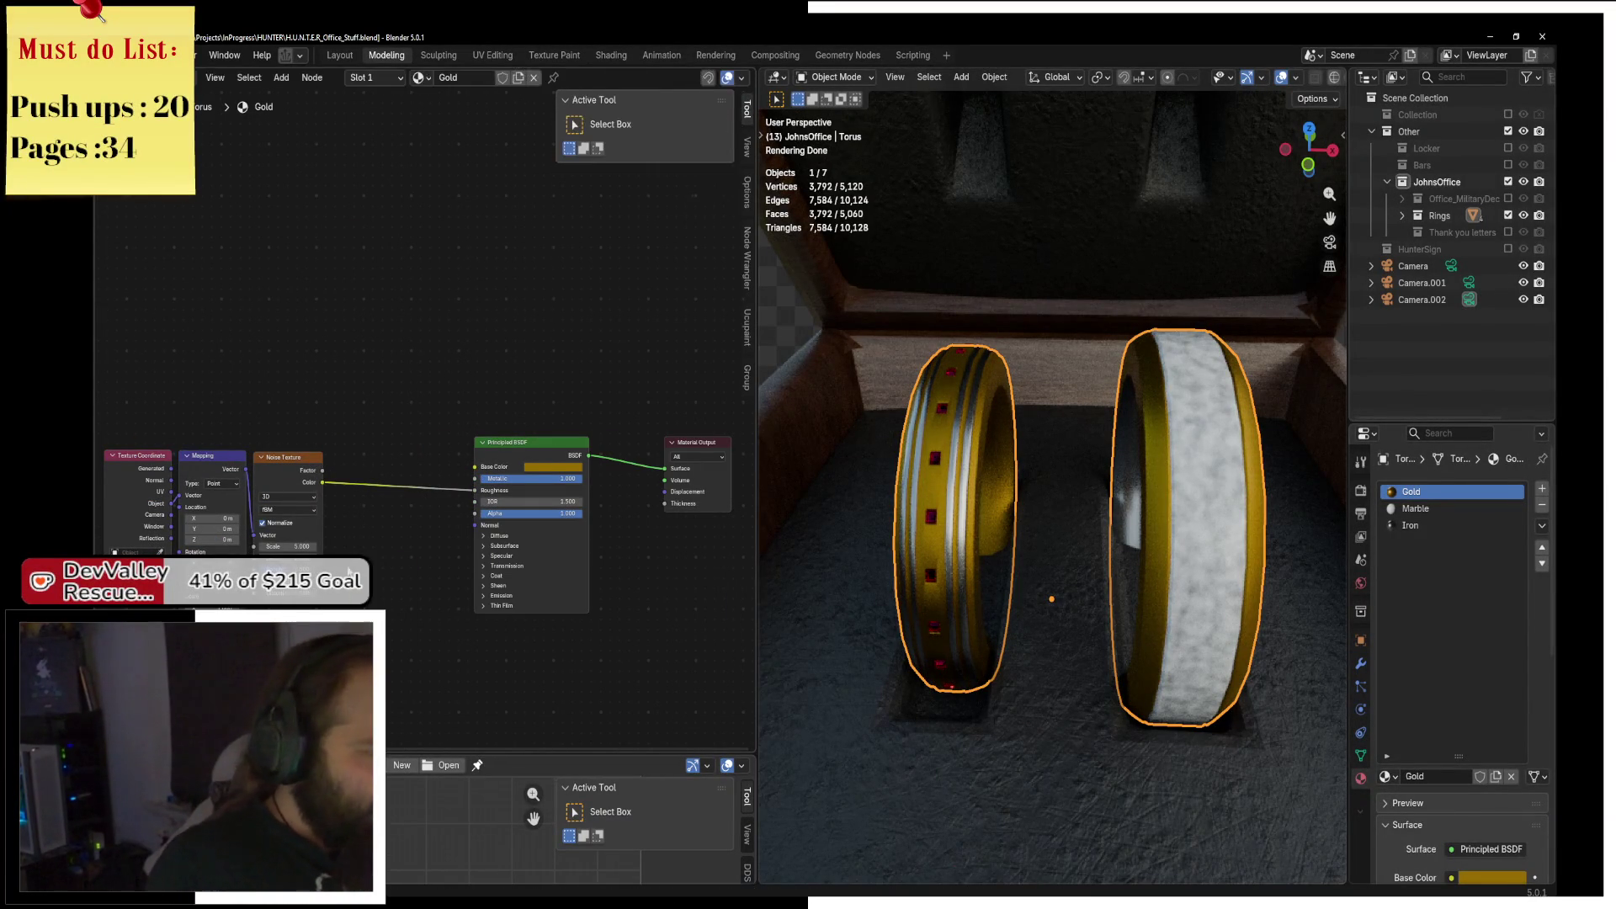
{"action": "key", "text": "shift+a"}
{"action": "type", "text": "olor r"}
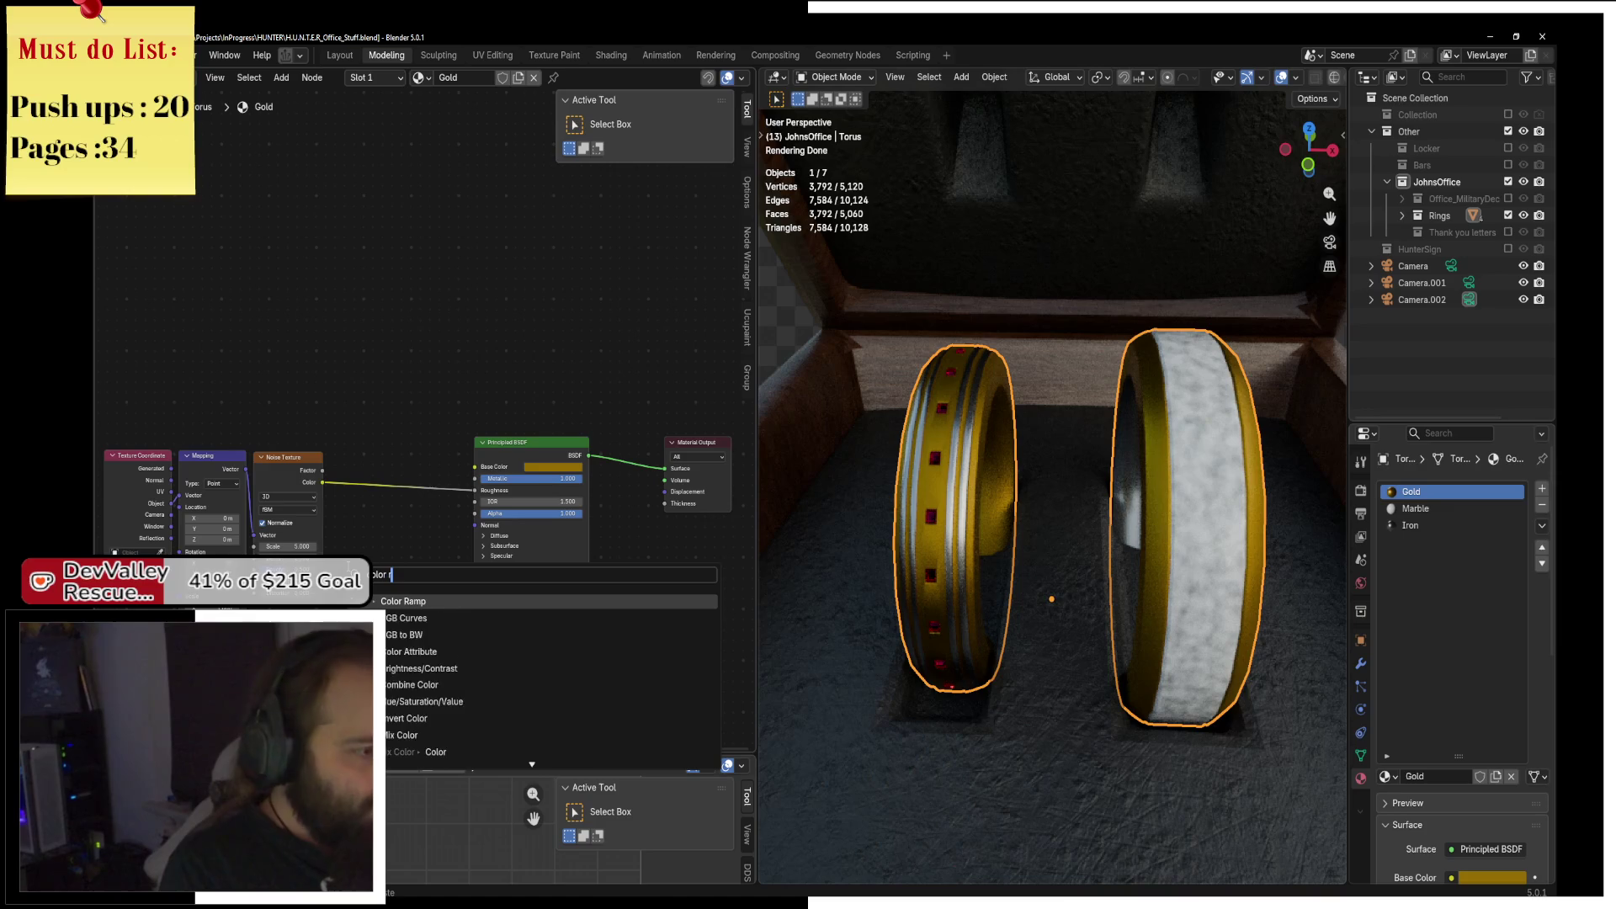
{"action": "key", "text": "Return"}
{"action": "left_click", "coordinate": [358, 522]}
Nudge the ramp's black stop right and darken its white stop to grey, value 0.35.
{"action": "left_click_drag", "start_coordinate": [352, 529], "coordinate": [370, 535]}
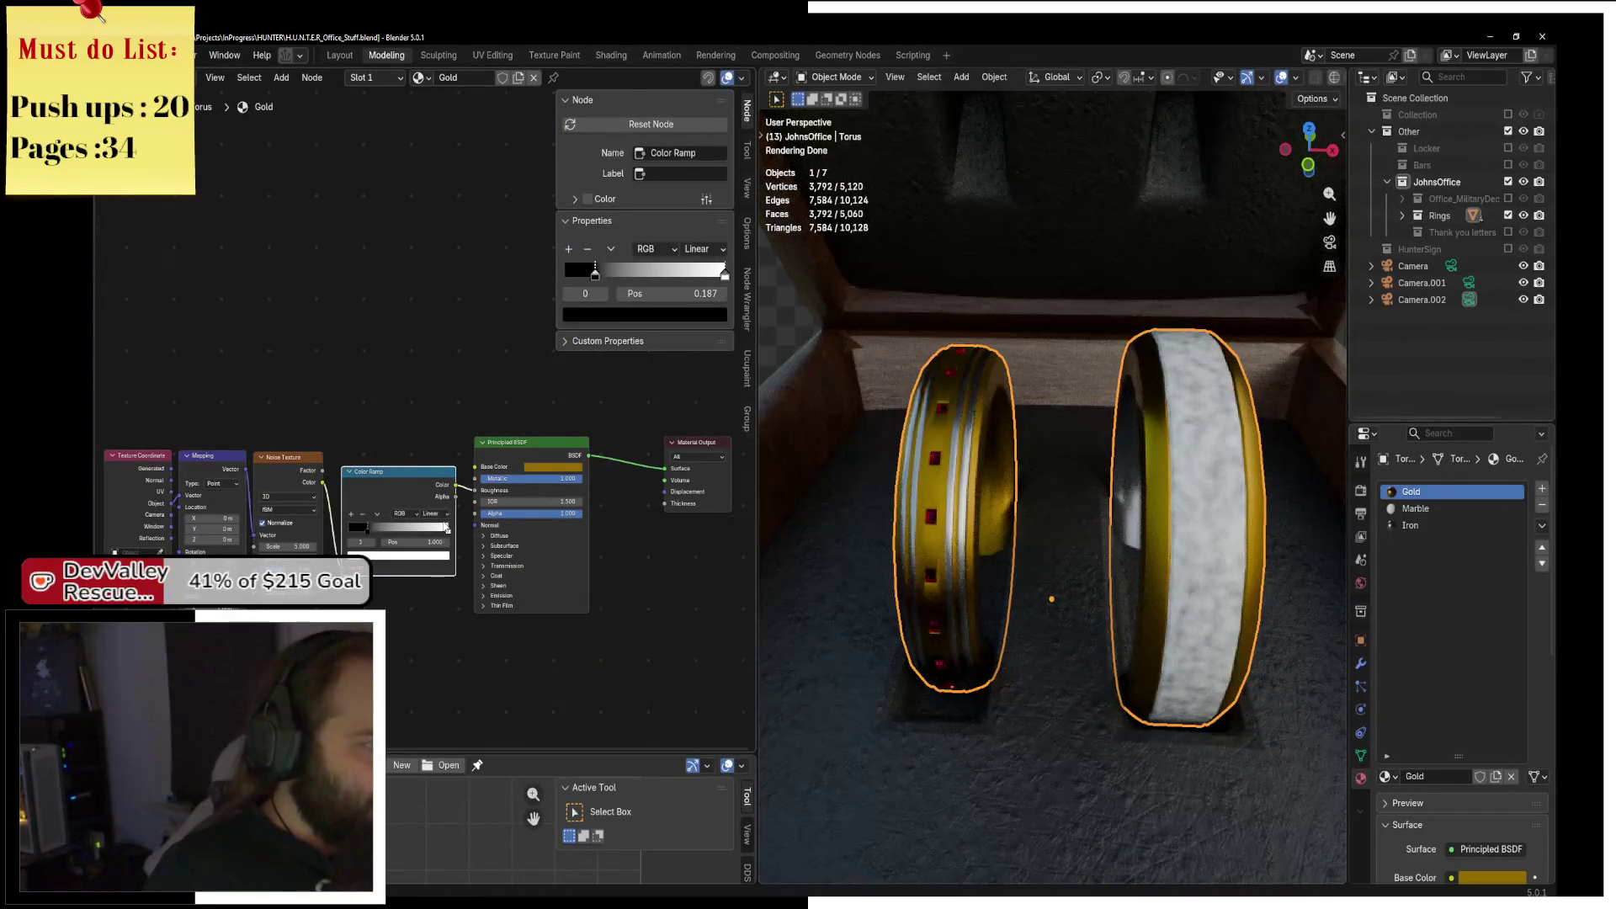
{"action": "left_click", "coordinate": [446, 528]}
{"action": "left_click", "coordinate": [420, 561]}
{"action": "scroll", "coordinate": [420, 561], "scroll_direction": "down", "scroll_amount": 13}
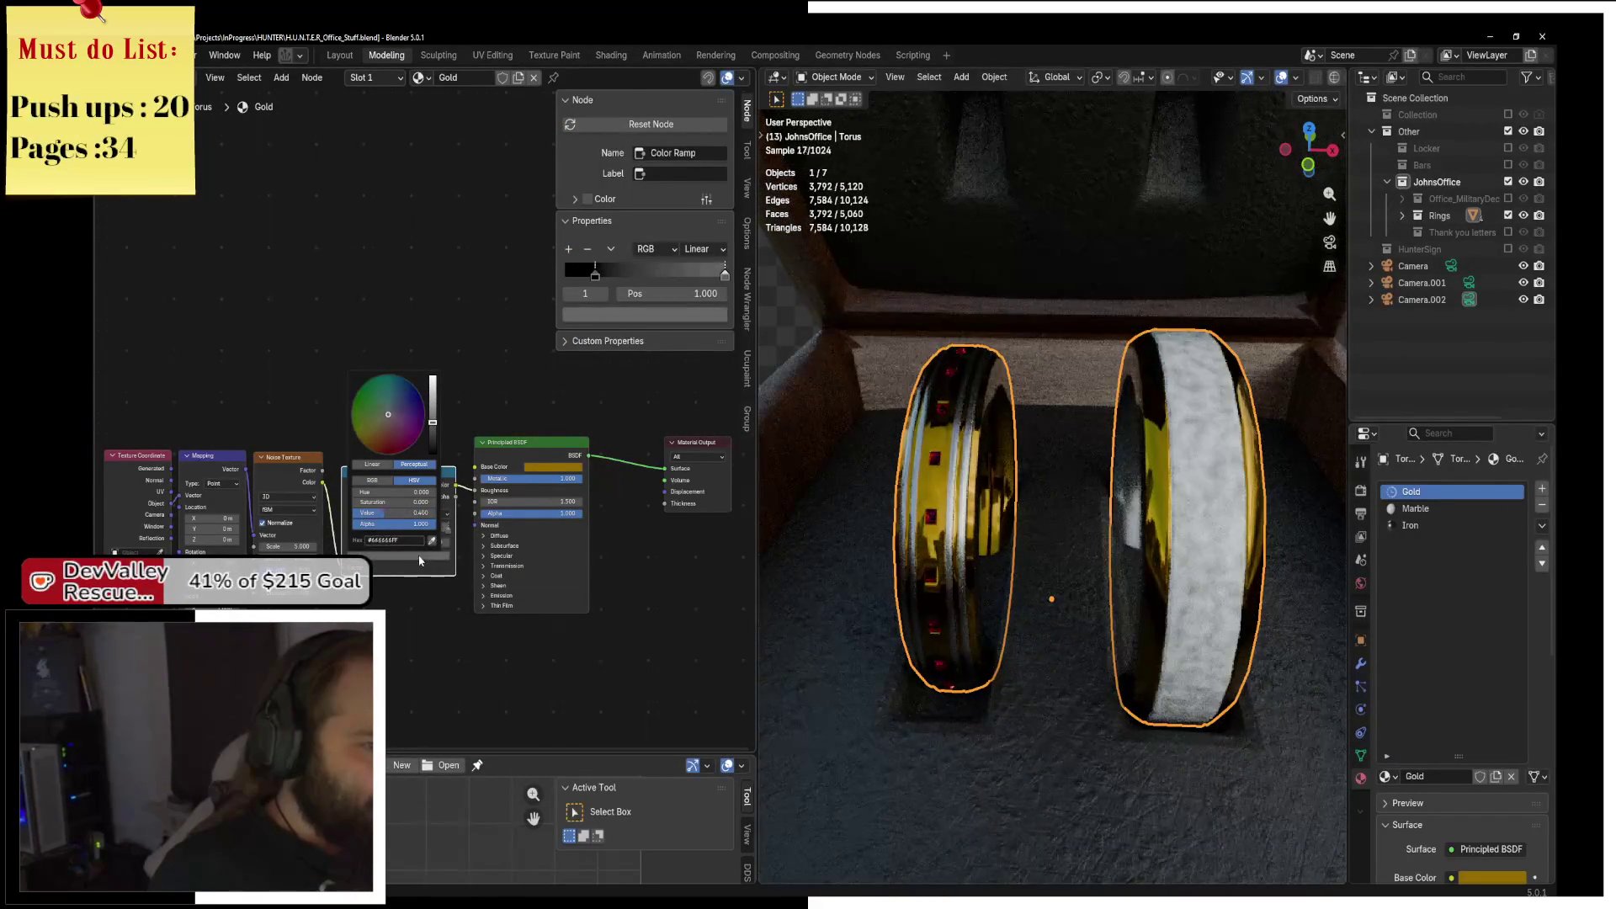
{"action": "left_click_drag", "start_coordinate": [1046, 595], "coordinate": [1072, 553]}
{"action": "scroll", "coordinate": [1072, 553], "scroll_direction": "up", "scroll_amount": 6}
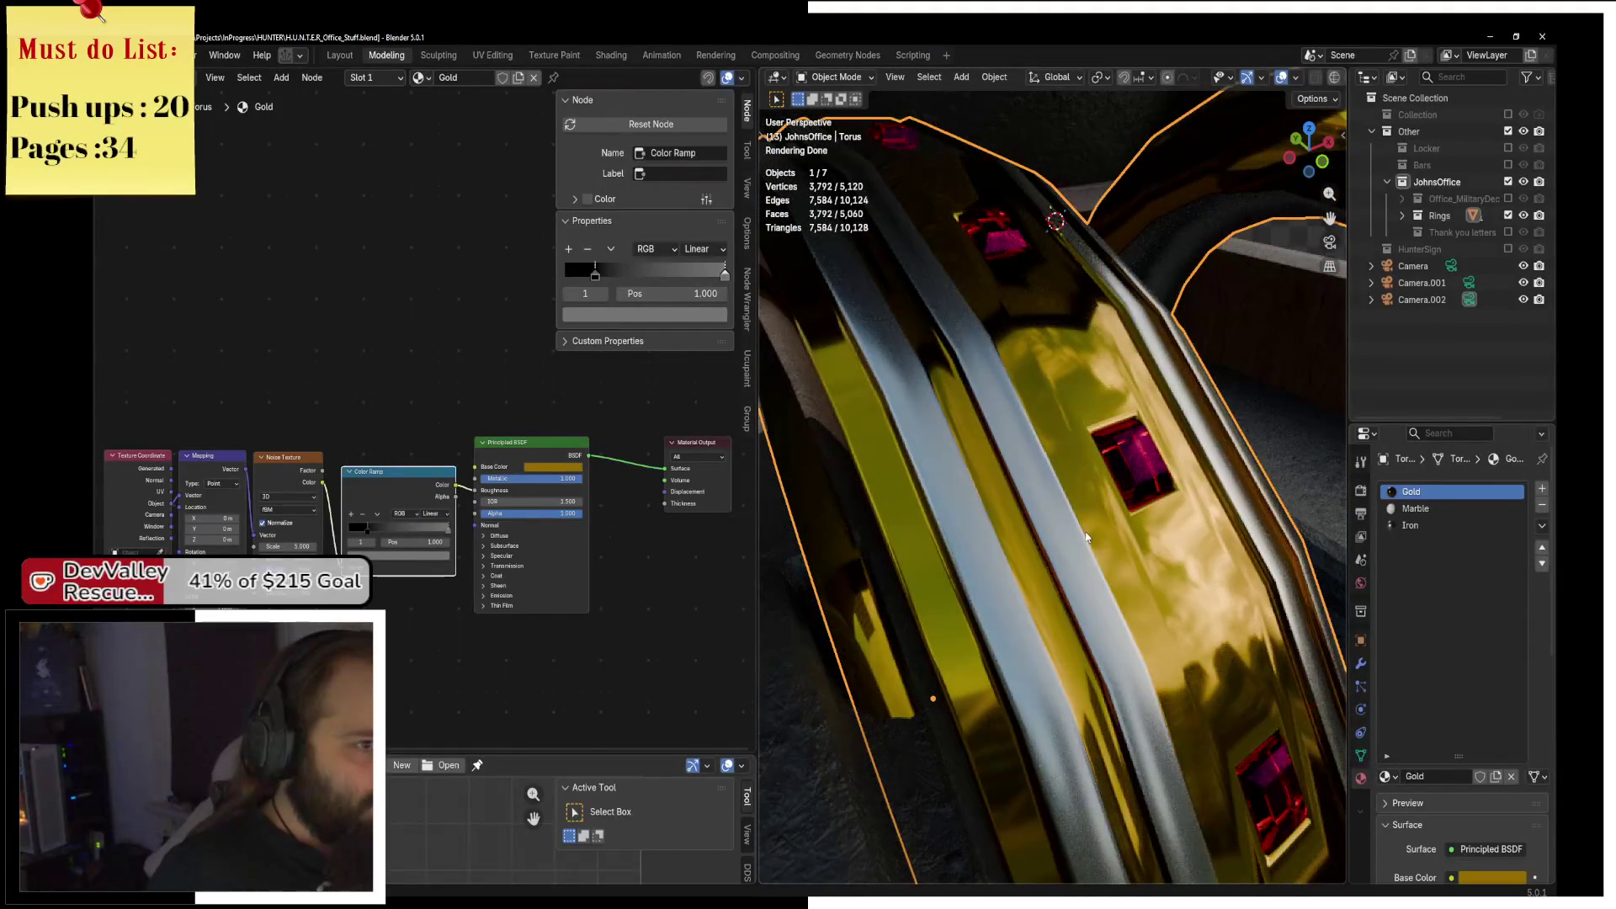
Apply Shade Auto Smooth to the ring torus.
{"action": "key", "text": "shift+a"}
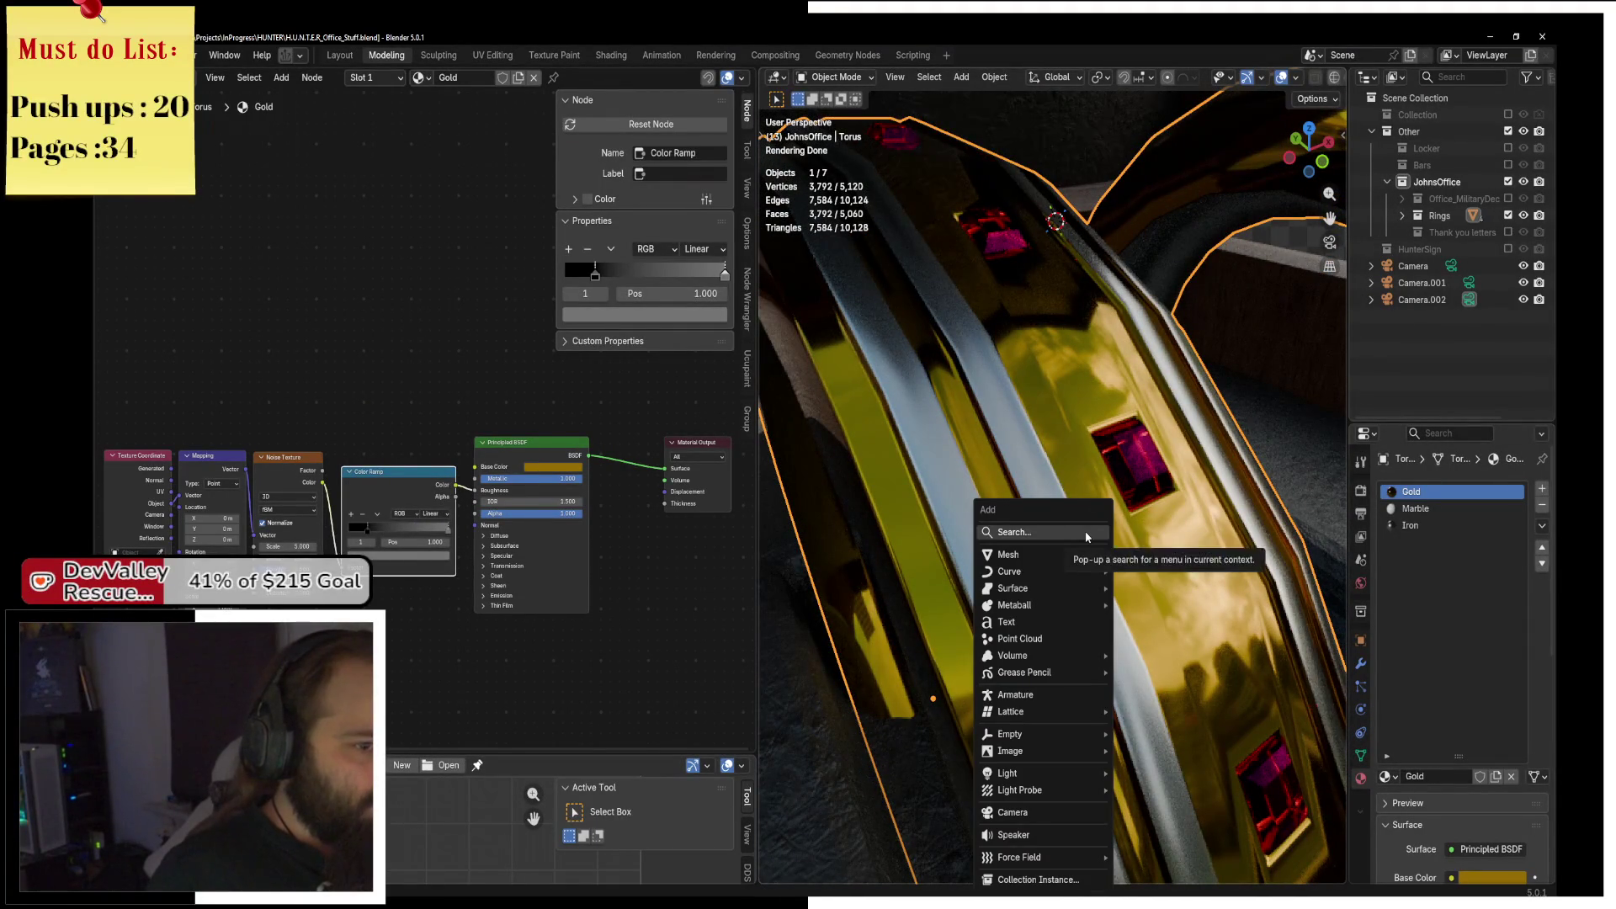
{"action": "right_click", "coordinate": [1231, 474]}
{"action": "left_click", "coordinate": [1232, 473]}
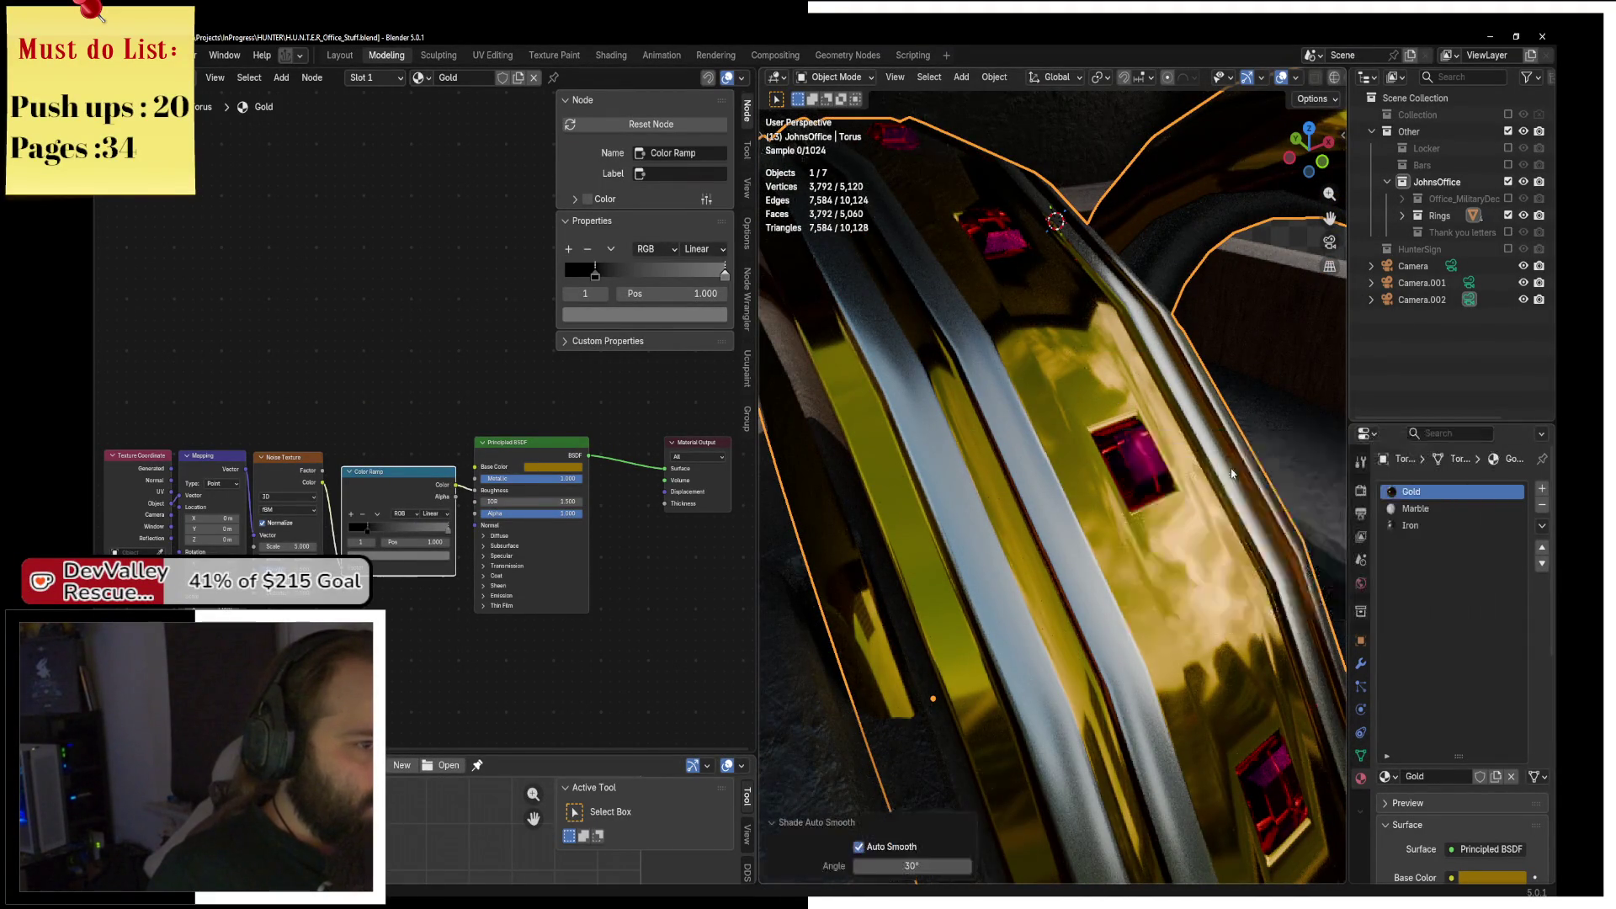
Add a Subdivision Surface modifier to the ring and orbit to inspect the smoother bands.
{"action": "left_click", "coordinate": [1360, 664]}
{"action": "left_click", "coordinate": [1418, 489]}
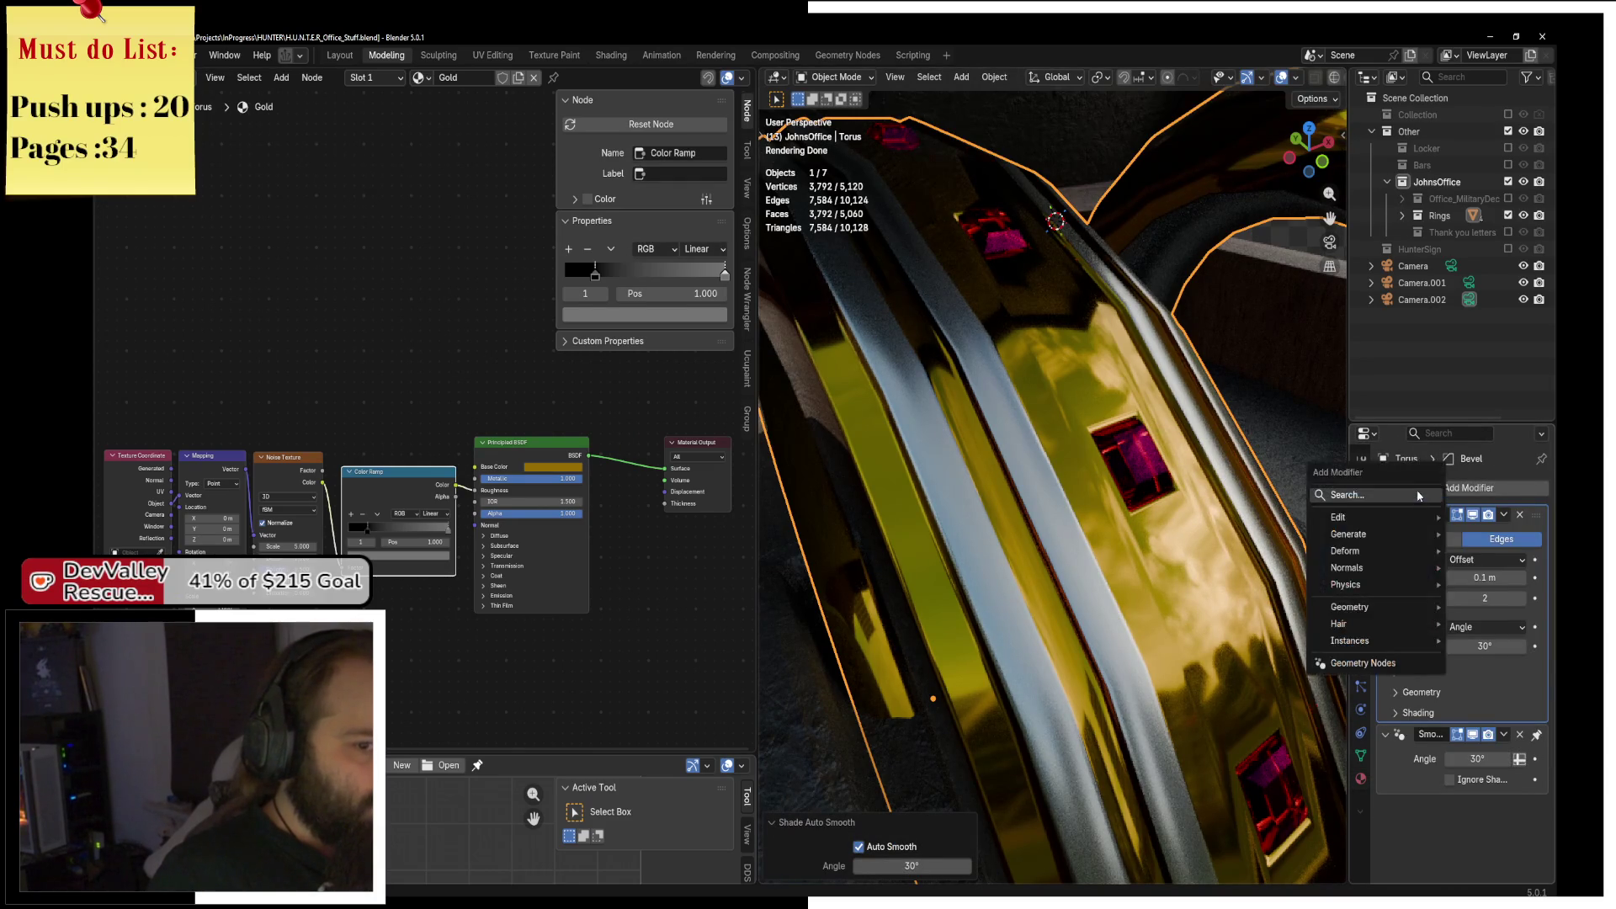
{"action": "type", "text": "s"}
{"action": "left_click", "coordinate": [1403, 543]}
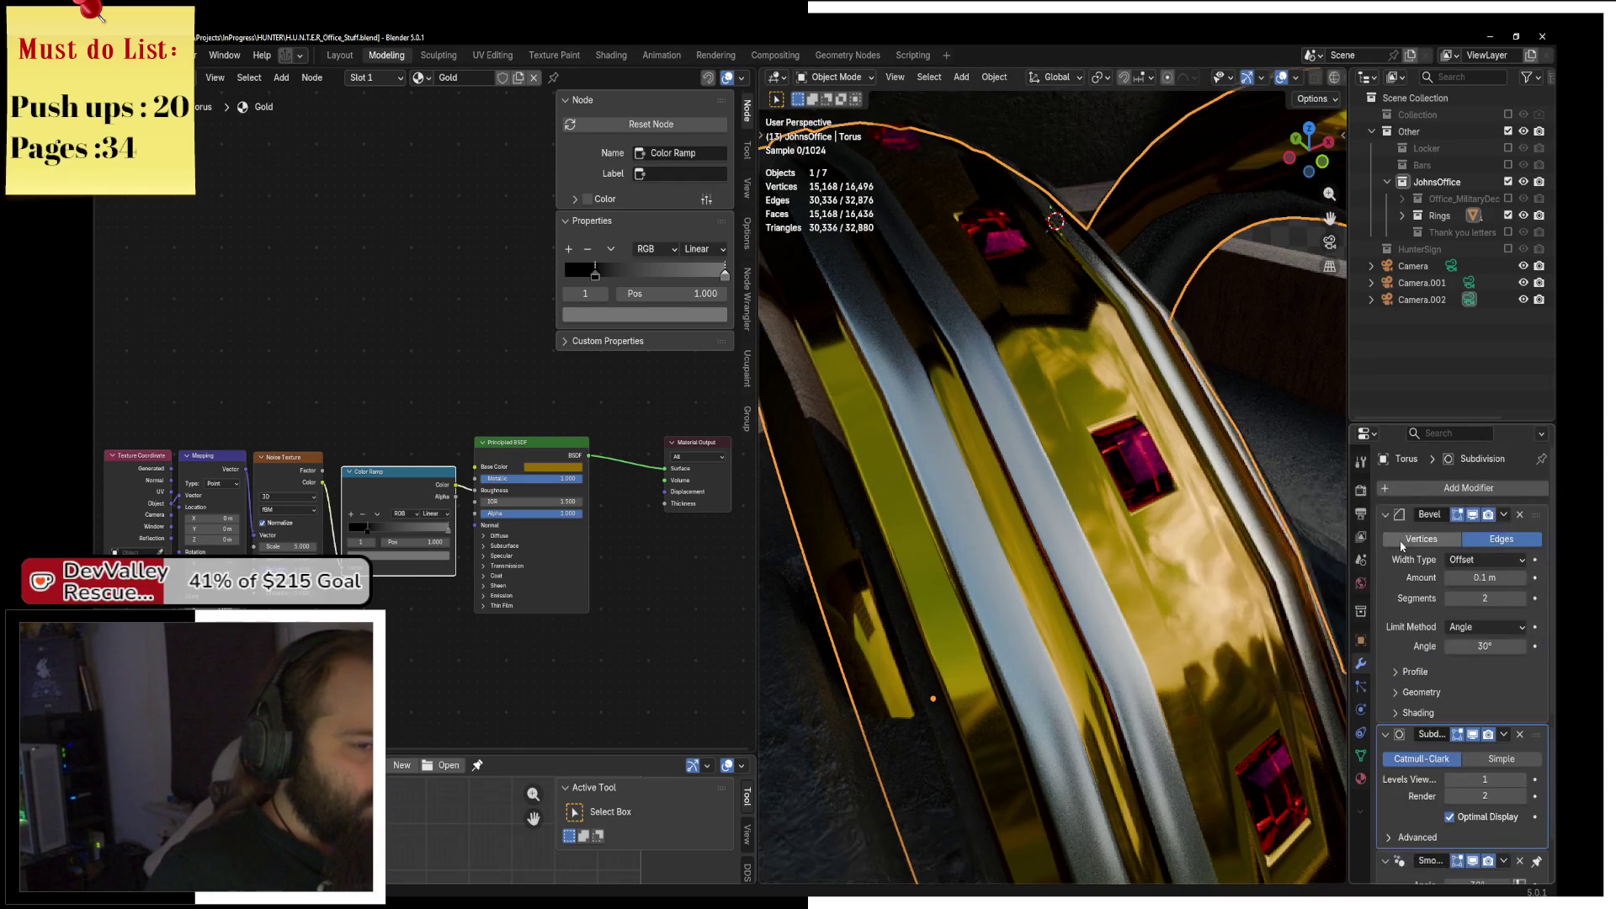
{"action": "mouse_move", "coordinate": [1194, 494]}
{"action": "left_mouse_down"}
{"action": "mouse_move", "coordinate": [1100, 489]}
{"action": "mouse_move", "coordinate": [1098, 547]}
{"action": "mouse_move", "coordinate": [1095, 513]}
{"action": "left_mouse_up"}
{"action": "scroll", "coordinate": [1099, 547], "scroll_direction": "up", "scroll_amount": 5}
{"action": "left_click_drag", "start_coordinate": [417, 542], "coordinate": [498, 506]}
Raise the Gold noise texture's scale and distortion and set its roughness to 0.800.
{"action": "mouse_move", "coordinate": [485, 540]}
{"action": "left_mouse_down"}
{"action": "mouse_move", "coordinate": [450, 469]}
{"action": "mouse_move", "coordinate": [489, 472]}
{"action": "left_mouse_up"}
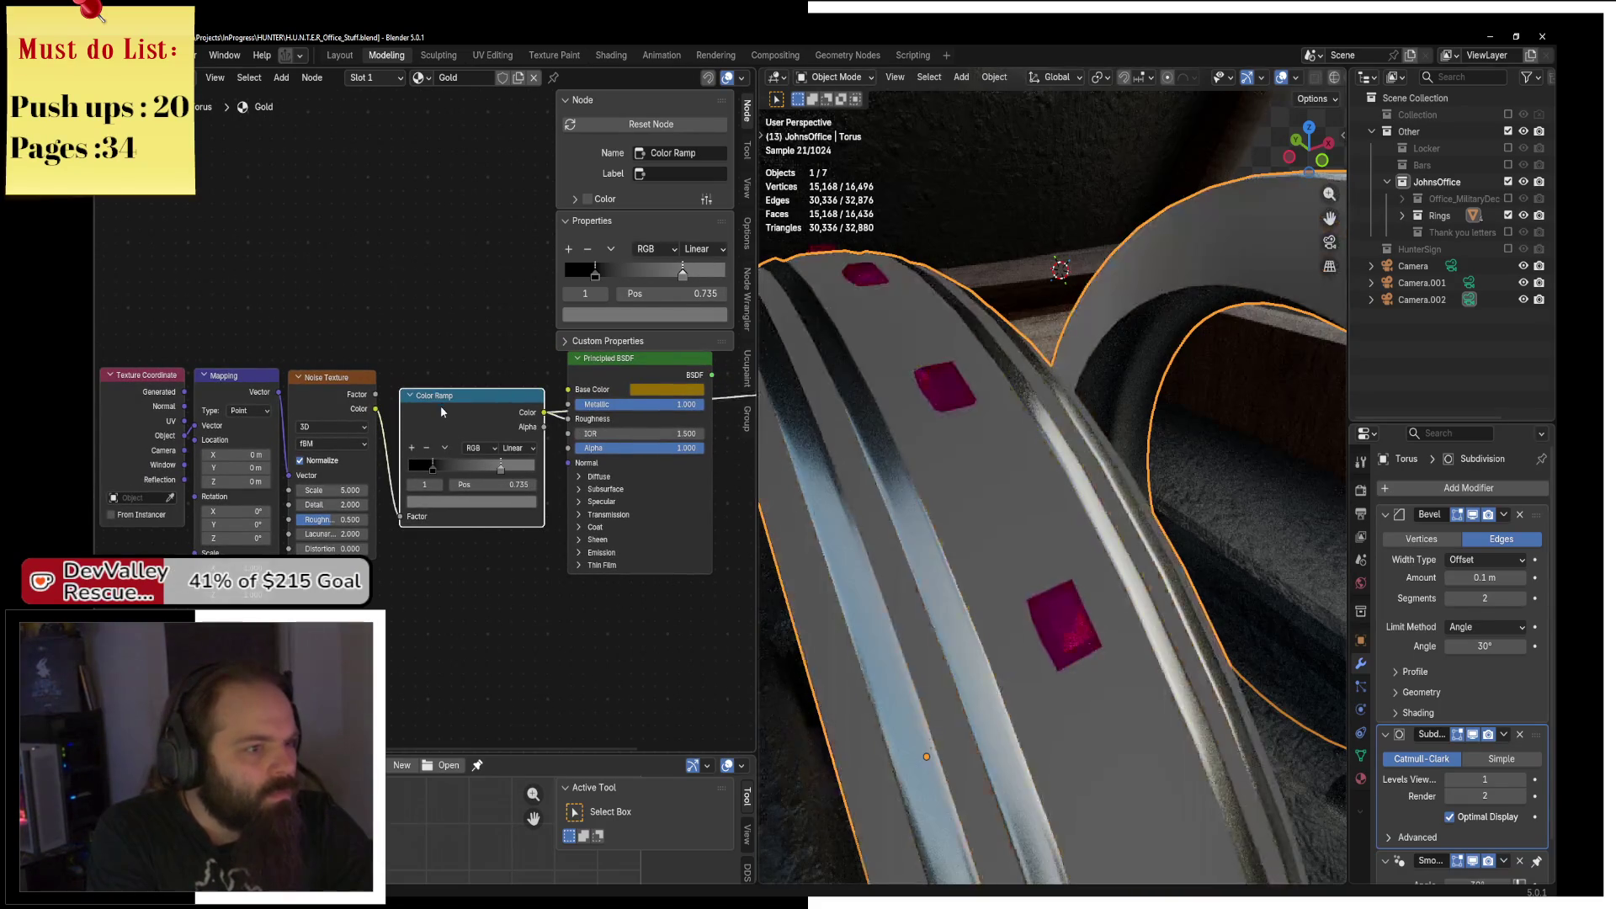
{"action": "mouse_move", "coordinate": [328, 490]}
{"action": "left_mouse_down"}
{"action": "mouse_move", "coordinate": [219, 490]}
{"action": "mouse_move", "coordinate": [354, 490]}
{"action": "left_mouse_up"}
{"action": "mouse_move", "coordinate": [320, 548]}
{"action": "left_mouse_down"}
{"action": "mouse_move", "coordinate": [362, 508]}
{"action": "mouse_move", "coordinate": [330, 519]}
{"action": "mouse_move", "coordinate": [345, 520]}
{"action": "left_mouse_up"}
{"action": "left_click_drag", "start_coordinate": [573, 417], "coordinate": [442, 444]}
{"action": "left_click", "coordinate": [442, 444]}
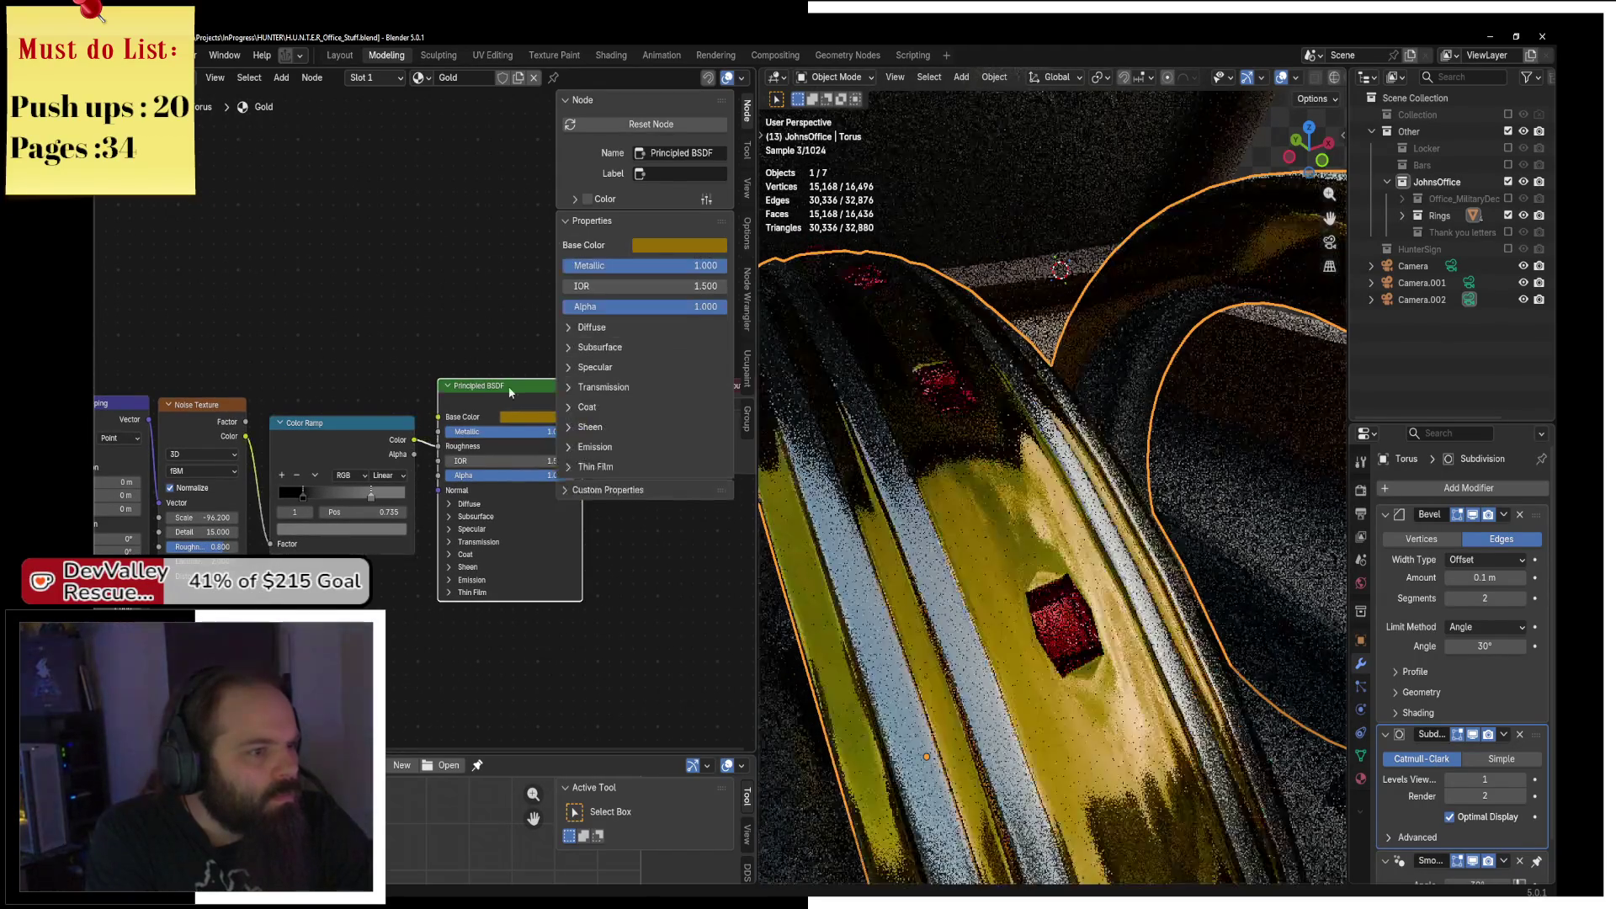
Look over the Gold node tree, then select the box object.
{"action": "scroll", "coordinate": [1058, 508], "scroll_direction": "down", "scroll_amount": 5}
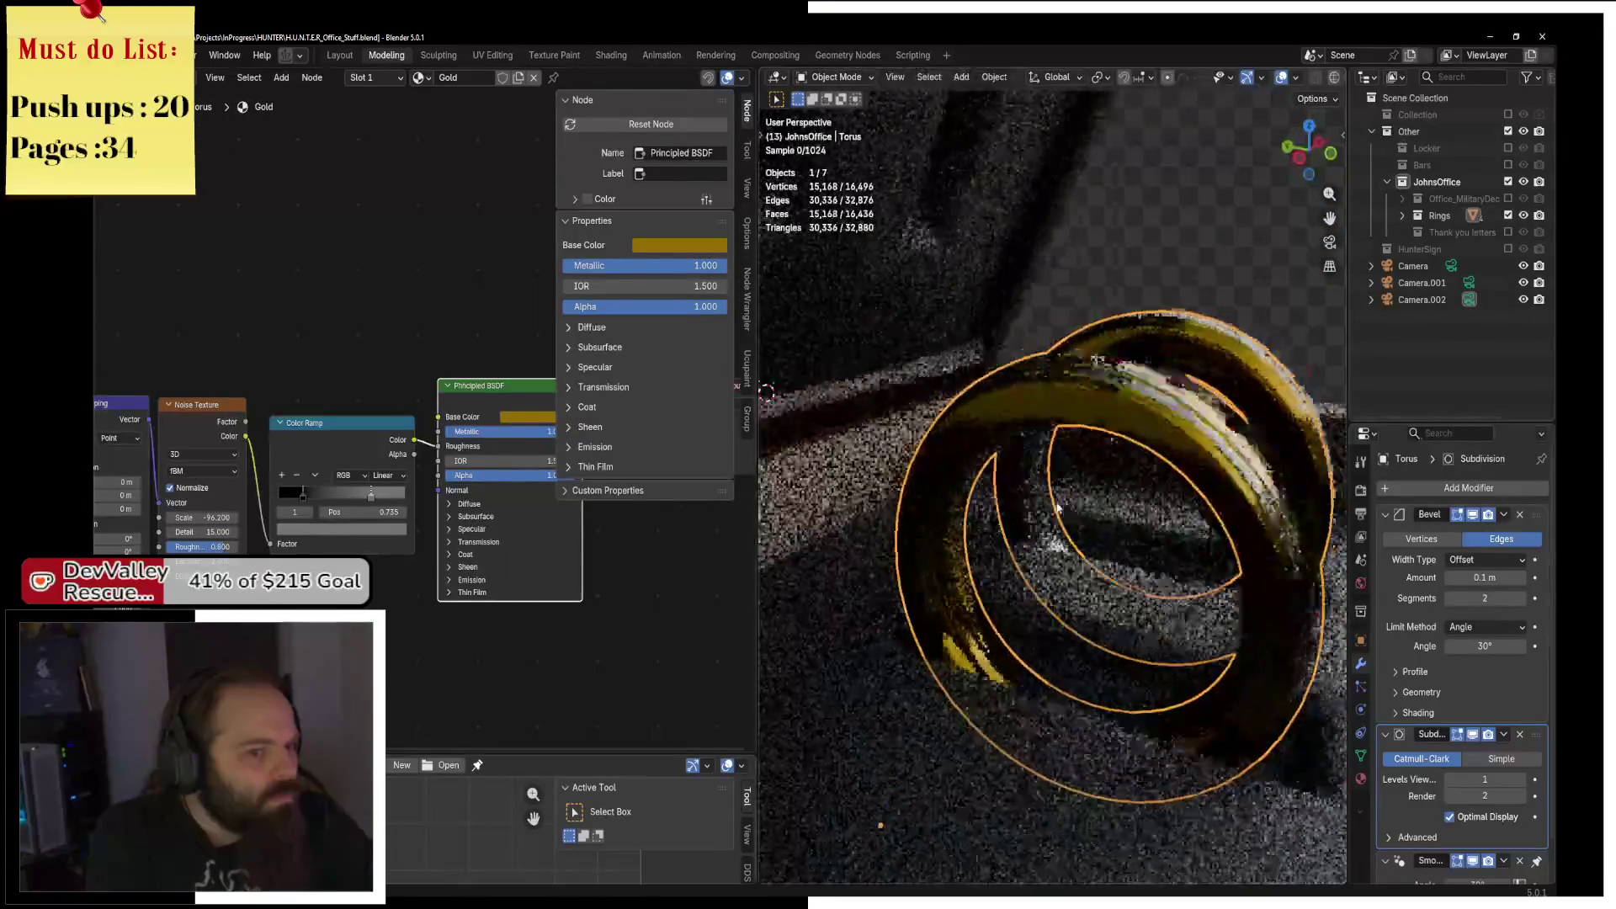
{"action": "scroll", "coordinate": [1058, 507], "scroll_direction": "up", "scroll_amount": 5}
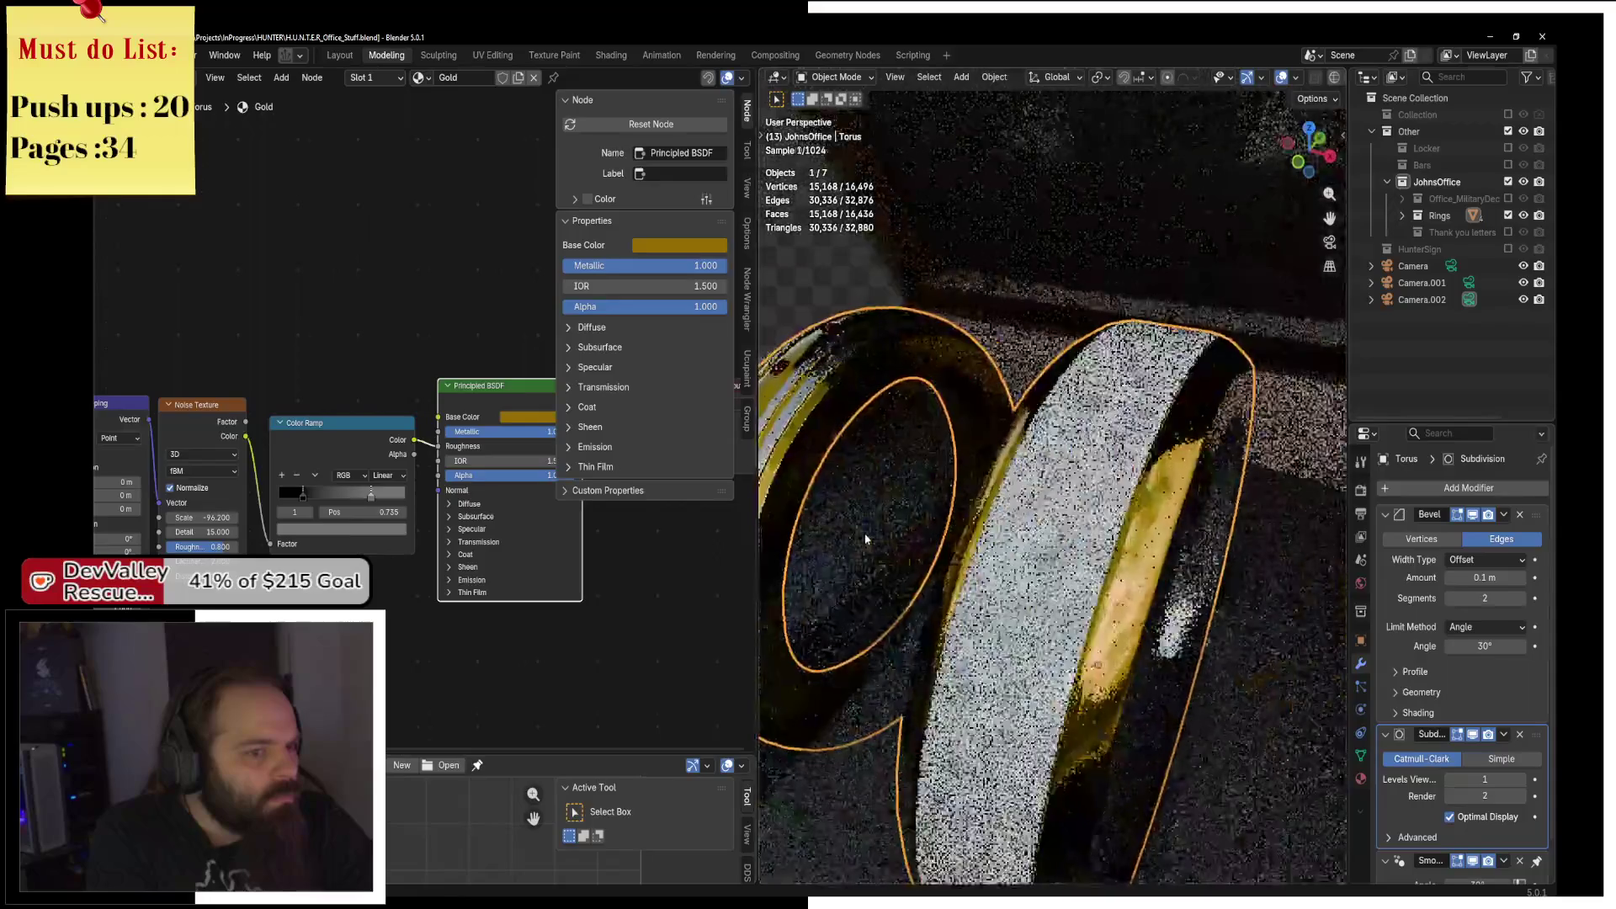
{"action": "scroll", "coordinate": [866, 539], "scroll_direction": "down", "scroll_amount": 5}
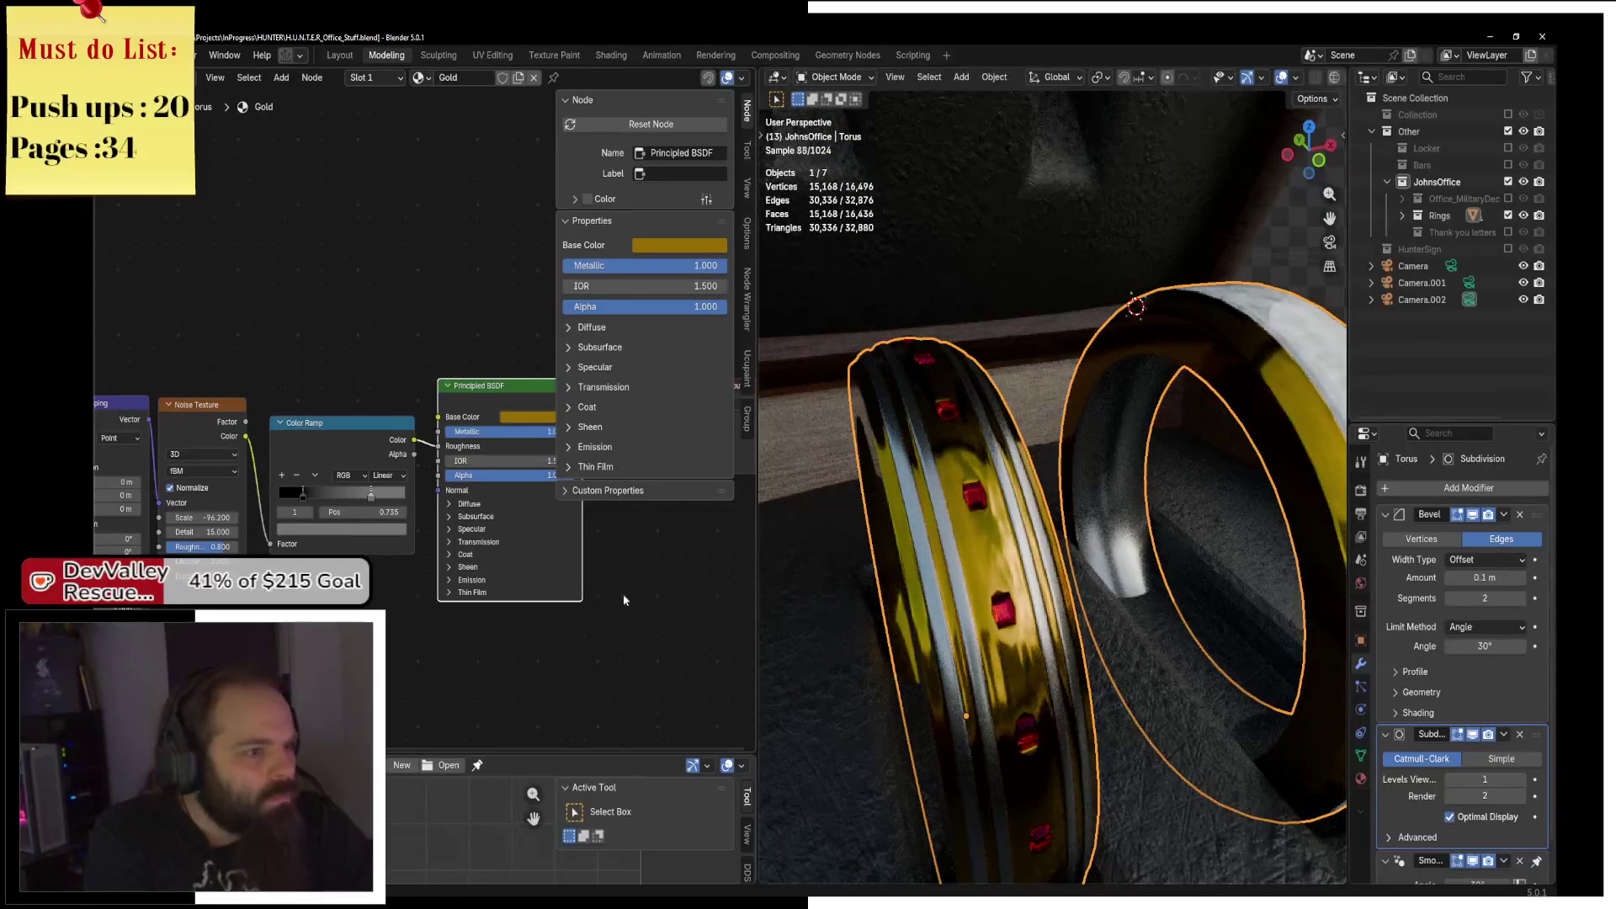
{"action": "scroll", "coordinate": [623, 599], "scroll_direction": "right", "scroll_amount": 5}
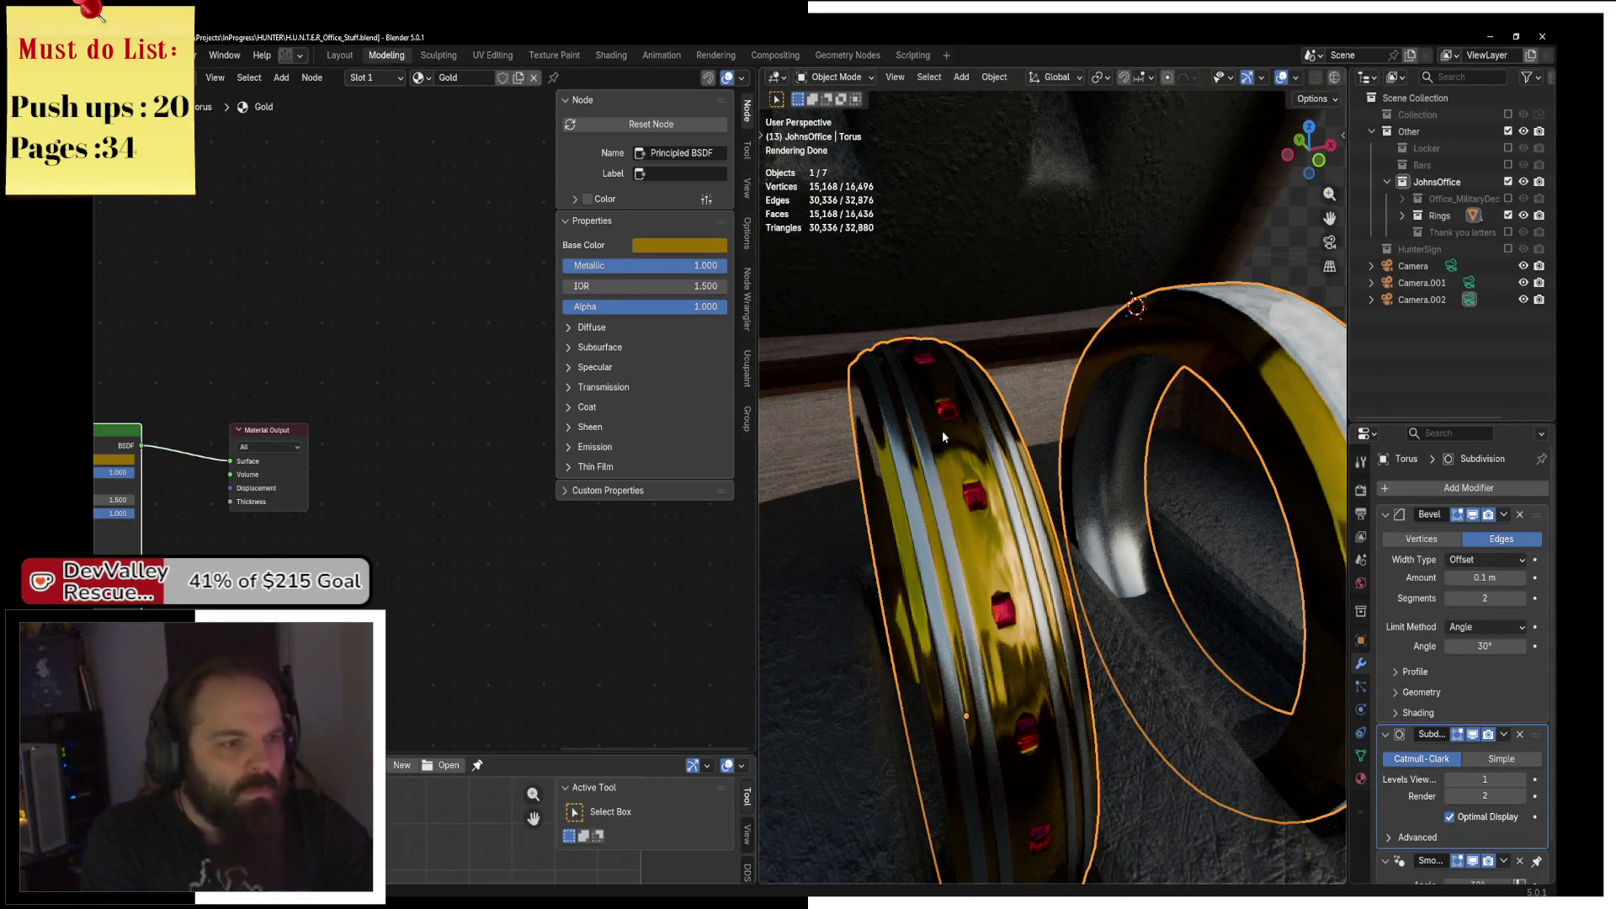
{"action": "scroll", "coordinate": [471, 522], "scroll_direction": "left", "scroll_amount": 5}
{"action": "scroll", "coordinate": [1073, 490], "scroll_direction": "down", "scroll_amount": 5}
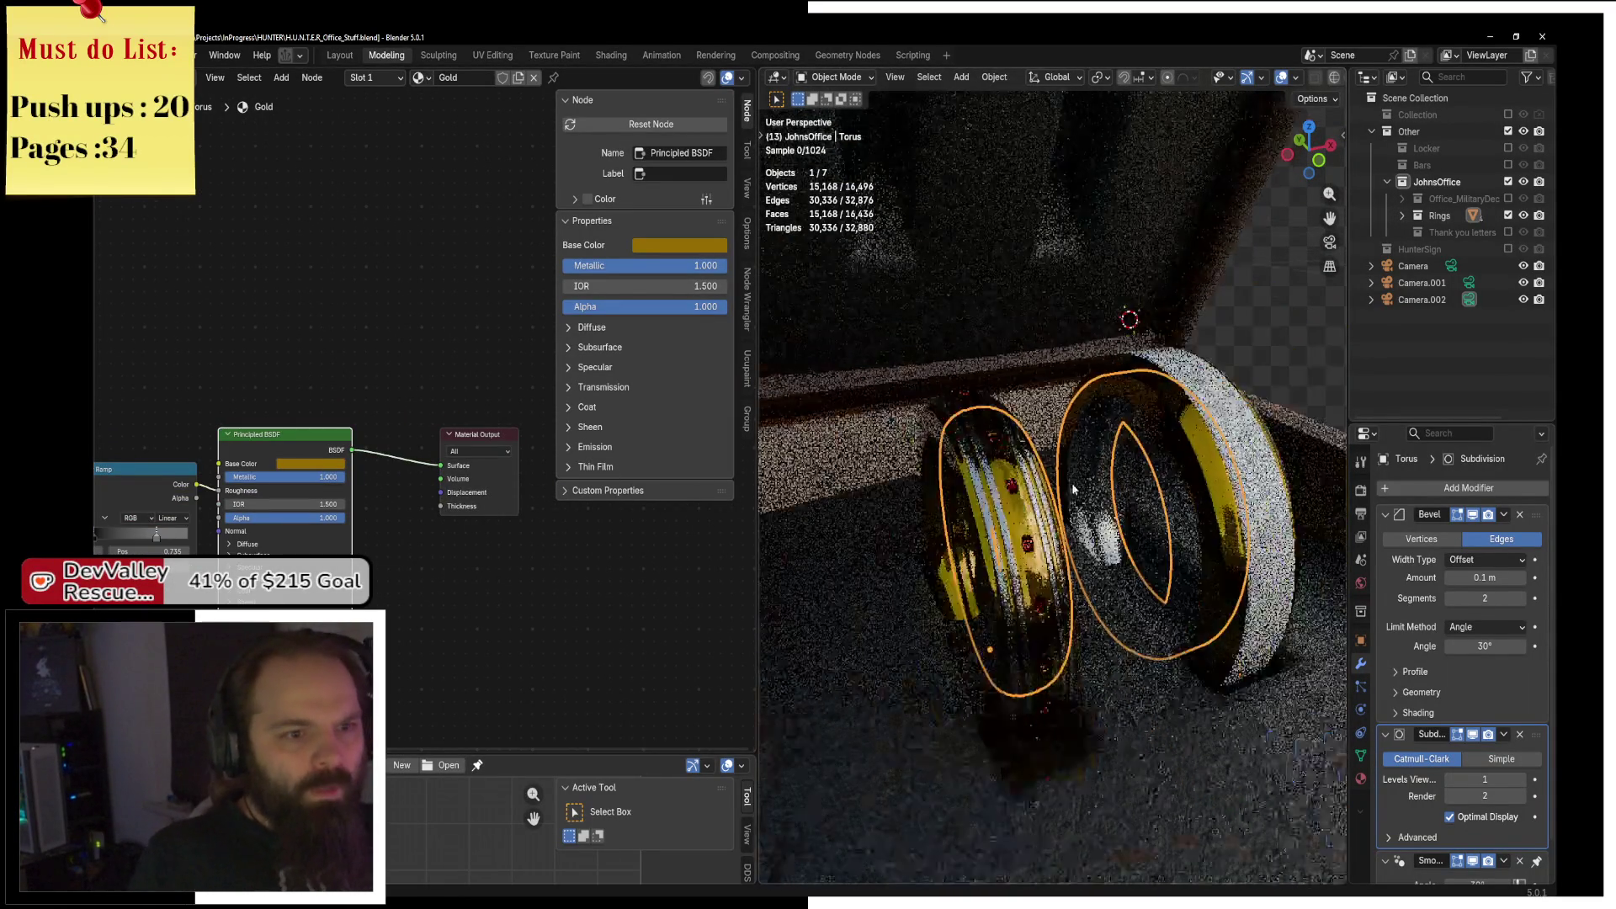
{"action": "scroll", "coordinate": [1073, 490], "scroll_direction": "down", "scroll_amount": 10}
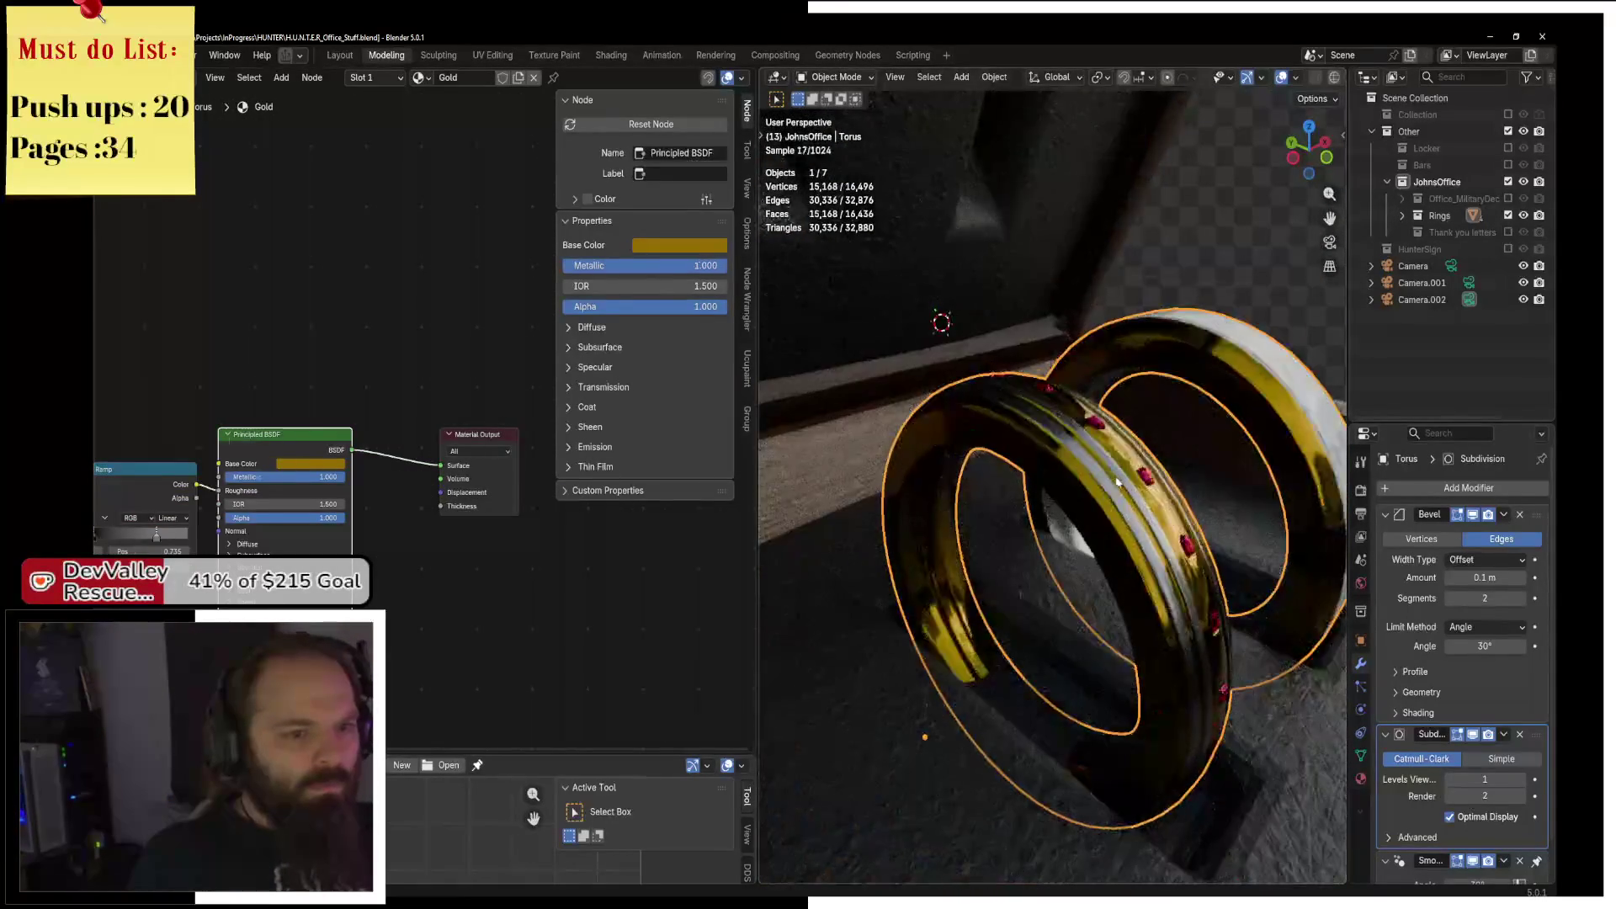
{"action": "scroll", "coordinate": [1119, 482], "scroll_direction": "down", "scroll_amount": 5}
{"action": "scroll", "coordinate": [1123, 482], "scroll_direction": "up", "scroll_amount": 5}
{"action": "left_click", "coordinate": [1149, 468]}
Open the rings' Marble material nodes and connect the noise to Roughness.
{"action": "left_click", "coordinate": [1149, 468]}
{"action": "left_click", "coordinate": [1205, 510]}
{"action": "left_click", "coordinate": [1360, 779]}
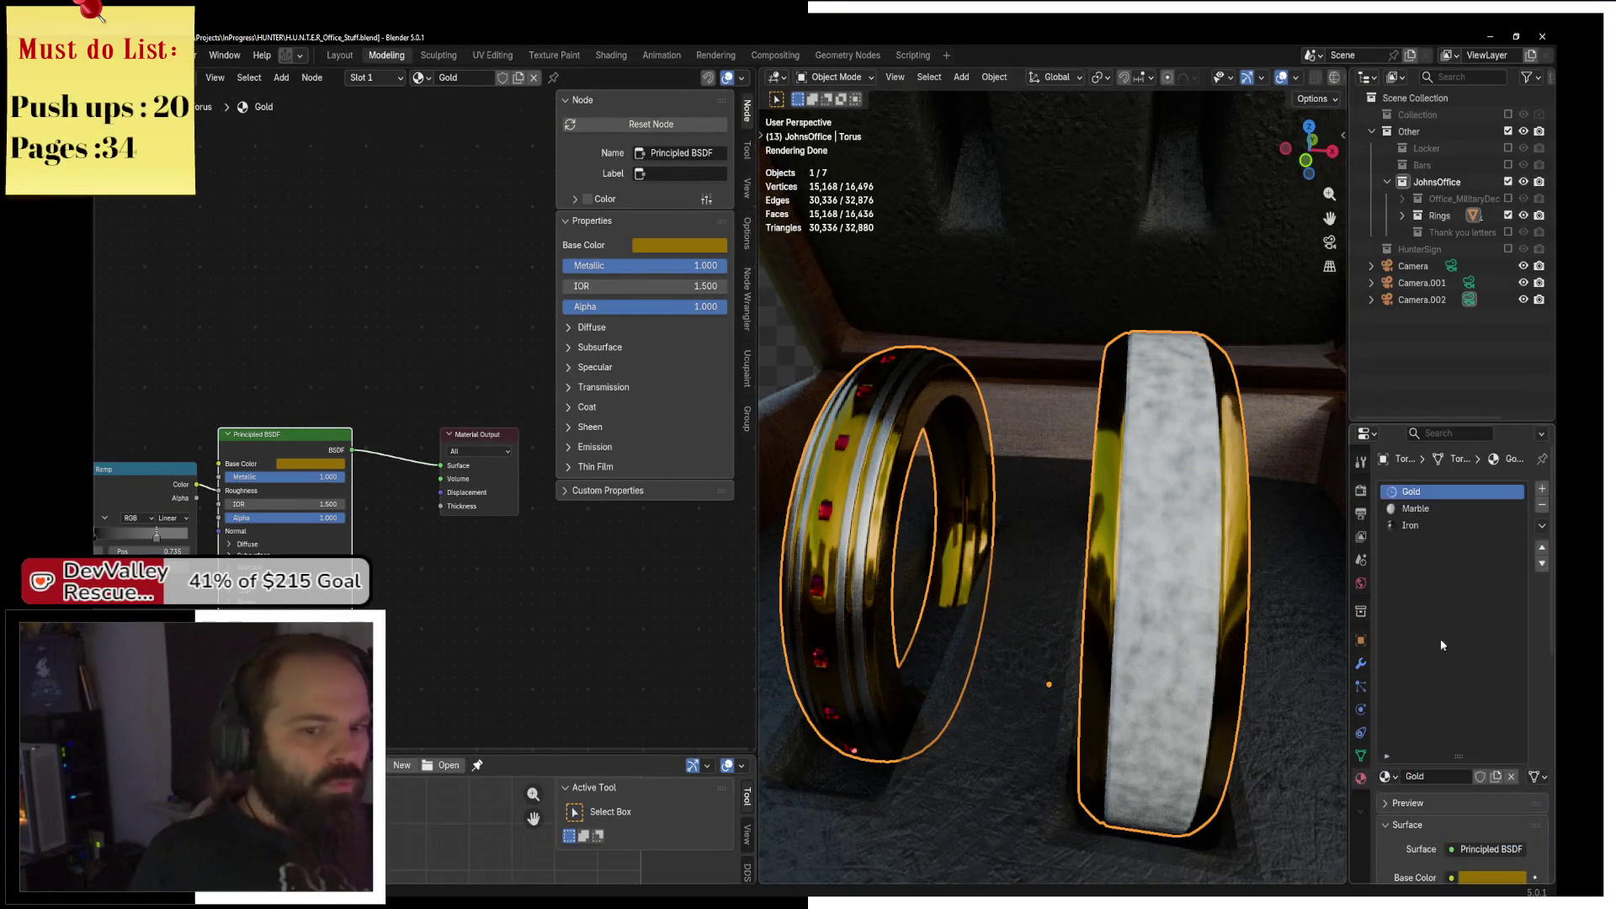
{"action": "left_click", "coordinate": [1439, 508]}
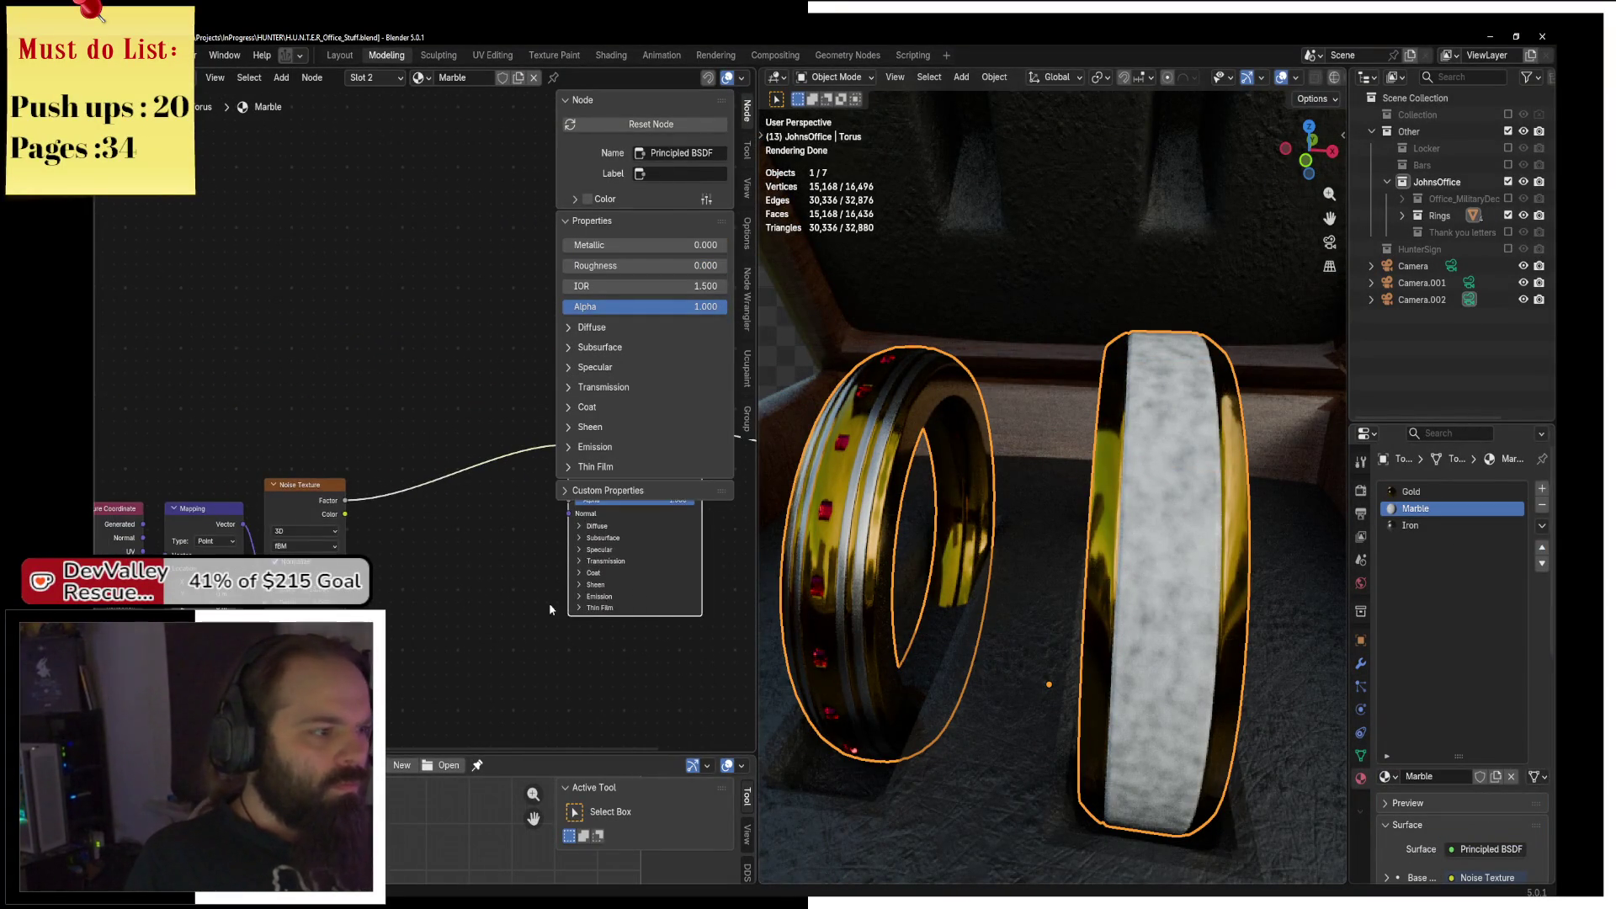
{"action": "left_click_drag", "start_coordinate": [399, 464], "coordinate": [355, 465]}
{"action": "mouse_move", "coordinate": [273, 520]}
{"action": "left_mouse_down"}
{"action": "mouse_move", "coordinate": [287, 449]}
{"action": "mouse_move", "coordinate": [364, 433]}
{"action": "left_mouse_up"}
{"action": "mouse_move", "coordinate": [476, 409]}
{"action": "left_mouse_down"}
{"action": "mouse_move", "coordinate": [473, 473]}
{"action": "mouse_move", "coordinate": [398, 472]}
{"action": "mouse_move", "coordinate": [433, 470]}
{"action": "left_mouse_up"}
{"action": "left_click", "coordinate": [428, 389]}
Insert a Color Ramp after the noise with stops at 0.184 and 0.859 and a grey light stop.
{"action": "key", "text": "shift+a"}
{"action": "type", "text": "color"}
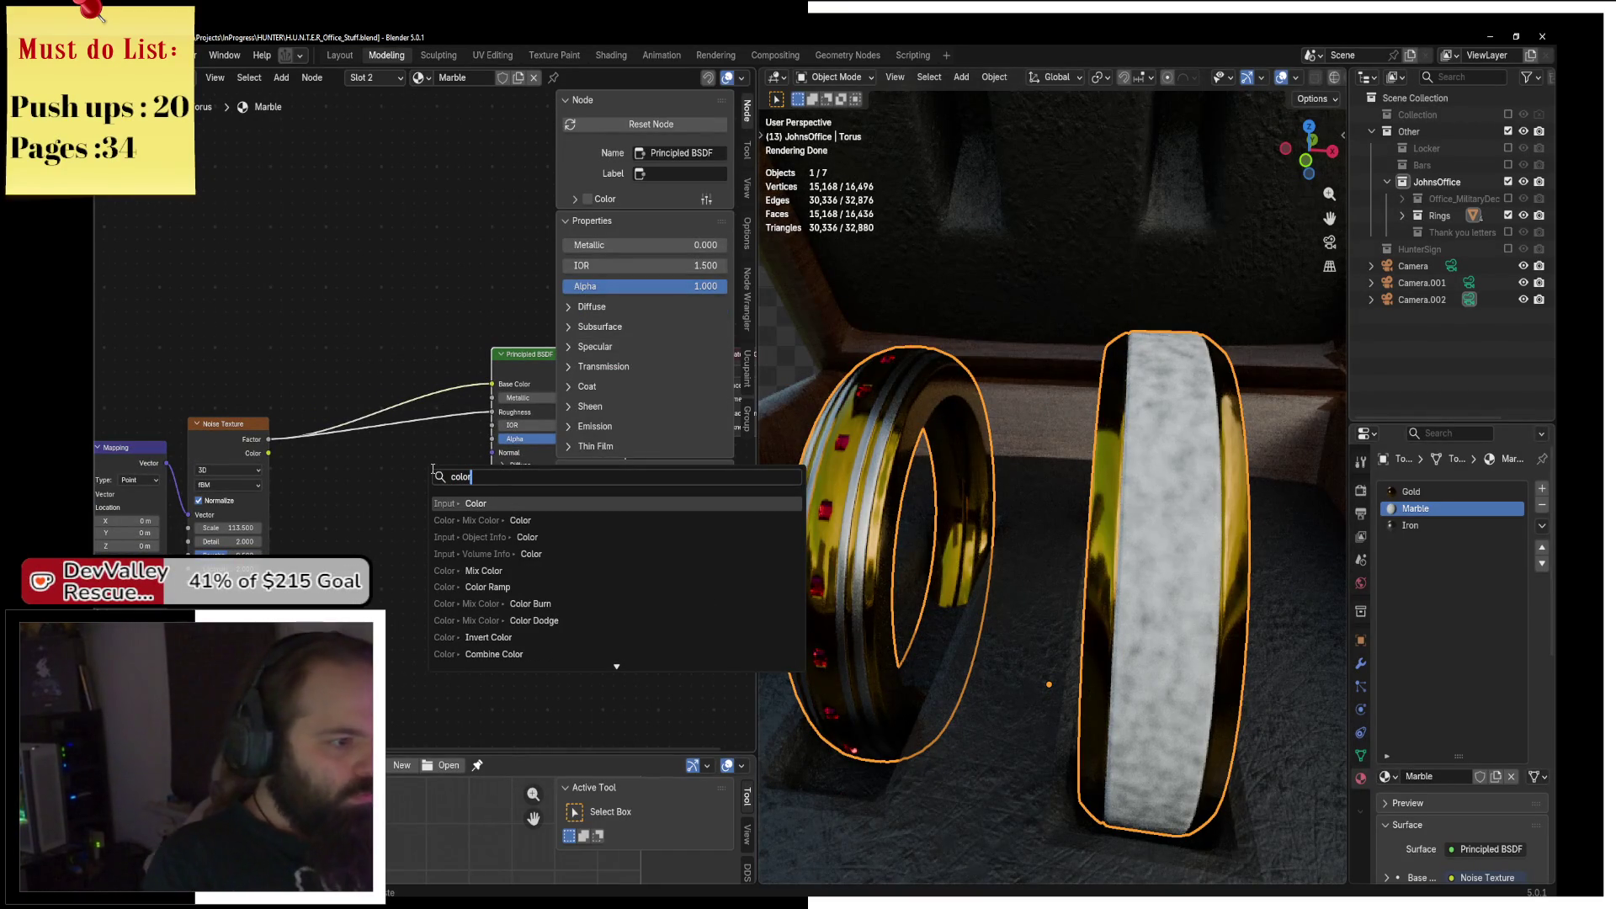
{"action": "key", "text": "Return"}
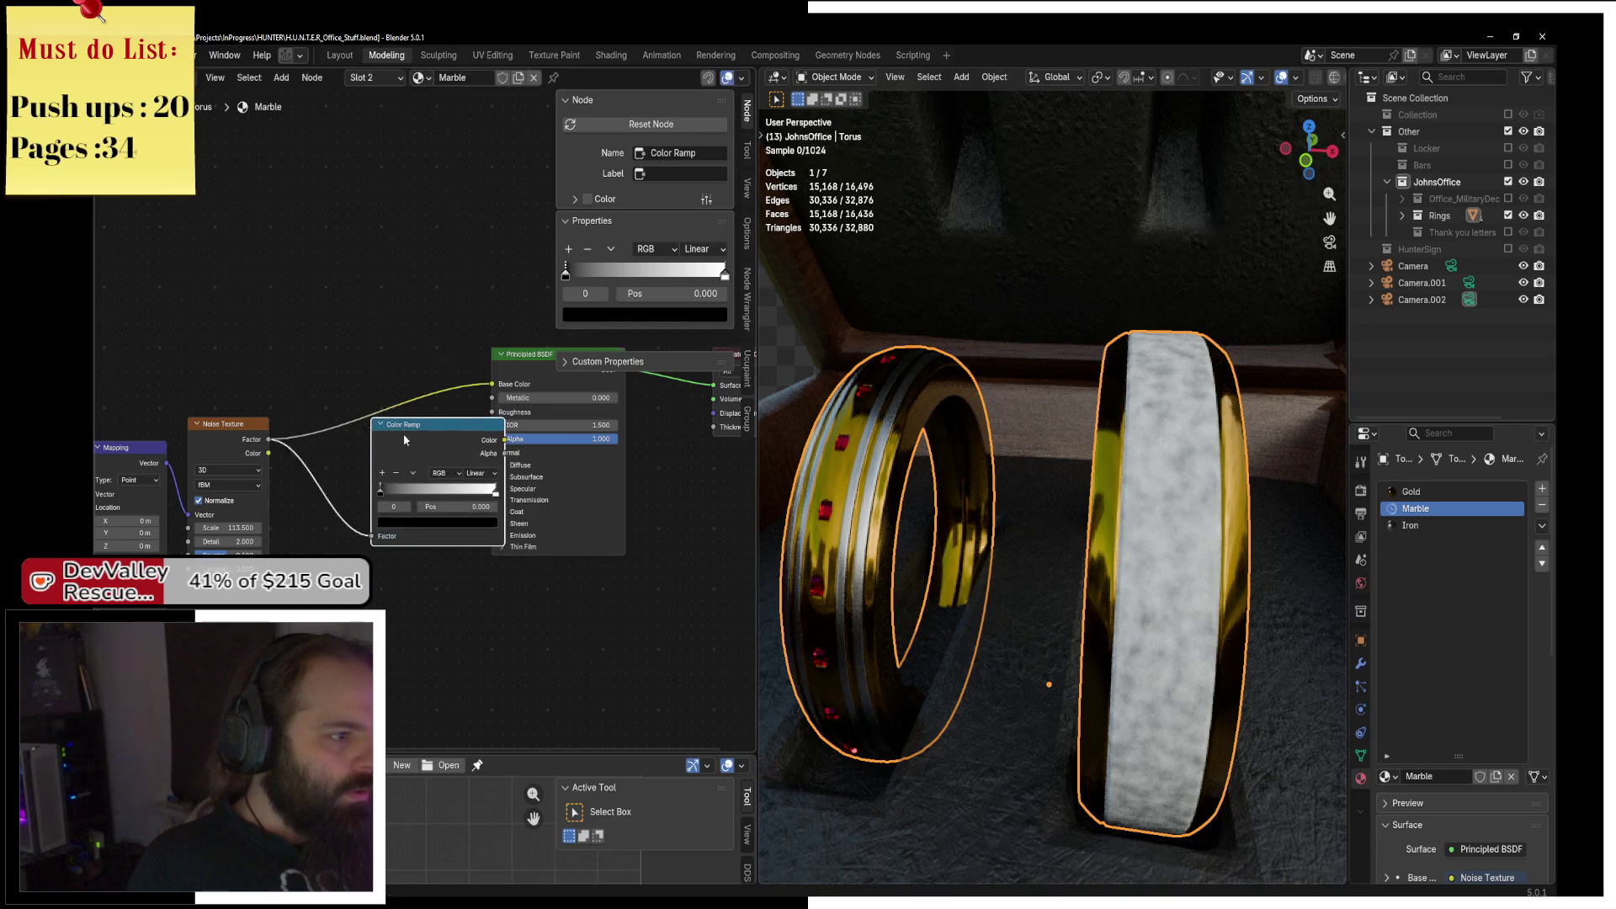
{"action": "mouse_move", "coordinate": [390, 481]}
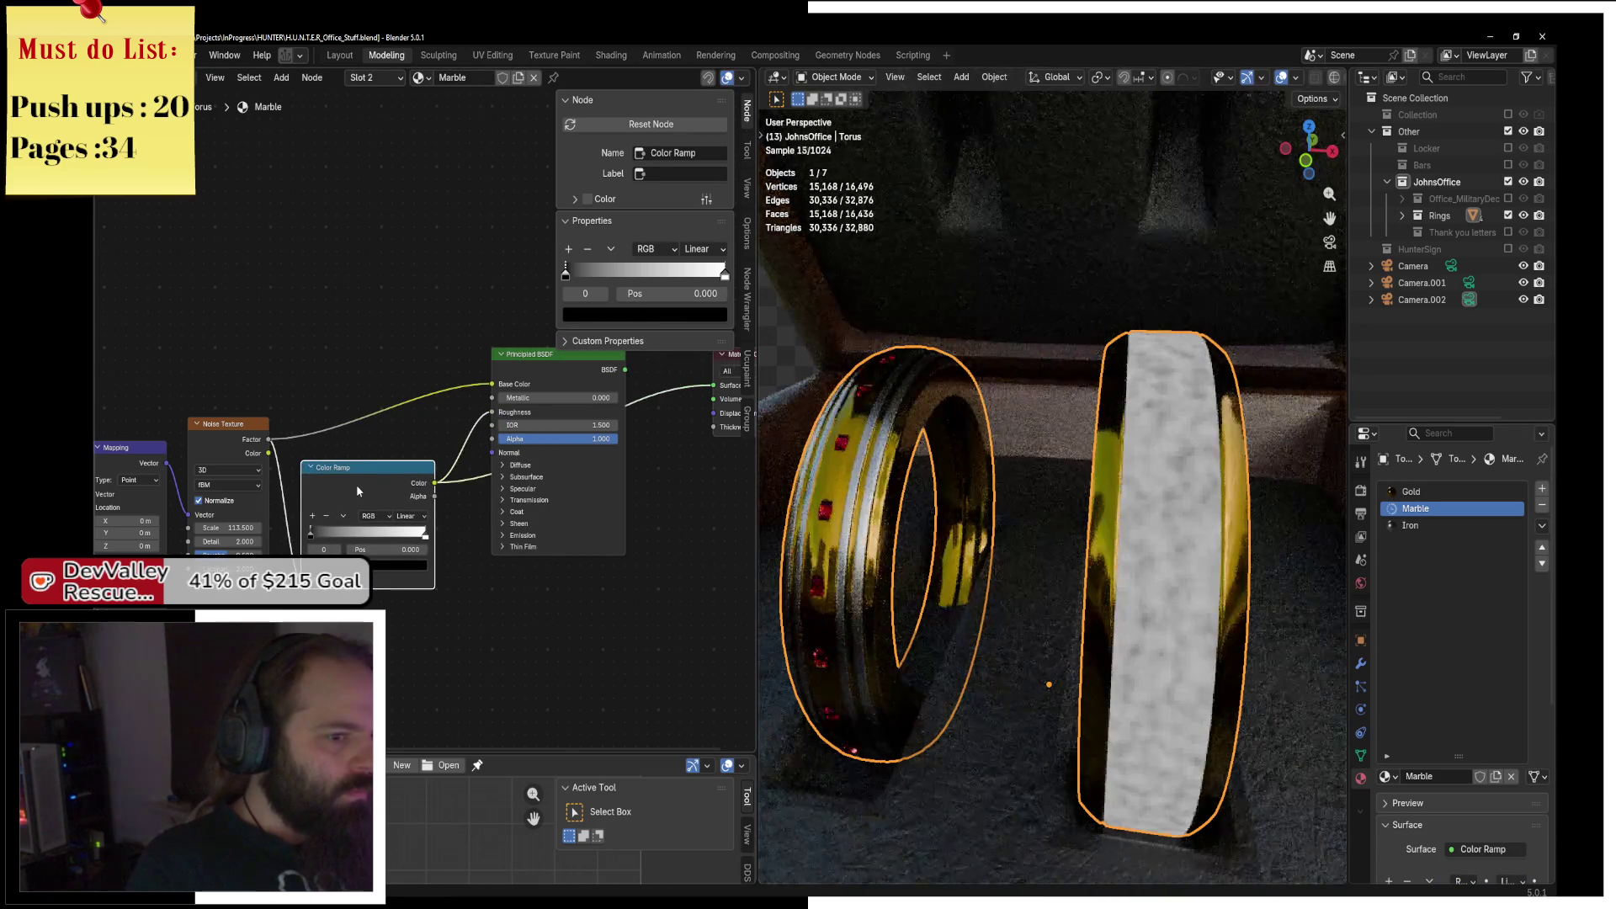
{"action": "left_click", "coordinate": [356, 483], "text": "ctrl+shift"}
{"action": "scroll", "coordinate": [407, 523], "scroll_direction": "up", "scroll_amount": 1}
{"action": "left_click_drag", "start_coordinate": [371, 524], "coordinate": [399, 527]}
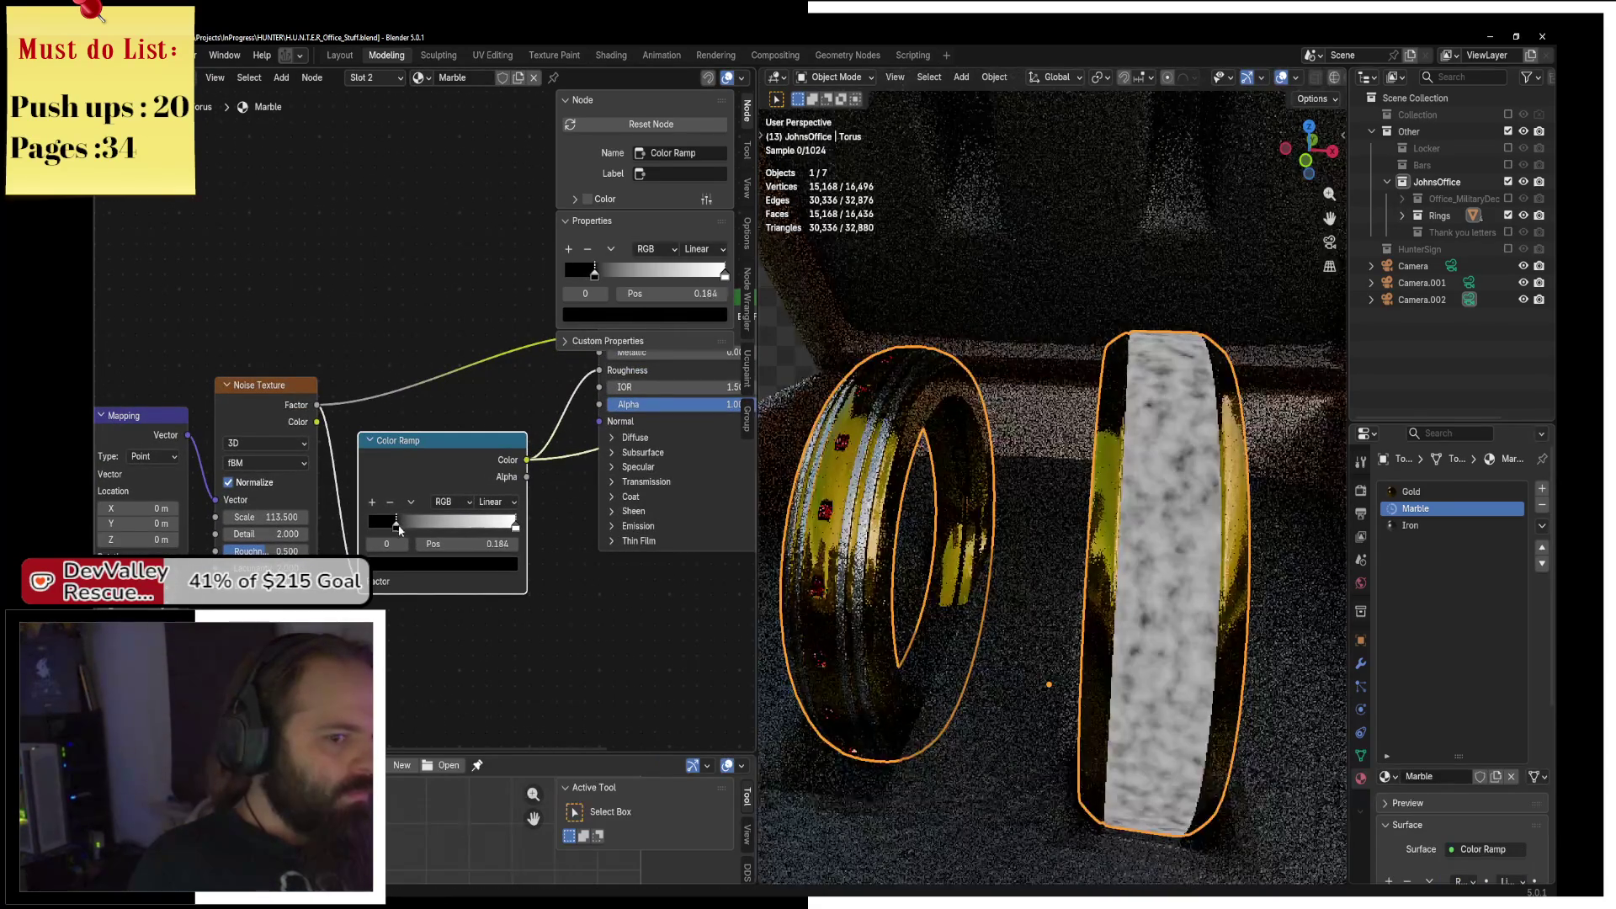
{"action": "left_click_drag", "start_coordinate": [509, 527], "coordinate": [495, 527]}
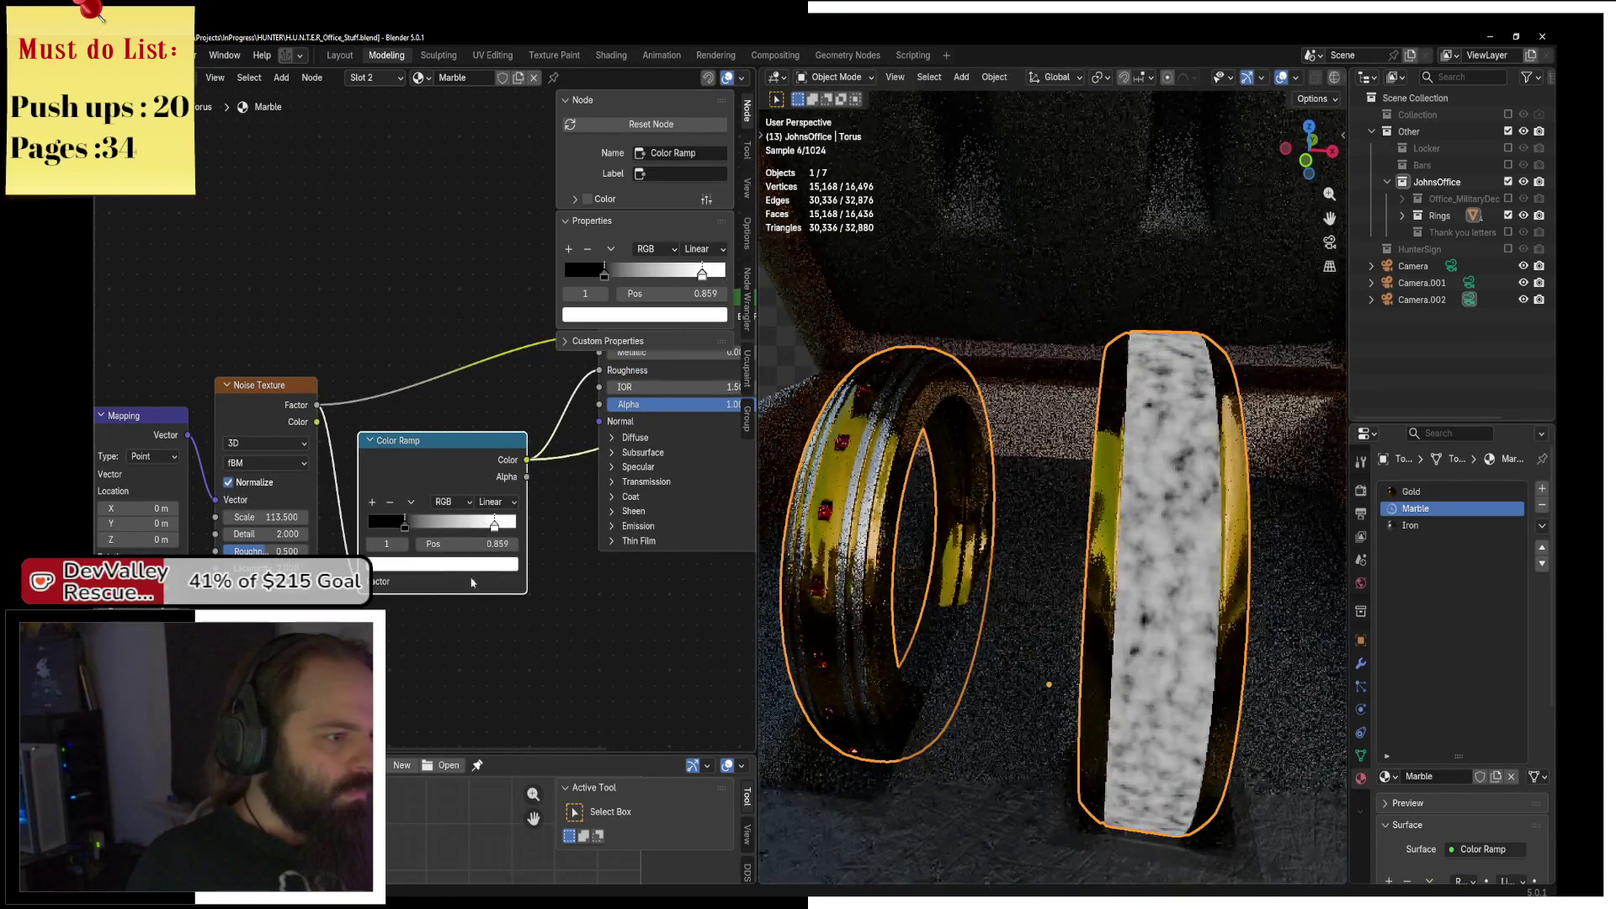
{"action": "left_click", "coordinate": [478, 564]}
{"action": "scroll", "coordinate": [478, 568], "scroll_direction": "down", "scroll_amount": 9}
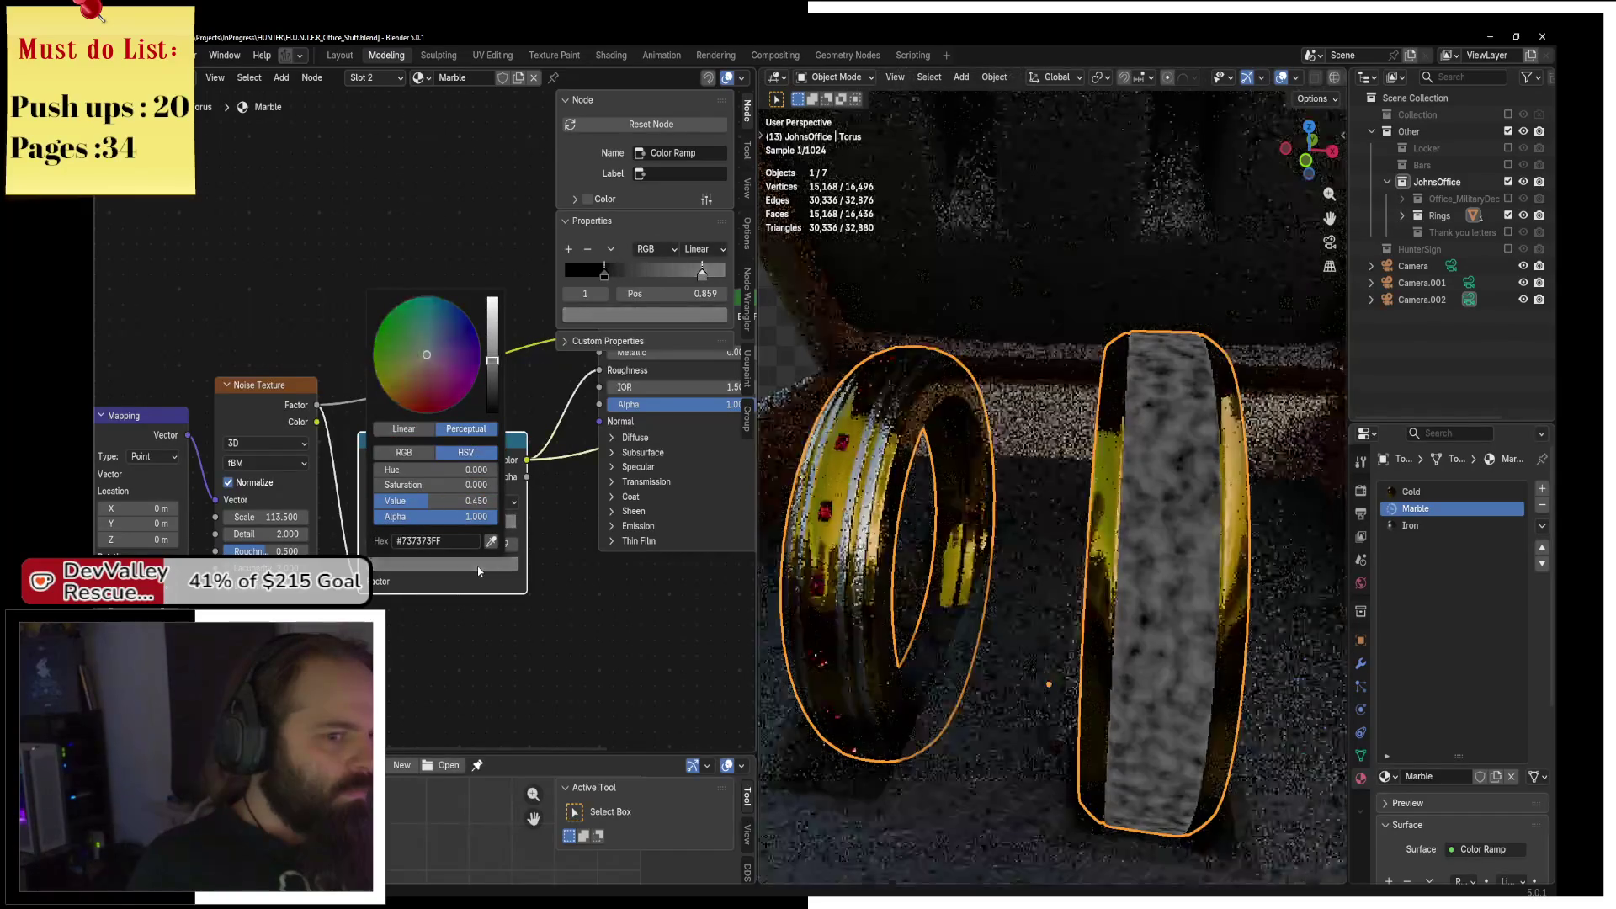
{"action": "left_click", "coordinate": [639, 505]}
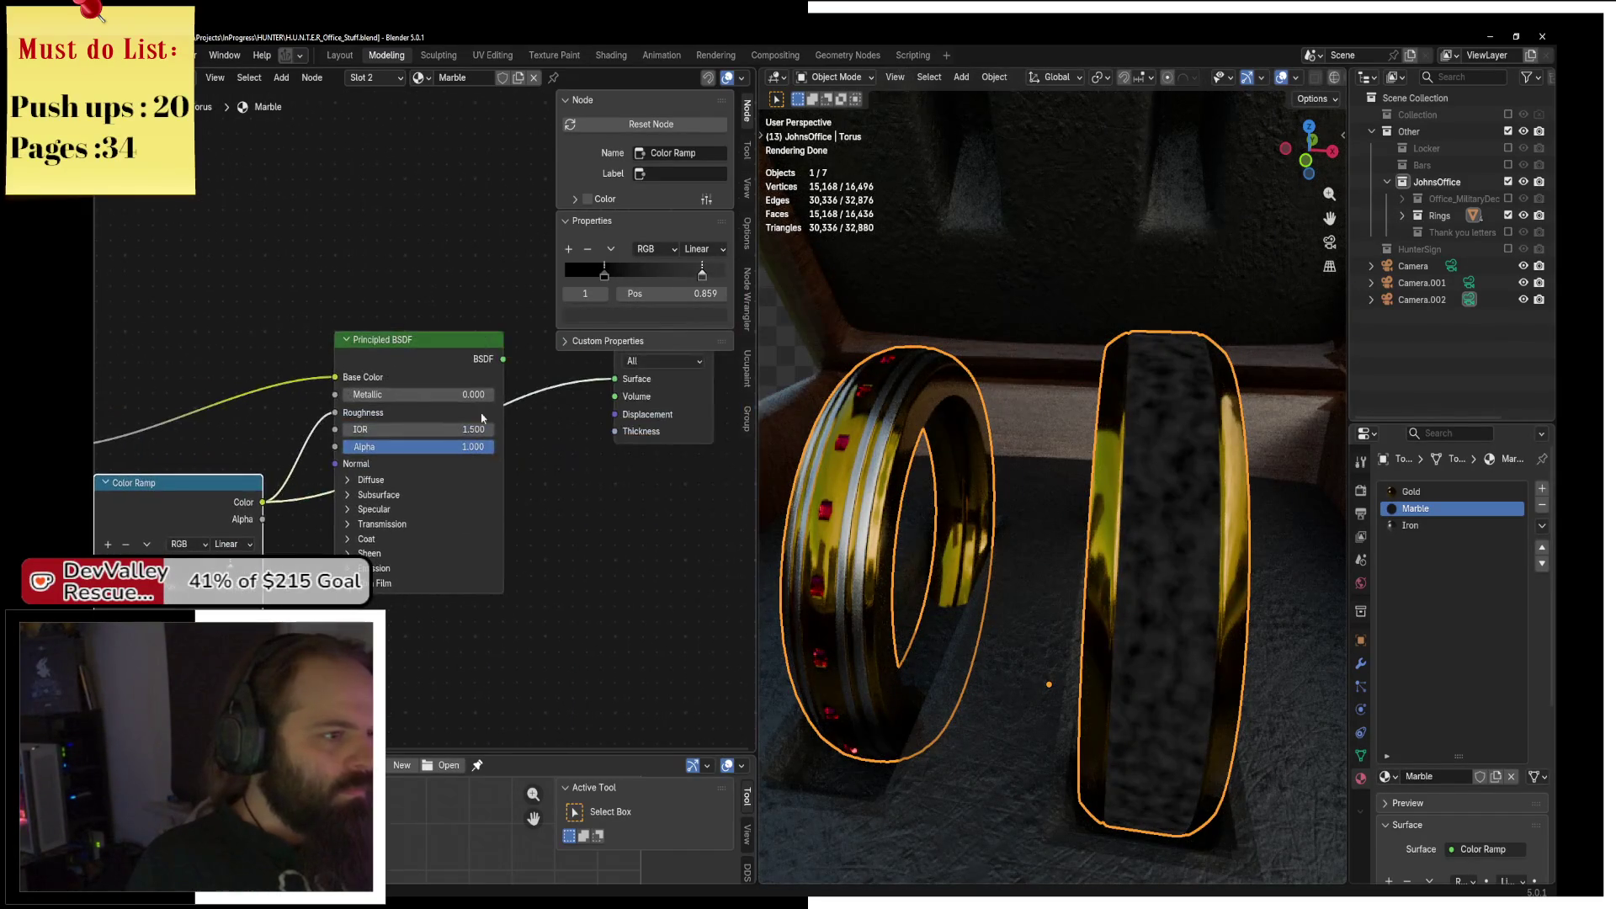
{"action": "scroll", "coordinate": [1149, 515], "scroll_direction": "down", "scroll_amount": 10}
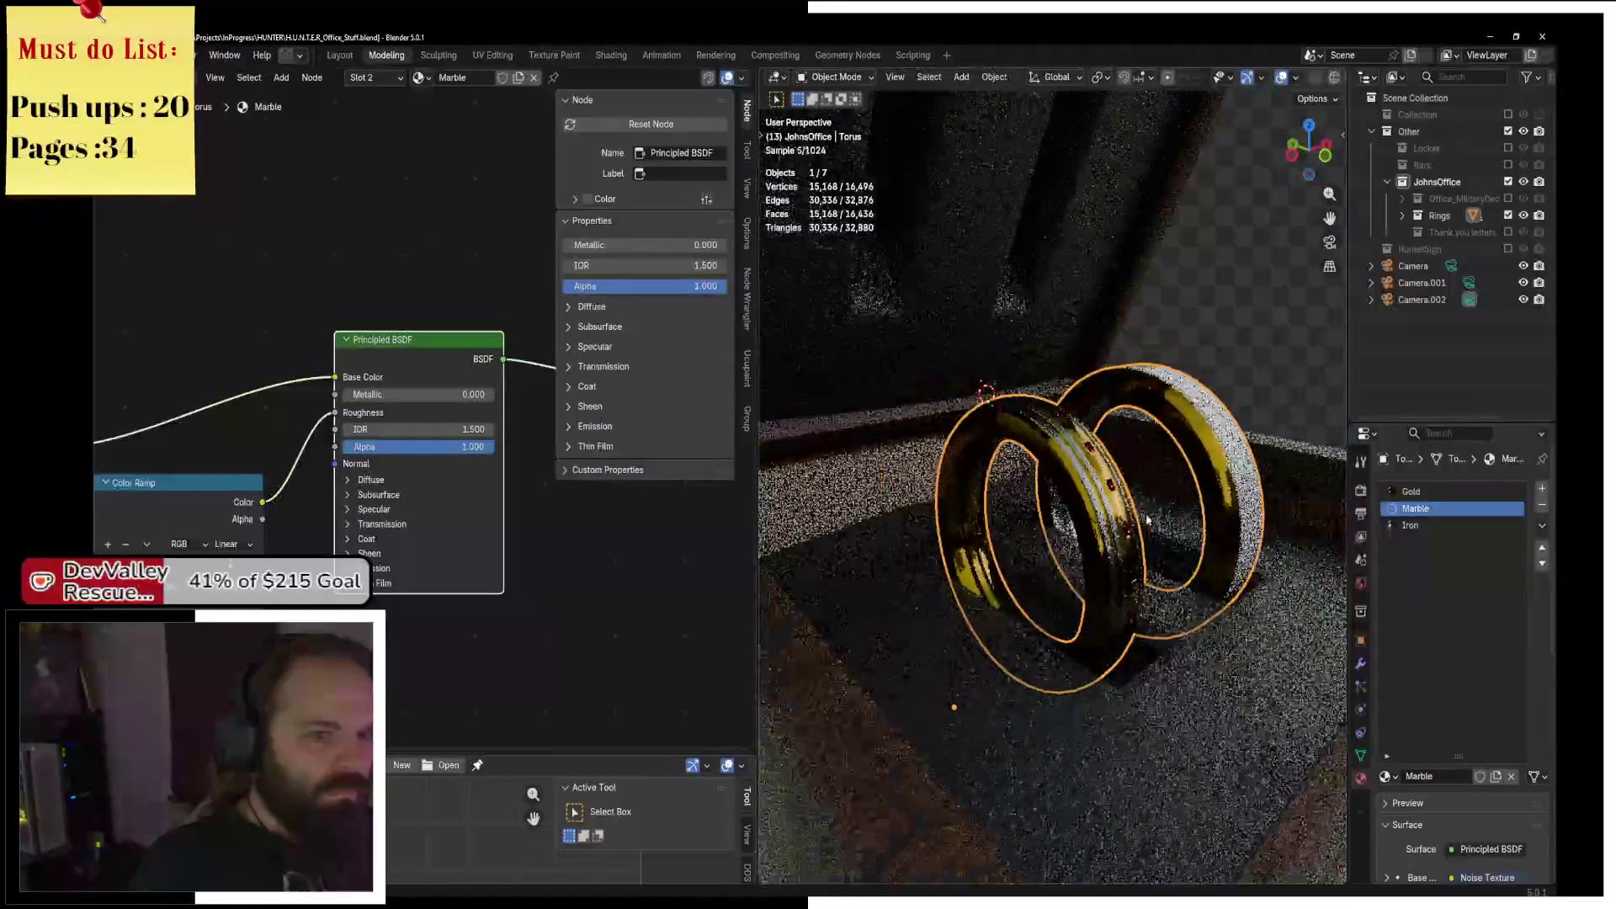
Orbit to look down into the ring box, then select and frame its inner lining.
{"action": "left_click", "coordinate": [1189, 463]}
{"action": "mouse_move", "coordinate": [1189, 464]}
{"action": "left_mouse_down"}
{"action": "mouse_move", "coordinate": [1176, 379]}
{"action": "mouse_move", "coordinate": [1048, 495]}
{"action": "mouse_move", "coordinate": [1096, 537]}
{"action": "left_mouse_up"}
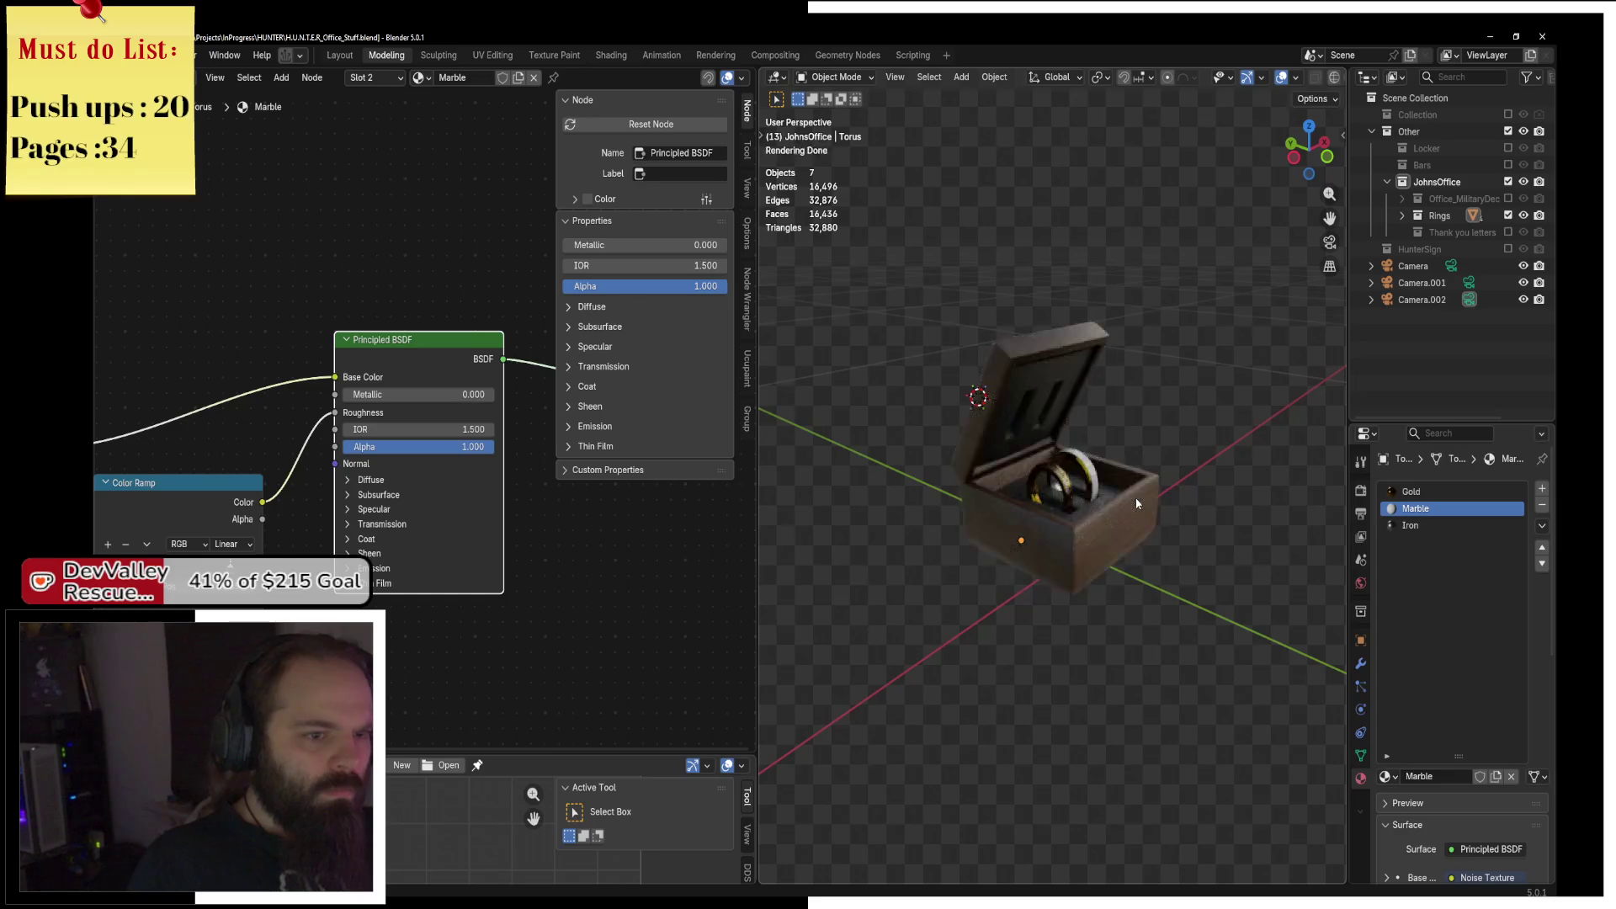
{"action": "scroll", "coordinate": [1095, 537], "scroll_direction": "up", "scroll_amount": 3}
{"action": "left_click", "coordinate": [1096, 537]}
{"action": "mouse_move", "coordinate": [1143, 616]}
{"action": "left_mouse_down"}
{"action": "mouse_move", "coordinate": [1138, 470]}
{"action": "mouse_move", "coordinate": [1110, 576]}
{"action": "mouse_move", "coordinate": [1086, 552]}
{"action": "mouse_move", "coordinate": [1093, 291]}
{"action": "left_mouse_up"}
{"action": "scroll", "coordinate": [1084, 551], "scroll_direction": "up", "scroll_amount": 3}
{"action": "left_click", "coordinate": [1116, 326]}
{"action": "key", "text": "KP_Decimal"}
In Edit Mode, select the lid's connected lining and move it slightly up along Z.
{"action": "key", "text": "ctrl+Tab"}
{"action": "left_click", "coordinate": [1212, 414]}
{"action": "key", "text": "z"}
{"action": "left_click", "coordinate": [979, 250]}
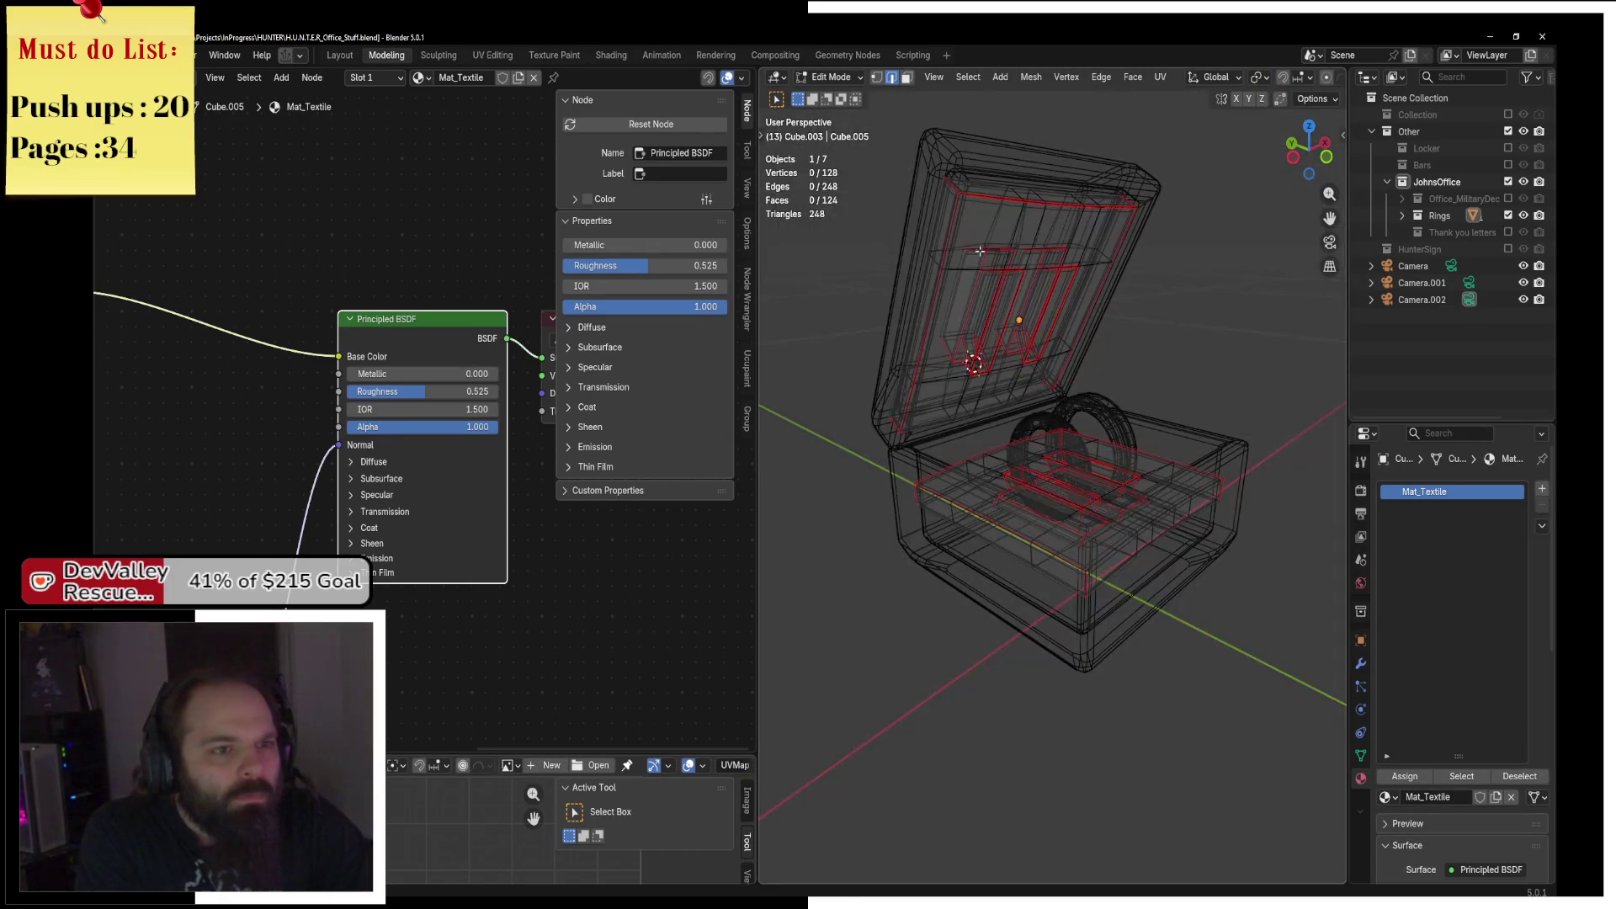
{"action": "key", "text": "ctrl+l"}
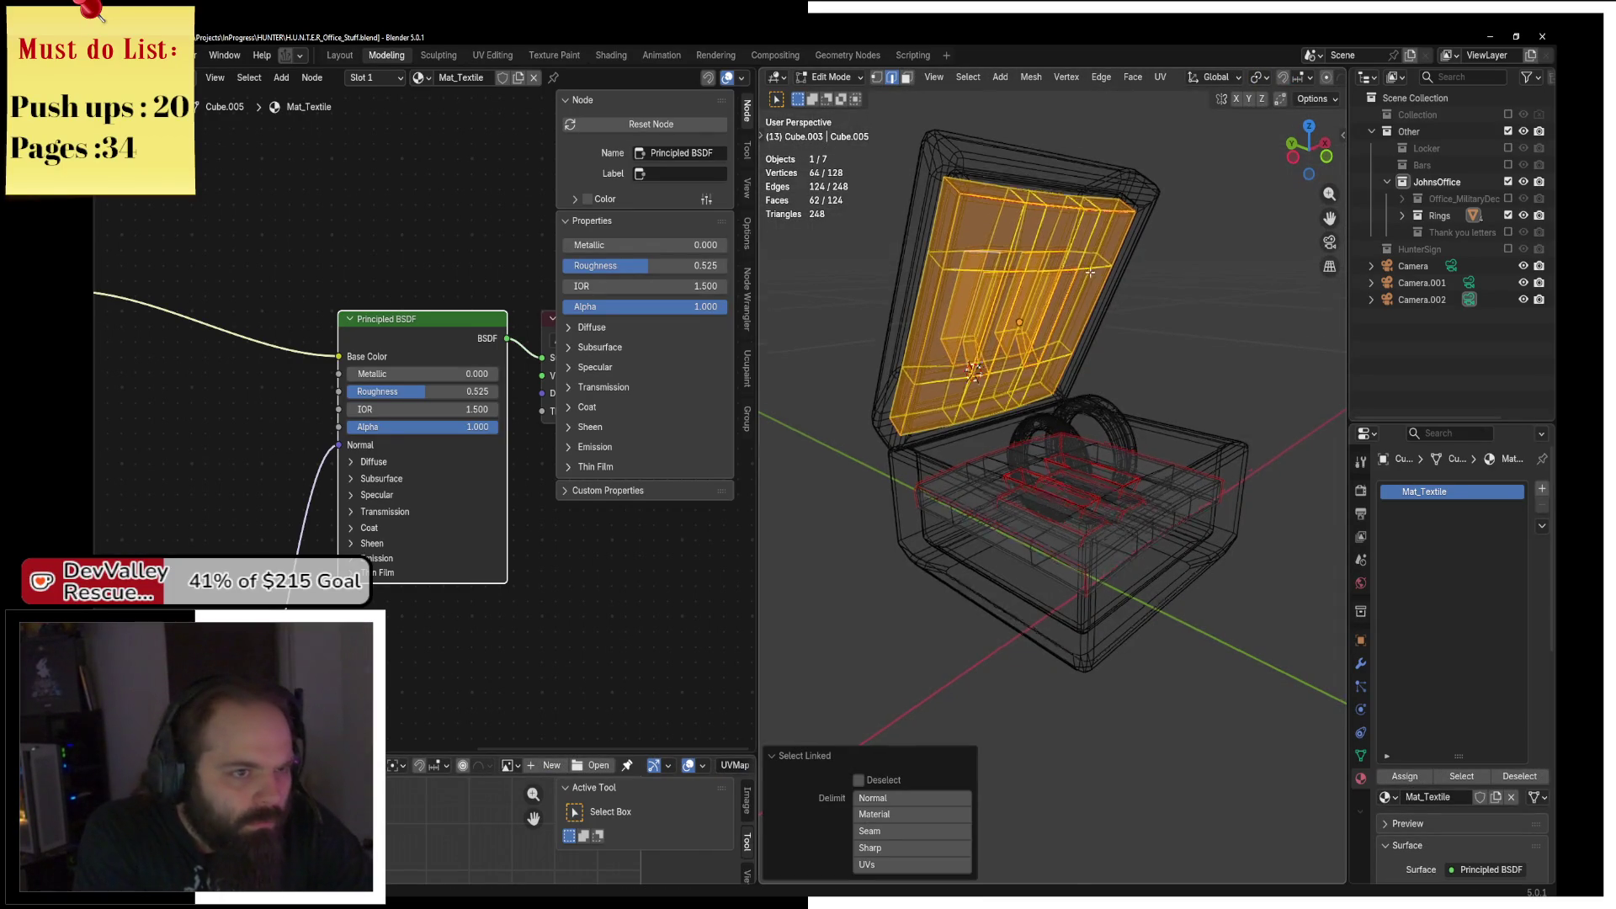
{"action": "key", "text": "g"}
{"action": "key", "text": "z"}
{"action": "left_click", "coordinate": [1088, 228]}
{"action": "key", "text": "z"}
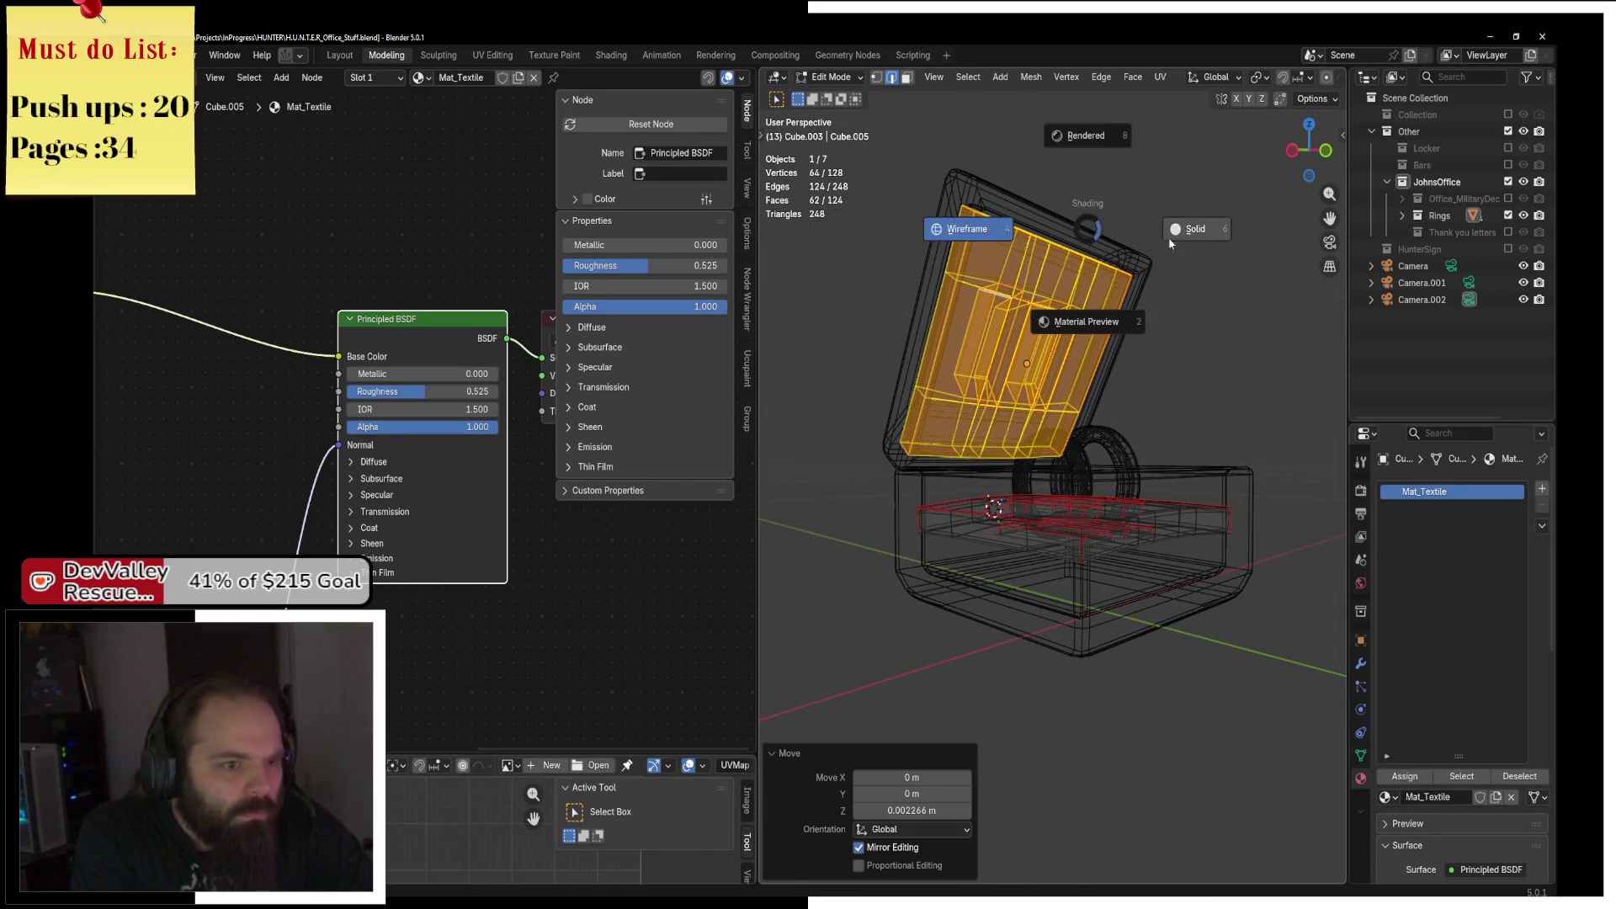
{"action": "left_click", "coordinate": [1085, 317]}
{"action": "key", "text": "ctrl+Tab"}
{"action": "left_click", "coordinate": [1135, 322]}
Frame the two rings from top view and display them in Material Preview.
{"action": "mouse_move", "coordinate": [1136, 322]}
{"action": "left_mouse_down"}
{"action": "mouse_move", "coordinate": [980, 378]}
{"action": "mouse_move", "coordinate": [1130, 417]}
{"action": "mouse_move", "coordinate": [1043, 420]}
{"action": "left_mouse_up"}
{"action": "left_click", "coordinate": [1069, 456]}
{"action": "key", "text": "KP_Decimal"}
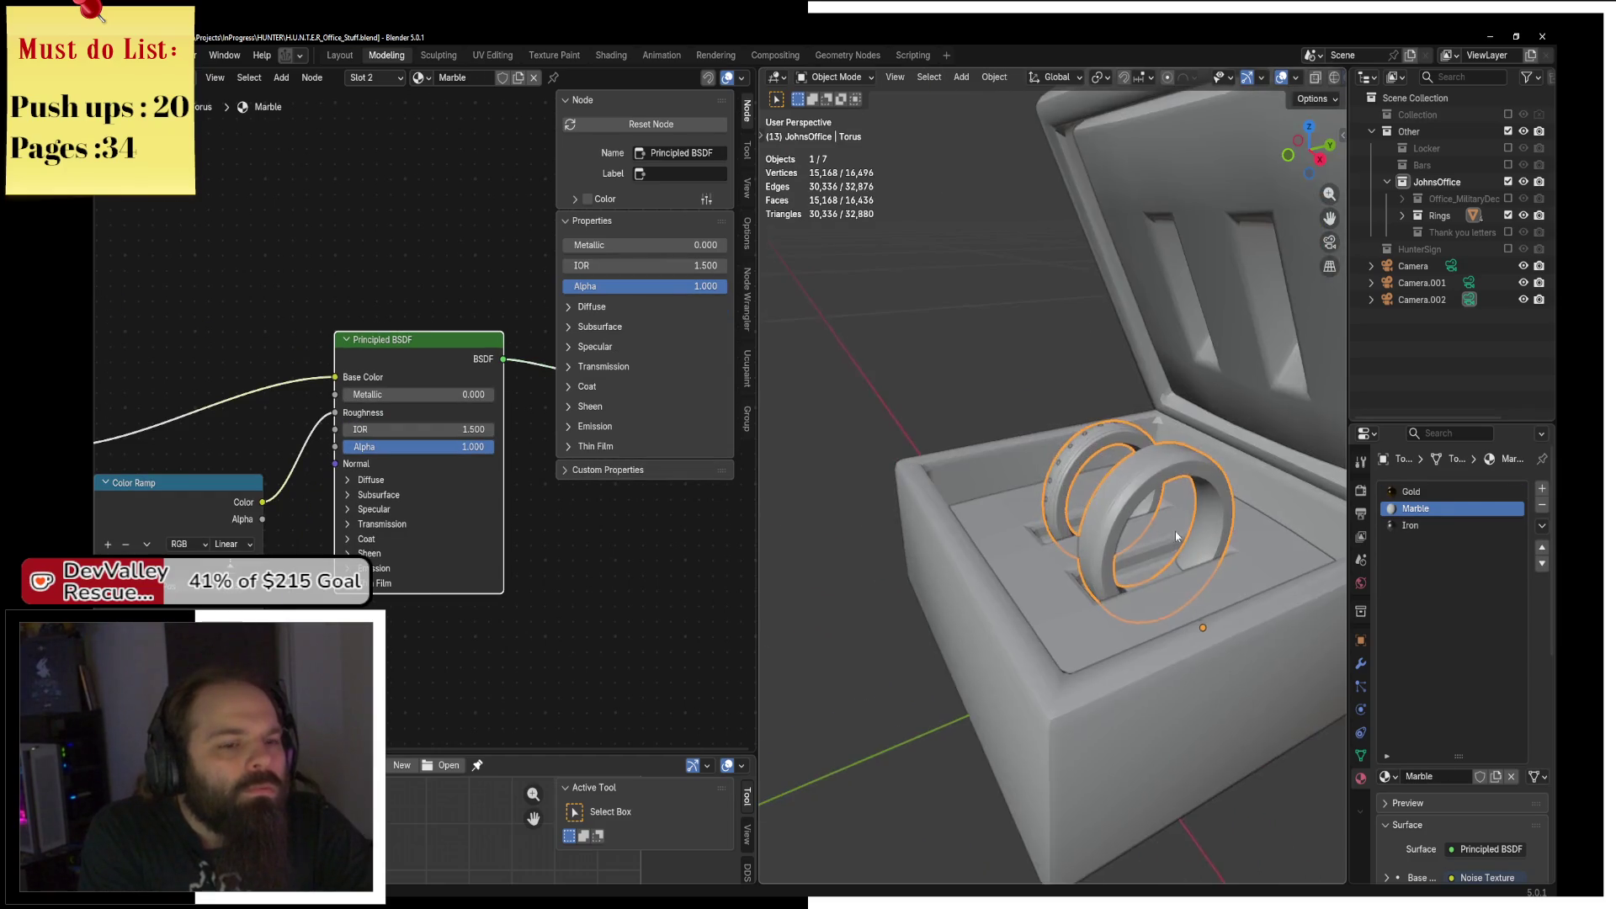
{"action": "key", "text": "KP_7"}
{"action": "key", "text": "z"}
{"action": "left_click", "coordinate": [1154, 575]}
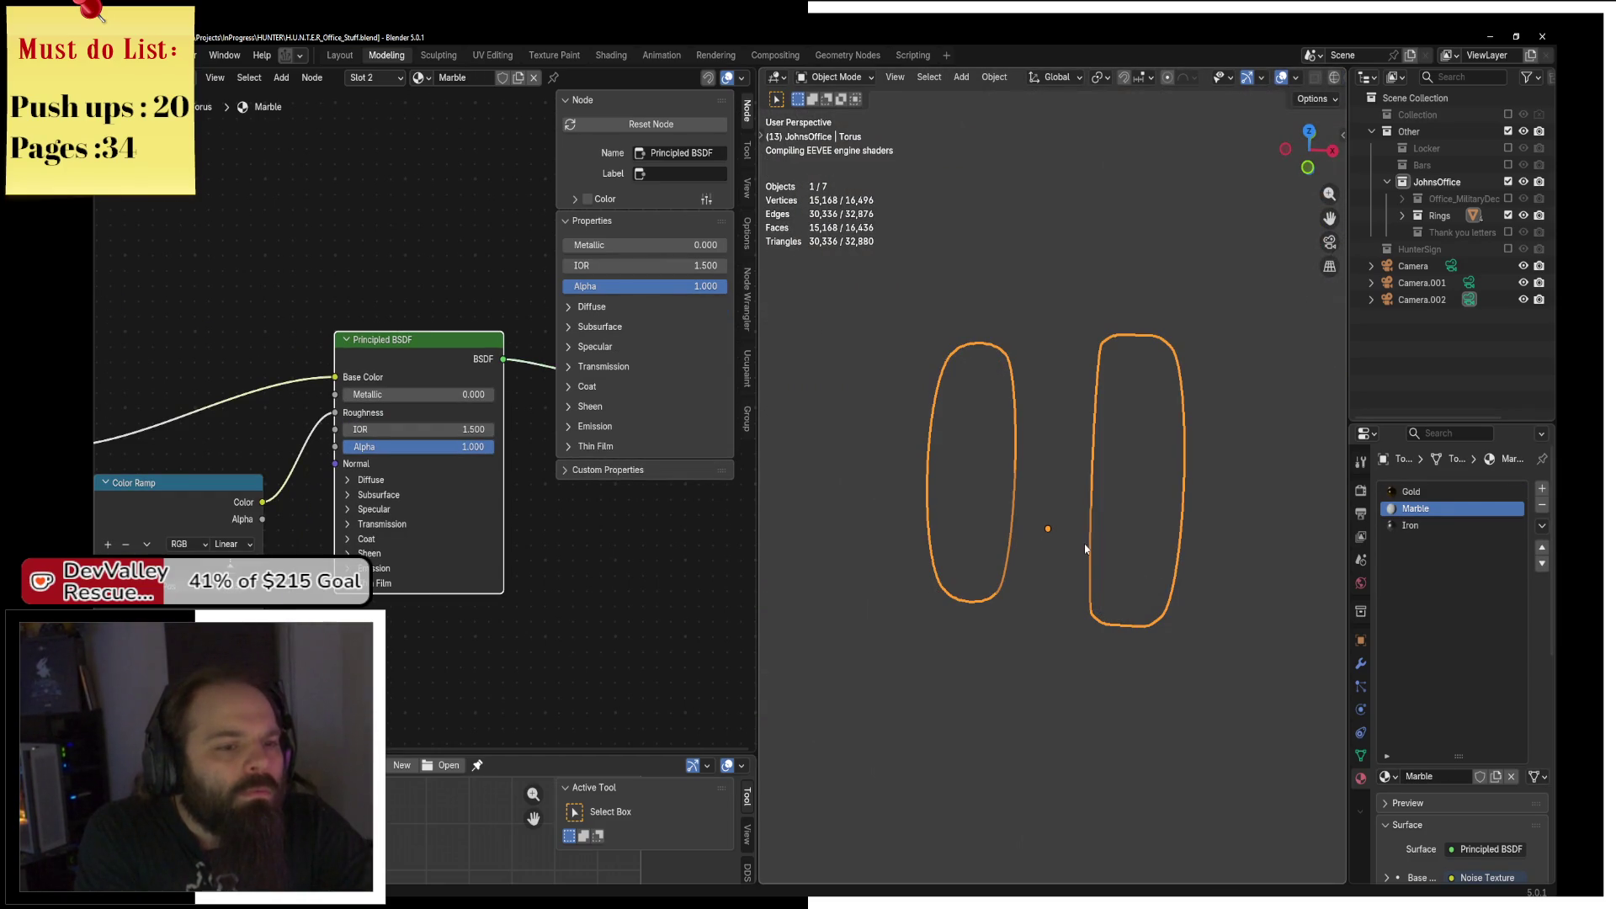
{"action": "mouse_move", "coordinate": [1086, 549]}
{"action": "left_mouse_down"}
{"action": "mouse_move", "coordinate": [1119, 554]}
{"action": "mouse_move", "coordinate": [1062, 533]}
{"action": "mouse_move", "coordinate": [1133, 532]}
{"action": "mouse_move", "coordinate": [1177, 499]}
{"action": "mouse_move", "coordinate": [1316, 512]}
{"action": "mouse_move", "coordinate": [1218, 510]}
{"action": "mouse_move", "coordinate": [1159, 537]}
{"action": "mouse_move", "coordinate": [1143, 522]}
{"action": "mouse_move", "coordinate": [1153, 502]}
{"action": "left_mouse_up"}
{"action": "scroll", "coordinate": [1136, 557], "scroll_direction": "up", "scroll_amount": 4}
{"action": "scroll", "coordinate": [1217, 509], "scroll_direction": "down", "scroll_amount": 5}
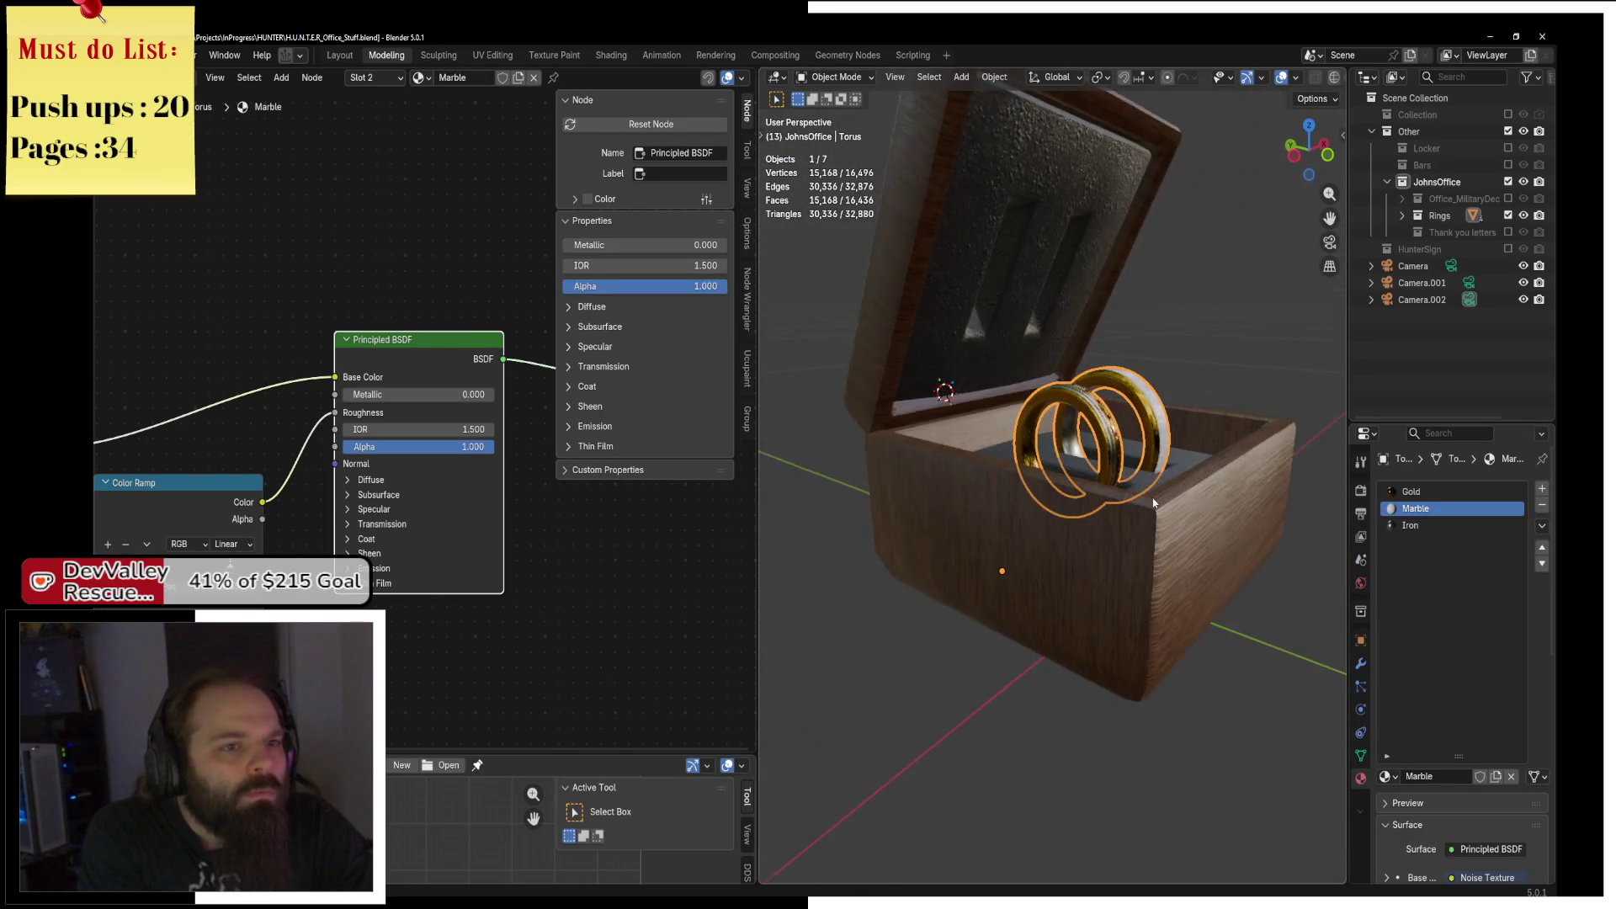
Set the Mat_Textile lining's Principled BSDF roughness to 0.740.
{"action": "left_click", "coordinate": [1010, 260]}
{"action": "scroll", "coordinate": [431, 557], "scroll_direction": "down", "scroll_amount": 2}
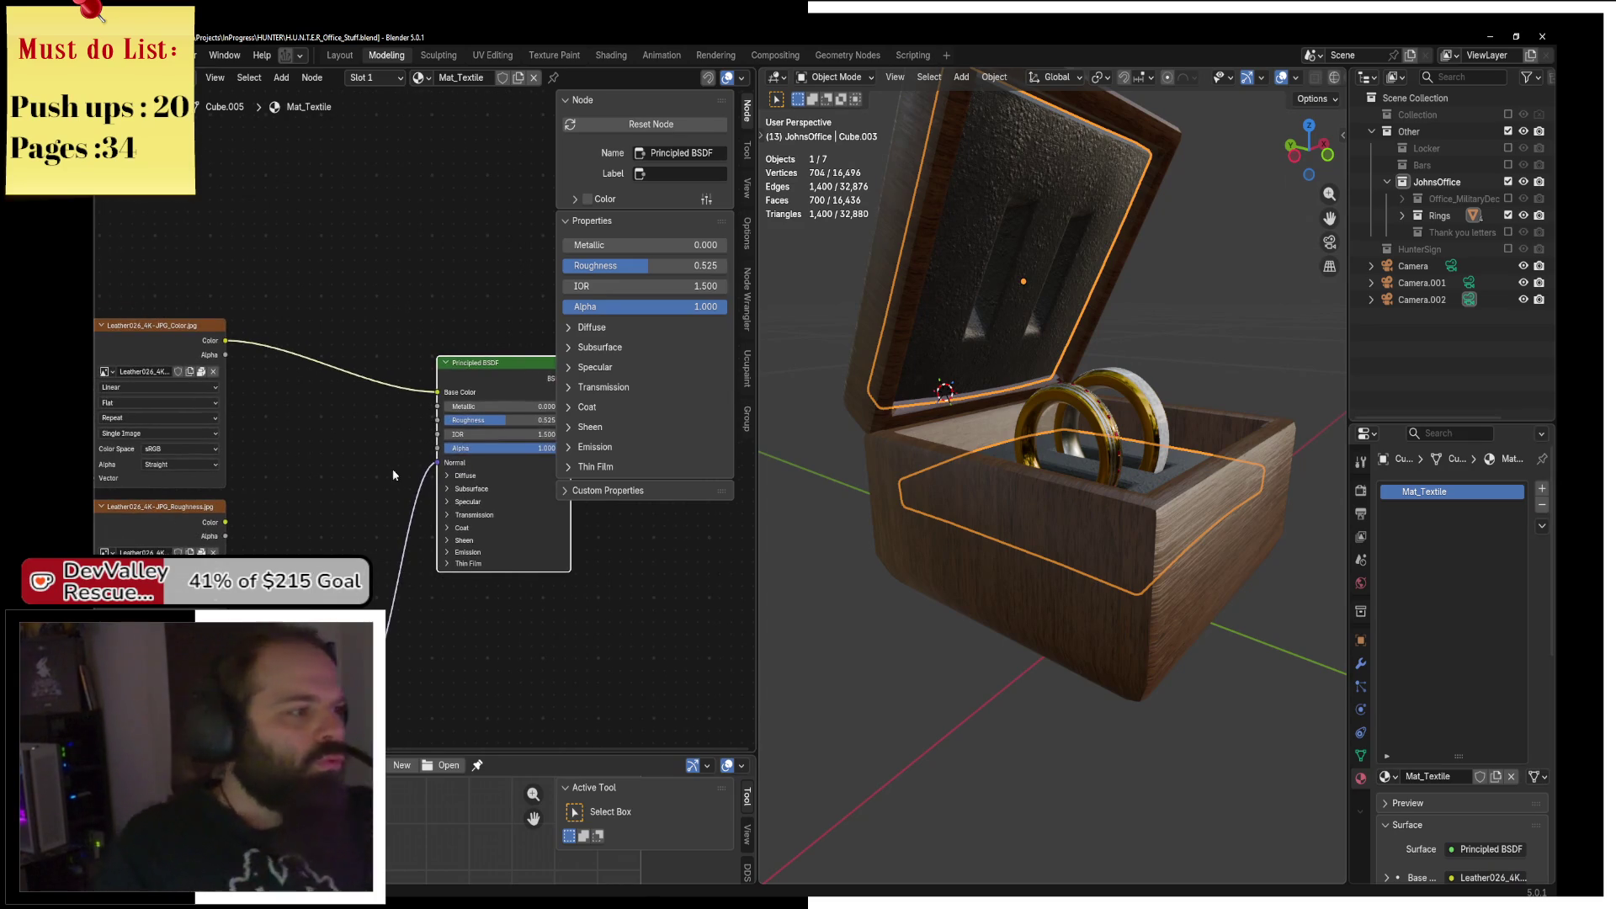
{"action": "scroll", "coordinate": [393, 475], "scroll_direction": "left", "scroll_amount": 6}
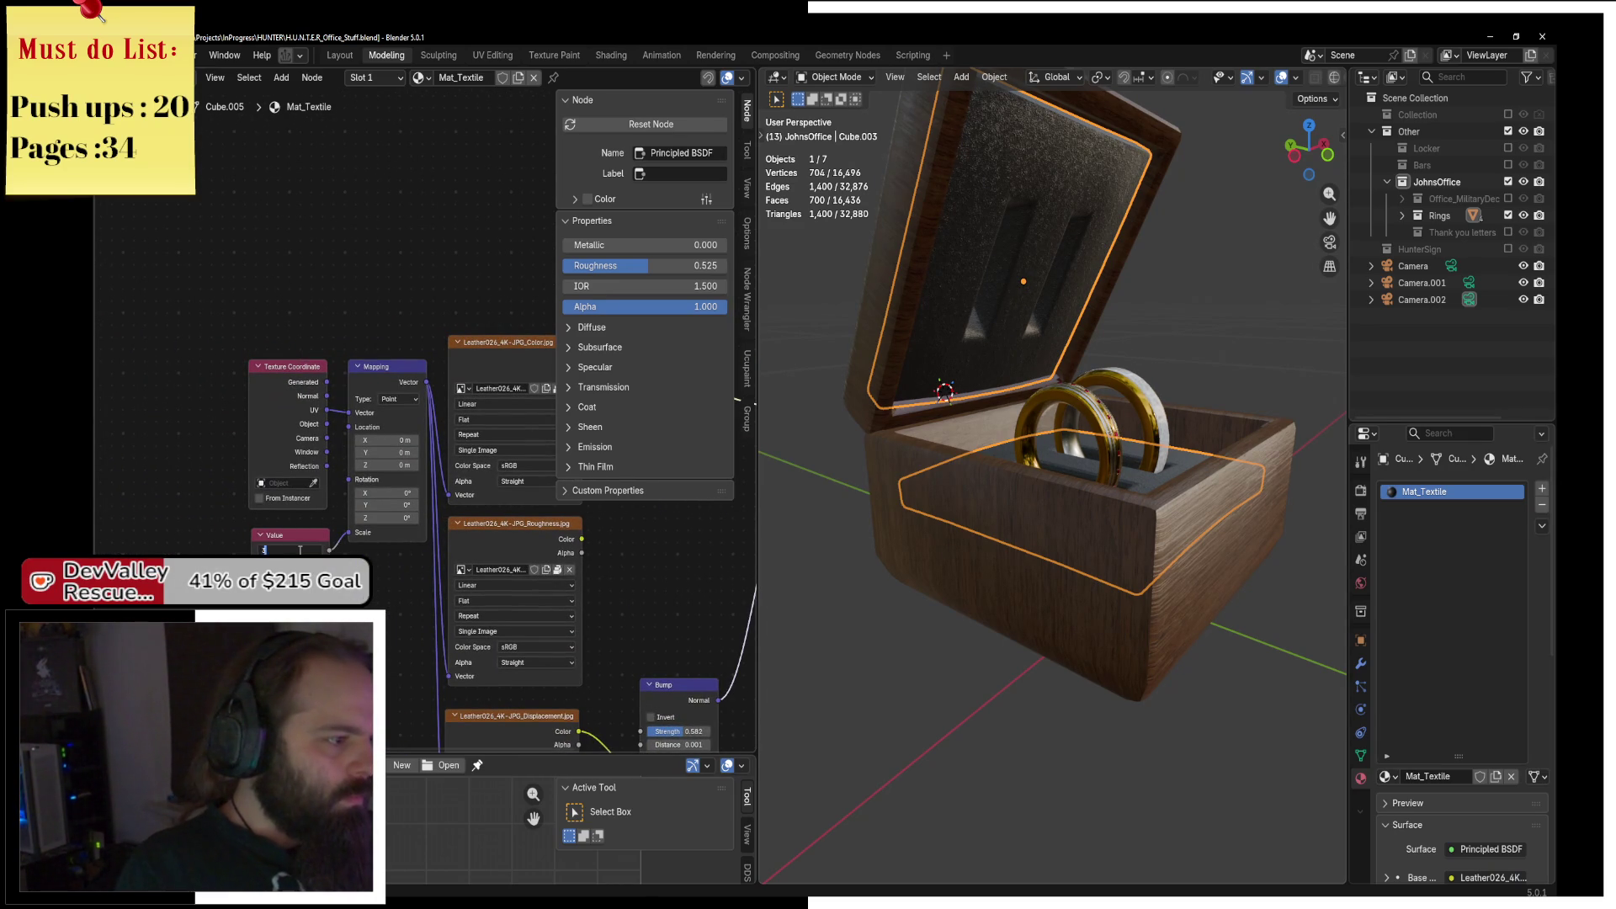
{"action": "scroll", "coordinate": [413, 560], "scroll_direction": "right", "scroll_amount": 6}
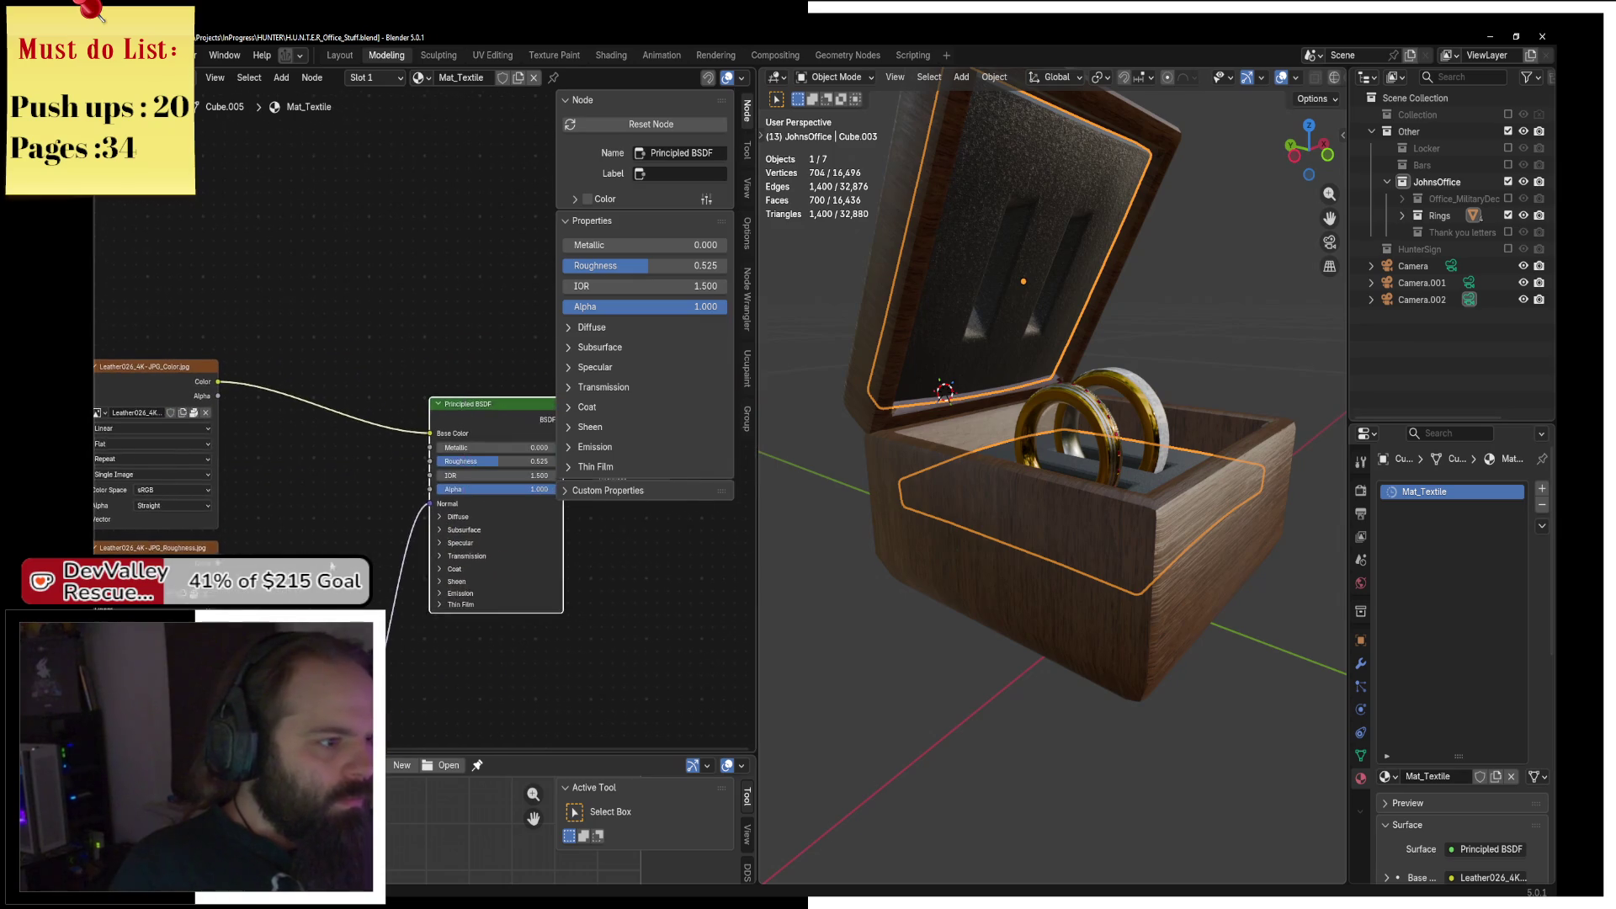
{"action": "left_click_drag", "start_coordinate": [500, 367], "coordinate": [490, 365]}
{"action": "left_click", "coordinate": [490, 365]}
{"action": "scroll", "coordinate": [414, 486], "scroll_direction": "up", "scroll_amount": 3}
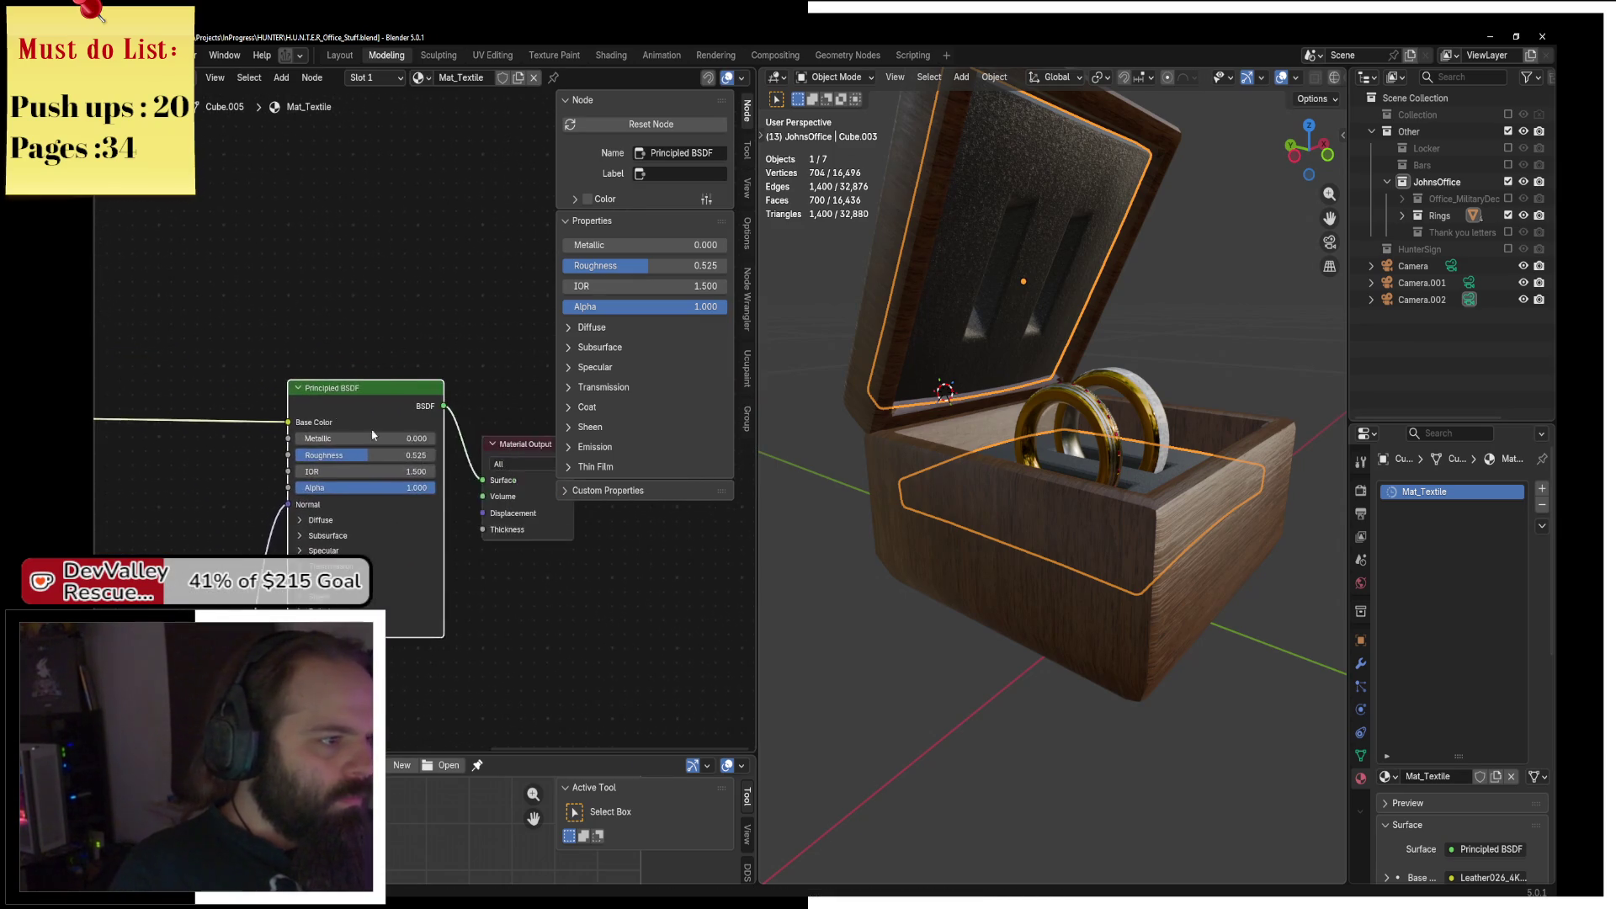
{"action": "scroll", "coordinate": [414, 486], "scroll_direction": "up", "scroll_amount": 1}
{"action": "left_click_drag", "start_coordinate": [416, 510], "coordinate": [464, 511]}
{"action": "scroll", "coordinate": [451, 489], "scroll_direction": "down", "scroll_amount": 2}
{"action": "mouse_move", "coordinate": [842, 480]}
{"action": "left_mouse_down"}
{"action": "mouse_move", "coordinate": [1007, 471]}
{"action": "mouse_move", "coordinate": [936, 500]}
{"action": "mouse_move", "coordinate": [994, 545]}
{"action": "mouse_move", "coordinate": [1063, 487]}
{"action": "mouse_move", "coordinate": [976, 522]}
{"action": "left_mouse_up"}
{"action": "scroll", "coordinate": [1088, 571], "scroll_direction": "up", "scroll_amount": 5}
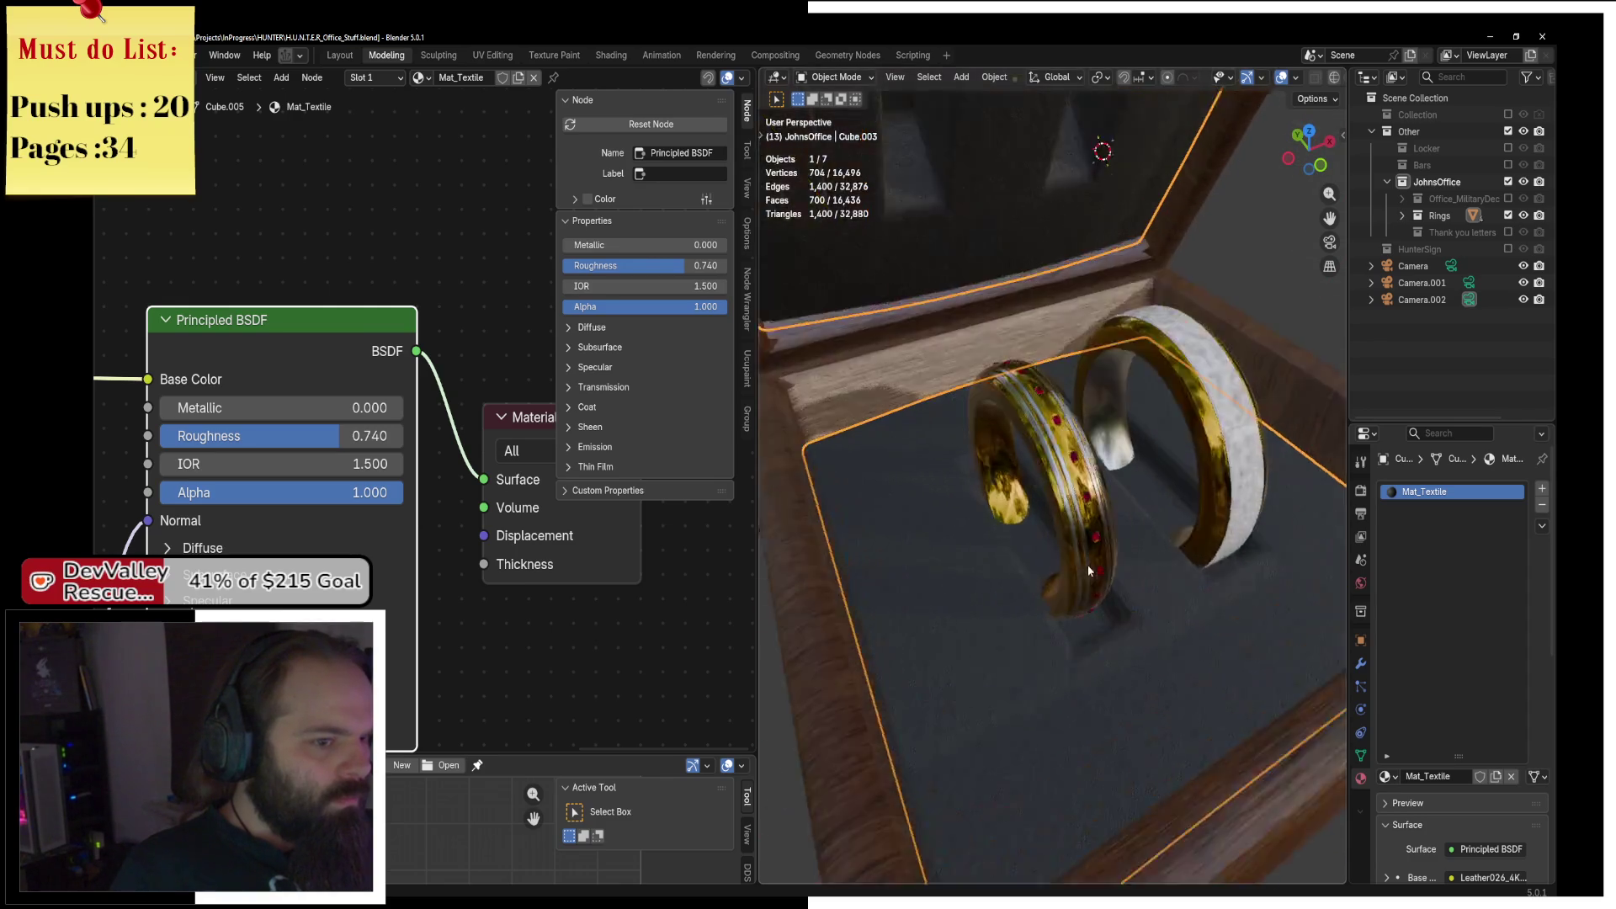
{"action": "scroll", "coordinate": [1088, 570], "scroll_direction": "down", "scroll_amount": 3}
Save the blend file, then open Chrome with the first profile.
{"action": "left_click", "coordinate": [1058, 534]}
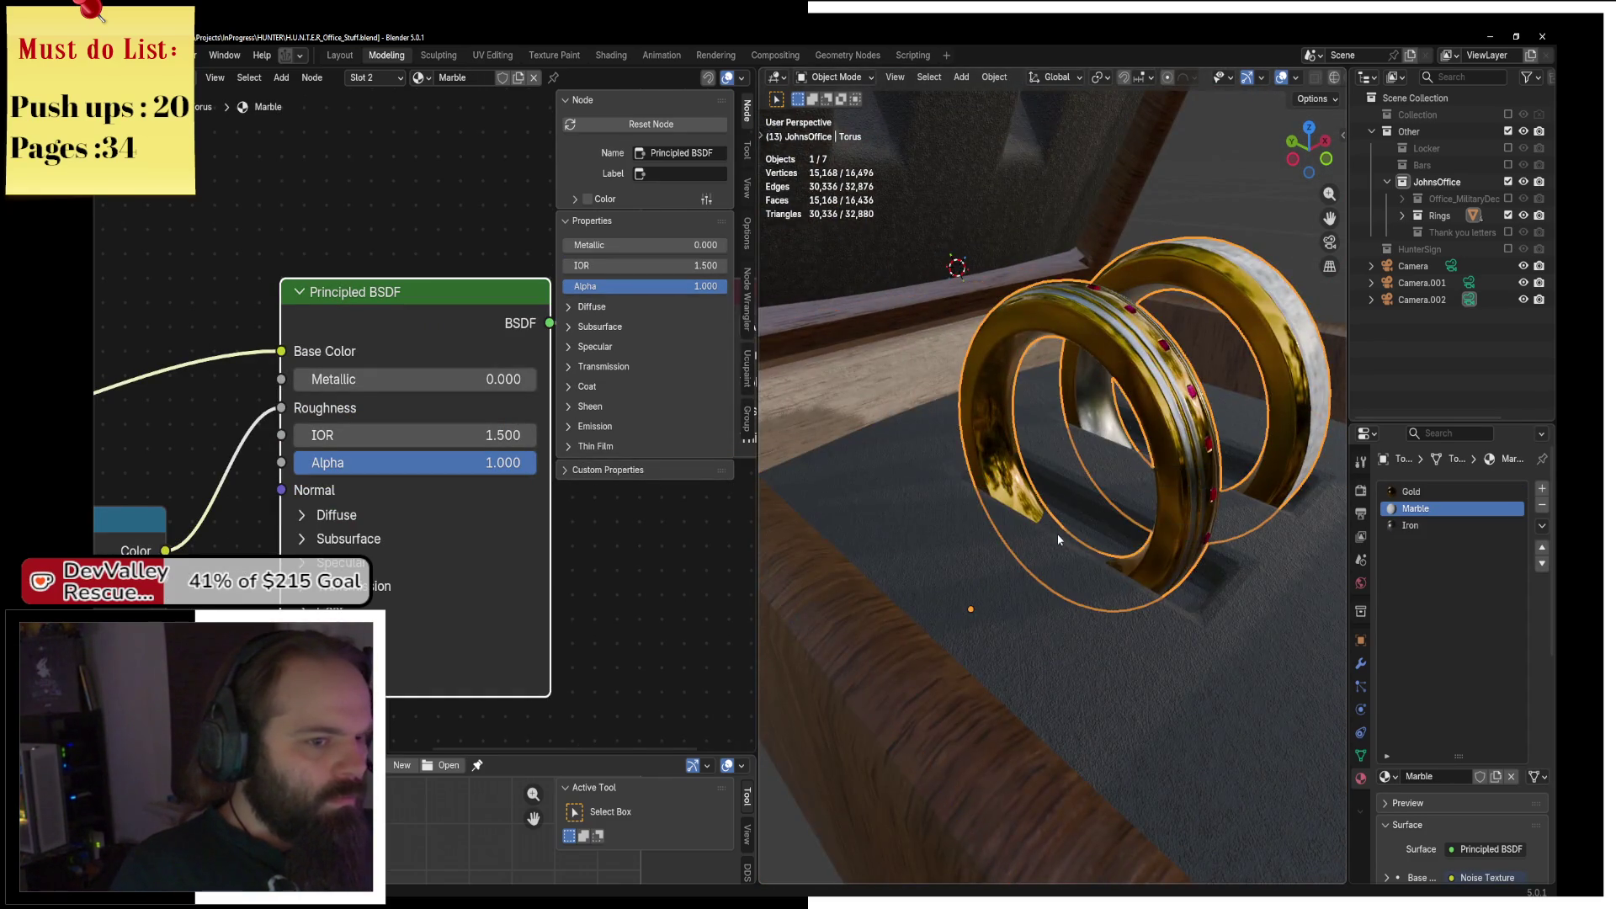
{"action": "scroll", "coordinate": [1058, 533], "scroll_direction": "down", "scroll_amount": 8}
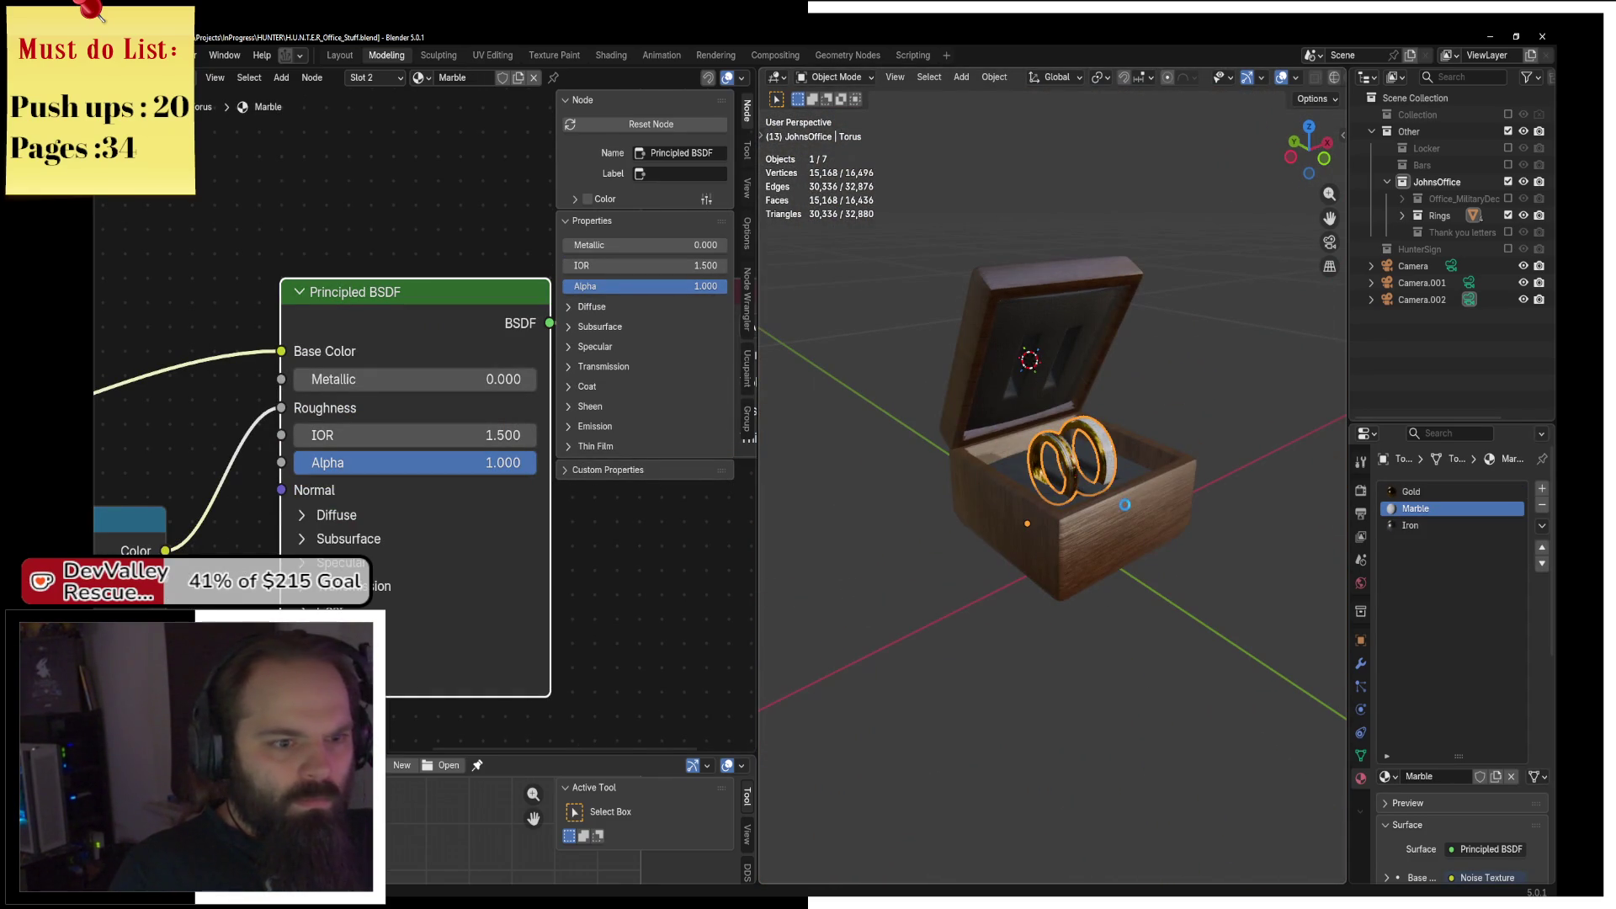
{"action": "key", "text": "ctrl+s"}
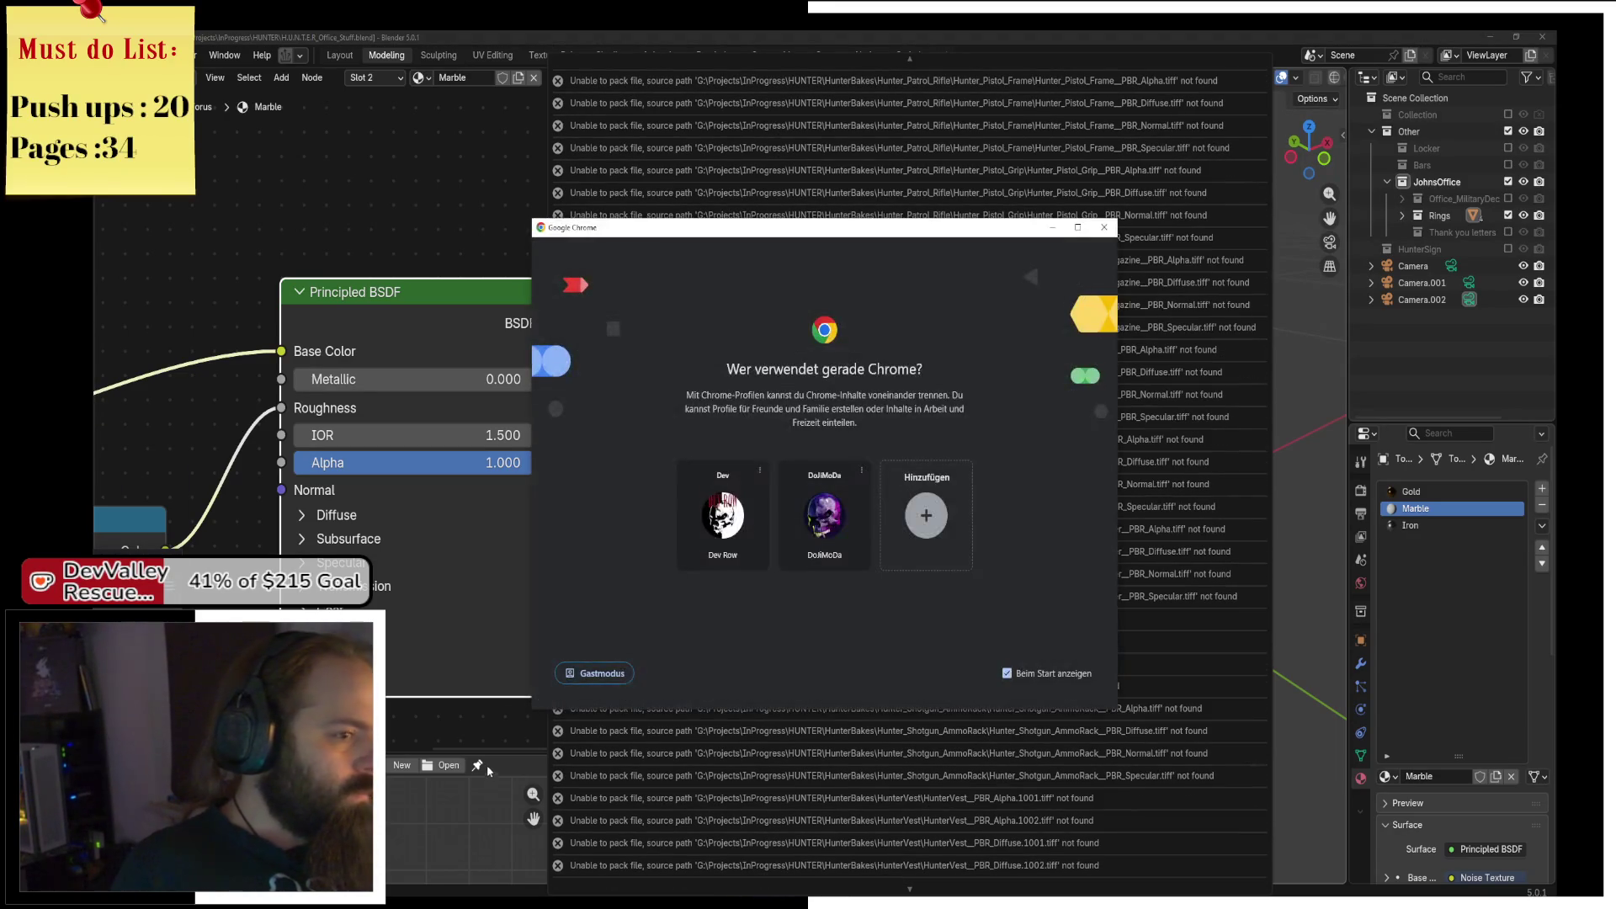
{"action": "left_click", "coordinate": [714, 556]}
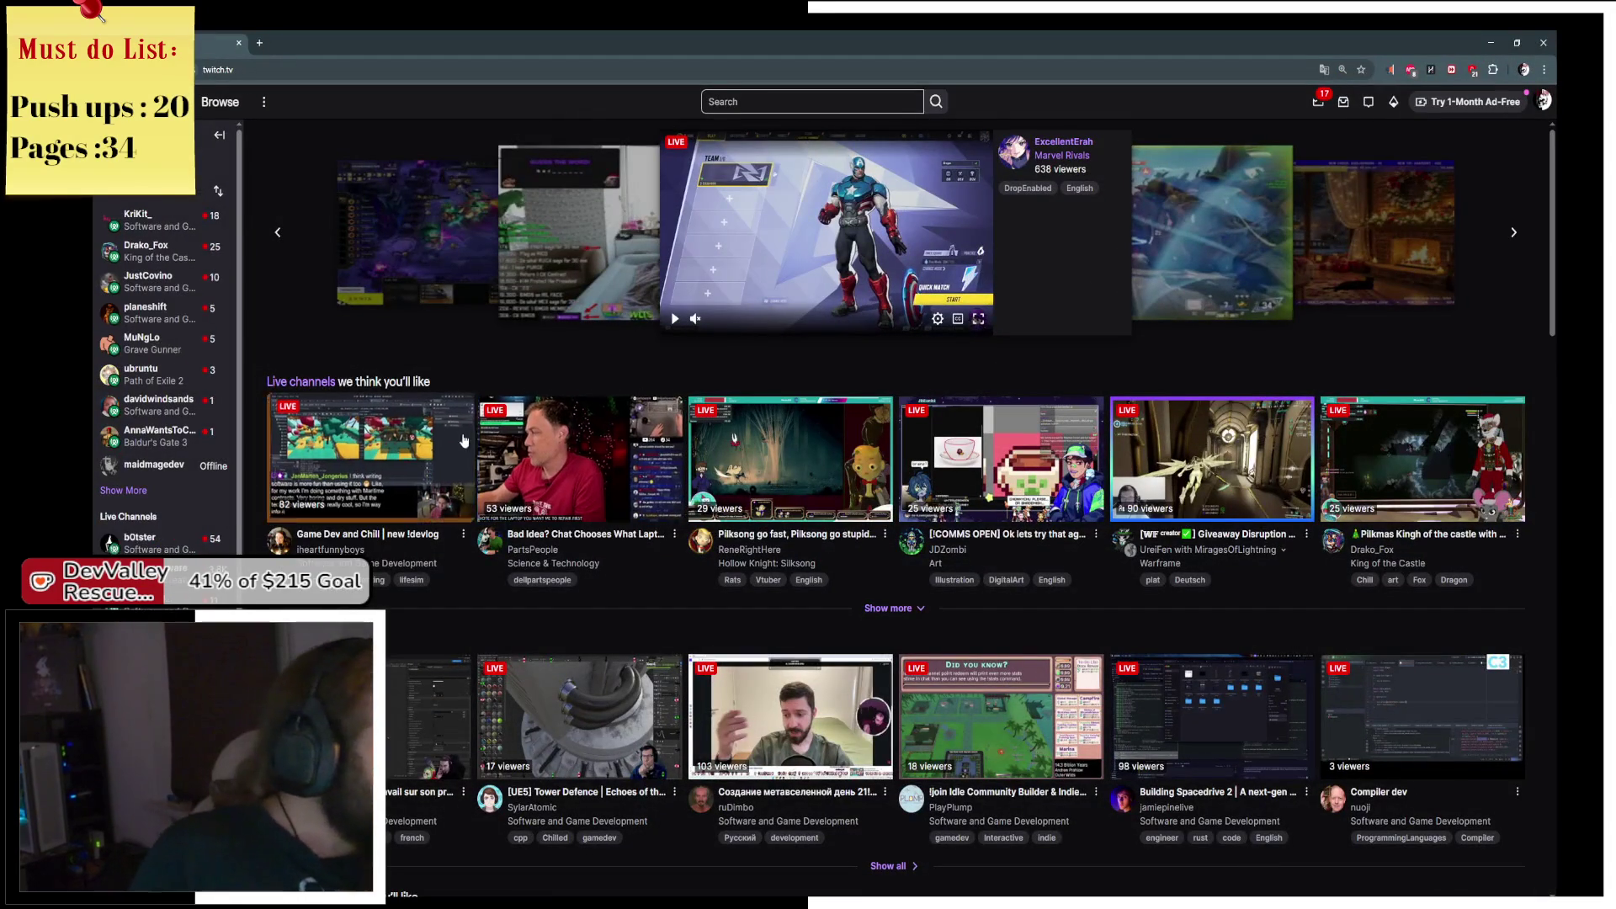